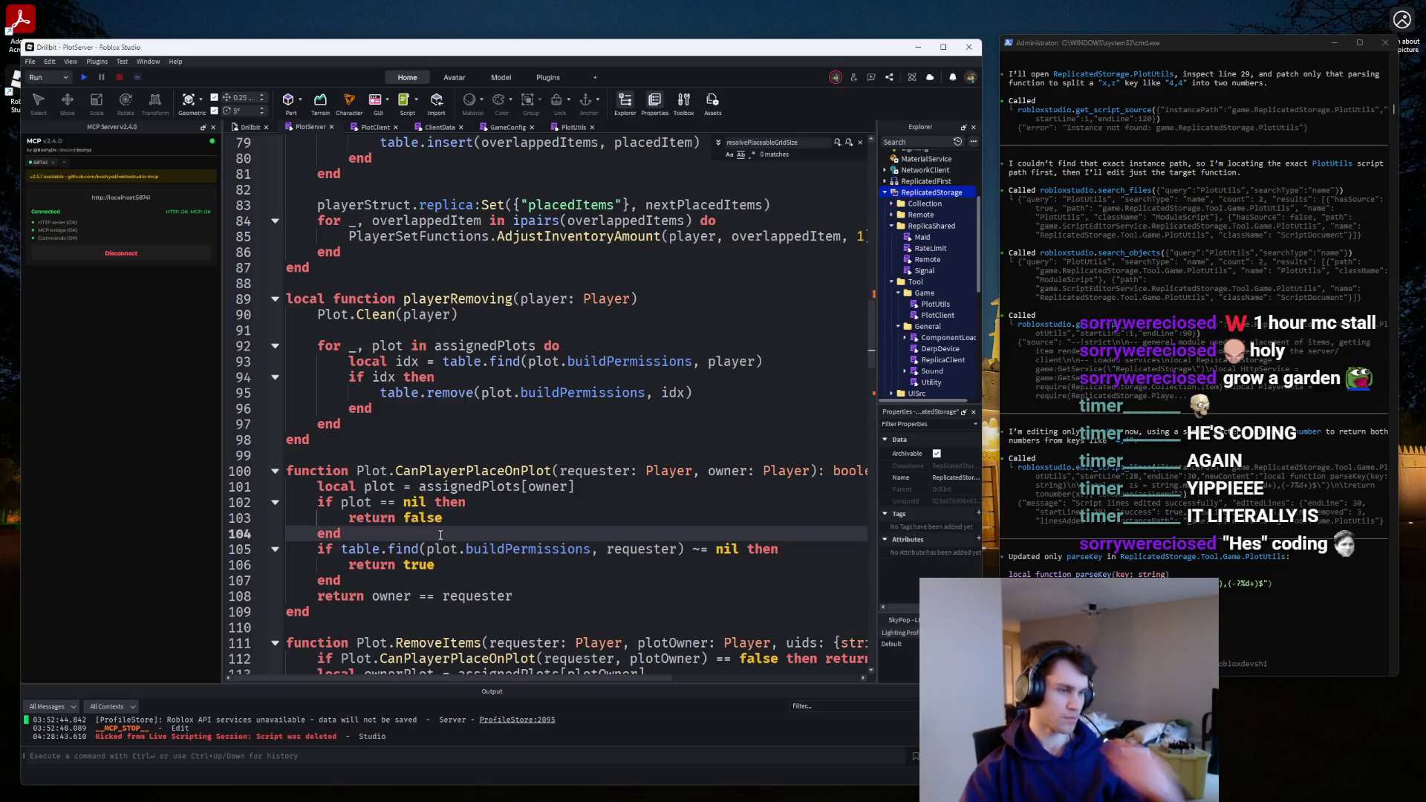
Start a new 'return plot ~= nil and (owner == requester or' line in CanPlayerPlaceOnPlot.
key("Return")
key("Return")
key("Return")
key("Up")
type("return plot ~= nil ")
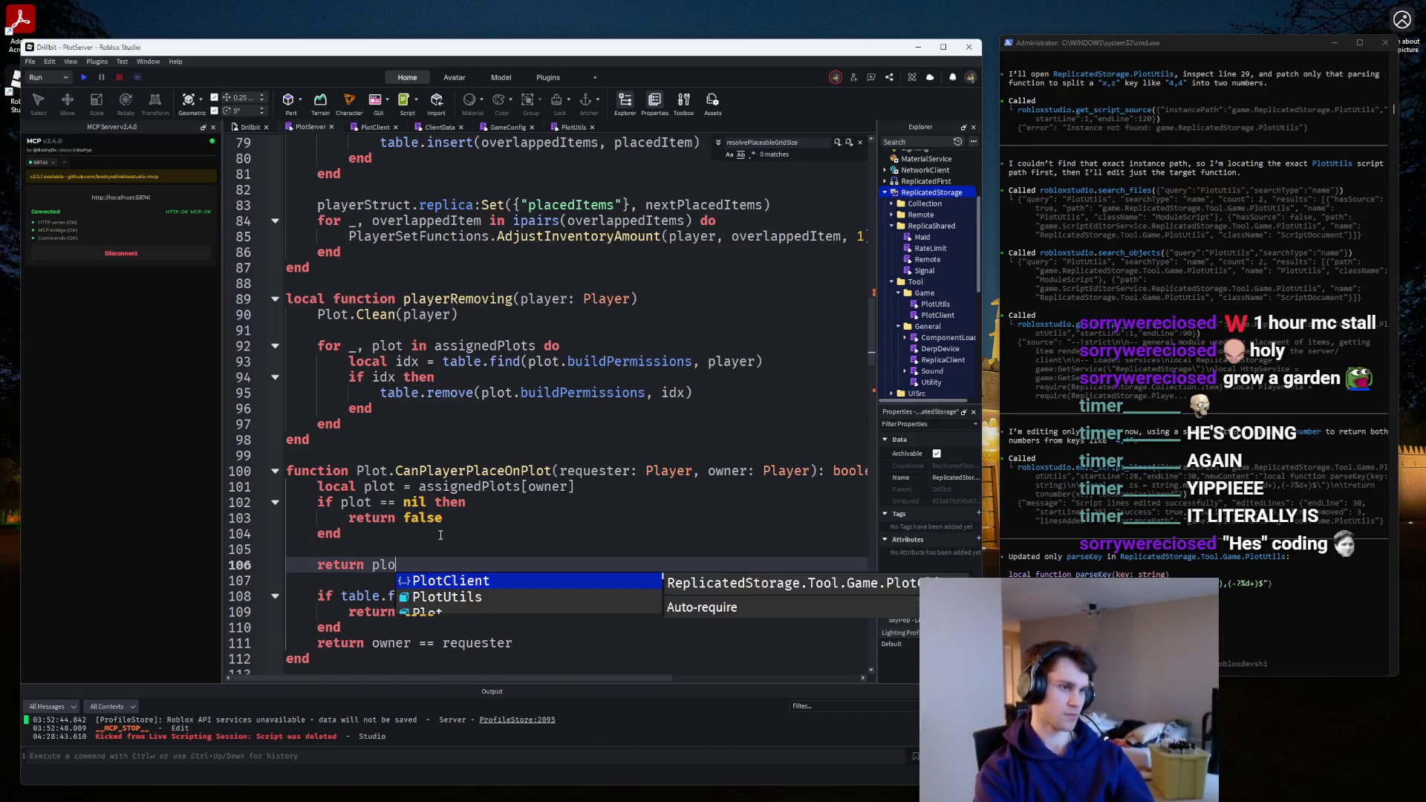
type("and ")
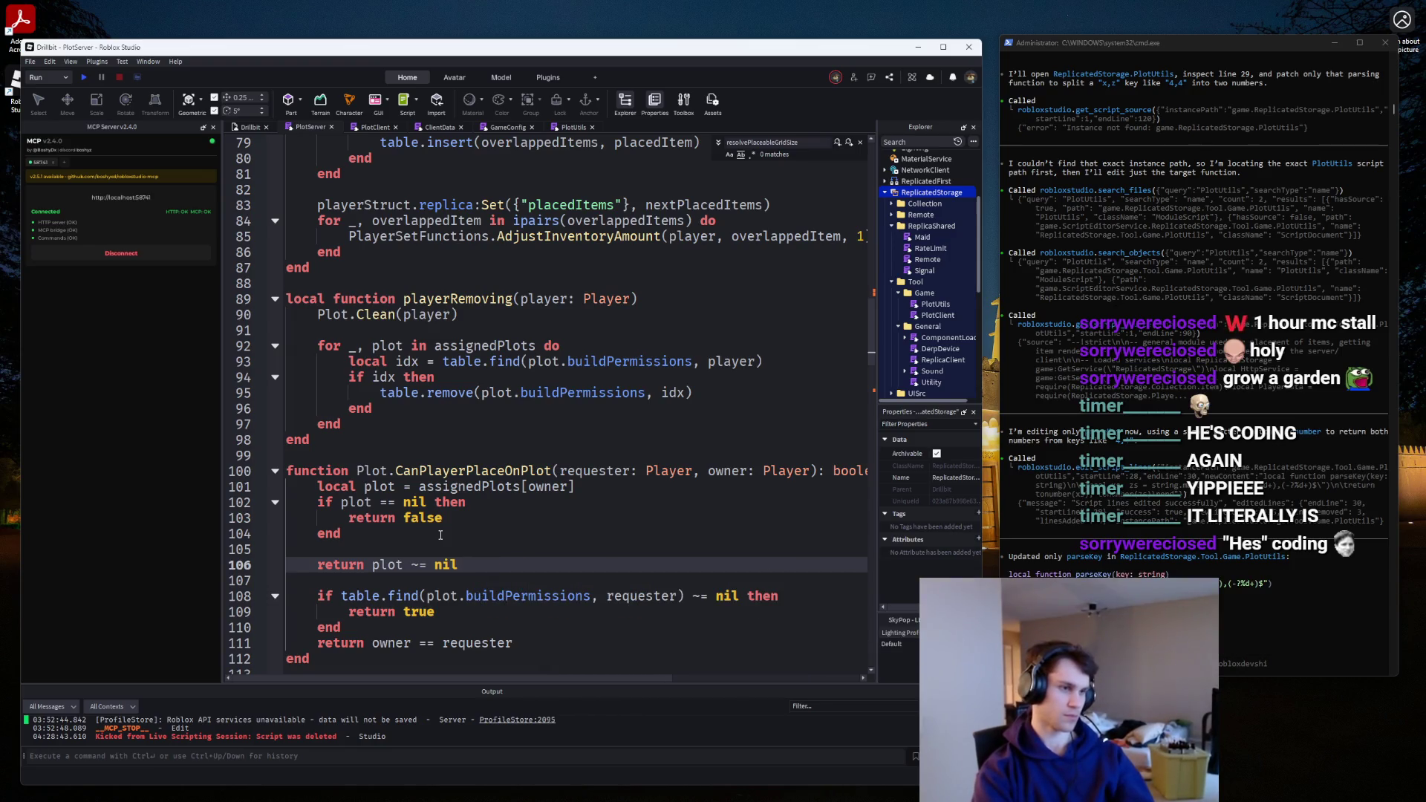
type("(tab")
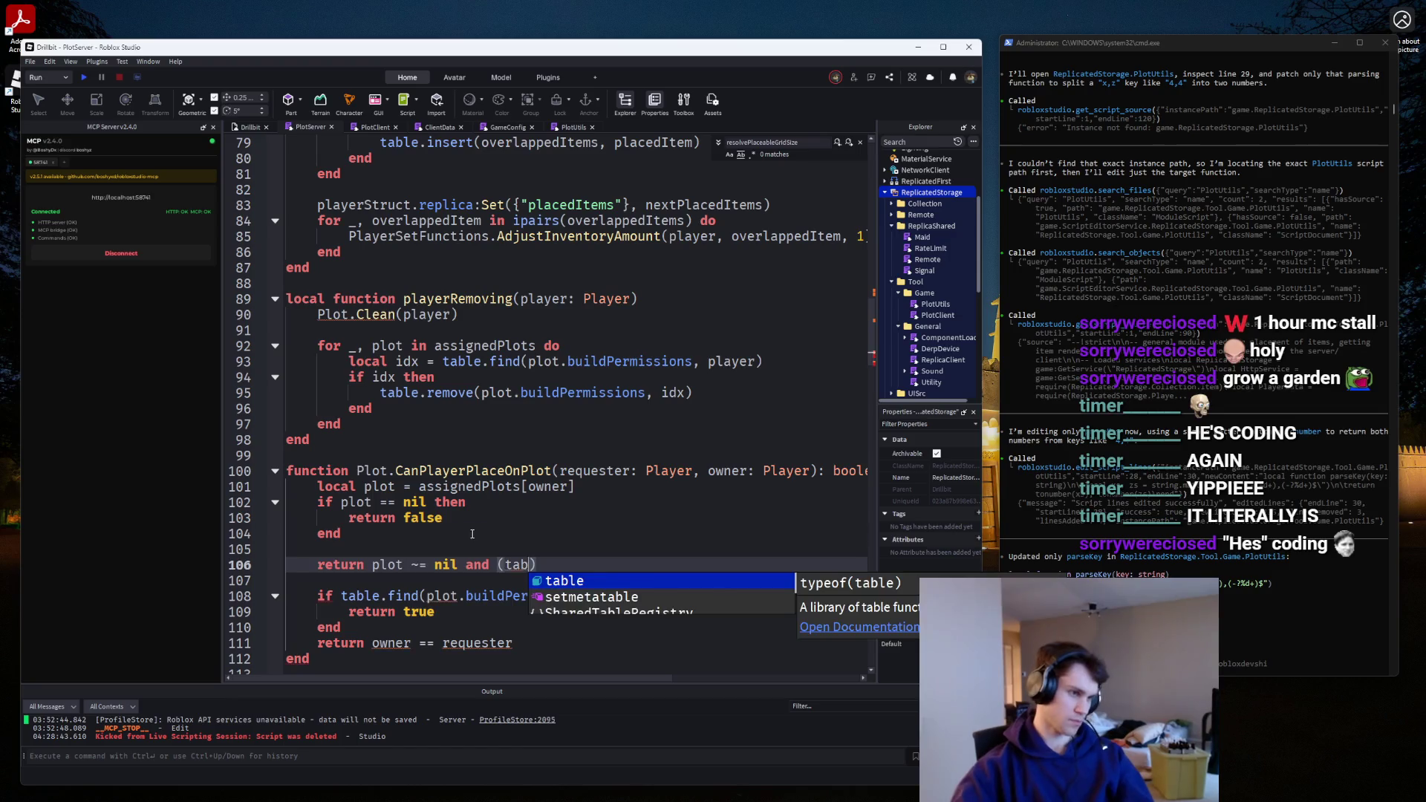
key("Escape")
left_click(365, 643)
key("ctrl+c")
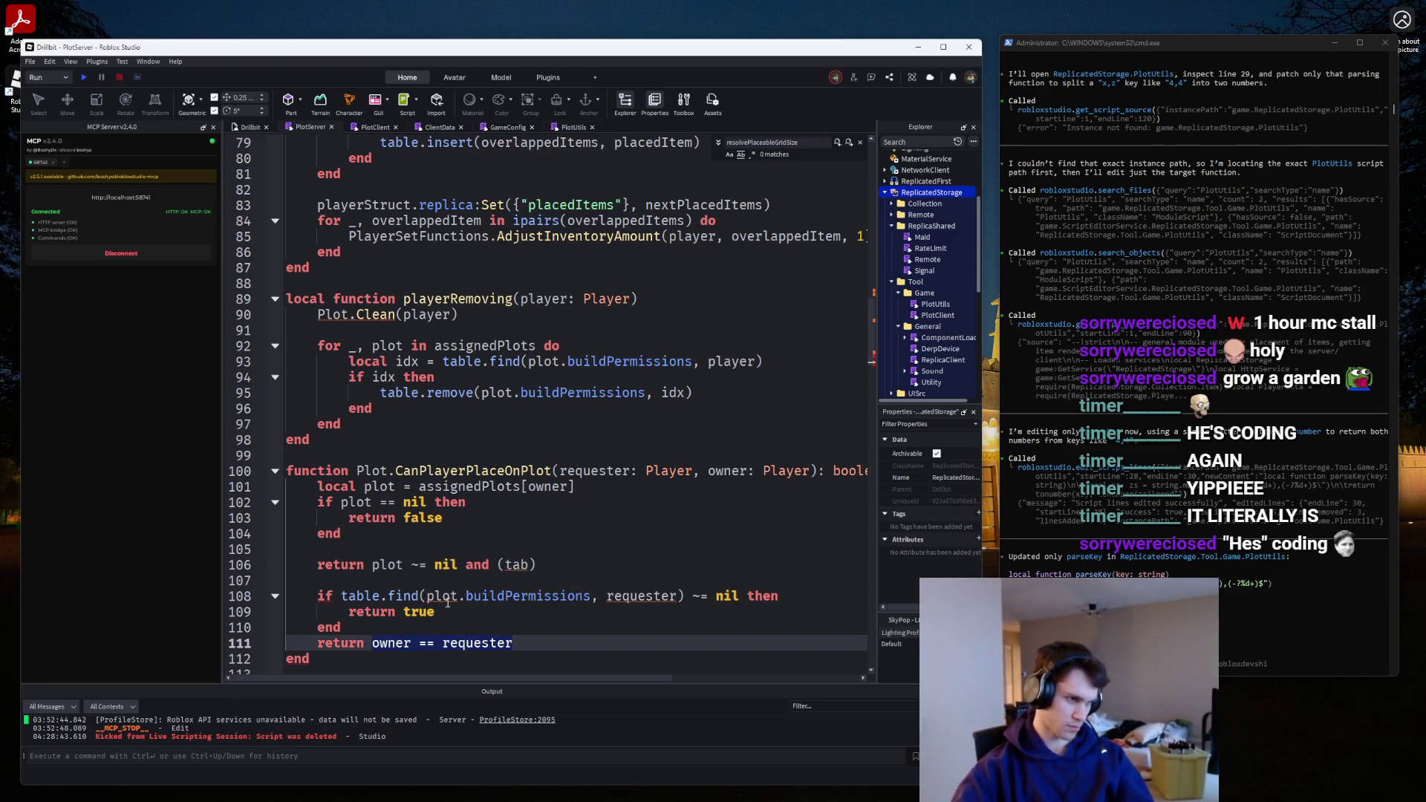
double_click(518, 565)
key("ctrl+v")
type("or")
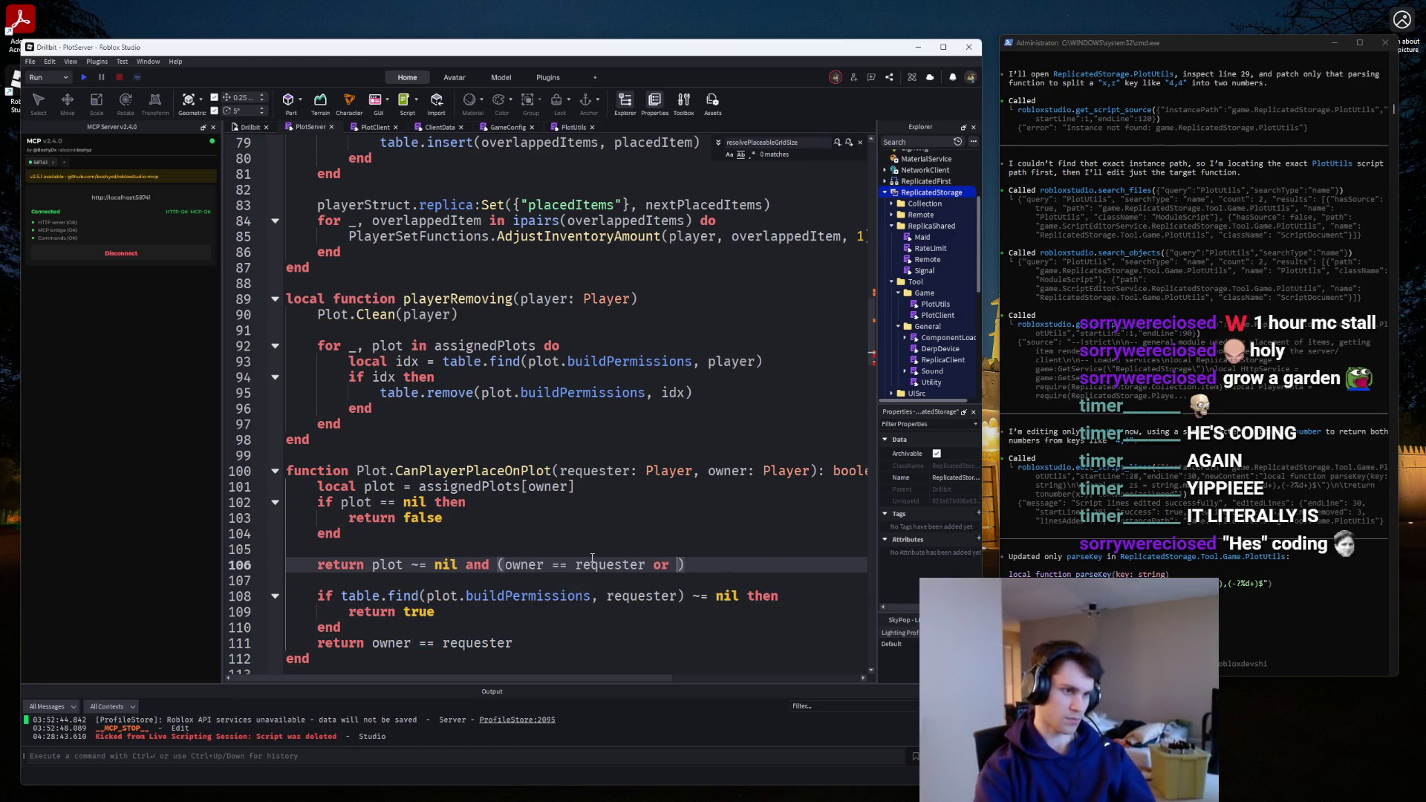
Move the buildPermissions table.find lookup into the return and delete the old owner/permission checks.
left_click_drag(740, 596, 341, 596)
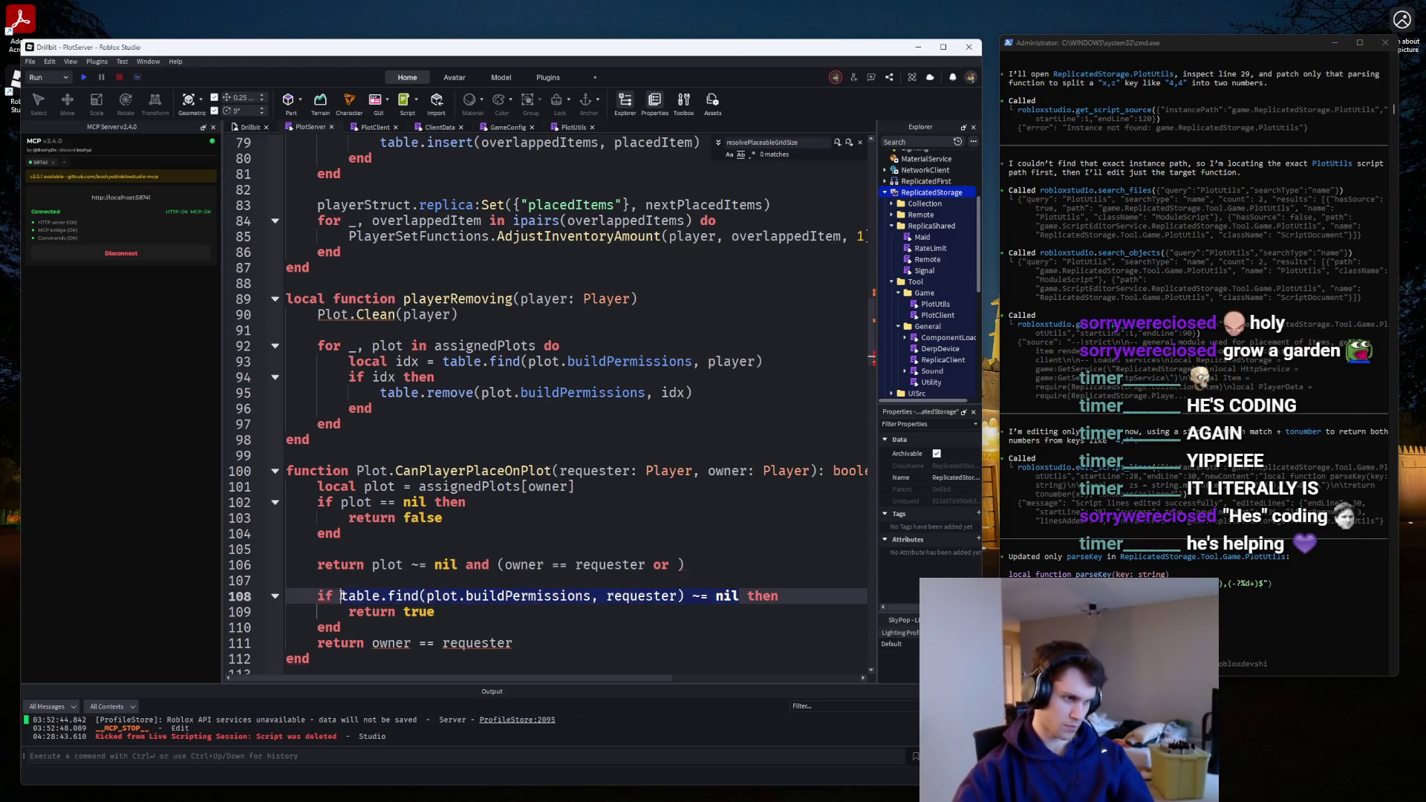
key("ctrl+c")
left_click(675, 564)
key("ctrl+v")
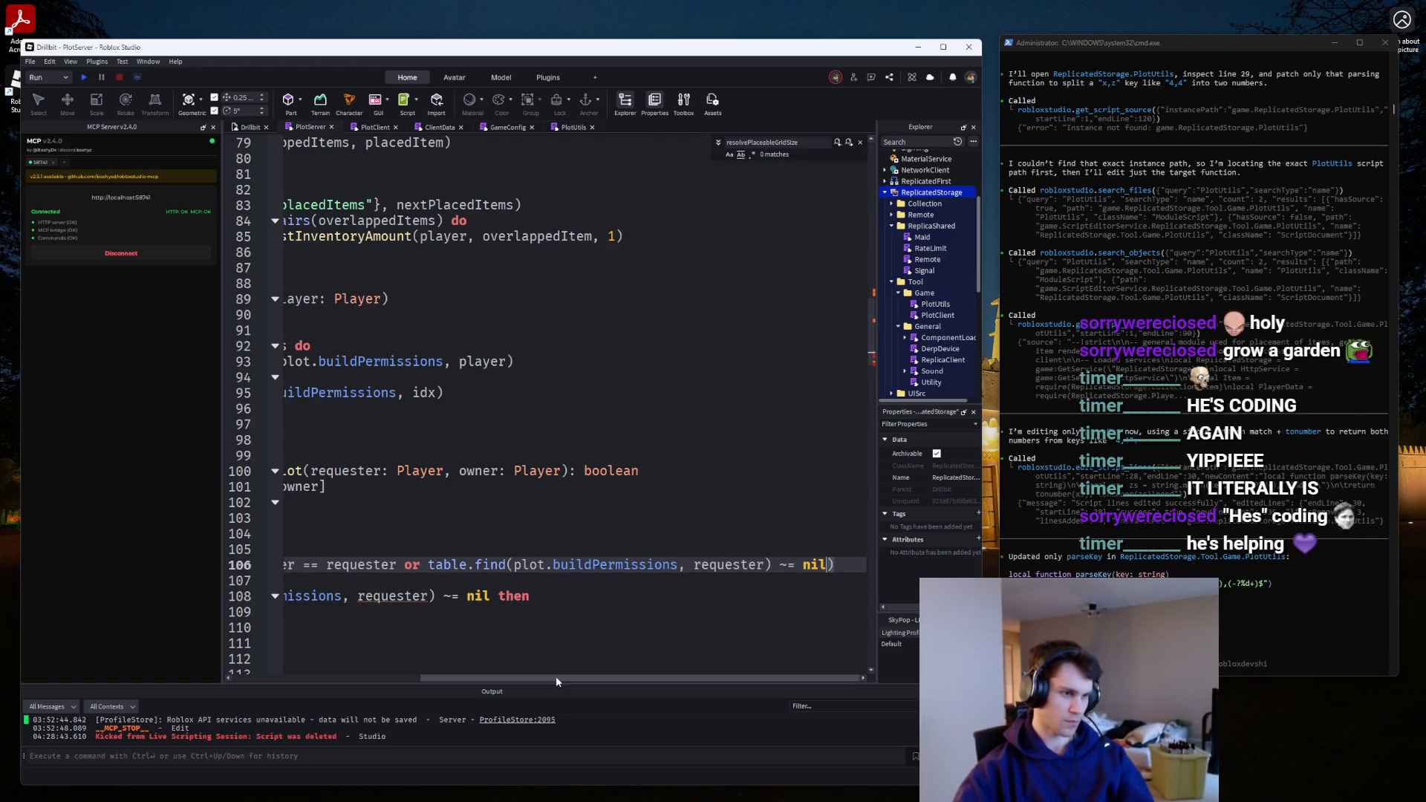
mouse_move(512, 611)
left_mouse_down()
mouse_move(297, 453)
mouse_move(258, 566)
left_mouse_up()
key("BackSpace")
key("BackSpace")
key("BackSpace")
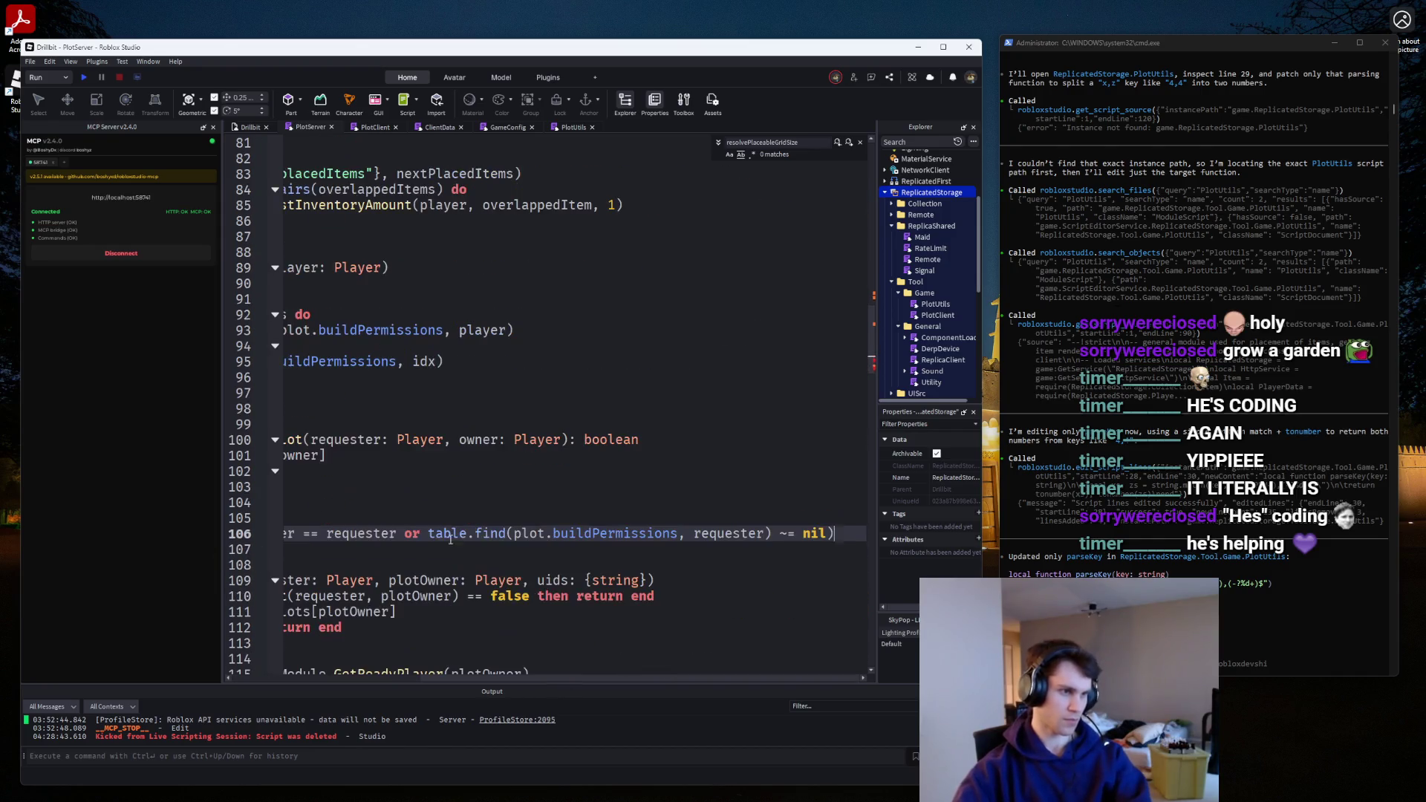
Wrap the owner clause and the permission lookup onto their own lines of the return.
scroll(598, 654, "left", 5)
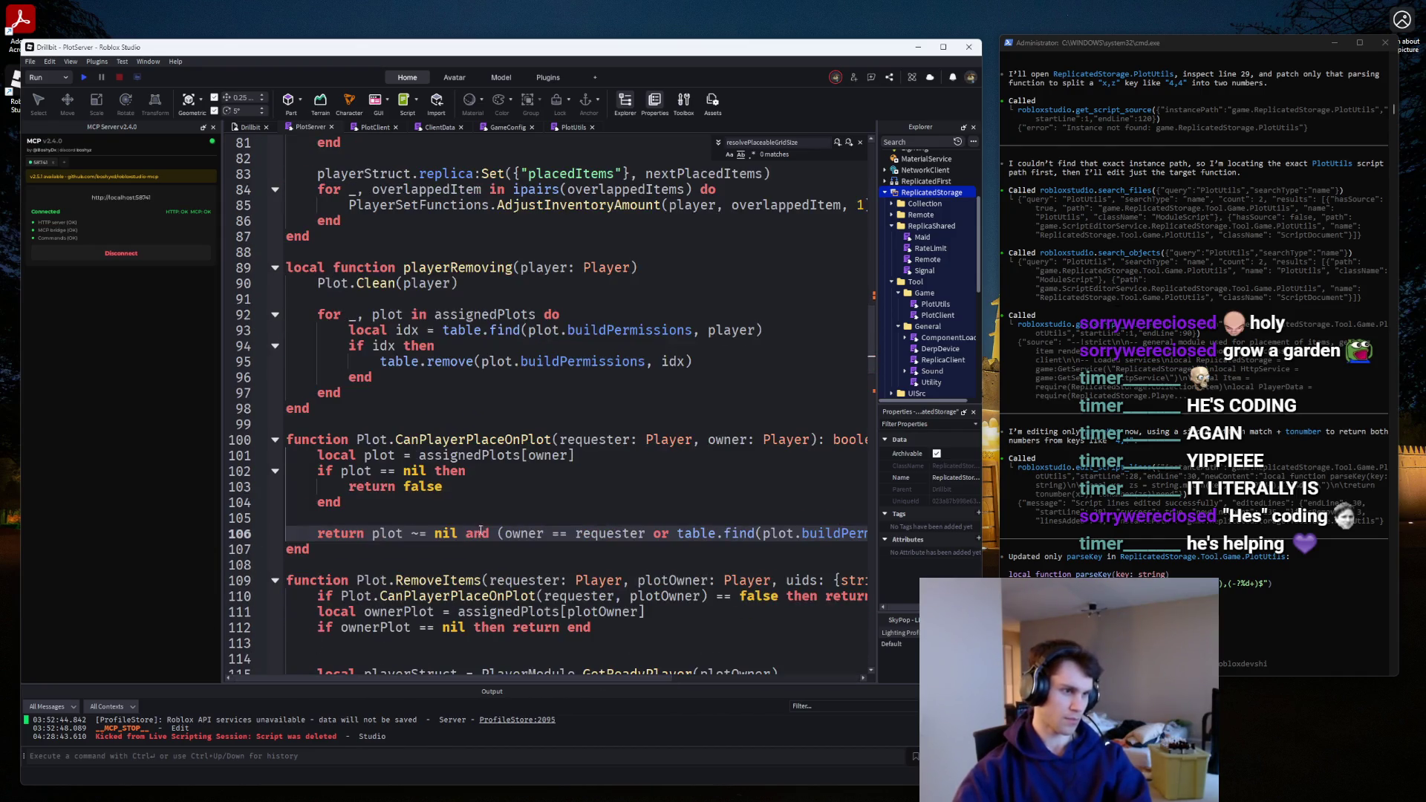
left_click(497, 533)
key("Return")
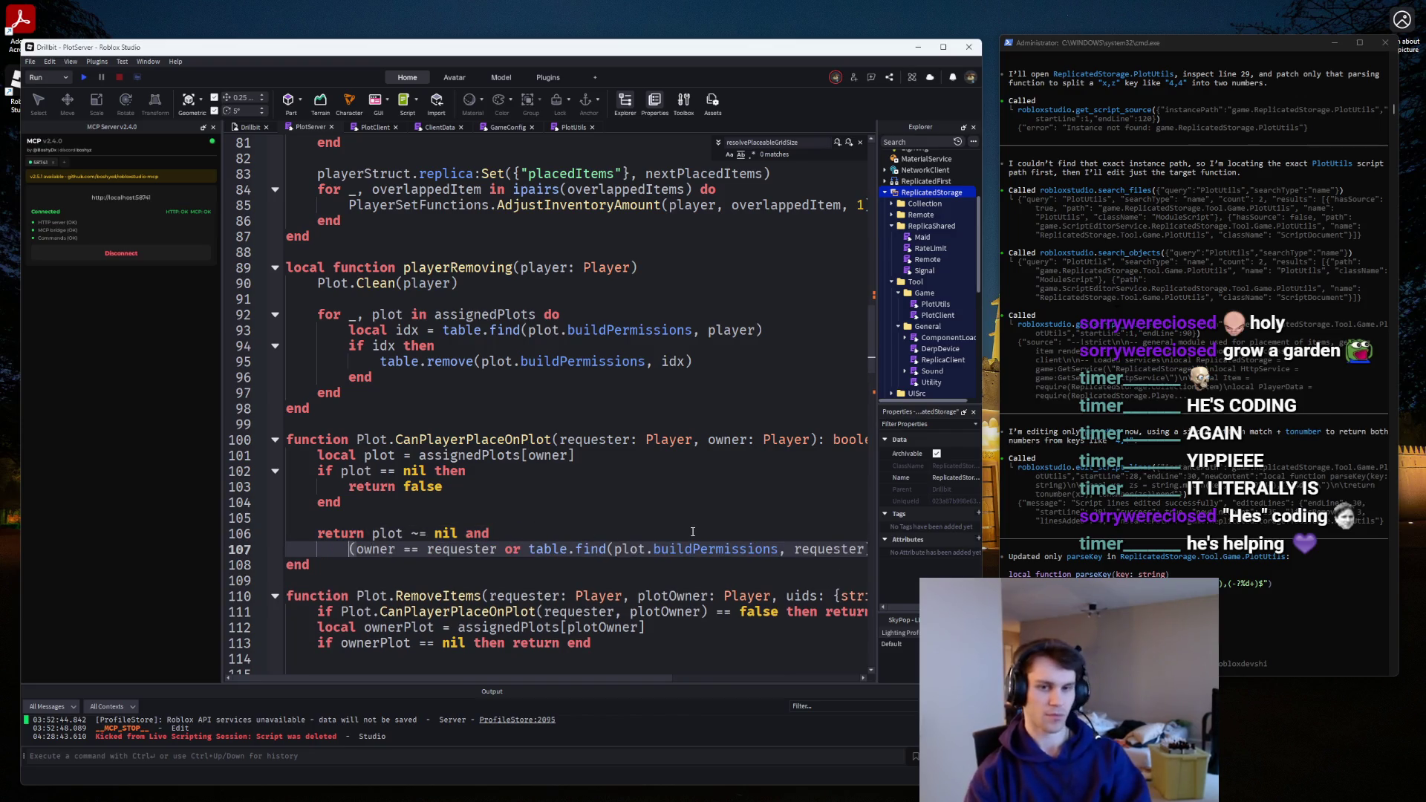
left_click(522, 553)
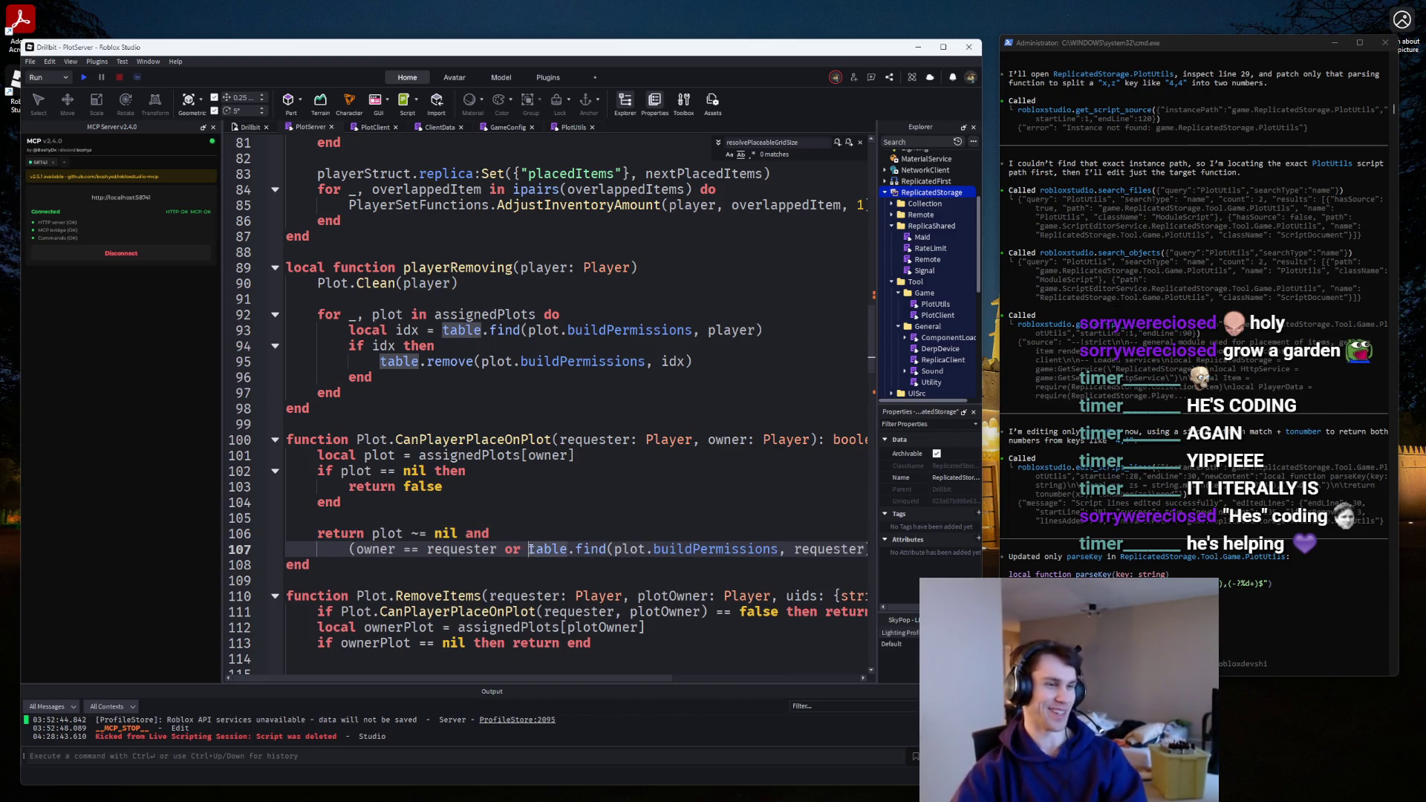
key("Return")
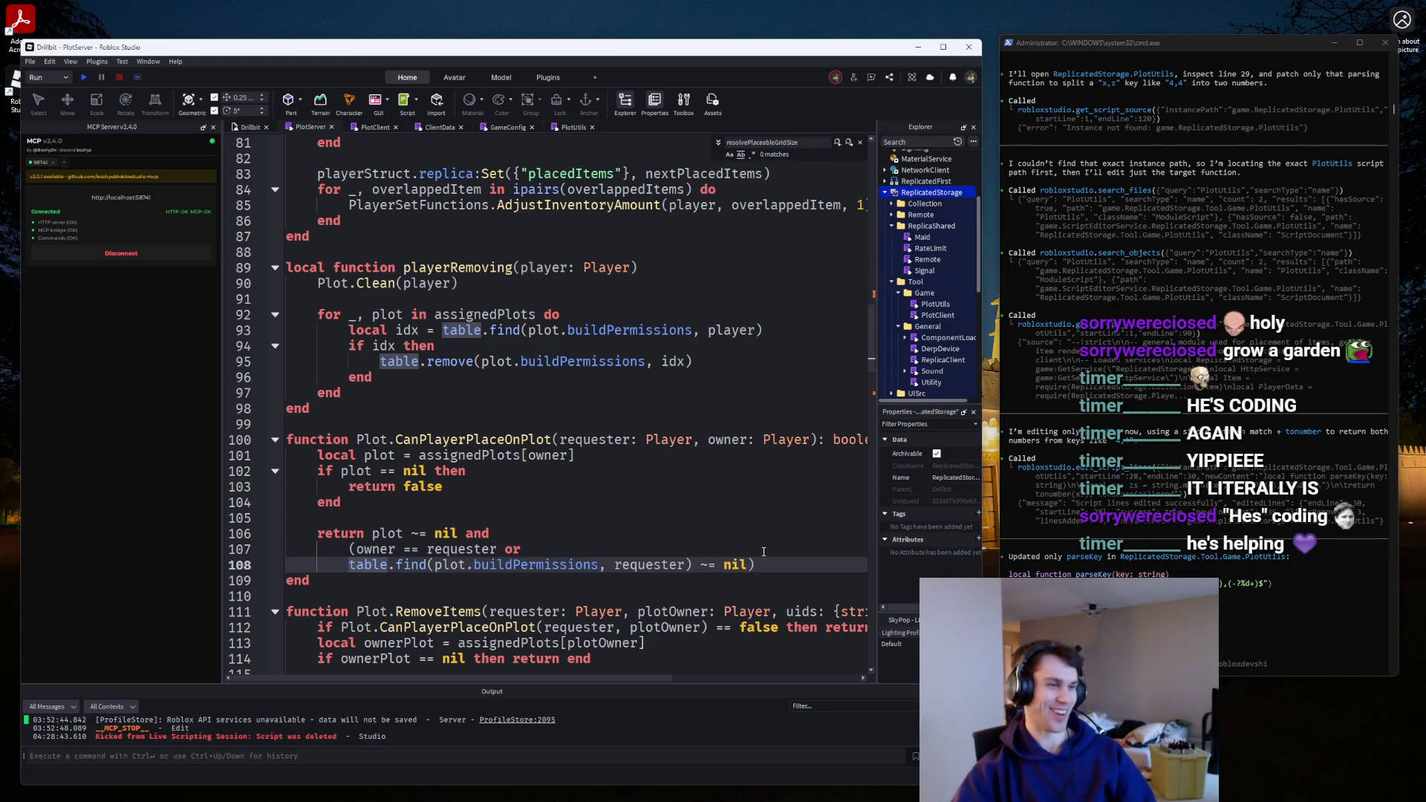
left_click(782, 564)
key("Return")
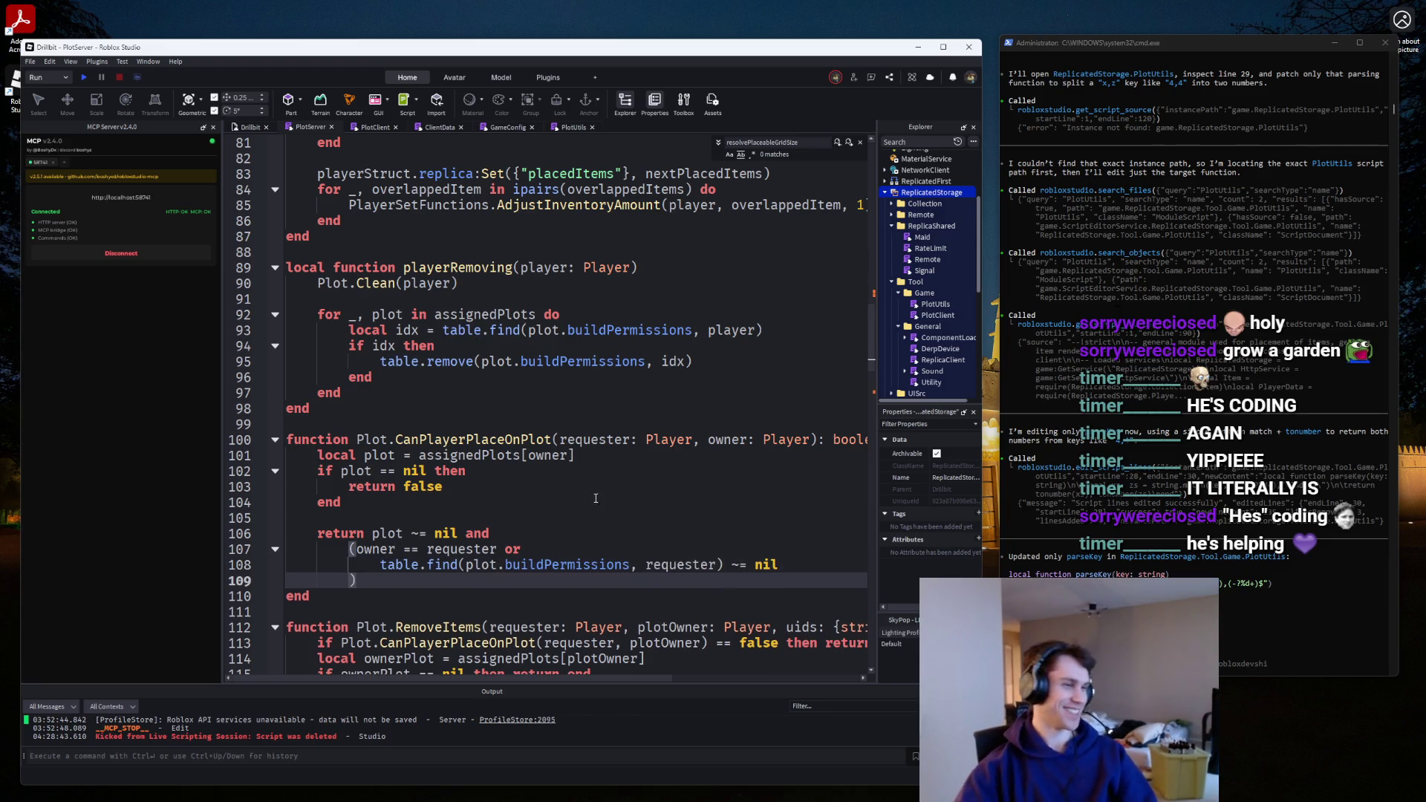
key("ctrl+z")
Delete the old 'if plot == nil' block and the leftover blank line.
left_click(594, 471)
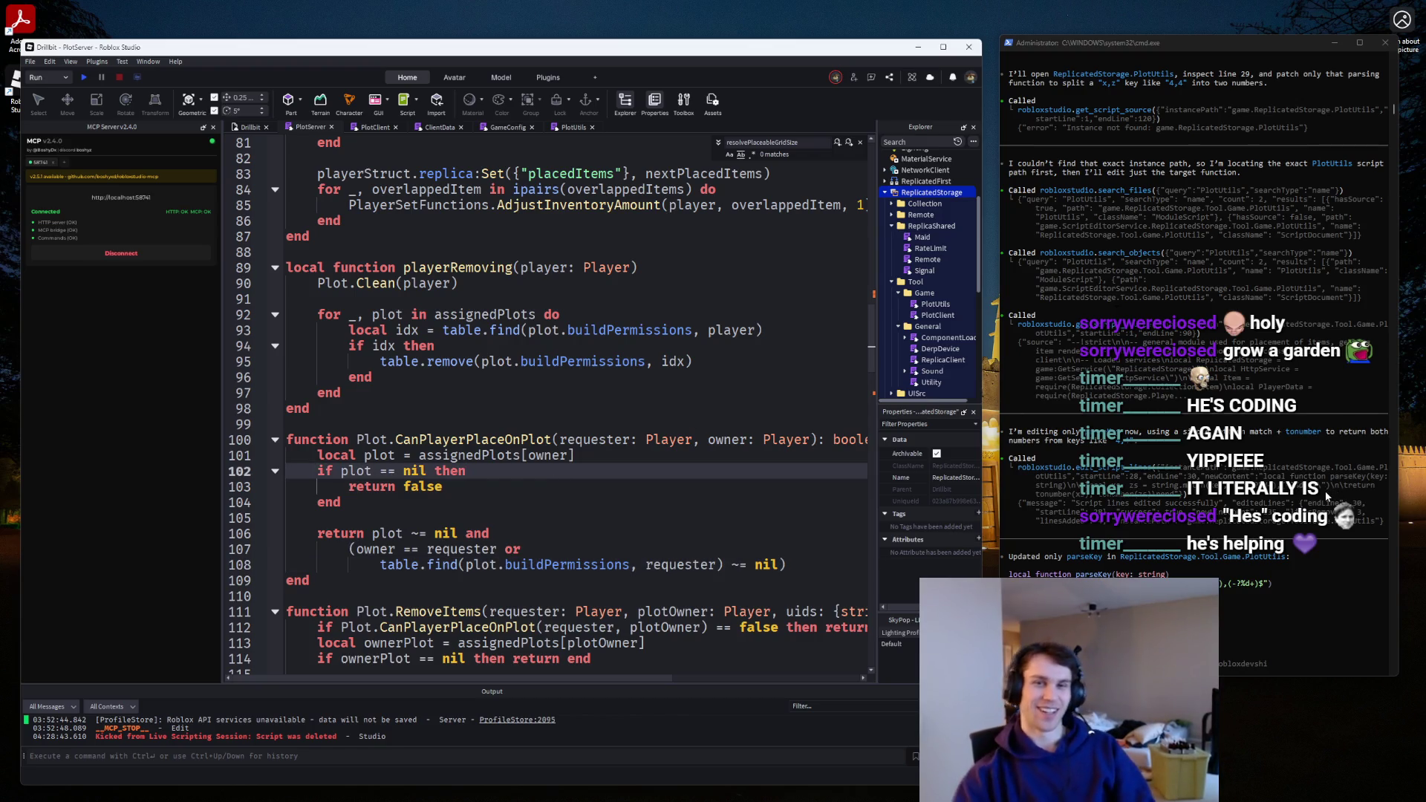
scroll(524, 465, "down", 2)
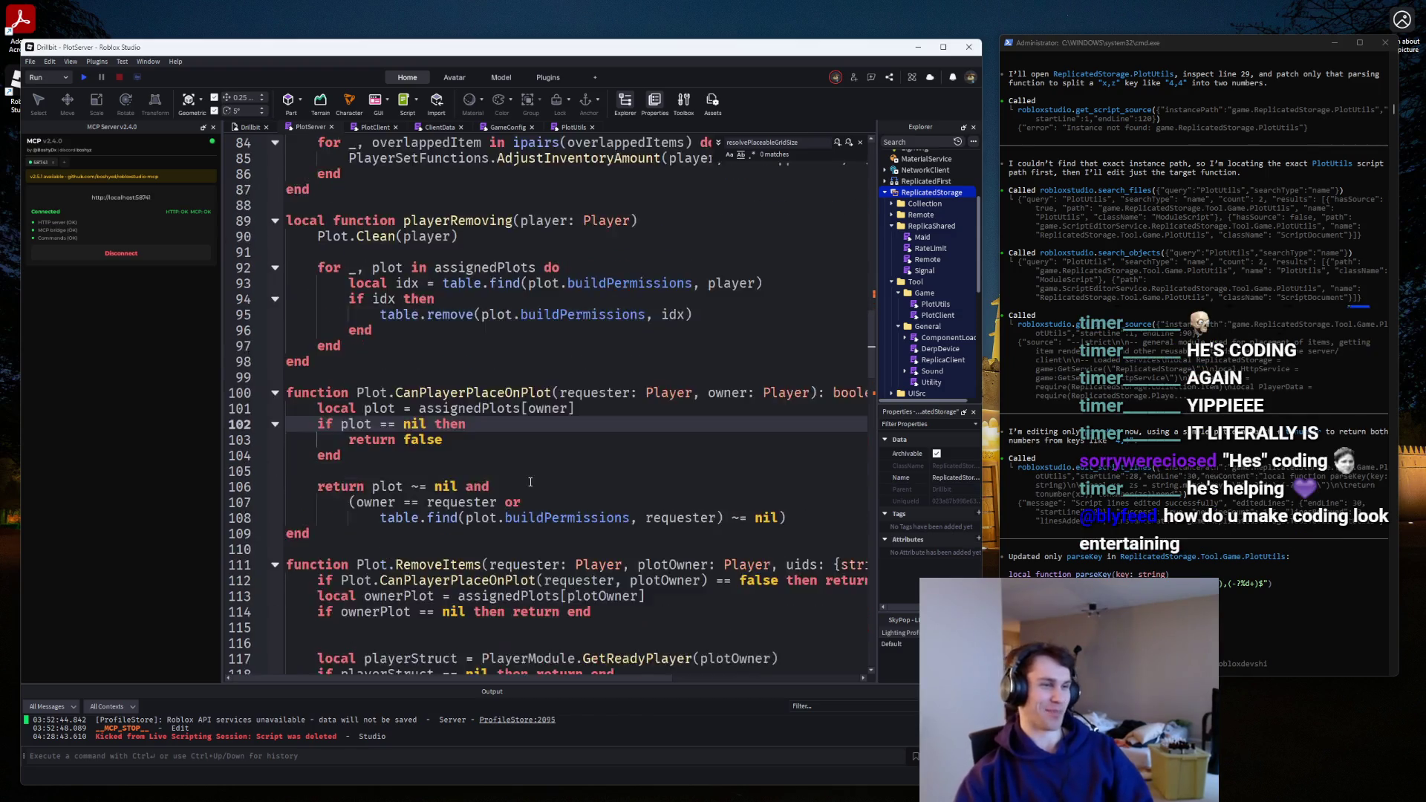
mouse_move(788, 471)
left_mouse_down()
mouse_move(757, 440)
mouse_move(198, 436)
left_mouse_up()
left_click(758, 424)
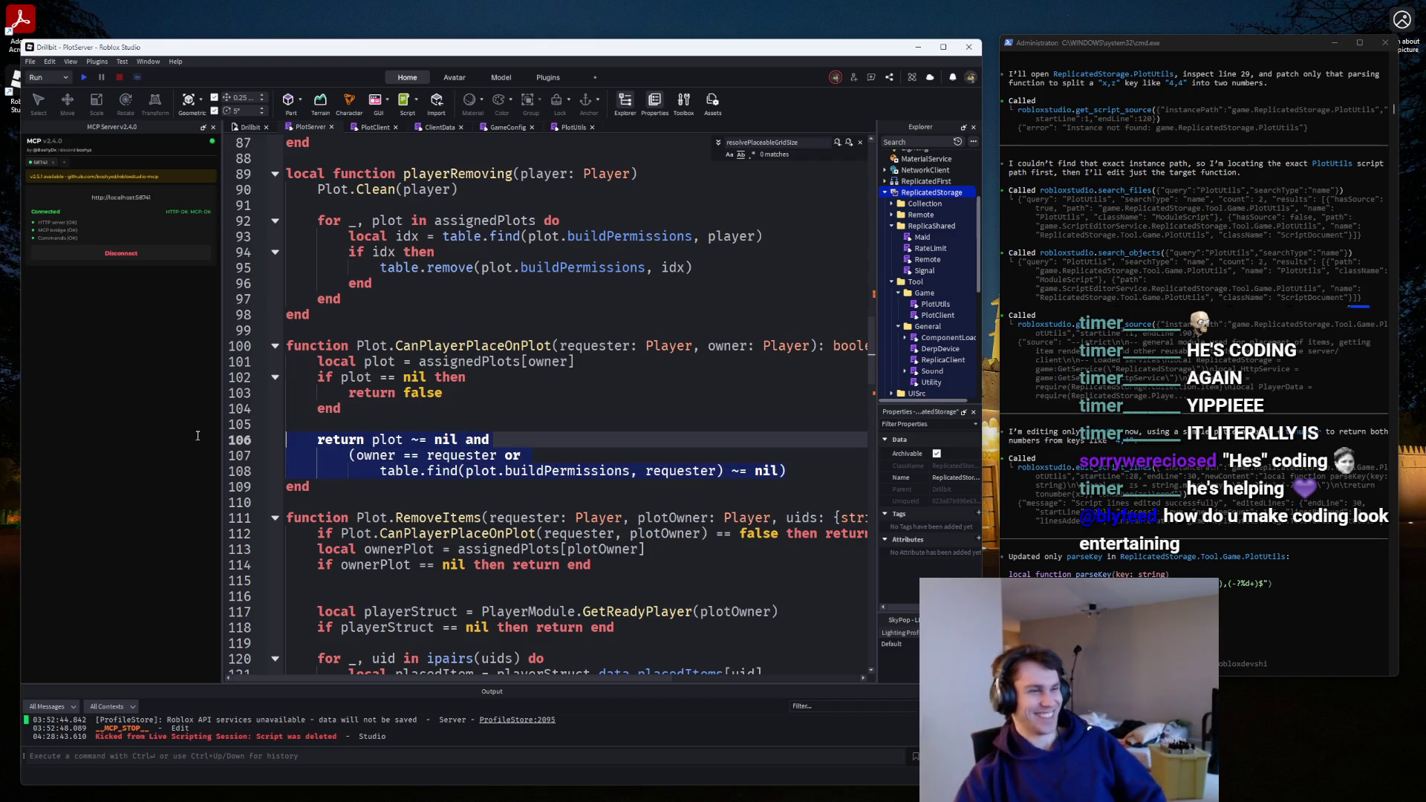
left_click(301, 419)
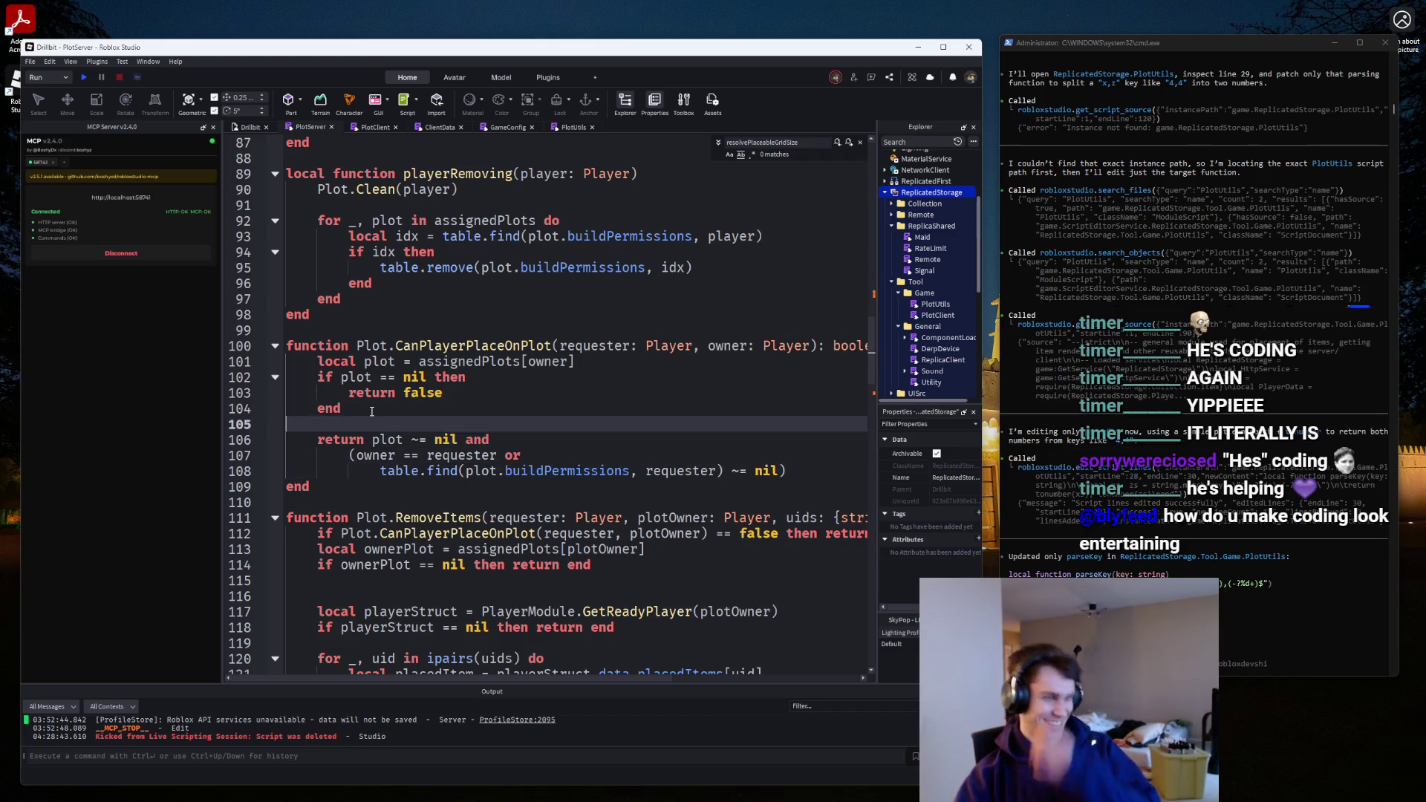
left_click_drag(373, 411, 587, 361)
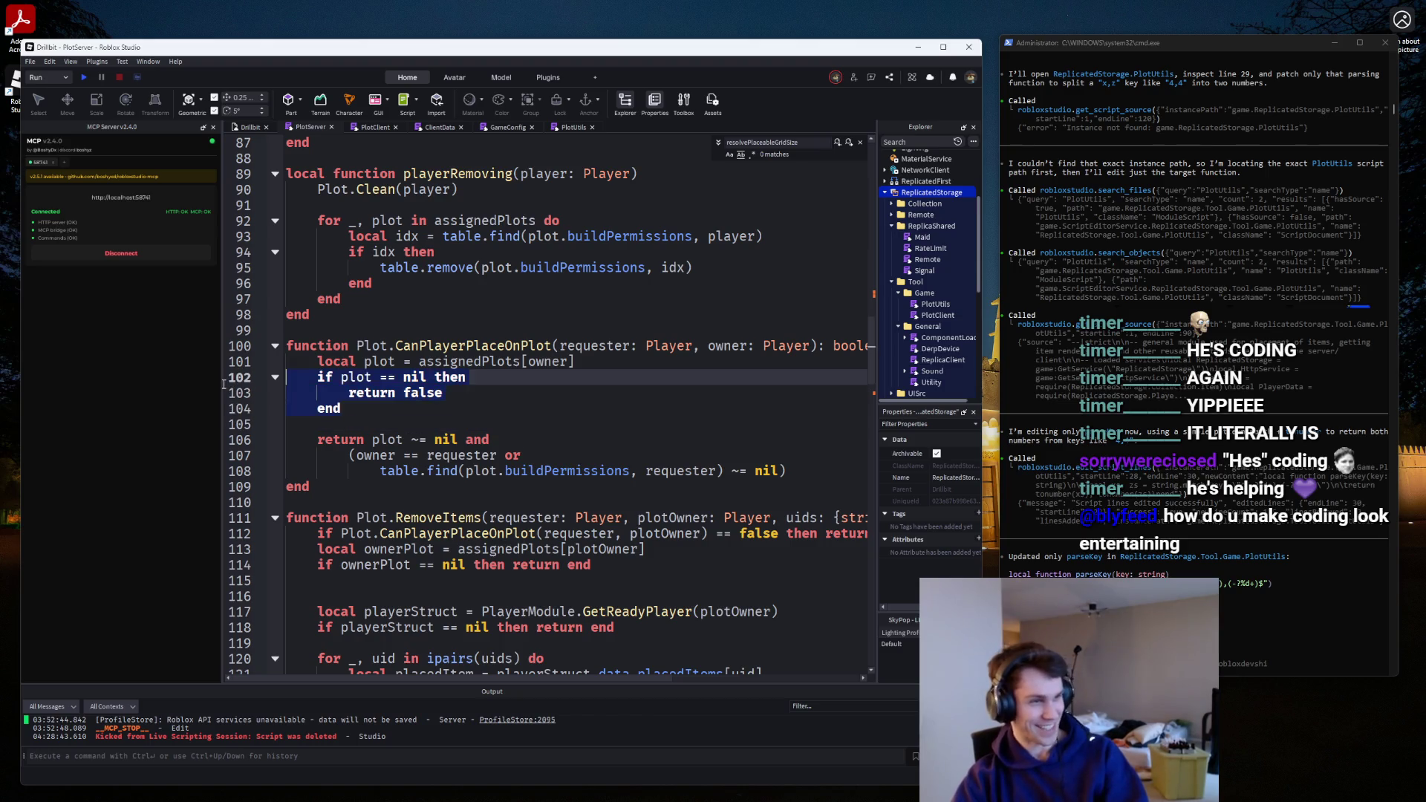
key("BackSpace")
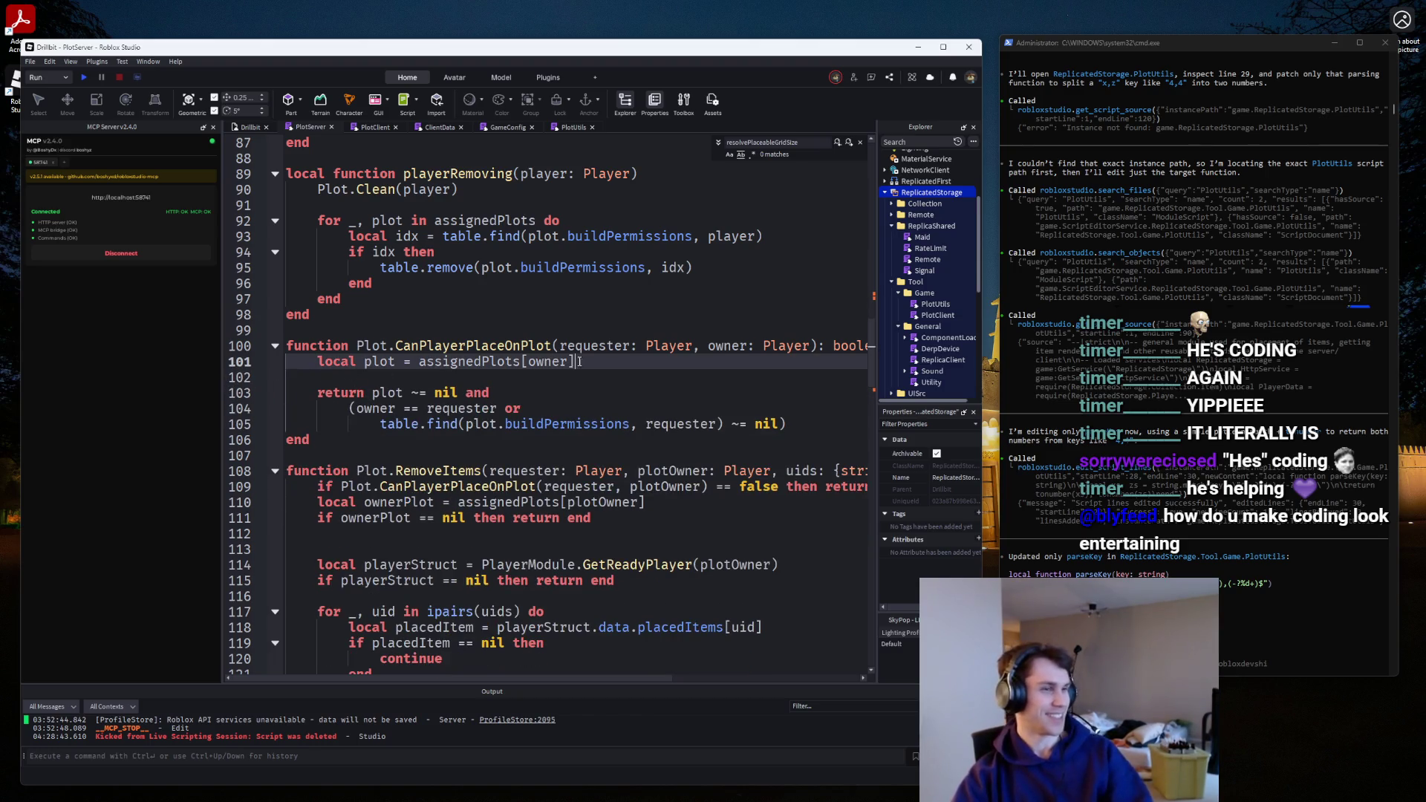
left_click(373, 377)
key("BackSpace")
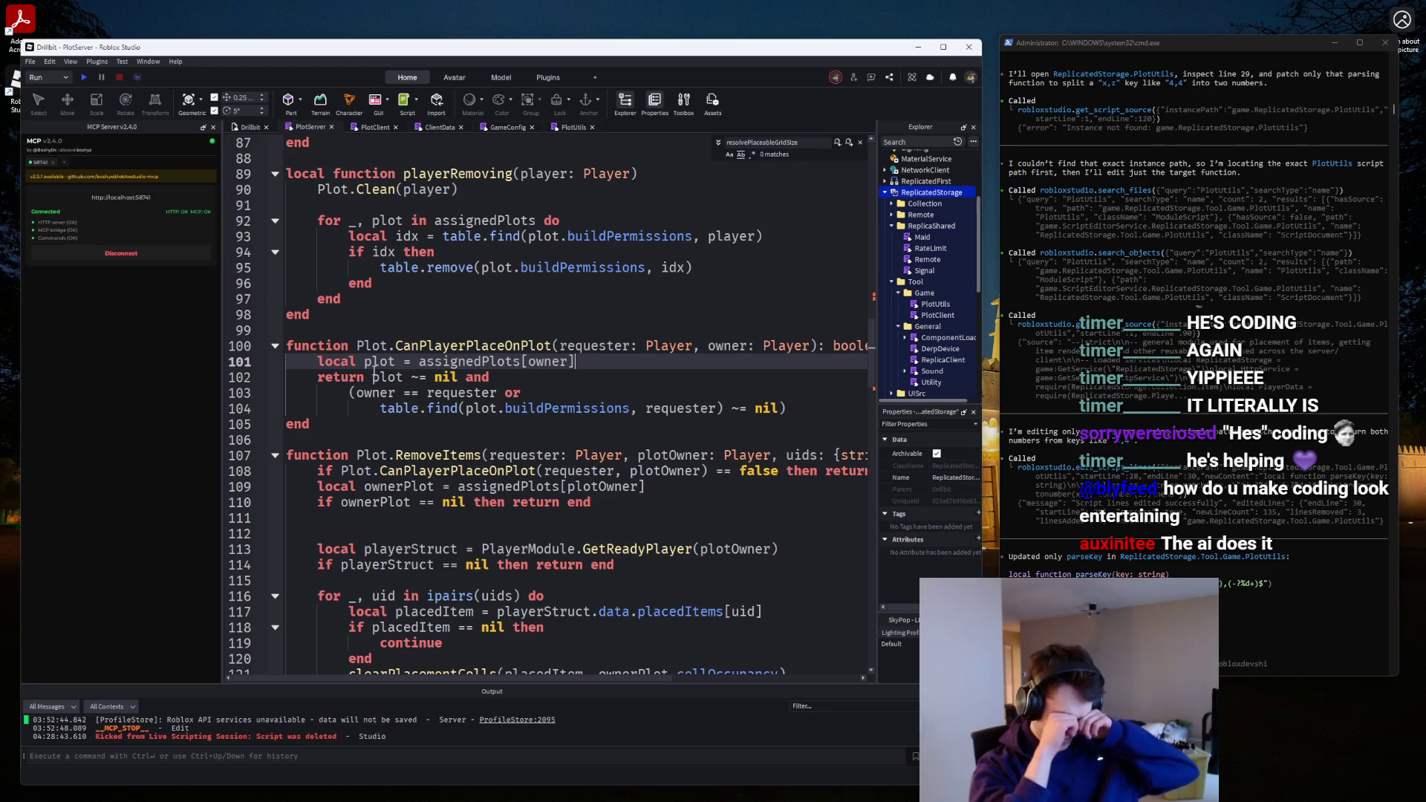
Scroll through PlotServer past MoveItems and Assign, then switch to the browser image window.
scroll(374, 371, "down", 4)
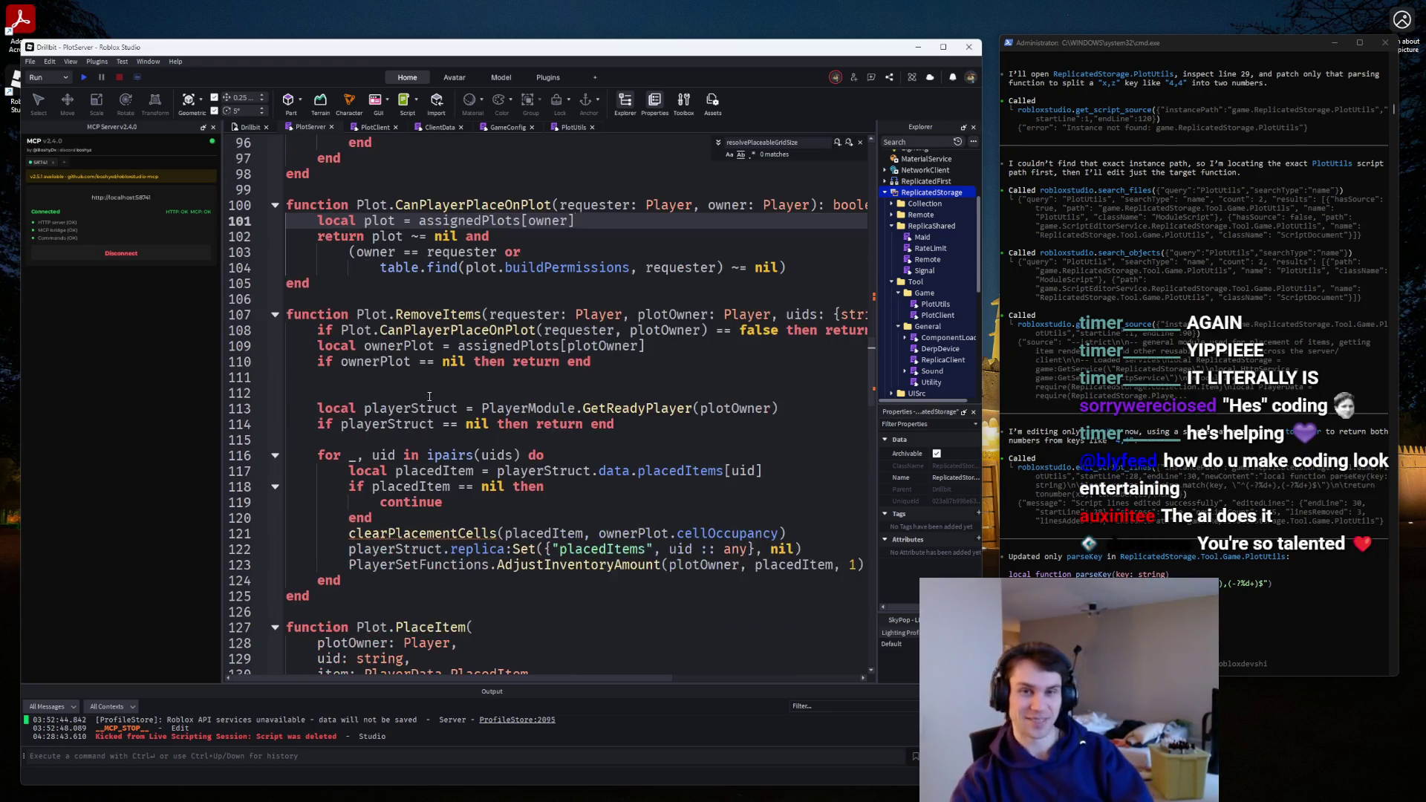
scroll(416, 363, "up", 3)
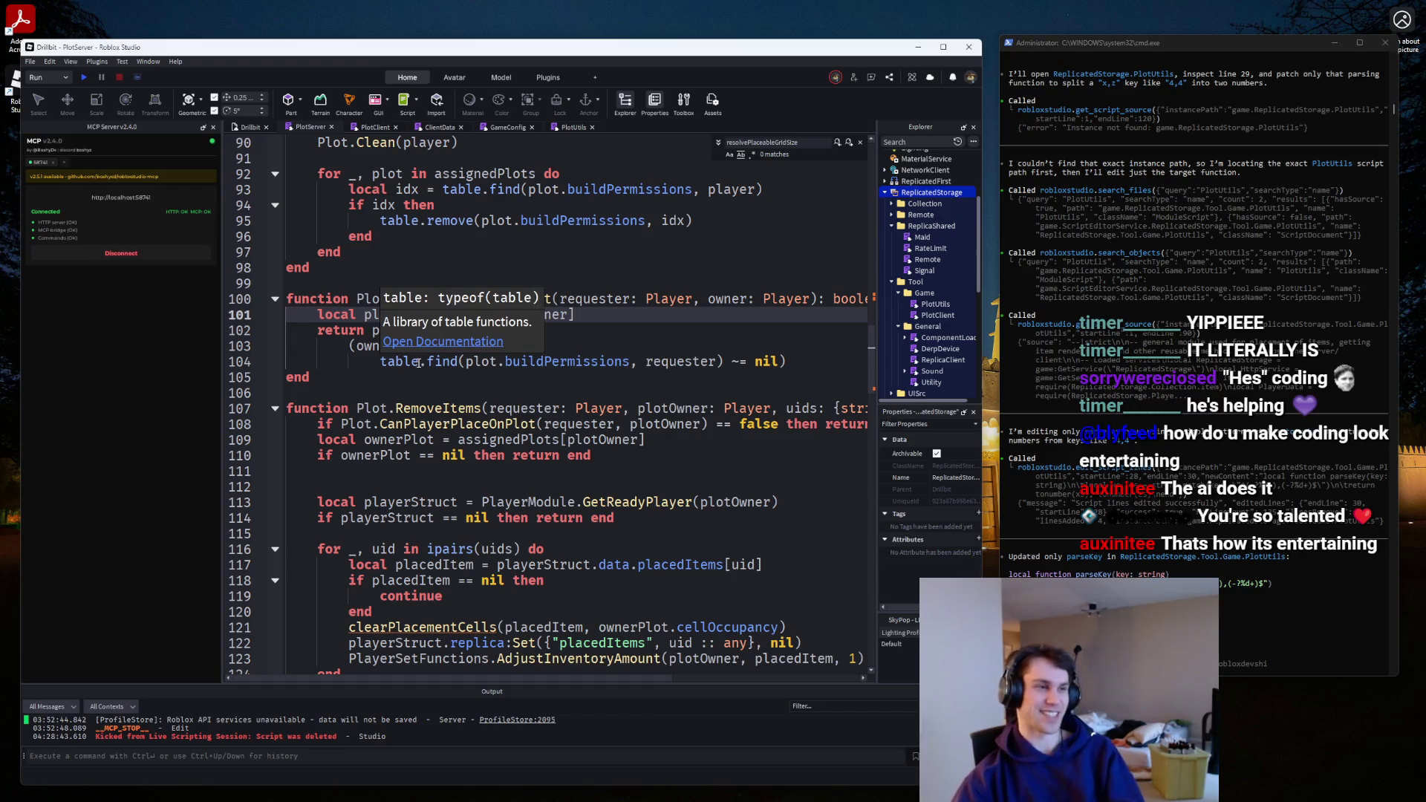
scroll(418, 362, "down", 2)
scroll(421, 360, "up", 3)
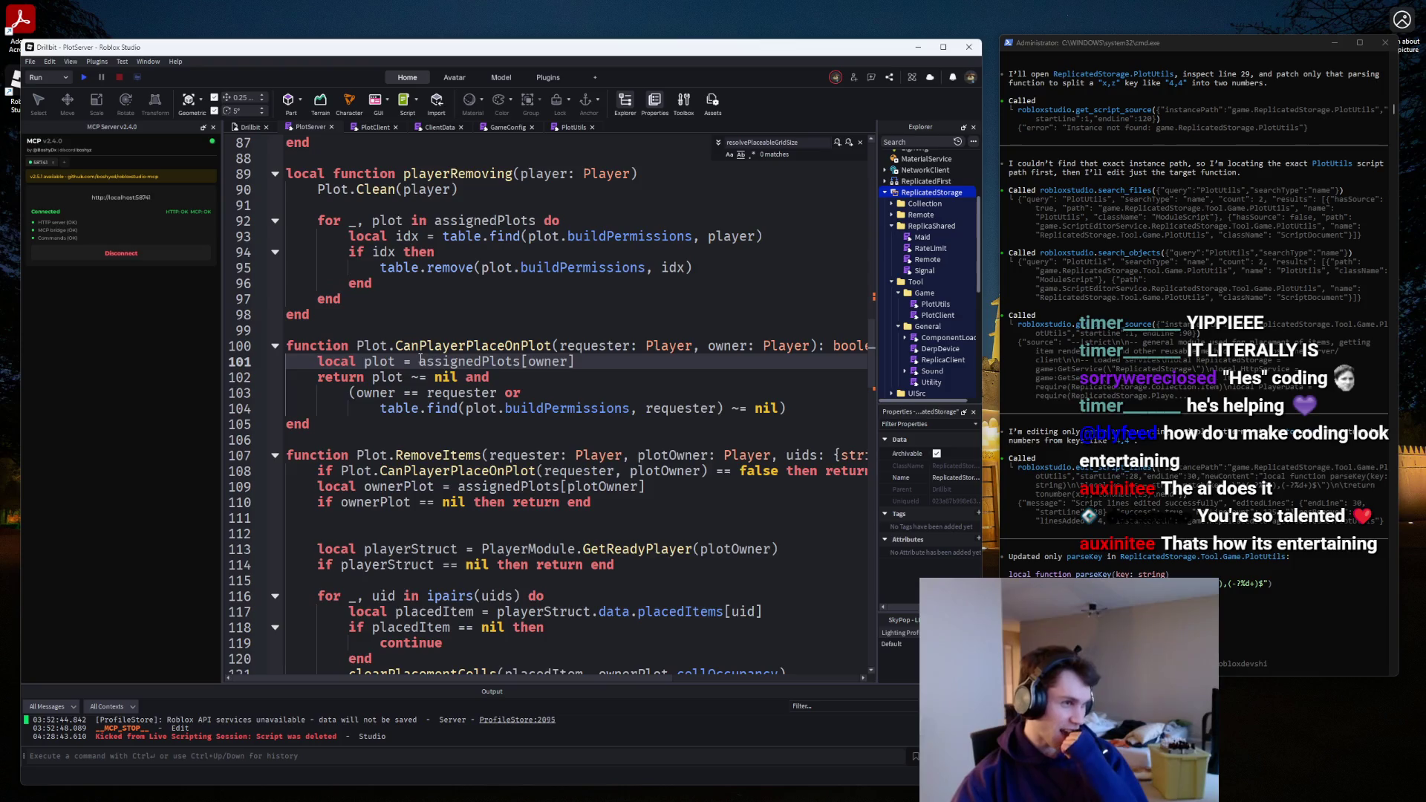
scroll(421, 359, "up", 3)
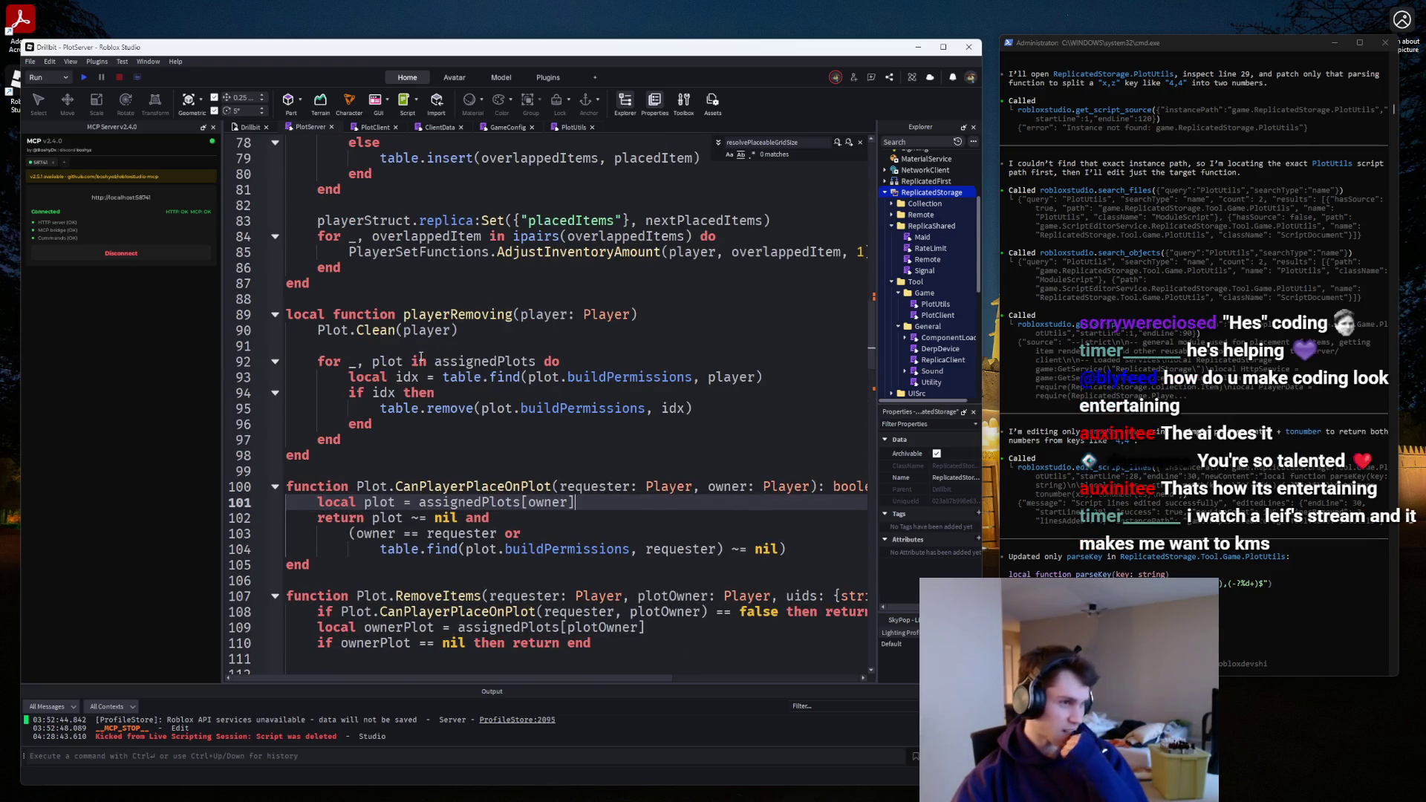
scroll(420, 357, "up", 1)
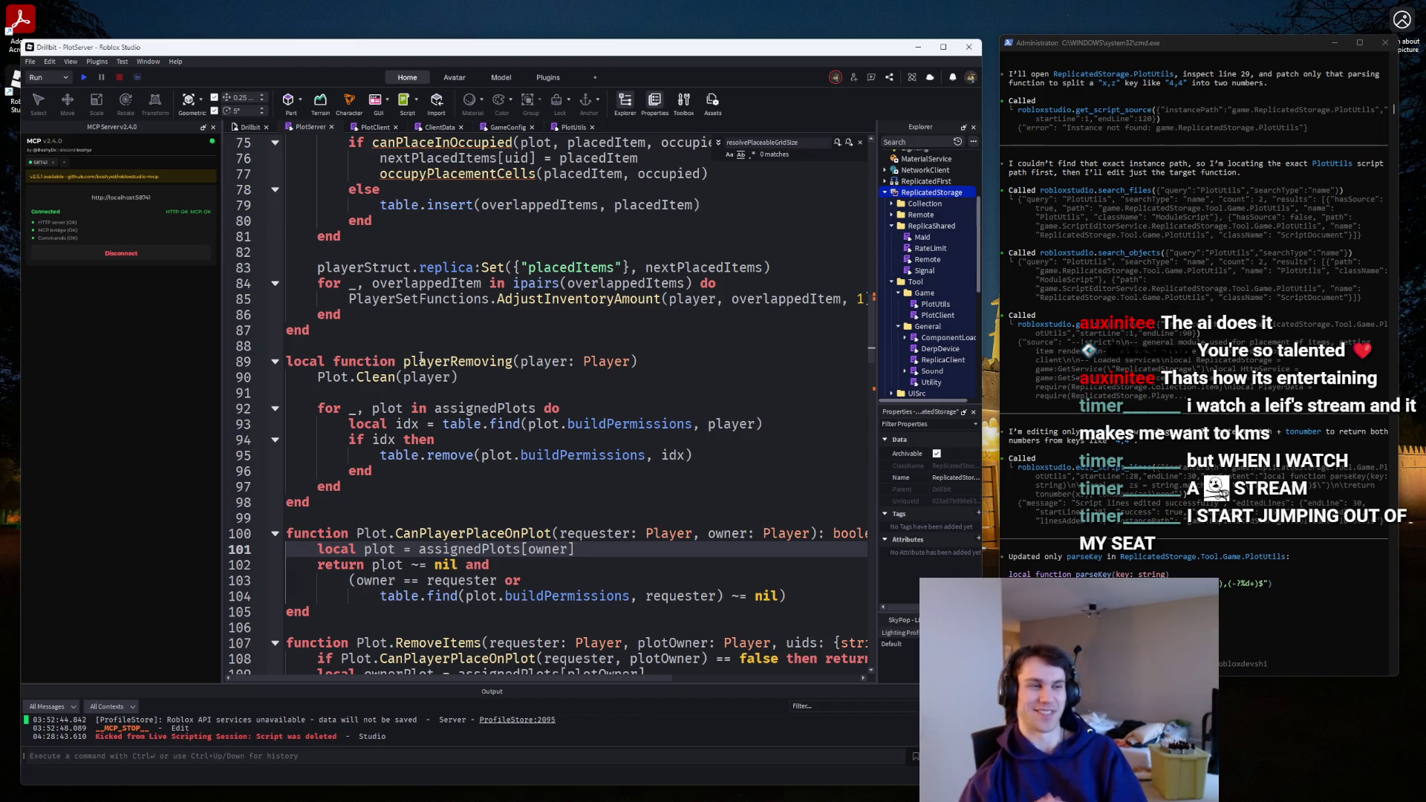
scroll(421, 358, "down", 5)
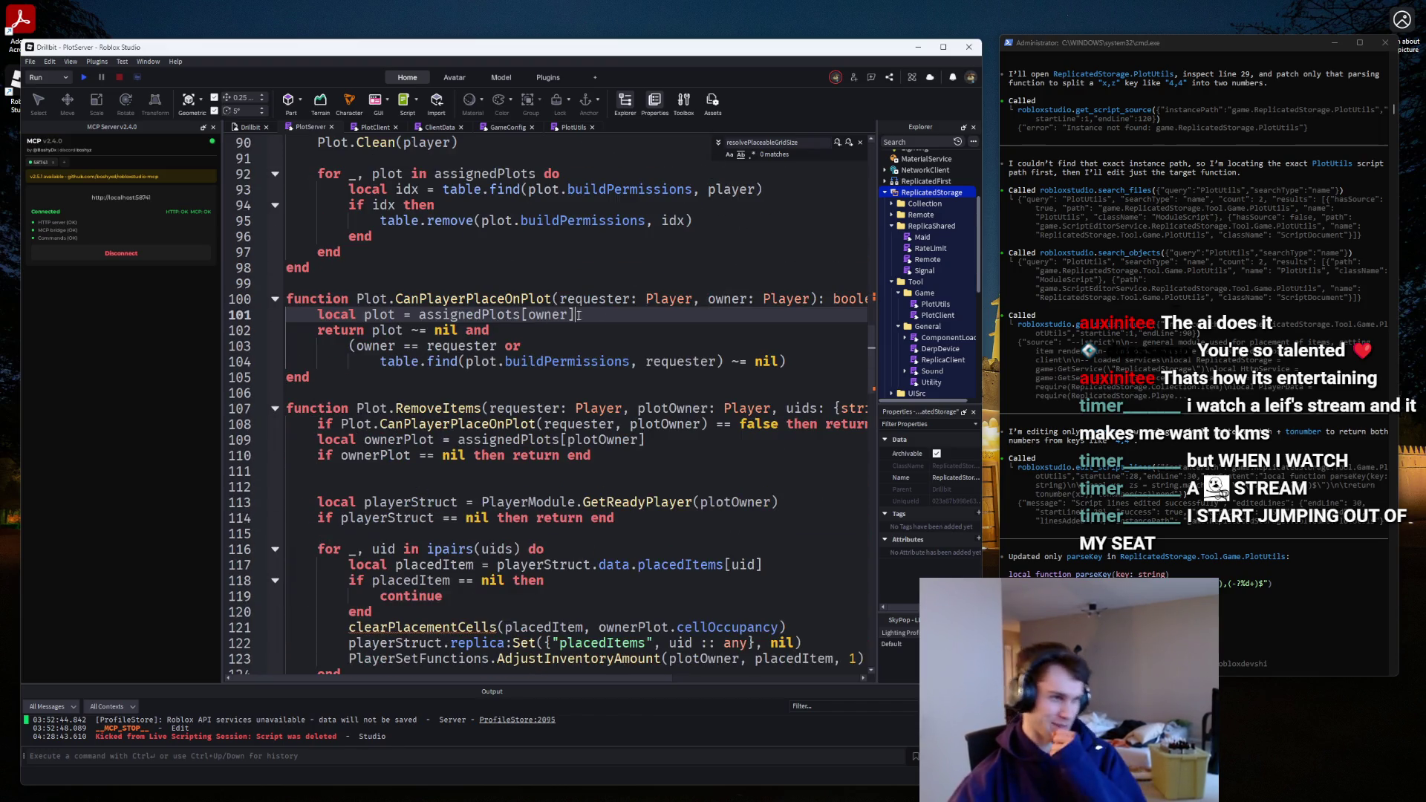
scroll(579, 315, "down", 13)
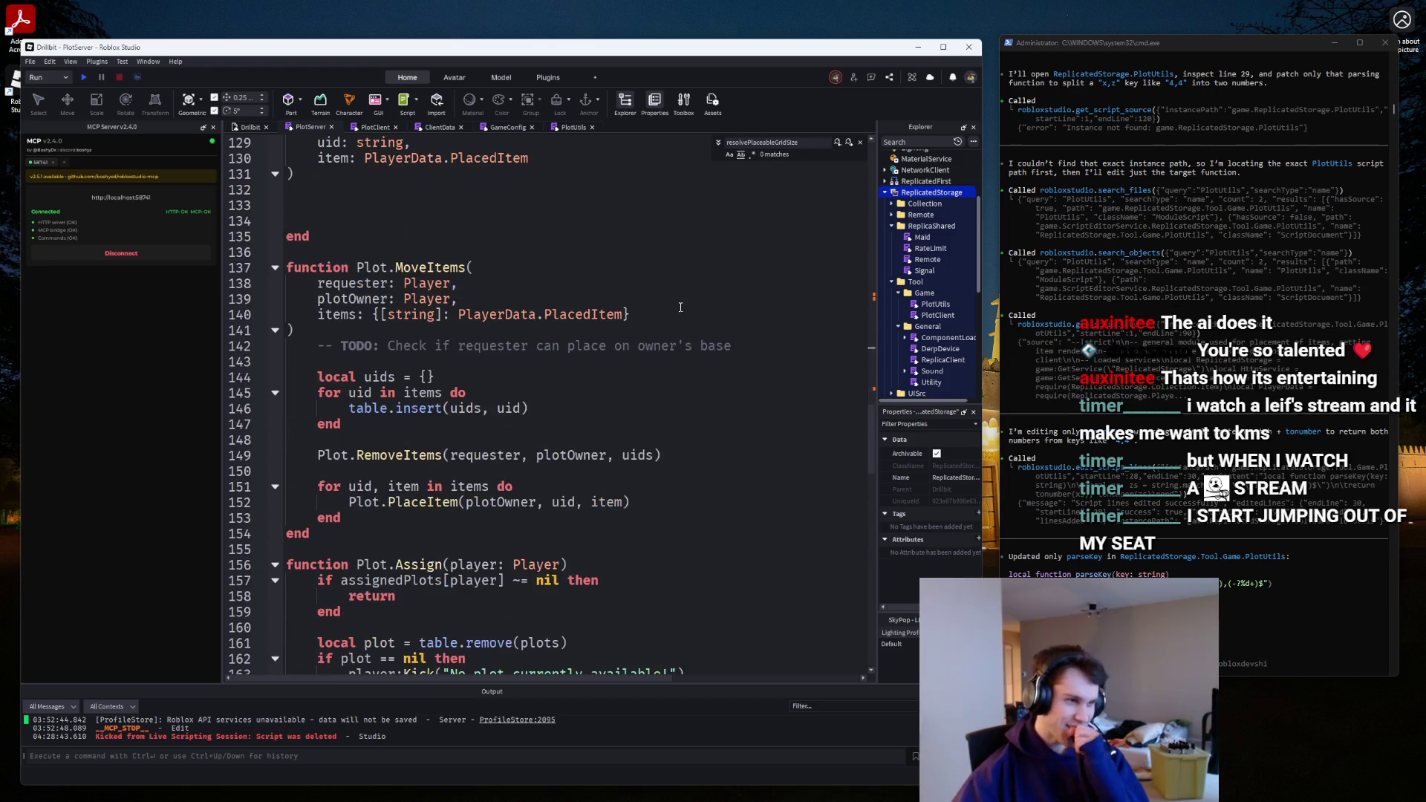
scroll(681, 307, "down", 3)
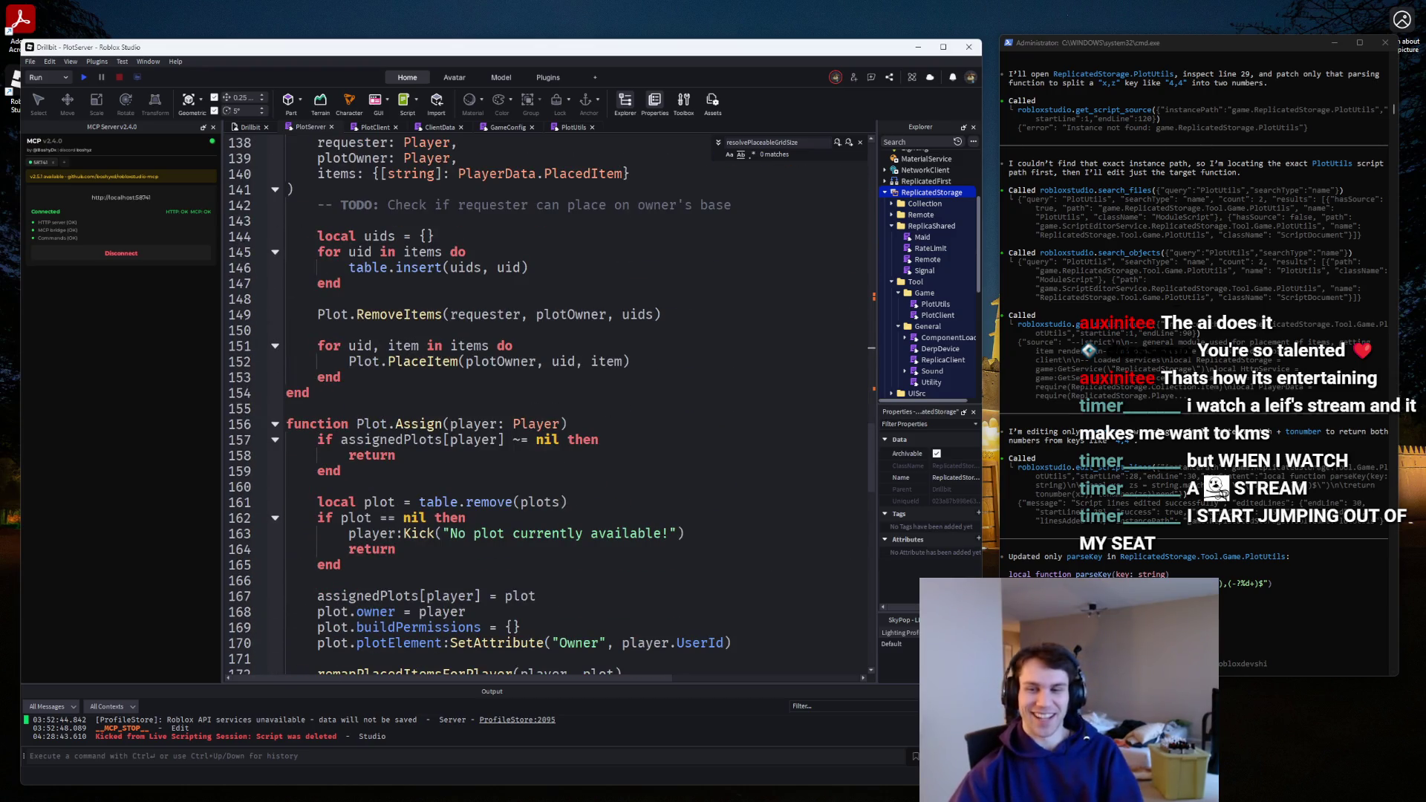
key("alt+Tab")
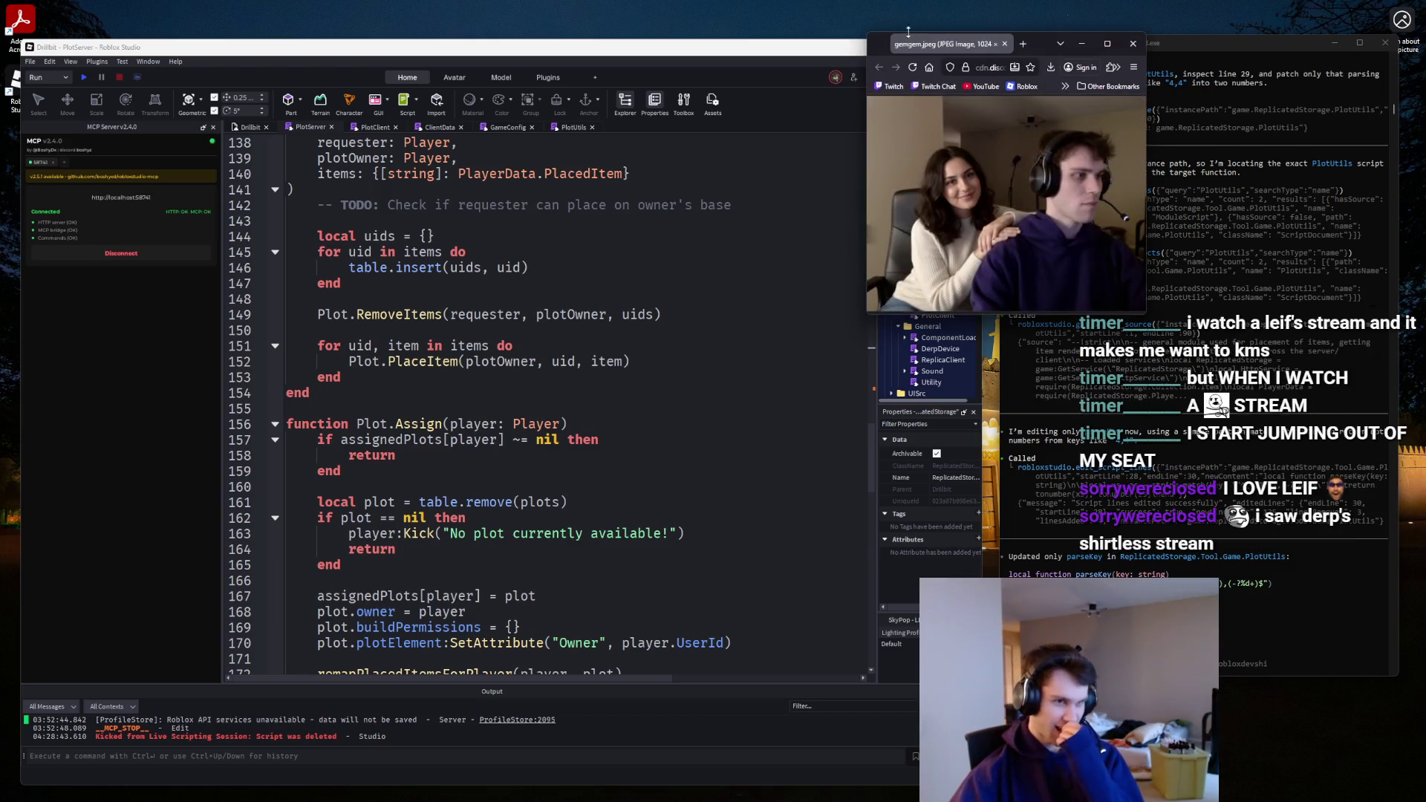
Enlarge and close the gemgem.jpeg and realderp.png image windows in the browser.
mouse_move(869, 318)
left_mouse_down()
mouse_move(635, 623)
mouse_move(421, 653)
mouse_move(341, 688)
left_mouse_up()
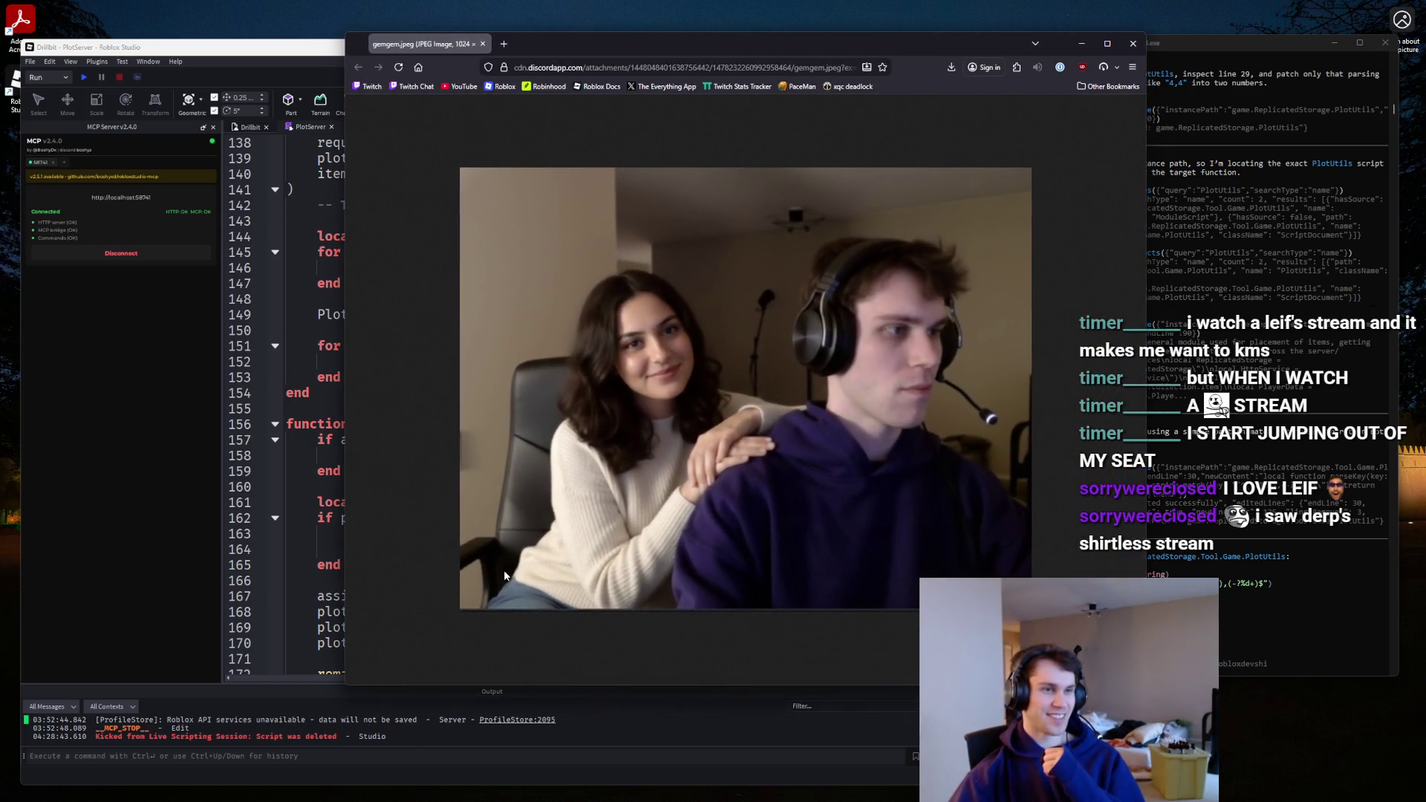
middle_click(424, 43)
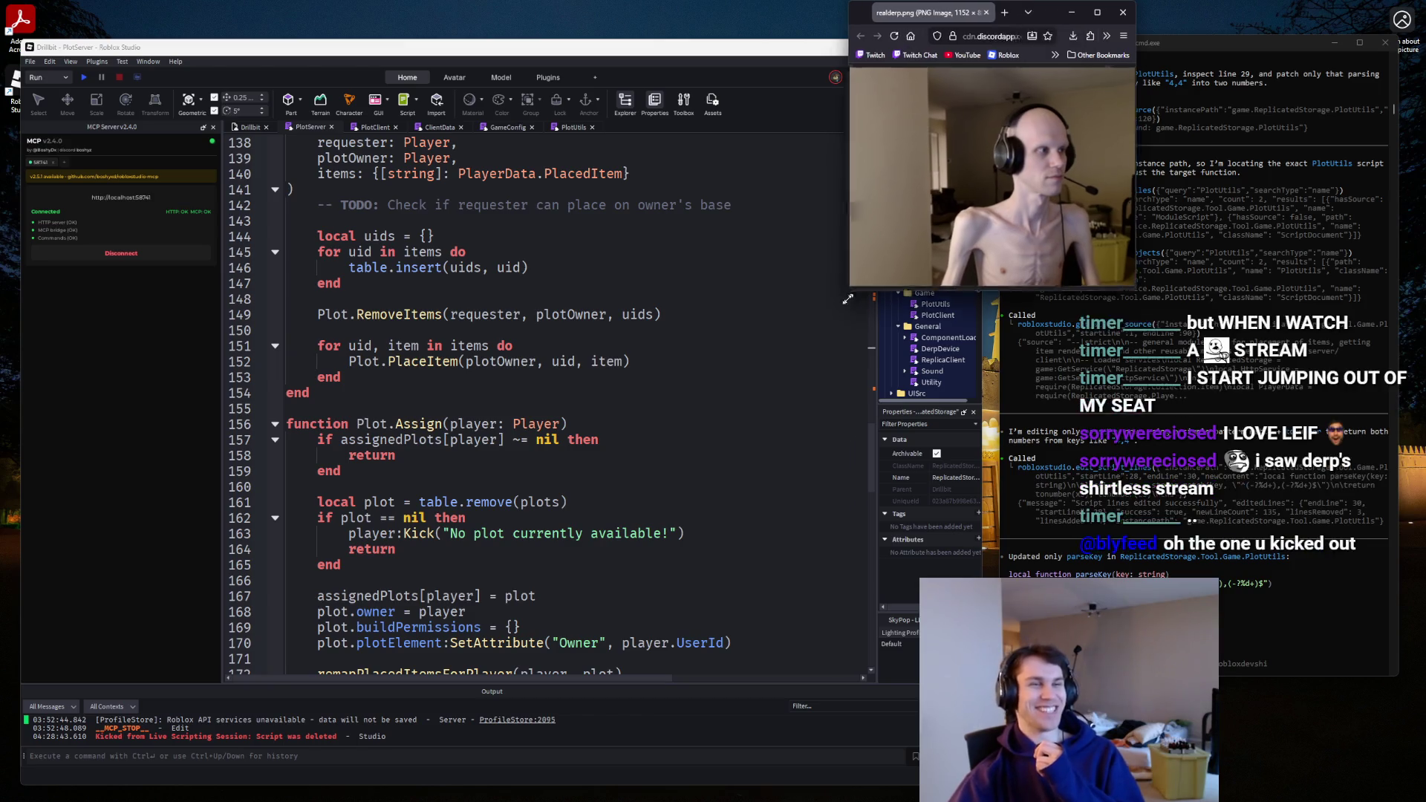
left_click_drag(858, 284, 211, 749)
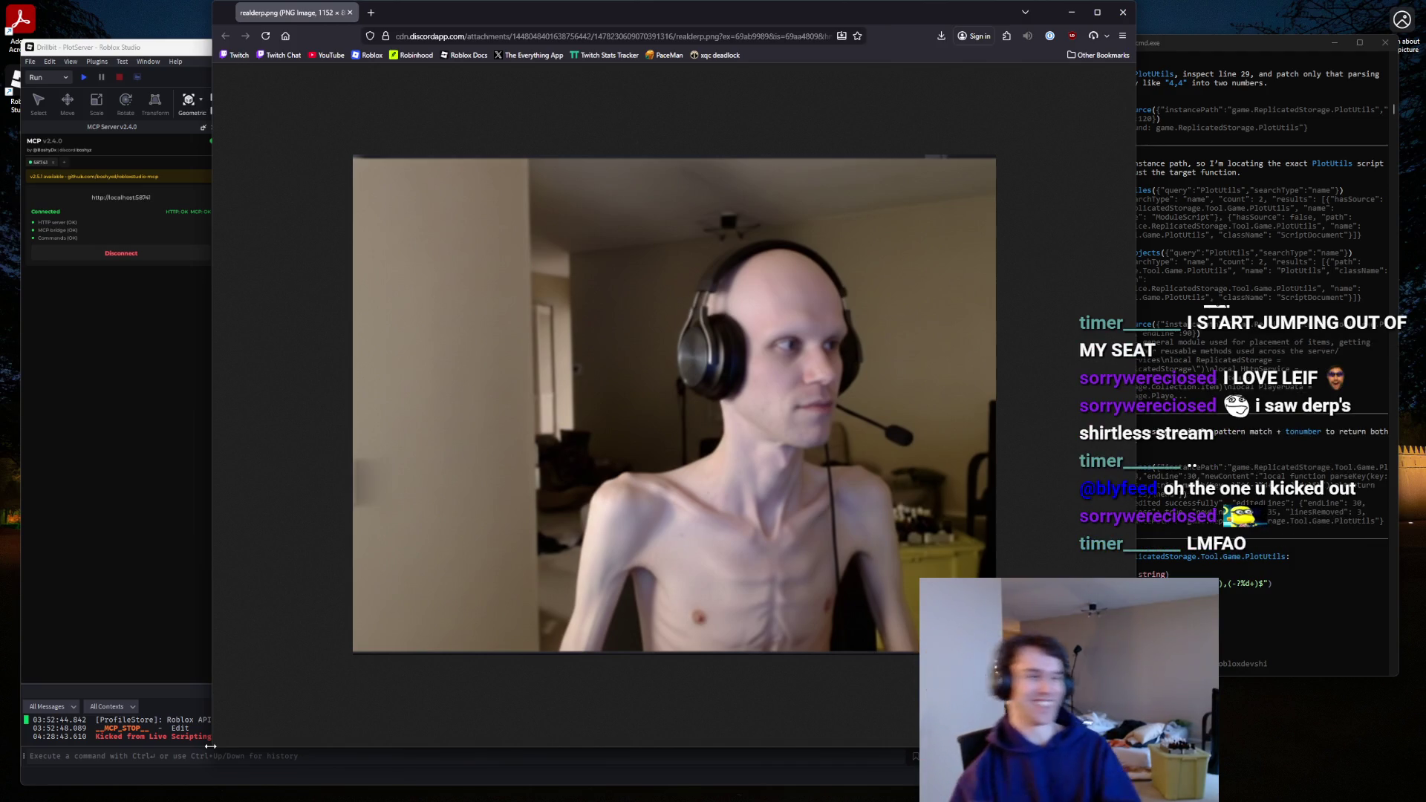
middle_click(276, 21)
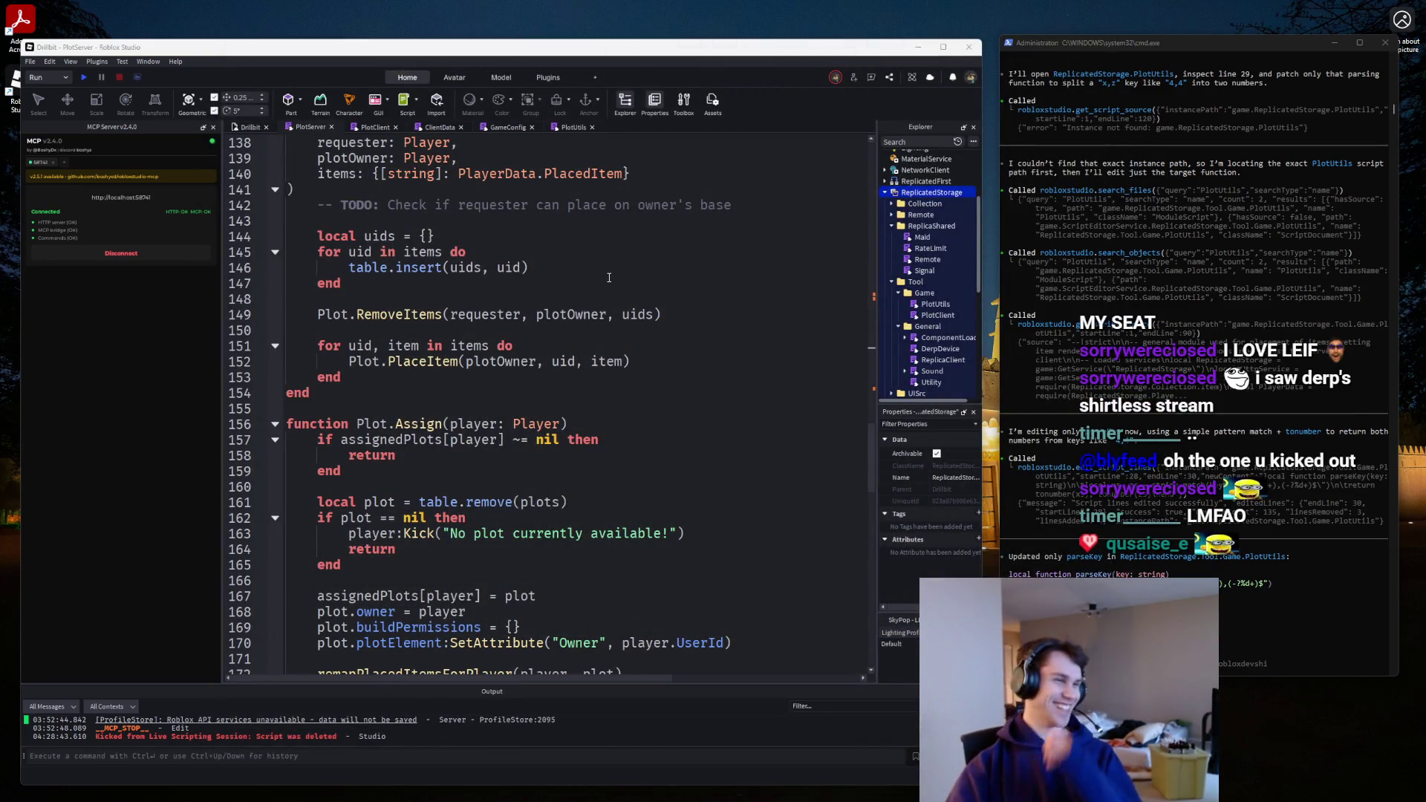
scroll(596, 297, "up", 2)
scroll(596, 297, "down", 3)
scroll(597, 297, "down", 9)
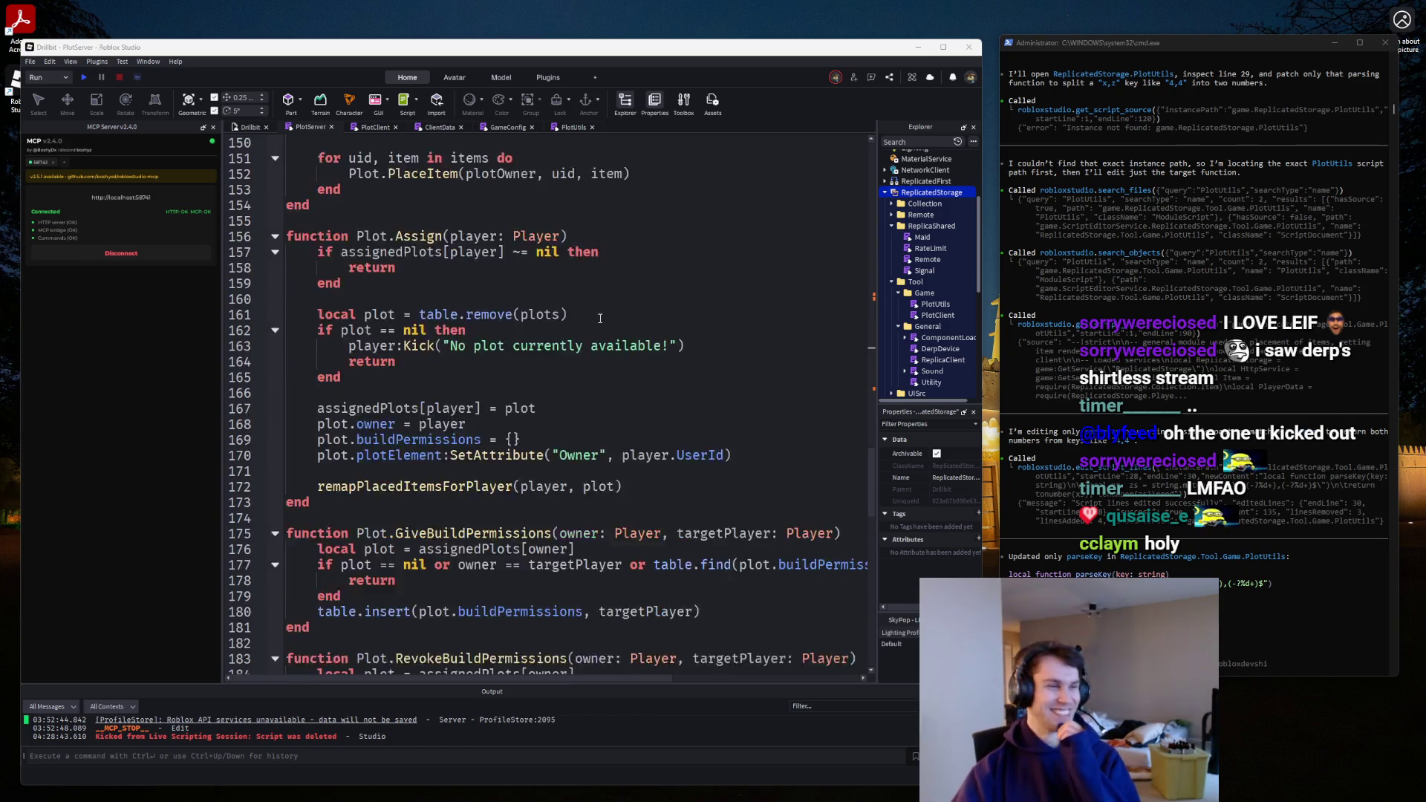
scroll(601, 318, "down", 8)
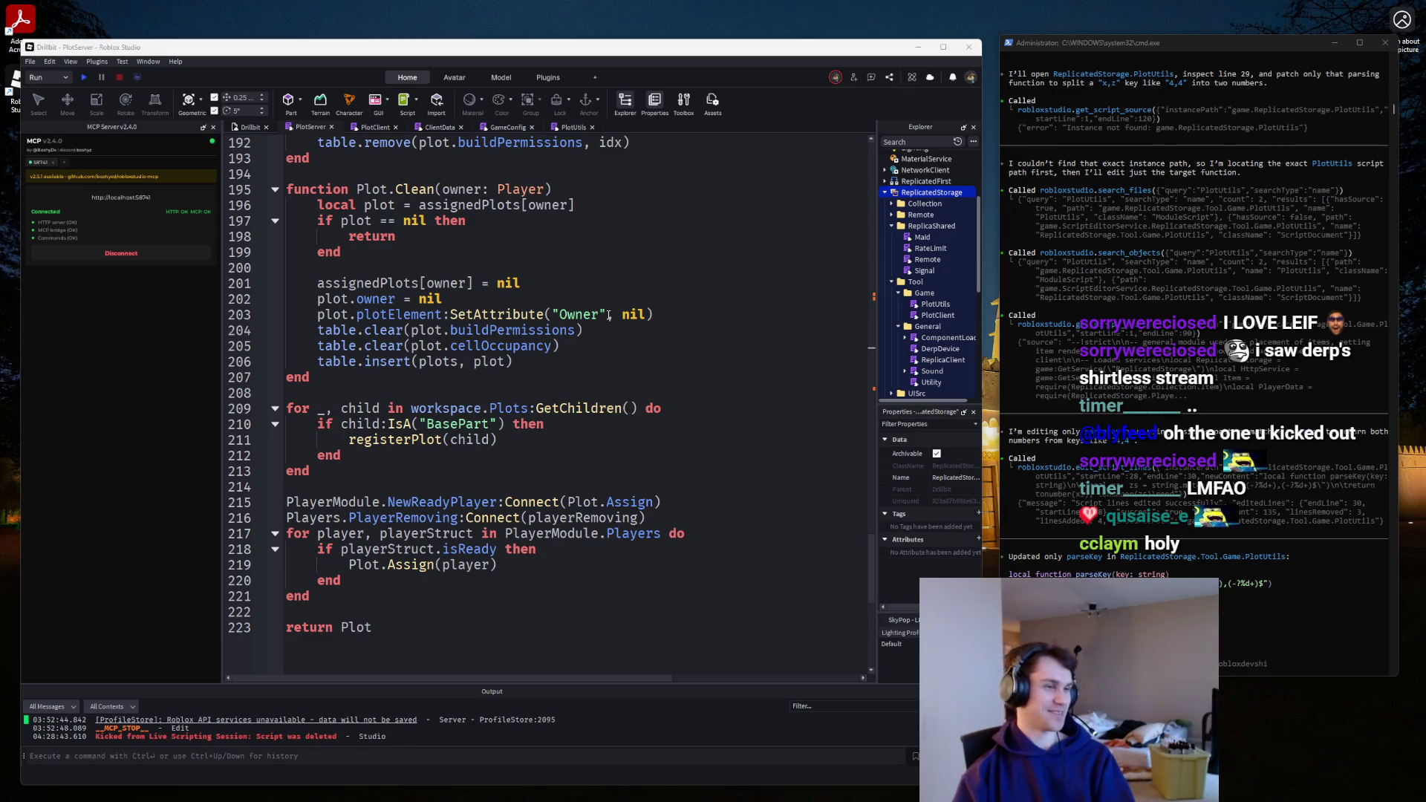
scroll(602, 305, "down", 4)
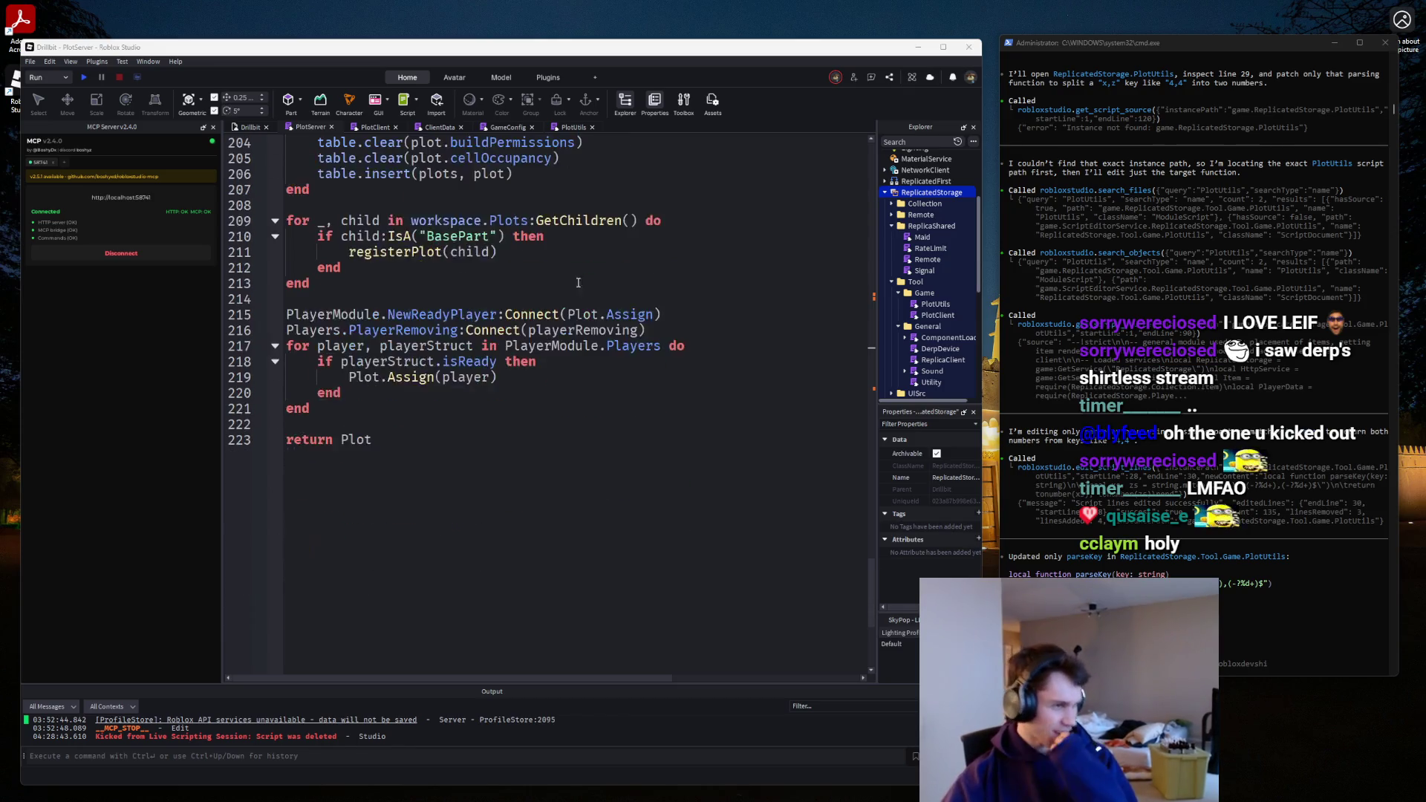
scroll(550, 200, "up", 7)
scroll(546, 189, "up", 20)
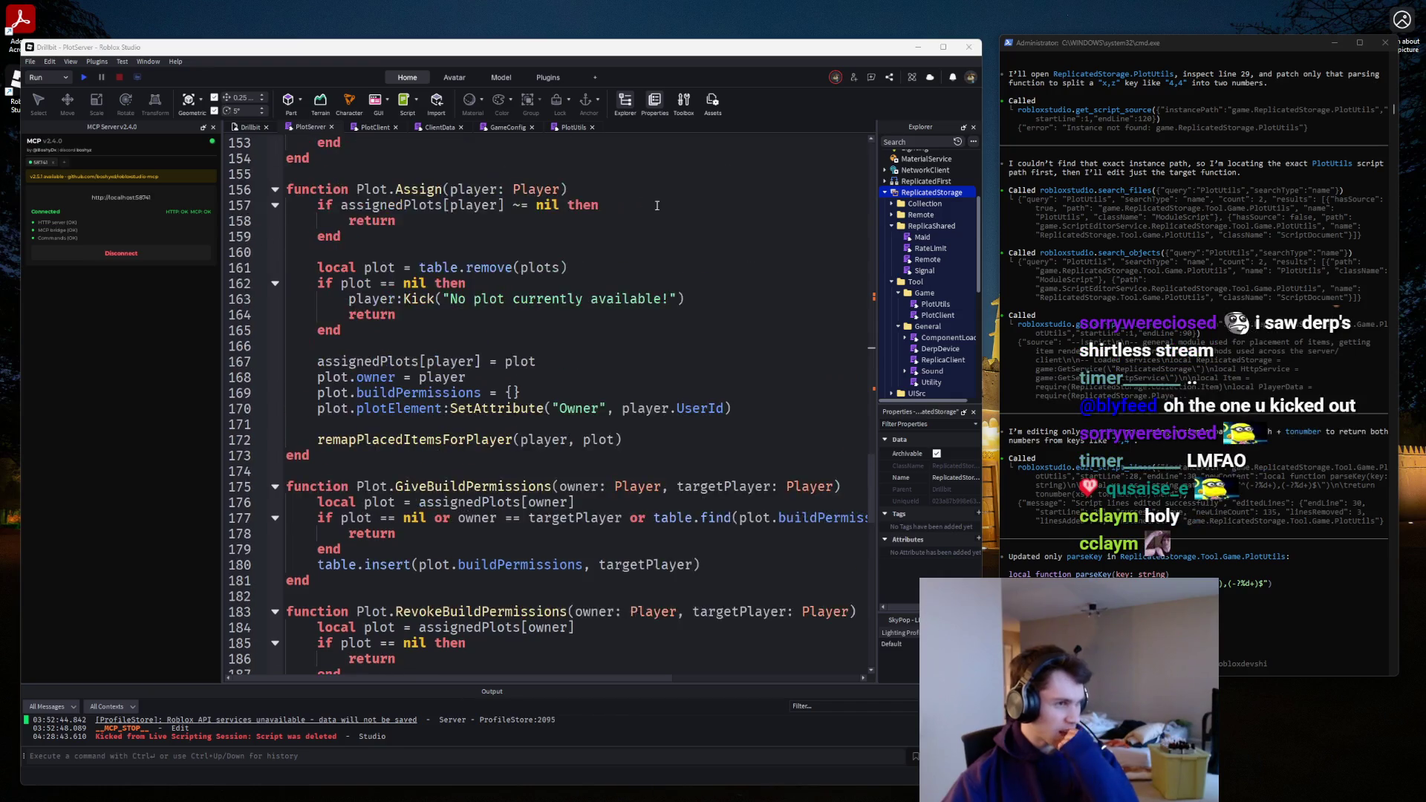
scroll(739, 241, "up", 5)
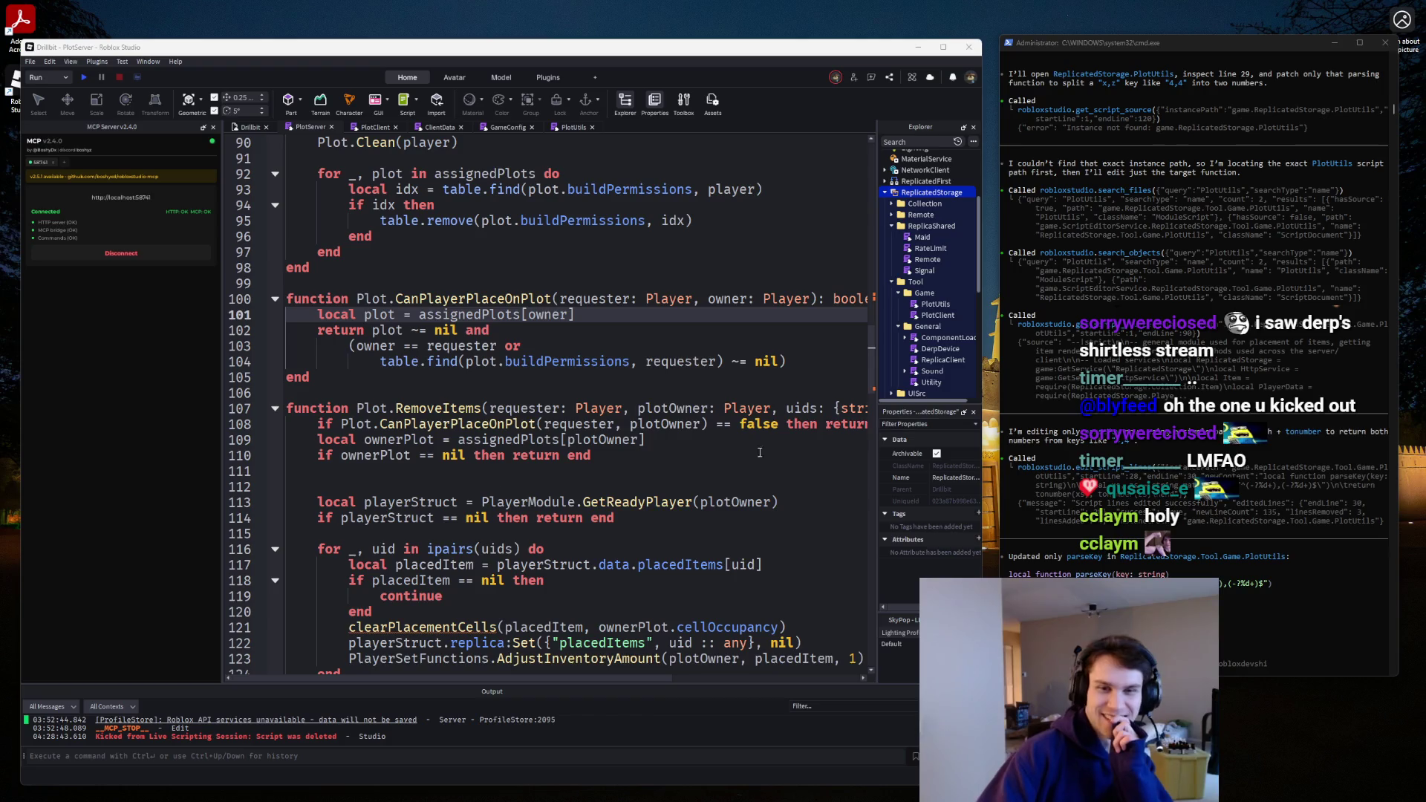
scroll(420, 412, "up", 3)
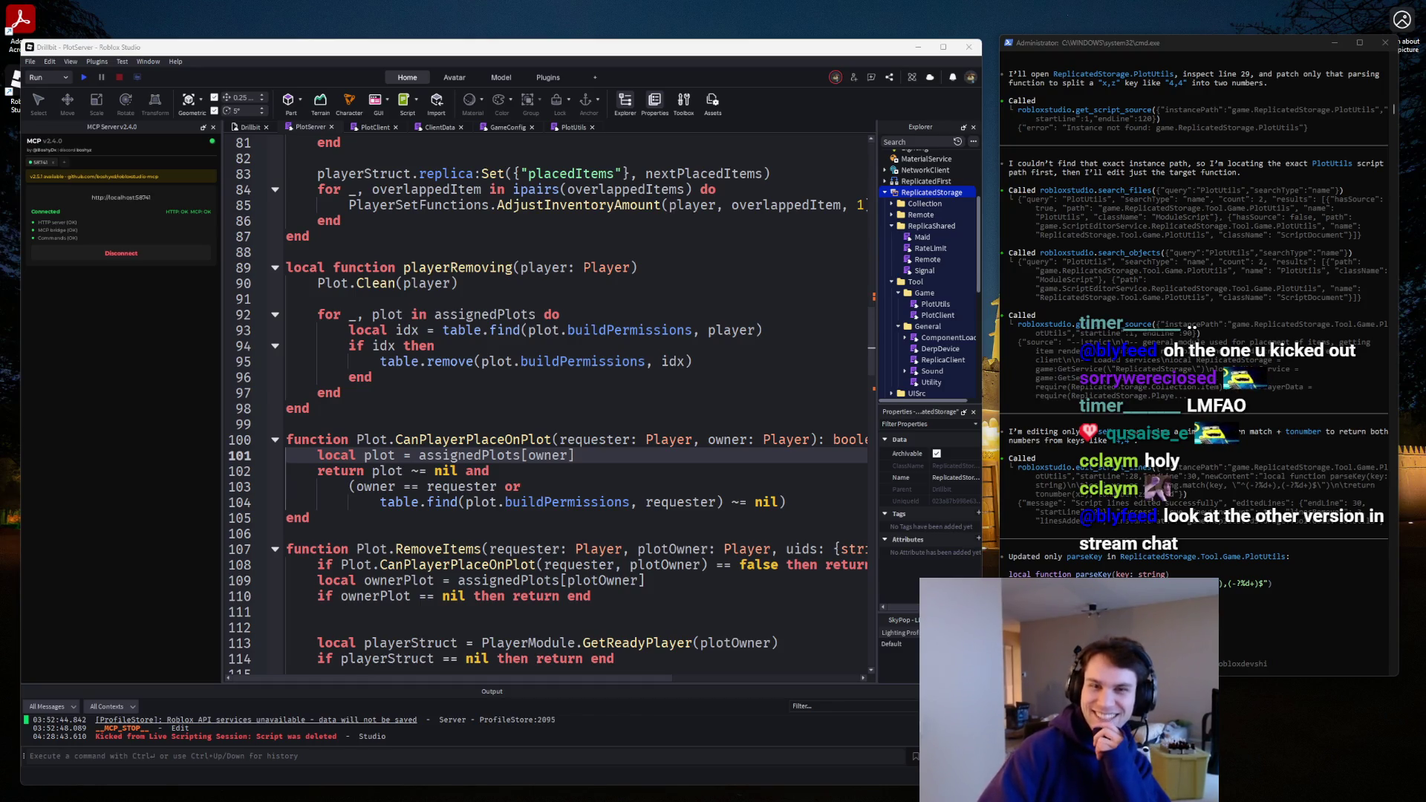
mouse_move(716, 11)
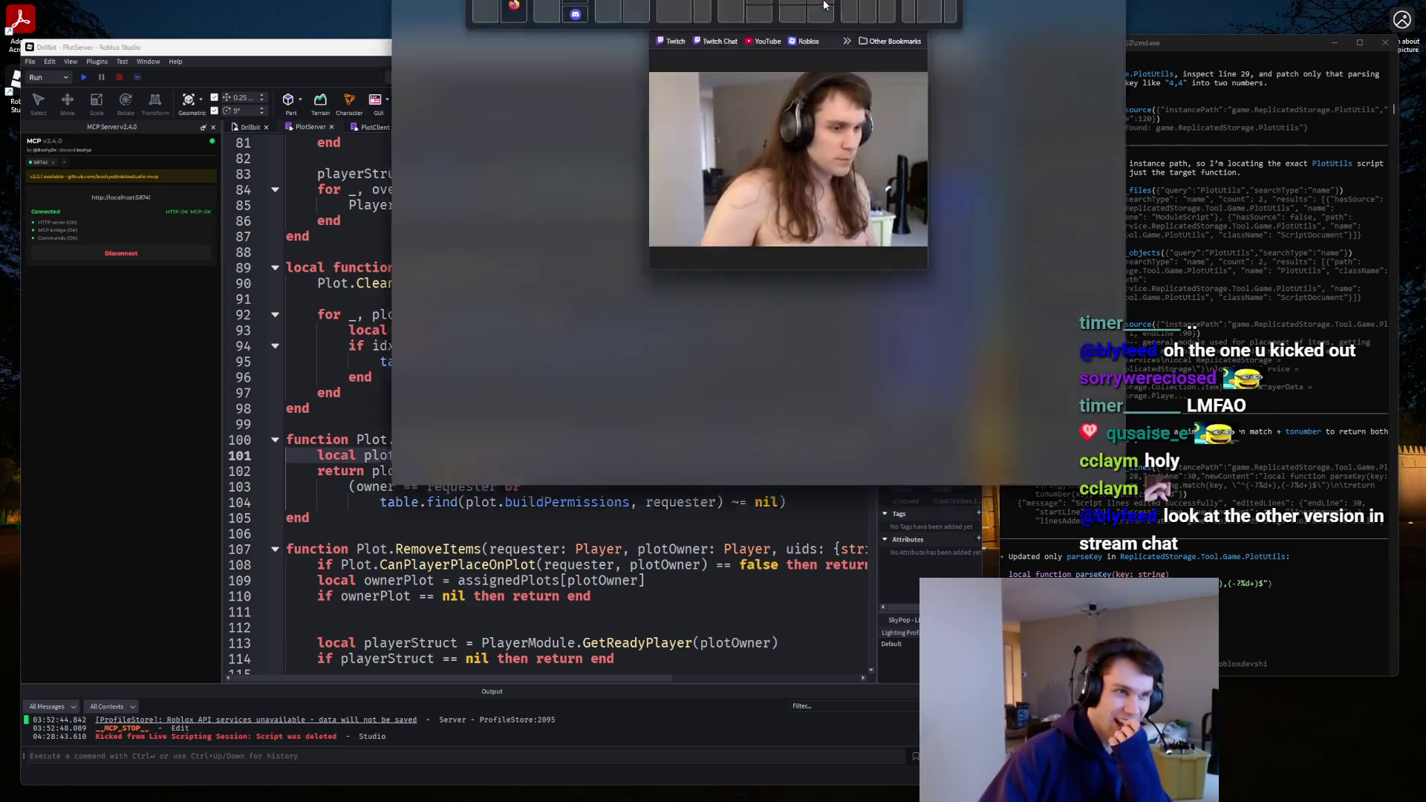
left_click(790, 11)
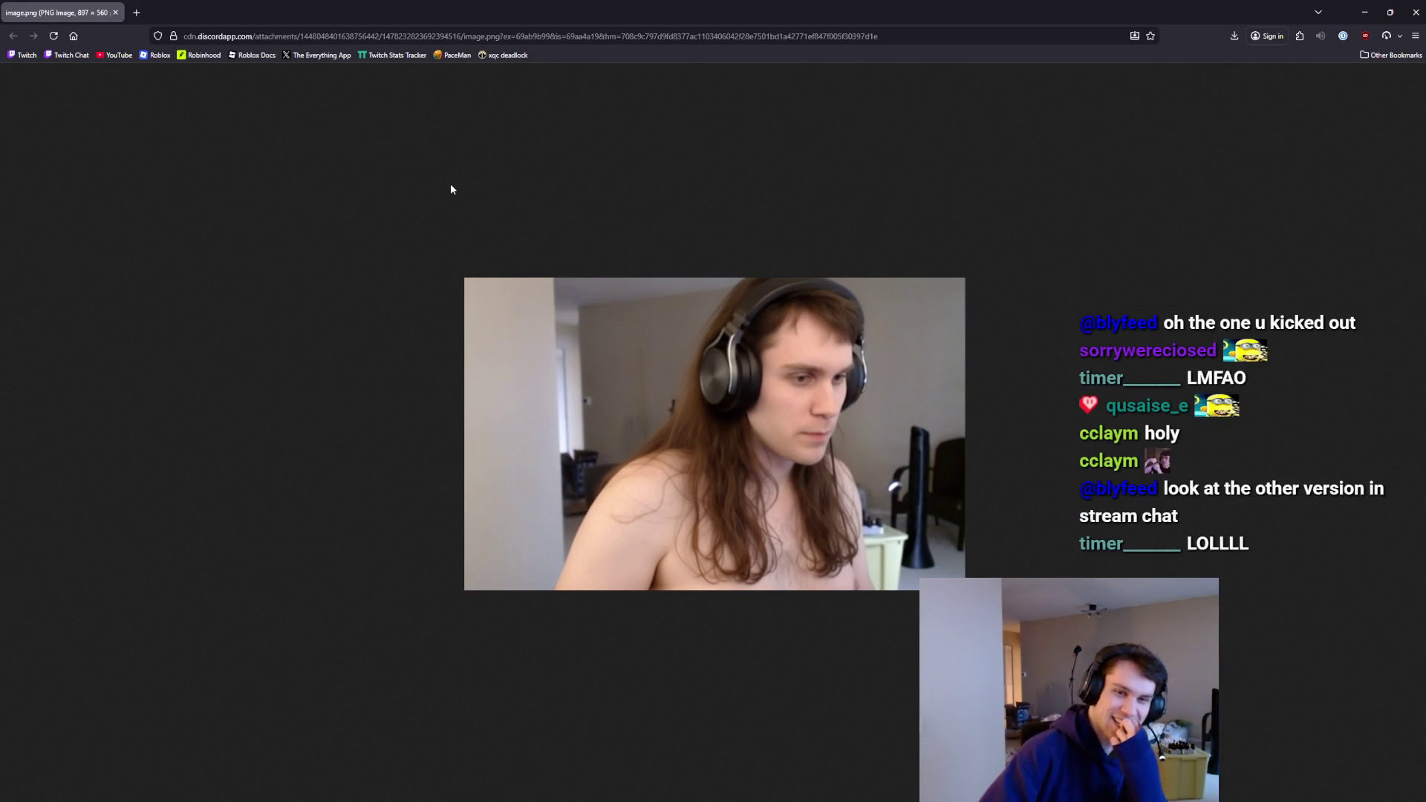
key("ctrl+w")
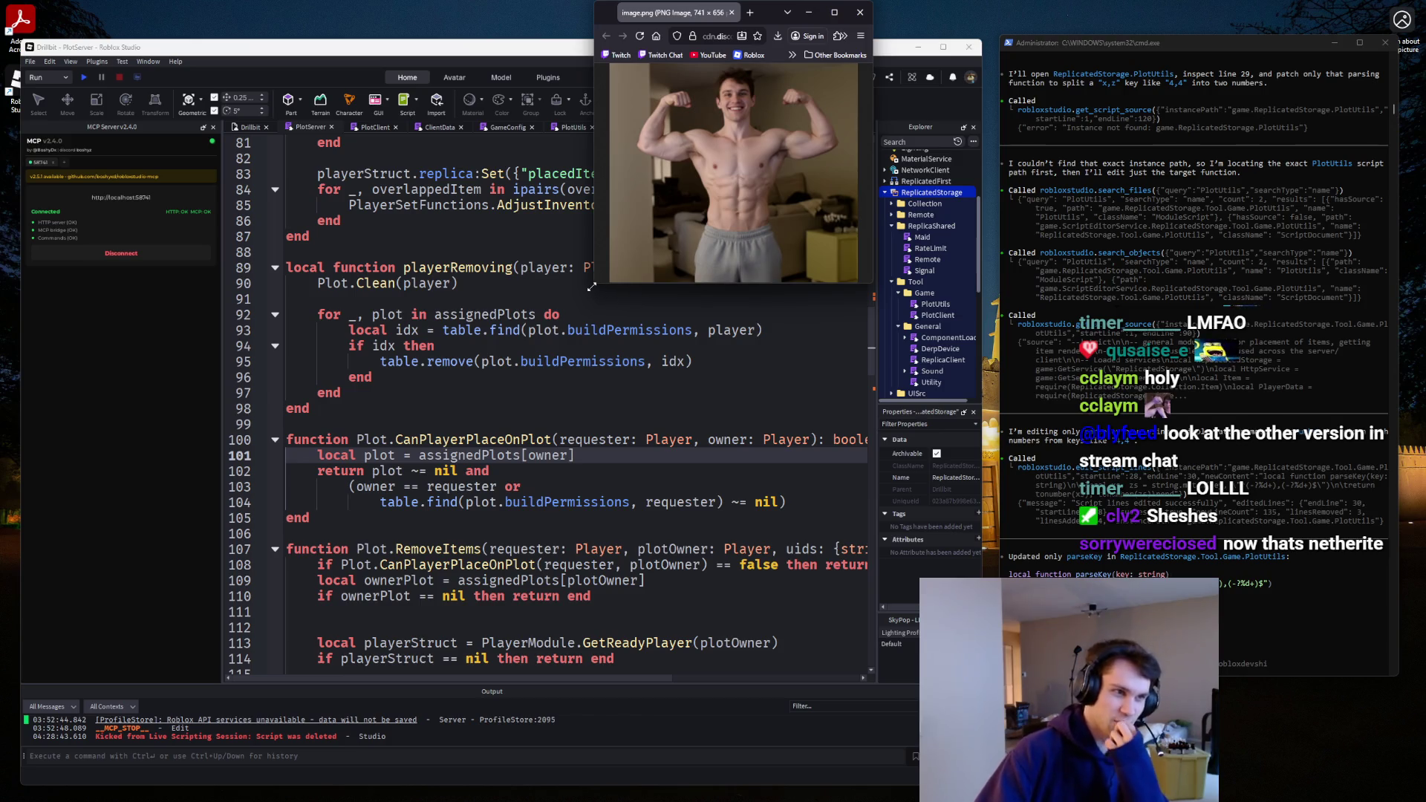
left_click_drag(340, 801, 216, 749)
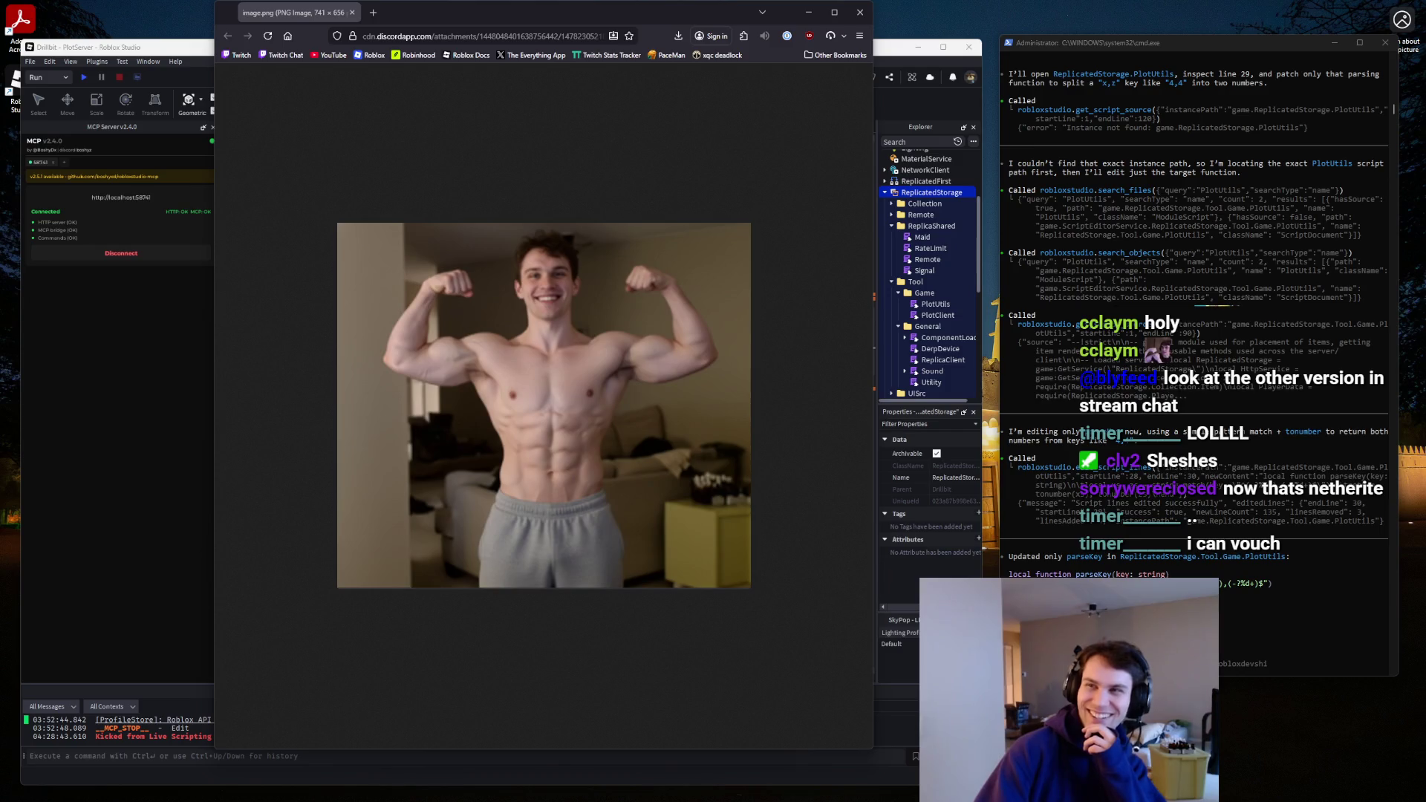
key("alt+Left")
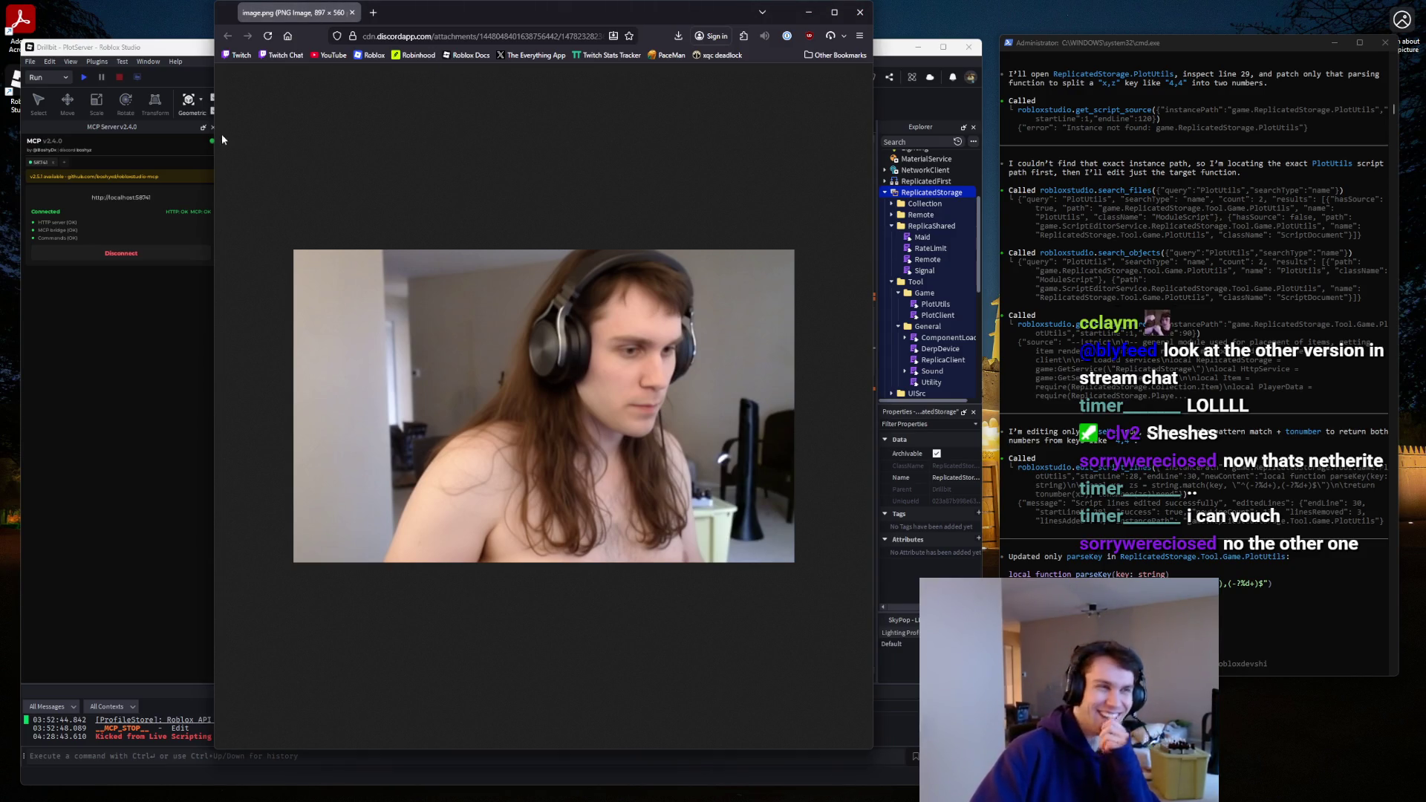
middle_click(288, 13)
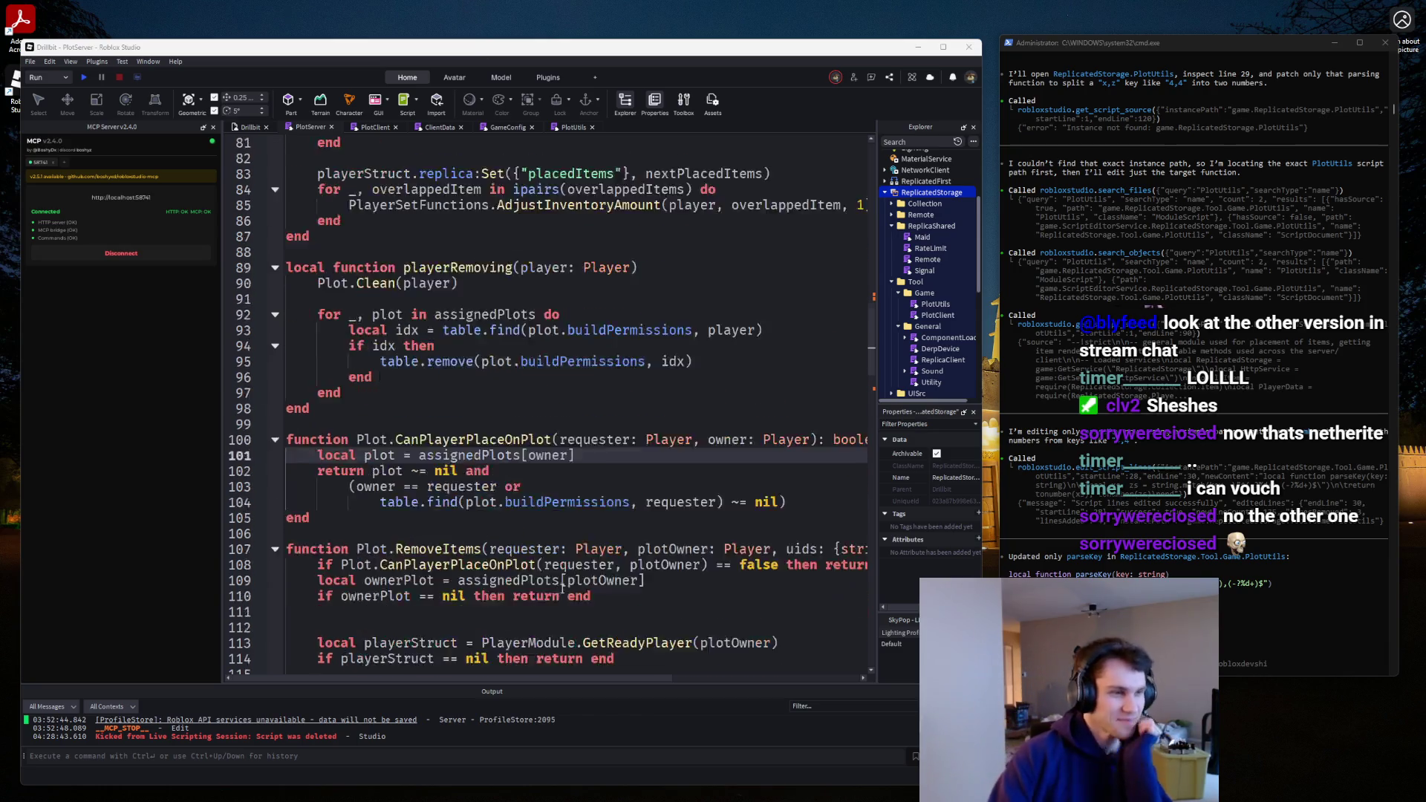
scroll(586, 575, "down", 7)
double_click(463, 435)
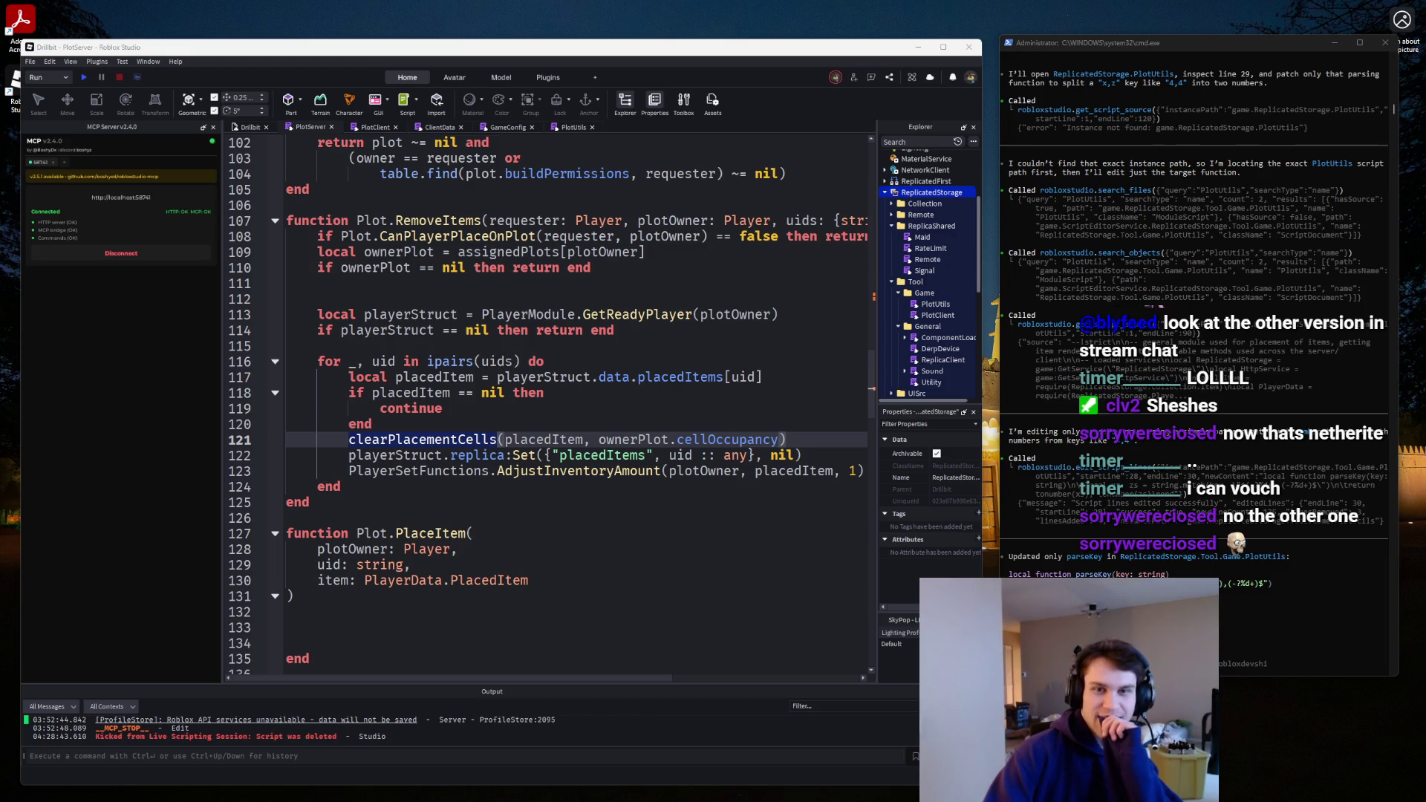
left_click_drag(676, 67, 676, 287)
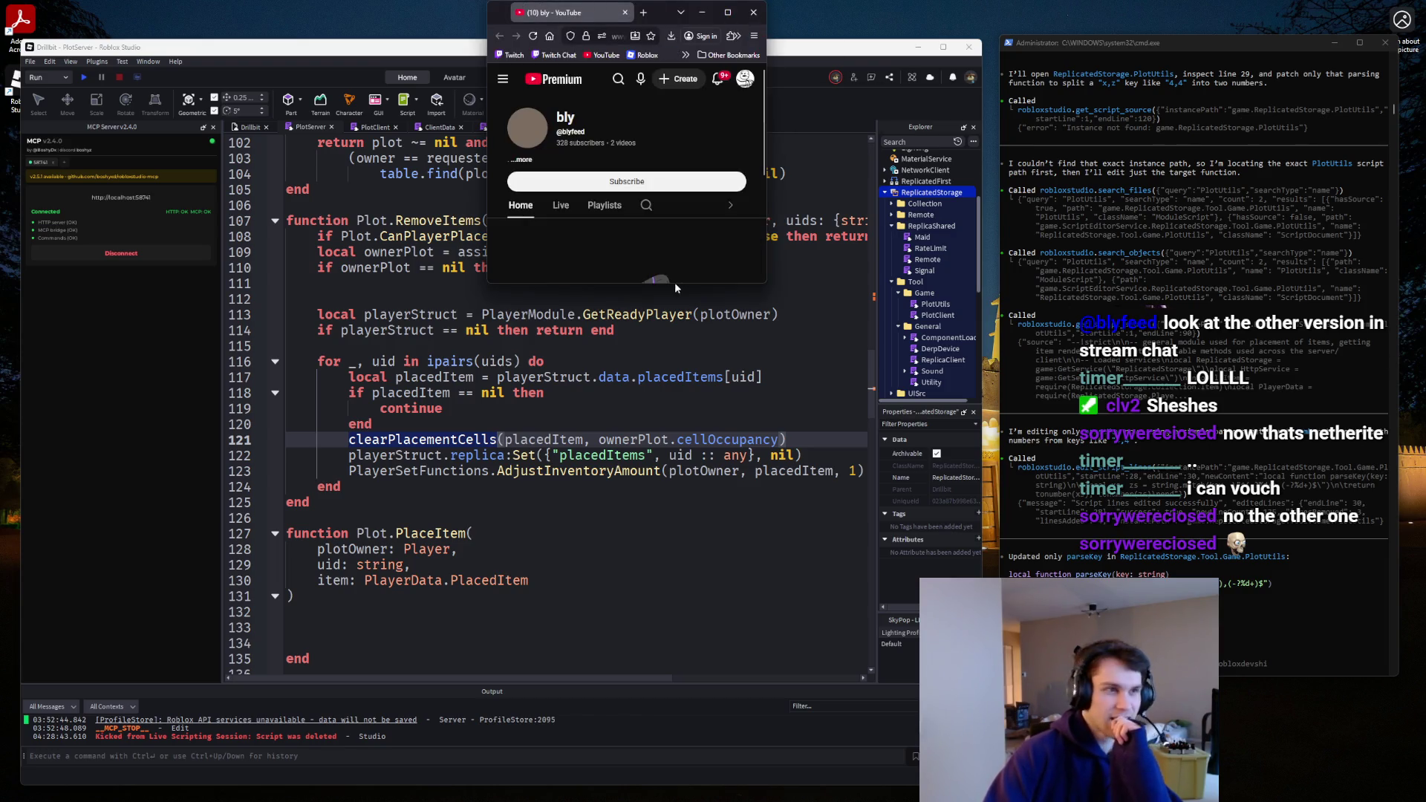
Play the Slap Royale (219+ Wins) stream from the Live tab in theater, full screen, at 8:16.
left_click_drag(768, 284, 1196, 801)
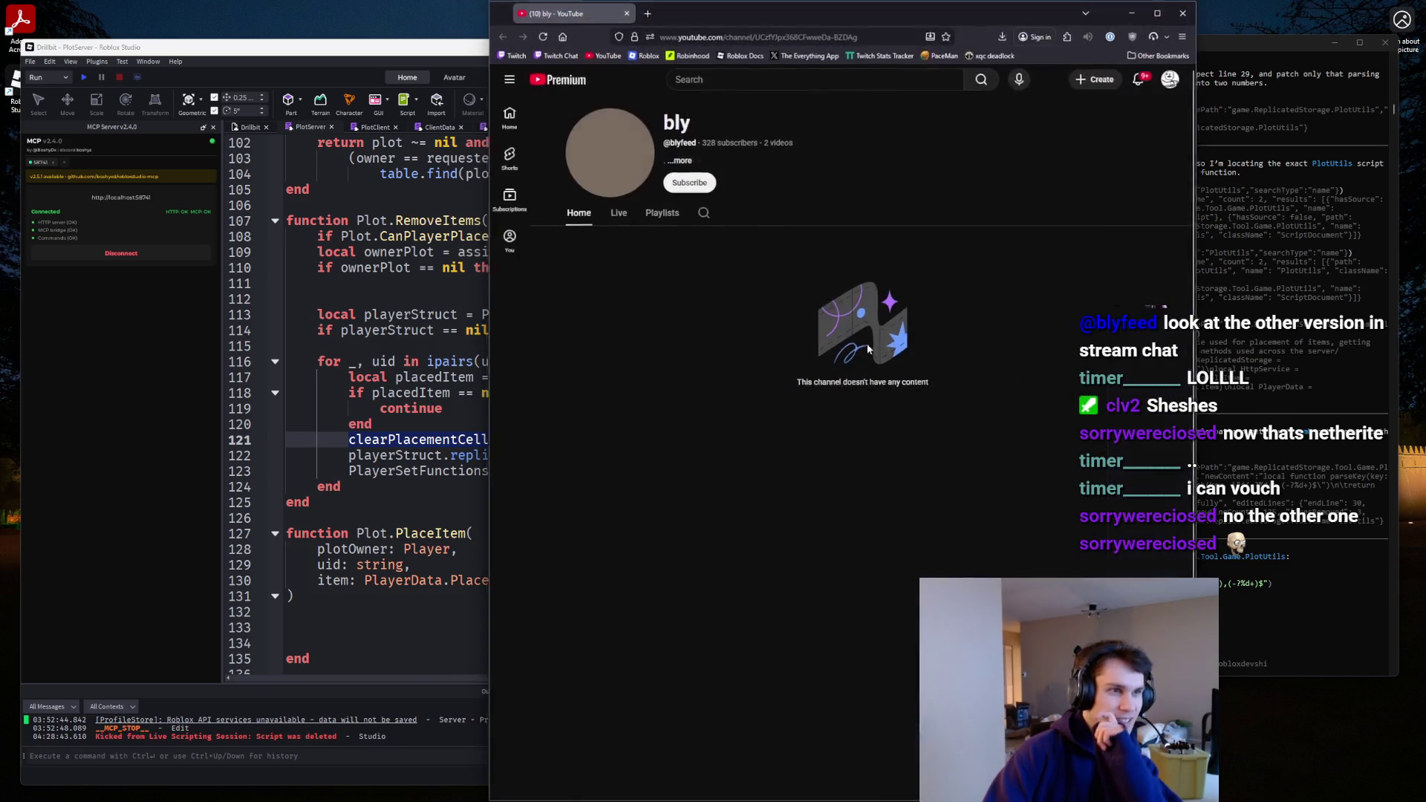
left_click(619, 214)
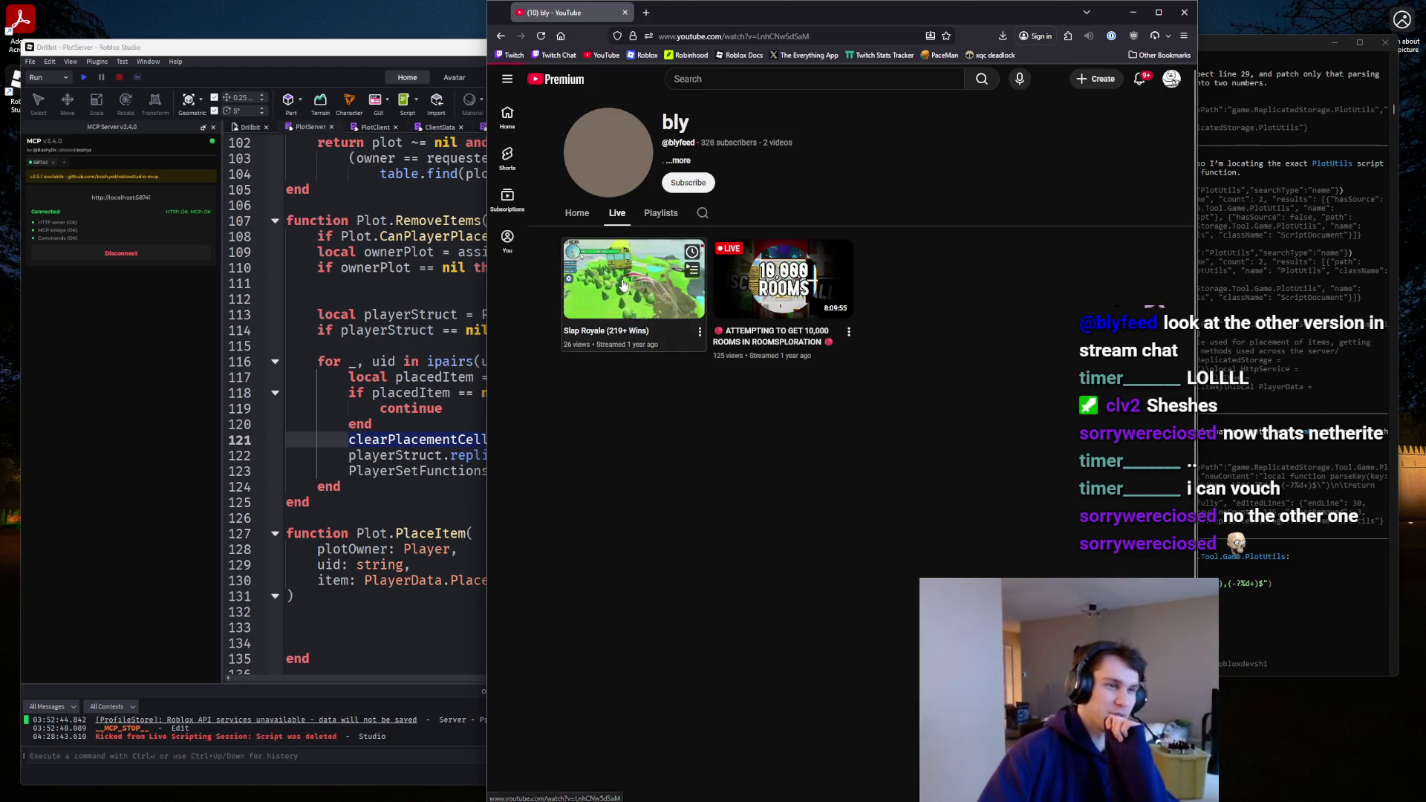
left_click(622, 285)
left_click(992, 392)
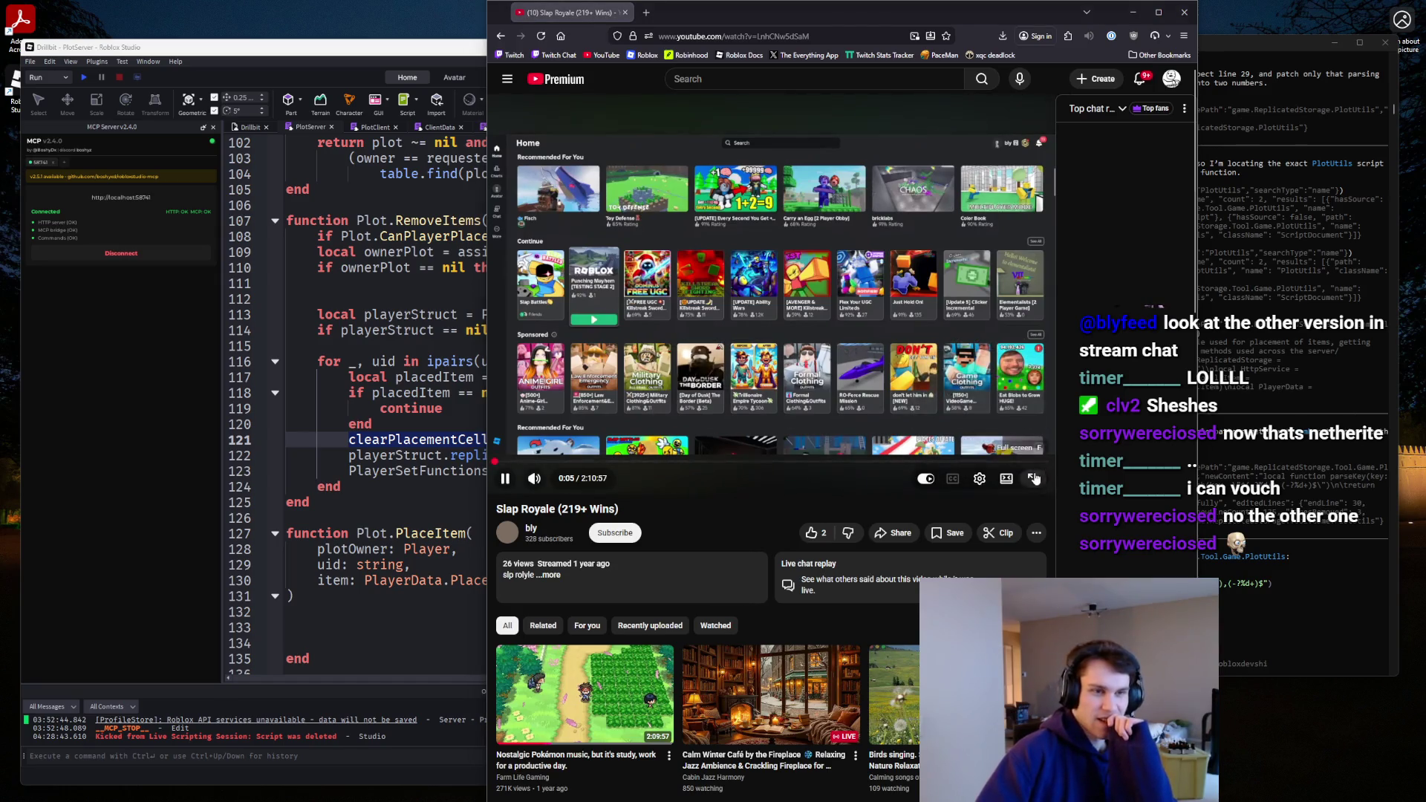
left_click(1033, 478)
left_click(79, 772)
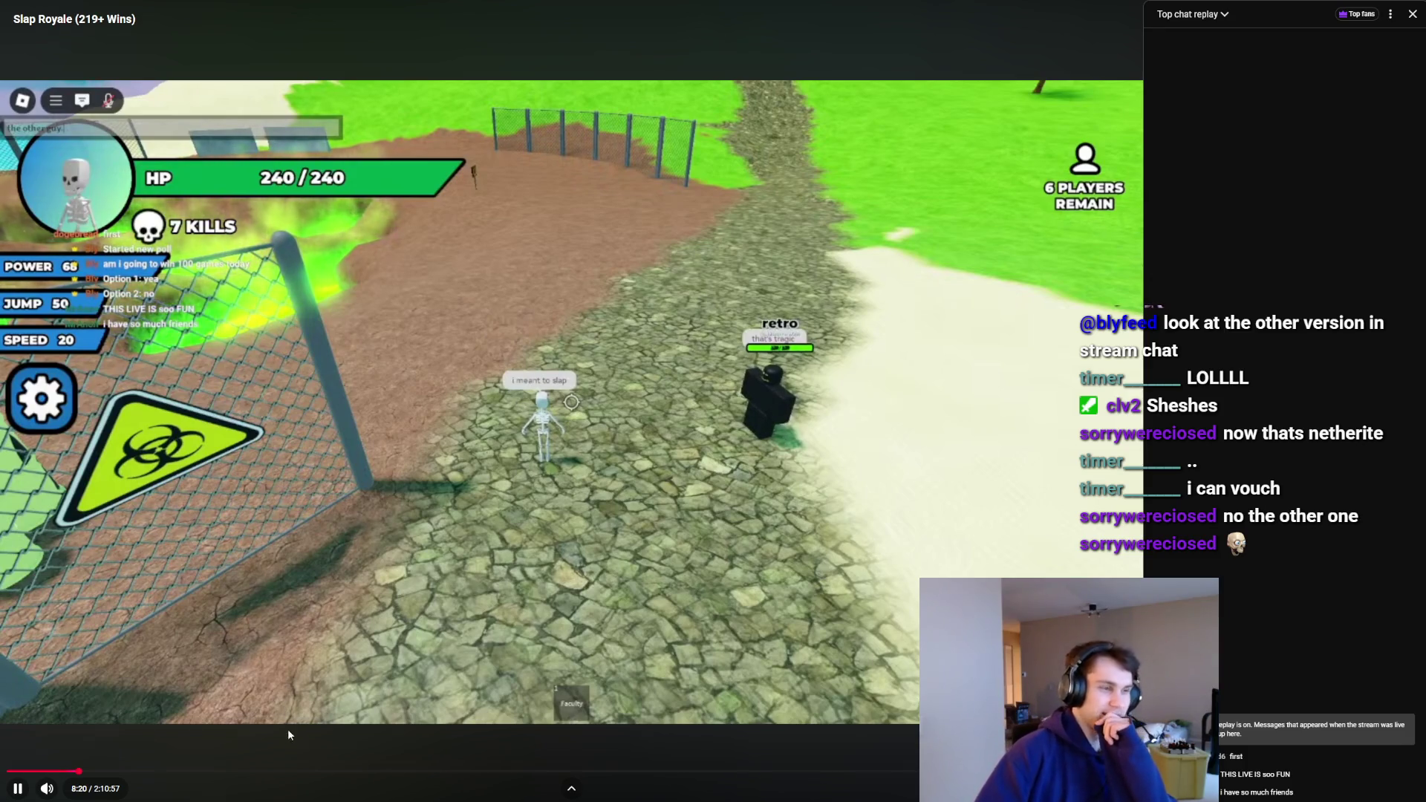
Skip the Slap Royale stream ahead to about 23:10.
left_click(201, 771)
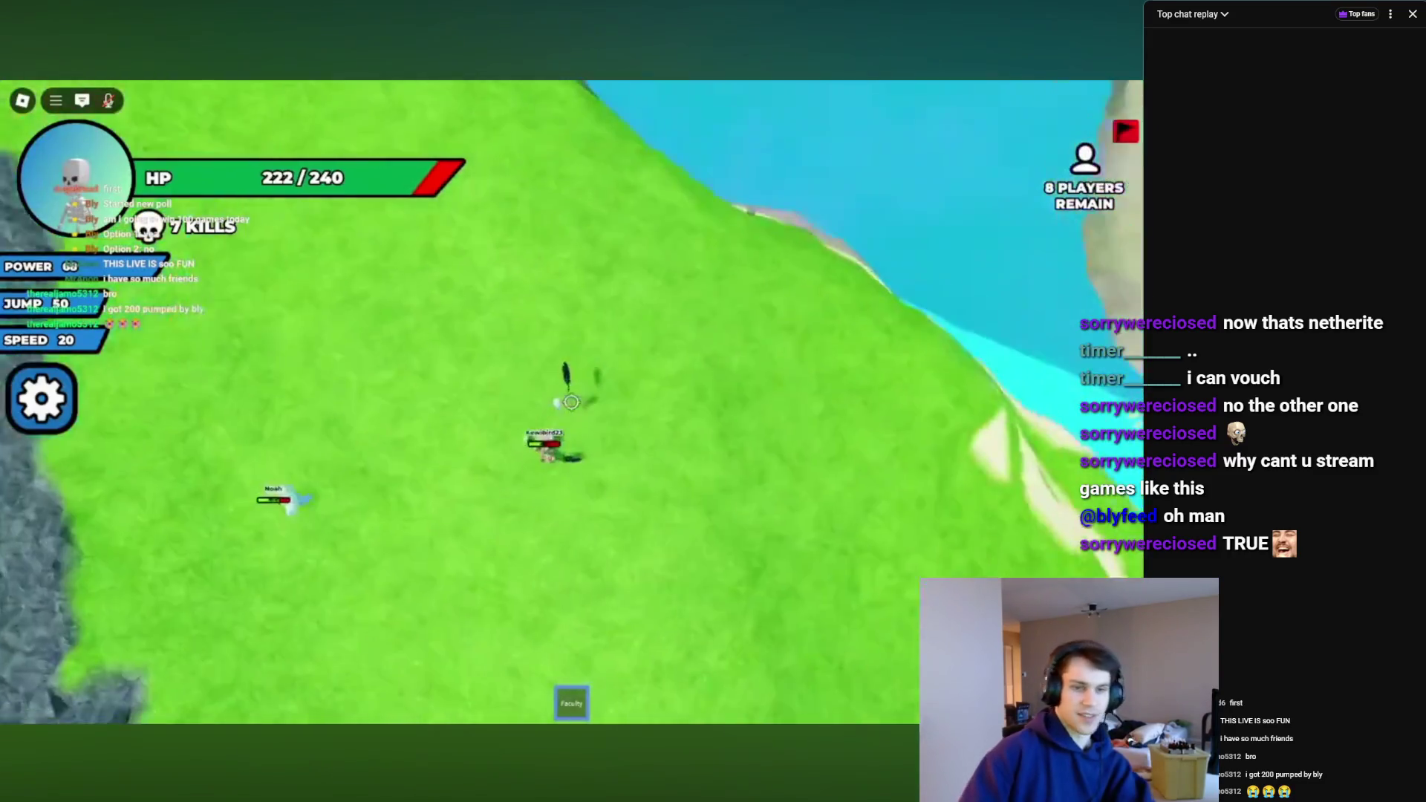
Exit full screen, search 'hunger games ozzypigh' and open Roblox: The Hunger Games By Ozzypig.
mouse_move(572, 401)
key("Escape")
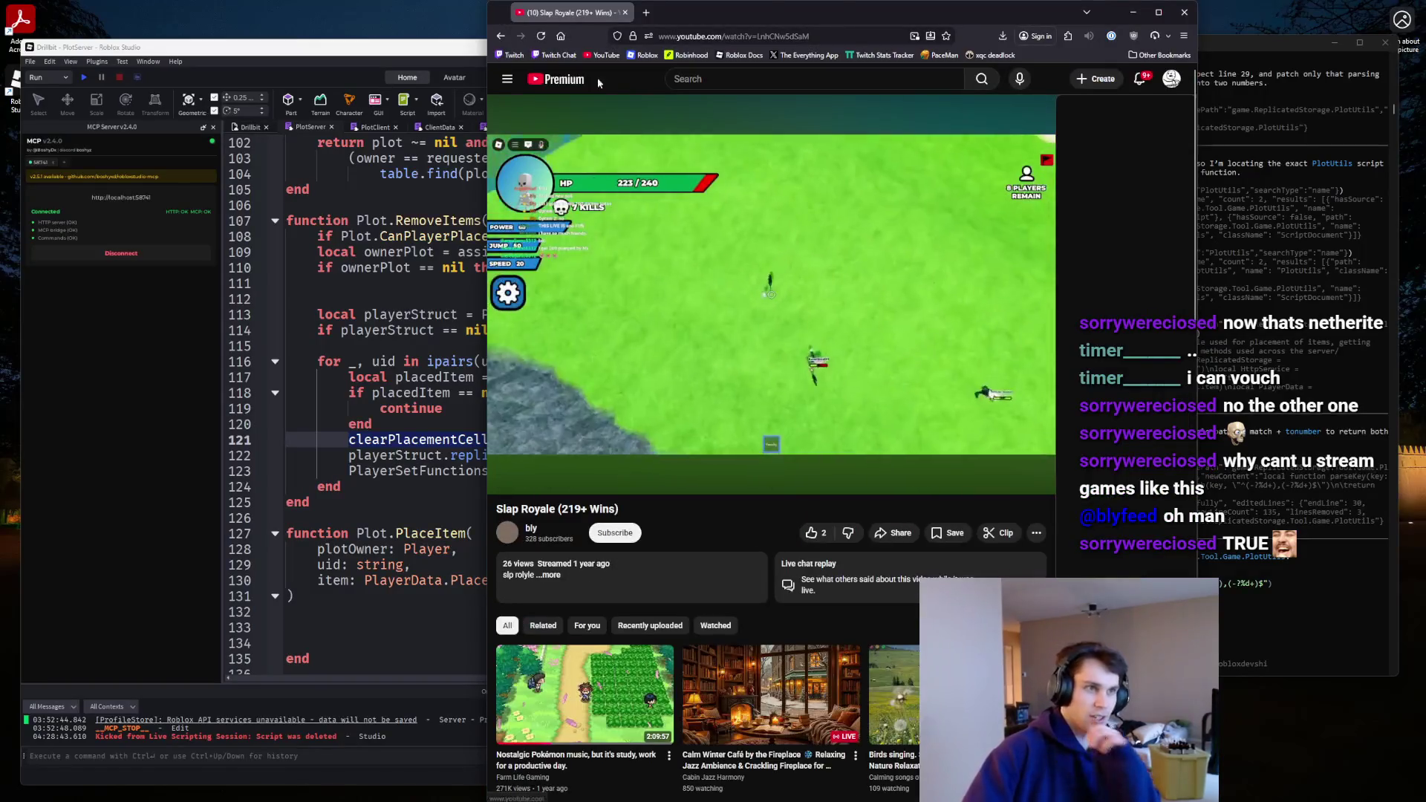
left_click(723, 82)
type("hunge")
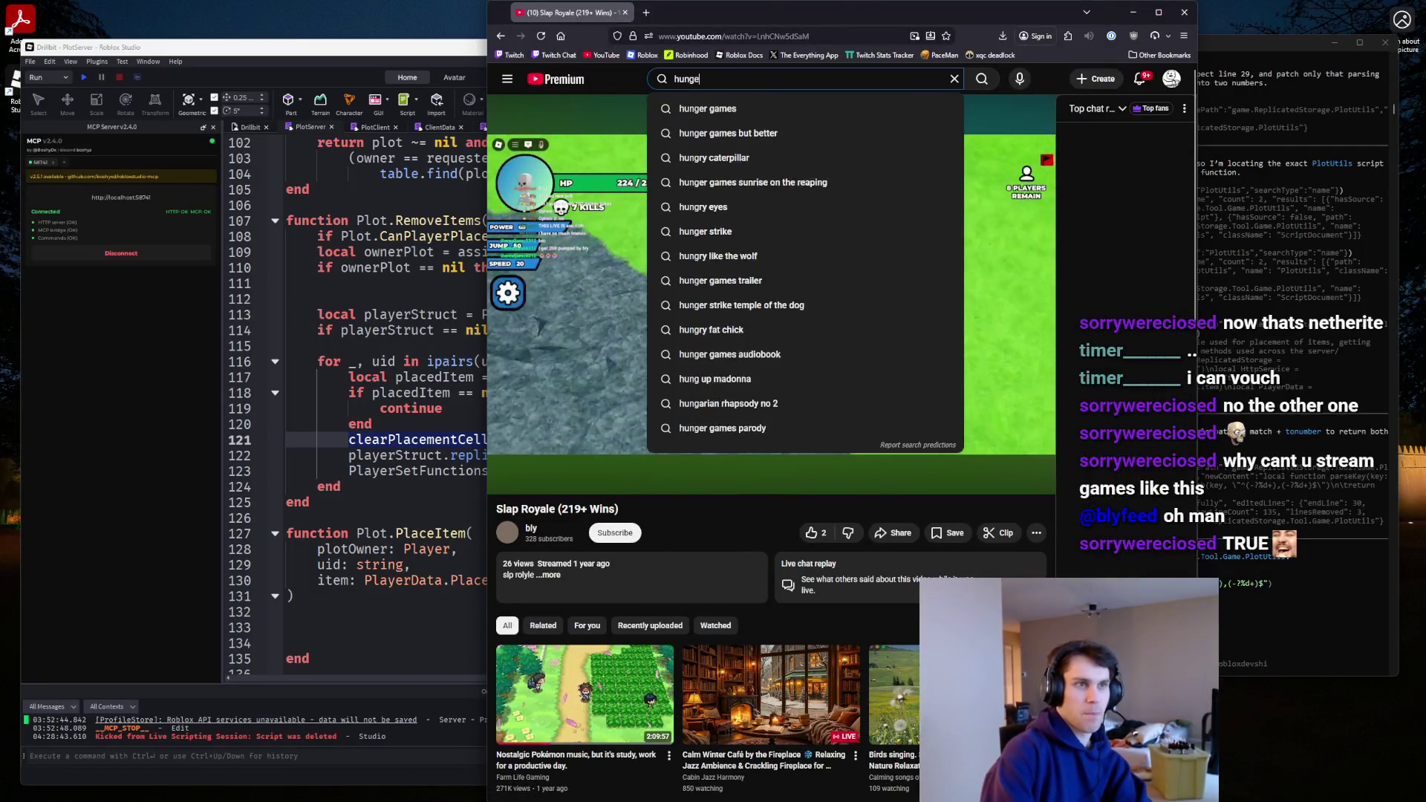
type("r games ozzypigh")
key("Return")
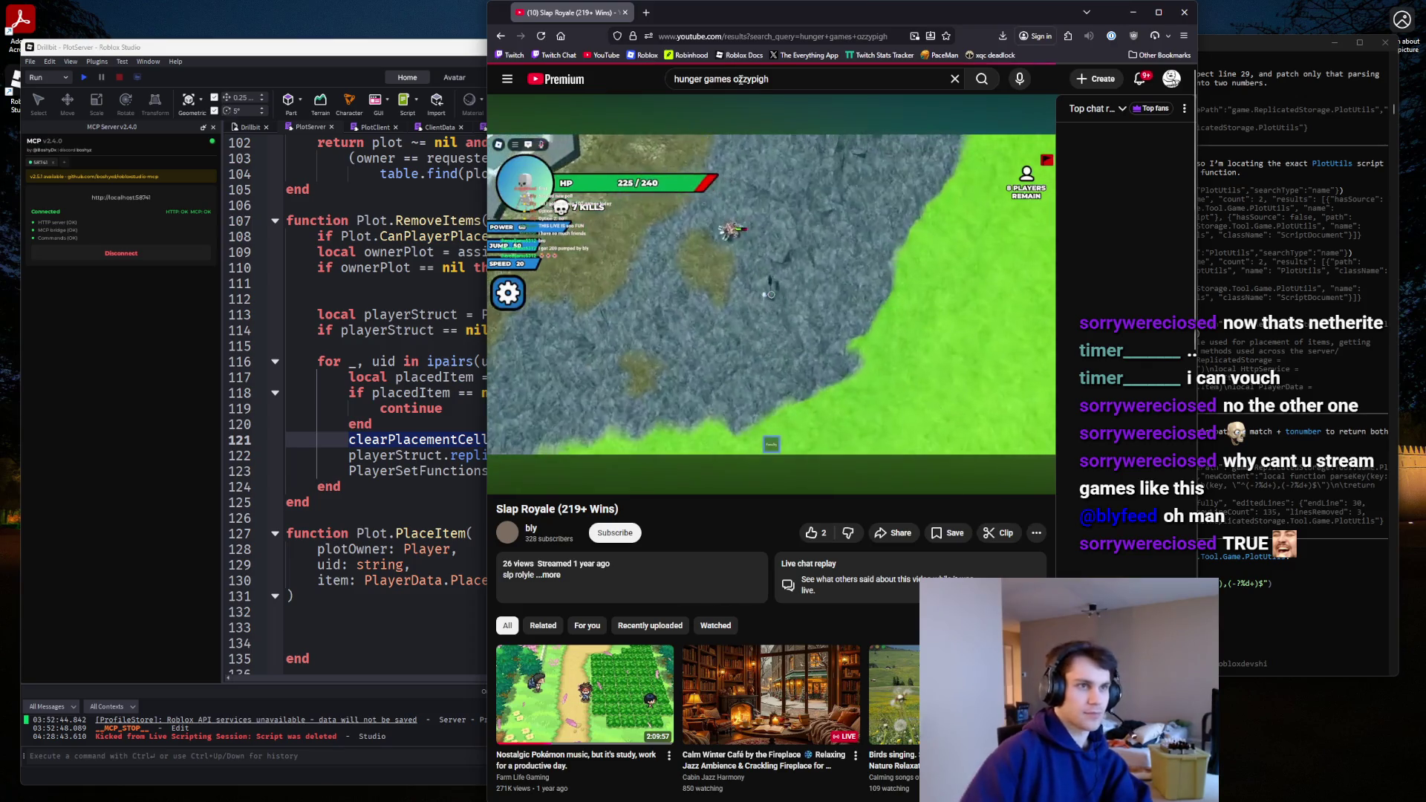
left_click(683, 255)
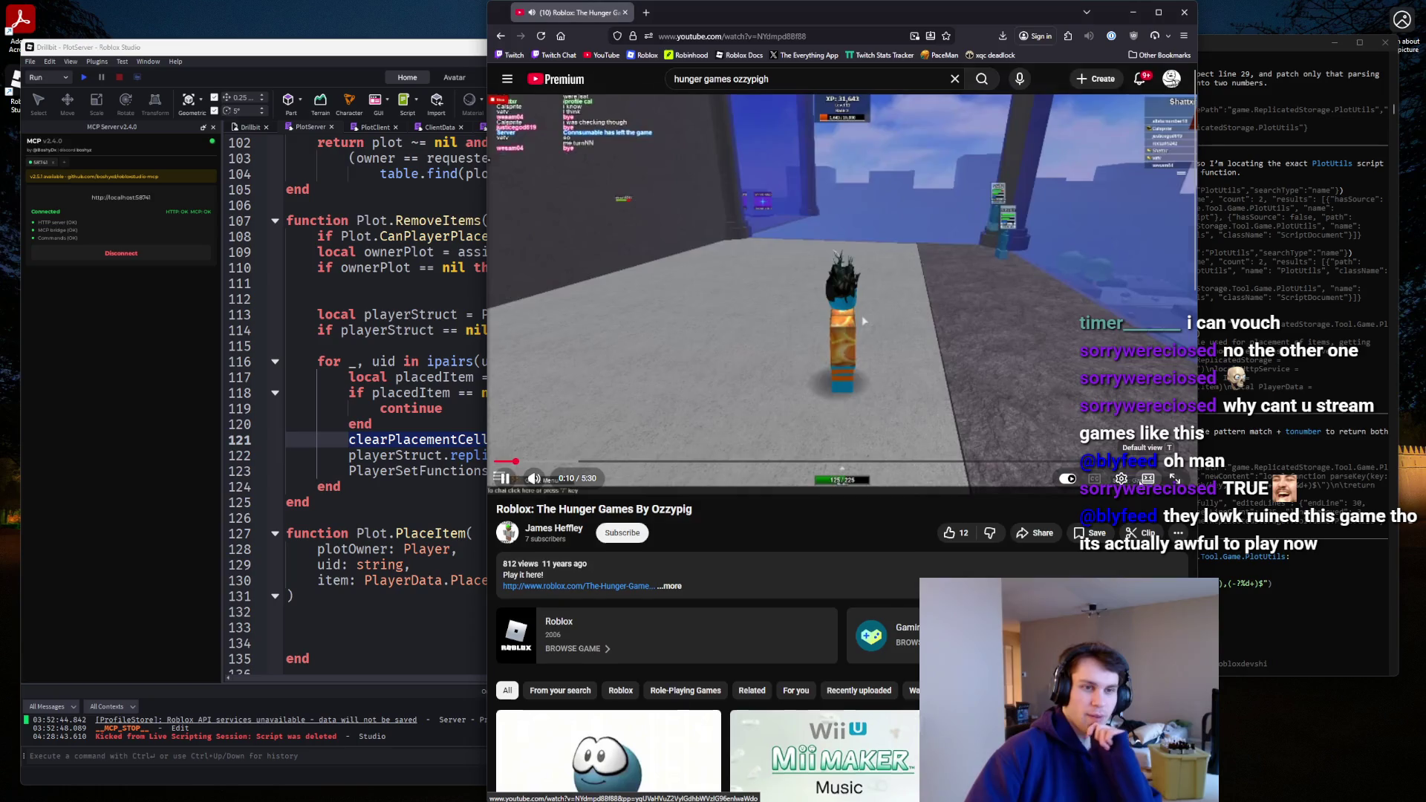
Skip to about 0:29, widen the window and enlarge the player, then return to results.
left_click(575, 455)
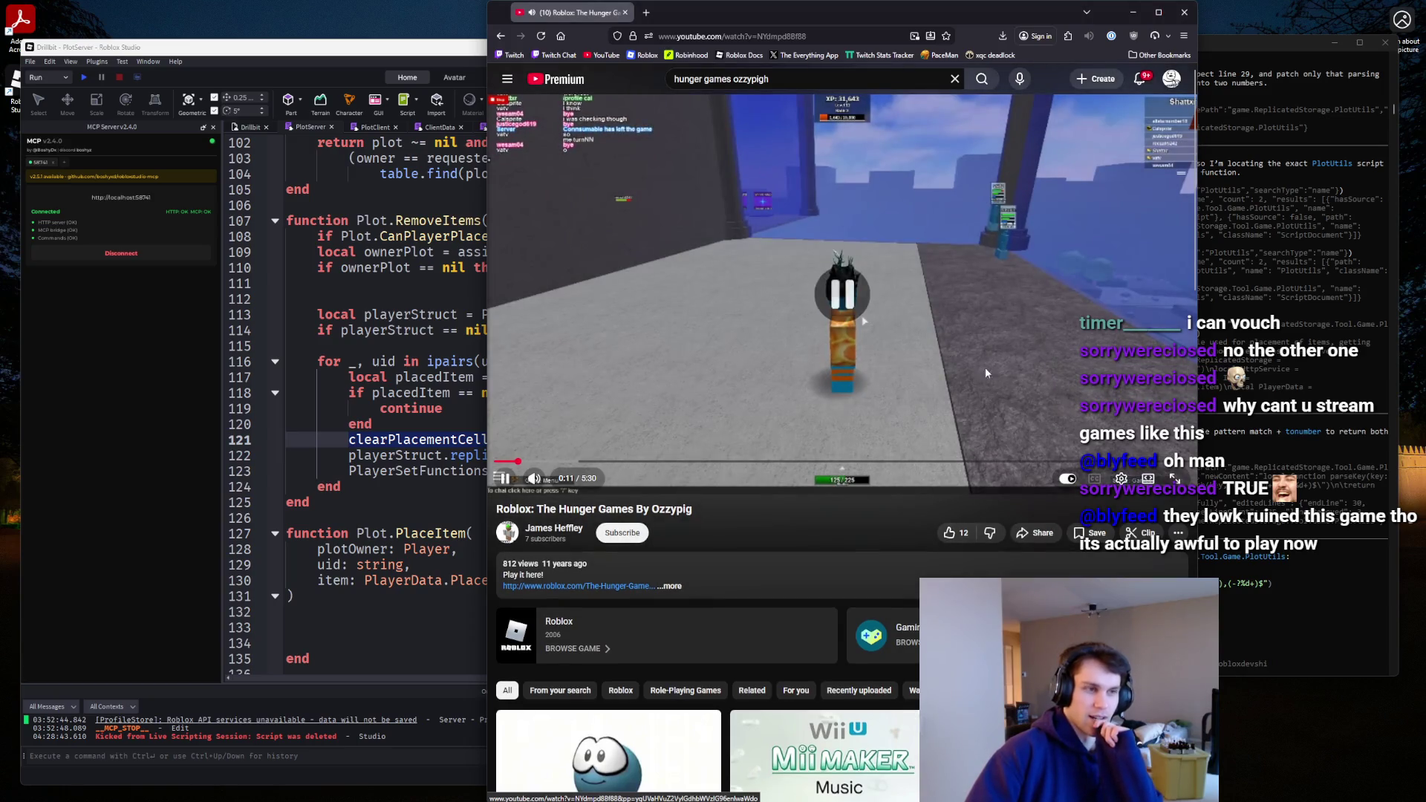
left_click(575, 454)
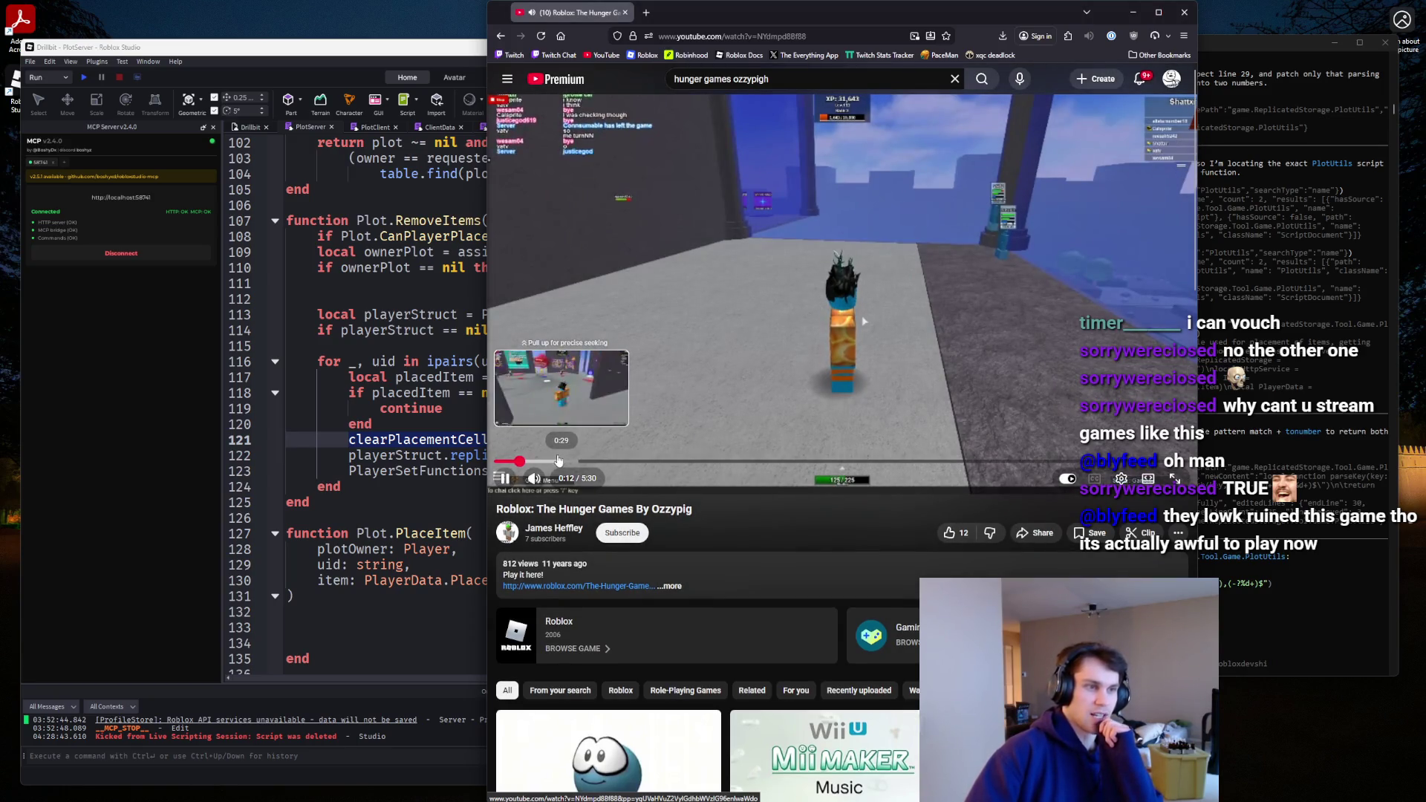
left_click(559, 460)
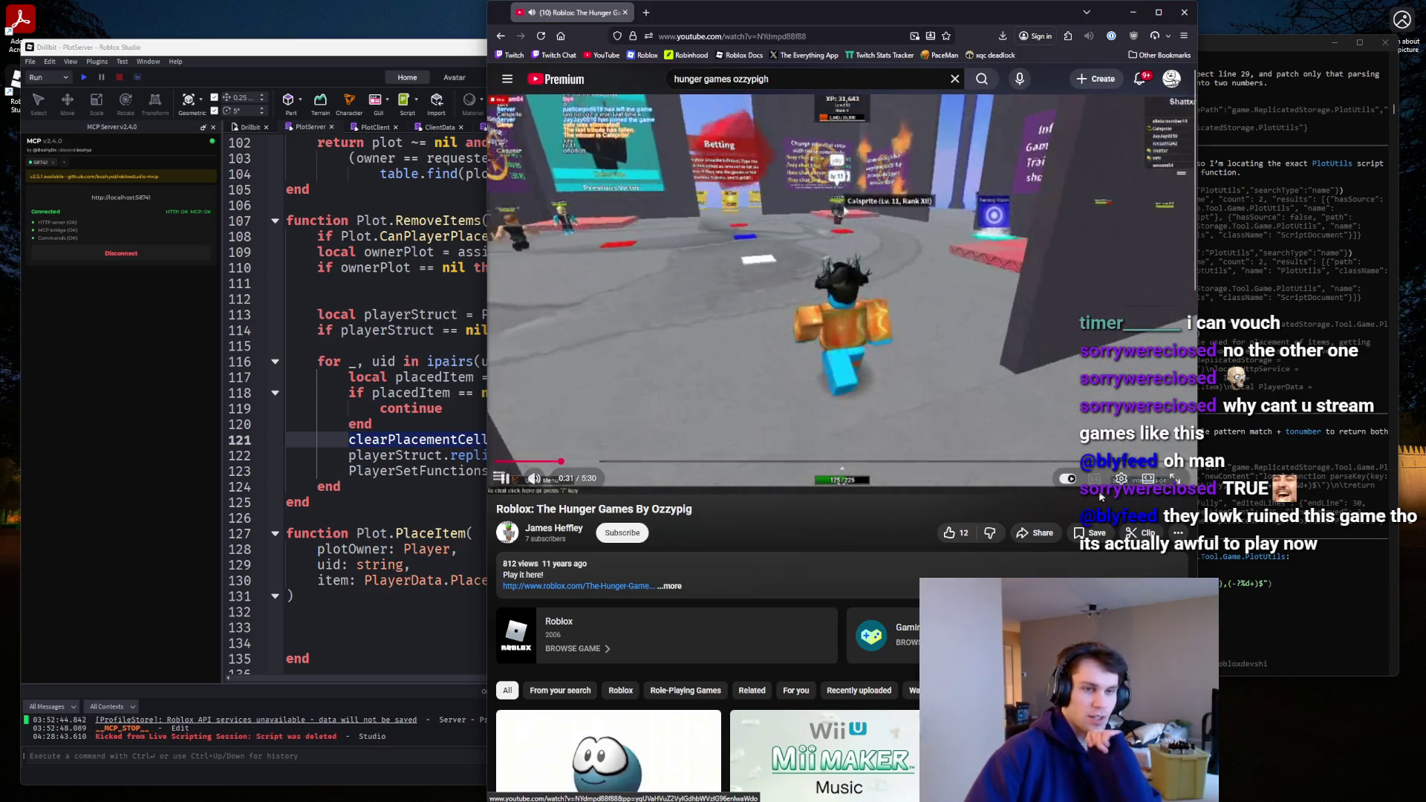
left_click_drag(488, 411, 25, 411)
left_click(895, 598)
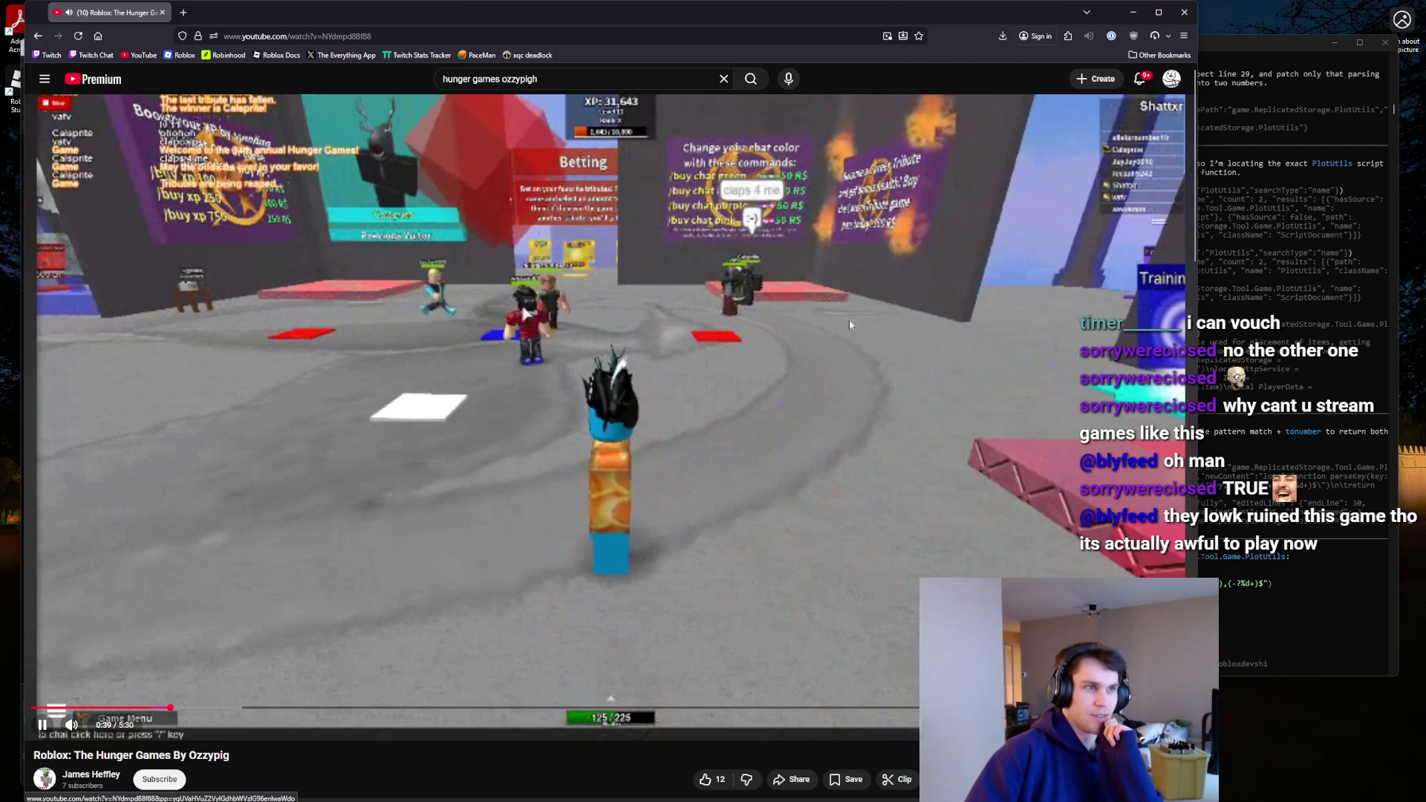
left_click(39, 36)
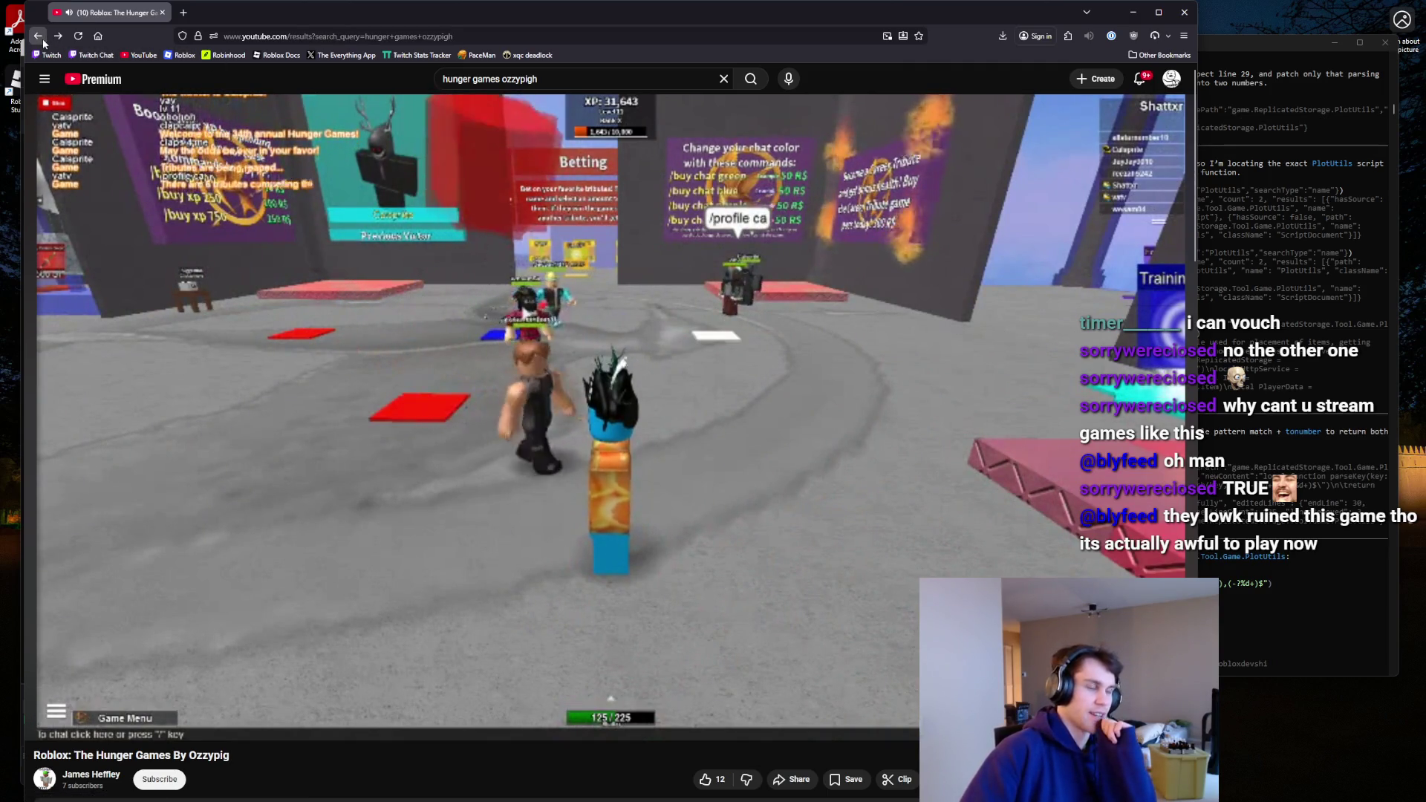
Watch the second result, The Hunger Games by Ozzypig, to about 0:20, then go back.
left_click(440, 423)
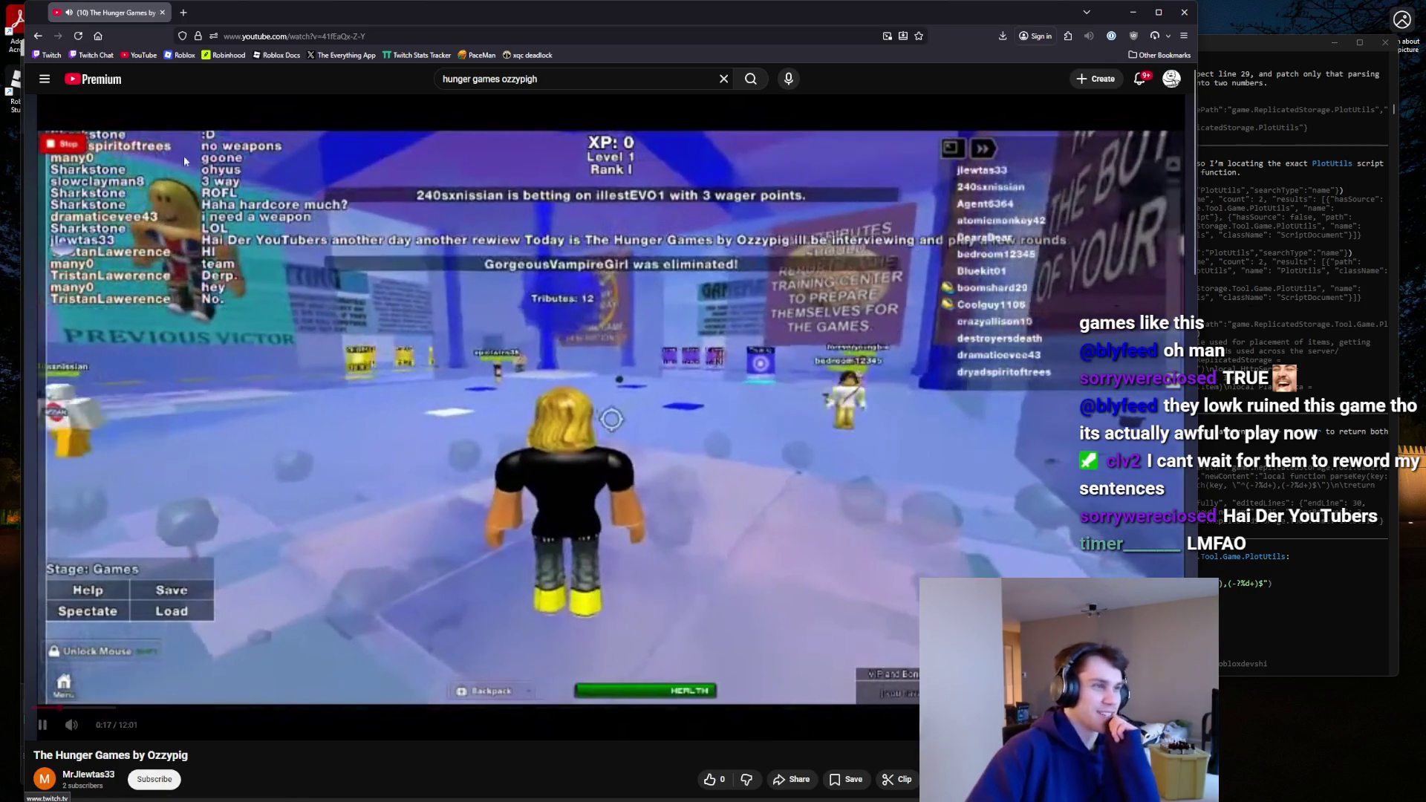
left_click(236, 292)
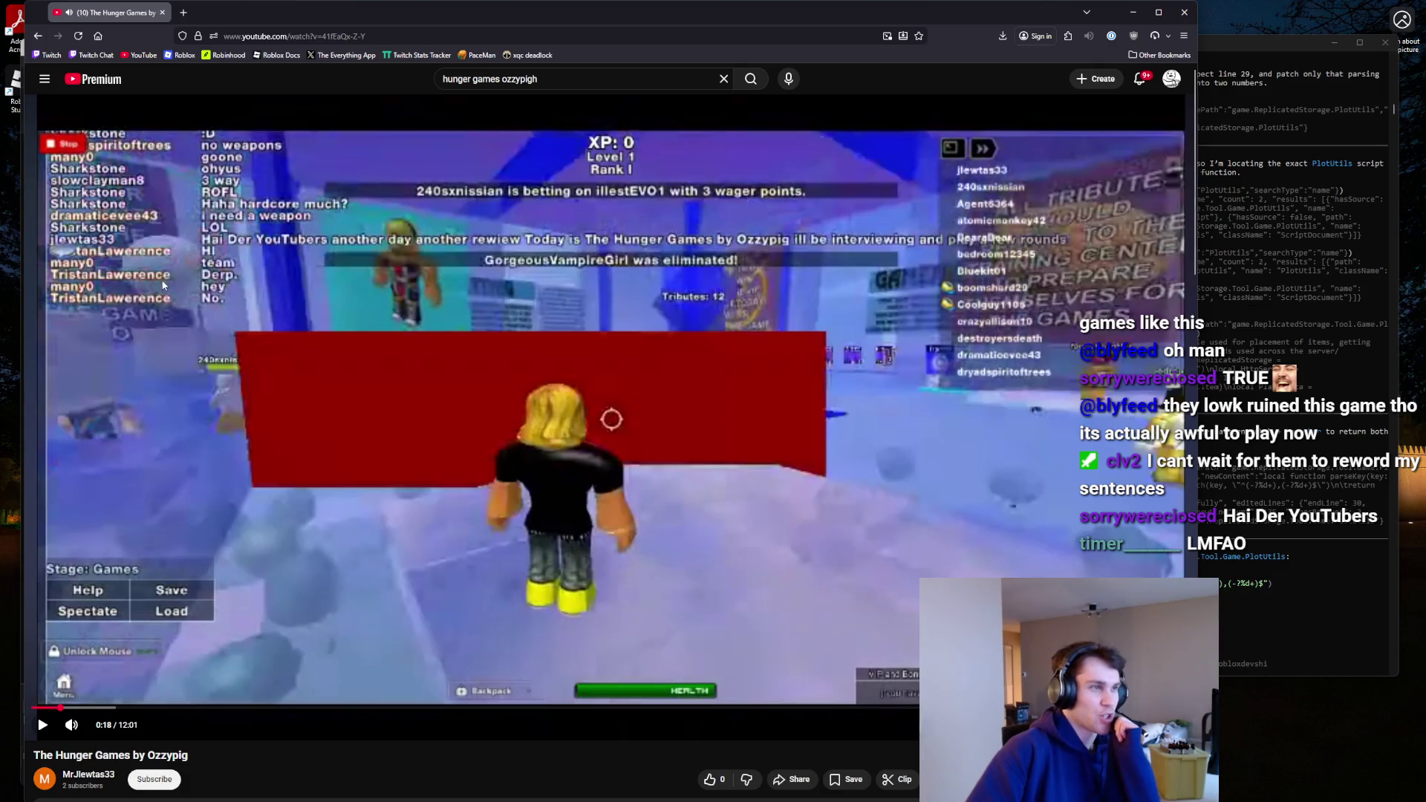
left_click(182, 282)
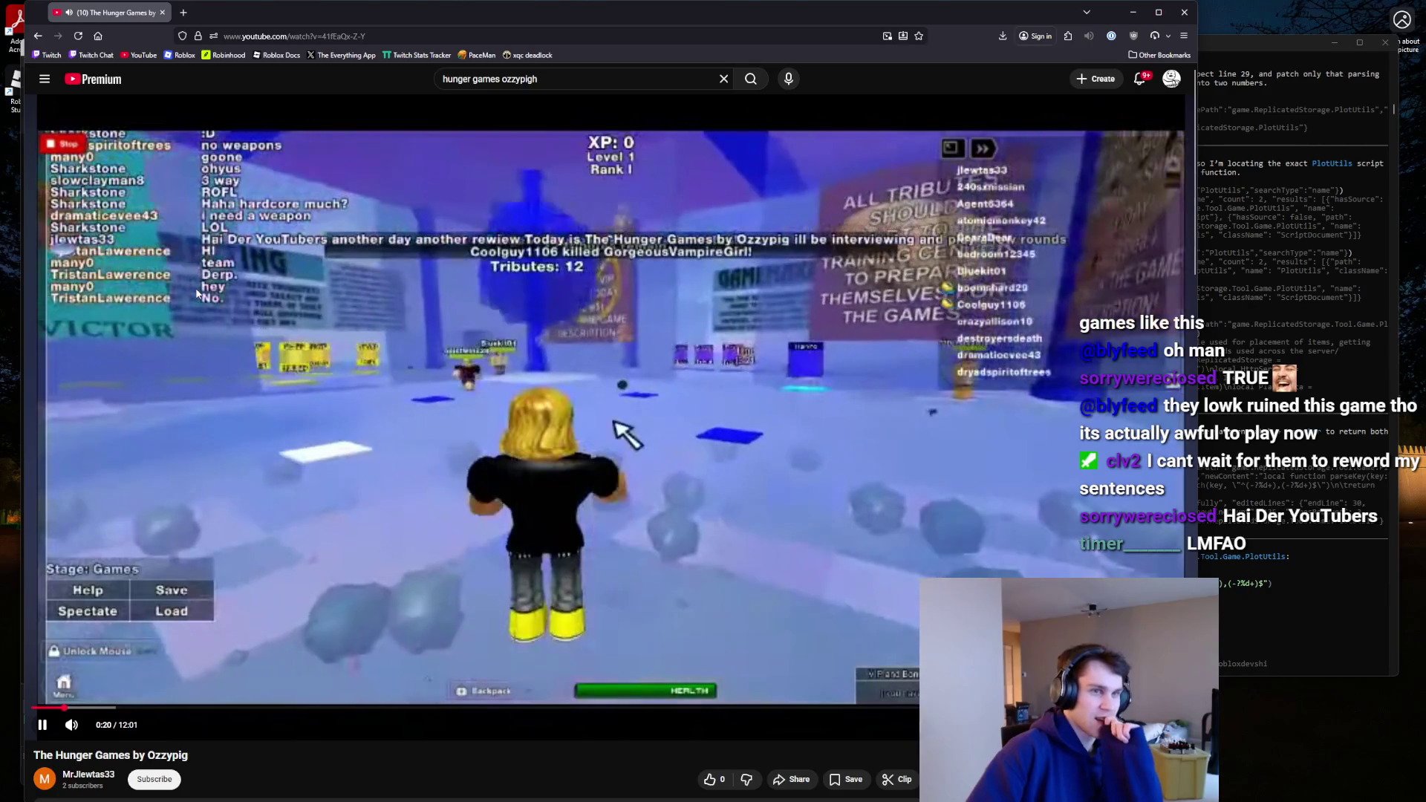
key("alt+Left")
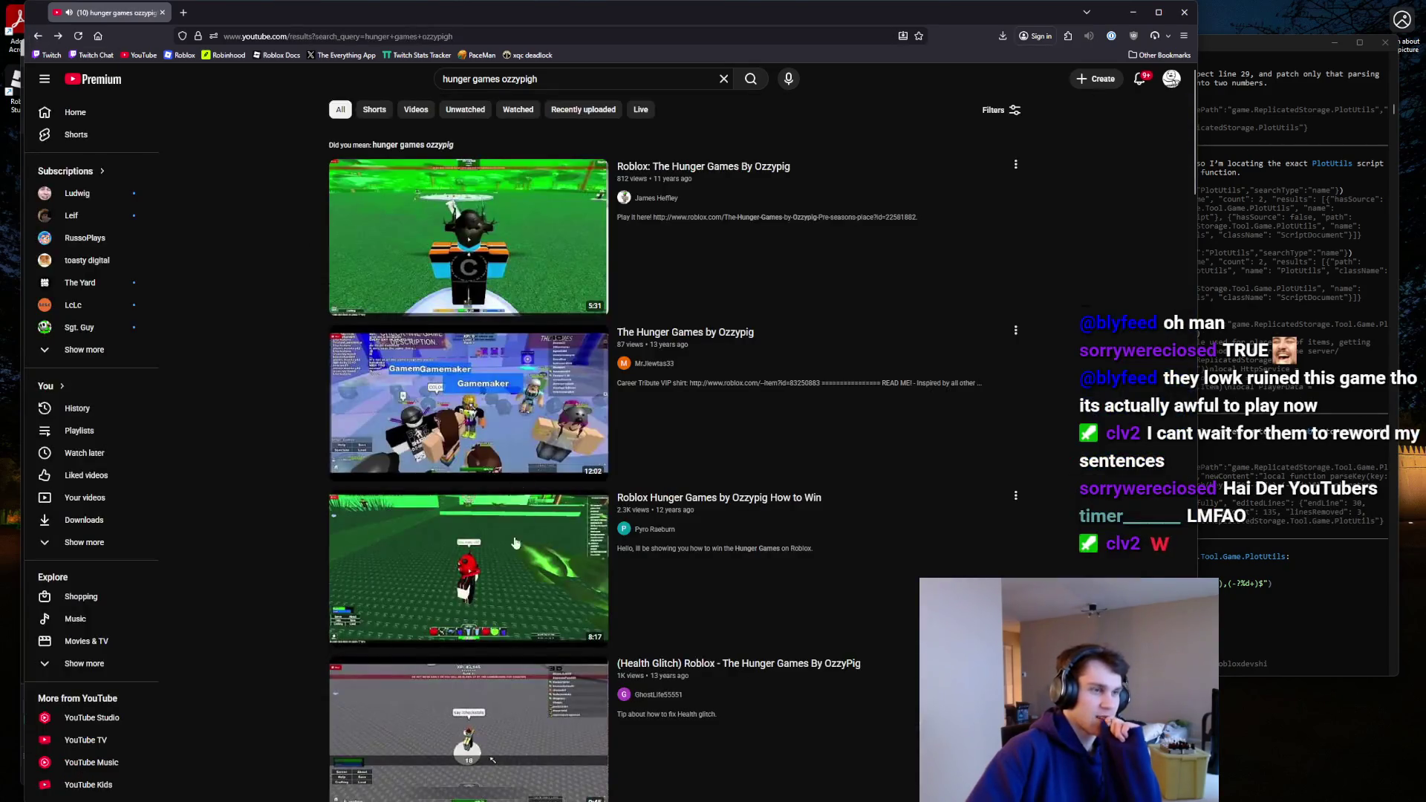
Open Roblox Hunger Games by Ozzypig How to Win and rewind to pause on the countdown.
left_click(487, 584)
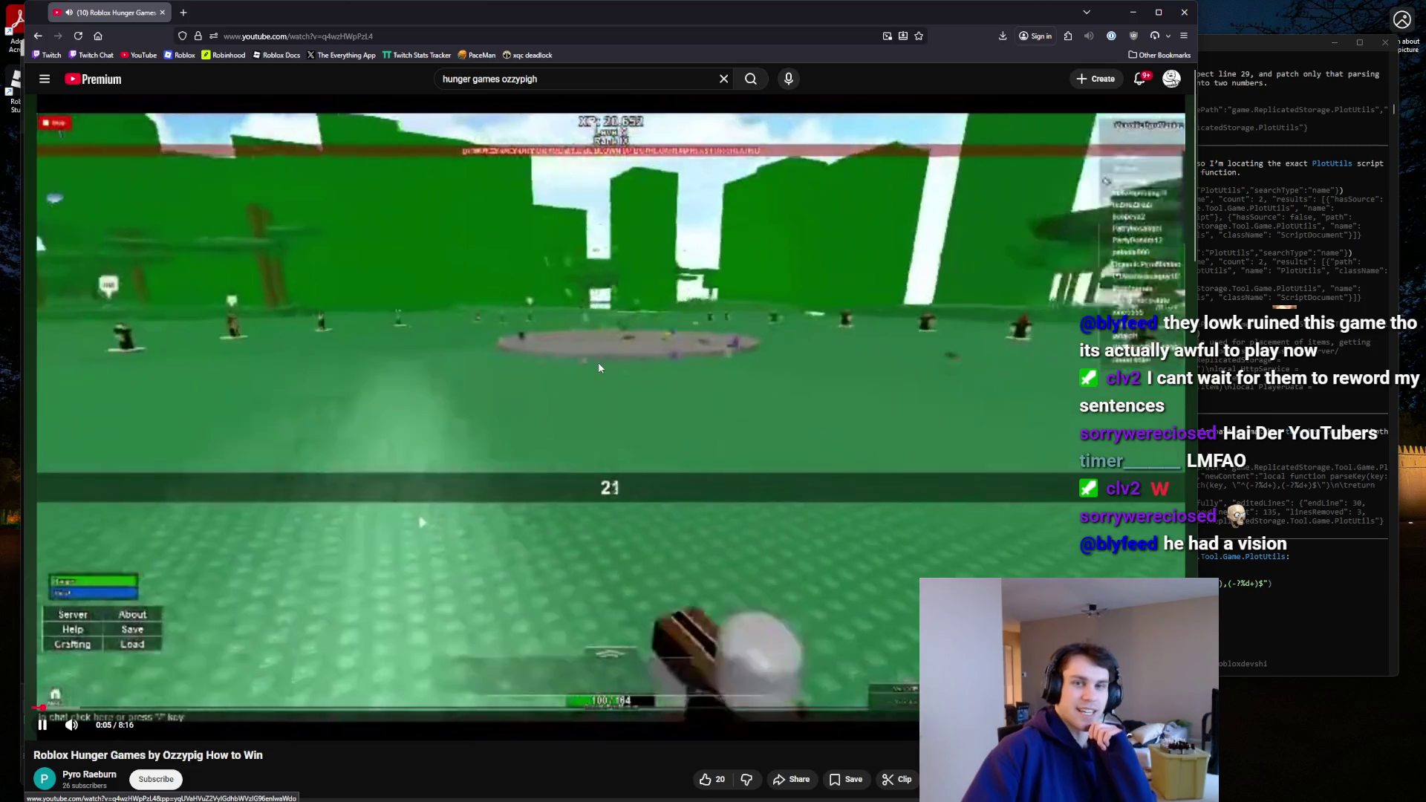
left_click(583, 367)
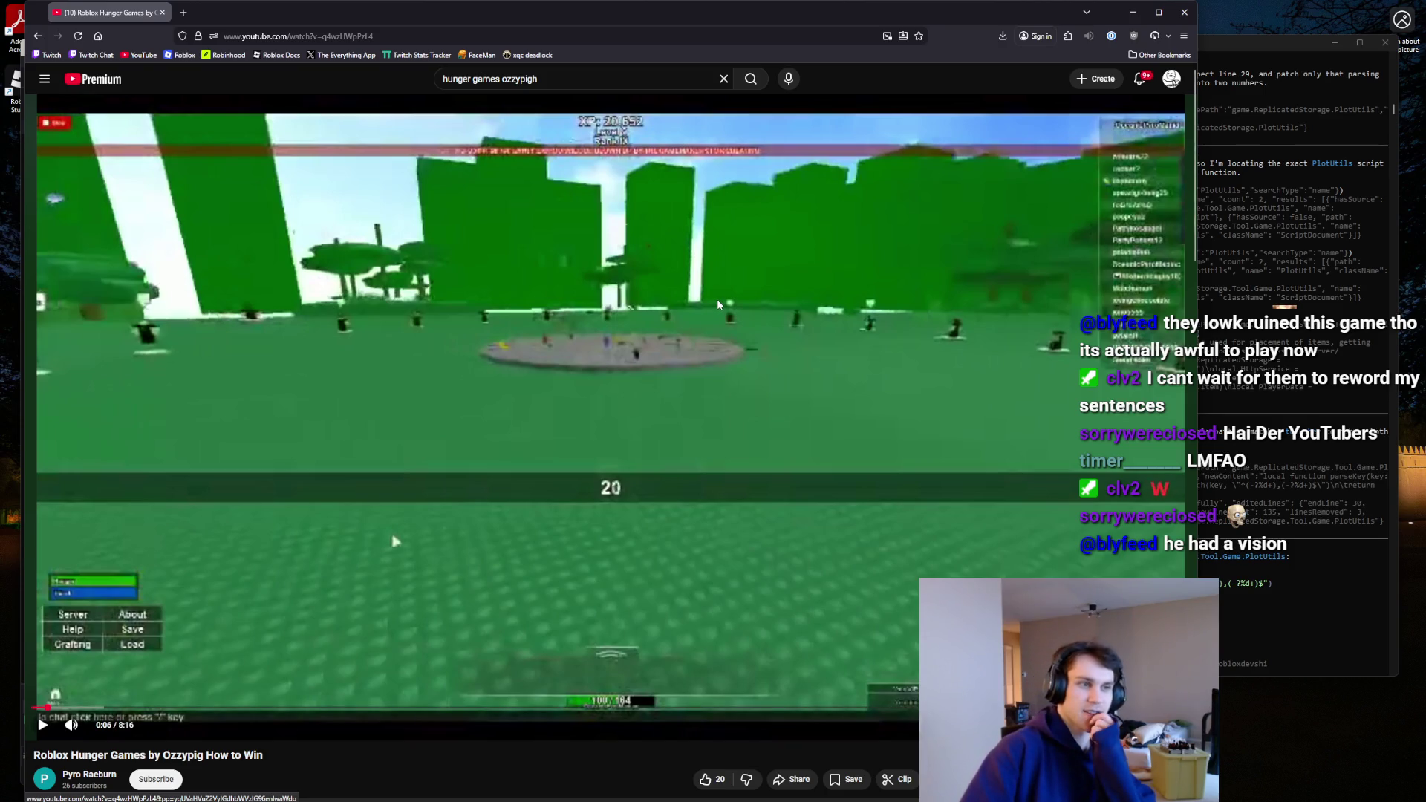
left_click(670, 362)
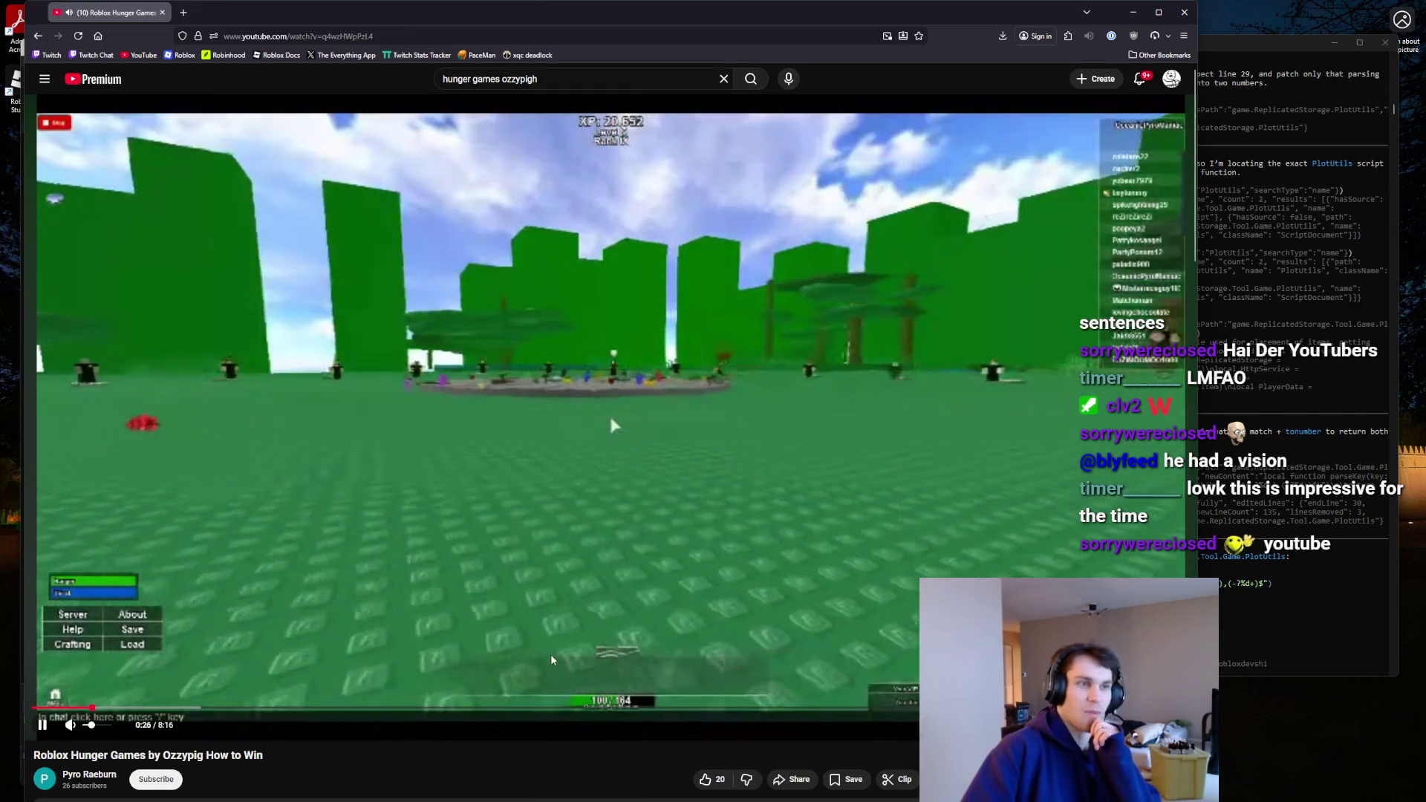
left_click(553, 659)
key("Left")
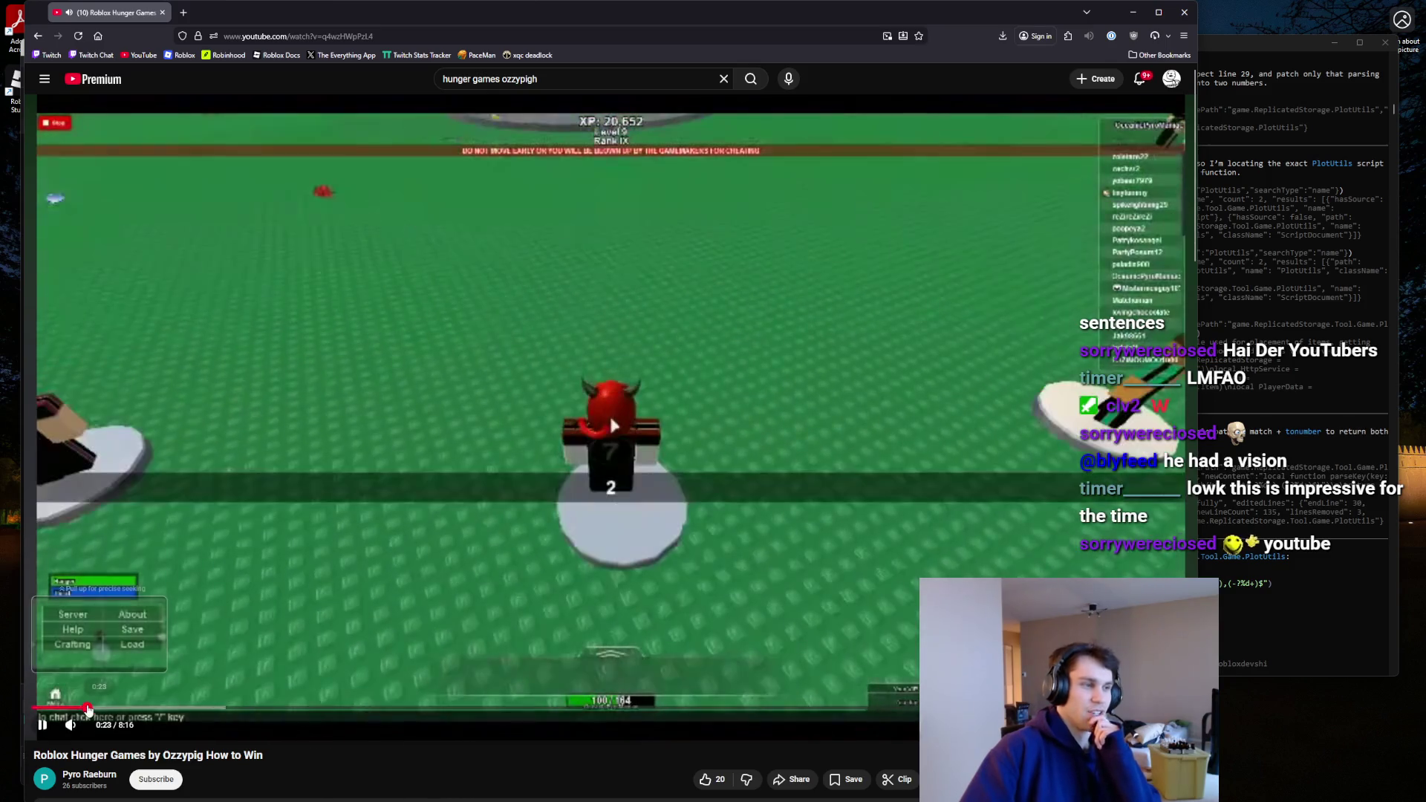
left_click(651, 444)
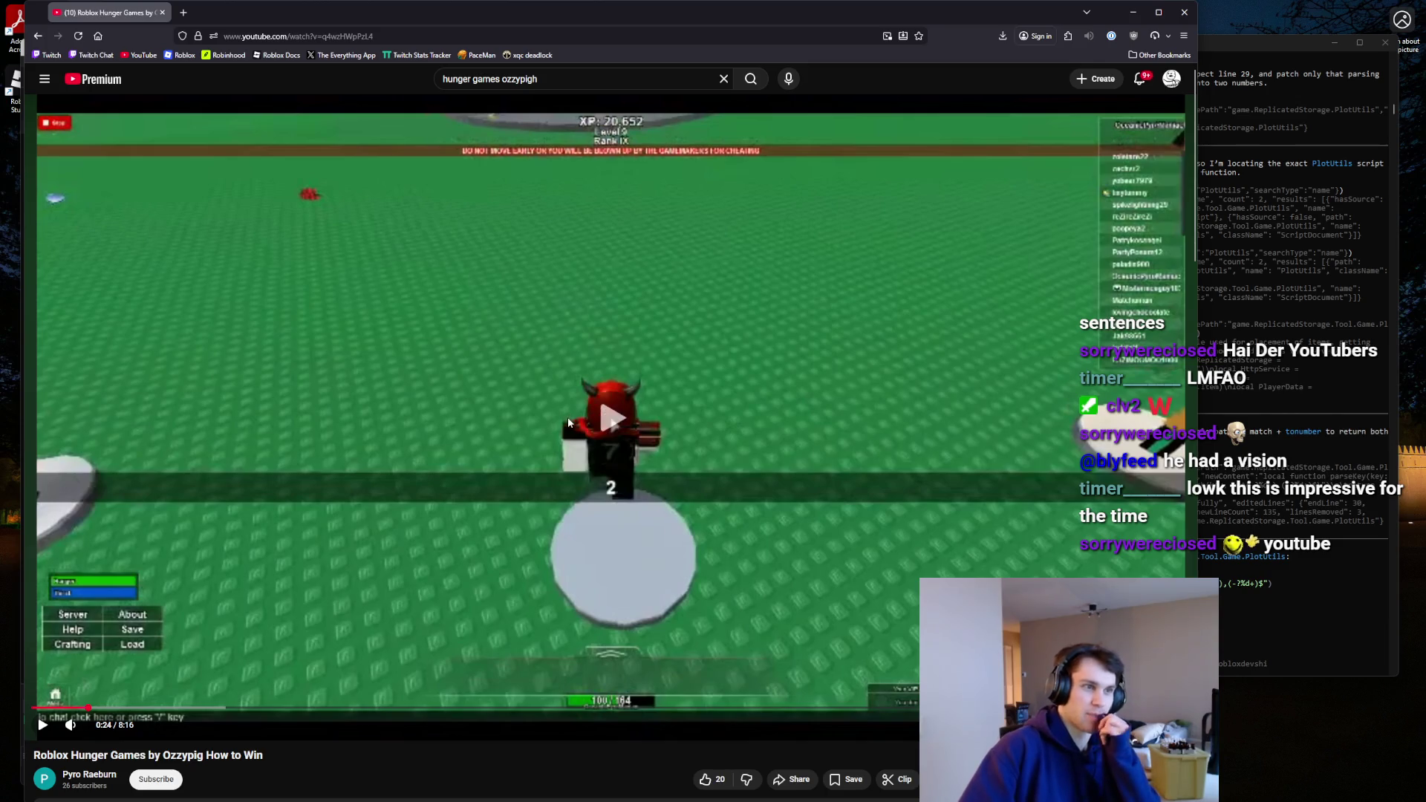
left_click(568, 421)
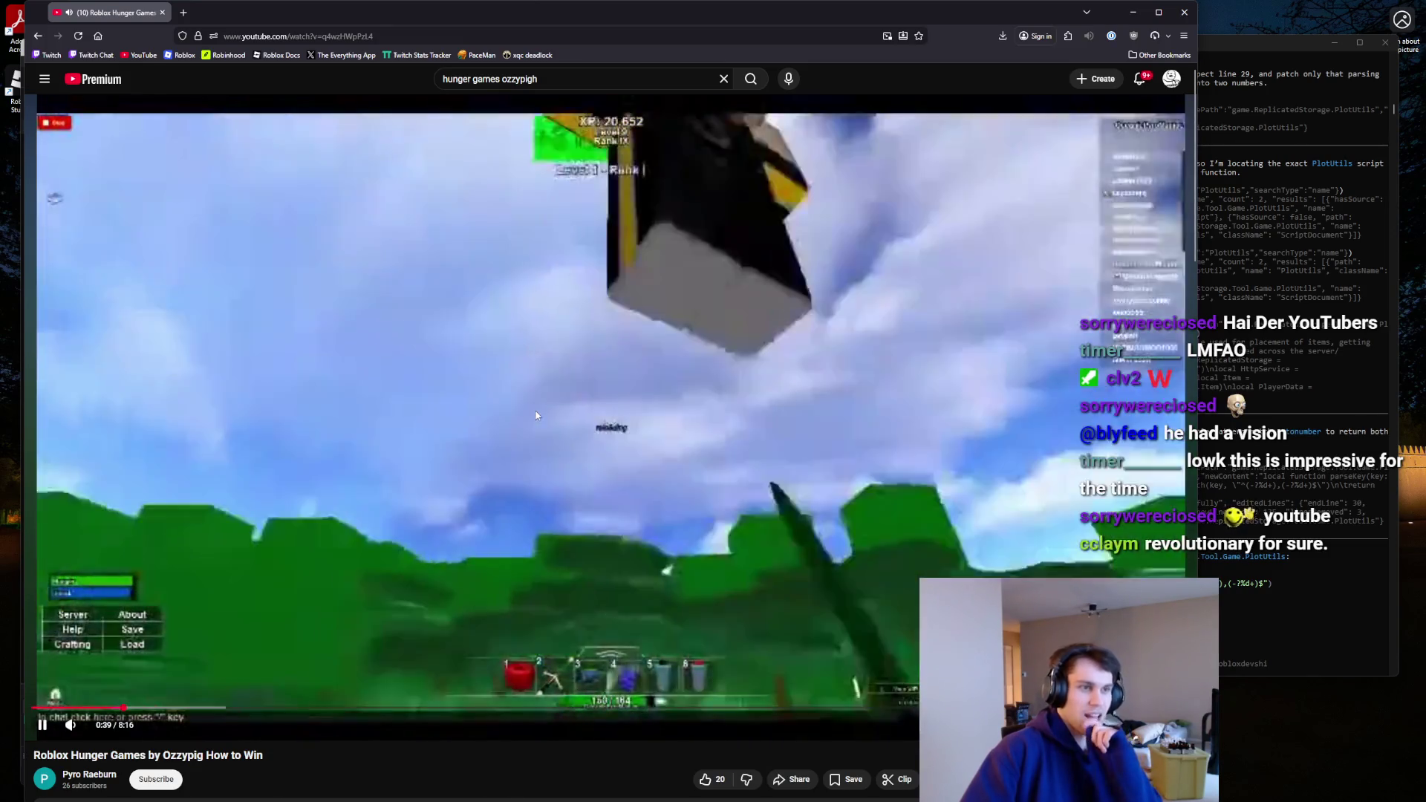
Pause at 0:39 and 0:42, then skip the video ahead past 1:19.
left_click(529, 417)
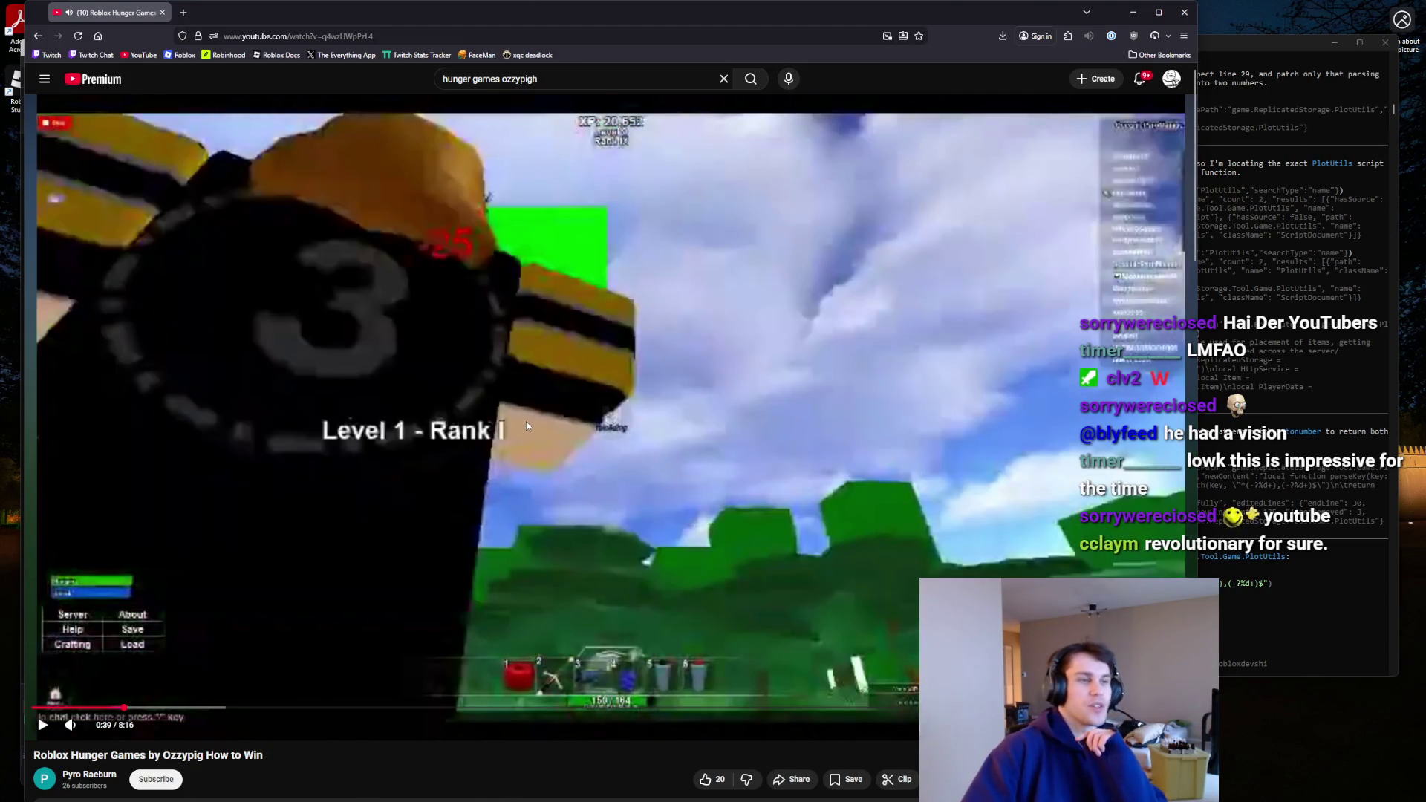
left_click(524, 429)
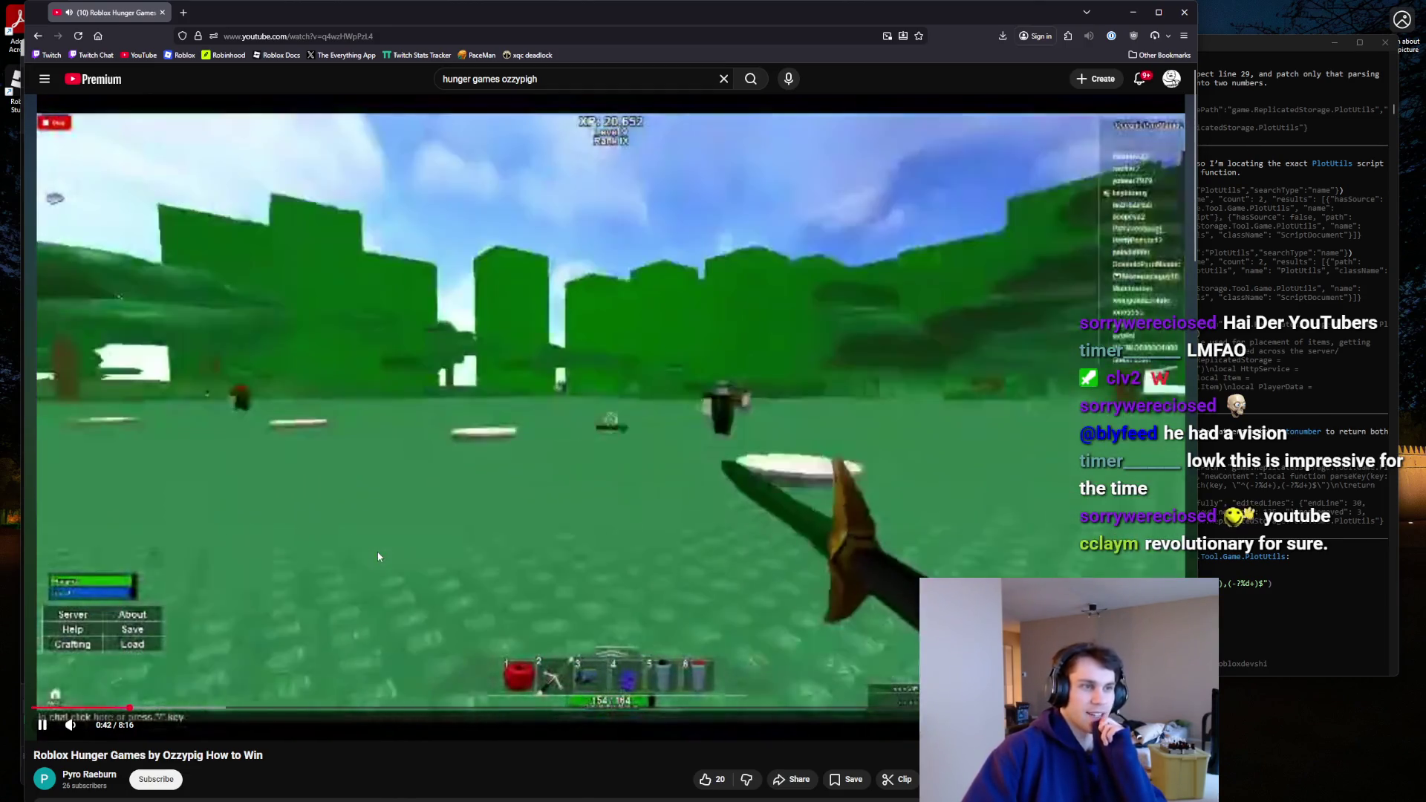
left_click(505, 468)
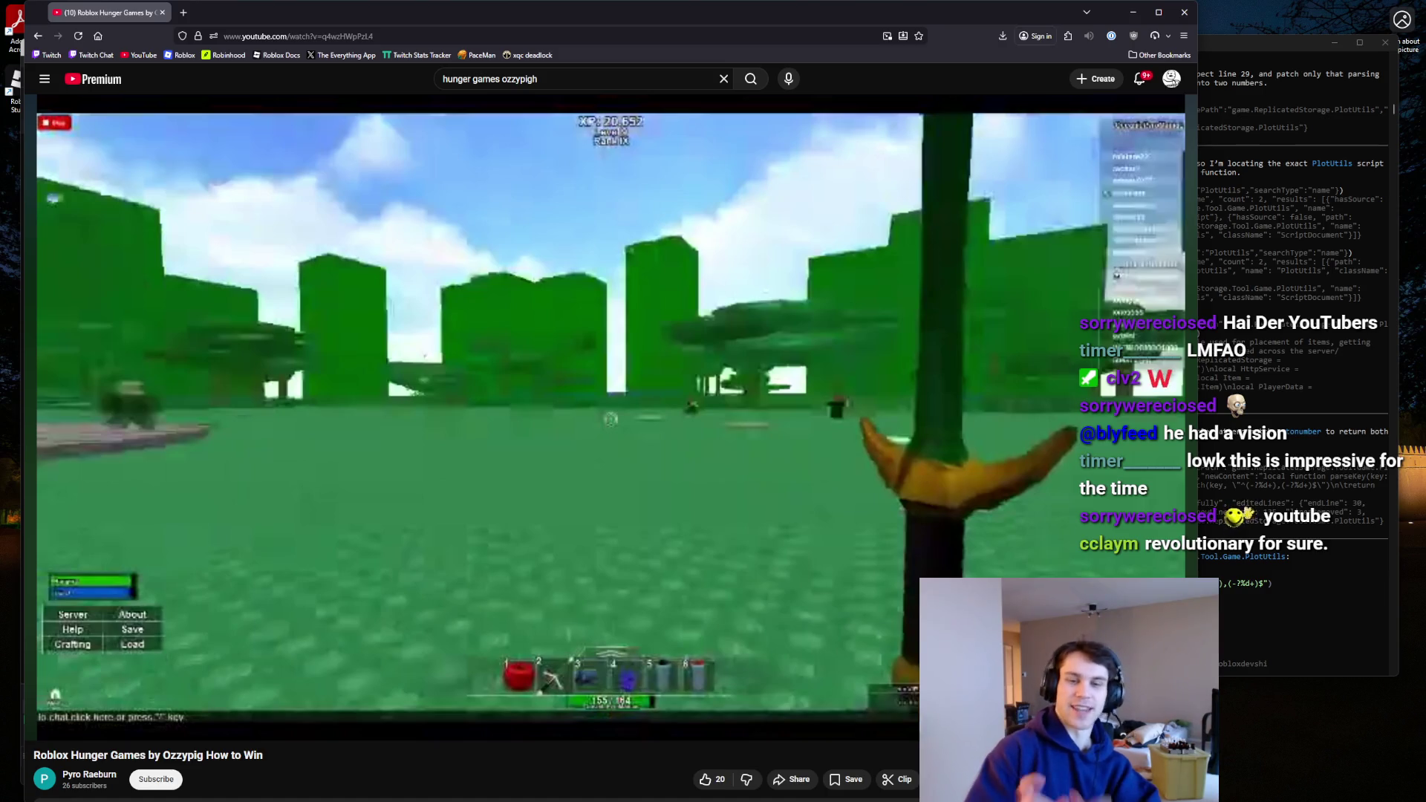
left_click(478, 469)
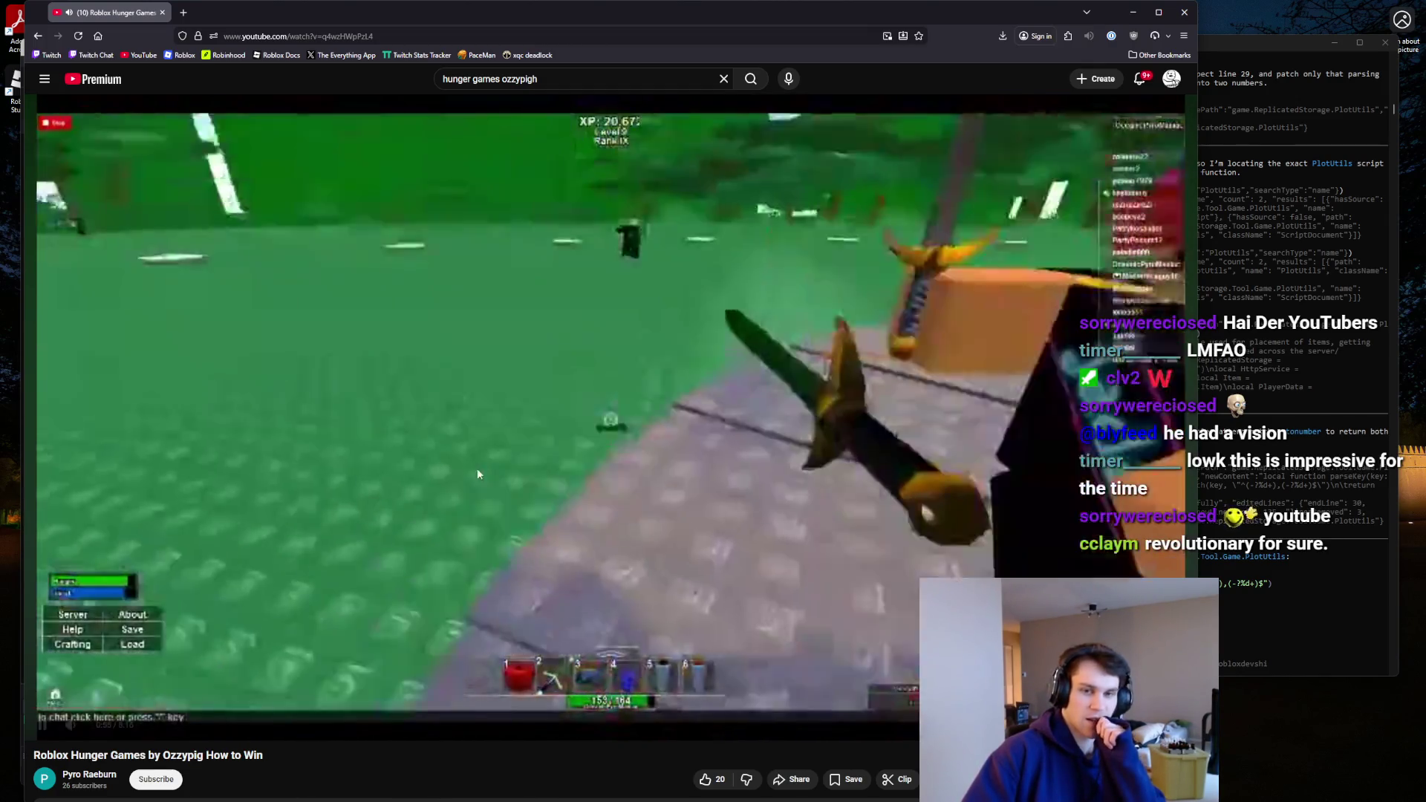
mouse_move(374, 689)
key("Right")
key("Right")
key("Right")
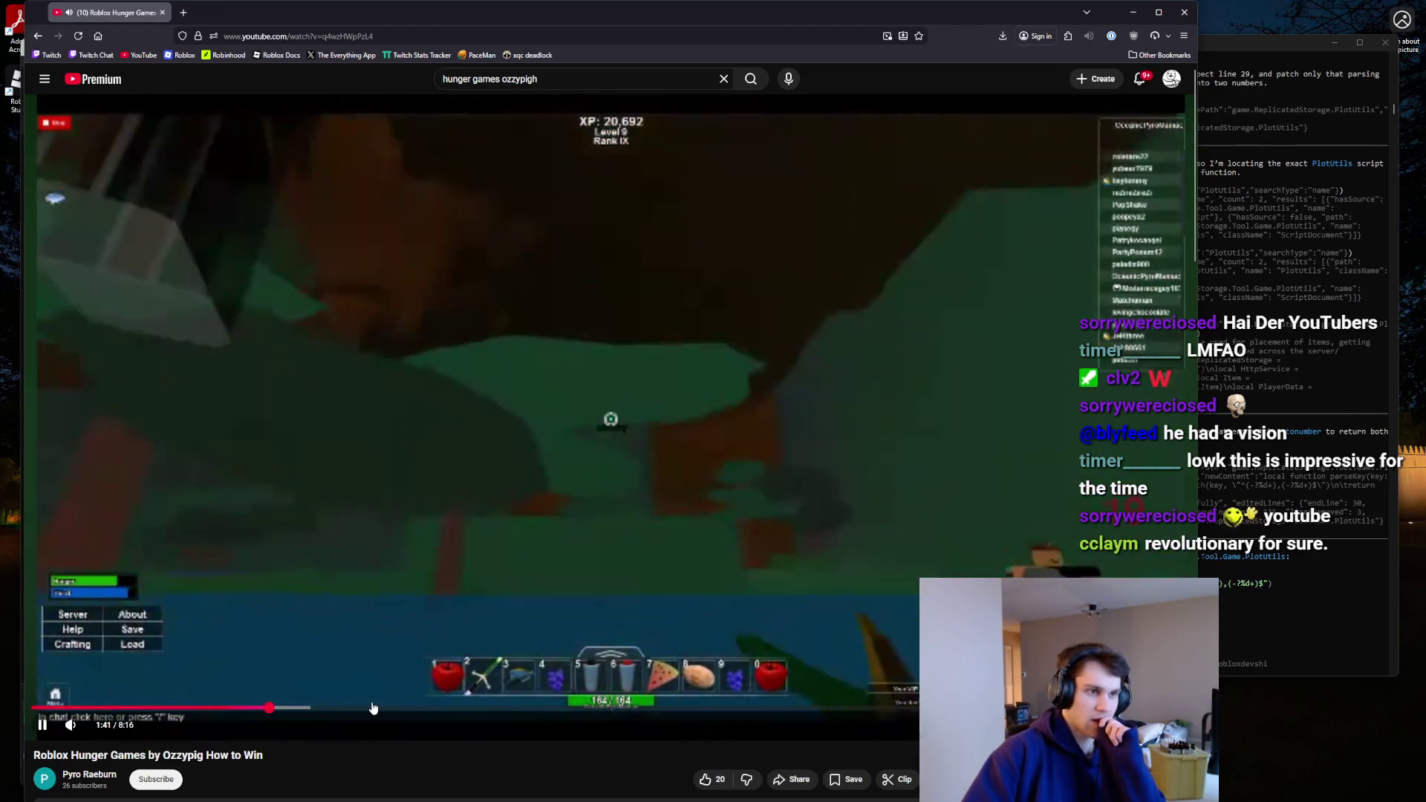
Jump along the progress bar through 2:26, 2:59, 3:19, 3:41, 4:34 to about 5:03.
left_click(373, 708)
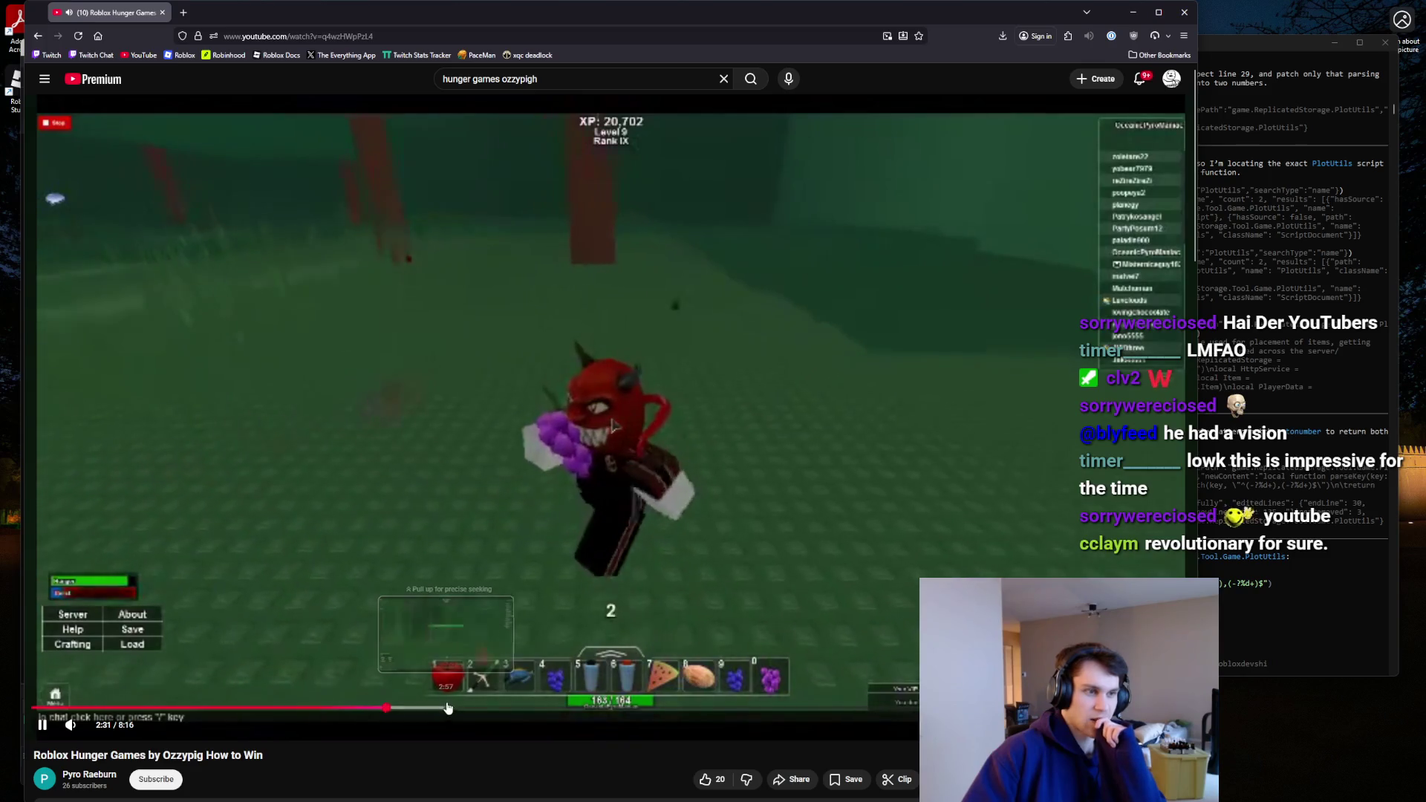
left_click(448, 708)
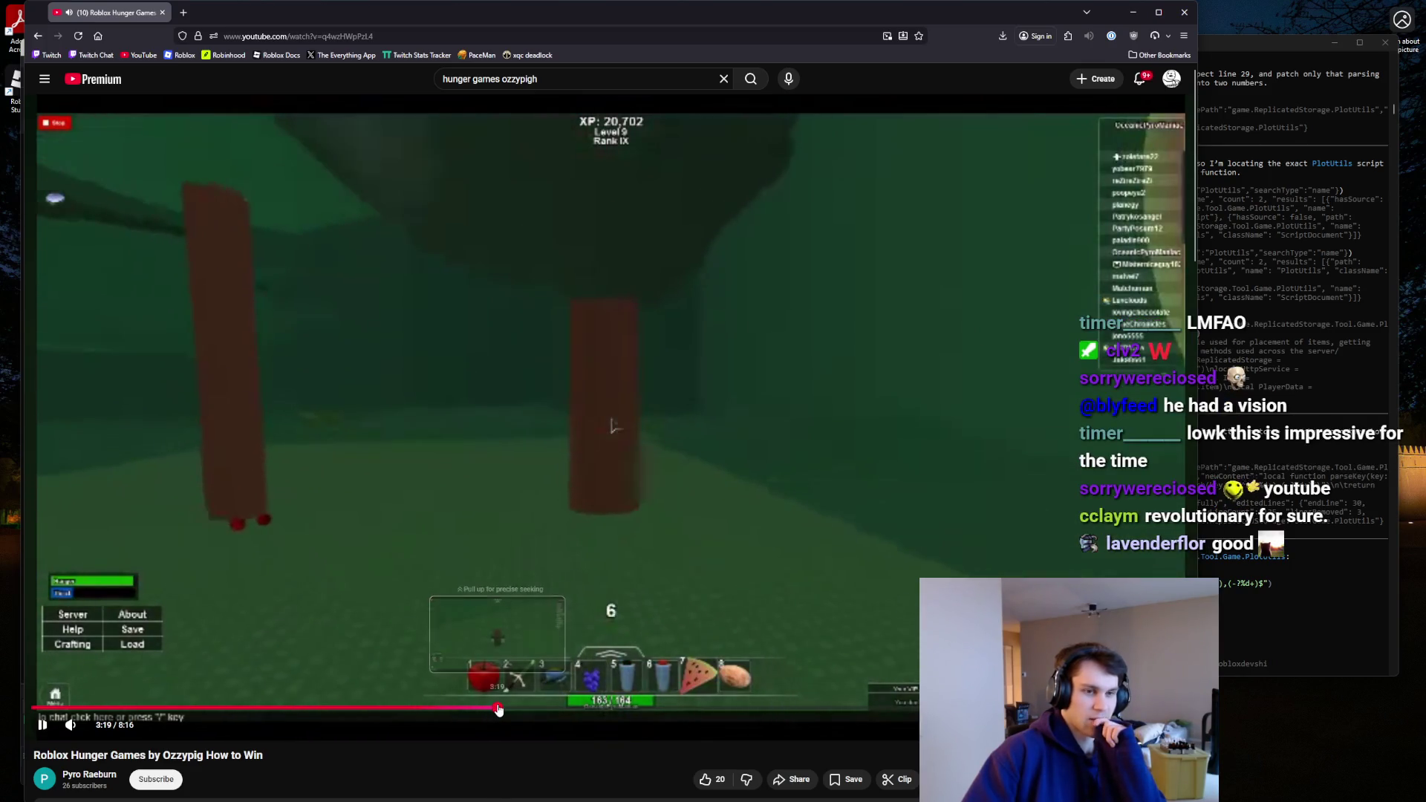
left_click(498, 707)
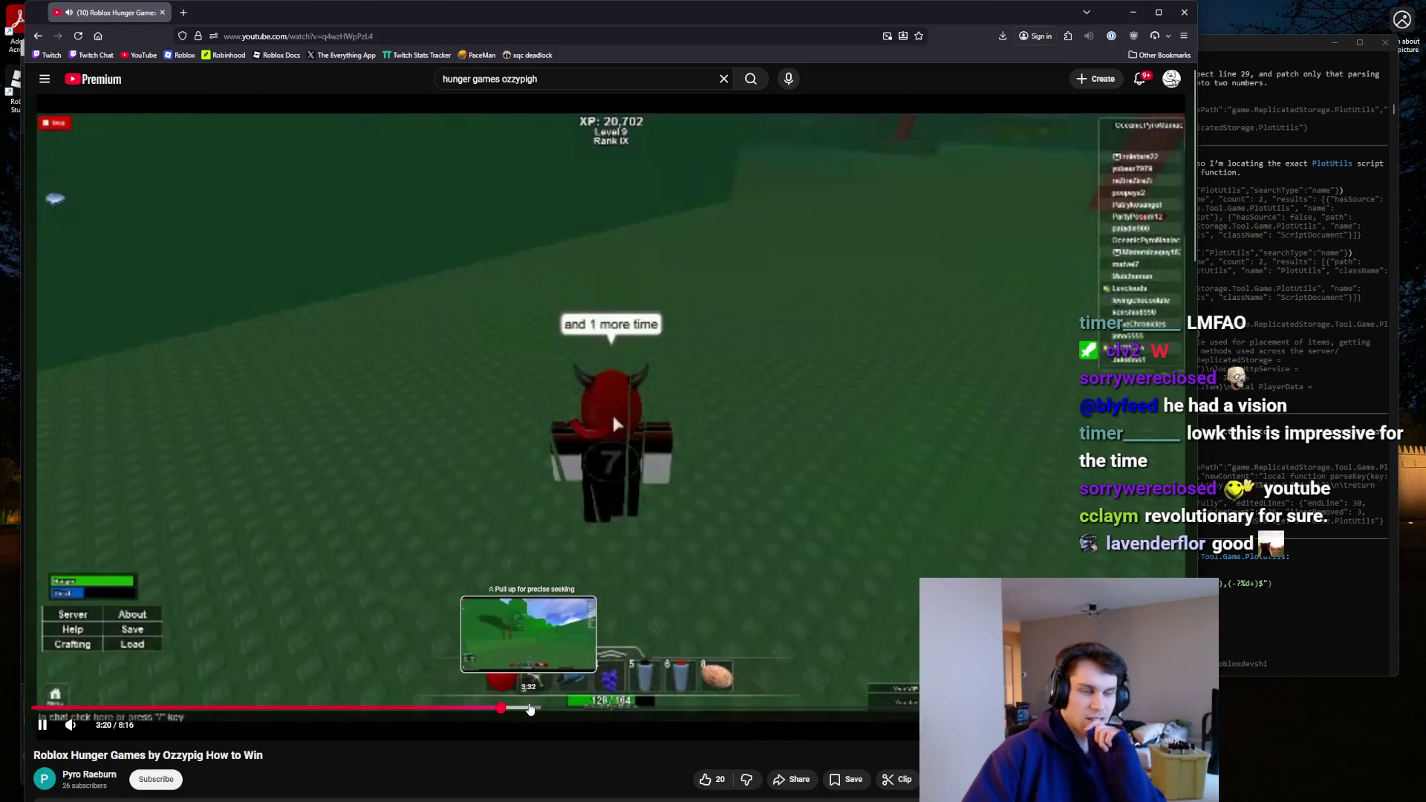
left_click(546, 710)
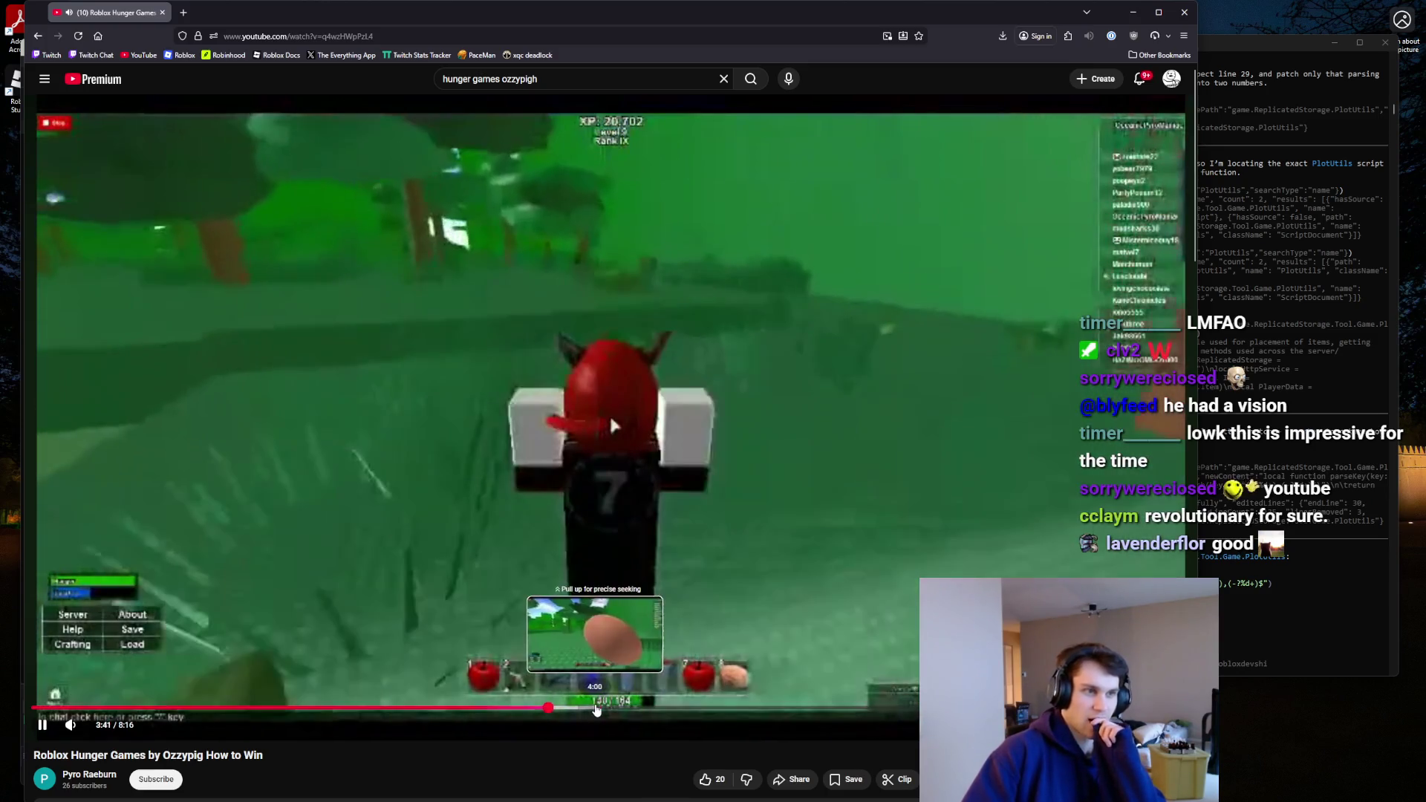
left_click(596, 709)
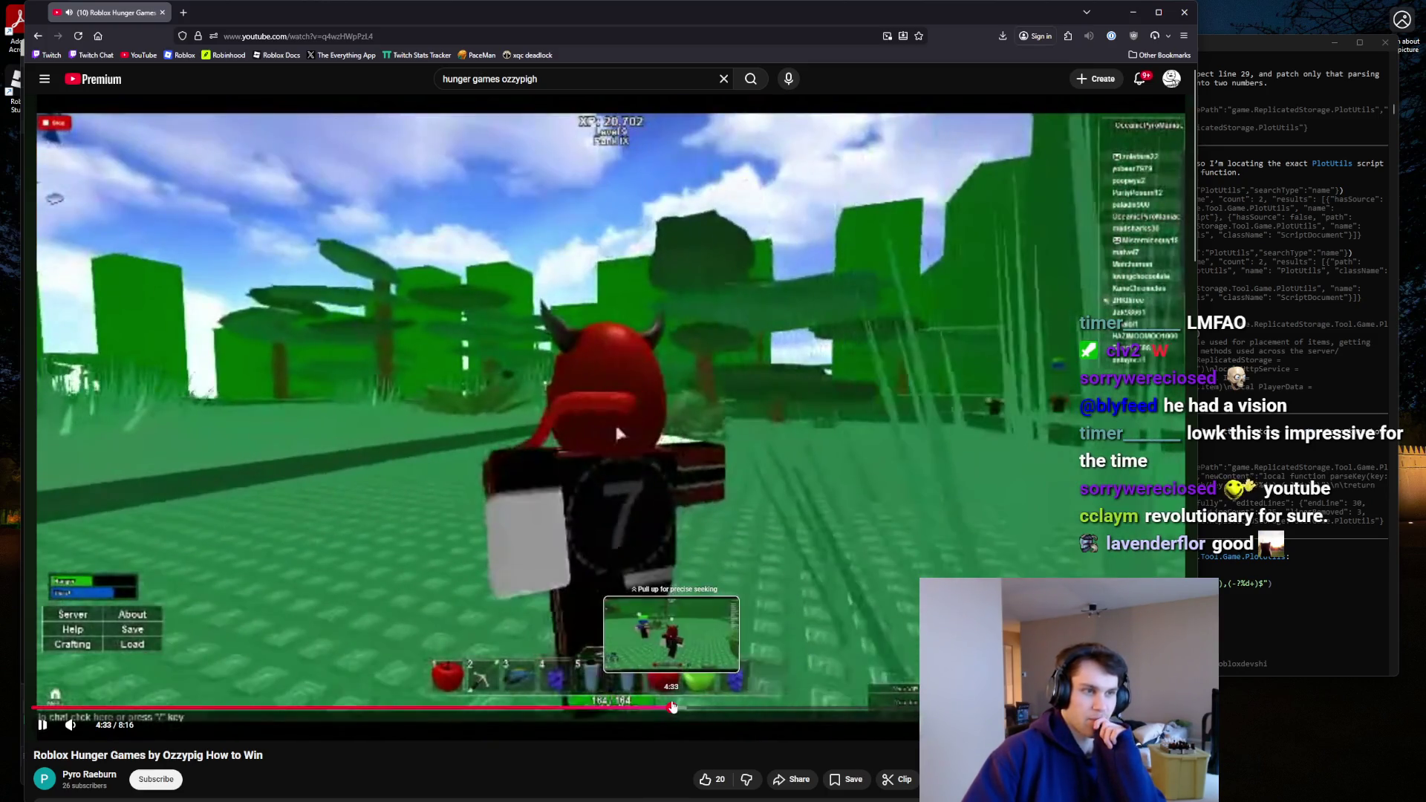
left_click(673, 708)
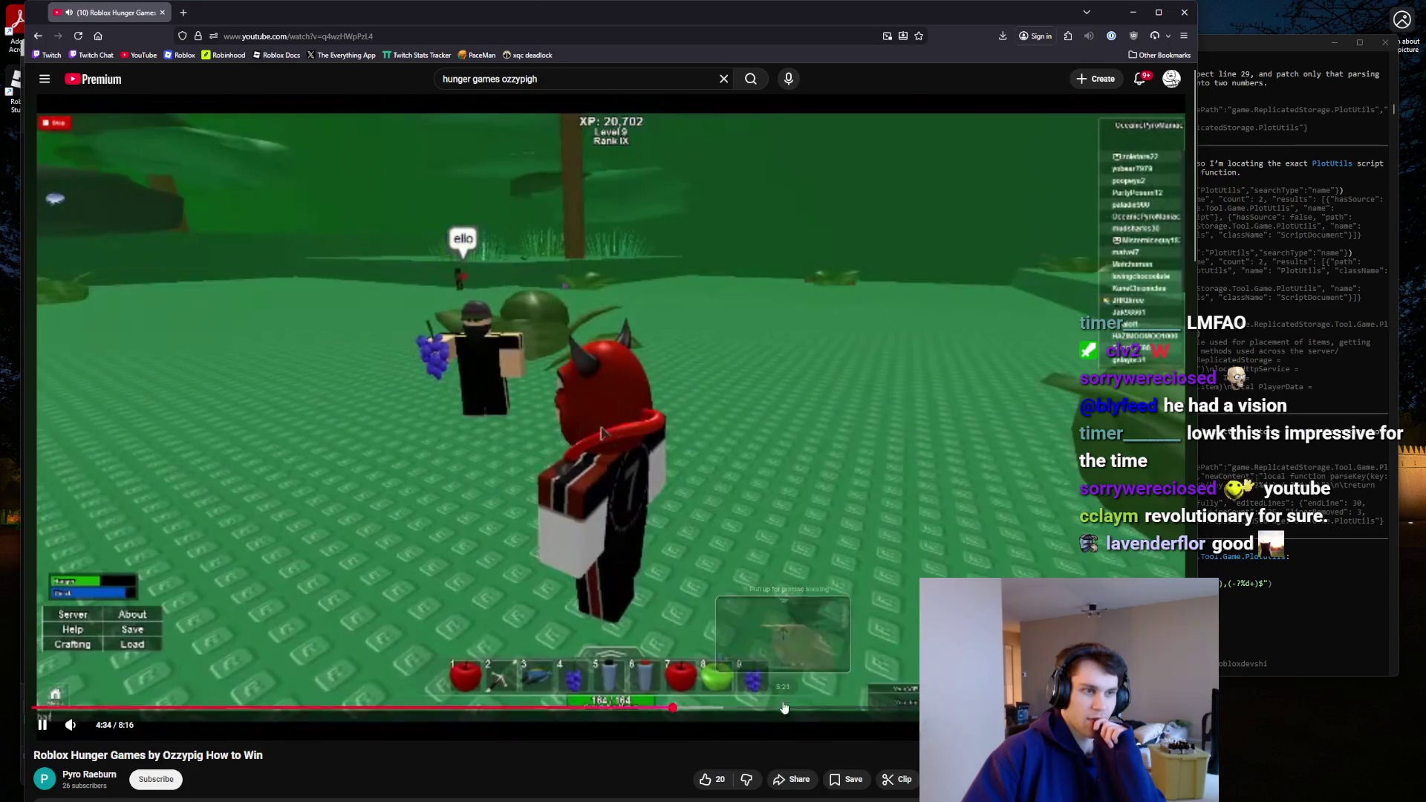
mouse_move(774, 711)
left_mouse_down()
mouse_move(817, 710)
mouse_move(744, 708)
left_mouse_up()
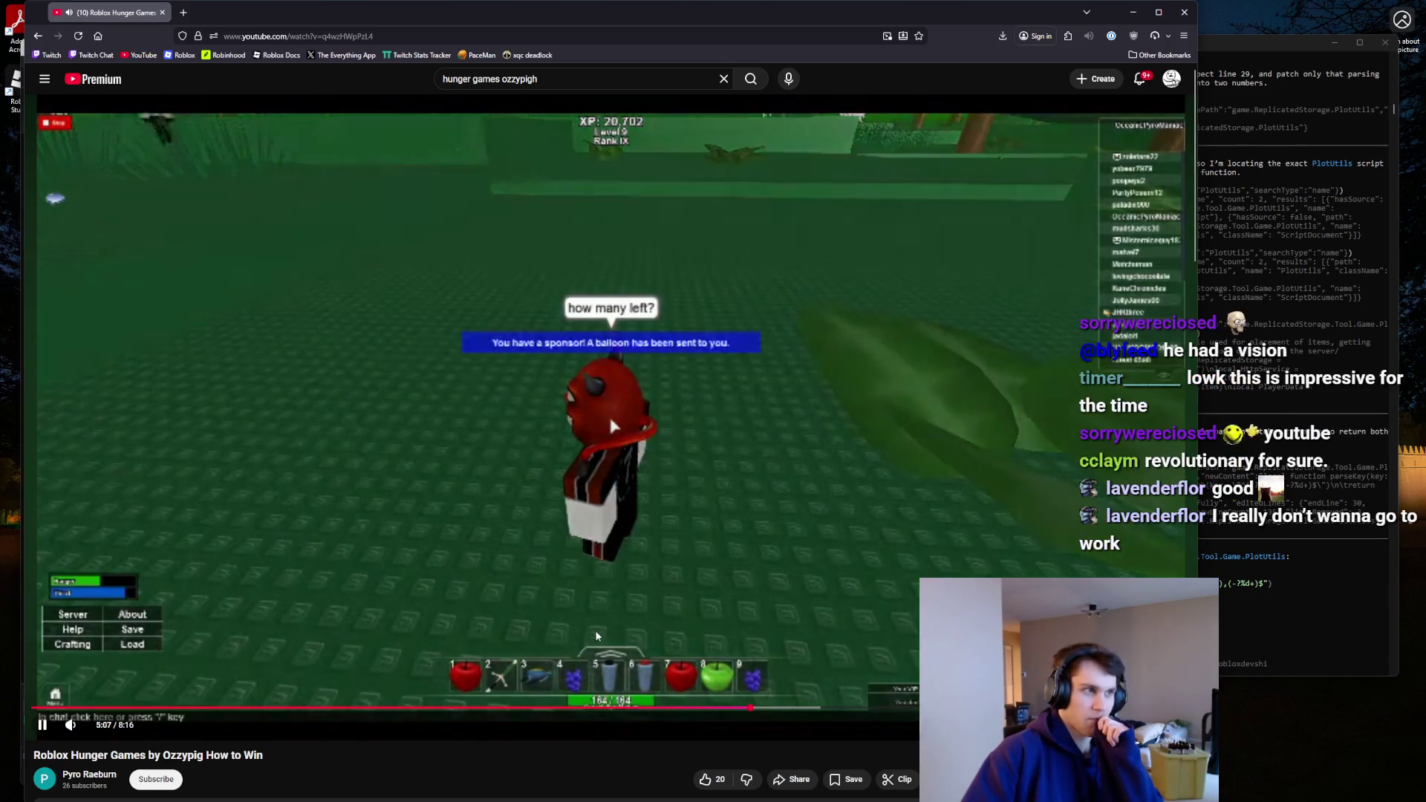
Pause at 5:09, play on to 5:57, then return to the search results and scroll.
left_click(569, 365)
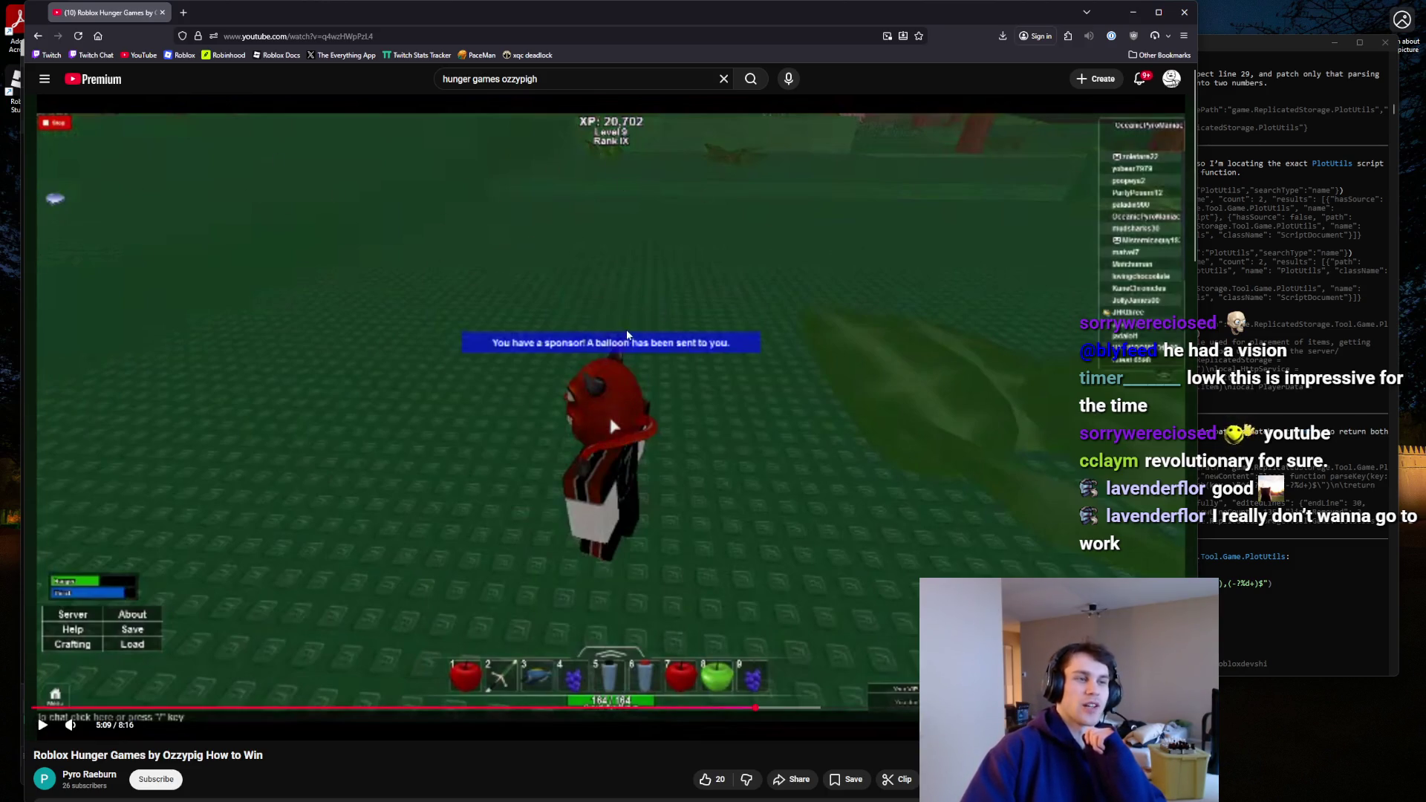
left_click(568, 286)
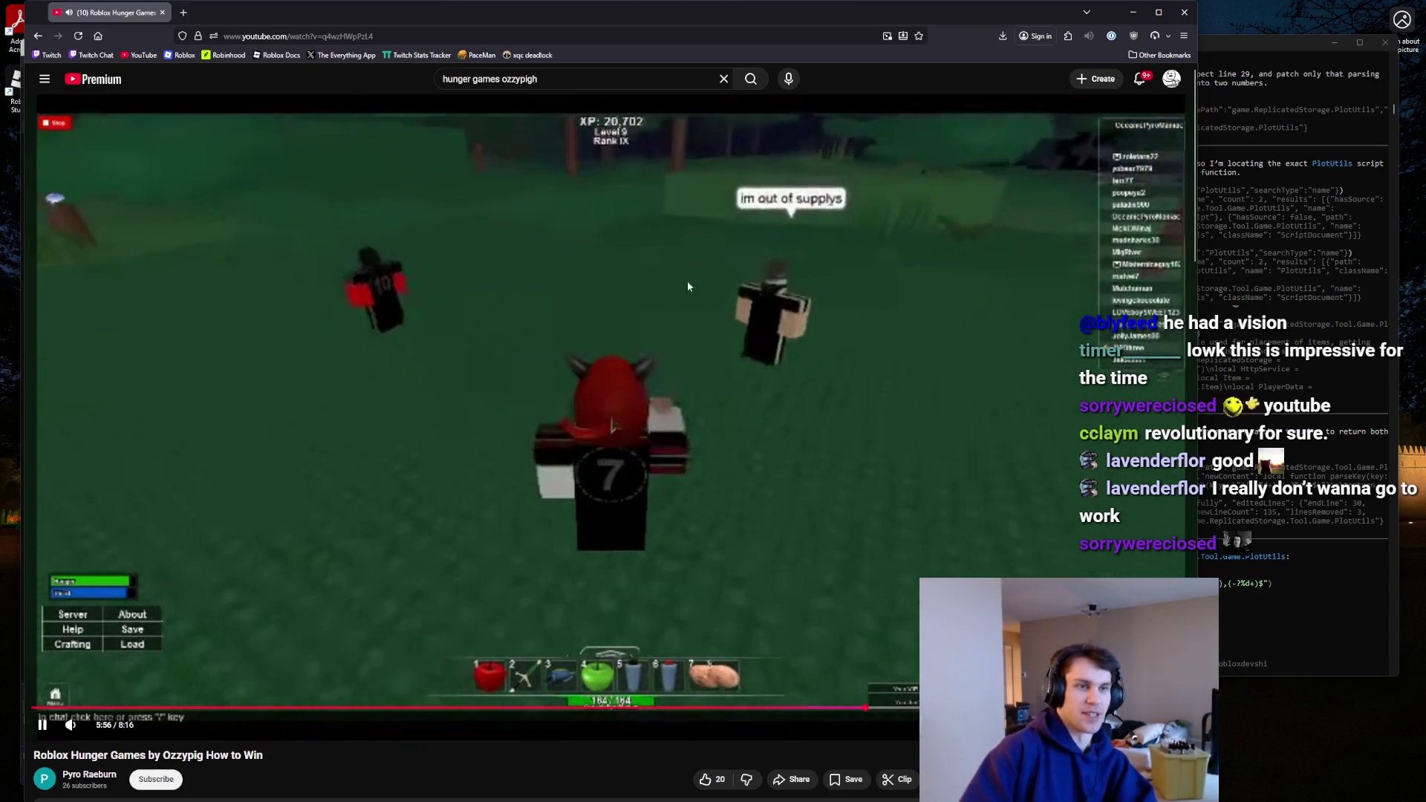
key("space")
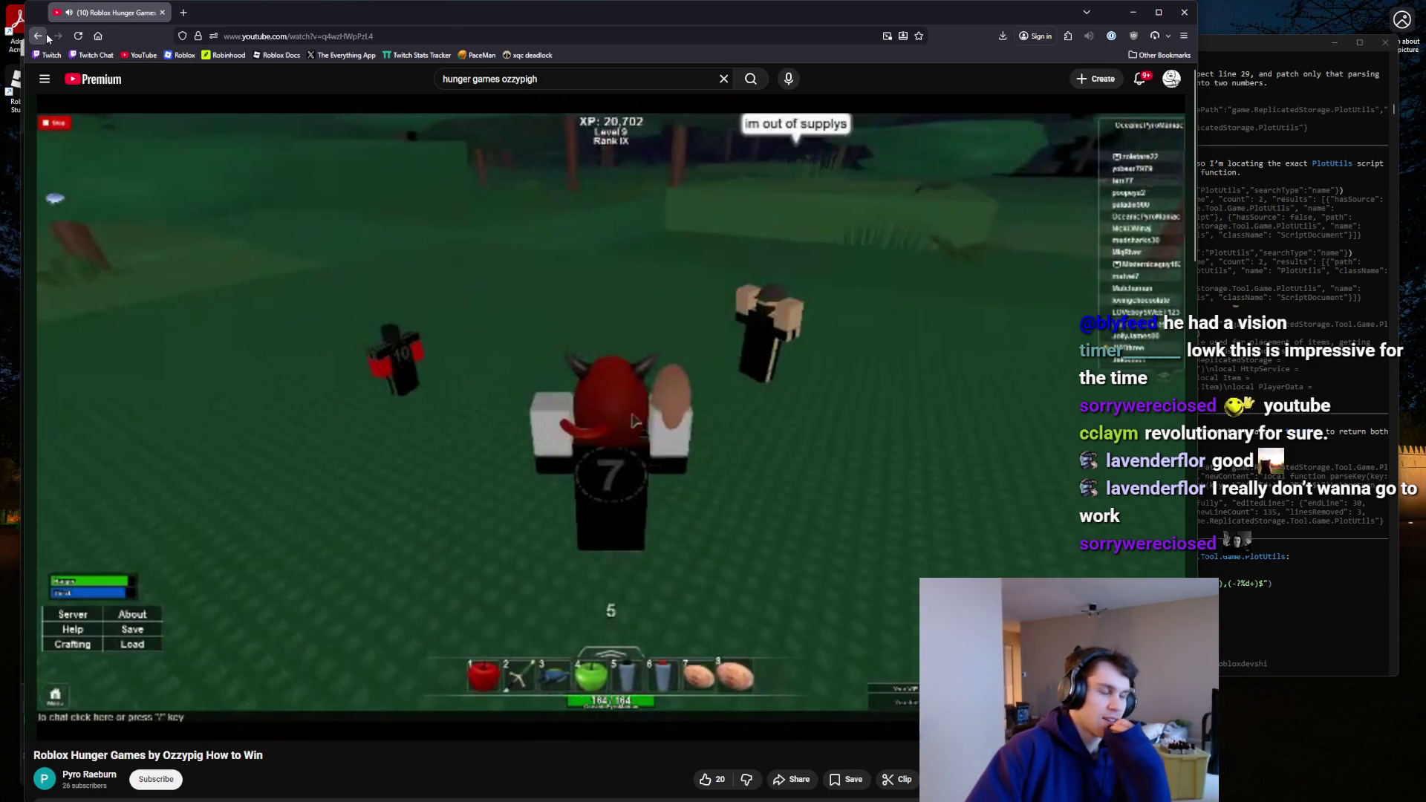
left_click(43, 36)
scroll(719, 589, "down", 5)
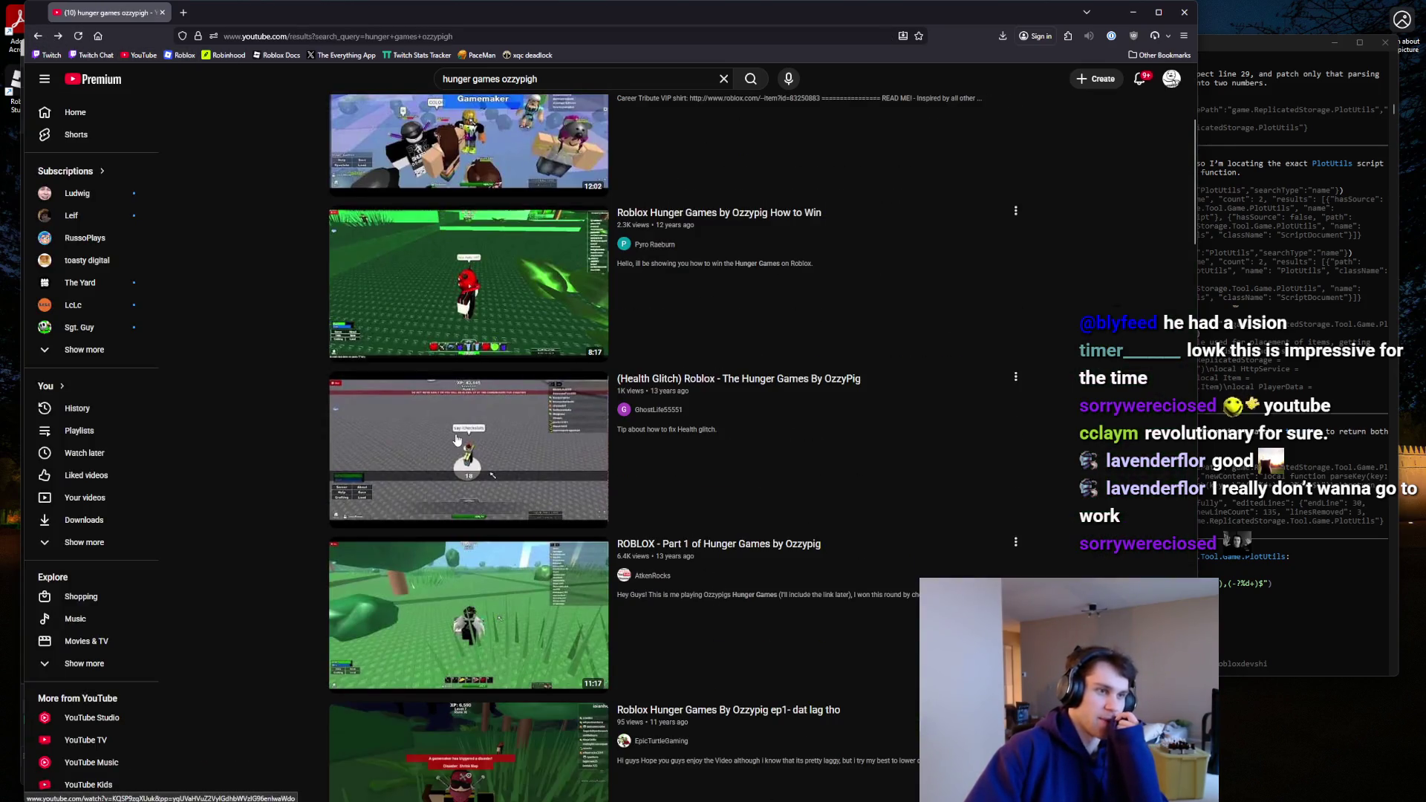
Open ROBLOX - Part 1 of Hunger Games by Ozzypig and pause on the title card at 0:07.
scroll(456, 440, "down", 3)
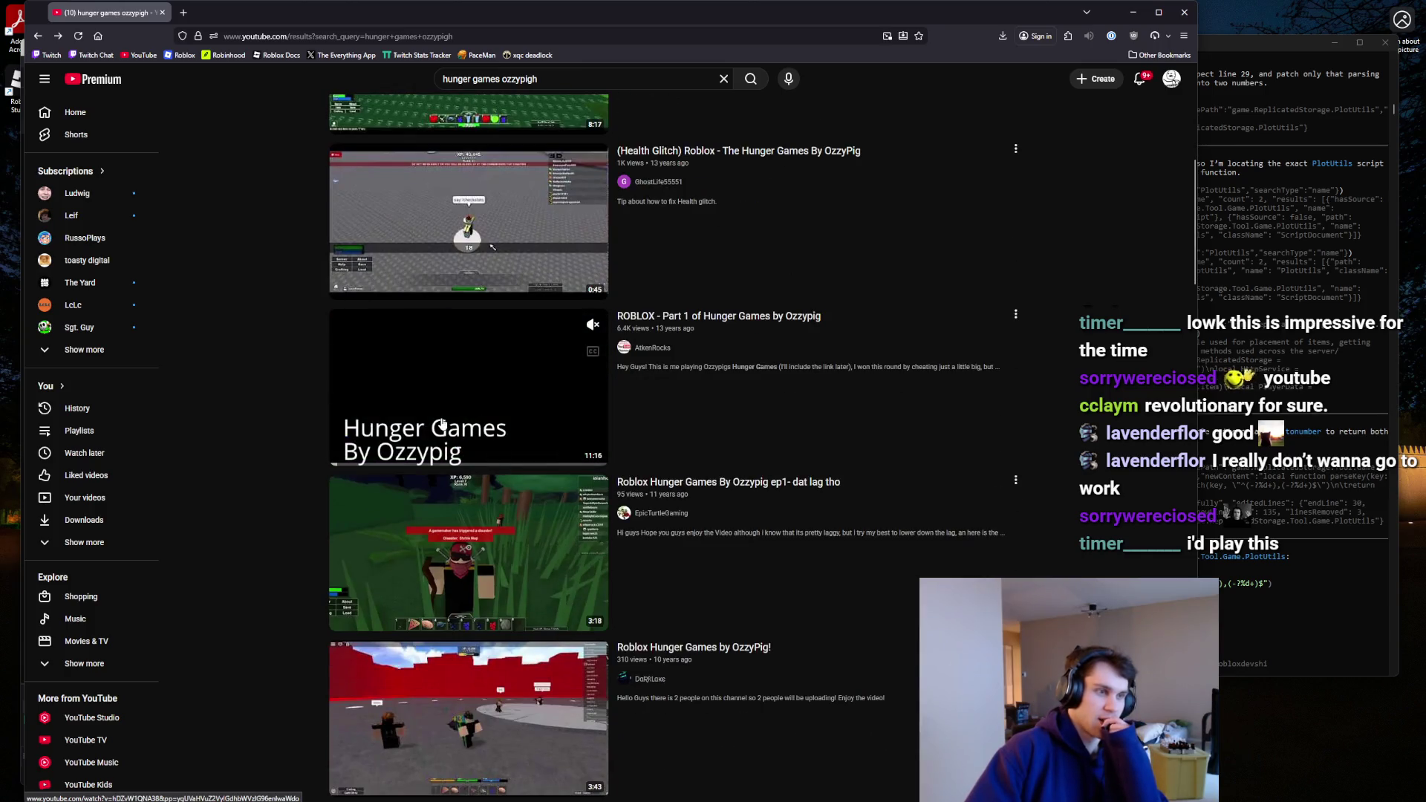
left_click(442, 423)
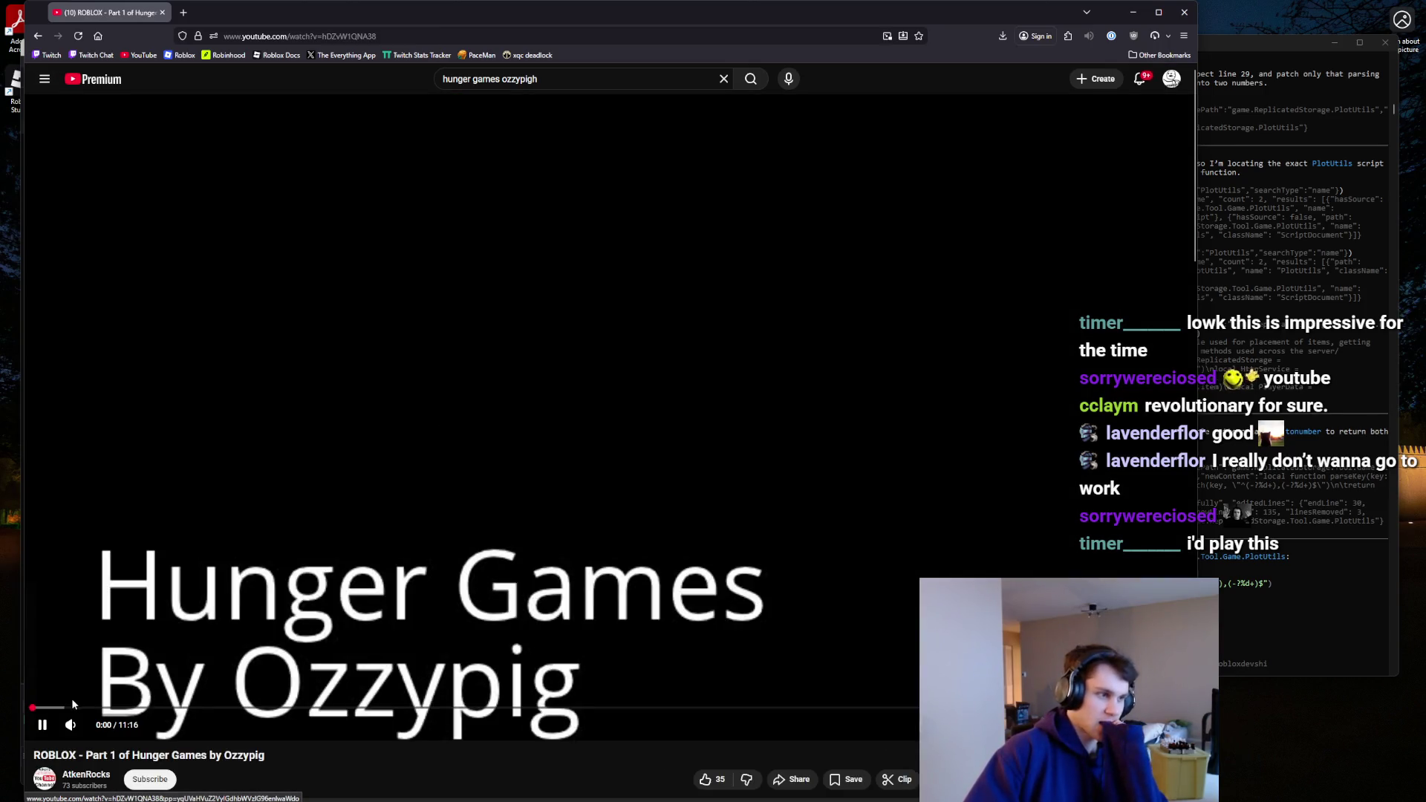
left_click(45, 709)
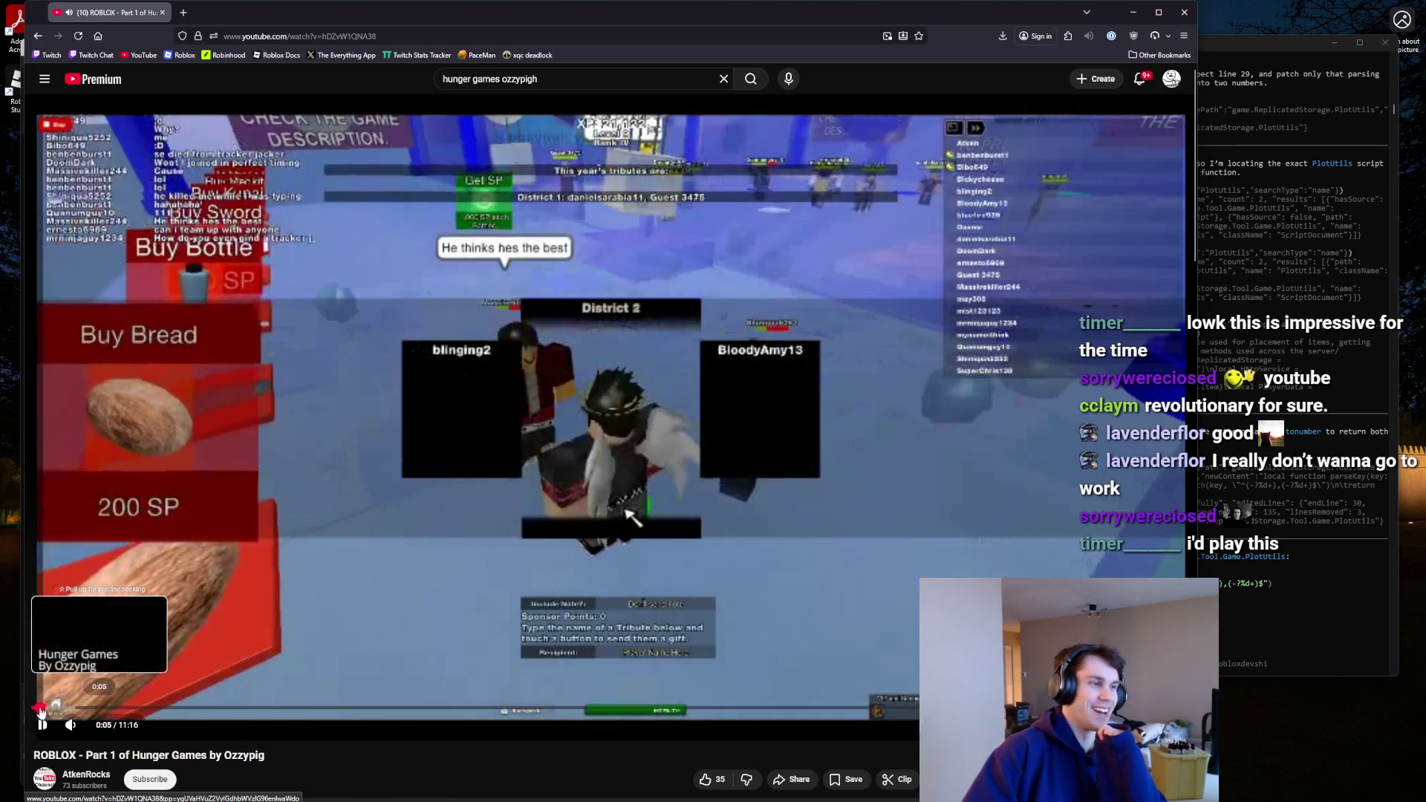
key("Left")
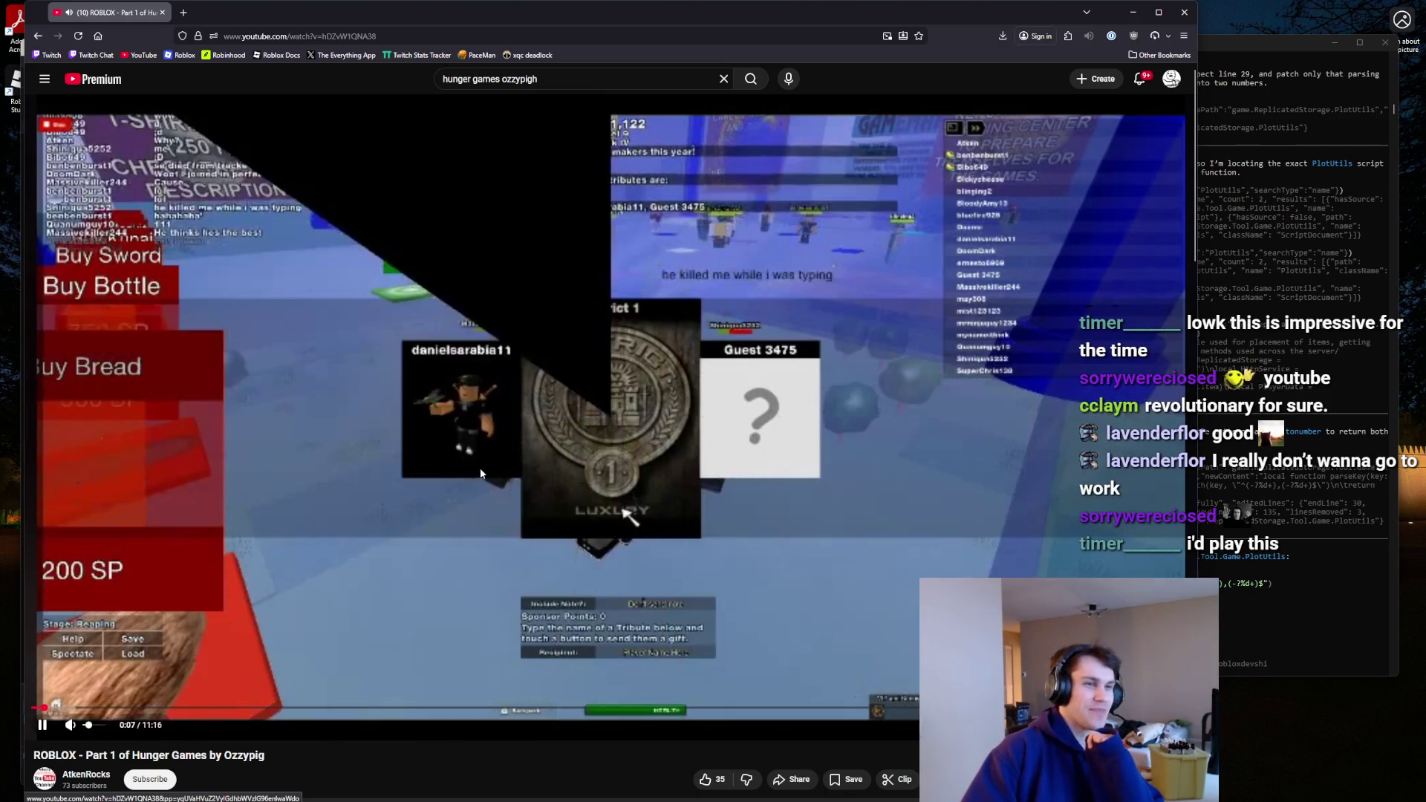
left_click(476, 470)
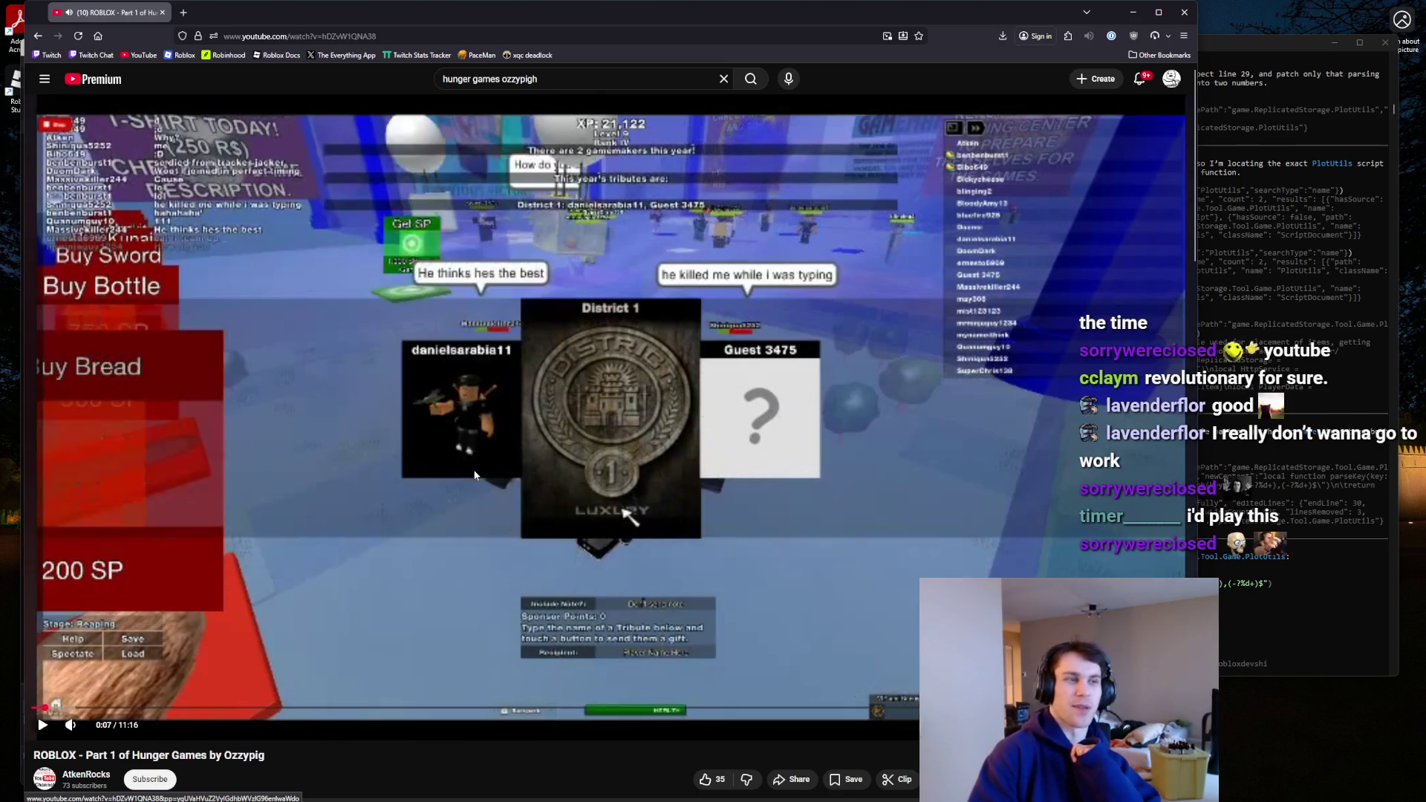
left_click(765, 448)
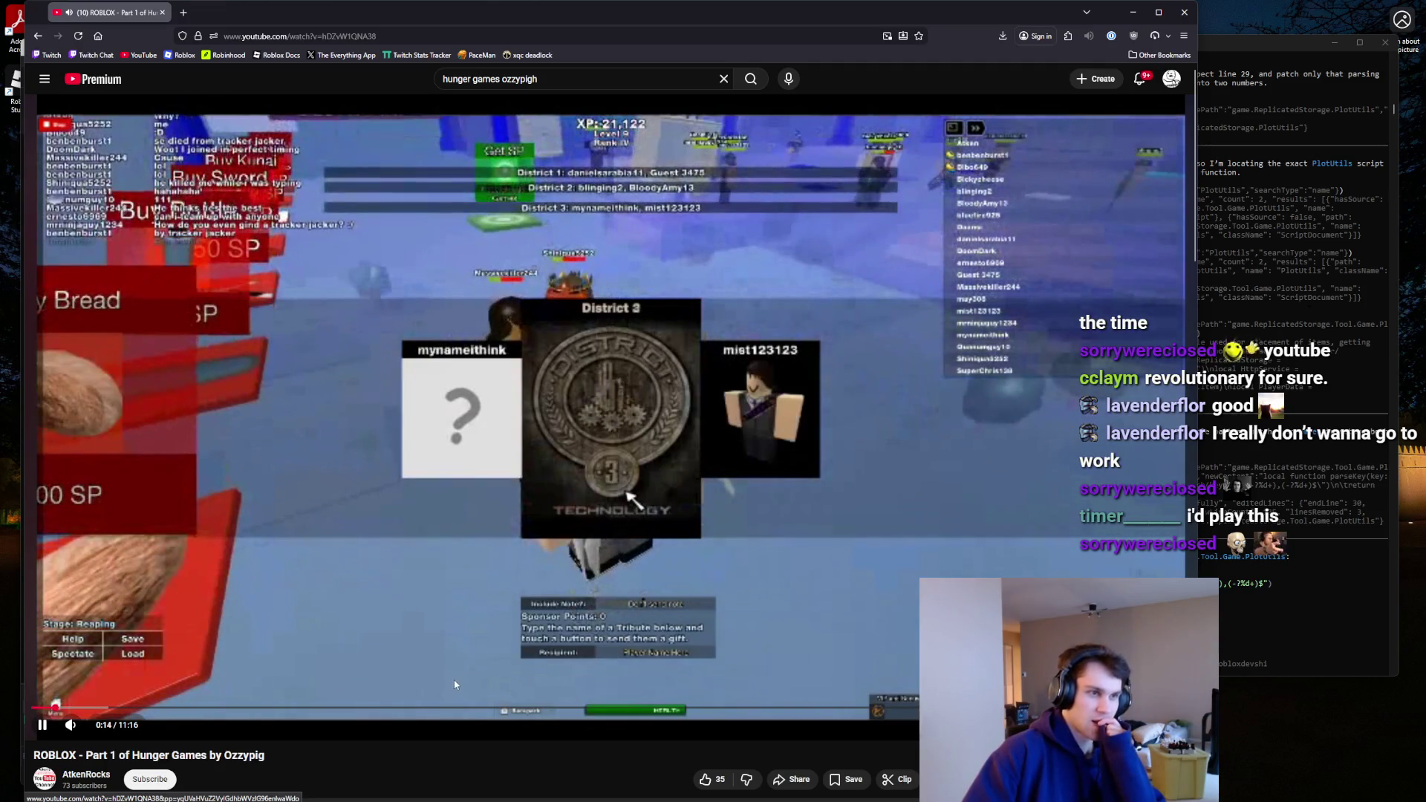
Skip ahead to 0:36, keep playing, then switch back to Roblox Studio.
left_click_drag(83, 709, 110, 710)
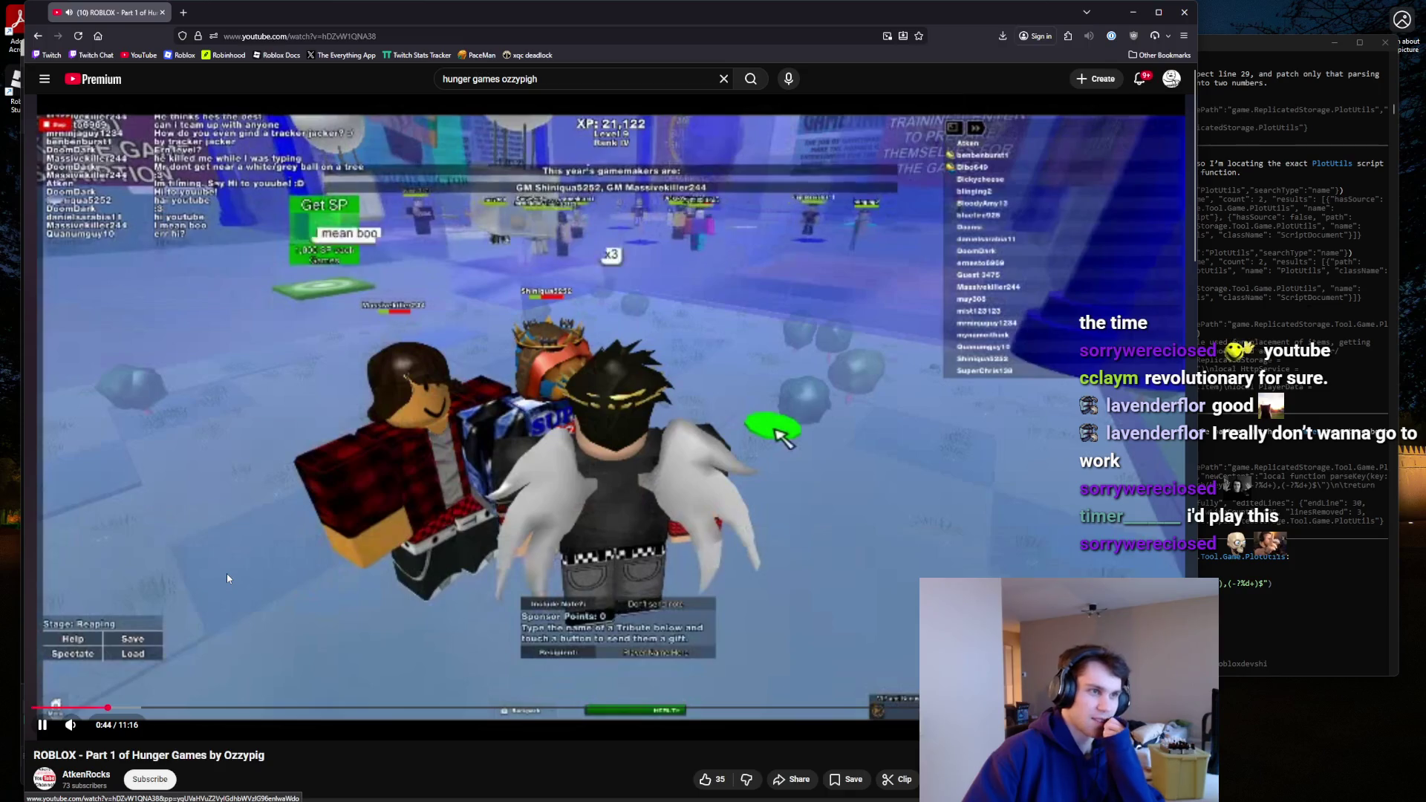
left_click(562, 302)
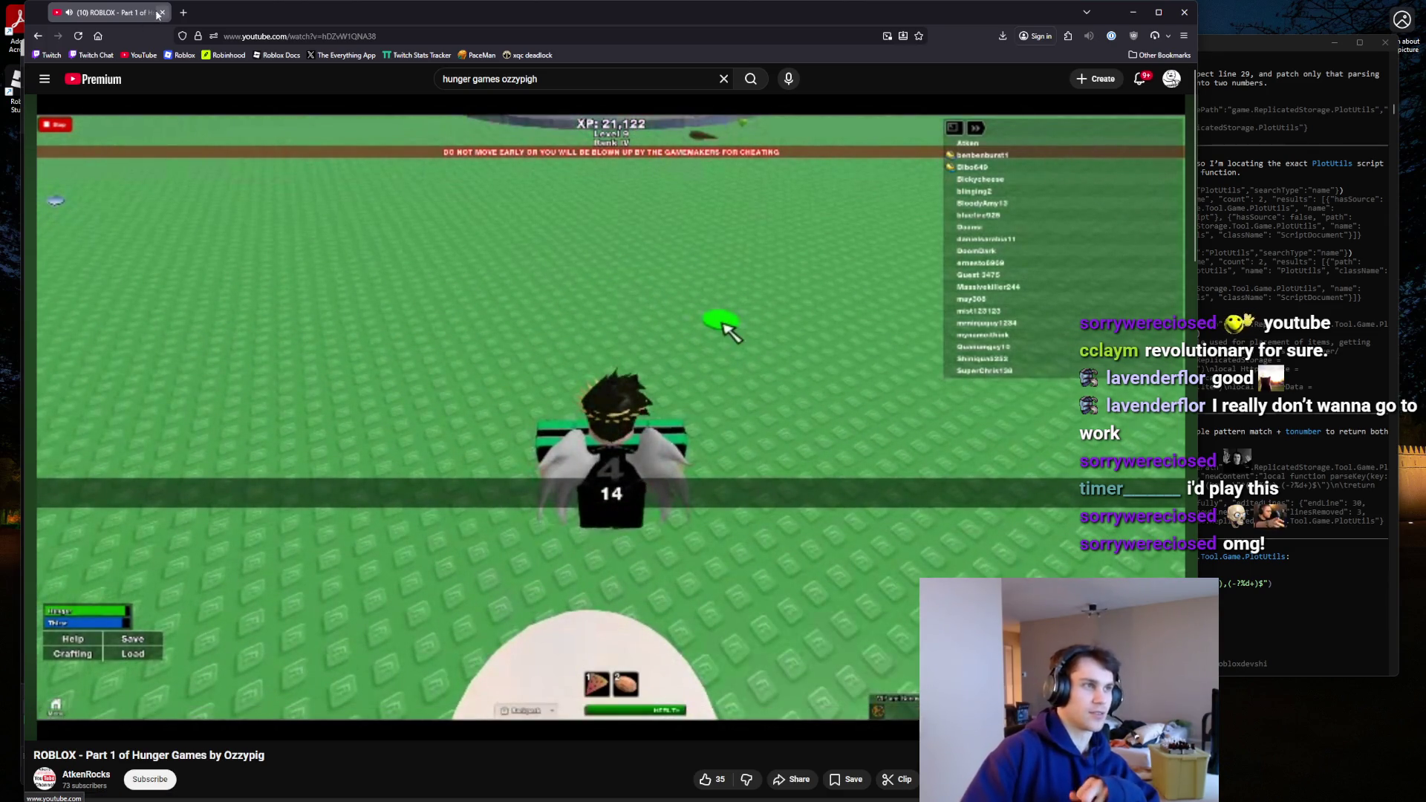
key("super+Down")
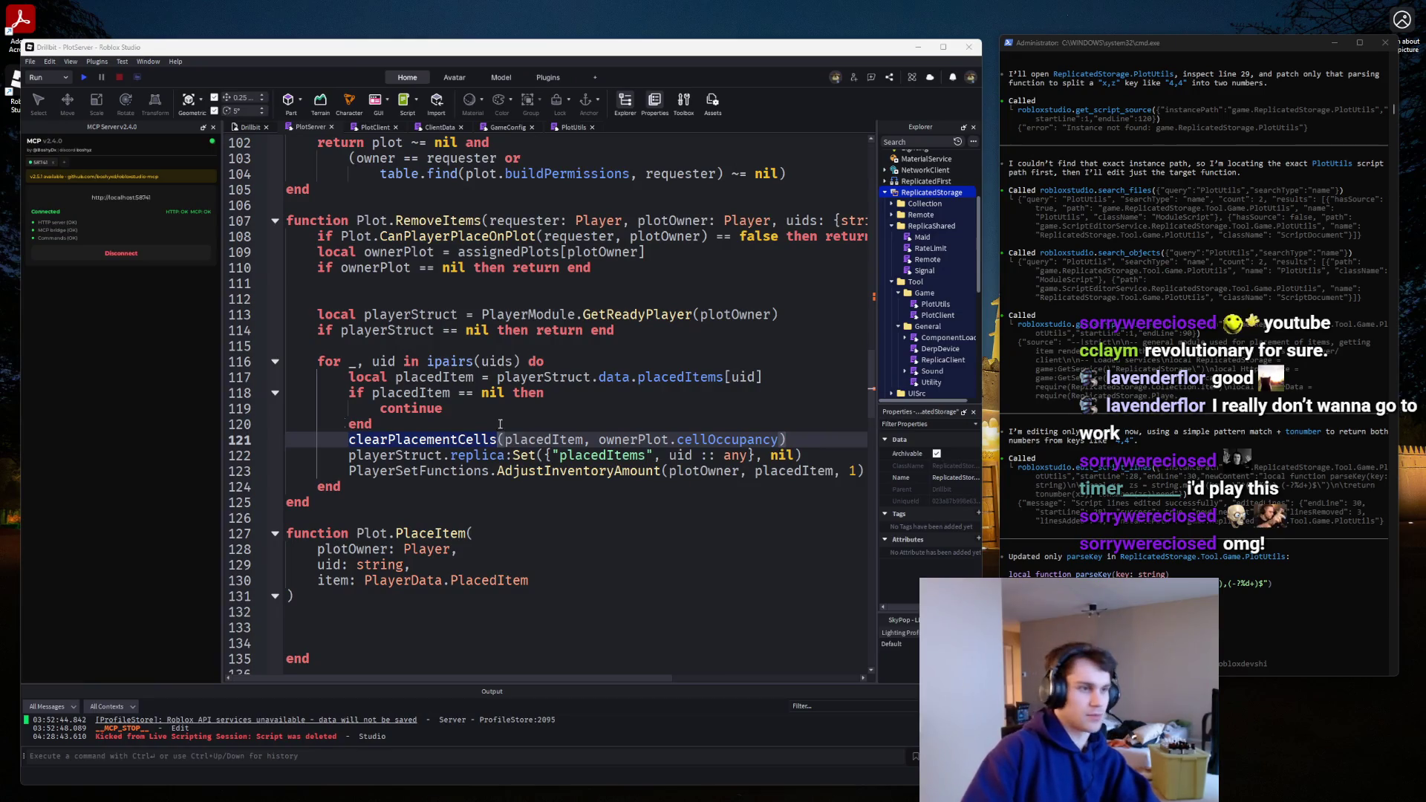
Switch to the PlotUtils module and expand the folded FillOccupancy function and its parameters.
scroll(490, 424, "down", 4)
left_click(429, 422)
scroll(428, 428, "up", 4)
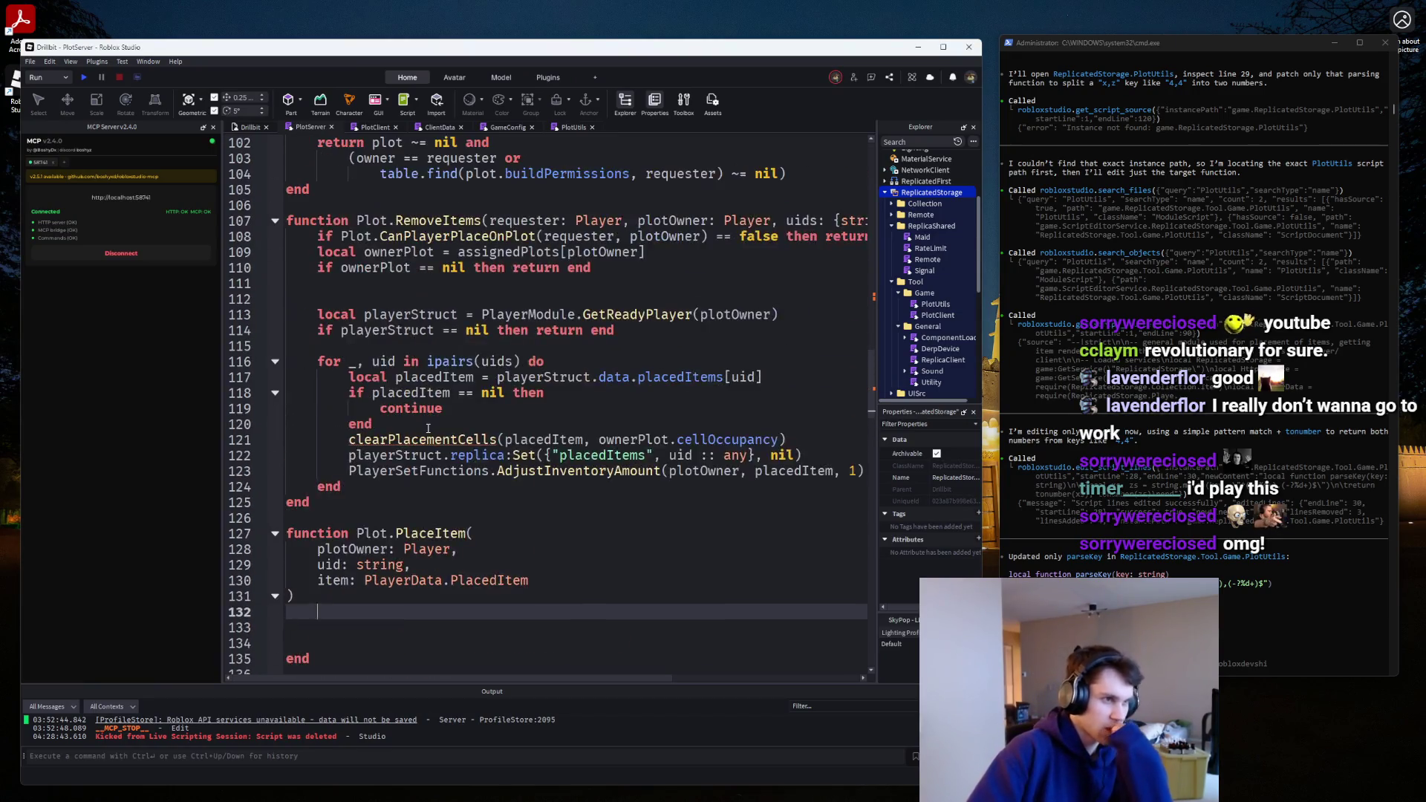
scroll(429, 429, "up", 2)
scroll(428, 429, "up", 4)
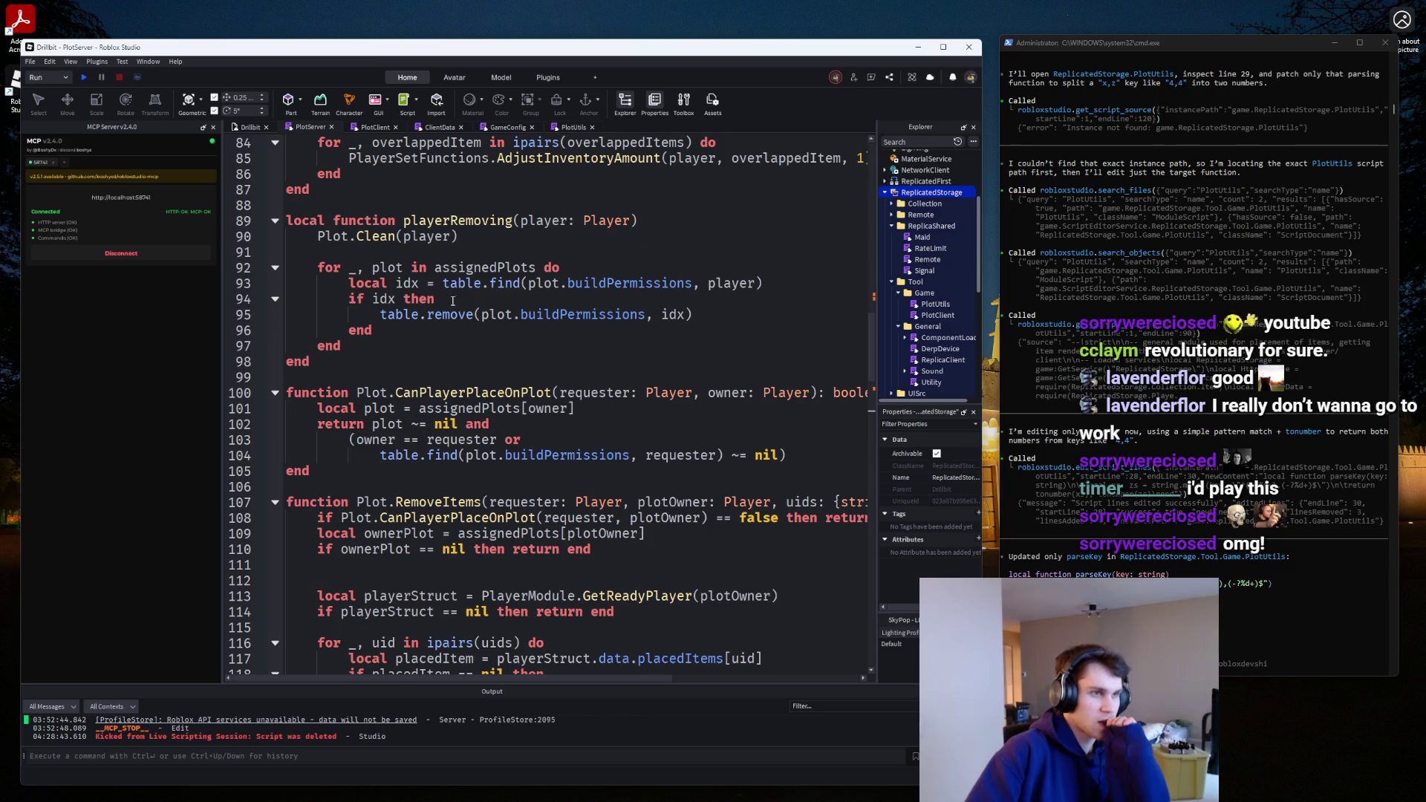
left_click(551, 129)
scroll(439, 394, "down", 4)
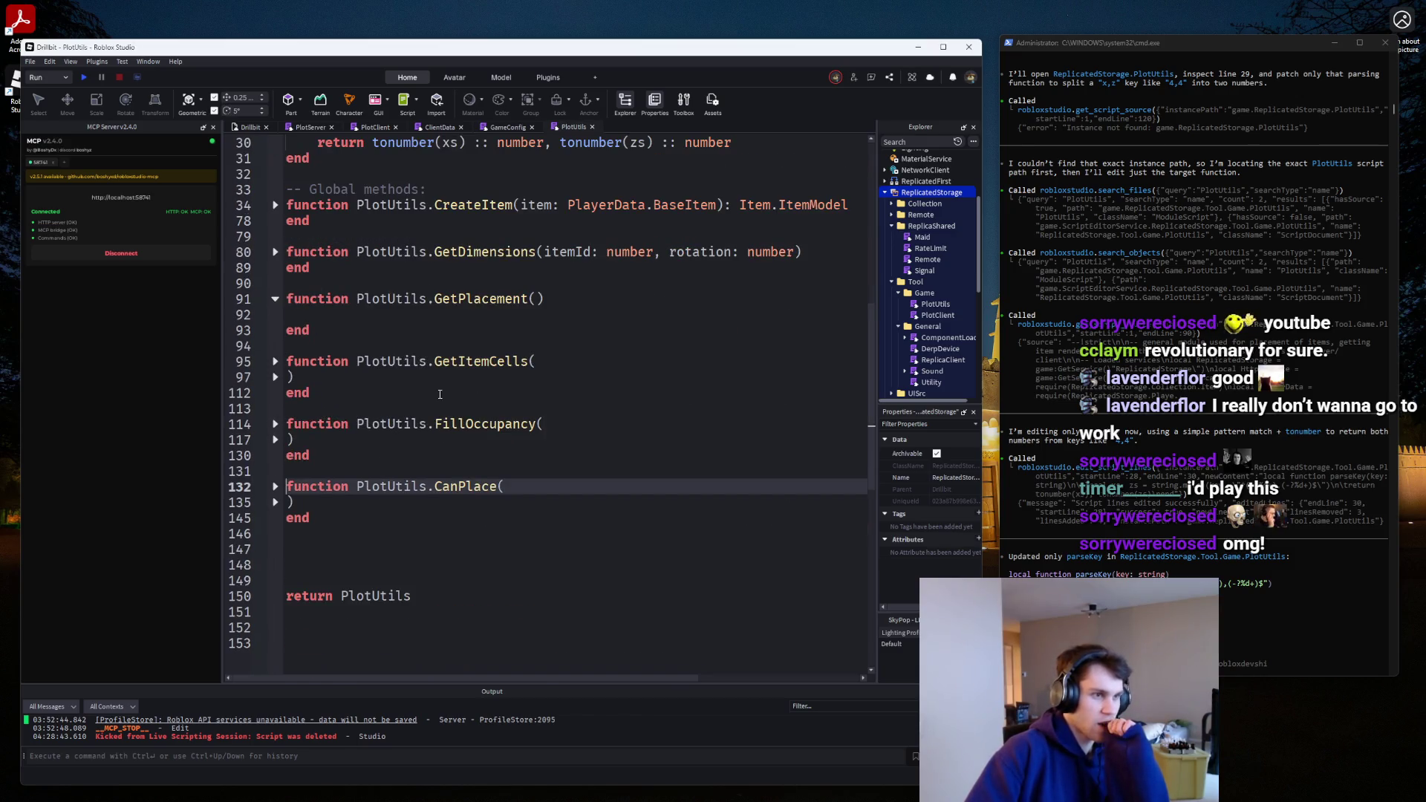
left_click(273, 441)
left_click(274, 425)
scroll(520, 408, "down", 16)
left_click(615, 352)
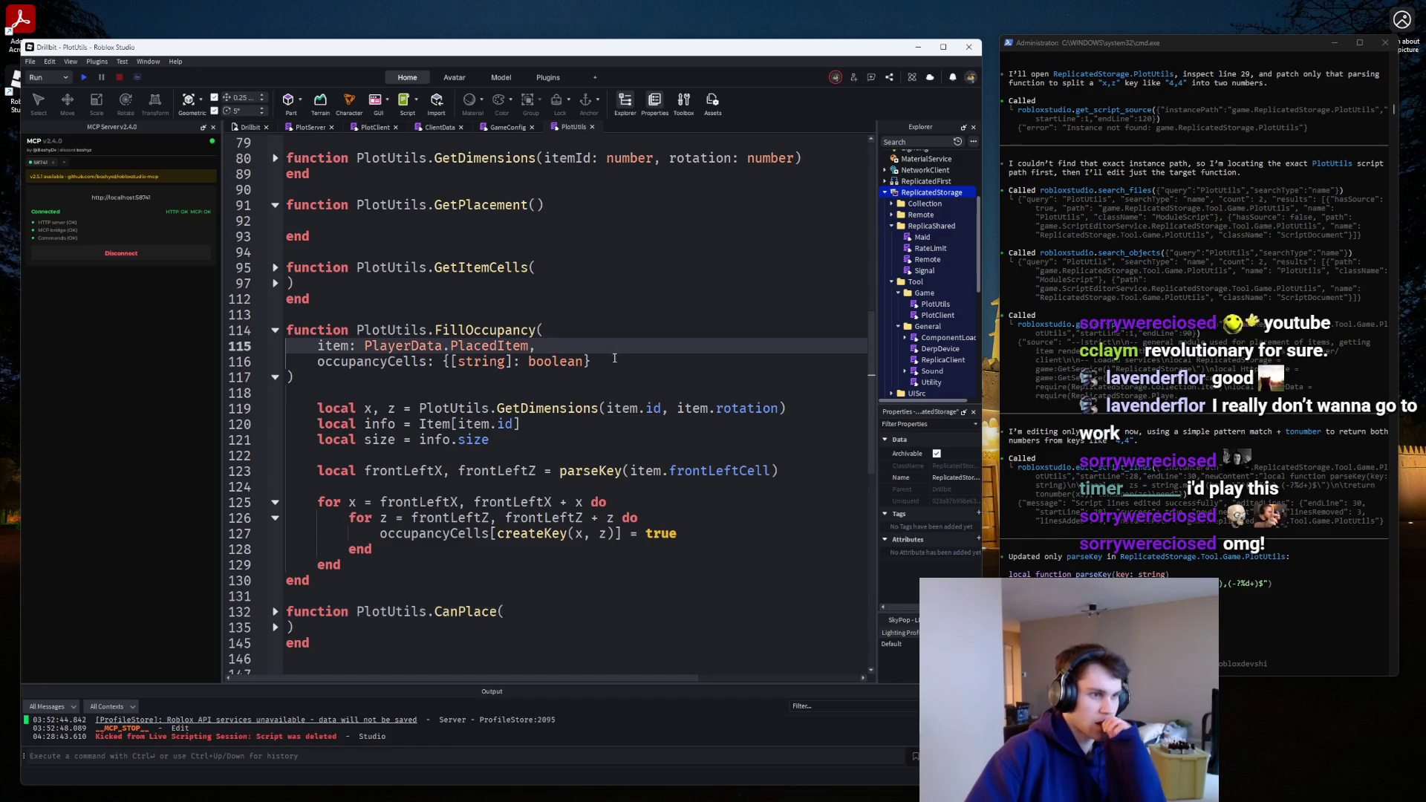
Add a 'value: boolean' parameter and write value instead of true into occupancyCells.
left_click(616, 360)
type(",")
key("Return")
type("valu")
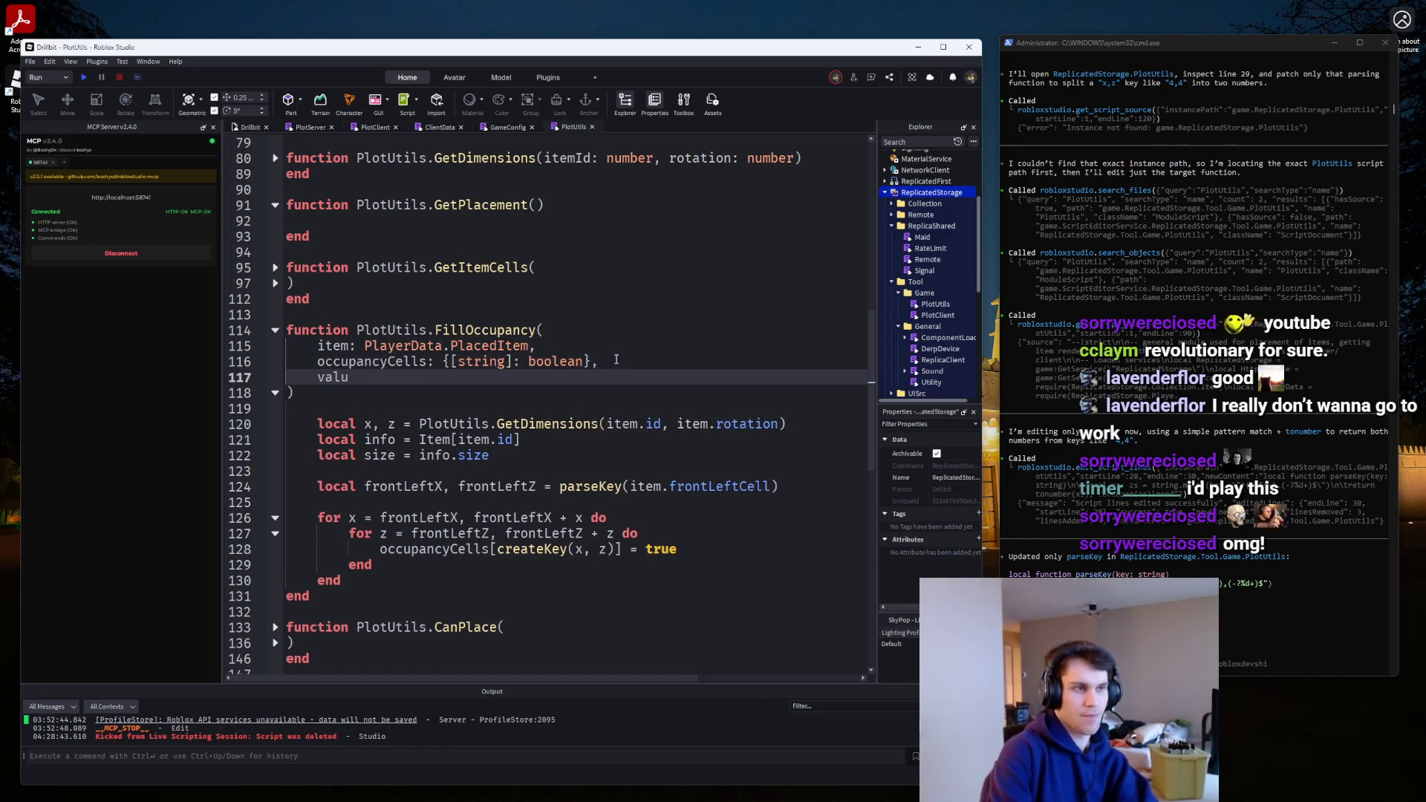
type("e: boolean")
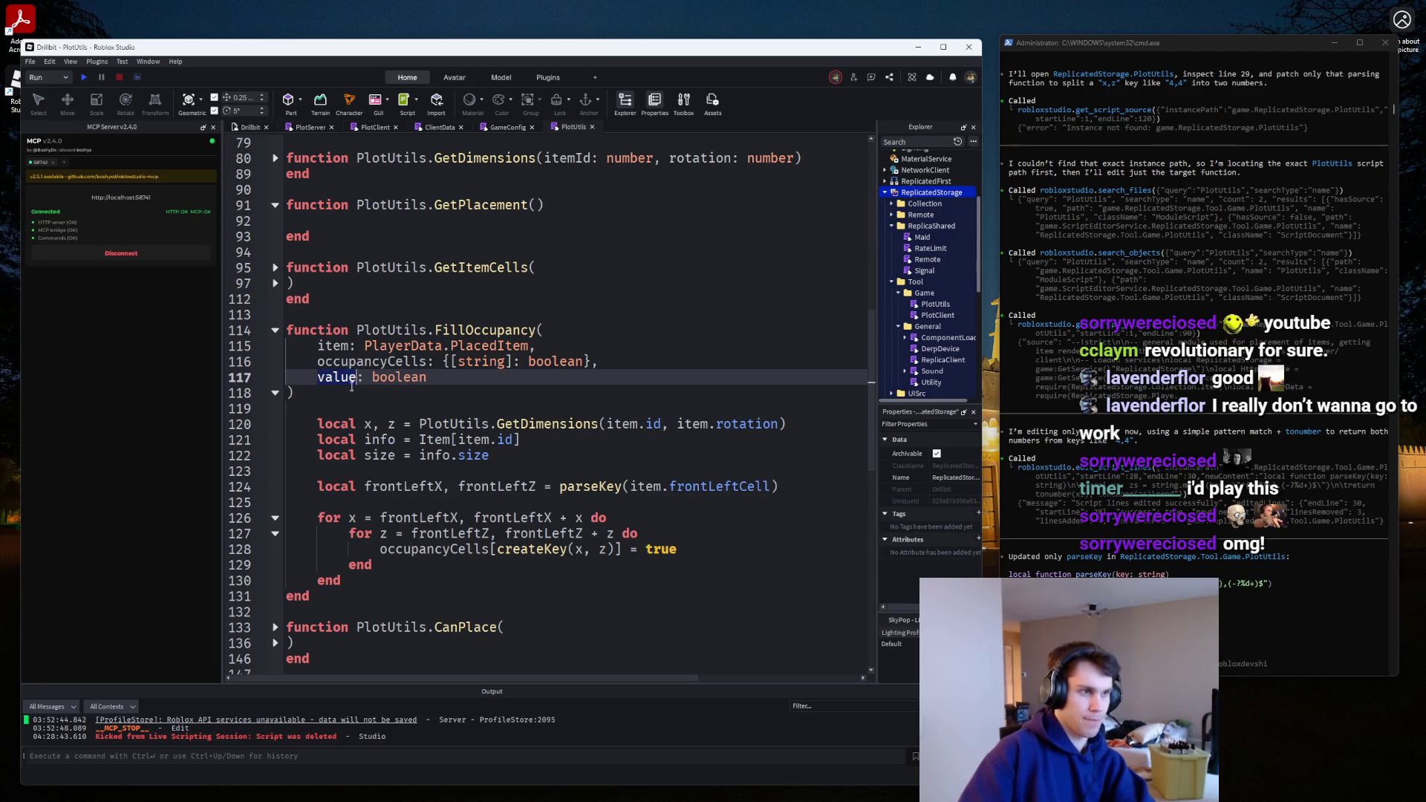
double_click(660, 549)
type("value")
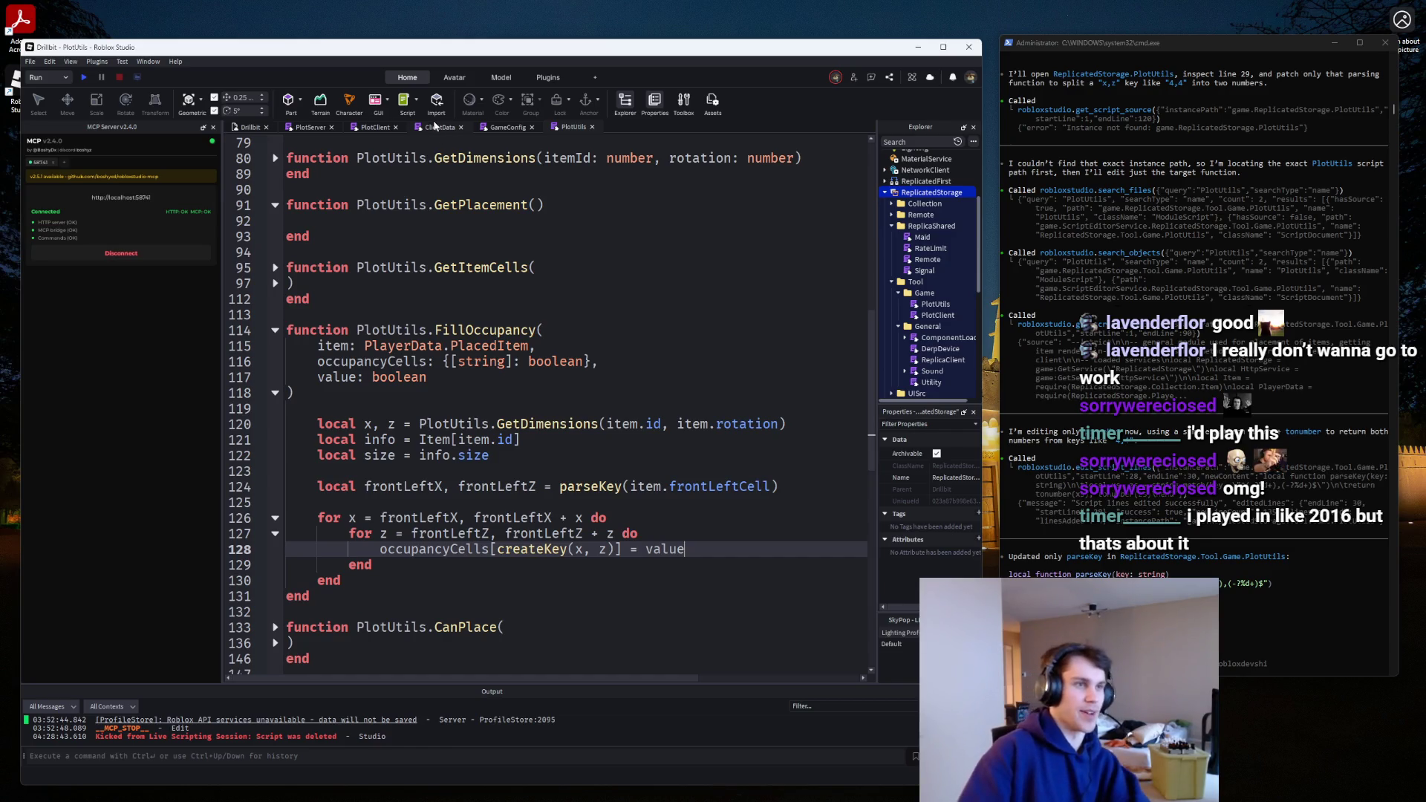
Cycle through the GameConfig, ClientData and PlotClient scripts, ending back on PlotServer.
left_click(488, 128)
left_click(419, 130)
left_click(373, 130)
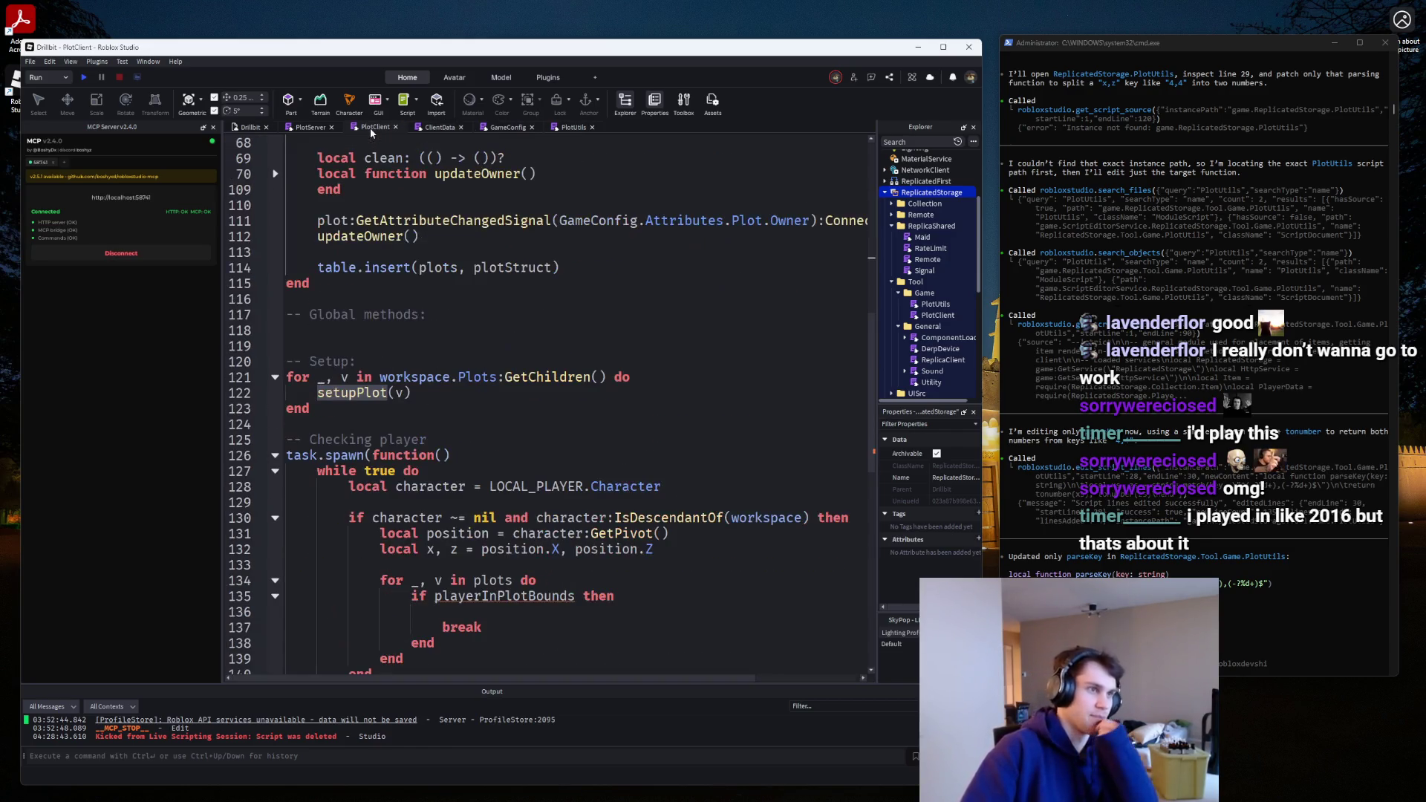
left_click(317, 131)
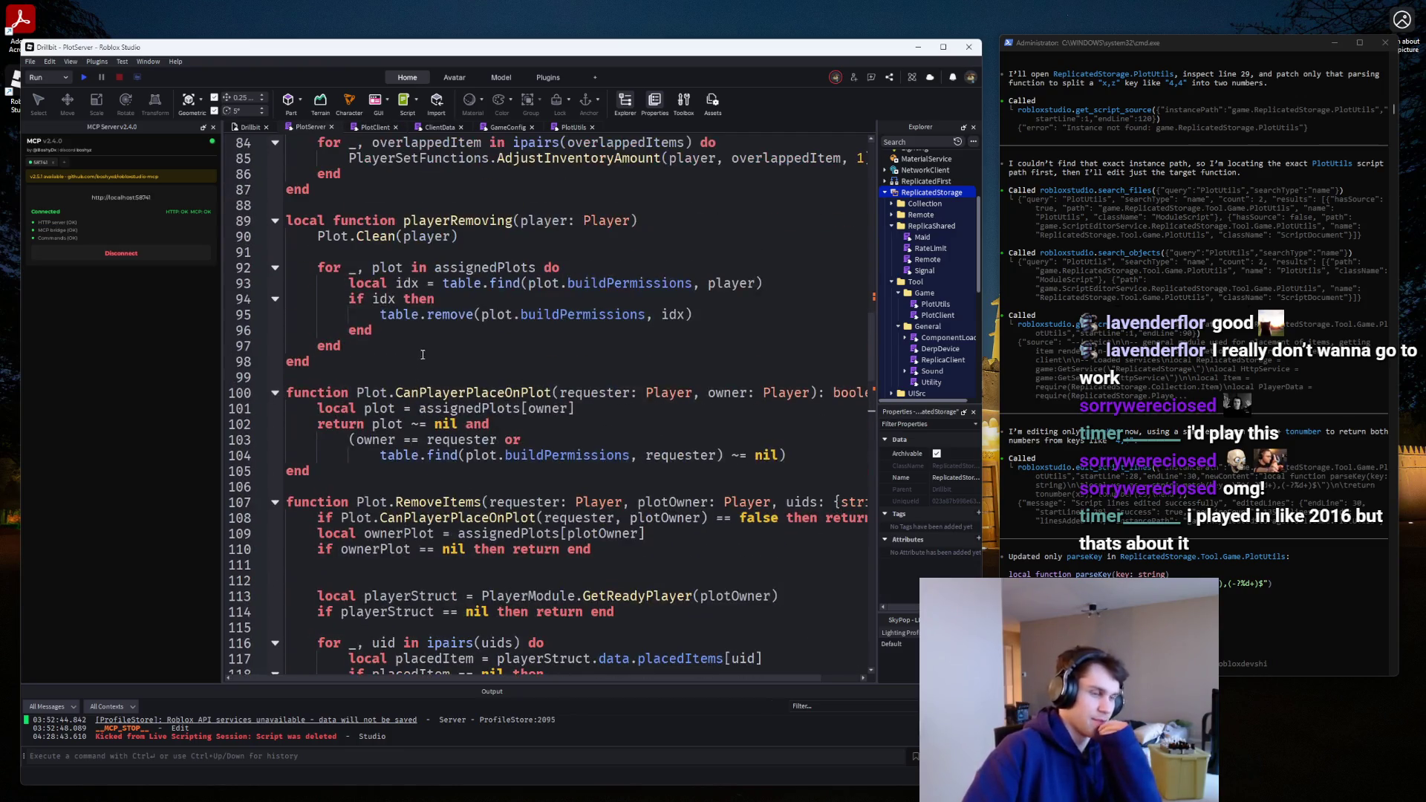
left_click(425, 129)
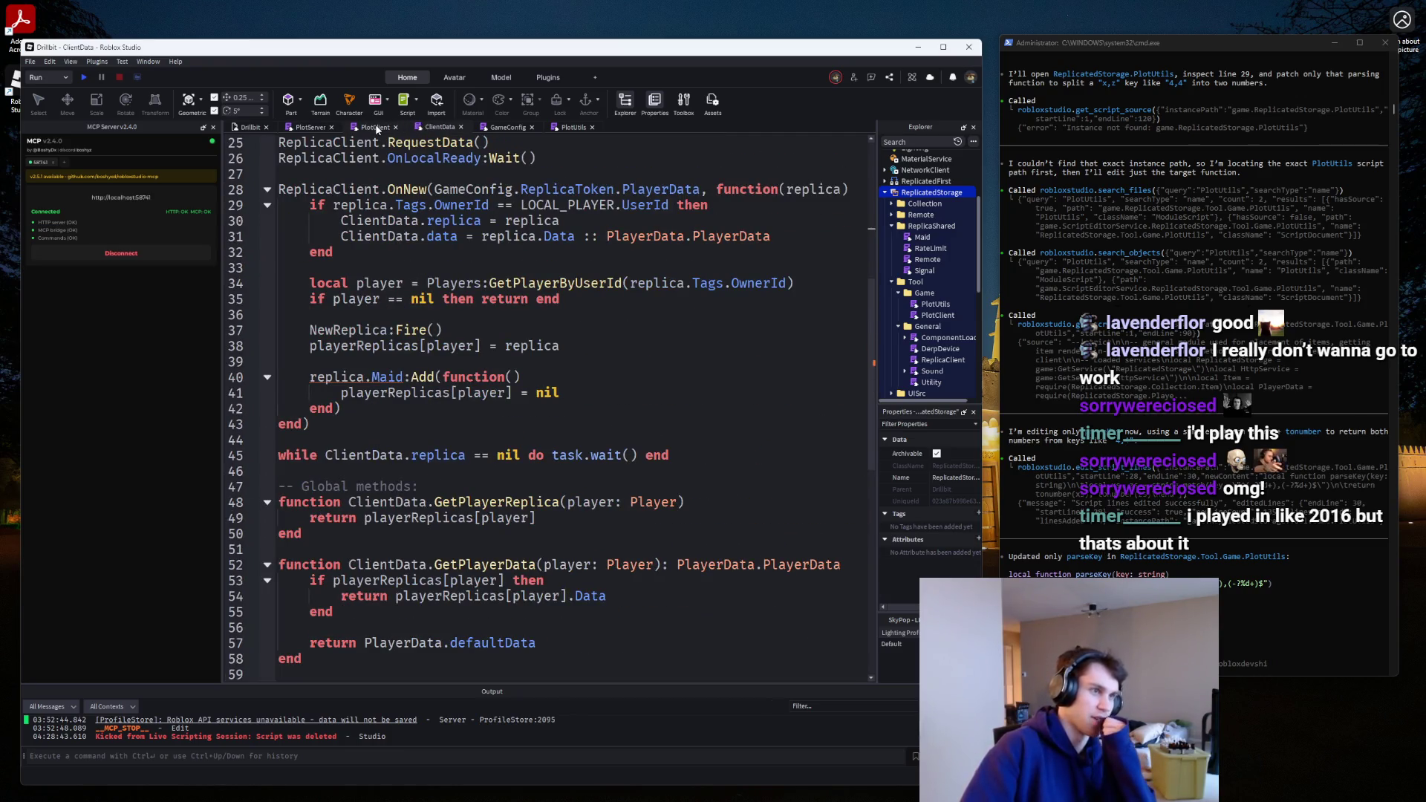
left_click(375, 128)
left_click(437, 127)
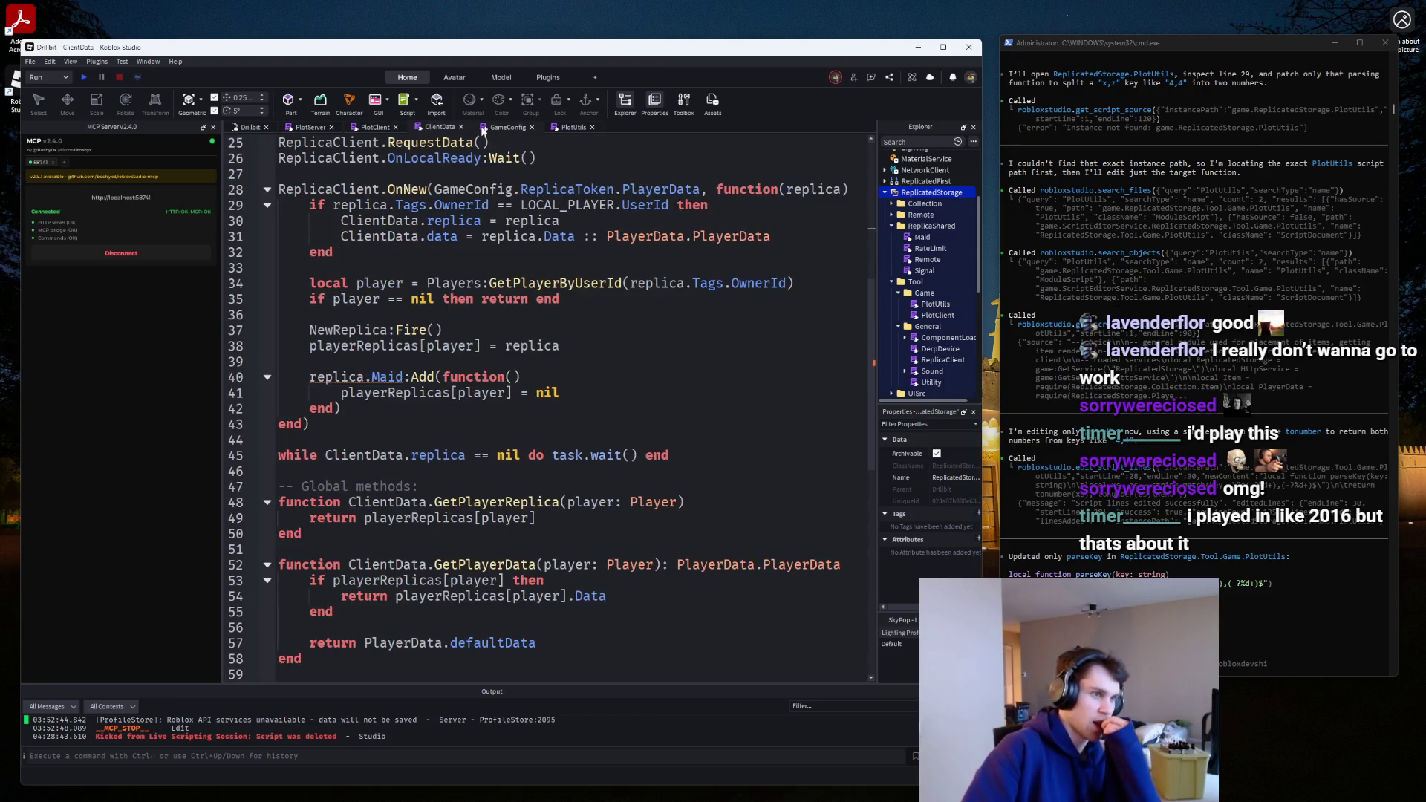
left_click(482, 130)
left_click(444, 129)
left_click(382, 130)
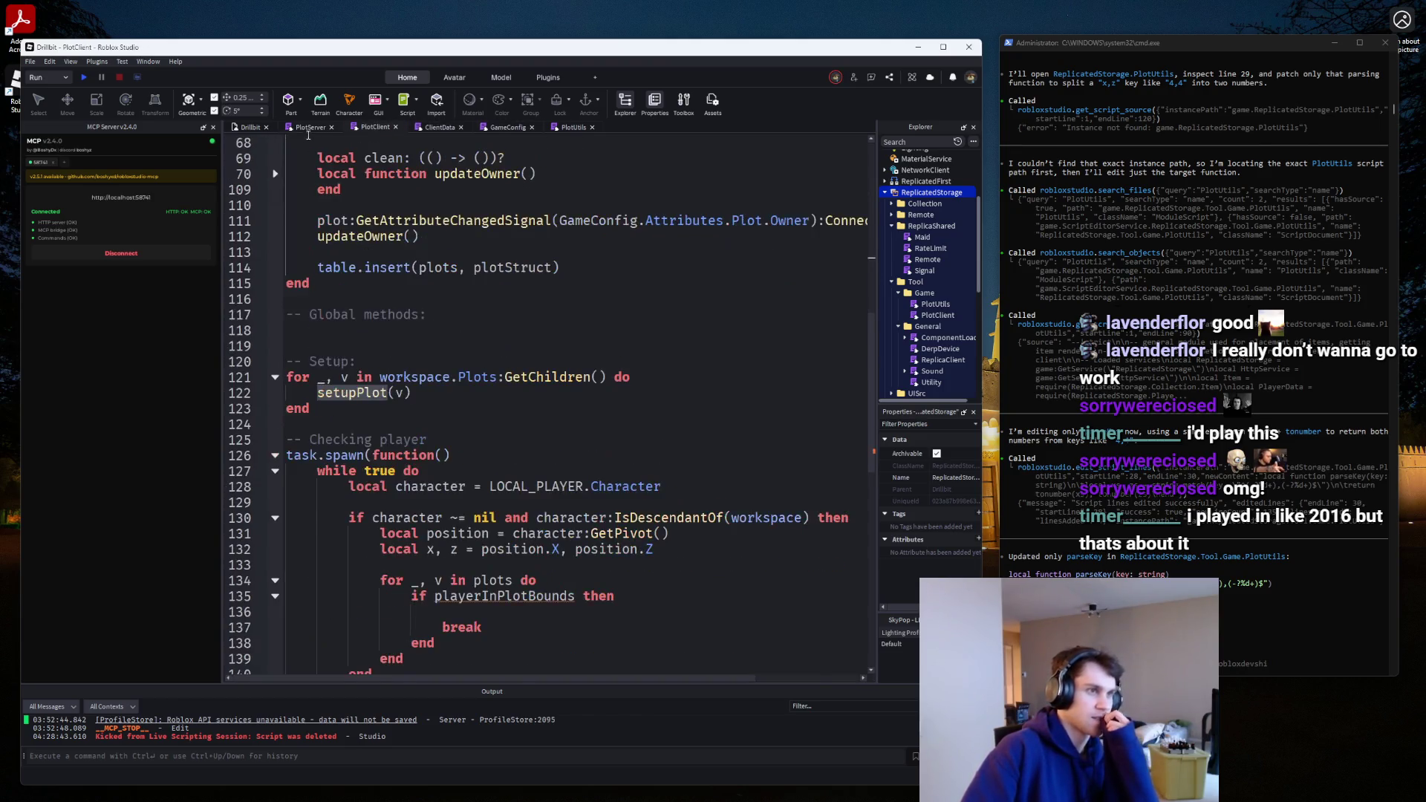
left_click(309, 128)
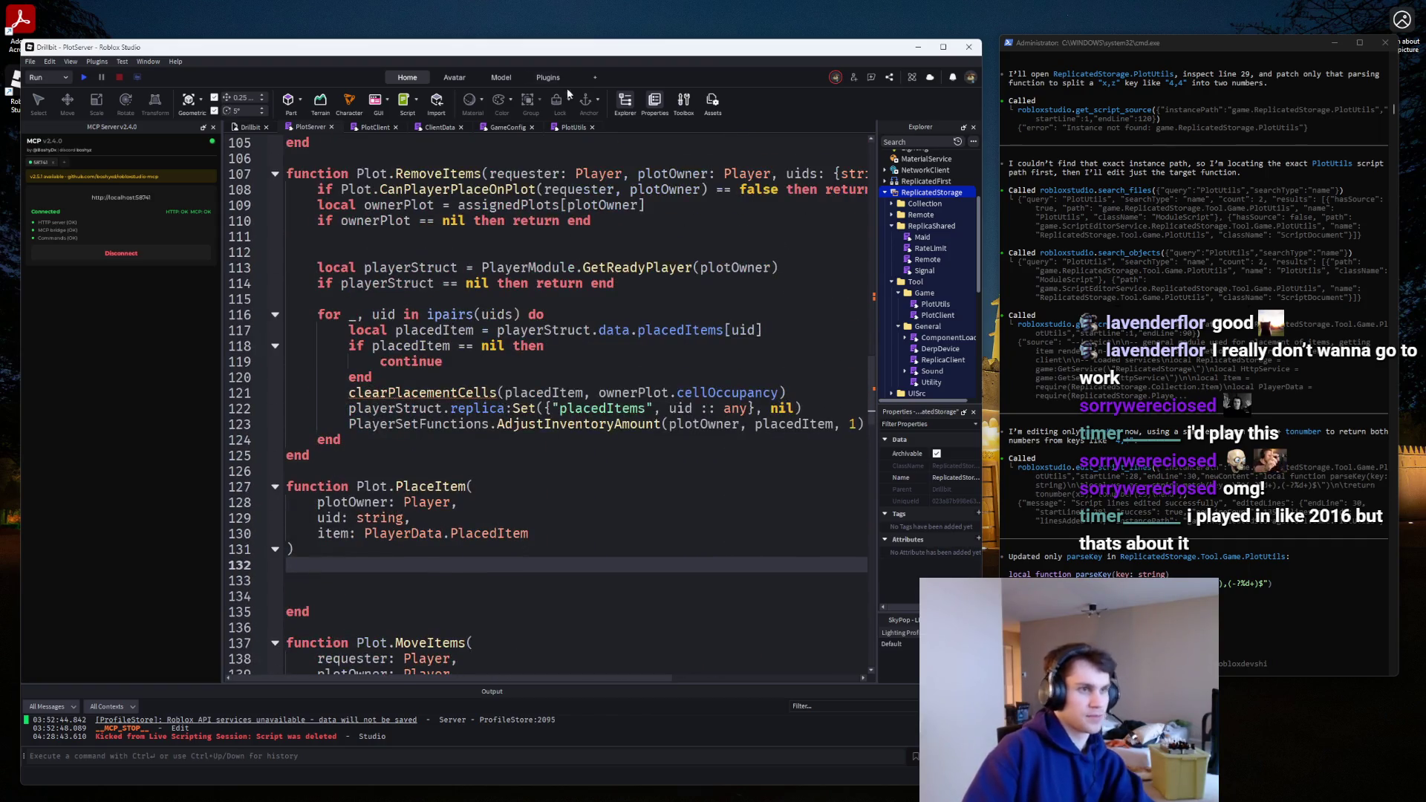
Scroll through remapPlacedItemsForPlayer and RemoveItems in the PlotServer script.
left_click(569, 139)
scroll(452, 220, "up", 15)
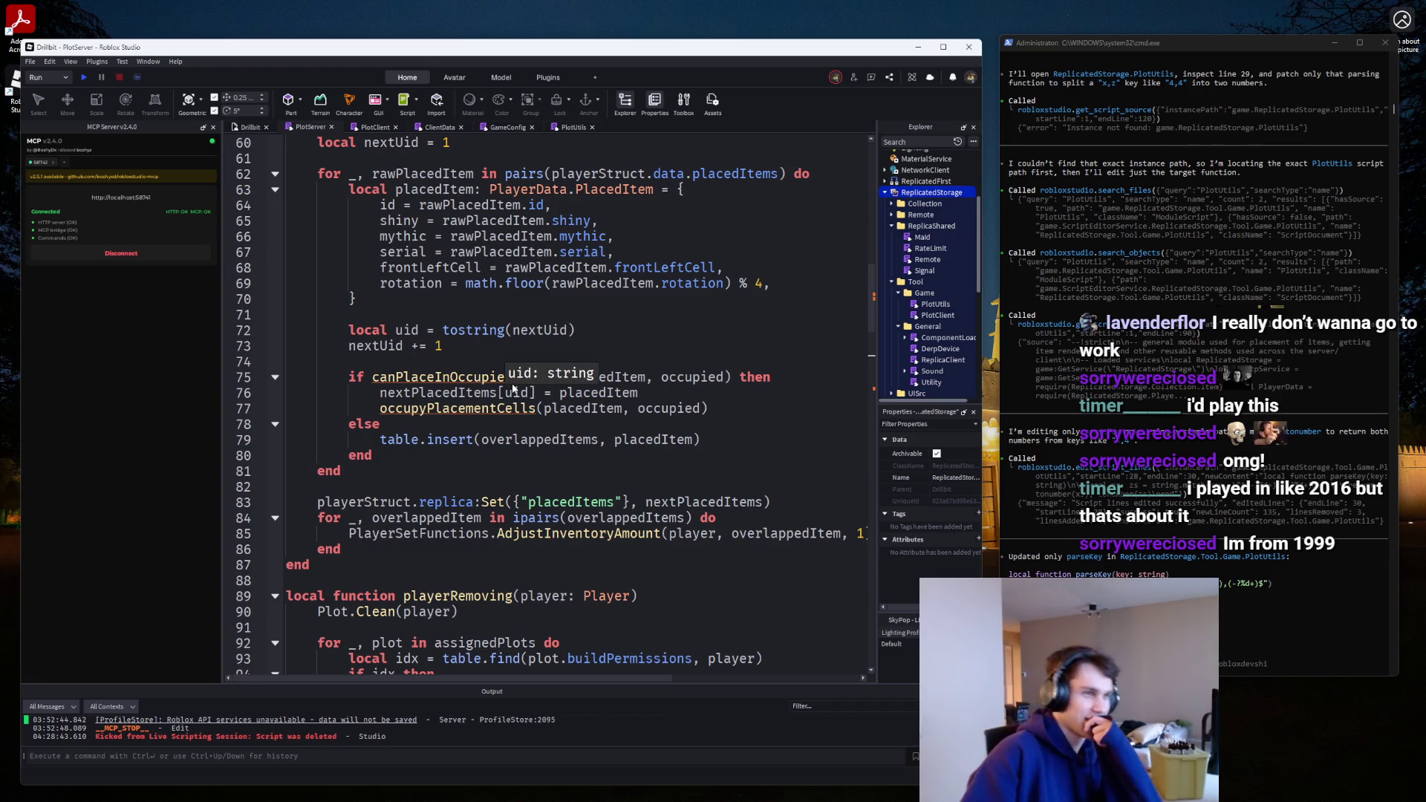
scroll(512, 389, "down", 4)
scroll(520, 372, "up", 9)
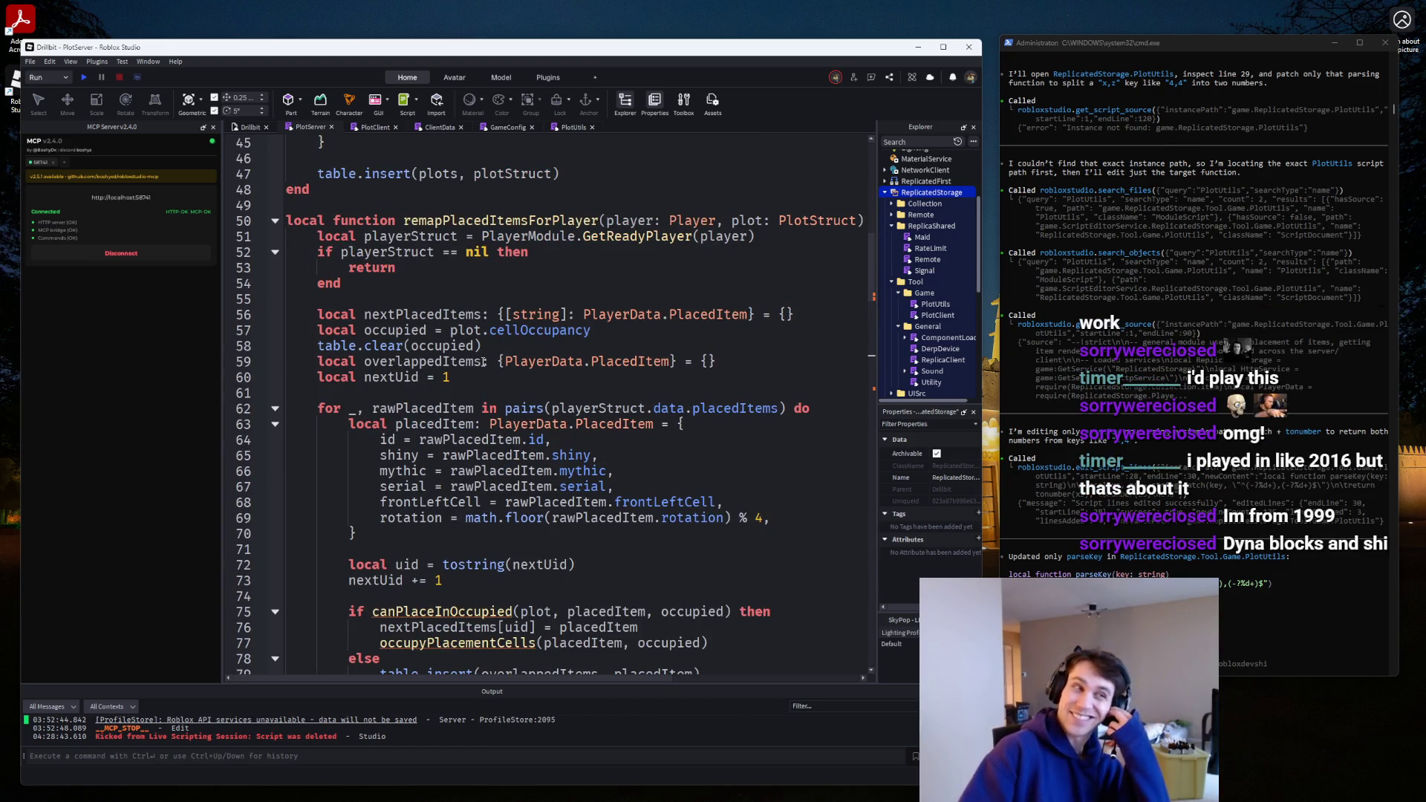
scroll(483, 362, "up", 7)
scroll(482, 361, "down", 10)
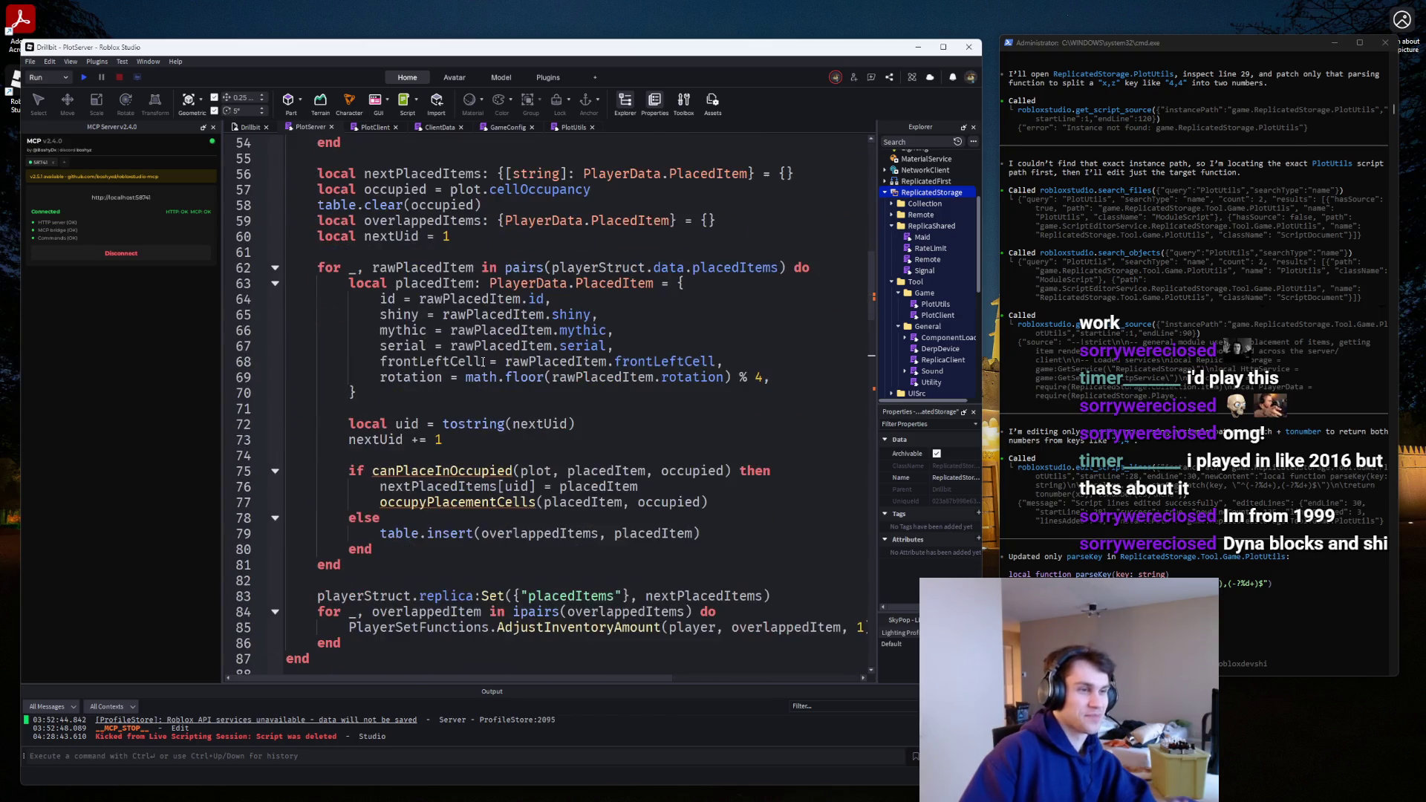
scroll(483, 362, "up", 3)
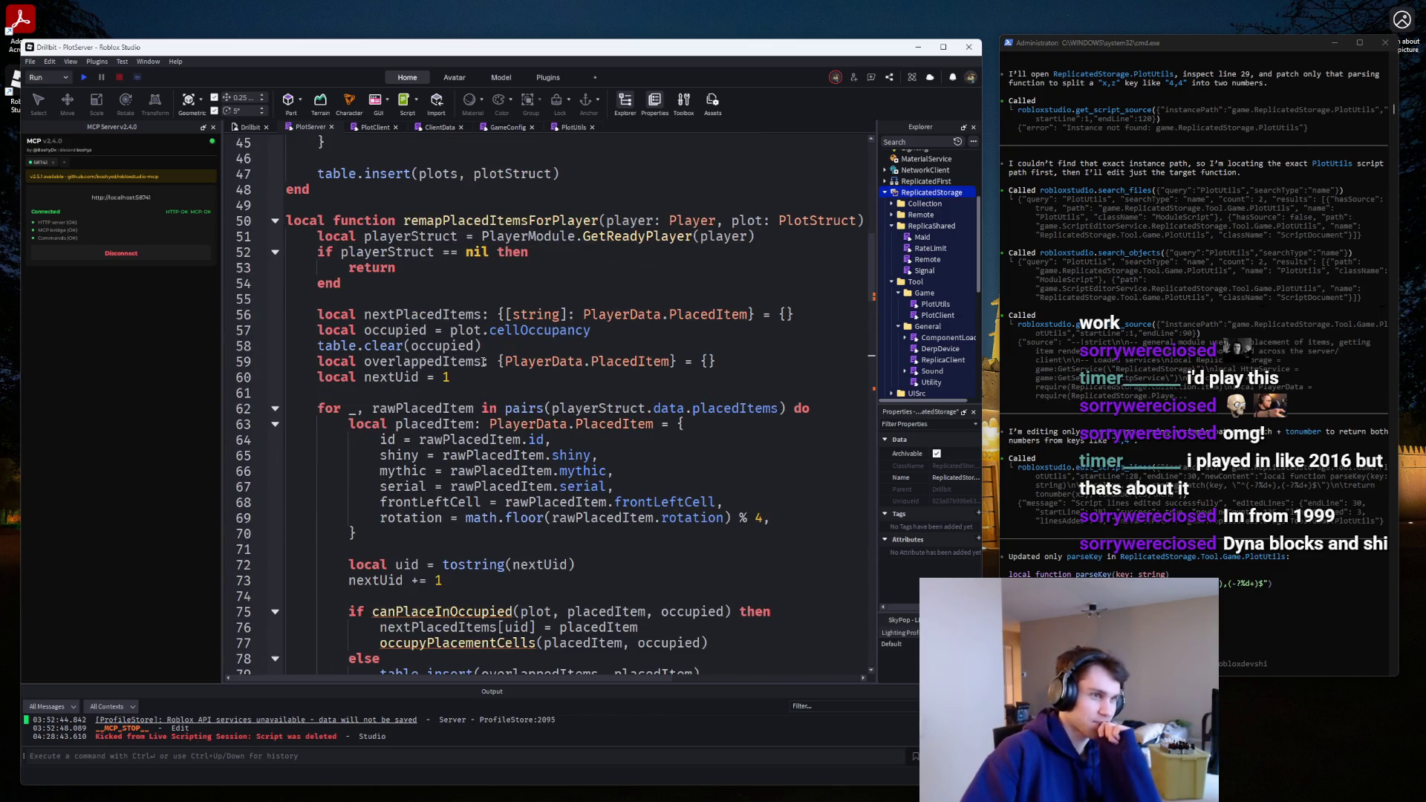
scroll(484, 362, "down", 20)
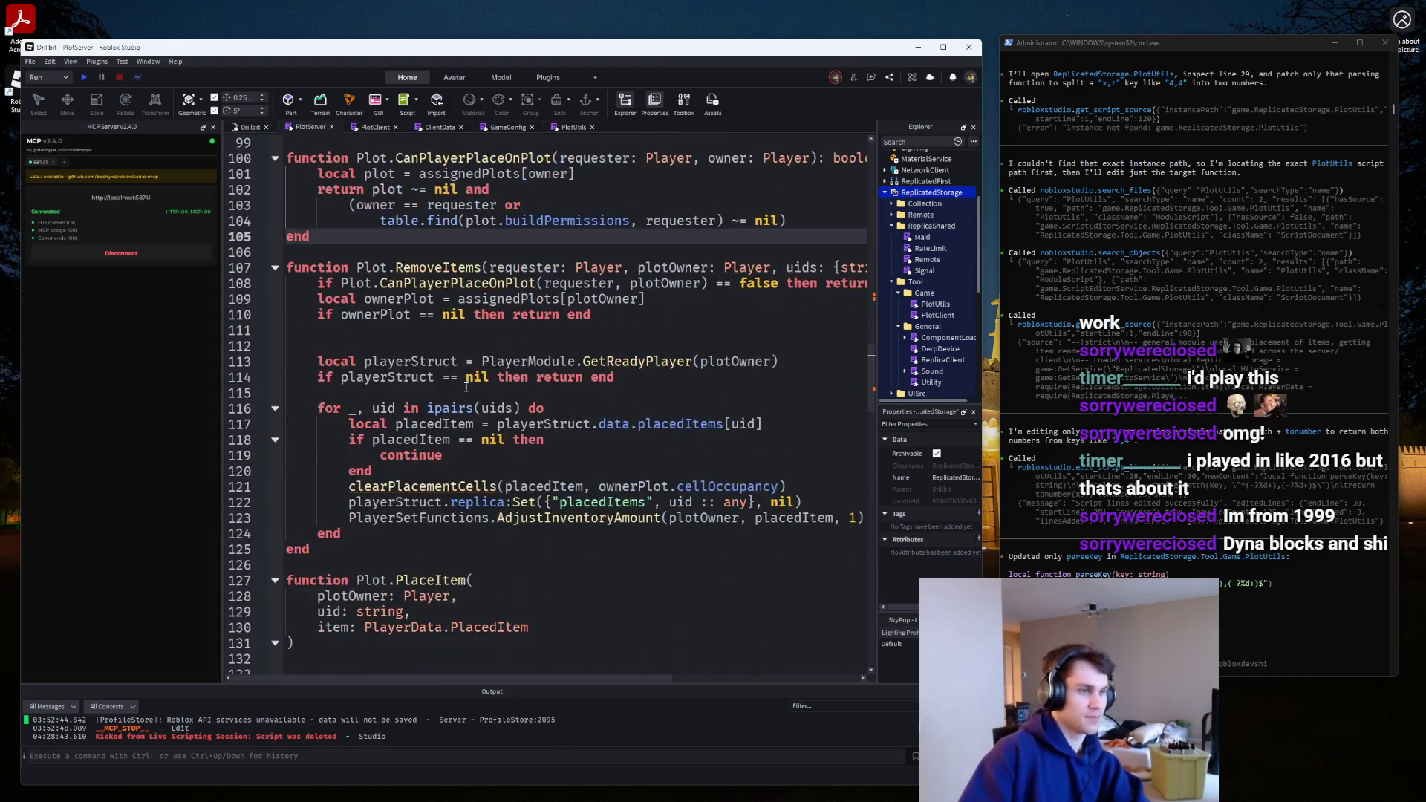
scroll(466, 387, "down", 3)
Open a new line inside the empty Plot.PlaceItem body.
left_click(397, 284)
key("Return")
key("Return")
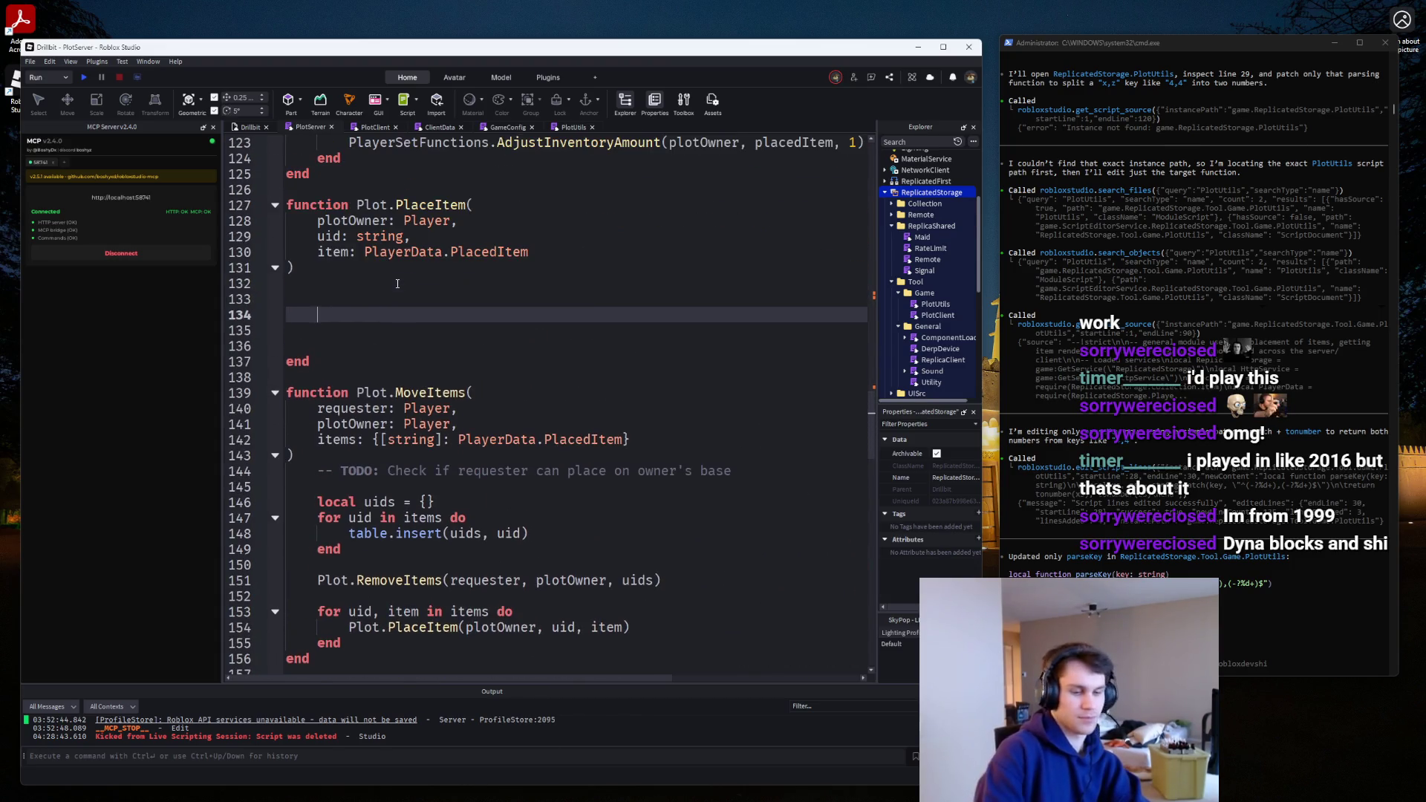
type("Play")
key("BackSpace")
key("BackSpace")
key("BackSpace")
Search the script for 'removeitems' to jump to the RemoveItems definition.
key("ctrl+f")
type("remove")
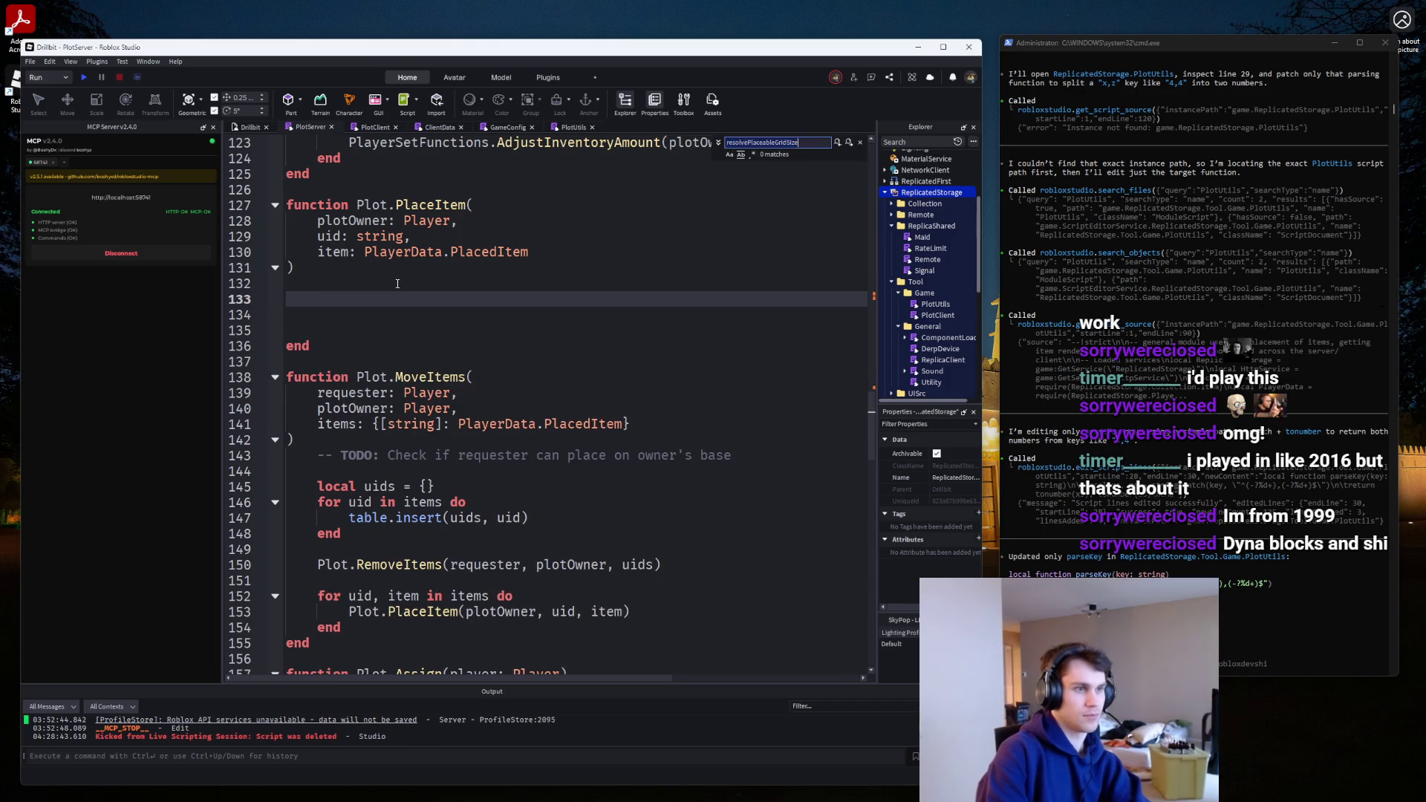
type("items")
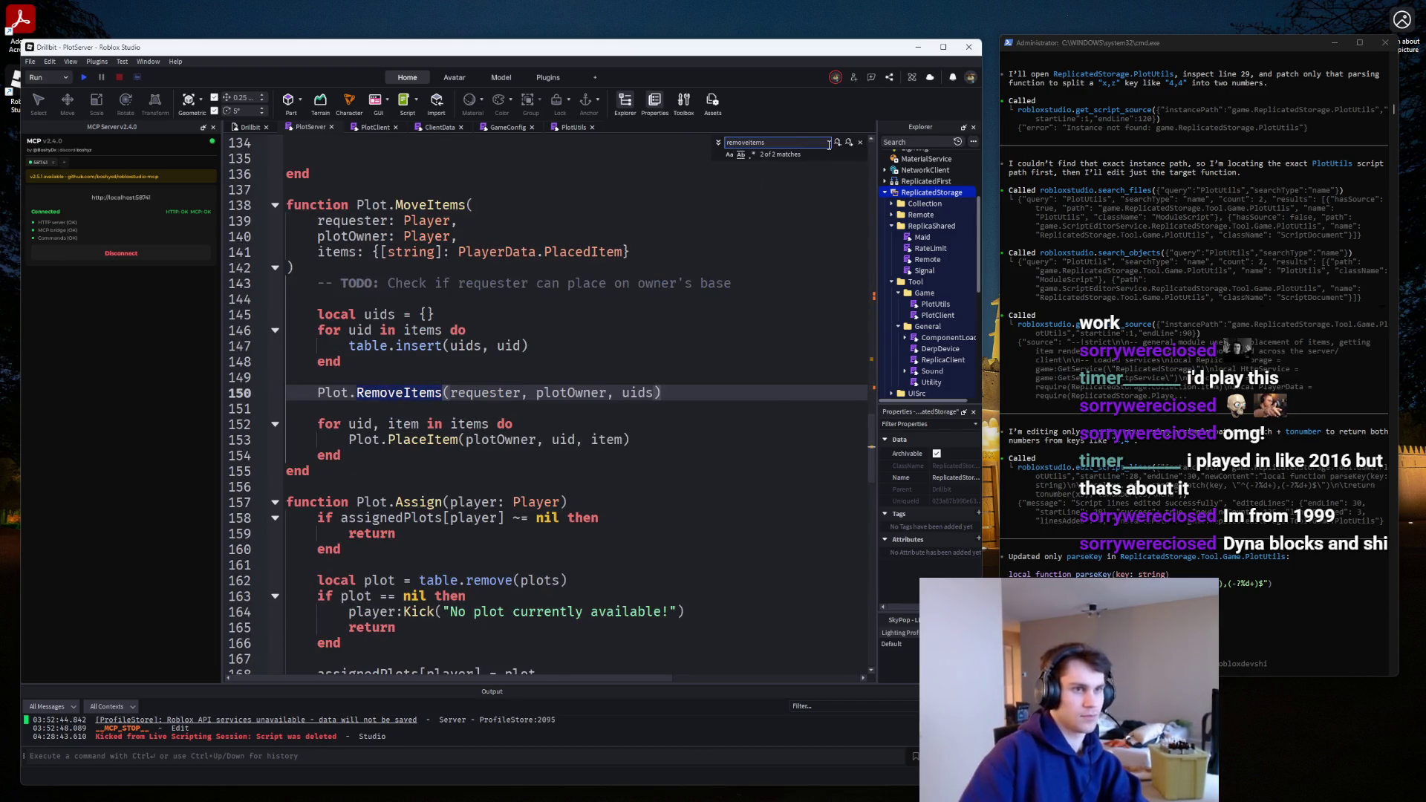
key("Return")
scroll(563, 416, "down", 3)
After the continue block on line 120, start a PlotUtils.FillOccupancy(placedItem call.
left_click(563, 410)
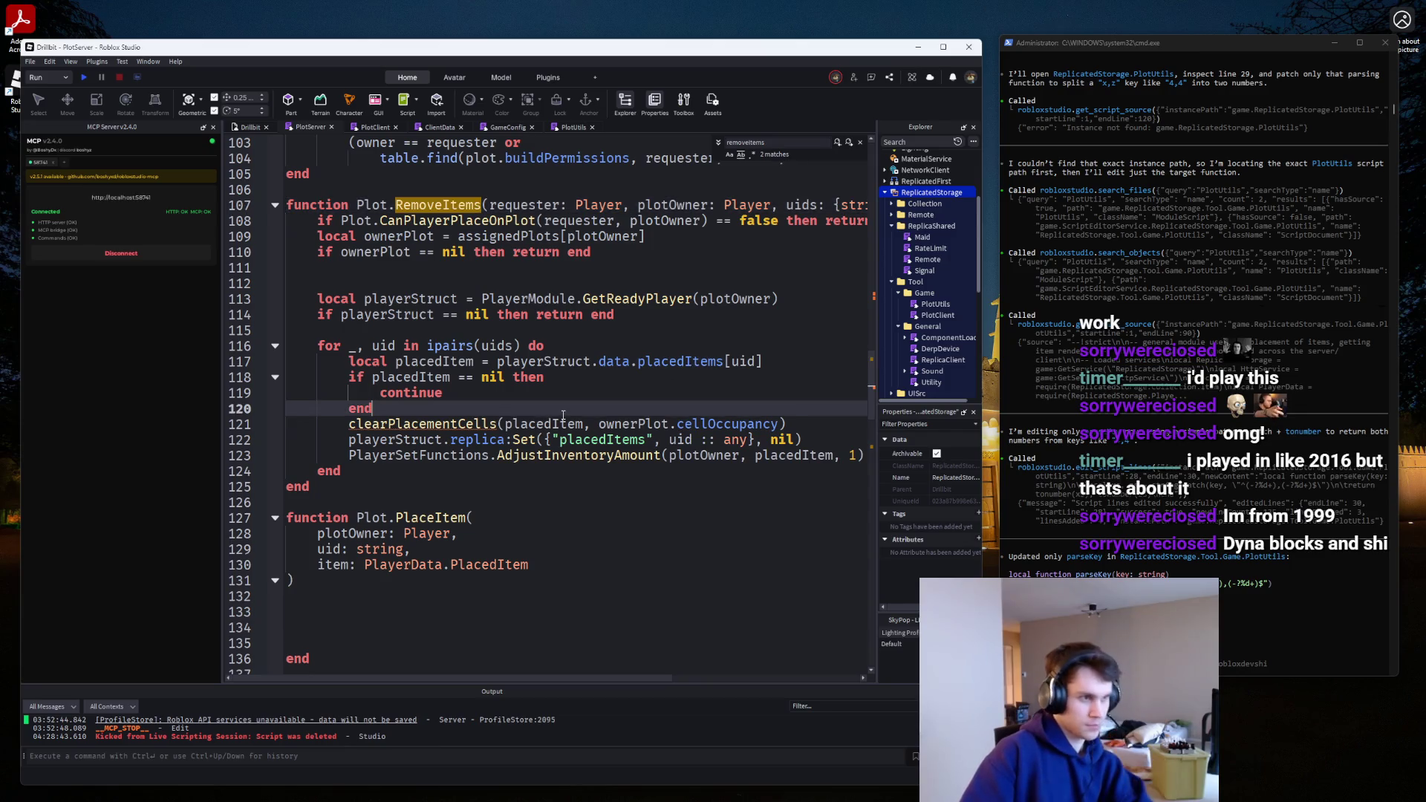
key("Return")
key("Return")
type("Plot")
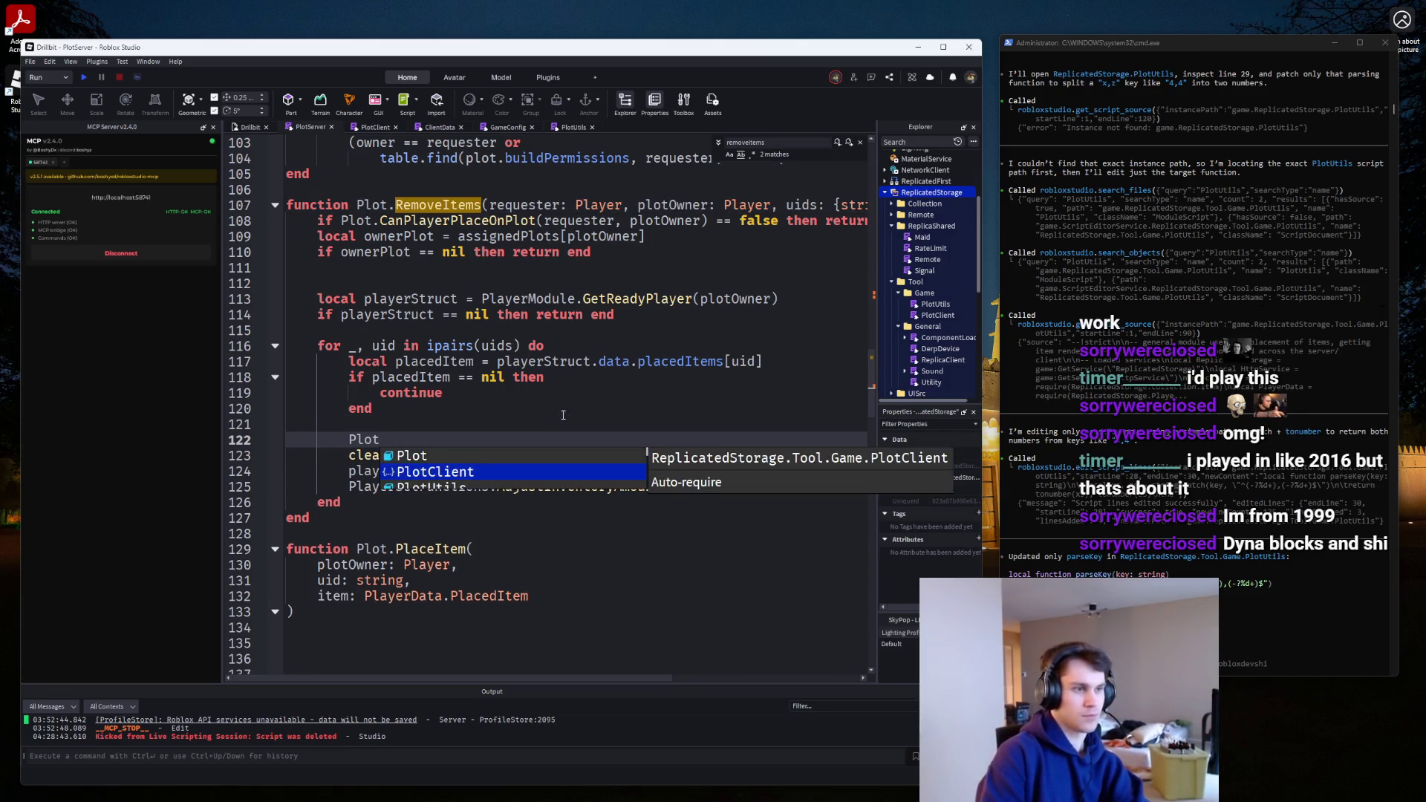
type("Ut")
key("Tab")
type(".")
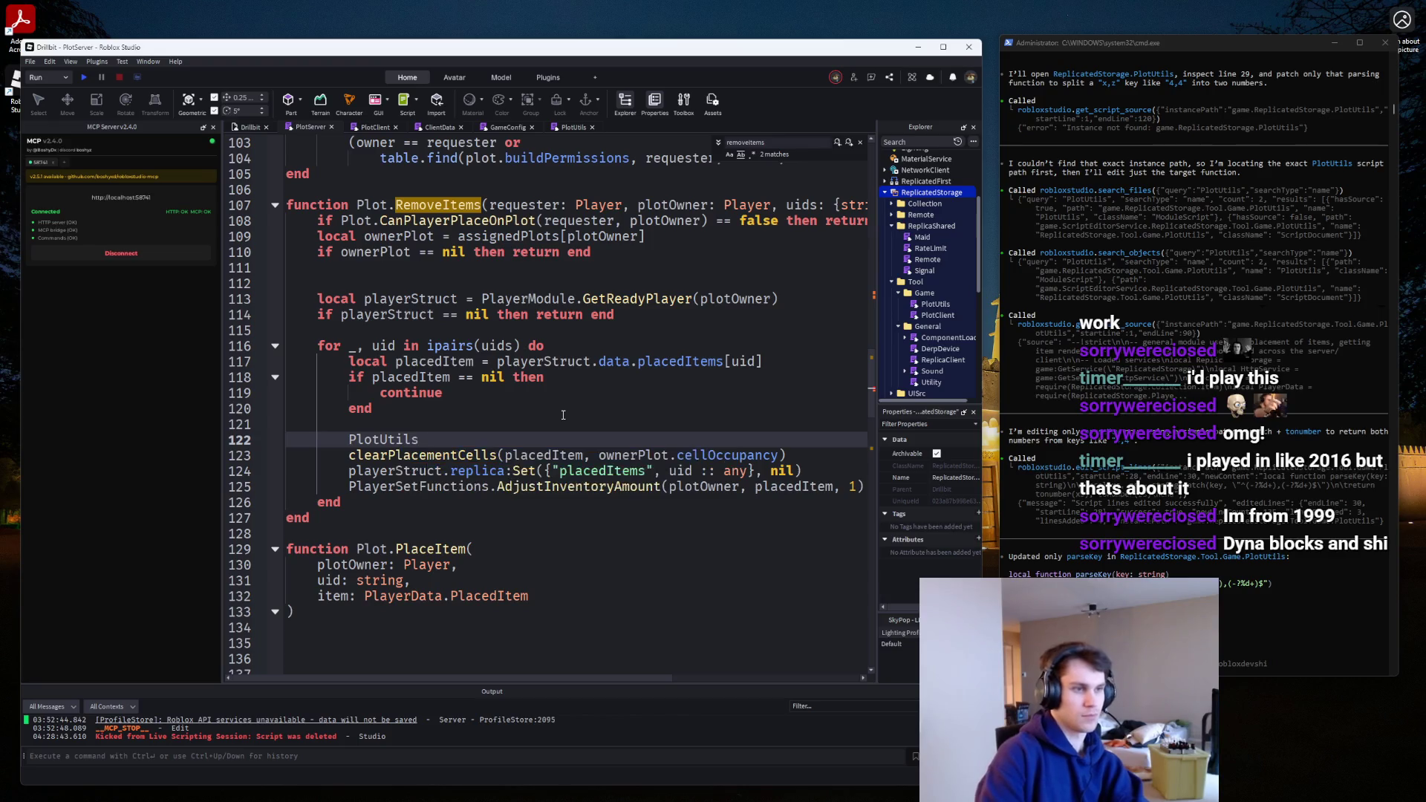
type("Fi")
key("Tab")
type("(")
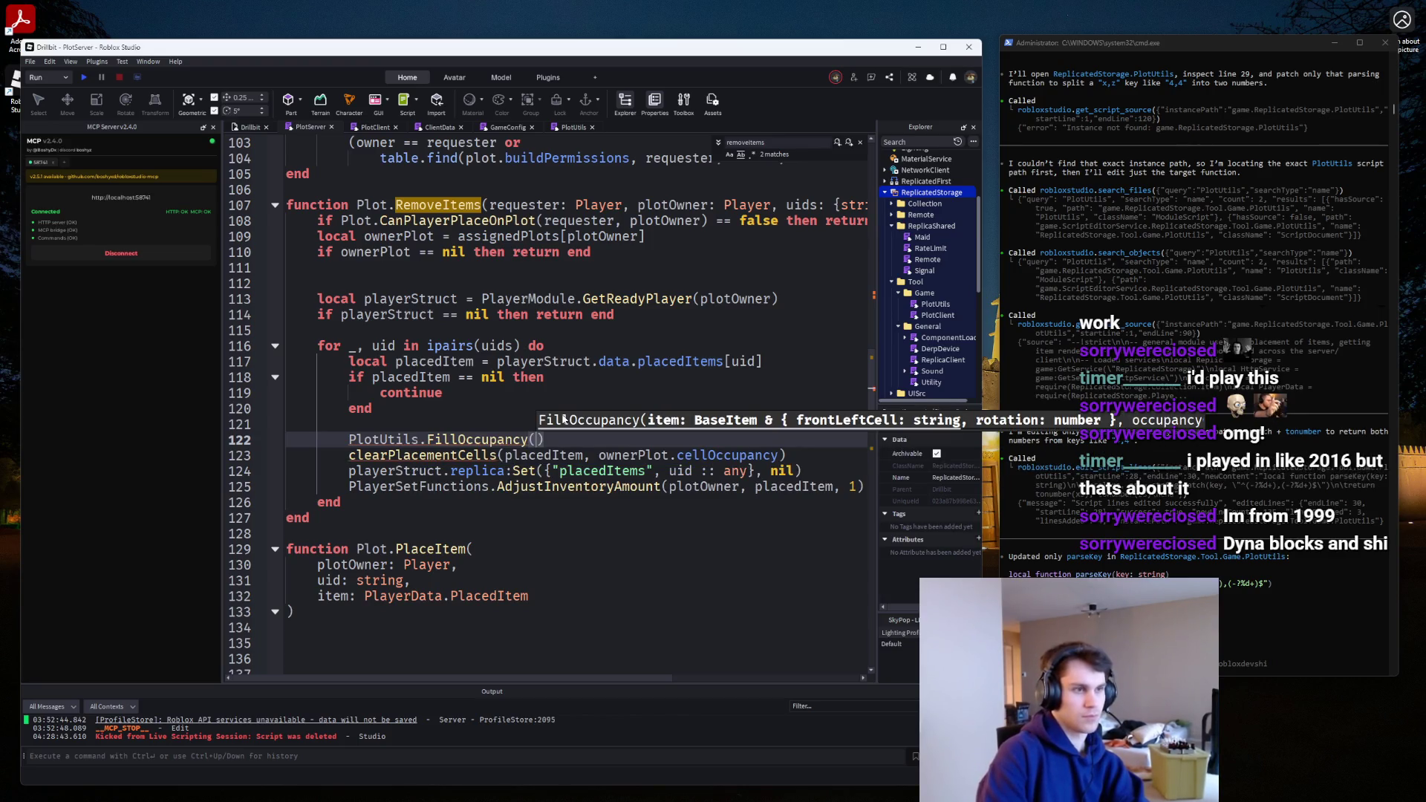
type("placedItem.")
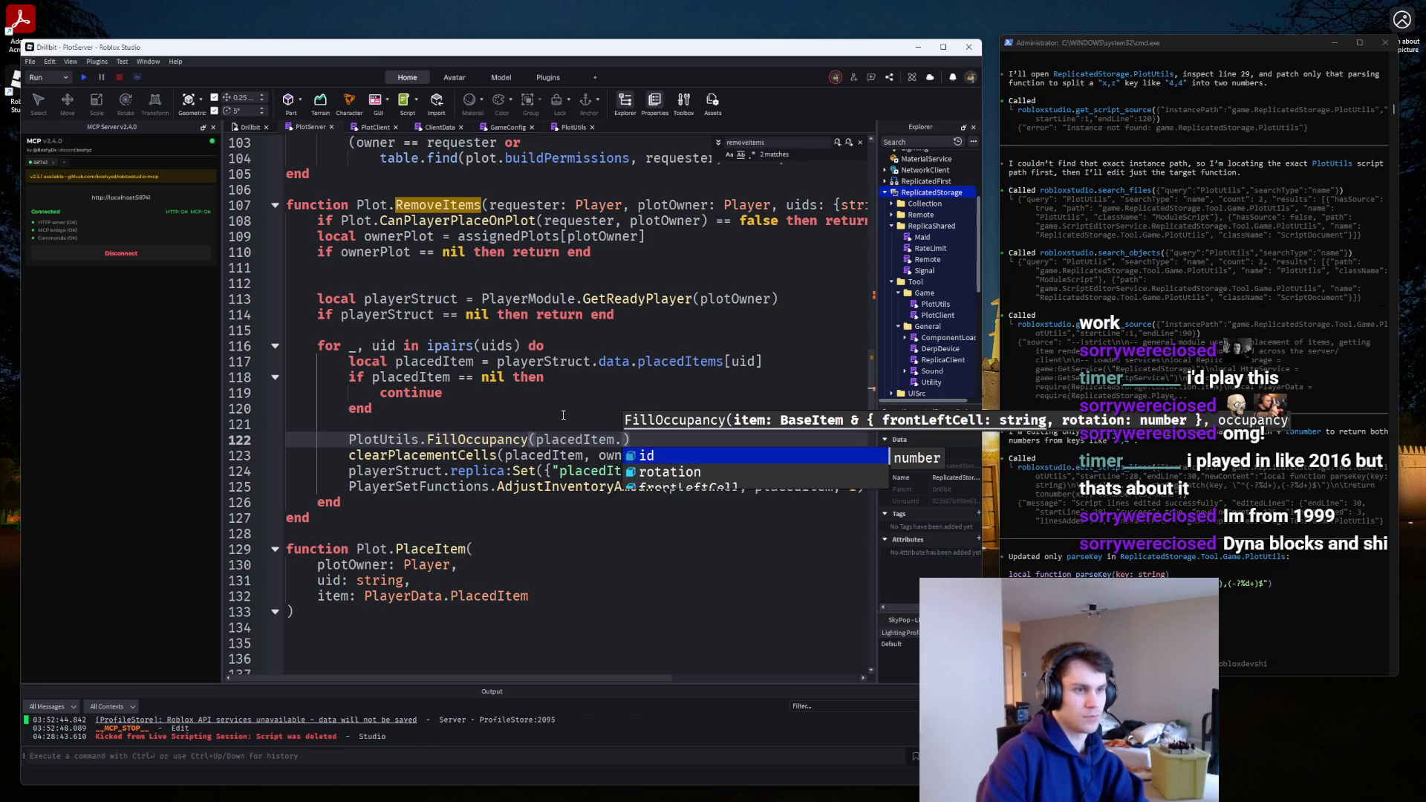
key("Tab")
Complete the FillOccupancy arguments with ownerPlot.cellOccupancy and false.
type(",")
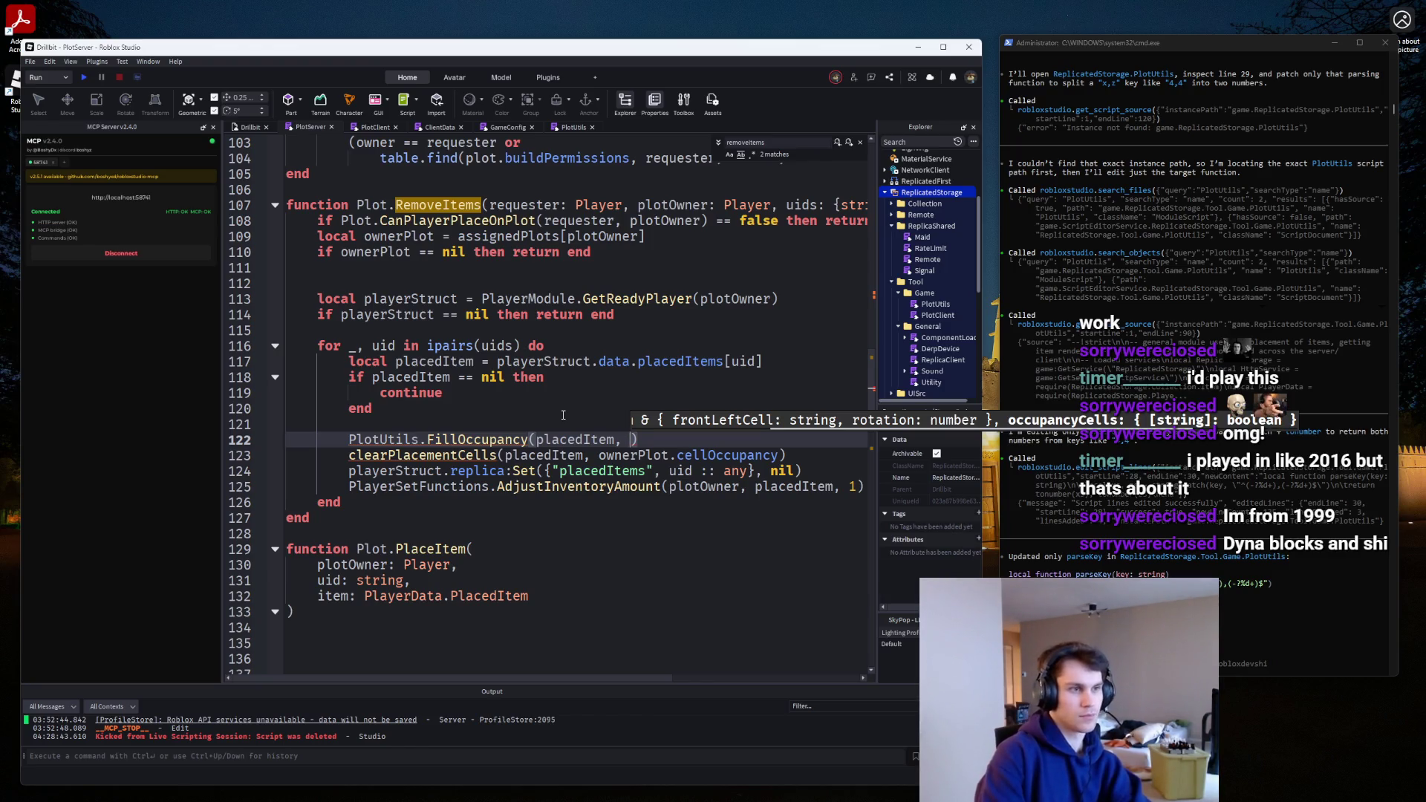
key("BackSpace")
key("BackSpace")
type(".")
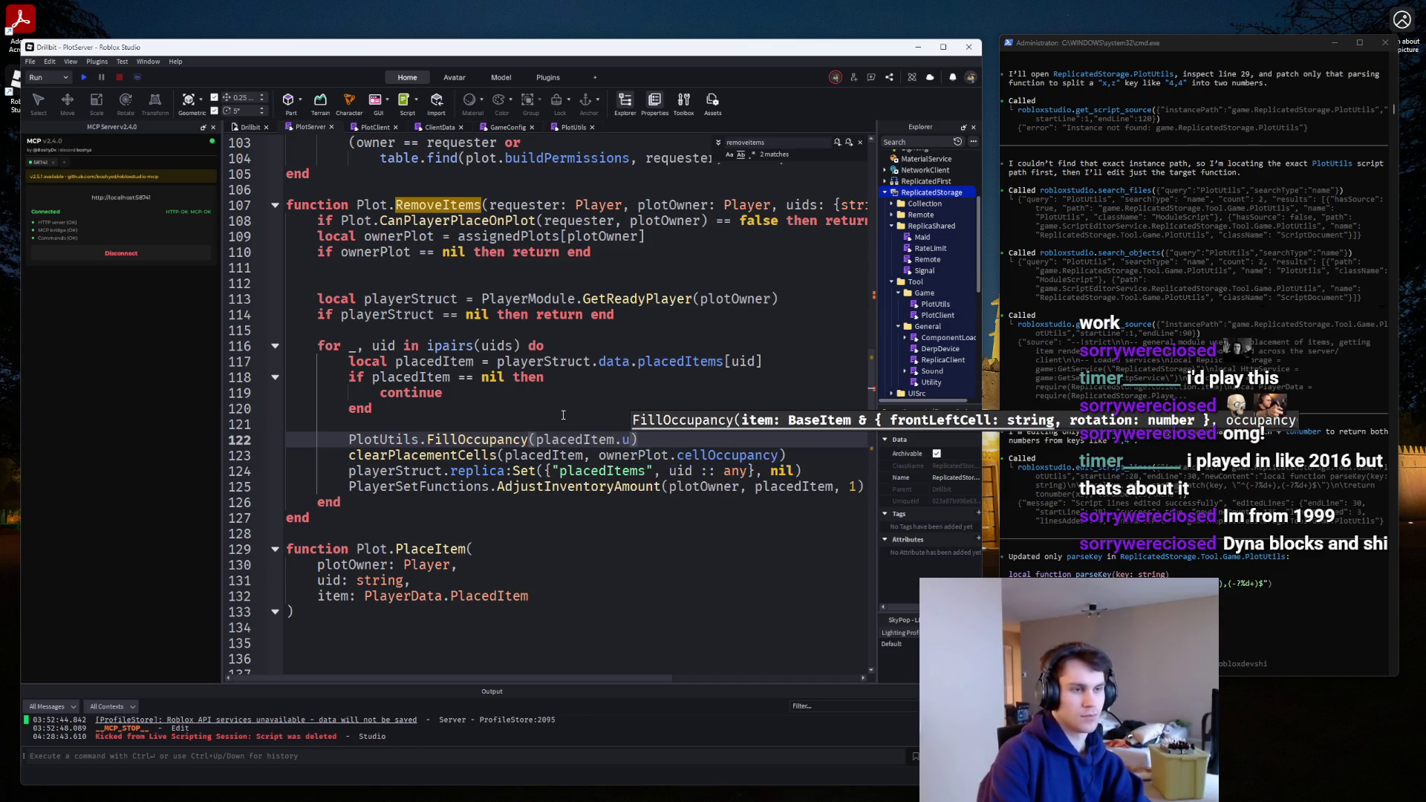
key("BackSpace")
type(".")
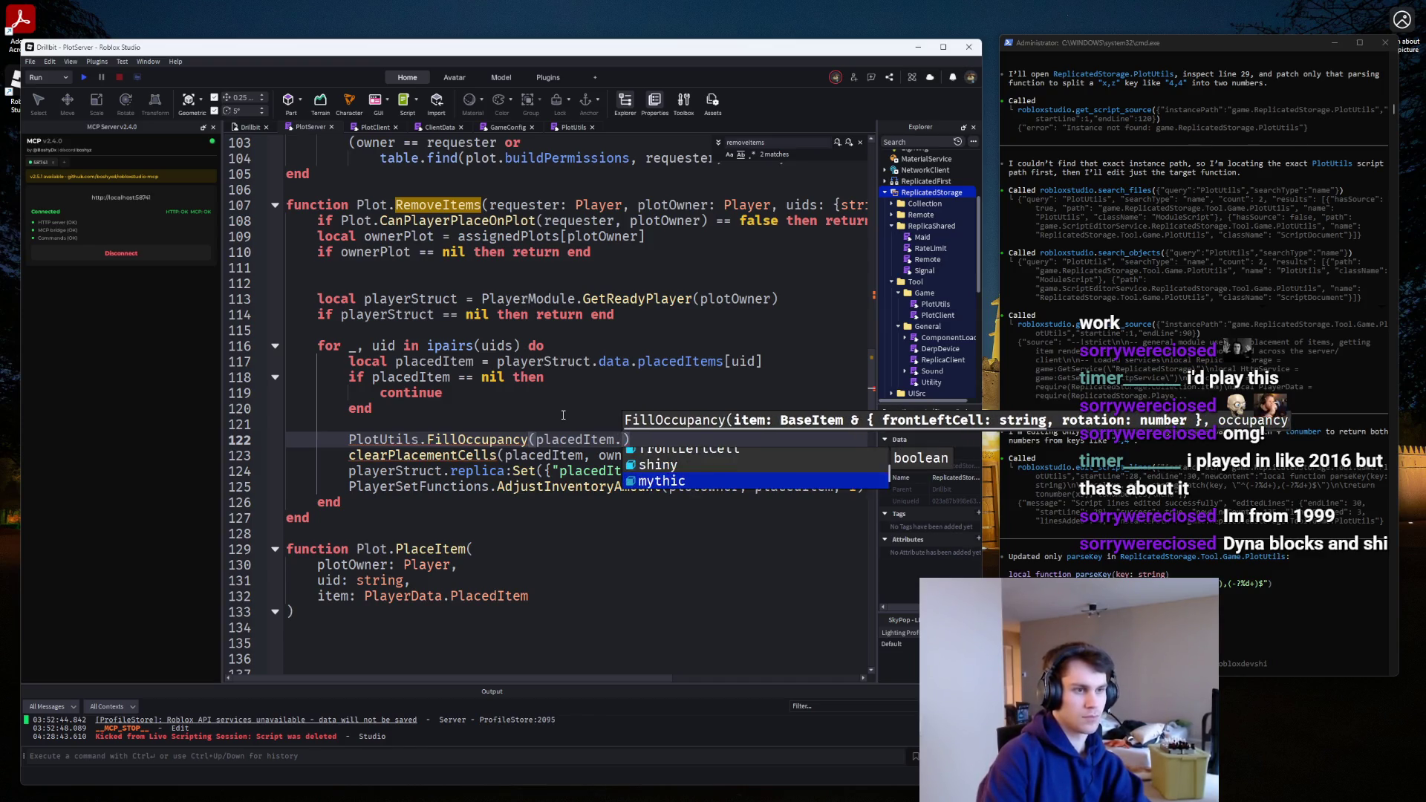
key("BackSpace")
type(", ")
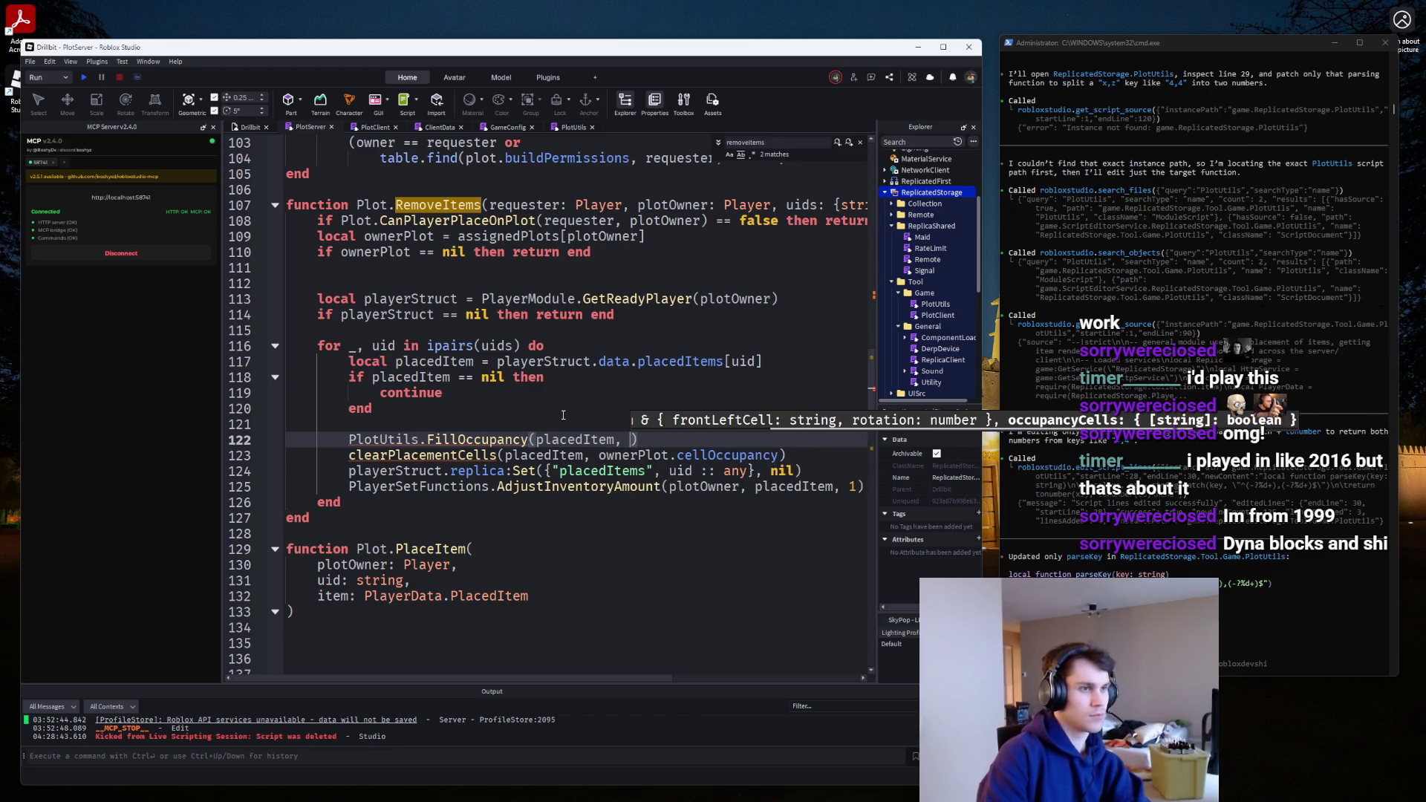
type("p")
key("BackSpace")
key("BackSpace")
type("ow")
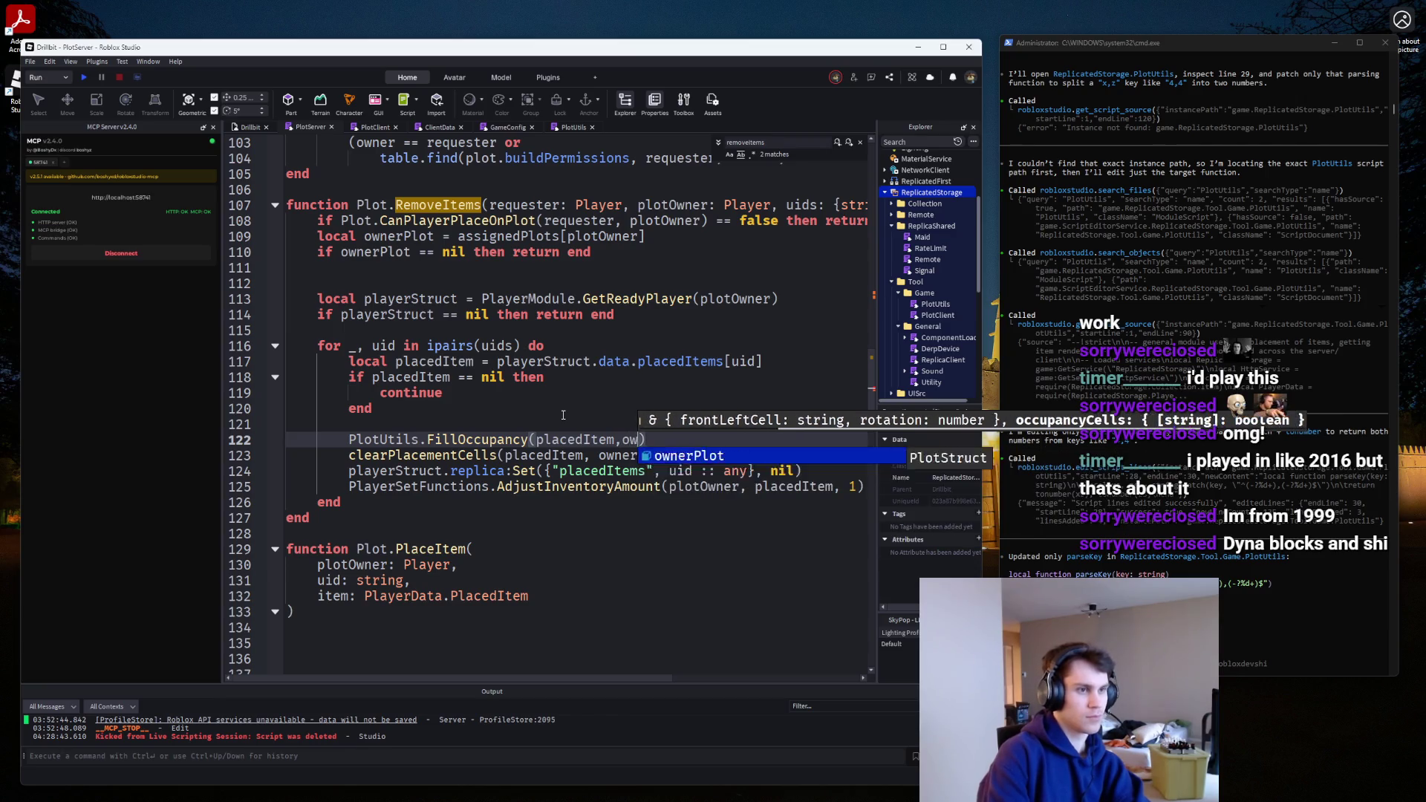
key("Tab")
type(".c")
key("Tab")
type(", ")
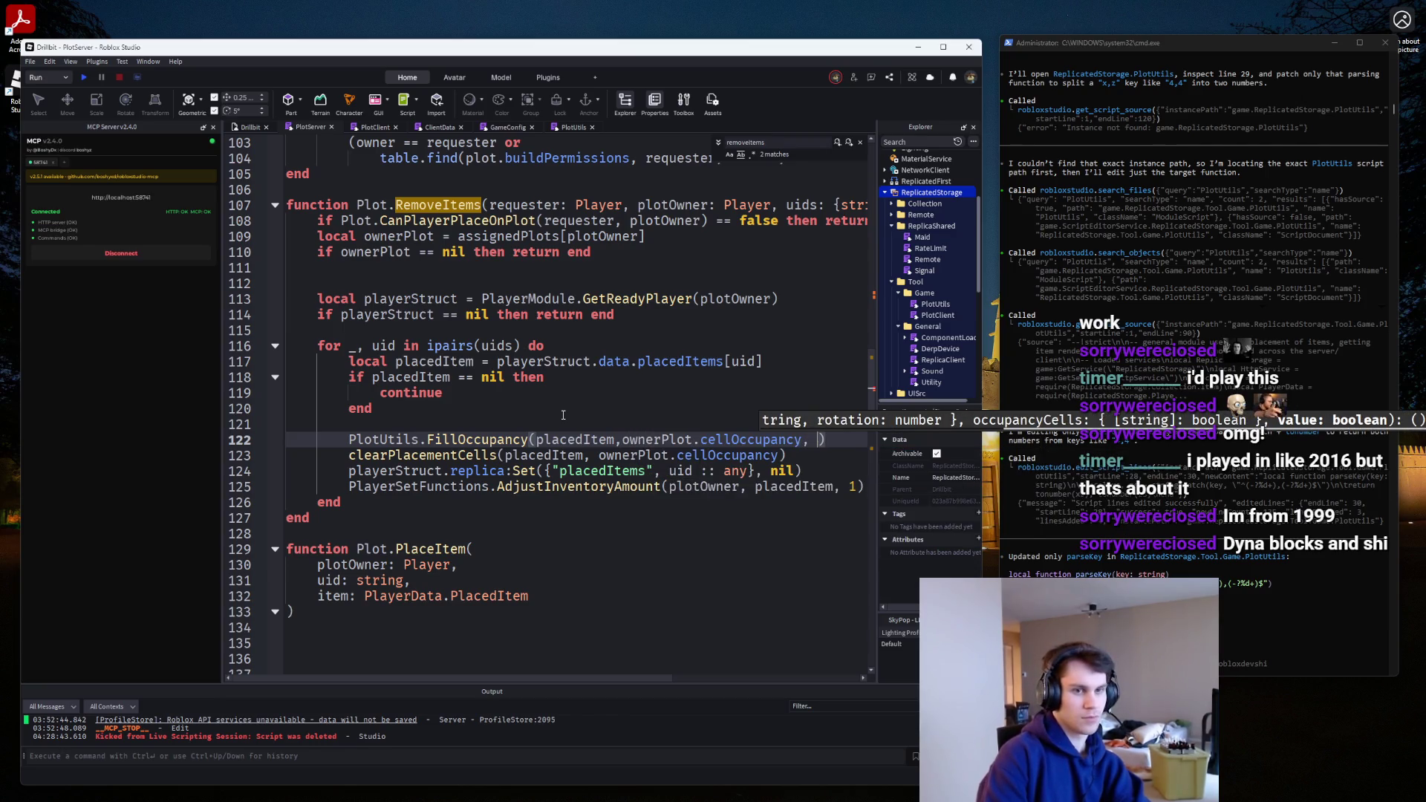
type("false")
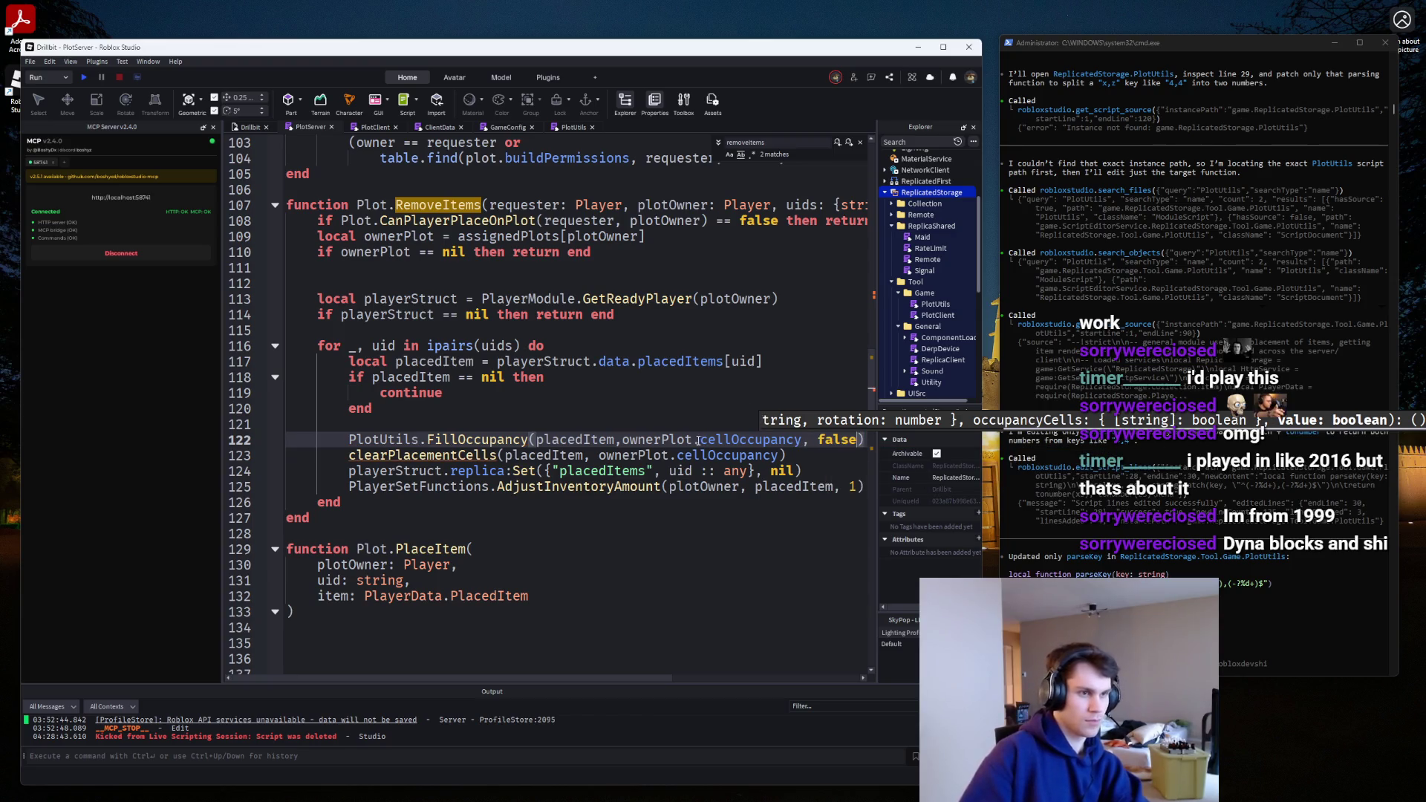
left_click(623, 439)
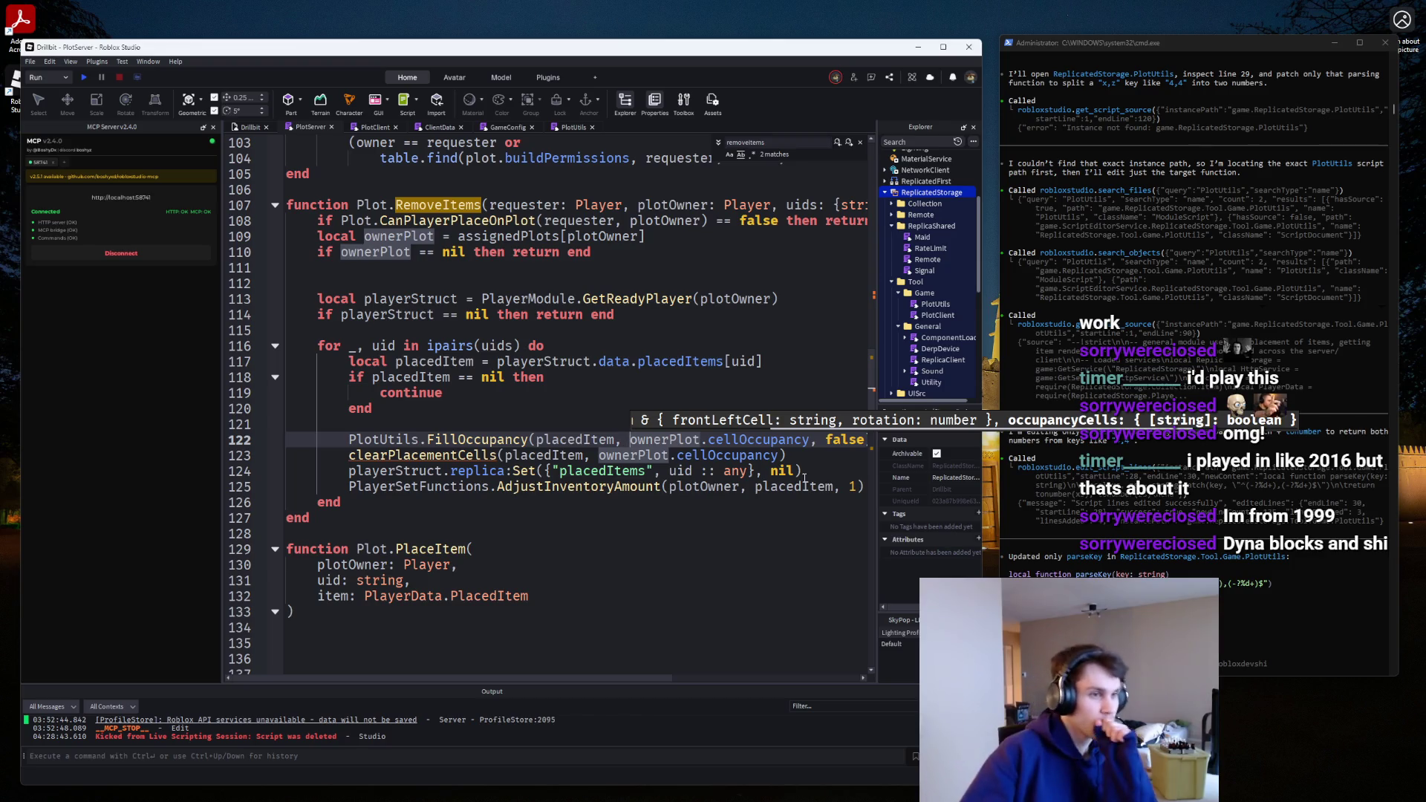
Delete the clearPlacementCells call and change the loop header to 'for _, uid in uids do'.
mouse_move(829, 460)
left_mouse_down()
mouse_move(520, 483)
mouse_move(172, 460)
left_mouse_up()
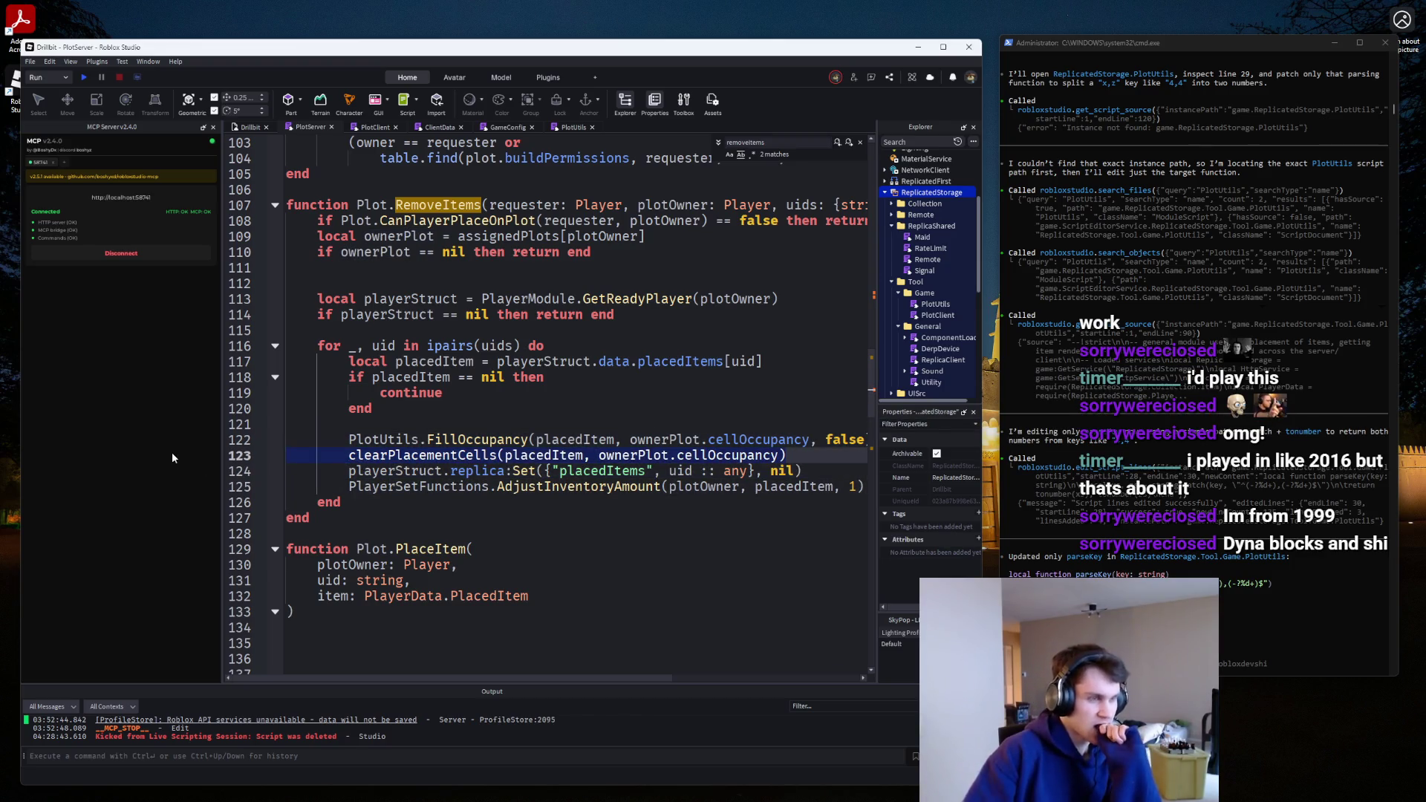
key("BackSpace")
key("BackSpace")
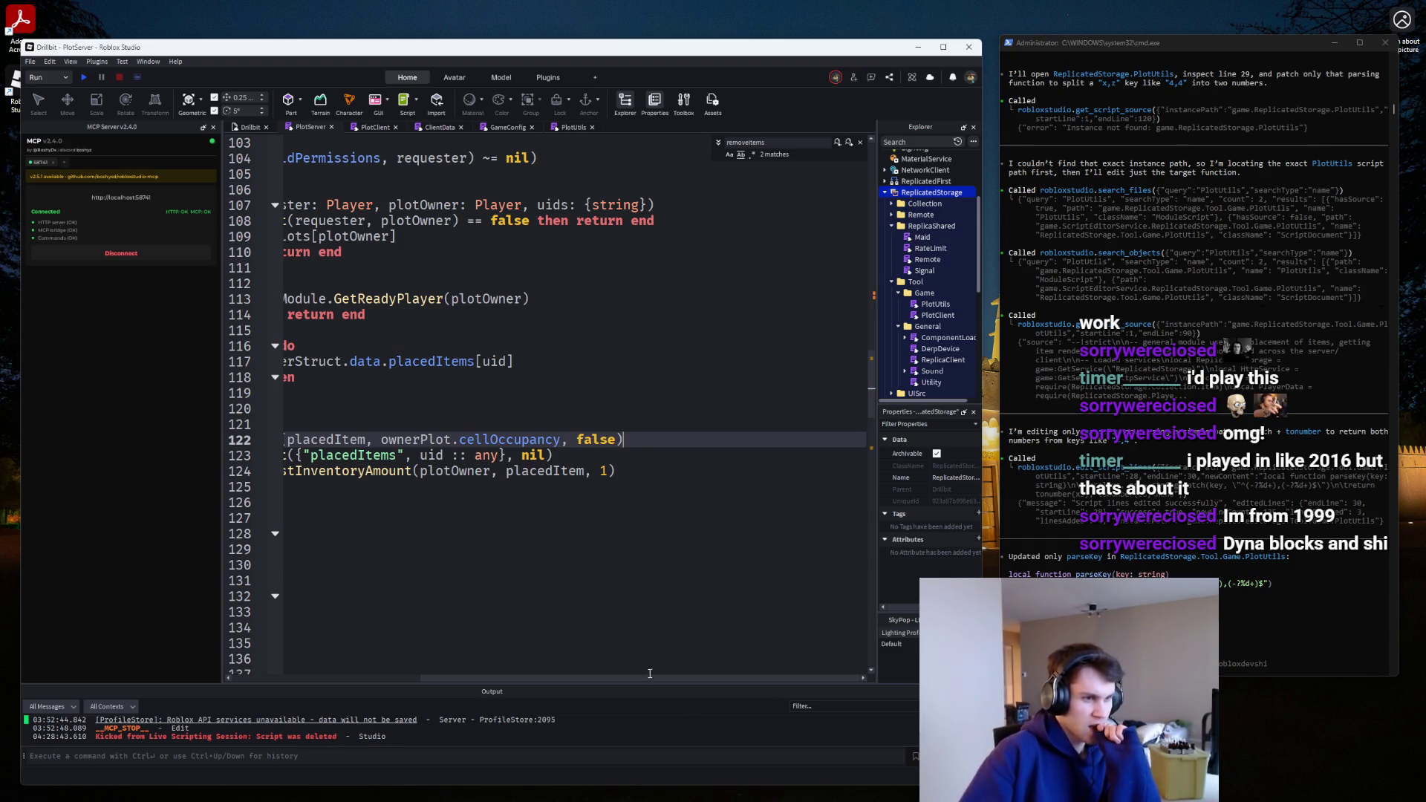
left_click_drag(650, 674, 247, 631)
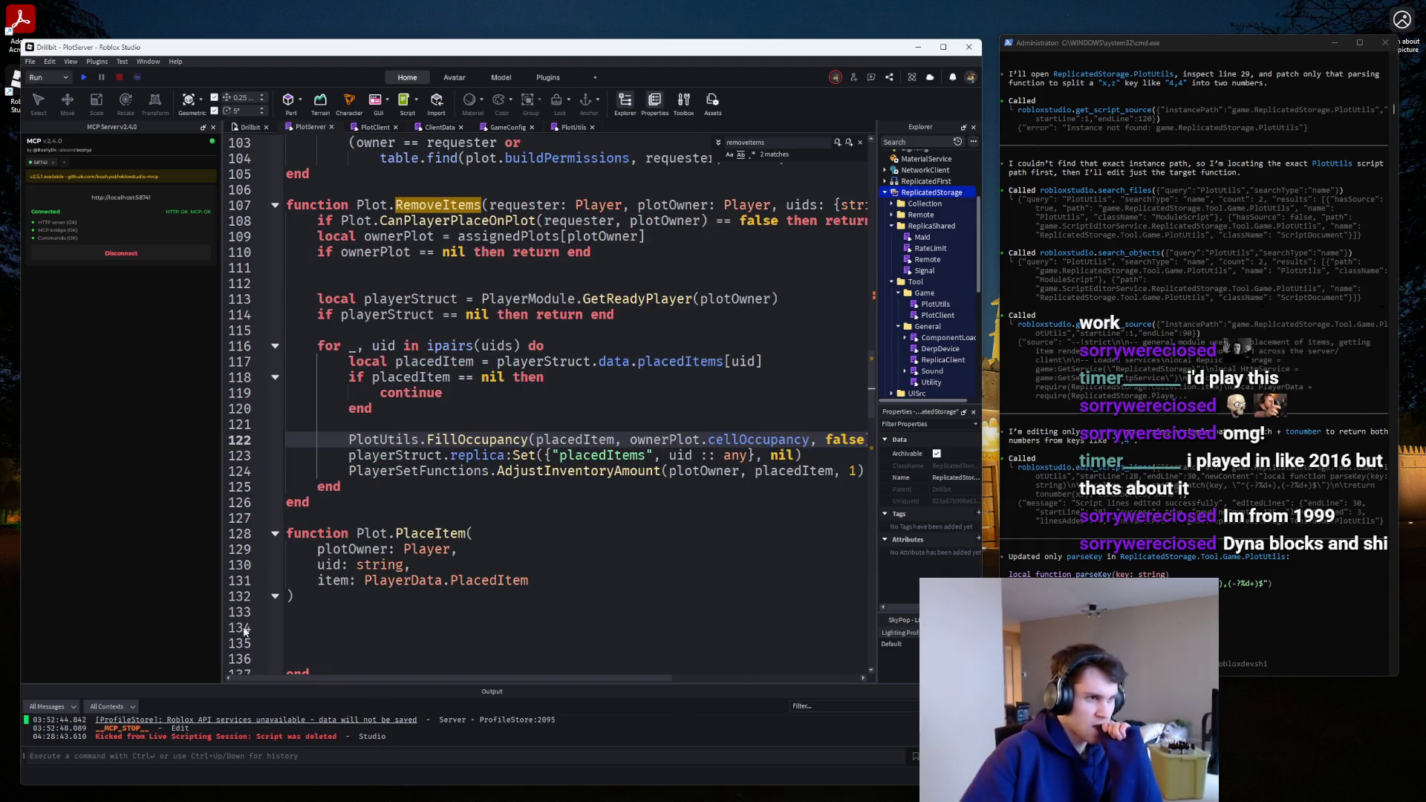
left_click(479, 350)
key("BackSpace")
key("BackSpace")
key("BackSpace")
left_click(454, 347)
key("Delete")
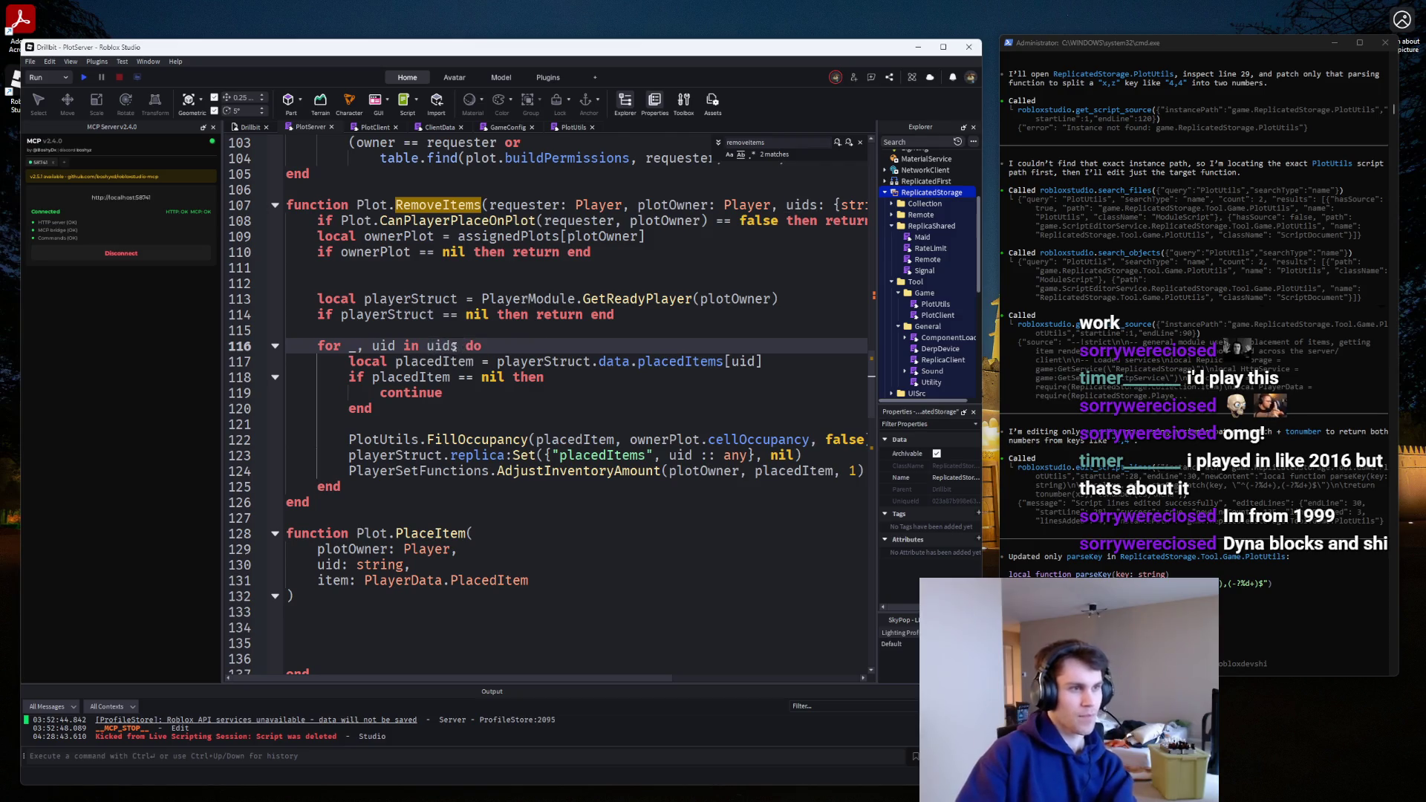
Delete the extra blank line 112.
left_click(368, 279)
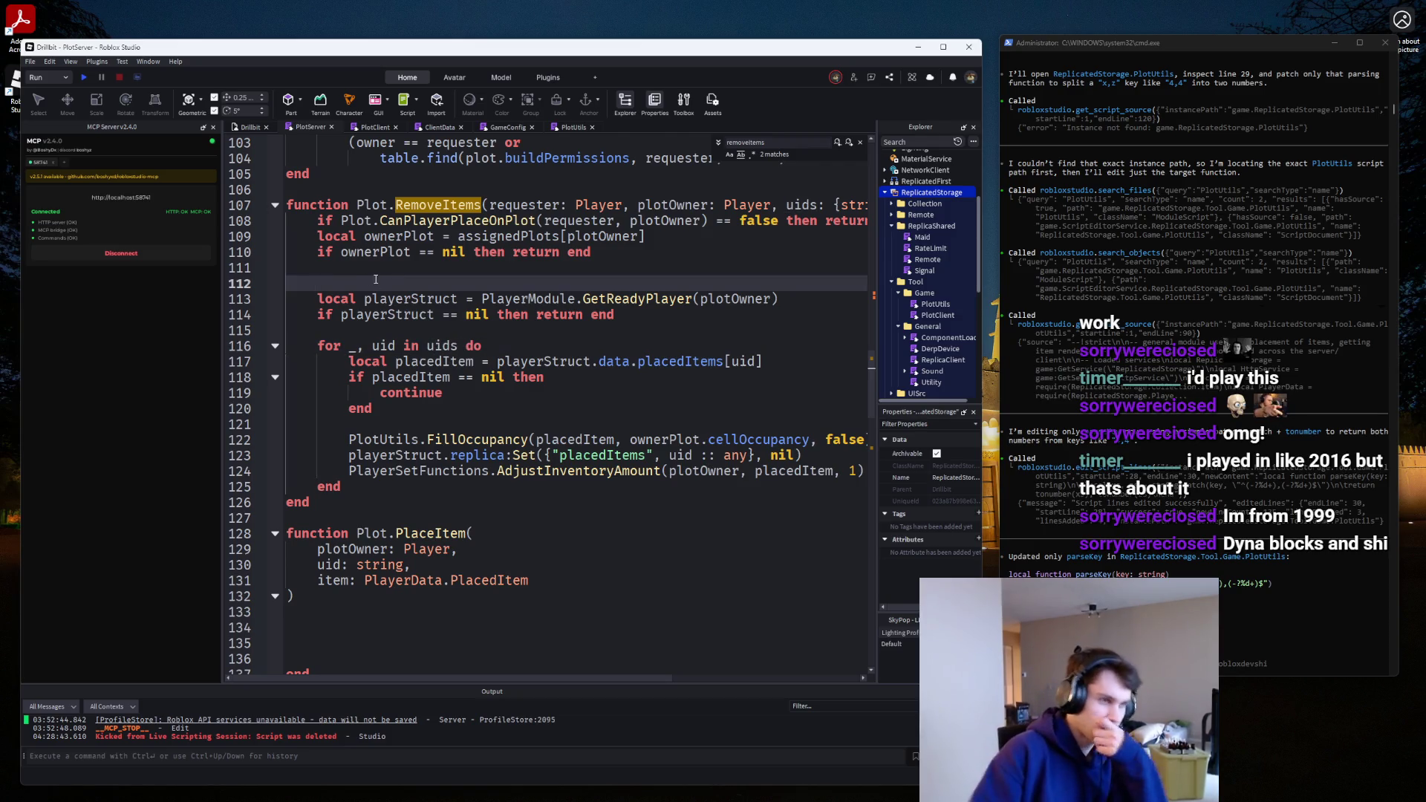
key("BackSpace")
scroll(377, 401, "down", 3)
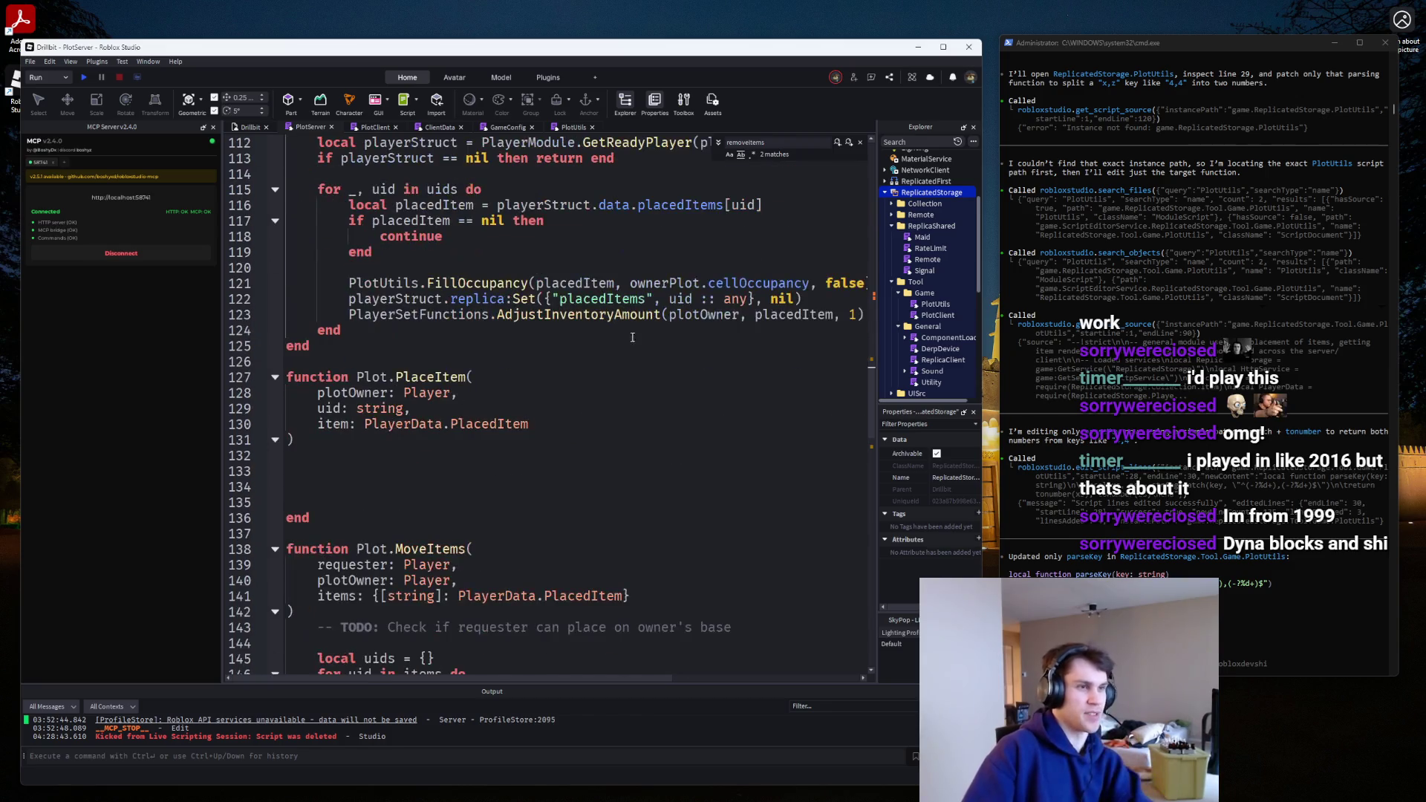
Copy the RemoveItems body and paste it into Plot.PlaceItem.
mouse_move(341, 330)
left_mouse_down()
mouse_move(286, 137)
mouse_move(283, 172)
left_mouse_up()
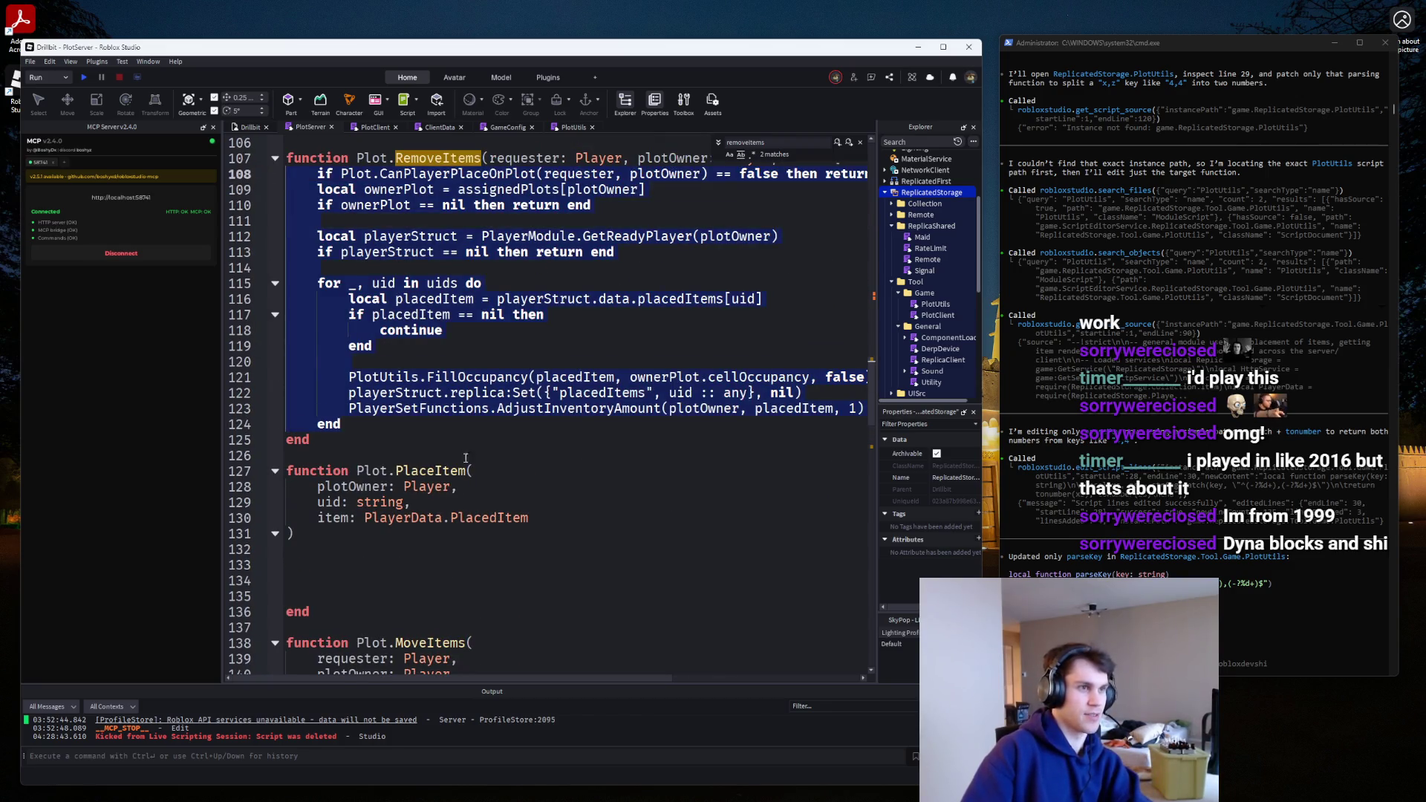
key("ctrl+c")
left_click(348, 573)
key("ctrl+v")
Delete the CanPlayerPlaceOnPlot check from the pasted PlaceItem code.
scroll(483, 529, "up", 2)
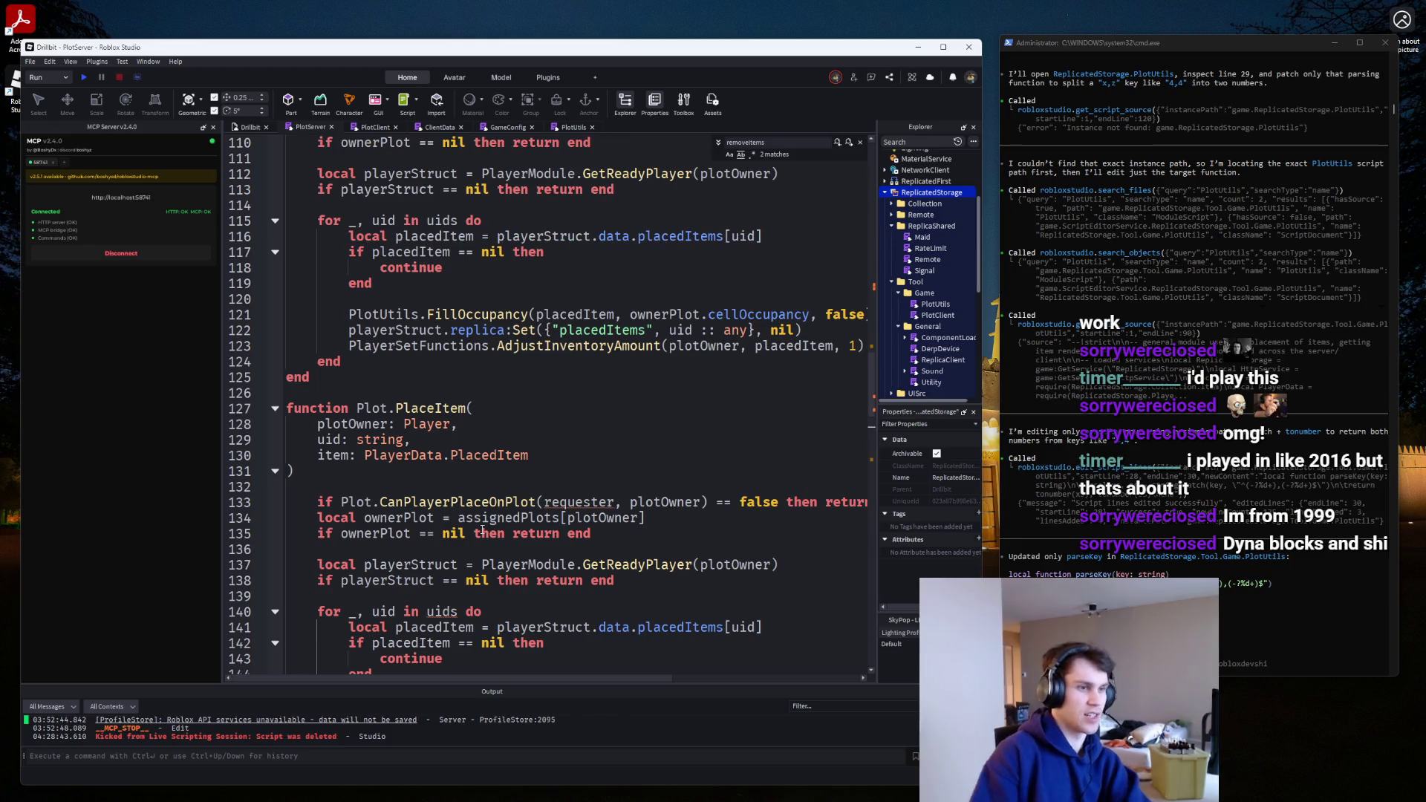
scroll(494, 526, "up", 3)
scroll(494, 525, "down", 2)
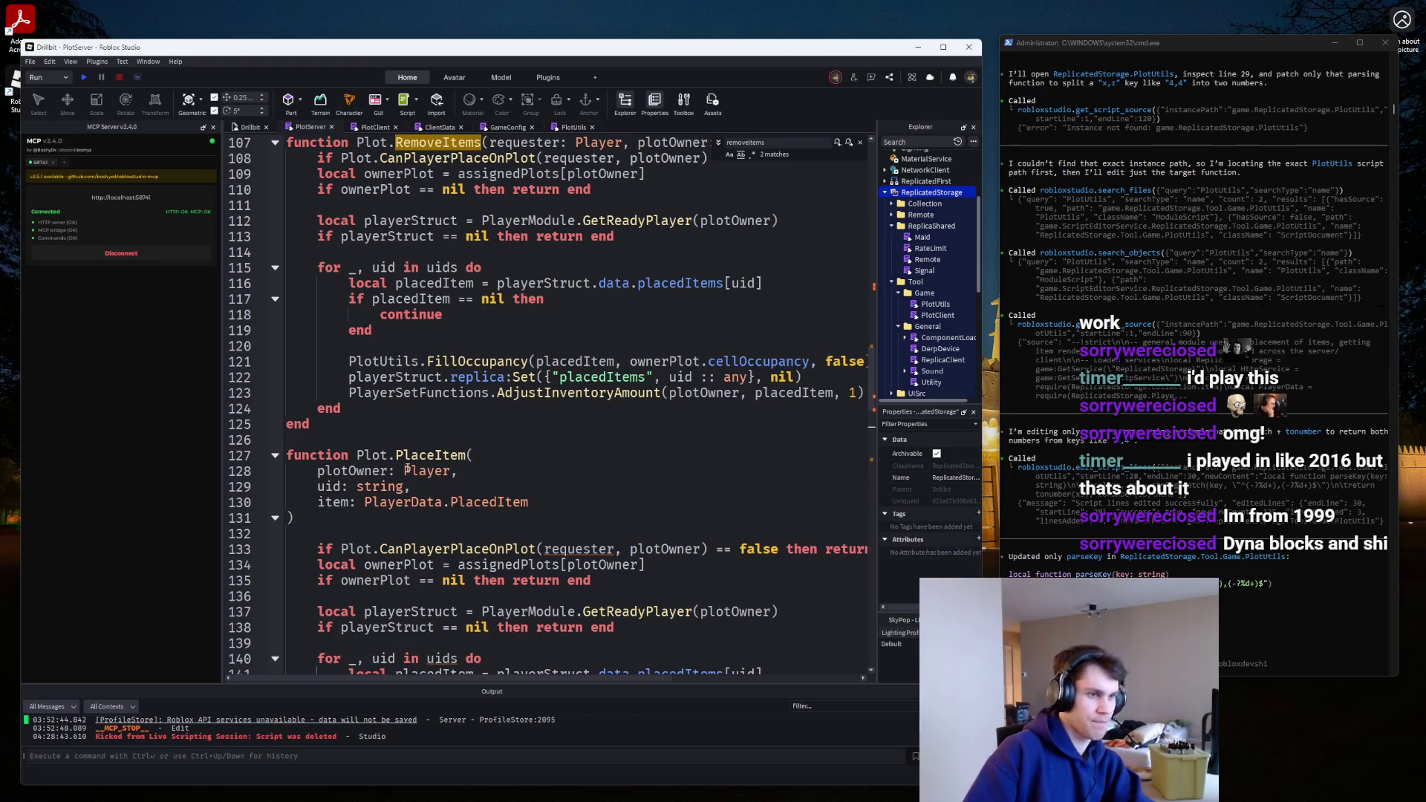
left_click_drag(292, 549, 1025, 553)
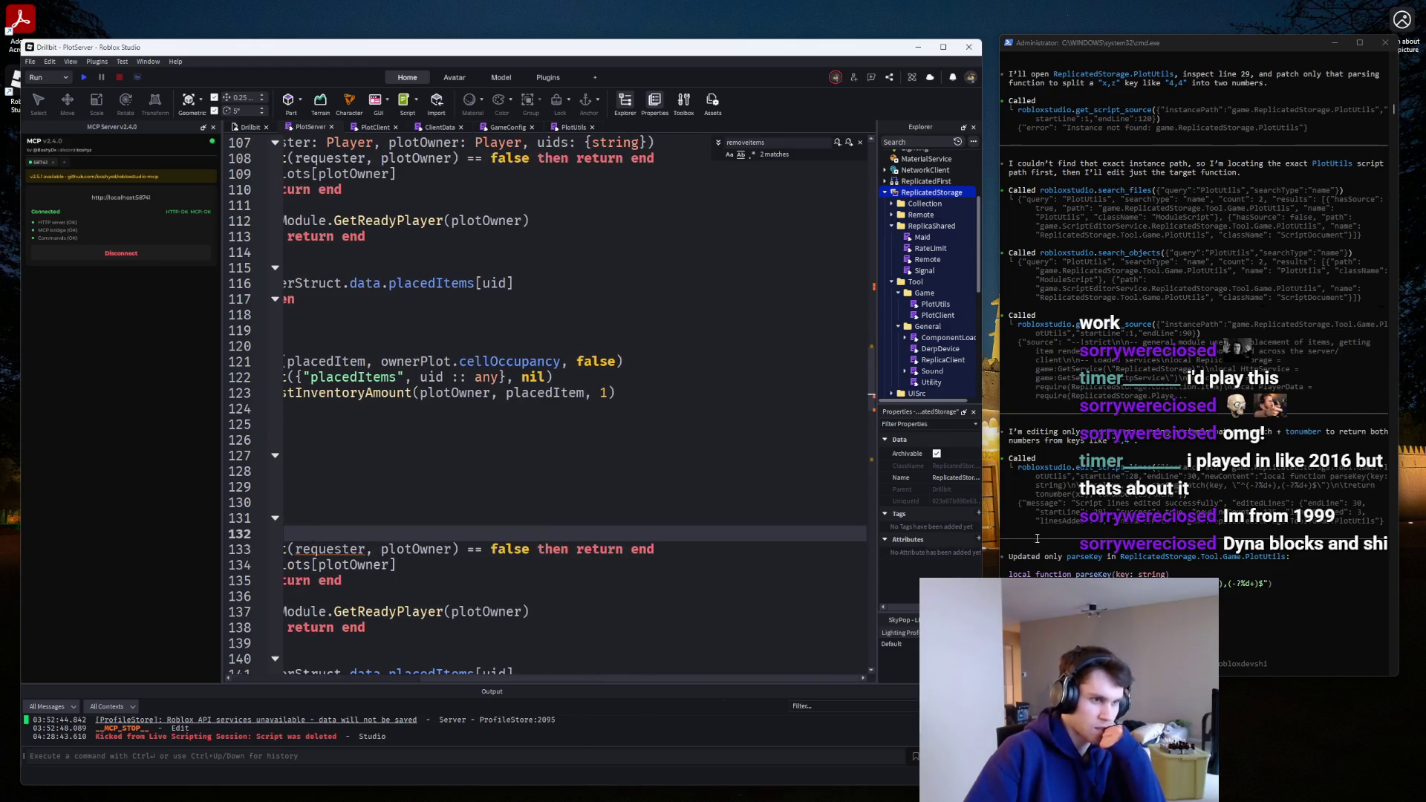
key("BackSpace")
key("BackSpace")
key("BackSpace")
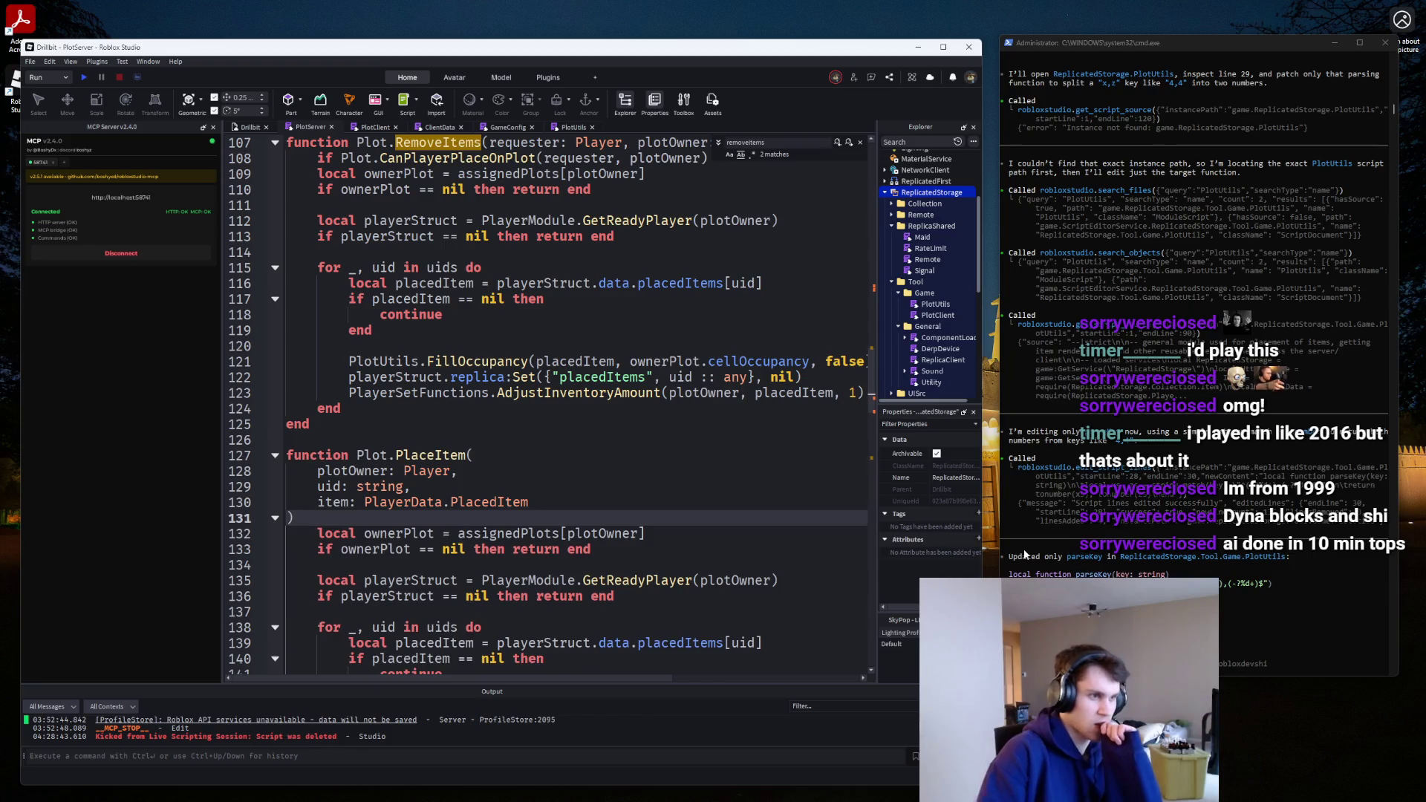
Replace the copied uid loop in PlaceItem with its dedented inner lines.
scroll(716, 475, "down", 3)
scroll(621, 467, "down", 2)
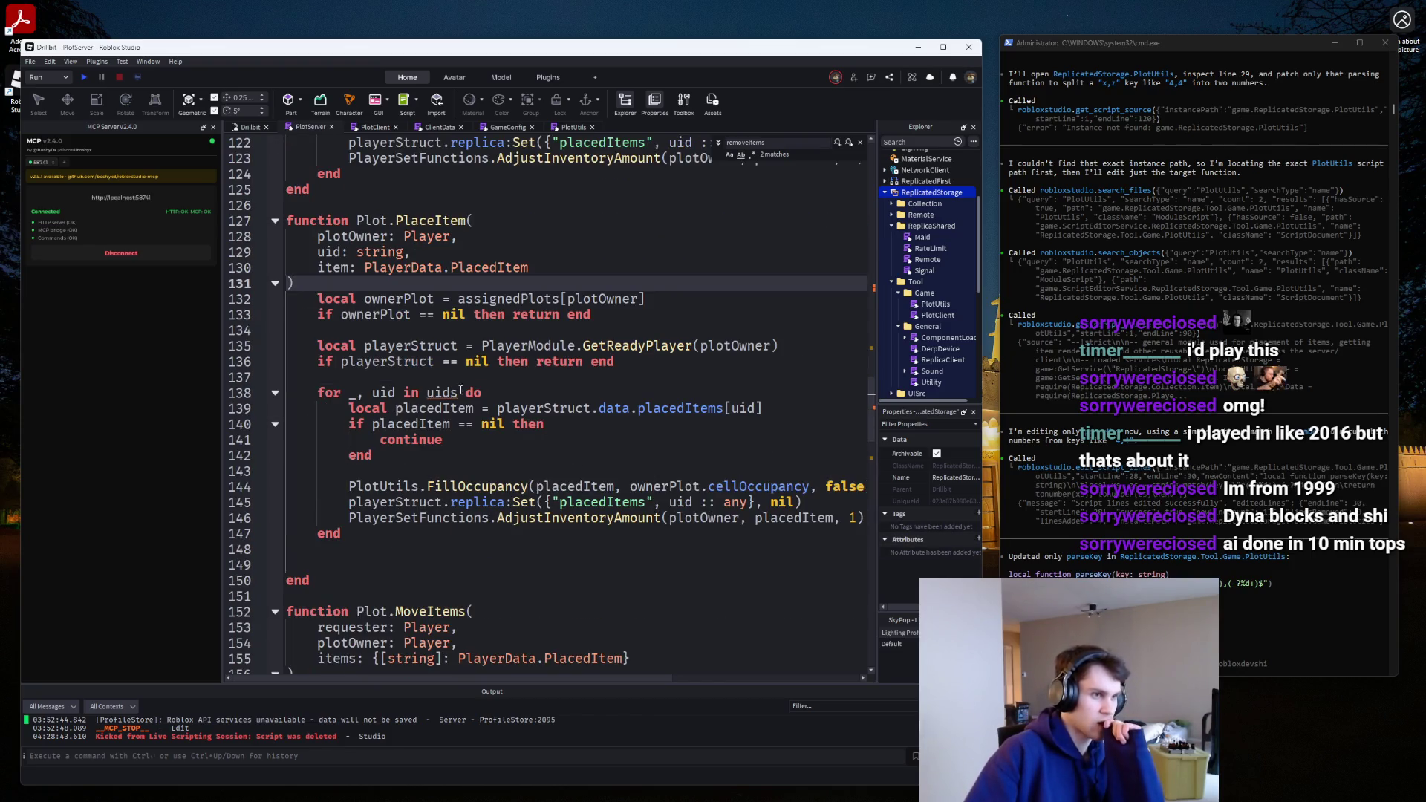
scroll(460, 390, "up", 2)
double_click(333, 361)
scroll(542, 473, "down", 2)
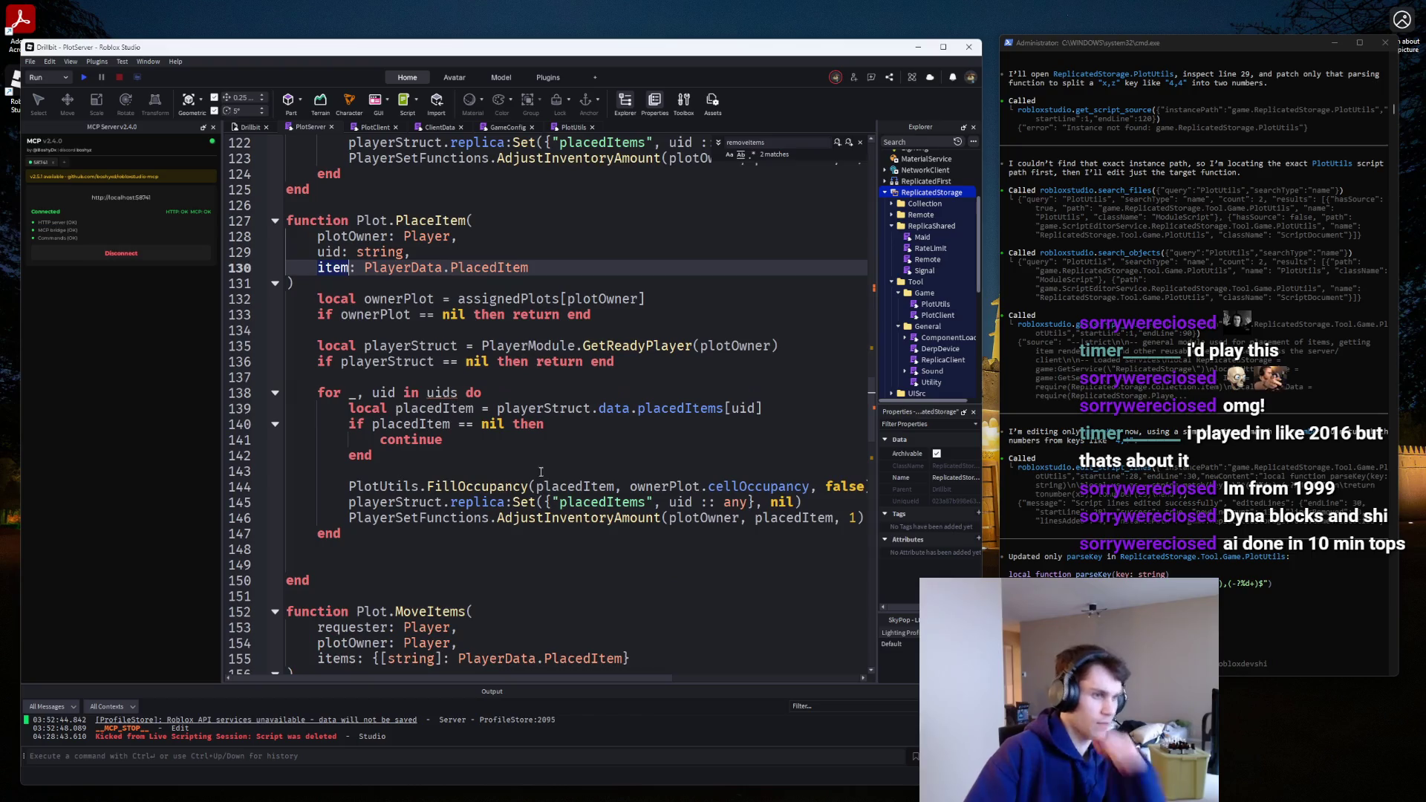
mouse_move(320, 550)
left_mouse_down()
mouse_move(520, 513)
mouse_move(869, 490)
mouse_move(372, 453)
mouse_move(219, 394)
left_mouse_up()
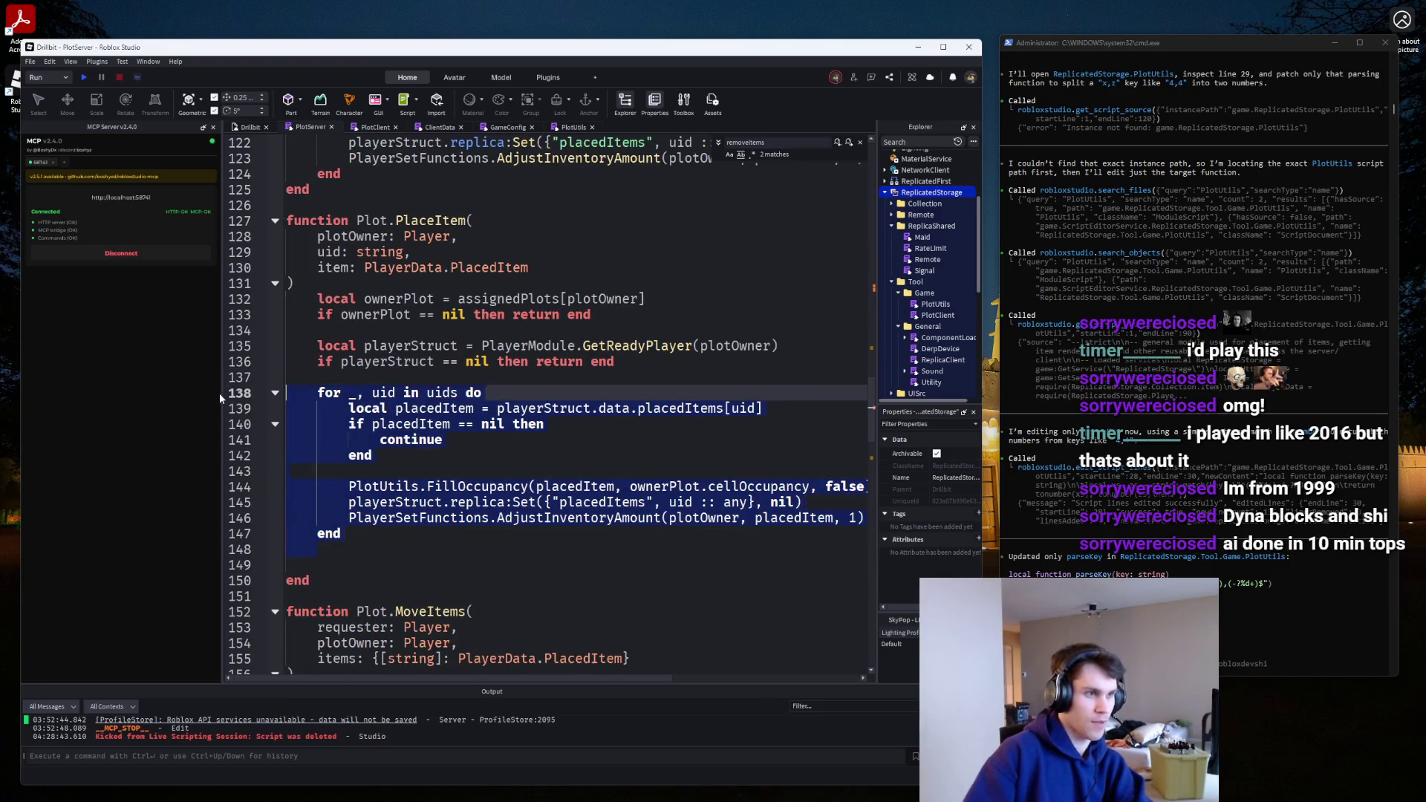
key("ctrl+v")
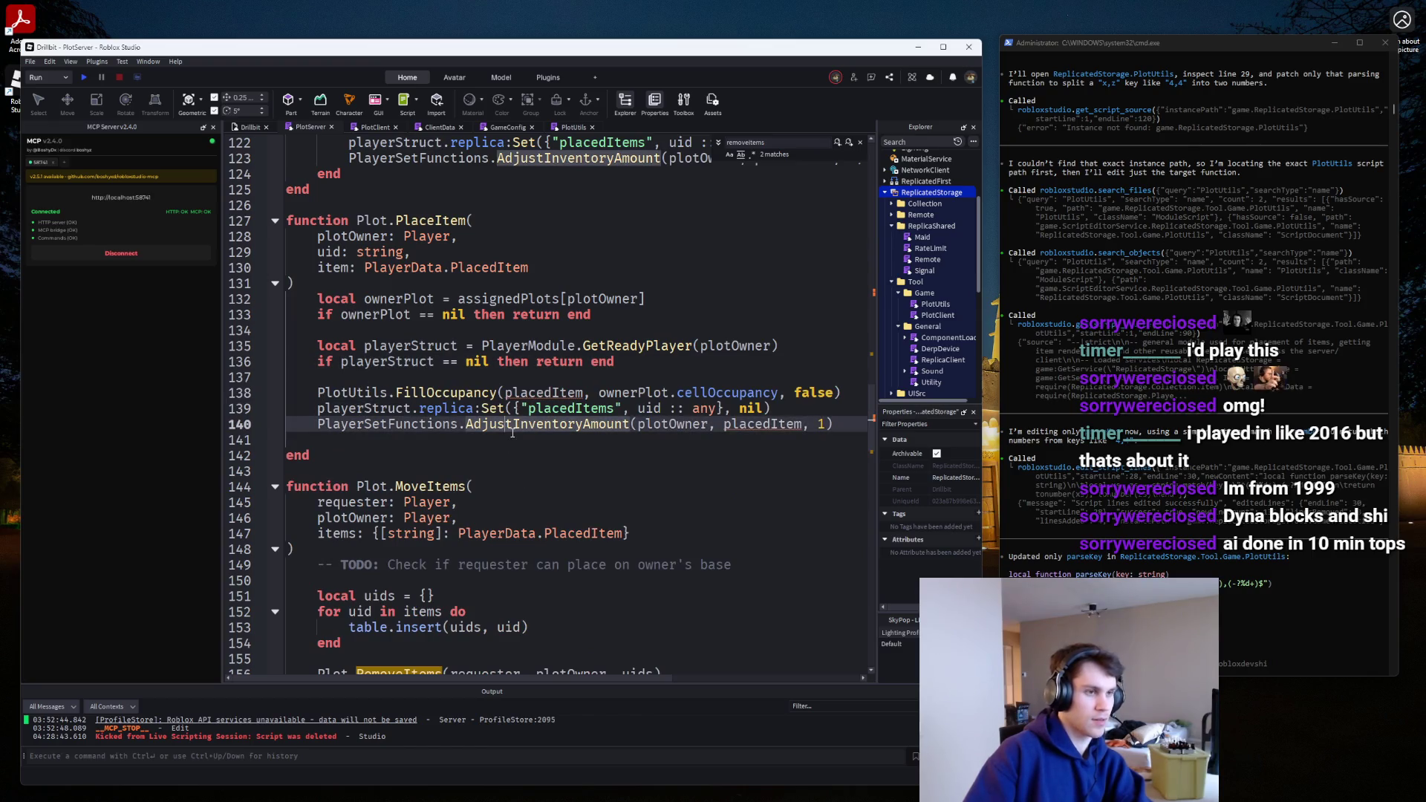
mouse_move(513, 426)
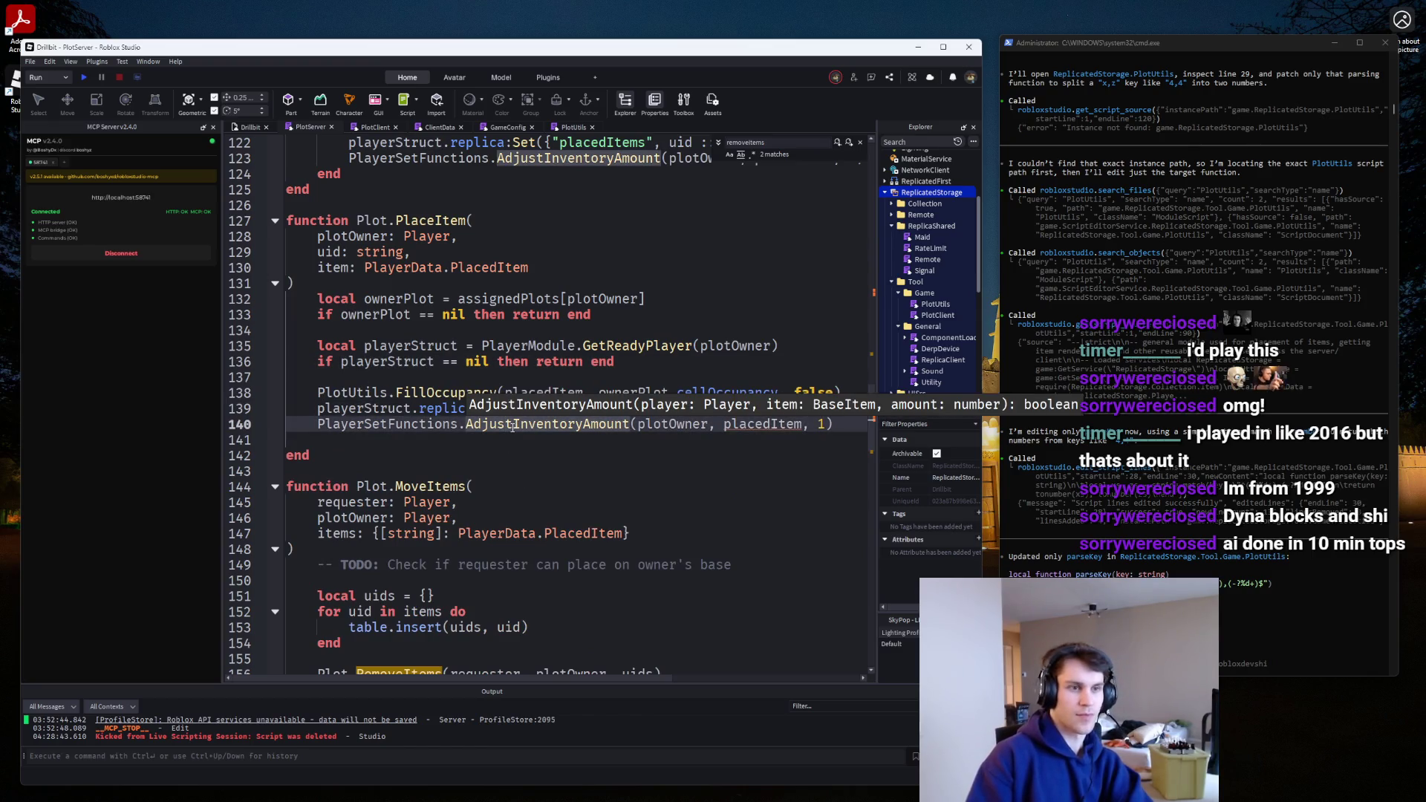
left_click(337, 268)
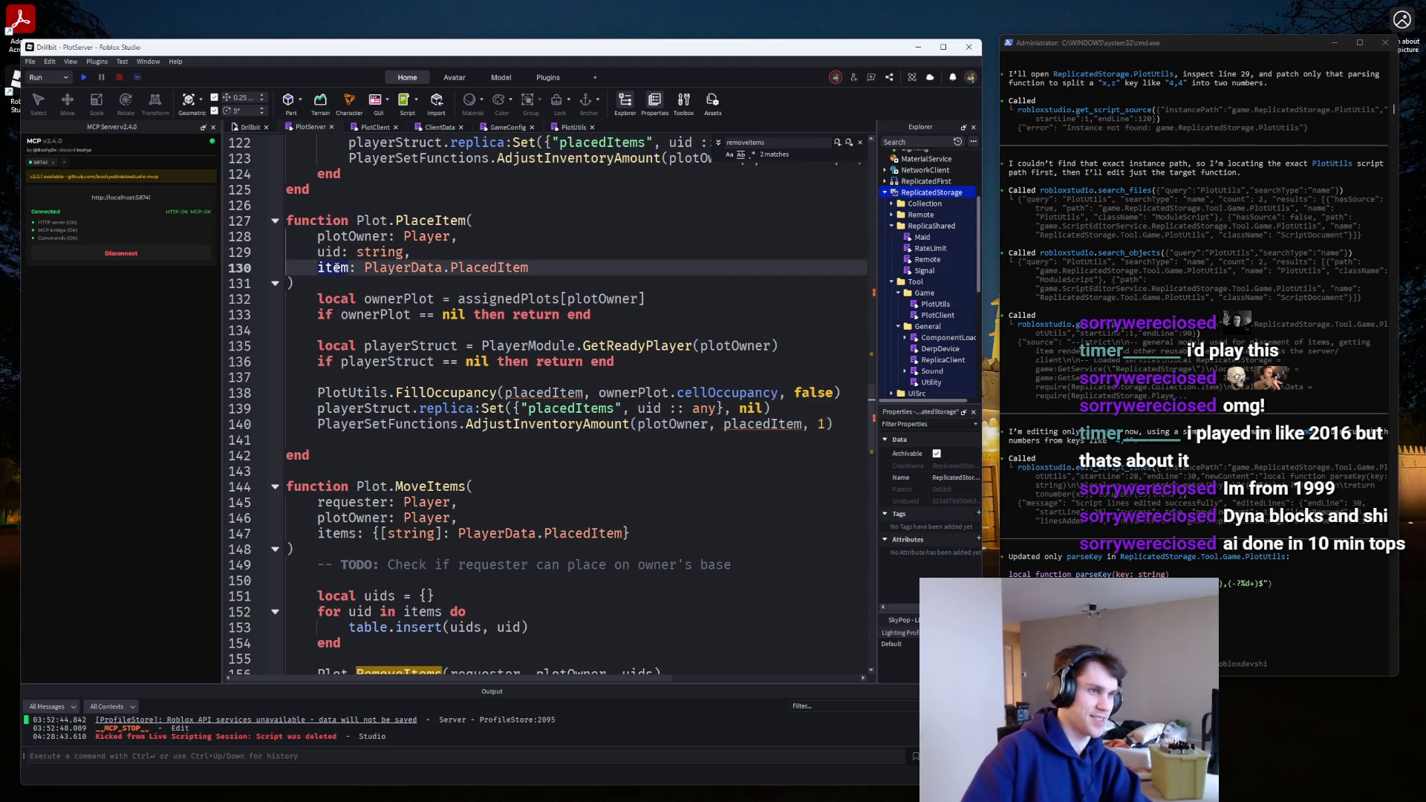
Pass item to AdjustInventoryAmount and store its result in 'local success'.
double_click(755, 431)
type("item")
left_click(306, 422)
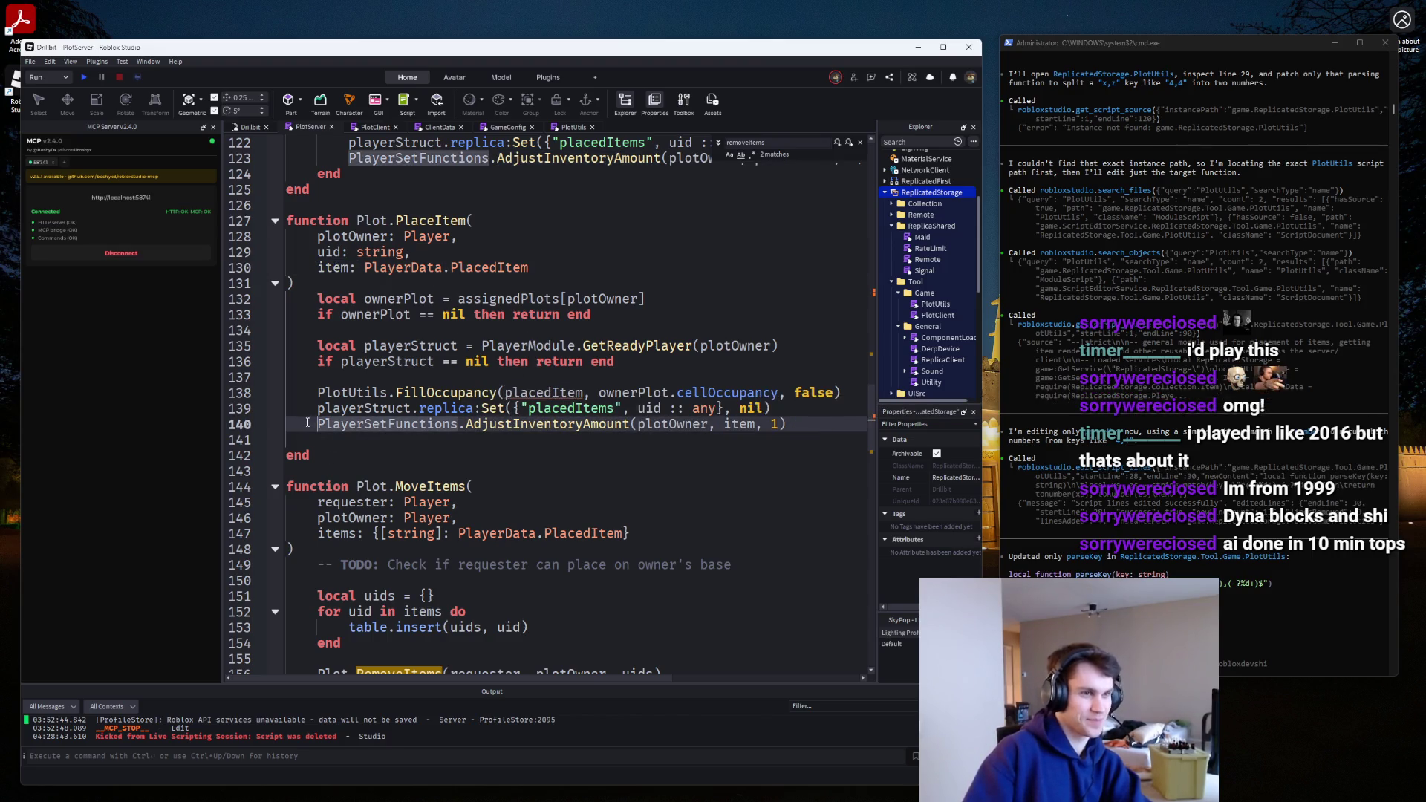
type("local success =")
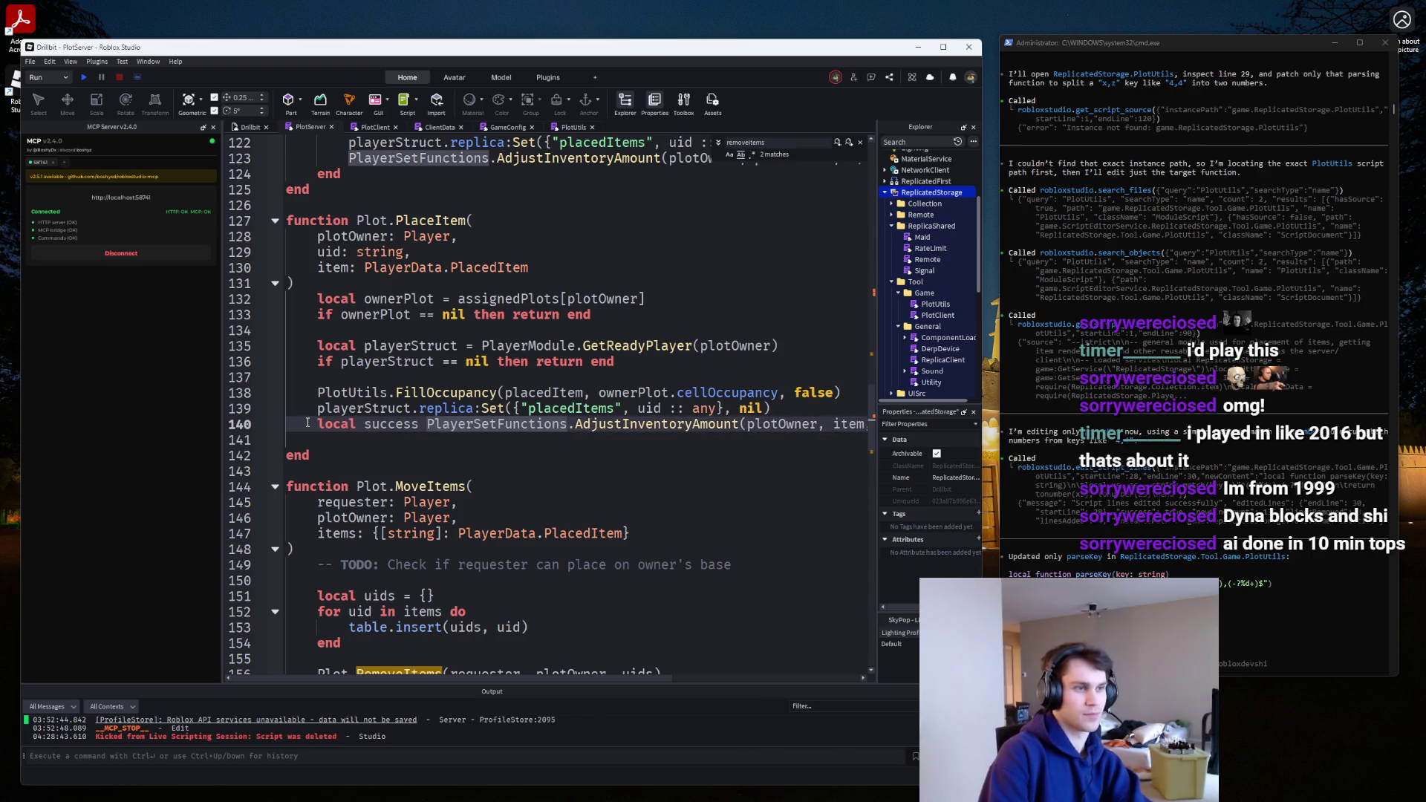
Add 'if success == false then return end' and move it above the FillOccupancy call.
key("End")
key("Return")
key("Return")
key("Up")
type("if suc")
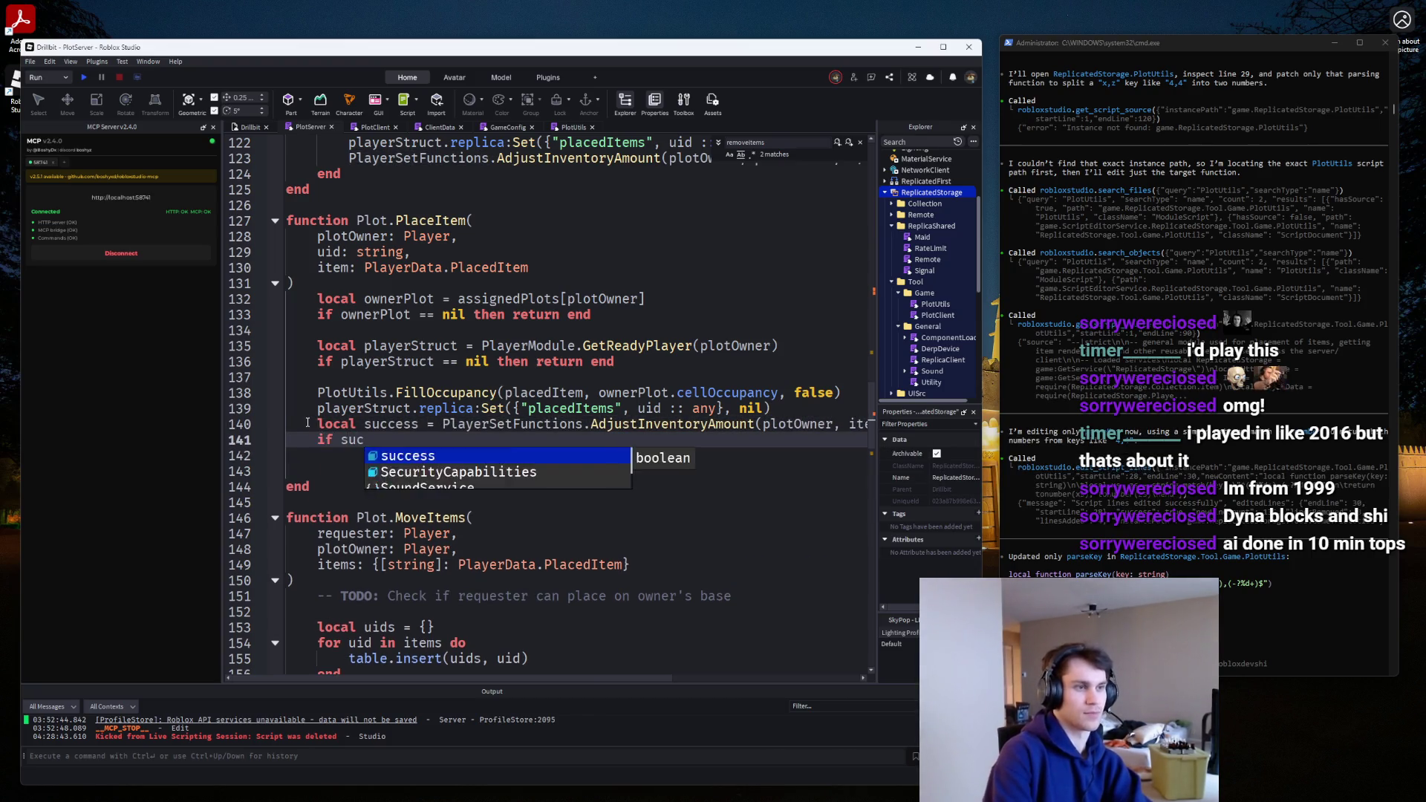
type("cess == false tehn")
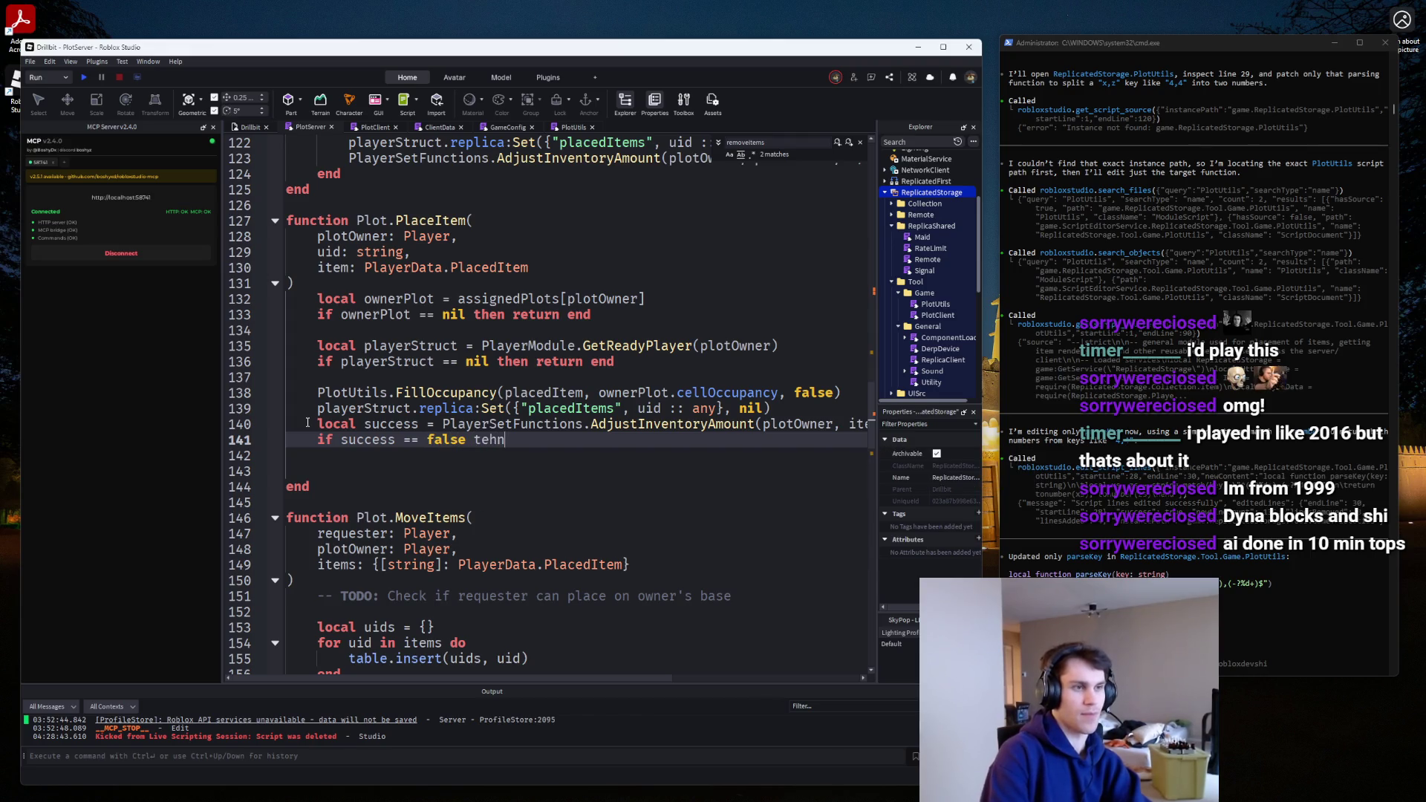
key("BackSpace")
key("BackSpace")
key("BackSpace")
type("hen return end")
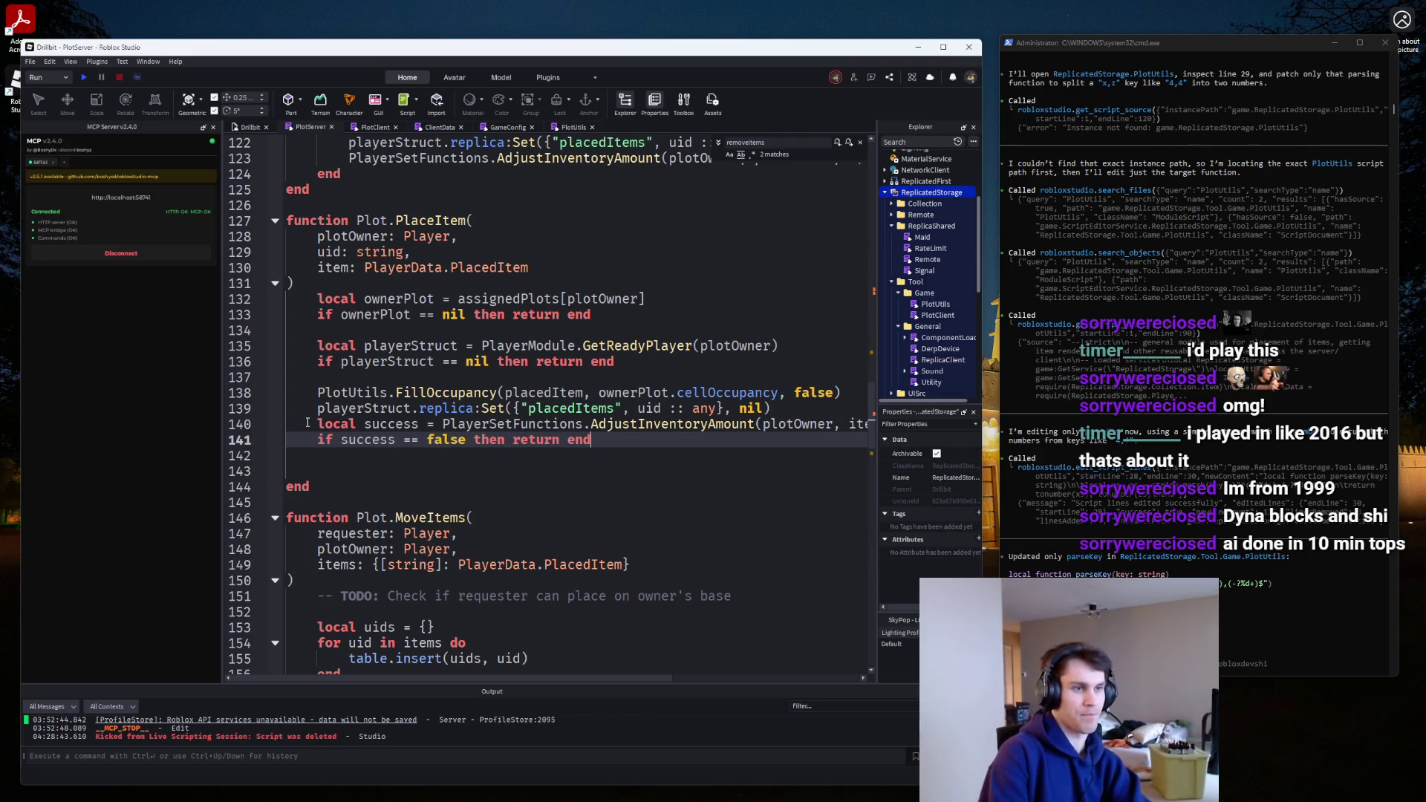
key("shift+Up")
key("shift+Home")
key("ctrl+x")
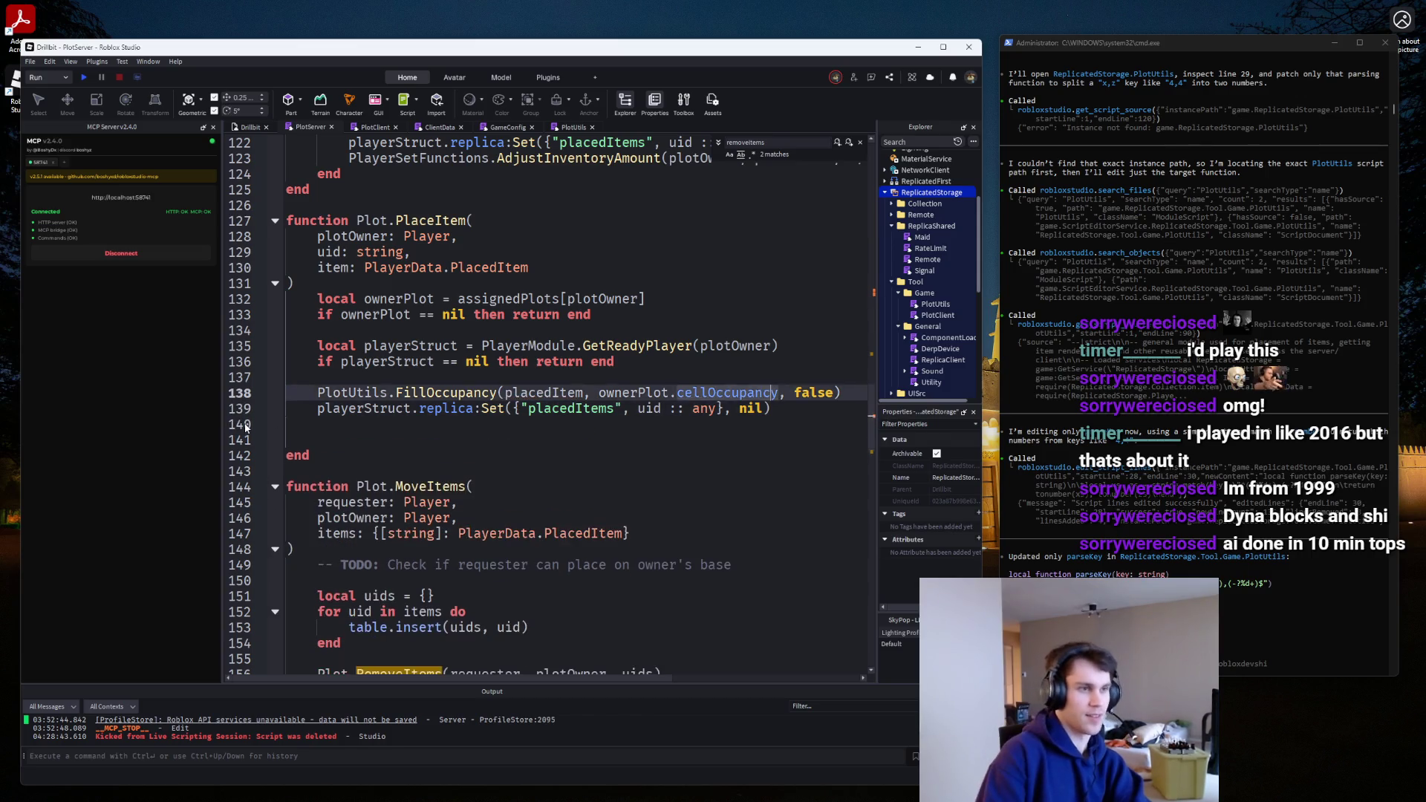
key("Up")
key("Up")
key("ctrl+v")
Change the AdjustInventoryAmount amount from 1 to -1.
scroll(804, 381, "right", 5)
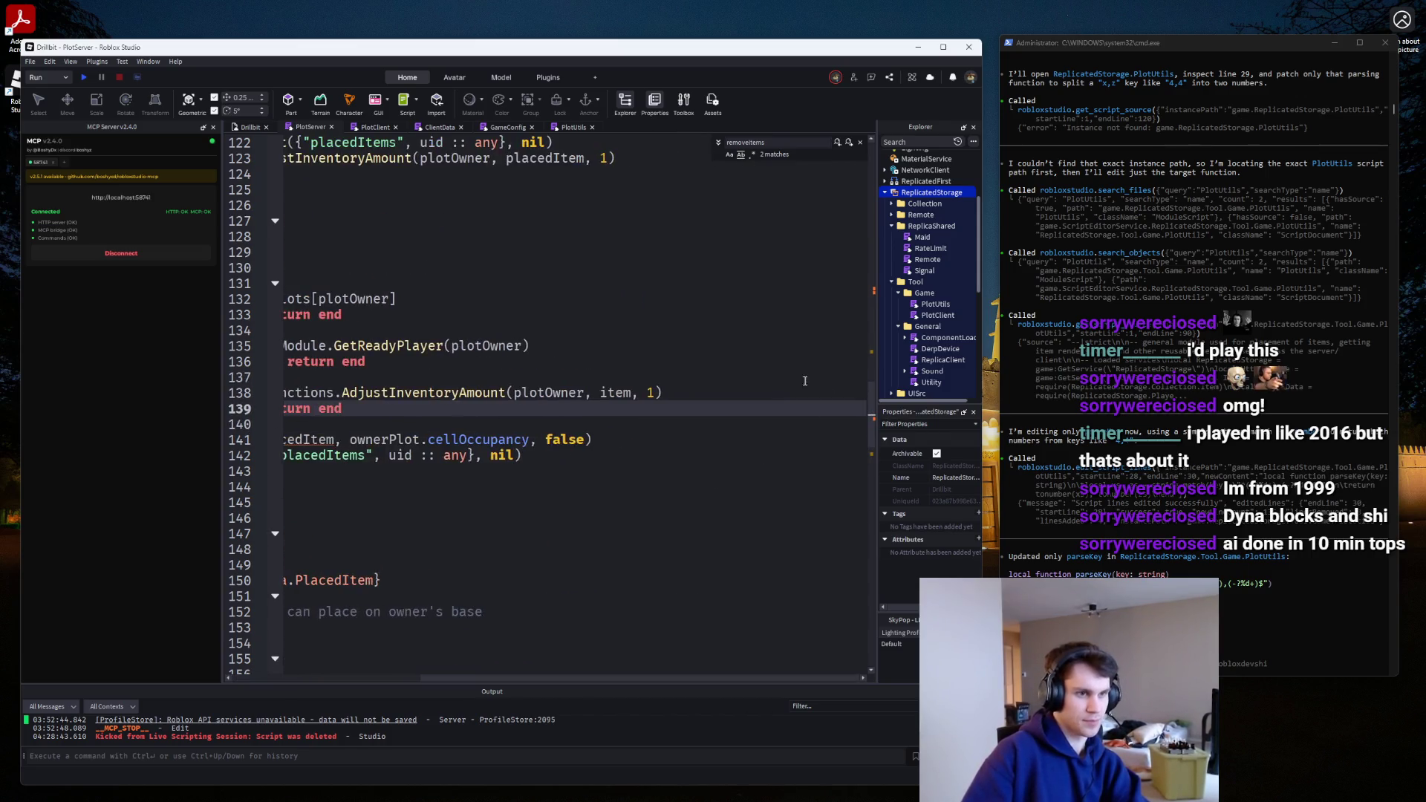
left_click(649, 389)
type("-")
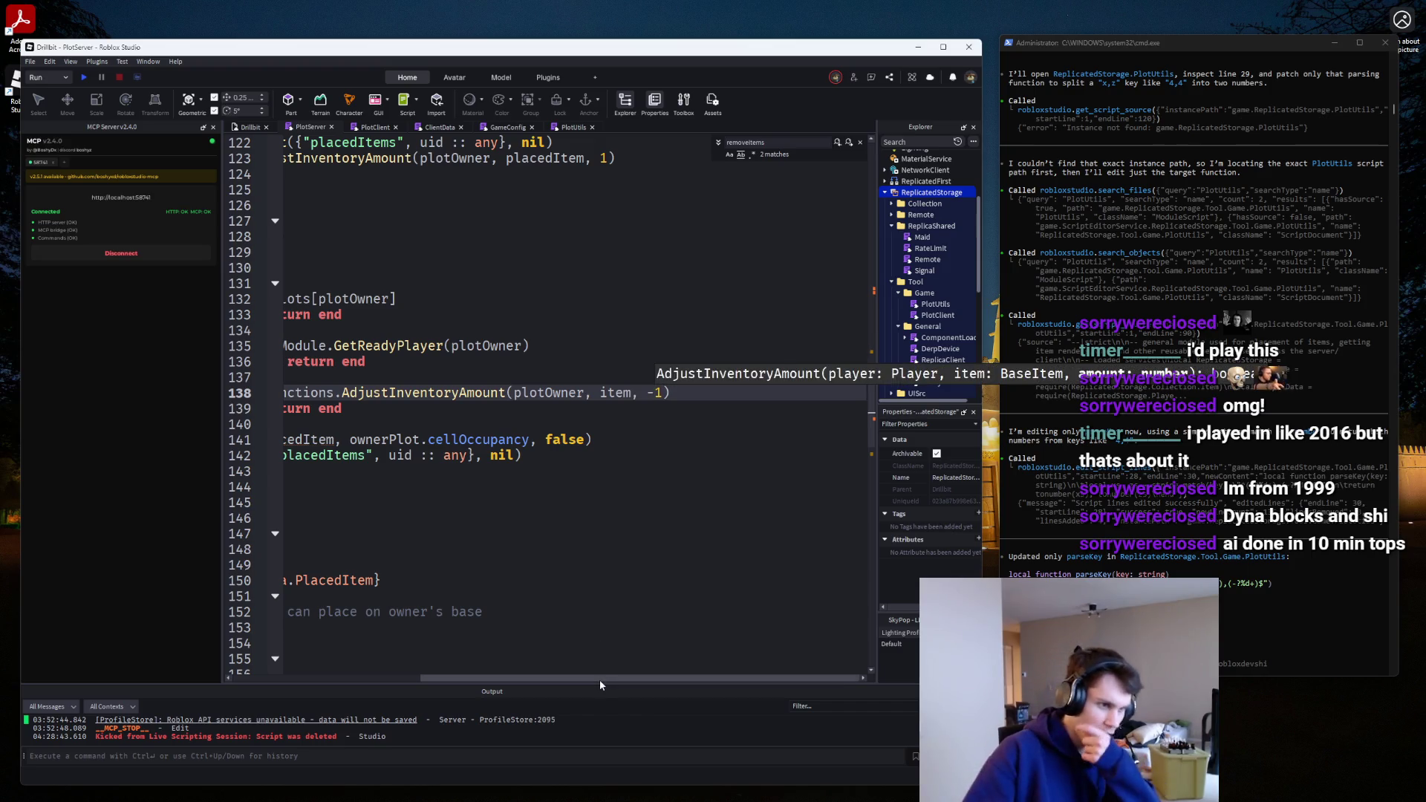
left_click_drag(547, 679, 350, 678)
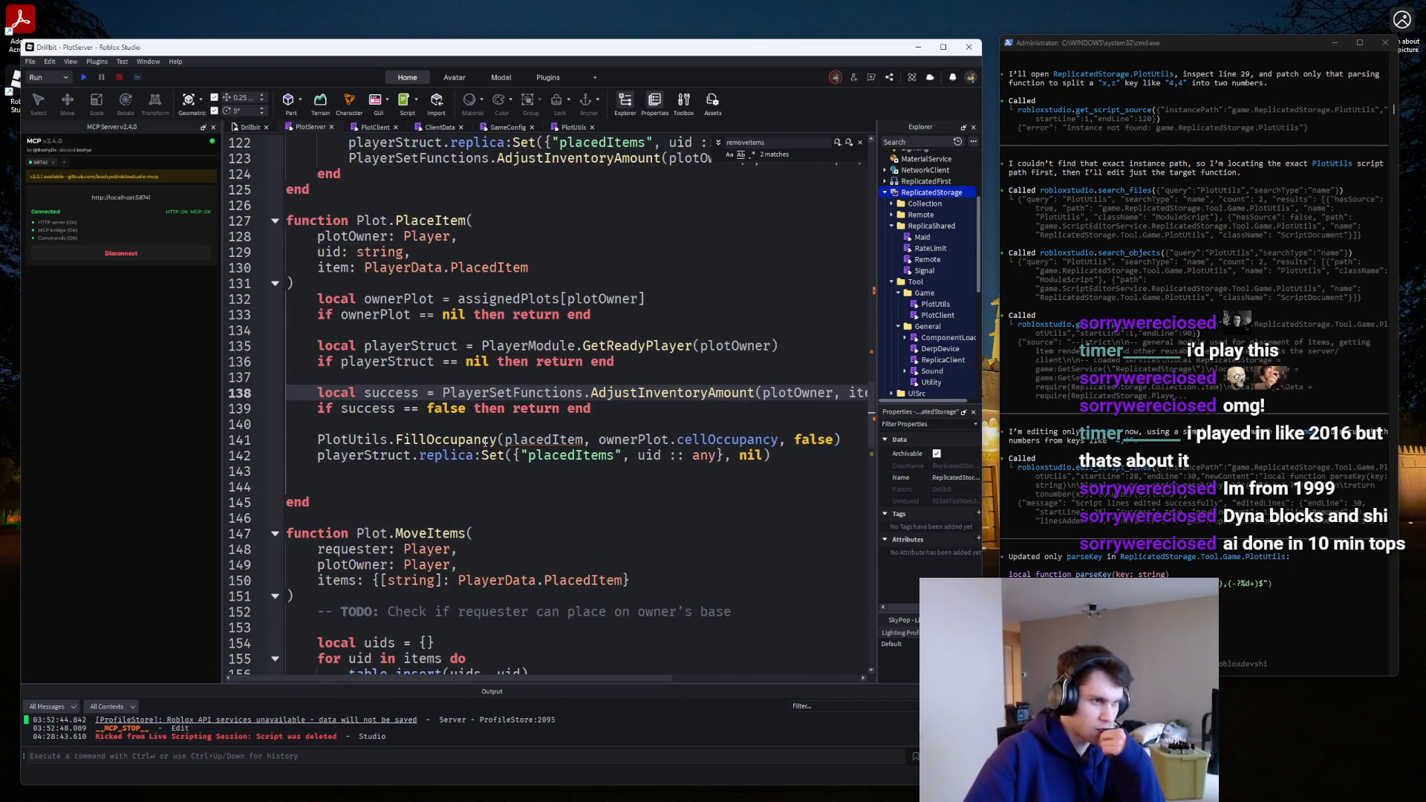
left_click(520, 425)
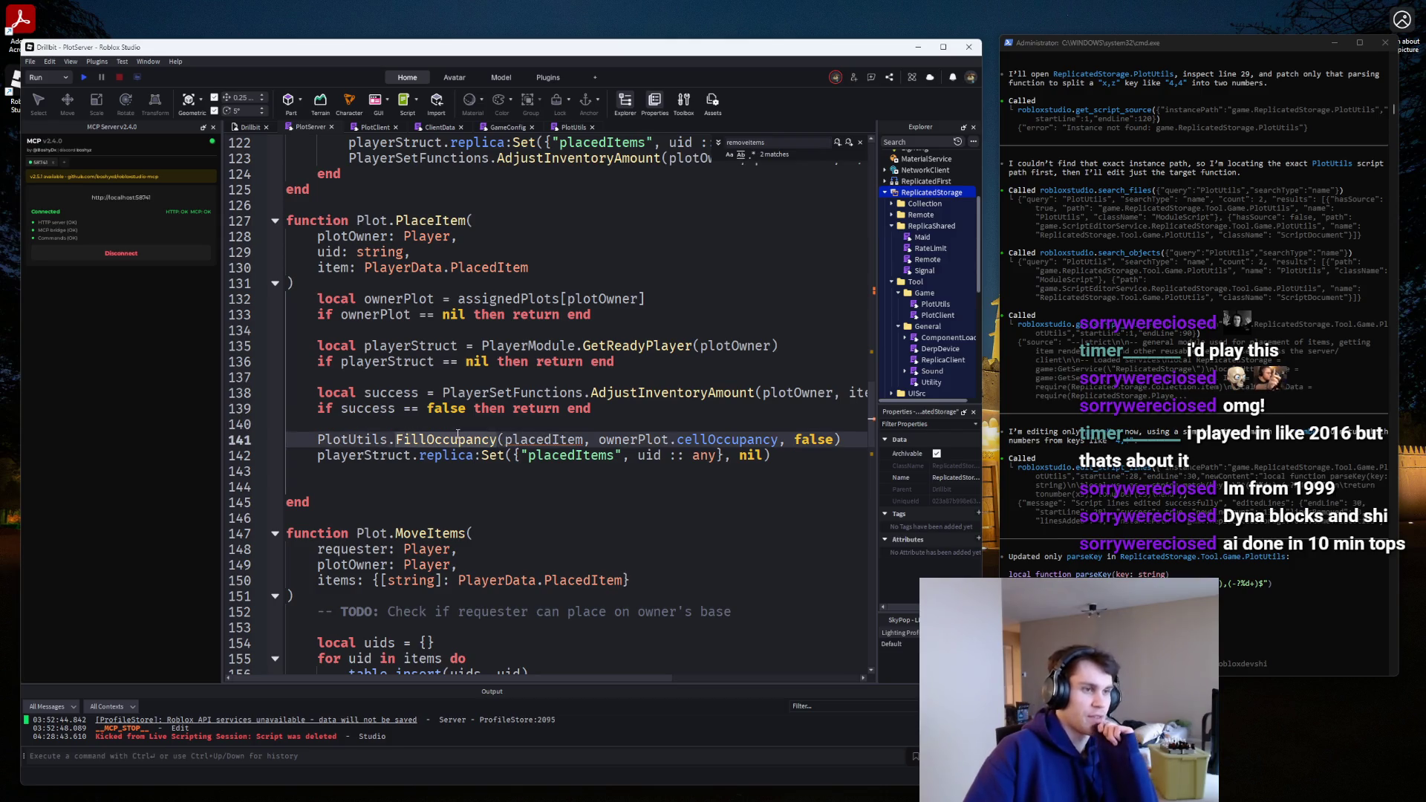
In the FillOccupancy call, replace placedItem with item and false with true.
double_click(545, 438)
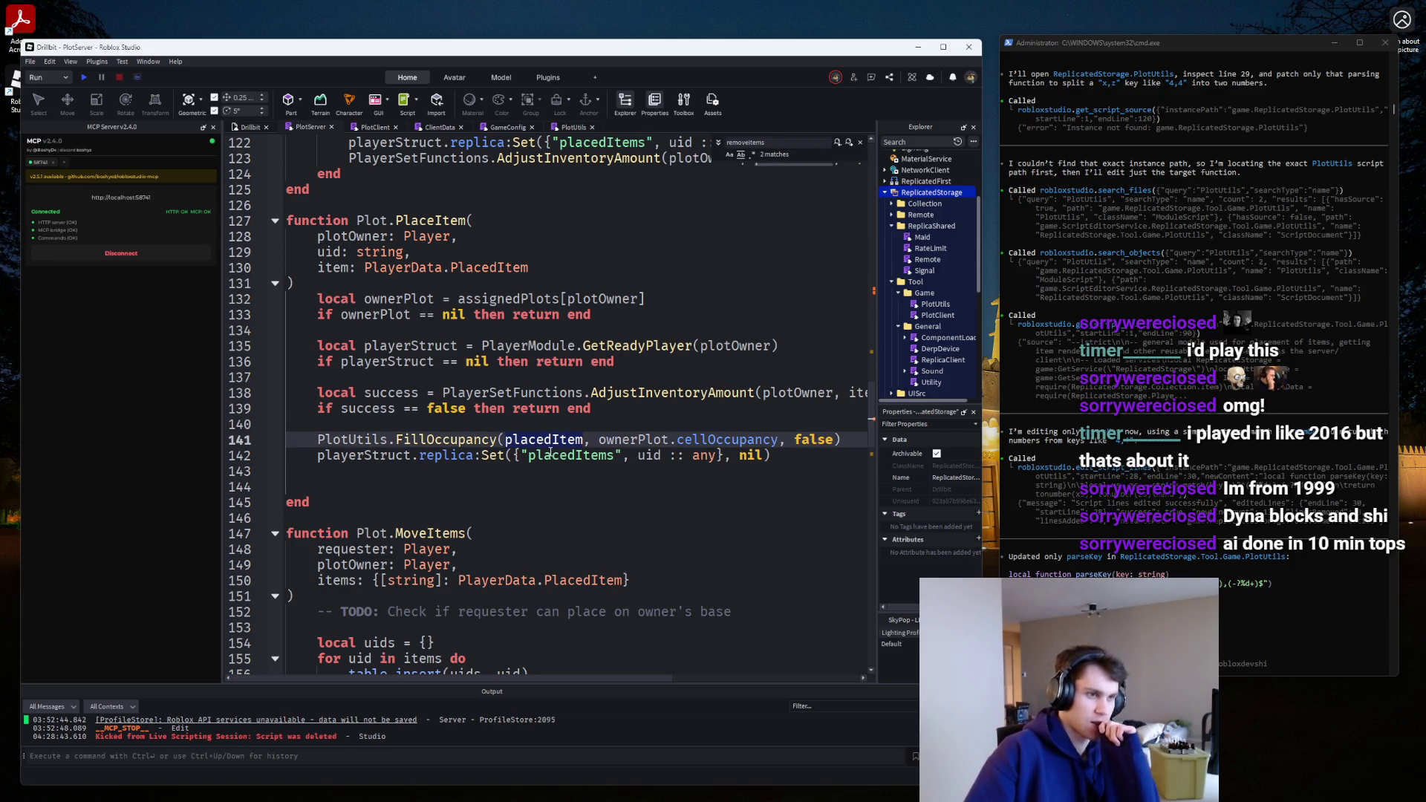
mouse_move(548, 444)
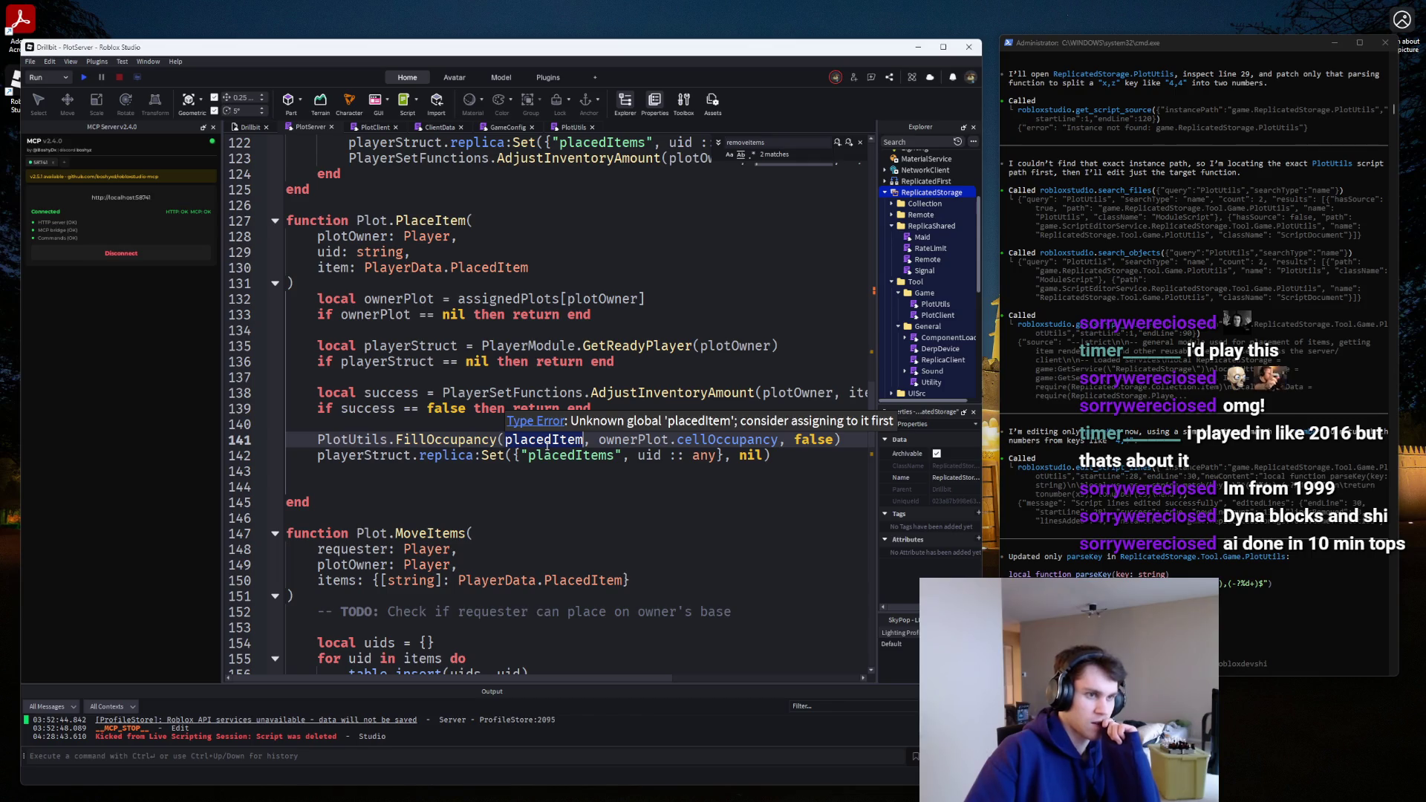
left_click(540, 485)
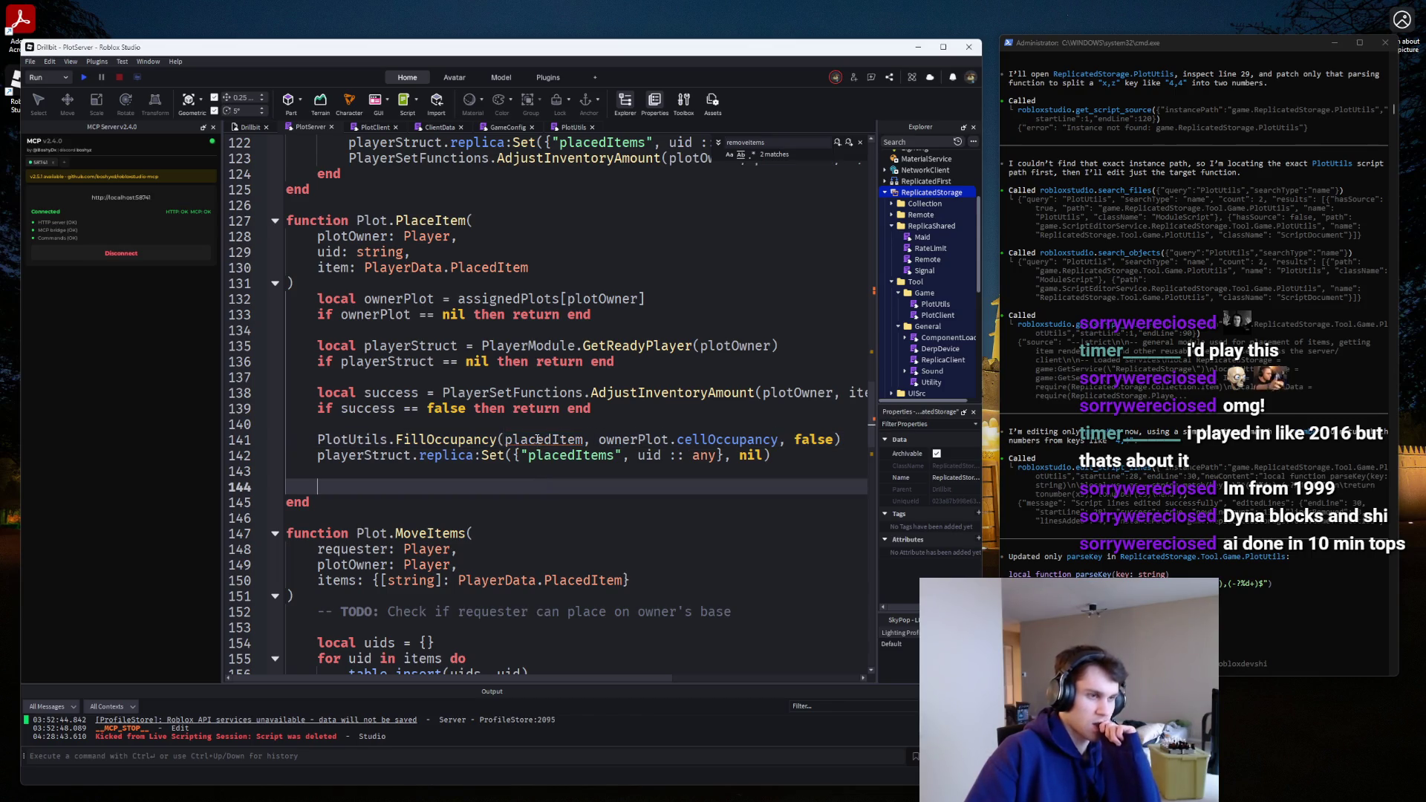
mouse_move(537, 440)
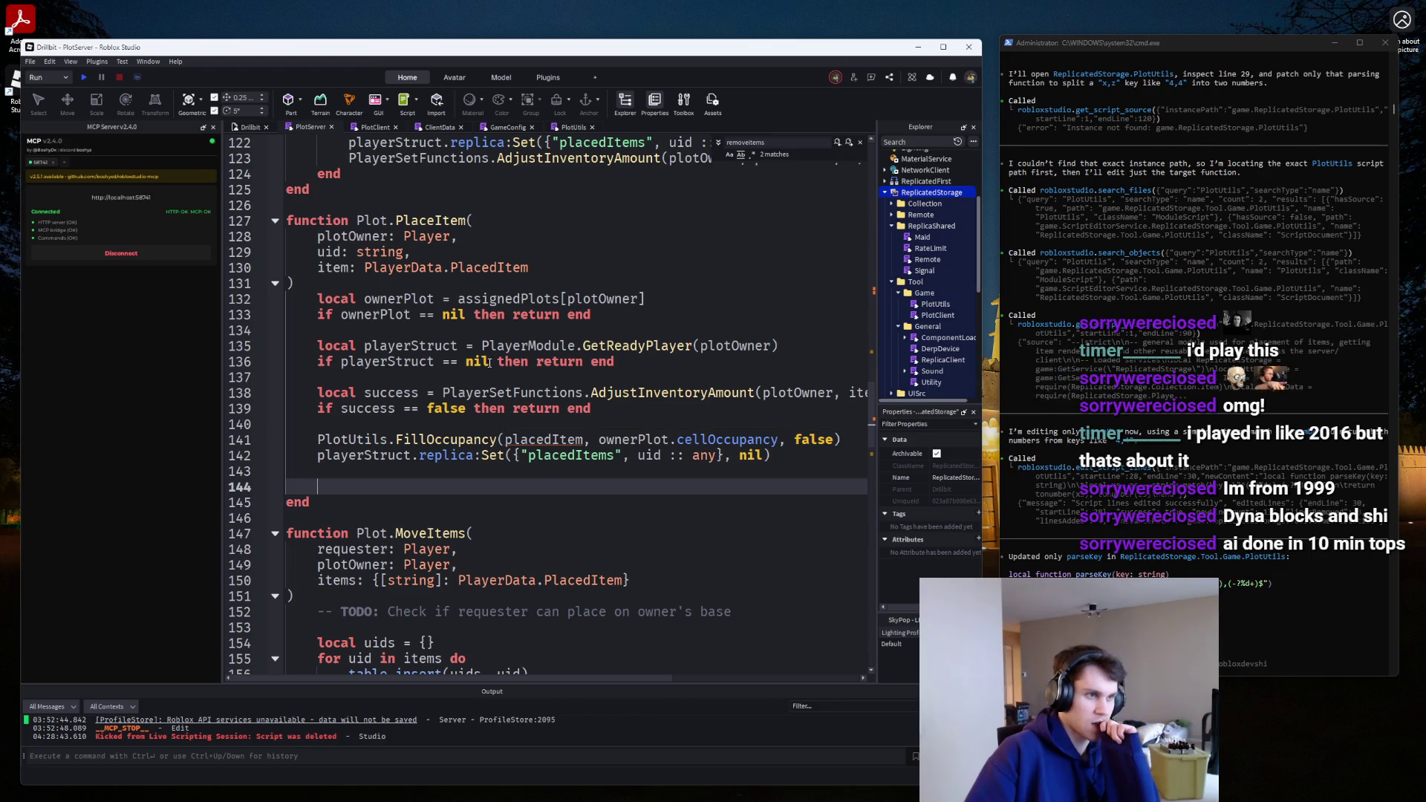
double_click(350, 267)
key("ctrl+c")
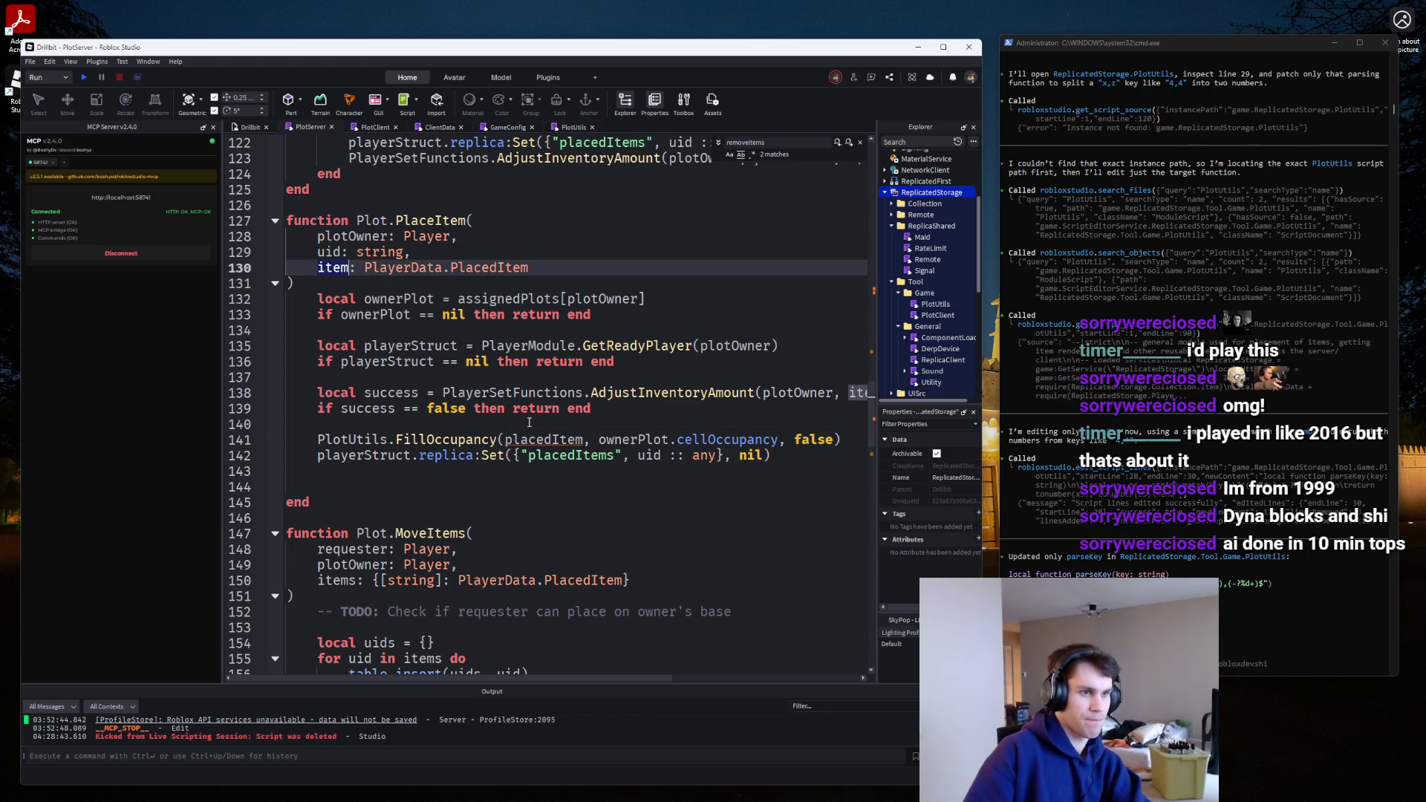
double_click(532, 440)
key("ctrl+v")
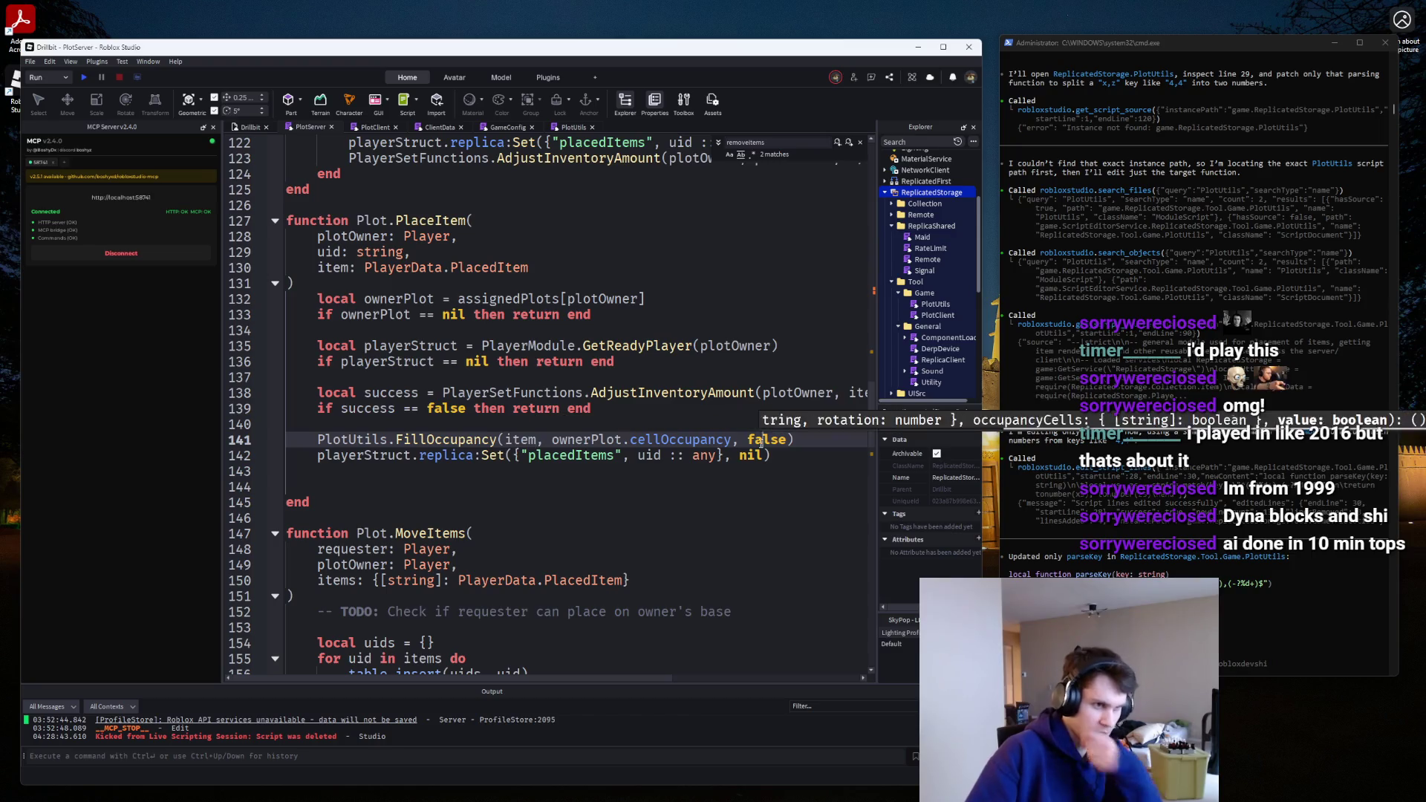
double_click(761, 440)
type("t")
key("Return")
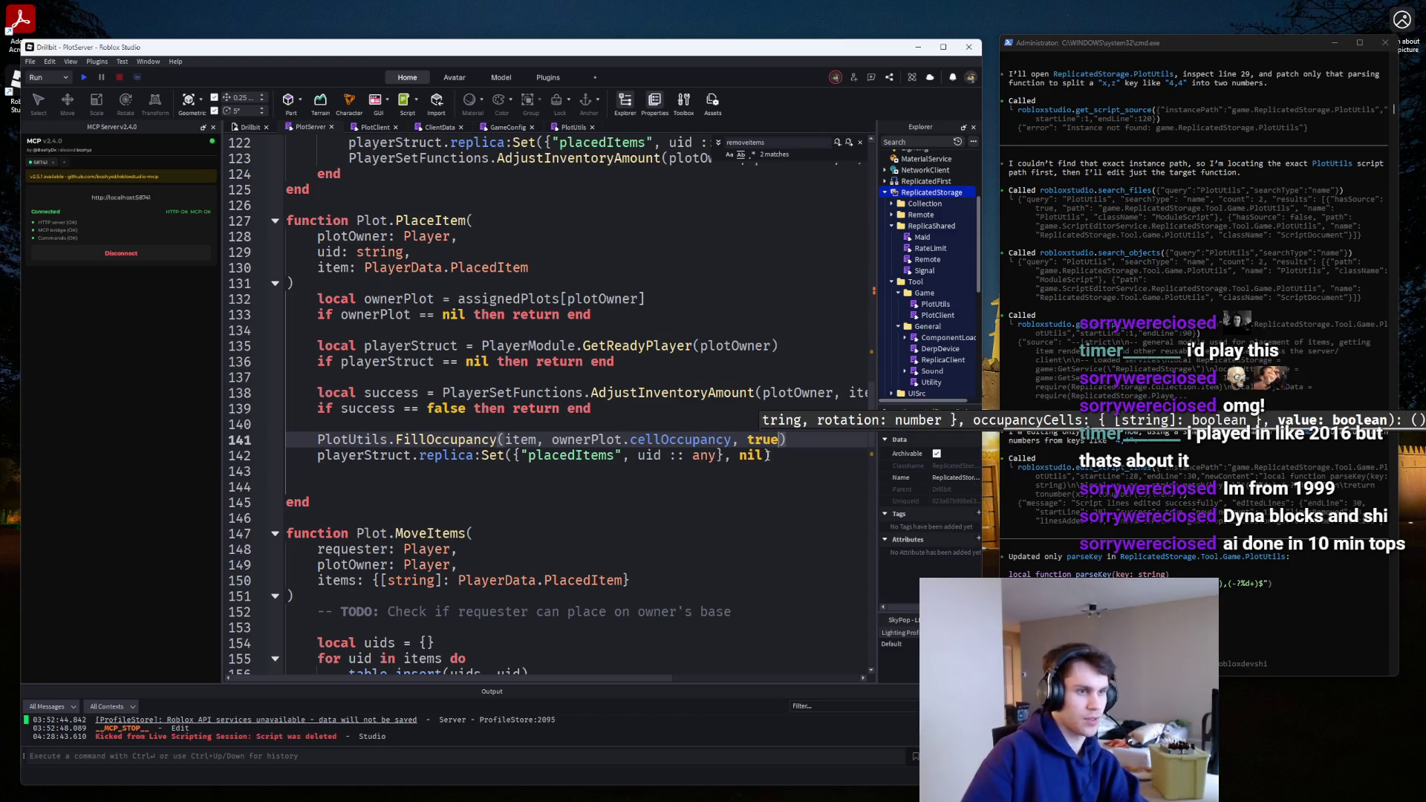
Replace nil with item in the placedItems Set call and remove the trailing blank lines.
double_click(333, 267)
key("ctrl+c")
double_click(755, 455)
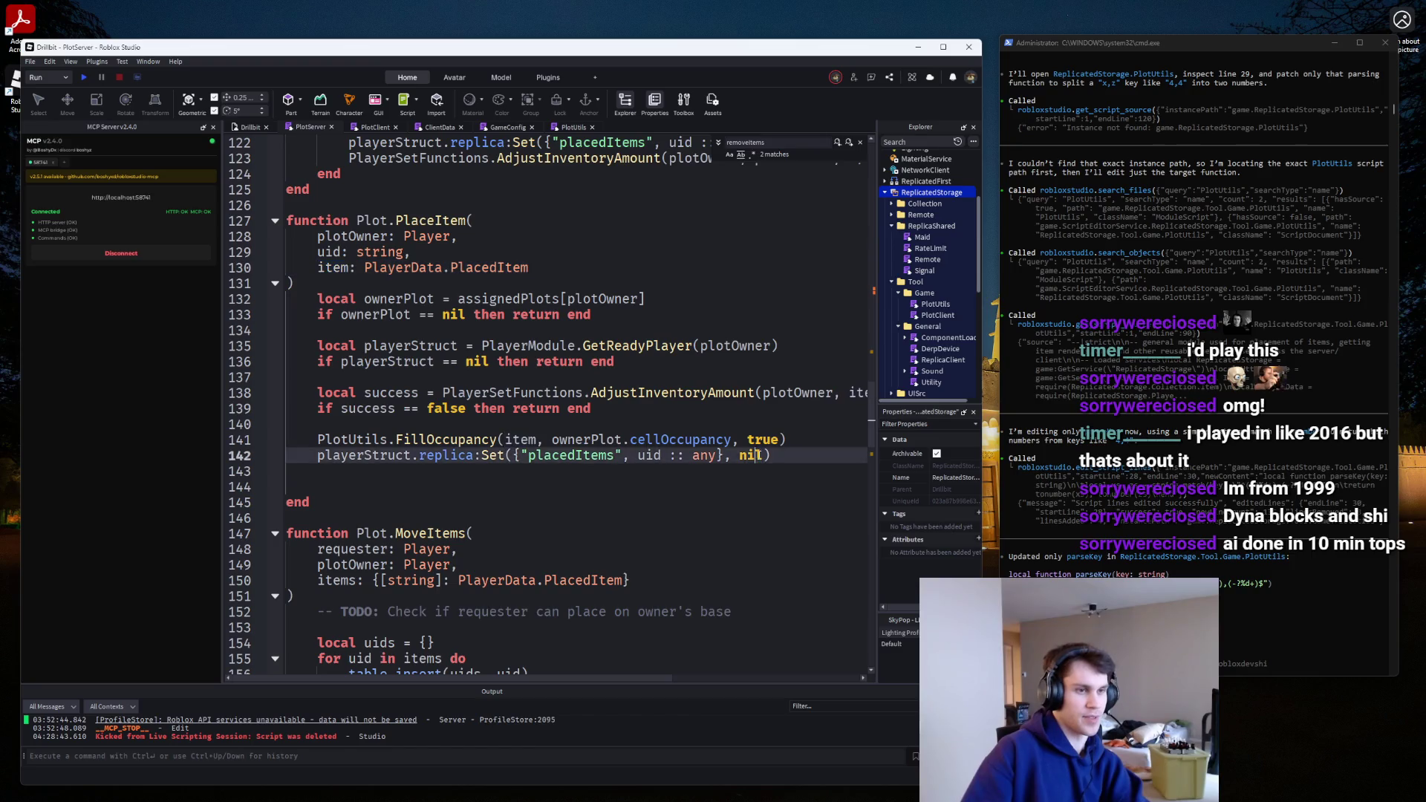
key("ctrl+v")
left_click(493, 484)
key("BackSpace")
key("BackSpace")
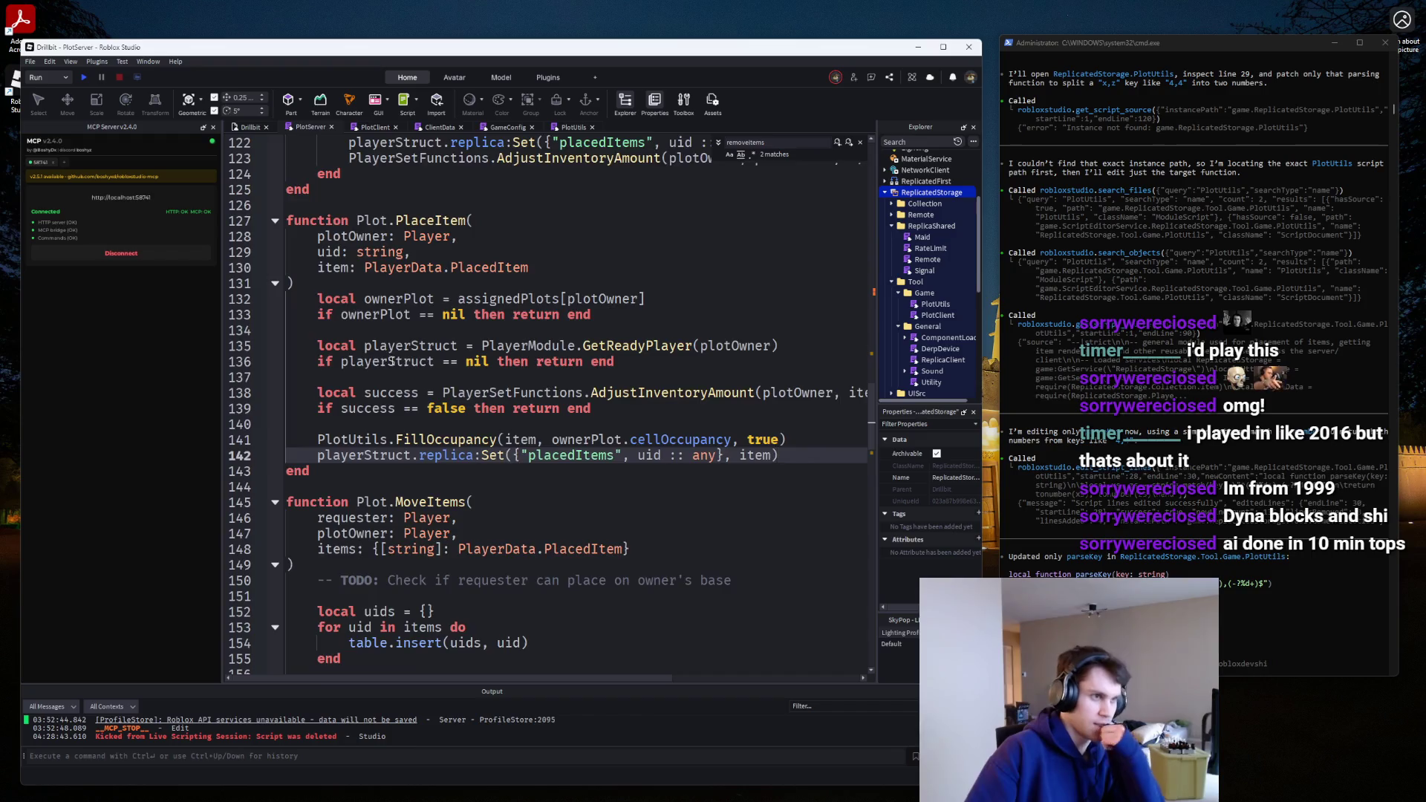
Highlight the item parameter's uses, then add blank lines below the strict header.
scroll(330, 372, "down", 2)
left_click(330, 173)
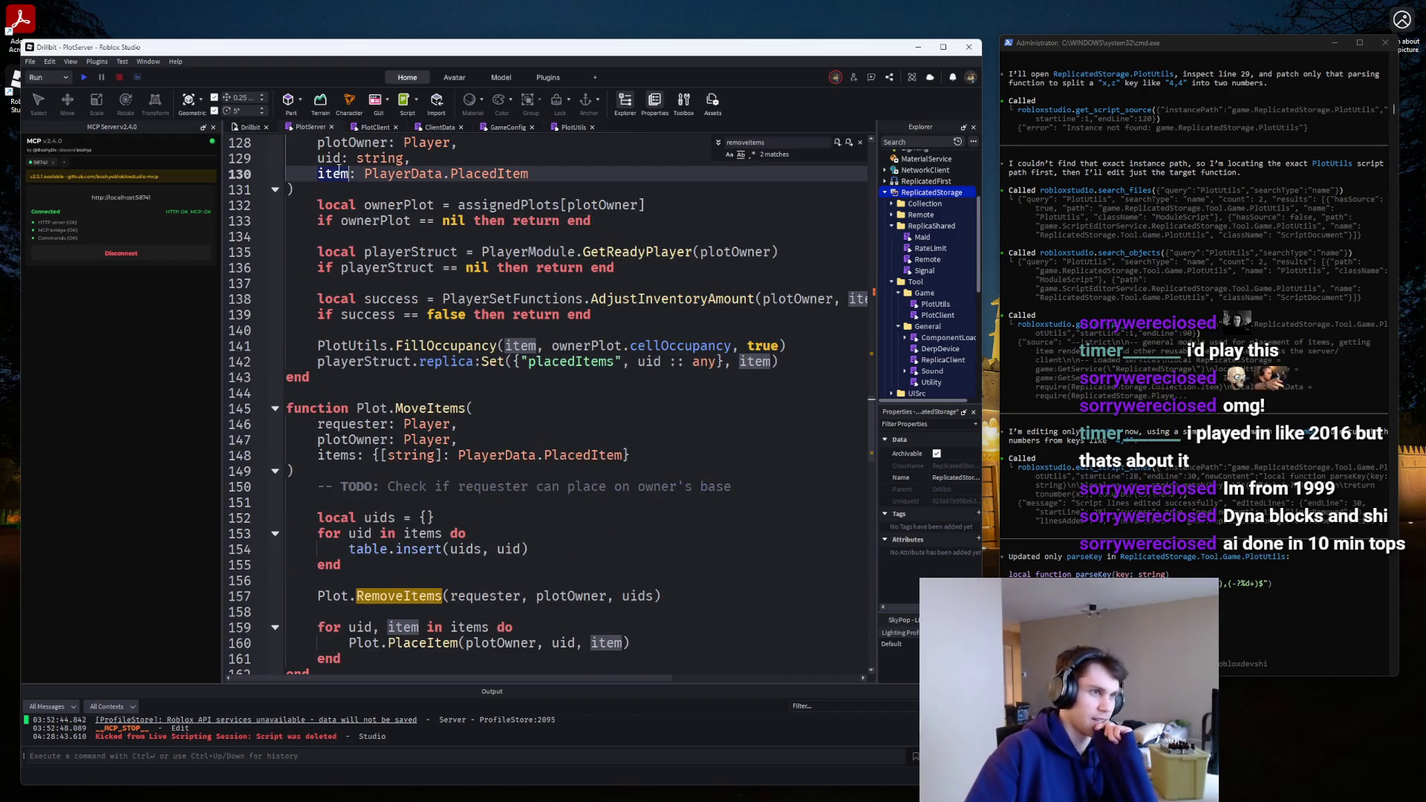
scroll(416, 312, "down", 3)
scroll(492, 438, "up", 7)
scroll(489, 438, "down", 16)
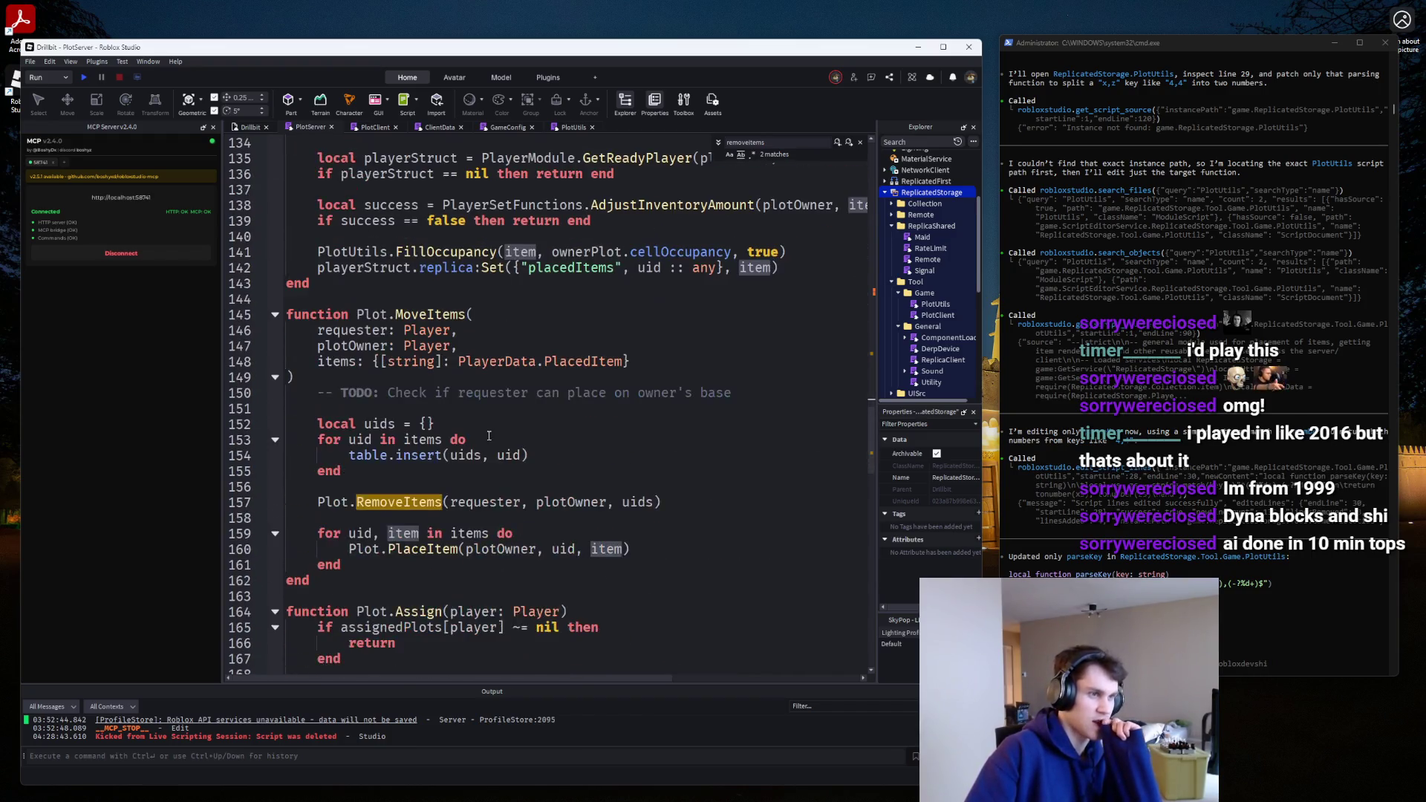
scroll(489, 438, "up", 15)
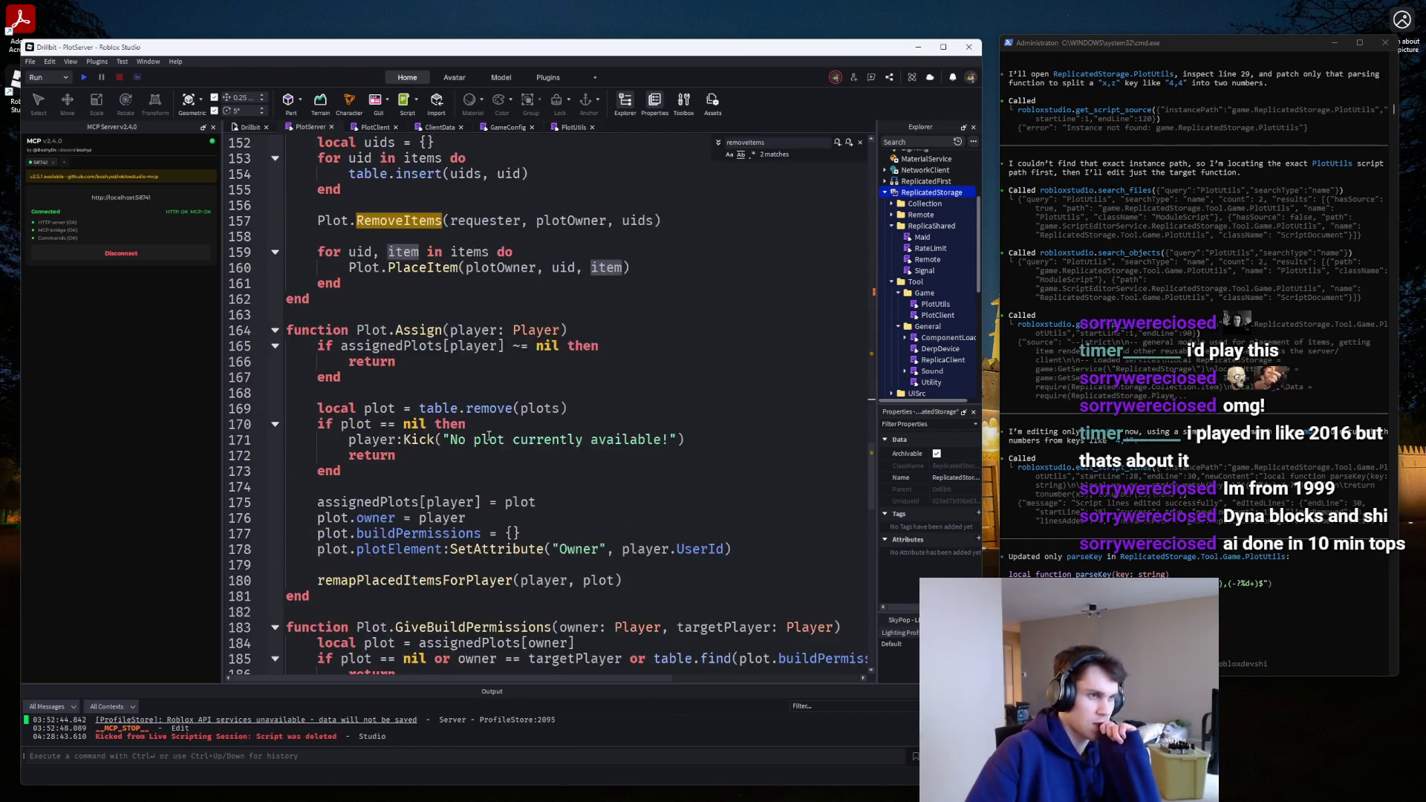
scroll(487, 434, "down", 4)
scroll(487, 434, "up", 20)
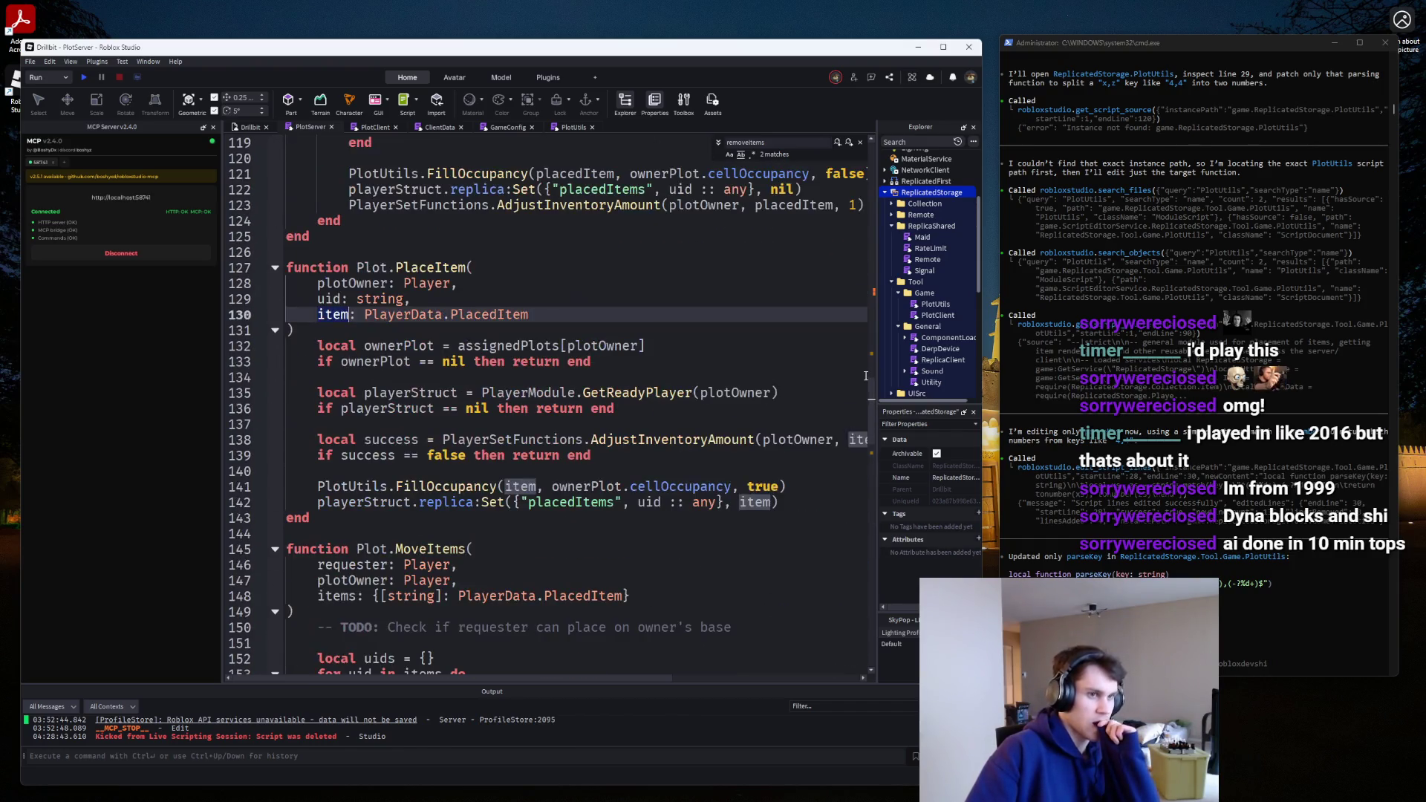
key("Return")
key("Return")
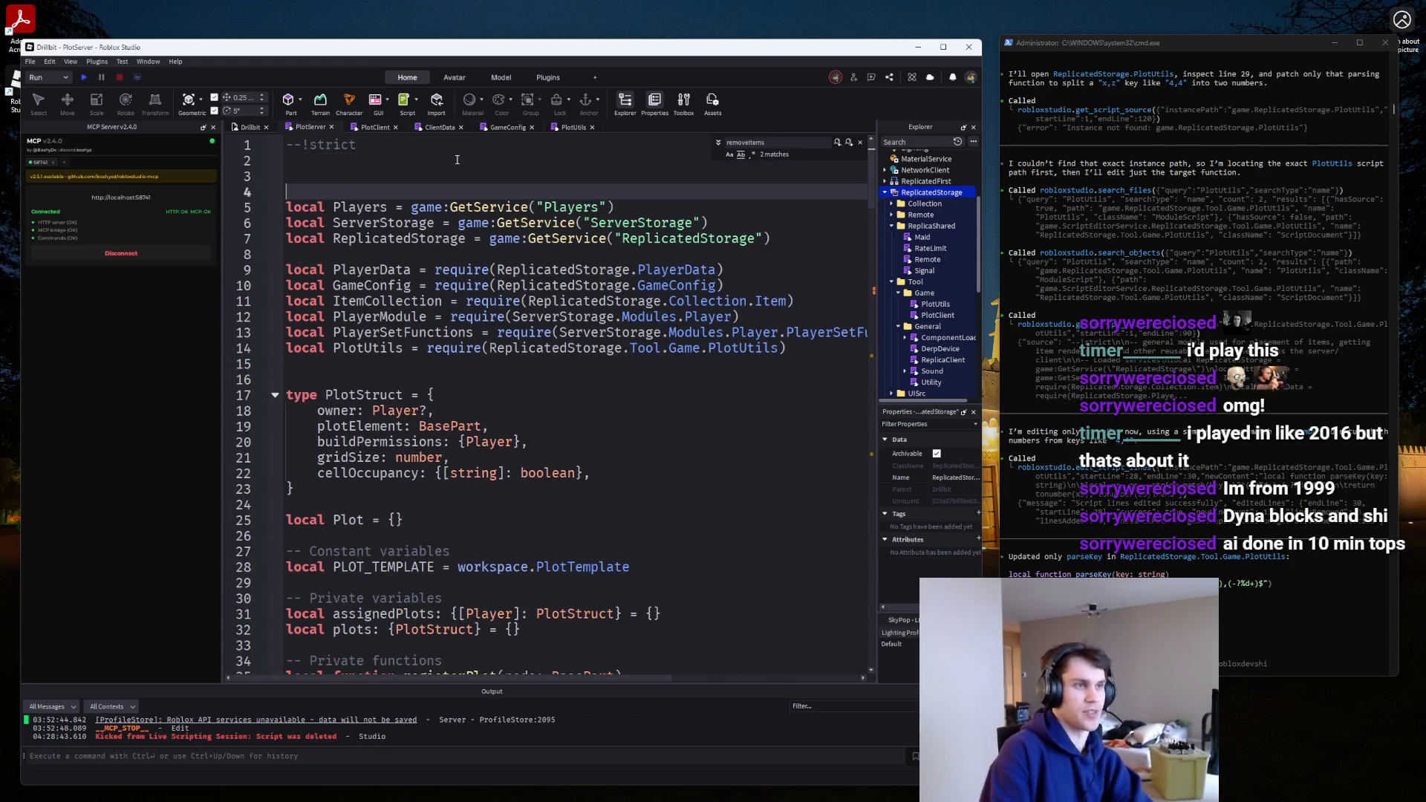
Add a --[[ ]] block under --!strict with 'TODO:' and 'Cleanse all placeditems, make it so they don't have extra stuff'.
key("Up")
type("-[")
key("Return")
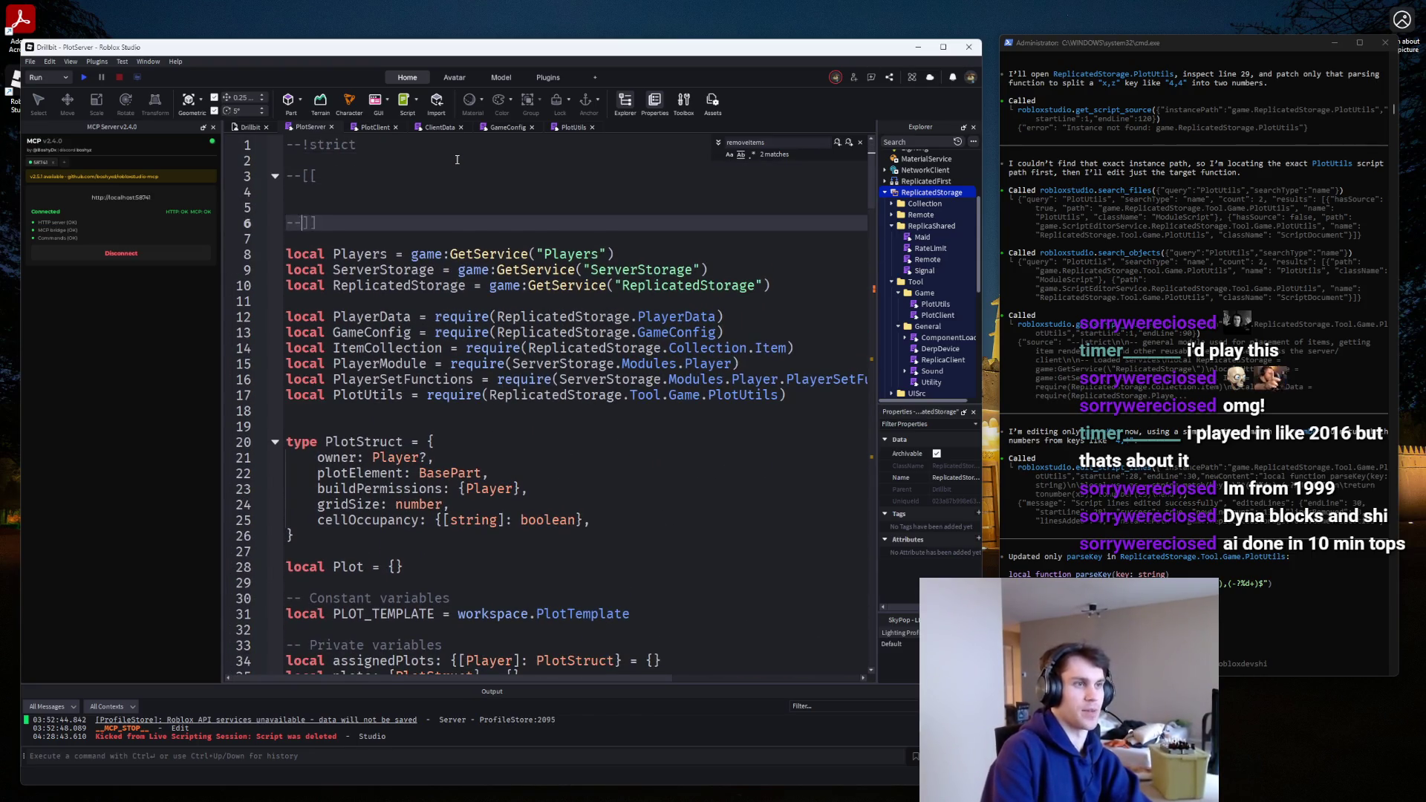
key("Return")
key("Up")
key("Return")
type("TODO:")
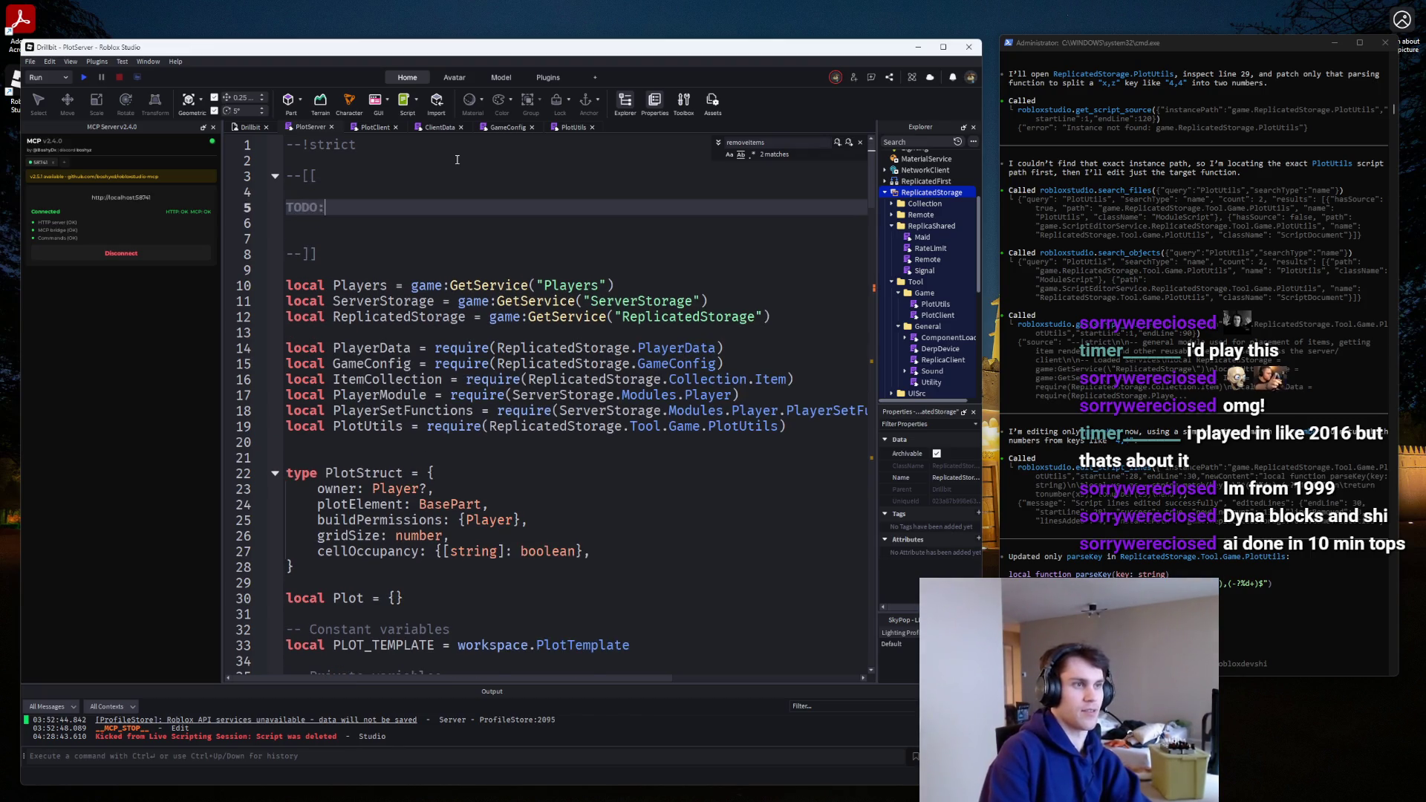
key("Return")
type("- C")
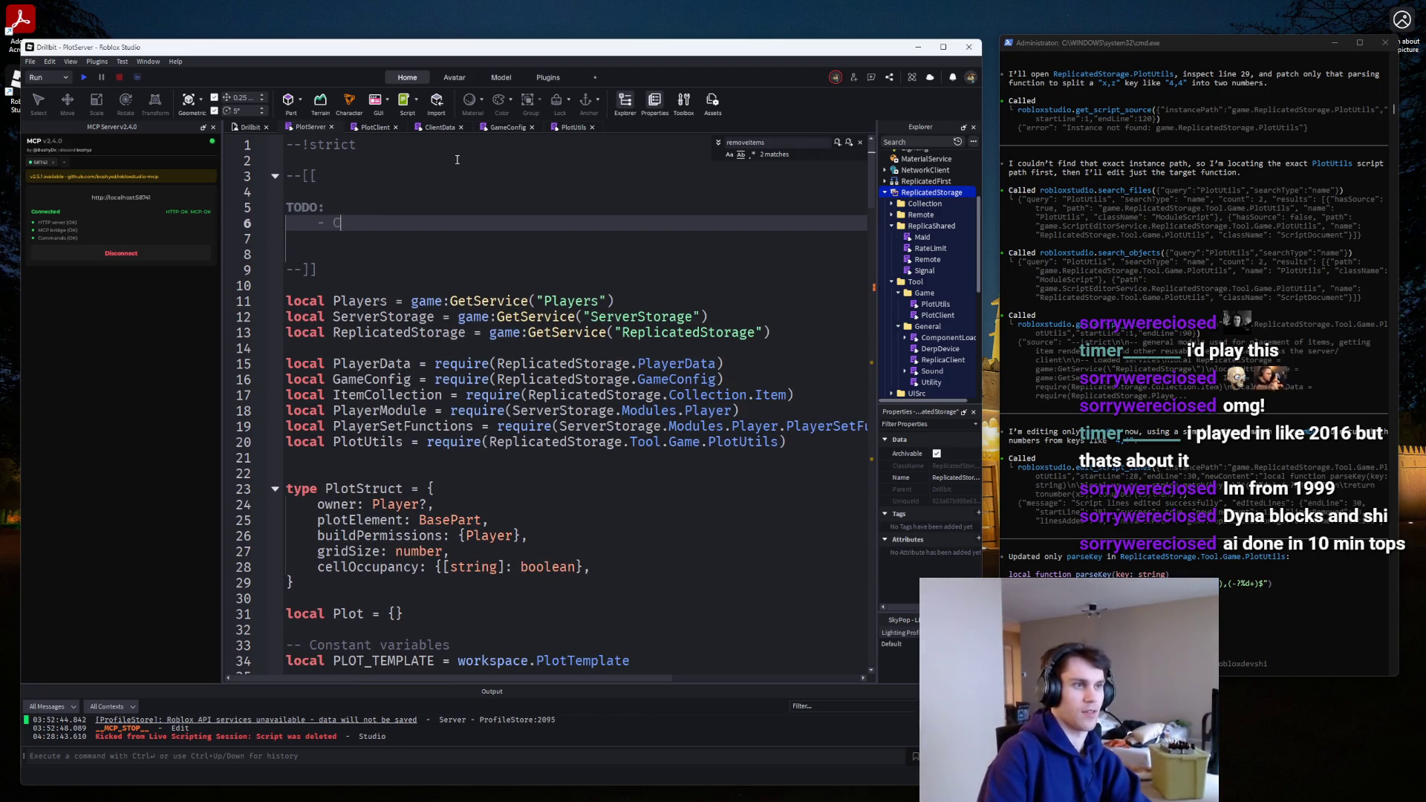
type("leanse all placeditems, make it so t")
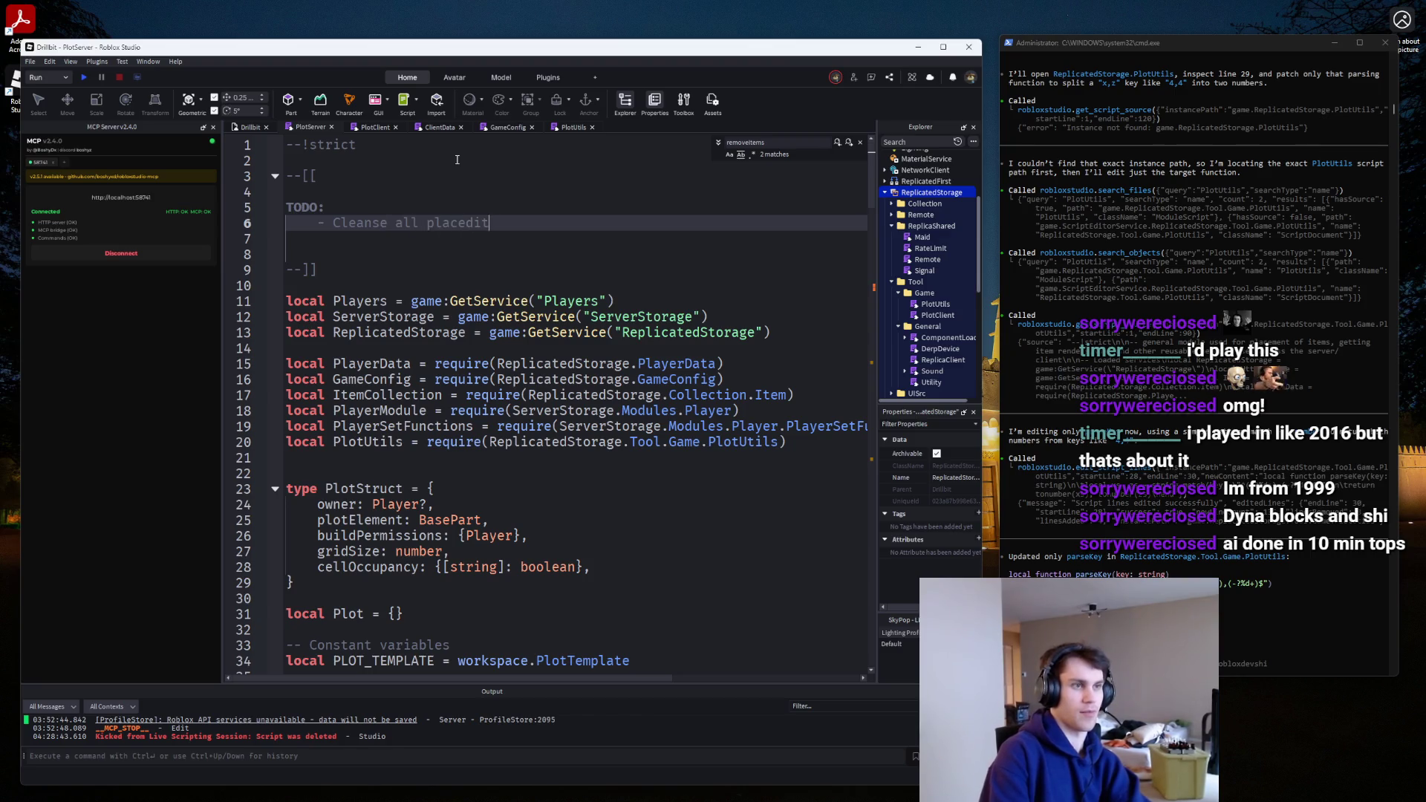
type("hey do")
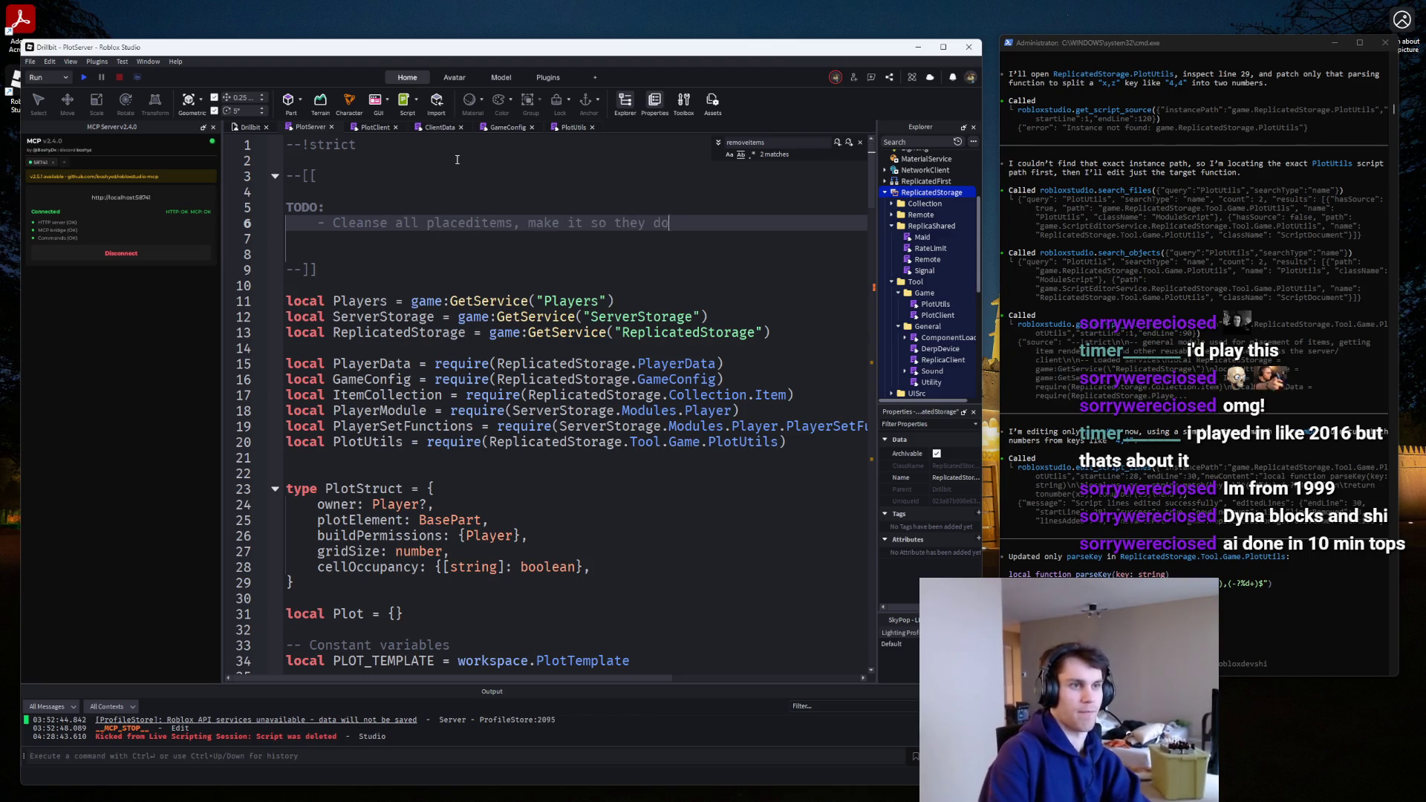
type("n't have extra stuff w")
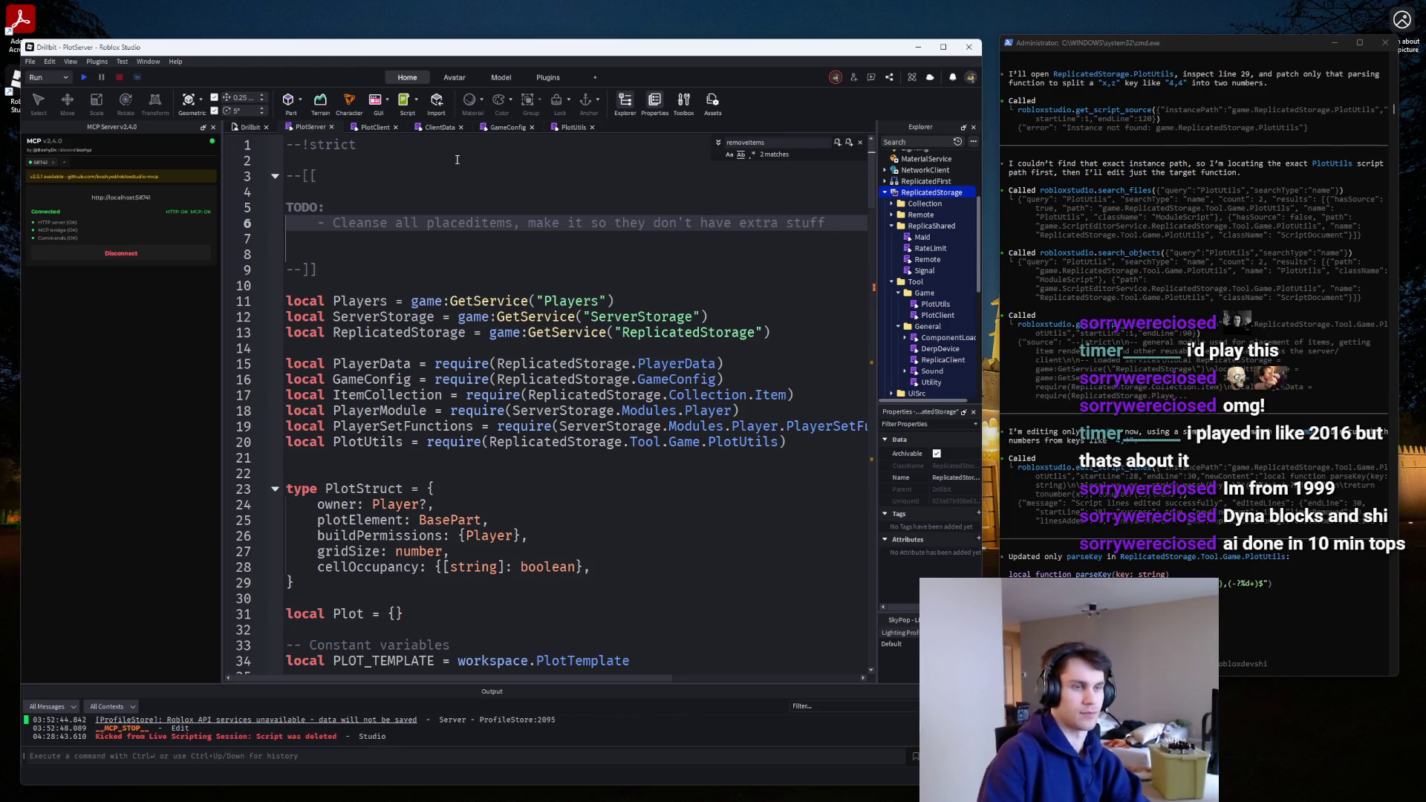
key("Down")
key("Down")
key("BackSpace")
key("Up")
key("Up")
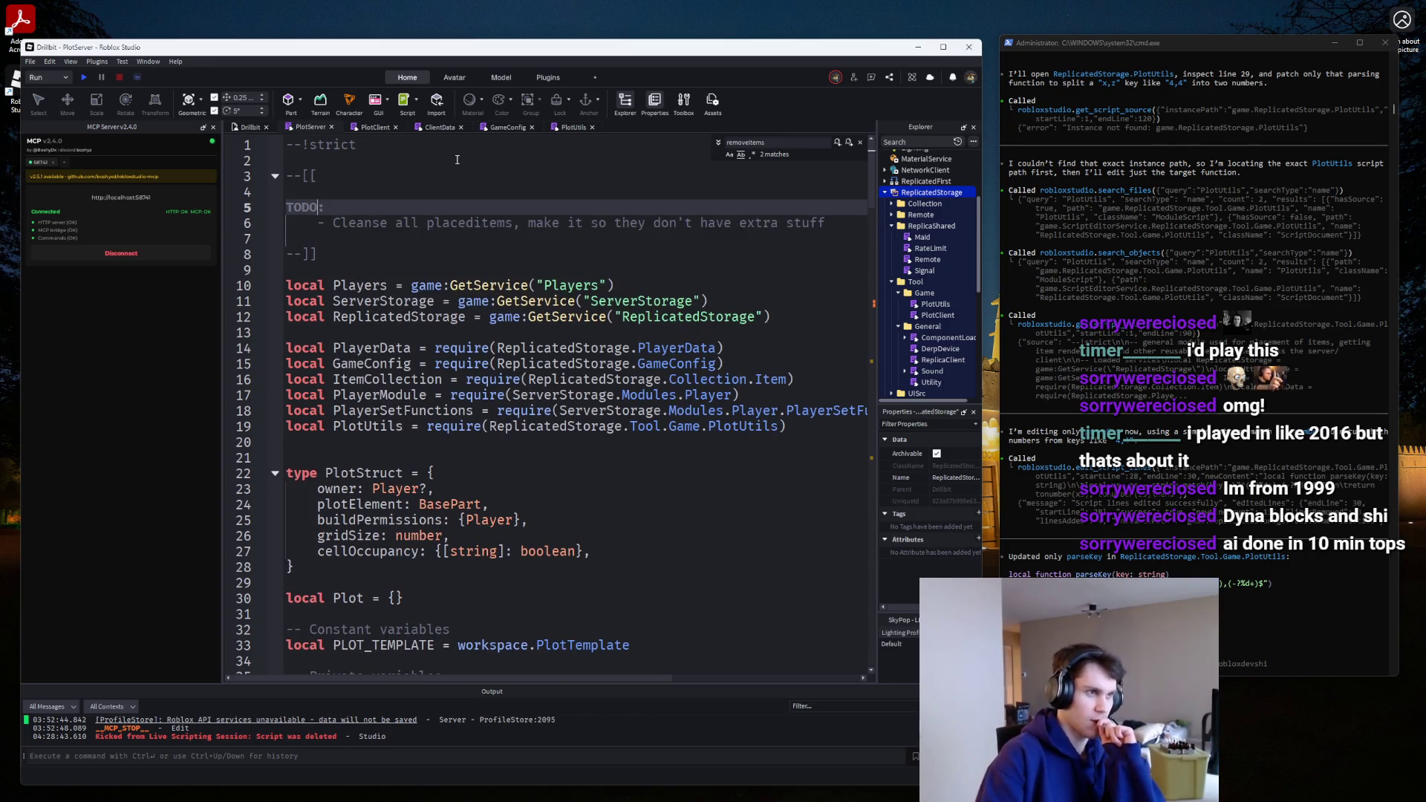
scroll(473, 254, "down", 19)
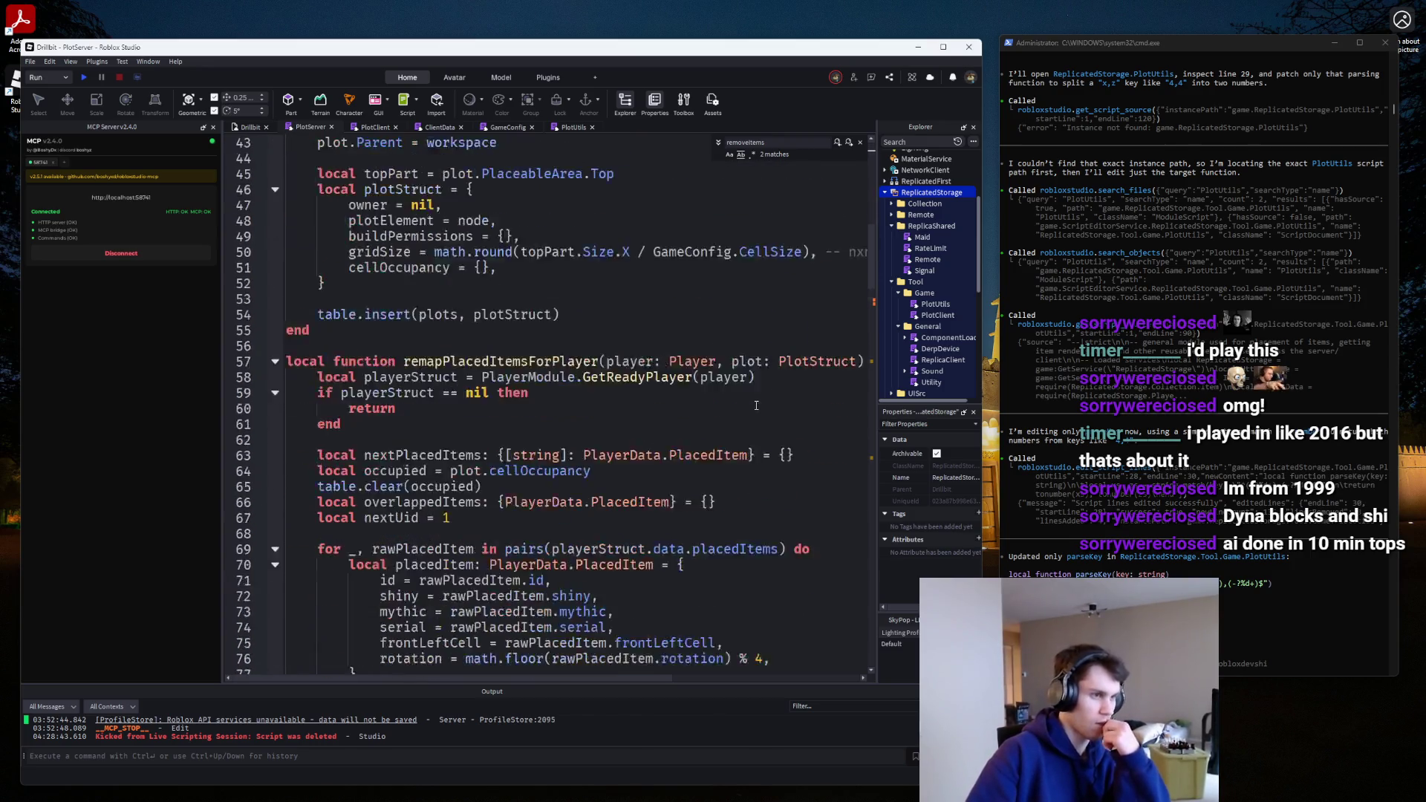
scroll(749, 407, "down", 3)
scroll(744, 406, "down", 11)
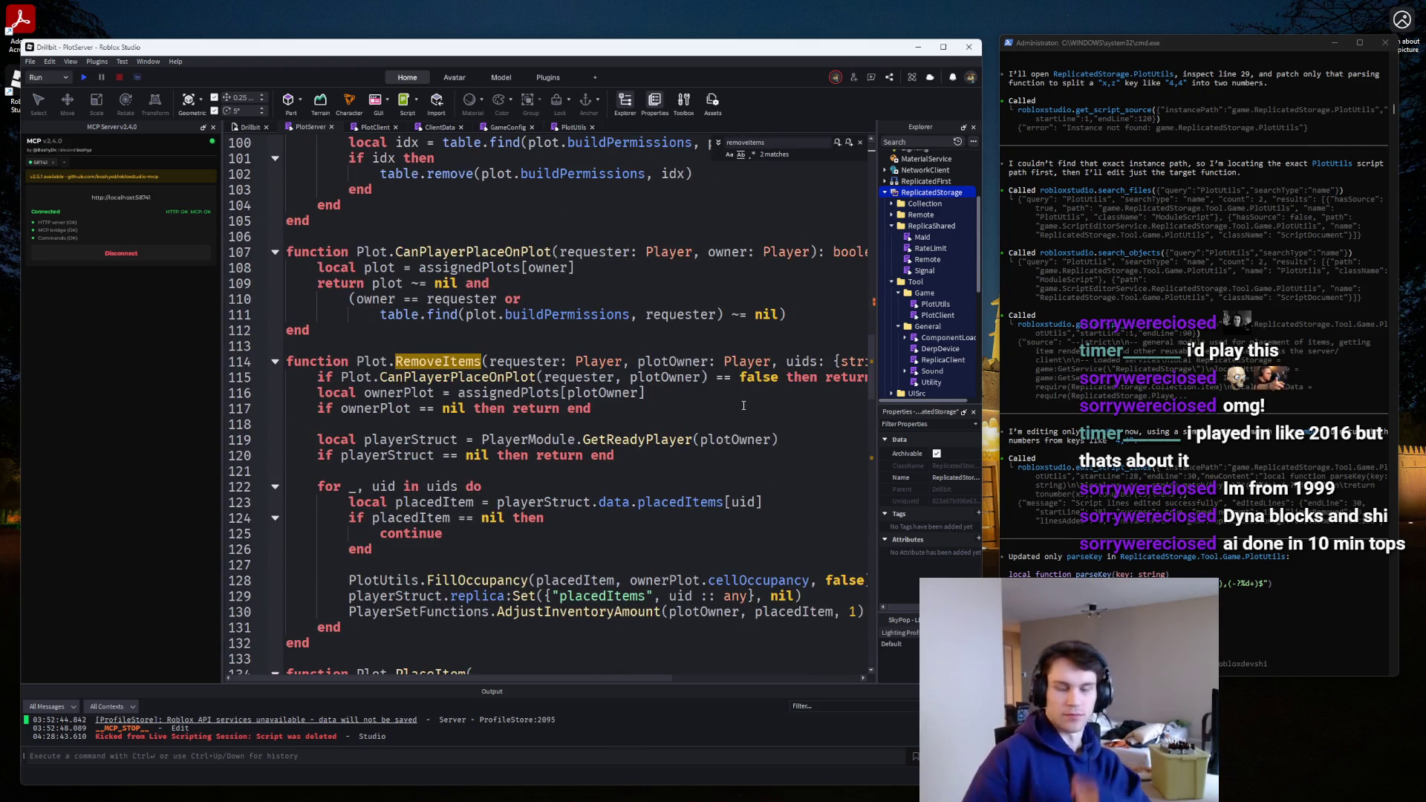
scroll(744, 405, "down", 10)
scroll(706, 420, "down", 15)
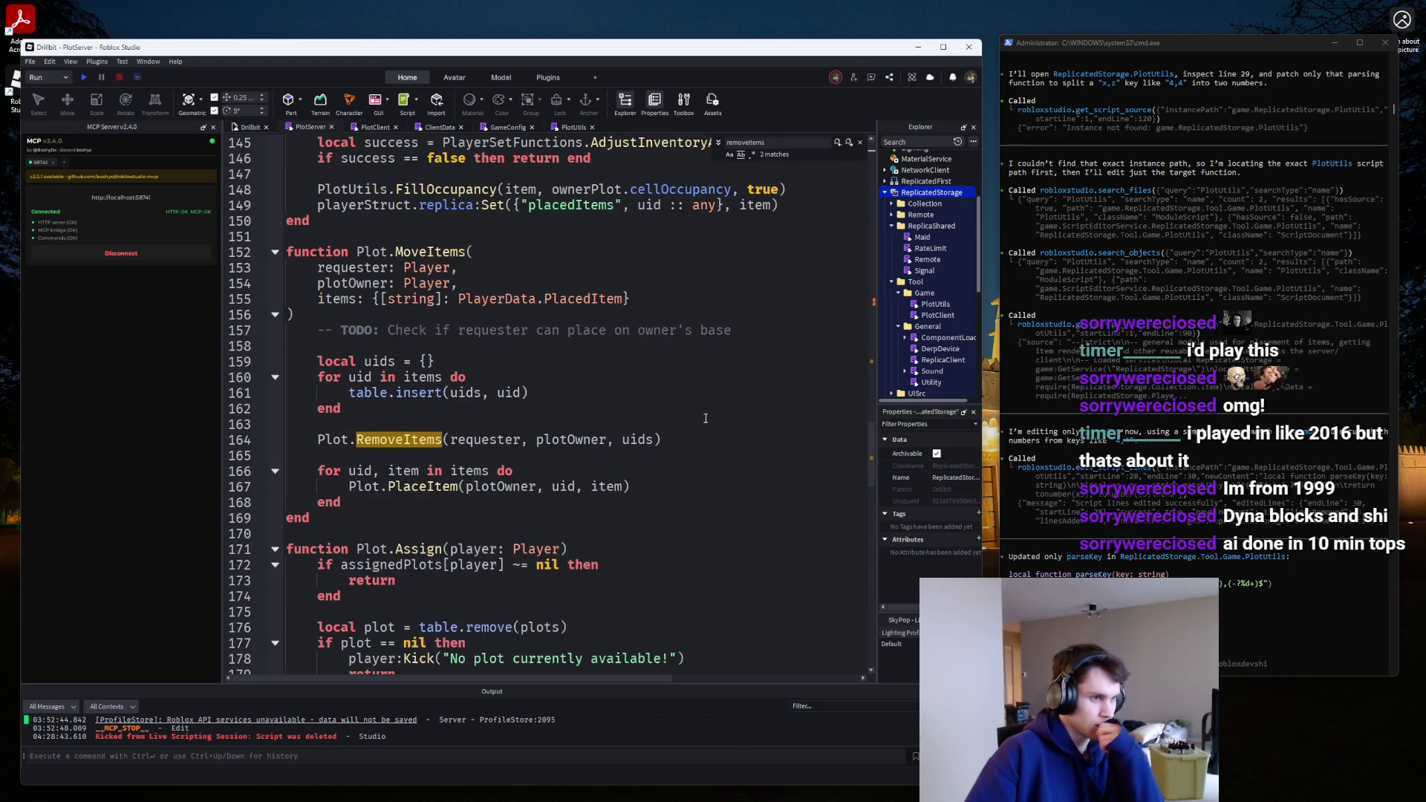
scroll(632, 424, "up", 20)
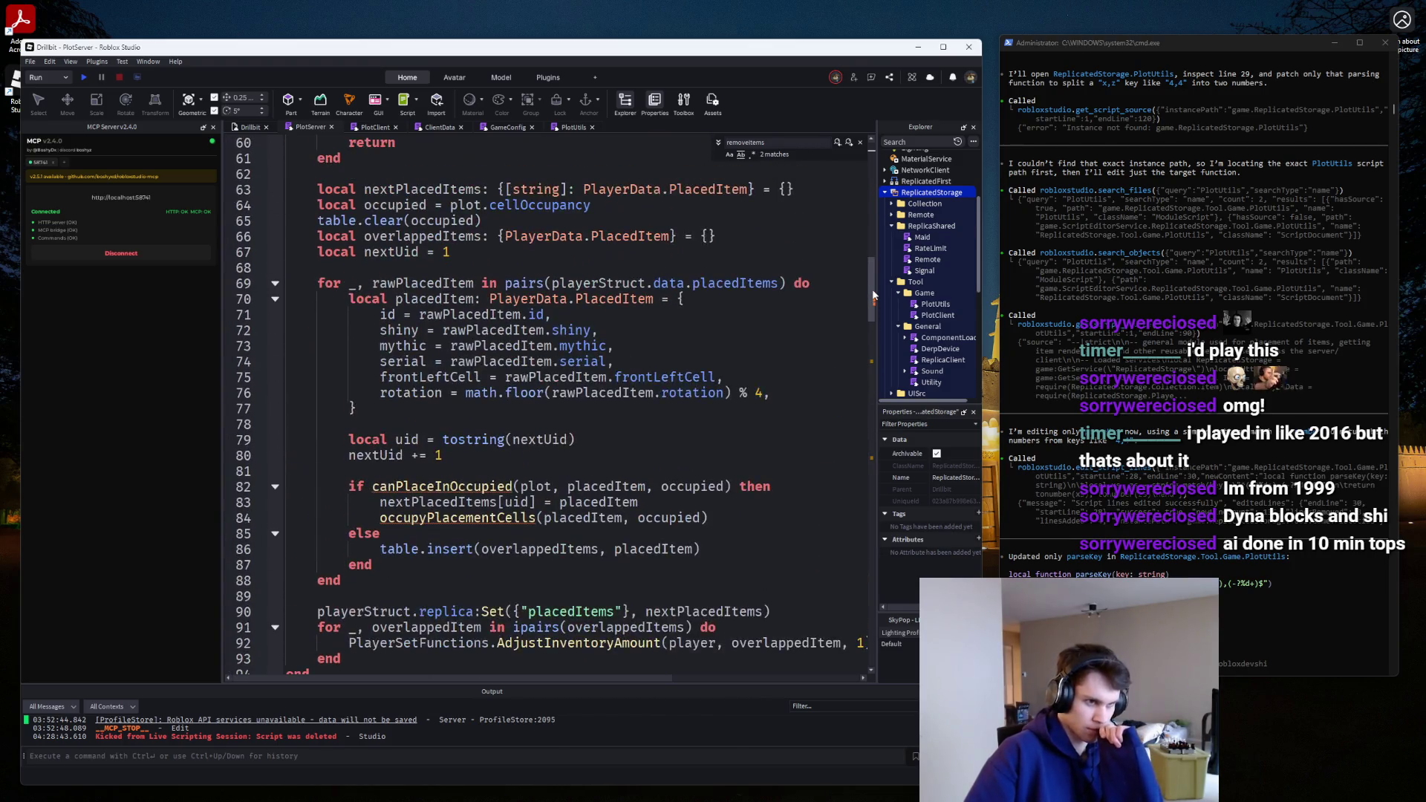
scroll(631, 424, "up", 10)
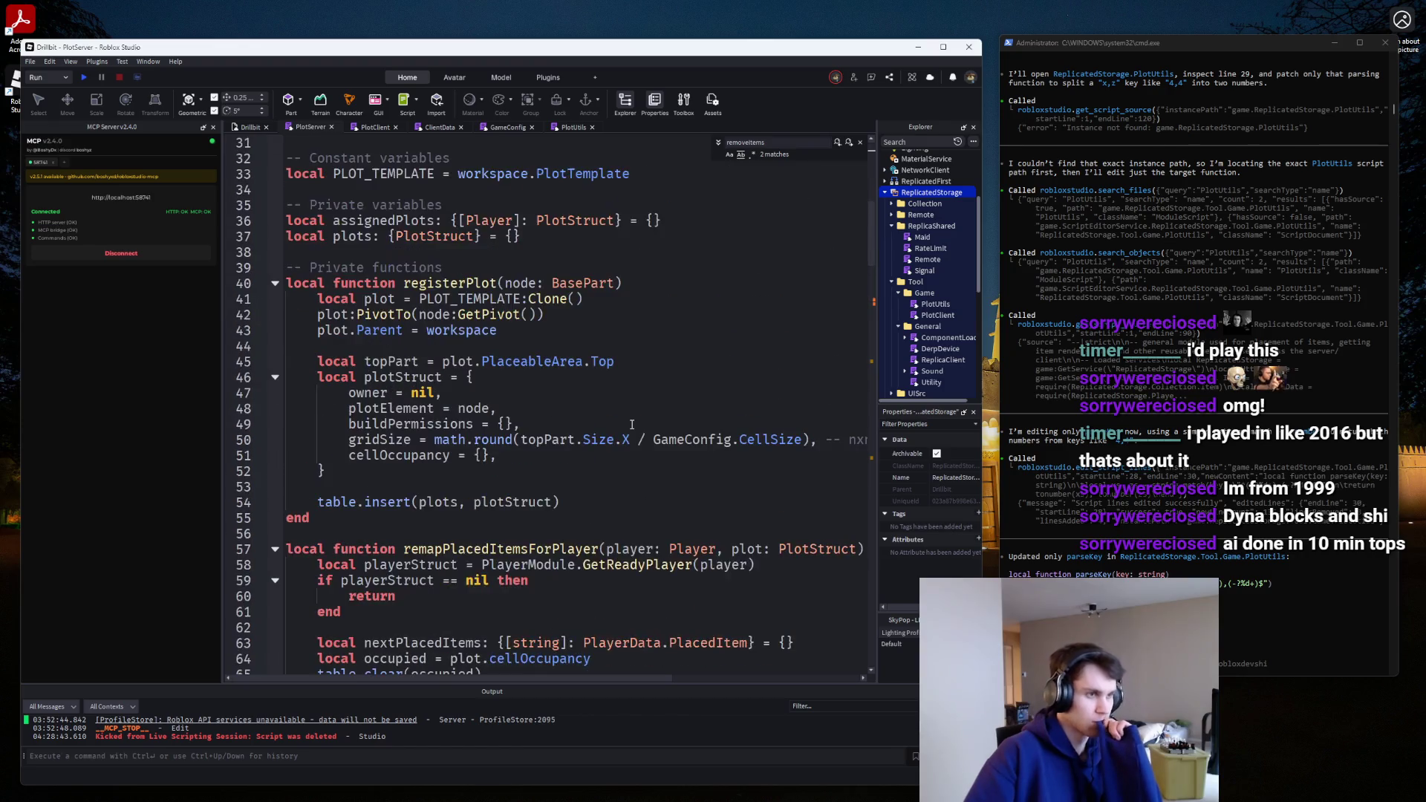
scroll(631, 424, "down", 12)
scroll(632, 424, "down", 12)
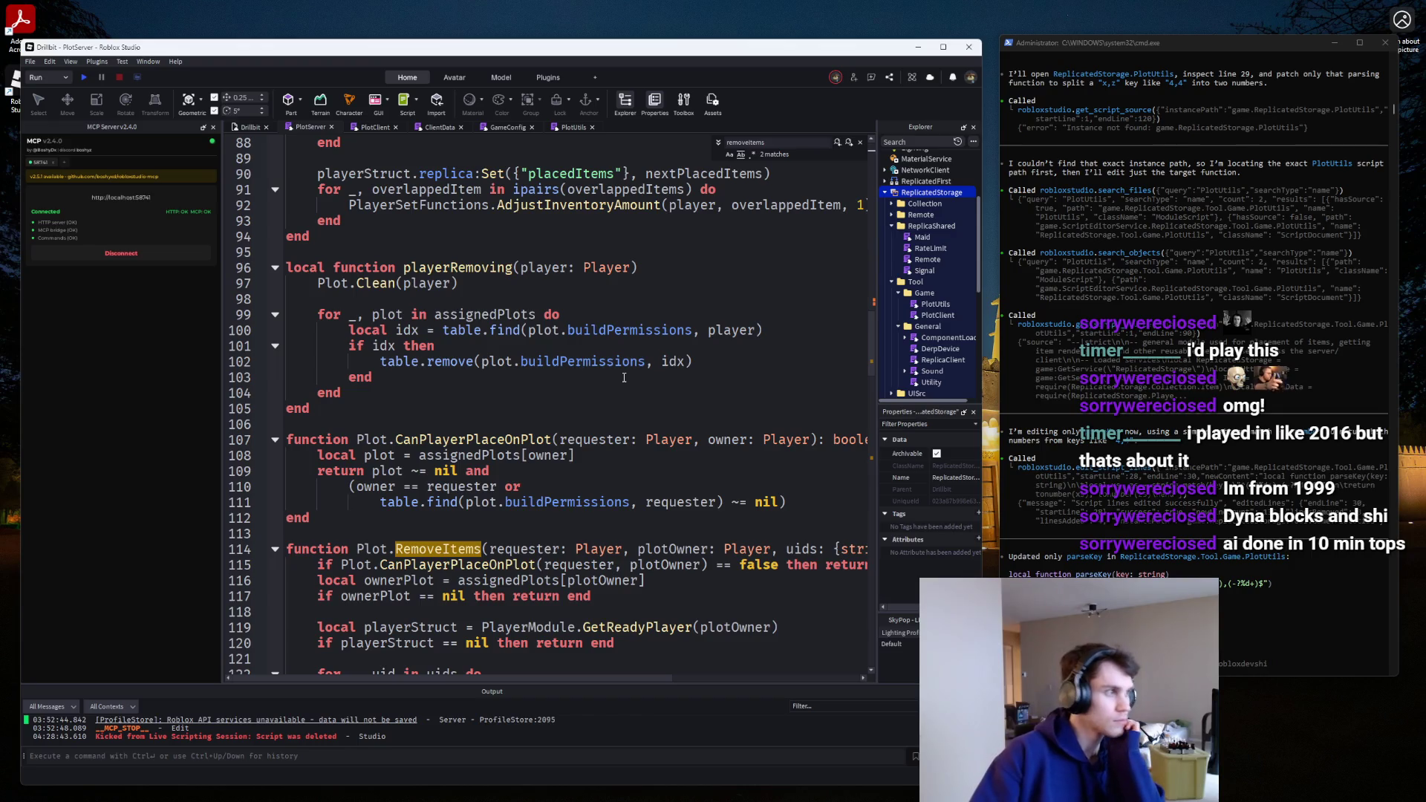
scroll(570, 404, "down", 4)
scroll(571, 405, "up", 14)
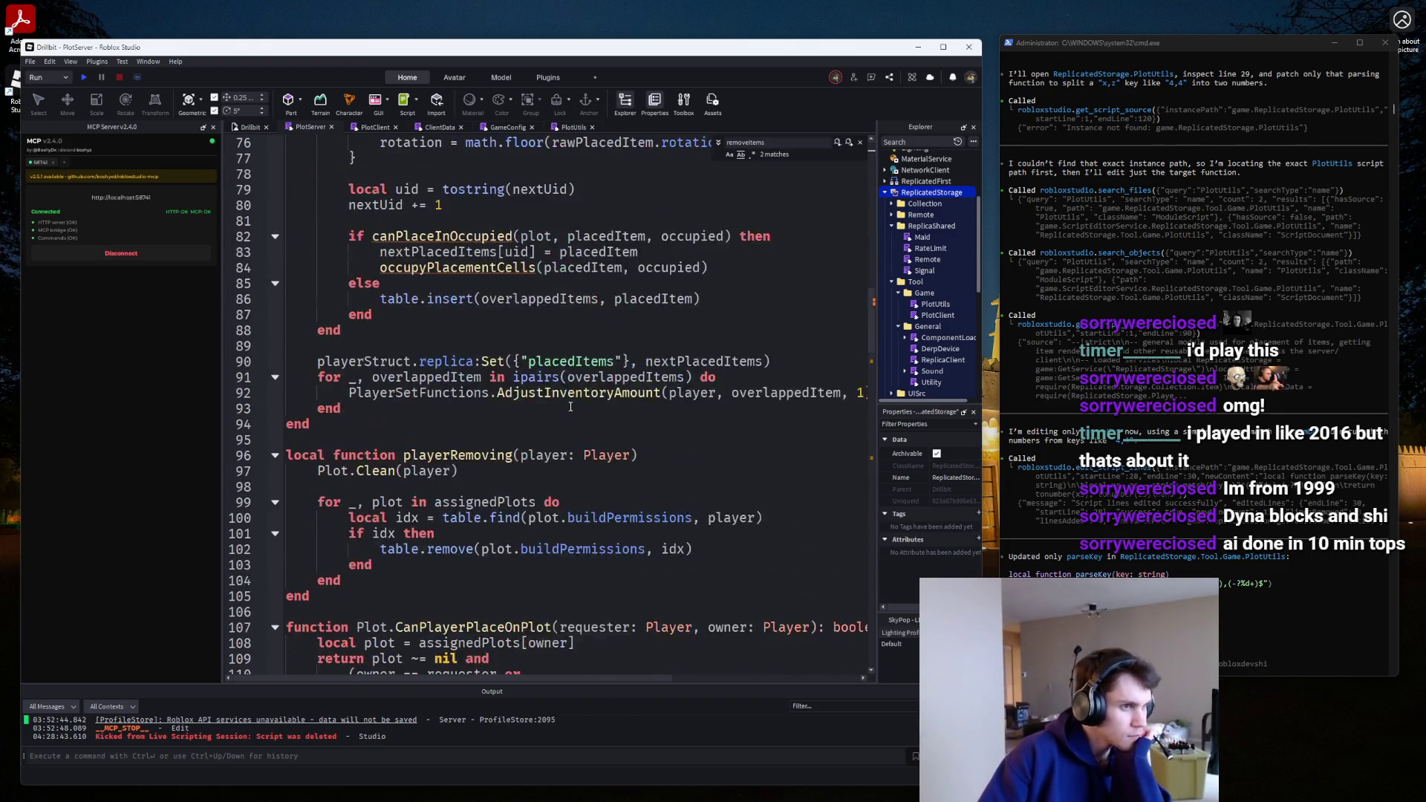
scroll(555, 392, "up", 3)
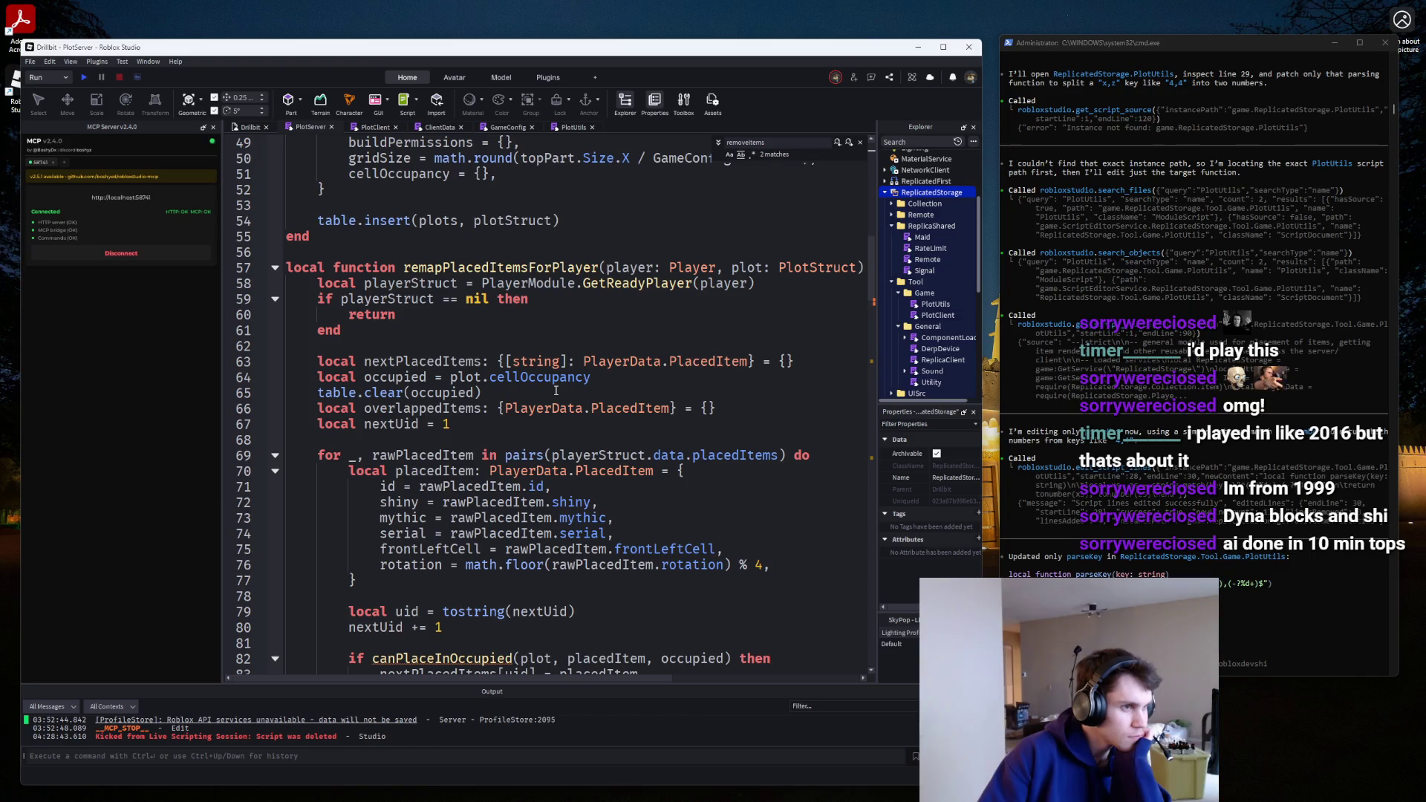
scroll(350, 400, "down", 3)
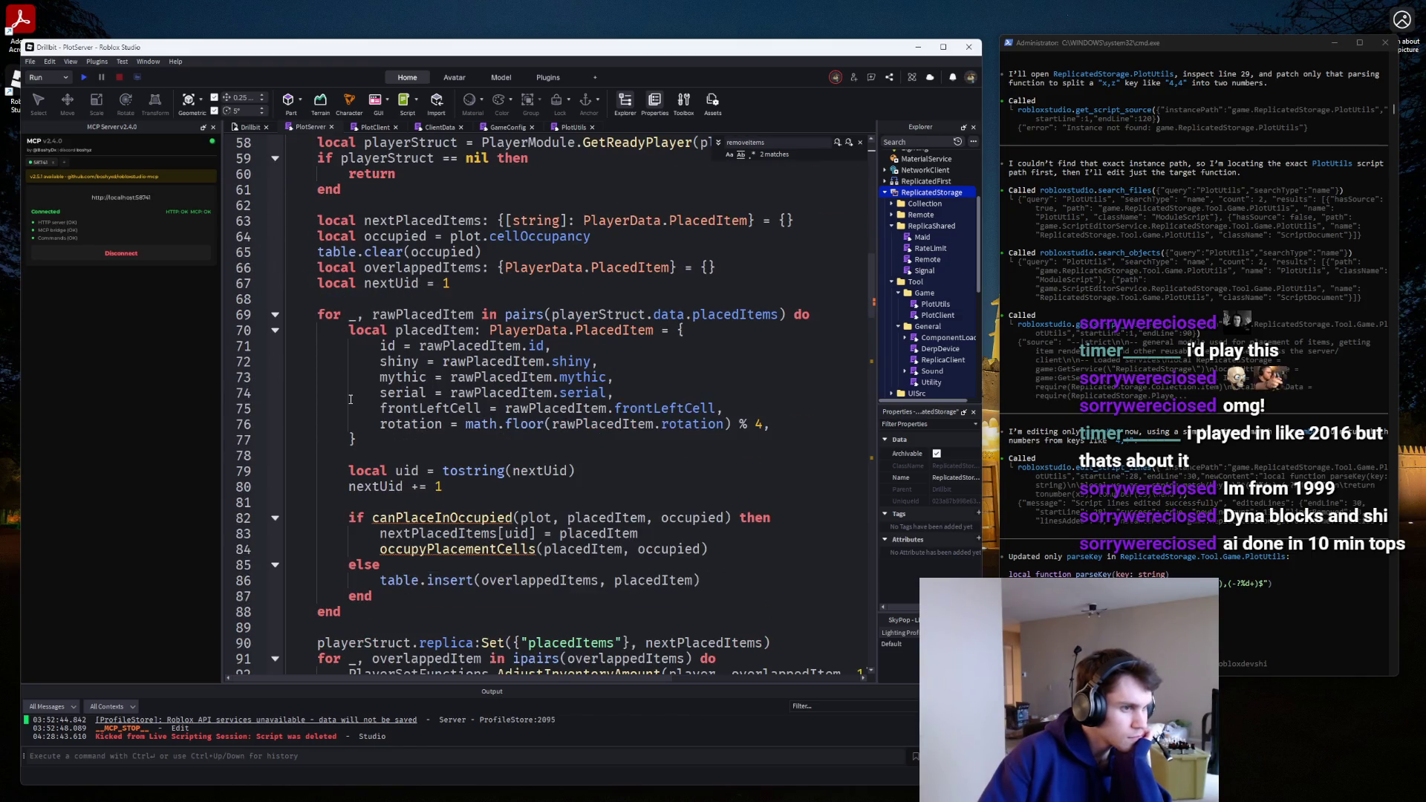
left_click(454, 517)
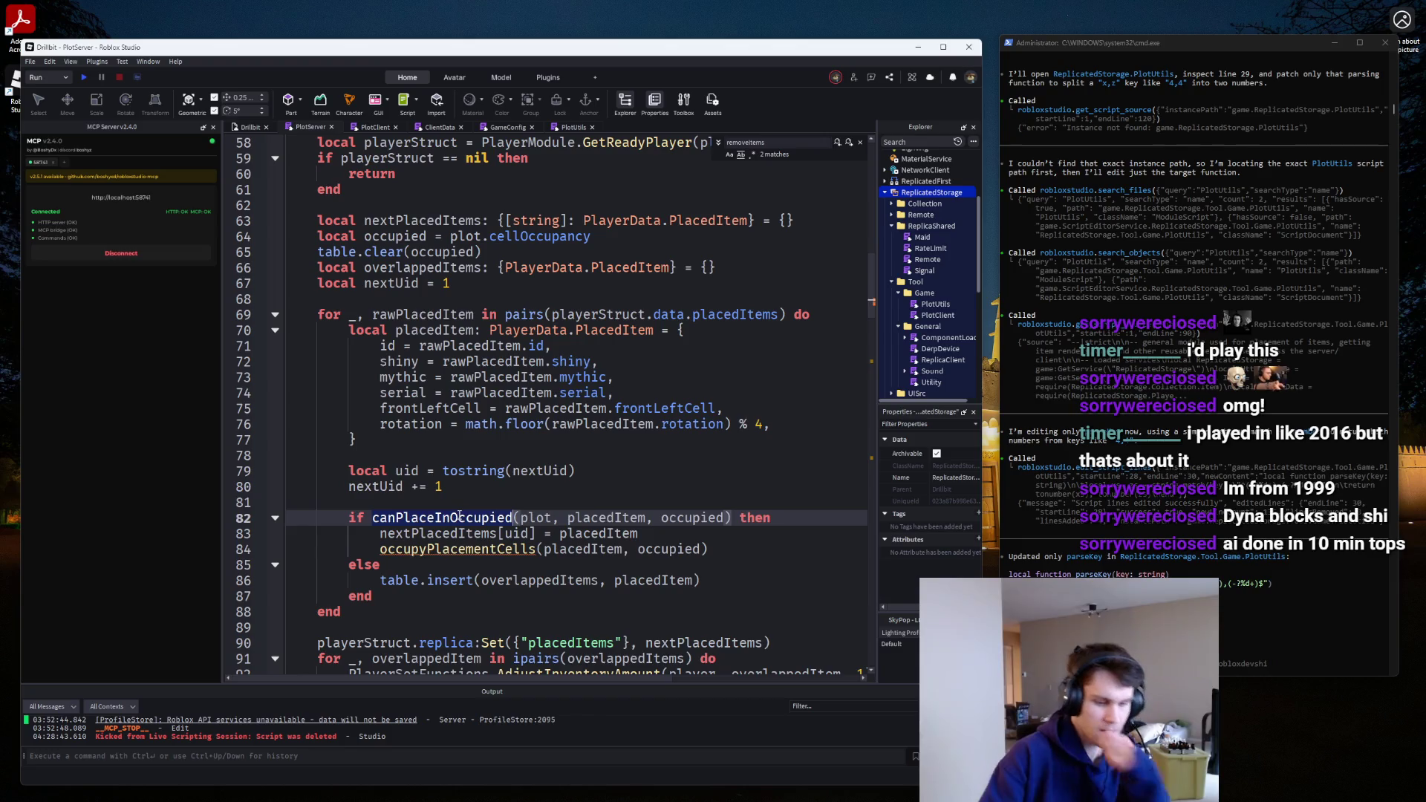
Switch the placement check to PlotUtils.CanPlace and drop its plot argument.
type("Ut")
key("BackSpace")
key("BackSpace")
type("PlotUtils.")
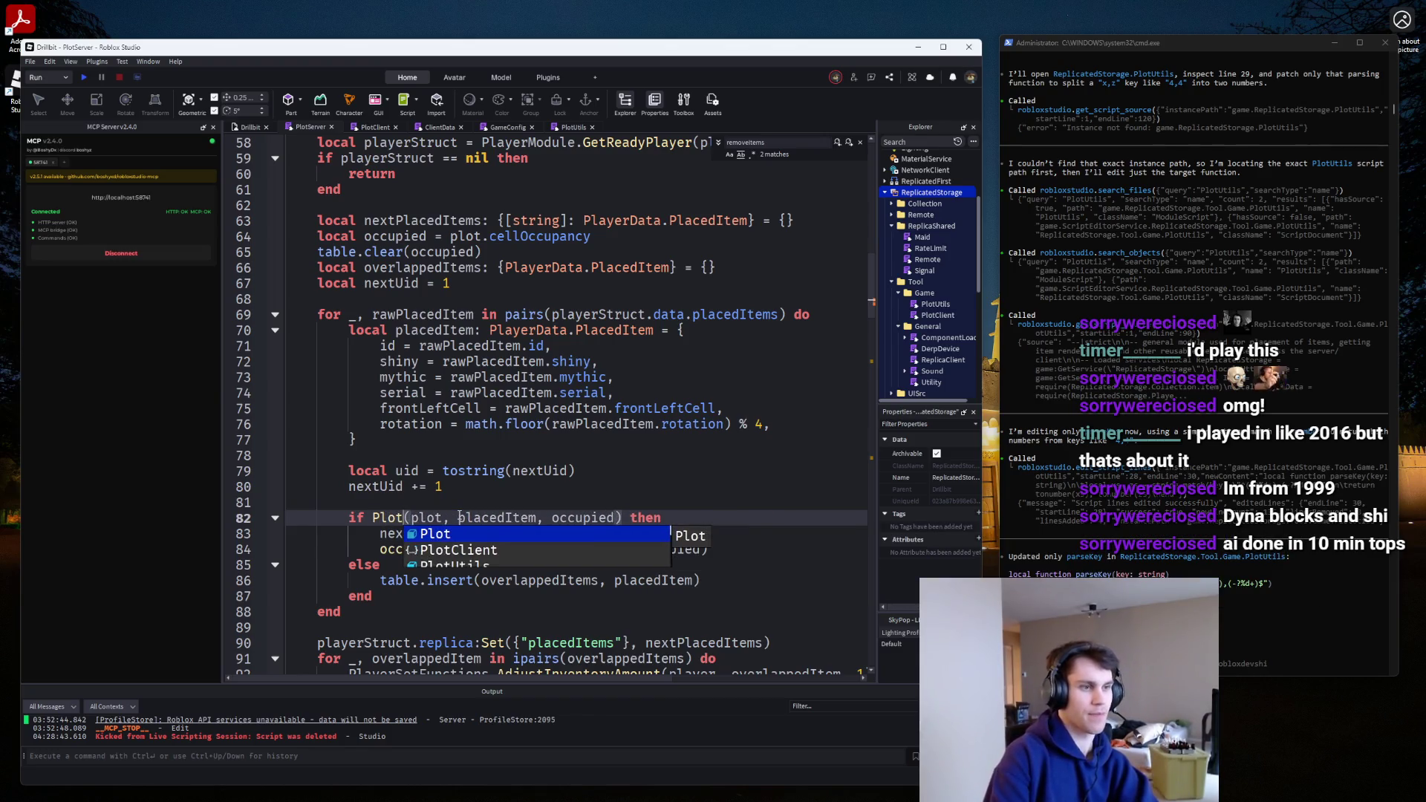
key("Tab")
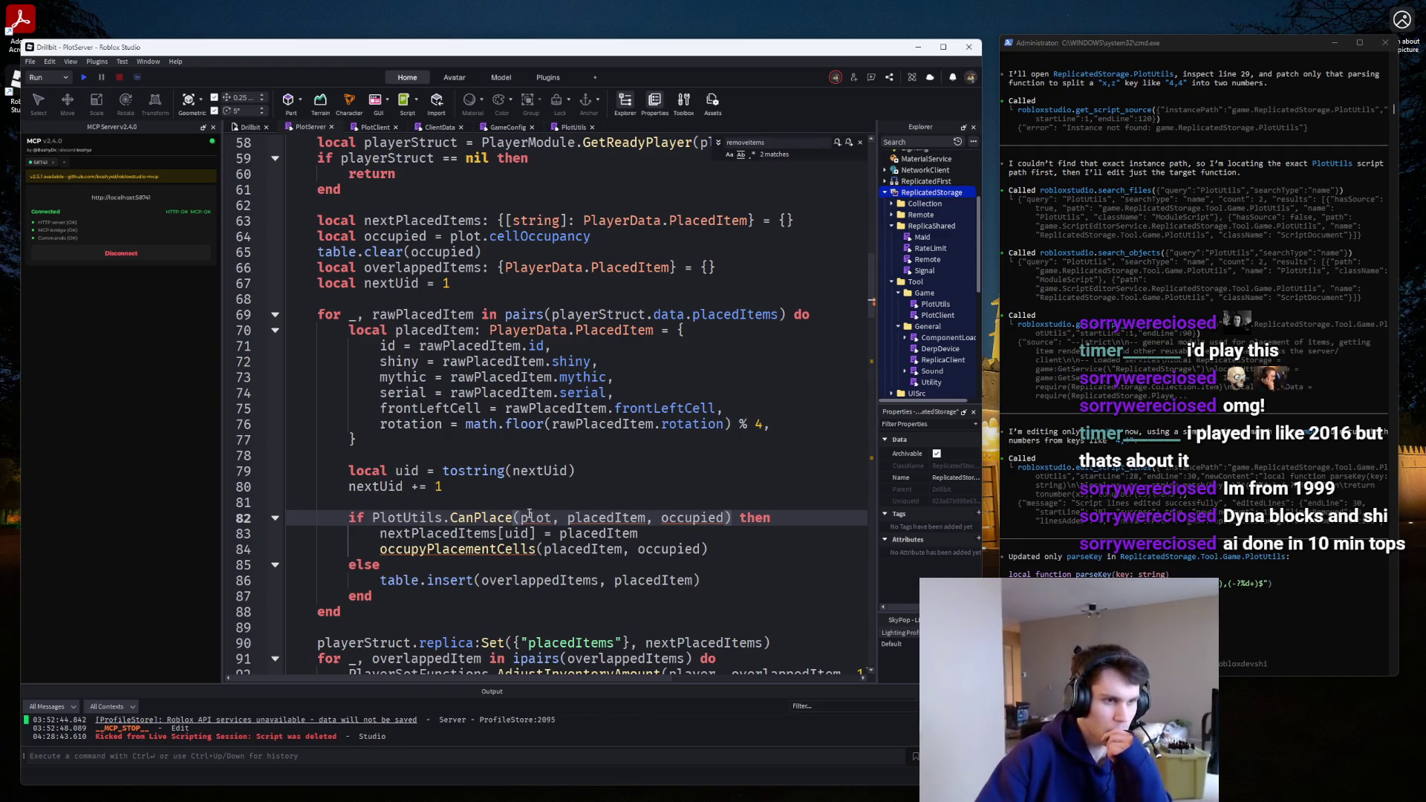
left_click(569, 518)
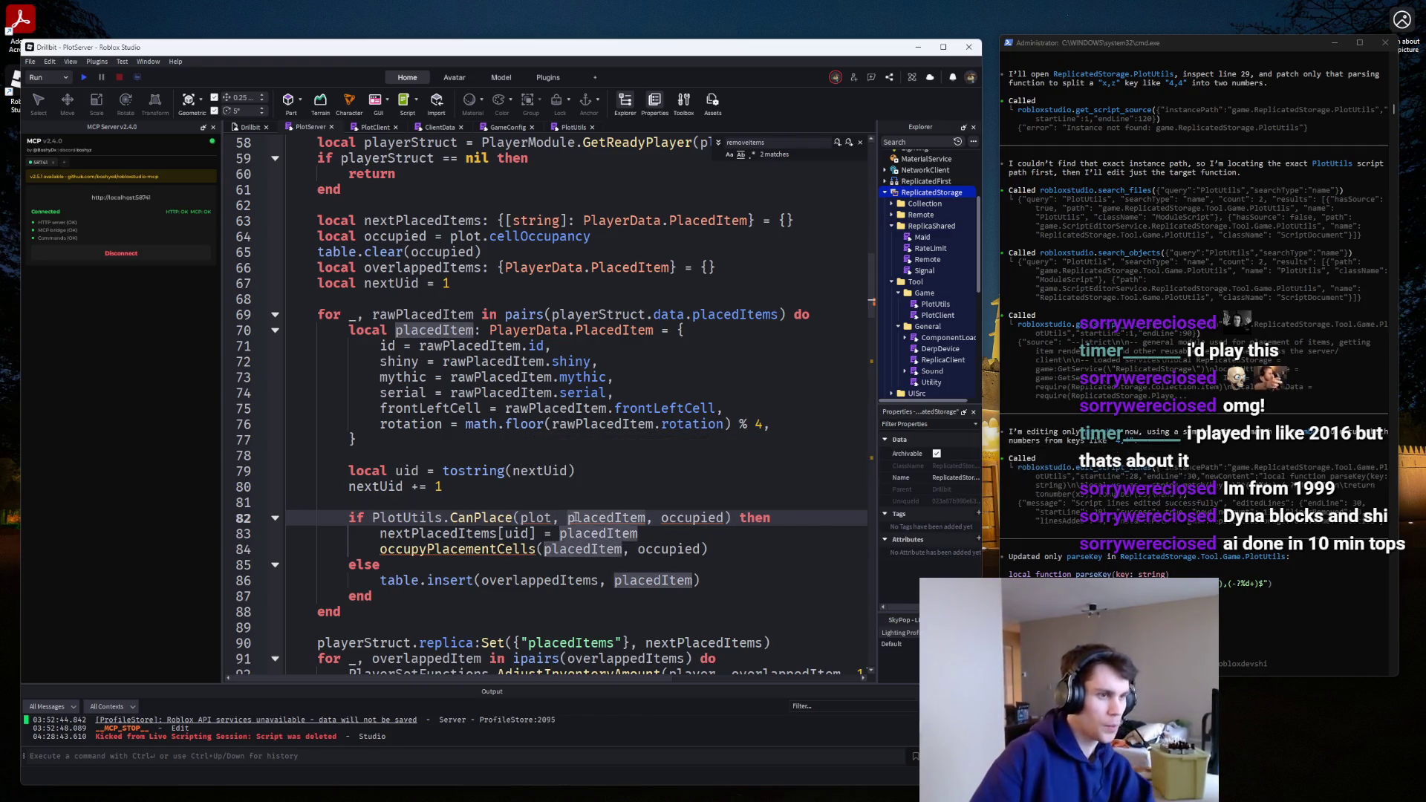
key("BackSpace")
key("BackSpace")
key("BackSpace")
key("ctrl+Right")
key("ctrl+Right")
key("ctrl+Right")
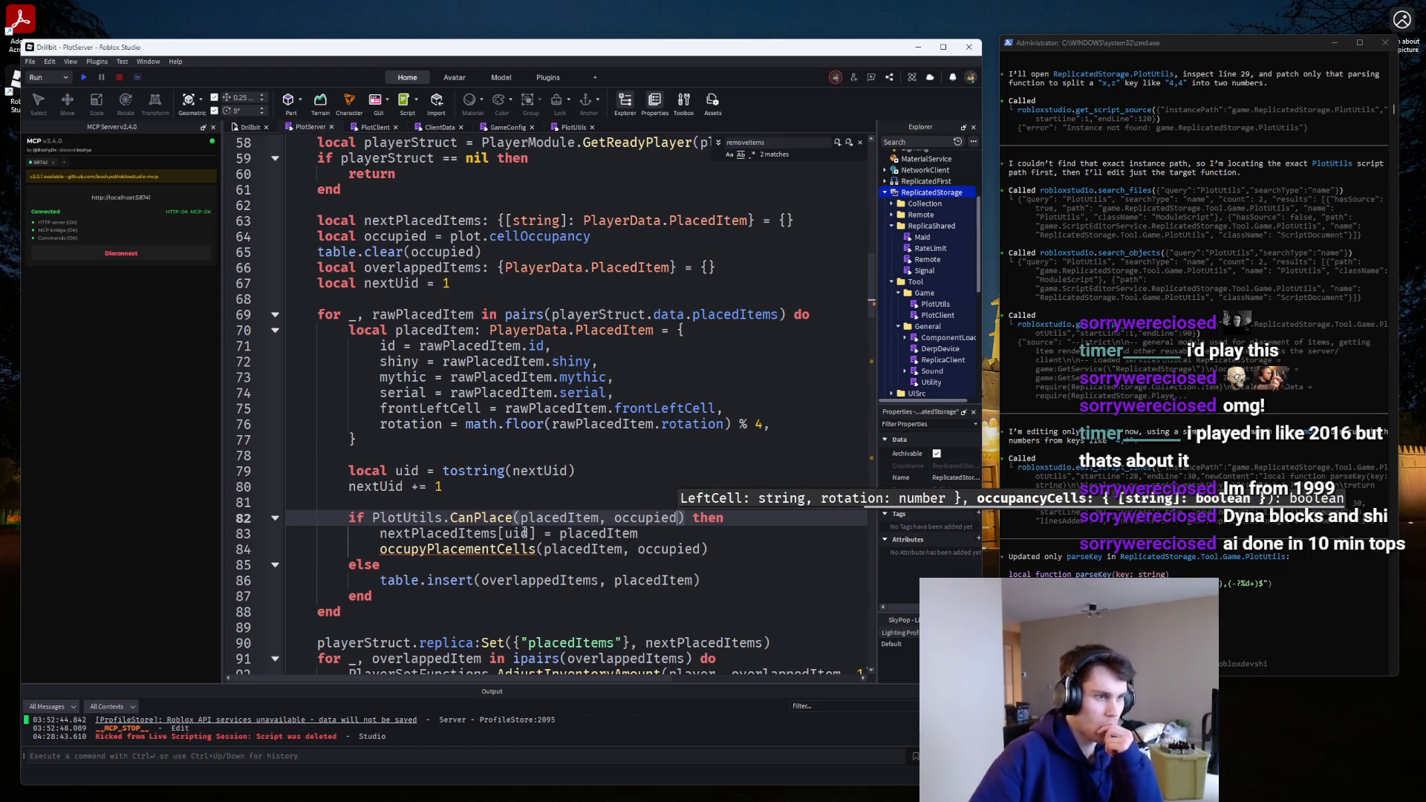
Replace the occupyPlacementCells call with PlotUtils.FillOccupancy, adding a true argument.
double_click(479, 550)
type("P")
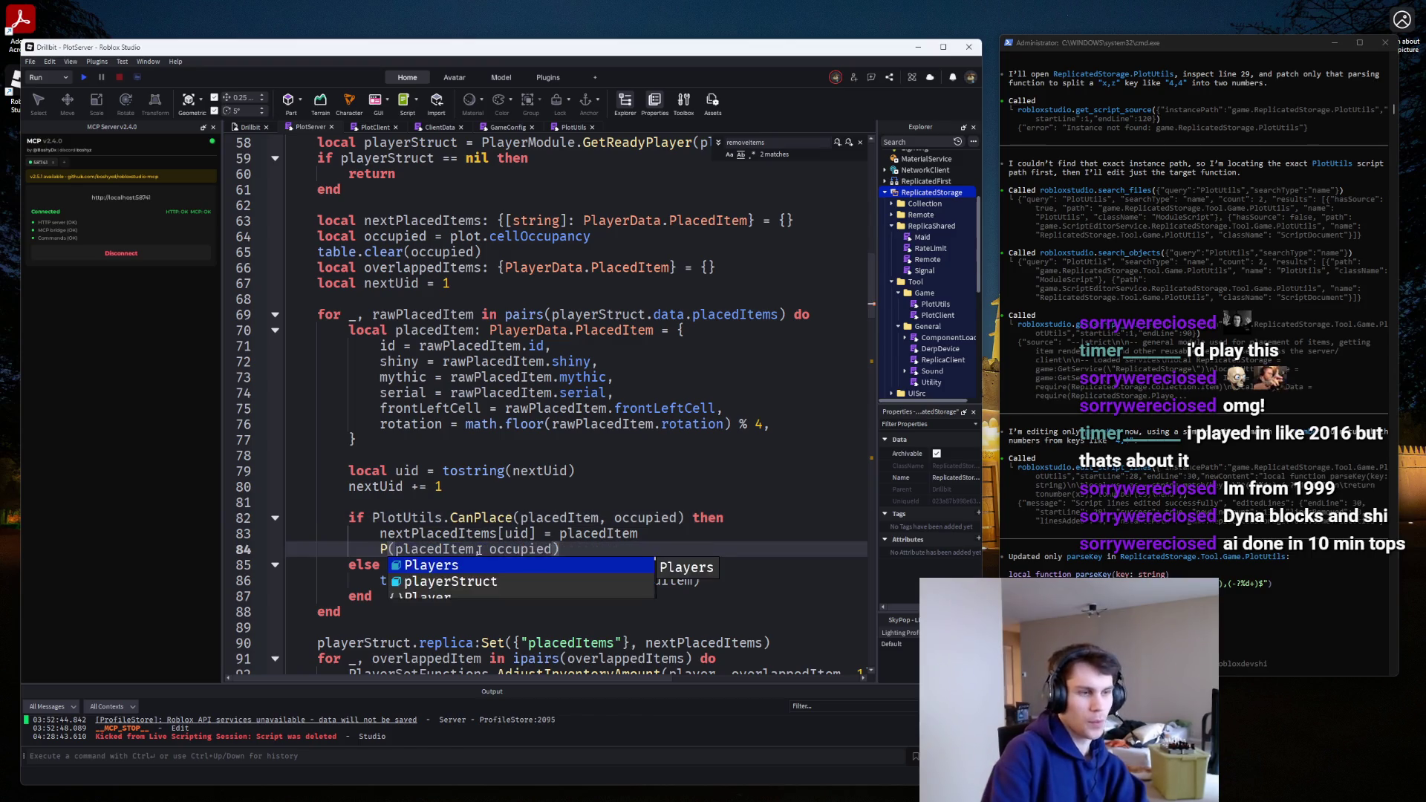
type("lotUtils.")
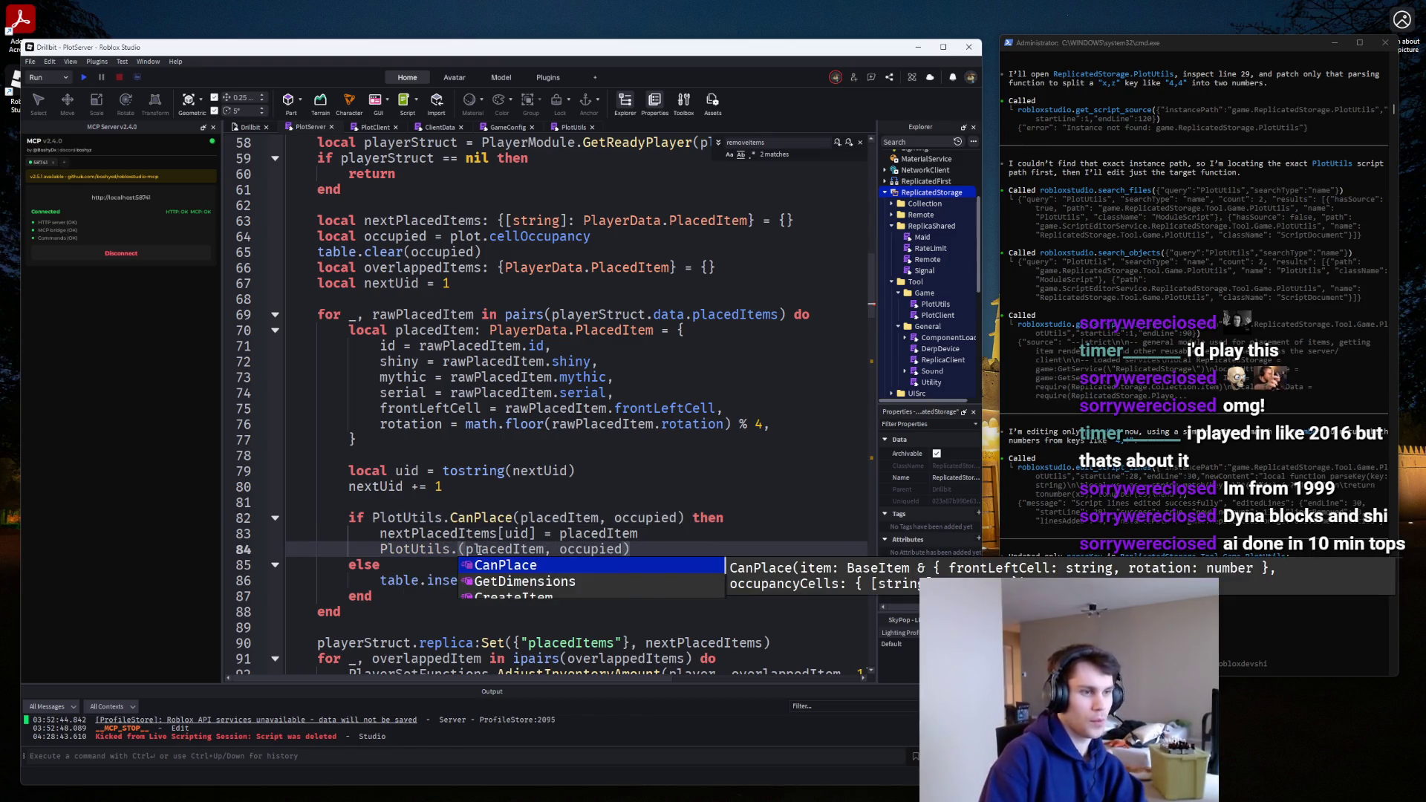
type("Fi")
key("Tab")
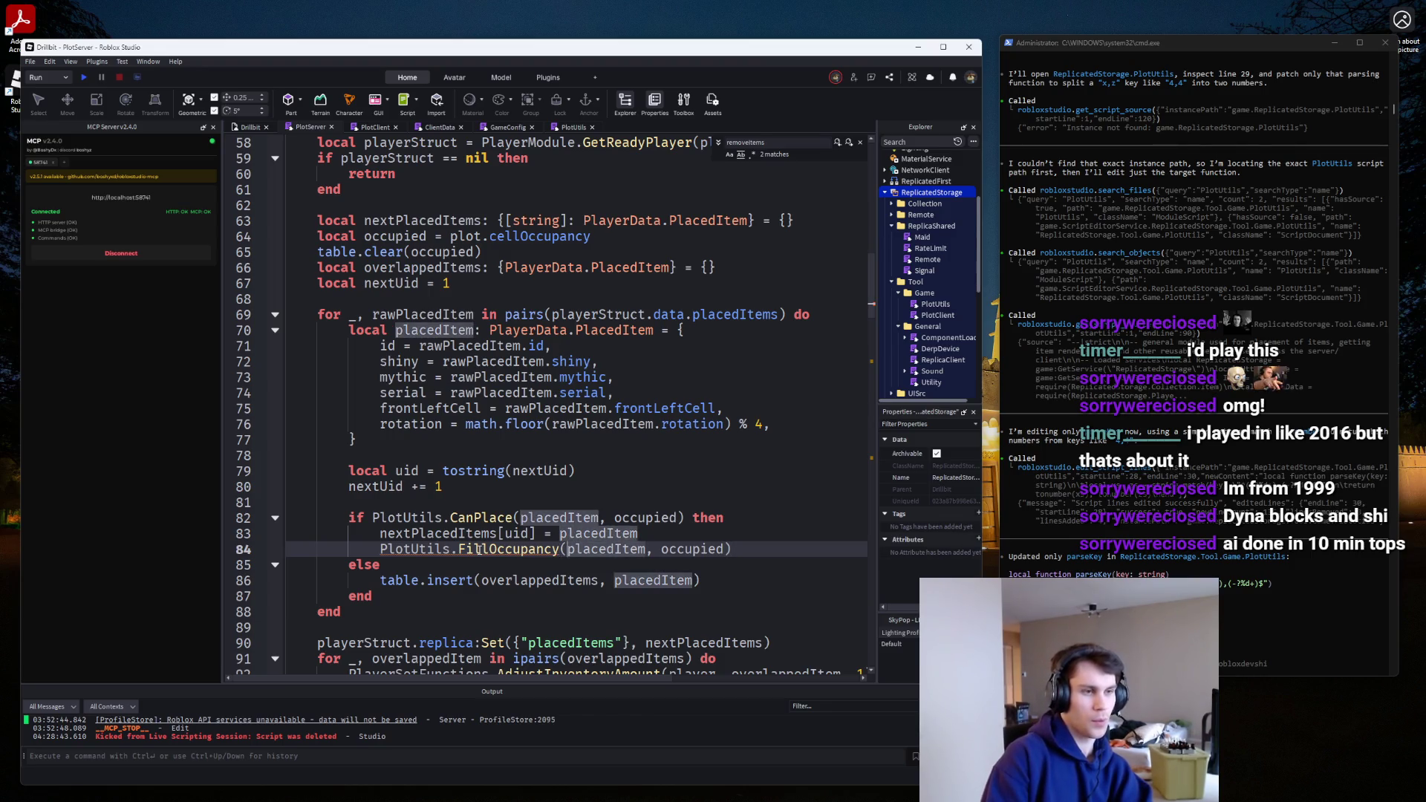
type(", ")
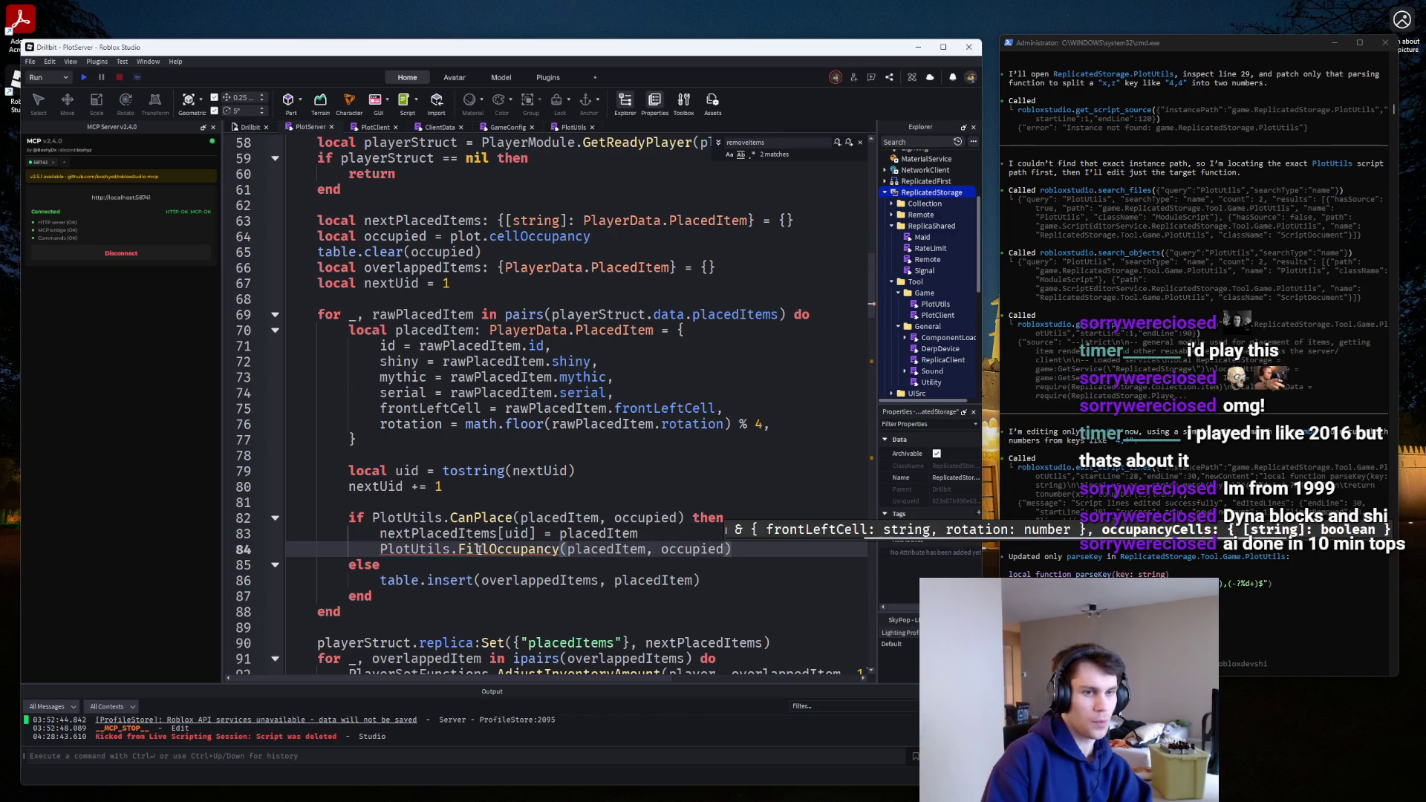
type("true")
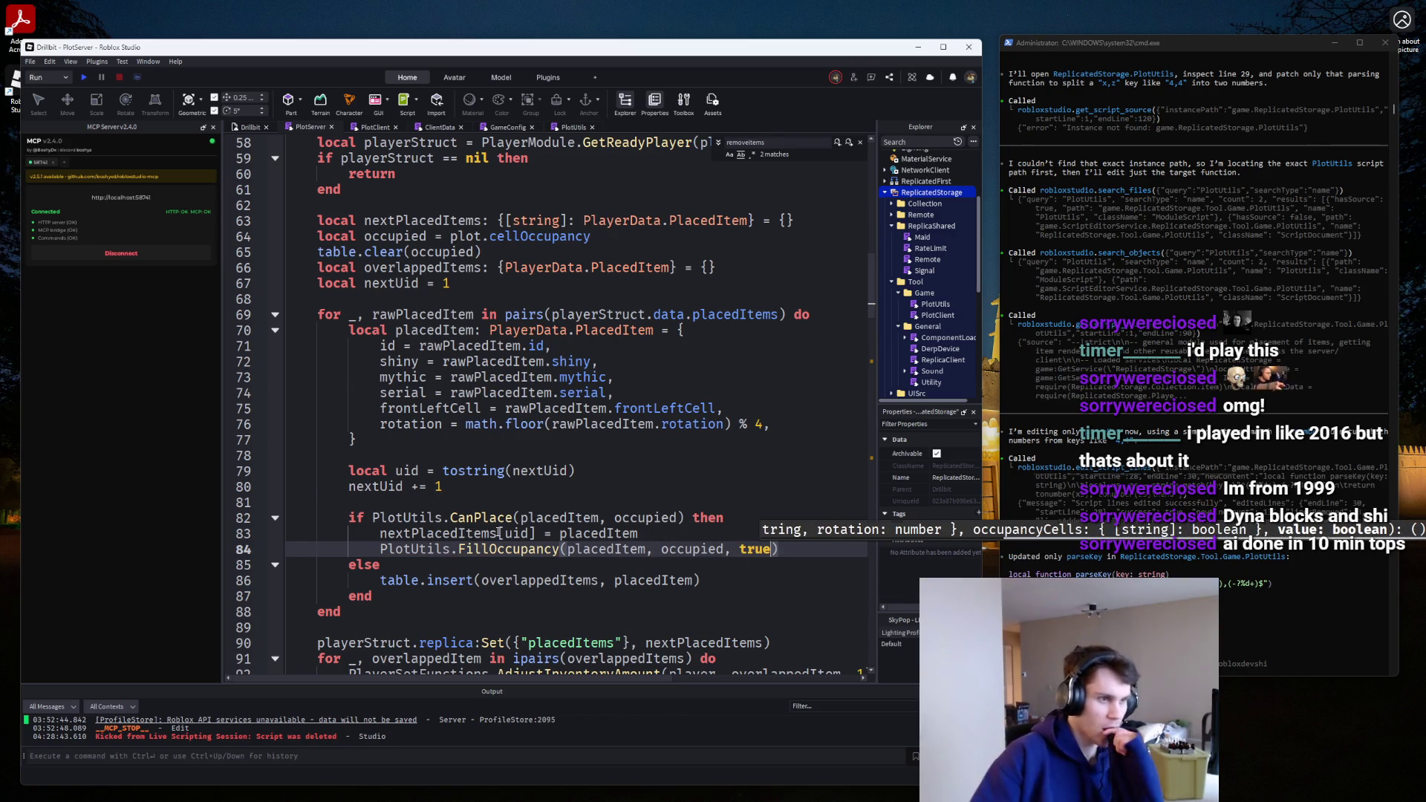
Remove the ipairs( ) wrapper so line 91 loops over overlappedItems directly.
scroll(582, 483, "down", 1)
scroll(586, 487, "down", 2)
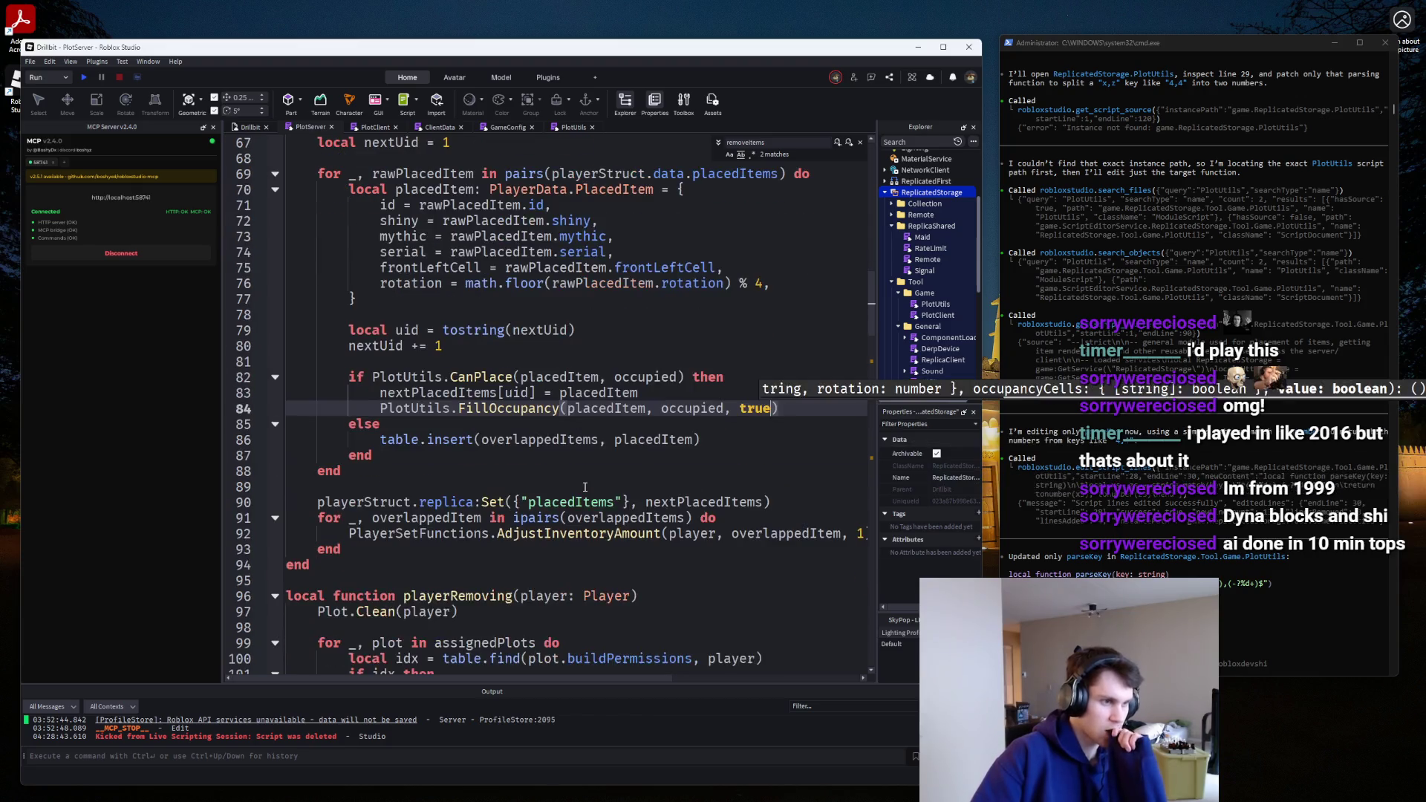
left_click(571, 518)
key("ctrl+BackSpace")
key("ctrl+BackSpace")
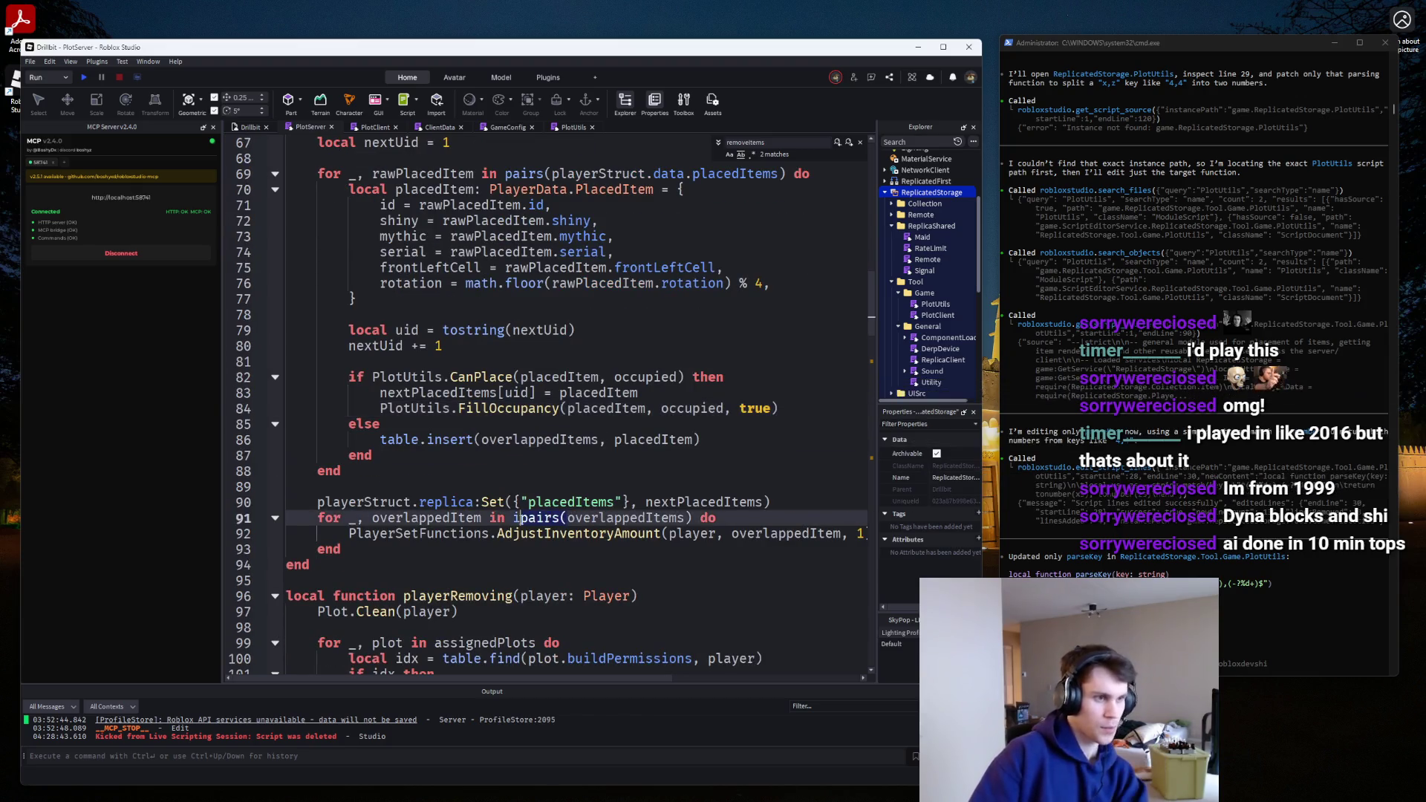
left_click(630, 518)
key("Delete")
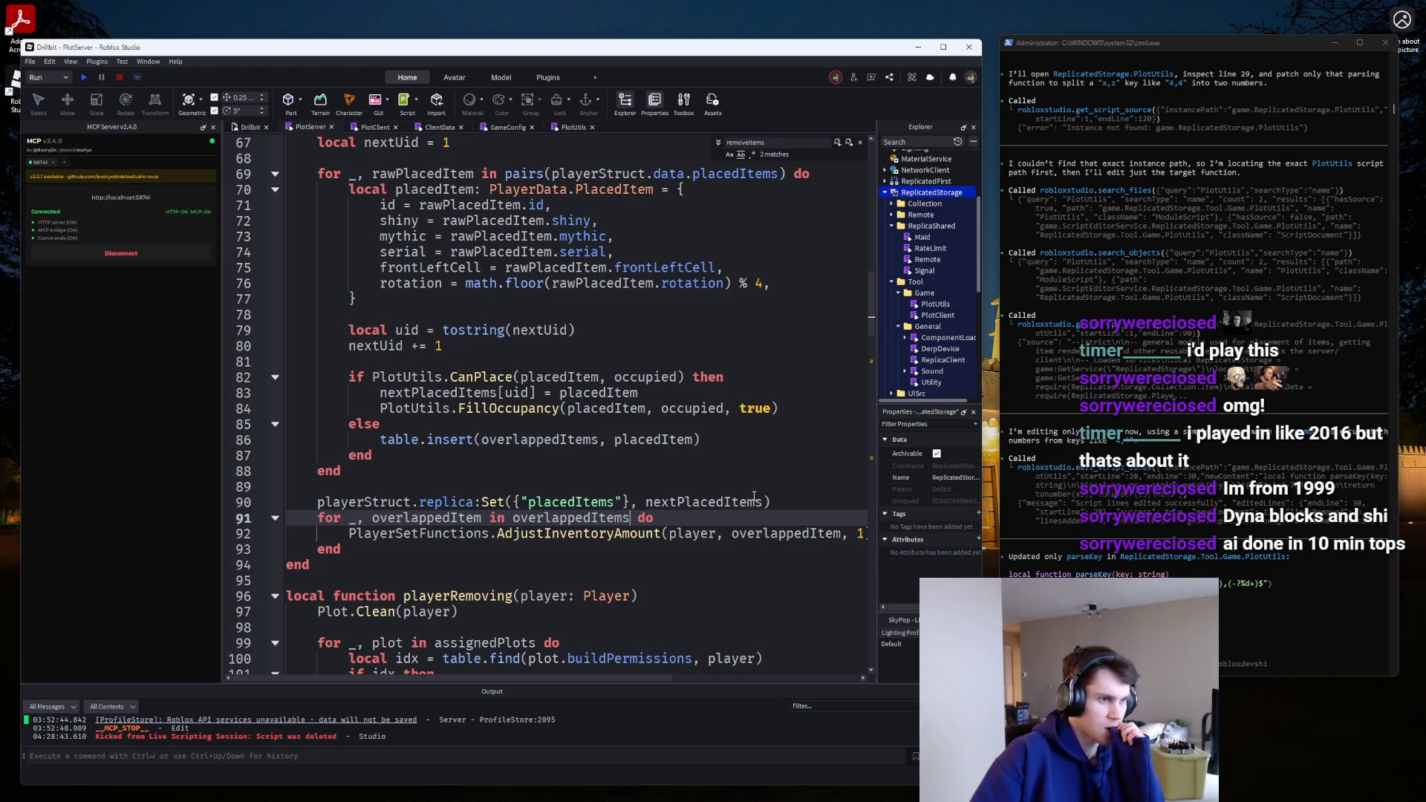
scroll(755, 497, "up", 4)
scroll(584, 432, "up", 2)
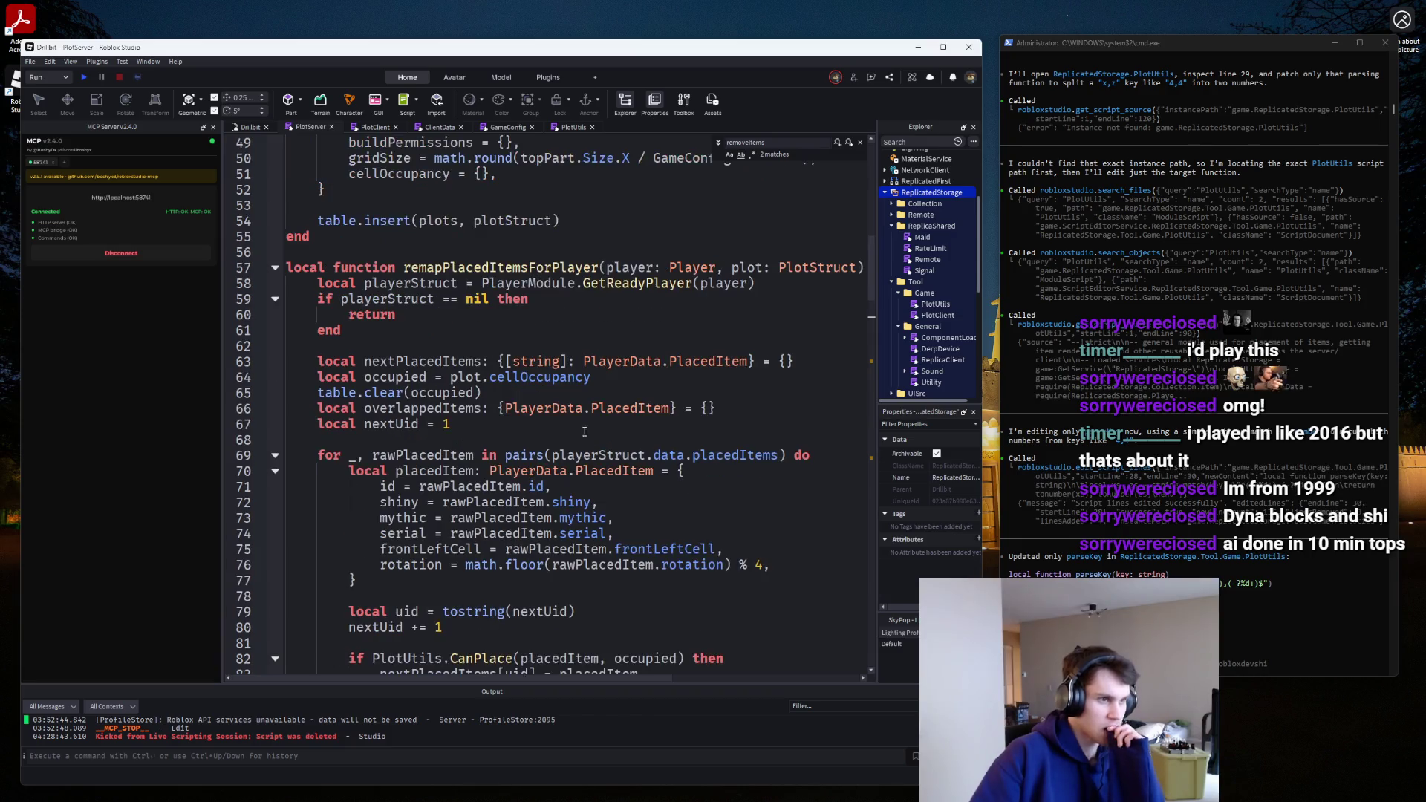
Add a blank line after table.clear(occupied) and fold CanPlayerPlaceOnPlot, RemoveItems and PlaceItem.
left_click(502, 399)
key("Return")
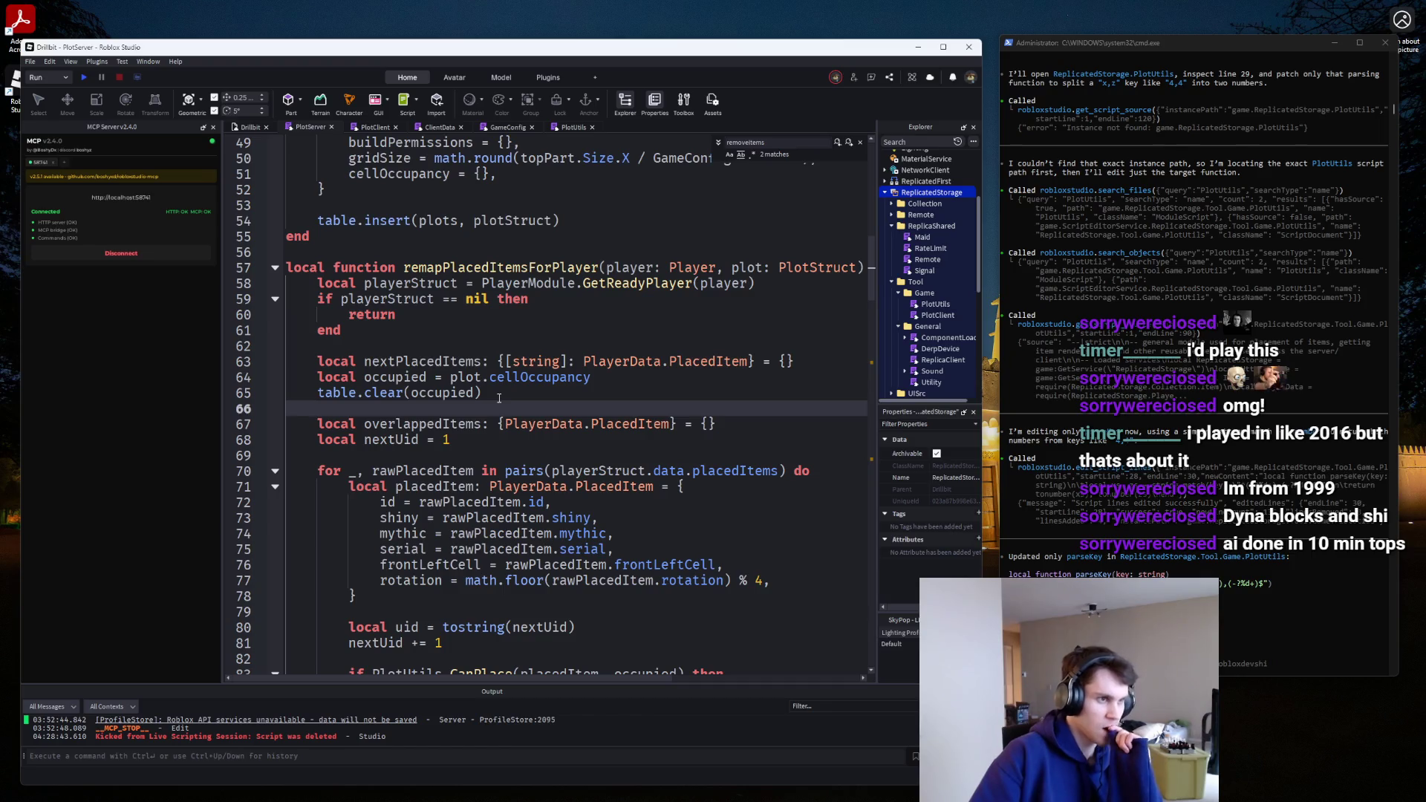
scroll(499, 399, "down", 13)
scroll(488, 404, "down", 4)
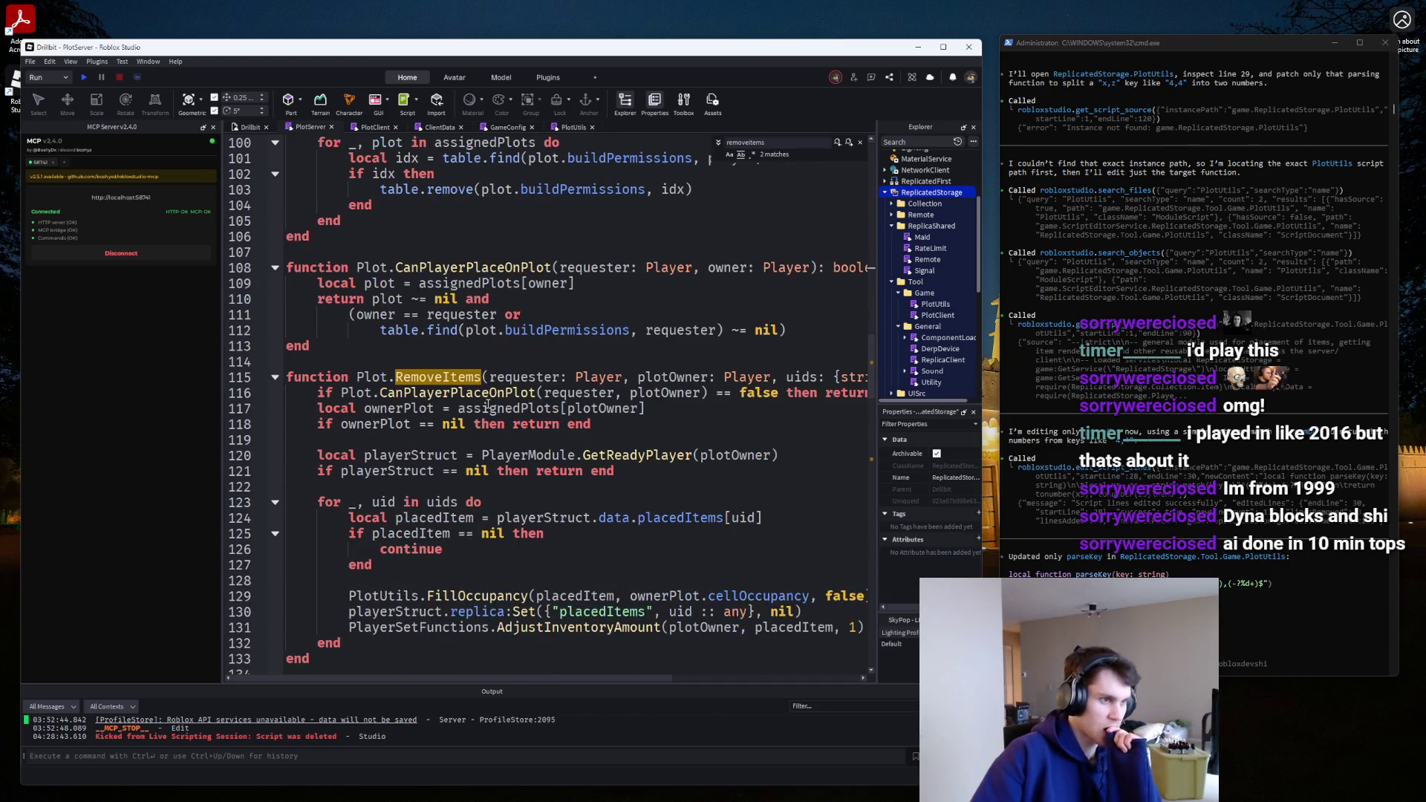
left_click(274, 376)
left_click(274, 267)
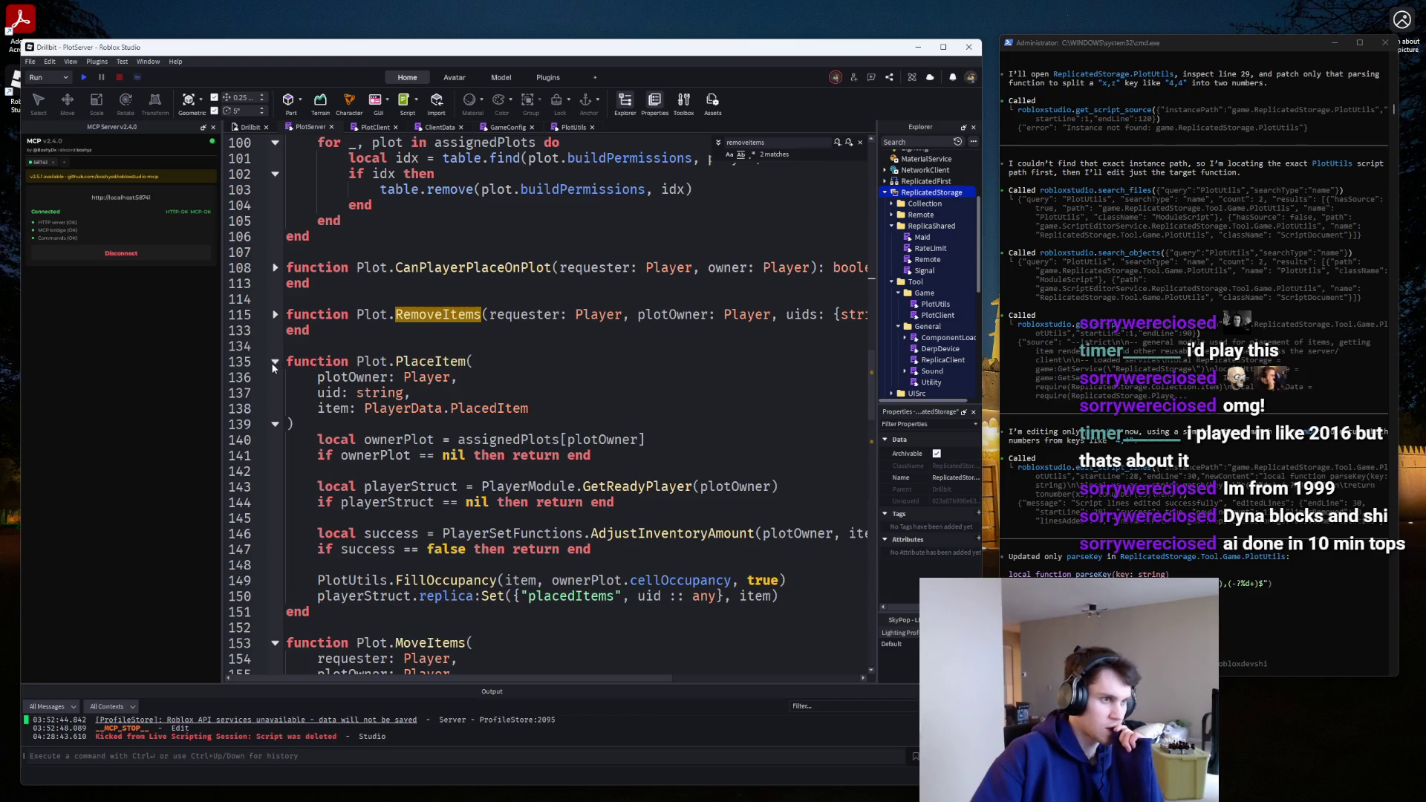
left_click(274, 362)
left_click(275, 377)
Fold MoveItems, Plot.Assign, GiveBuildPermissions, RevokeBuildPermissions and Plot.Clean.
scroll(275, 334, "down", 4)
left_click(275, 283)
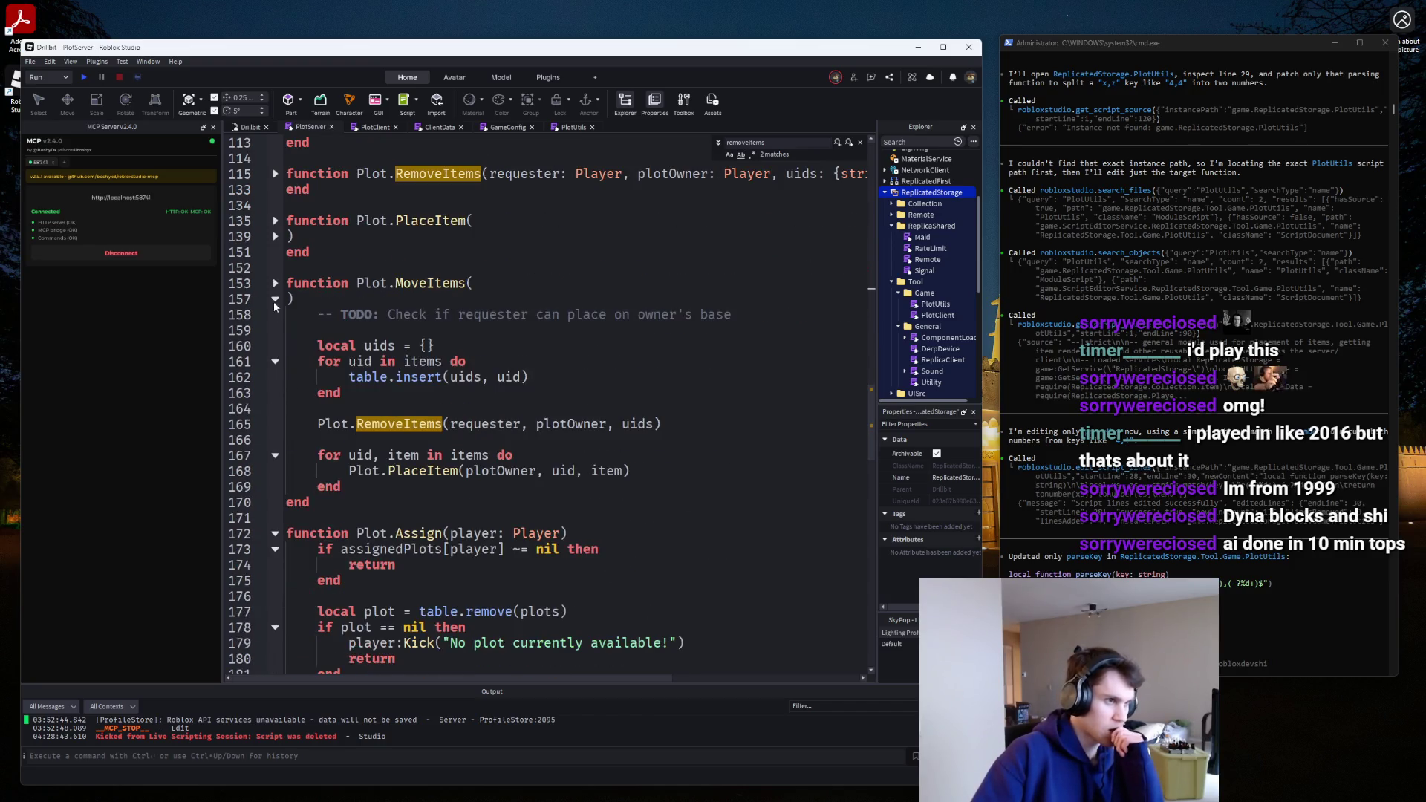
left_click(275, 300)
scroll(276, 301, "down", 1)
left_click(276, 299)
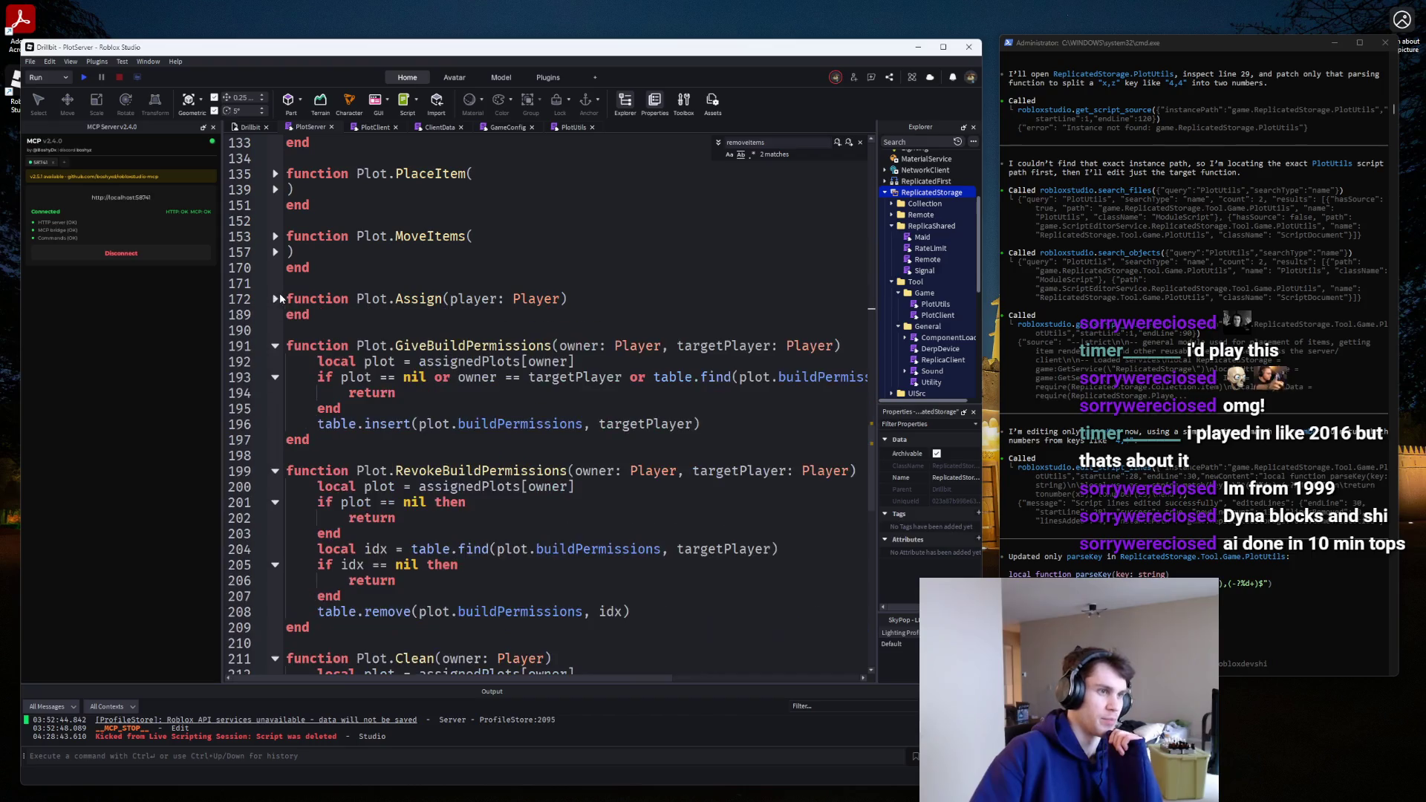
left_click(276, 346)
left_click(276, 394)
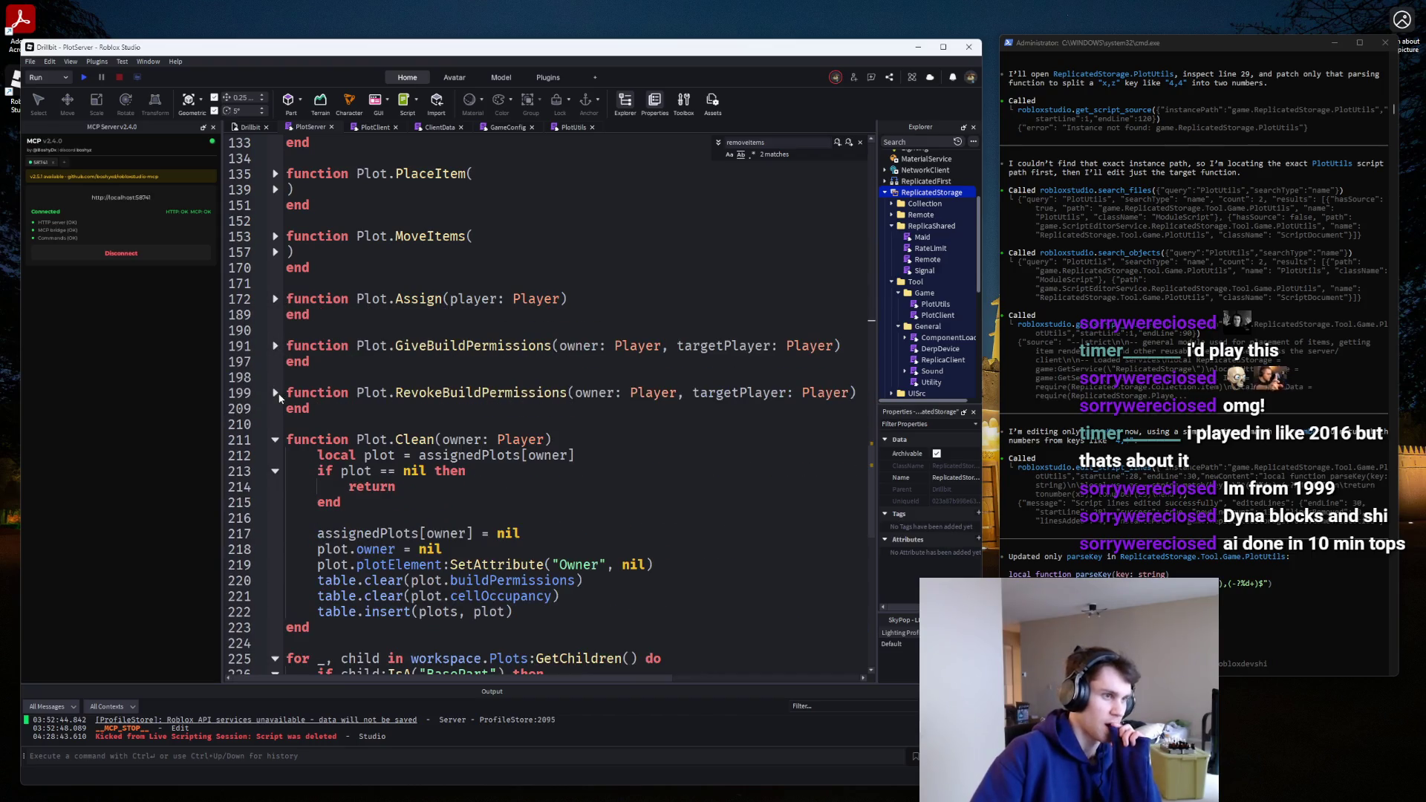
left_click(275, 440)
scroll(322, 477, "down", 4)
Add a '-- Setup:' comment above the plot setup loop.
left_click(337, 288)
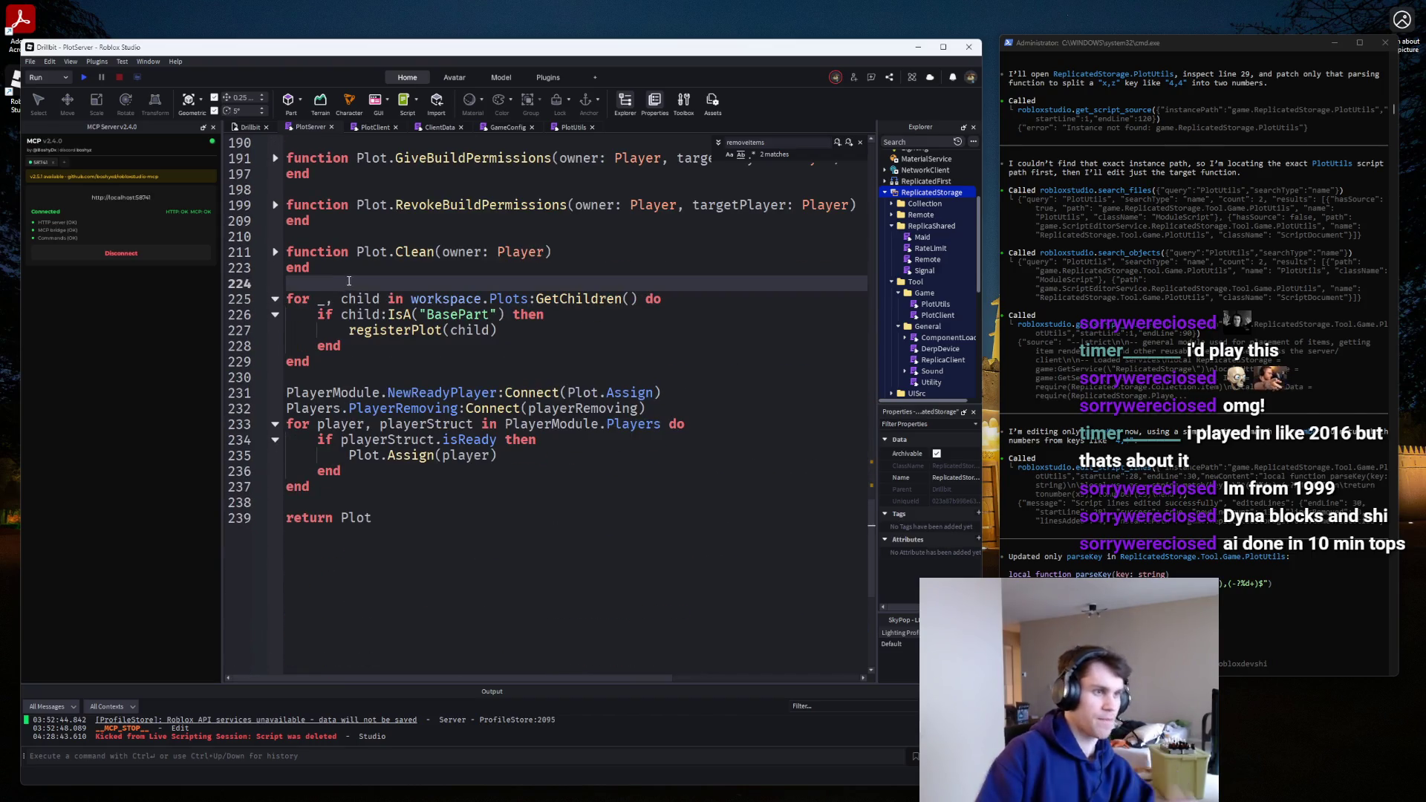
key("Return")
type("-- Setup:")
key("Down")
key("Down")
key("Down")
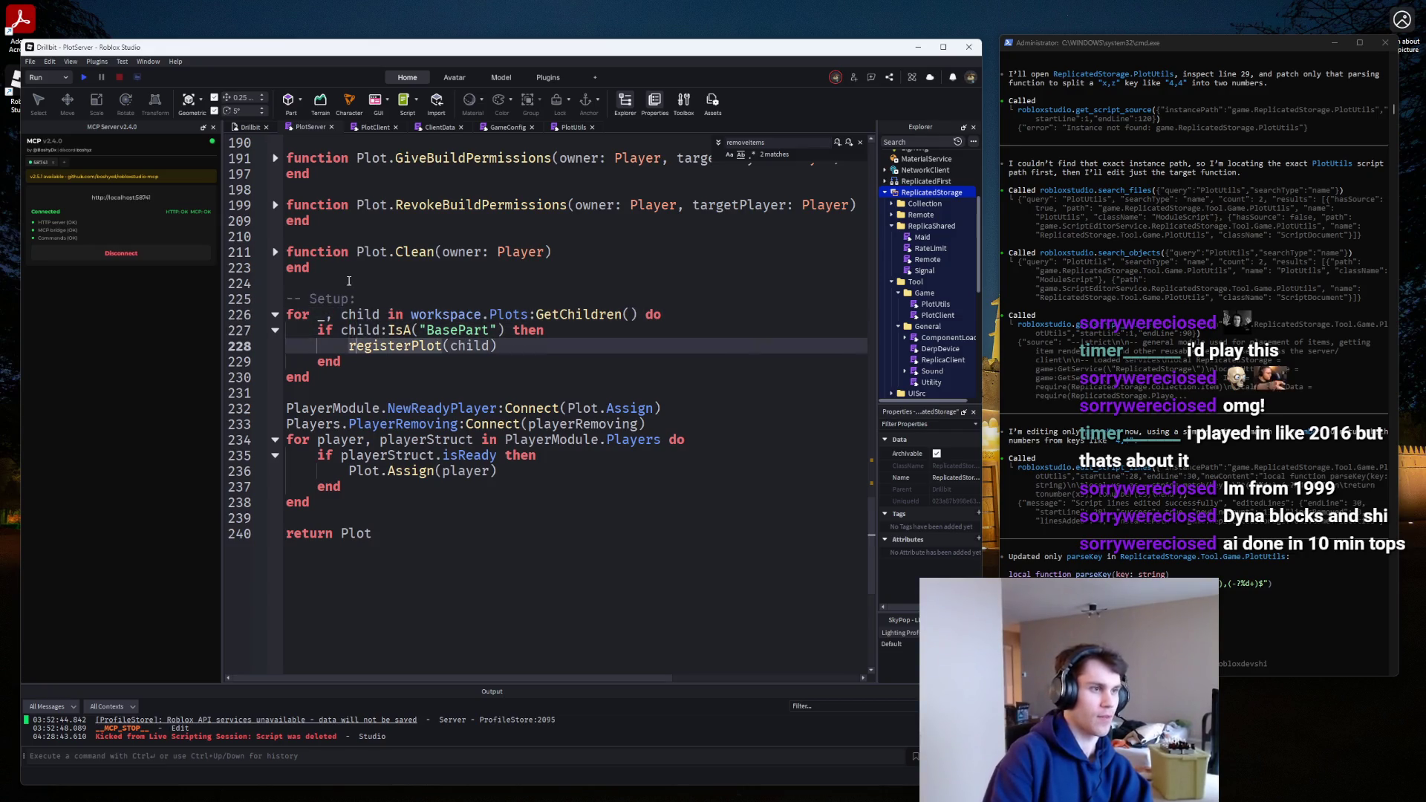
Rename PlayerModule to Player on line 232 and in the require line.
double_click(381, 410)
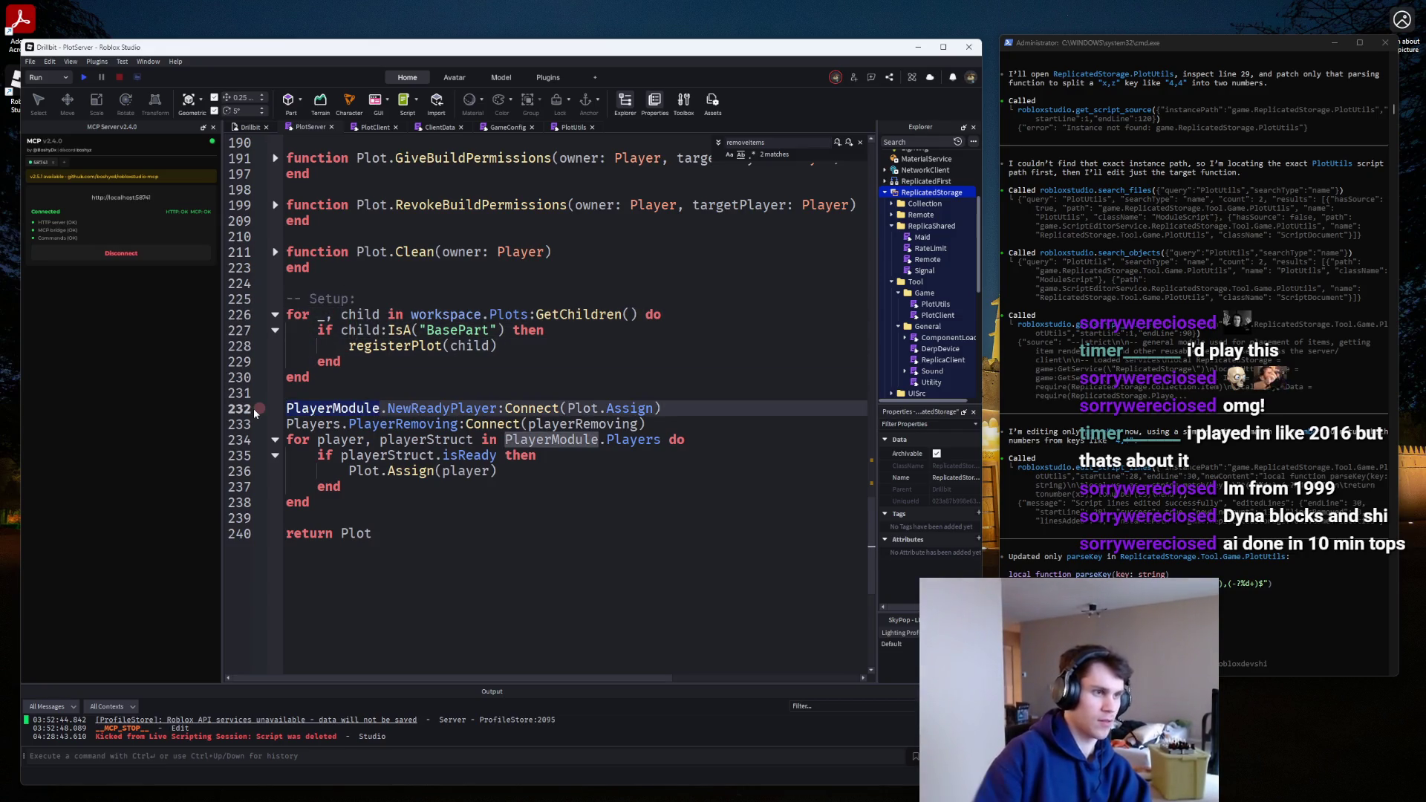
type("Player")
key("Escape")
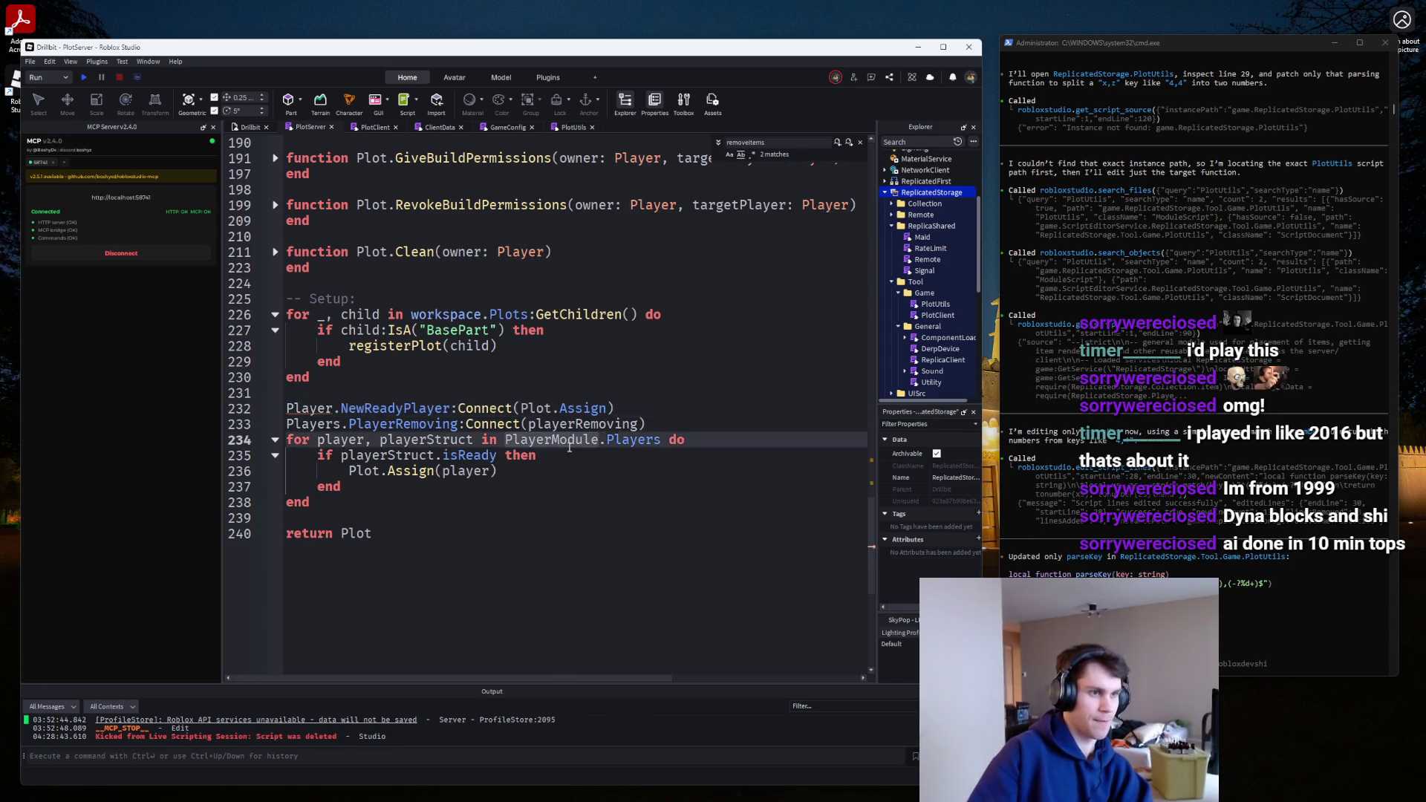
key("ctrl+Home")
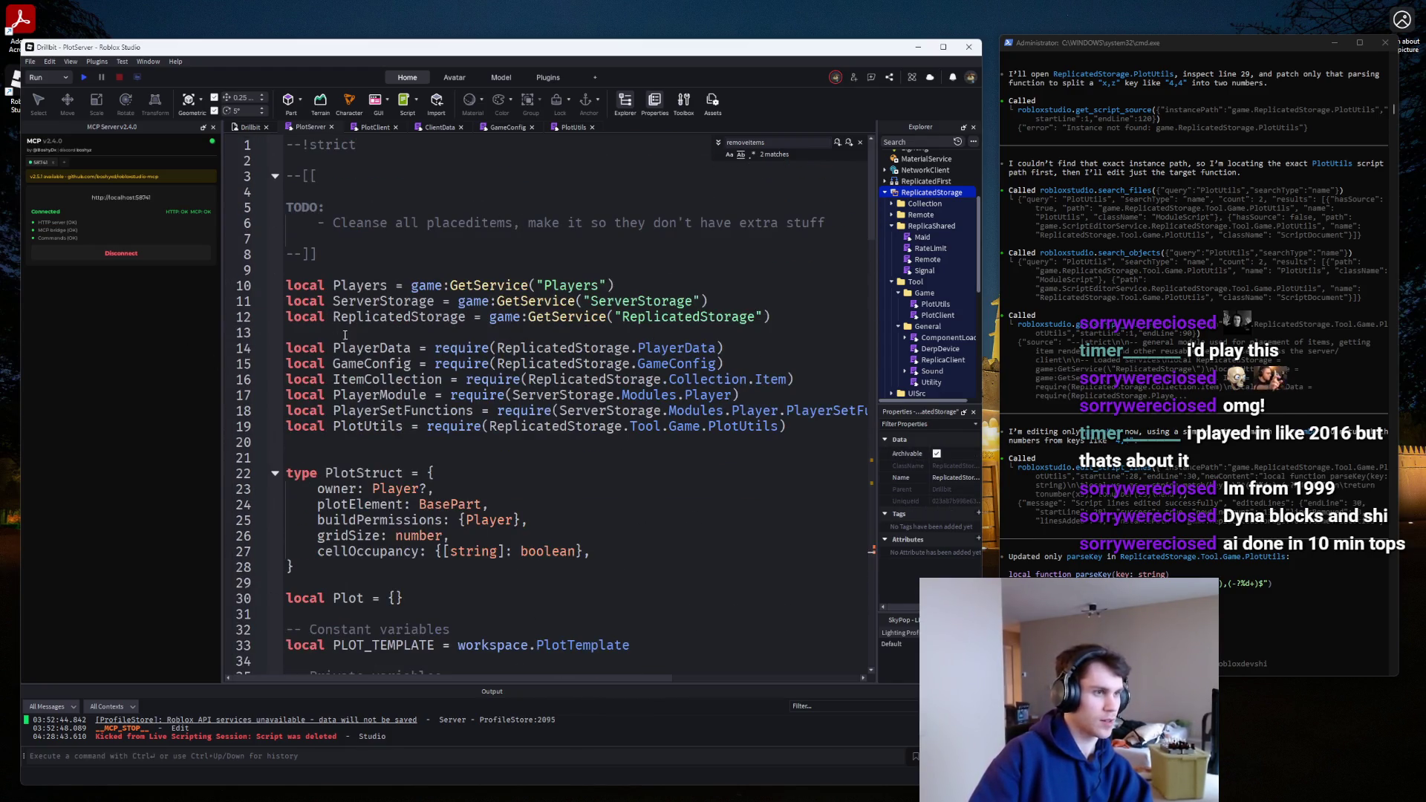
double_click(379, 395)
type("Player")
Add a '-- Loaded services' comment above the services block.
left_click(342, 255)
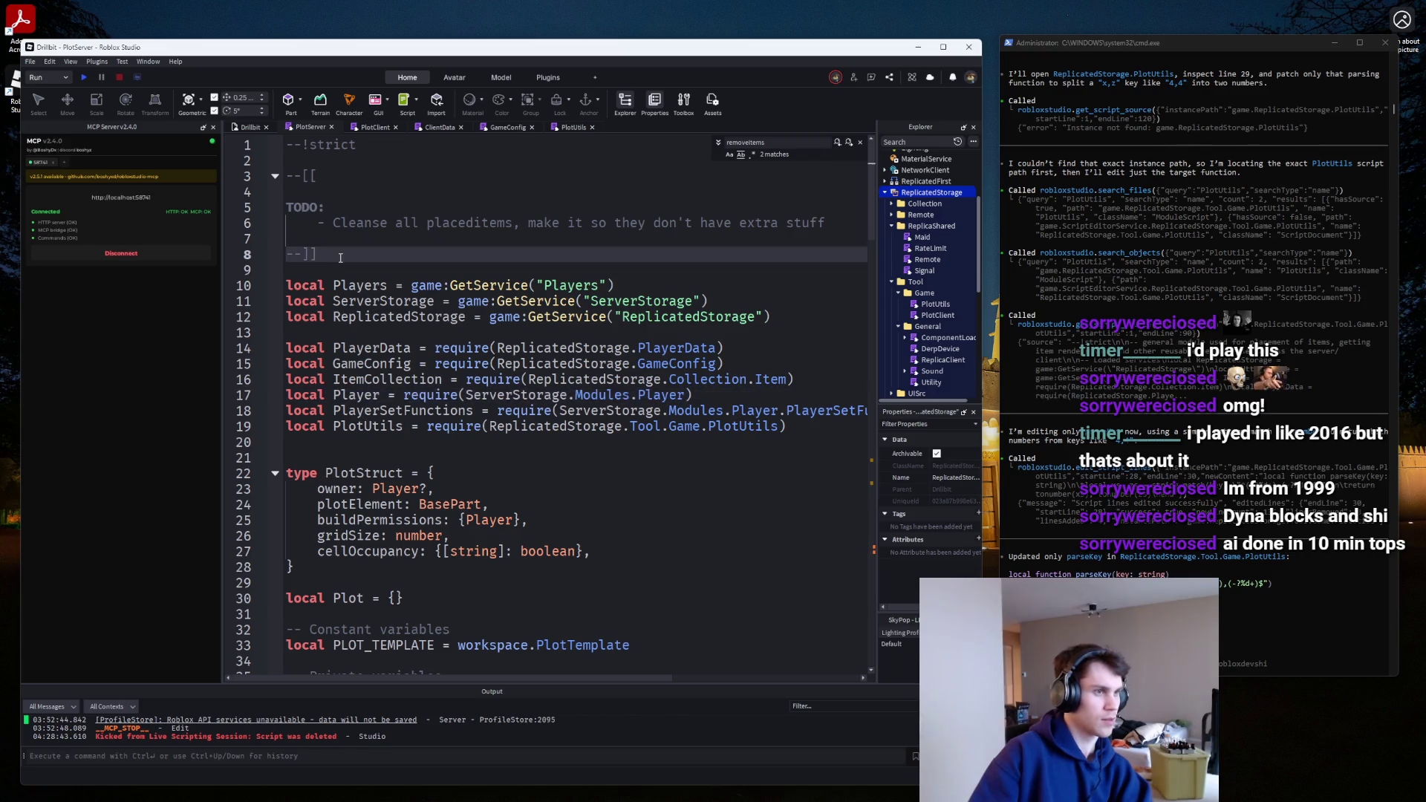
key("Down")
key("Return")
type("-- Loaded se")
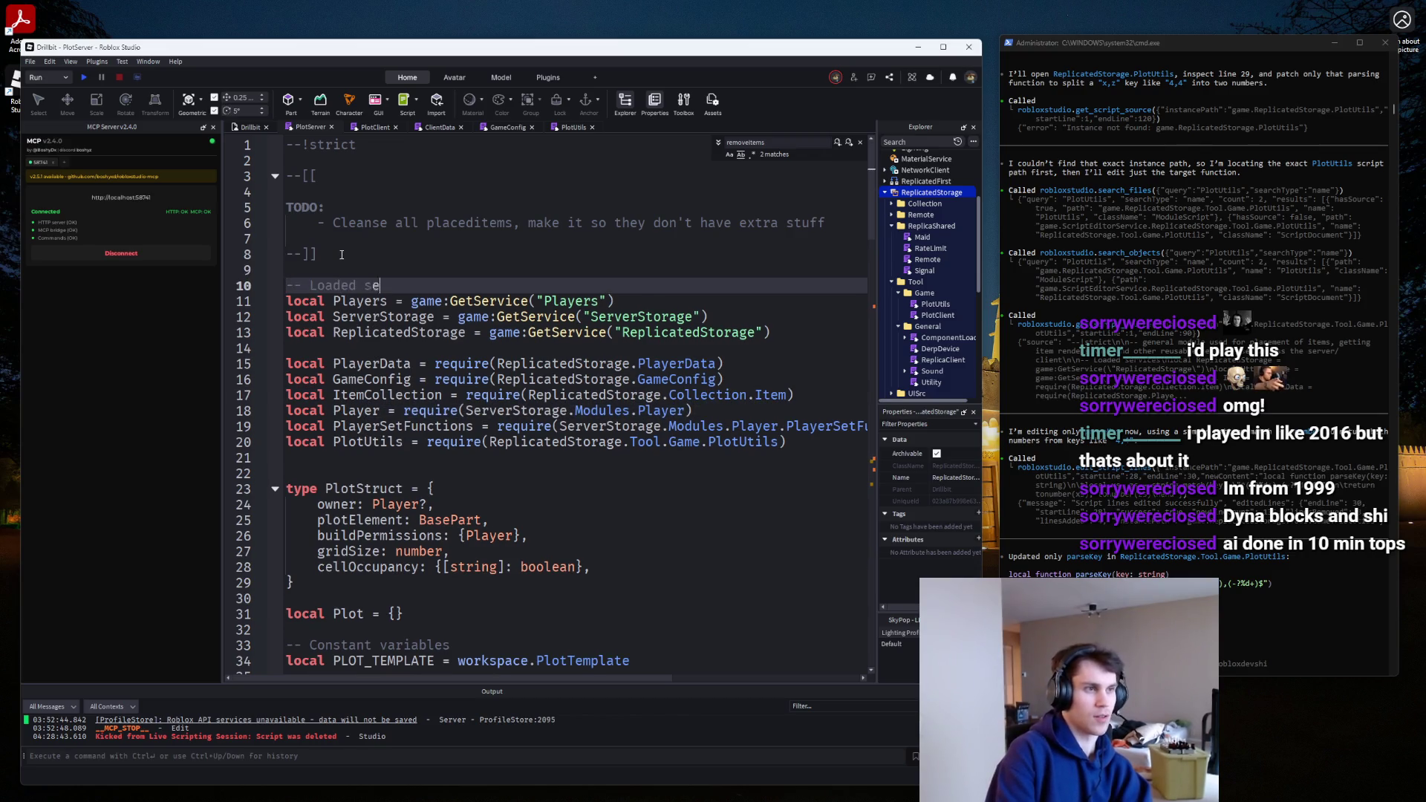
type("rvices")
key("Down")
key("Down")
key("Down")
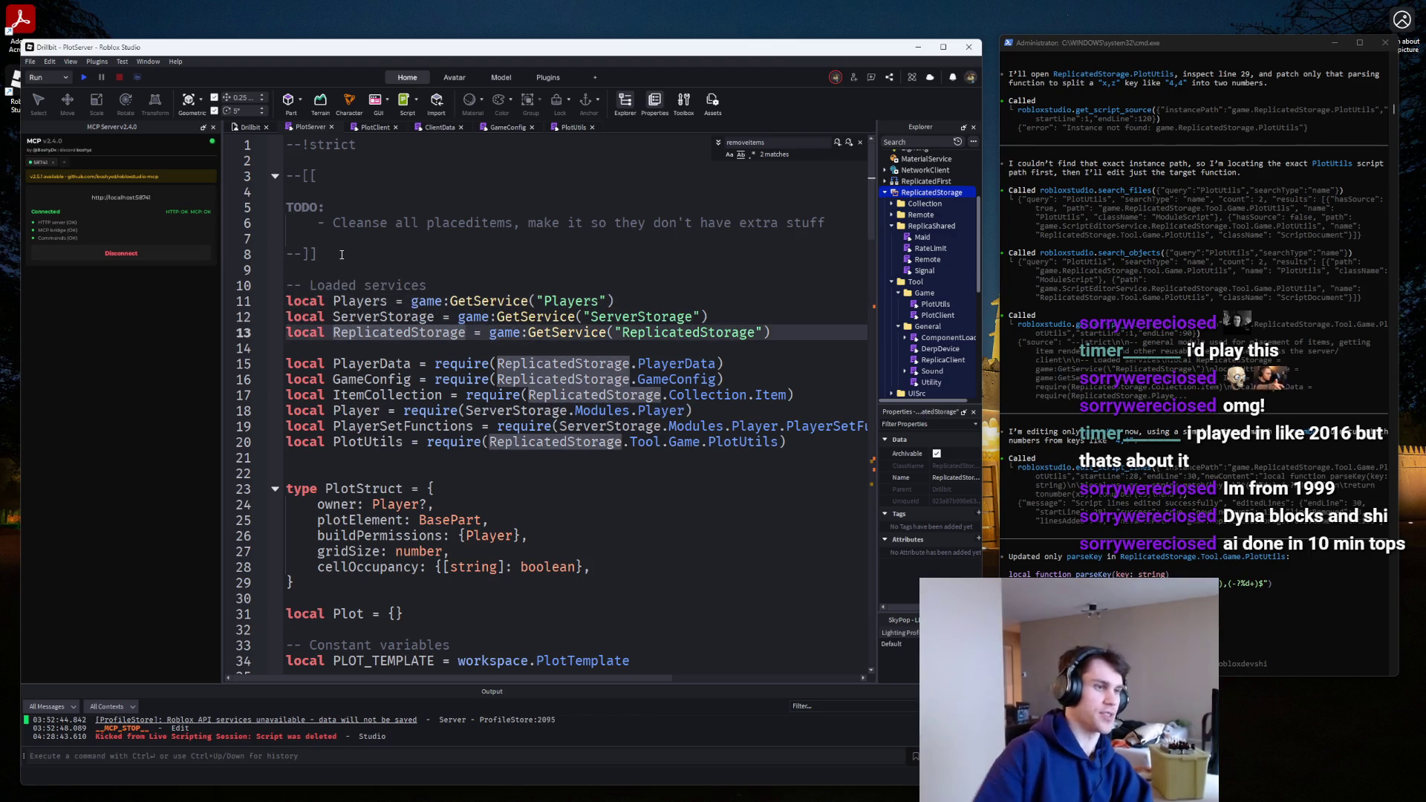
Add '-- Type definitions' above PlotStruct and '-- Module table:' above local Plot = {}.
left_click_drag(332, 589, 278, 481)
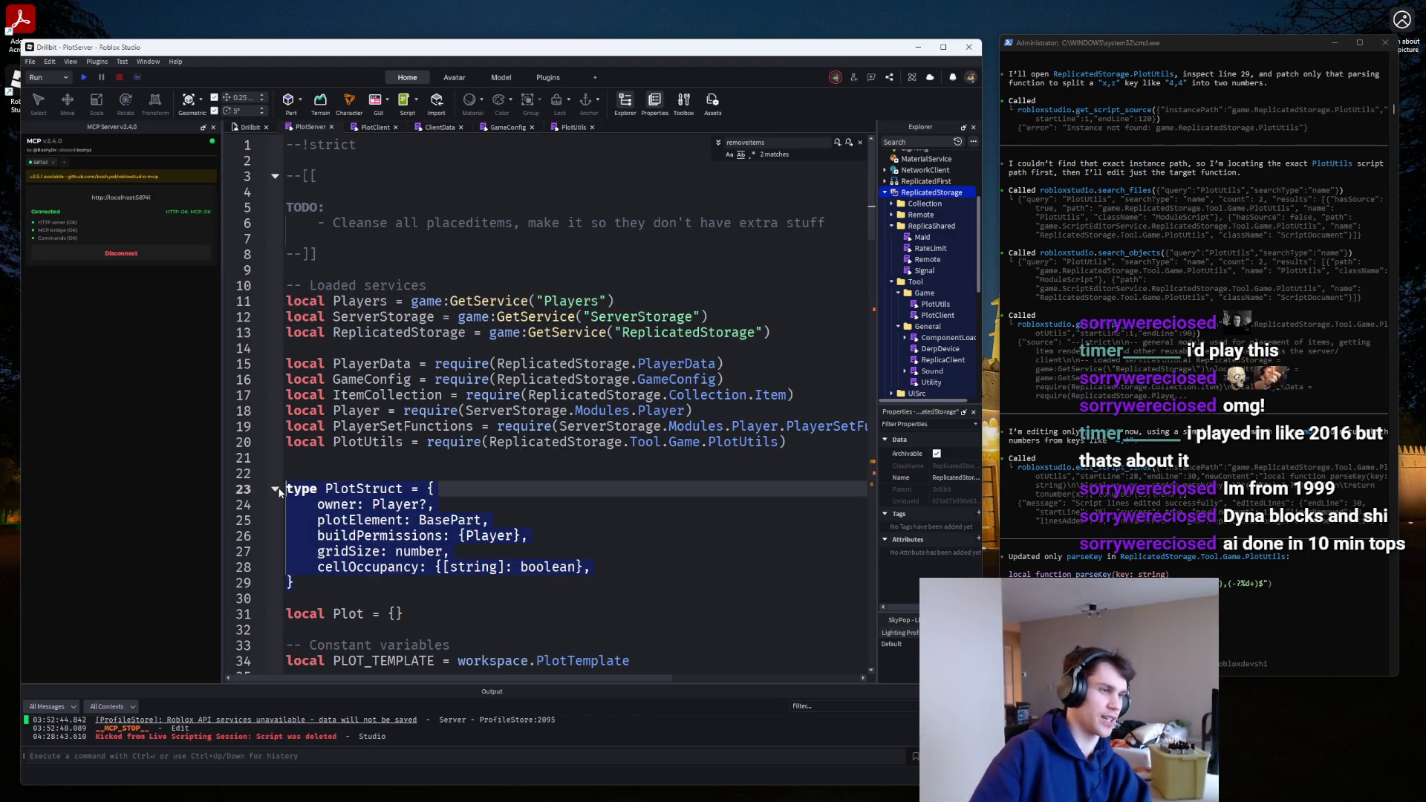
key("BackSpace")
key("BackSpace")
key("ctrl+z")
key("Up")
key("Up")
key("Up")
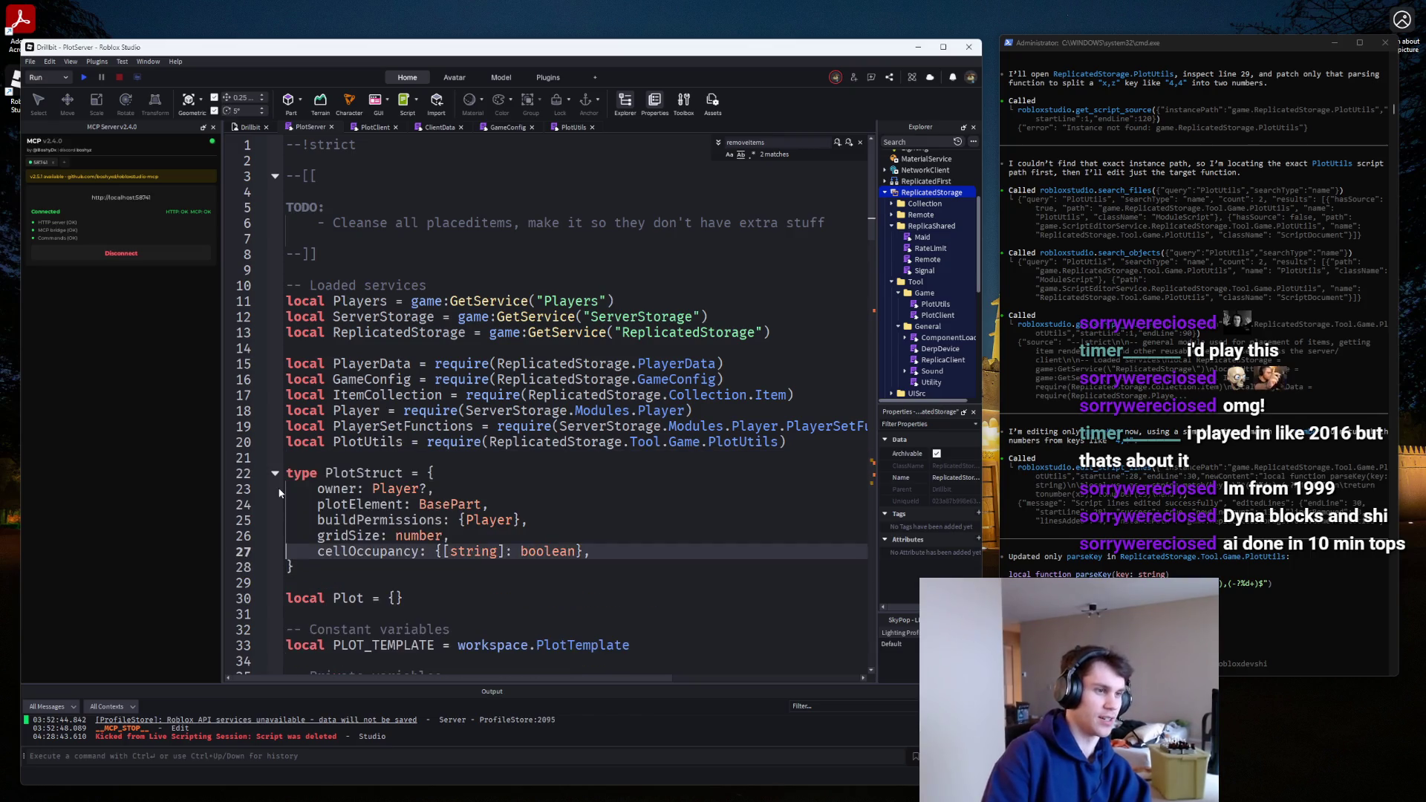
key("Return")
type("-- Typ")
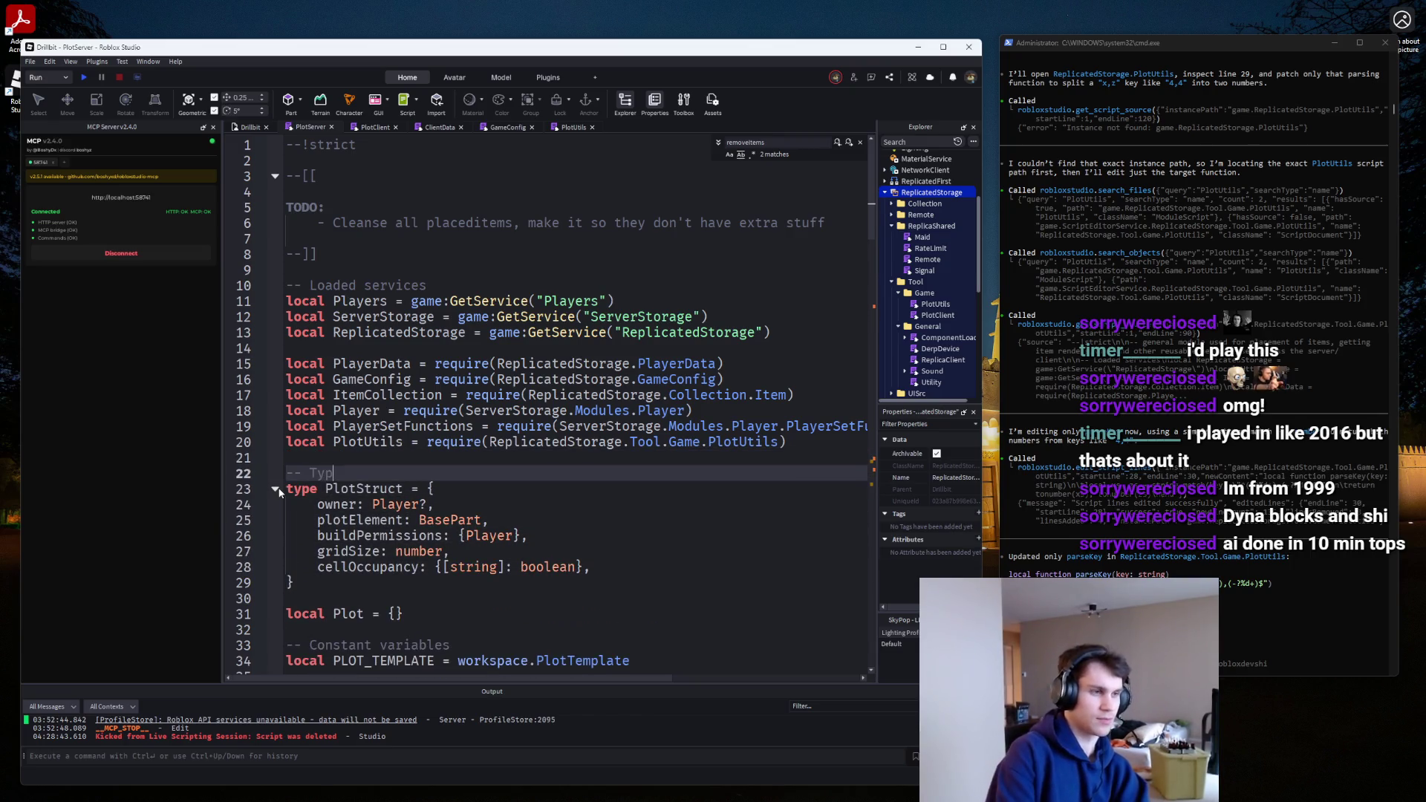
type("e definitions")
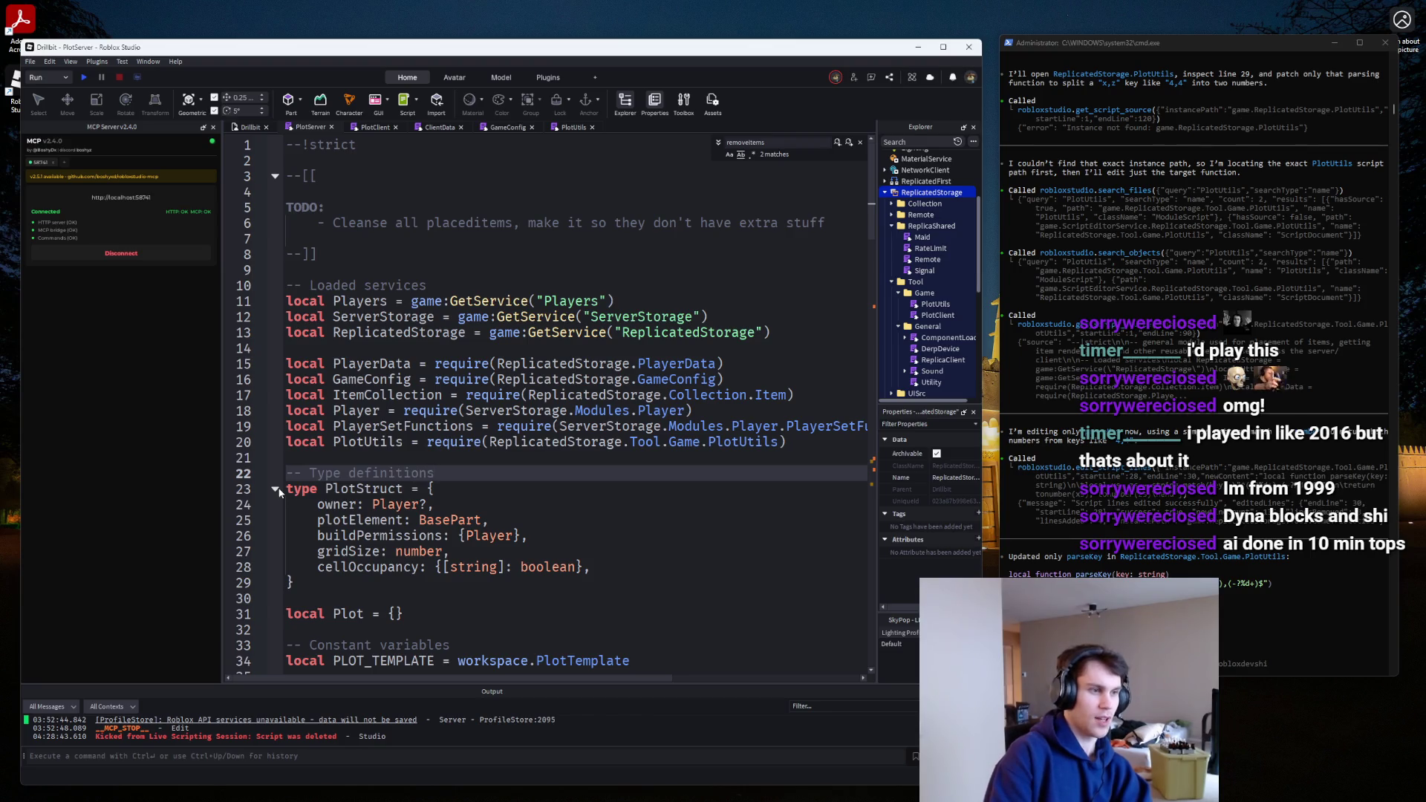
key("Down")
key("Down")
key("Down")
key("Return")
type("-- Module table:")
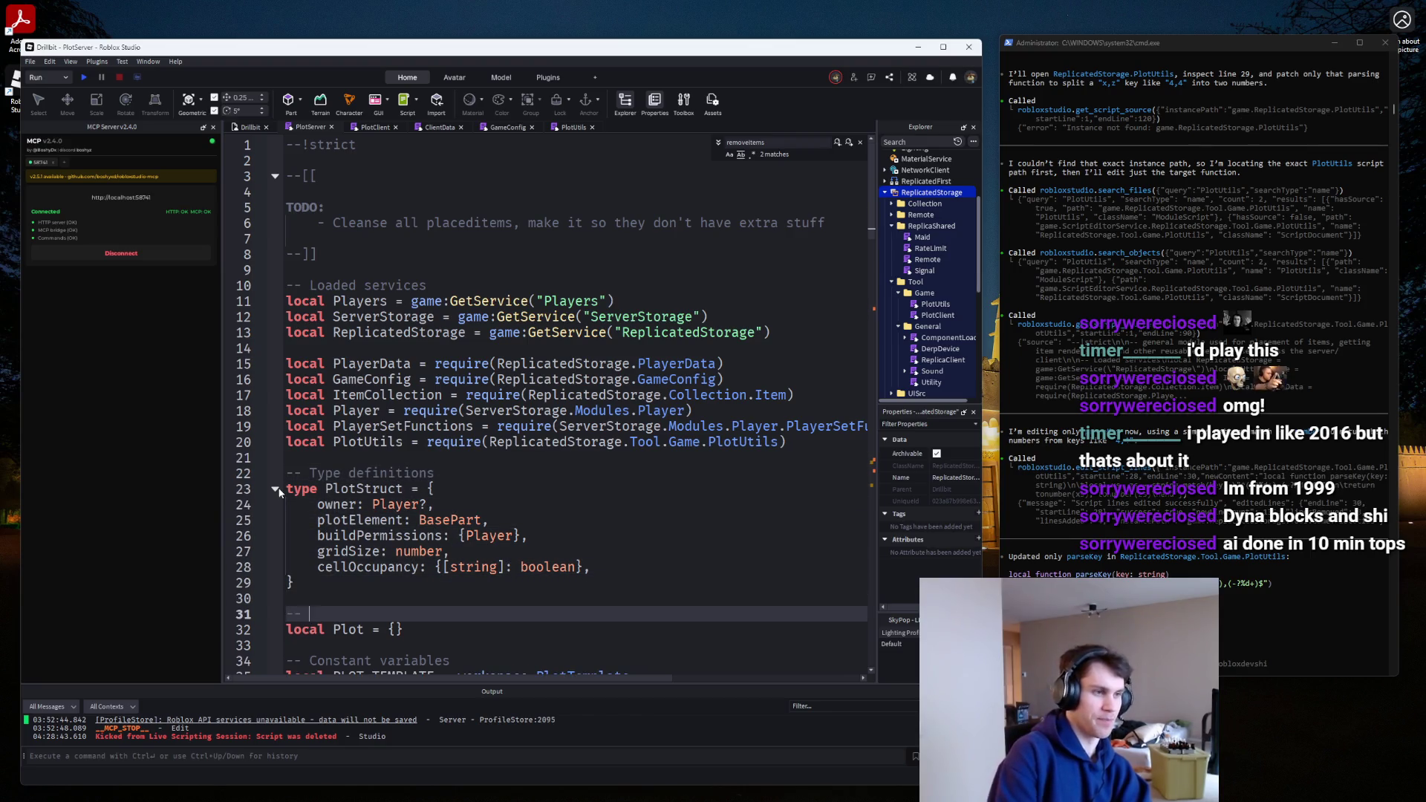
key("Return")
key("BackSpace")
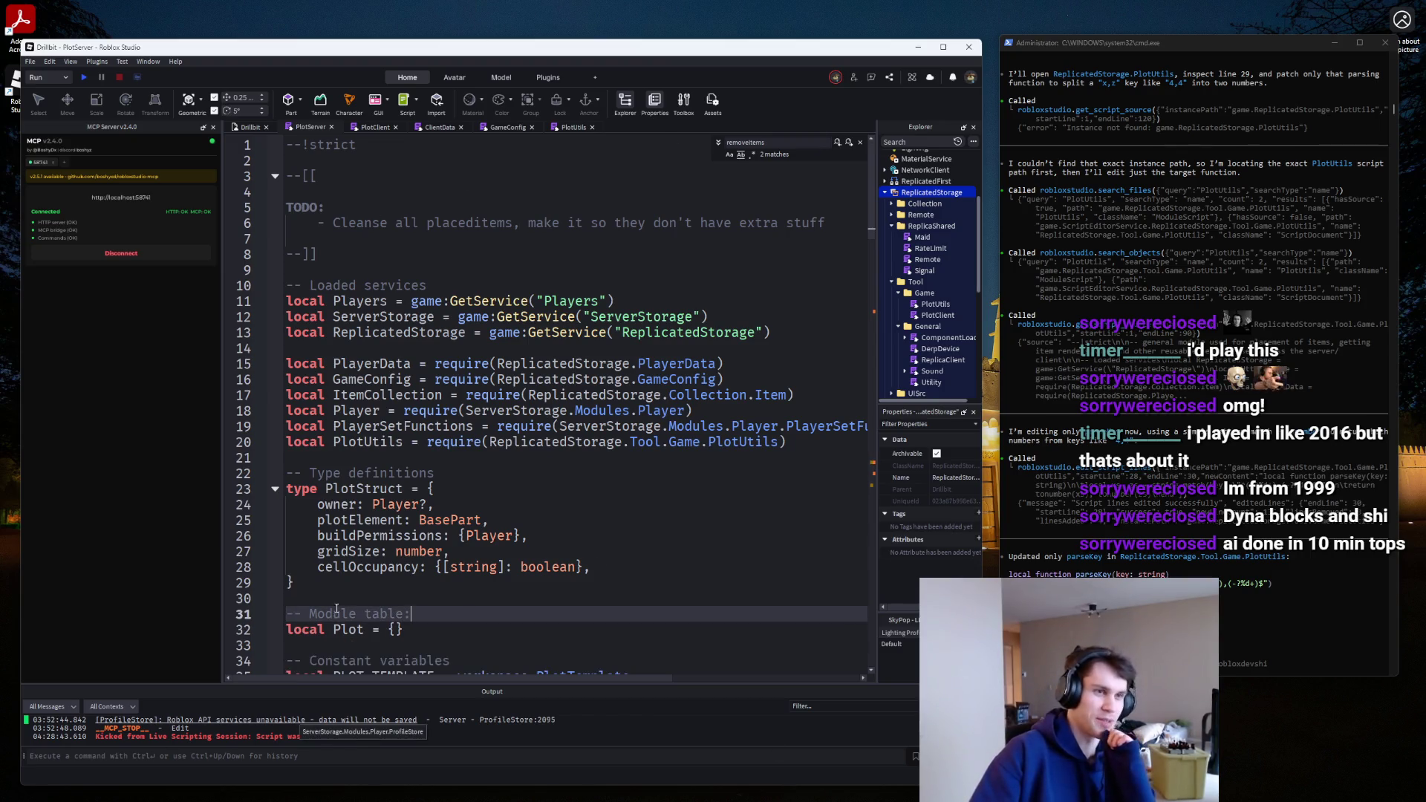
In RemoveItems, change PlayerModule.GetReadyPlayer to Player.GetReadyPlayer on line 122.
scroll(592, 326, "down", 3)
scroll(591, 326, "up", 3)
scroll(434, 236, "down", 11)
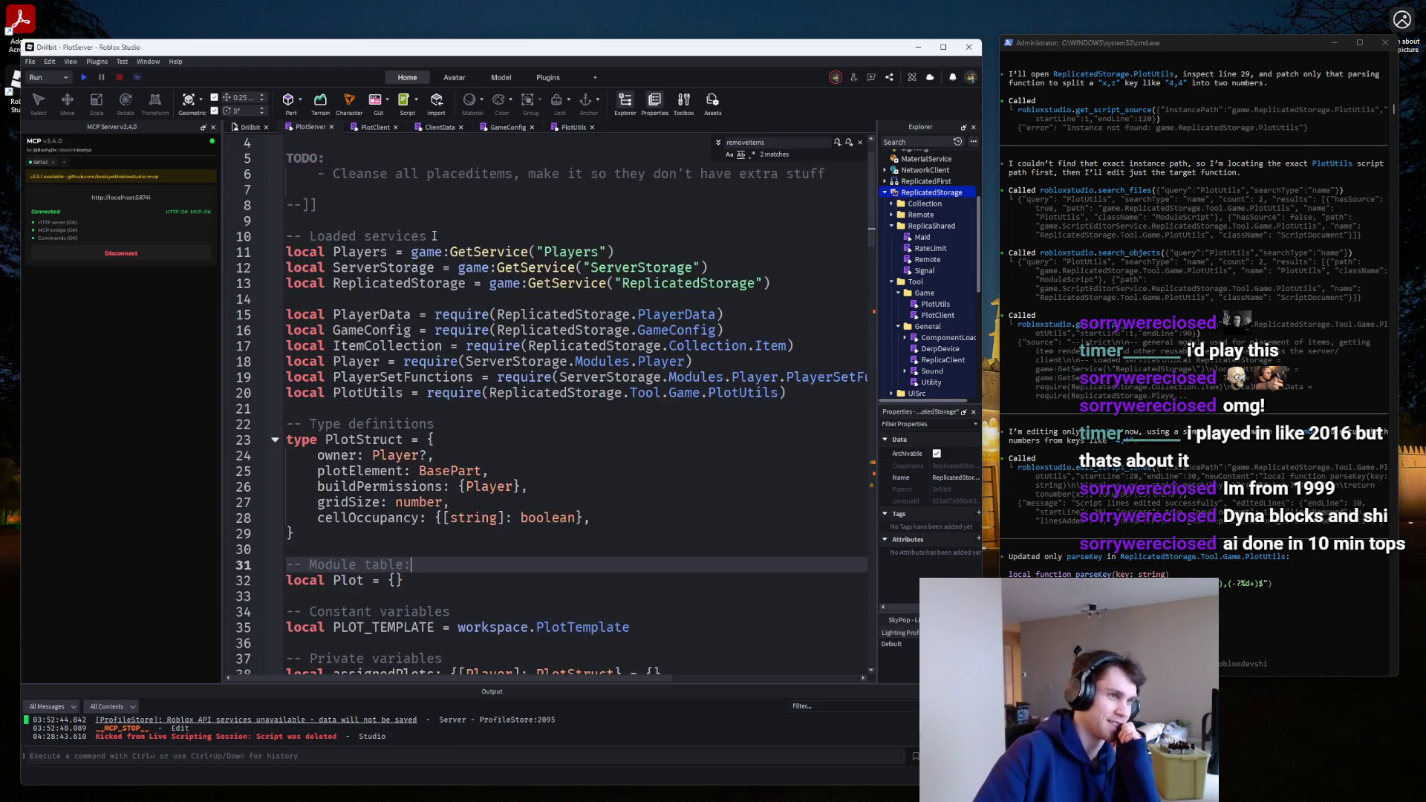
scroll(435, 235, "up", 2)
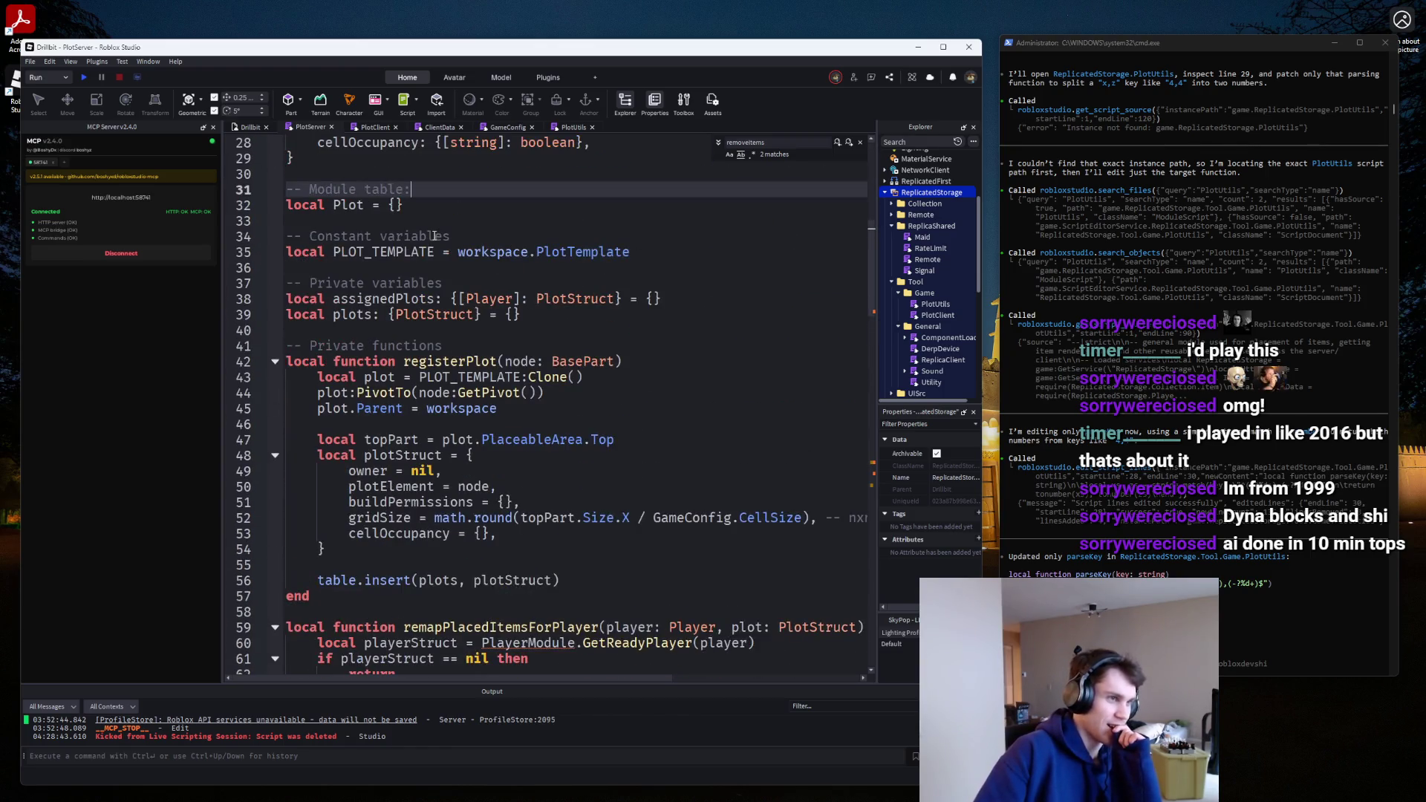
scroll(434, 236, "down", 7)
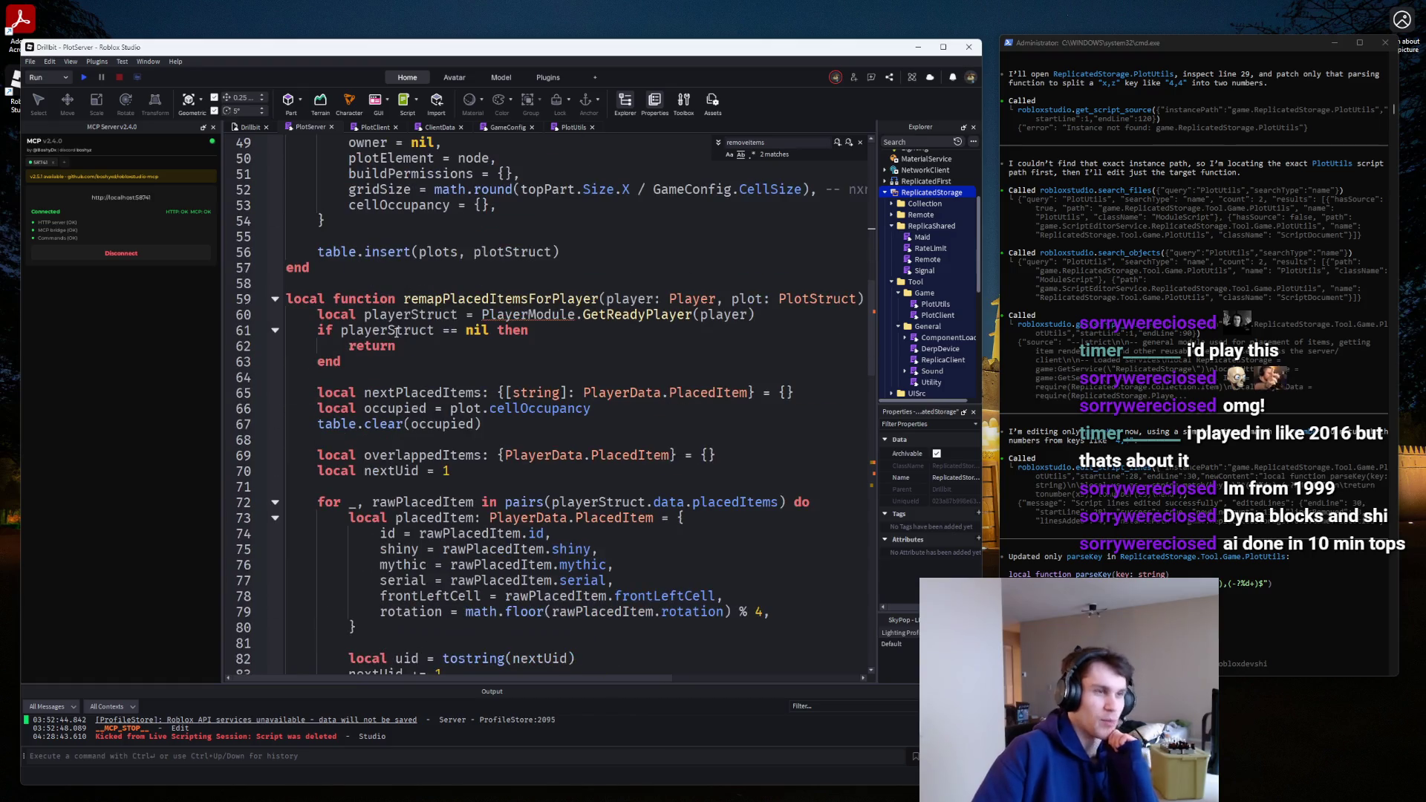
scroll(508, 311, "up", 16)
left_click(356, 315)
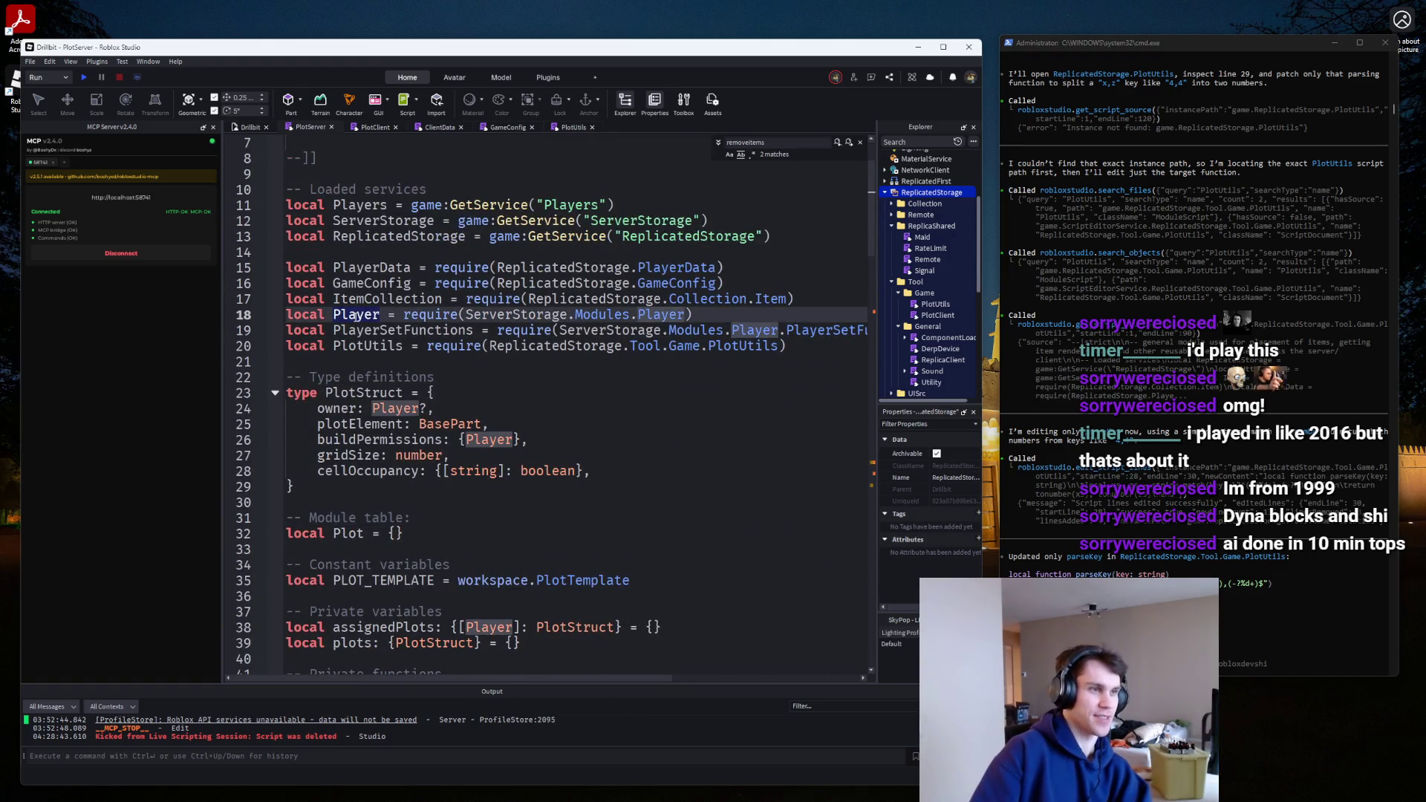
scroll(760, 505, "down", 7)
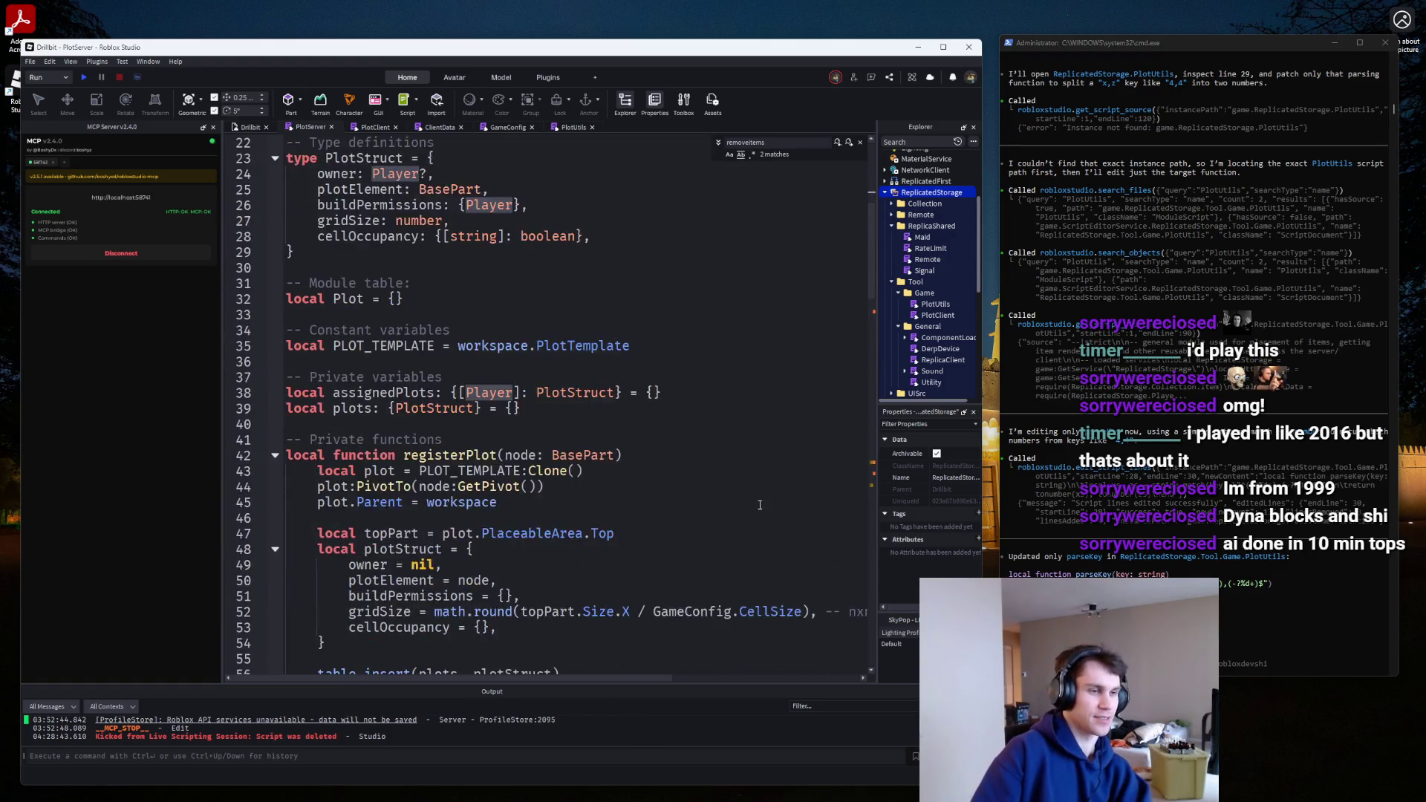
left_click(871, 469)
left_click(275, 392)
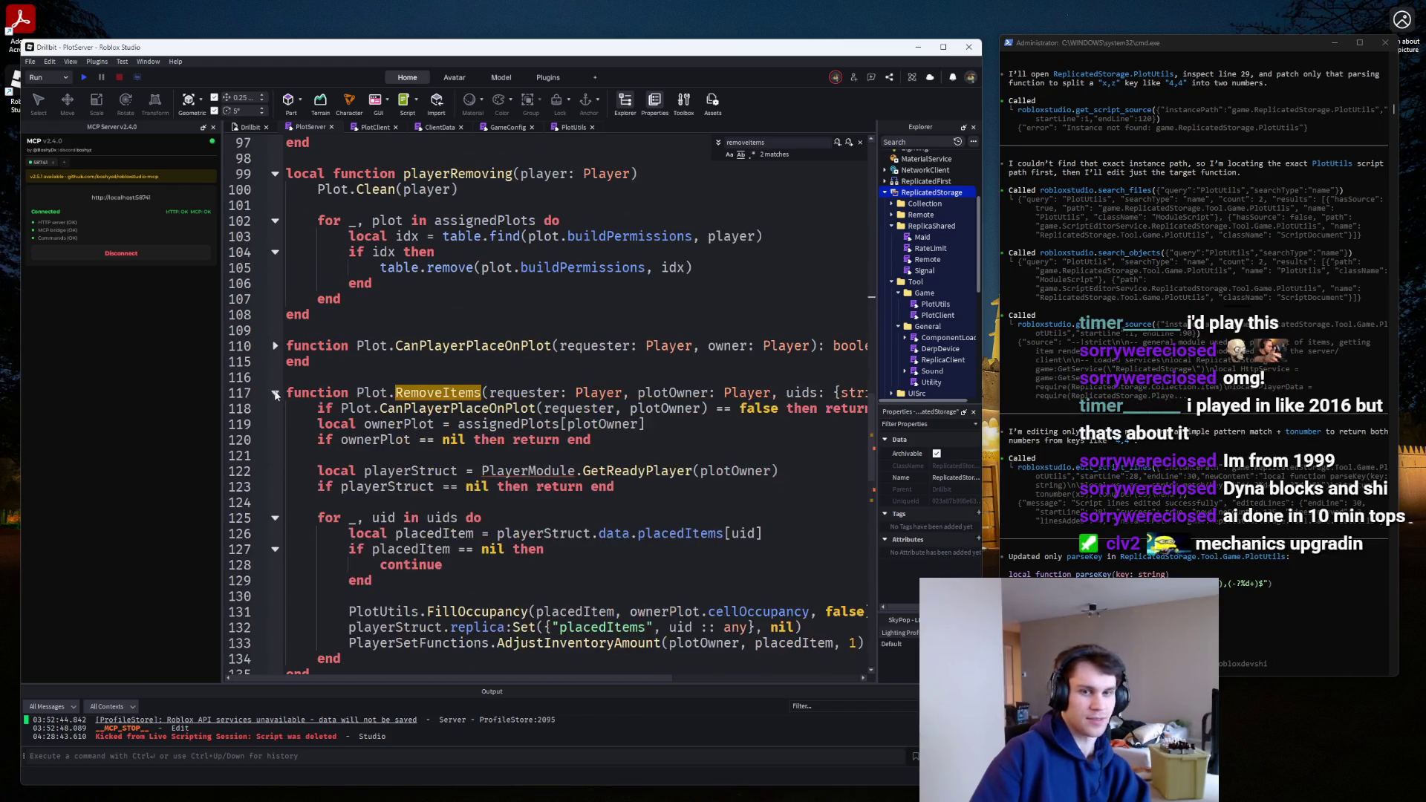
scroll(431, 411, "down", 2)
left_click(578, 377)
key("BackSpace")
key("BackSpace")
key("BackSpace")
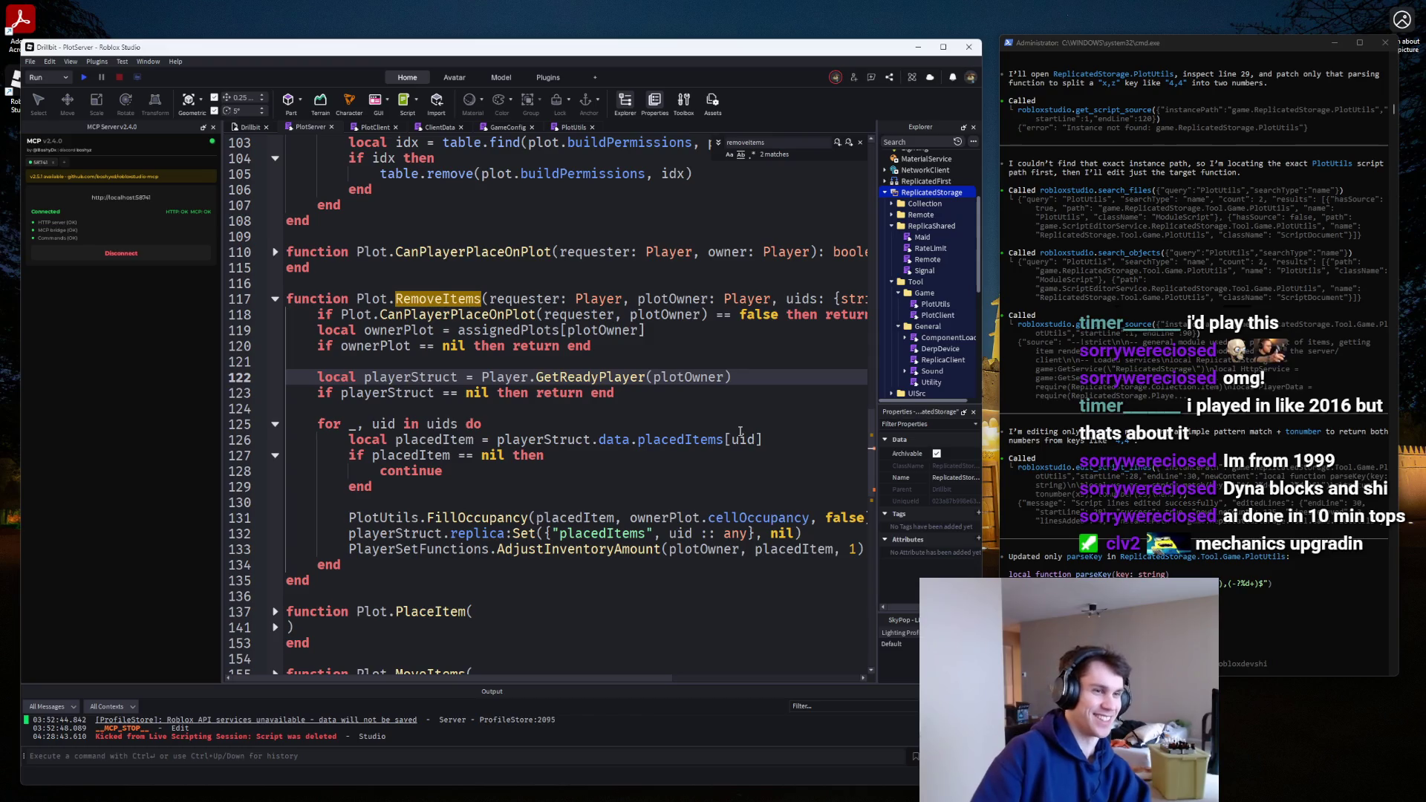
In PlaceItem, change PlayerModule.GetReadyPlayer to Player.GetReadyPlayer on line 145.
scroll(740, 431, "down", 1)
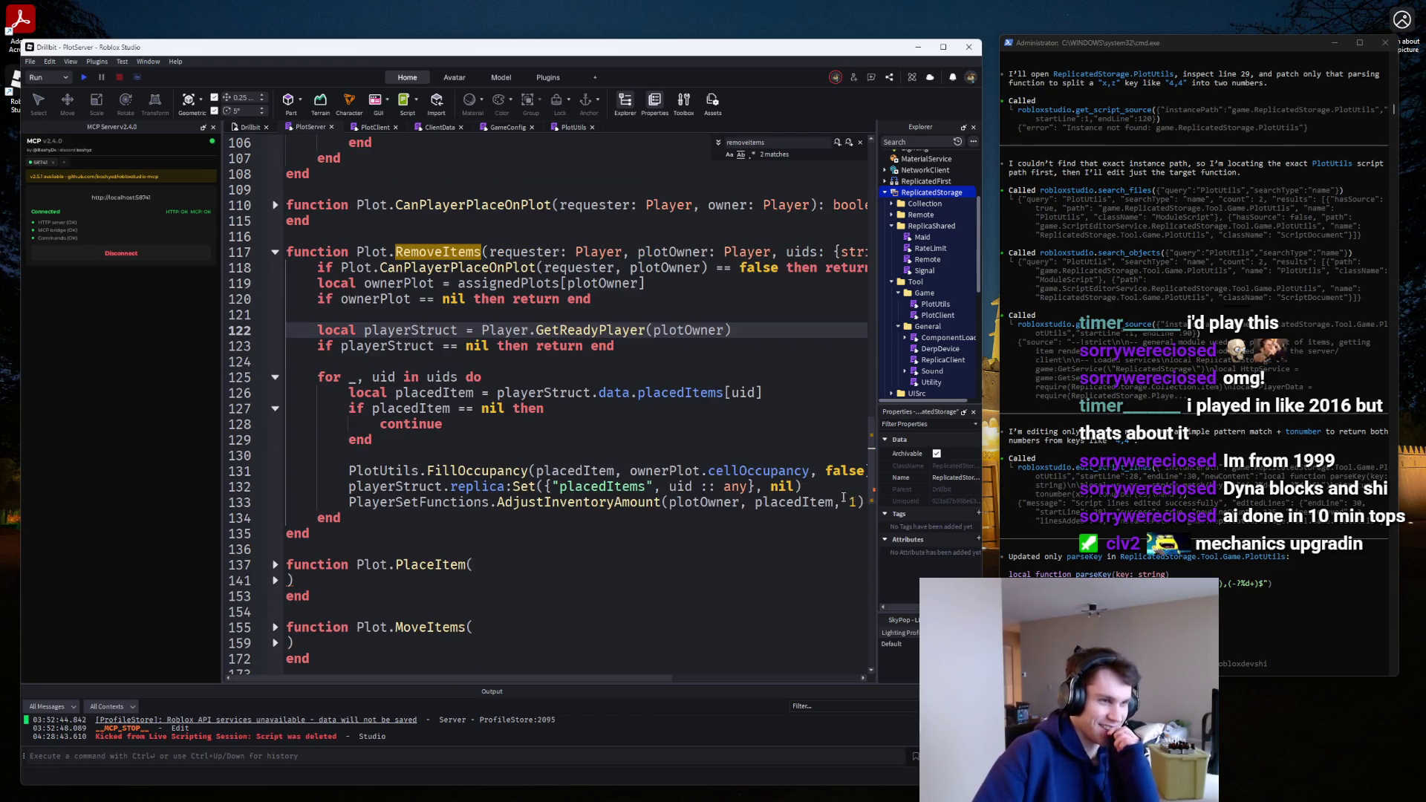
scroll(277, 393, "down", 5)
left_click(275, 376)
scroll(277, 372, "down", 3)
left_click(275, 299)
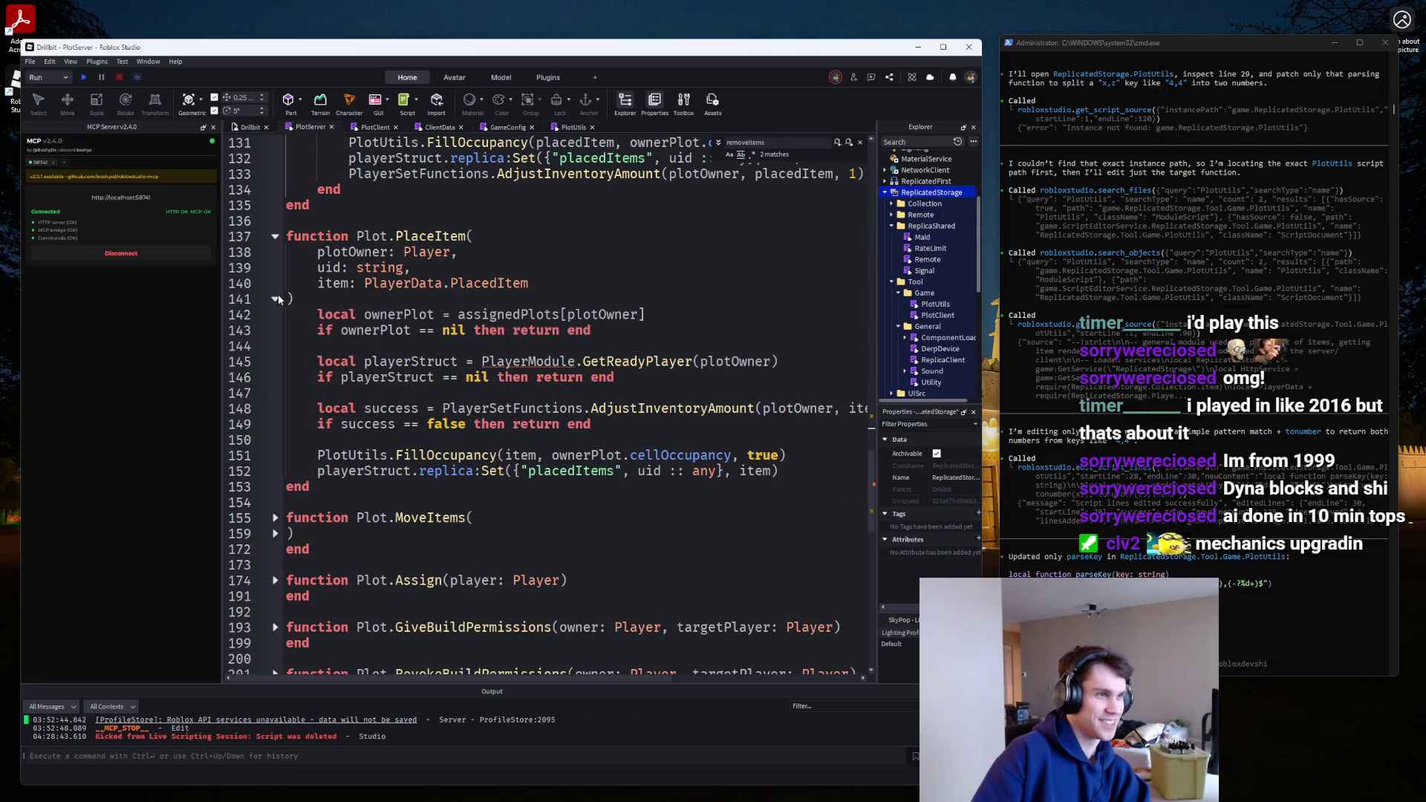
double_click(483, 362)
type("Player")
mouse_move(840, 479)
left_mouse_down()
mouse_move(840, 533)
mouse_move(871, 336)
left_mouse_up()
scroll(271, 348, "down", 4)
left_click(592, 410)
scroll(592, 410, "up", 4)
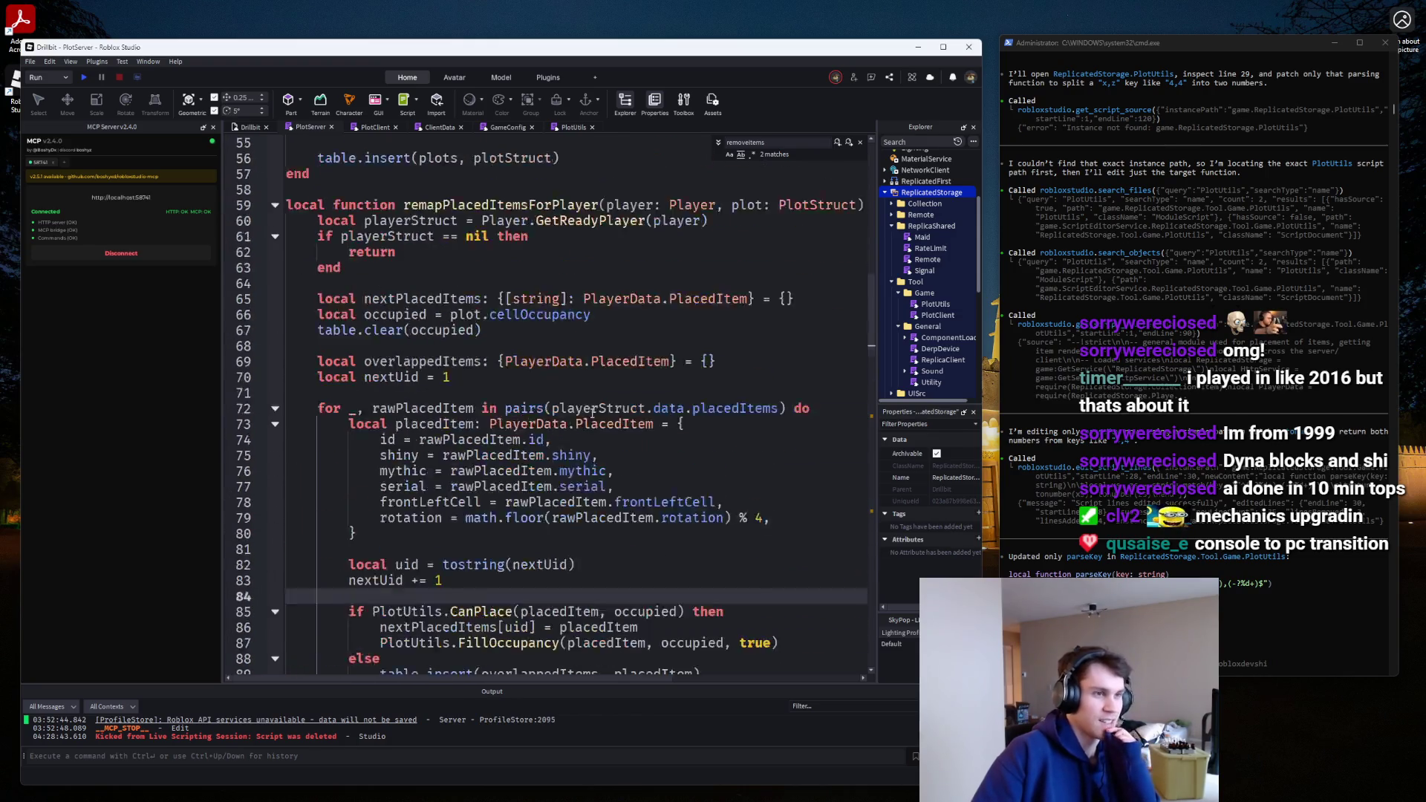
Replace the 'local nextUid = 1' declaration with 'local uid = 1'.
scroll(598, 416, "up", 1)
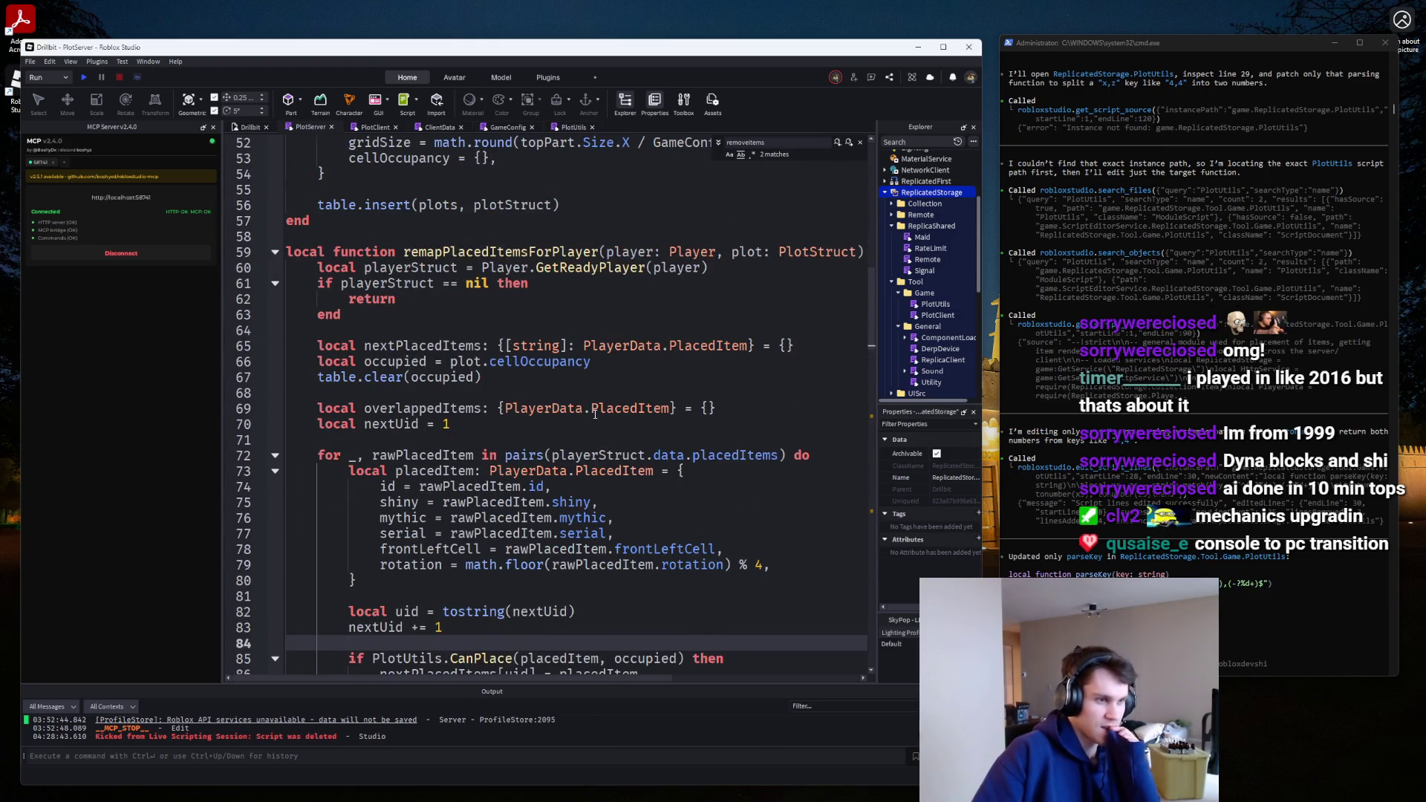
scroll(595, 414, "down", 3)
left_click_drag(575, 471, 451, 473)
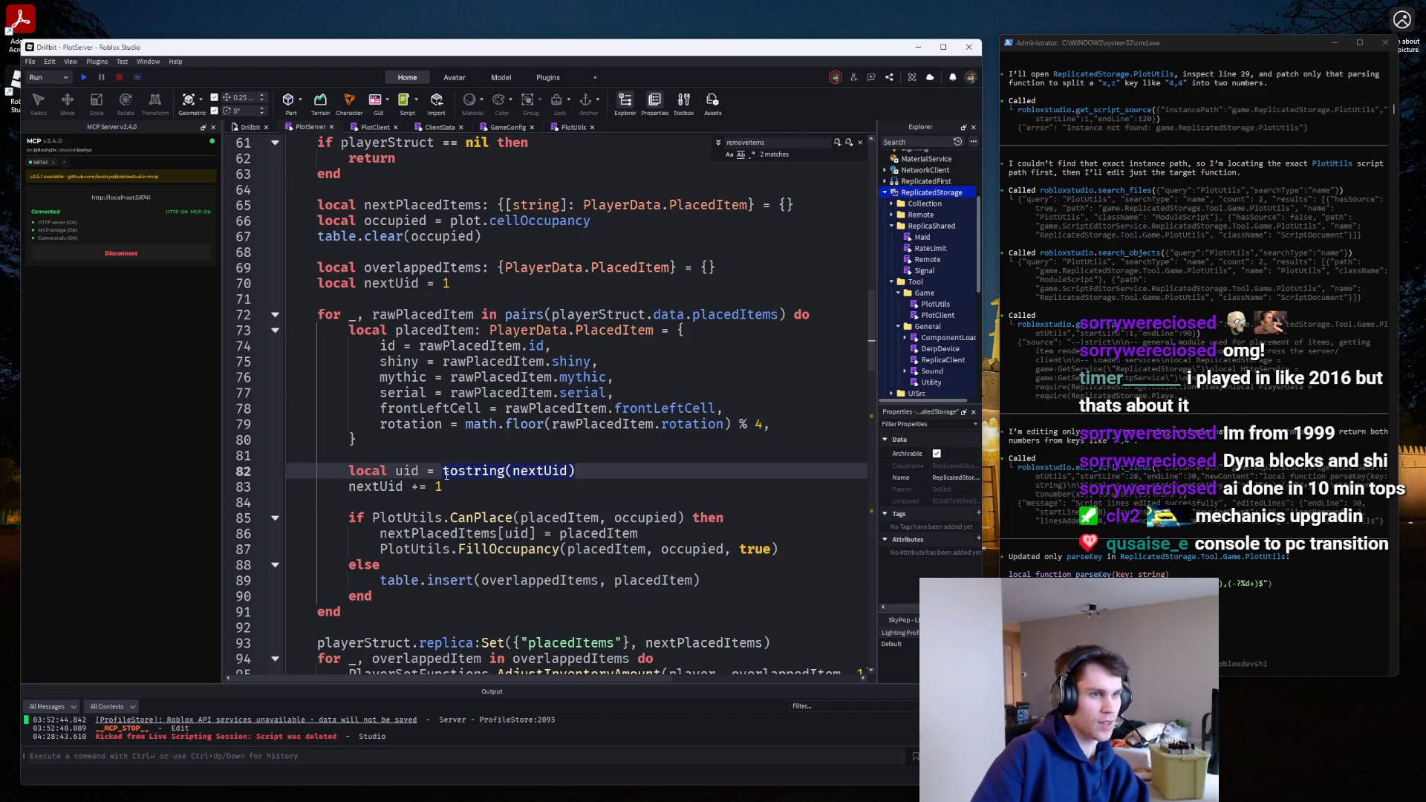
left_click(407, 471)
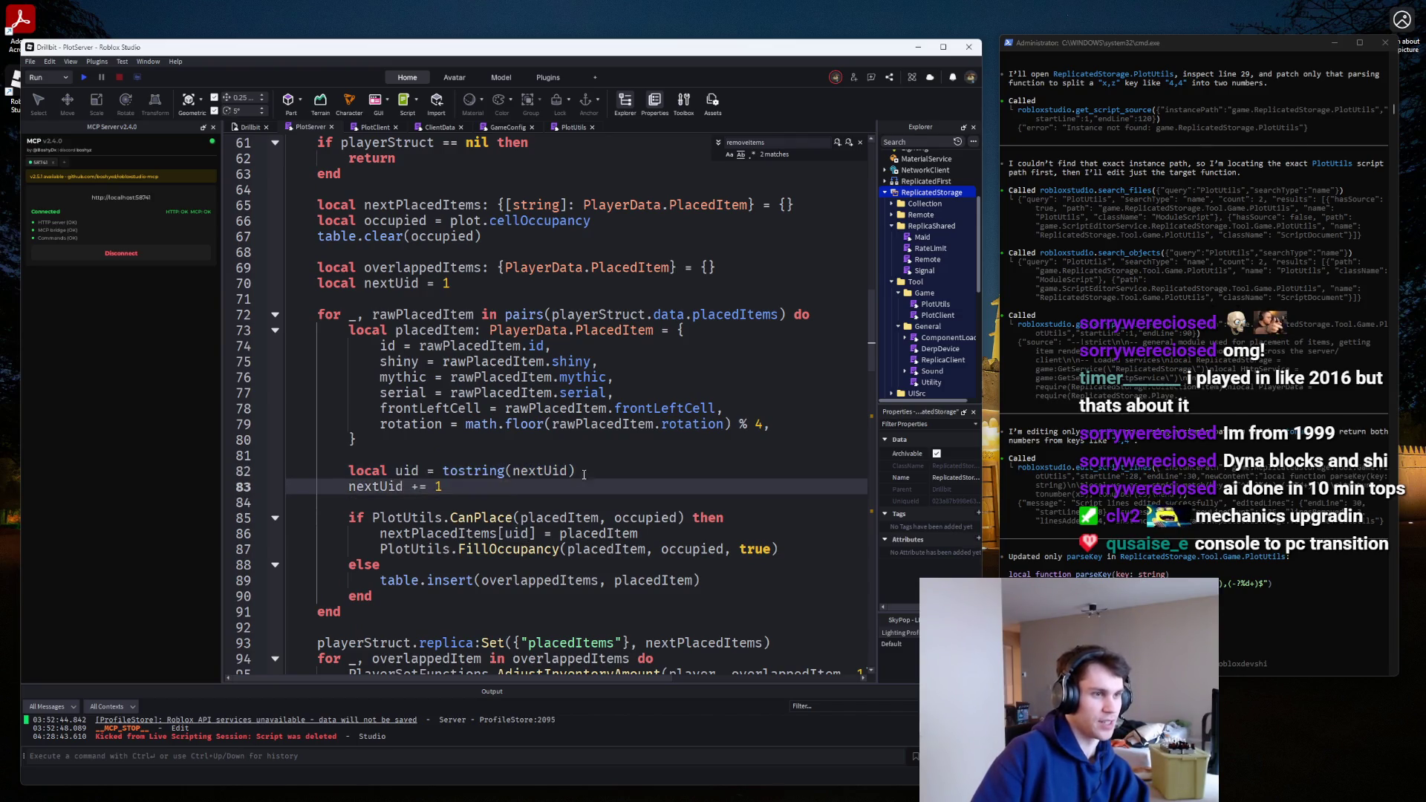
left_click_drag(575, 471, 443, 471)
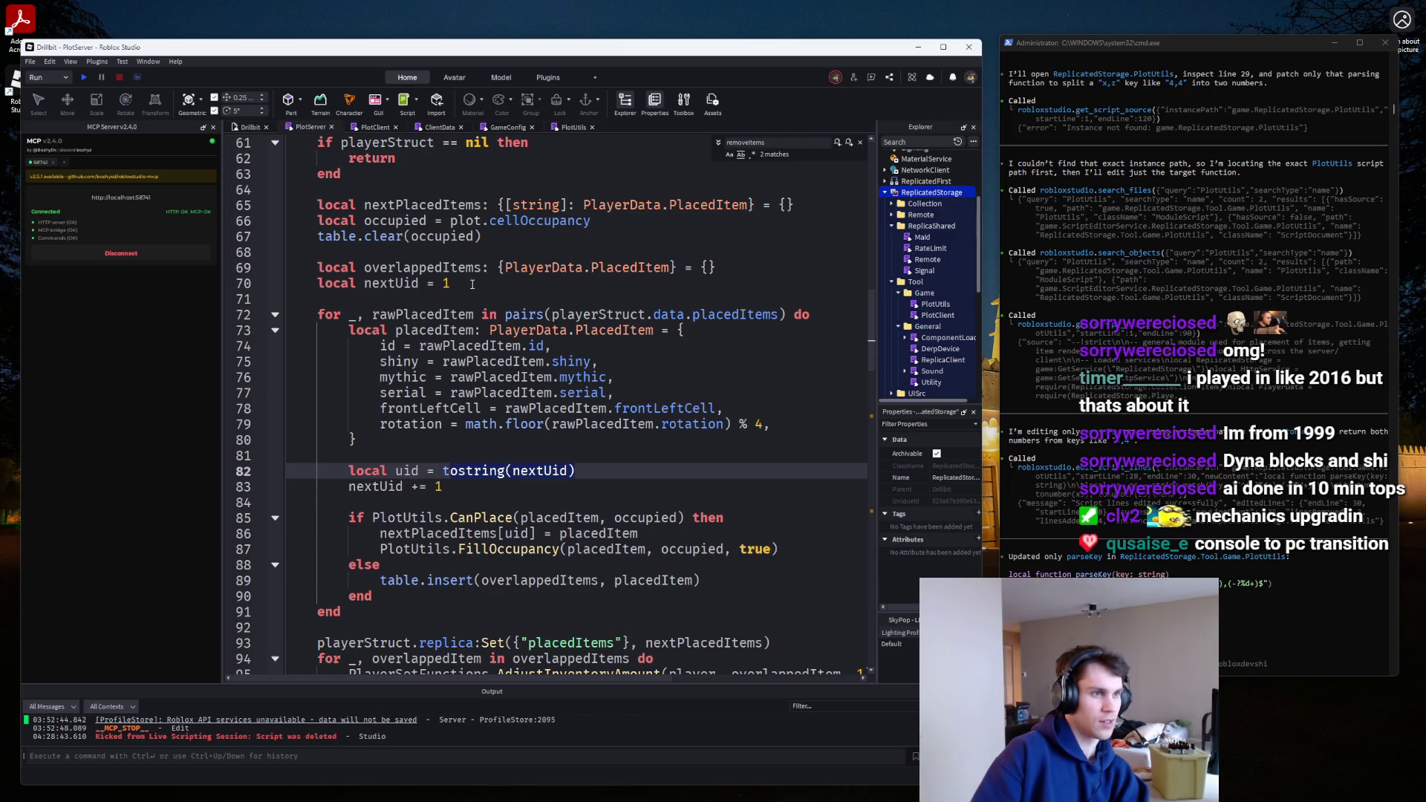
left_click_drag(472, 284, 318, 284)
type("loc")
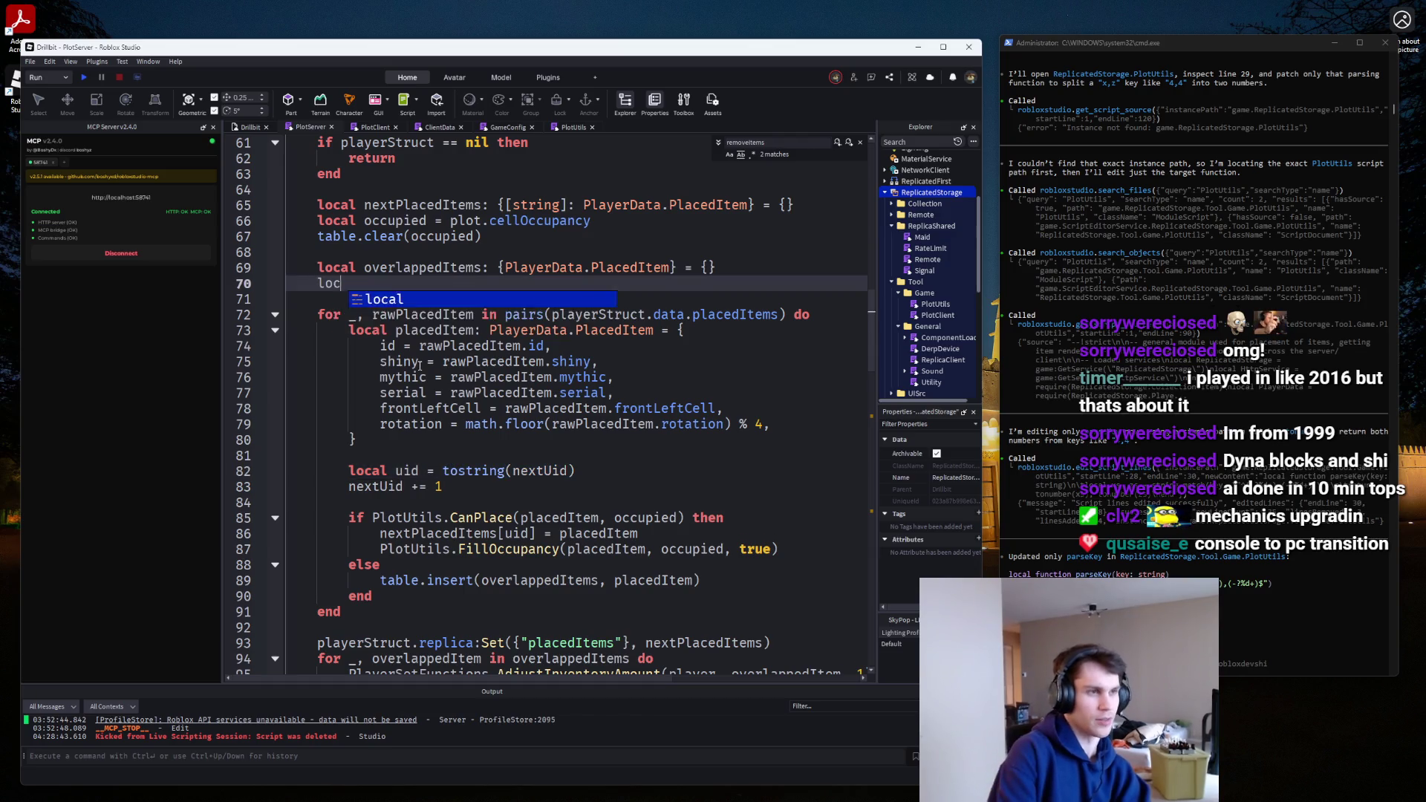
type("al uid = 1")
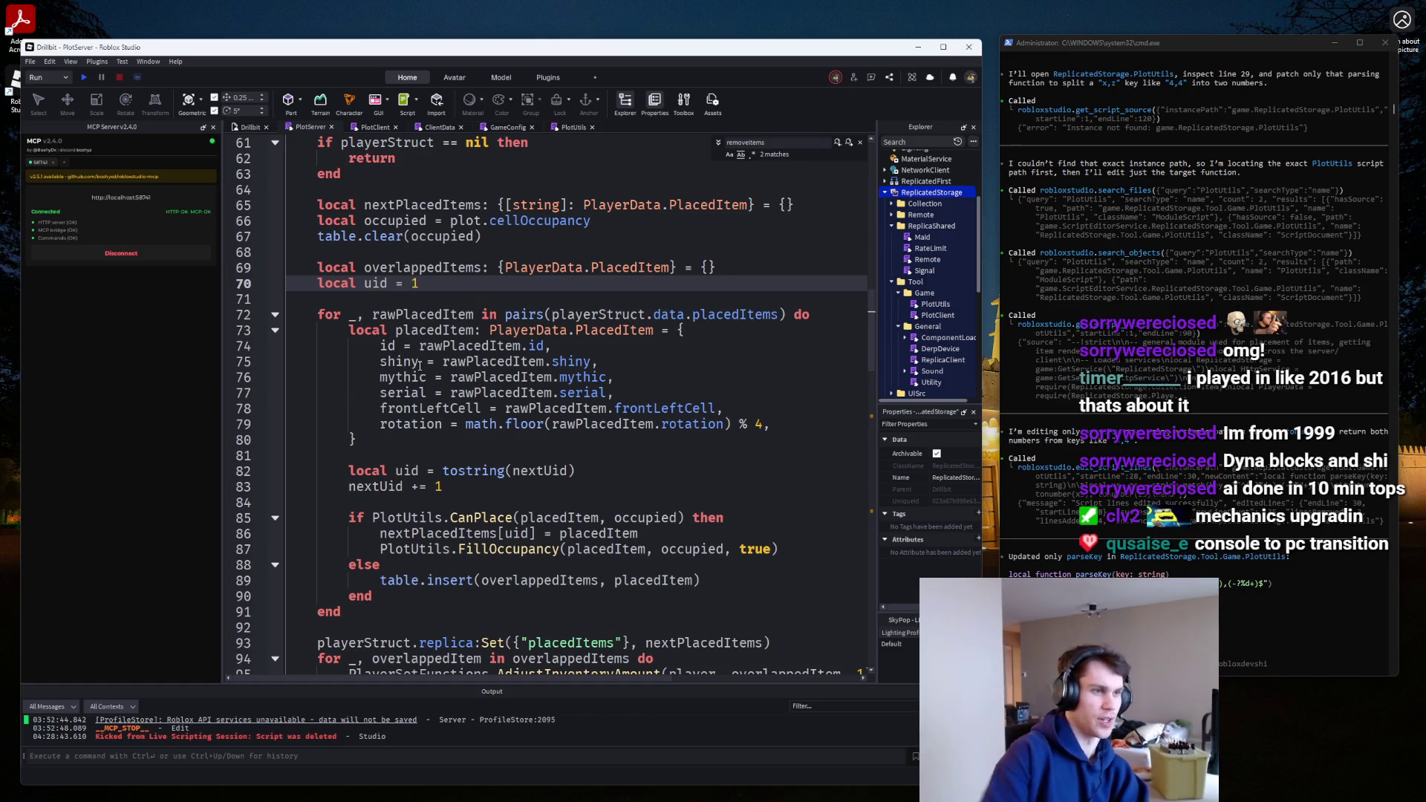
Delete the tostring/nextUid lines, add 'uid += 1' inside the CanPlace branch, and start uid at 0.
left_click_drag(444, 487, 251, 472)
key("BackSpace")
key("BackSpace")
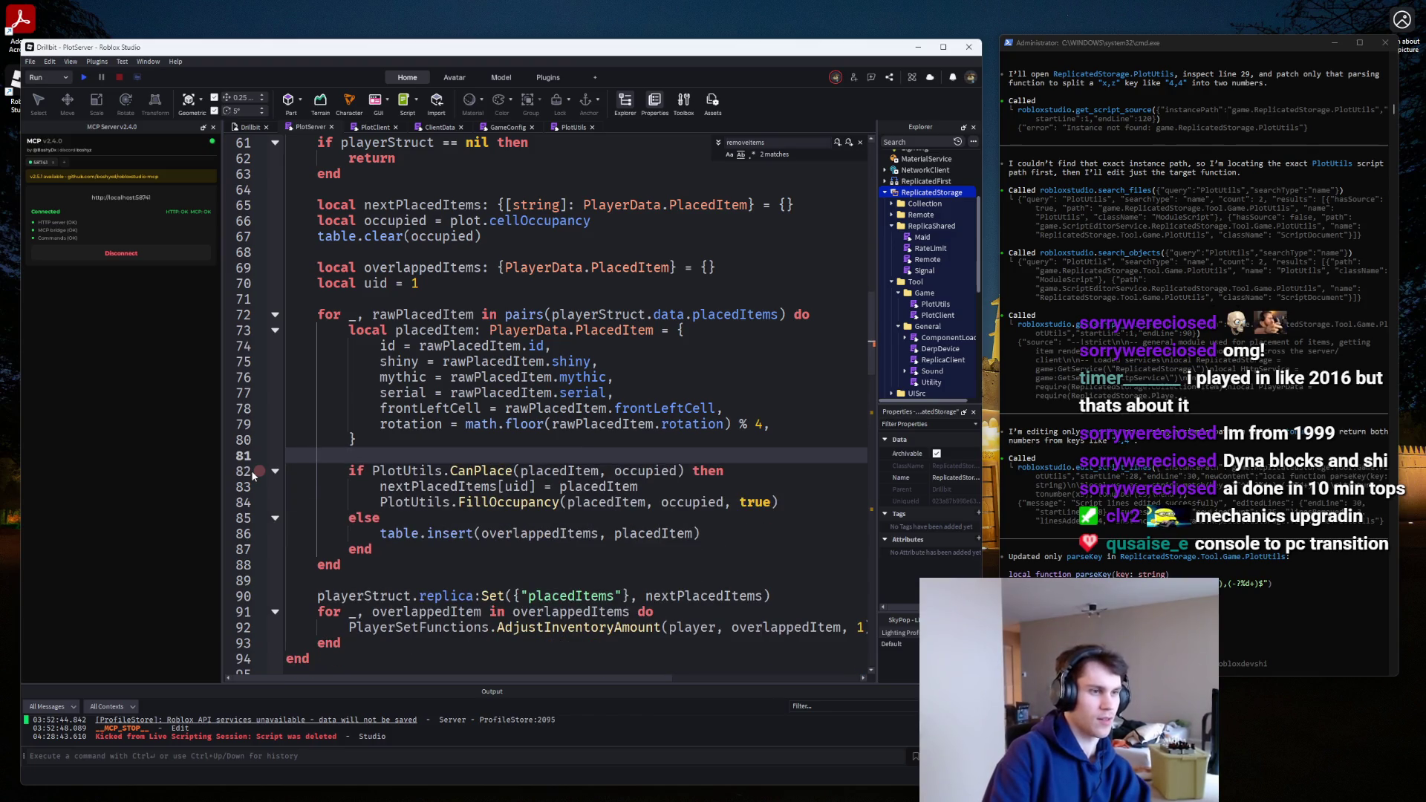
left_click(771, 472)
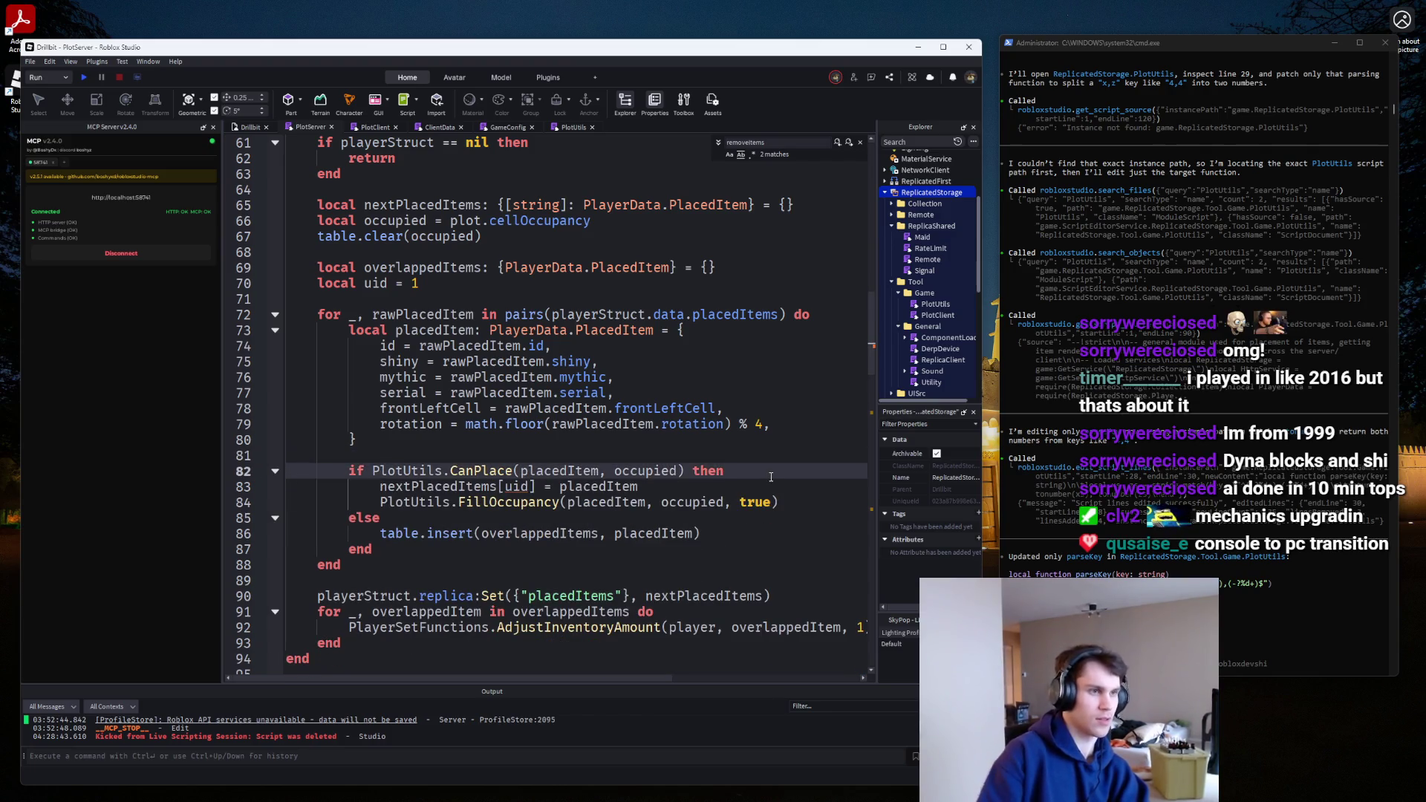
key("Return")
type("uid += 1")
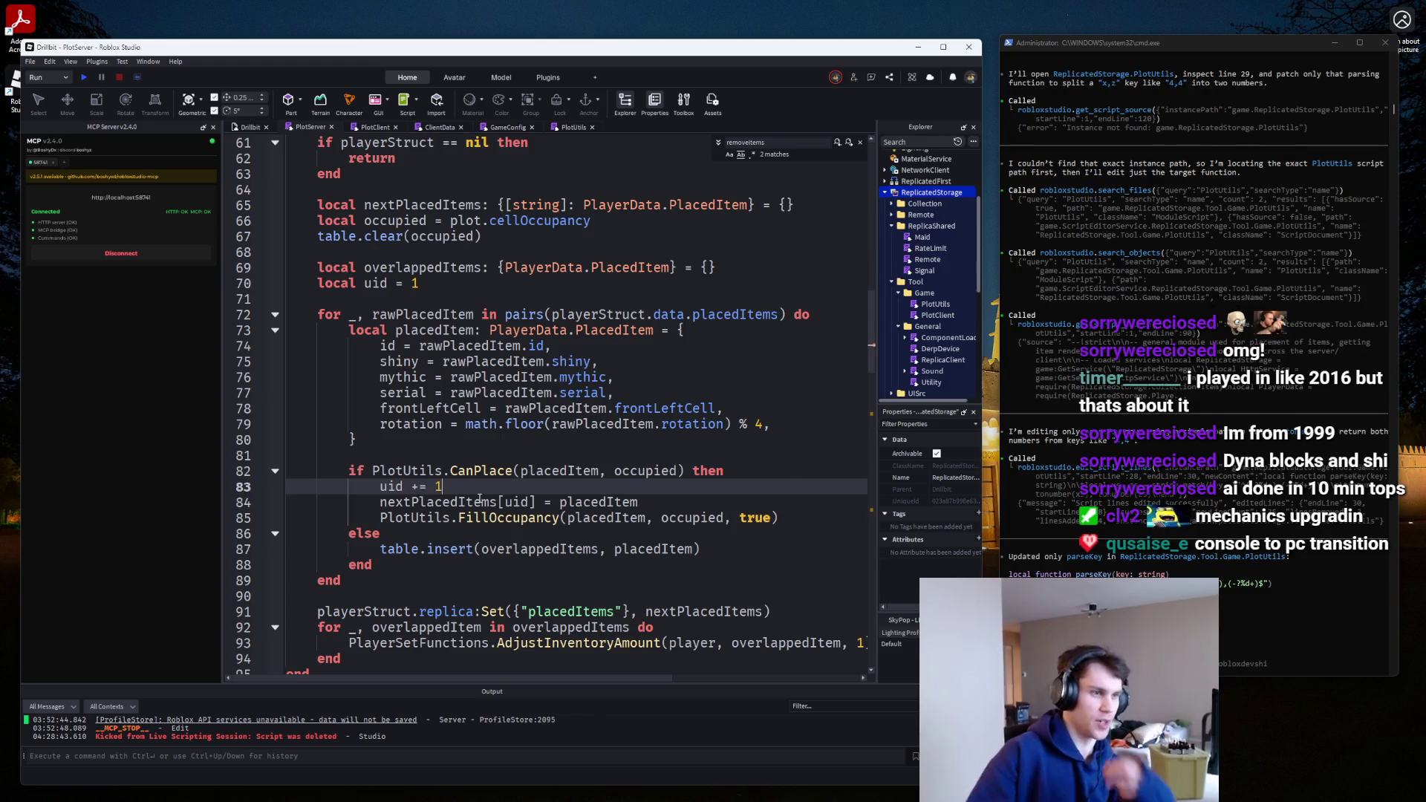
triple_click(541, 487)
left_click(437, 283)
key("BackSpace")
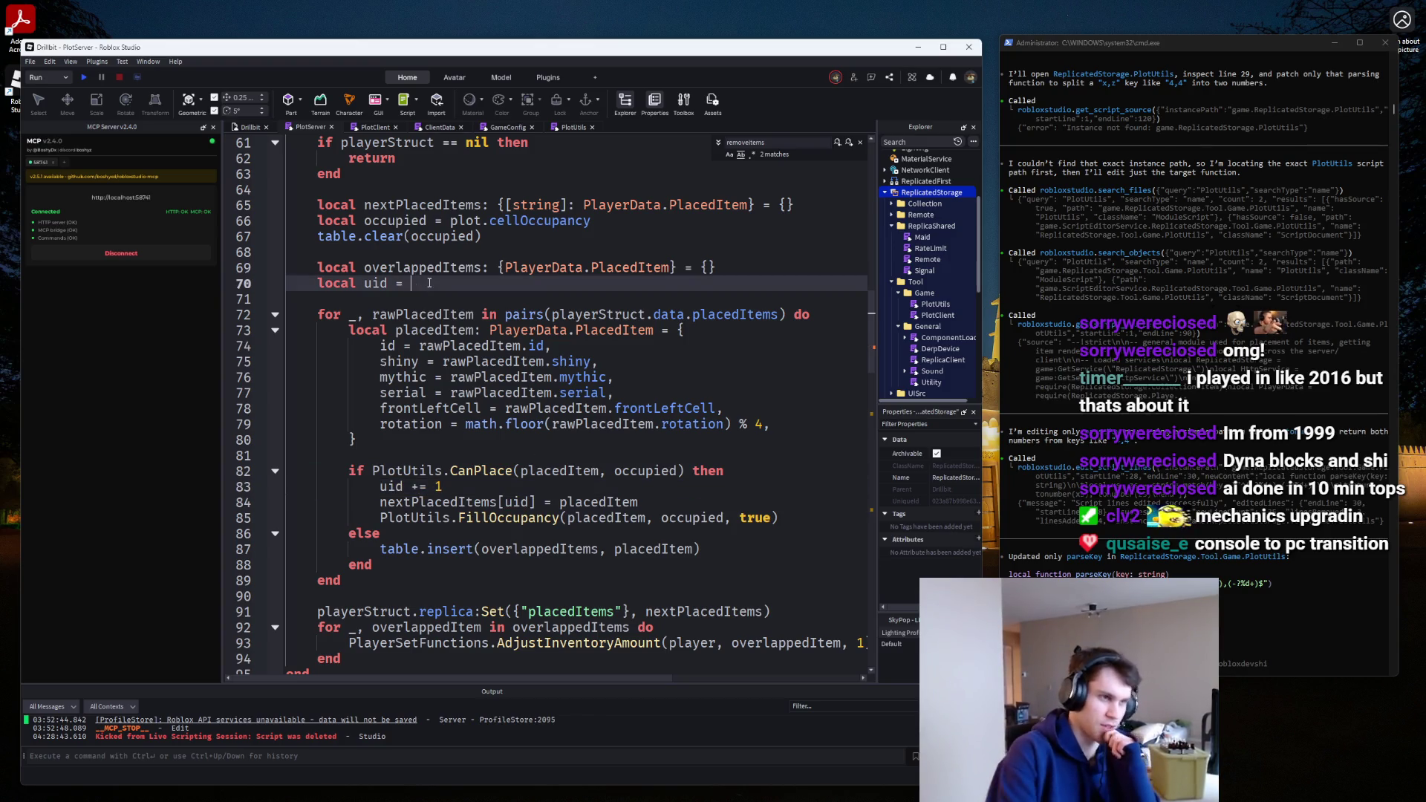
type("0")
Key the nextPlacedItems entry by the string `{uid}` and review the rawPlacedItem field copies.
left_click(441, 487)
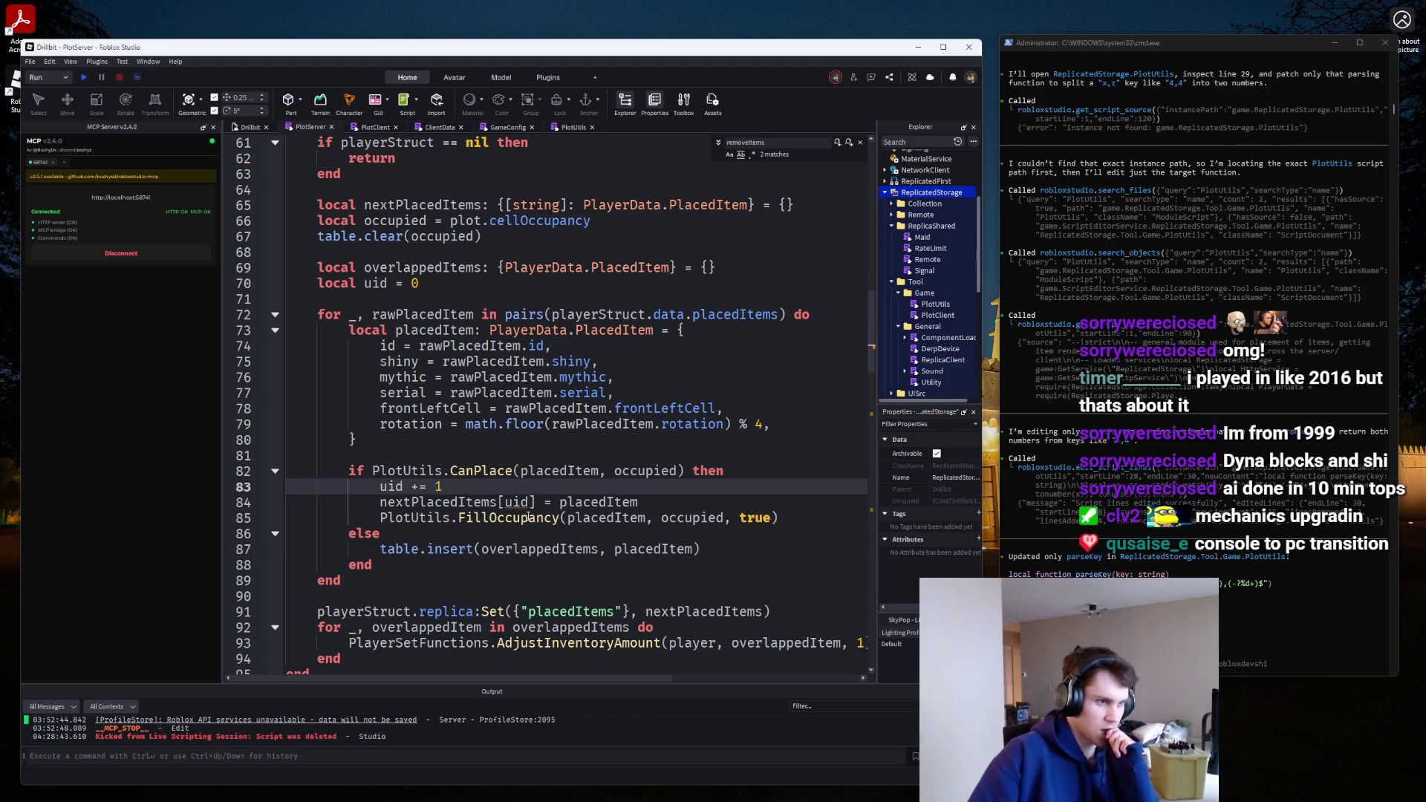
double_click(520, 502)
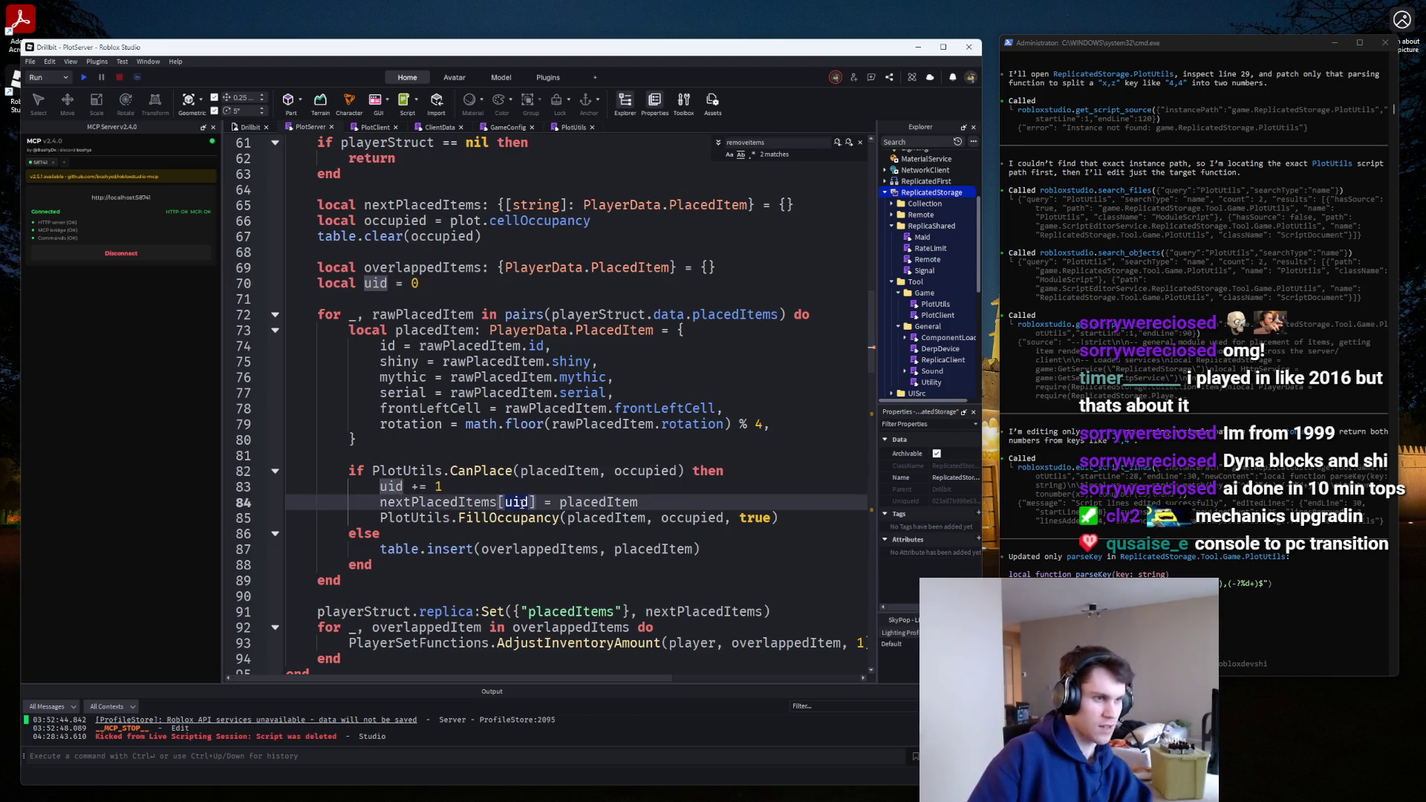
type("`{")
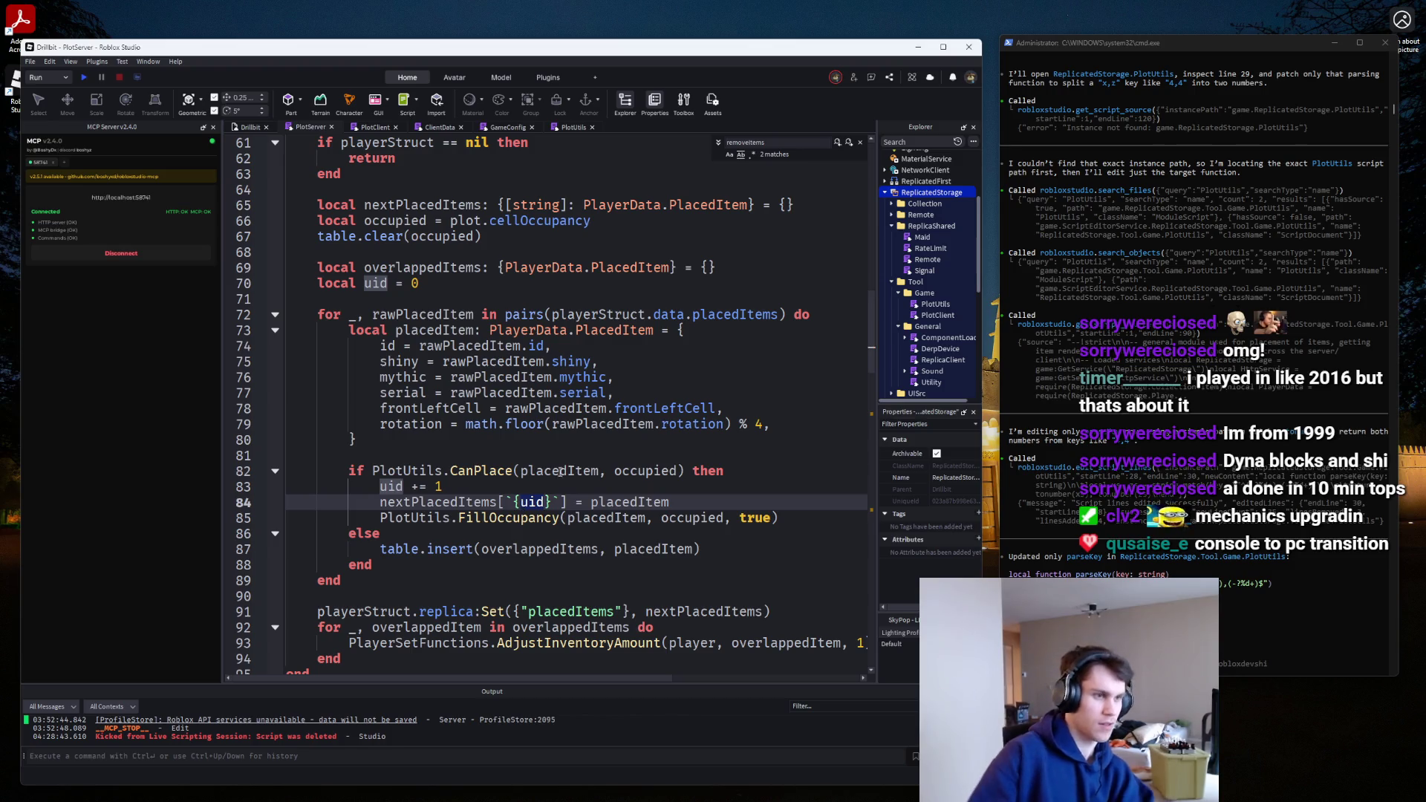
left_click(564, 424)
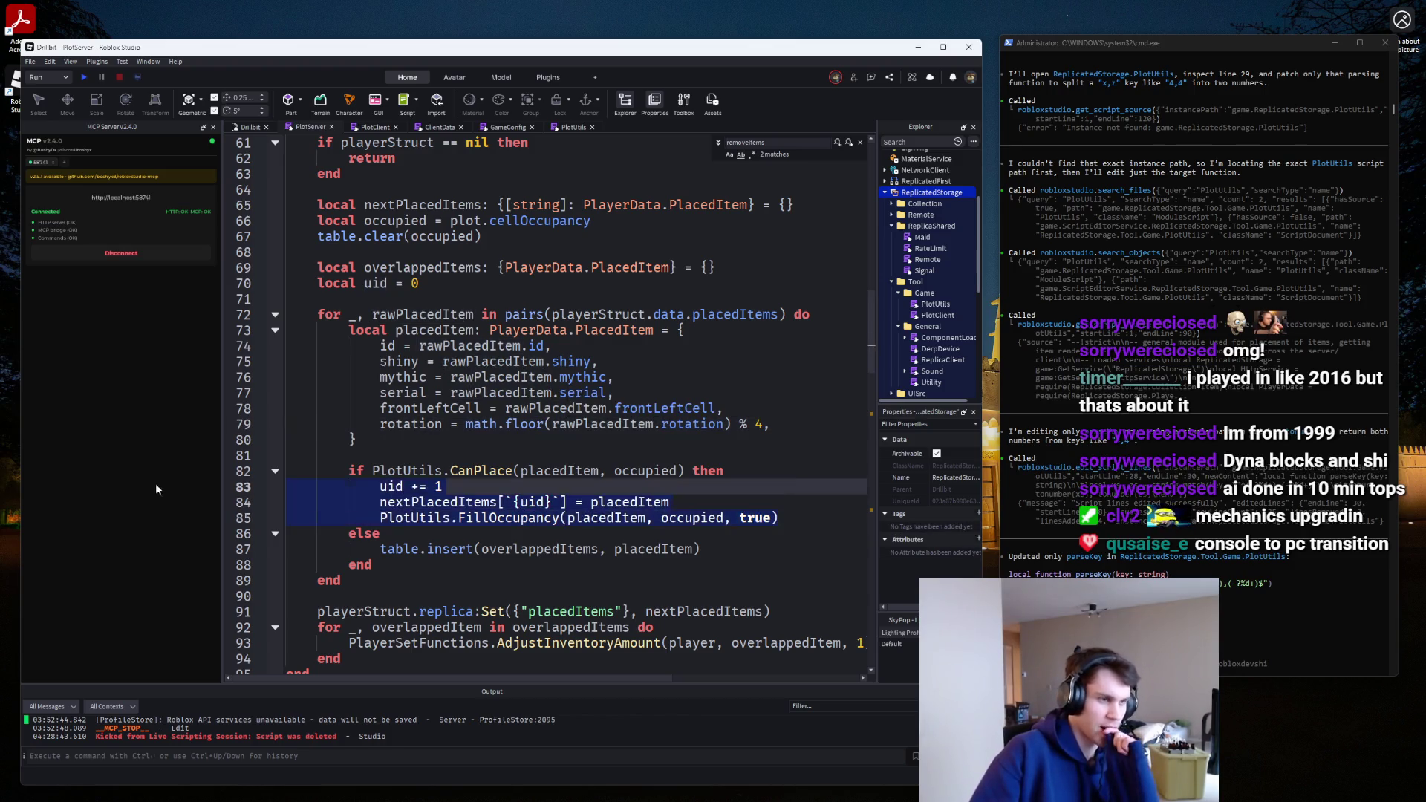
left_click(481, 361)
mouse_move(442, 315)
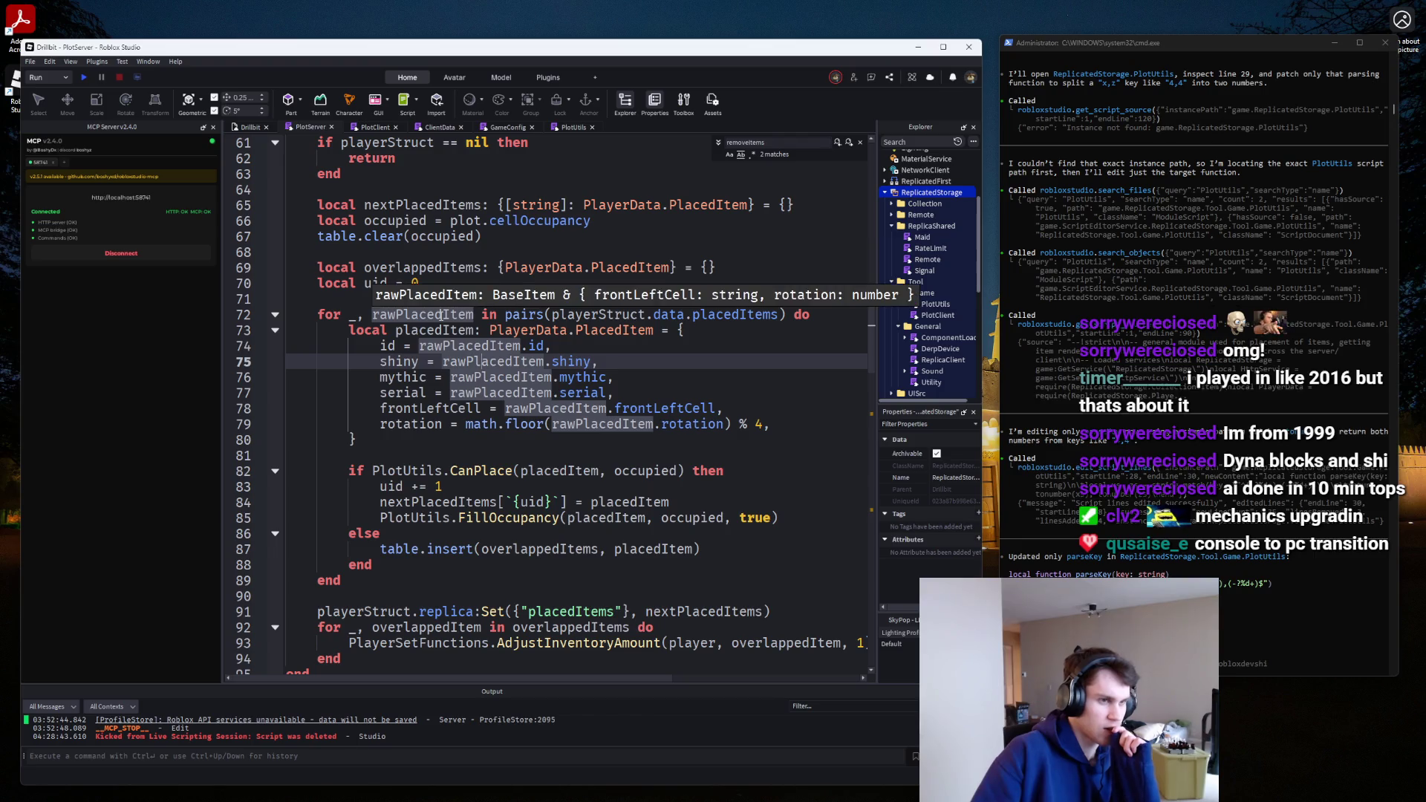
scroll(441, 315, "down", 4)
scroll(438, 331, "up", 6)
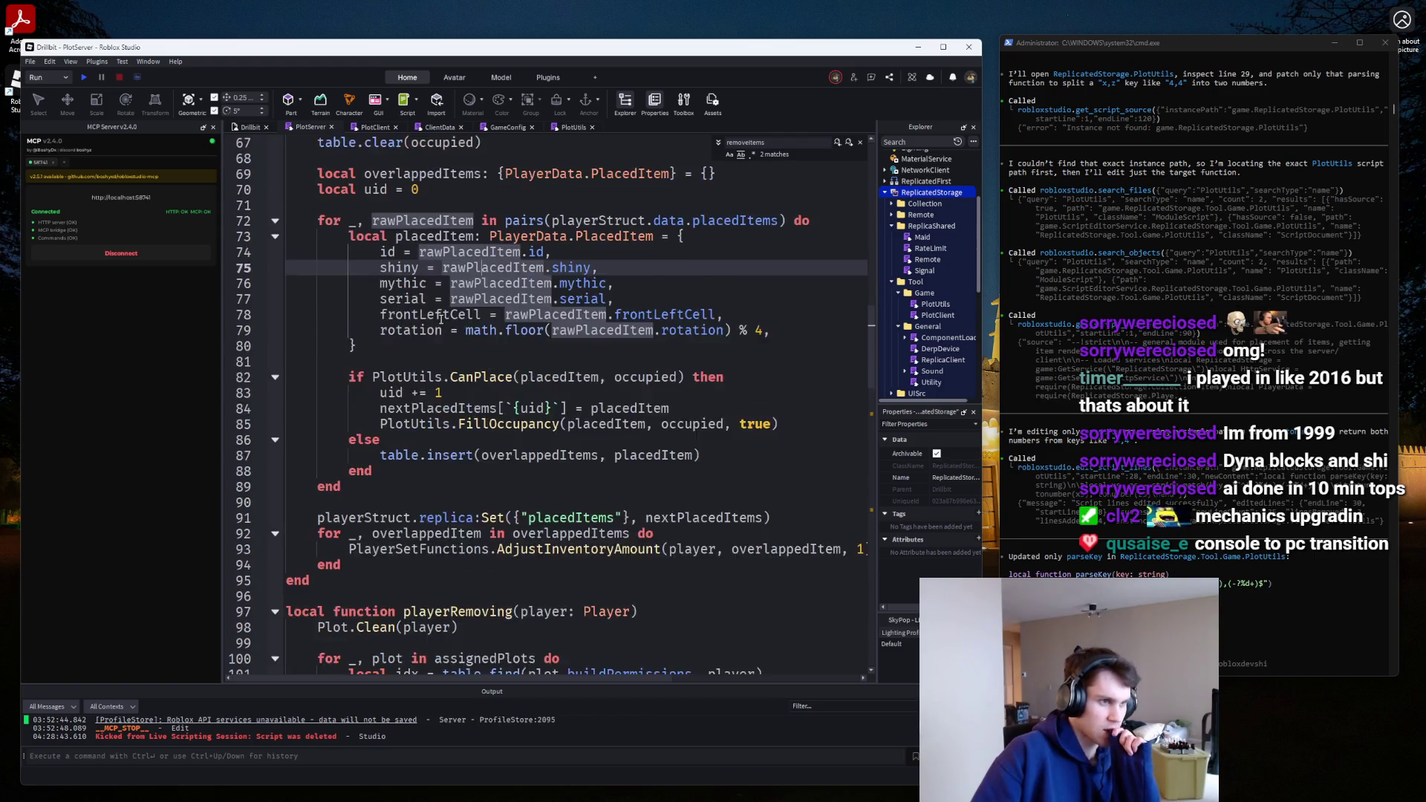
scroll(438, 330, "down", 4)
scroll(438, 330, "up", 4)
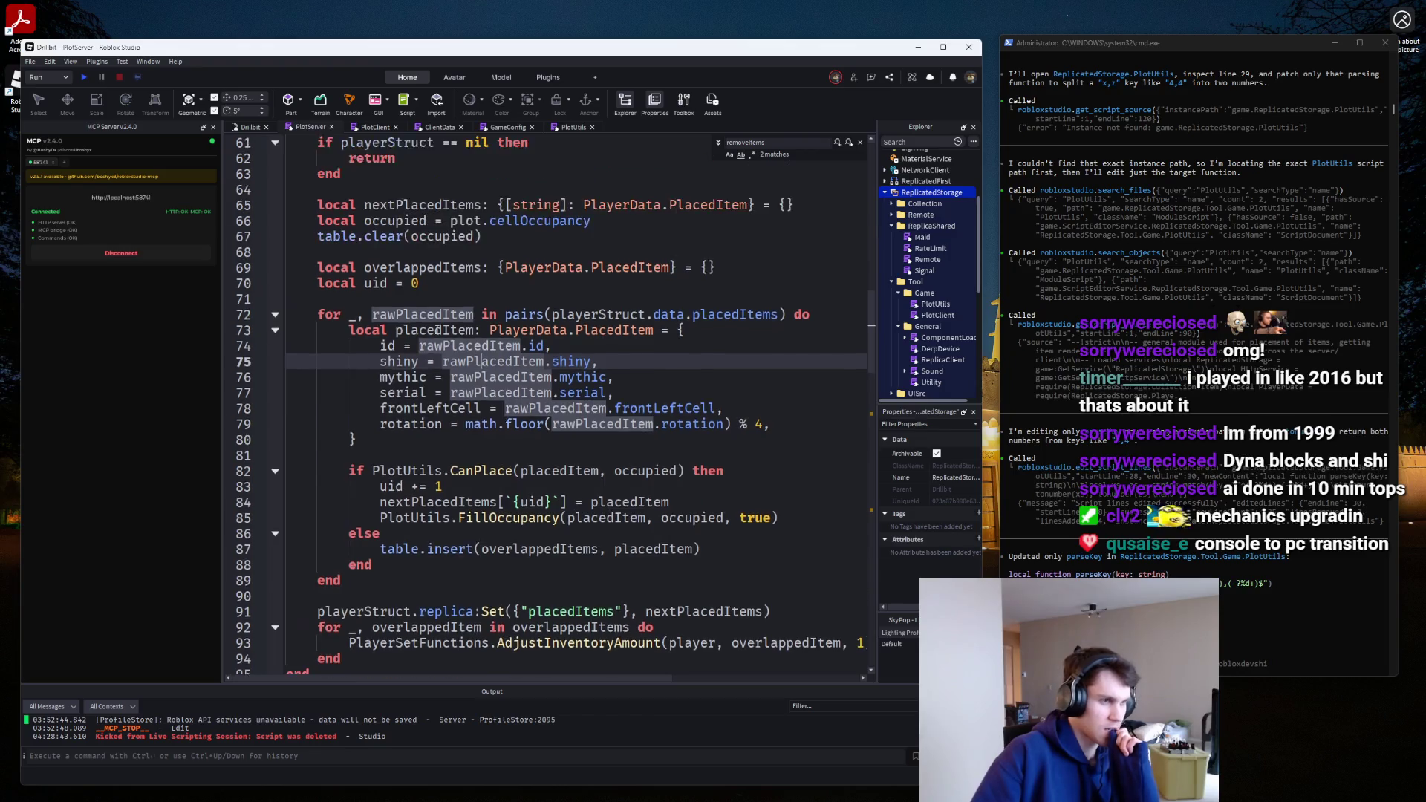
scroll(438, 331, "up", 2)
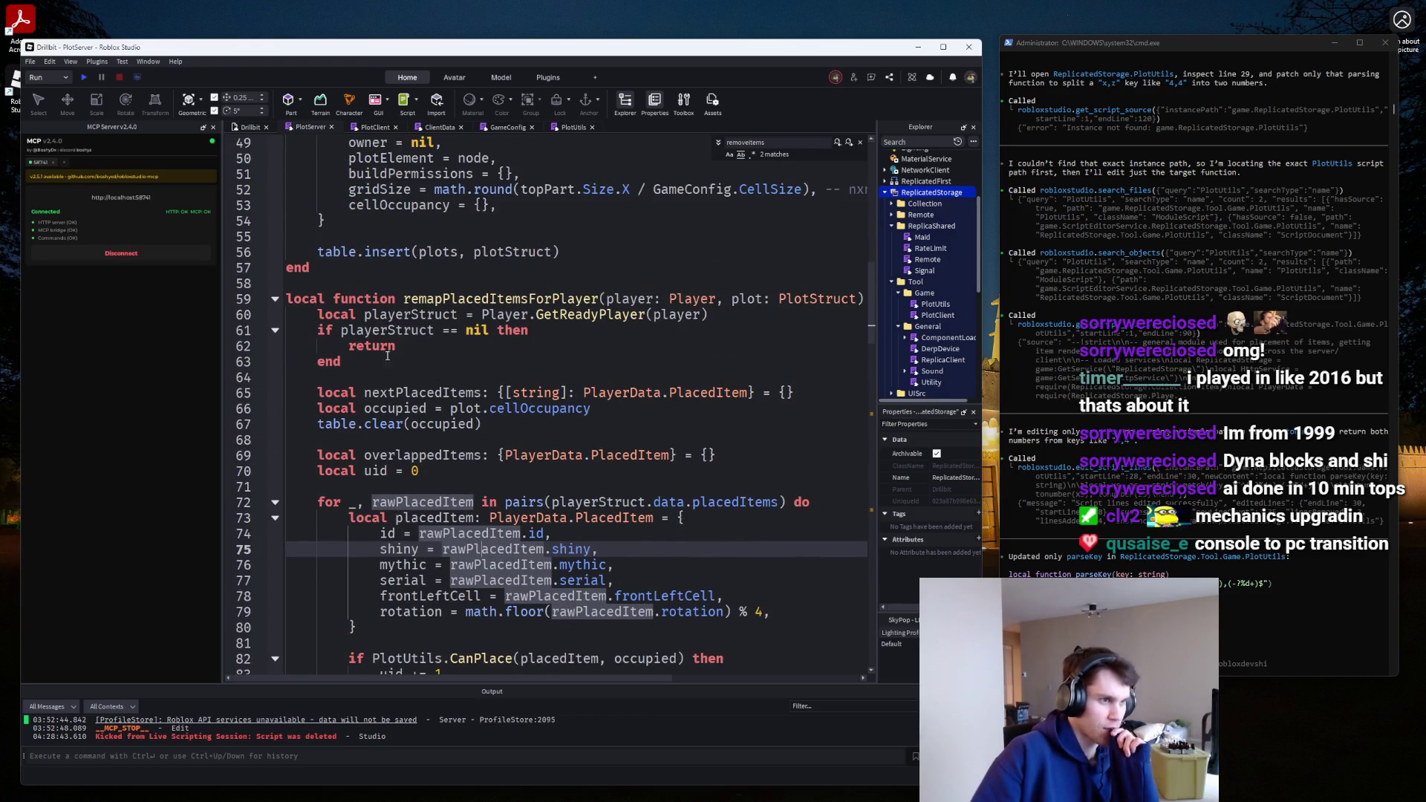
left_click(344, 348)
Join the return and end lines onto line 61: 'if playerStruct == nil then return end'.
key("BackSpace")
key("BackSpace")
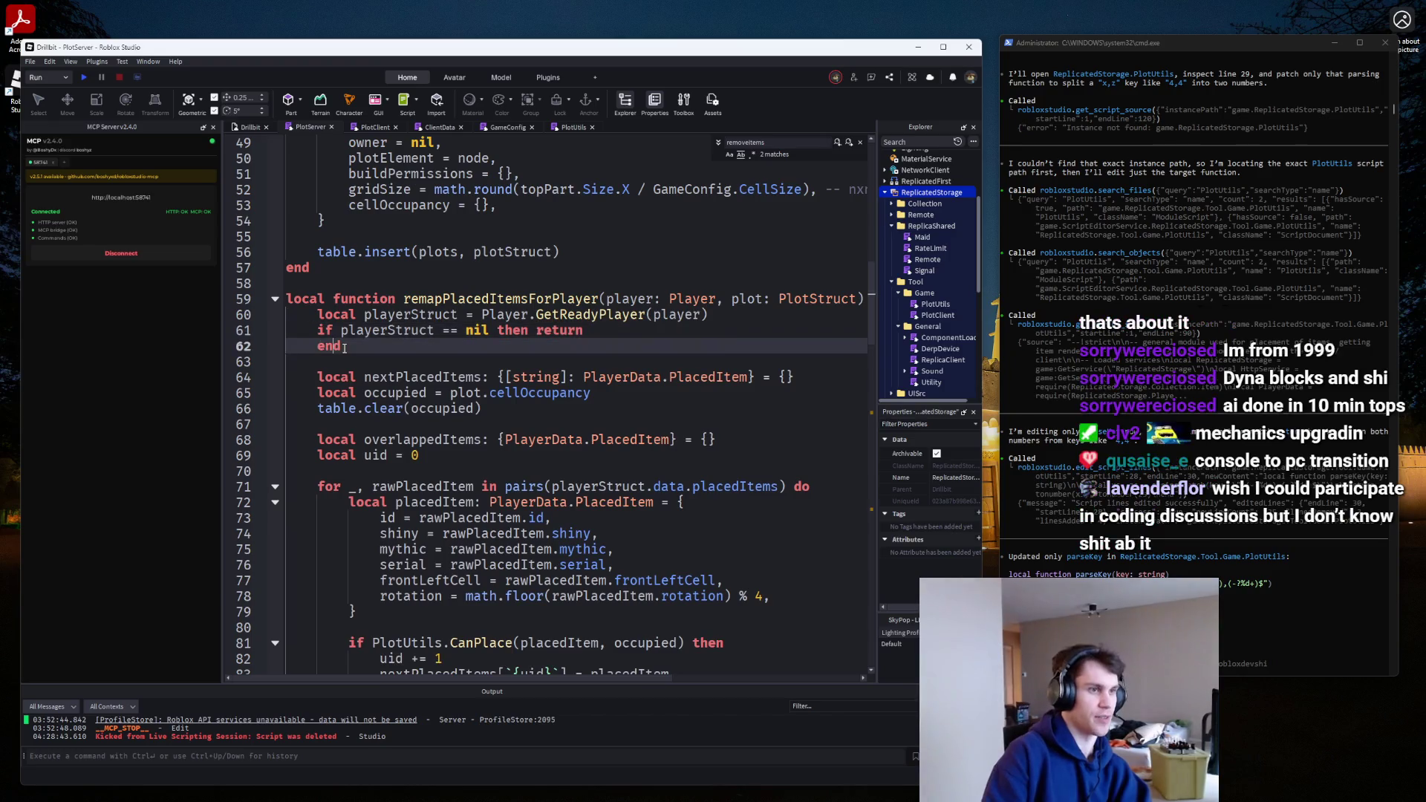
key("BackSpace")
key("BackSpace")
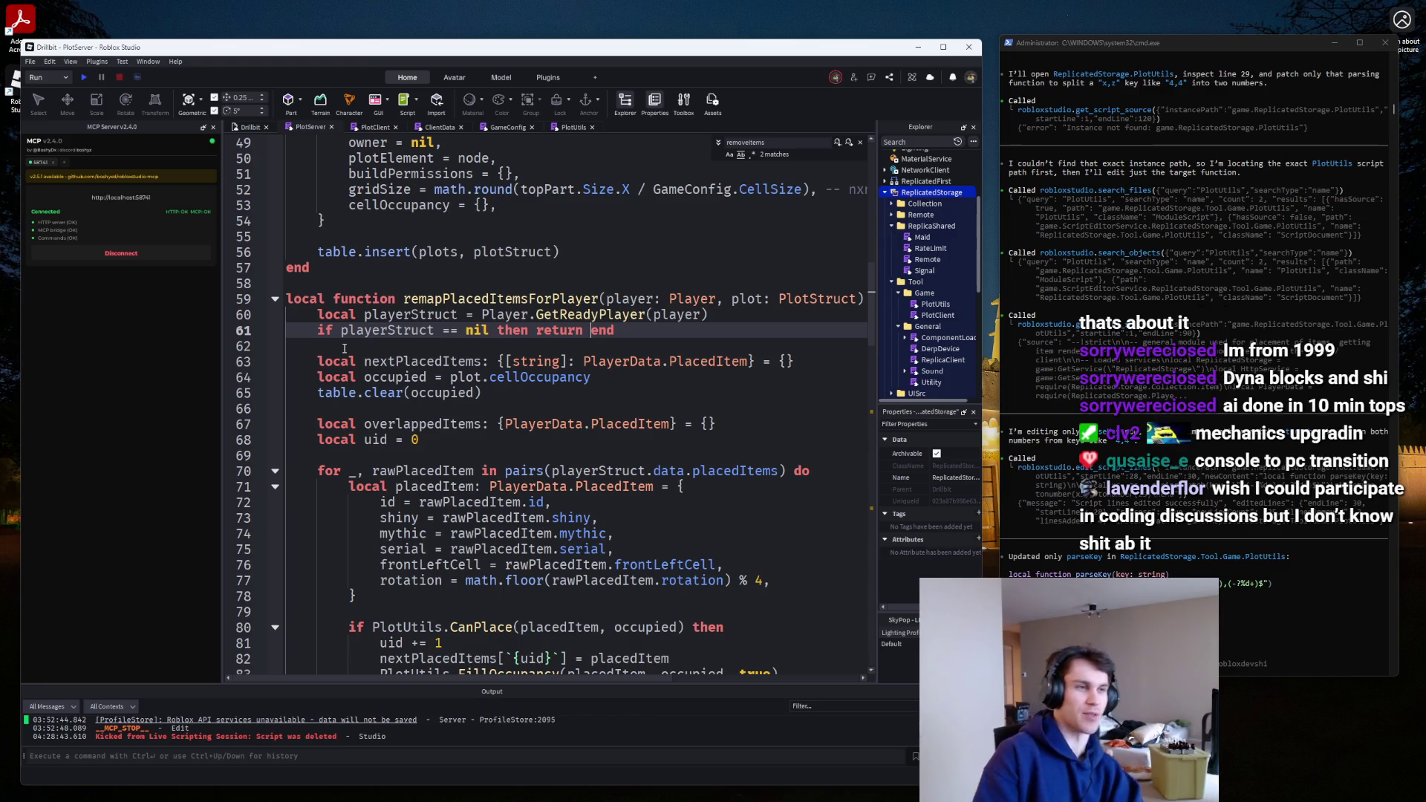
left_click(433, 345)
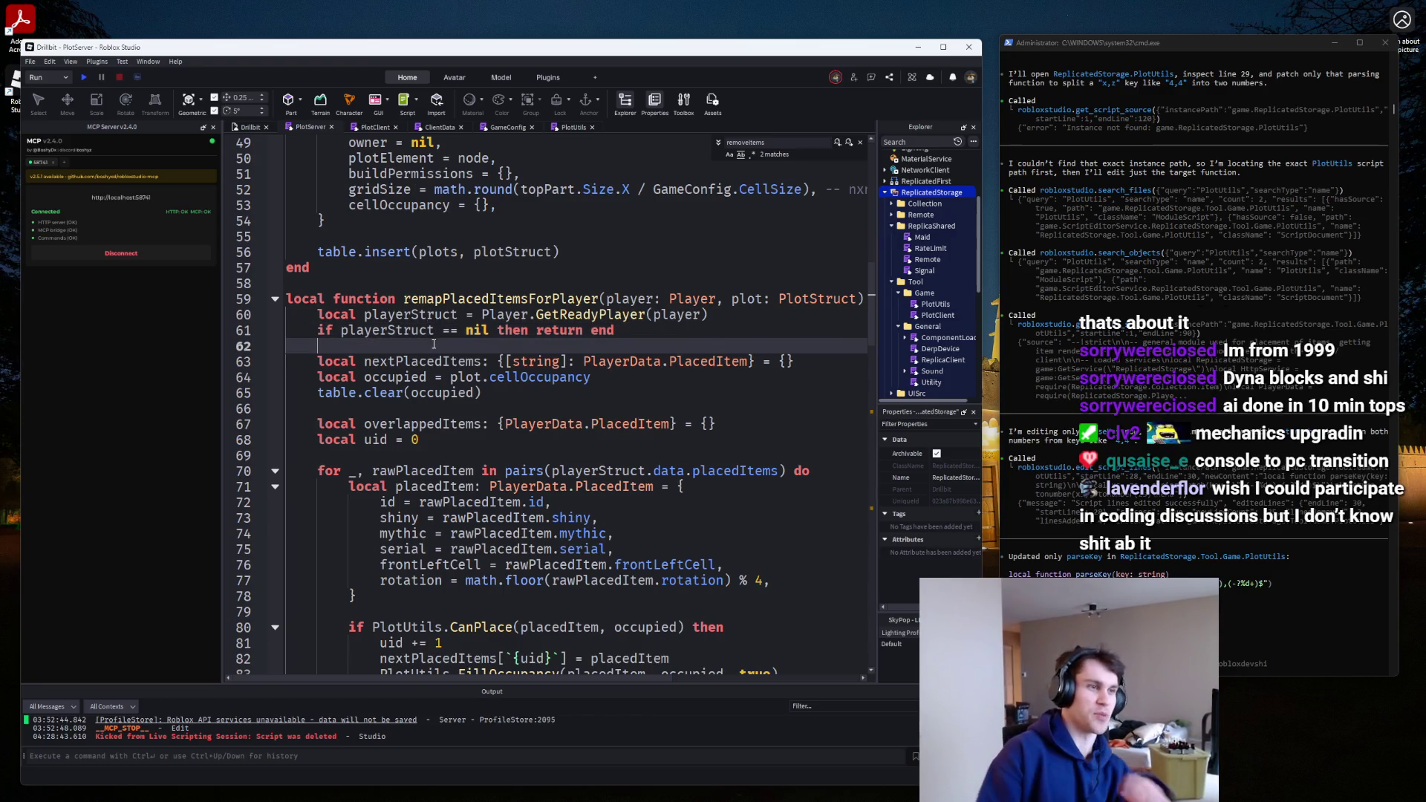
mouse_move(556, 379)
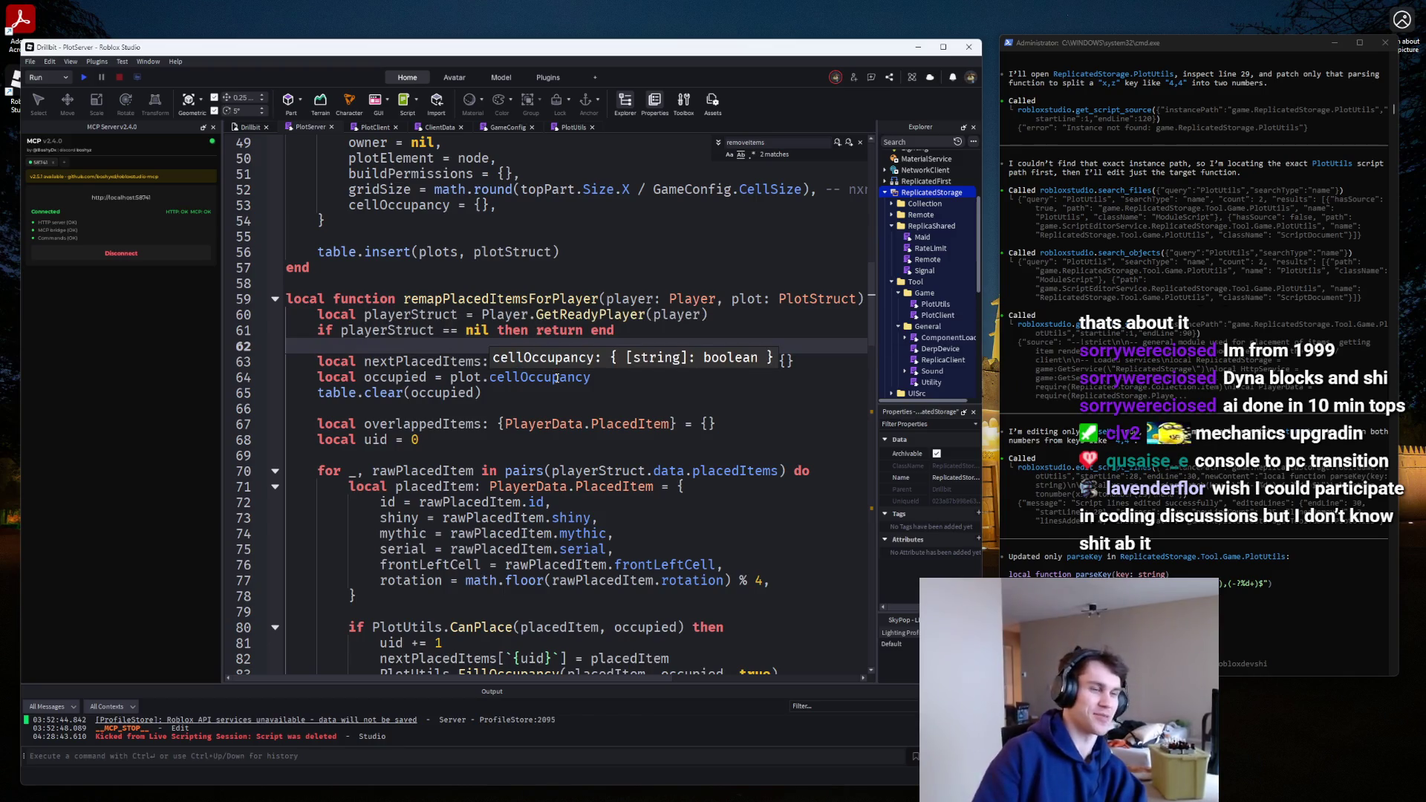
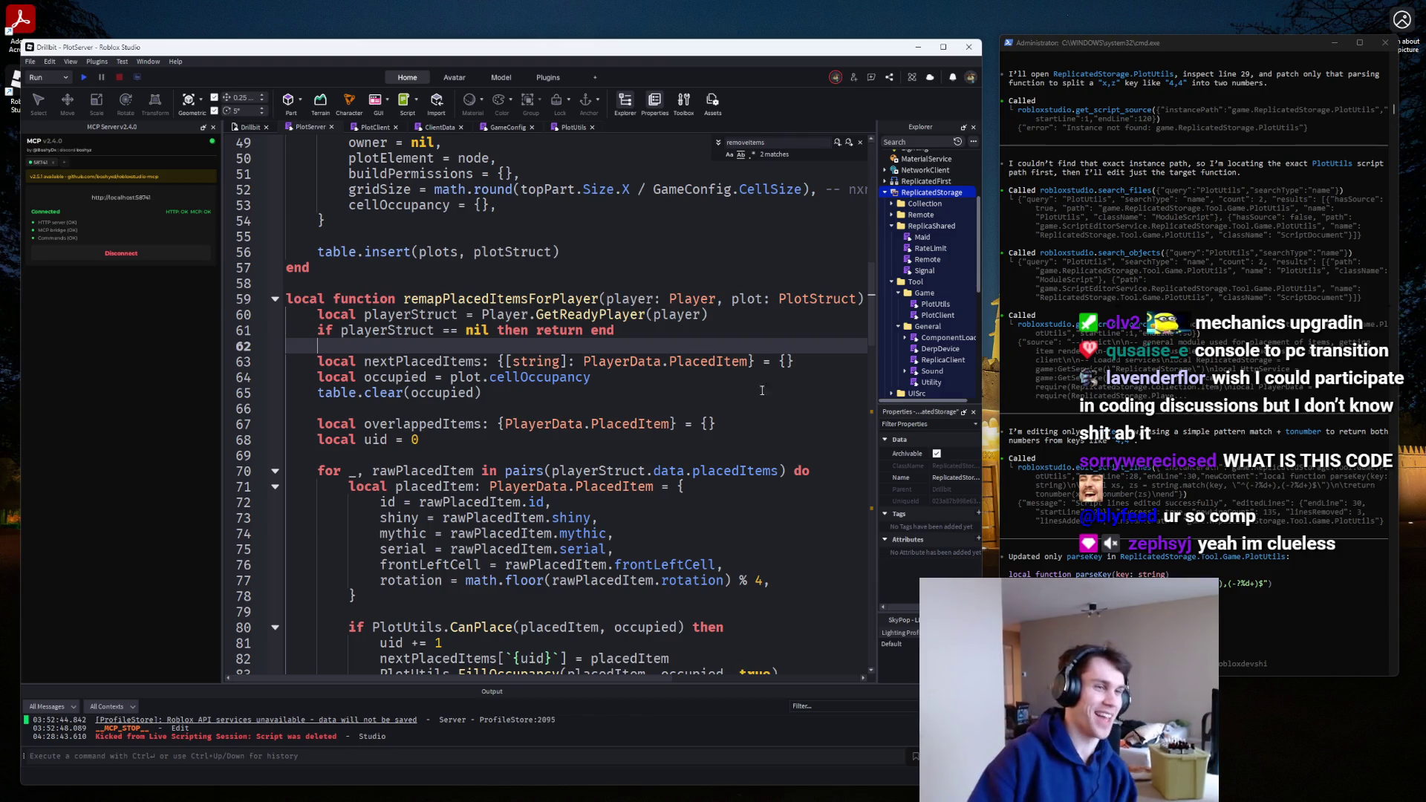
Scroll through PlotServer, then close the PlotServer, PlotClient, ClientData and GameConfig script tabs.
scroll(761, 390, "up", 4)
scroll(767, 401, "down", 4)
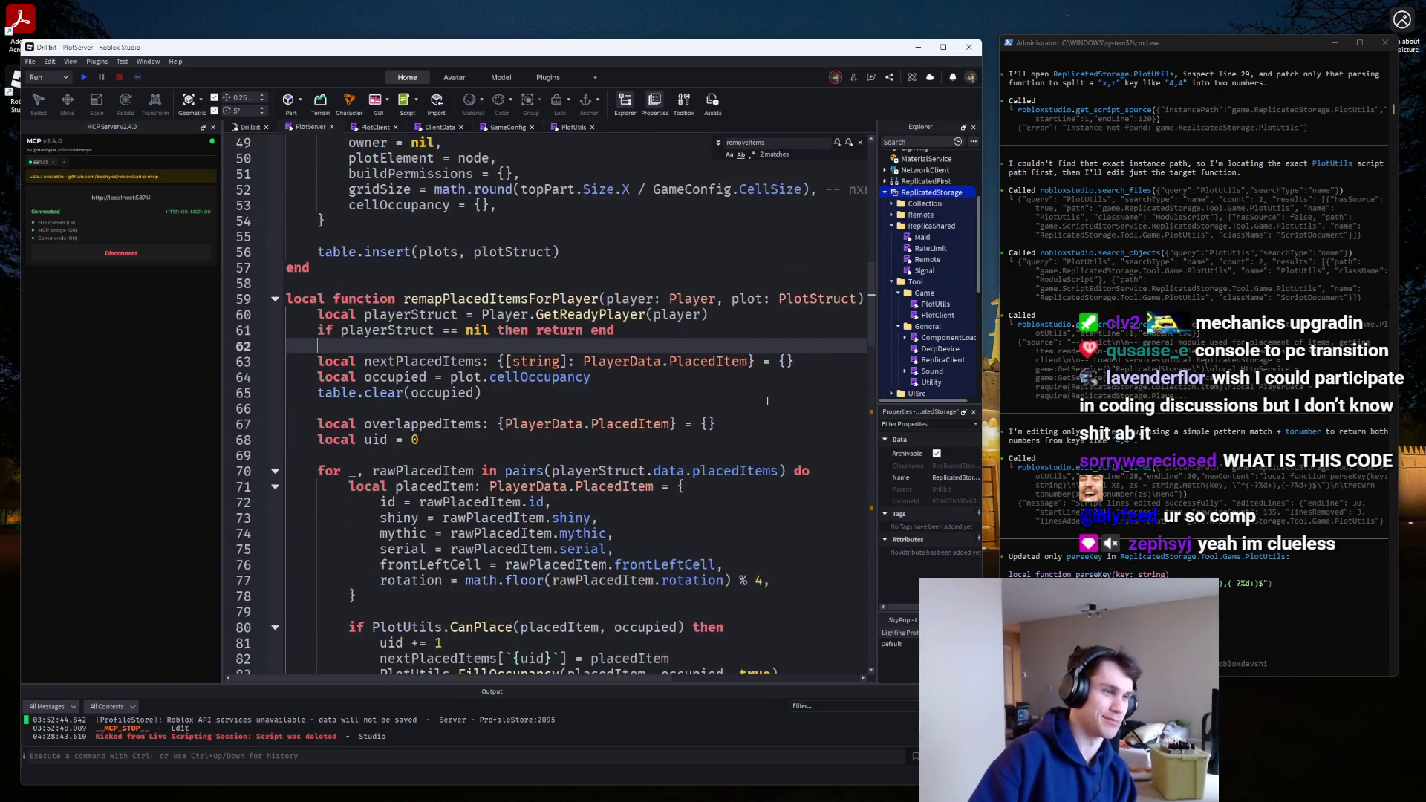
scroll(767, 401, "down", 2)
scroll(651, 393, "up", 3)
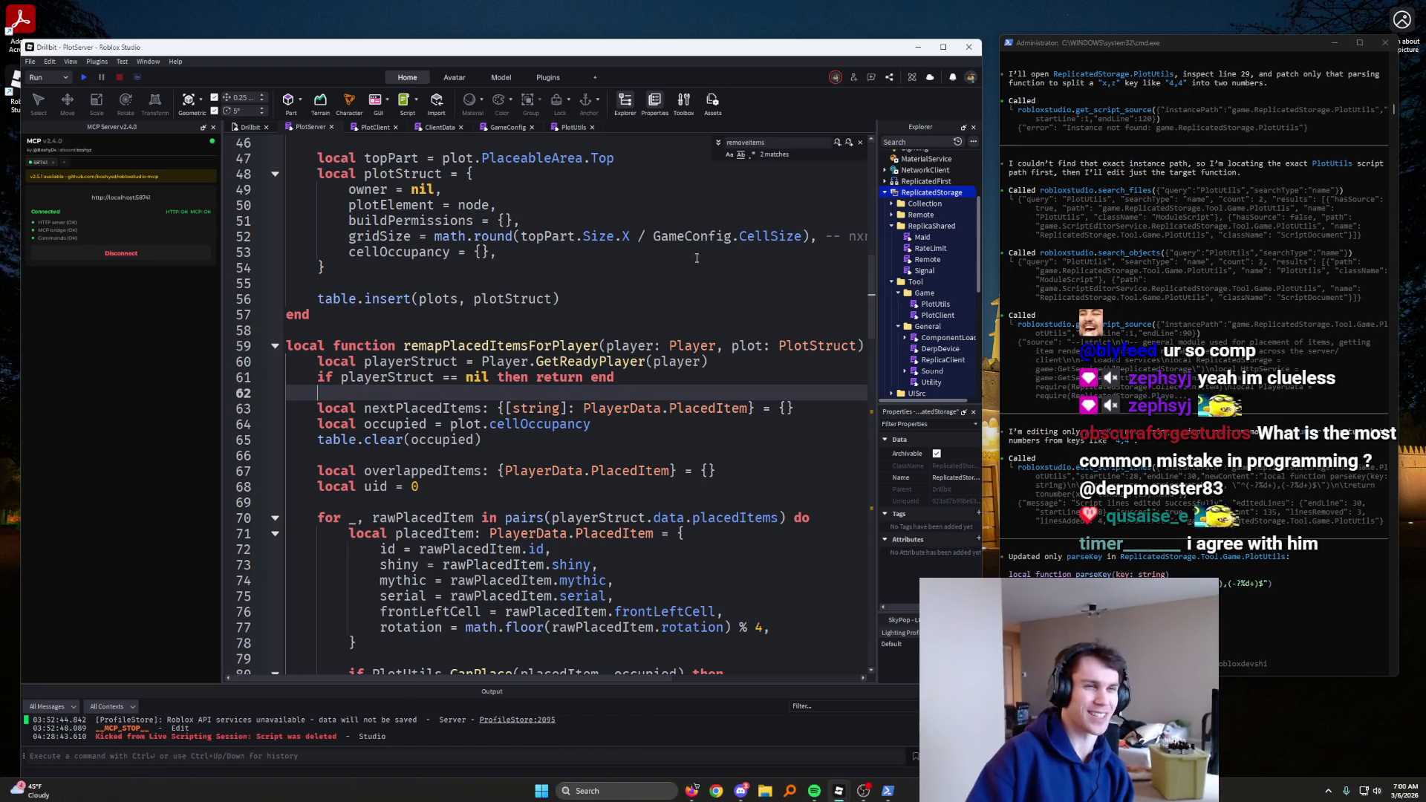
scroll(458, 178, "up", 15)
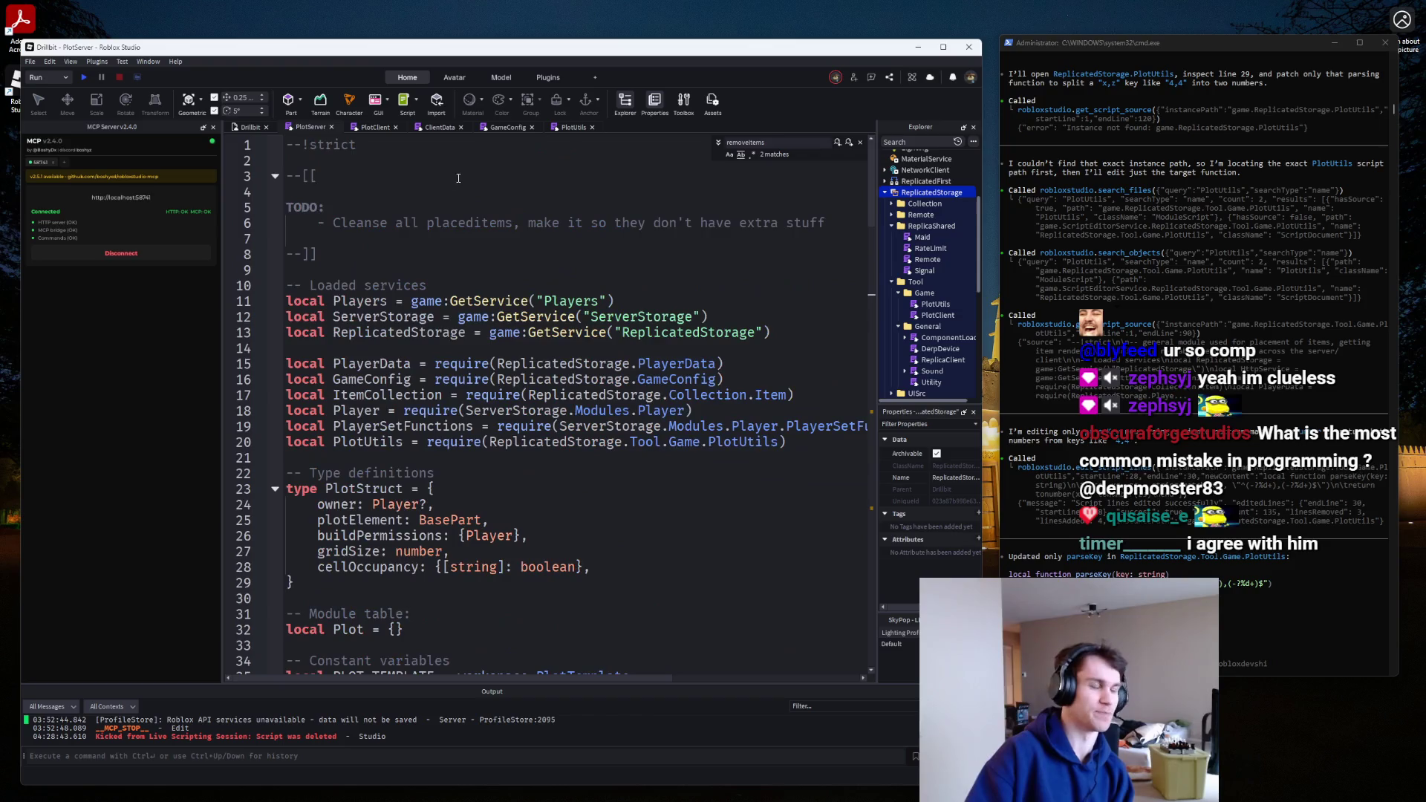
middle_click(307, 131)
middle_click(307, 130)
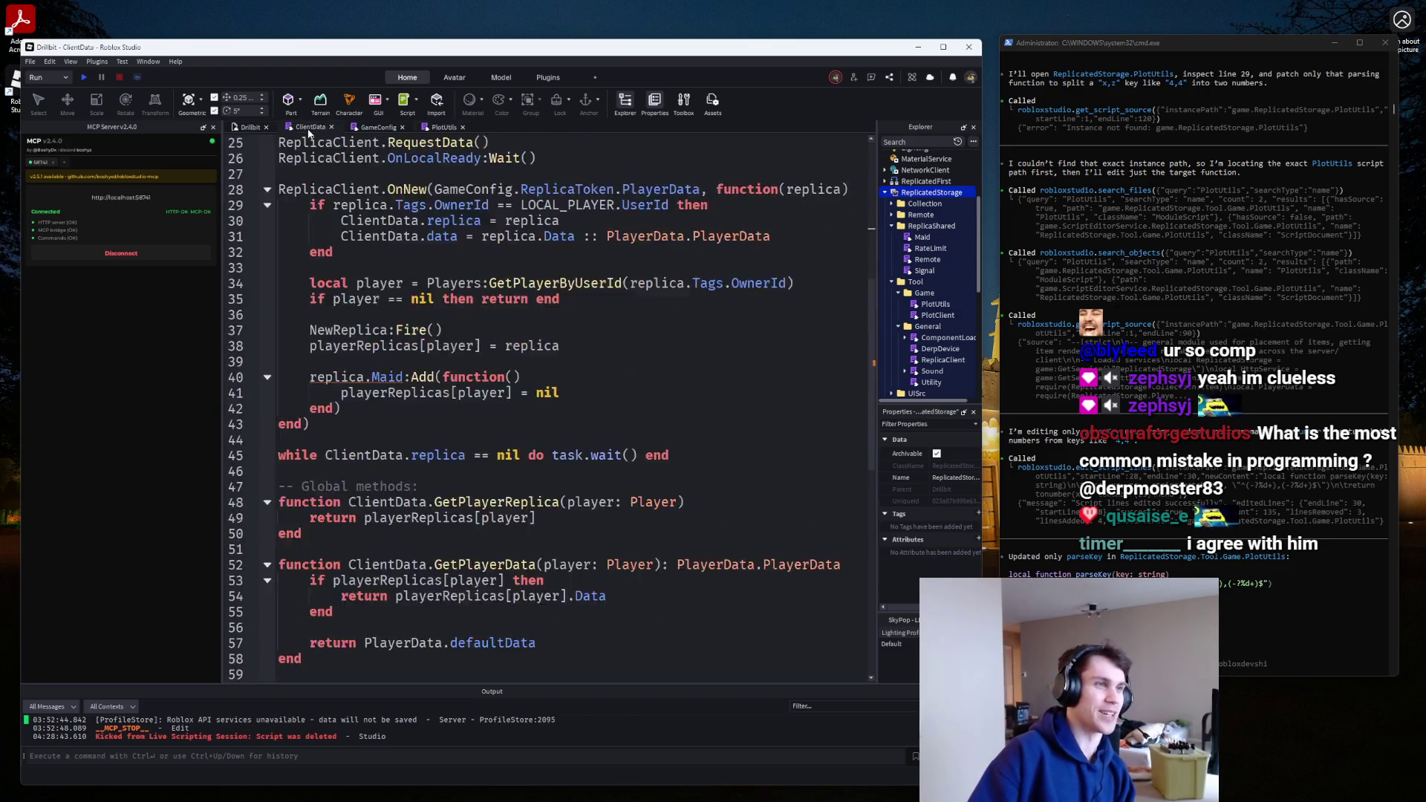
middle_click(308, 131)
middle_click(307, 130)
middle_click(308, 131)
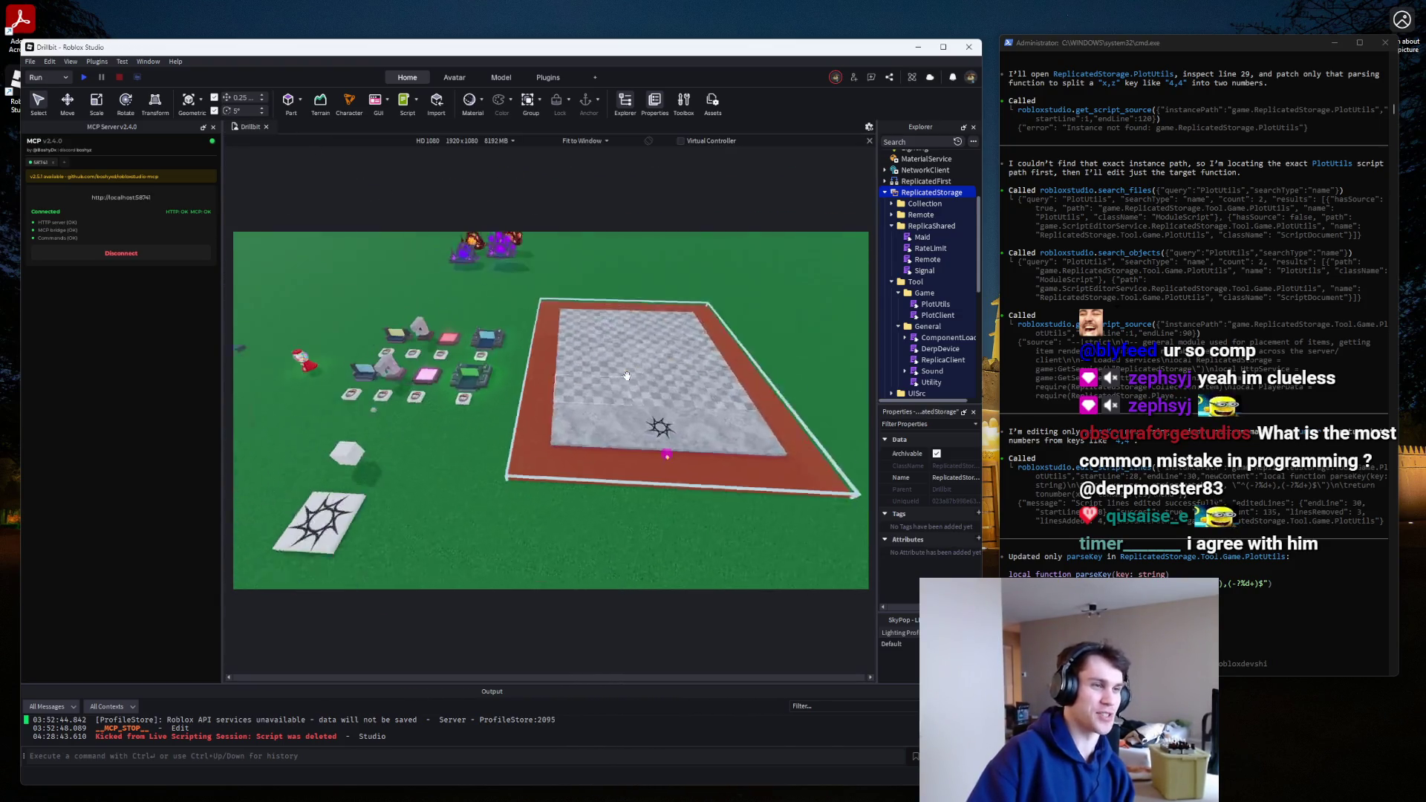
Fly the camera over the checkered baseplate and down among the placed objects.
left_click_drag(626, 376, 630, 373)
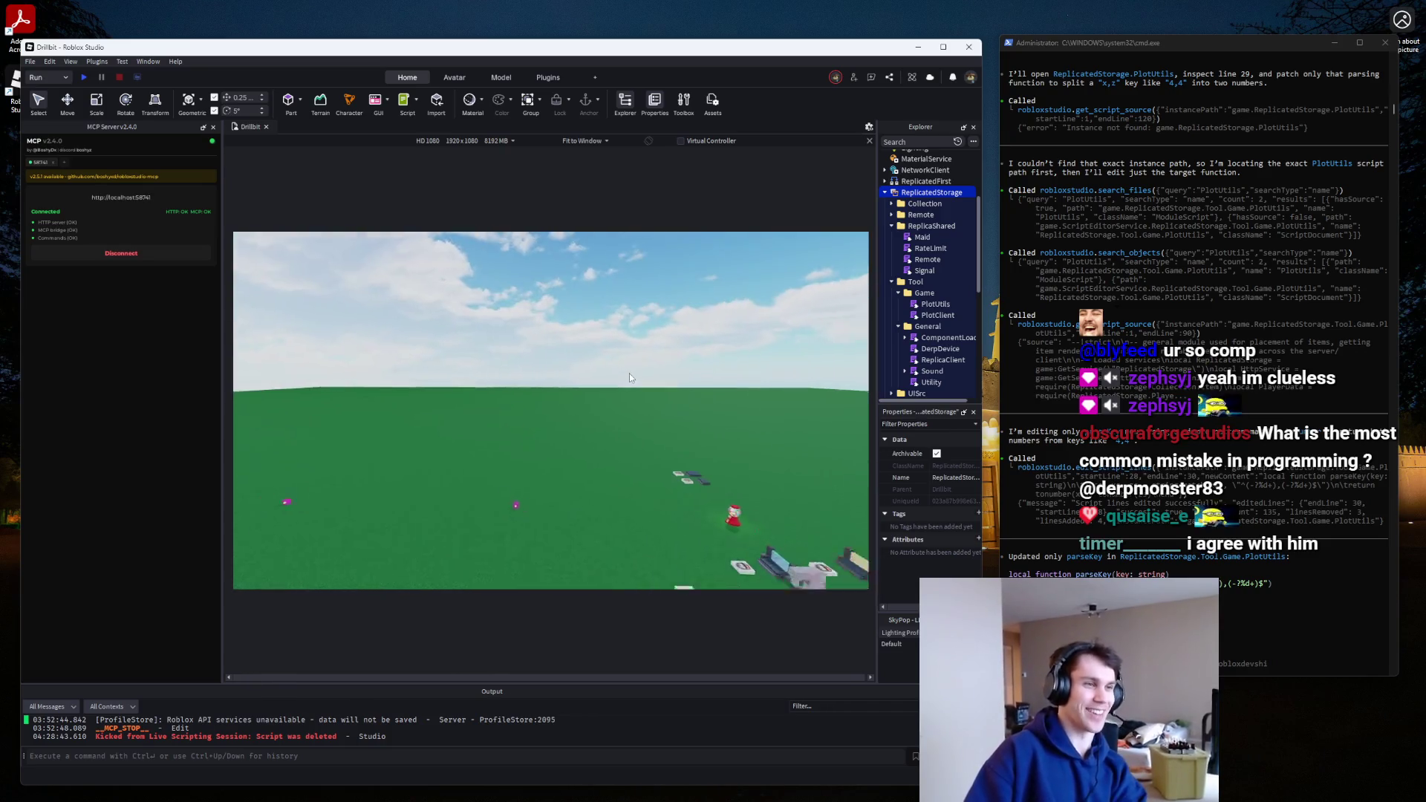
key("w")
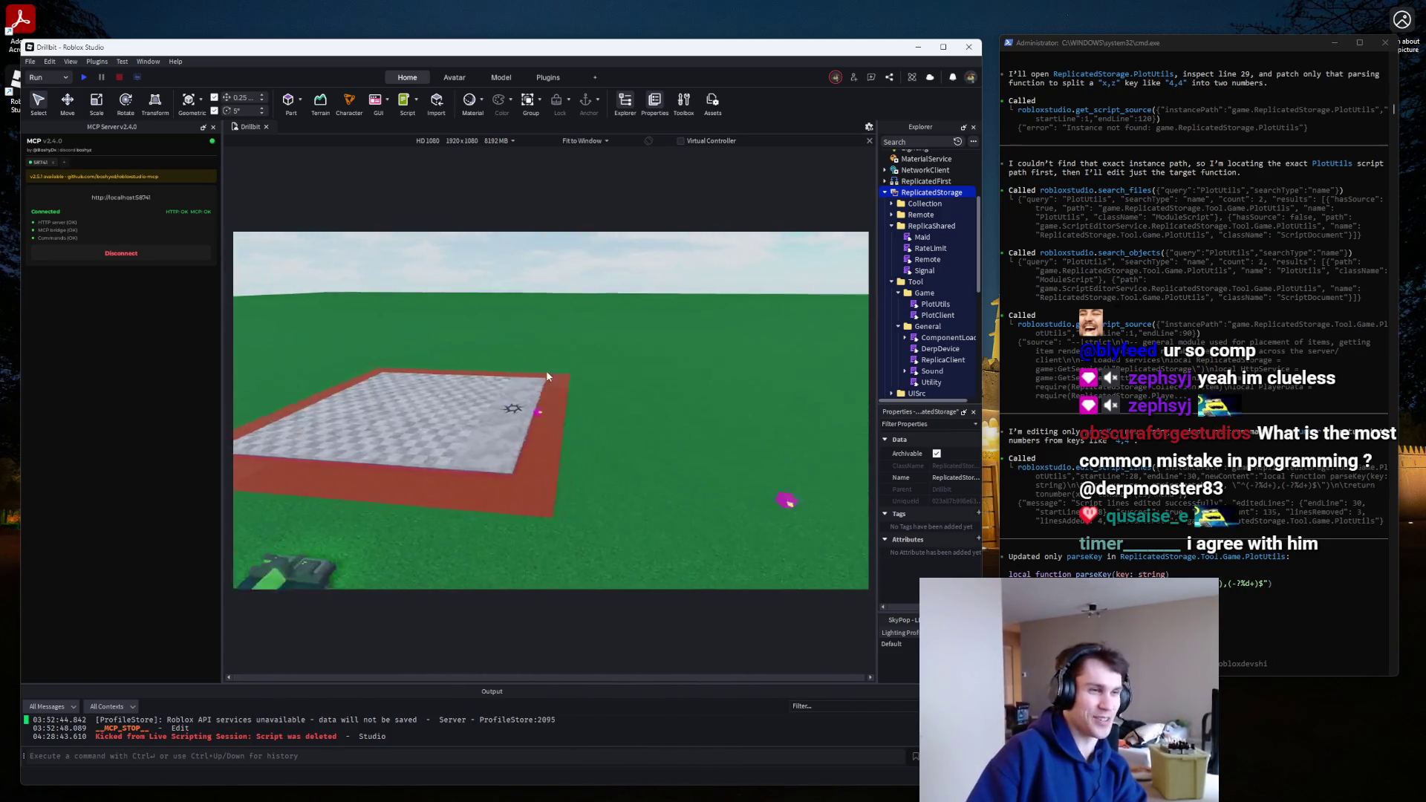
mouse_move(546, 376)
left_mouse_down()
mouse_move(528, 398)
mouse_move(528, 376)
left_mouse_up()
key("s")
key("s")
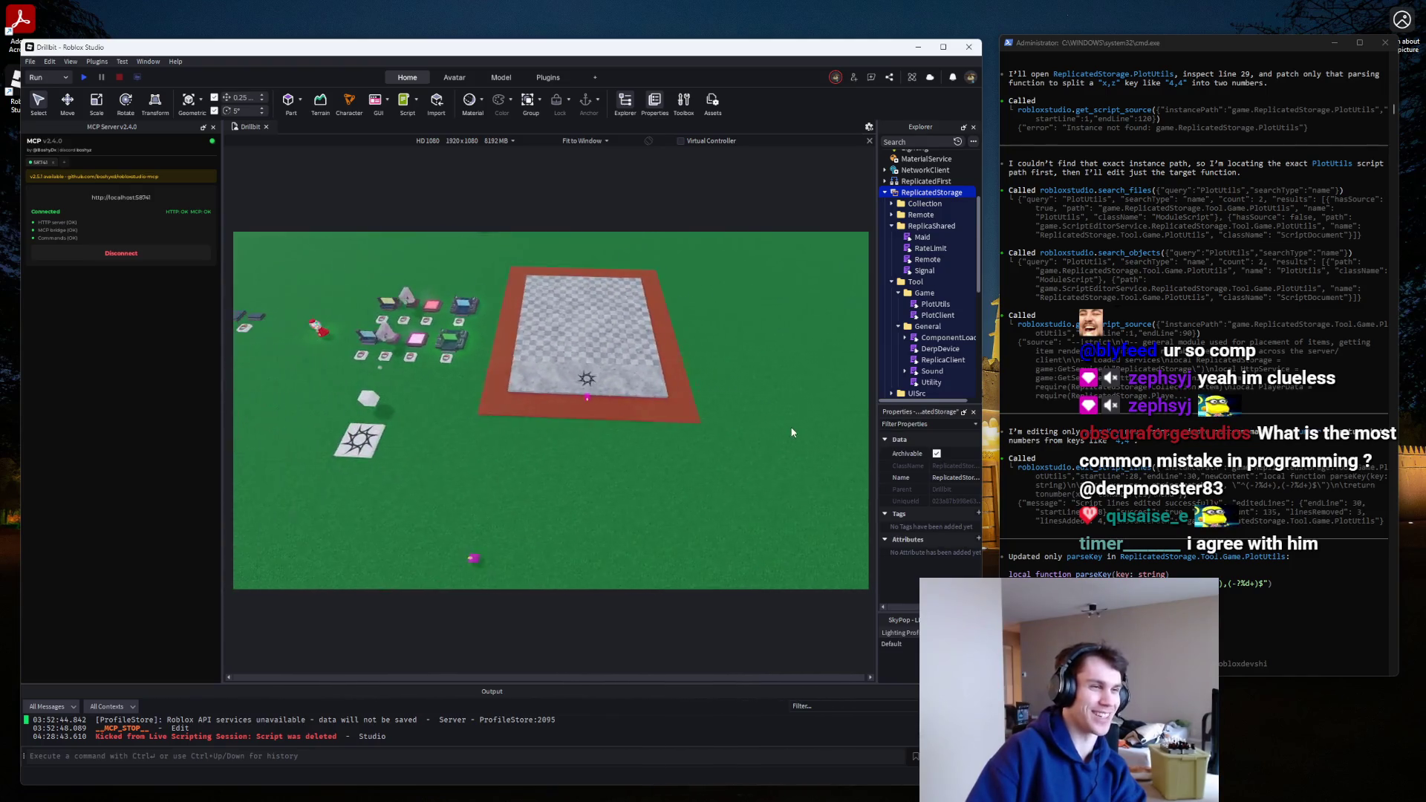
key("w")
left_click_drag(793, 424, 788, 422)
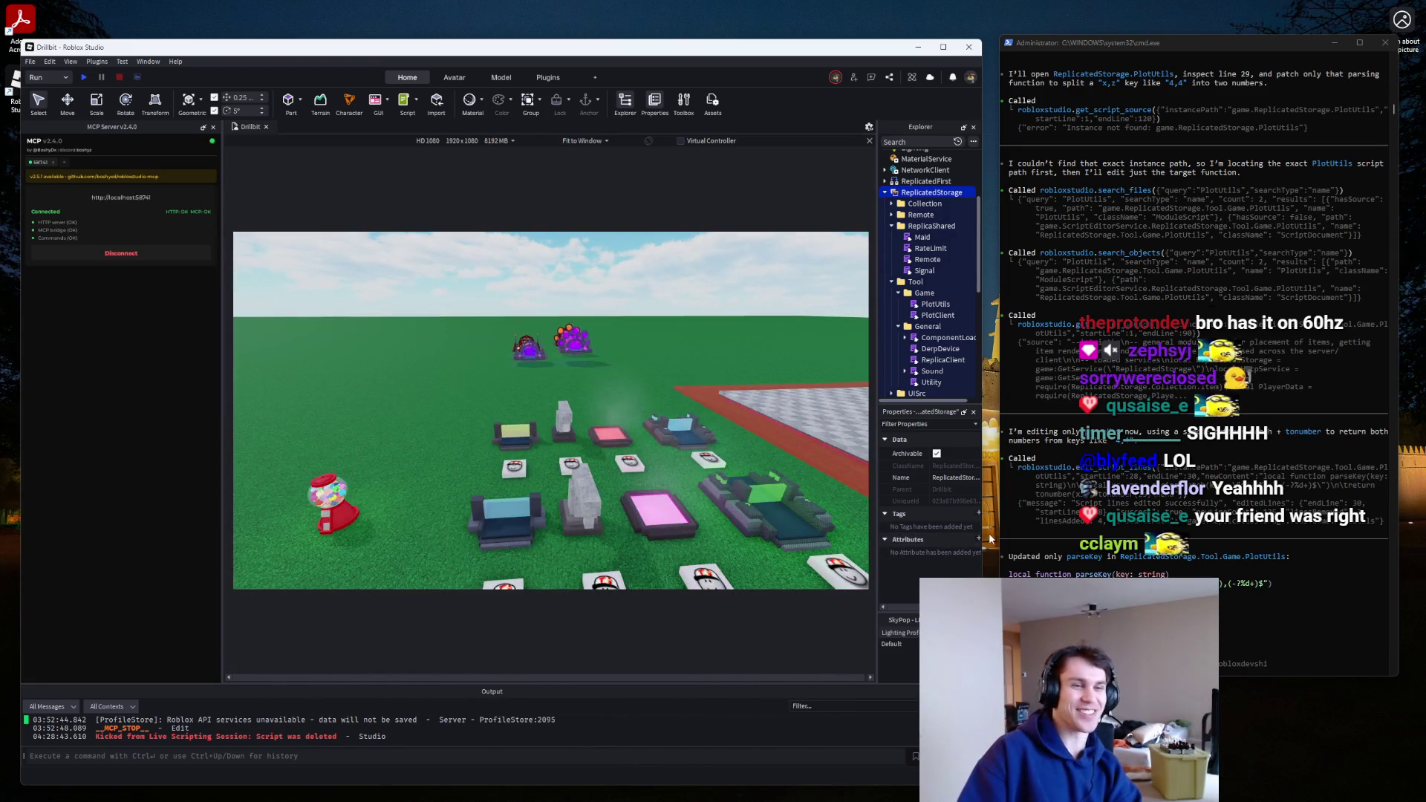
Widen the Studio window, the Explorer/Properties panel and the 3D viewport.
left_click_drag(981, 538, 989, 539)
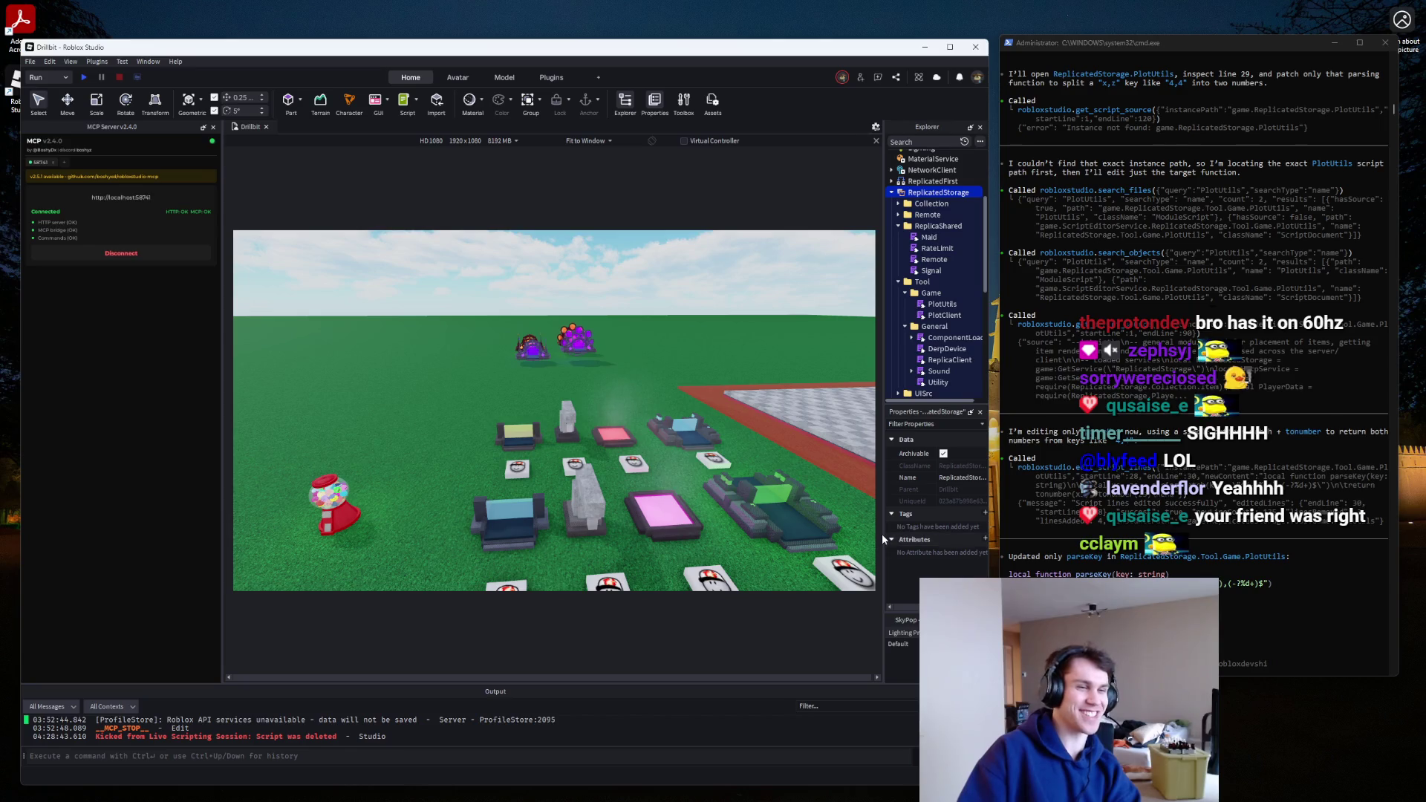
left_click_drag(883, 538, 847, 538)
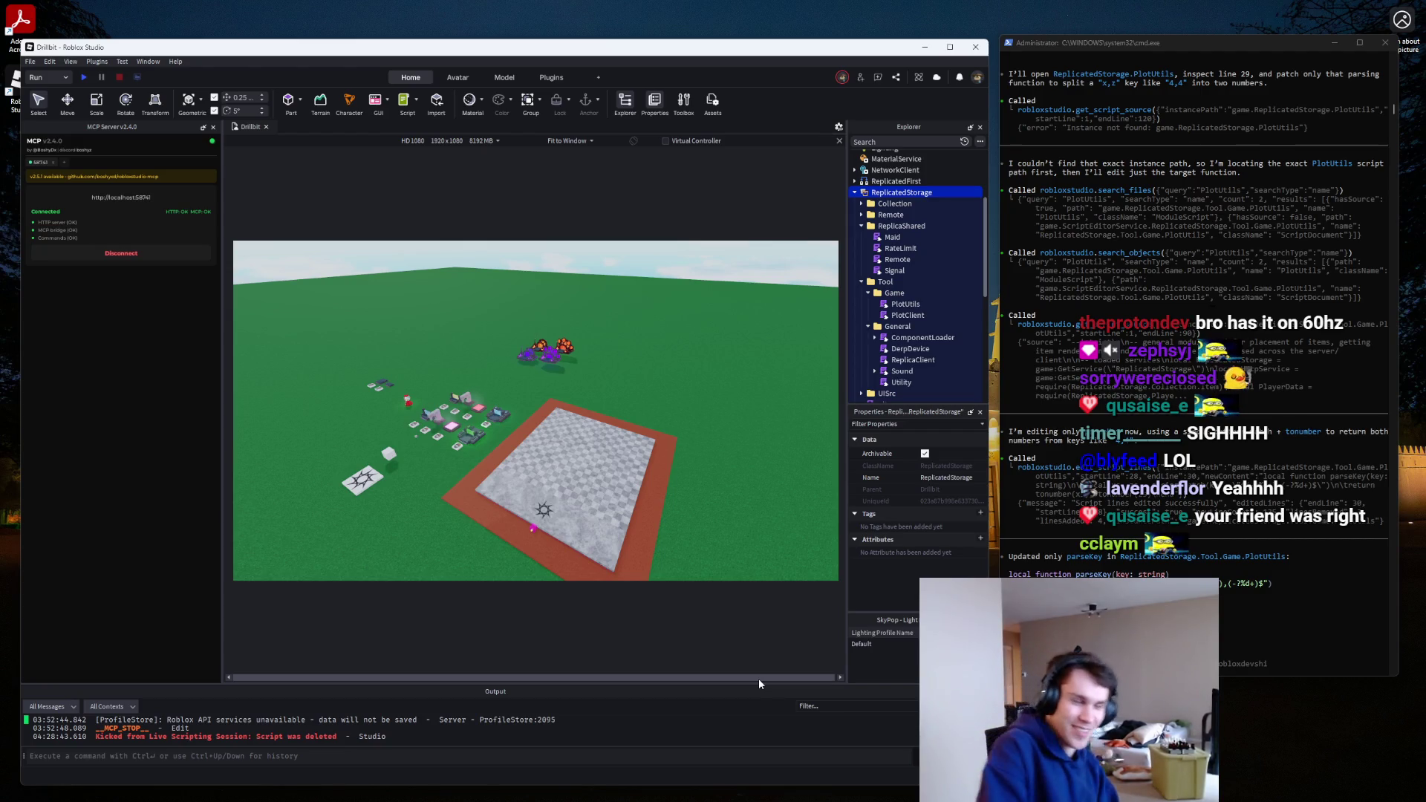
key("w")
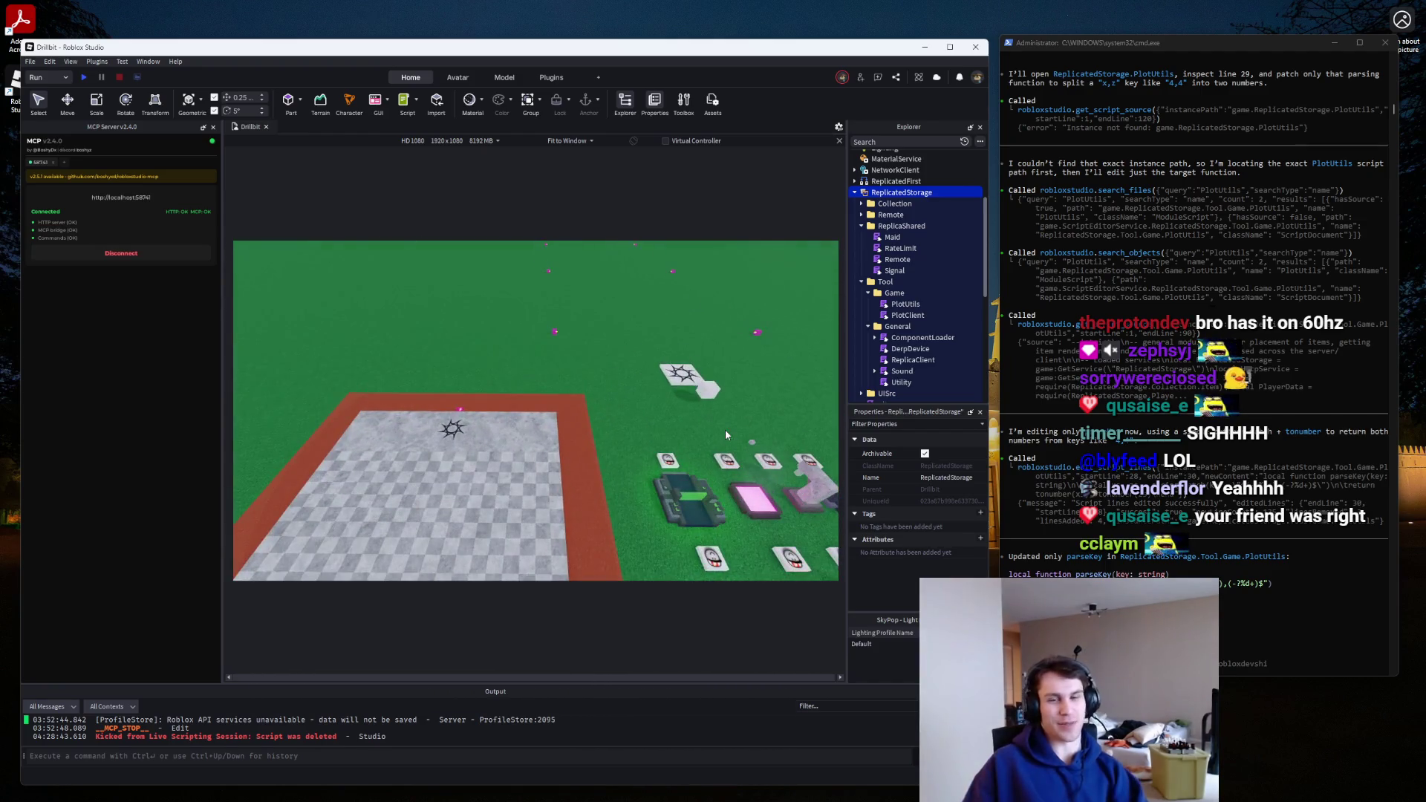
key("w")
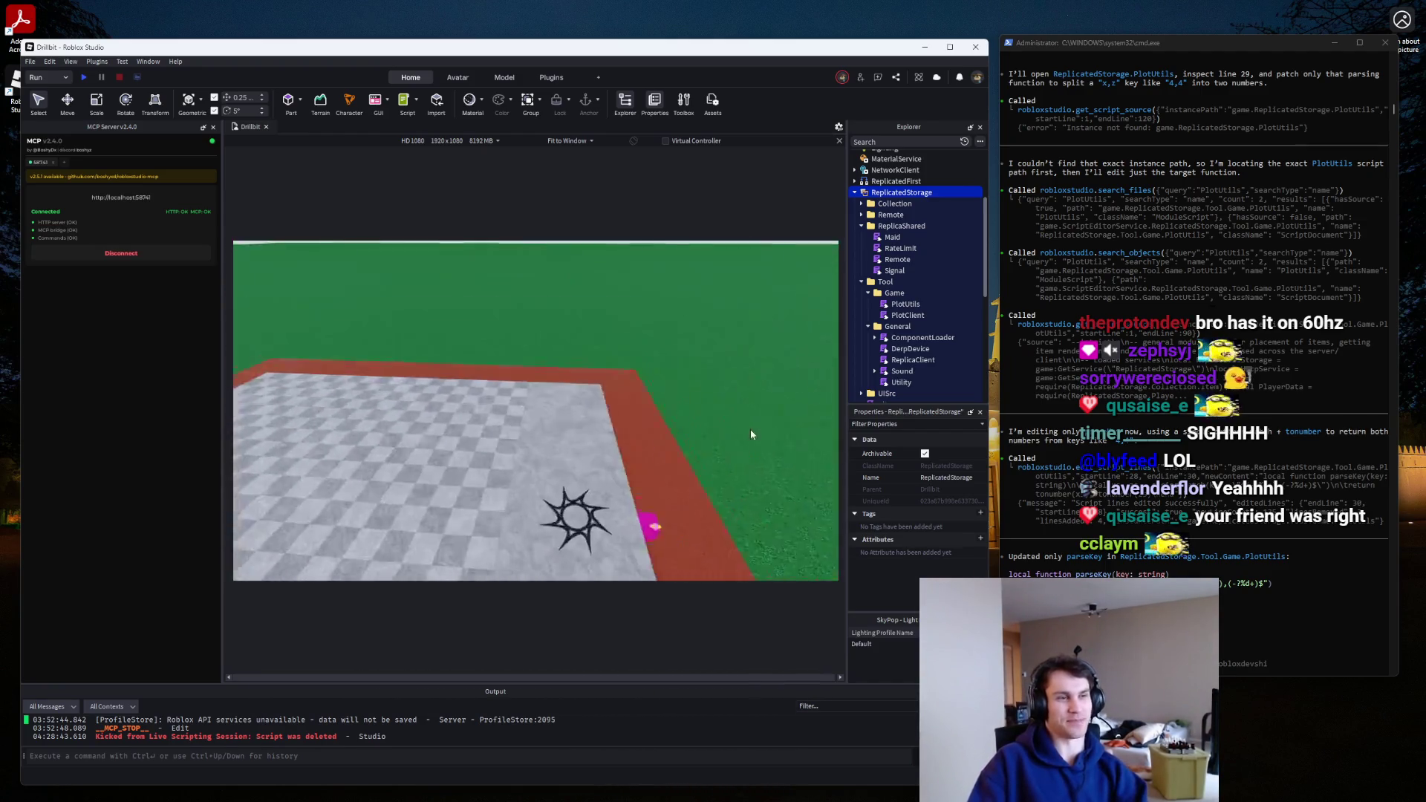
key("s")
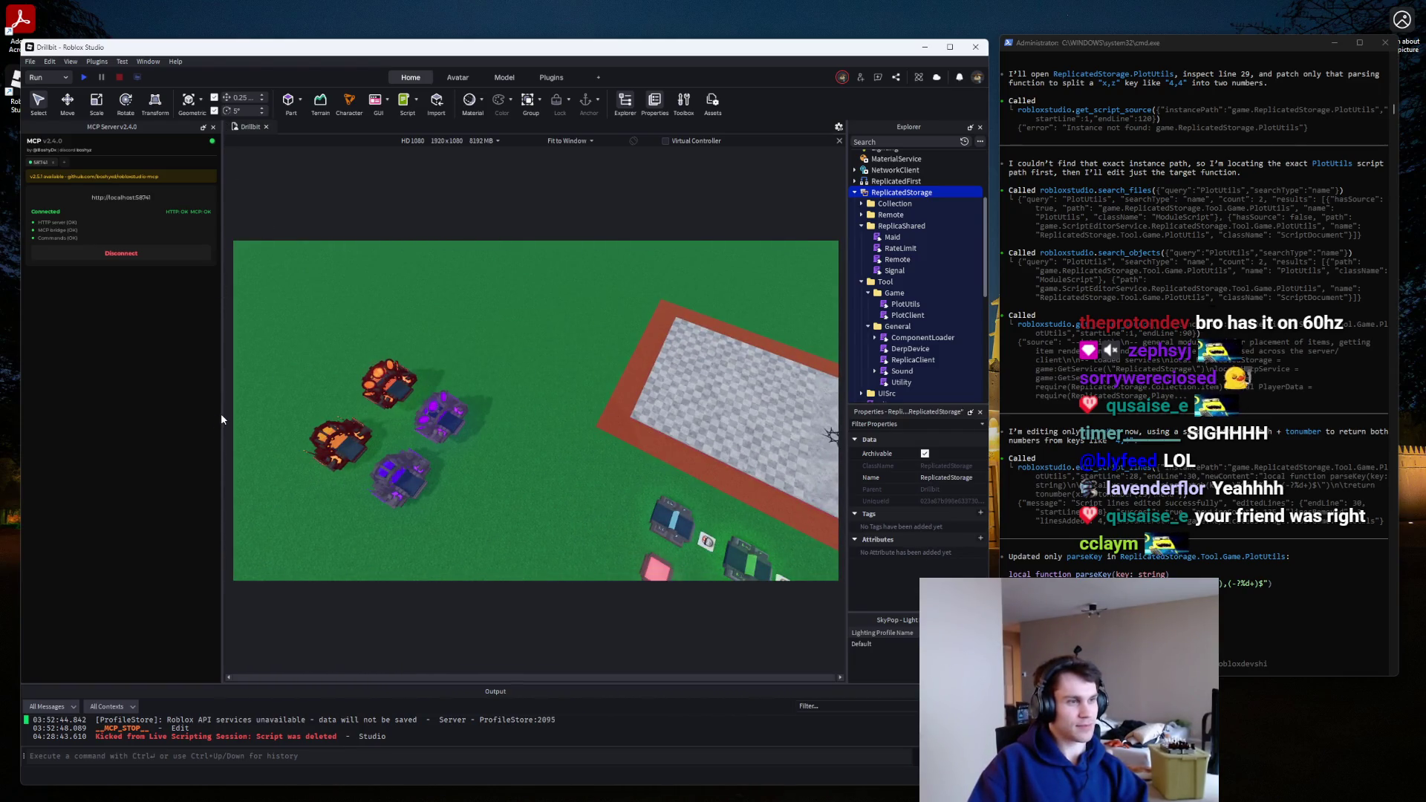
left_click_drag(221, 420, 132, 420)
Fly the camera back and forth around the baseplate to survey the surrounding objects.
key("s")
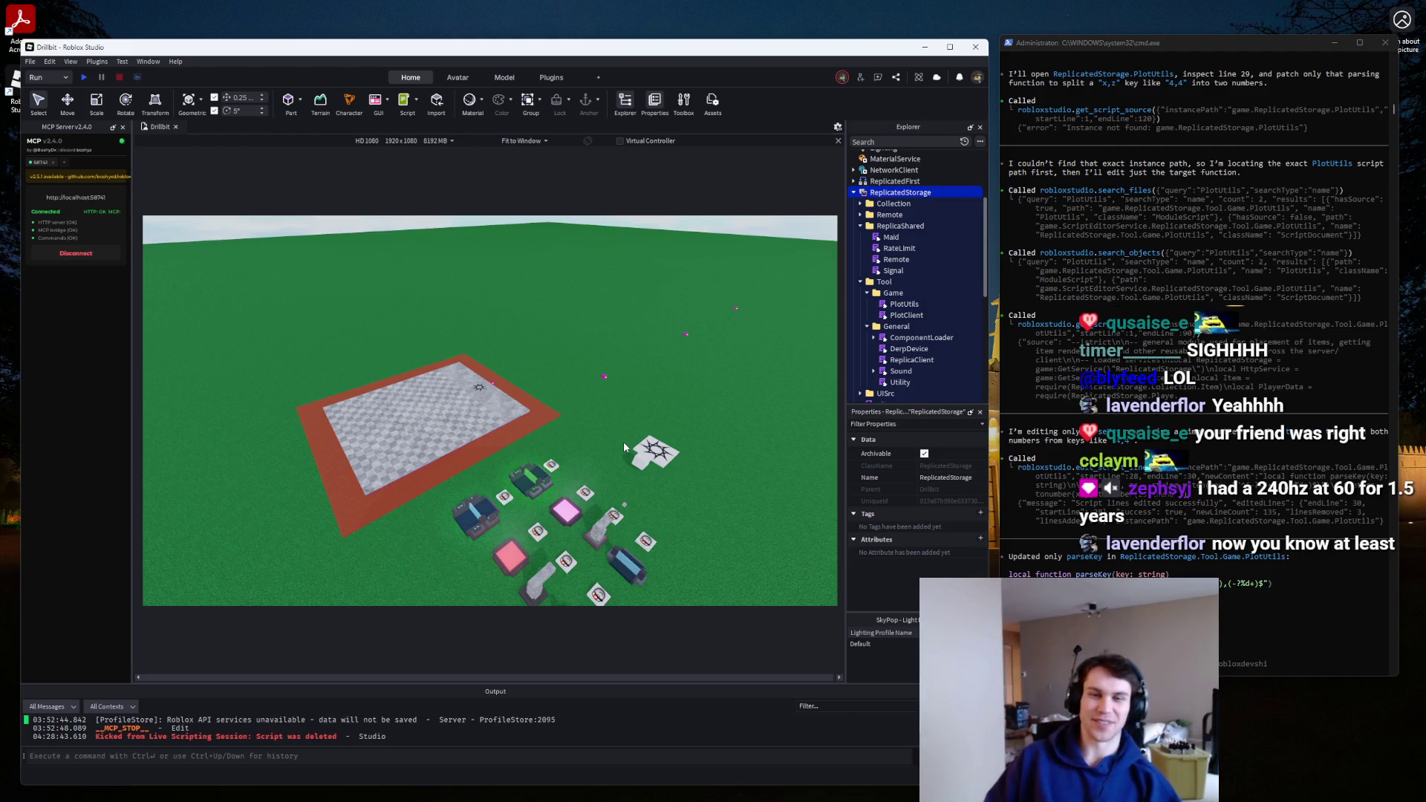
key("w")
key("s")
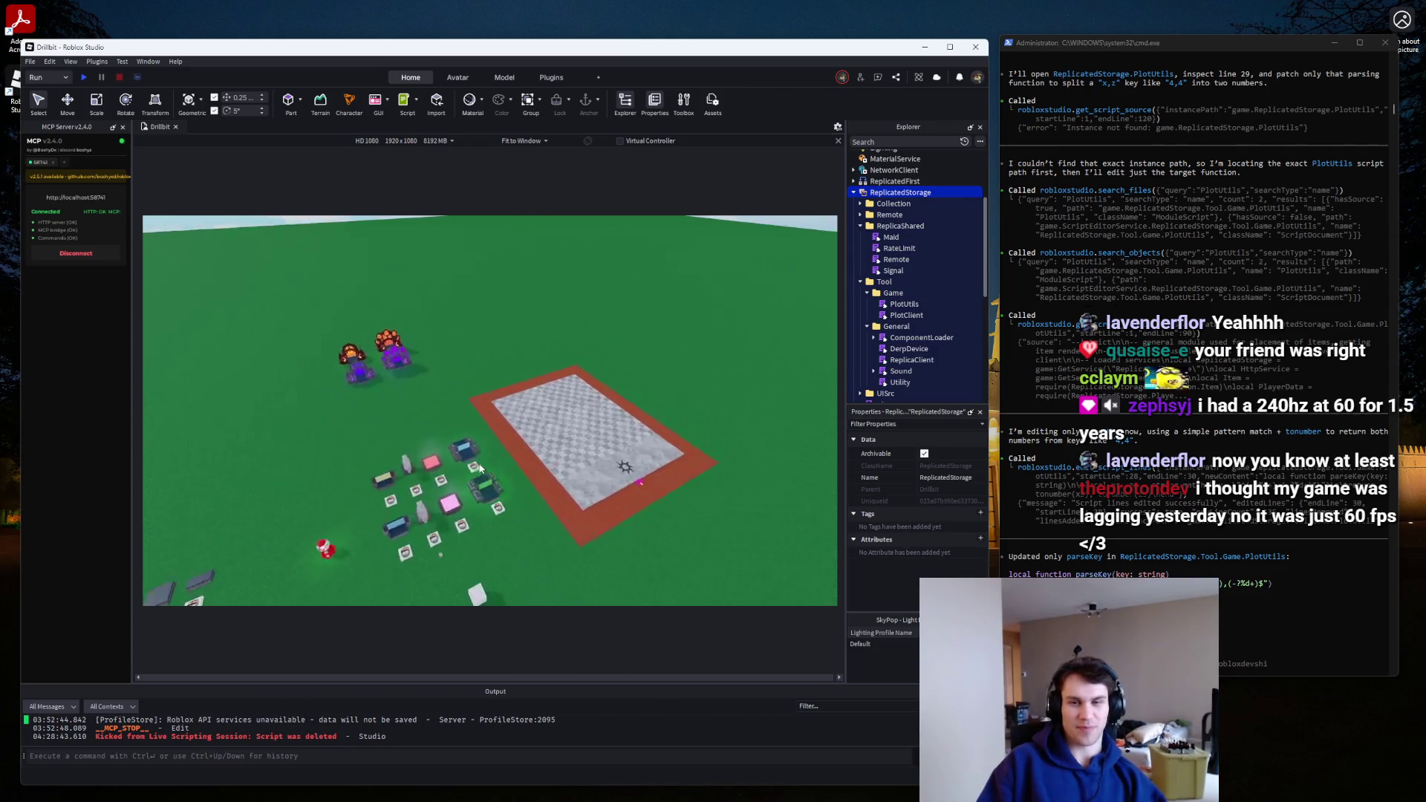
key("w")
key("s")
key("w")
key("s")
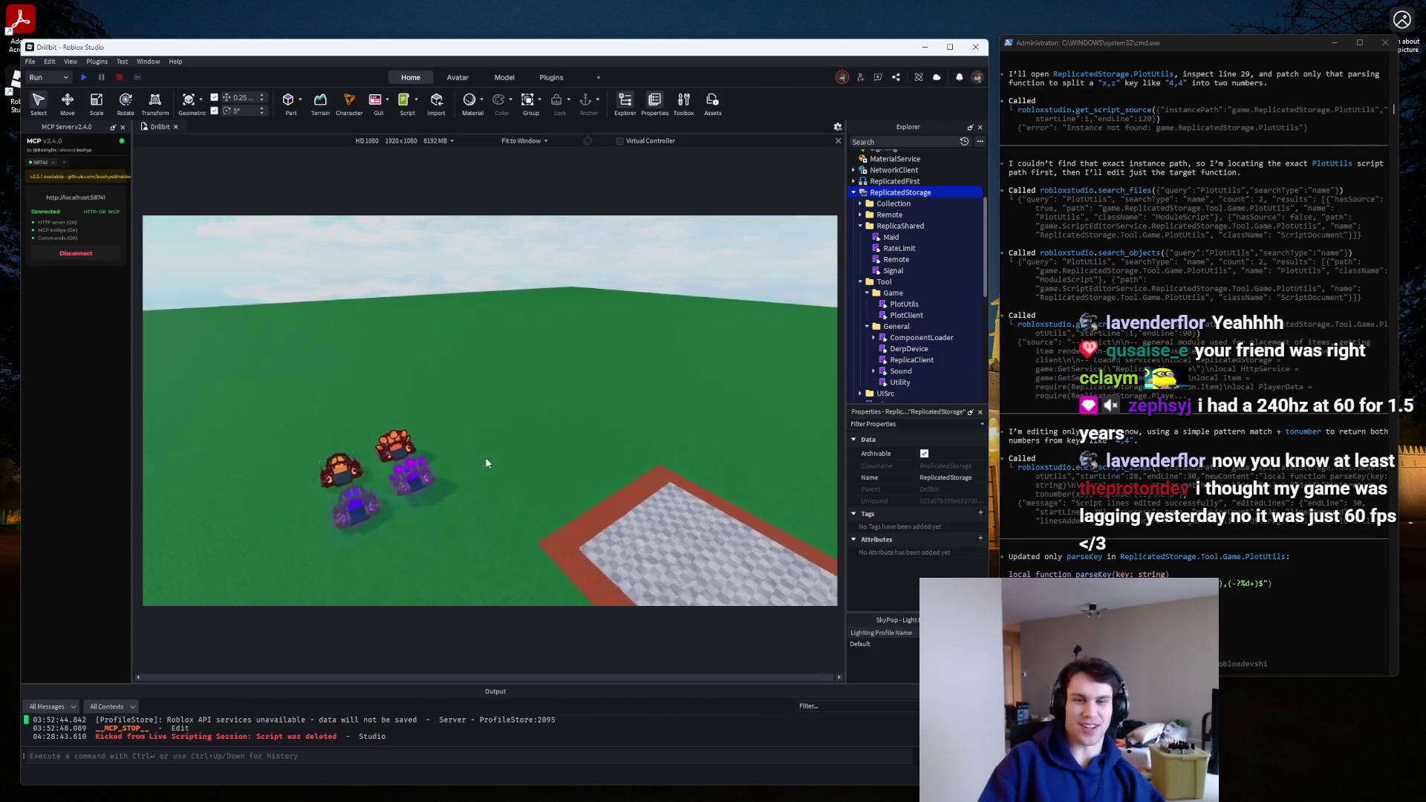
key("w")
key("a")
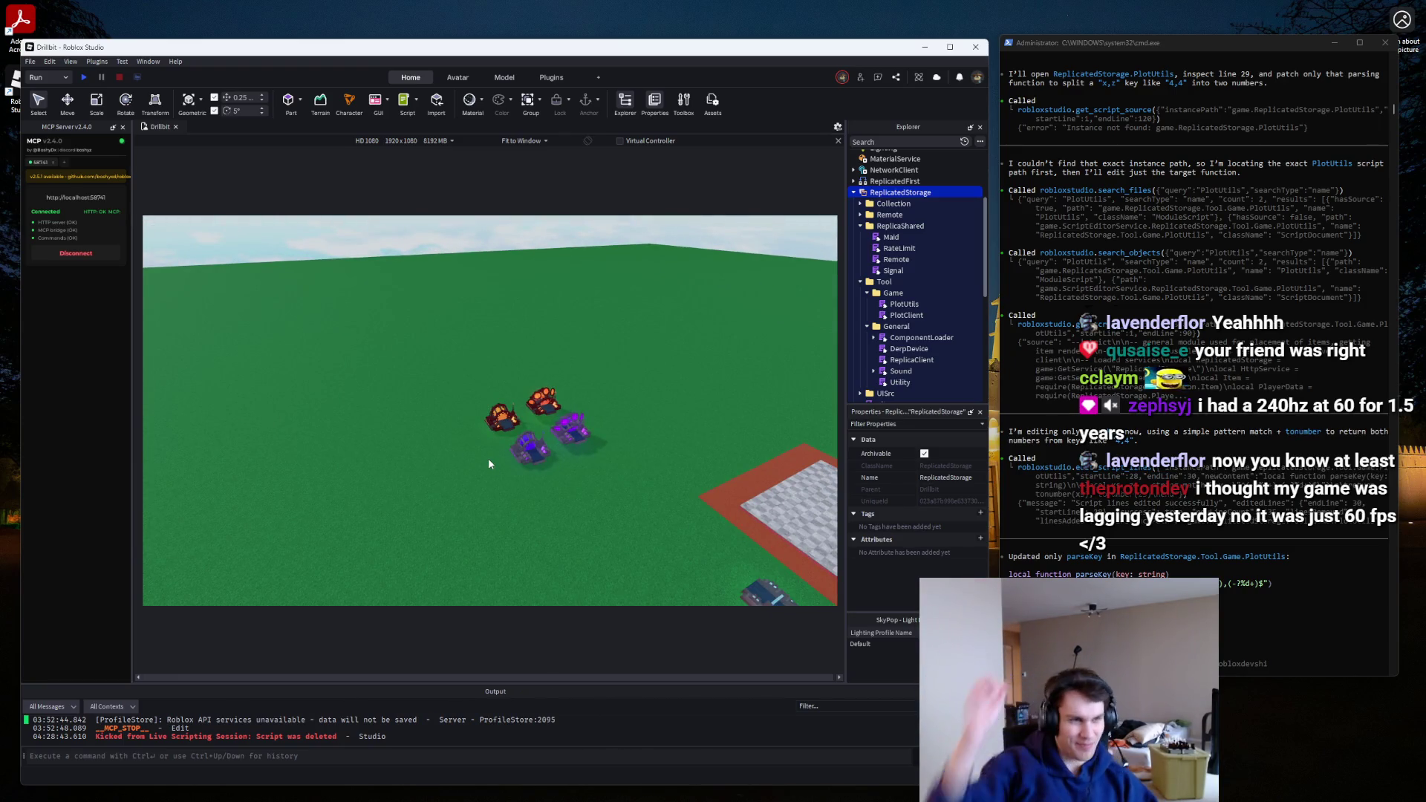
Replace "Owner" on line 217 with GameConfig.Attributes.Plot.Owner.
key("w")
key("d")
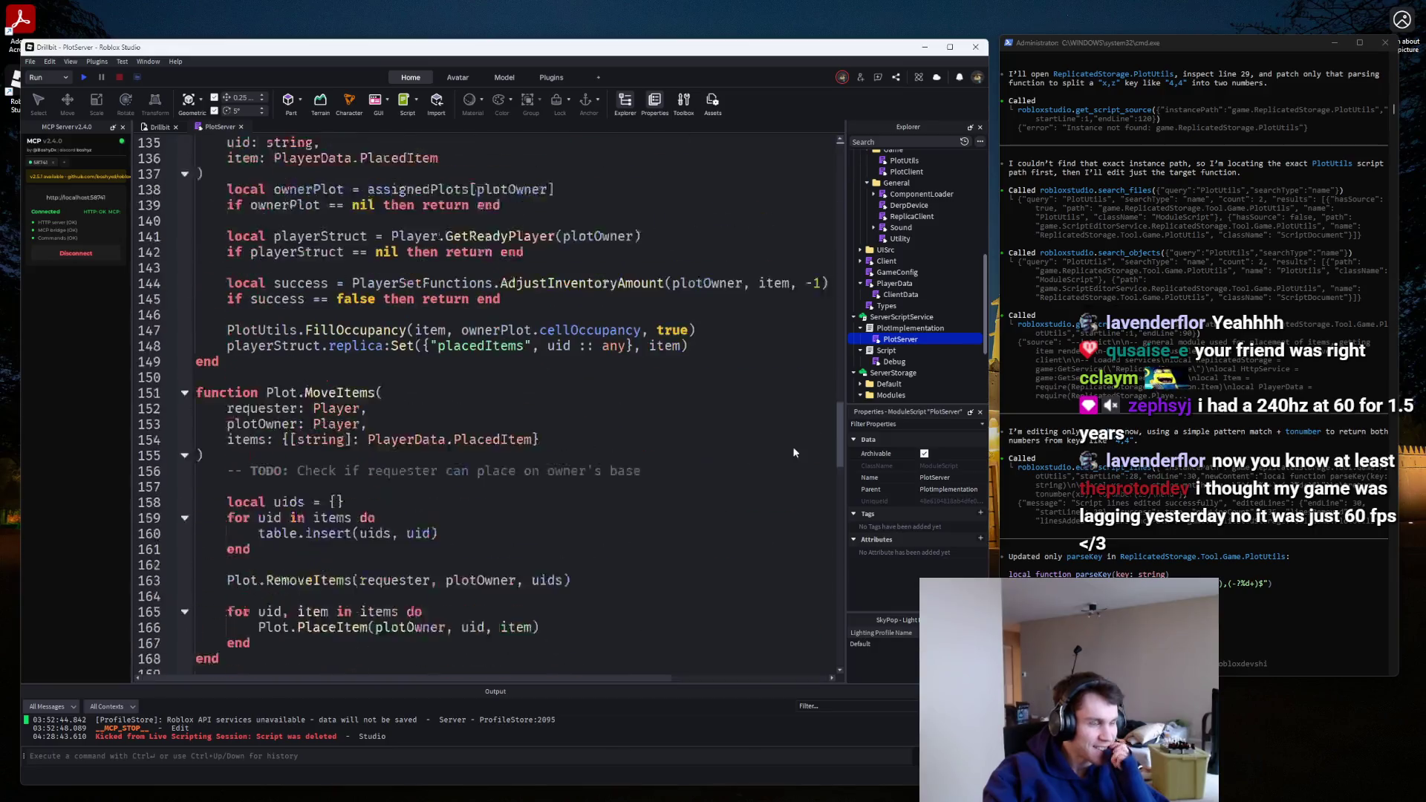
scroll(792, 448, "down", 15)
scroll(777, 546, "down", 6)
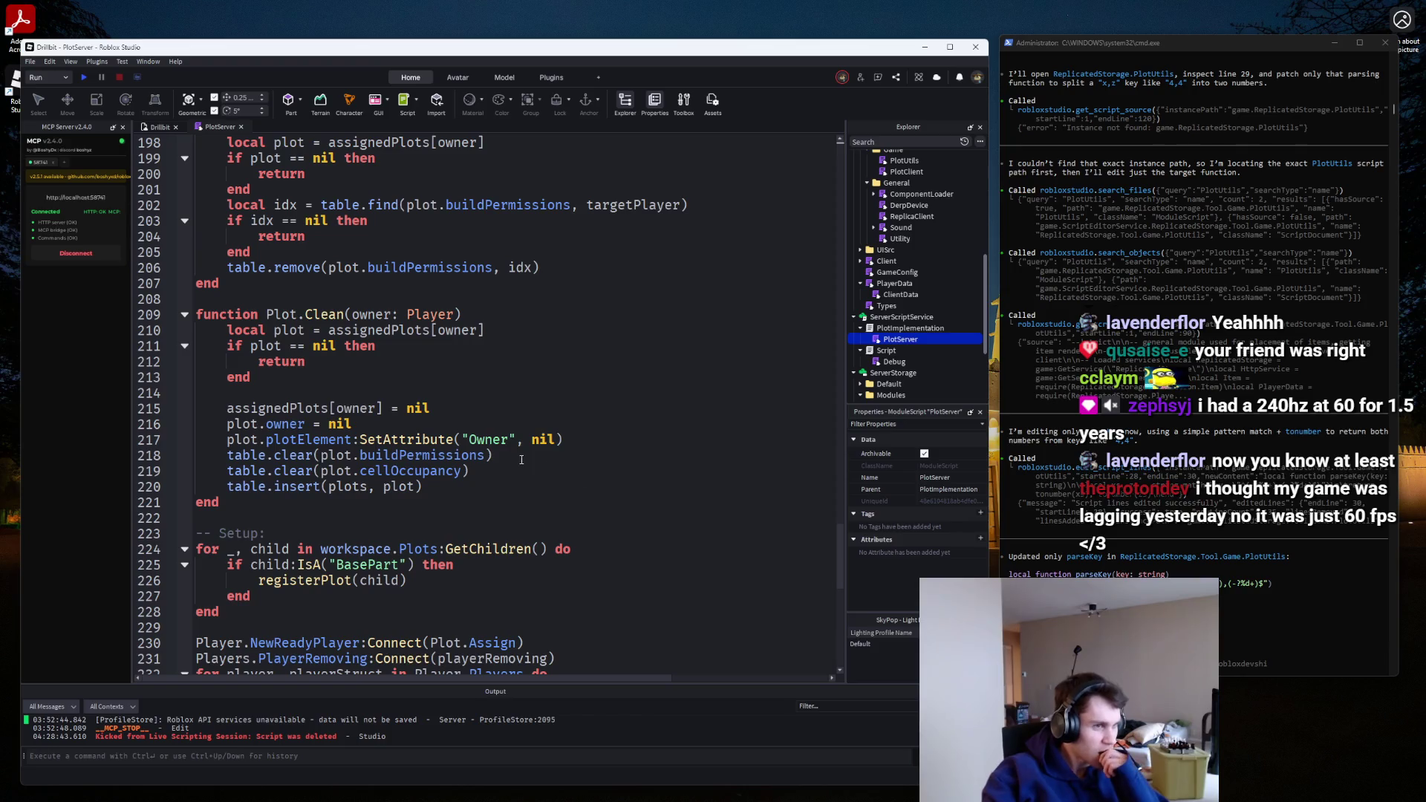
left_click_drag(514, 440, 464, 440)
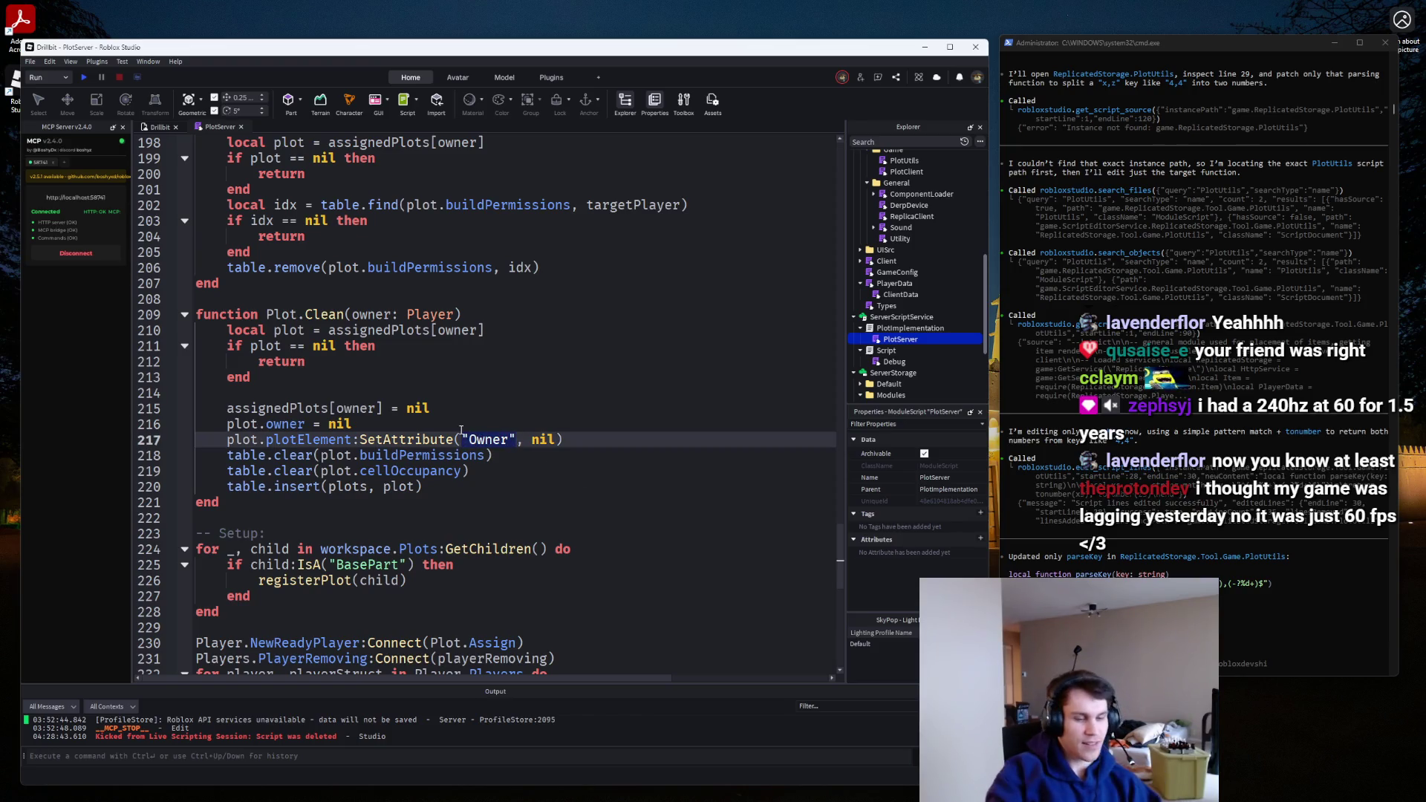
type("GameConfig.")
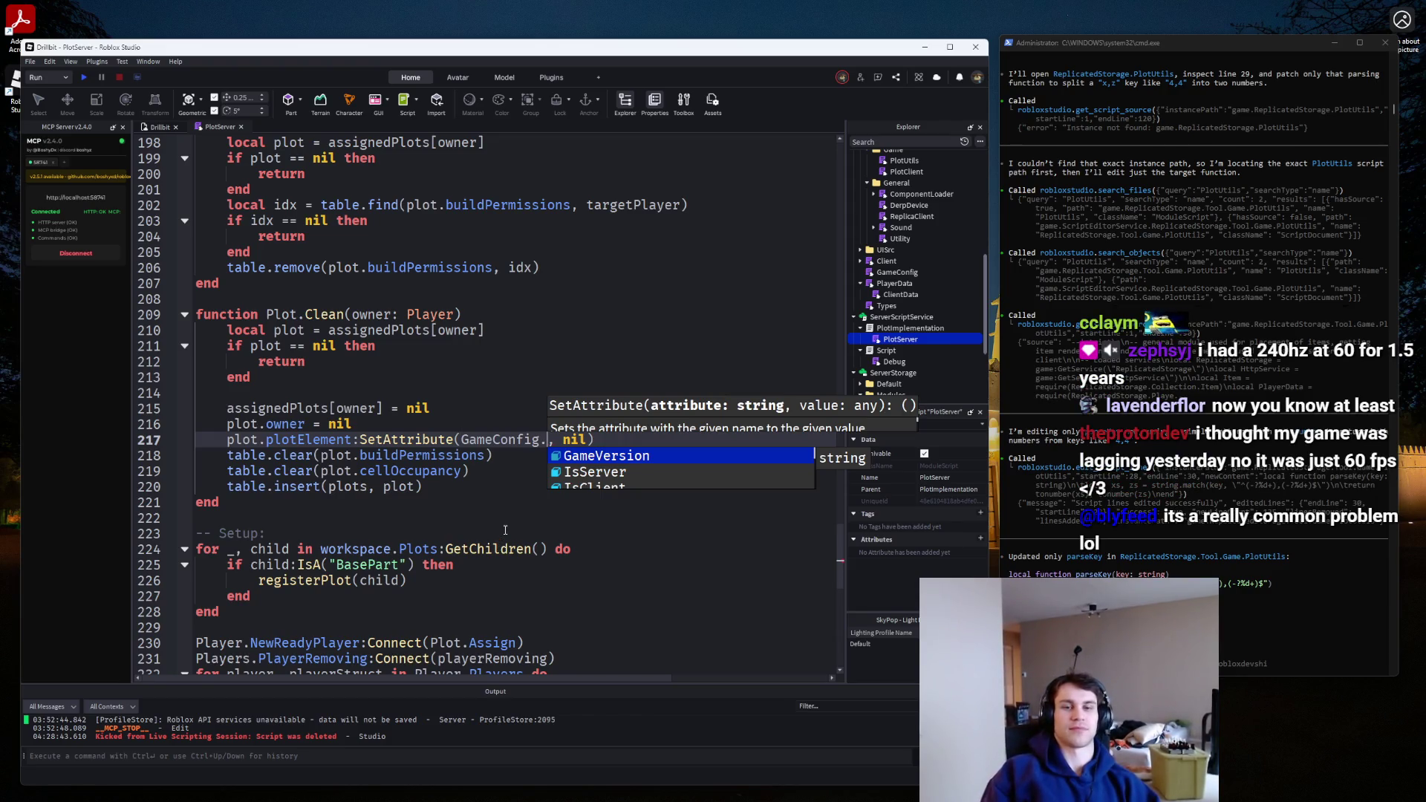
type("Attributes.")
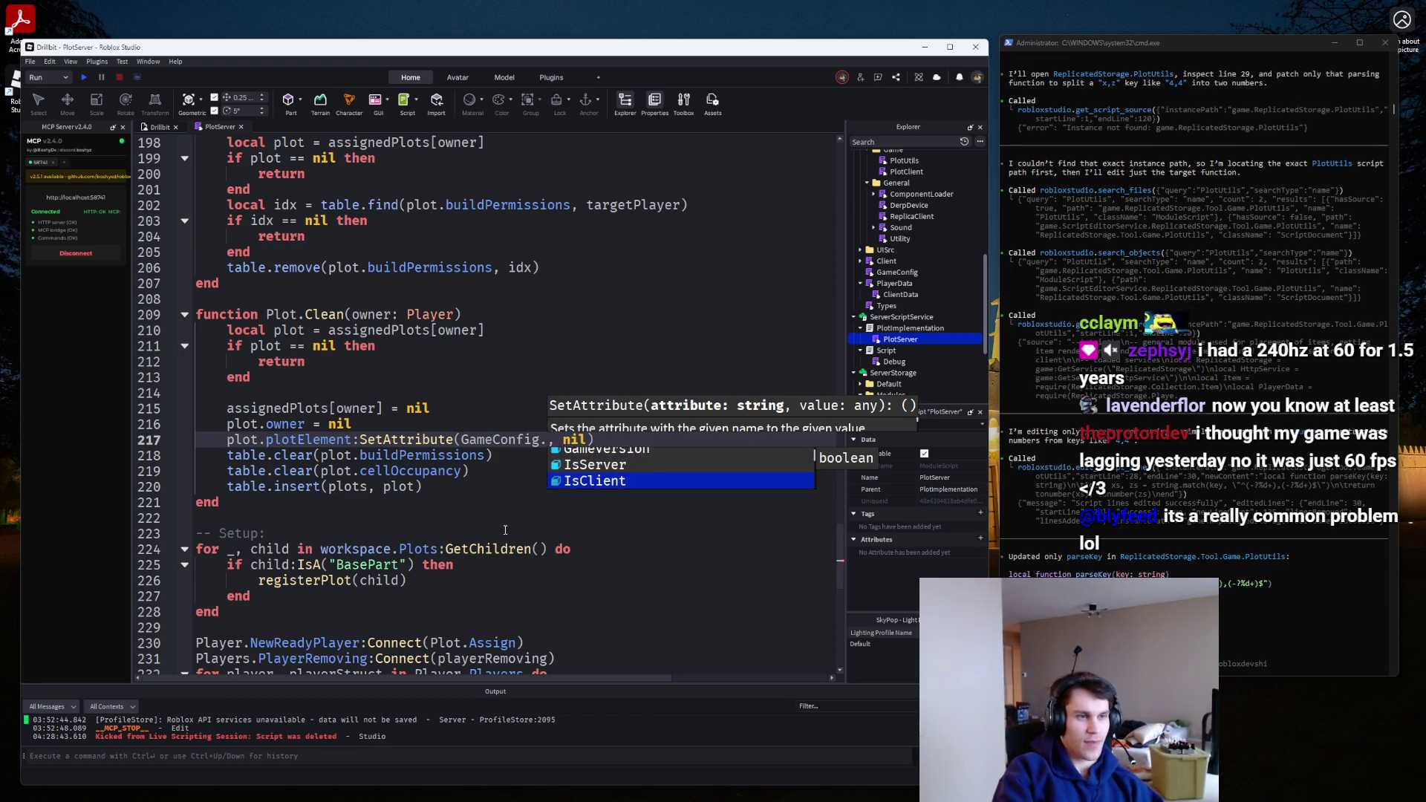
key("Tab")
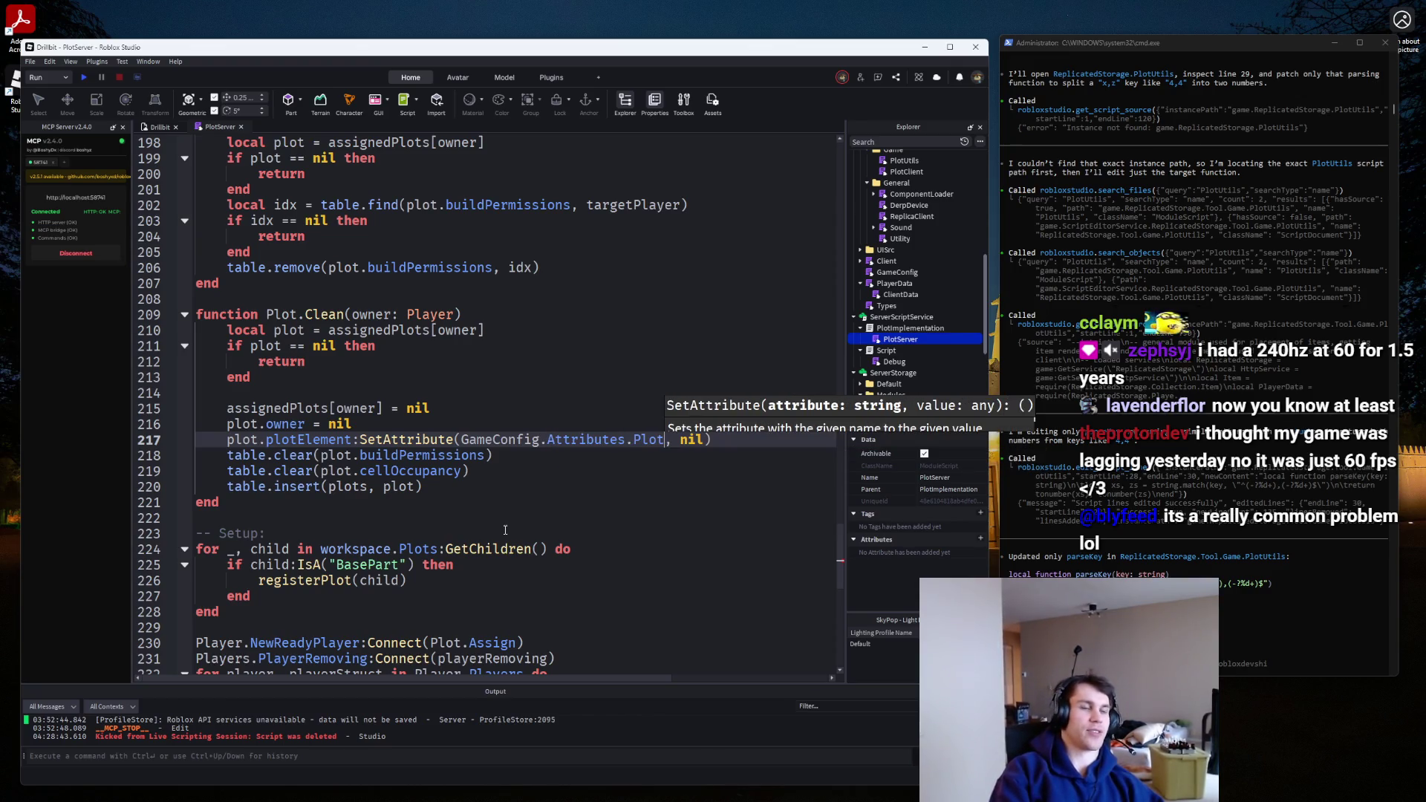
type(".")
key("Tab")
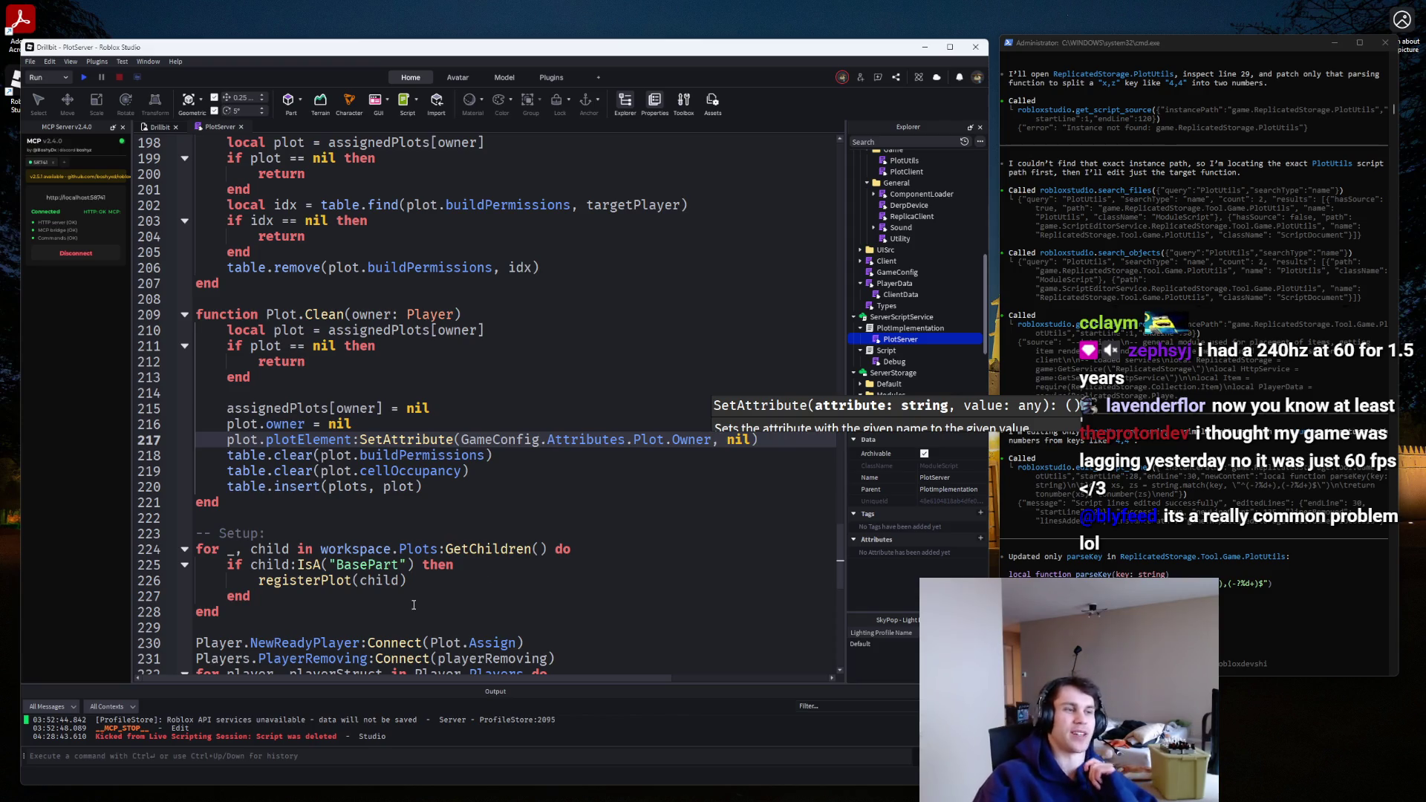
Replace the IsA('BasePart') check on line 226 with a plain registerPlot(child) call.
left_click_drag(422, 586, 219, 570)
key("ctrl+c")
key("ctrl+v")
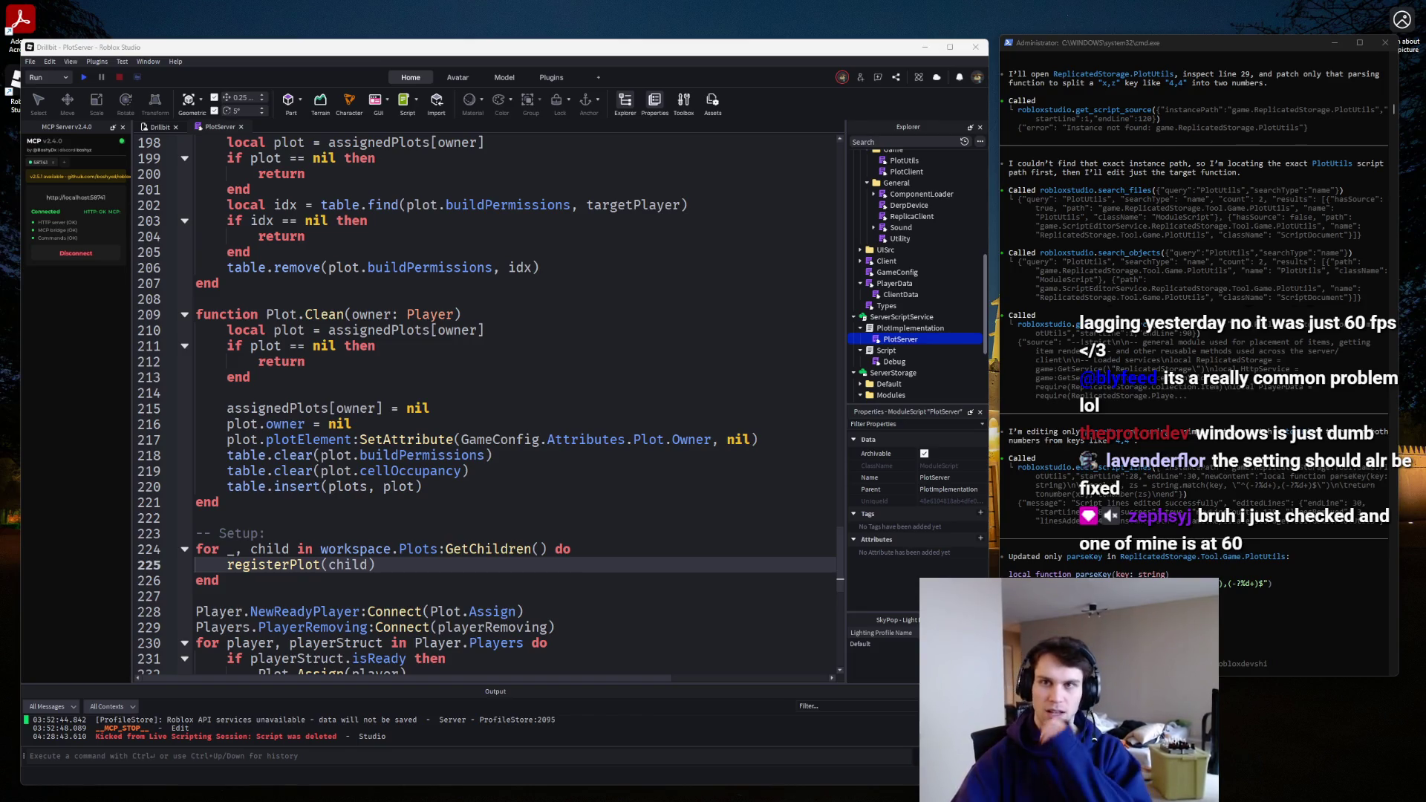
left_click_drag(1263, 165, 1083, 25)
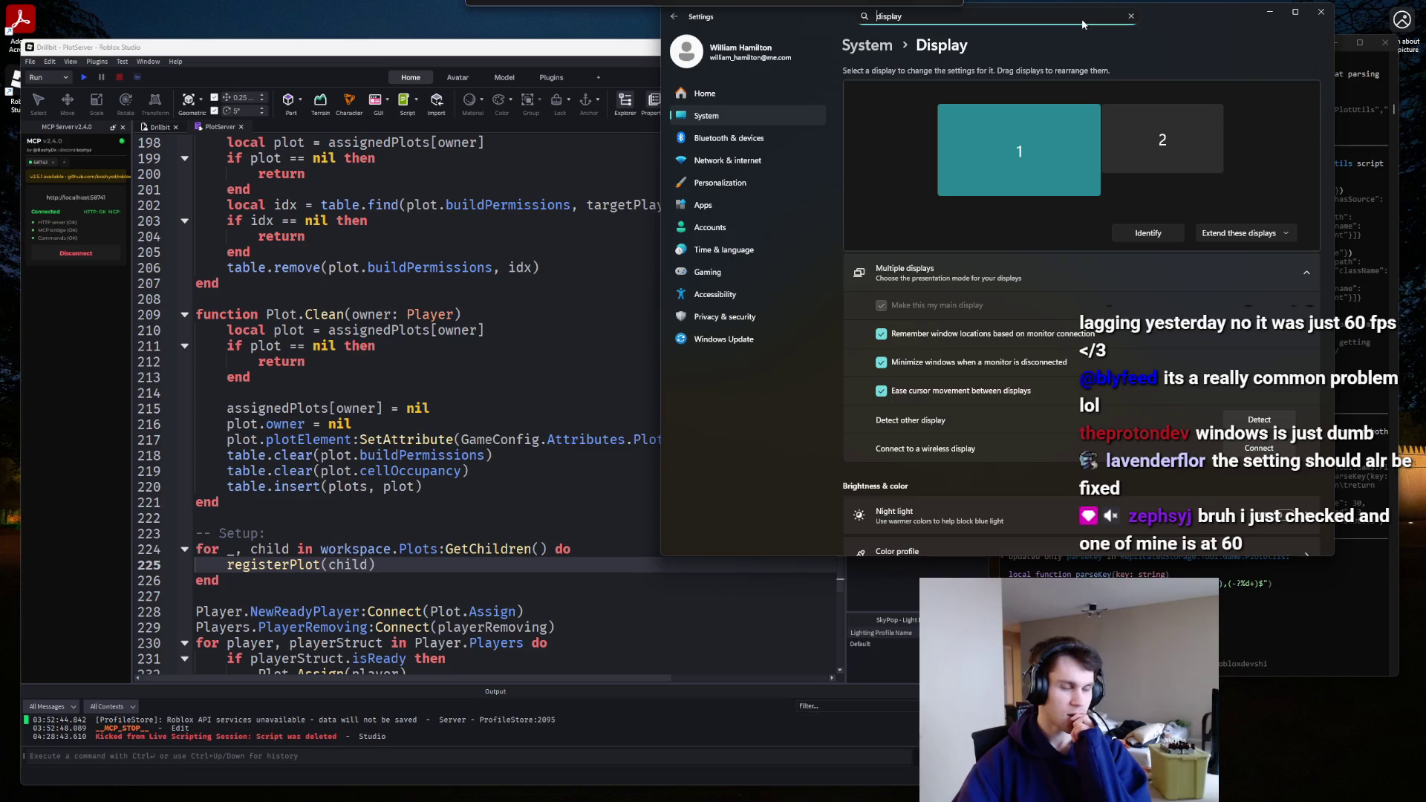
Compare advanced display details for the LG ULTRAGEAR and ROG PG27AQN monitors, then close Settings.
scroll(1106, 479, "down", 6)
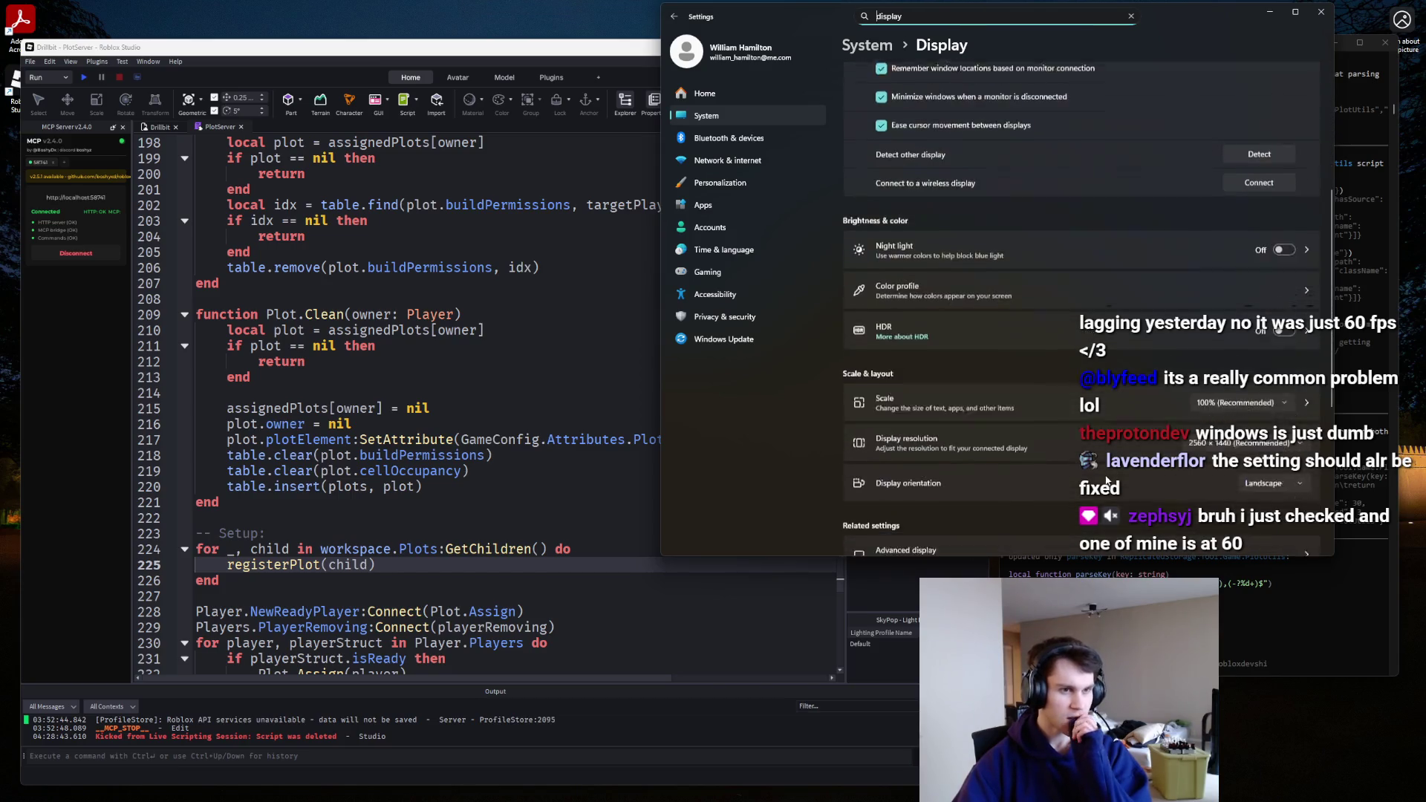
scroll(1105, 479, "up", 3)
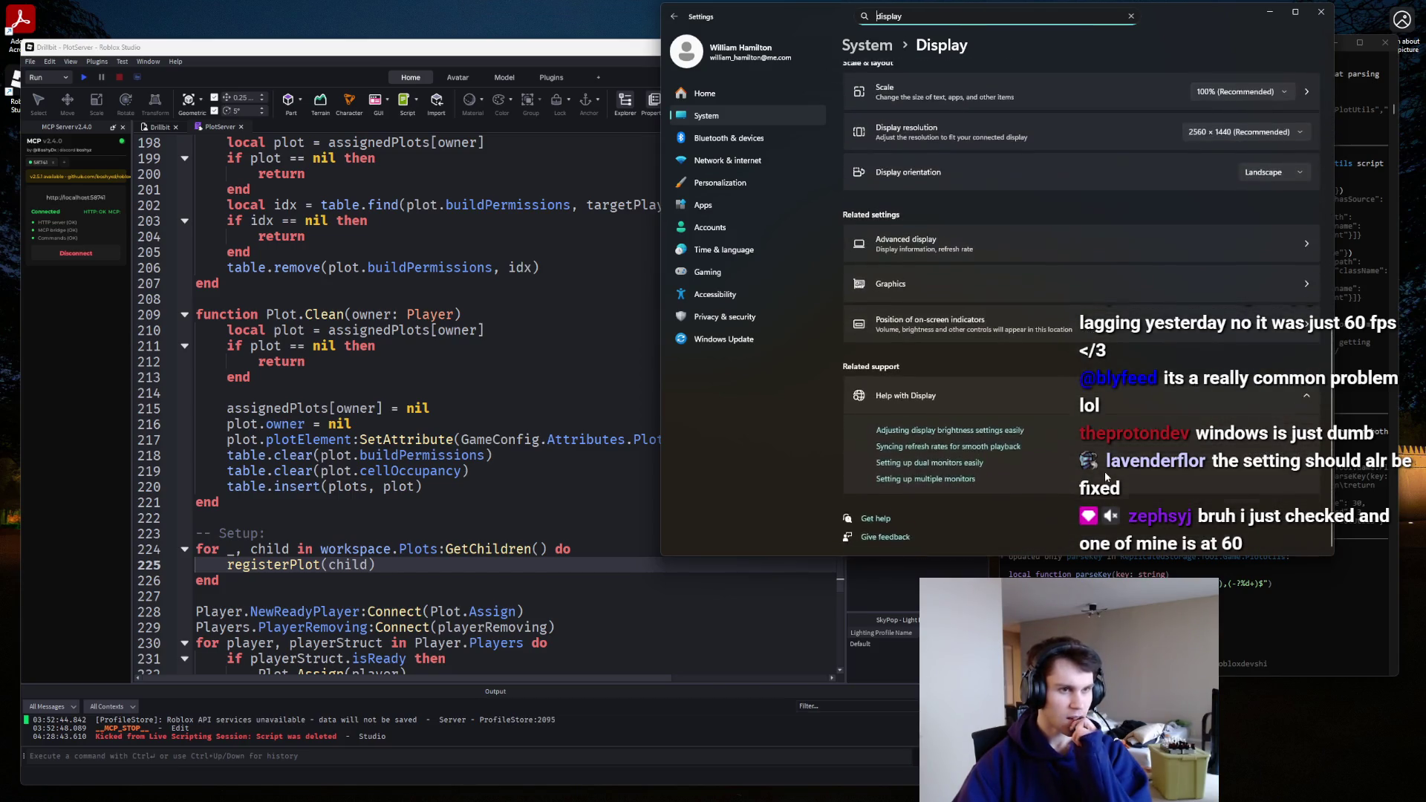
left_click(1104, 463)
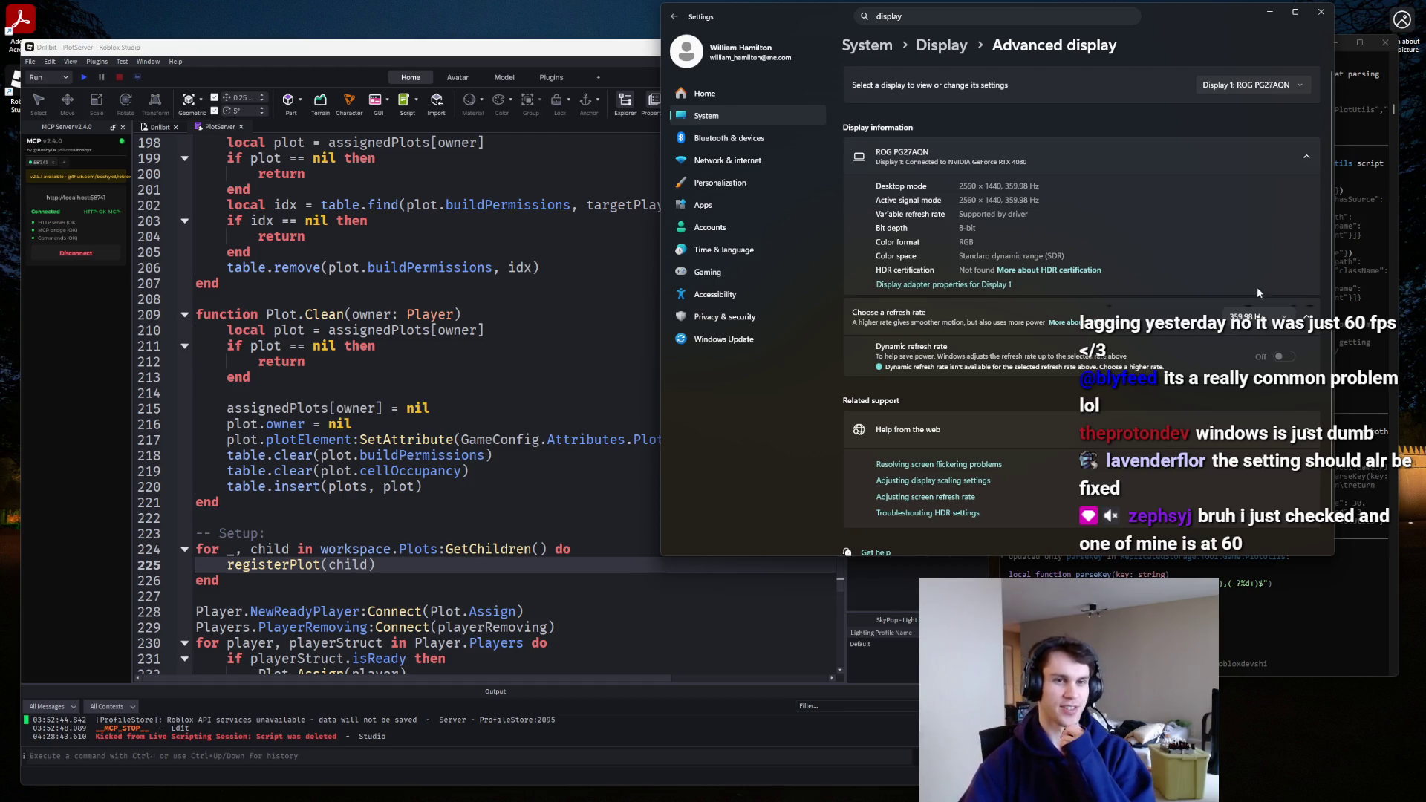
left_click(1292, 86)
left_click(1285, 108)
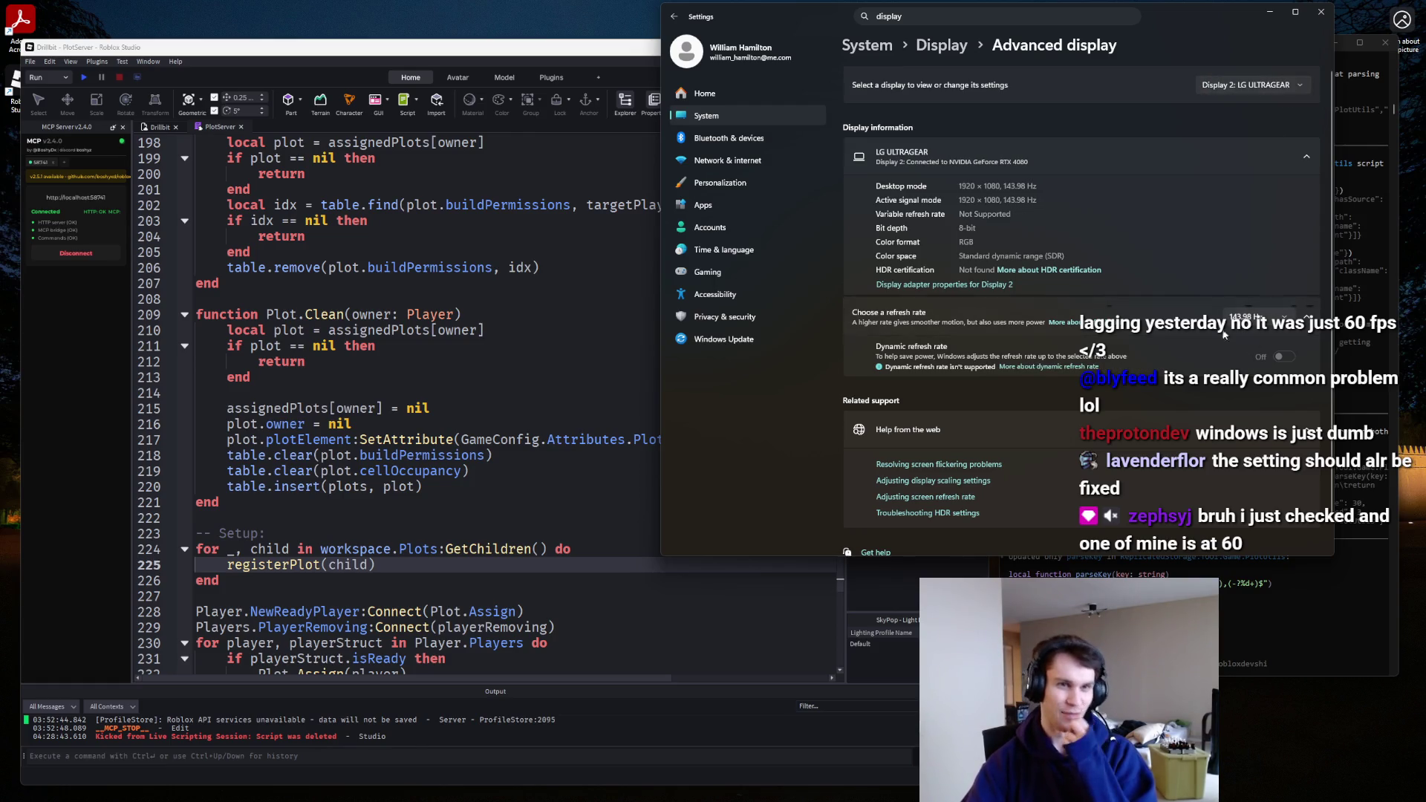
left_click(1248, 84)
left_click(1247, 62)
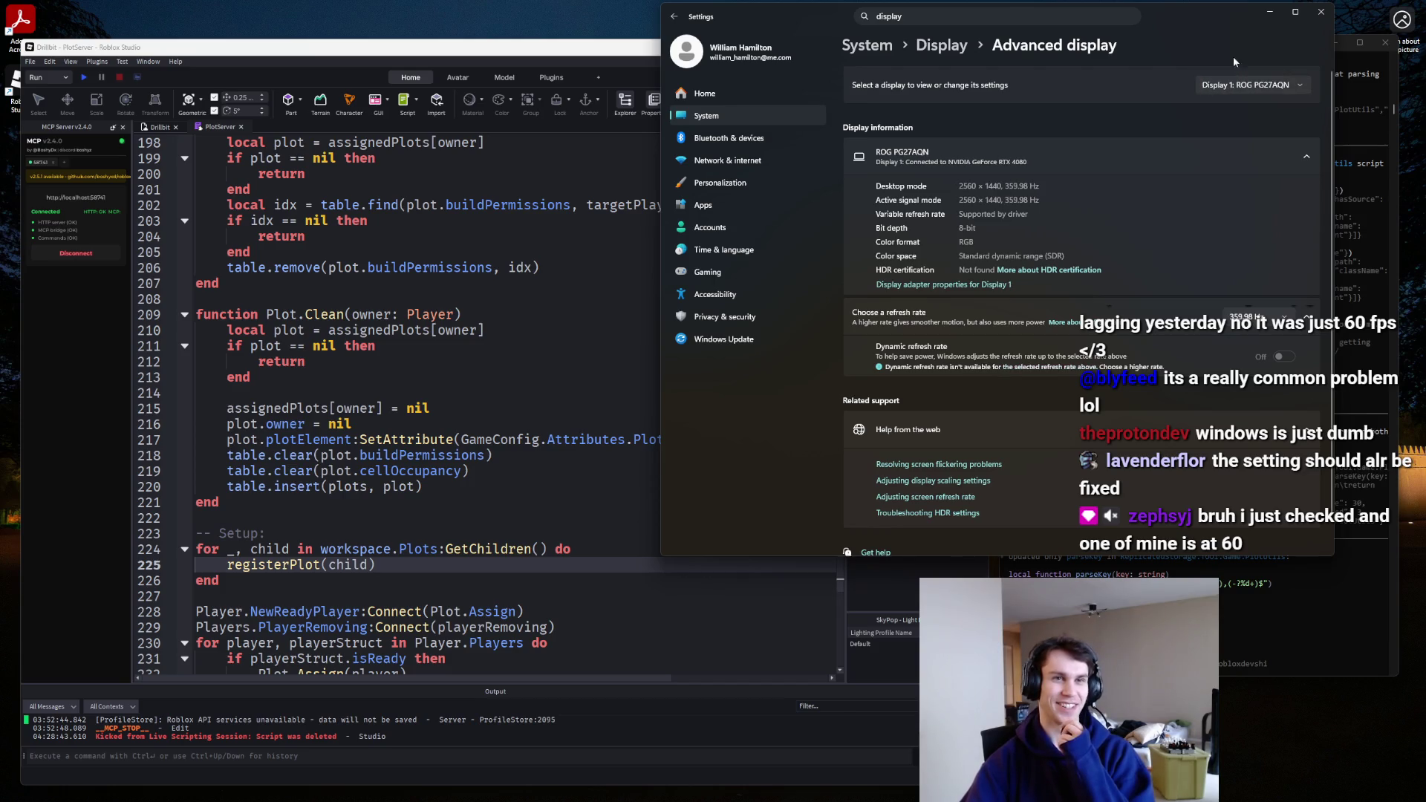
left_click_drag(1225, 21, 1227, 22)
left_click(1323, 13)
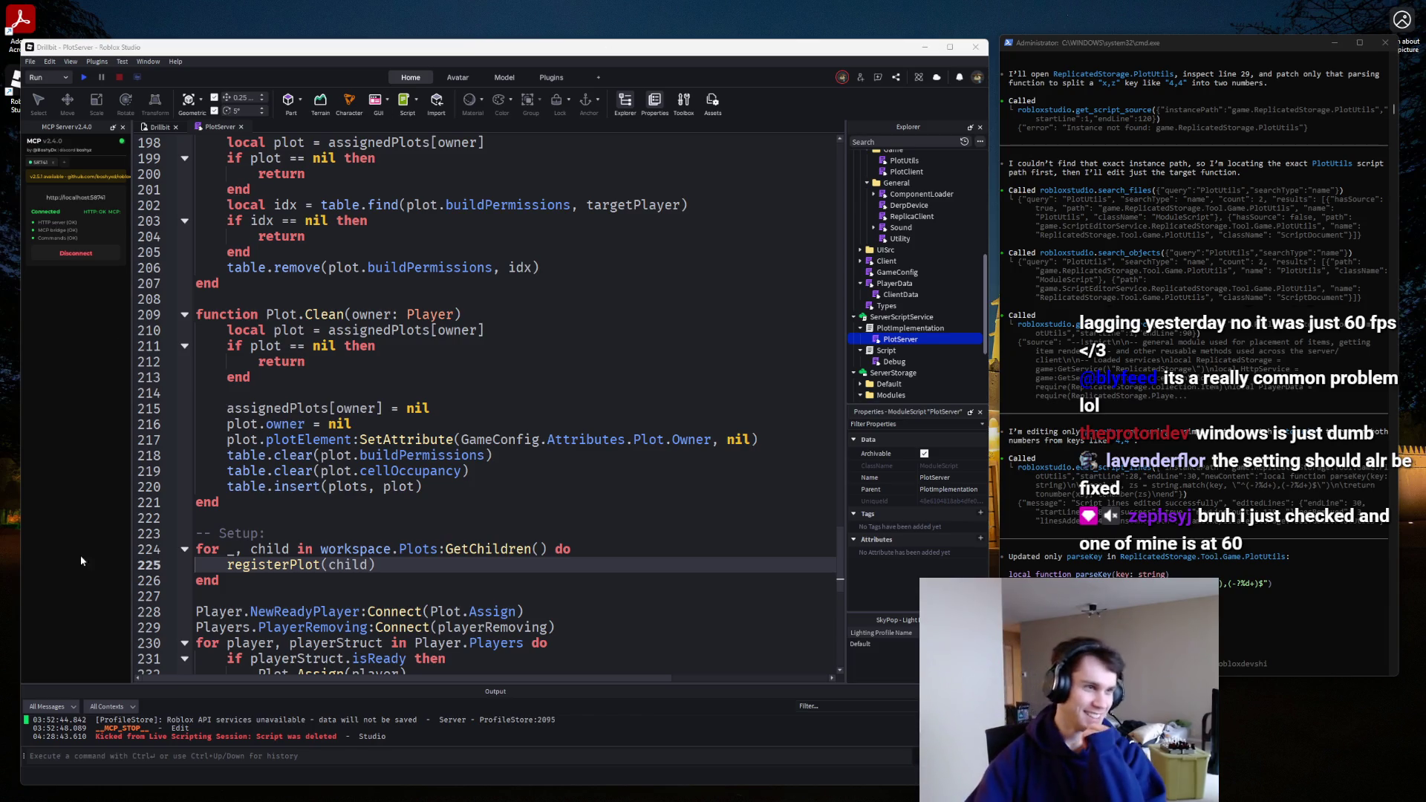
Locate Plot.RevokeBuildPermissions and keep the return on line 204 on its own line.
left_click(778, 292)
scroll(479, 451, "down", 2)
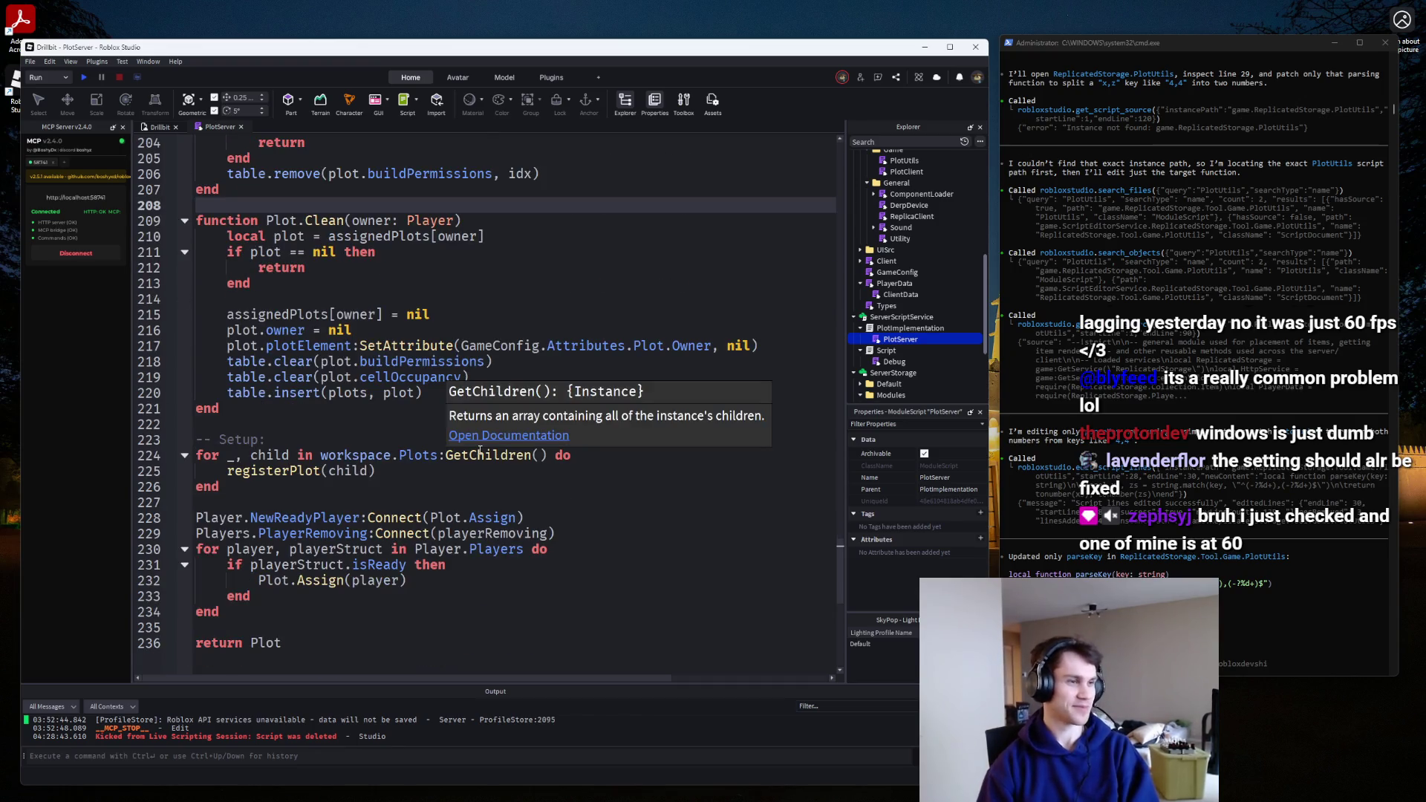
scroll(453, 452, "down", 4)
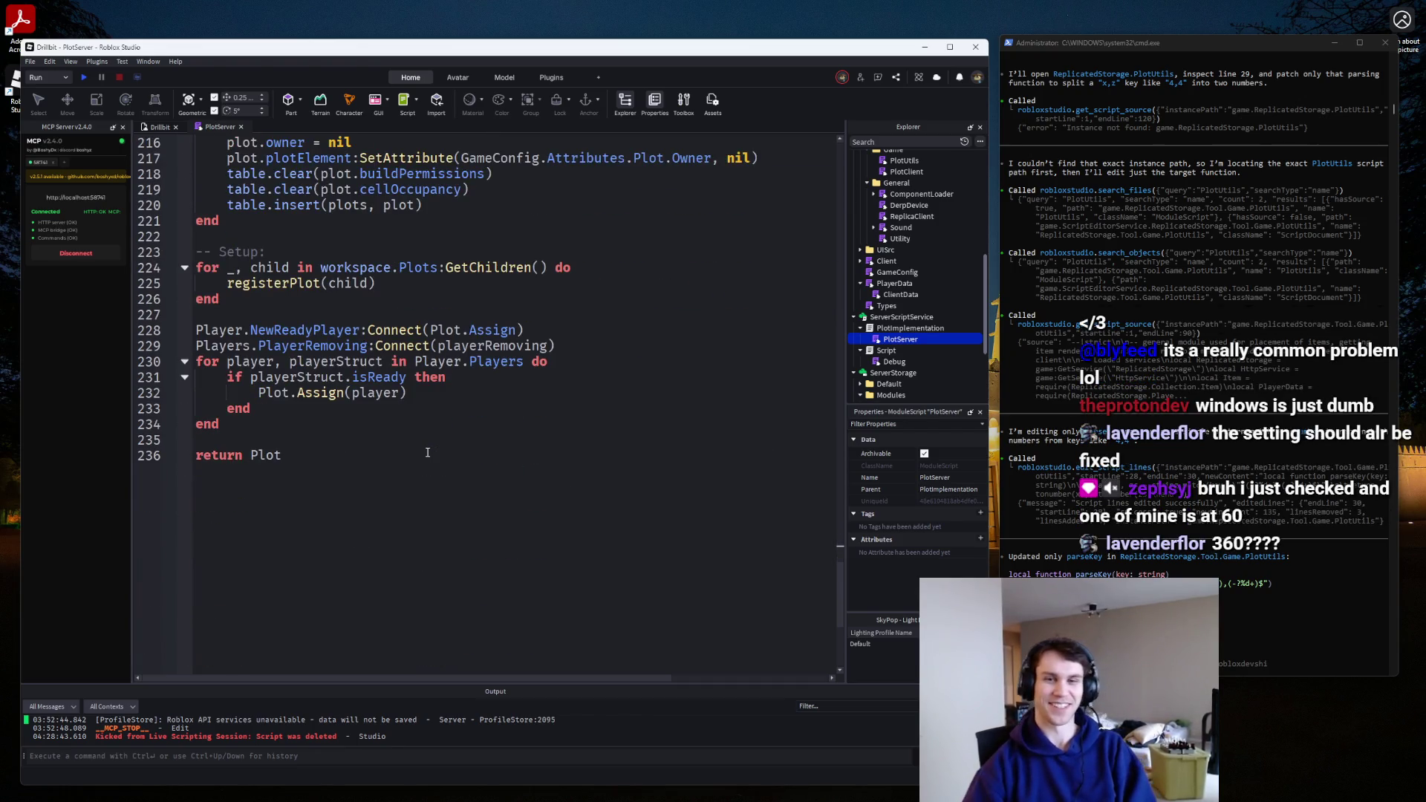
scroll(428, 452, "up", 9)
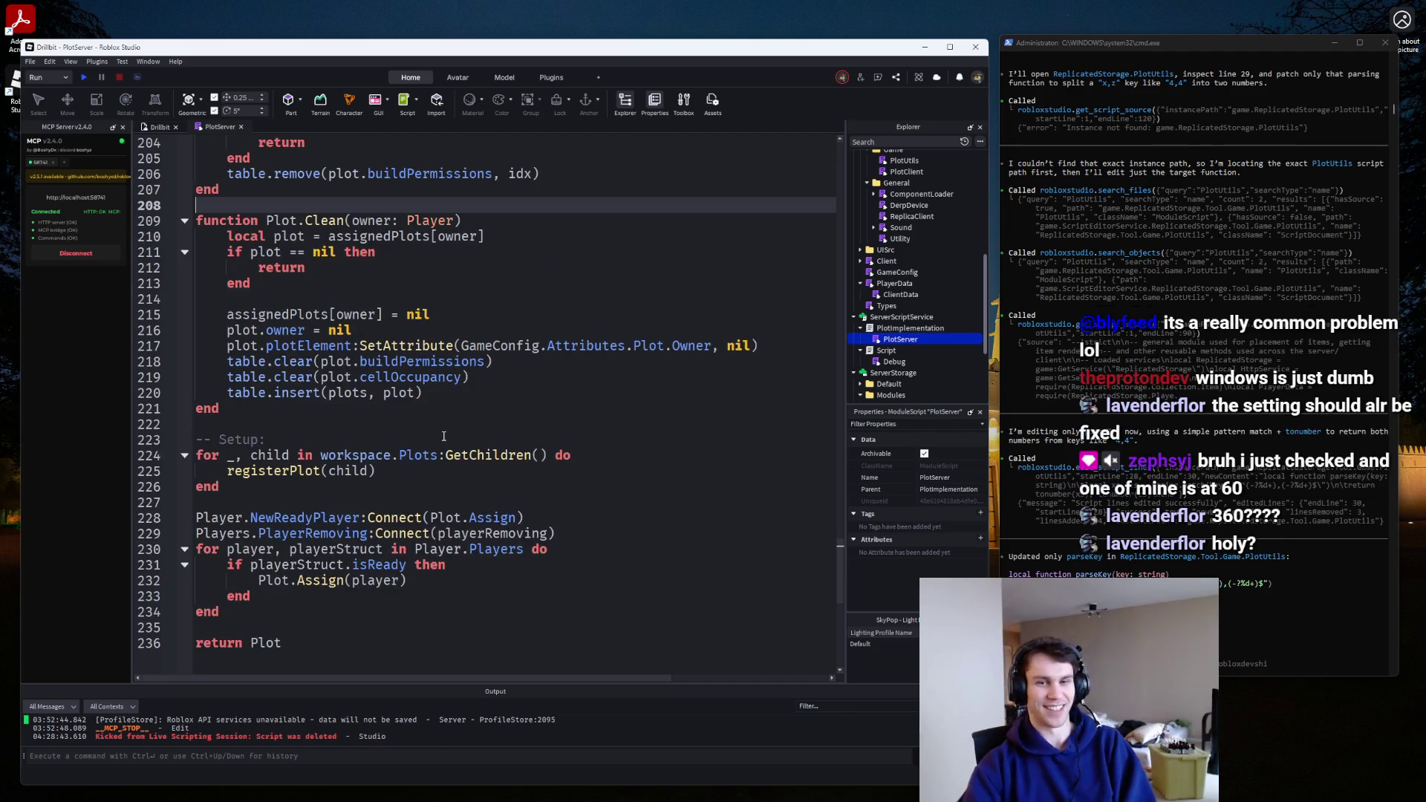
left_click(460, 438)
scroll(459, 437, "up", 5)
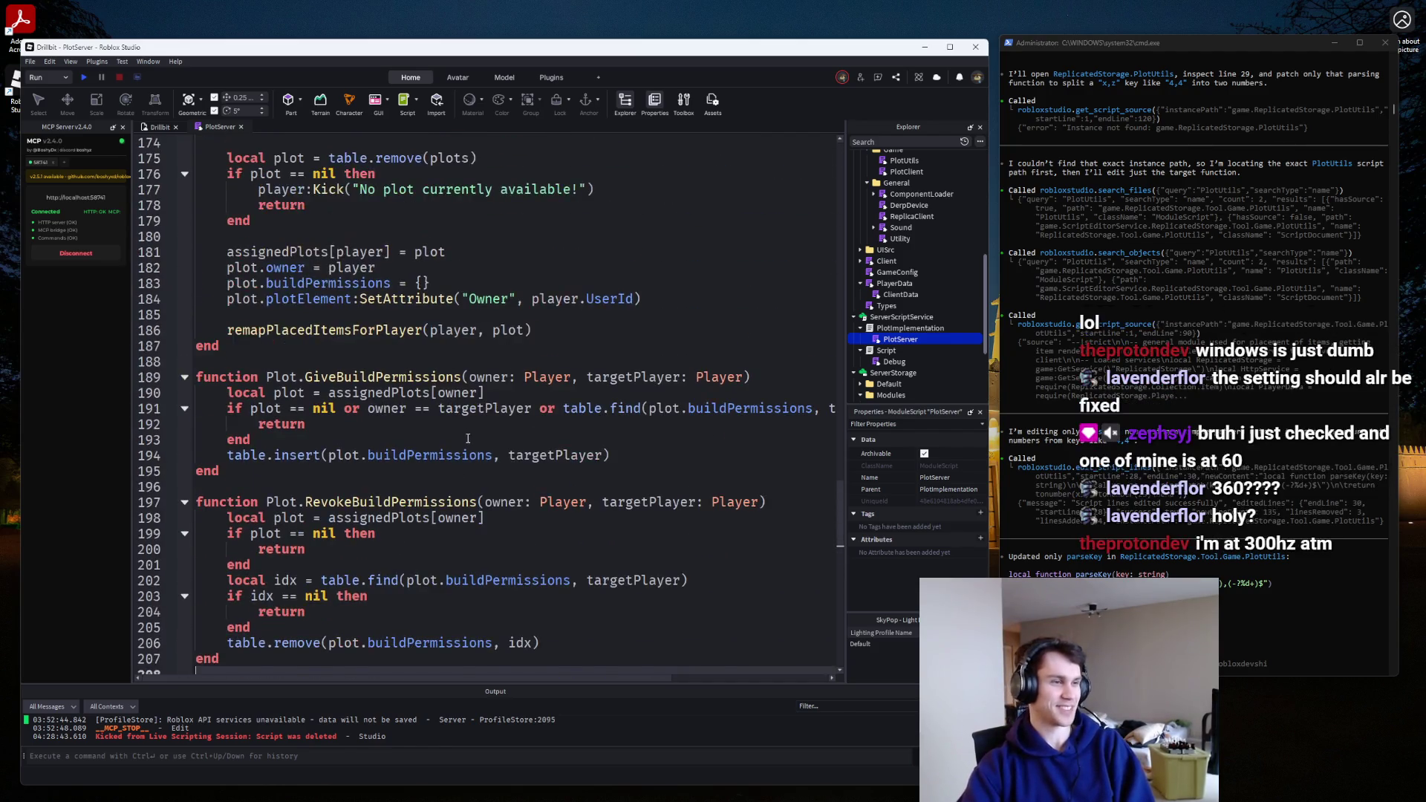
scroll(467, 442, "down", 3)
left_click(260, 472)
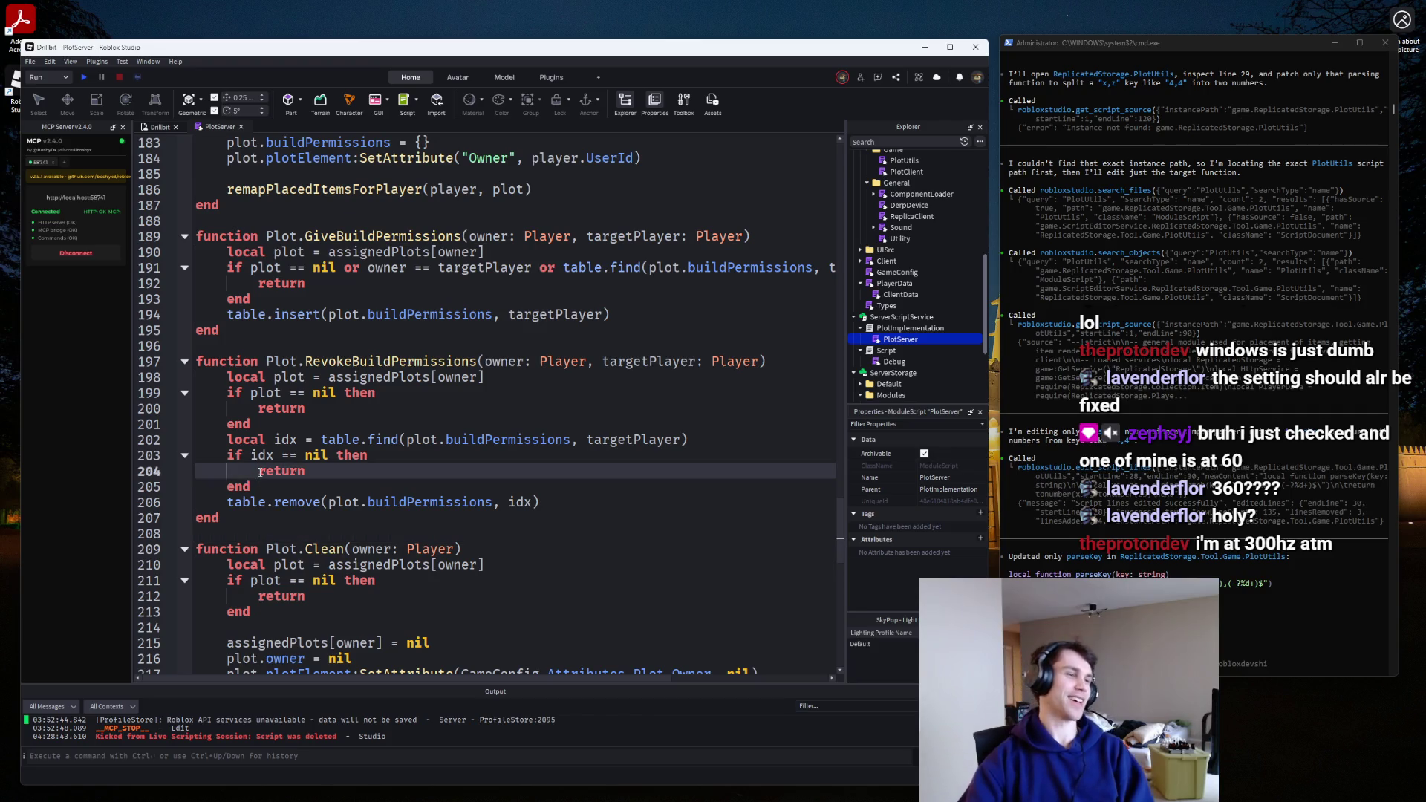
key("BackSpace")
key("BackSpace")
key("BackSpace")
key("Return")
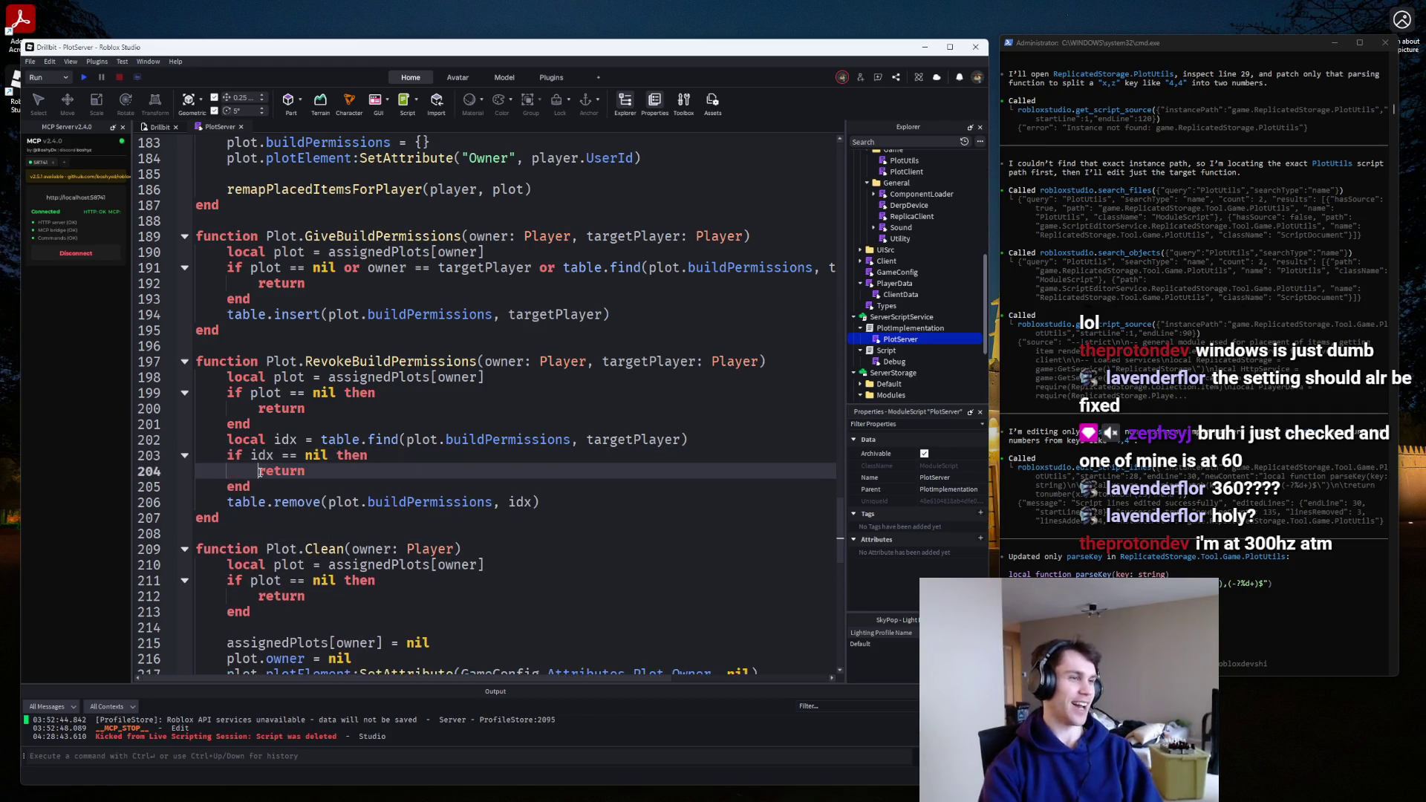
Add blank lines after the plot nil check and before table.remove in RevokeBuildPermissions.
left_click(389, 411)
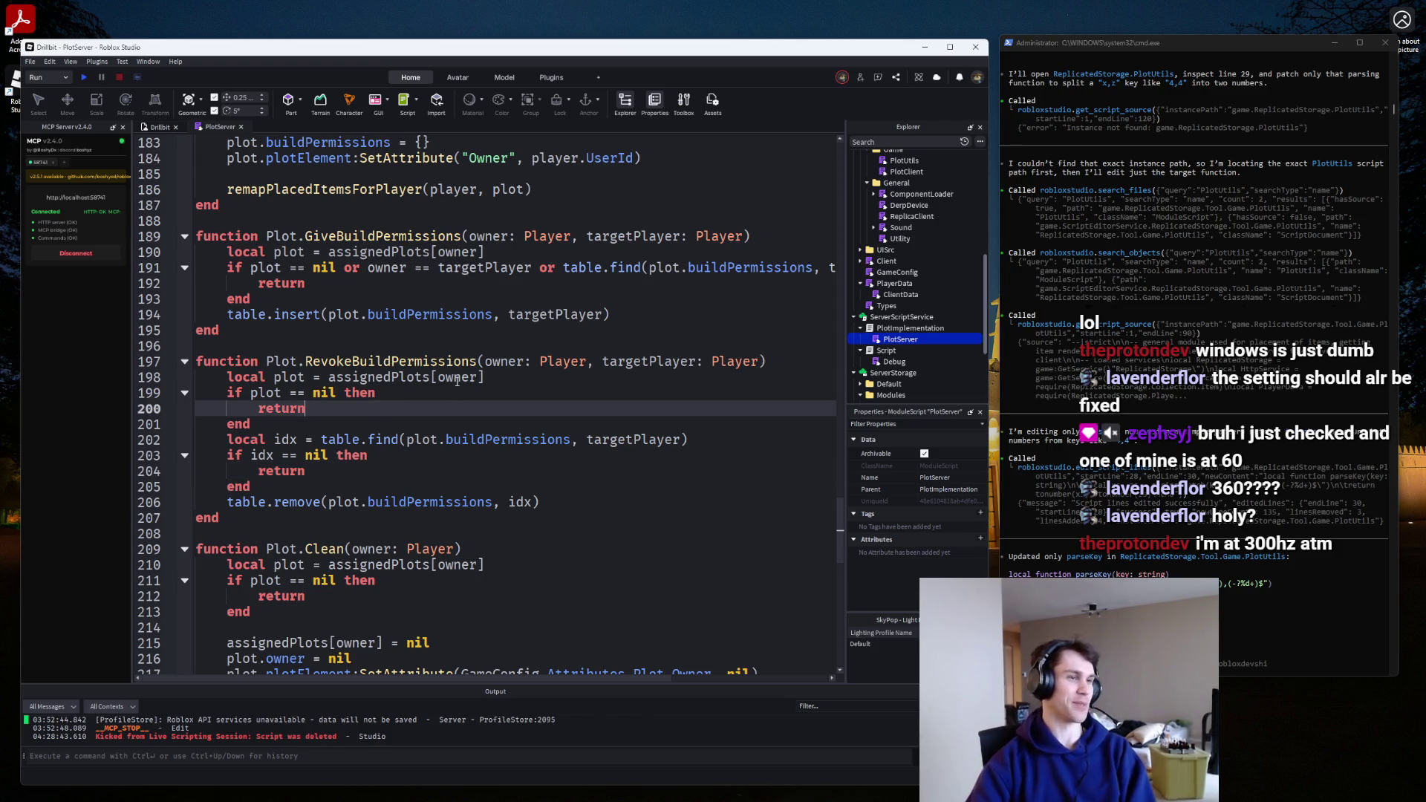
left_click_drag(457, 379, 328, 378)
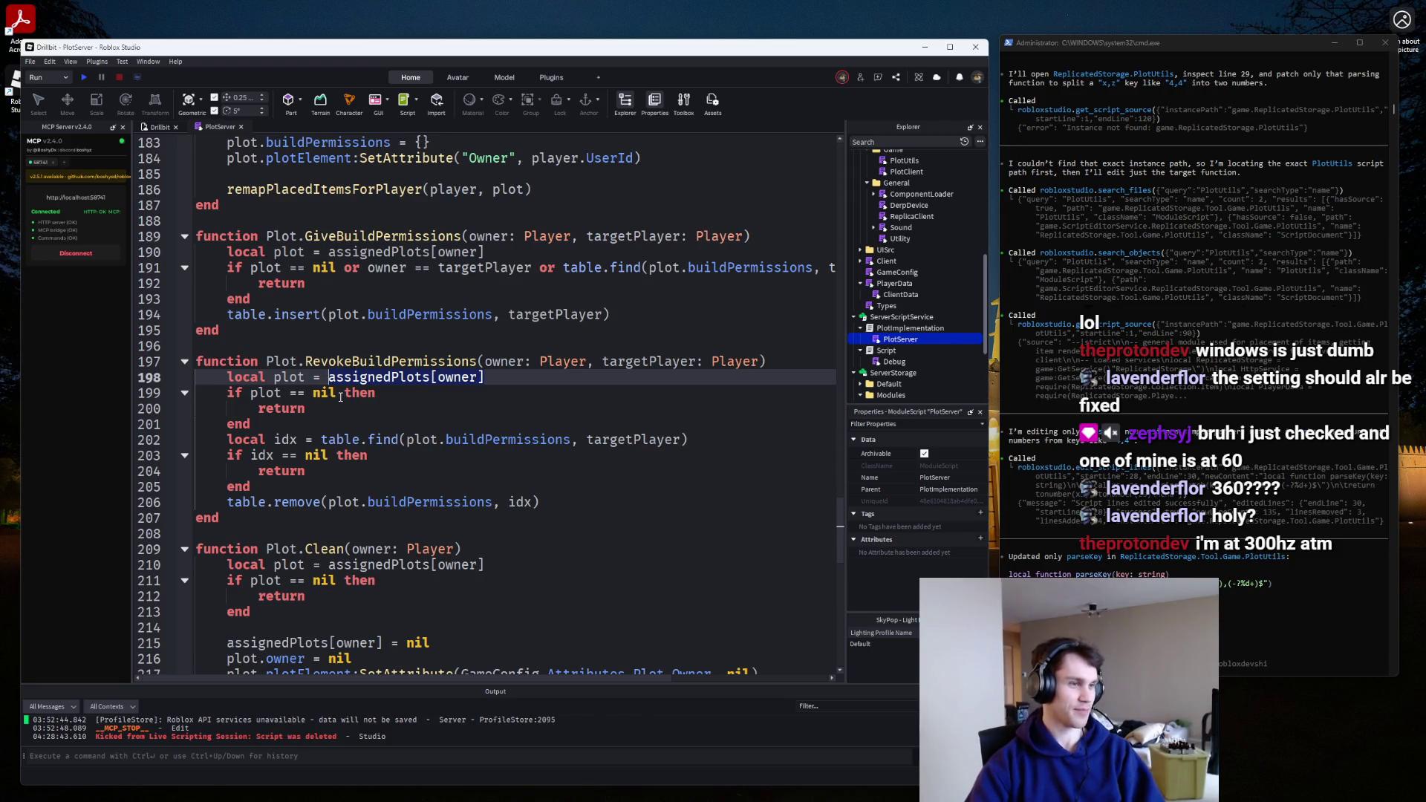
left_click(340, 397)
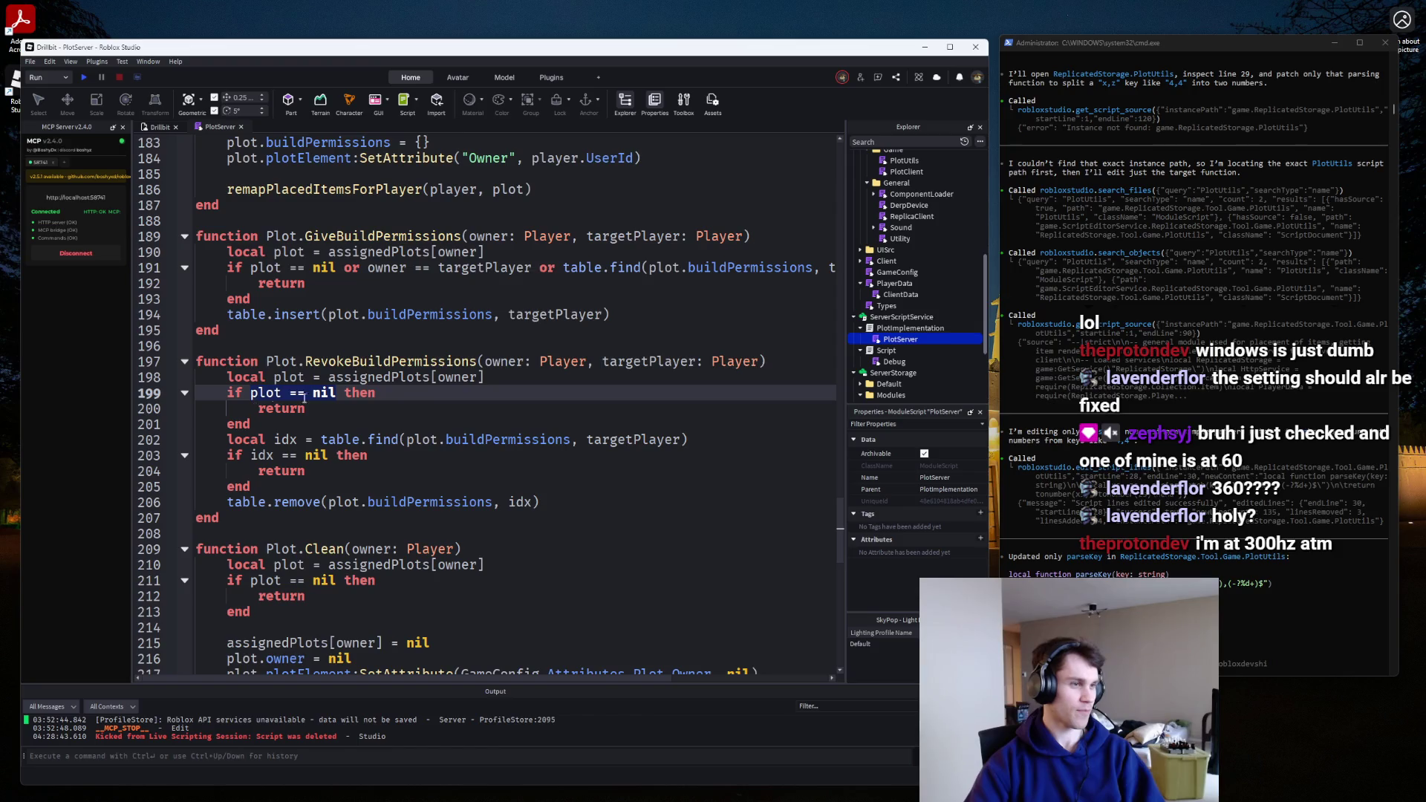
left_click(401, 406)
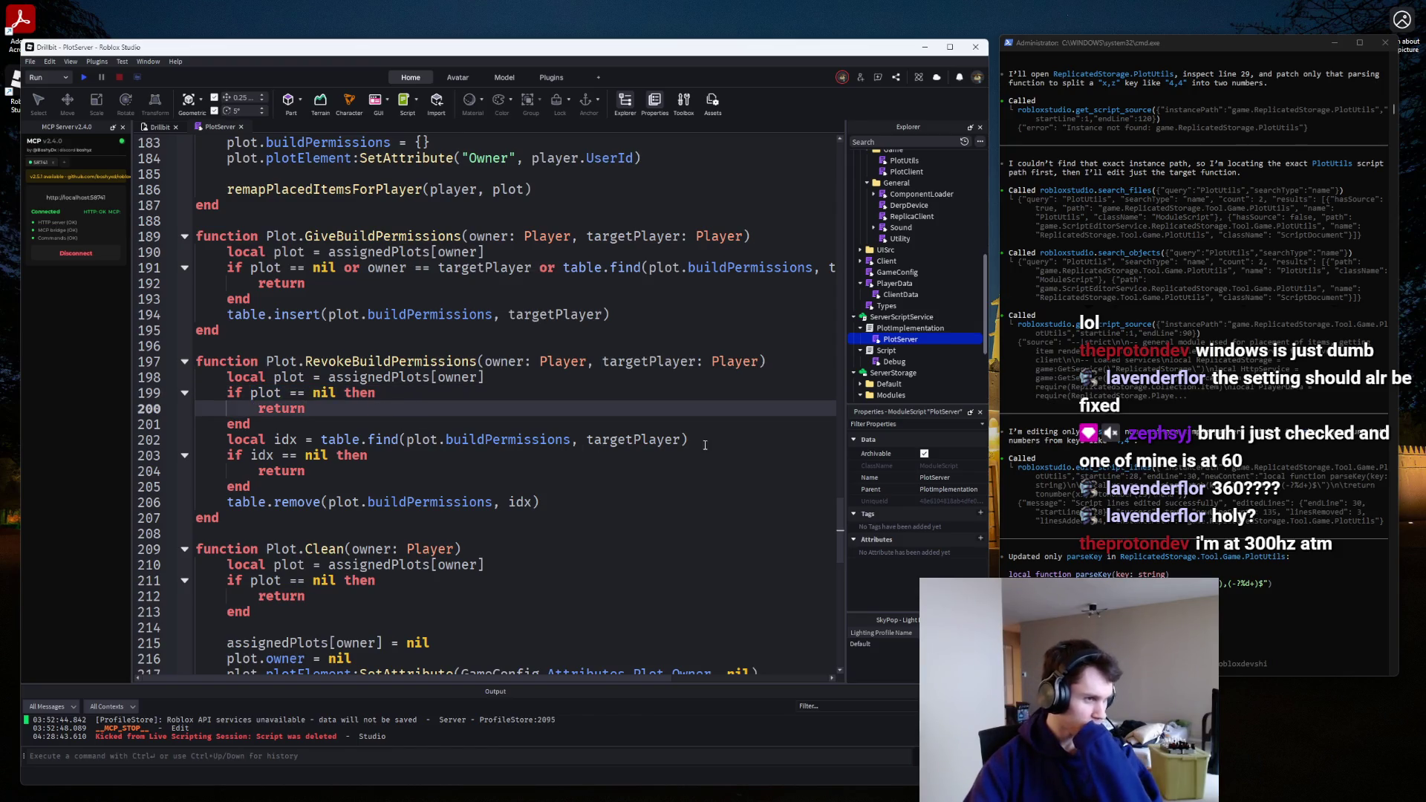
left_click_drag(705, 444, 321, 441)
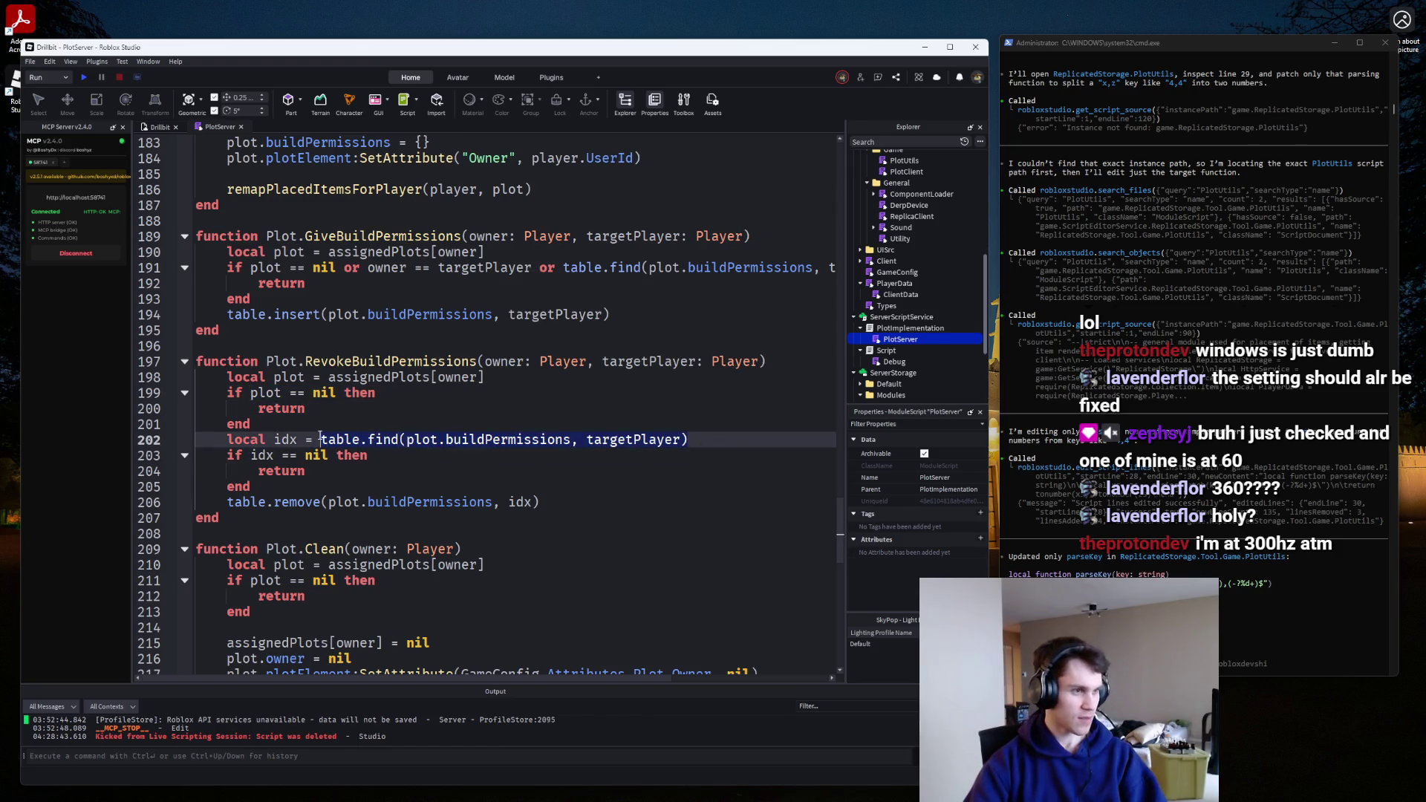
left_click(340, 392)
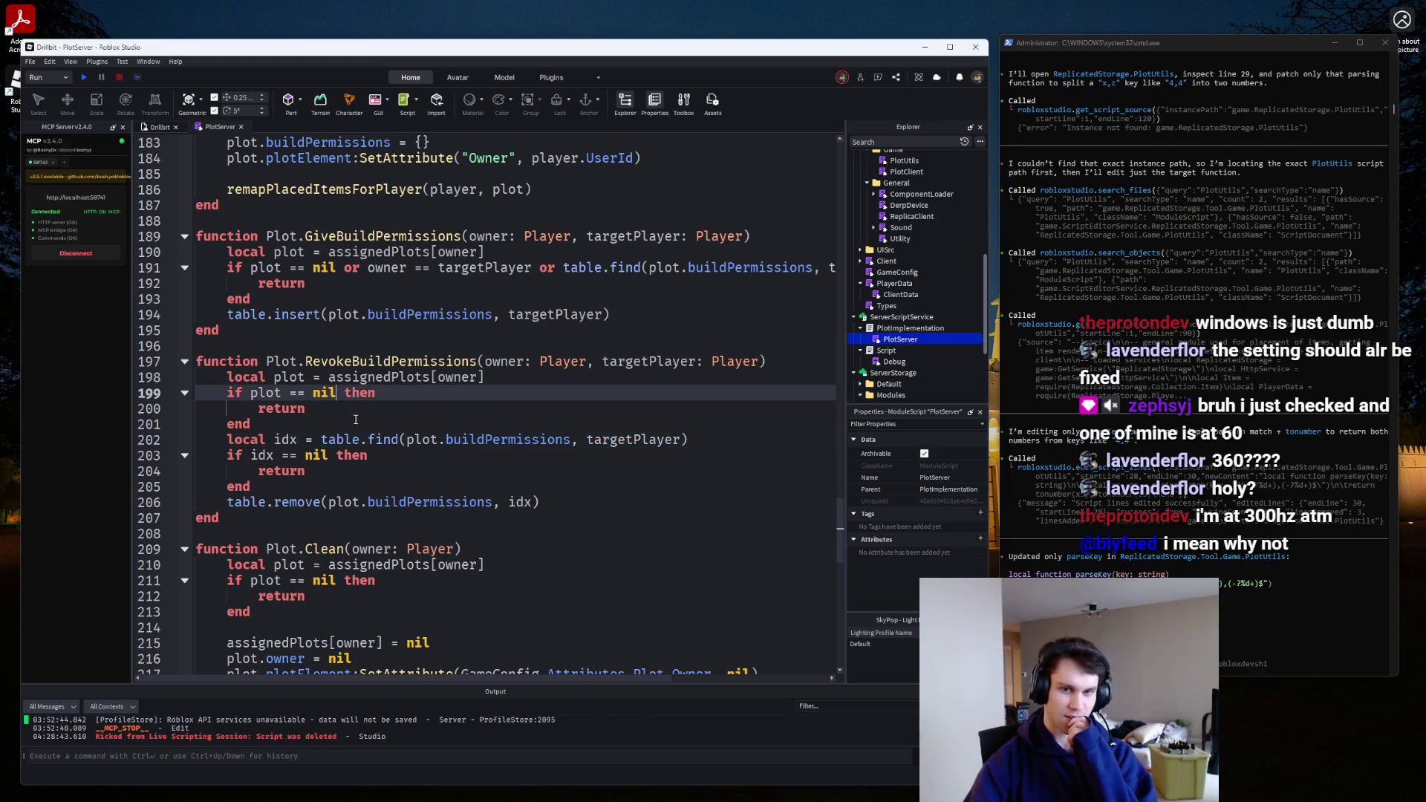
left_click(340, 429)
key("Return")
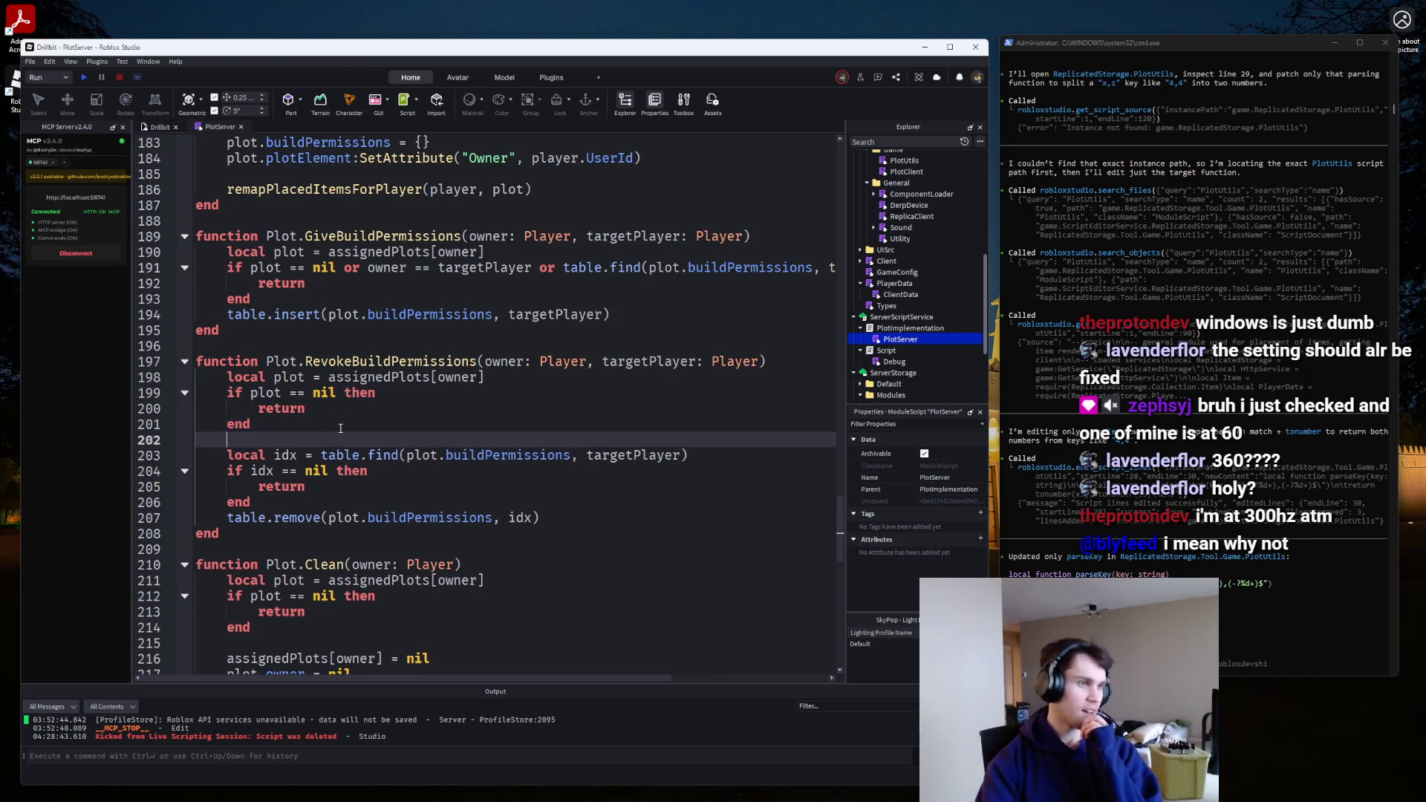
key("Down")
key("Down")
key("Down")
key("Down")
key("End")
key("Return")
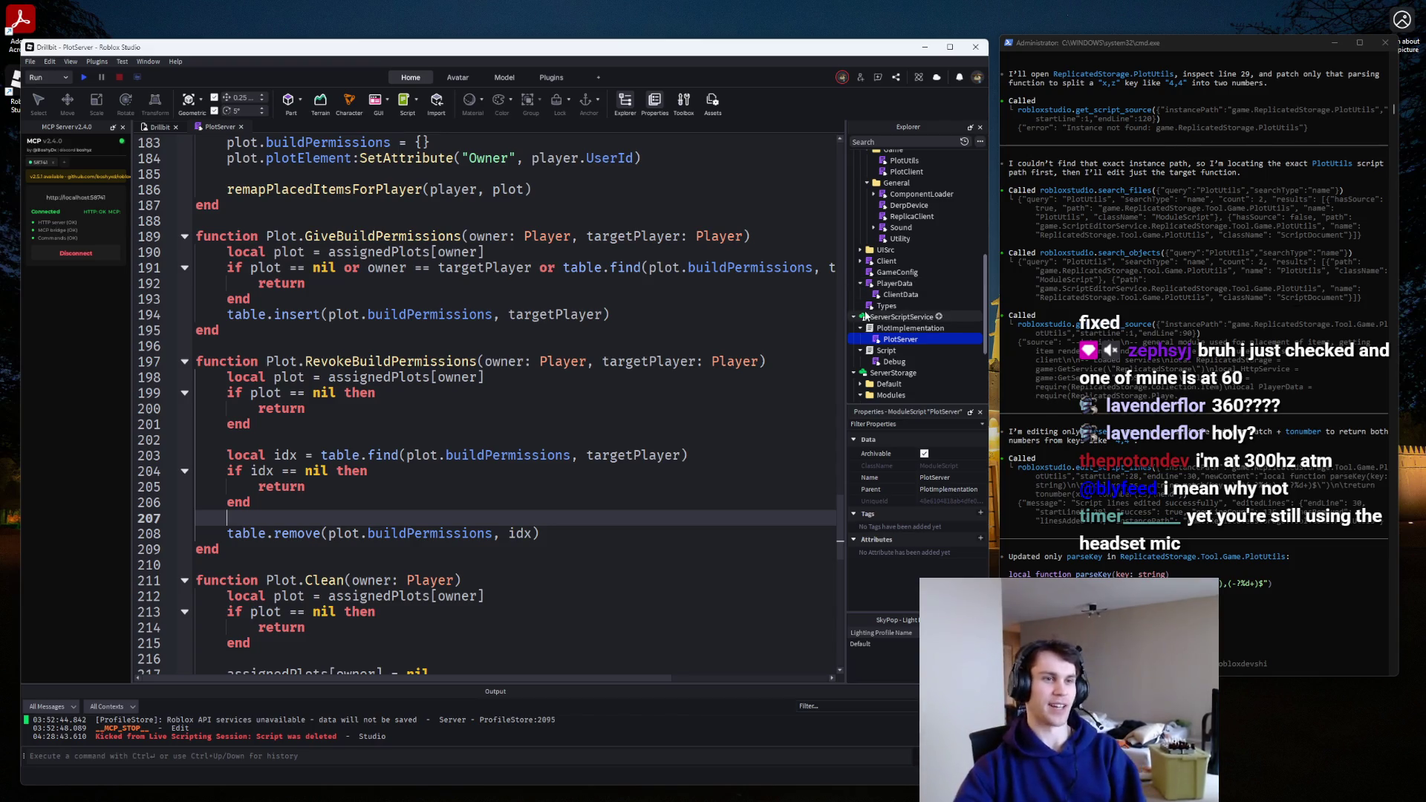
scroll(657, 296, "down", 2)
scroll(657, 295, "down", 2)
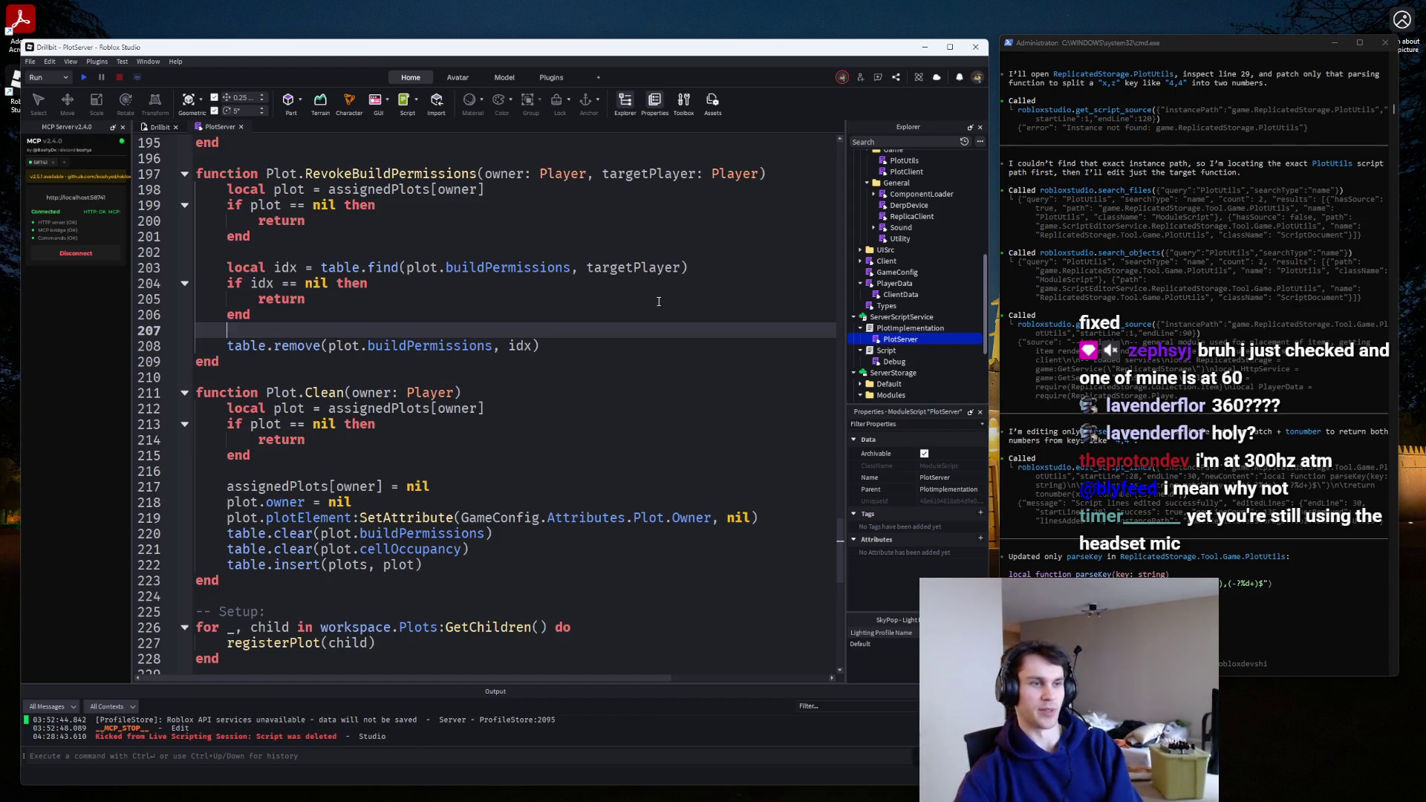
scroll(659, 301, "up", 7)
scroll(674, 238, "up", 13)
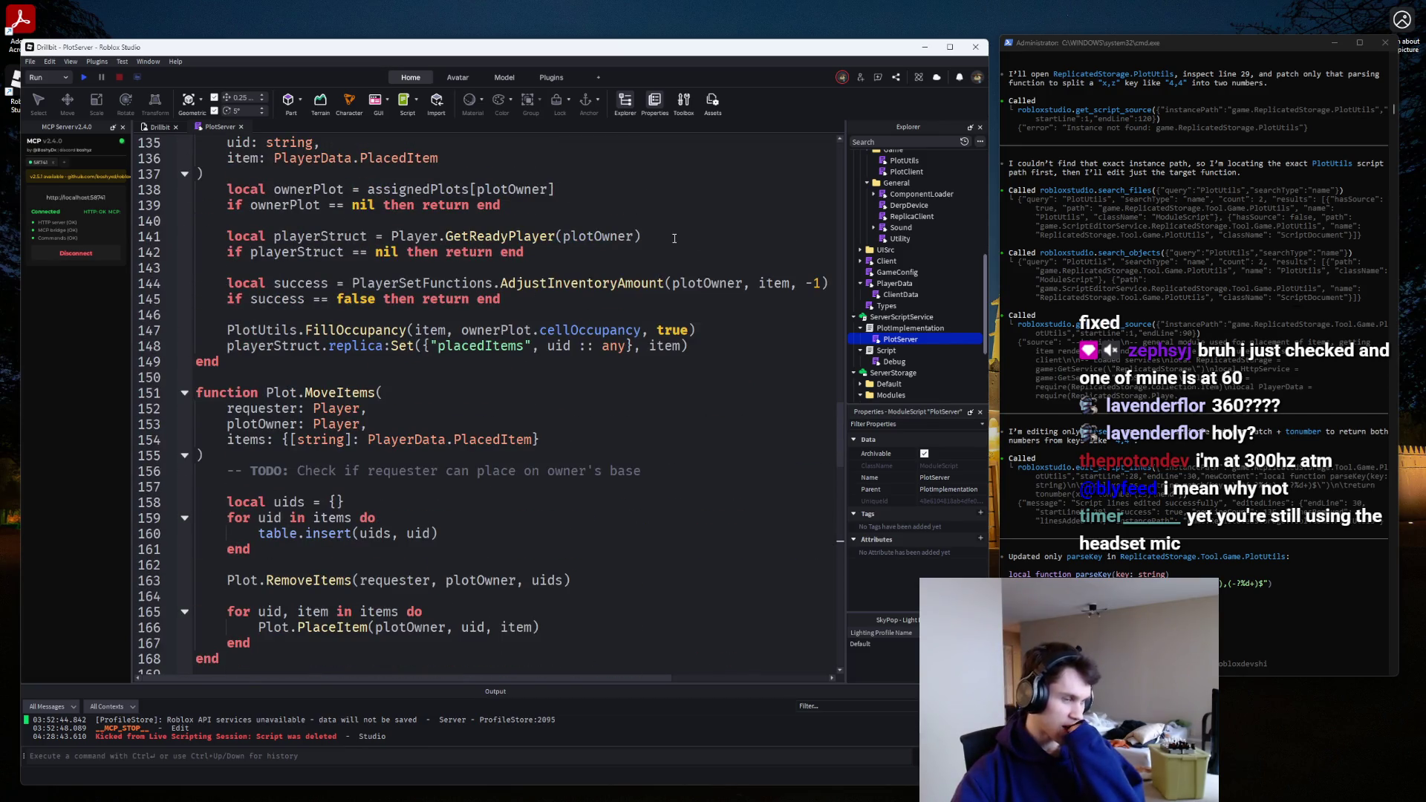
scroll(662, 245, "up", 5)
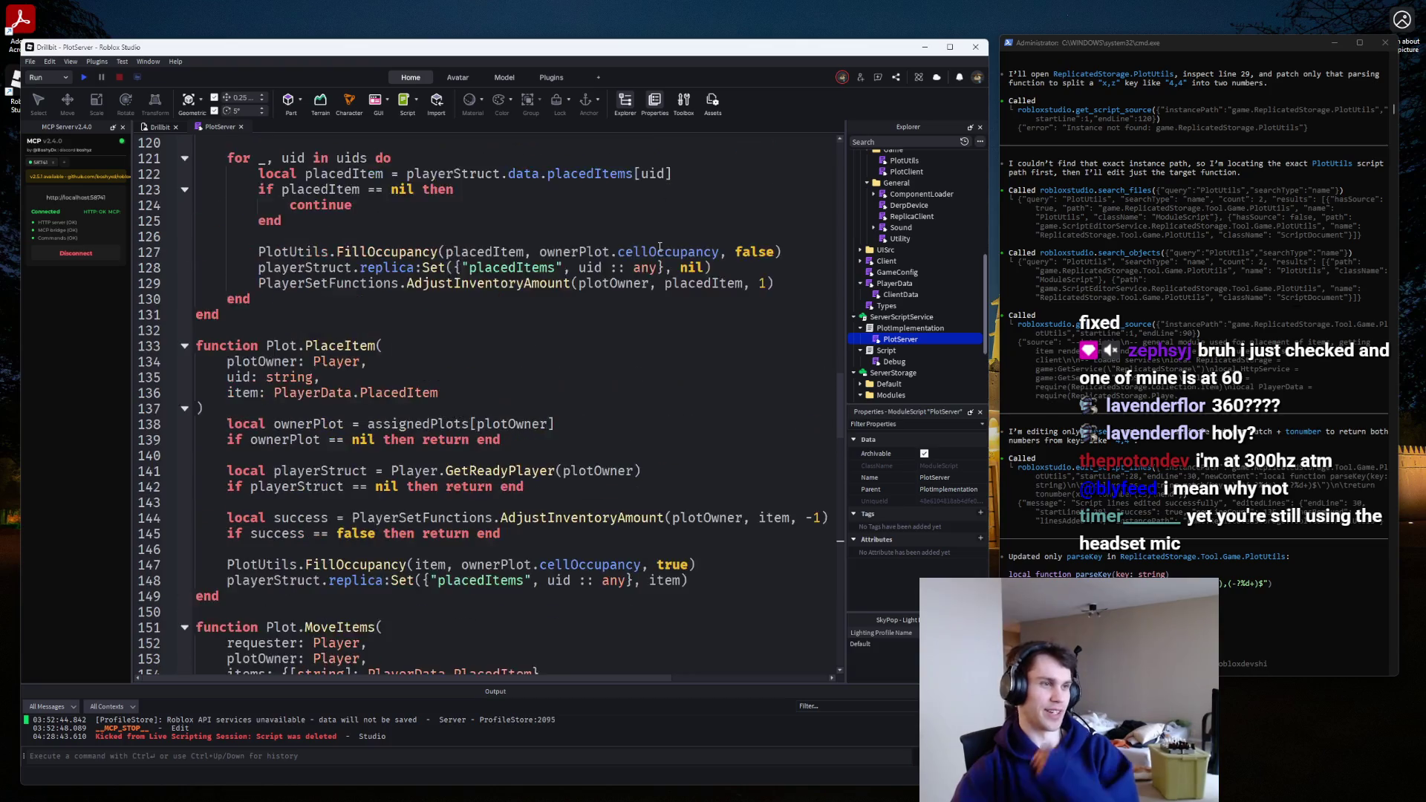
scroll(659, 247, "up", 11)
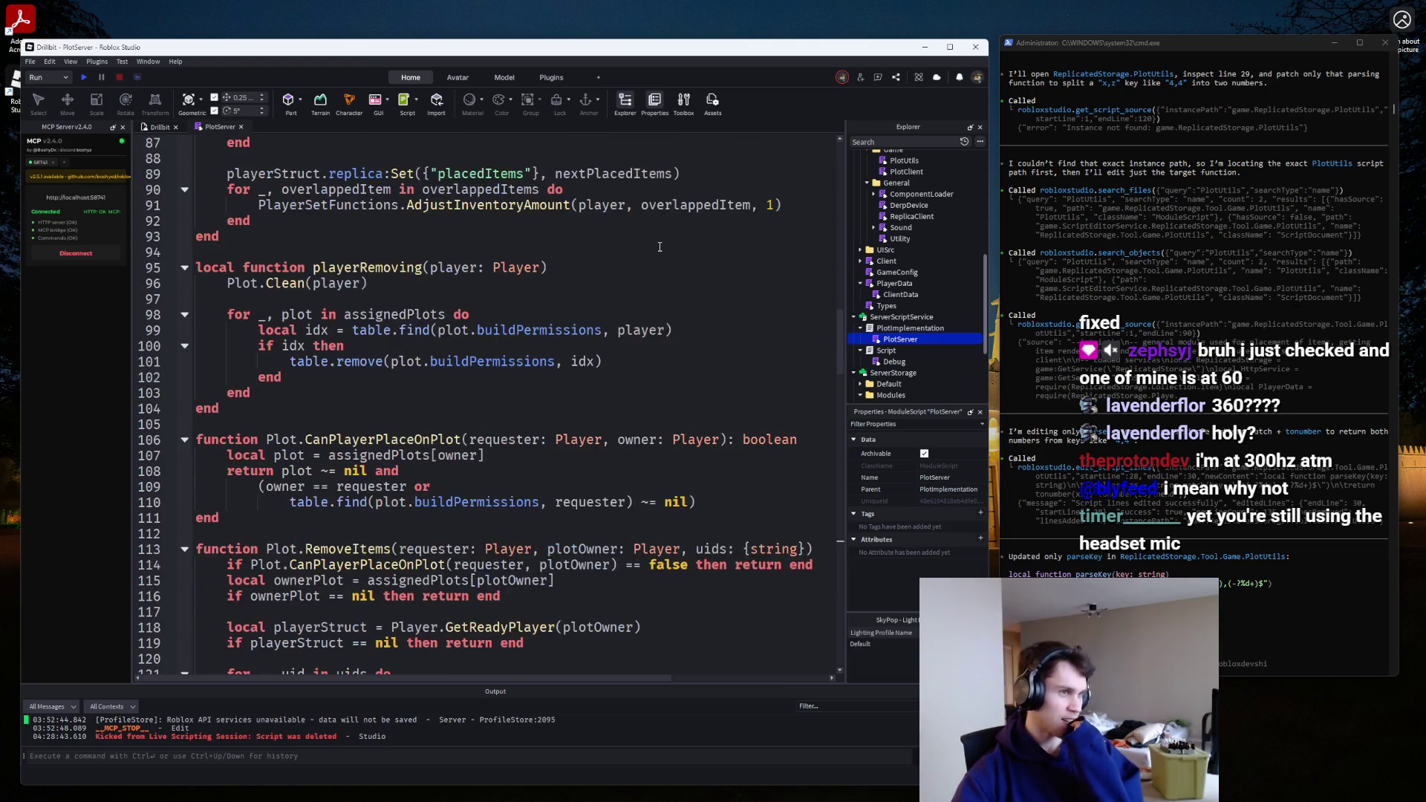
scroll(659, 247, "up", 3)
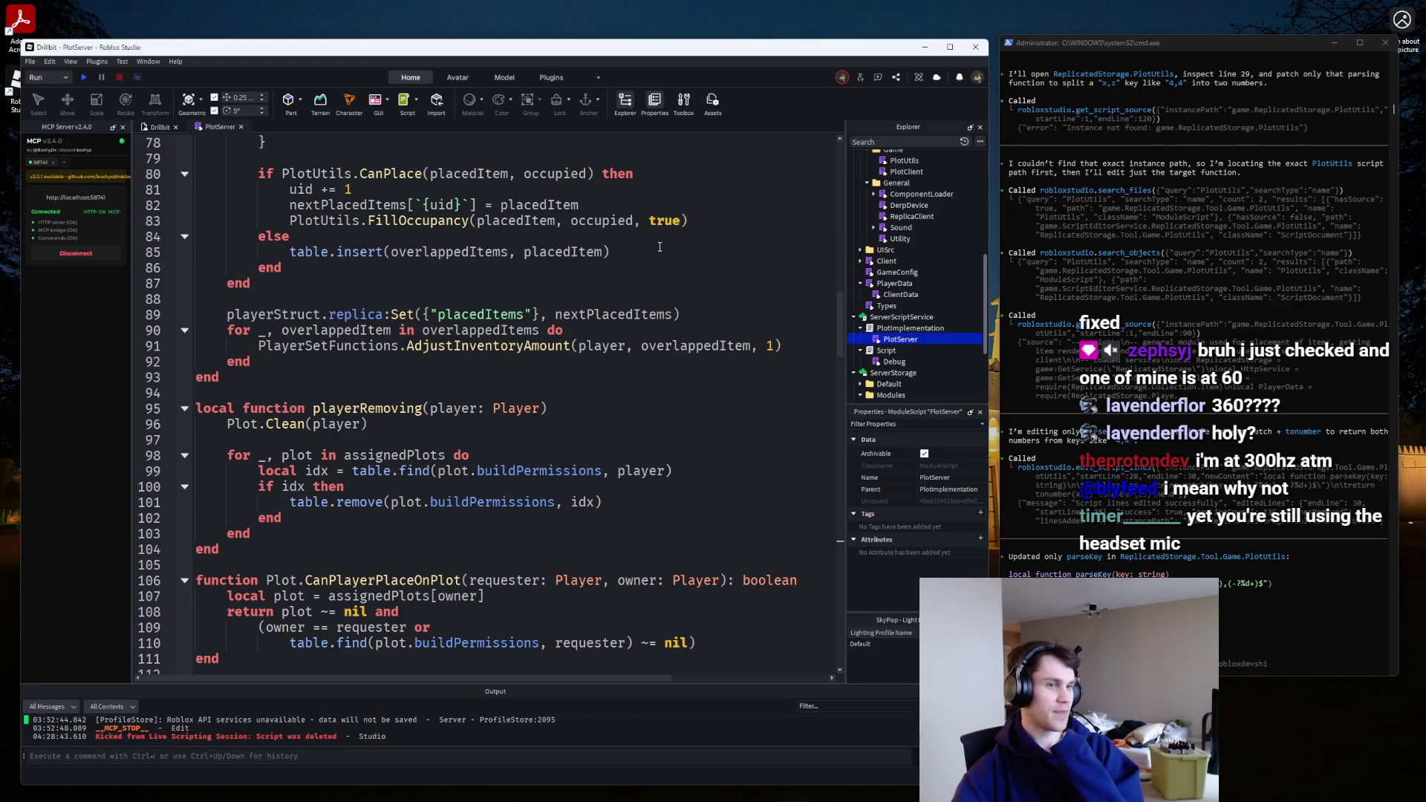
scroll(657, 248, "up", 2)
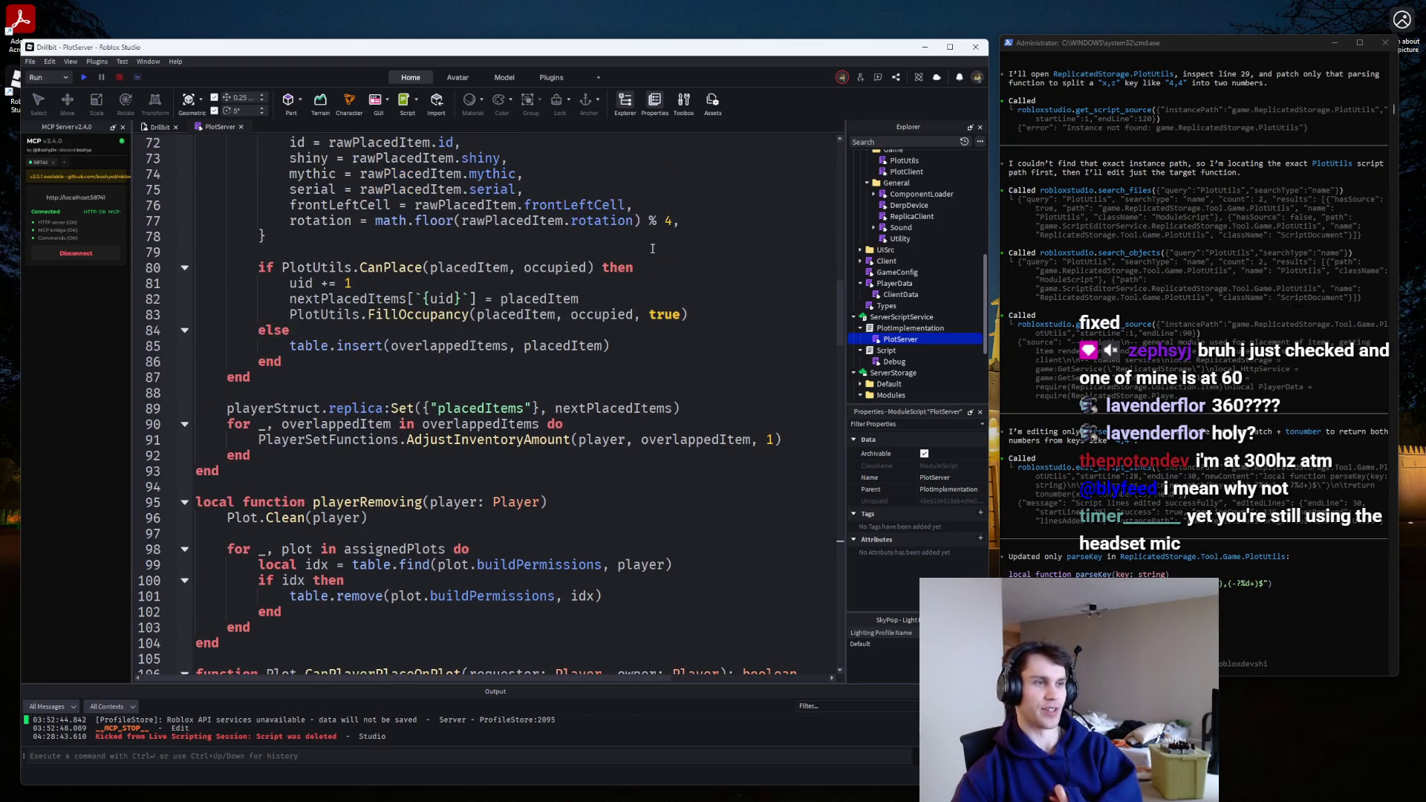
scroll(651, 249, "down", 1)
scroll(651, 249, "up", 11)
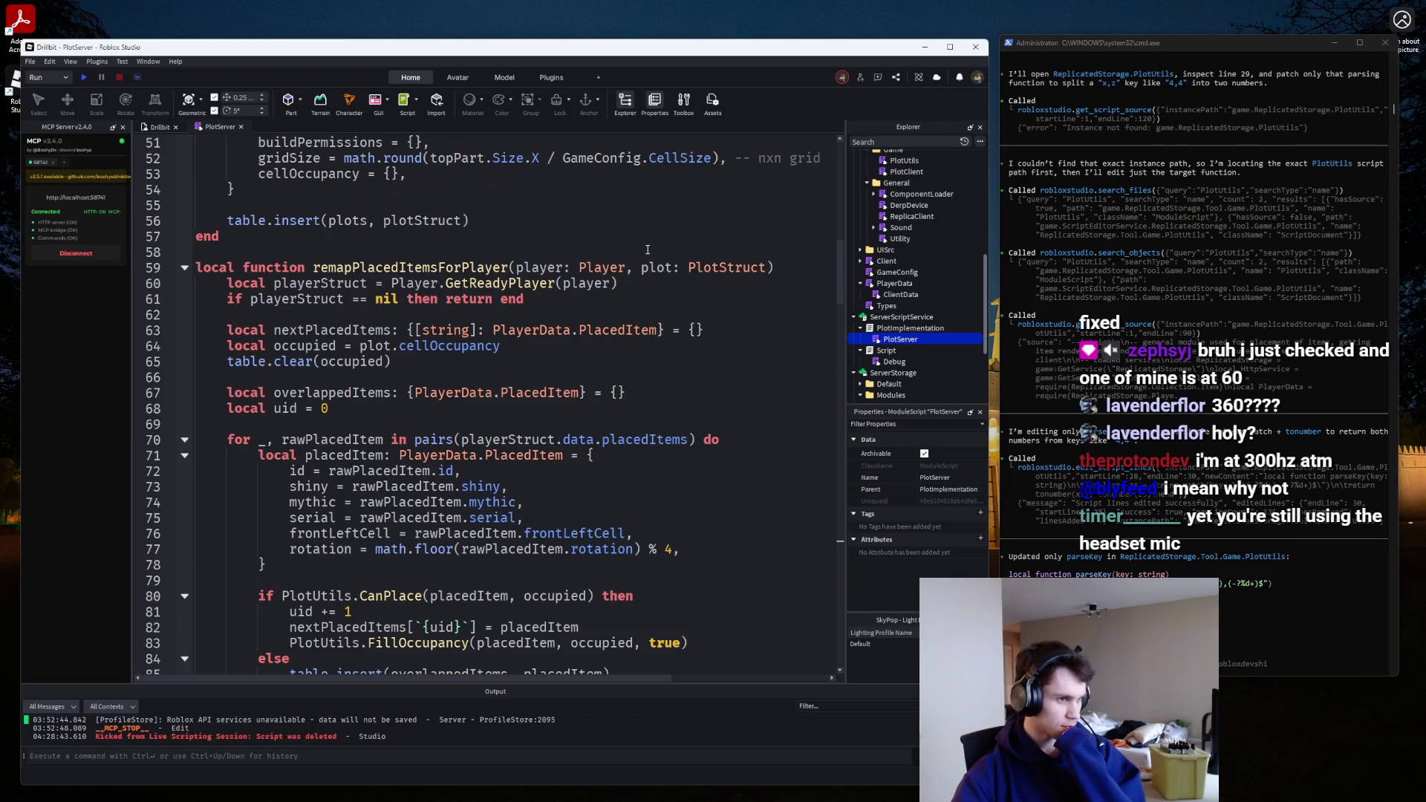
scroll(648, 249, "up", 1)
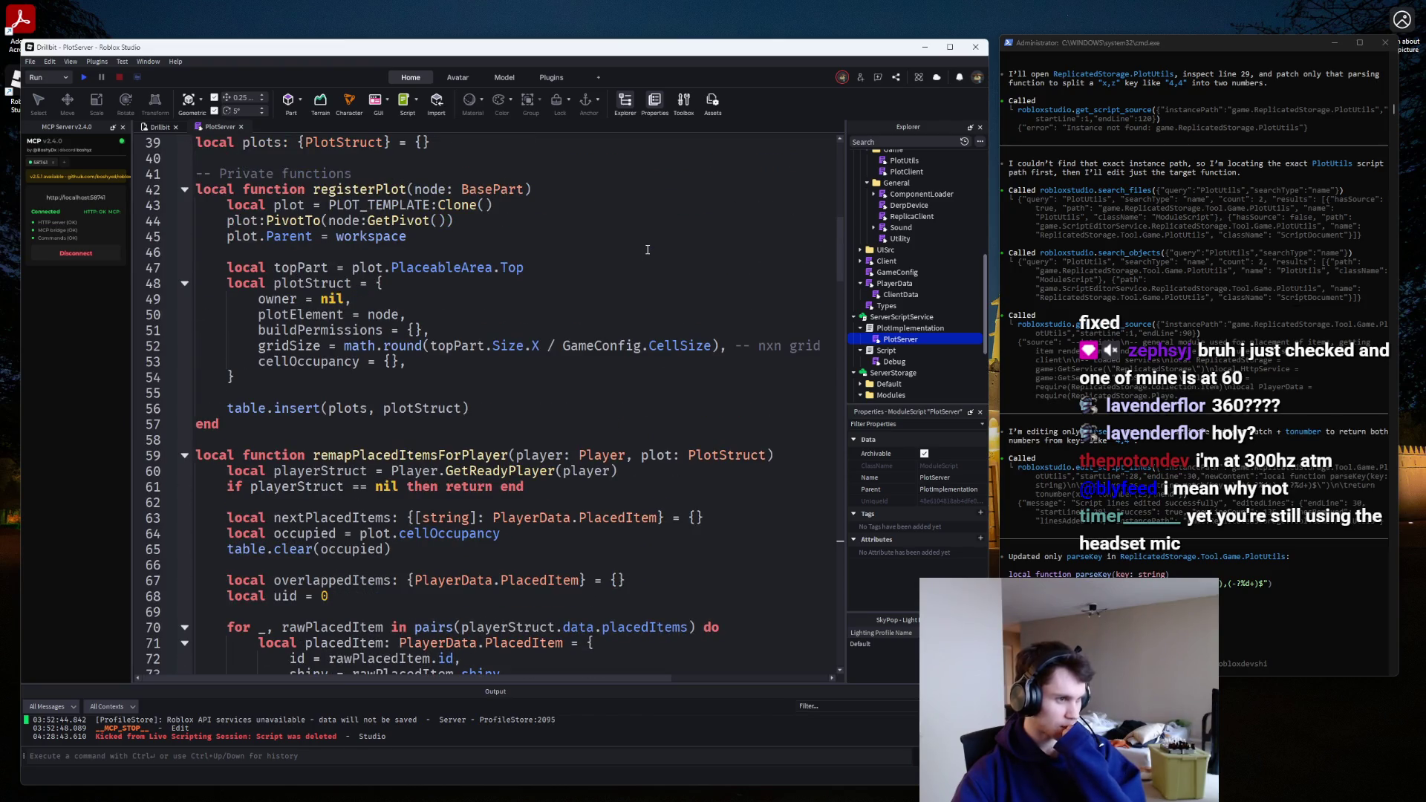
scroll(647, 249, "up", 1)
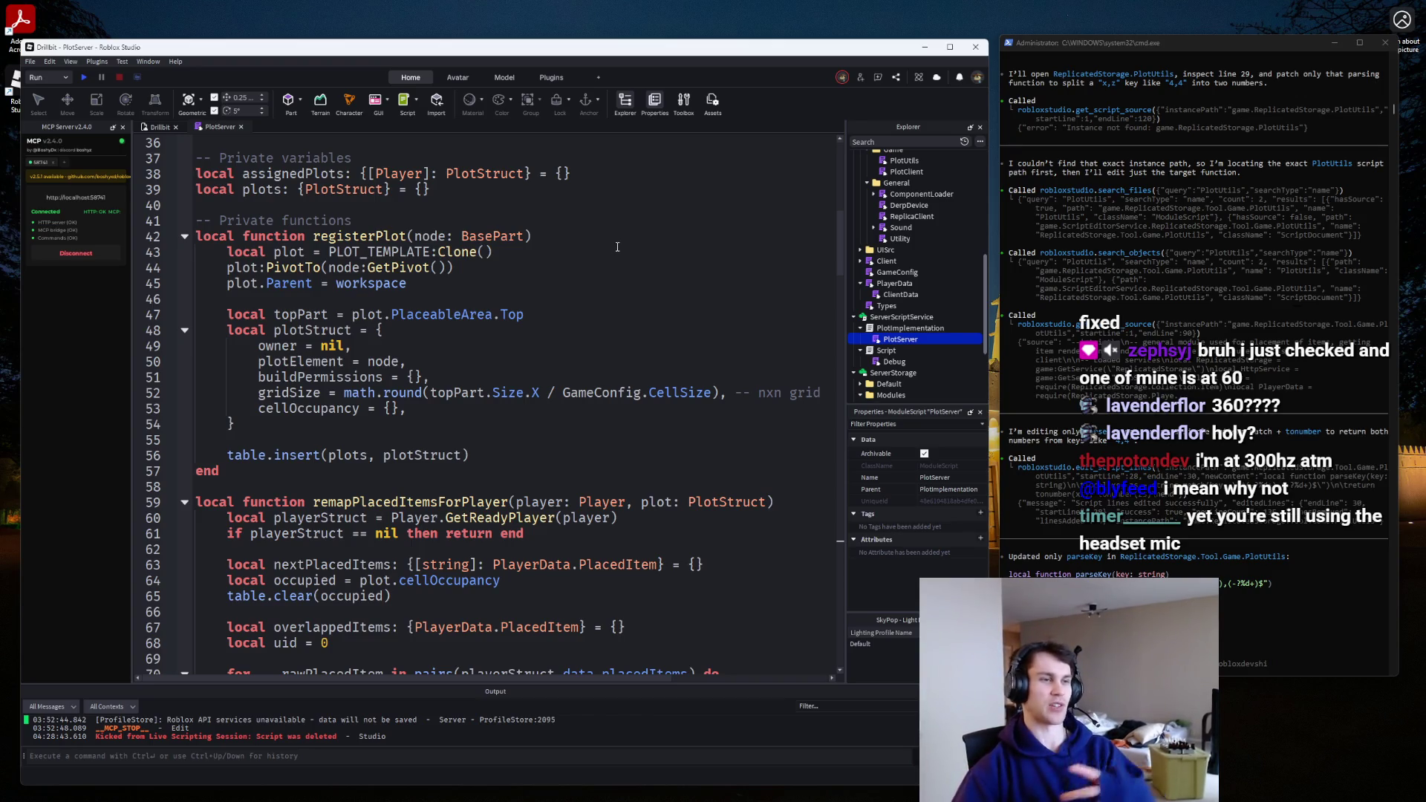
scroll(643, 271, "up", 6)
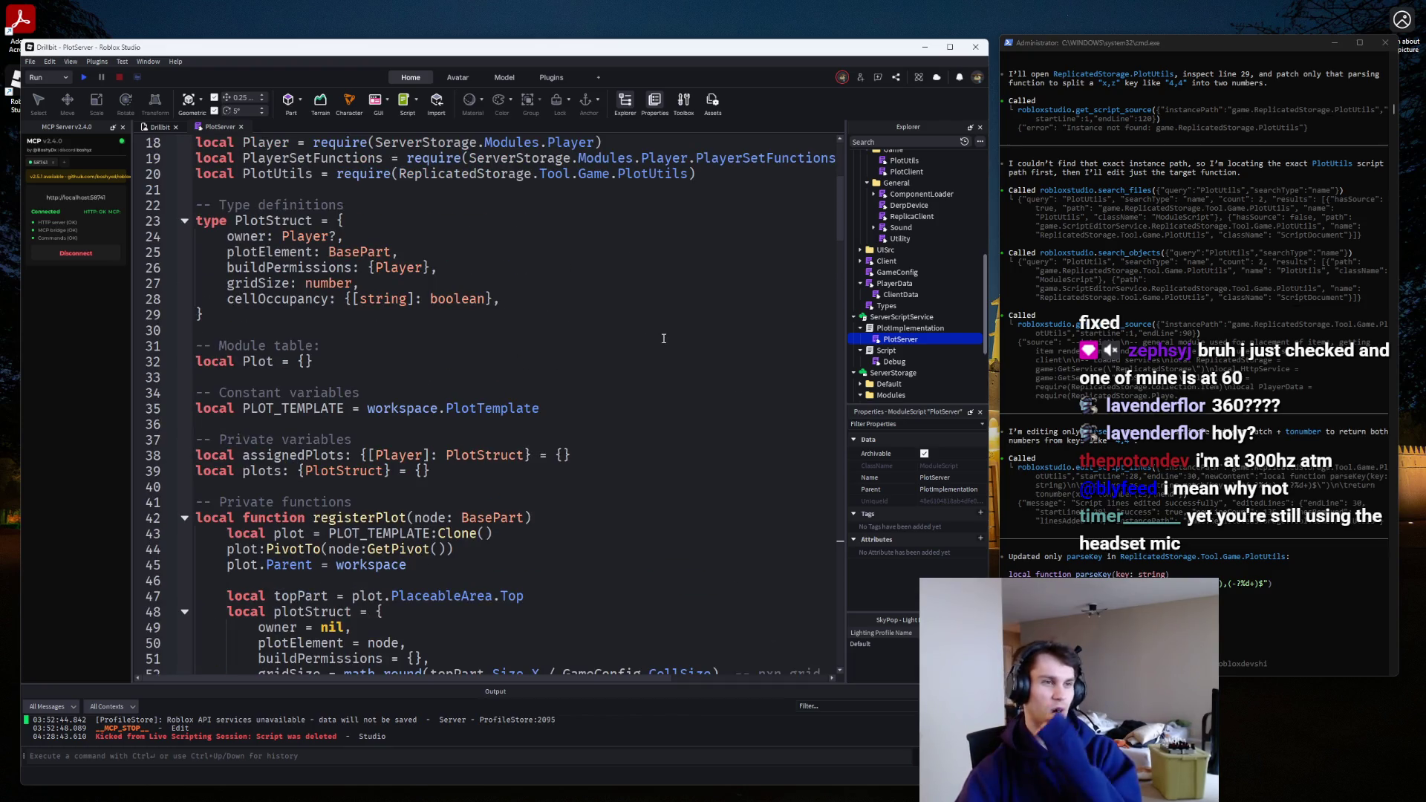
scroll(663, 339, "down", 2)
scroll(664, 338, "down", 2)
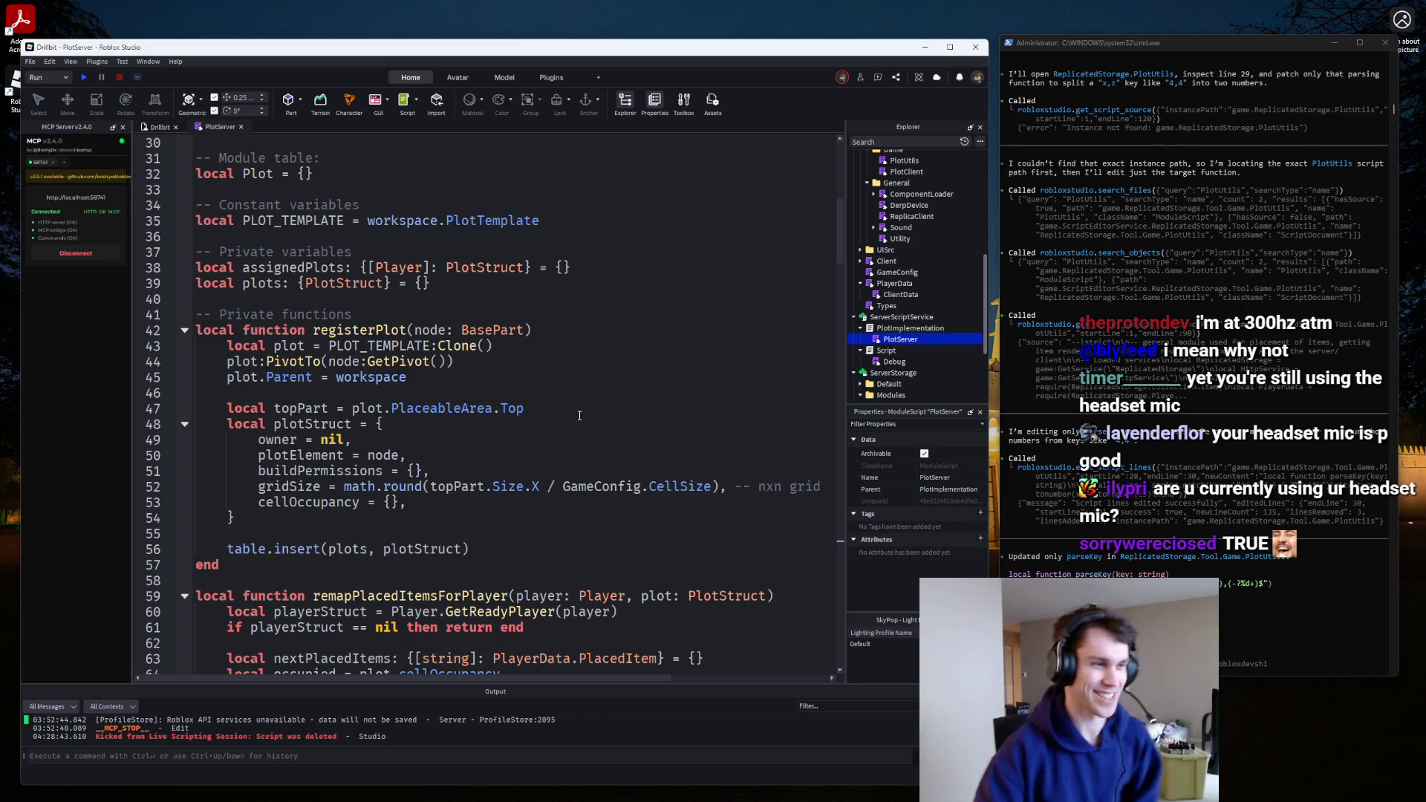
Scroll through PlotServer's type definitions back to the top, then open Windows search.
scroll(678, 300, "down", 1)
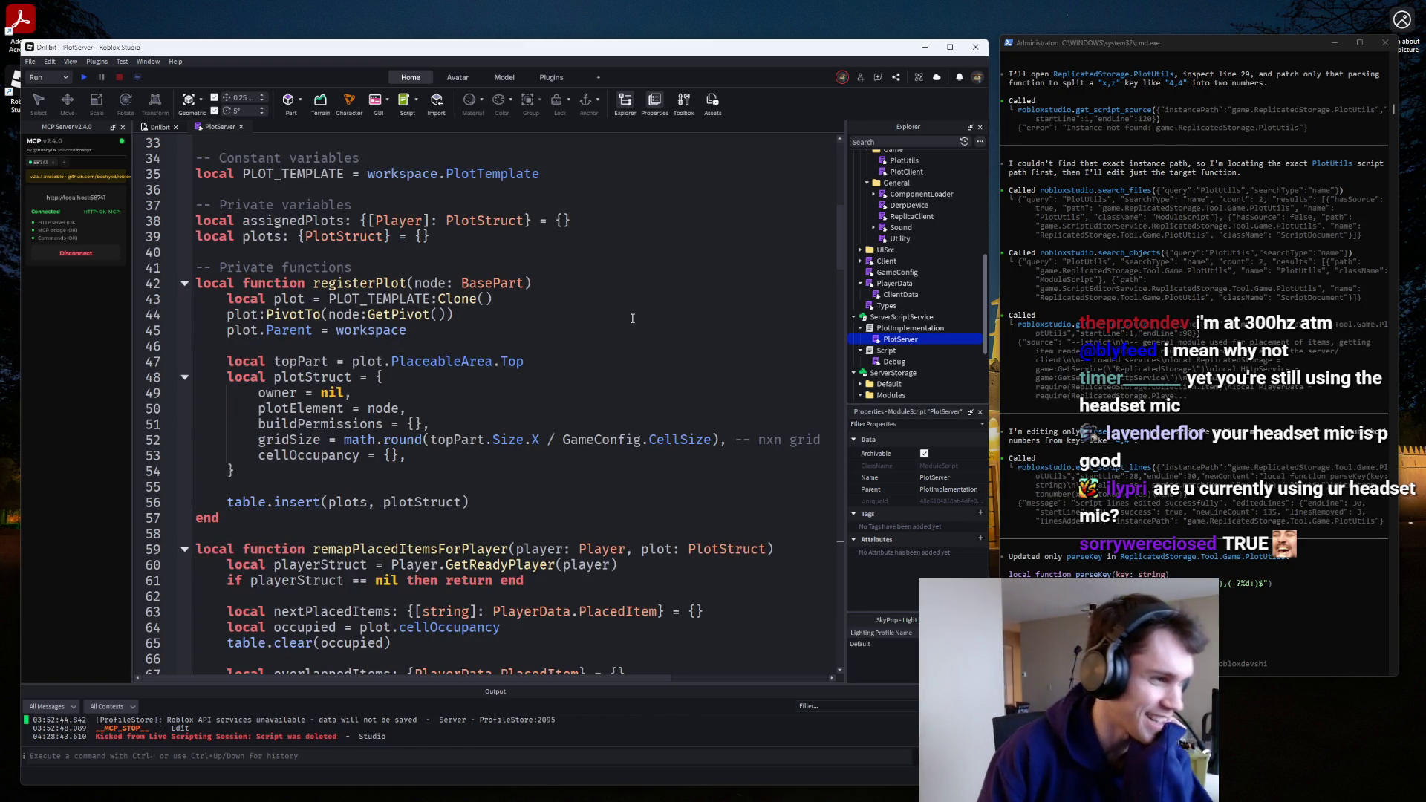
scroll(632, 318, "up", 1)
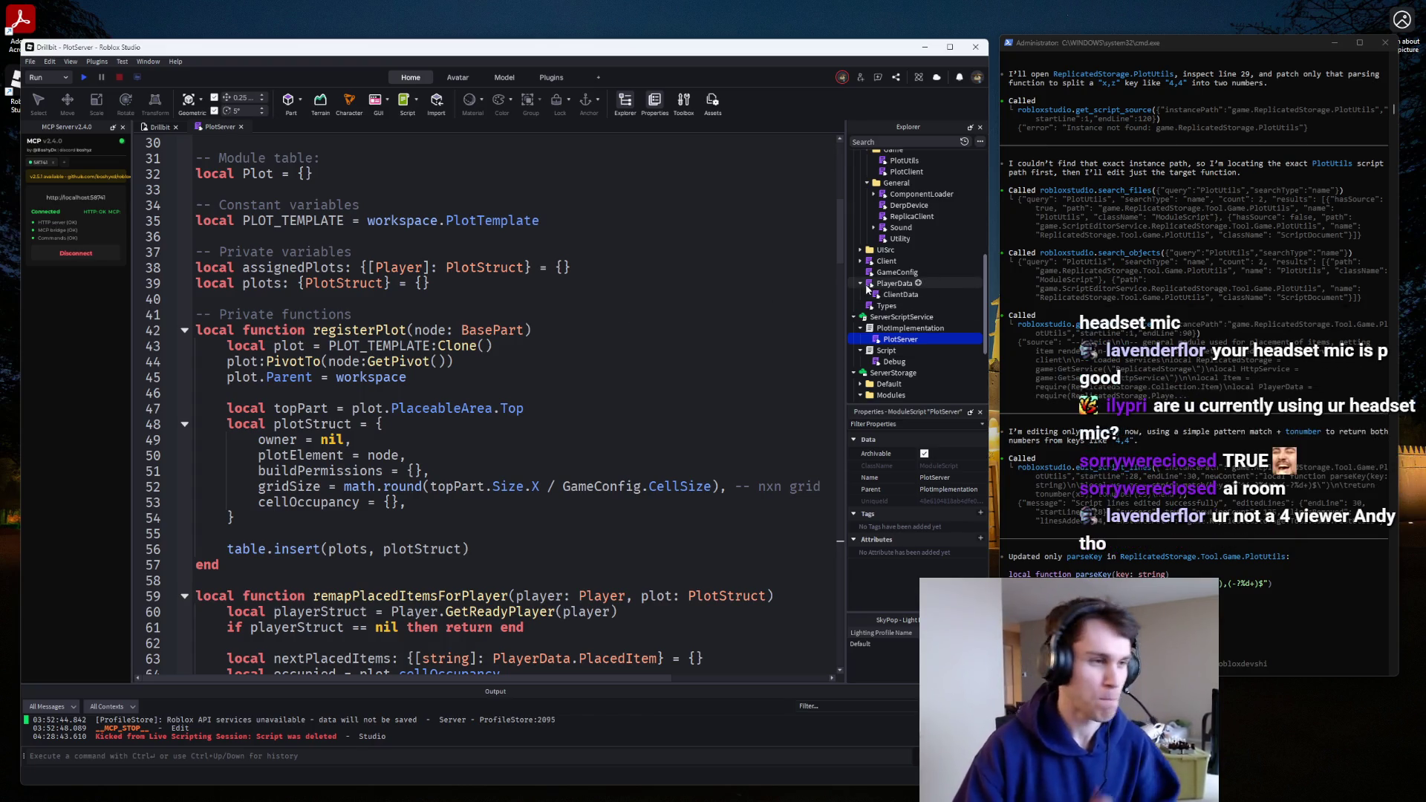
scroll(897, 261, "down", 2)
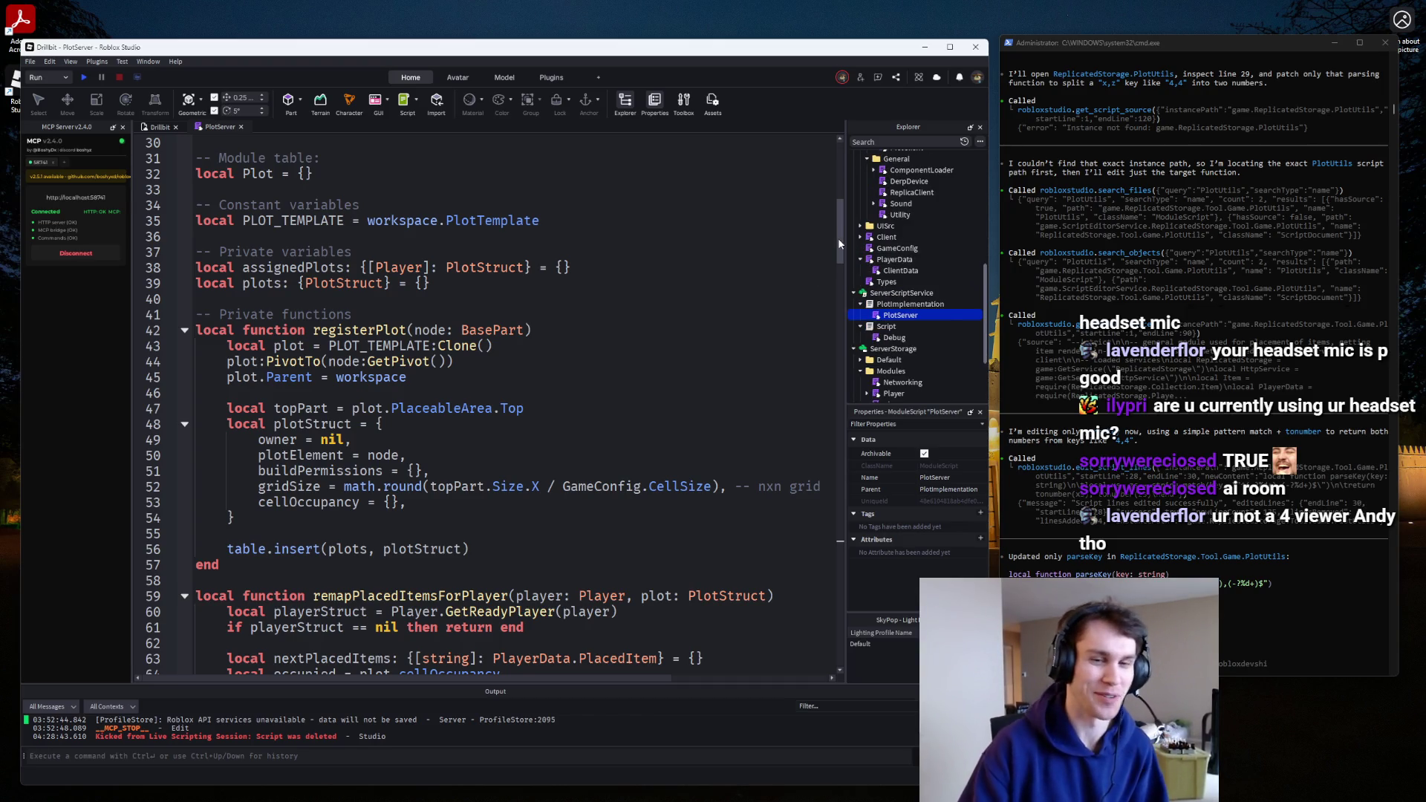
left_click_drag(838, 238, 857, 181)
scroll(719, 328, "down", 5)
scroll(719, 328, "down", 2)
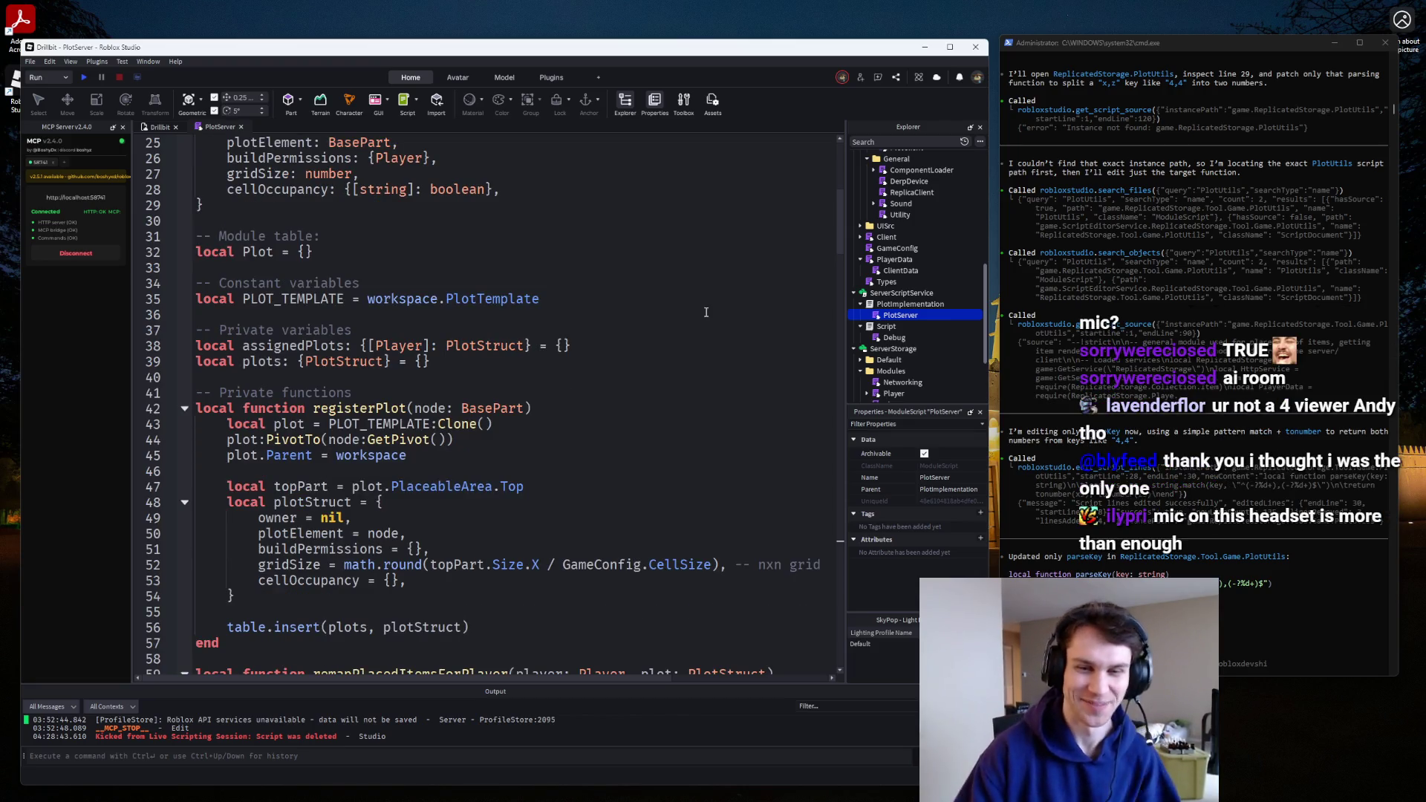
scroll(683, 373, "down", 3)
scroll(683, 375, "up", 2)
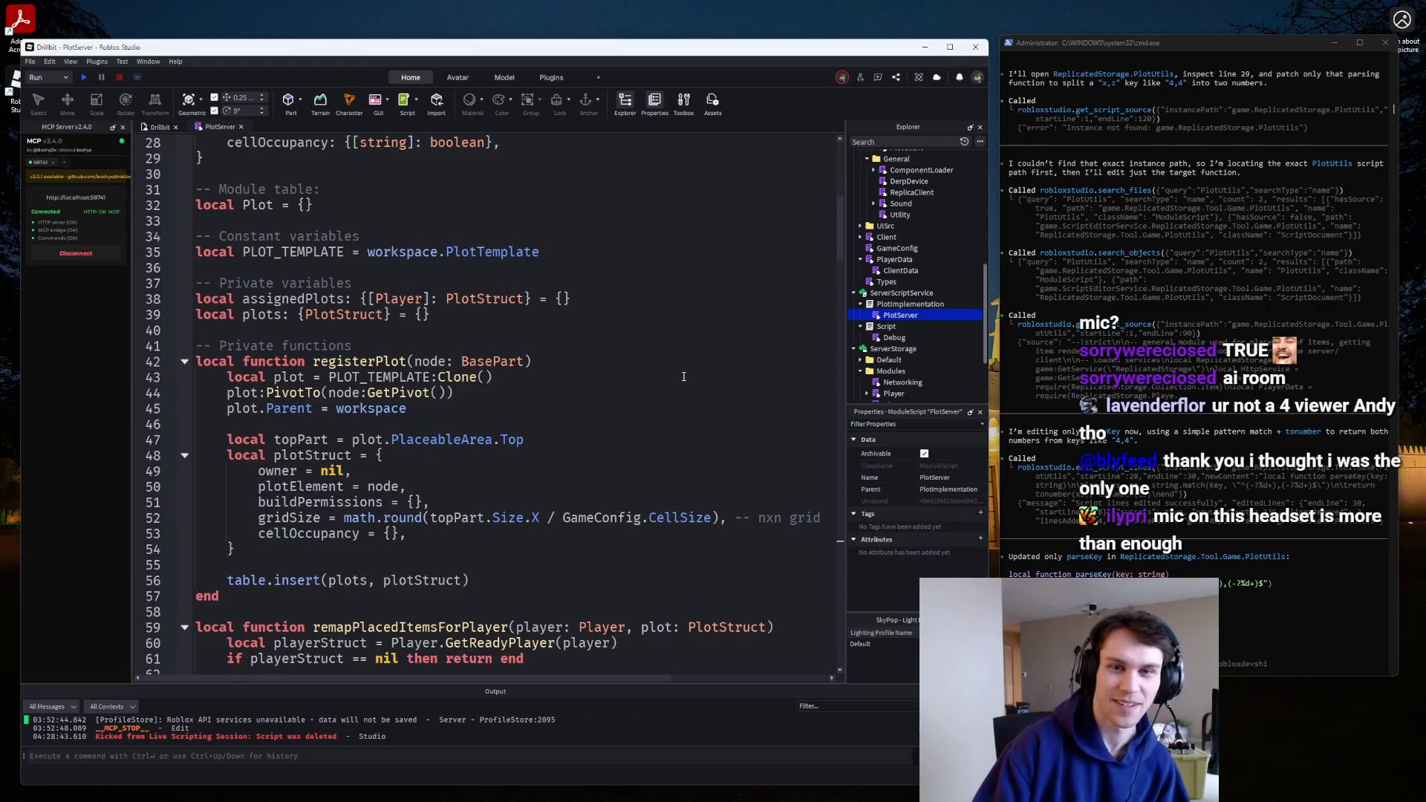
scroll(683, 377, "up", 5)
scroll(685, 374, "down", 7)
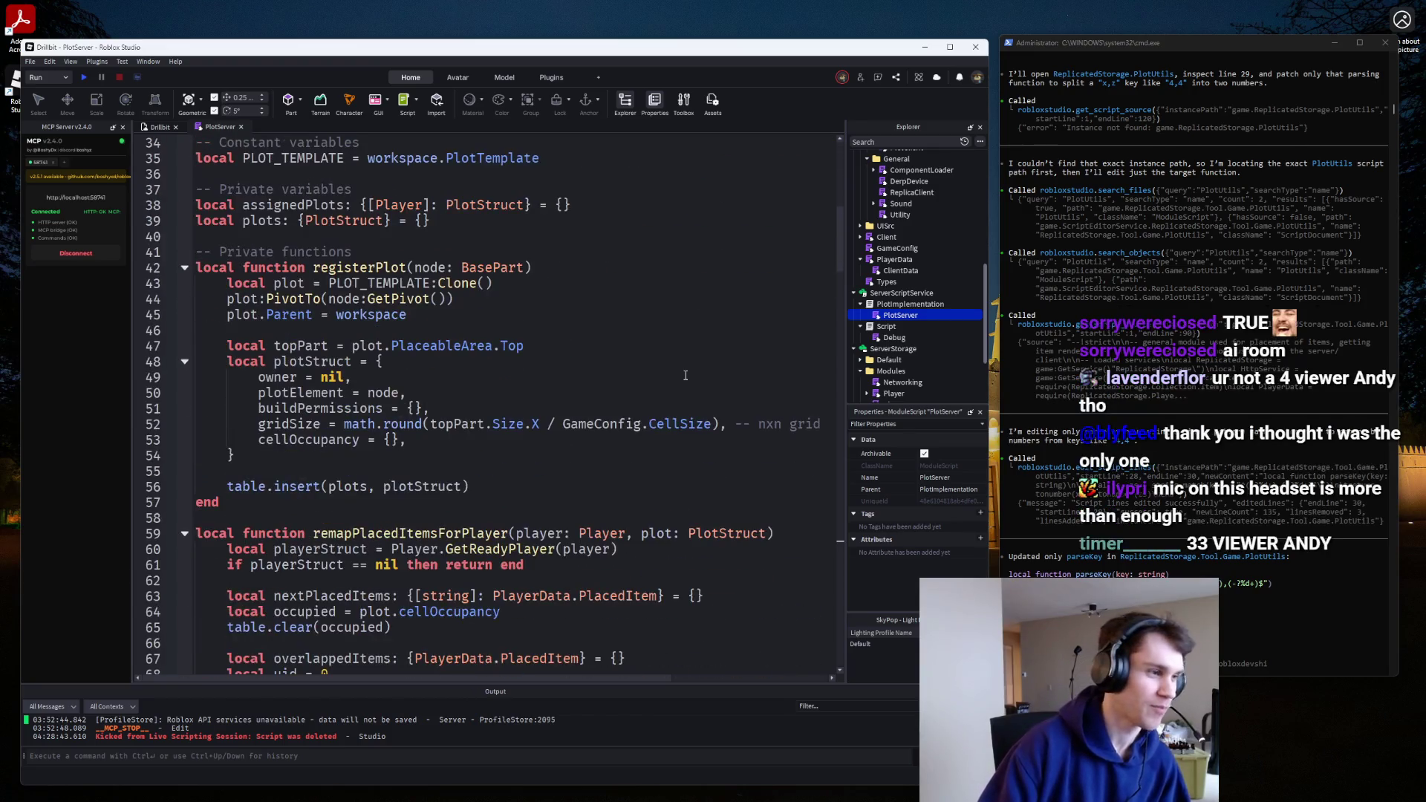
scroll(687, 372, "down", 4)
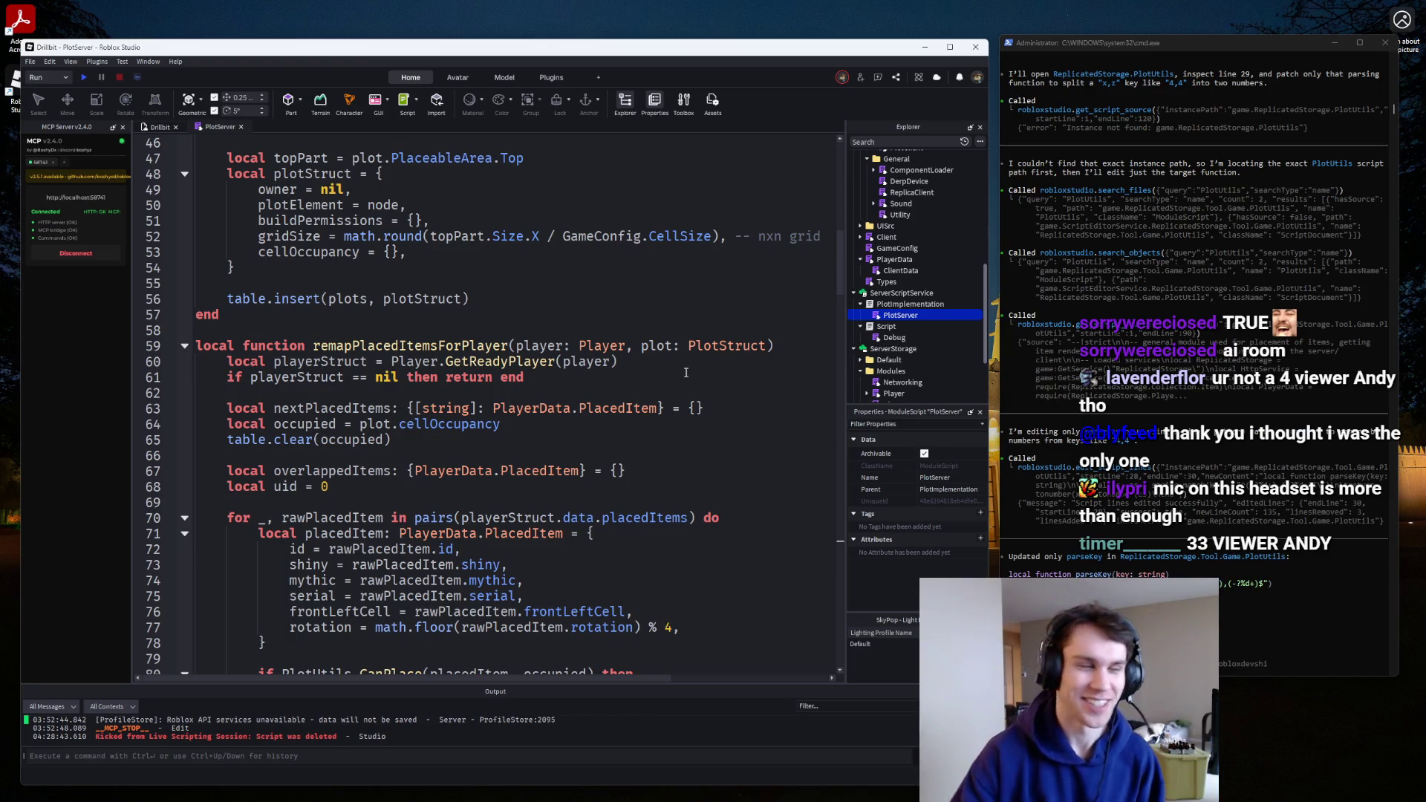
scroll(686, 372, "up", 5)
scroll(694, 381, "up", 5)
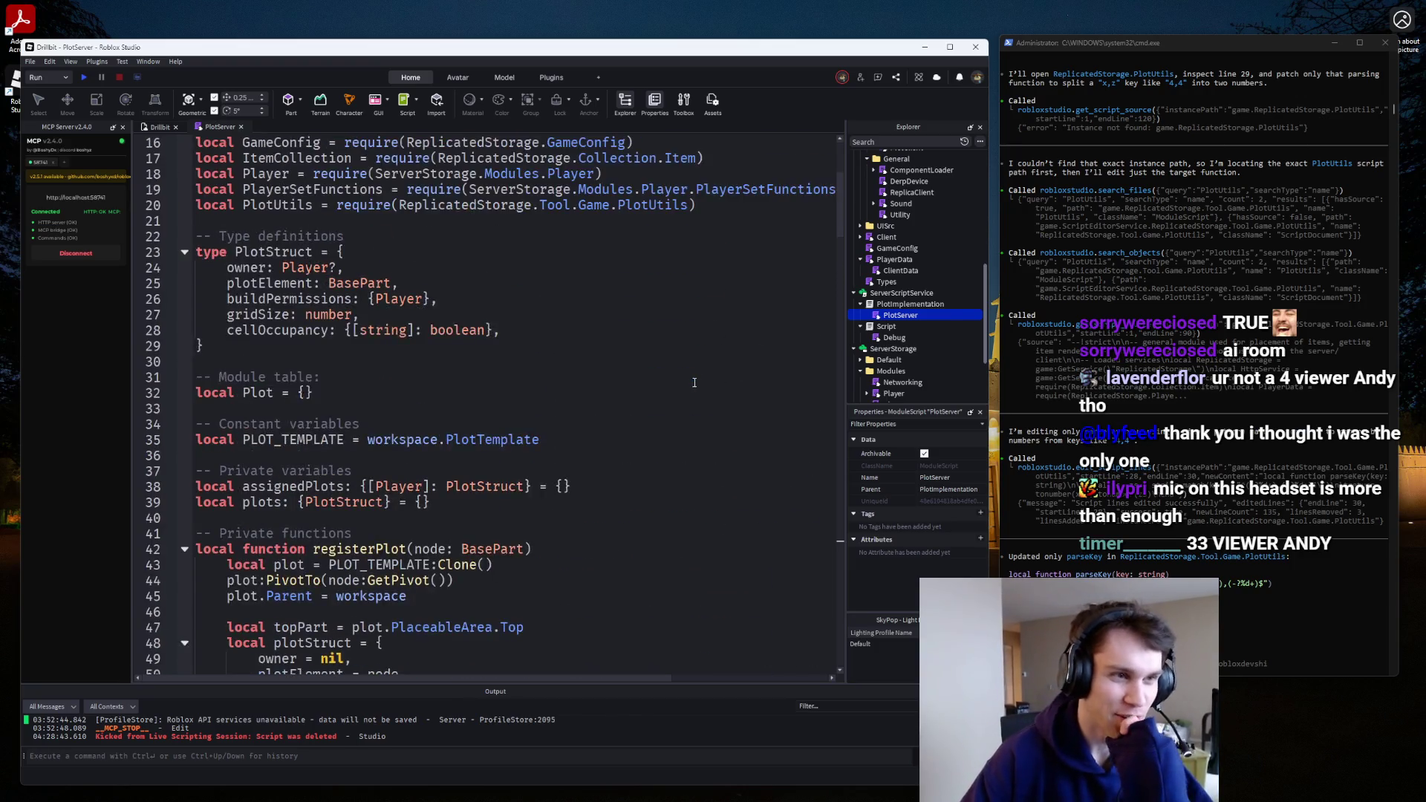
scroll(699, 378, "down", 1)
scroll(704, 376, "up", 3)
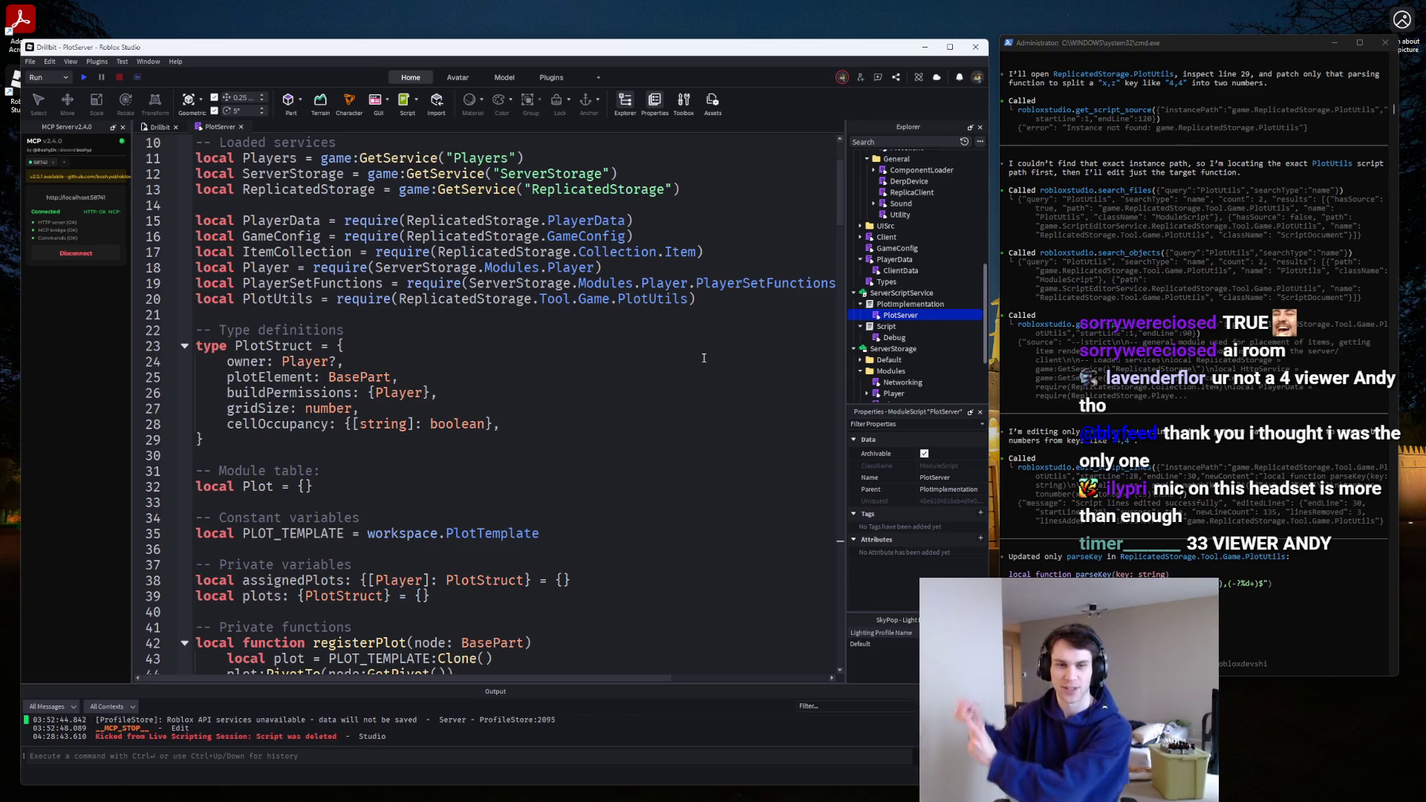
left_click(609, 790)
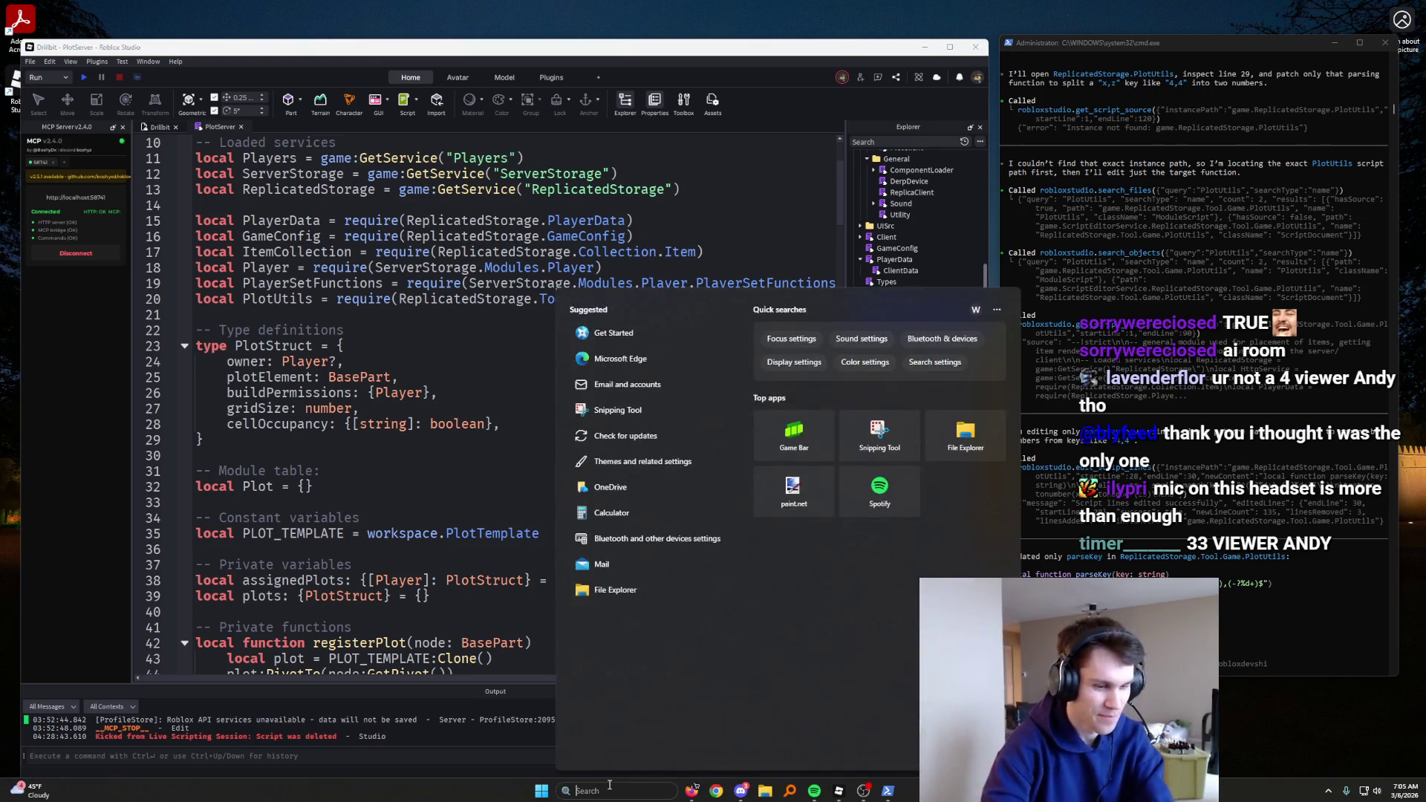
Launch Paint.NET, undo a stray stroke, and dismiss the update notice.
type("p")
key("Escape")
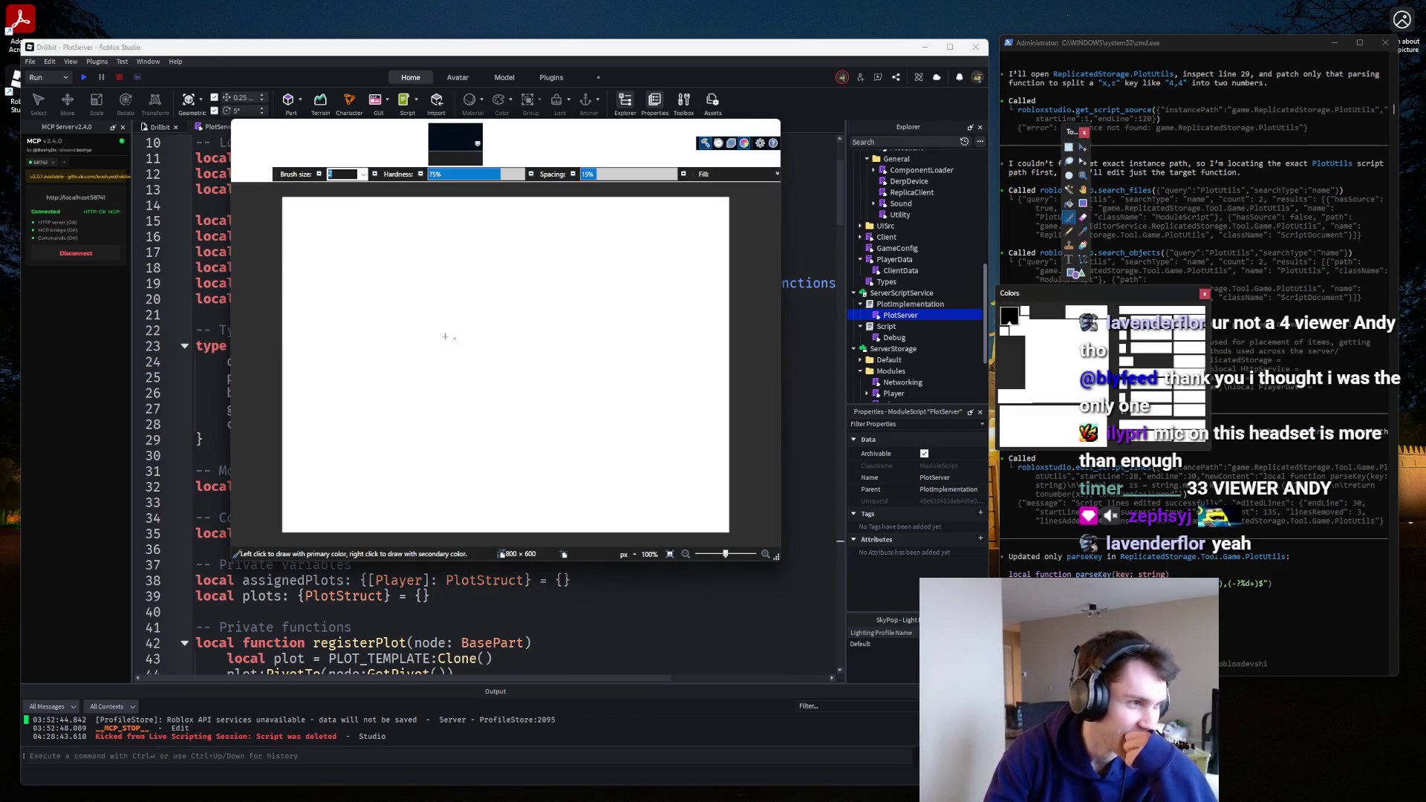
mouse_move(453, 308)
left_mouse_down()
mouse_move(430, 341)
mouse_move(465, 394)
mouse_move(502, 362)
mouse_move(494, 351)
left_mouse_up()
key("ctrl+z")
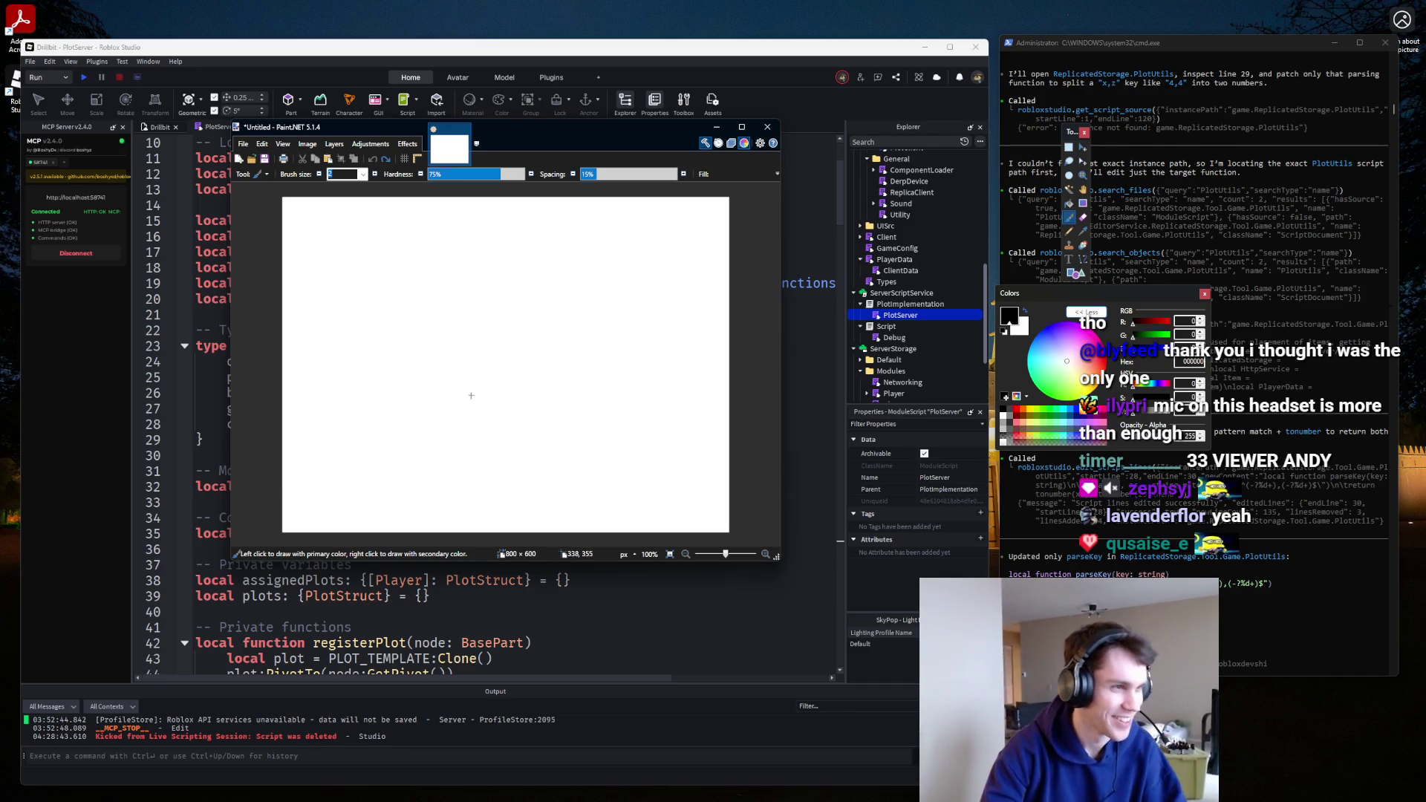
left_click(625, 311)
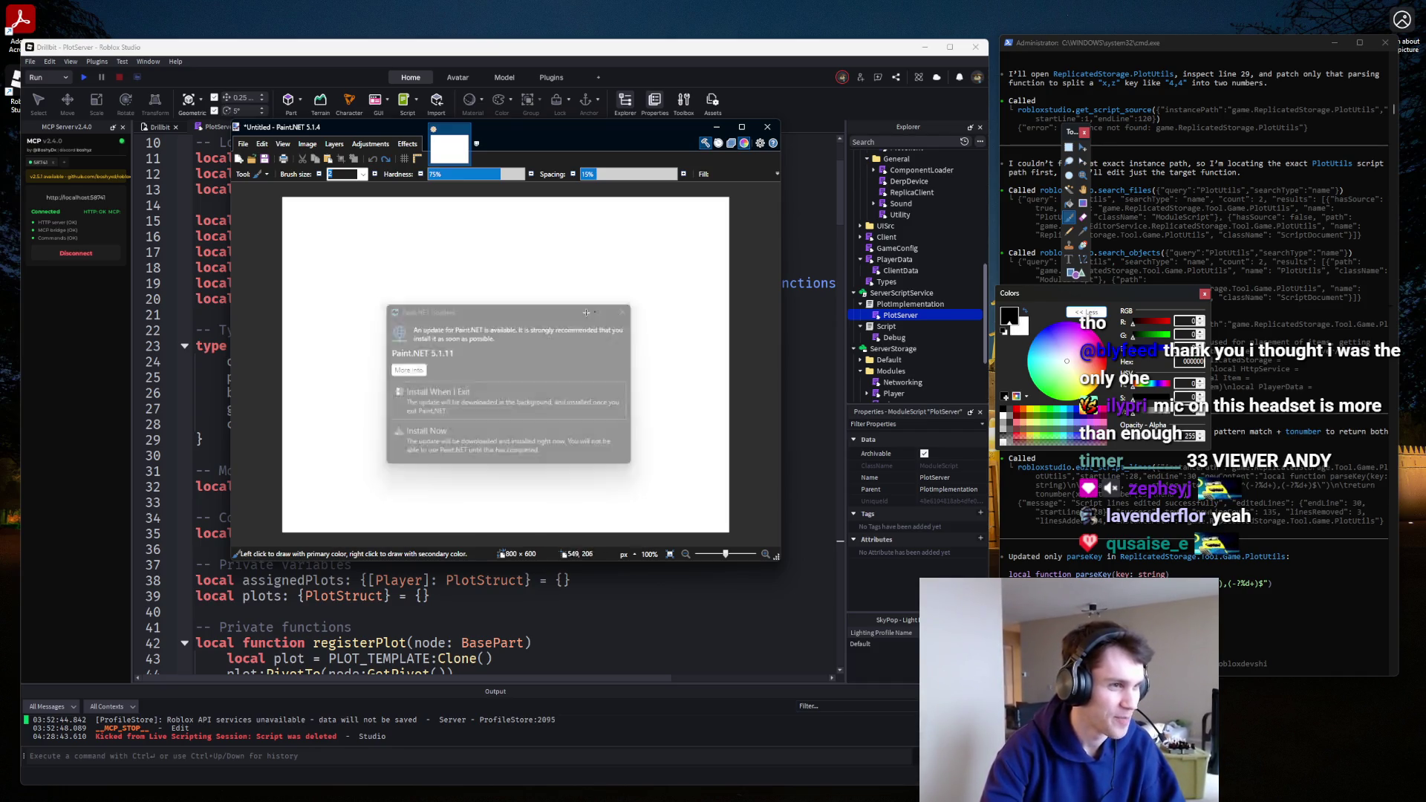
Freehand-draw two slanted four-sided outlines in black on the canvas.
mouse_move(418, 307)
left_mouse_down()
mouse_move(421, 348)
mouse_move(472, 367)
mouse_move(464, 408)
left_mouse_up()
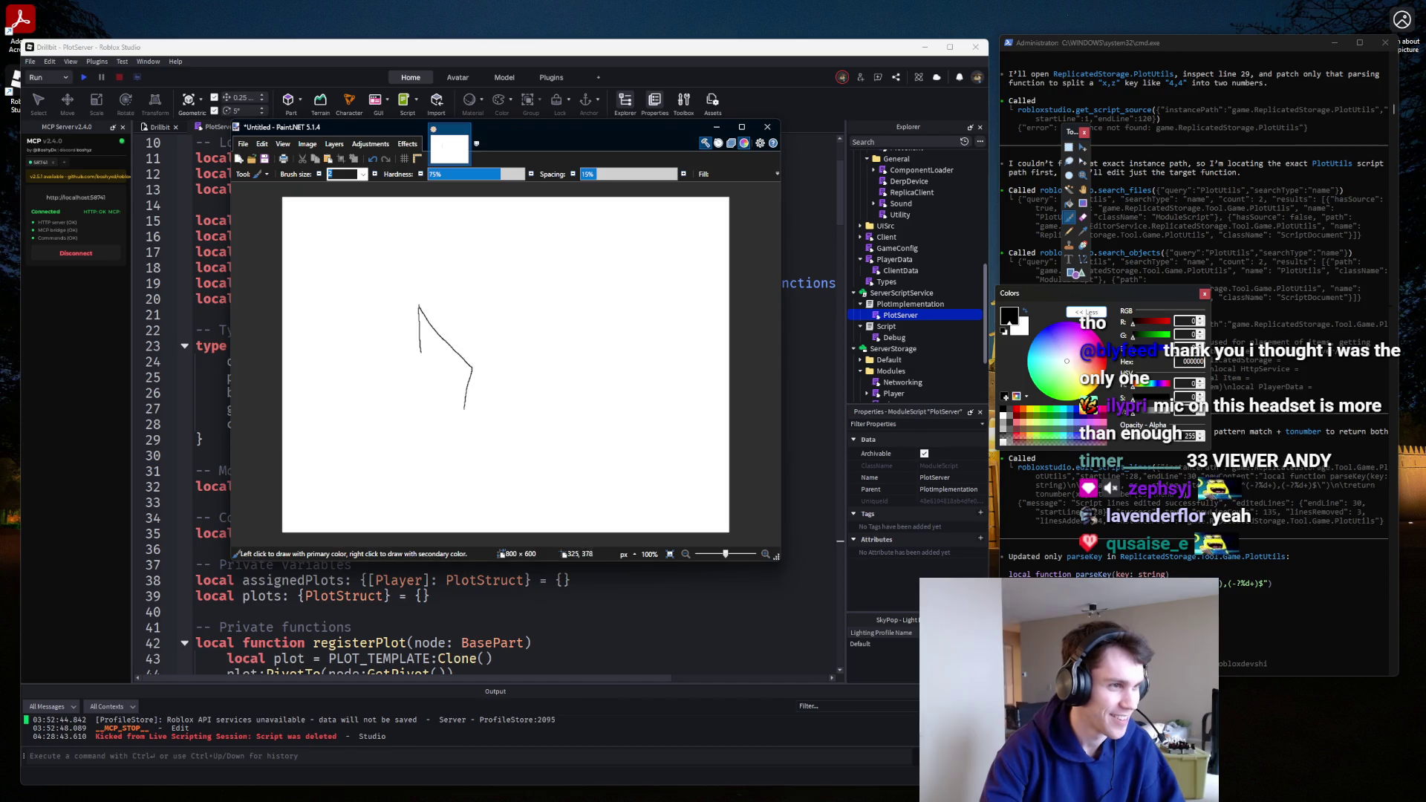
left_click_drag(420, 349, 463, 410)
mouse_move(428, 301)
left_mouse_down()
mouse_move(476, 235)
mouse_move(524, 228)
mouse_move(456, 304)
mouse_move(426, 305)
left_mouse_up()
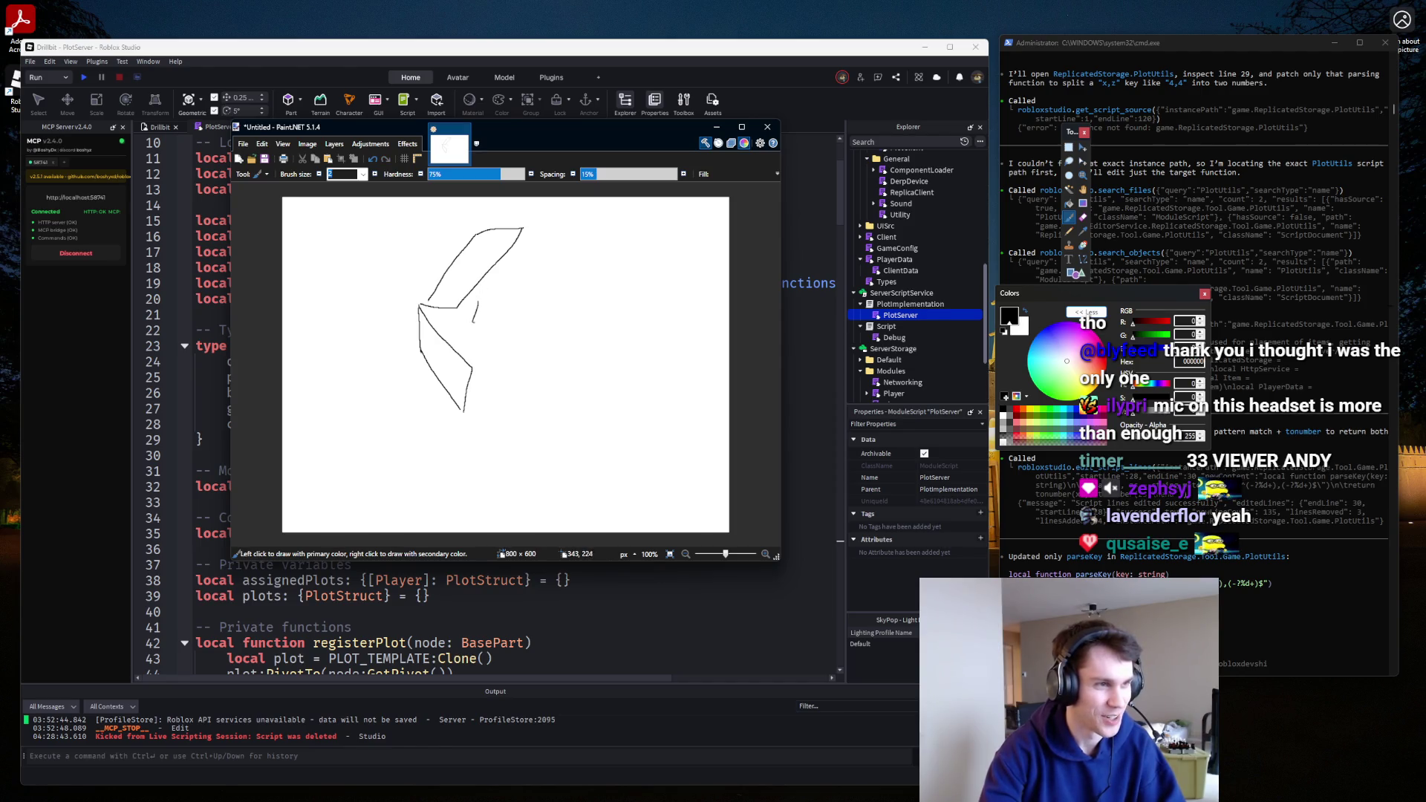
mouse_move(474, 323)
left_mouse_down()
mouse_move(526, 371)
mouse_move(532, 343)
mouse_move(482, 304)
left_mouse_up()
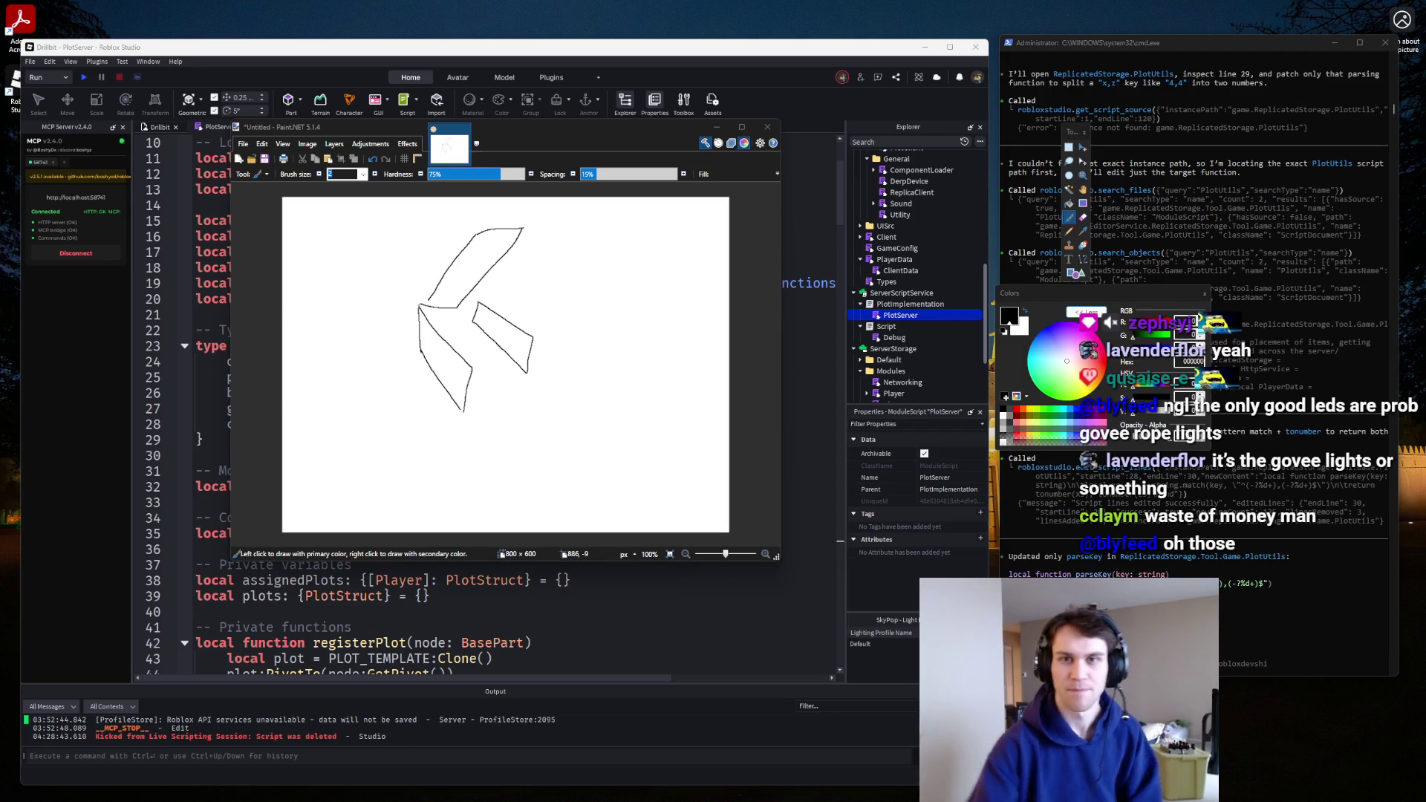
key("alt+Tab")
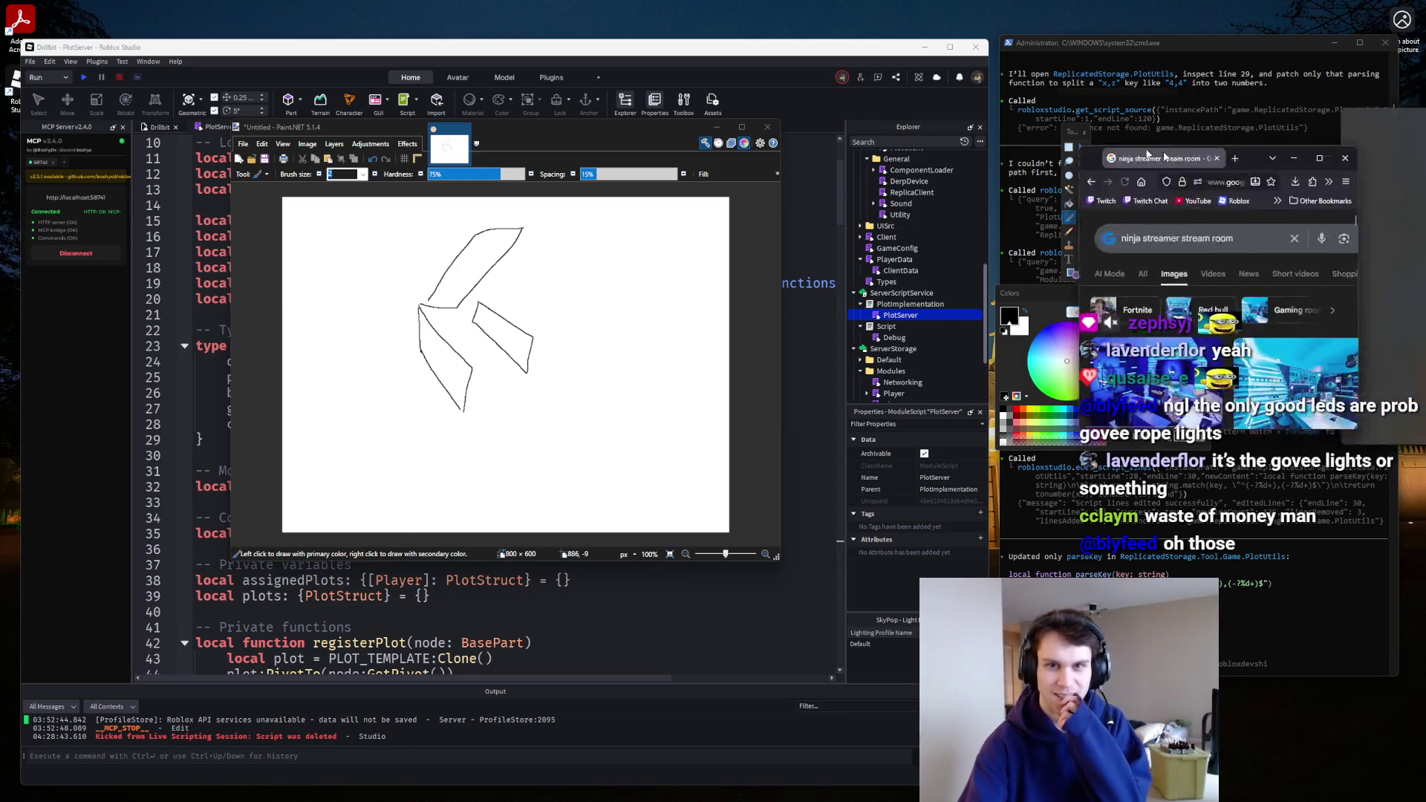
Open the Business Insider stream-room image full-size in a new tab.
left_click(206, 251)
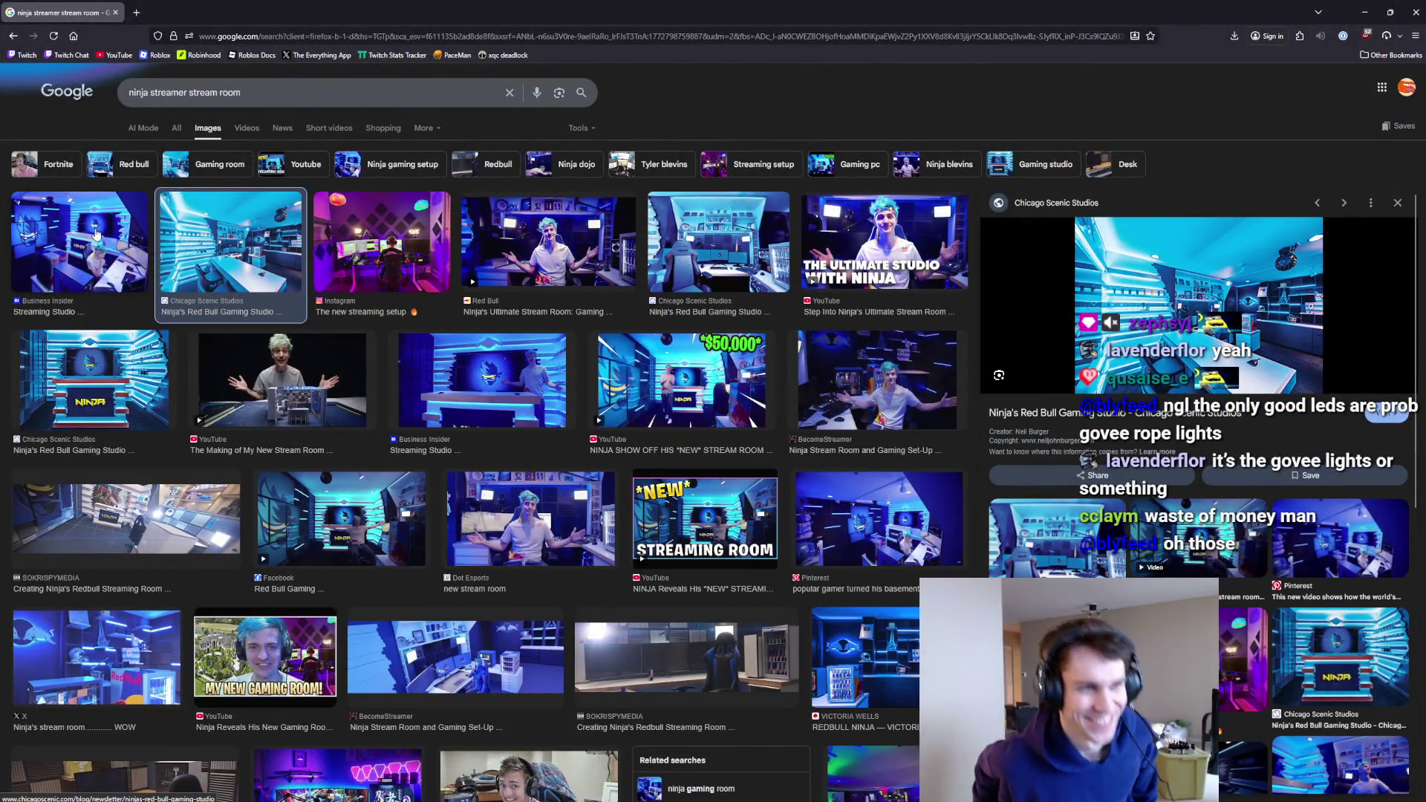
left_click(108, 217)
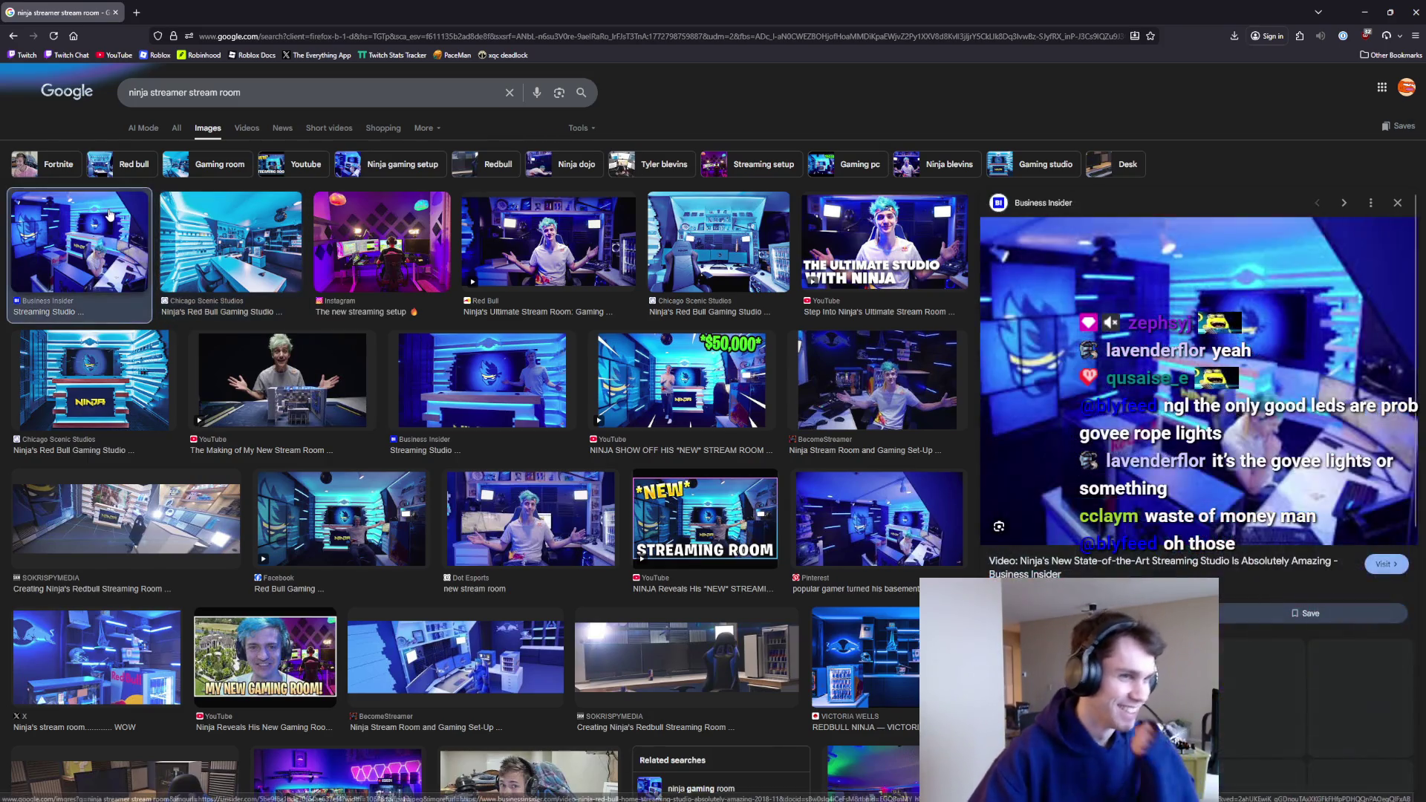
right_click(1122, 309)
left_click(1180, 460)
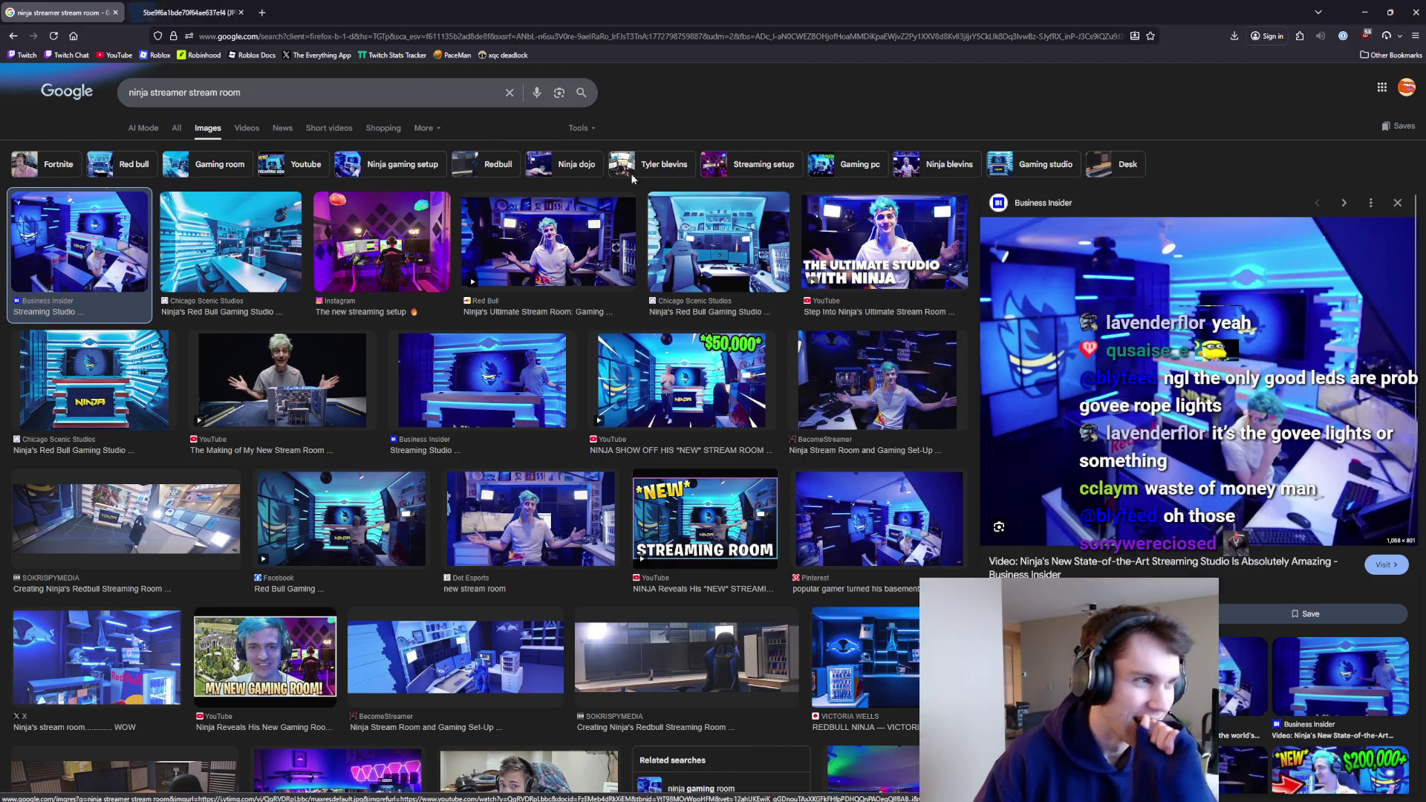
left_click(170, 6)
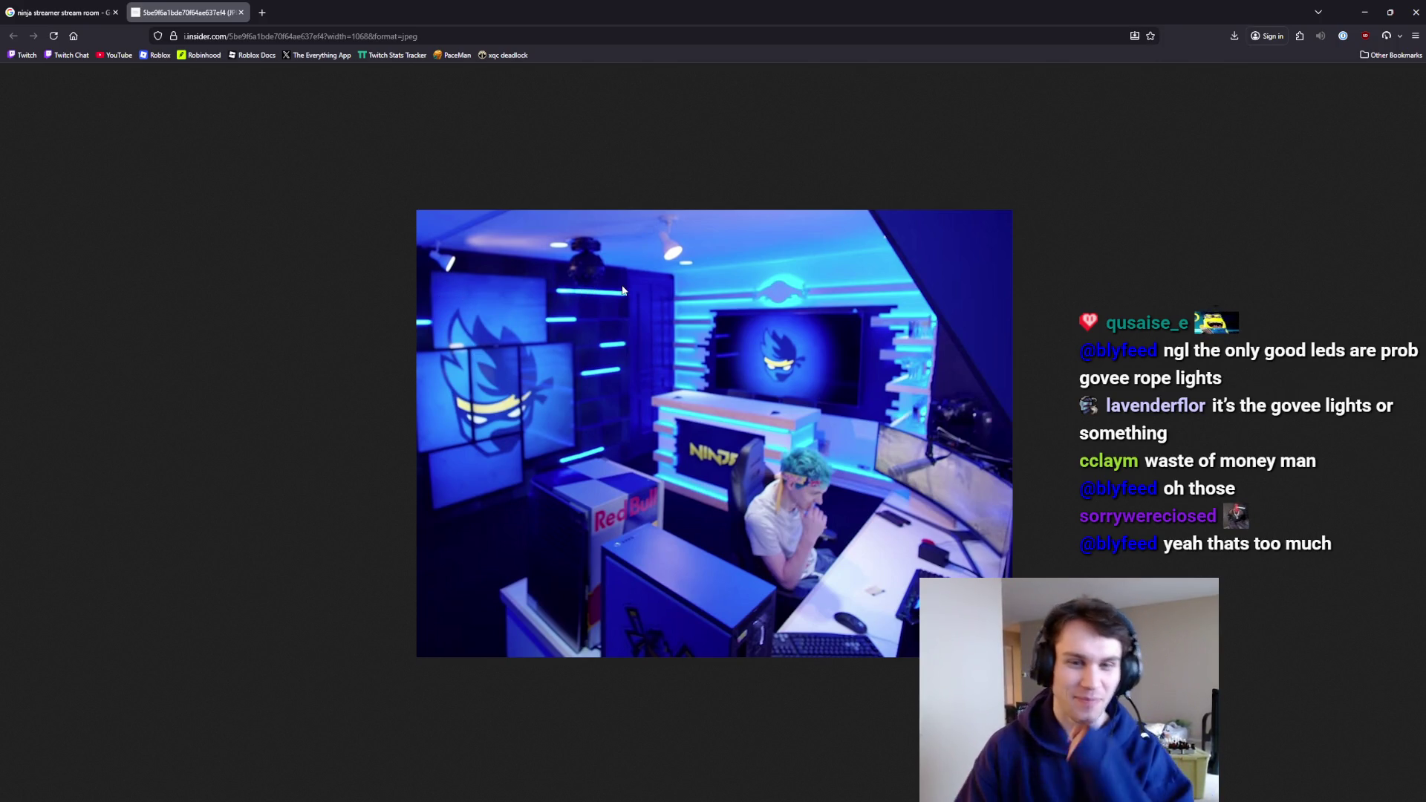
left_click(60, 11)
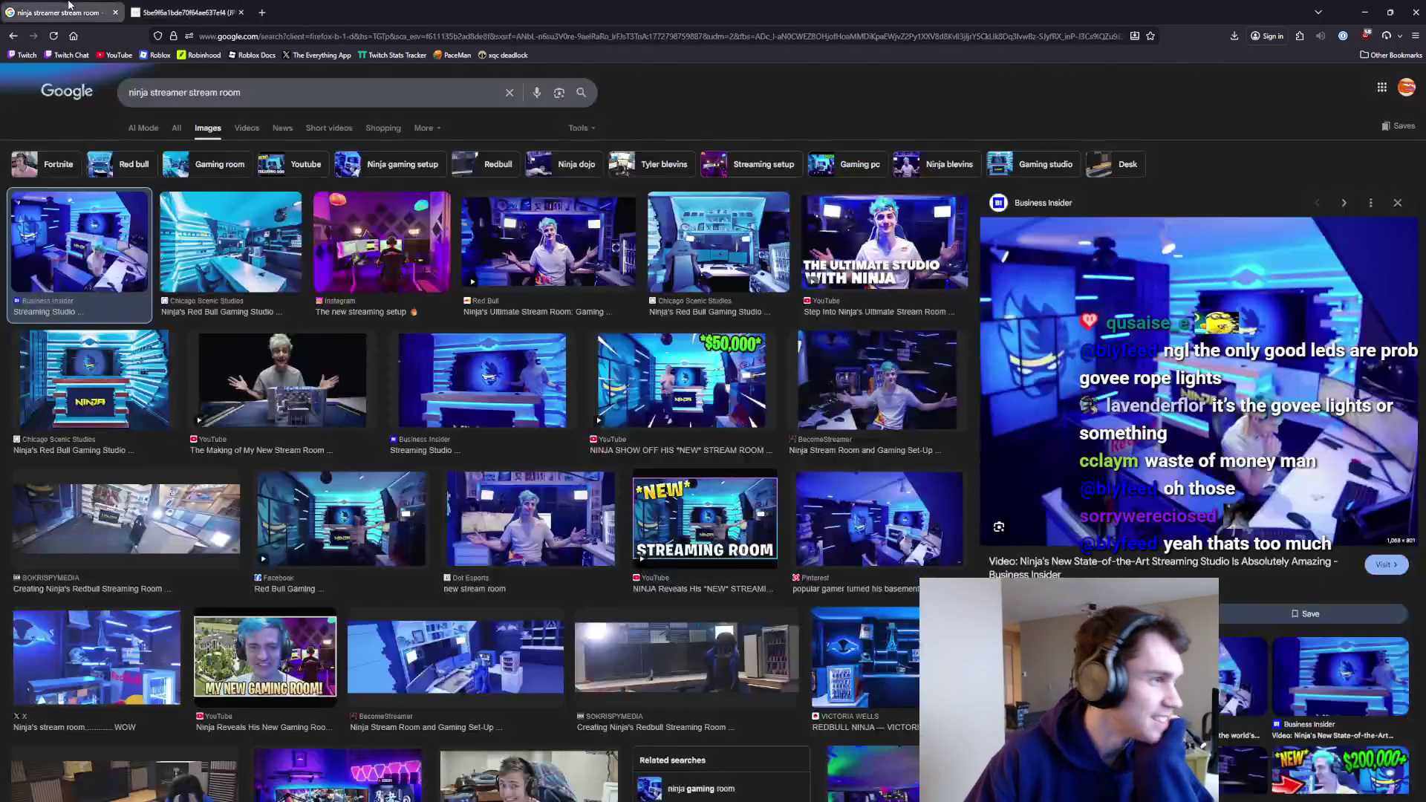
Open the bedroom streaming setup image full-size in a new tab.
scroll(496, 273, "down", 5)
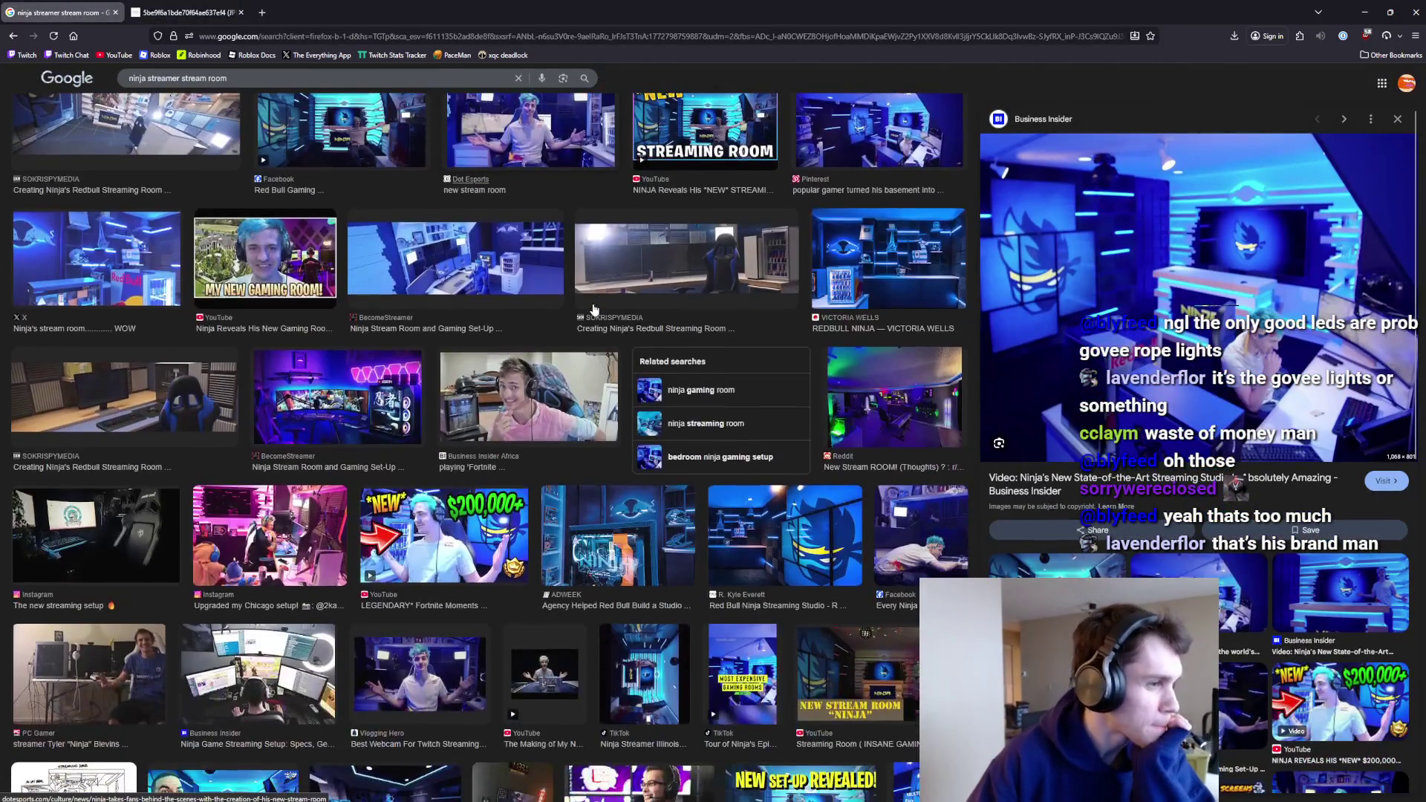
left_click(541, 401)
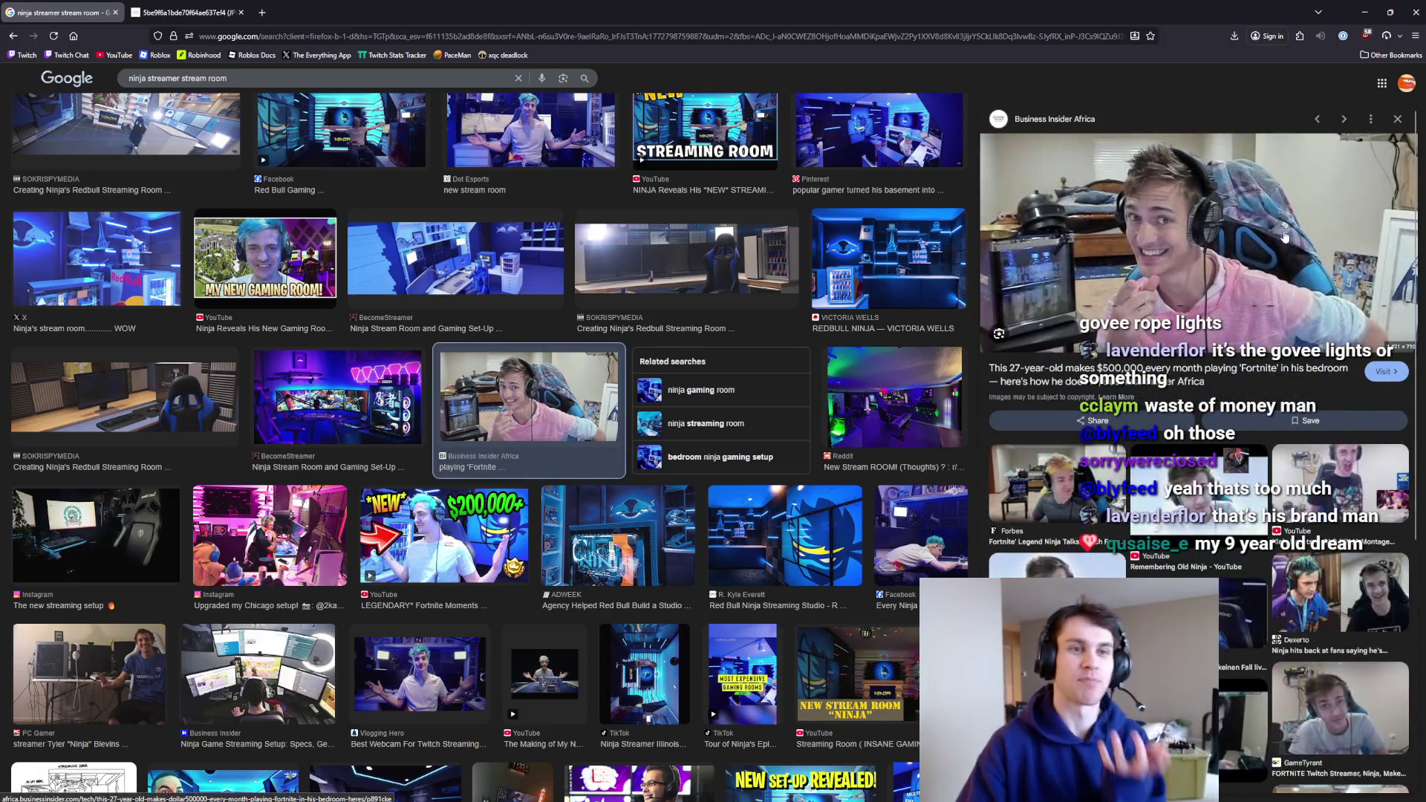
right_click(1284, 236)
left_click(1329, 388)
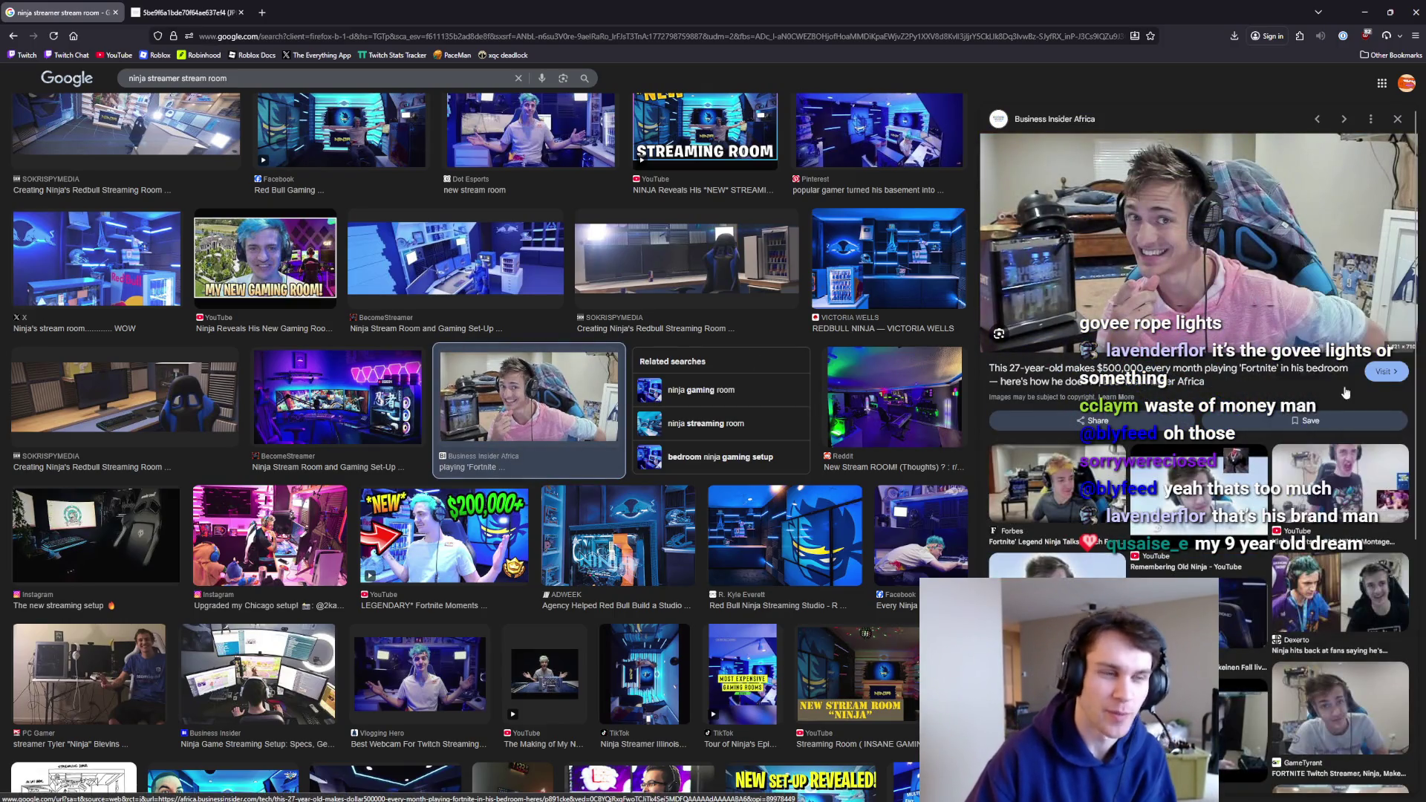
left_click(134, 6)
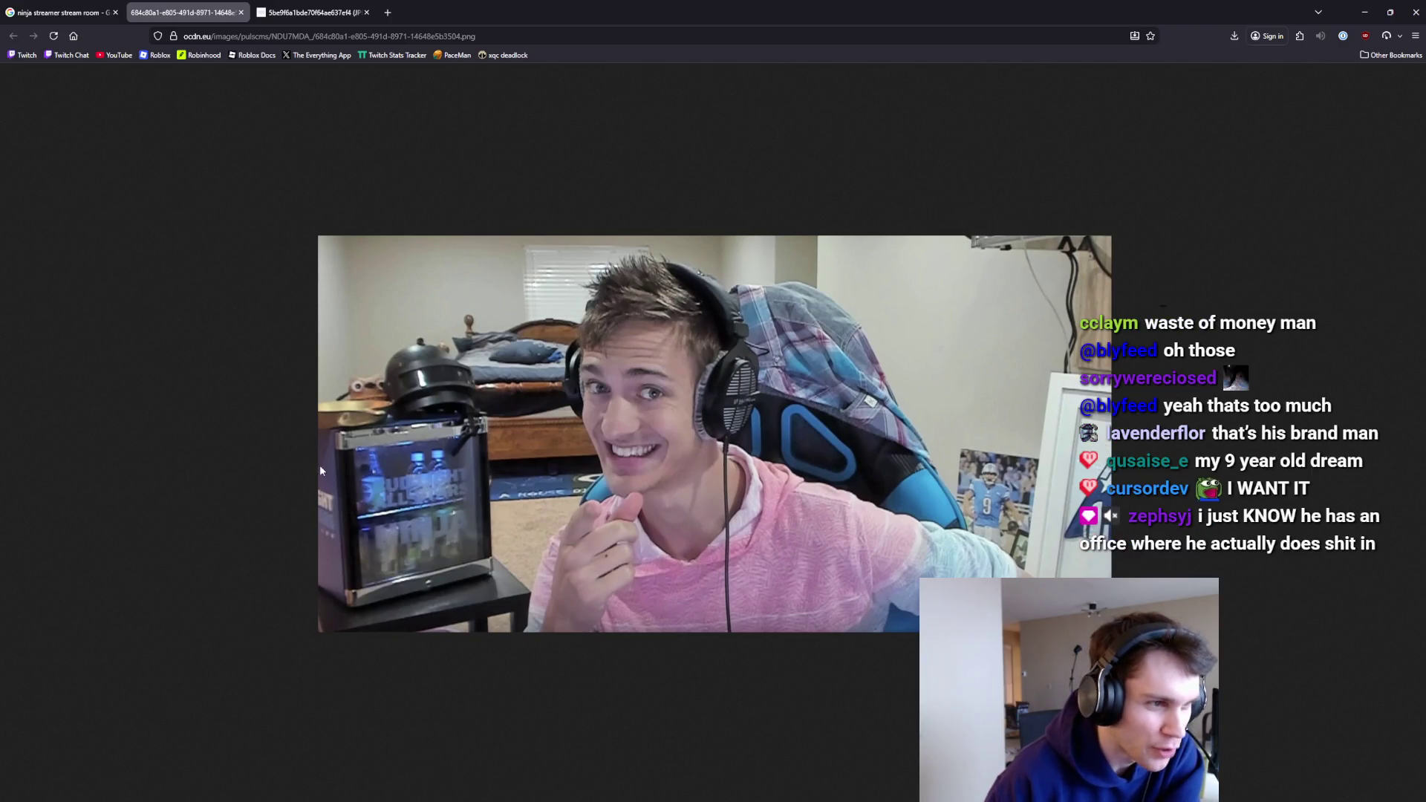
left_click(59, 12)
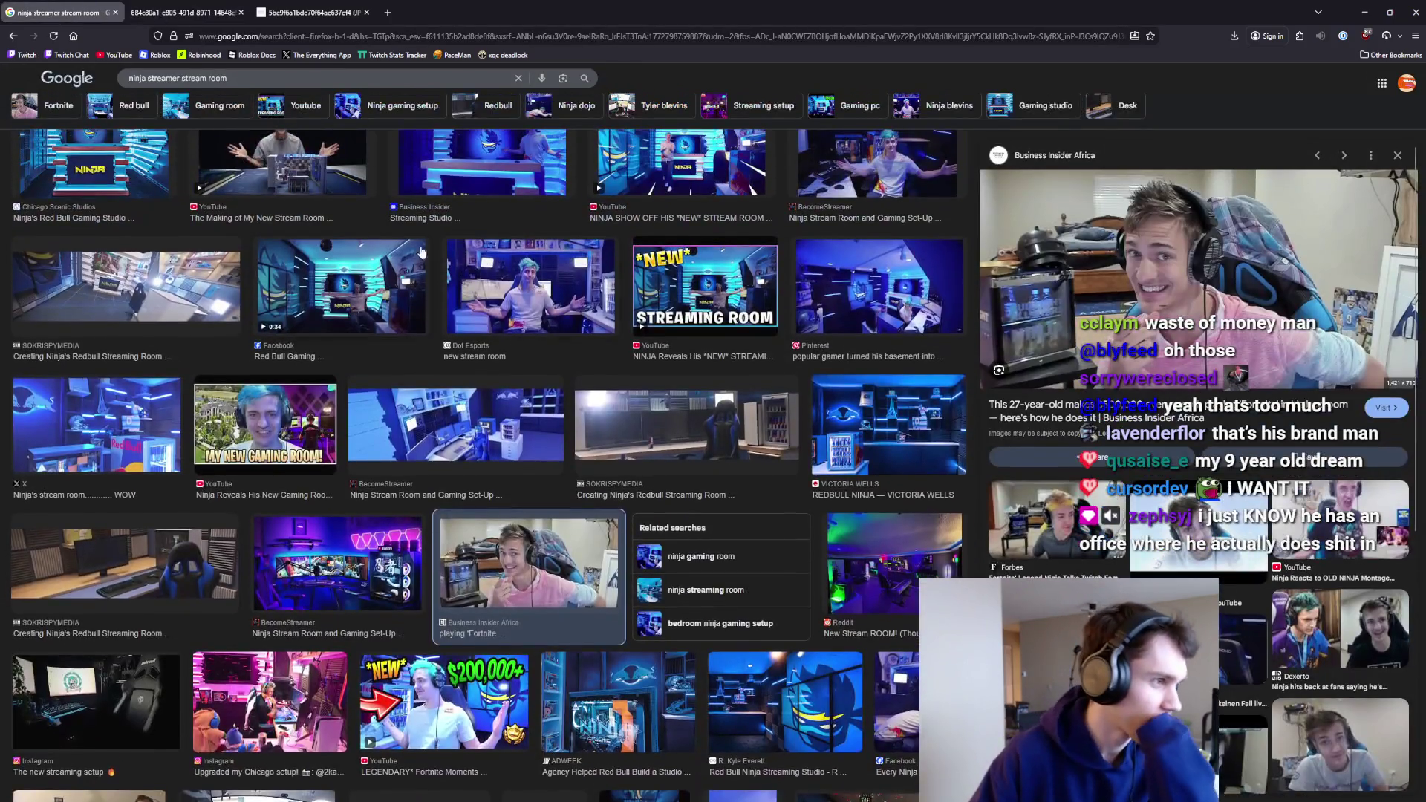
Preview the Red Bull Gaming image and view the full Ninja photo in its tab.
left_click(421, 252)
scroll(445, 334, "up", 3)
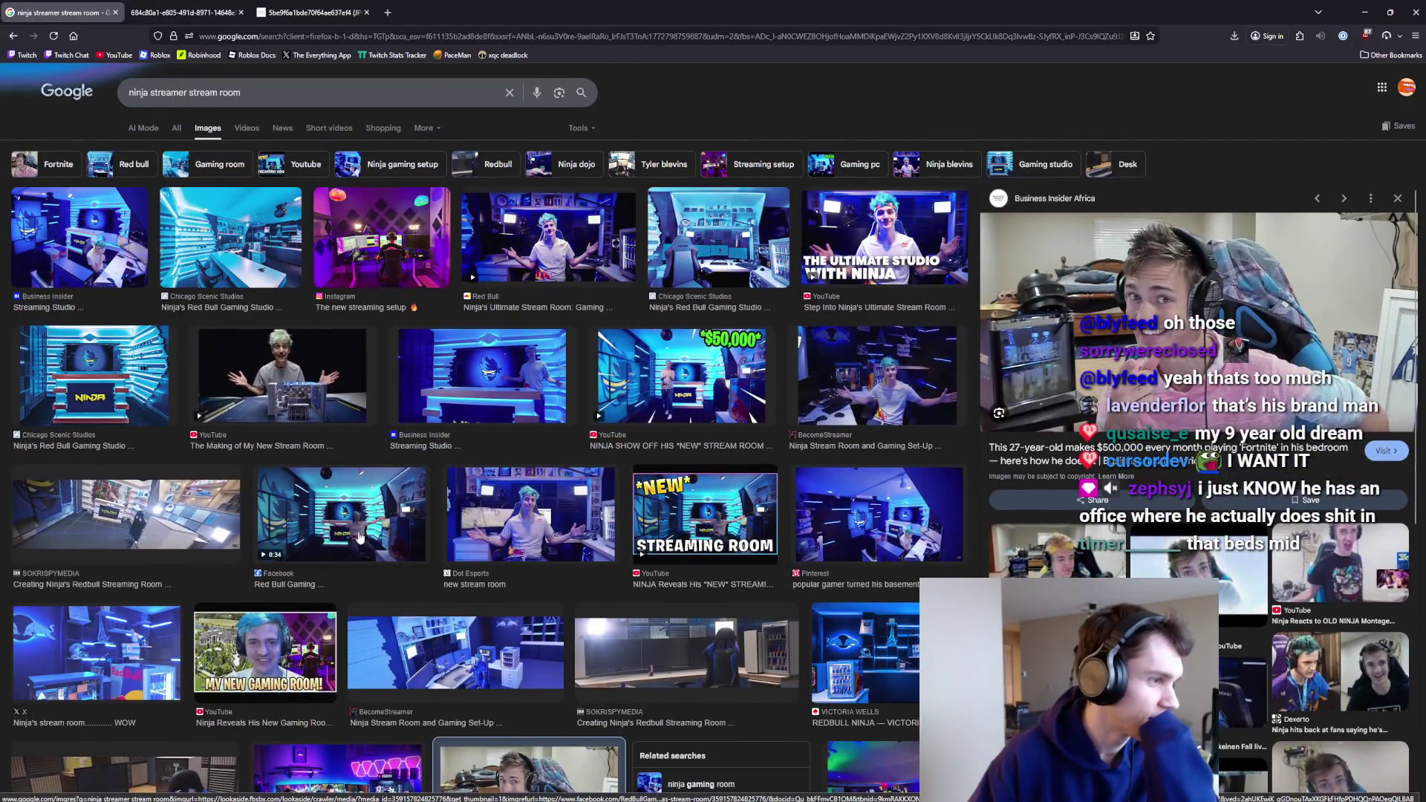
scroll(483, 433, "down", 5)
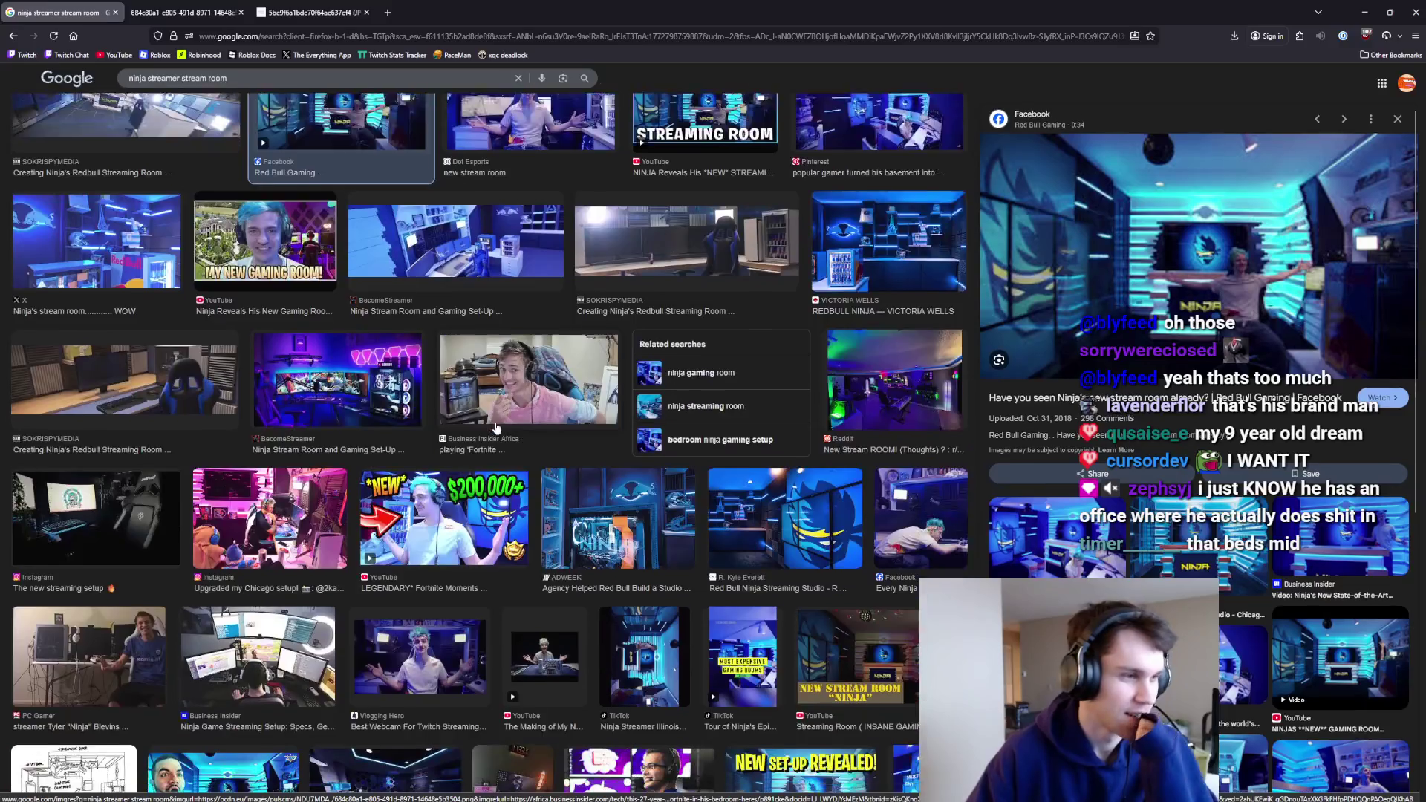
left_click(176, 6)
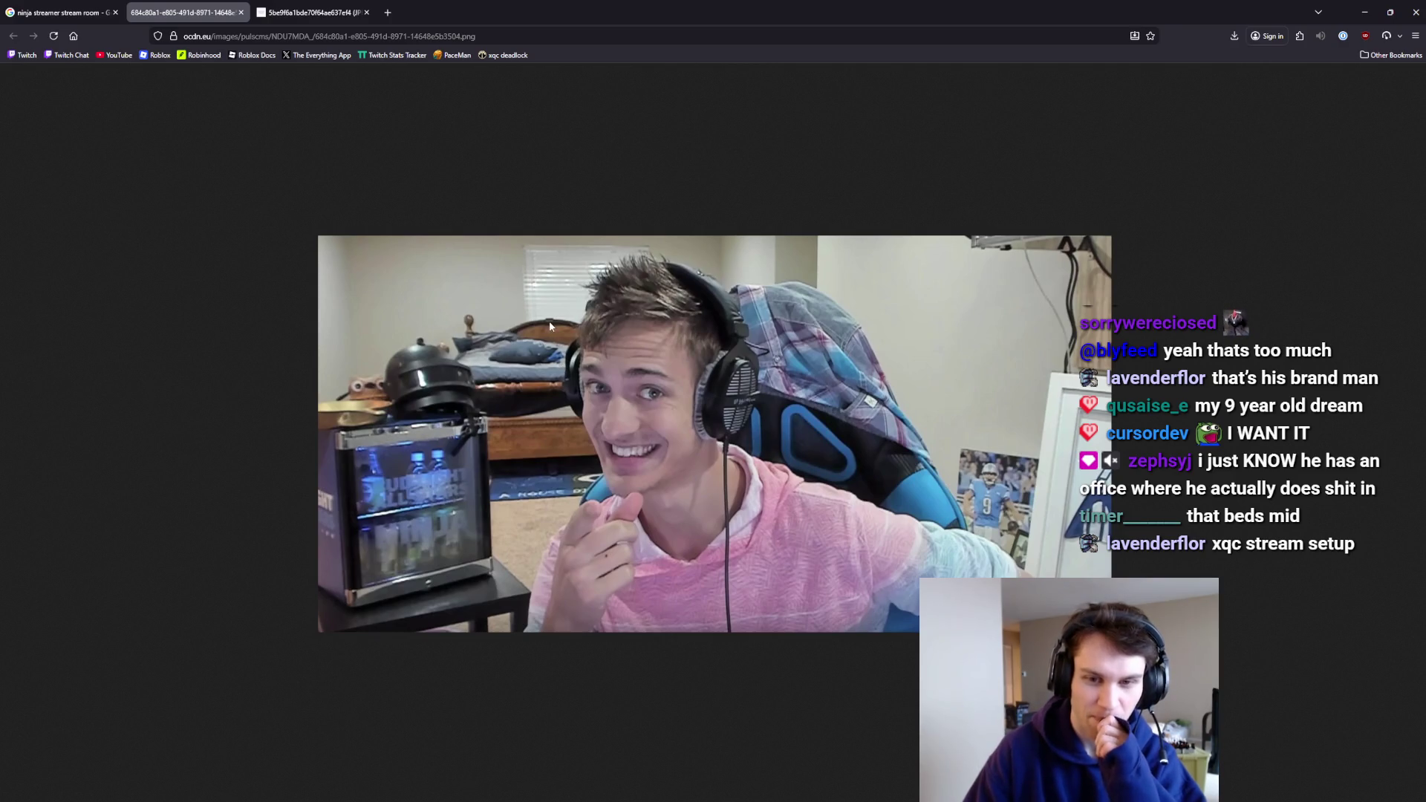
left_click(59, 13)
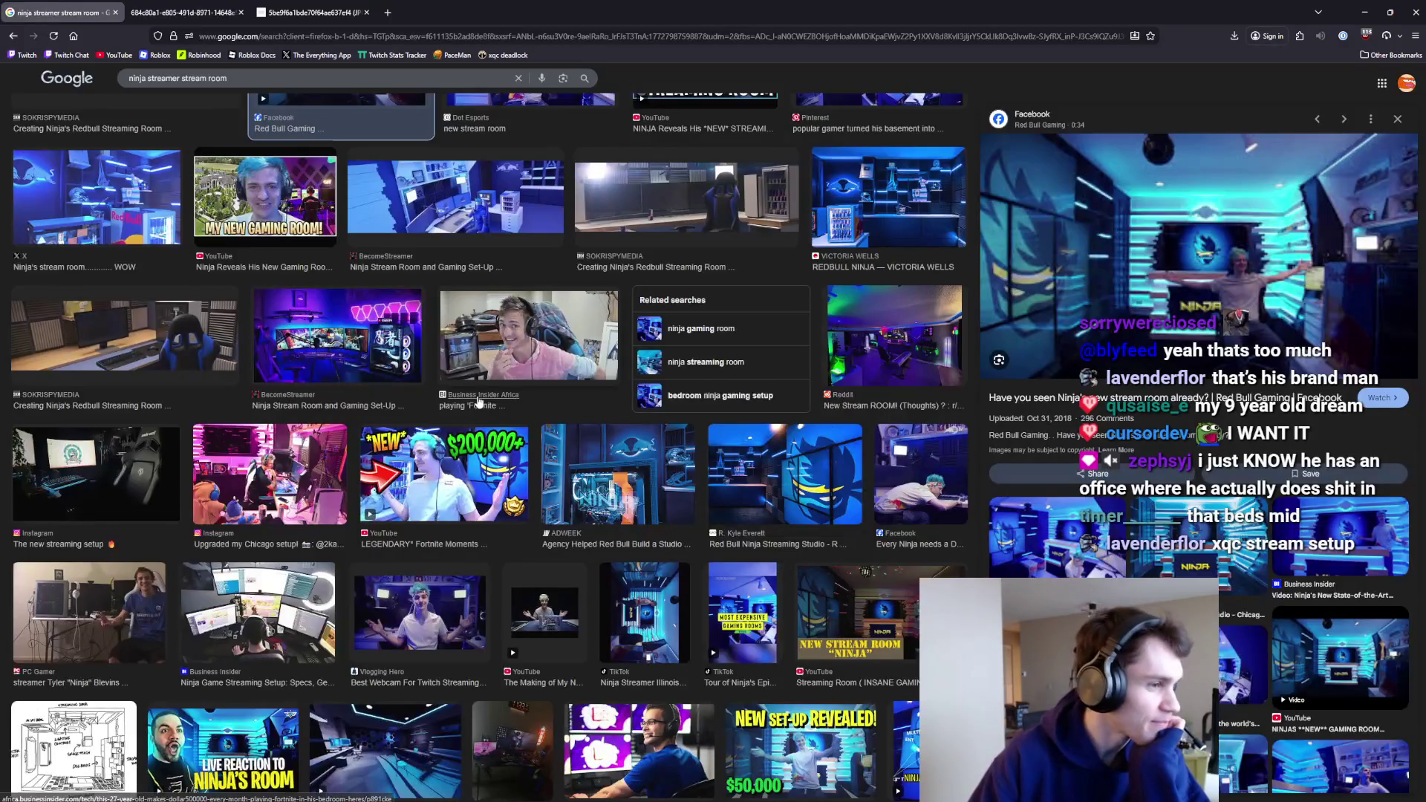
scroll(480, 405, "down", 2)
scroll(459, 404, "down", 2)
scroll(459, 404, "up", 4)
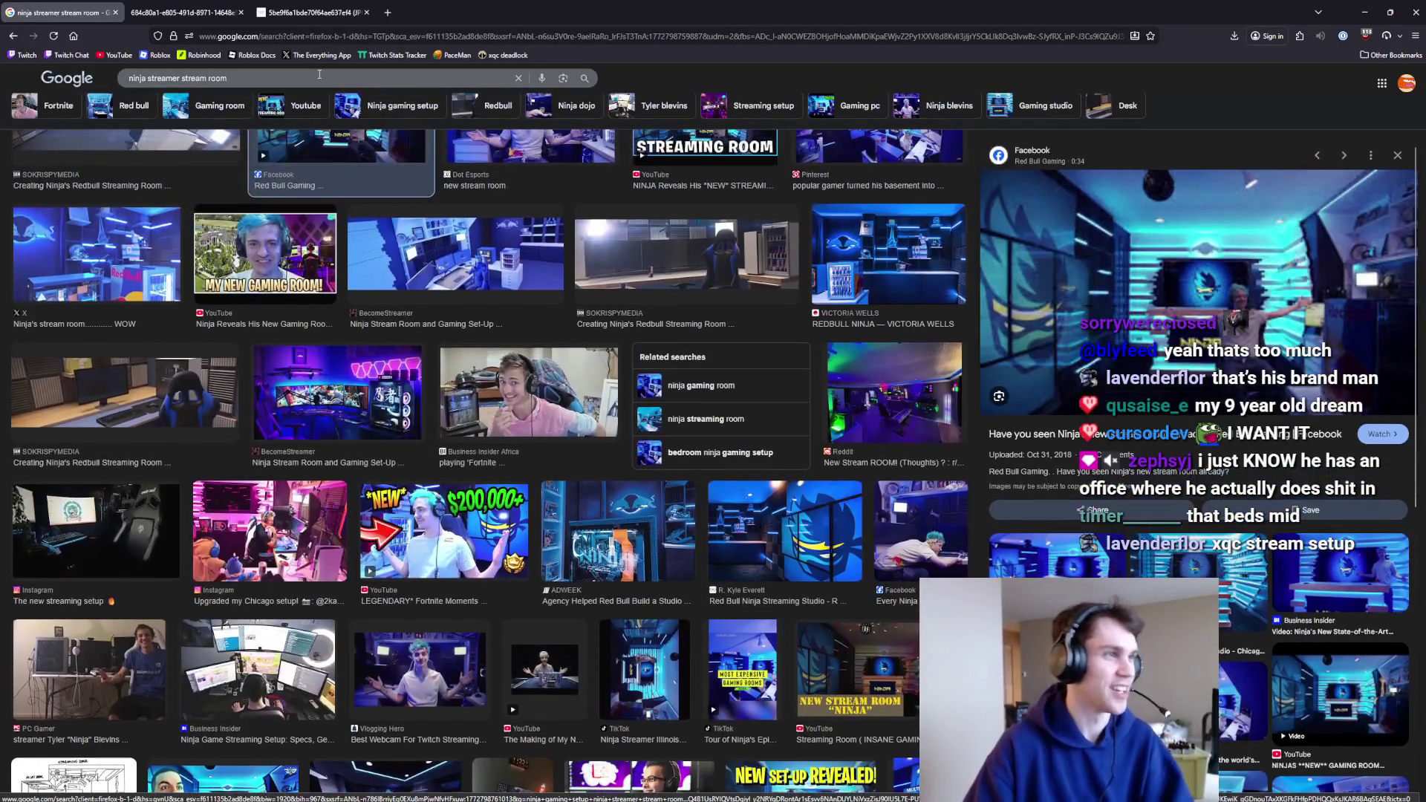
Search Google Images for 'courage streamer room' and preview the Live Reaction image.
left_click(320, 74)
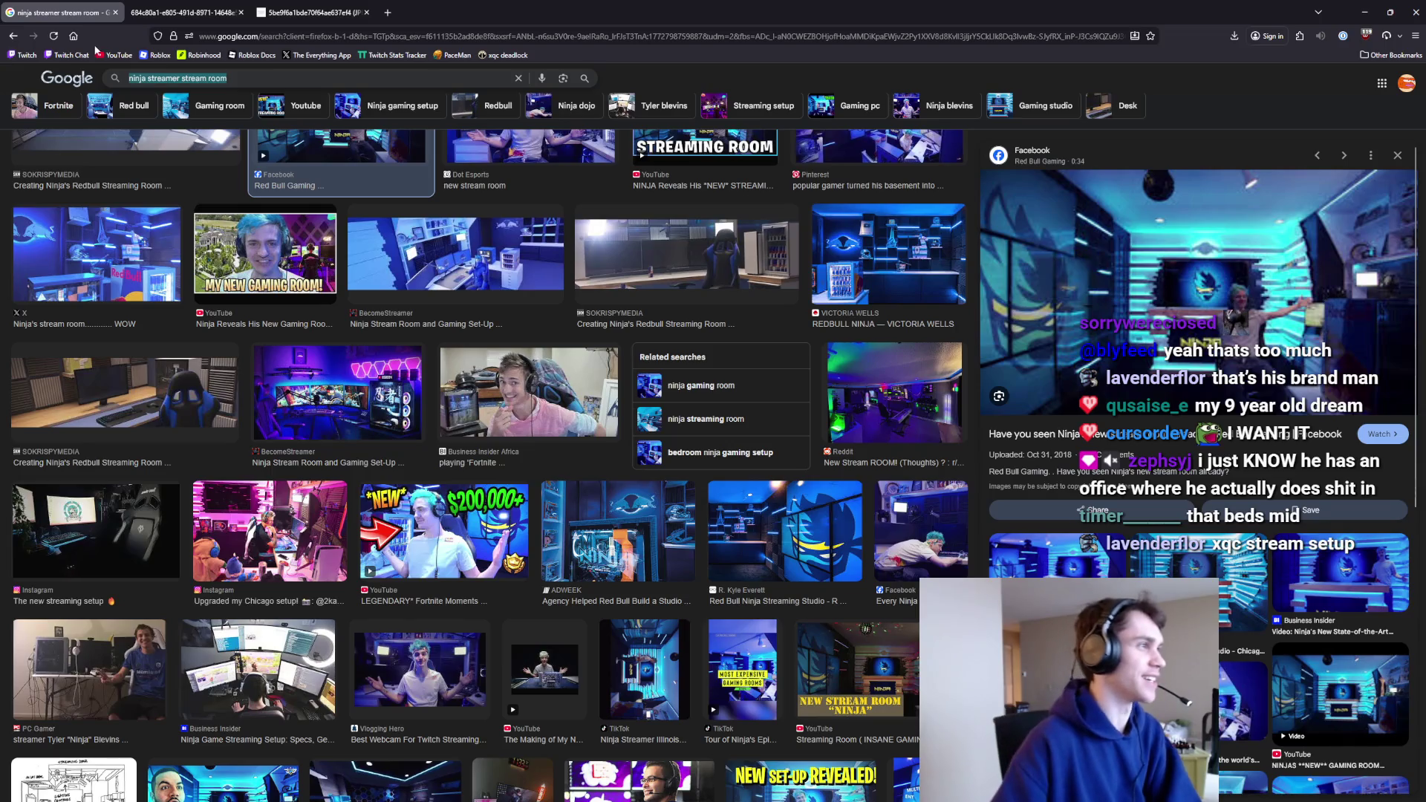
key("BackSpace")
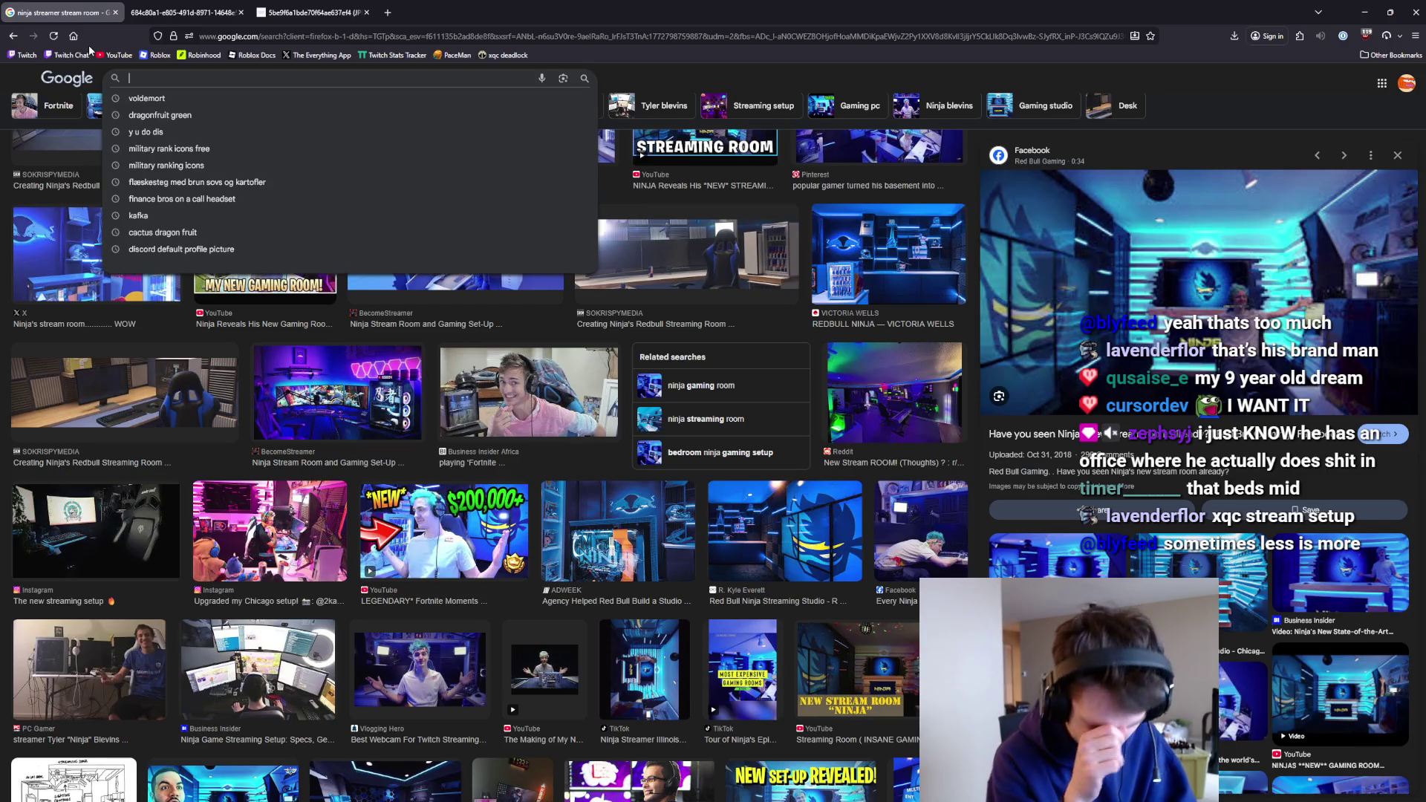
type("courage stres")
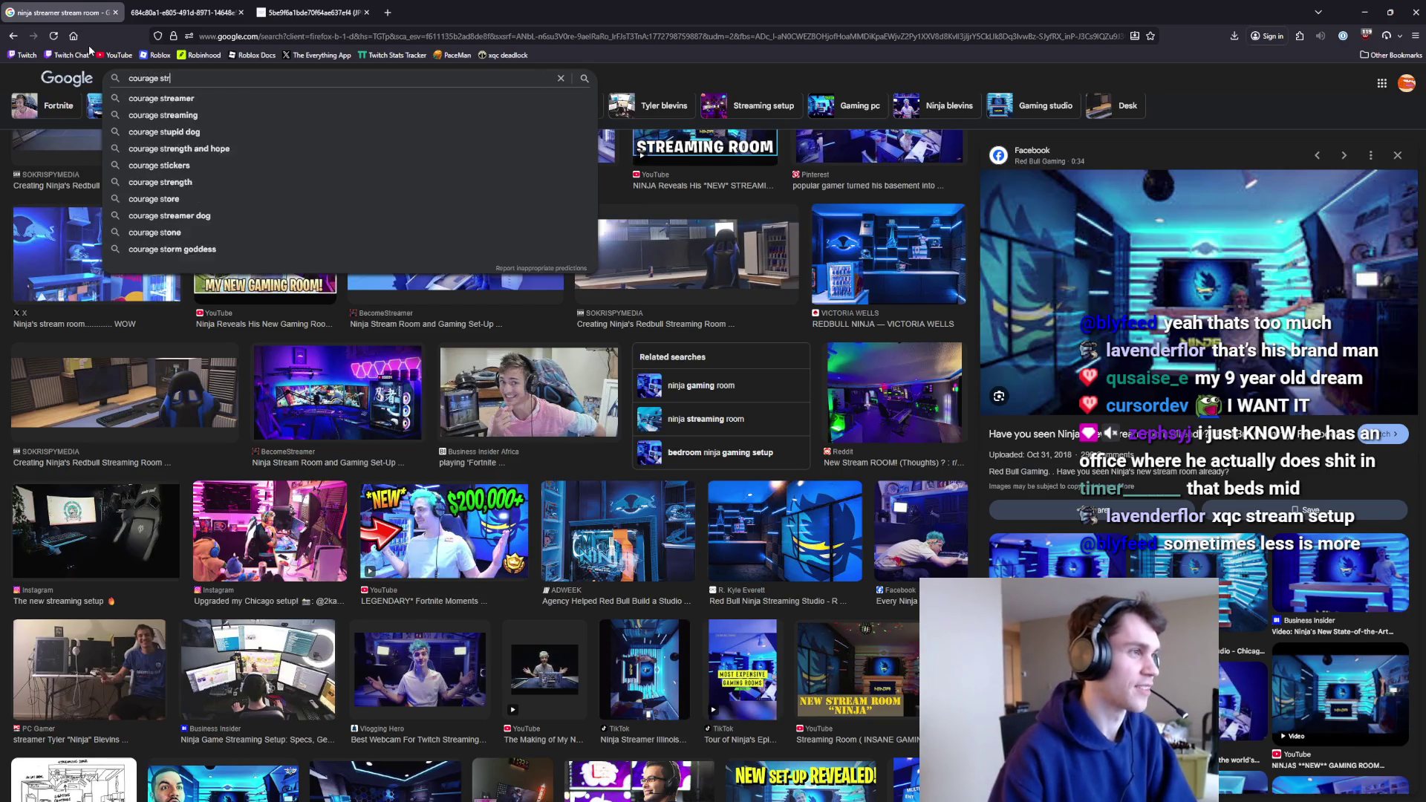
key("BackSpace")
type("amer room")
key("Return")
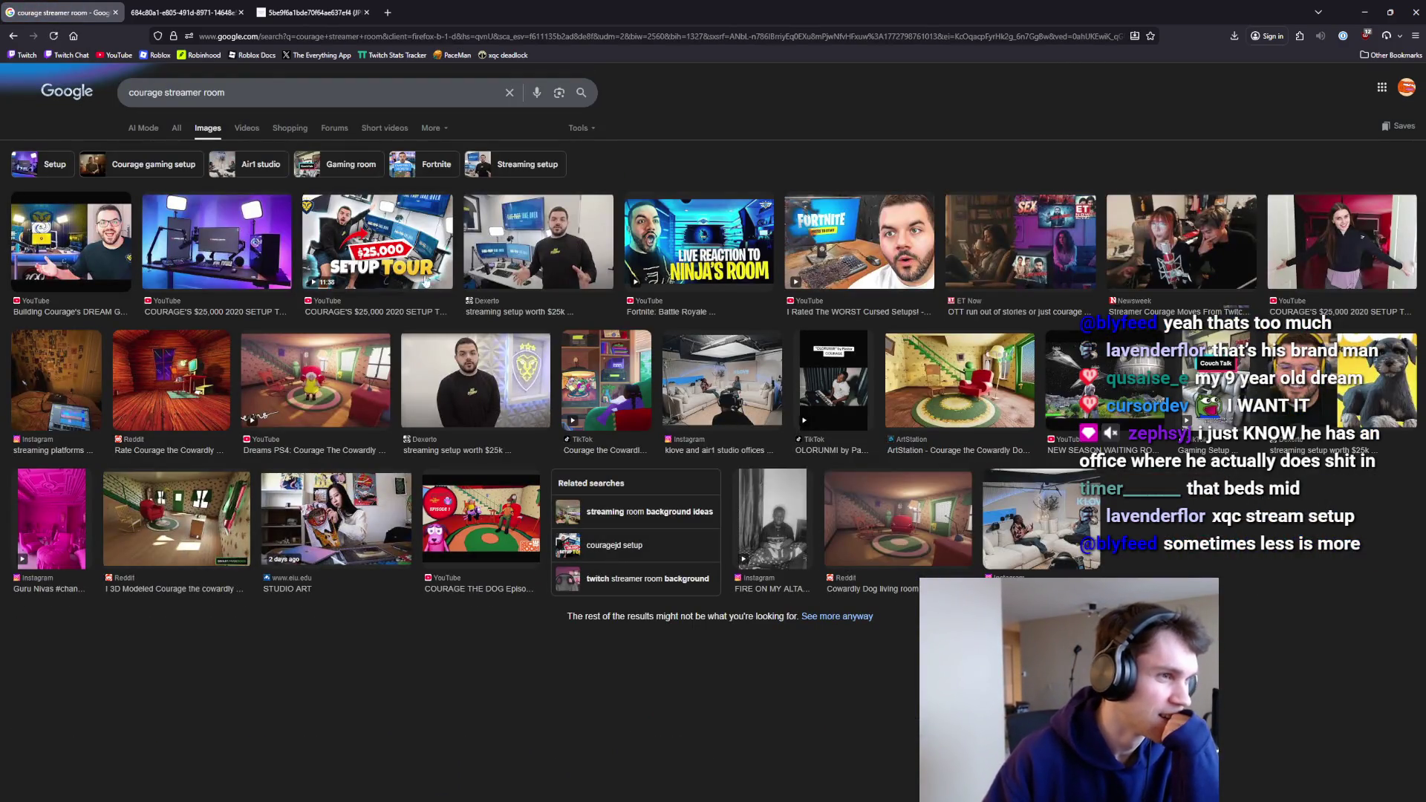
left_click(633, 277)
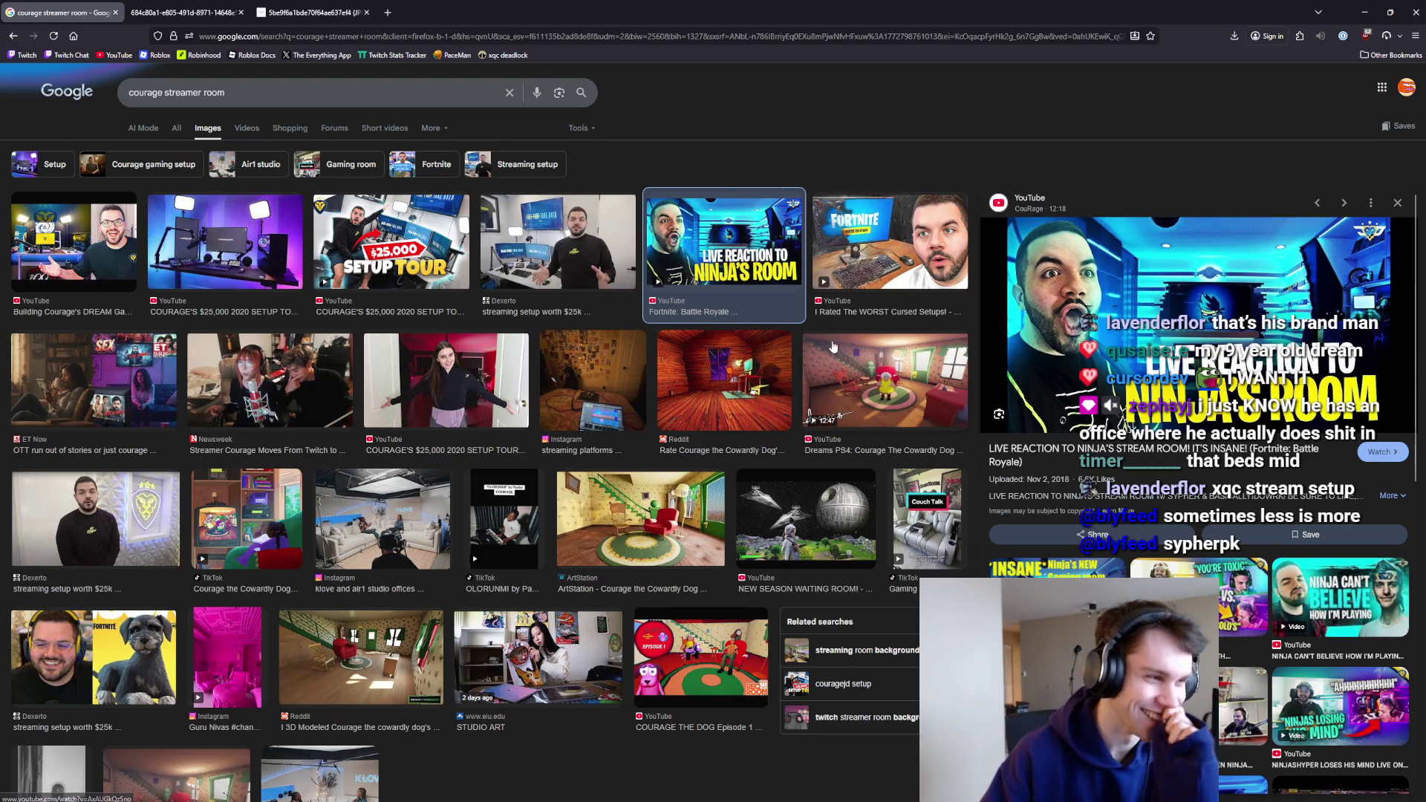
Refine the search to 'courage stream room', preview the loughtv image, then clear the query.
left_click(244, 97)
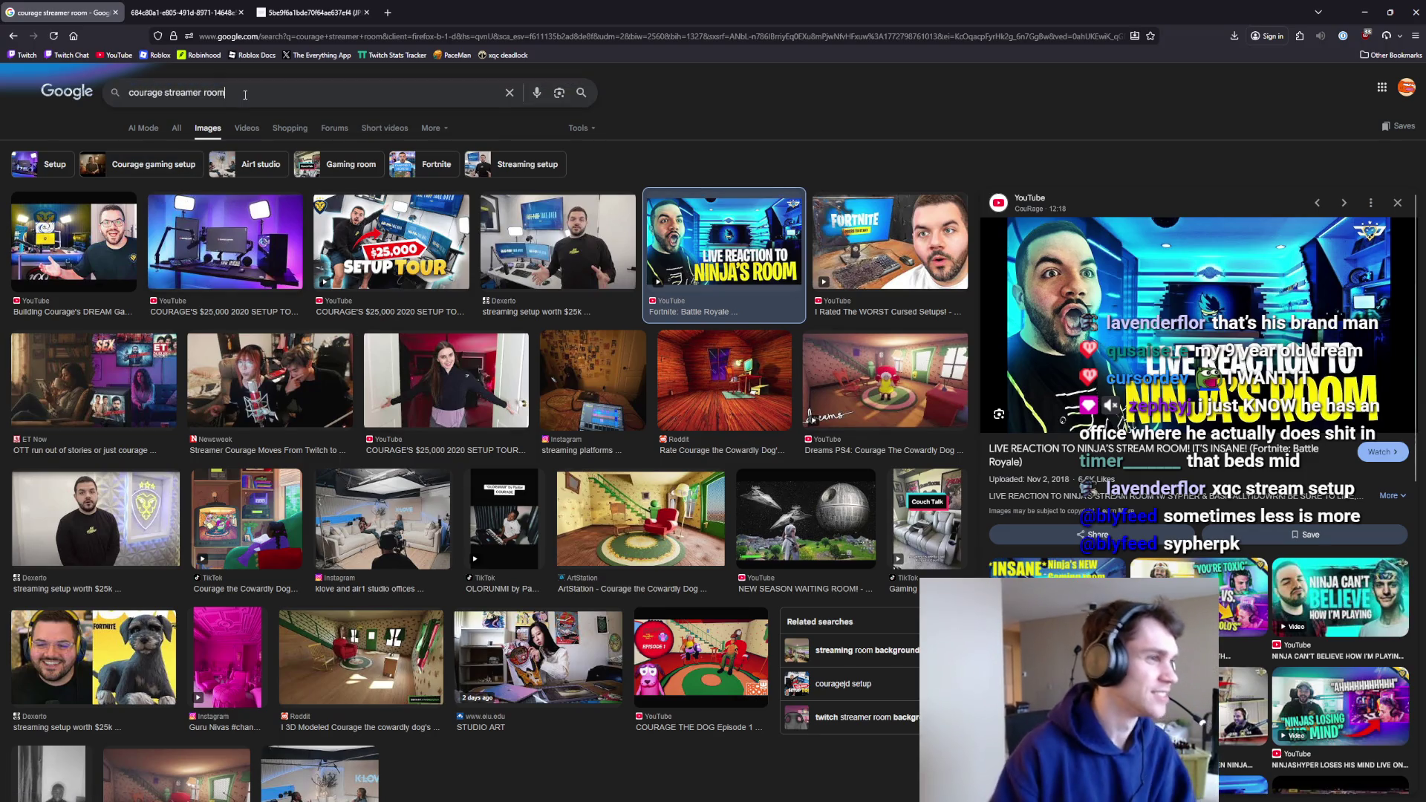
key("ctrl+BackSpace")
key("ctrl+BackSpace")
type("stream room")
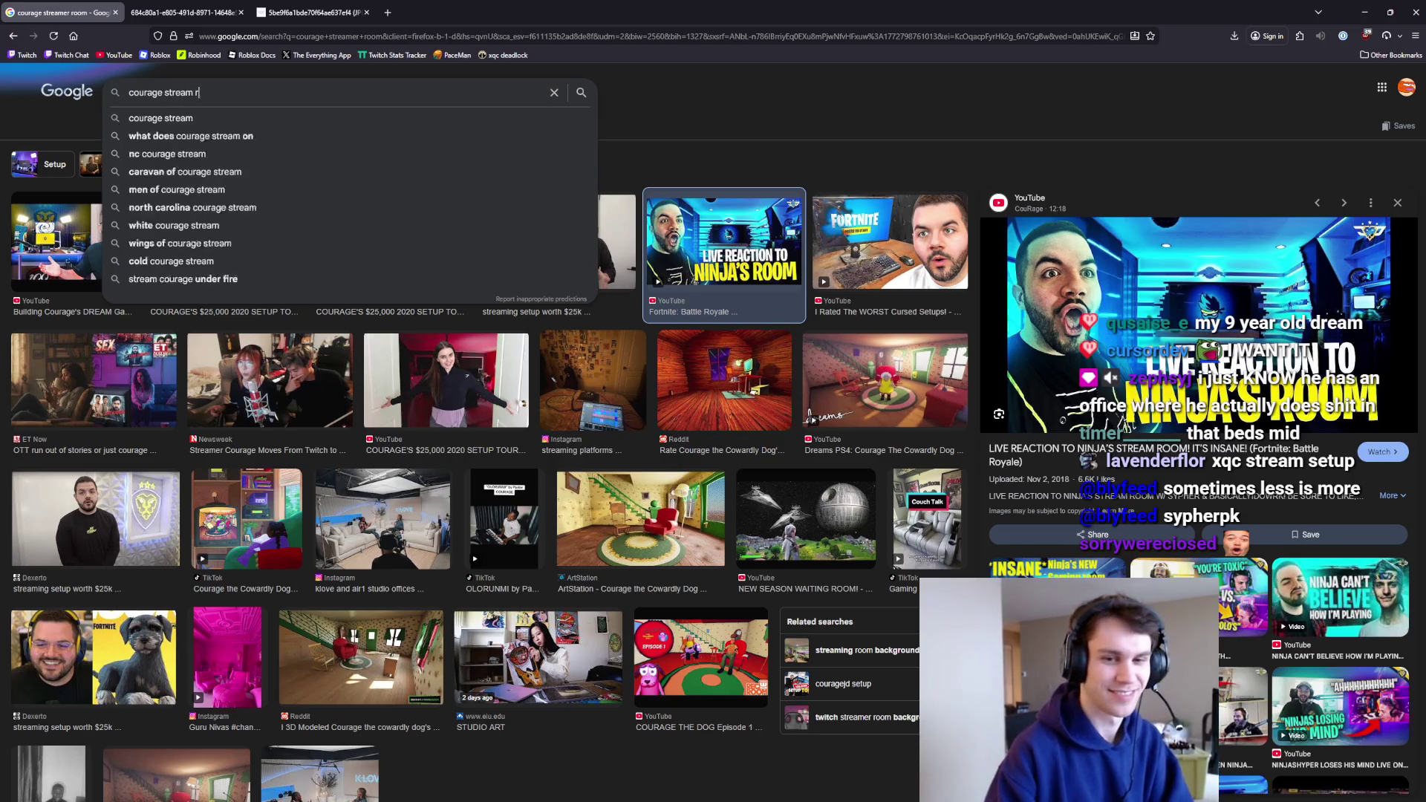
key("Return")
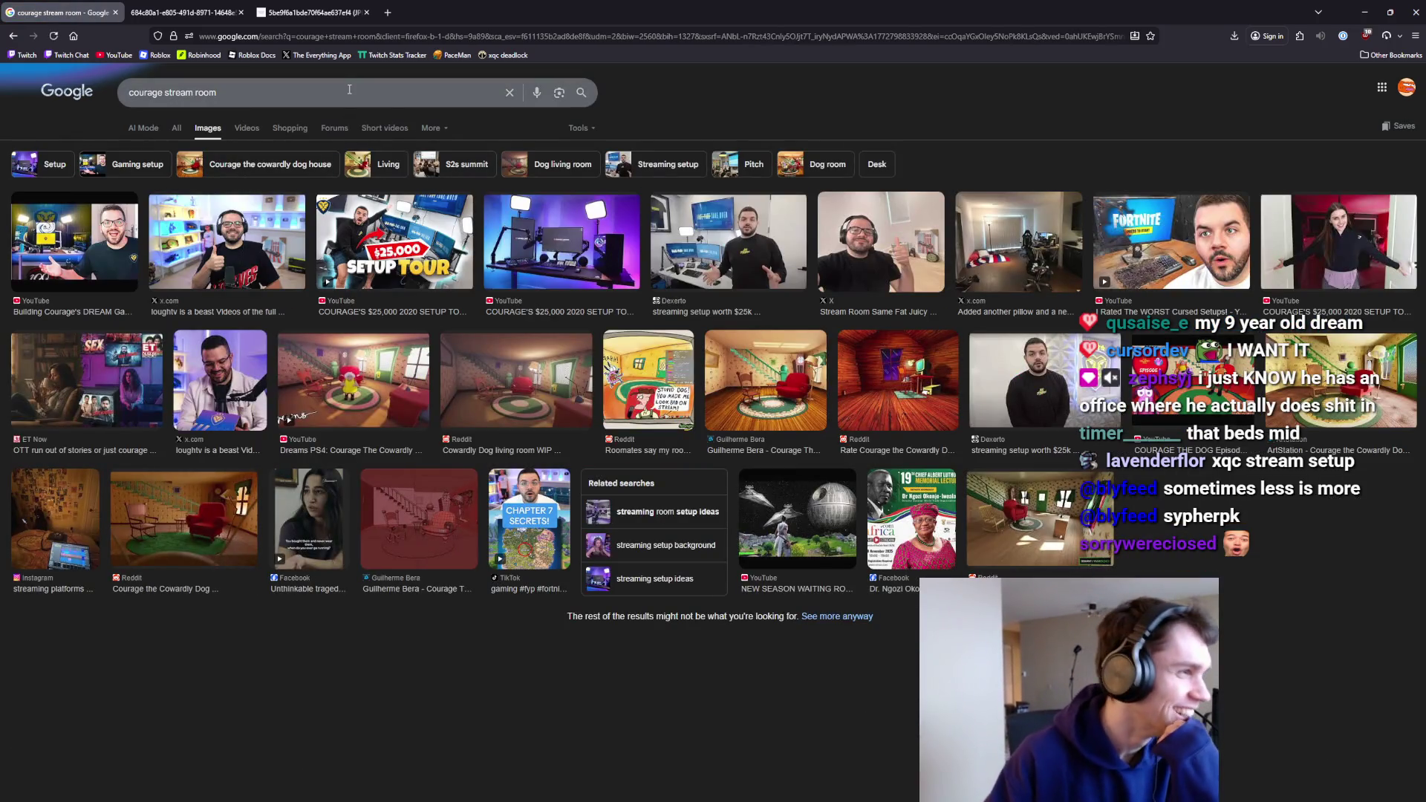
left_click(230, 226)
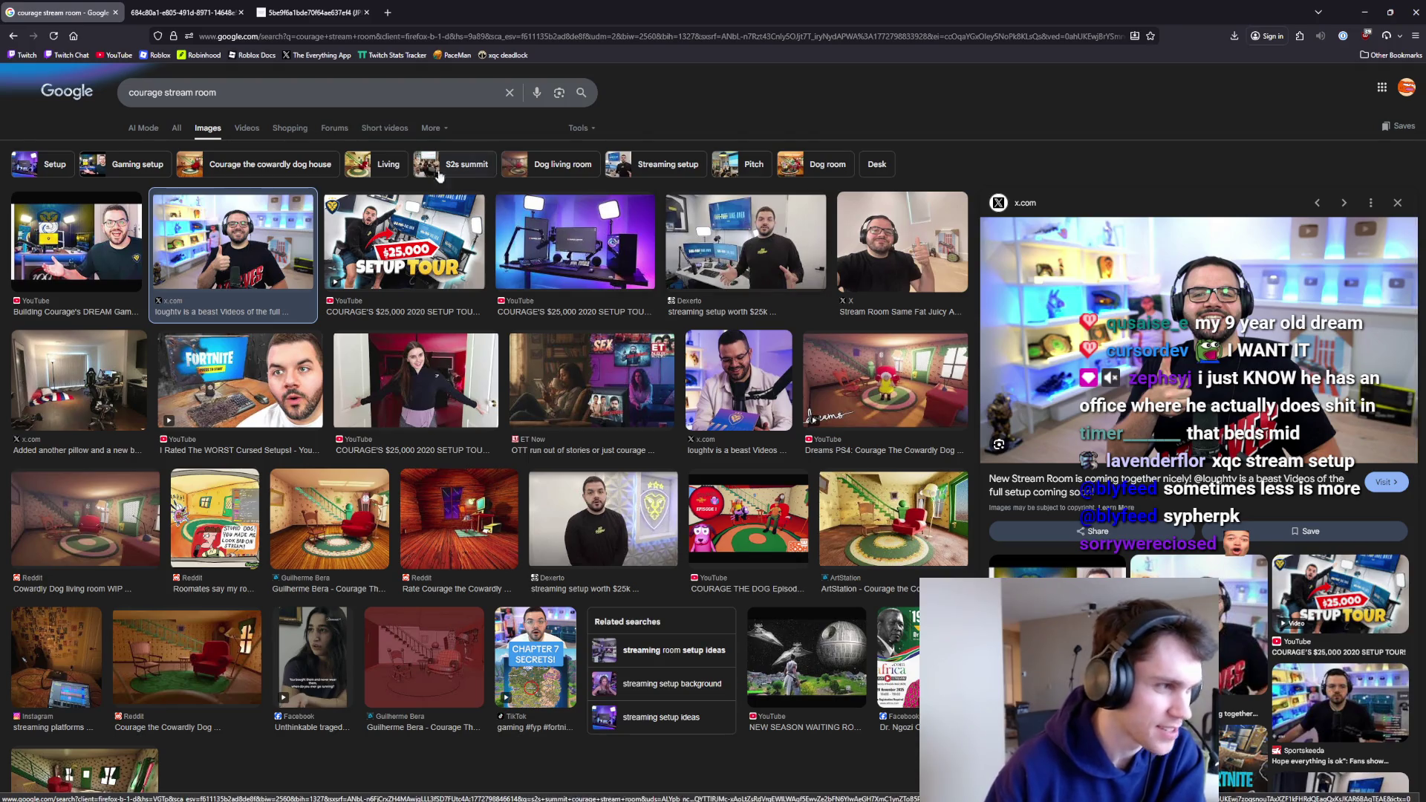
left_click(223, 92)
key("BackSpace")
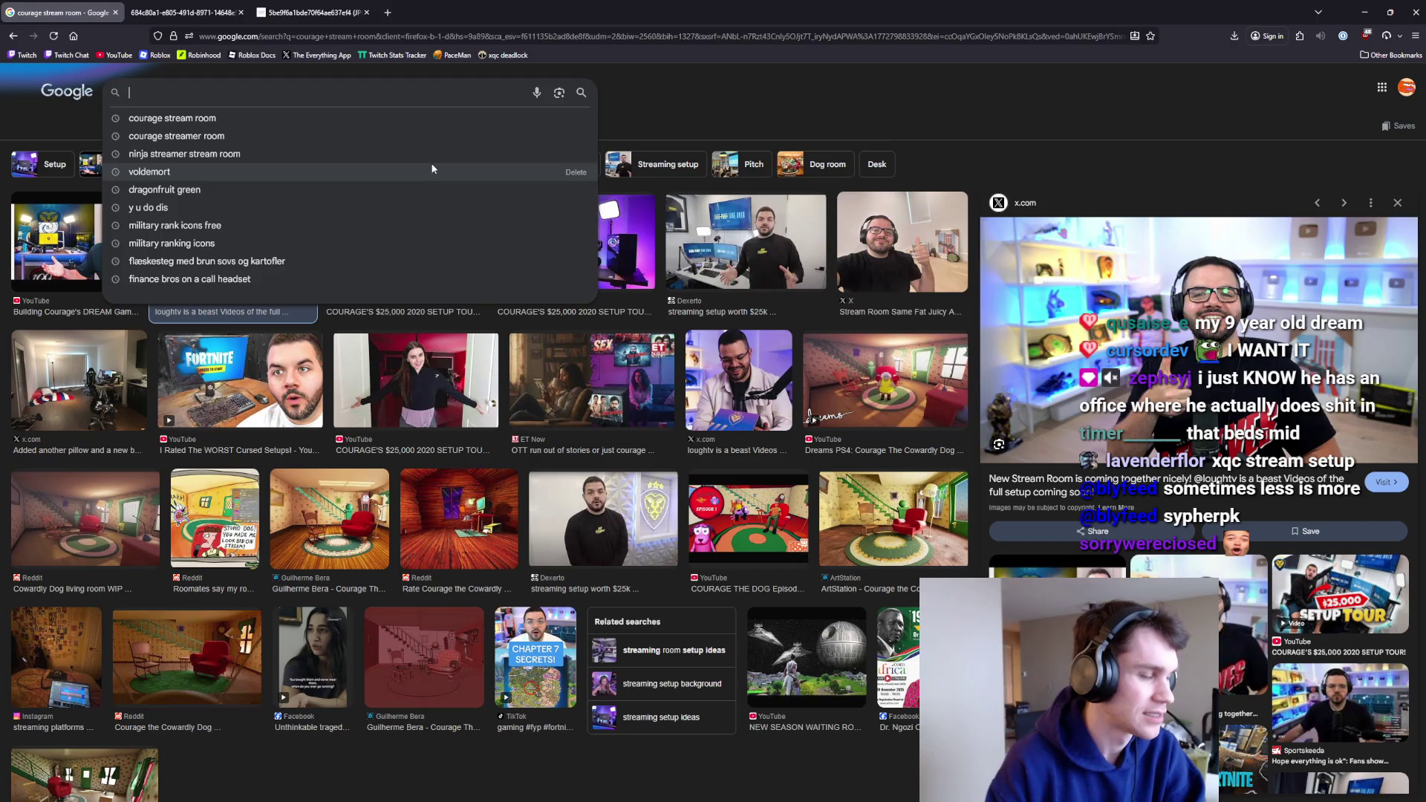
Search Google Images for 'summit1g stream room' and preview the first two images.
type("su")
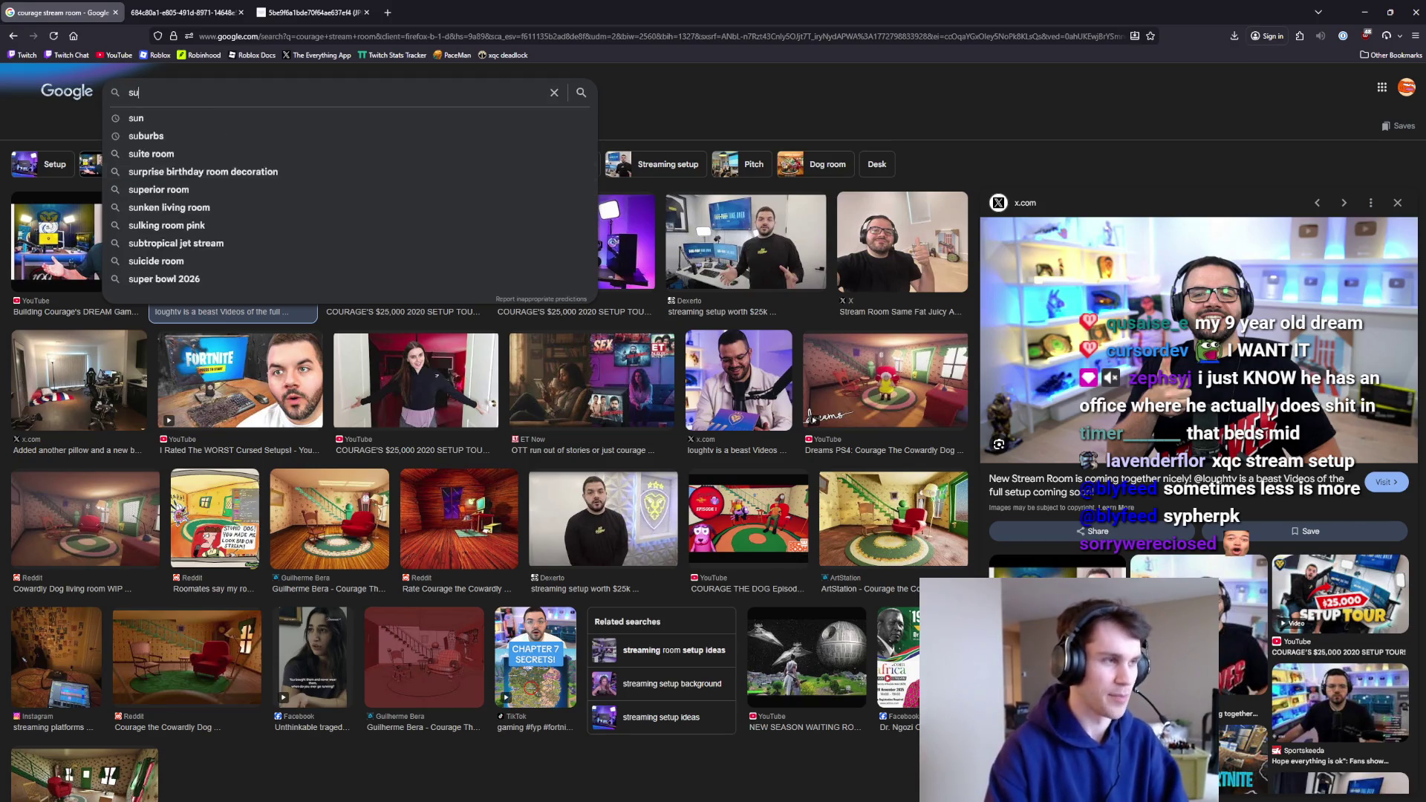
type("mmit1g stream room")
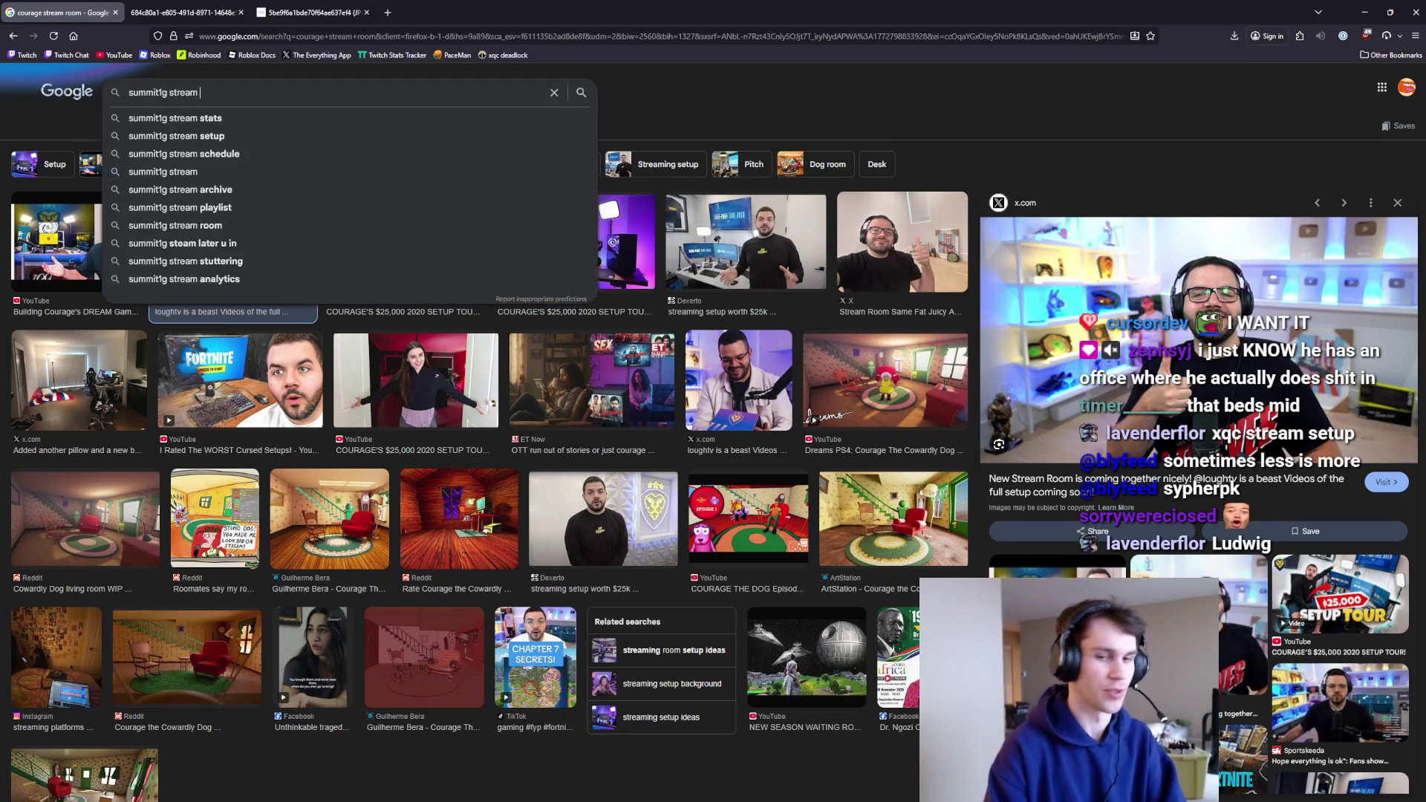
key("Return")
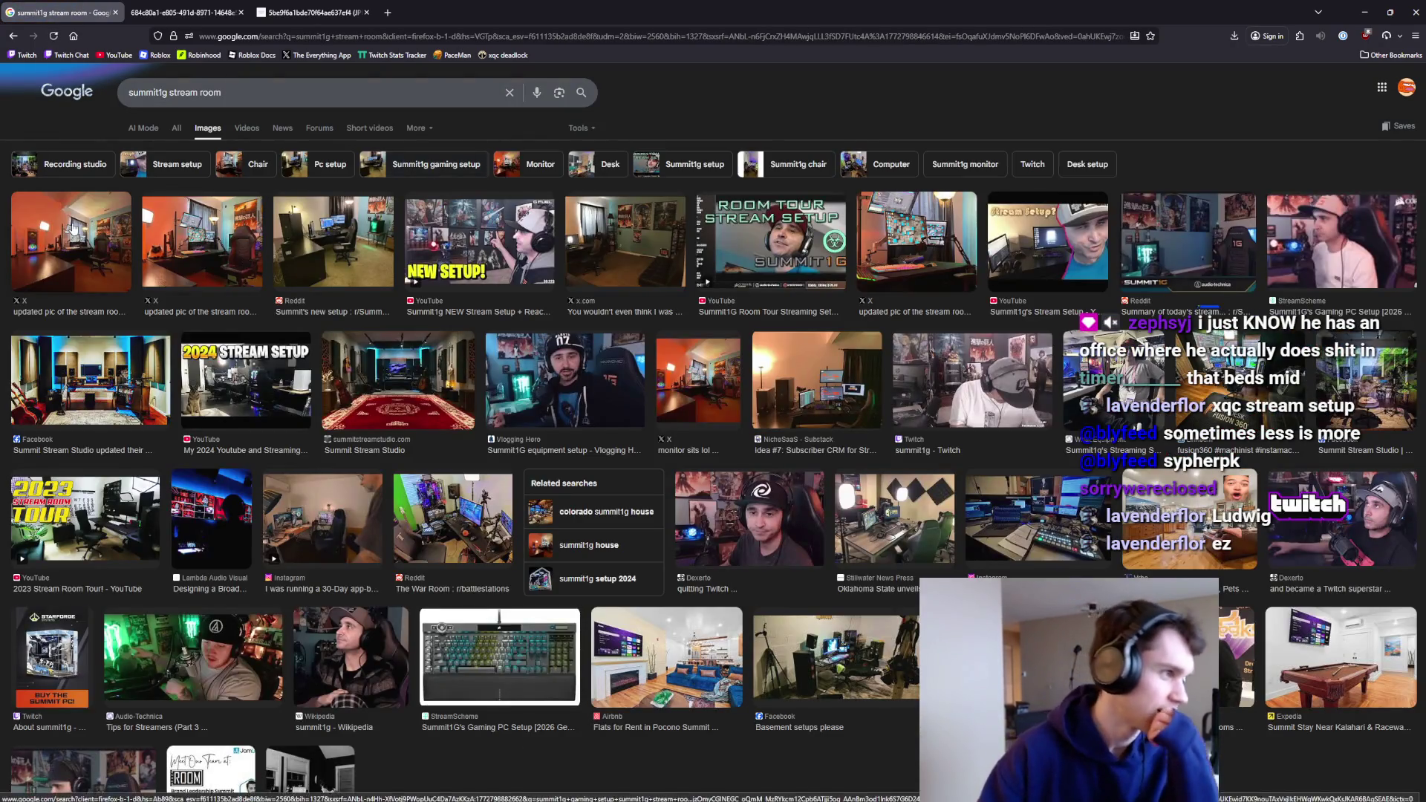
left_click(74, 232)
left_click(188, 239)
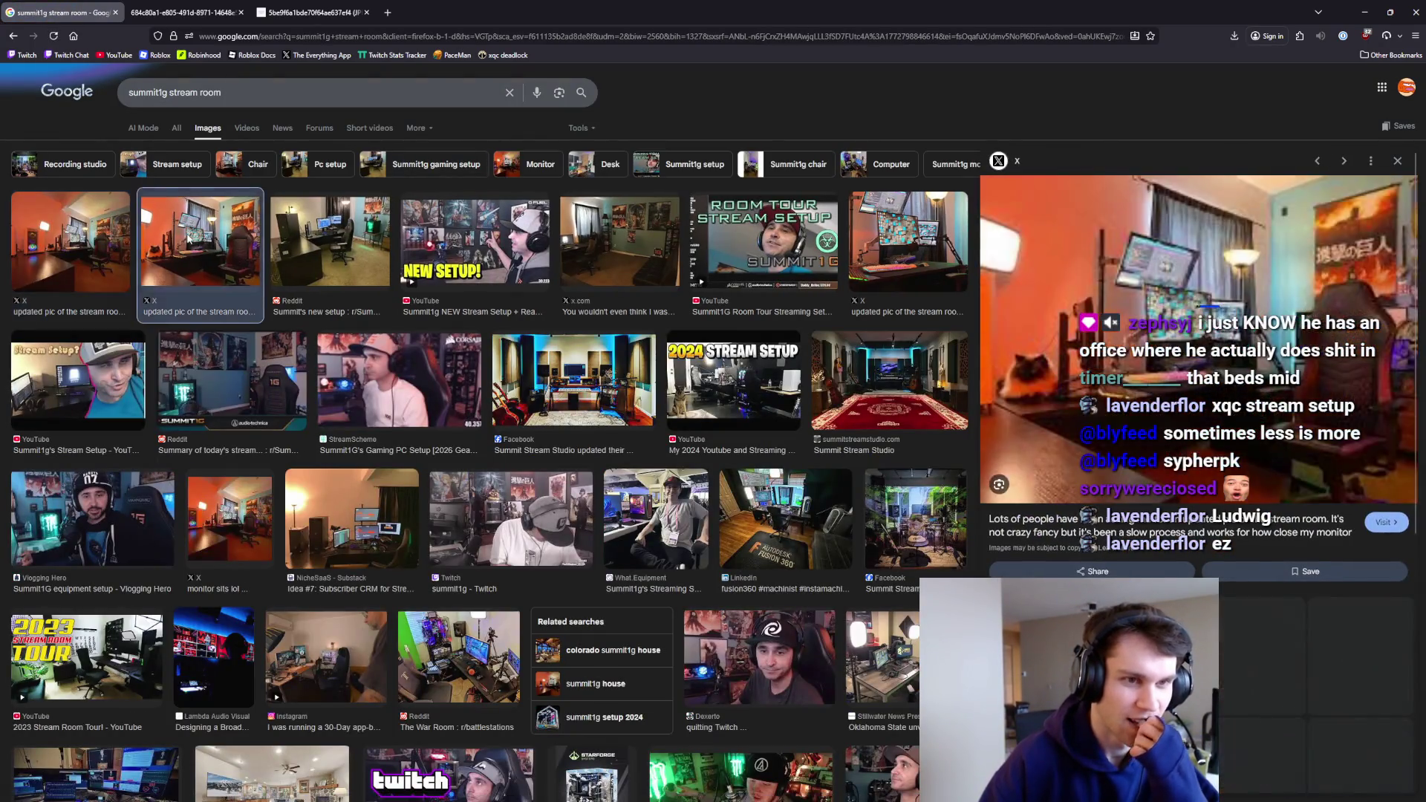
left_click(87, 232)
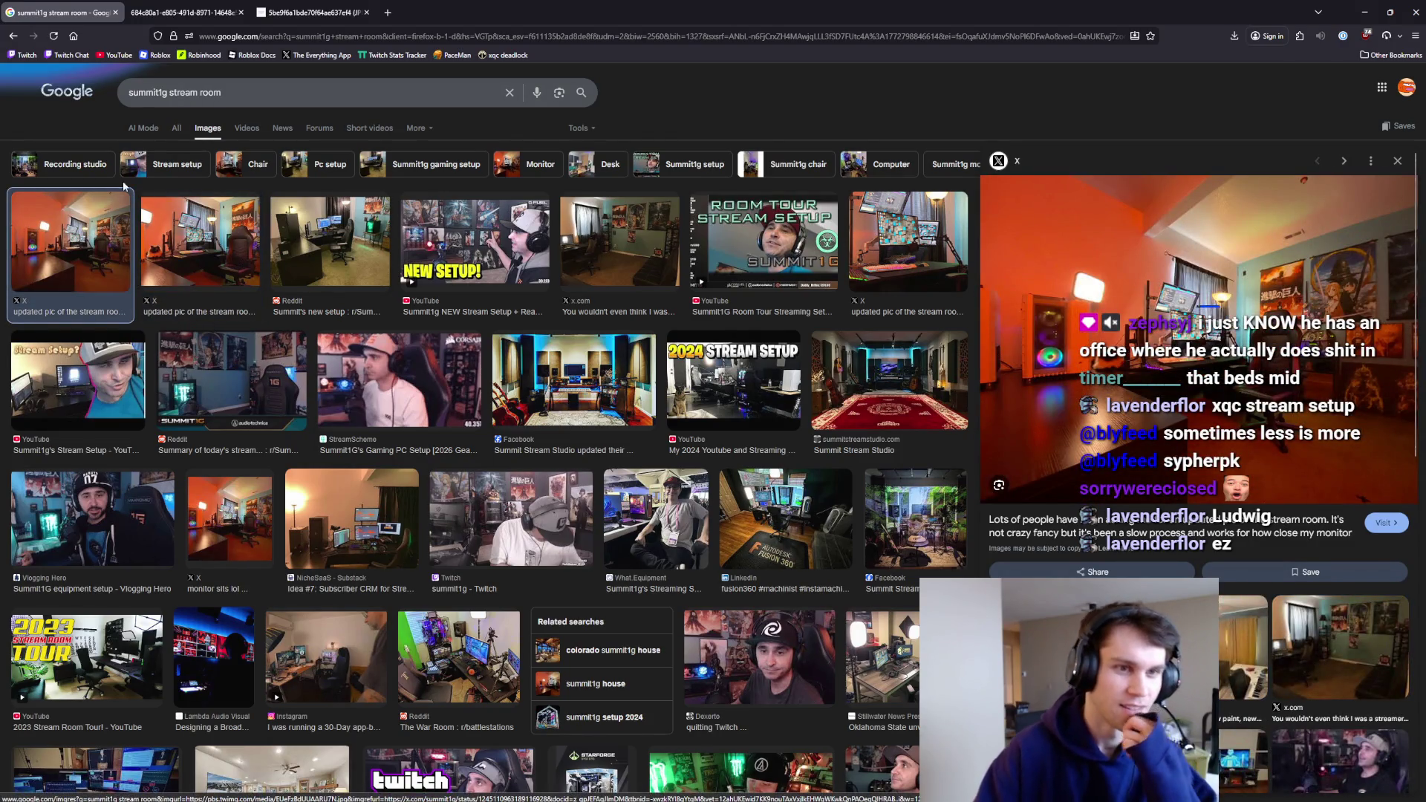
Search 'ludwig stream room' instead, then preview the frenzy studio and Ludwig's new room images.
key("/")
key("BackSpace")
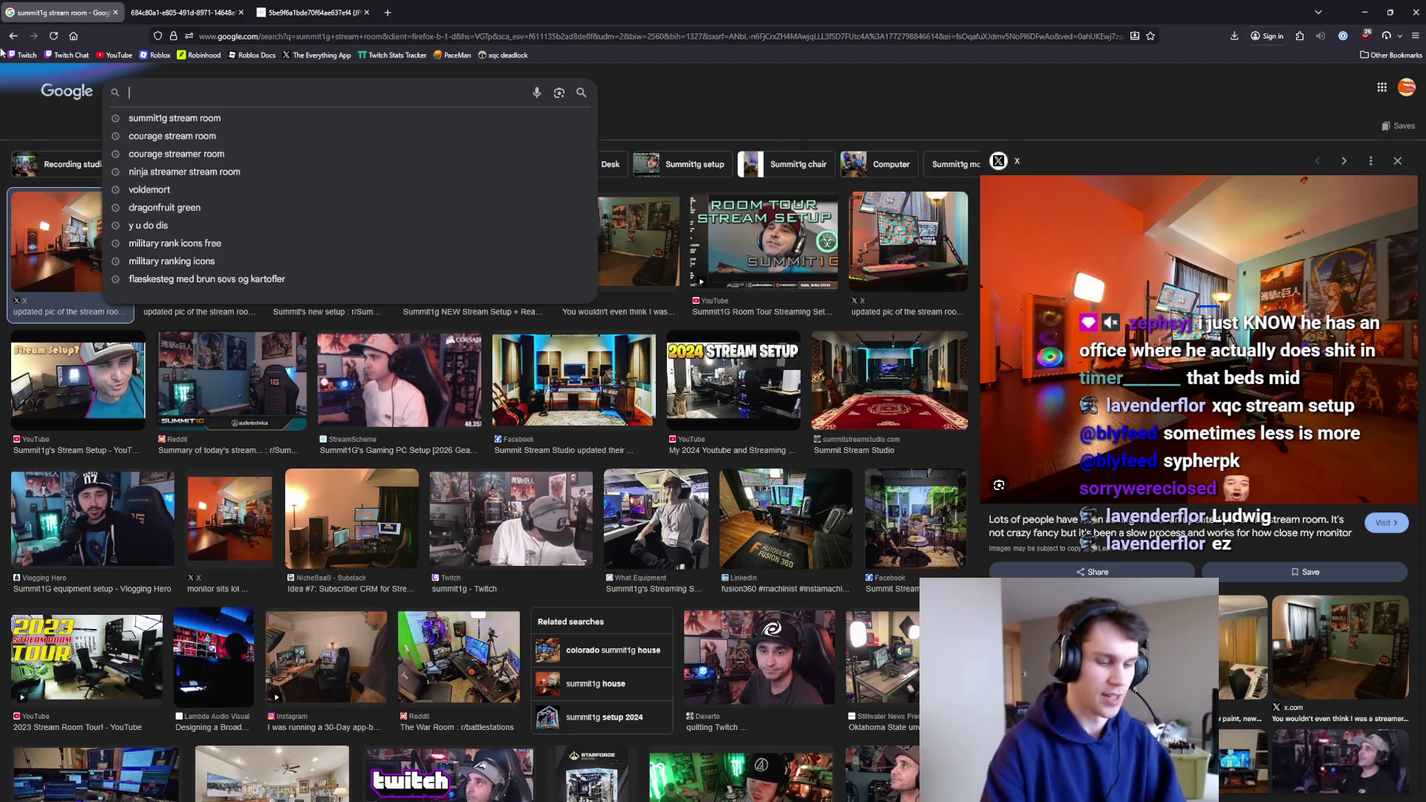
type("ludwig str")
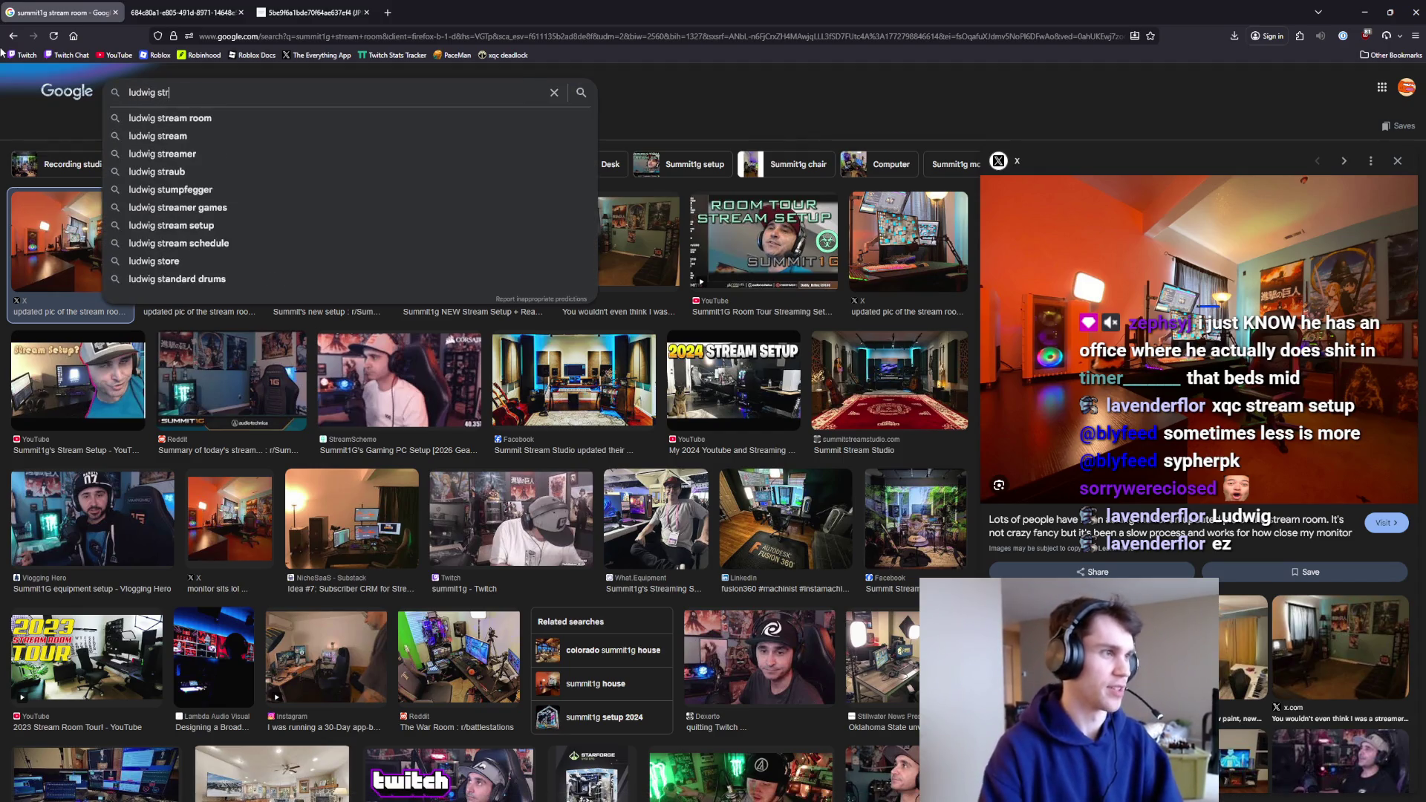
type("eam room")
key("Return")
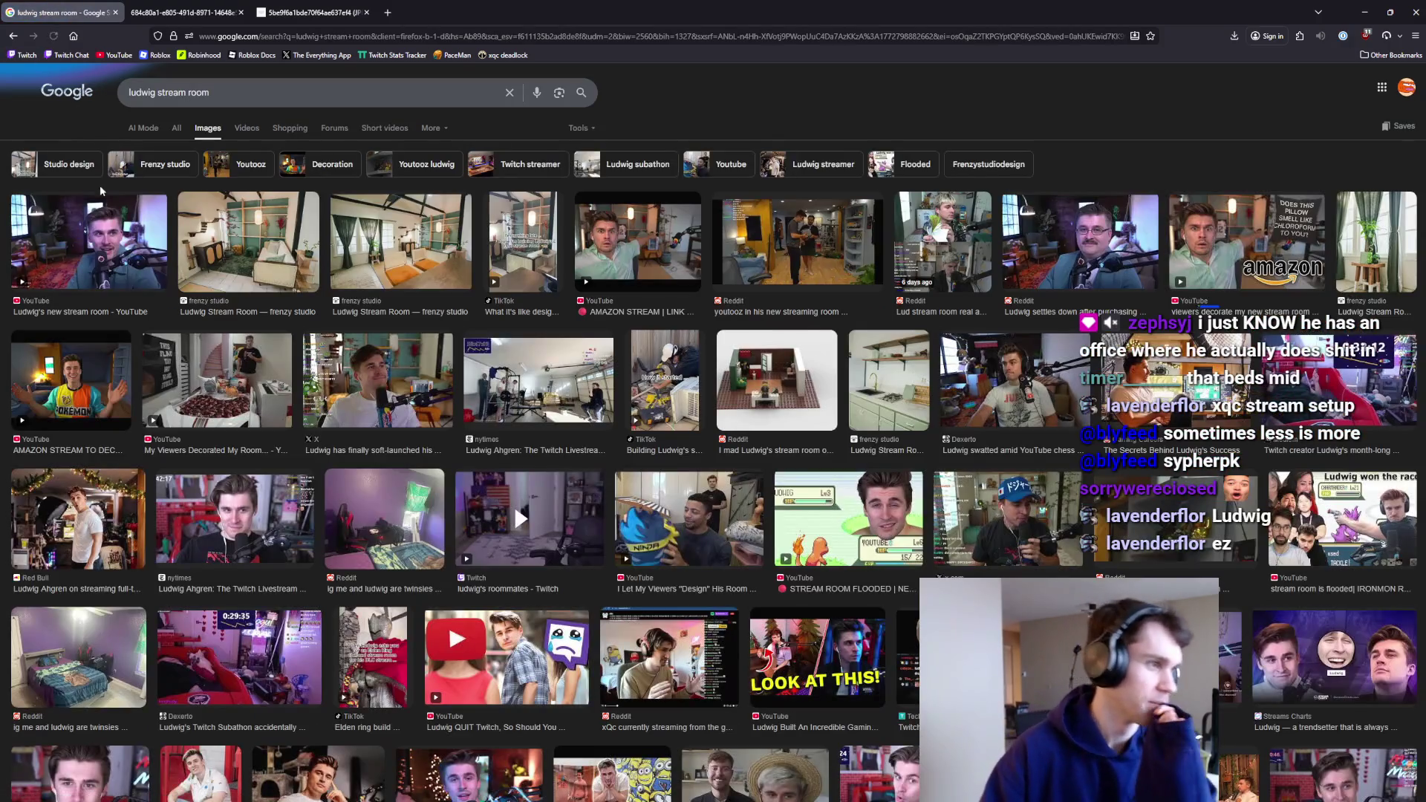
left_click(250, 247)
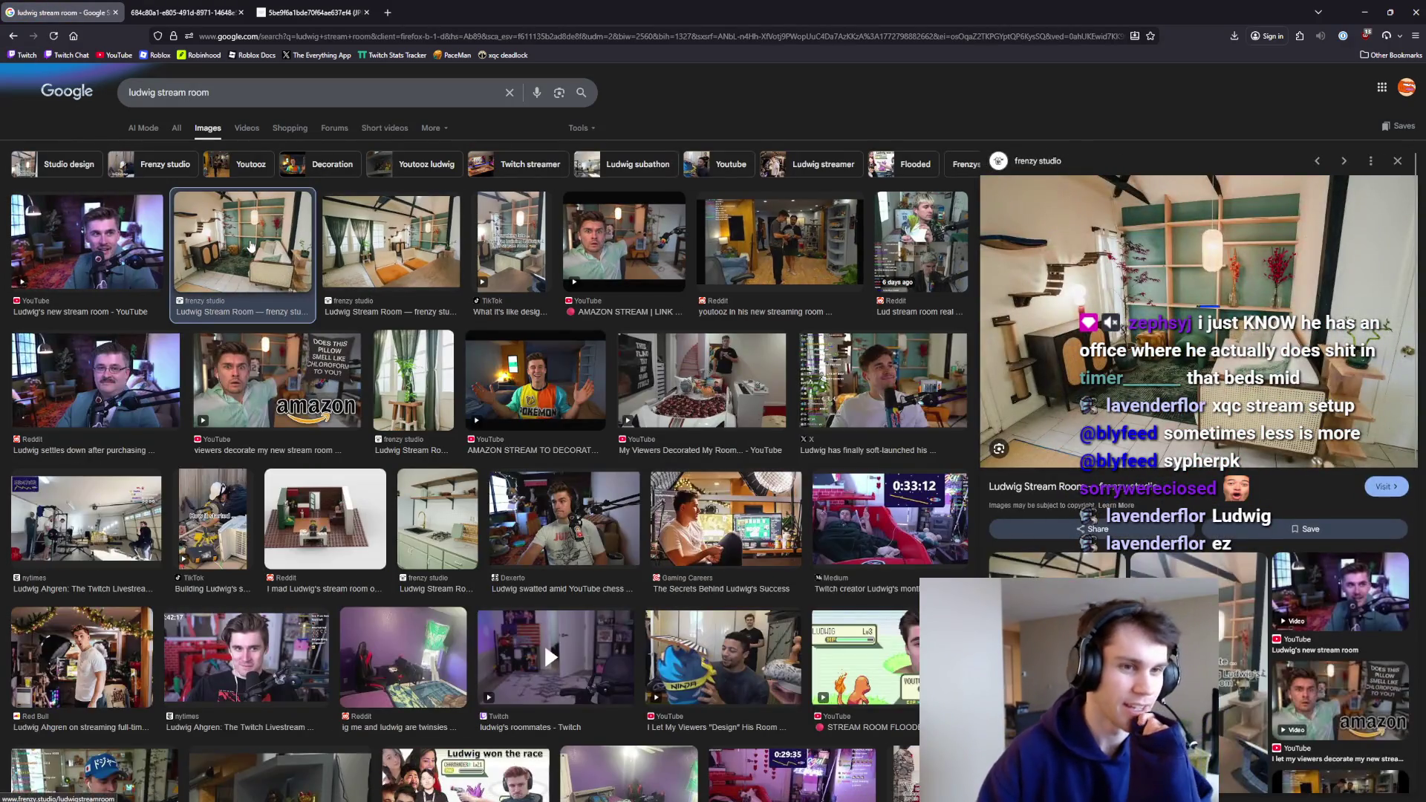
left_click(148, 238)
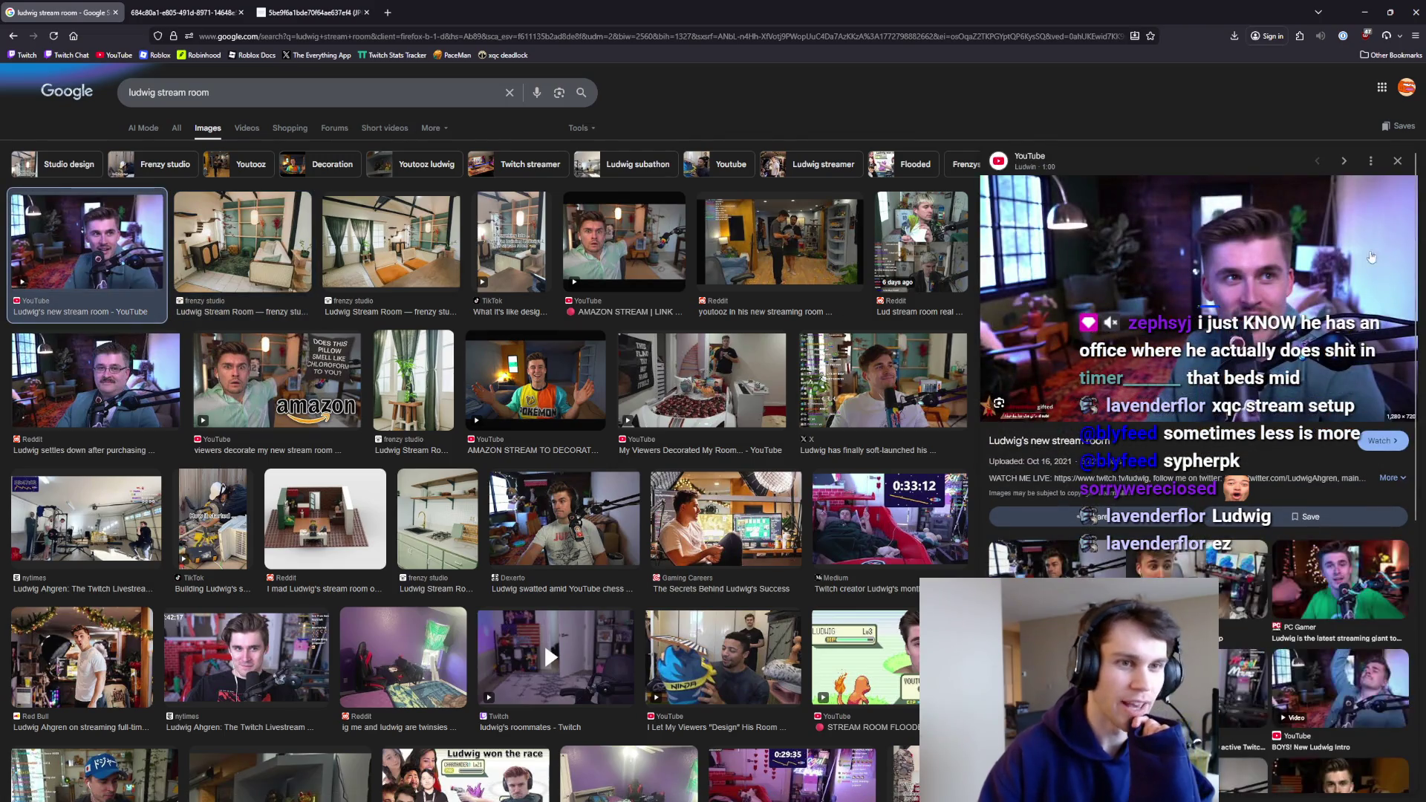
Open Ludwig's new stream room image and the soft-launched post image in new tabs.
right_click(1186, 239)
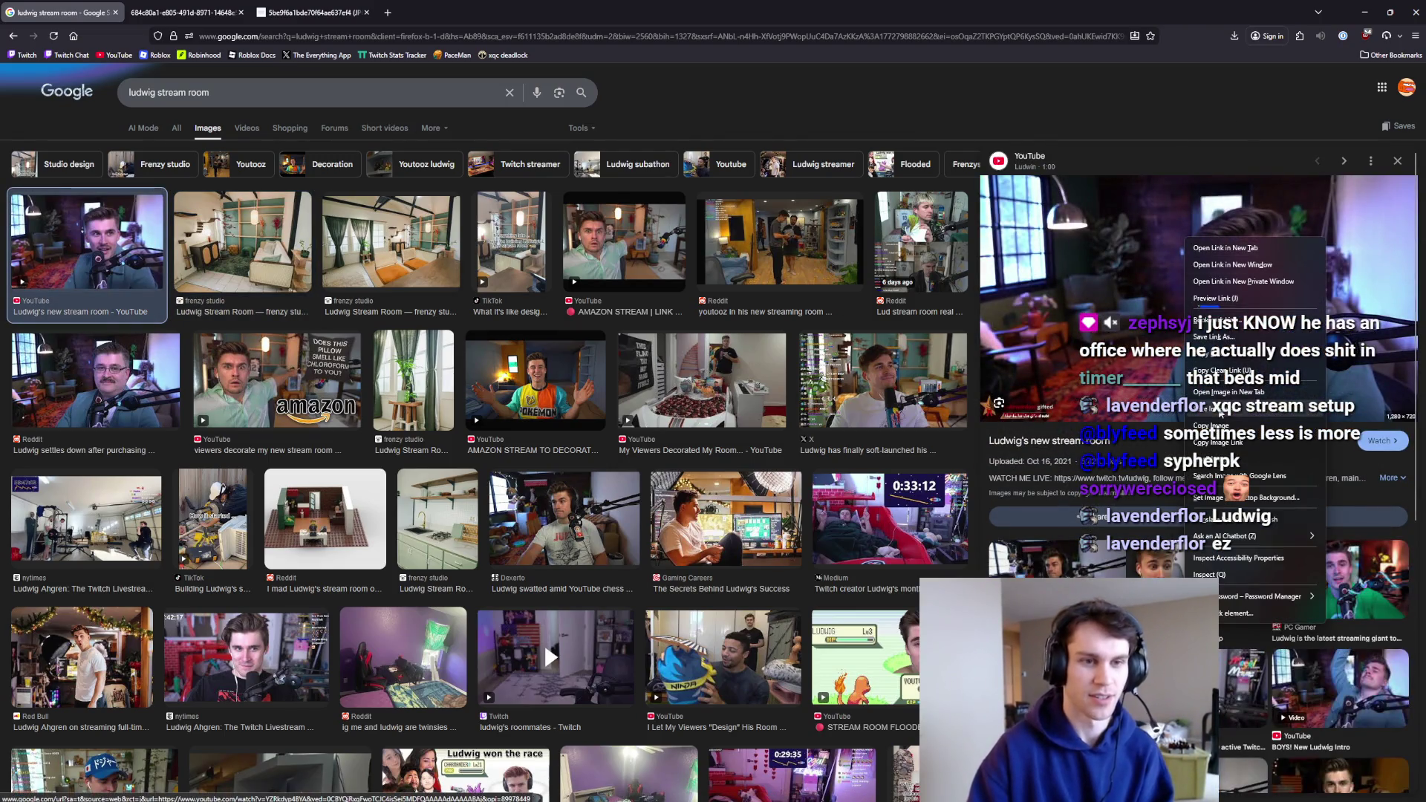
left_click(1218, 394)
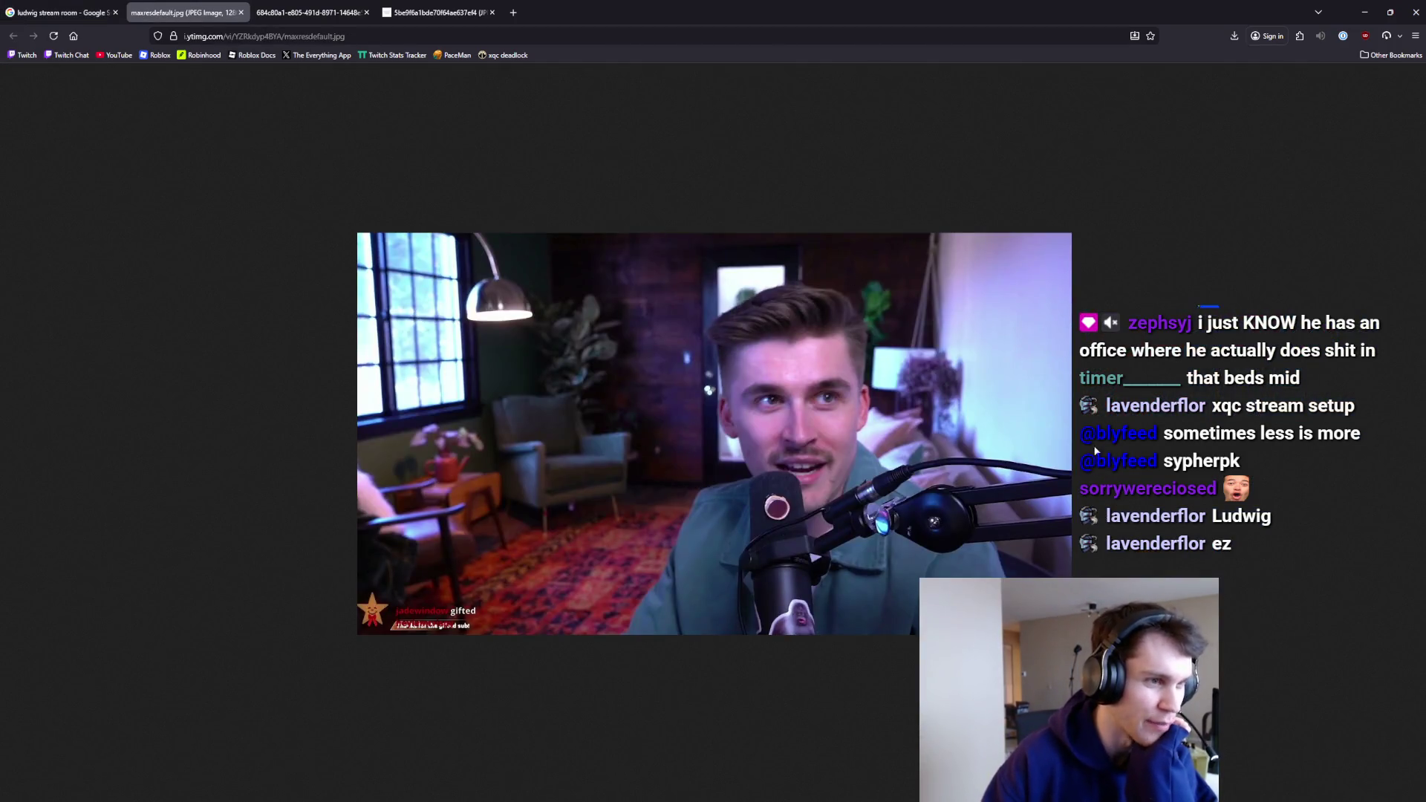
left_click(60, 13)
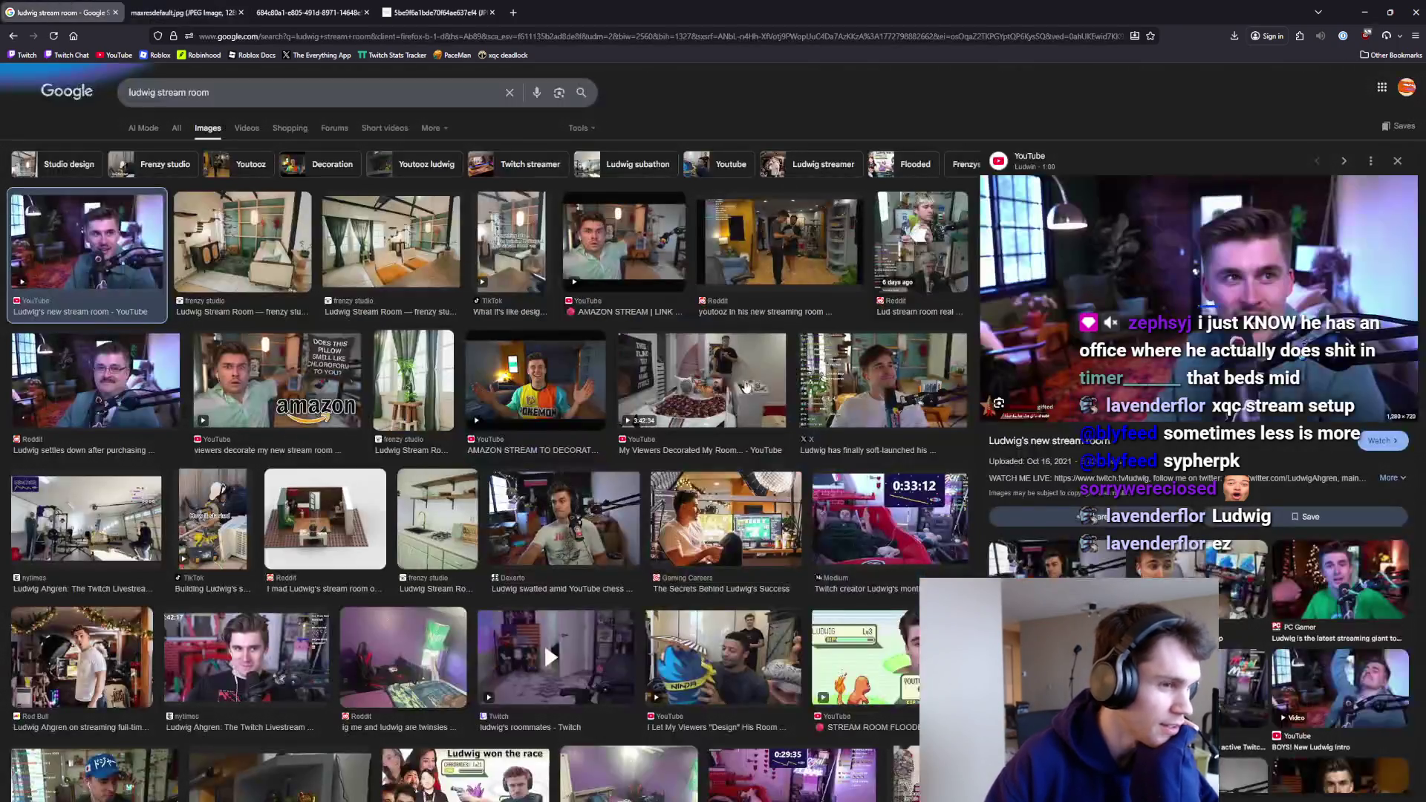
left_click(912, 389)
right_click(1275, 308)
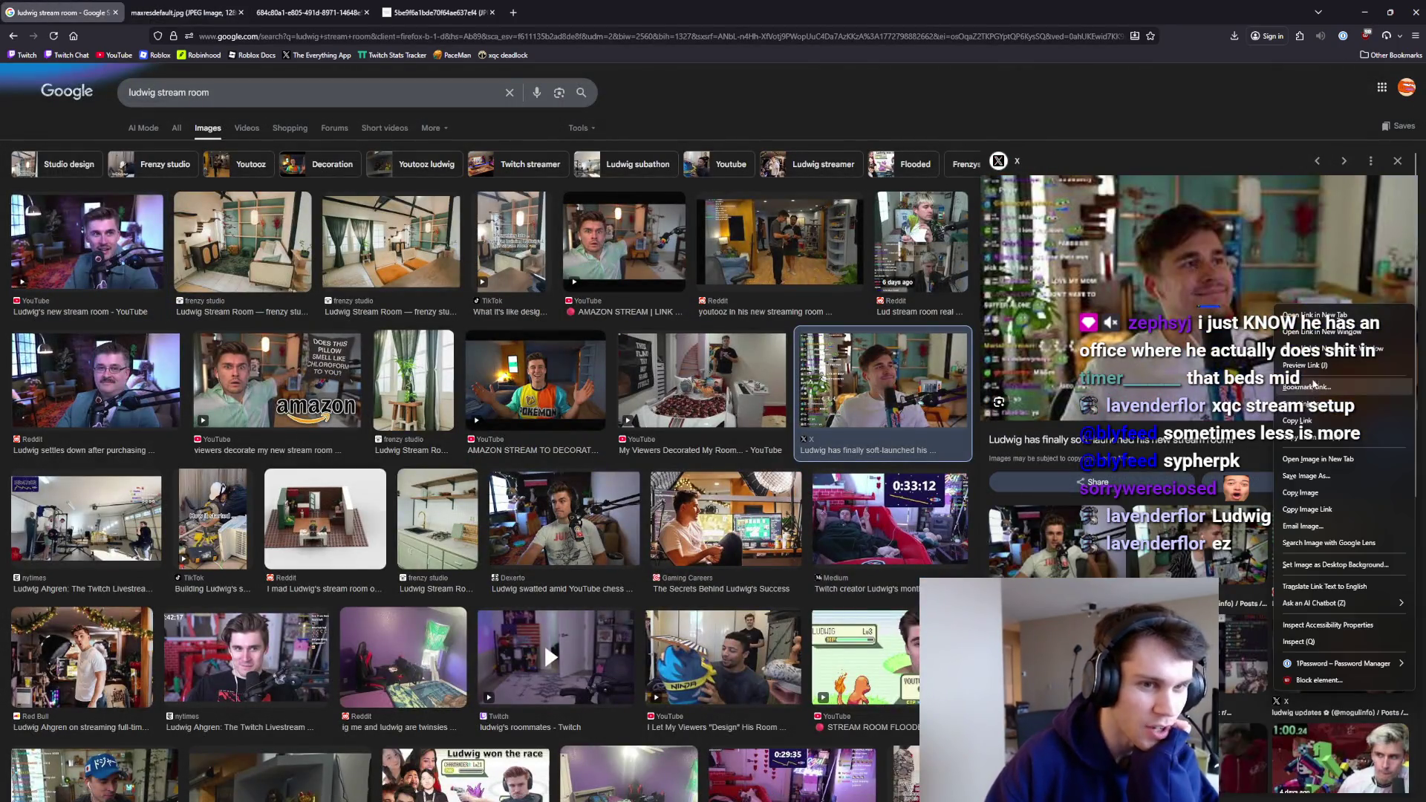
left_click(1310, 467)
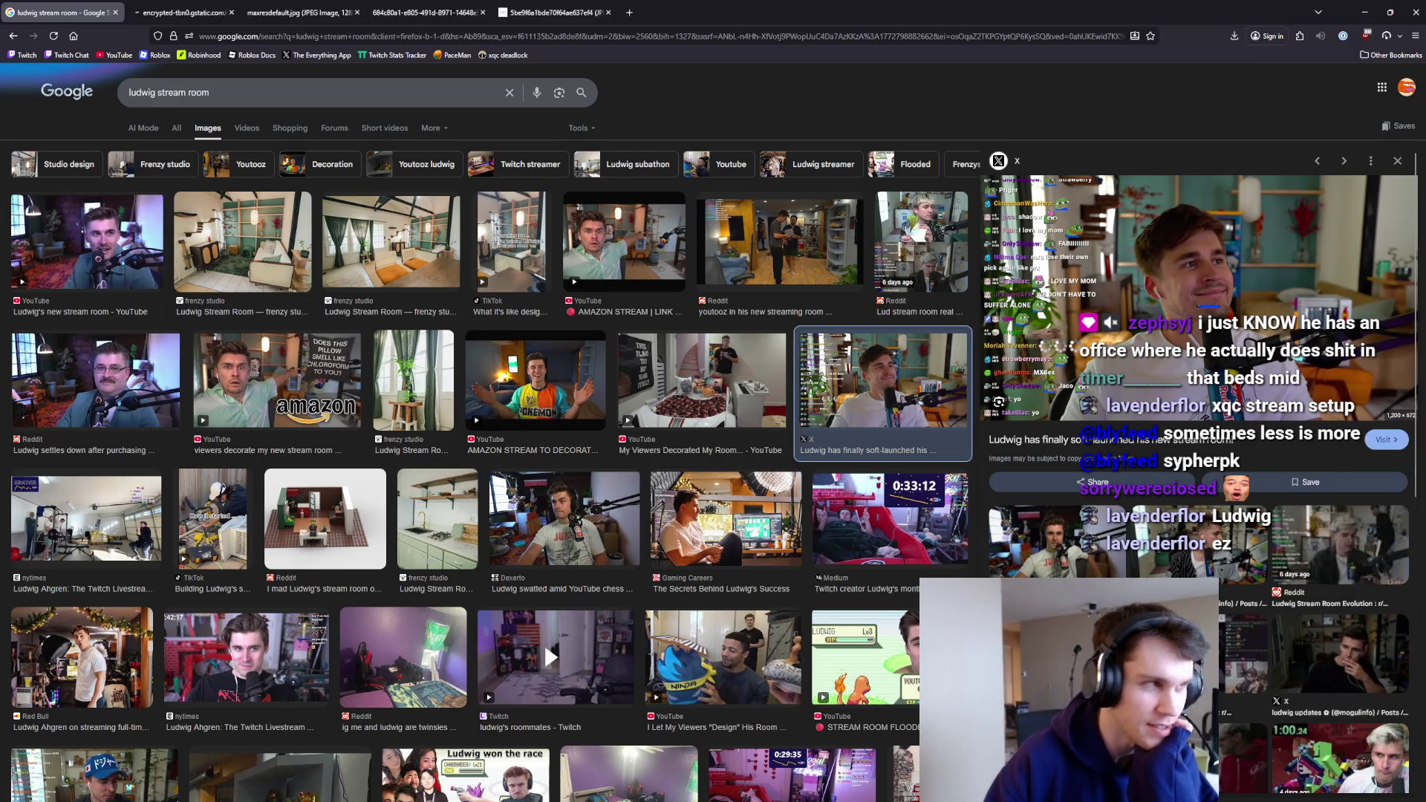
scroll(700, 429, "up", 6)
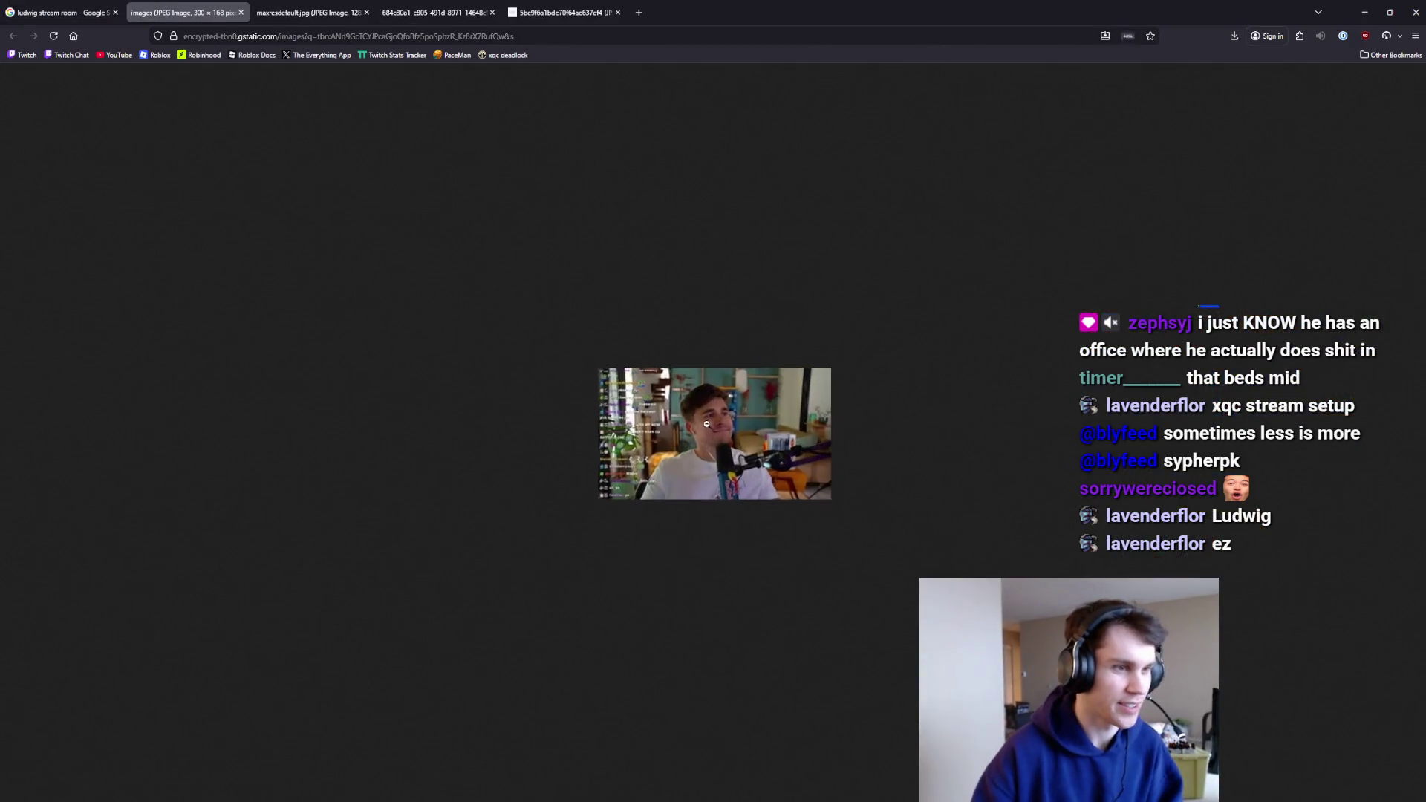
left_click(9, 11)
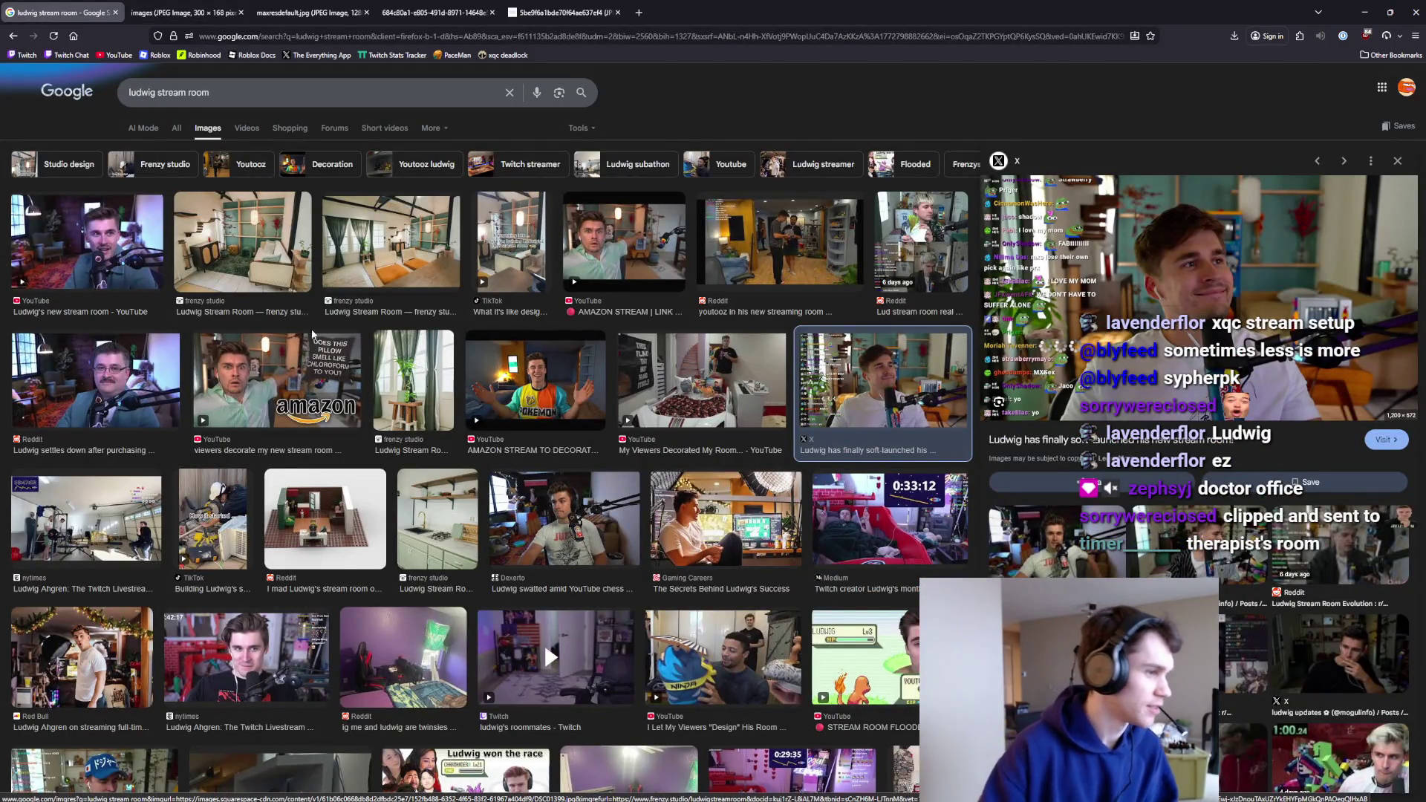
Open the nytimes stream-room photo full-size in a new tab, then return to the results.
left_click(259, 691)
right_click(1264, 227)
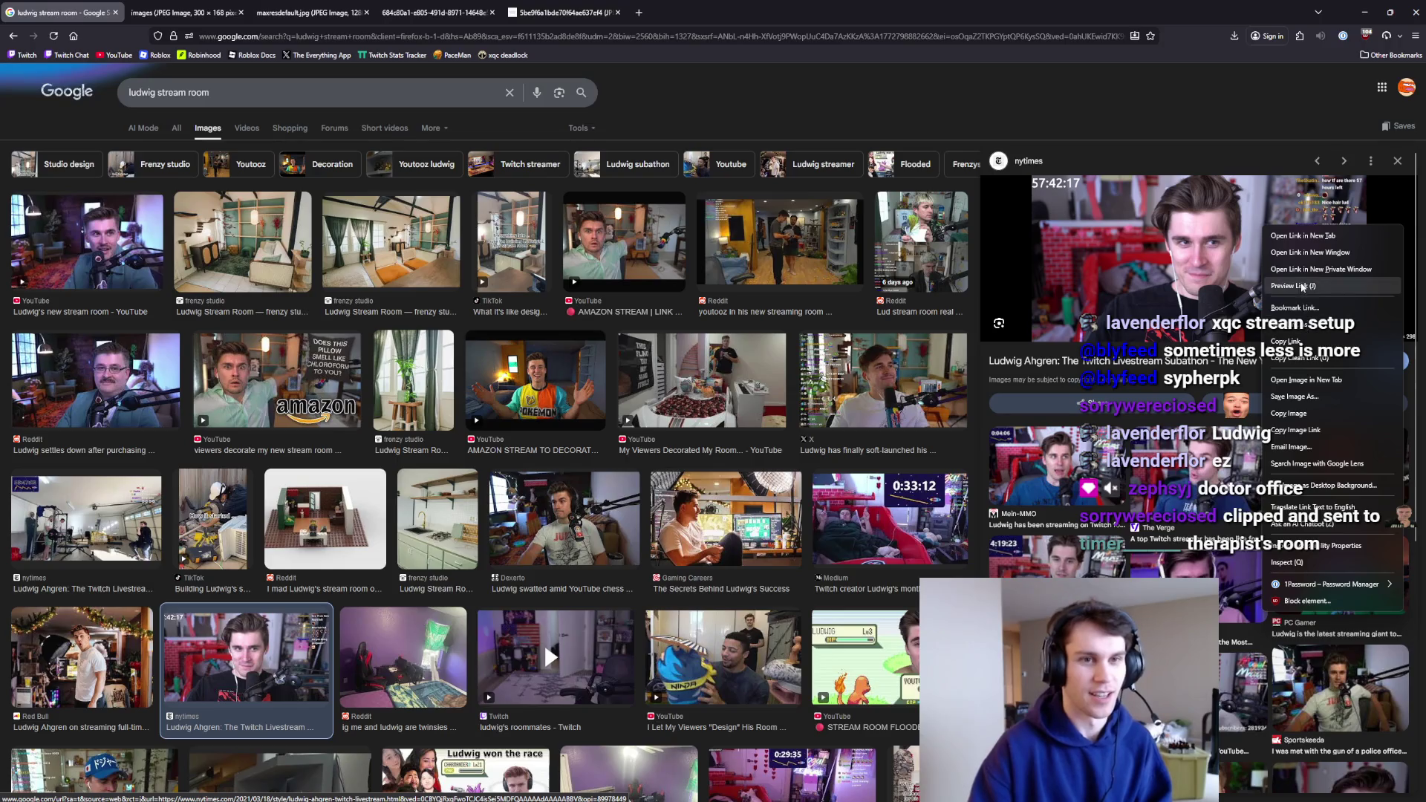
left_click(1306, 379)
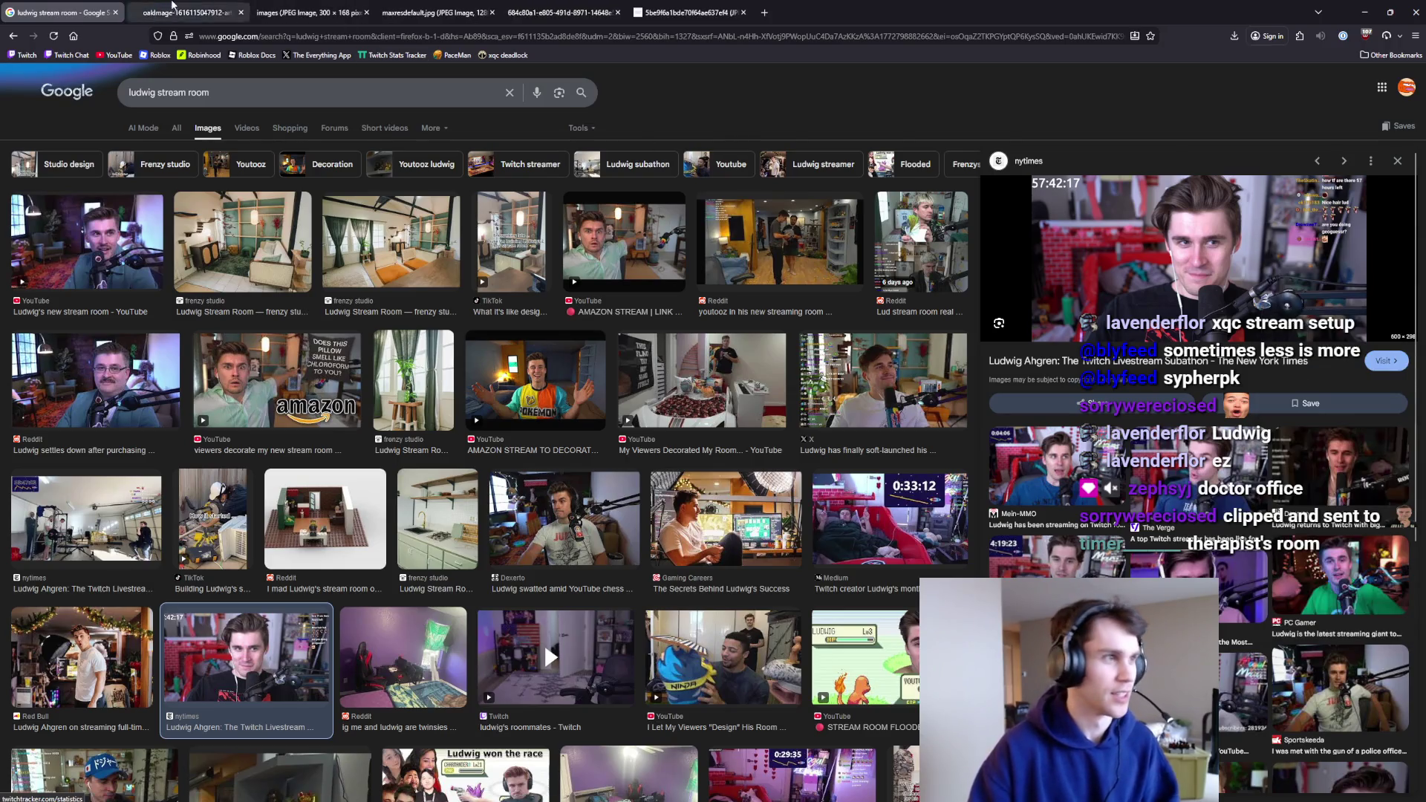
scroll(707, 362, "up", 5)
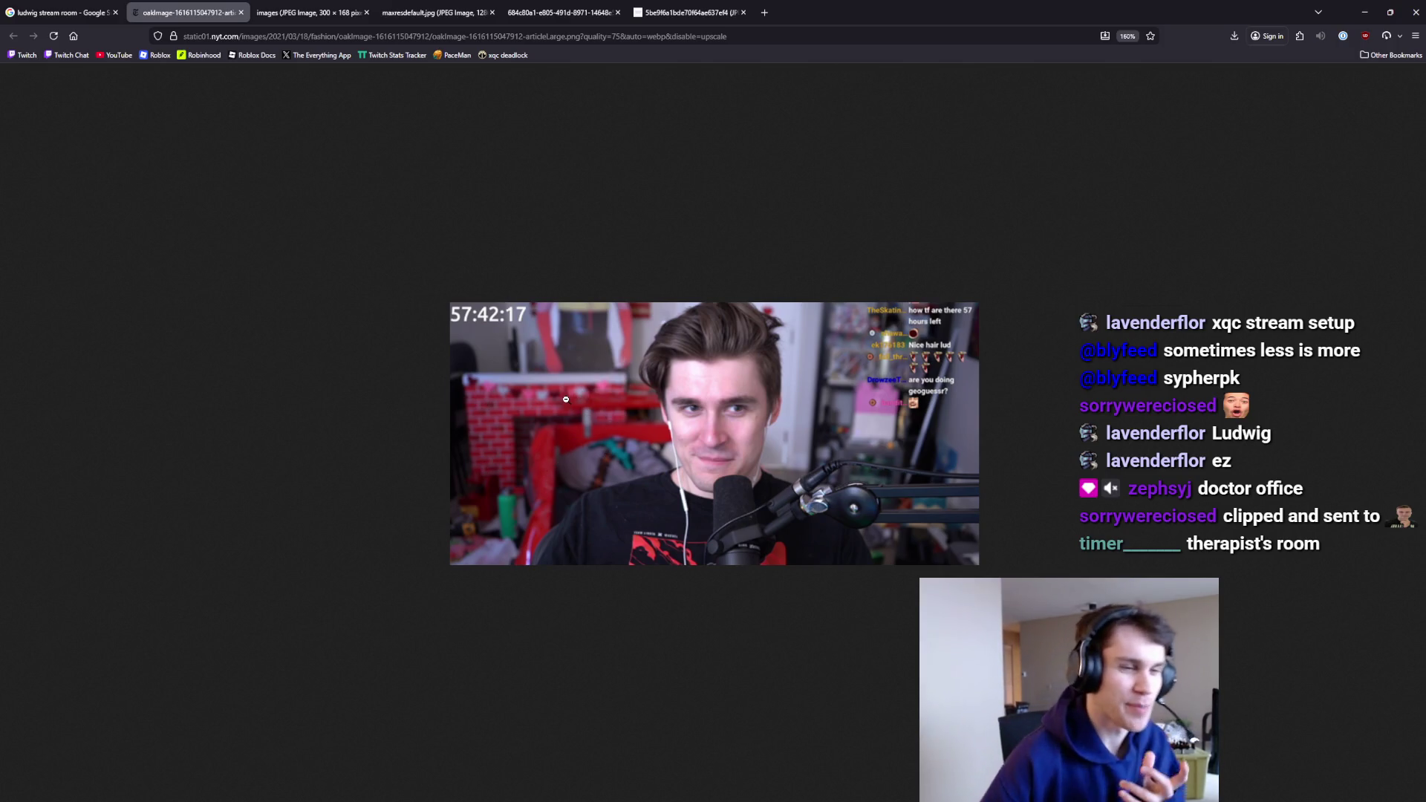
key("ctrl+shift+Tab")
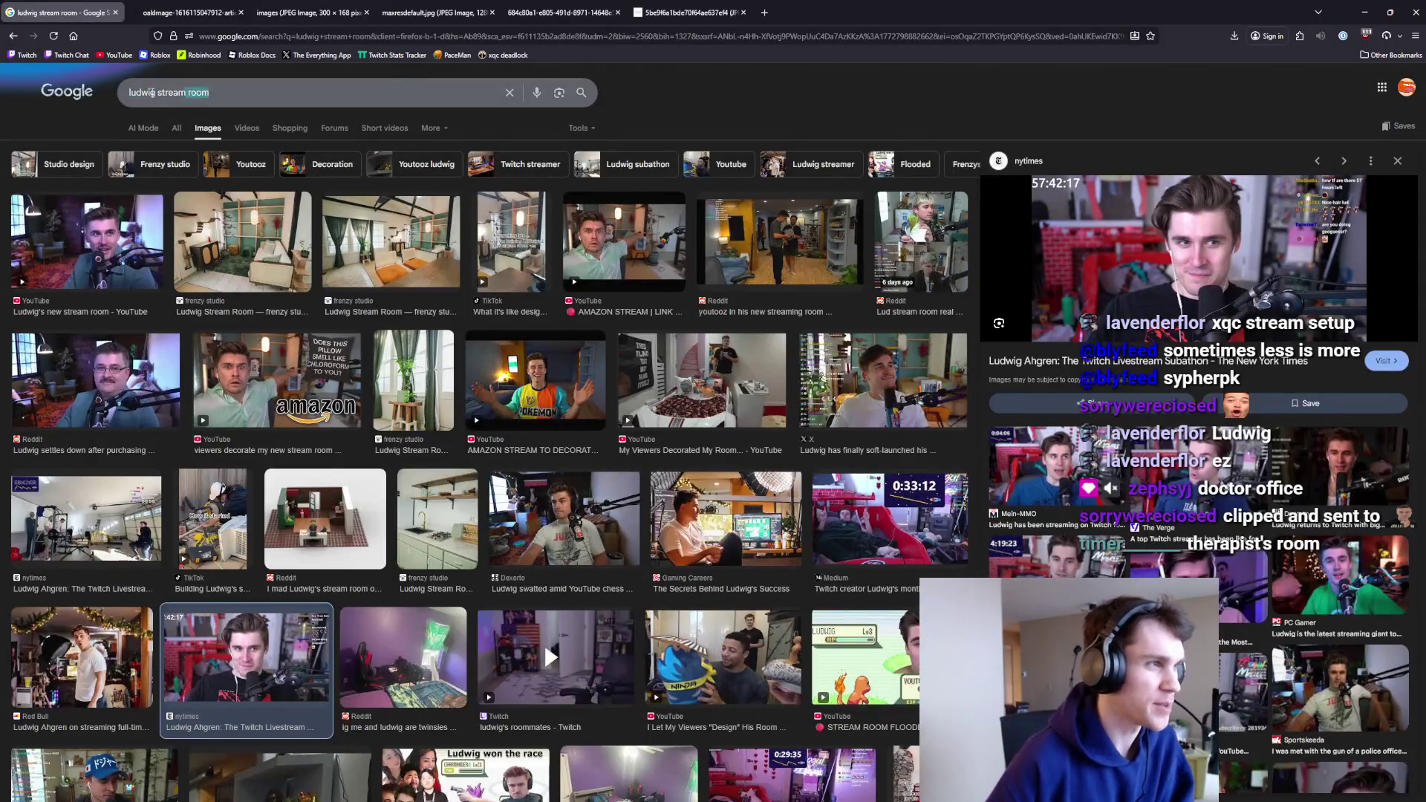
Search 'sodapoppin stream room' and preview the VR setup and old room update results.
left_click(335, 93)
key("ctrl+a")
type("sodapoppin st")
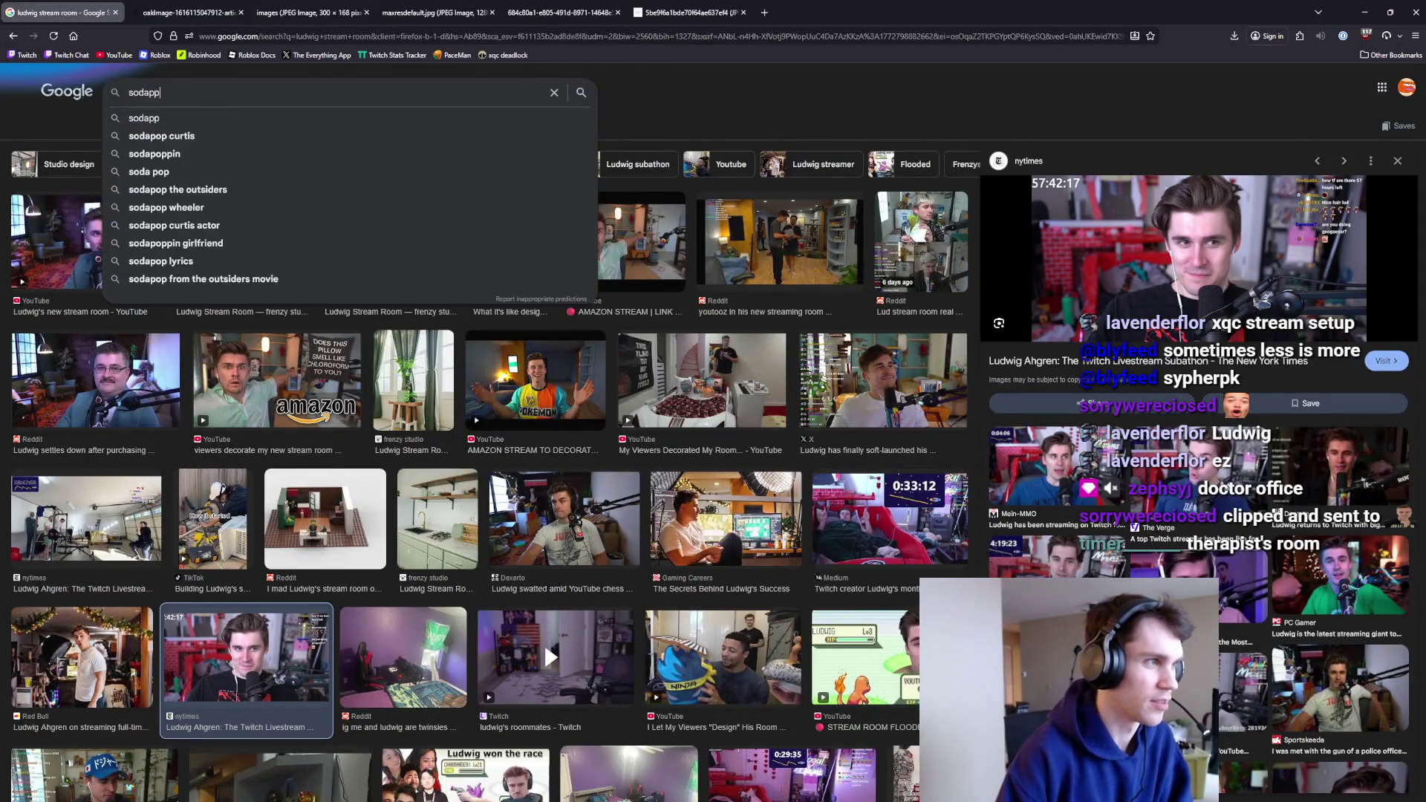
type("ream room")
key("Return")
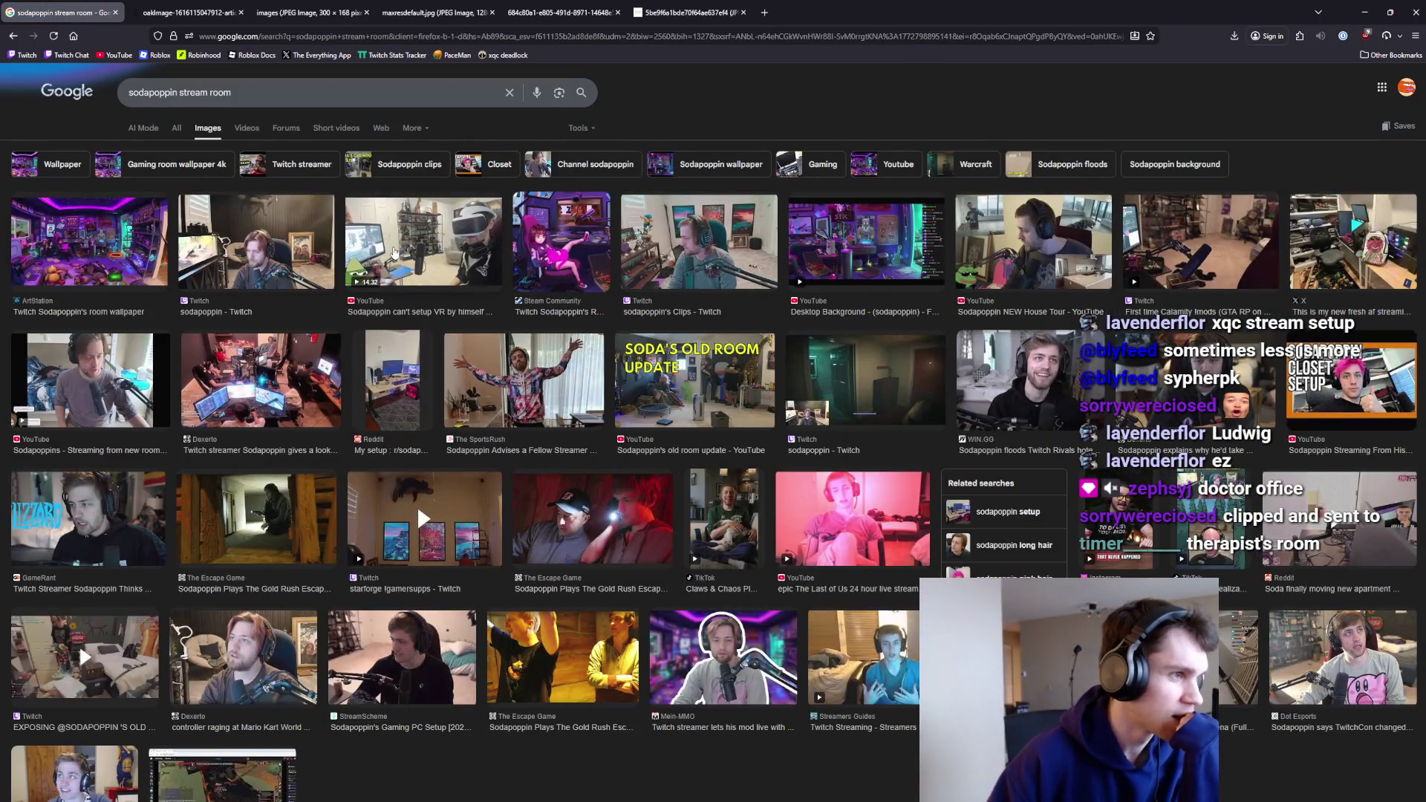
left_click(423, 242)
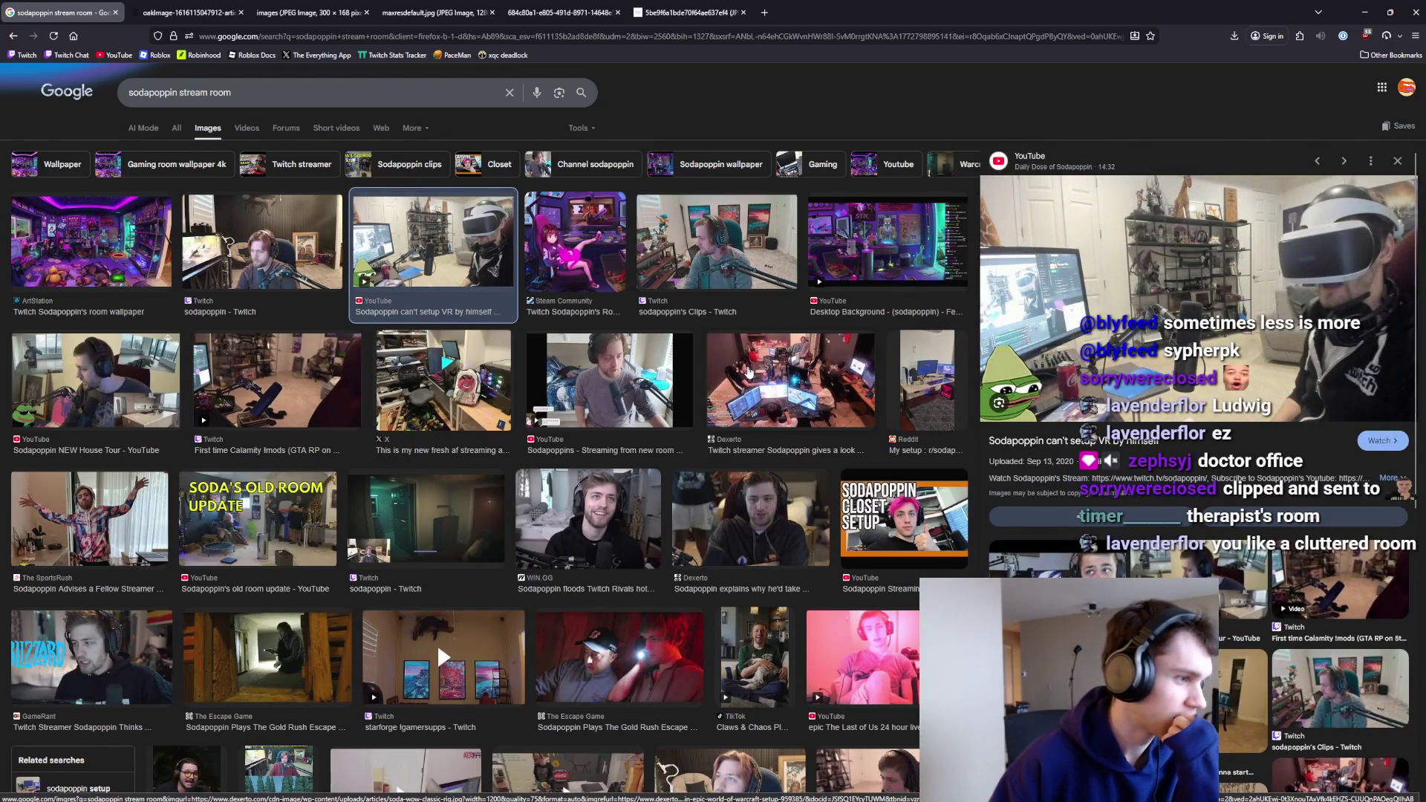
scroll(749, 371, "down", 3)
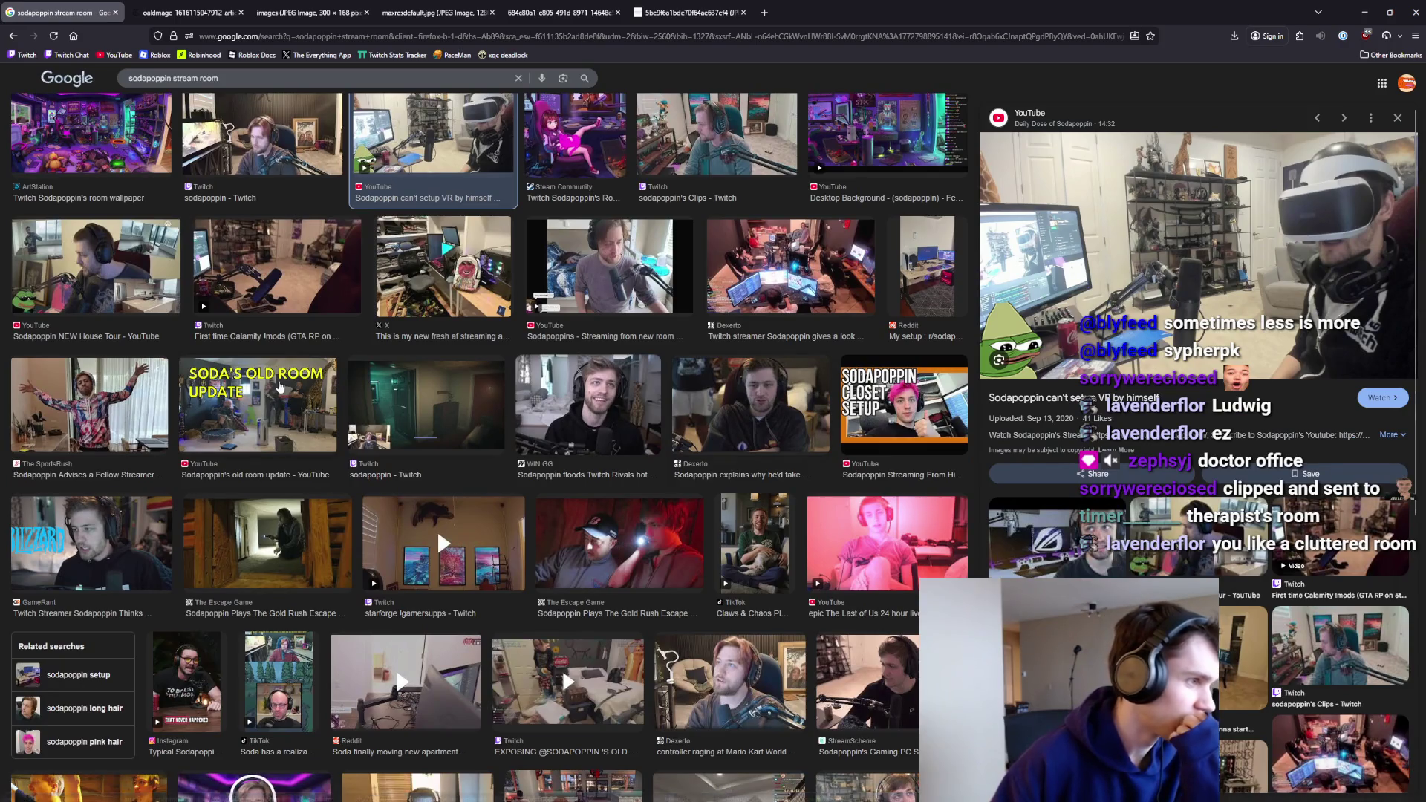
left_click(318, 387)
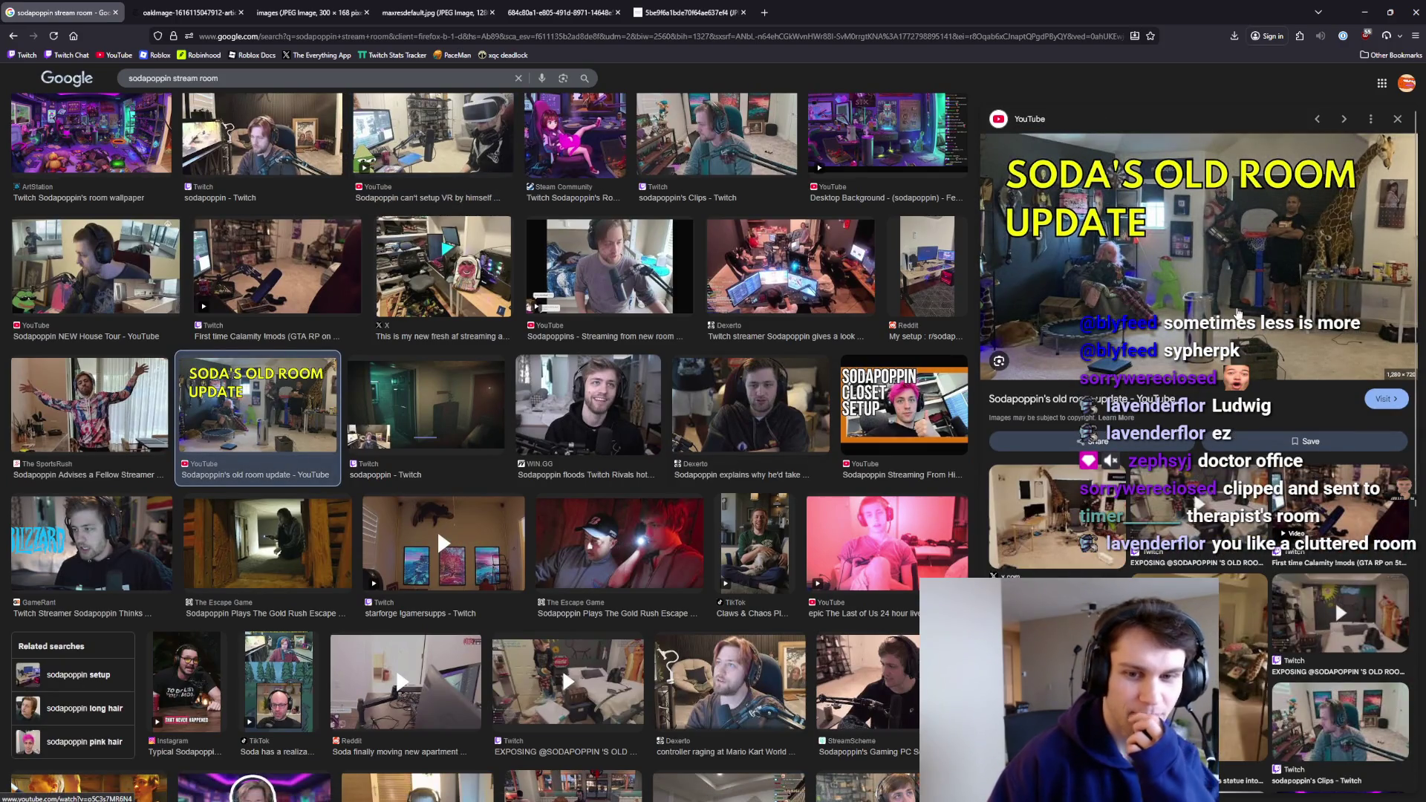
scroll(572, 355, "up", 3)
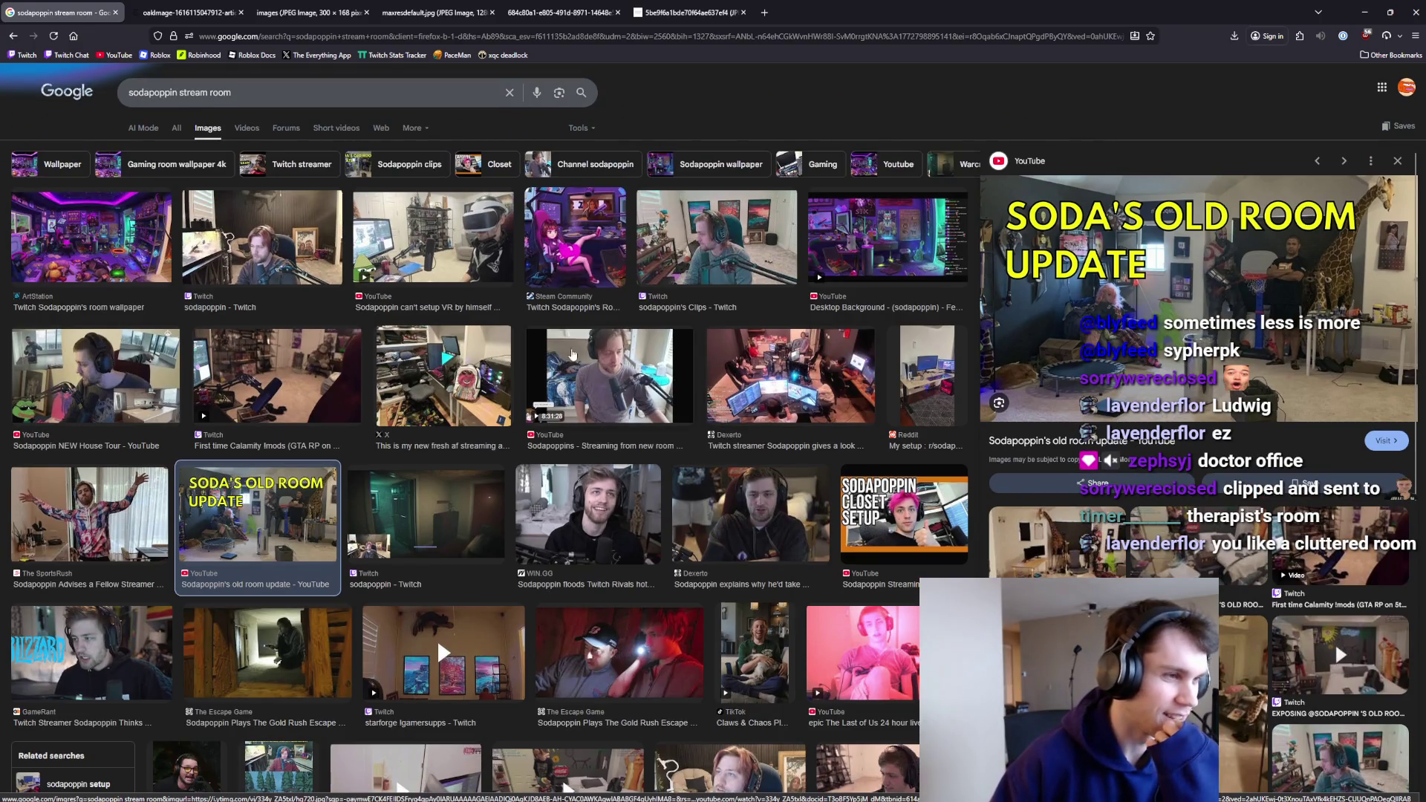
scroll(572, 355, "down", 10)
scroll(584, 385, "up", 7)
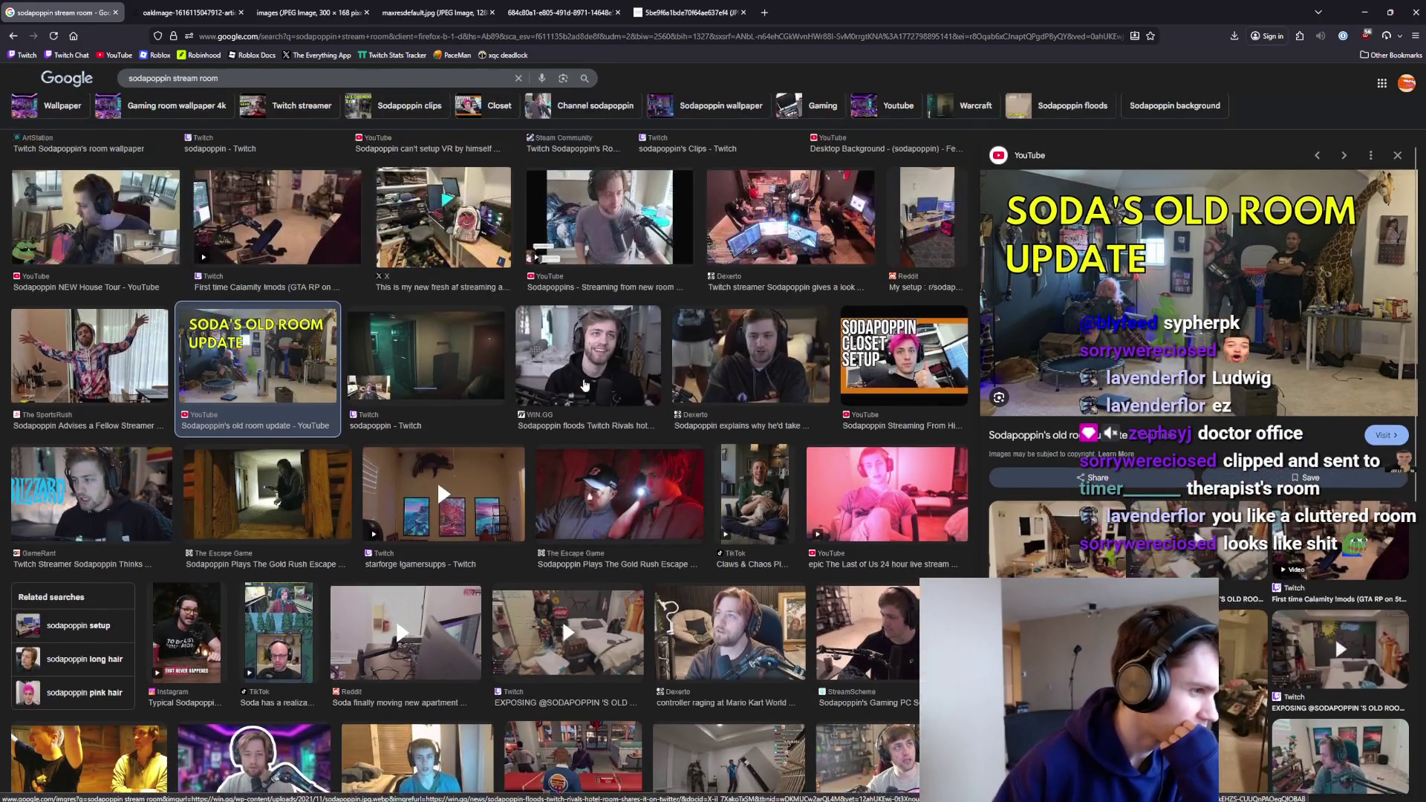
scroll(584, 385, "down", 2)
scroll(661, 371, "up", 4)
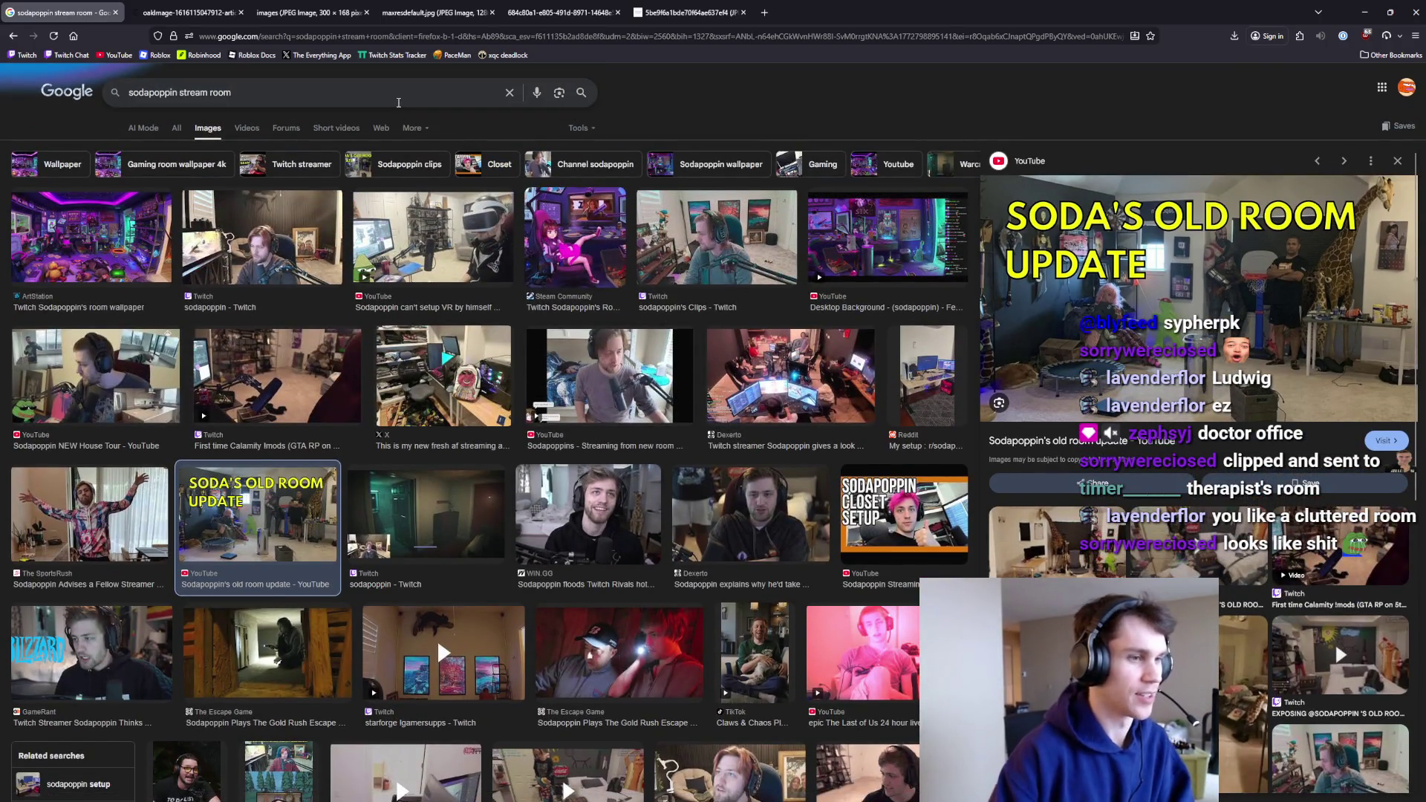
Search 'sodapoppin maid walks in' and preview the first image result.
left_click(398, 103)
key("ctrl+a")
type("st")
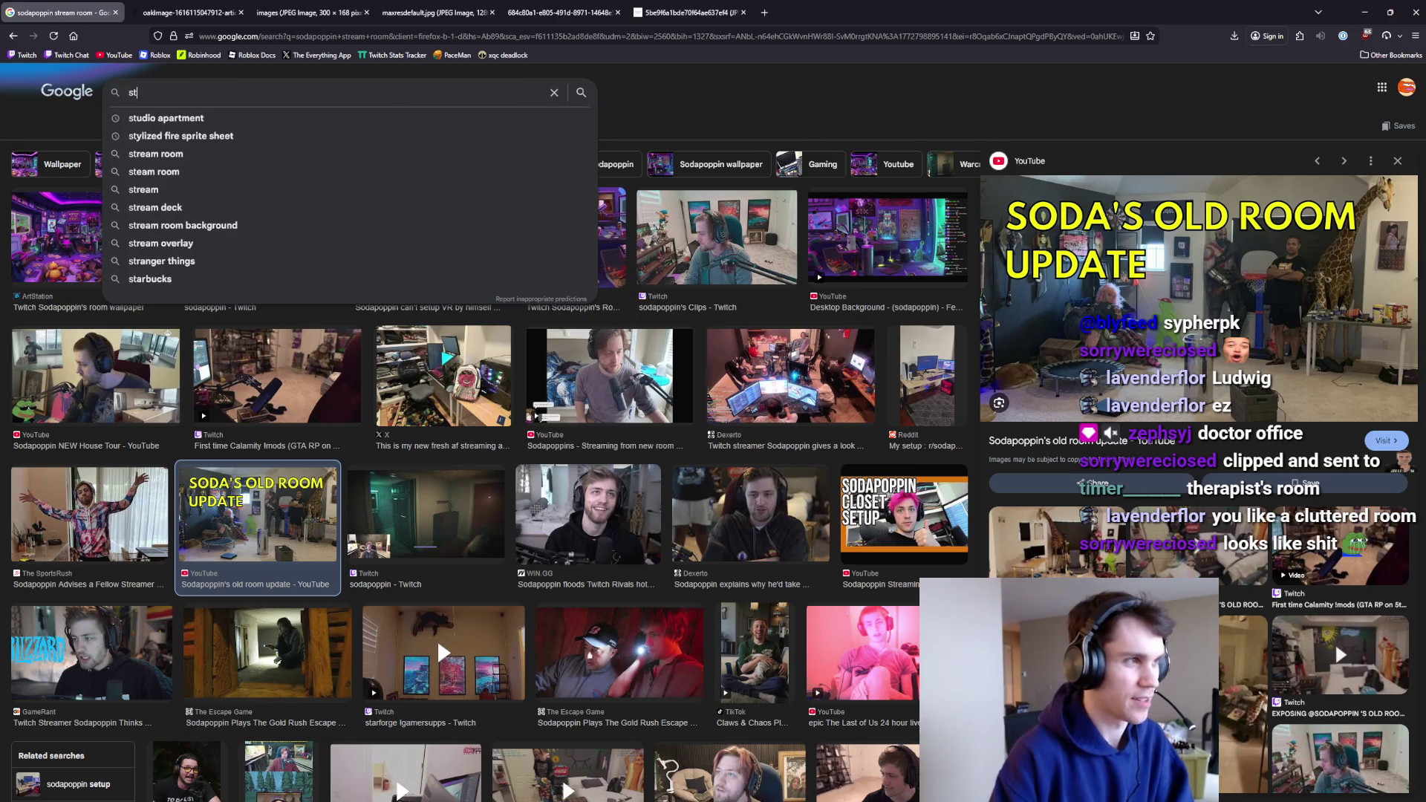
key("BackSpace")
type("odapoppin maid ")
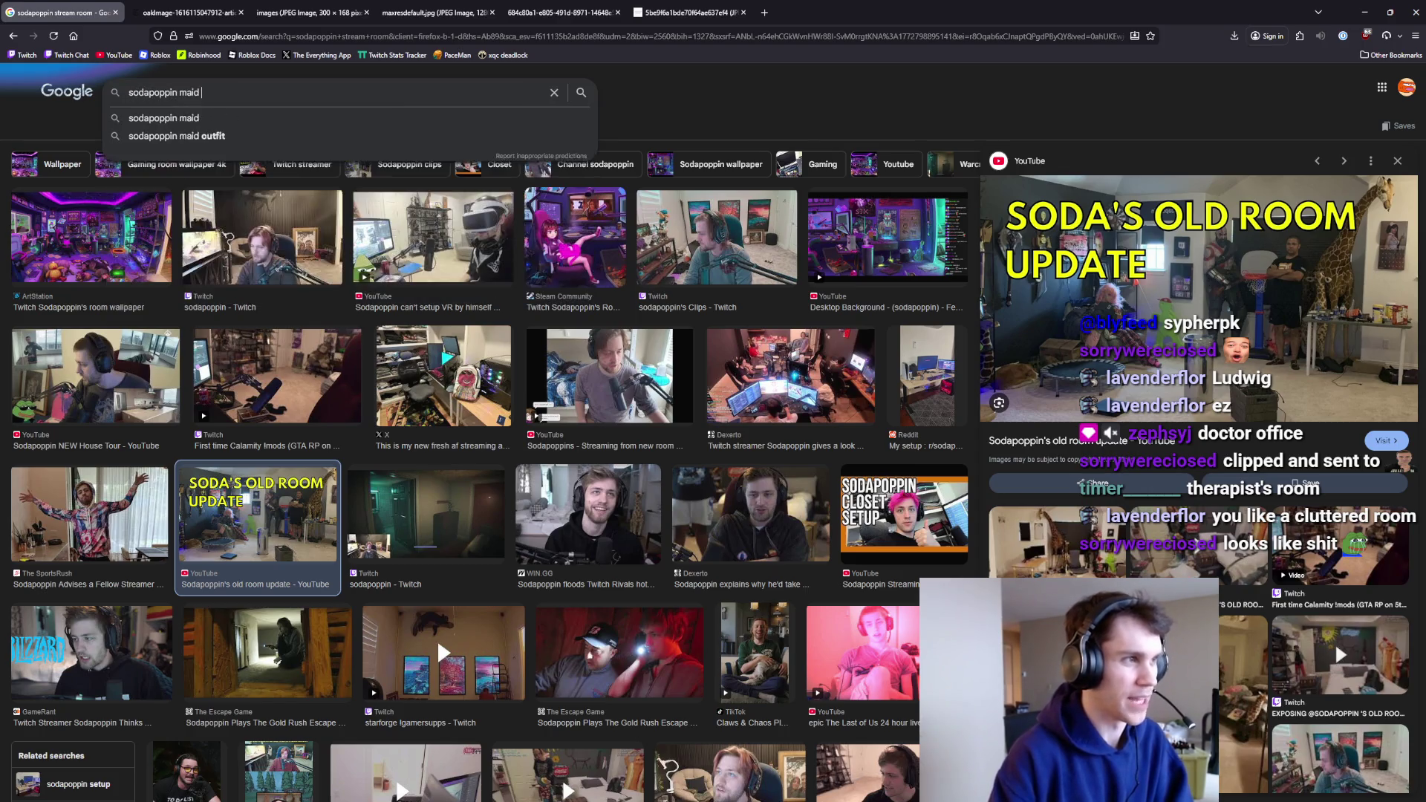
type("walks in")
key("Return")
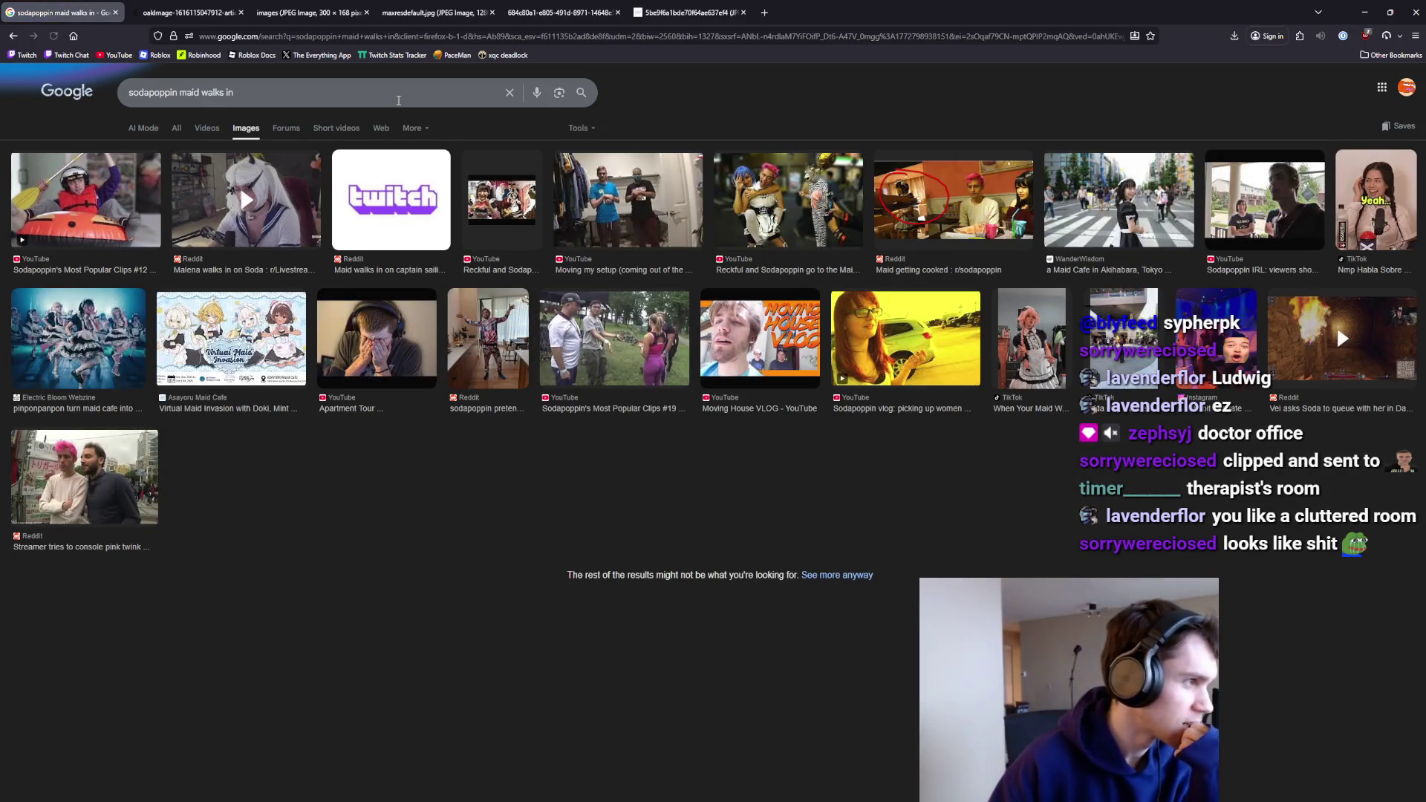
left_click(86, 199)
Open the 'Sodapoppin's Most Popular Clips #12' video and skip ahead to the number one clip.
left_click(1176, 353)
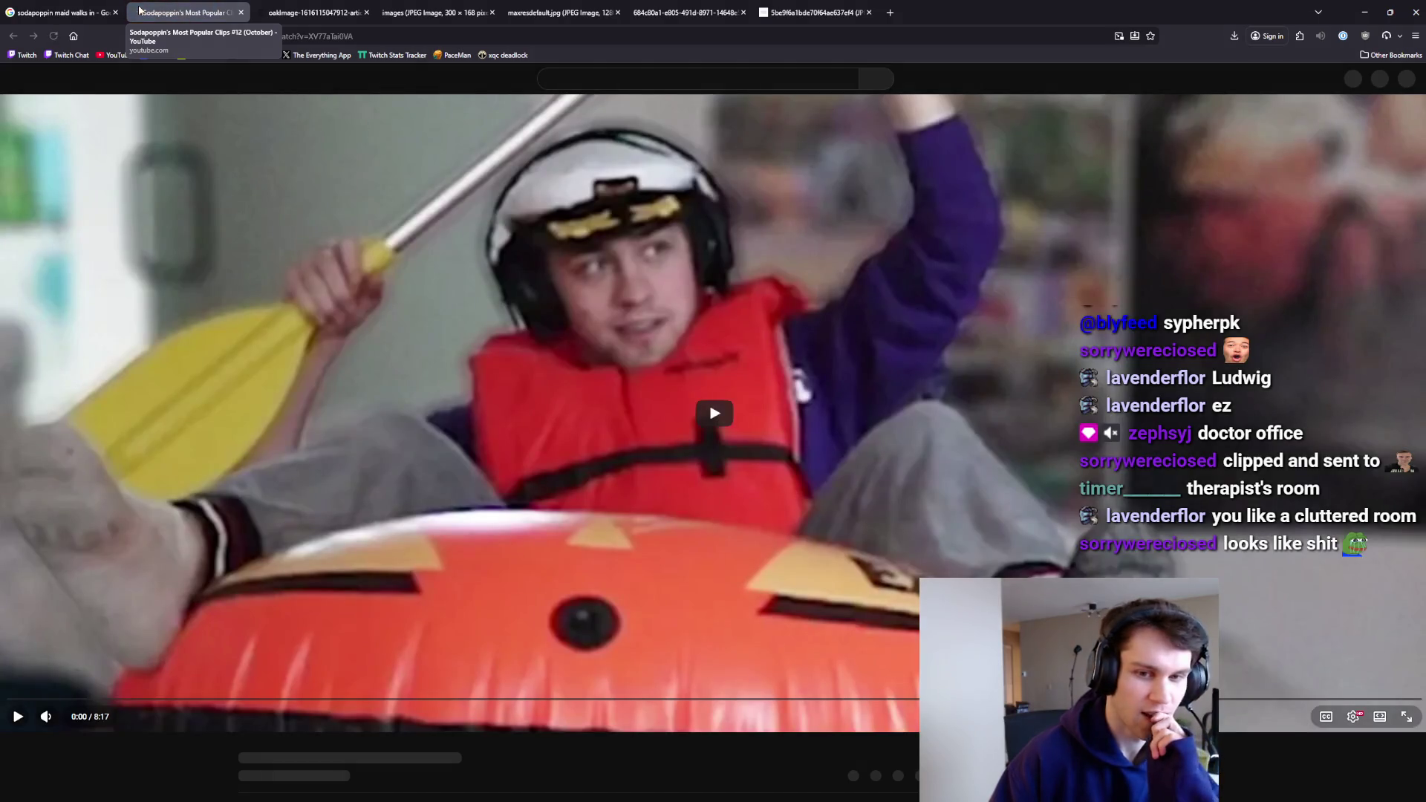
left_click(449, 437)
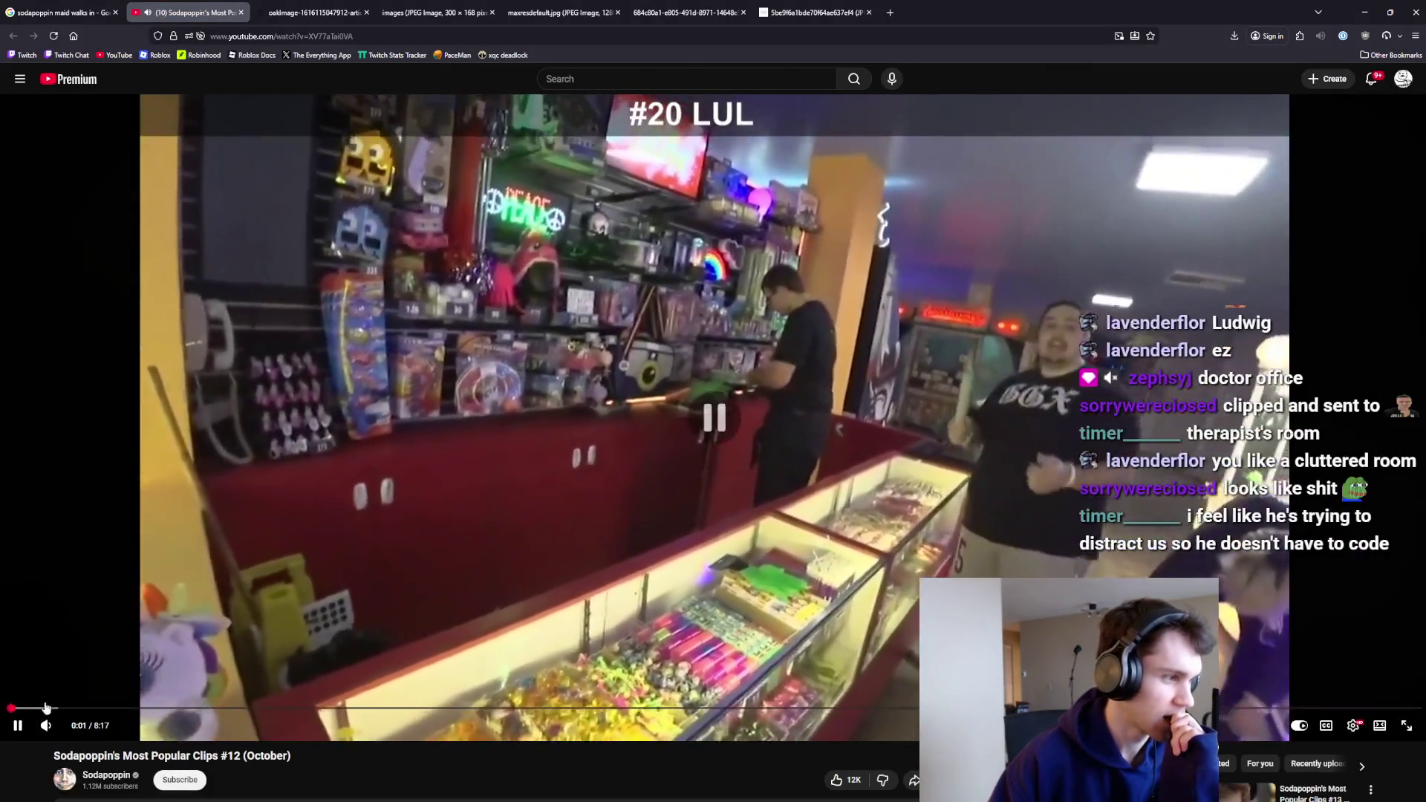
mouse_move(46, 708)
left_mouse_down()
mouse_move(100, 668)
mouse_move(291, 627)
mouse_move(419, 621)
left_mouse_up()
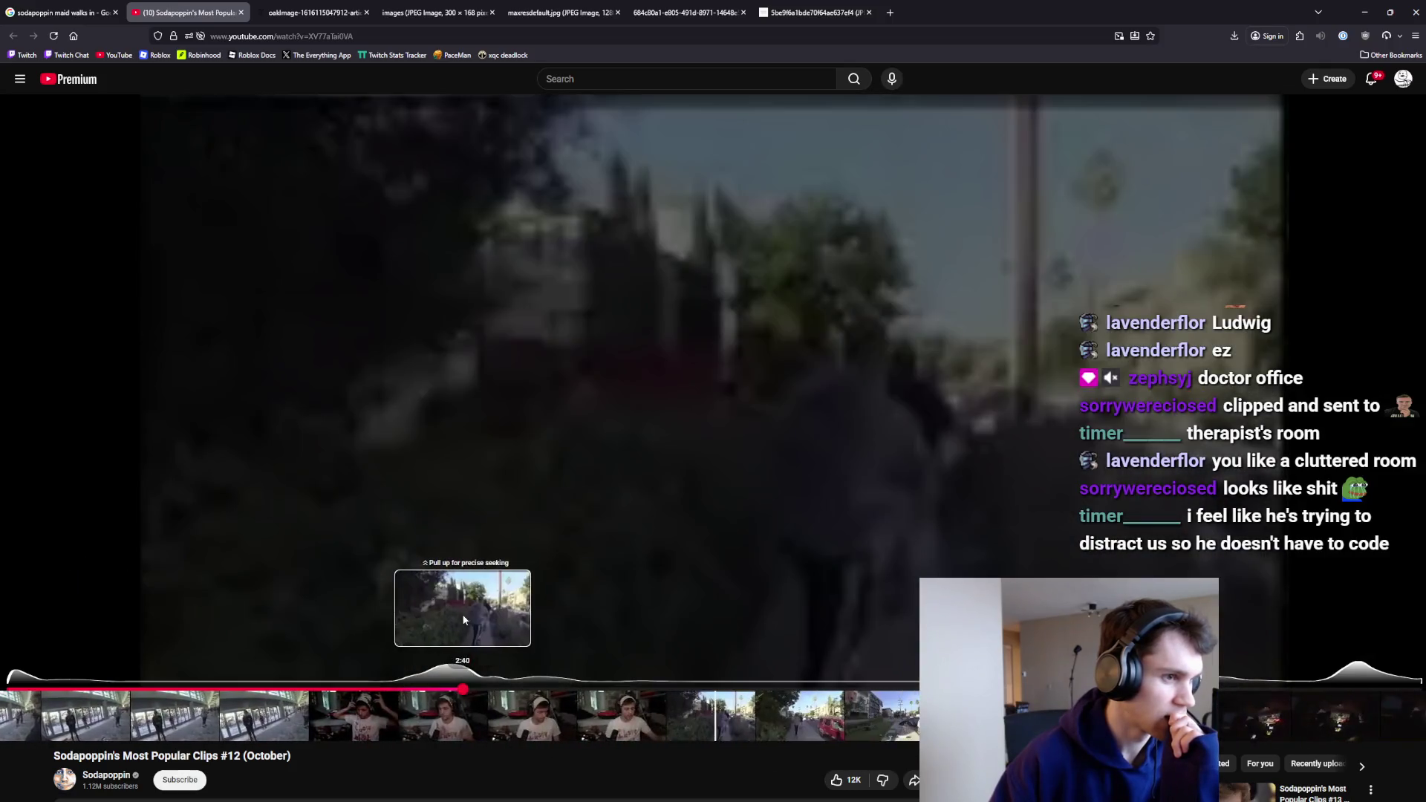
mouse_move(463, 619)
left_mouse_down()
mouse_move(1353, 613)
mouse_move(1359, 568)
left_mouse_up()
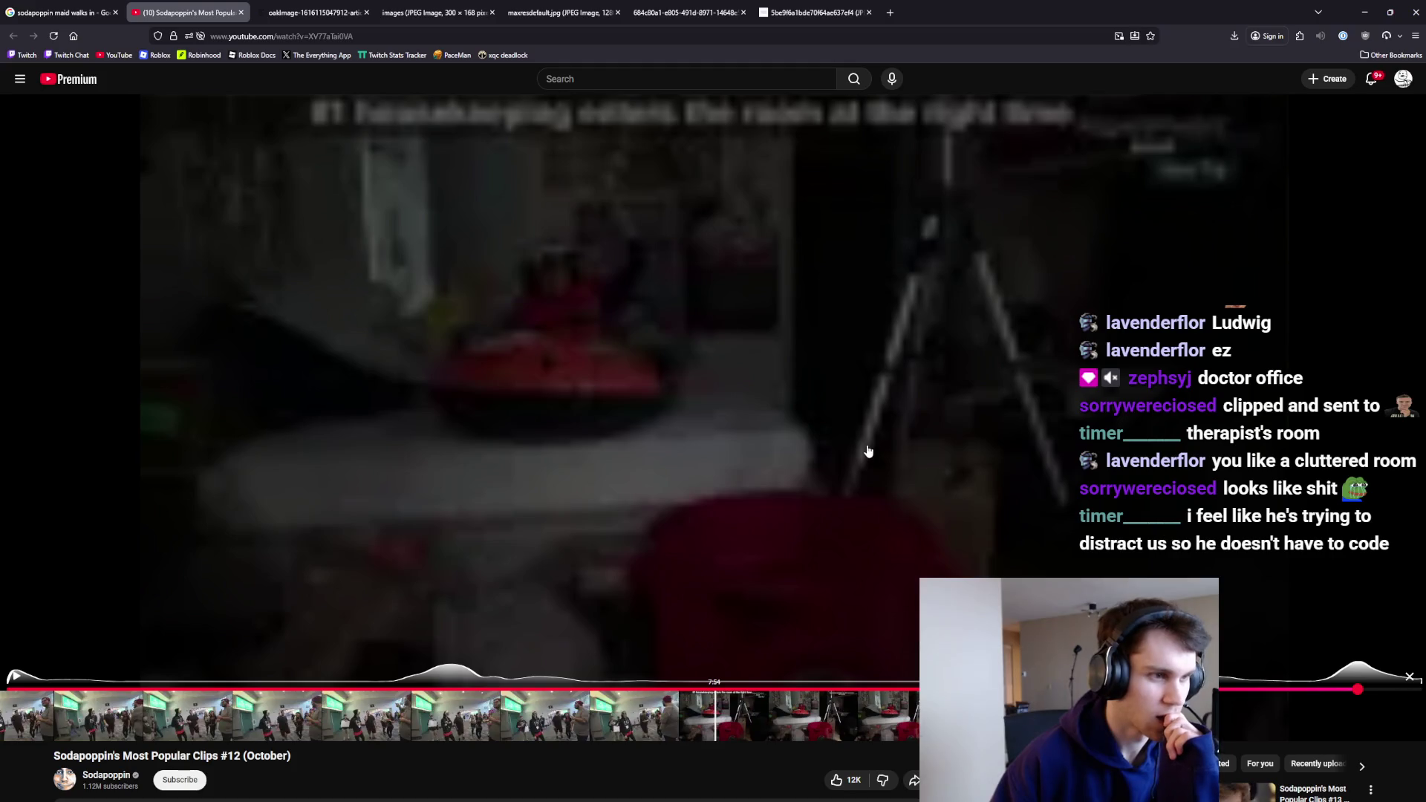
left_click(752, 457)
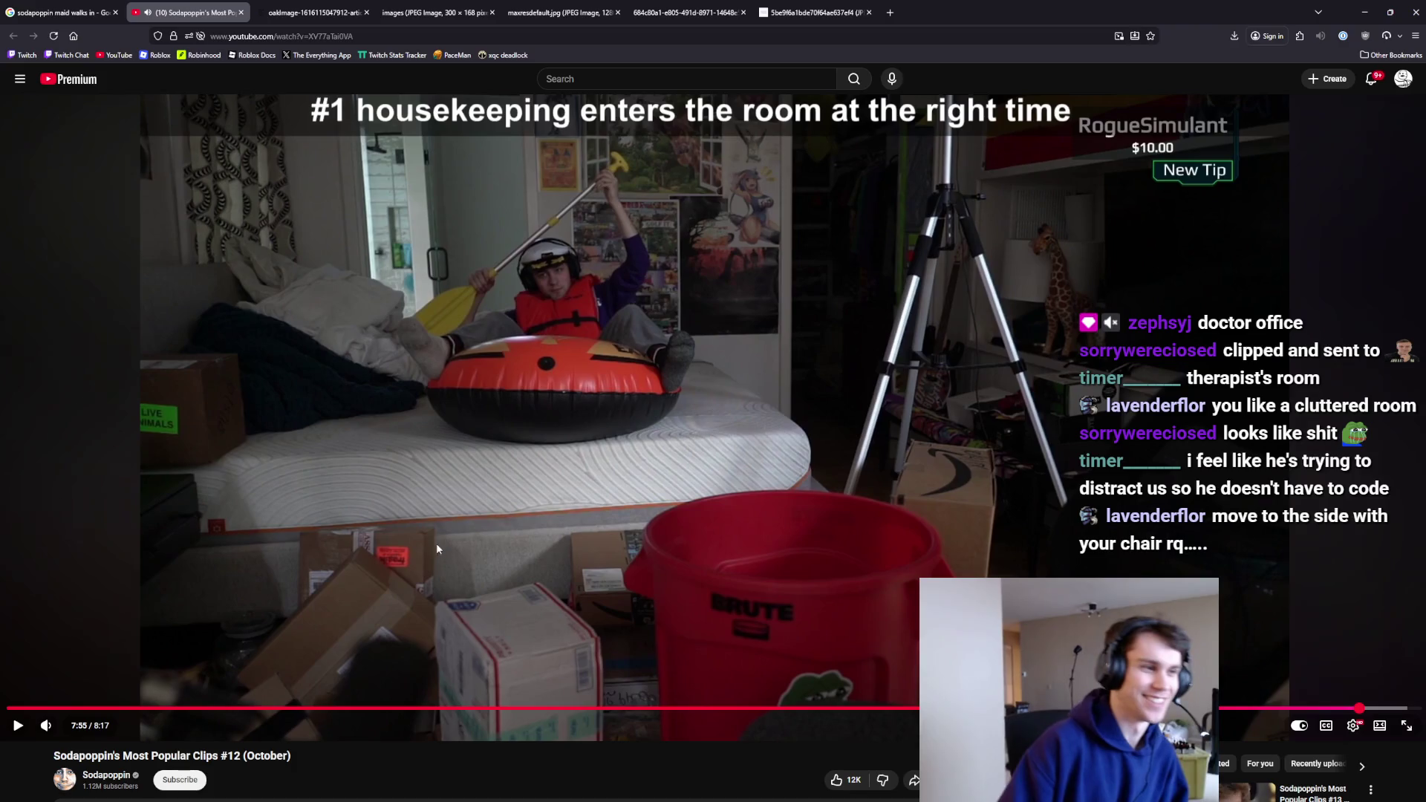
left_click(435, 568)
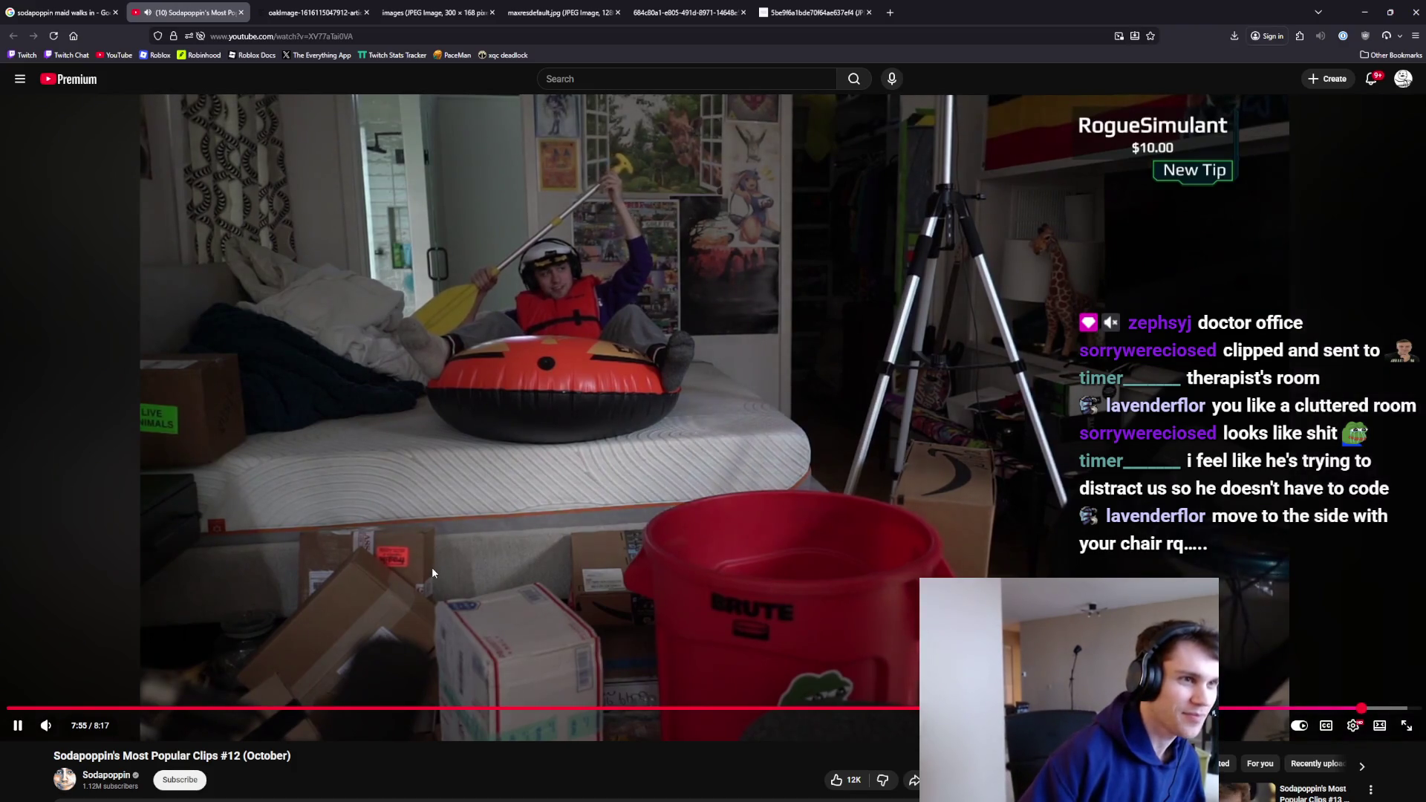
left_click(430, 568)
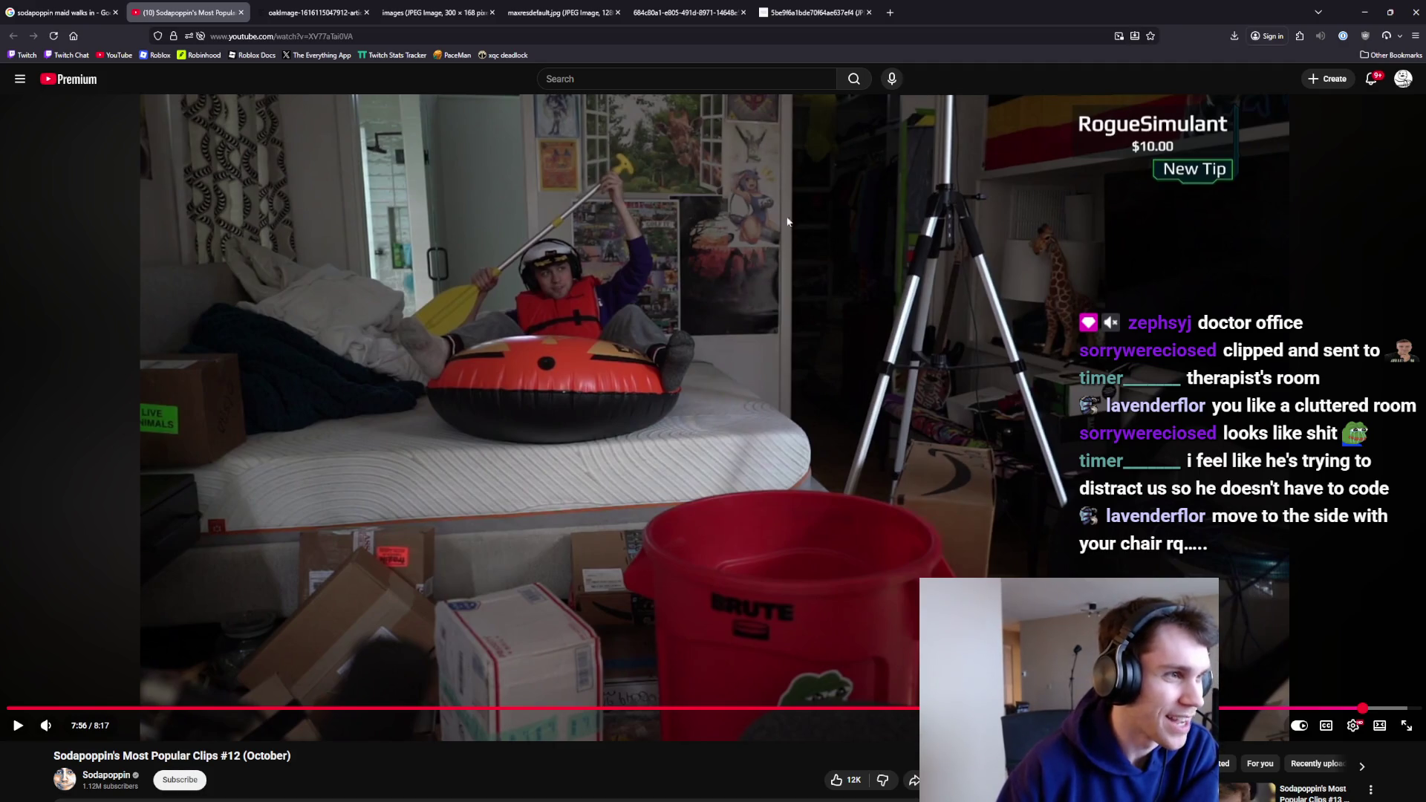
left_click(712, 292)
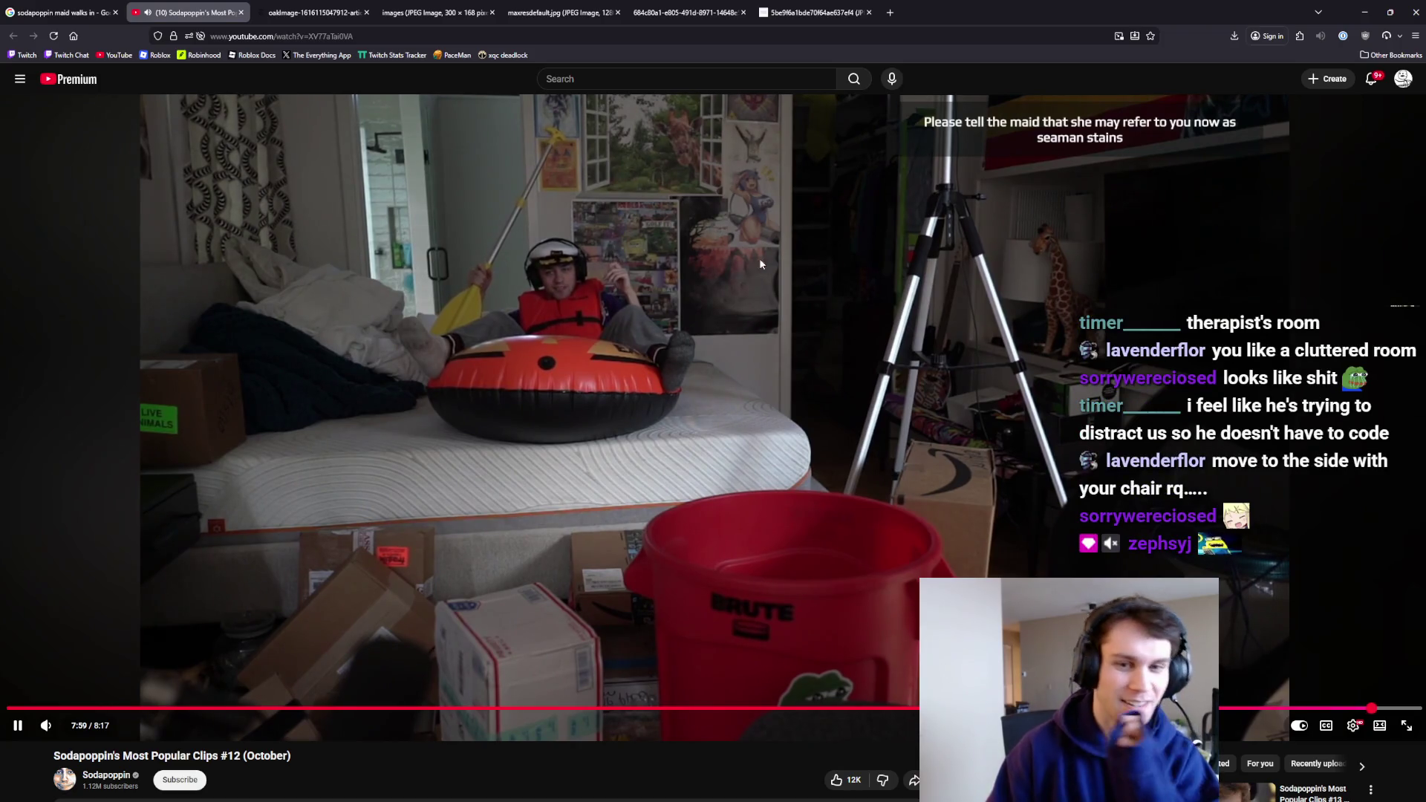
Close the leftover image tabs, pause the video, and skim through its comments.
middle_click(313, 12)
middle_click(314, 12)
middle_click(313, 11)
middle_click(313, 12)
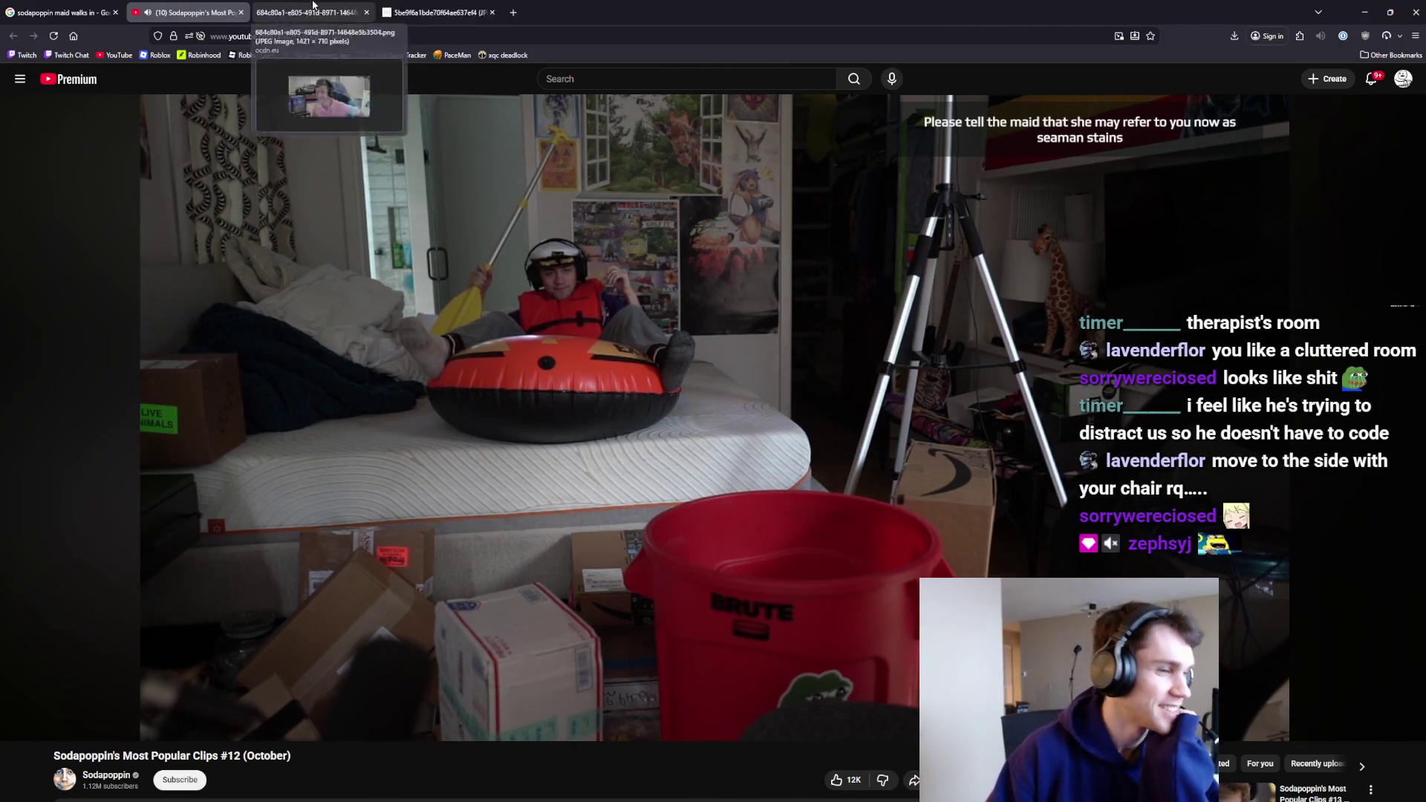
middle_click(313, 5)
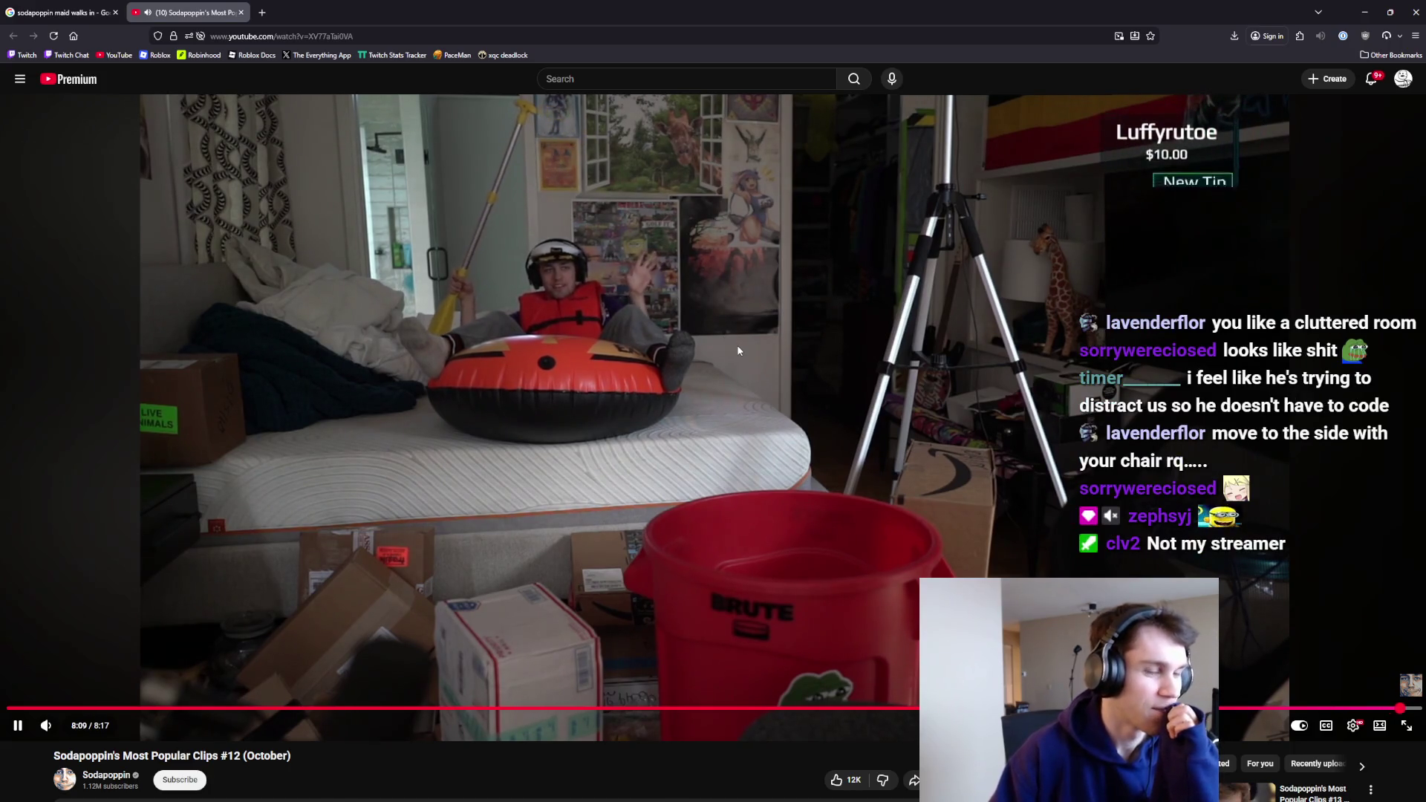
scroll(768, 334, "down", 1)
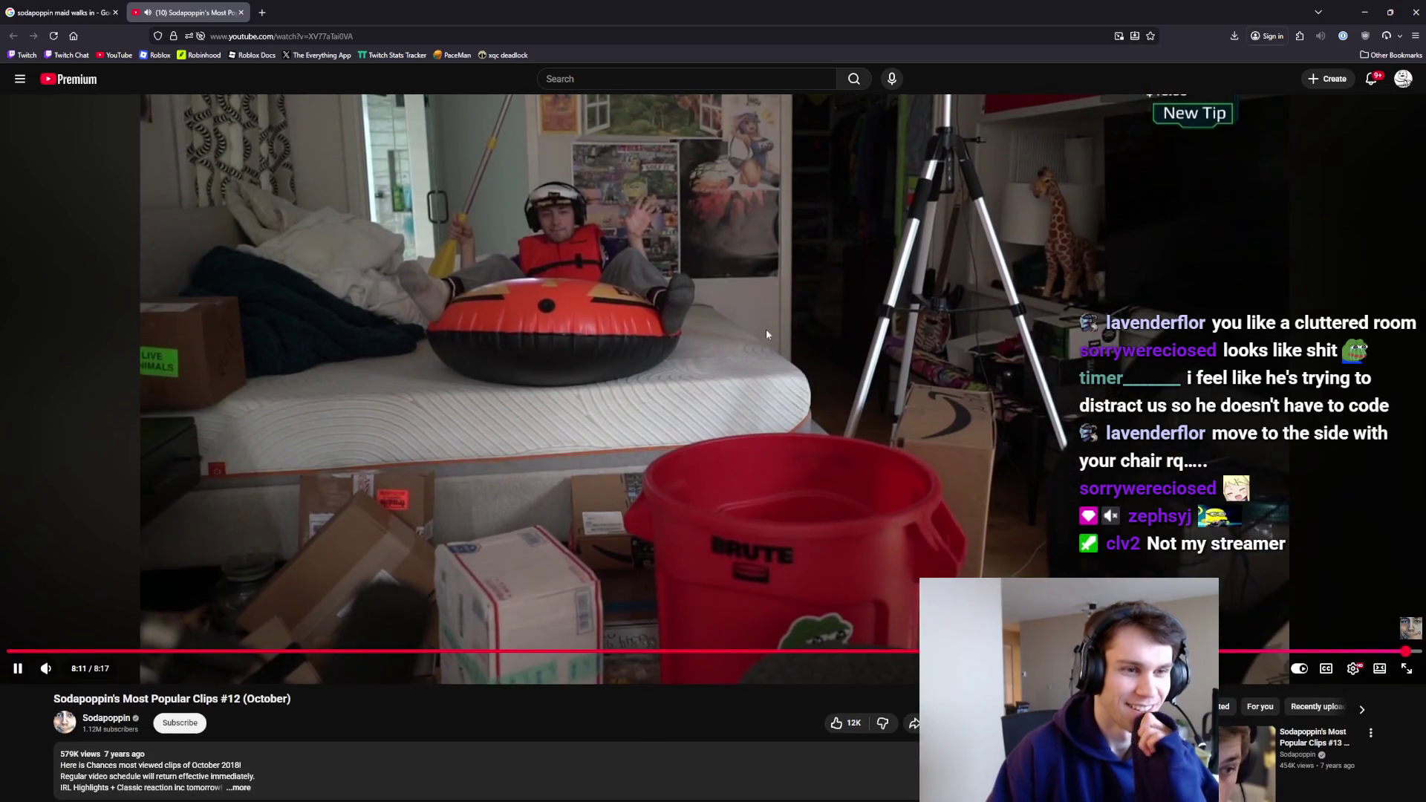
scroll(772, 335, "up", 1)
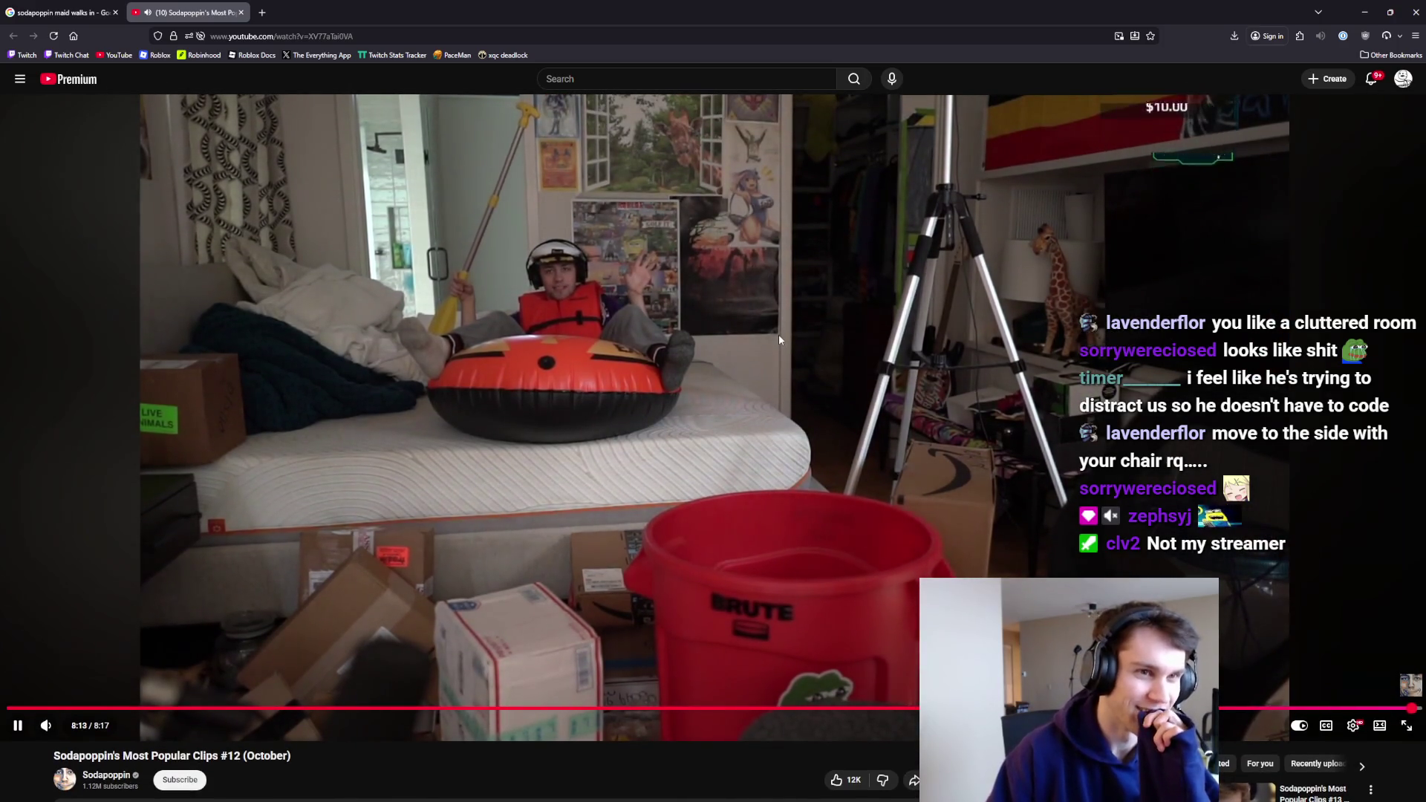
left_click(779, 334)
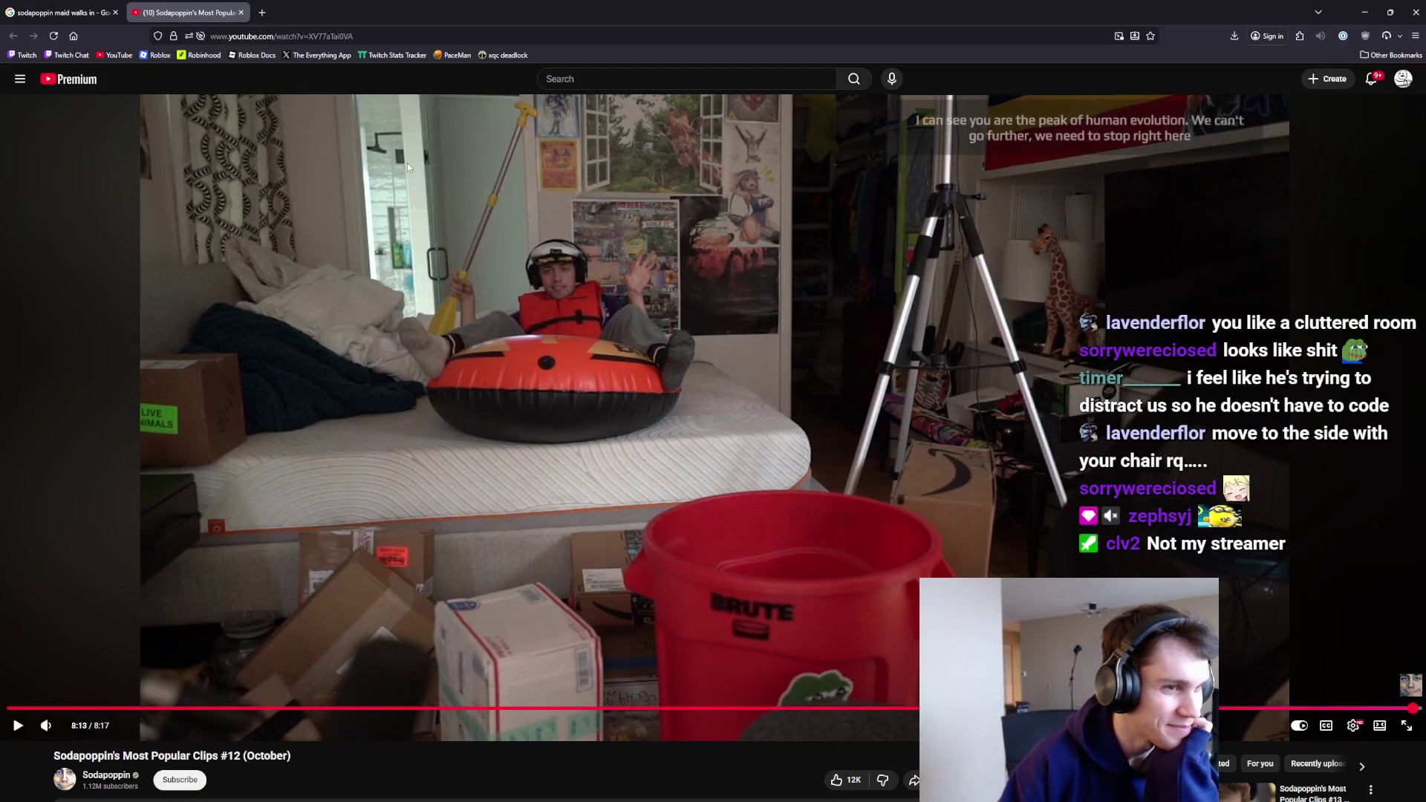
scroll(416, 260, "down", 6)
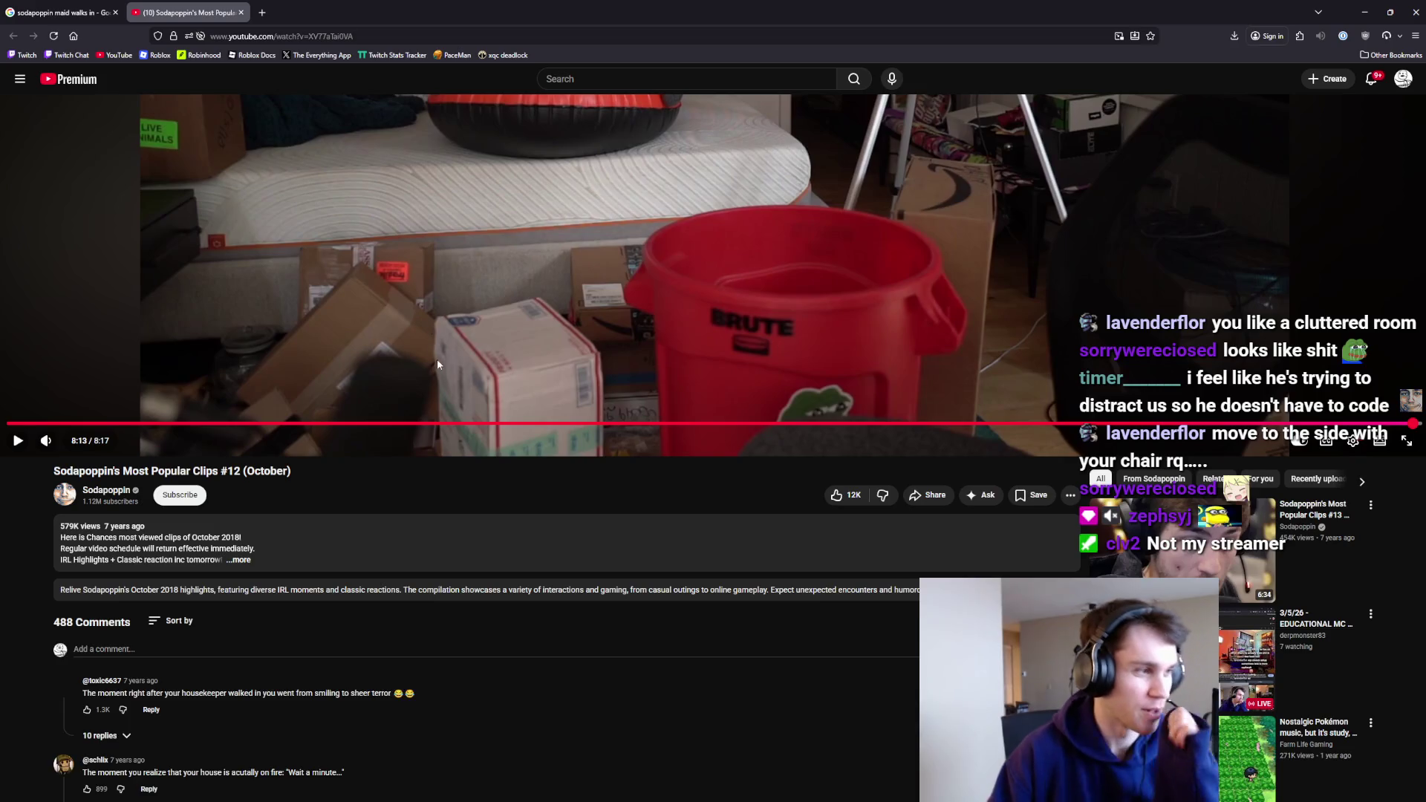
scroll(440, 375, "up", 5)
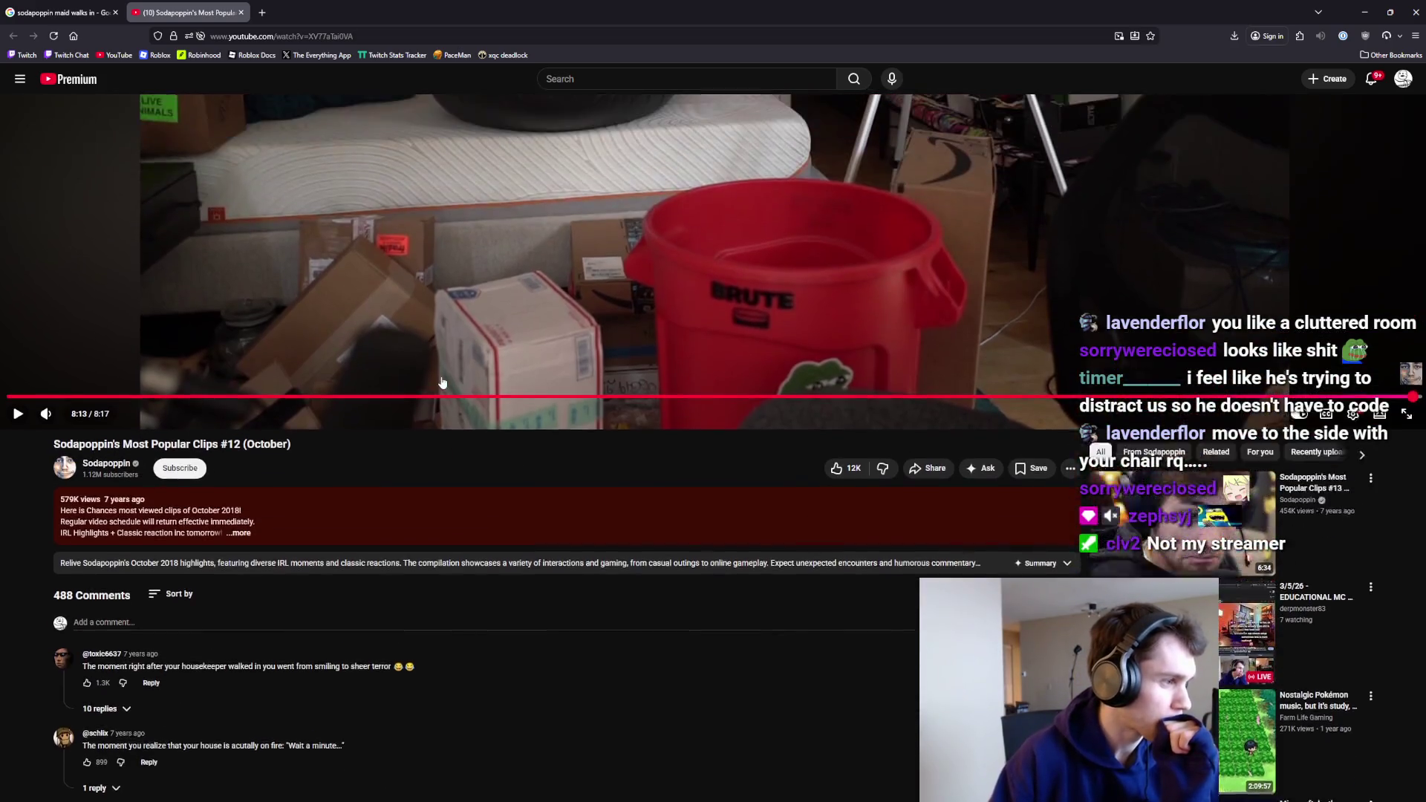
scroll(446, 381, "down", 6)
scroll(449, 384, "down", 1)
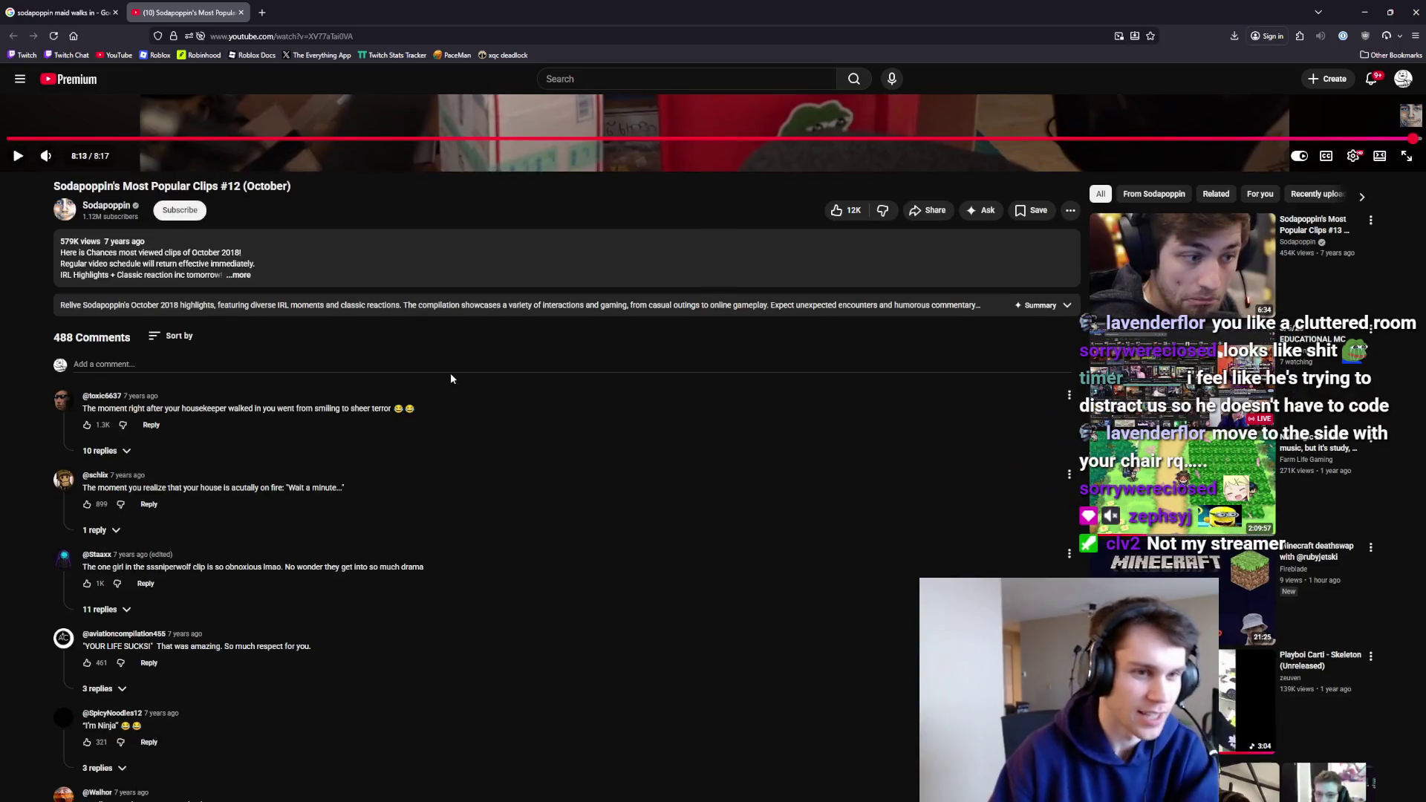
scroll(438, 365, "down", 2)
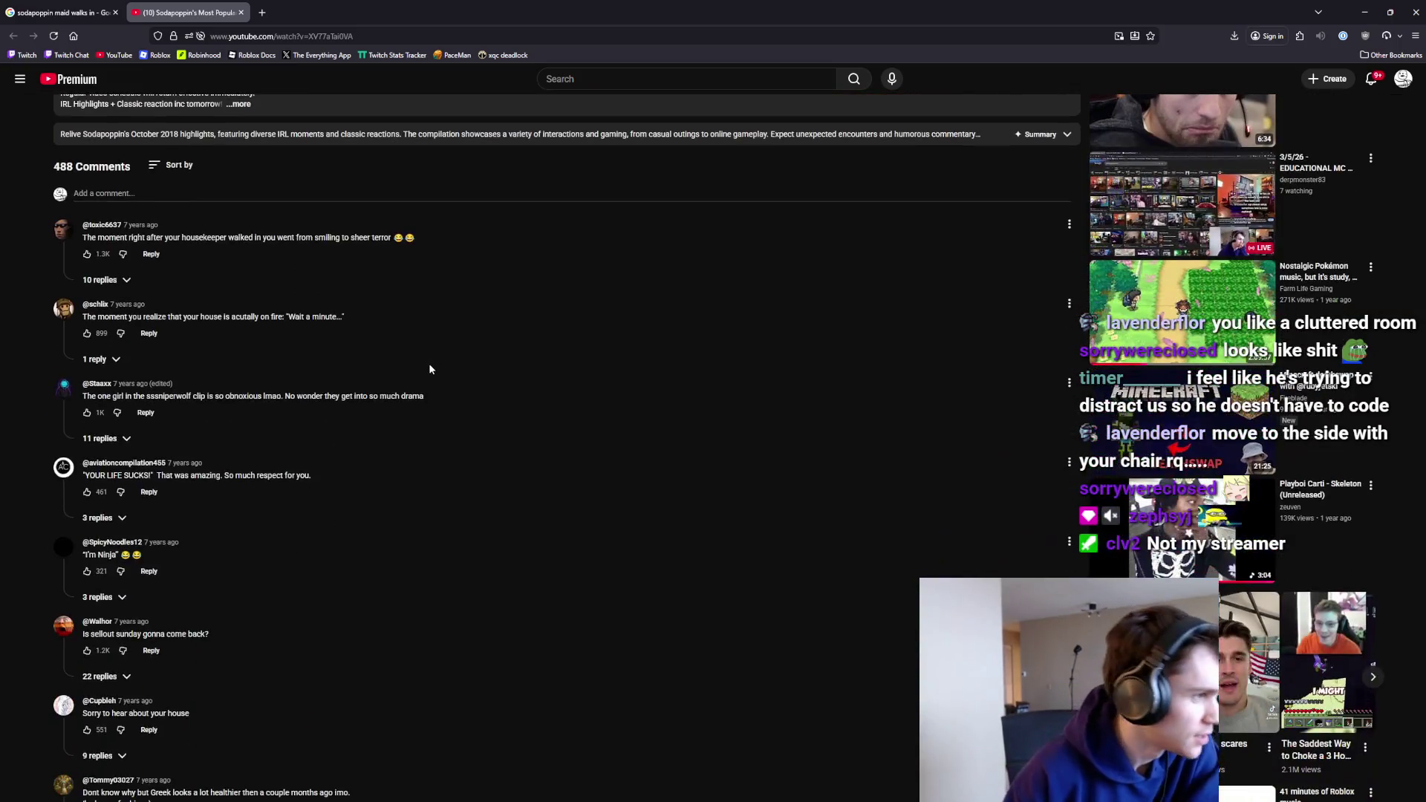
scroll(431, 364, "up", 8)
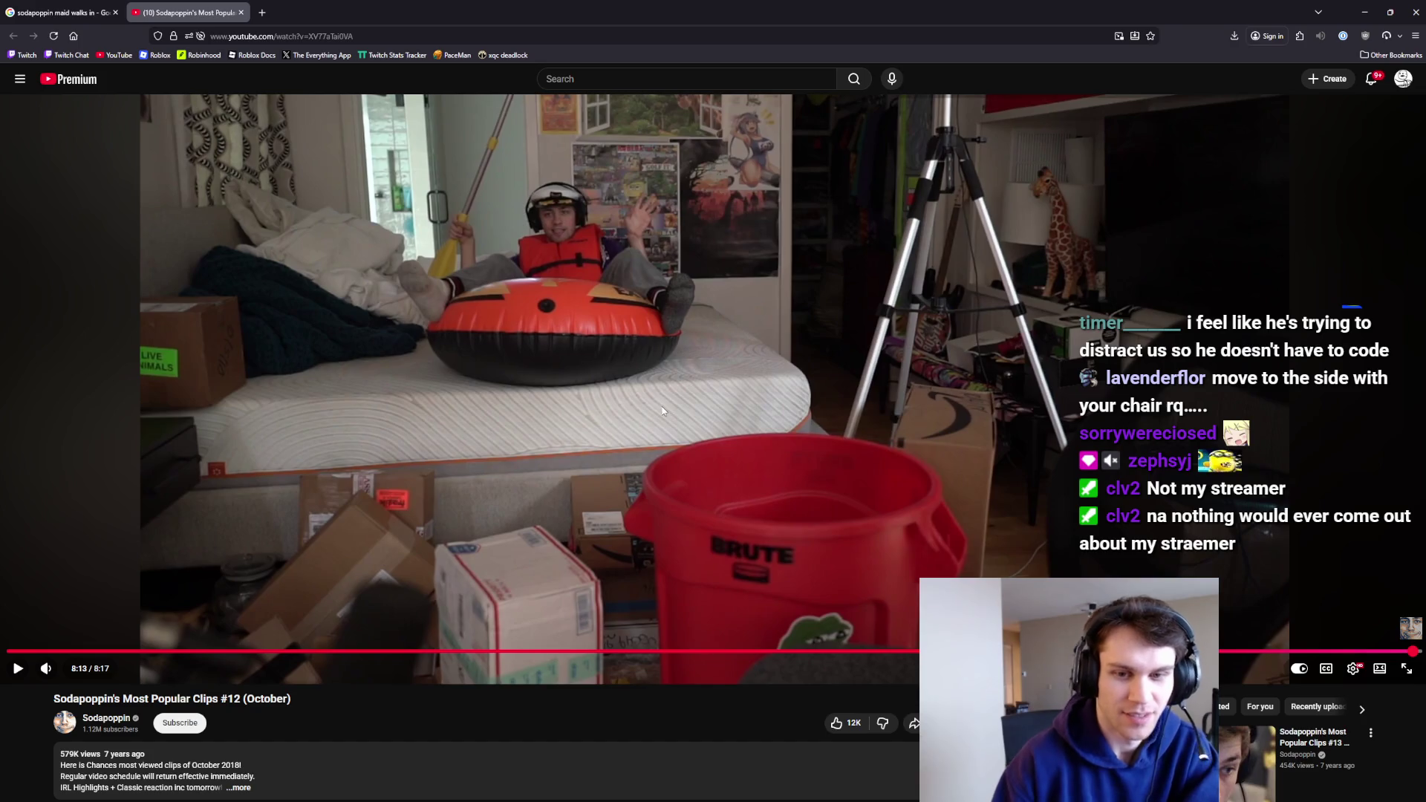
scroll(211, 179, "up", 1)
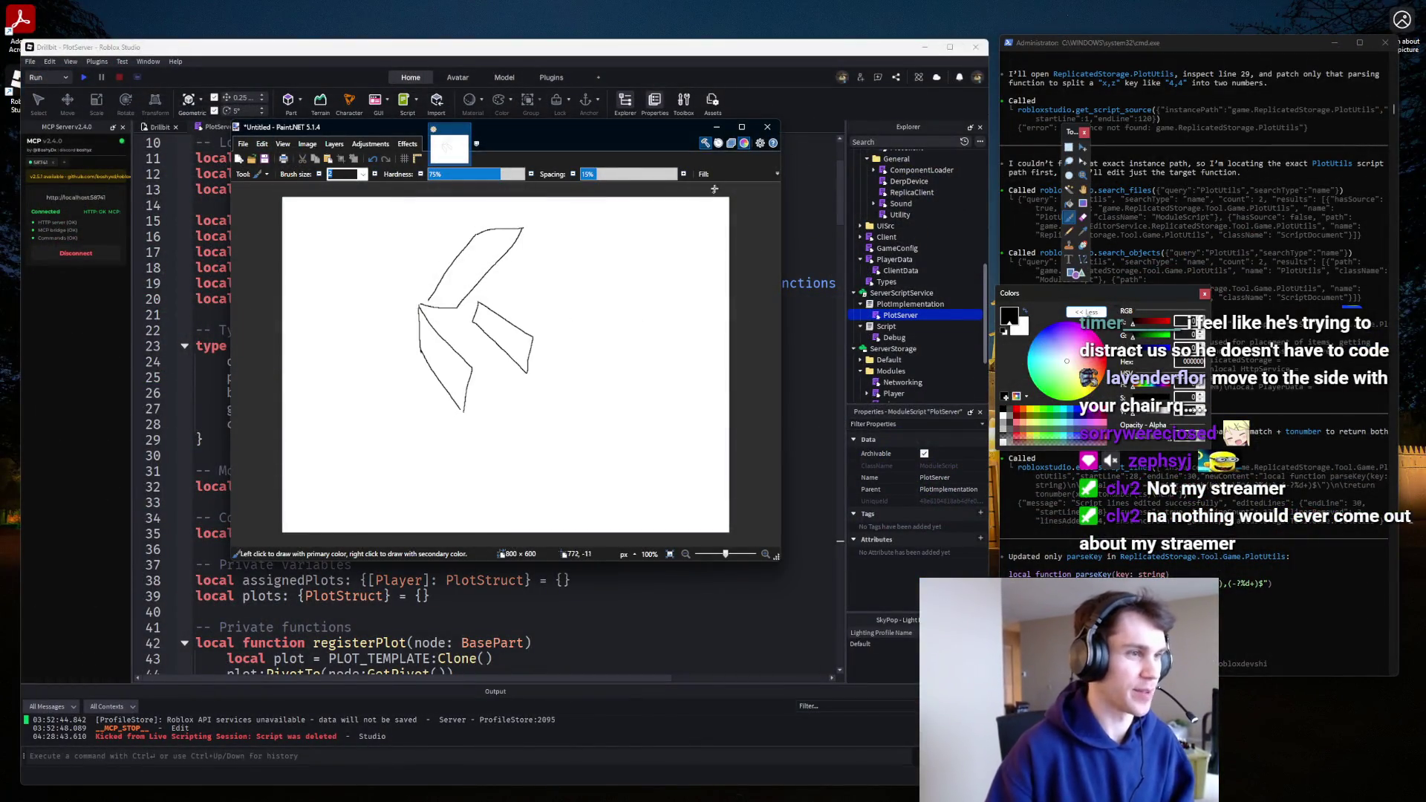
Close the Paint.NET sketch without saving and read through the PlotServer code.
left_click(767, 127)
left_click(523, 414)
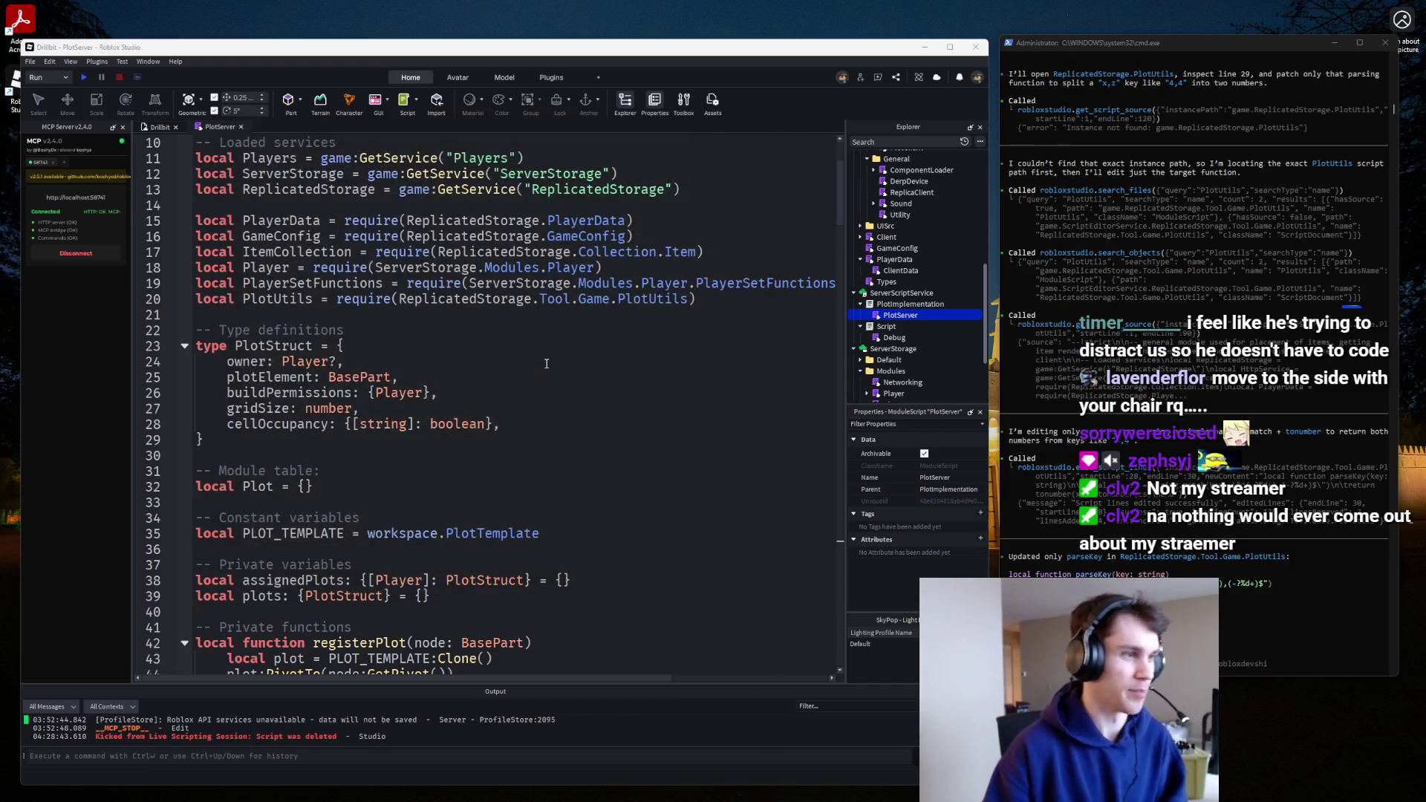
scroll(530, 361, "up", 4)
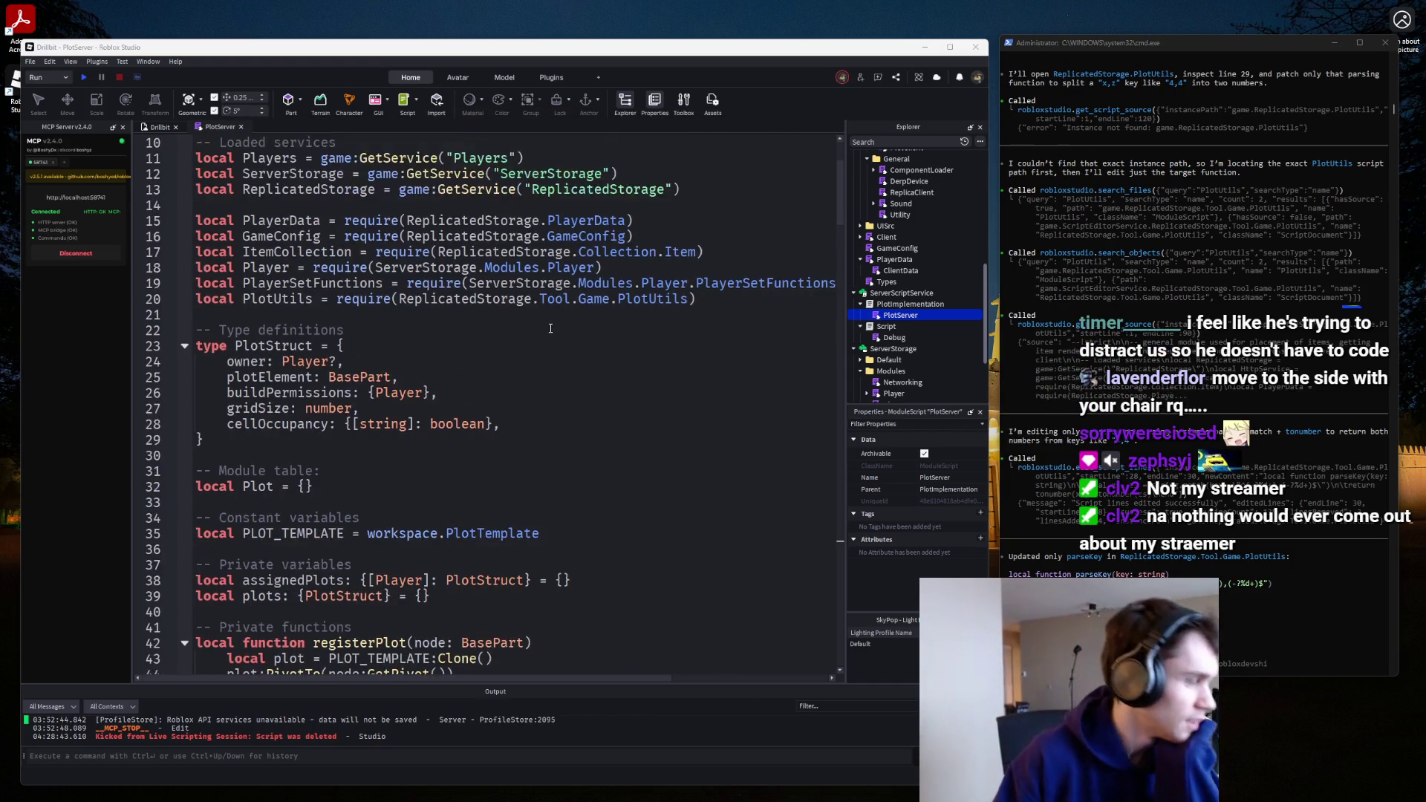
scroll(552, 326, "down", 6)
scroll(552, 327, "down", 2)
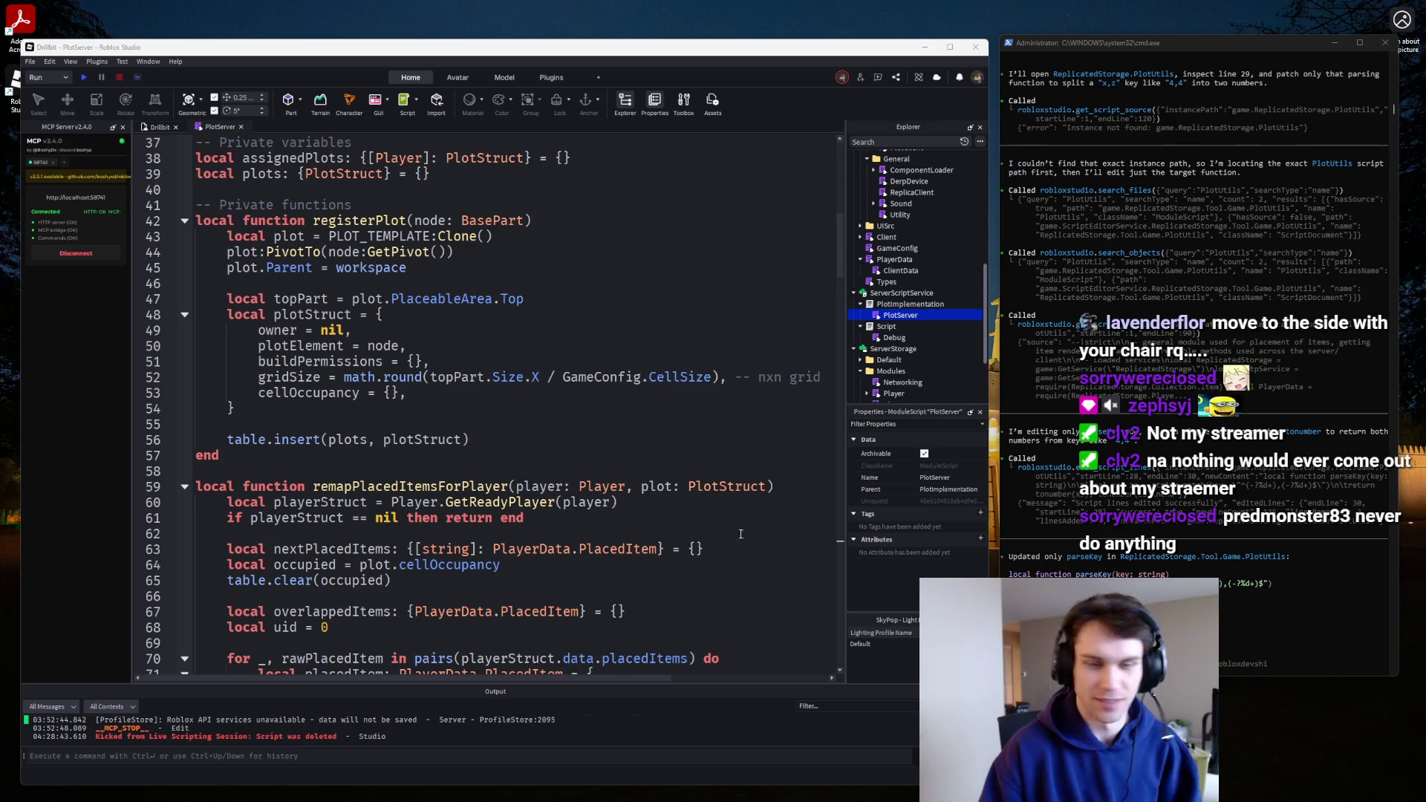
scroll(705, 512, "down", 7)
scroll(624, 474, "up", 2)
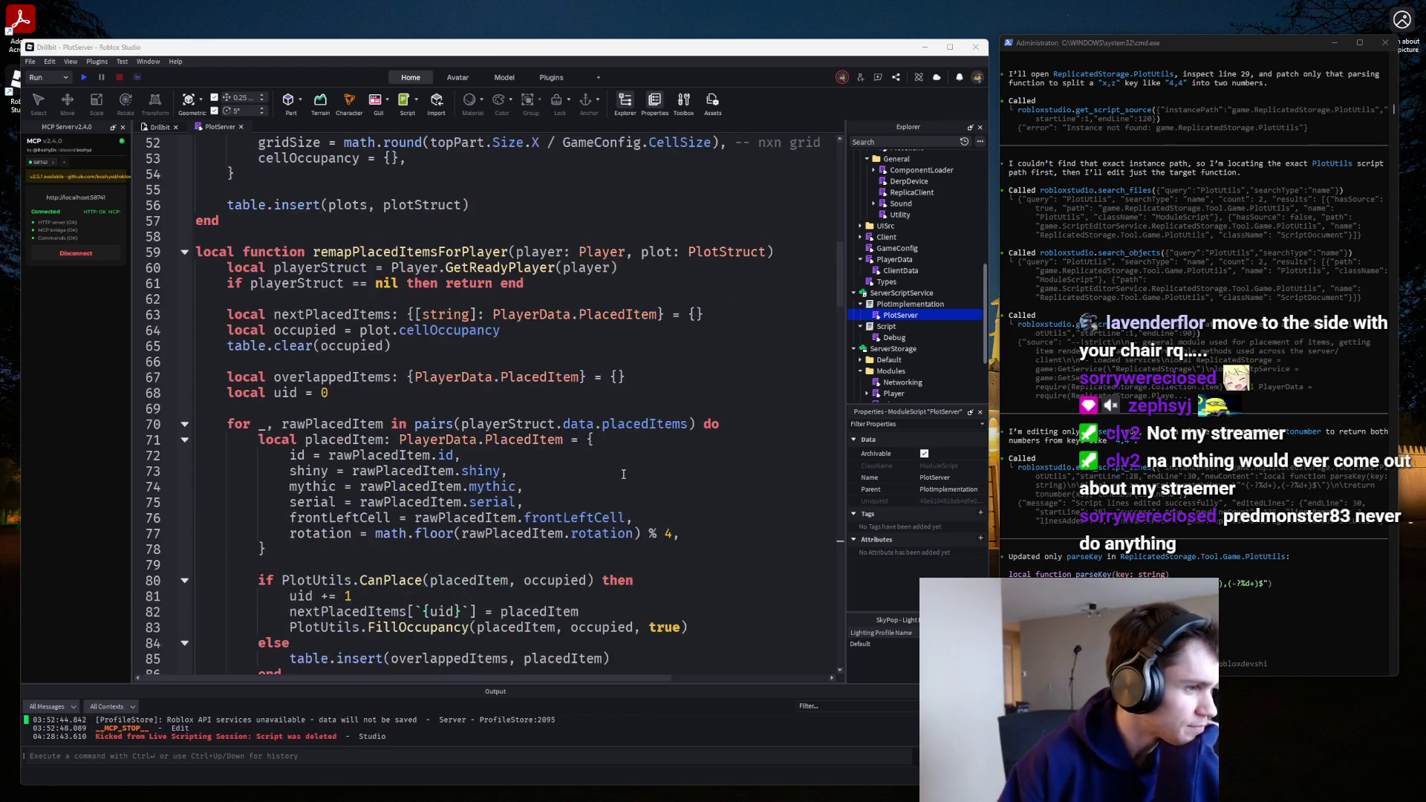
scroll(624, 474, "up", 2)
scroll(628, 468, "up", 5)
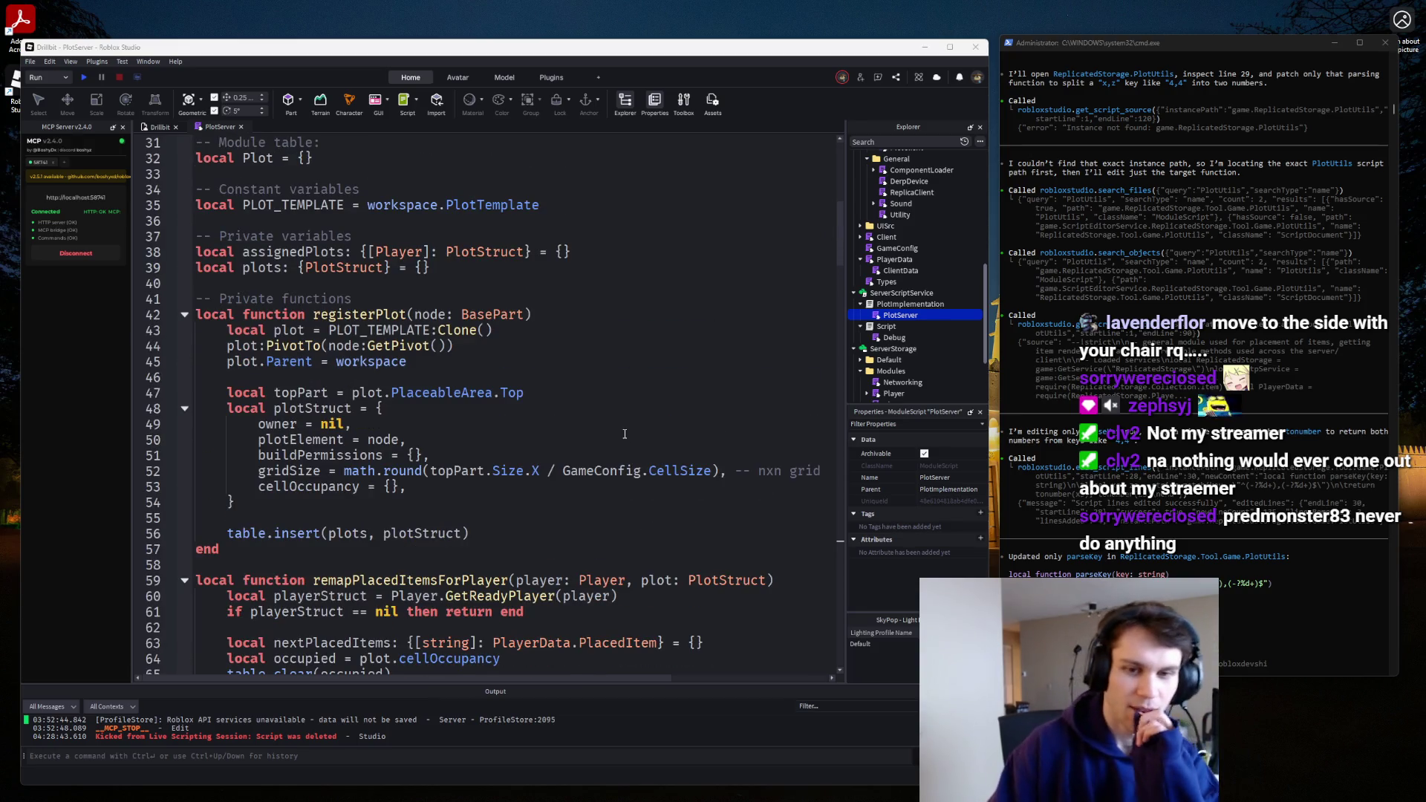
scroll(921, 270, "down", 2)
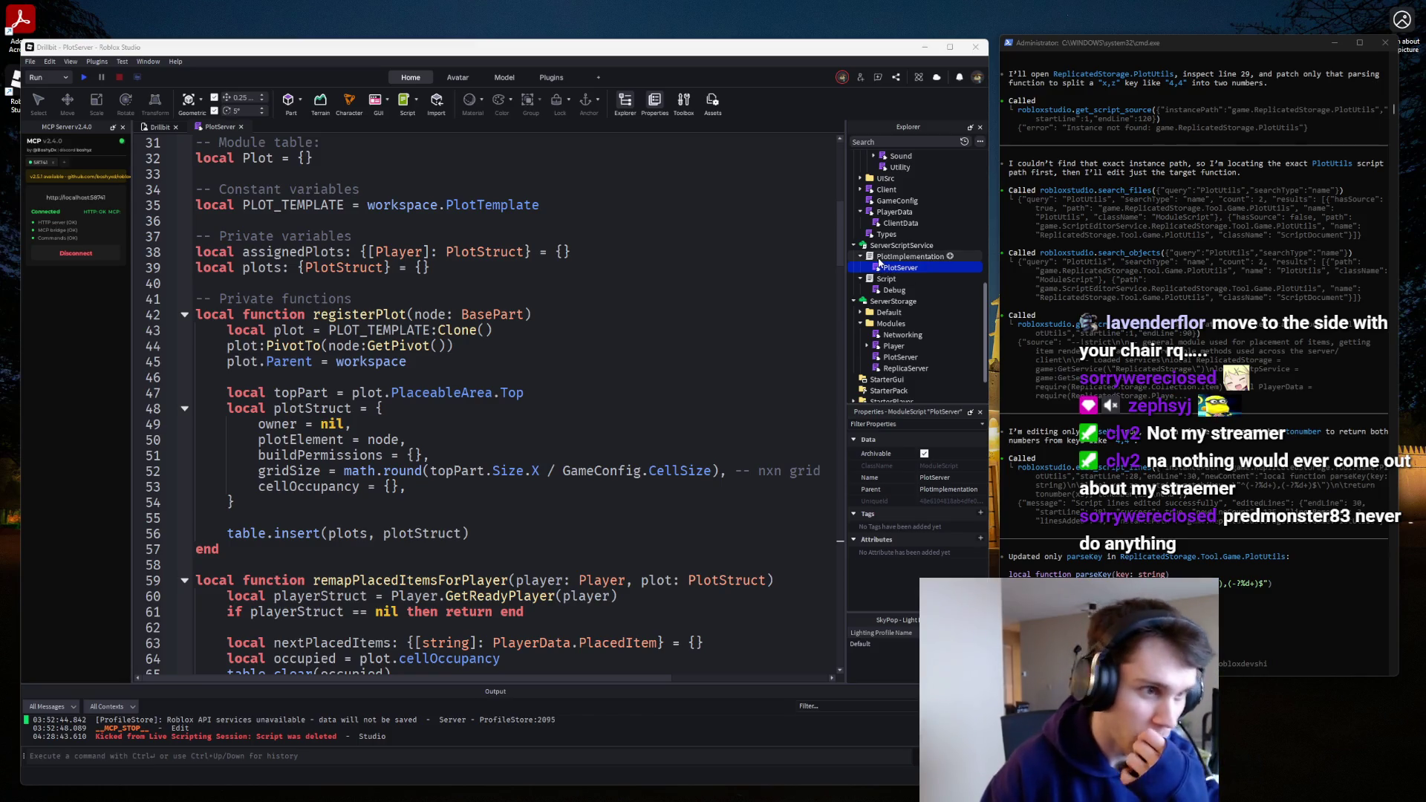
Open the PlotImplementation and Script server scripts in the editor.
left_click(880, 257)
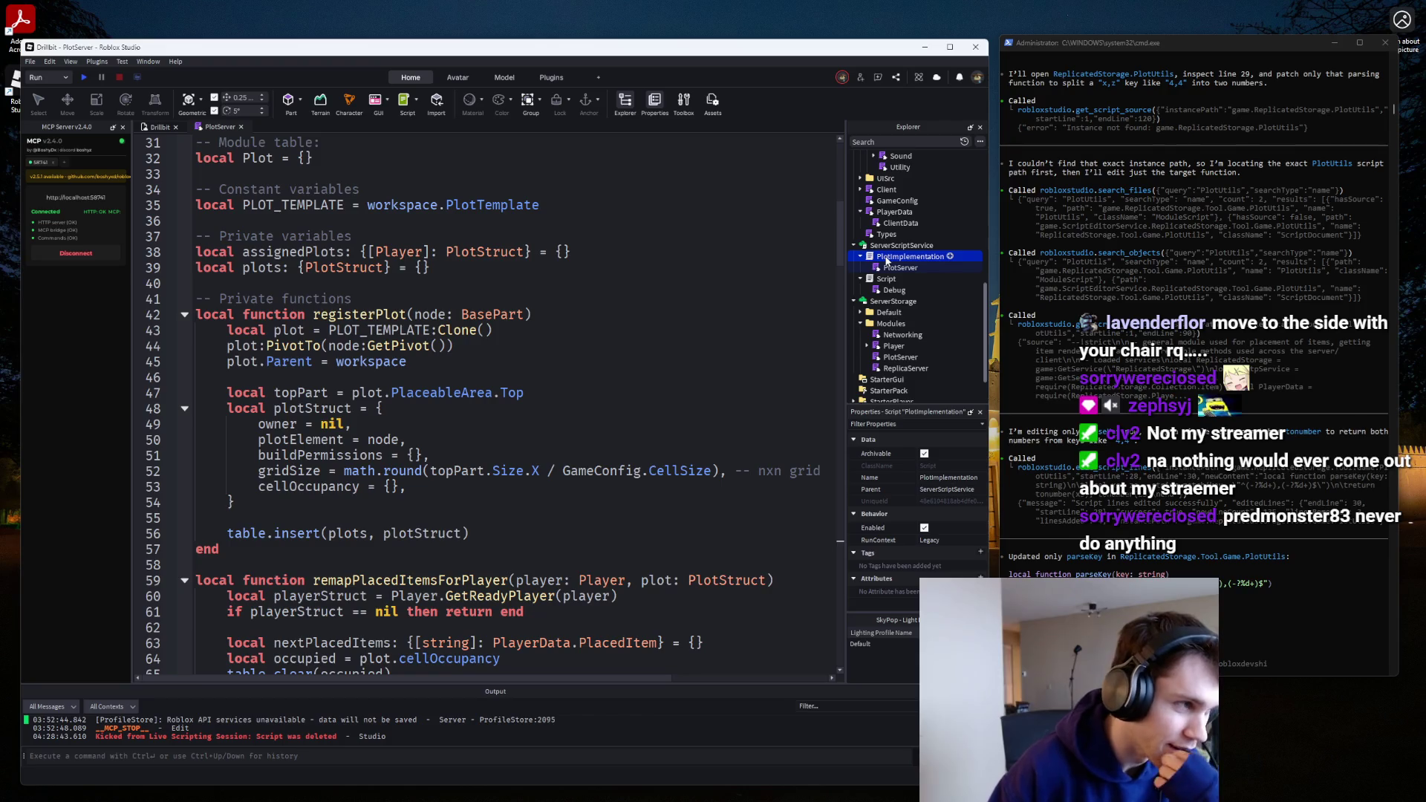
double_click(886, 258)
double_click(881, 279)
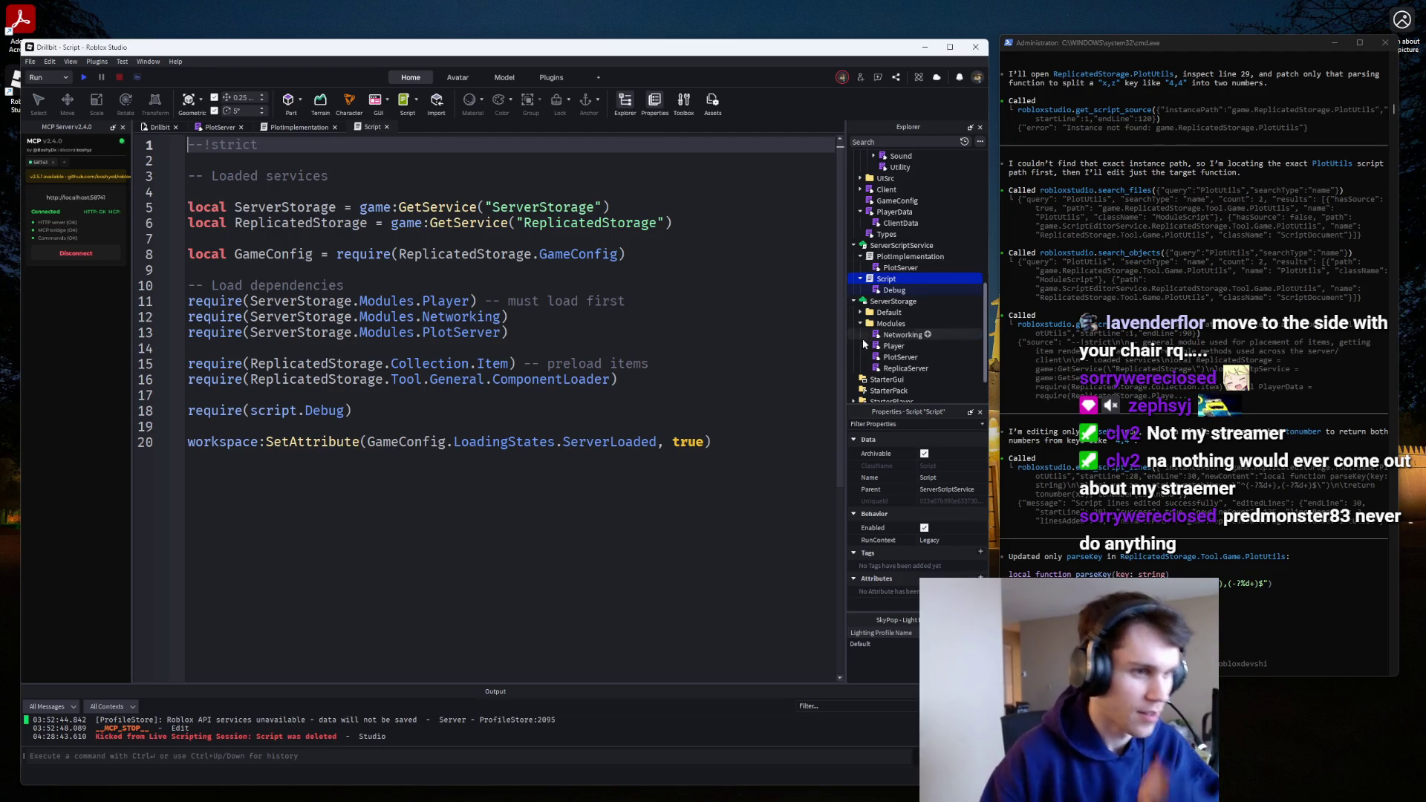
Check the PlotServer module, then find the script.Debug require line in the server Script.
double_click(880, 358)
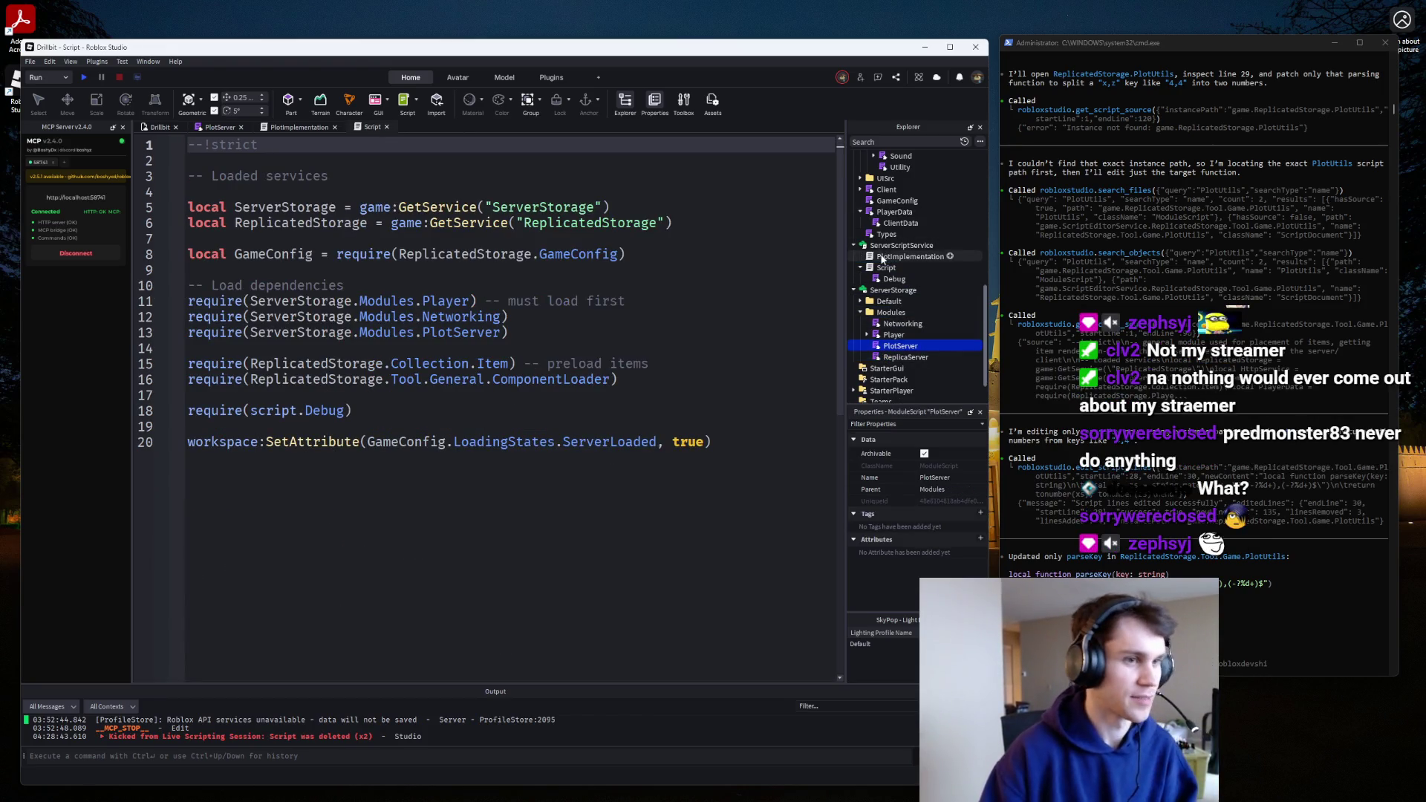
double_click(886, 267)
left_click(347, 411)
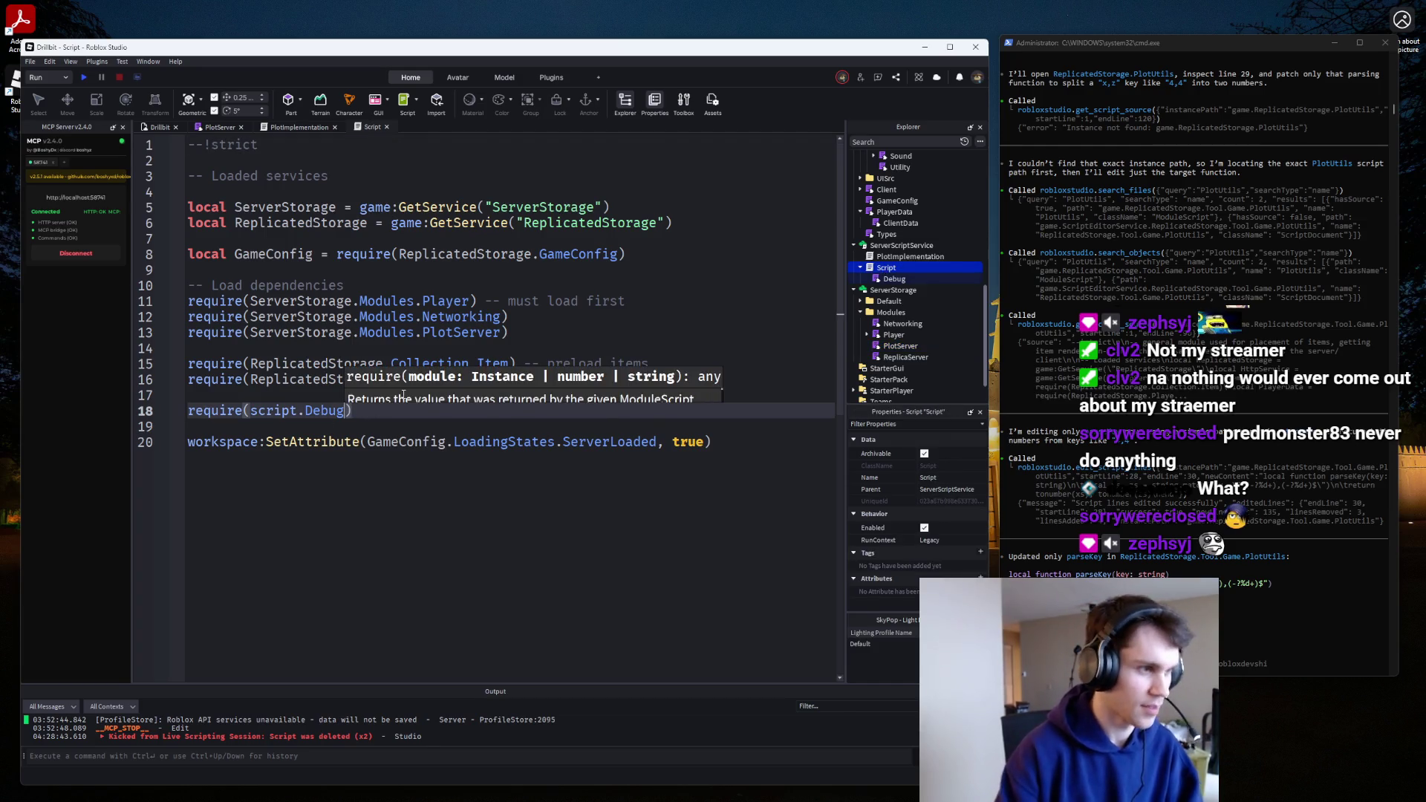
left_click(475, 273)
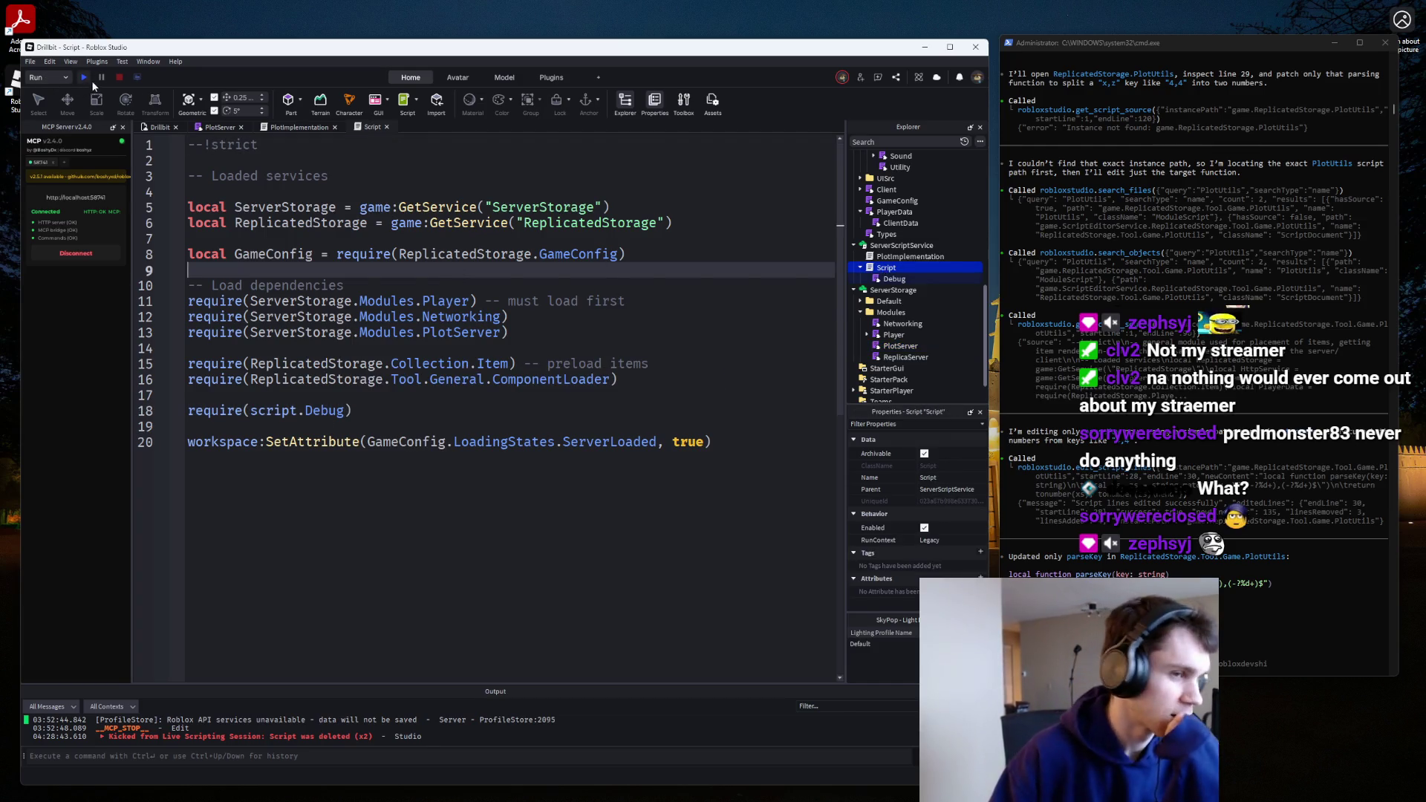
Delete the Debug module and its code, then start a play test.
double_click(893, 278)
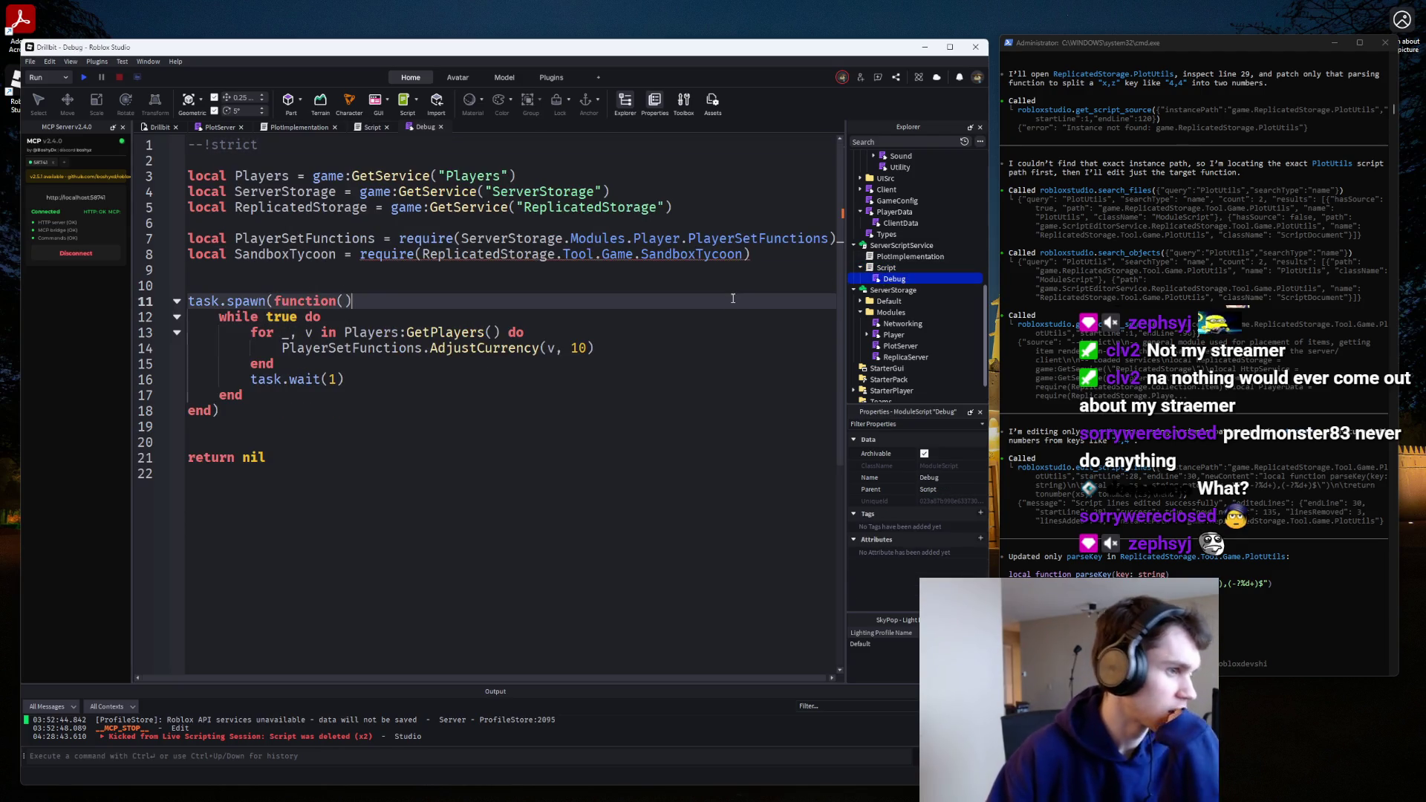
key("ctrl+a")
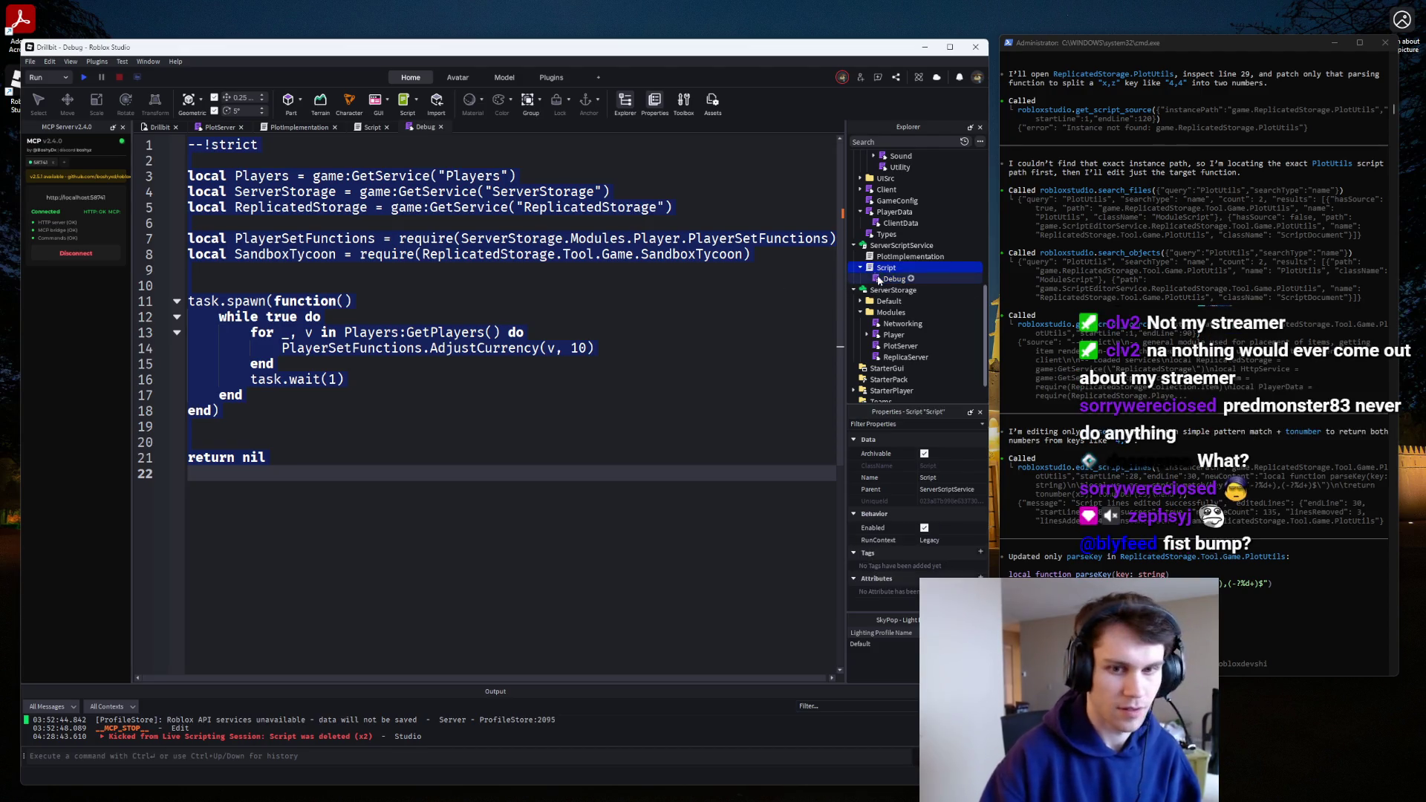
left_click(885, 286)
key("Delete")
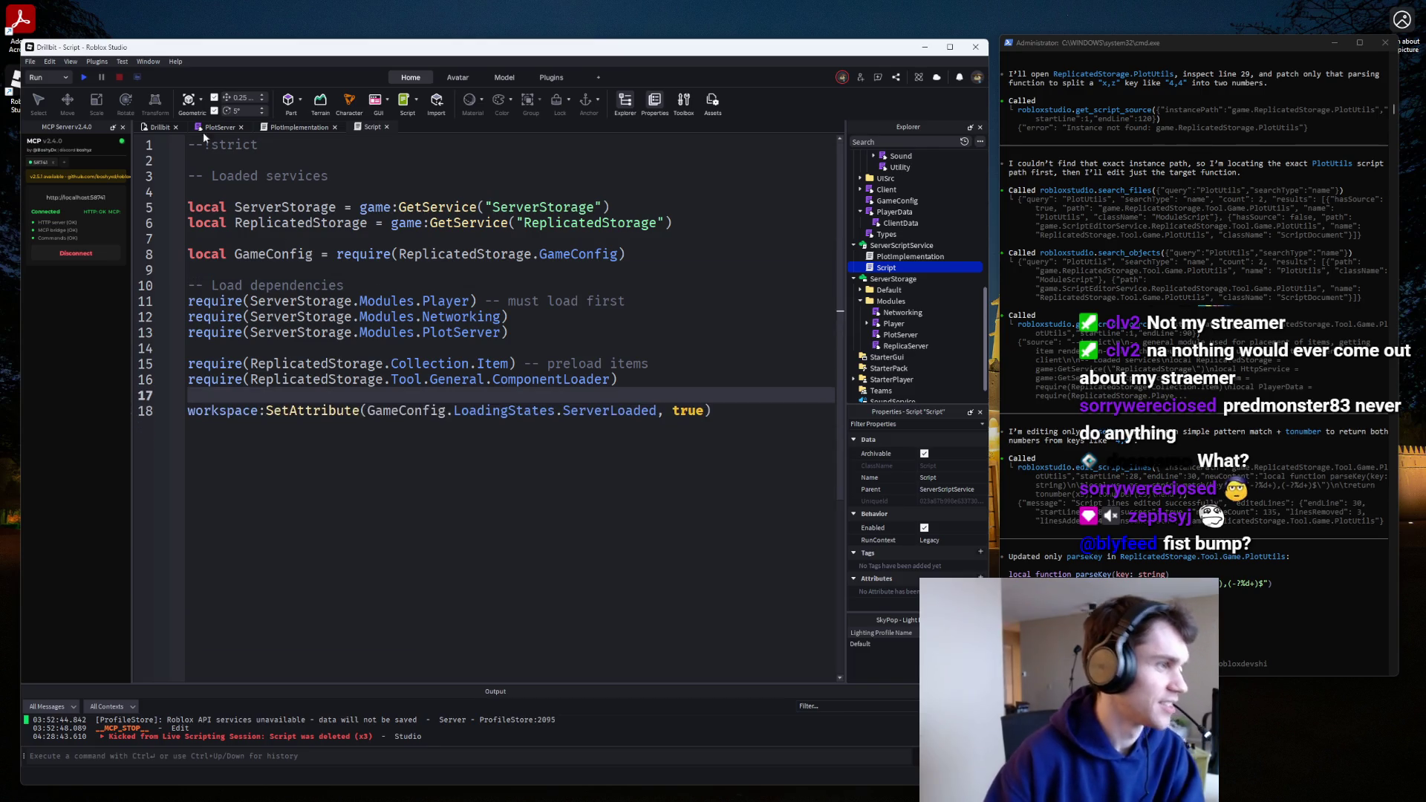
left_click(83, 78)
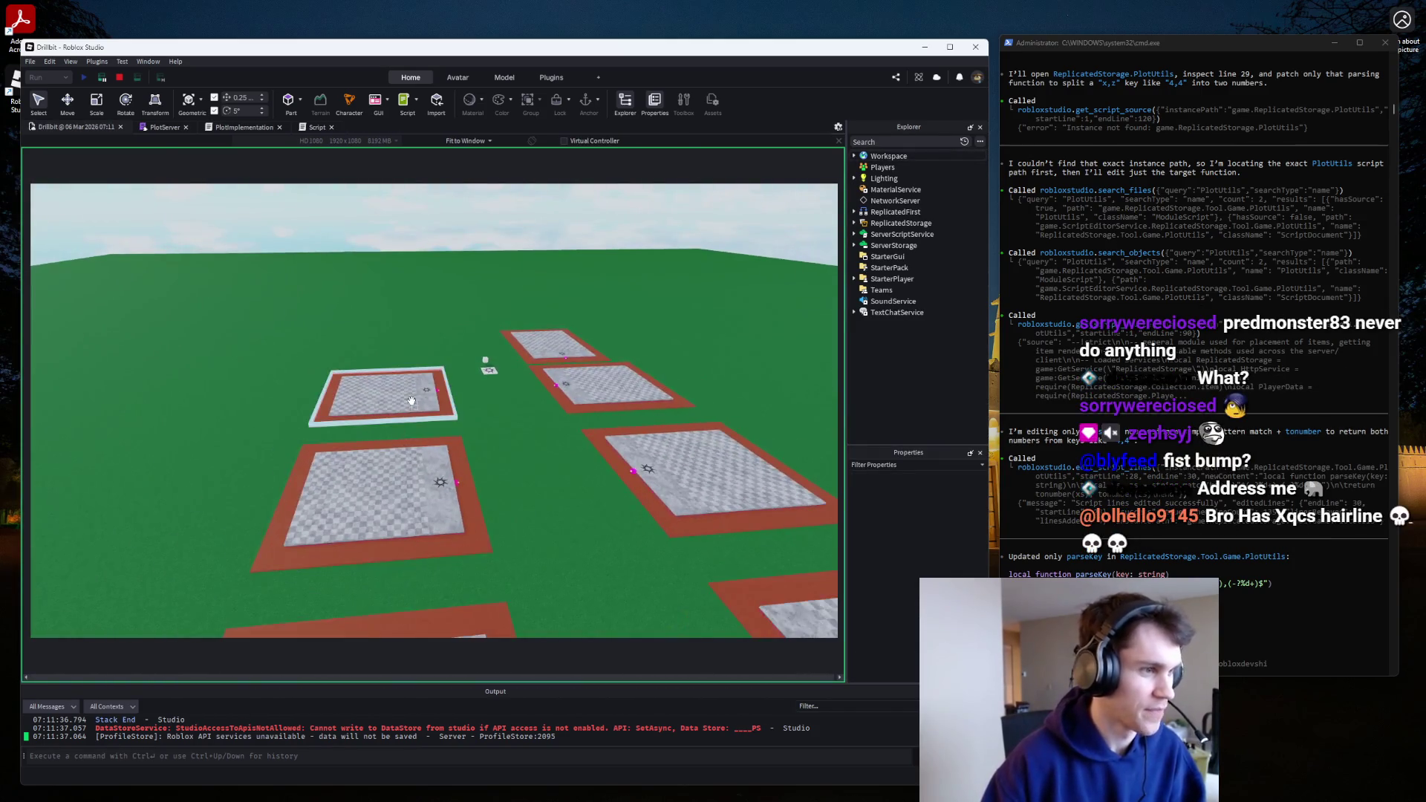
Stop the test and add 'PLOT_TEMPLATE.Parent = nil' below the PLOT_TEMPLATE line in PlotServer.
left_click(119, 78)
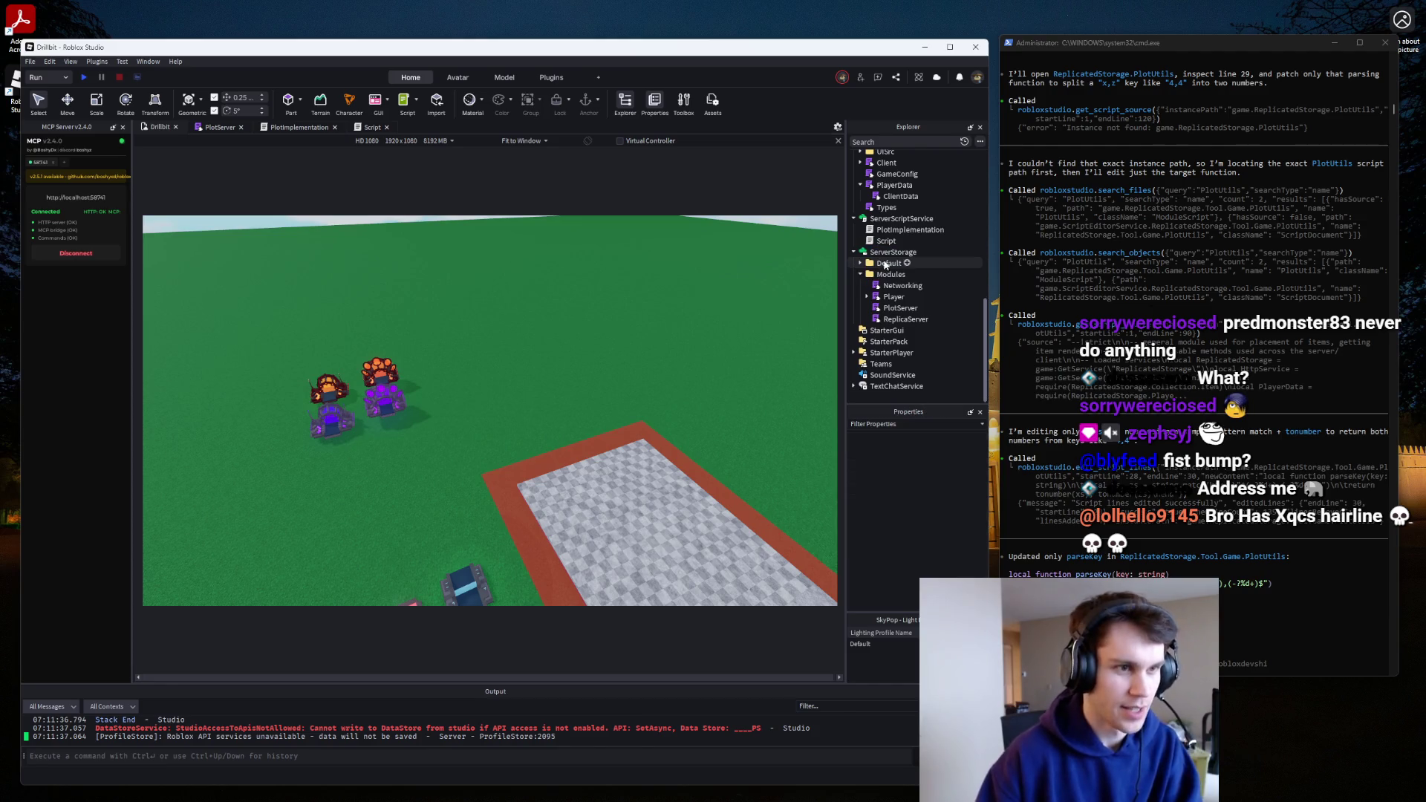
double_click(900, 307)
scroll(832, 335, "up", 3)
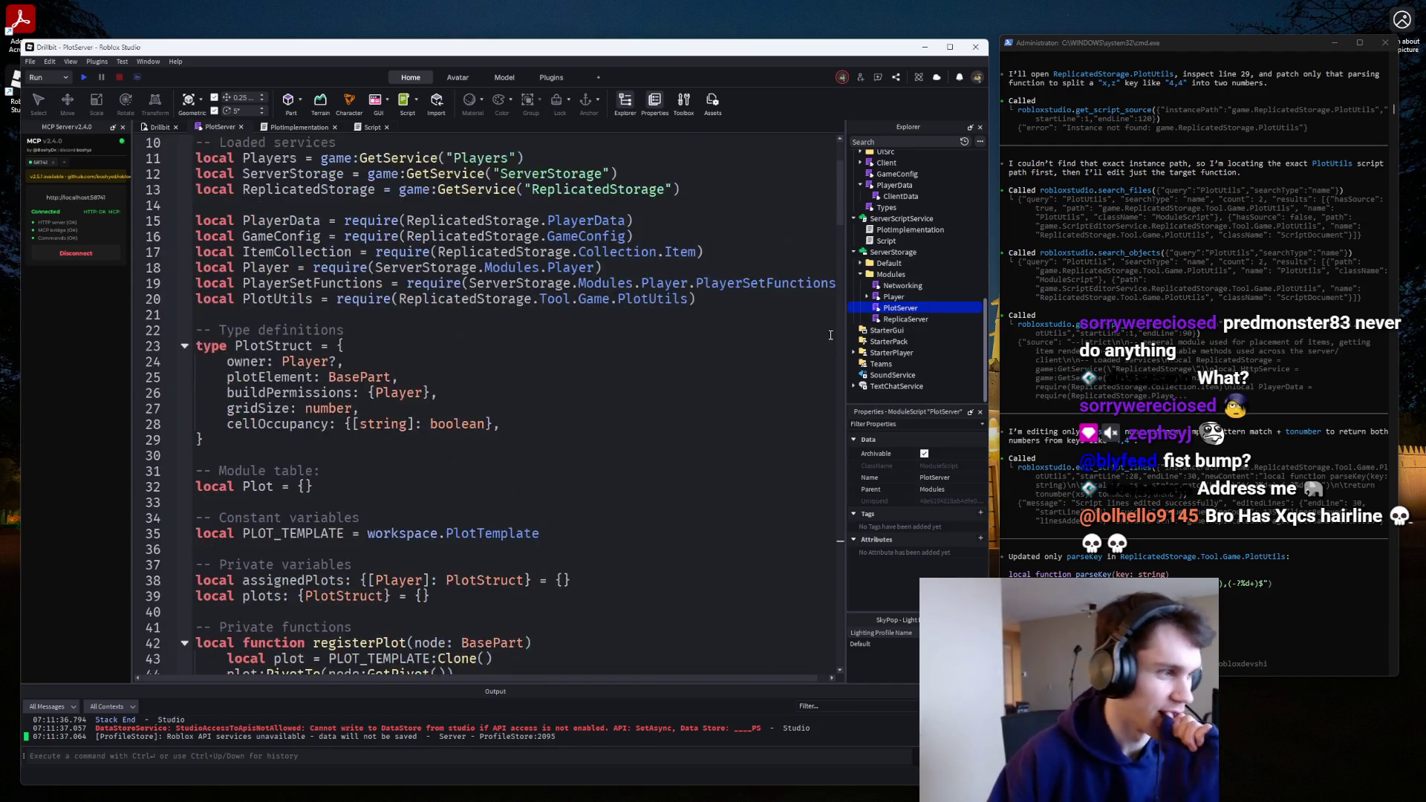
left_click(561, 537)
key("Return")
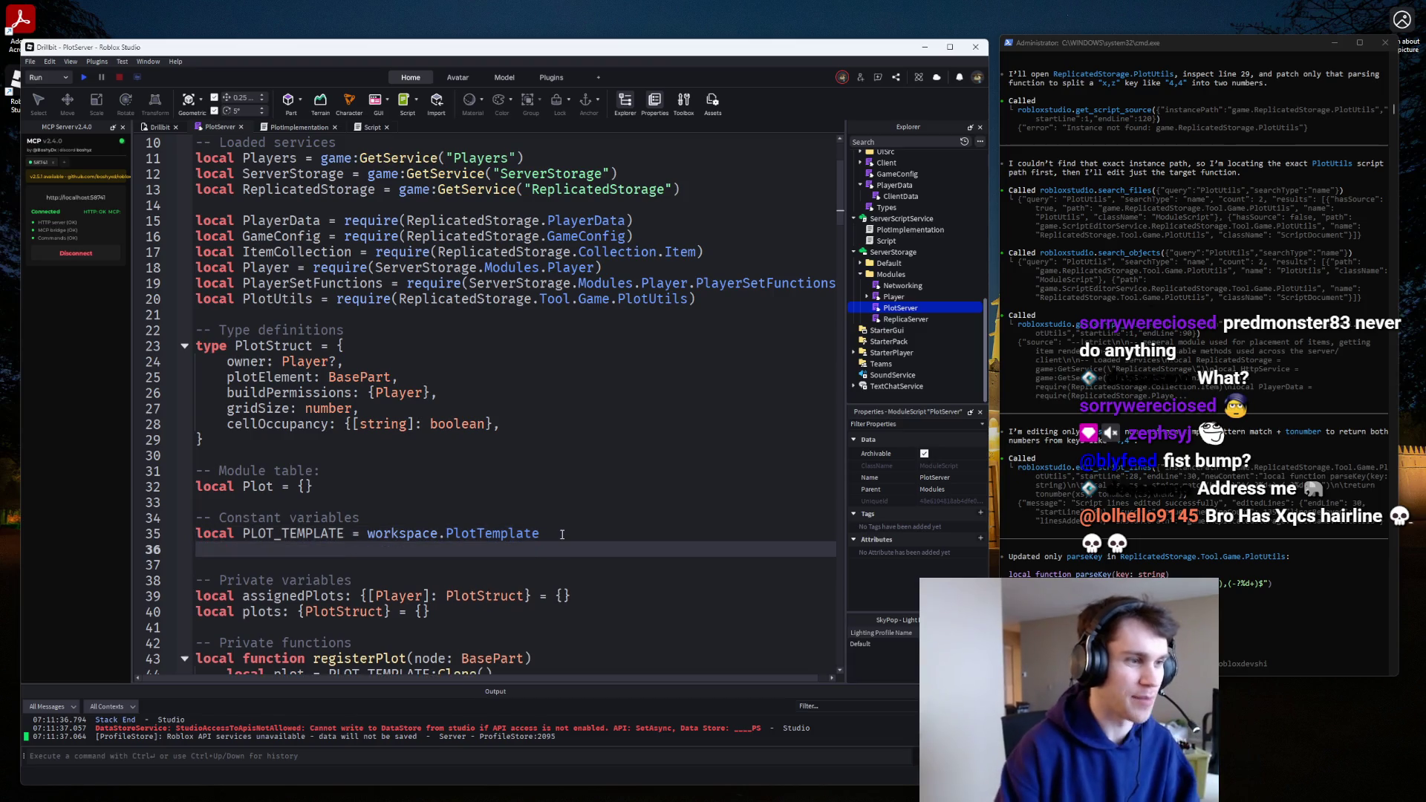
type("PLOT_TEMPLATE.Parent = nil")
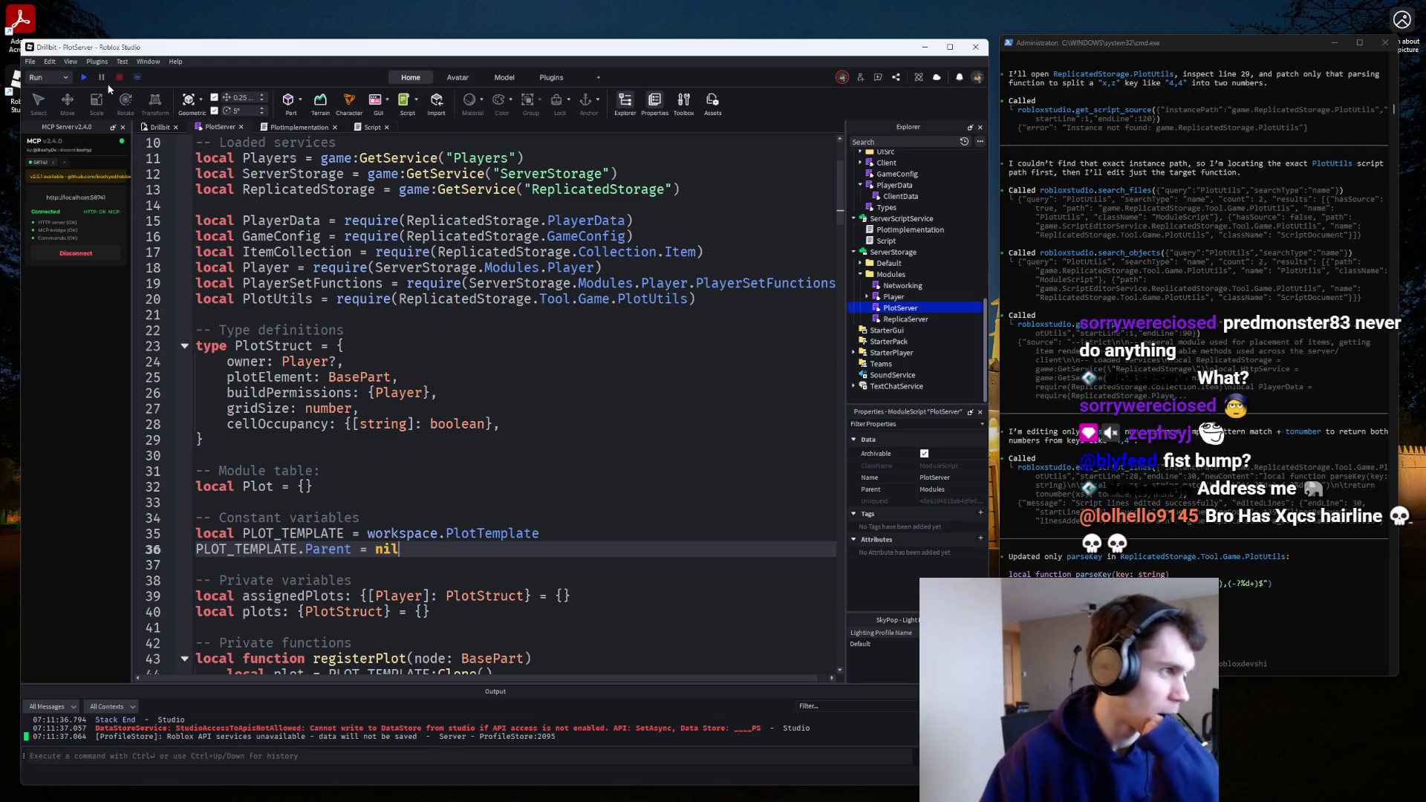
Play-test the change, stop, and glance at PlotImplementation before returning to PlotServer.
left_click(83, 78)
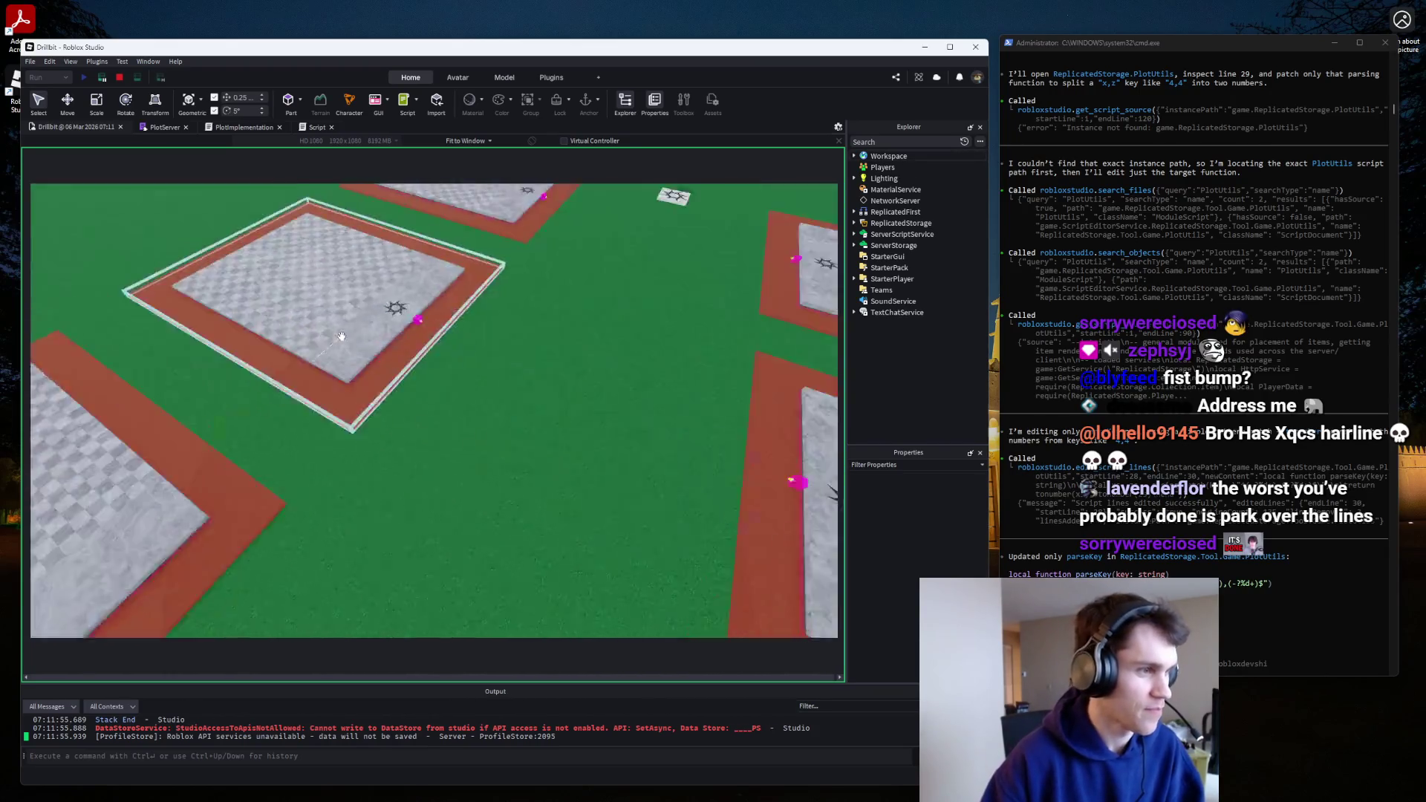
left_click(119, 77)
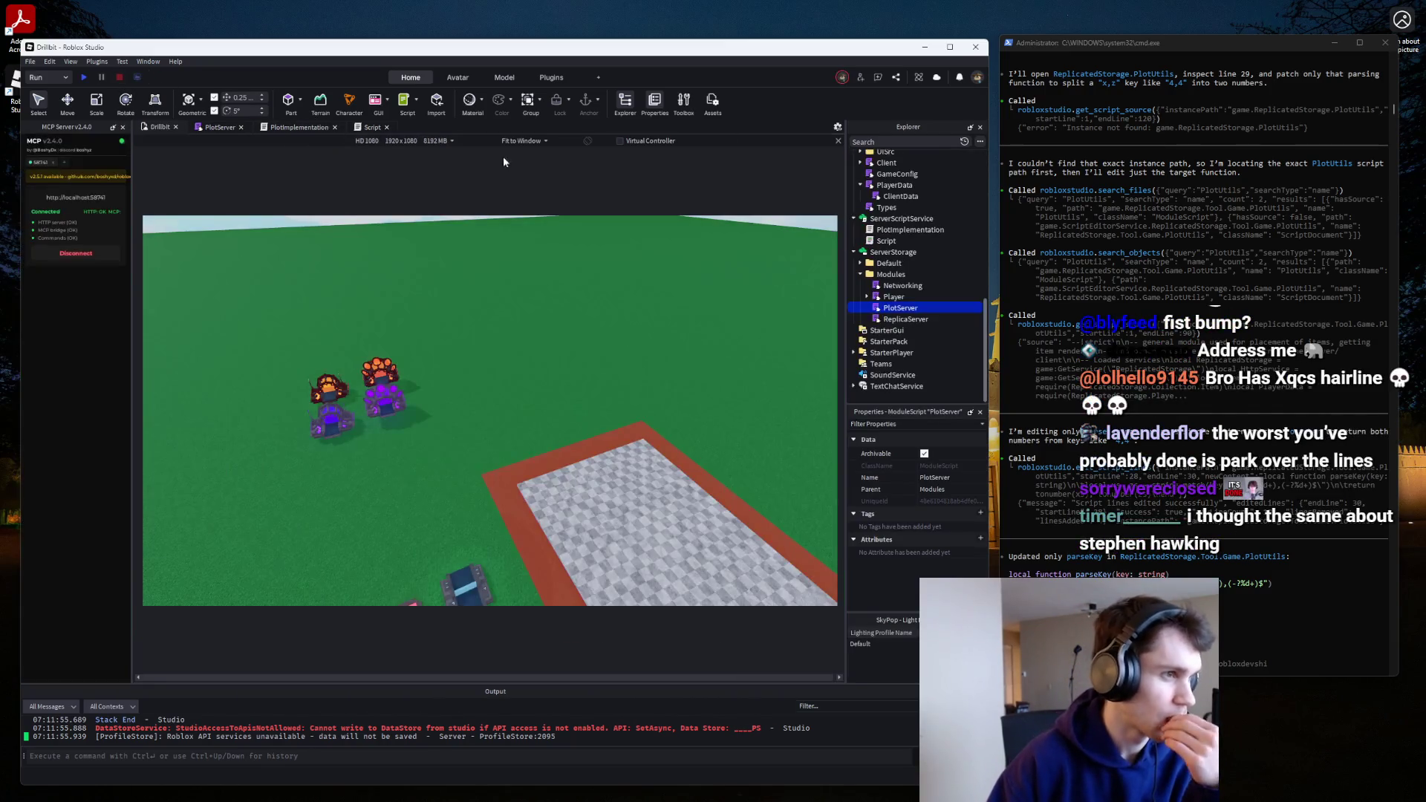
left_click(288, 128)
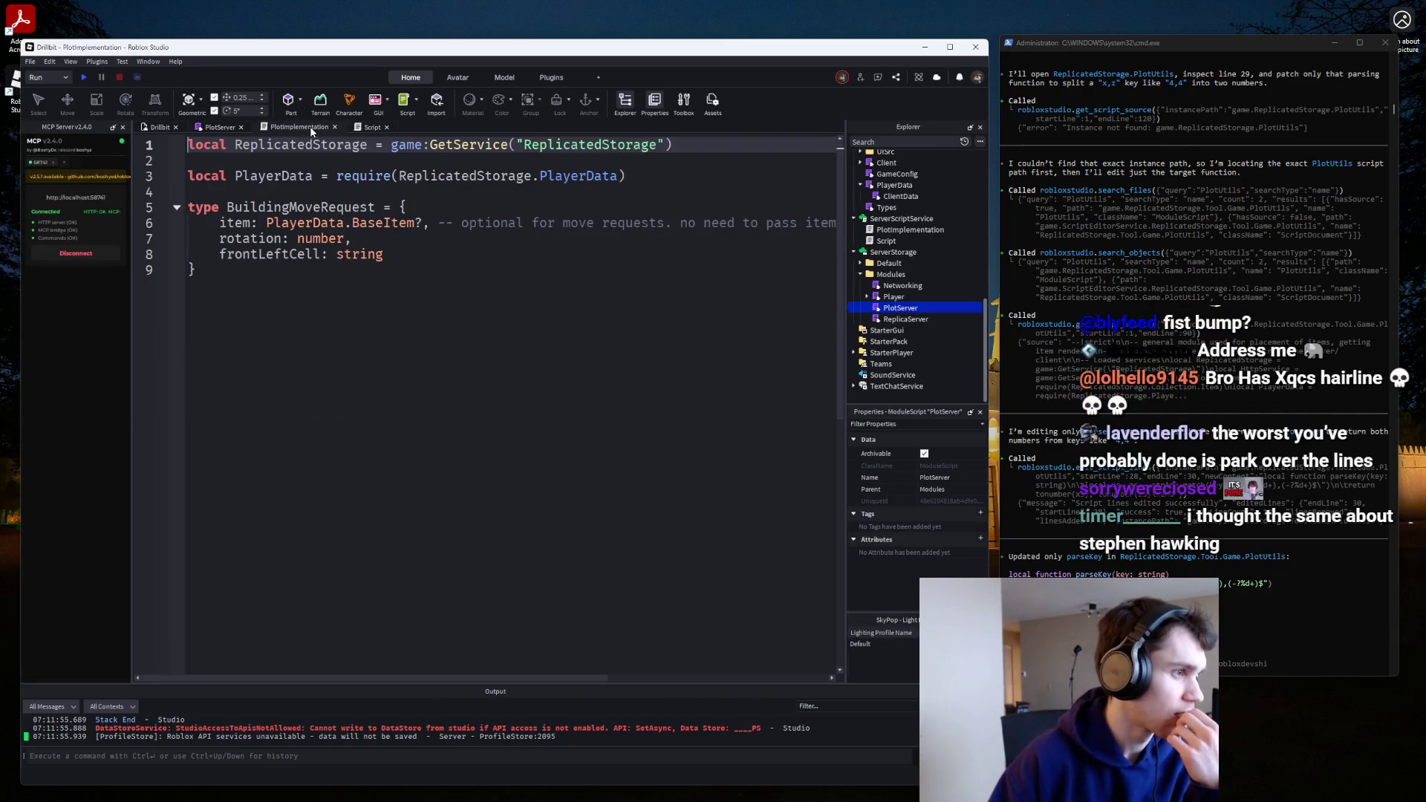
left_click(243, 127)
Insert 'PLOT_TEMPLATE.PlotZone.Transparency = 1' above the template's Parent line.
key("Home")
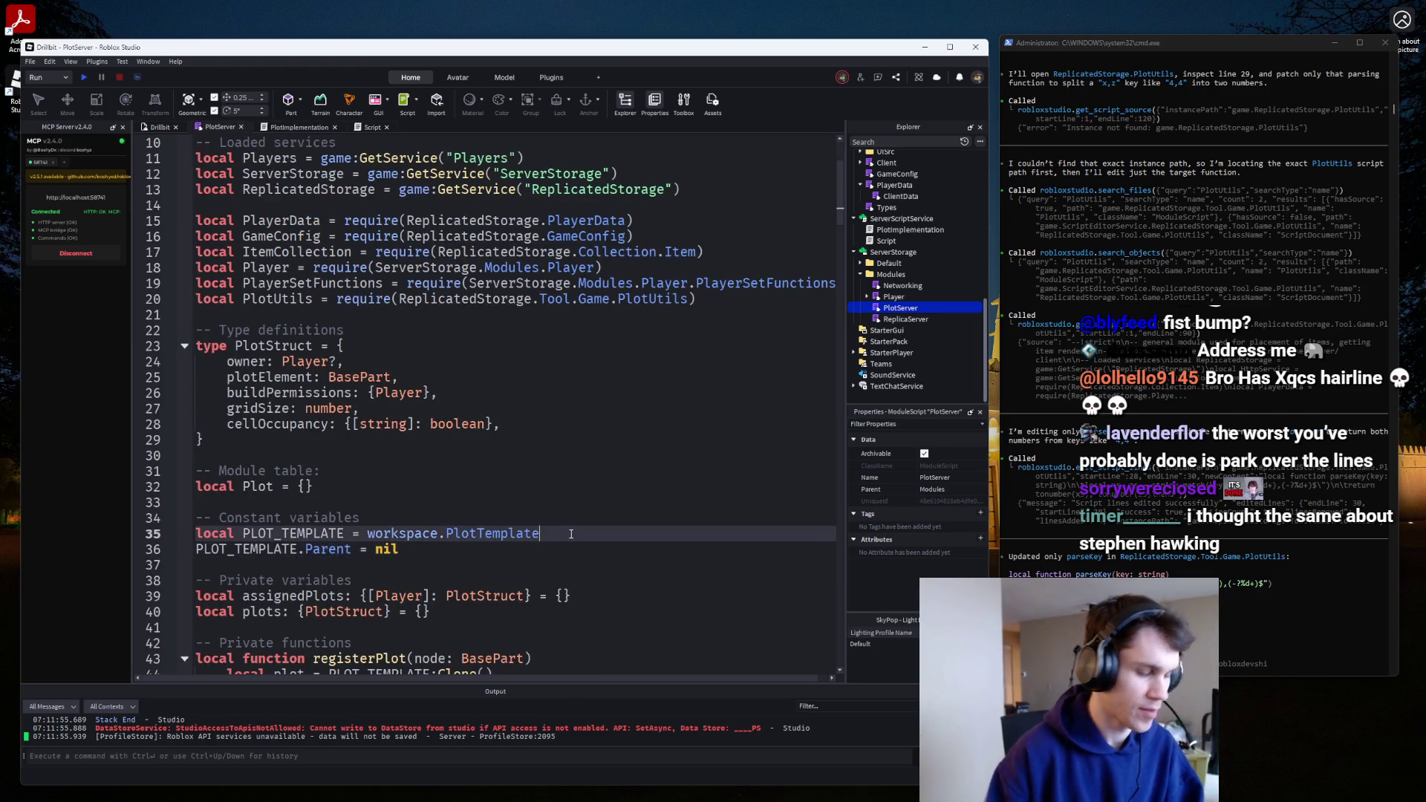
key("Return")
key("Up")
type("PLOT_T")
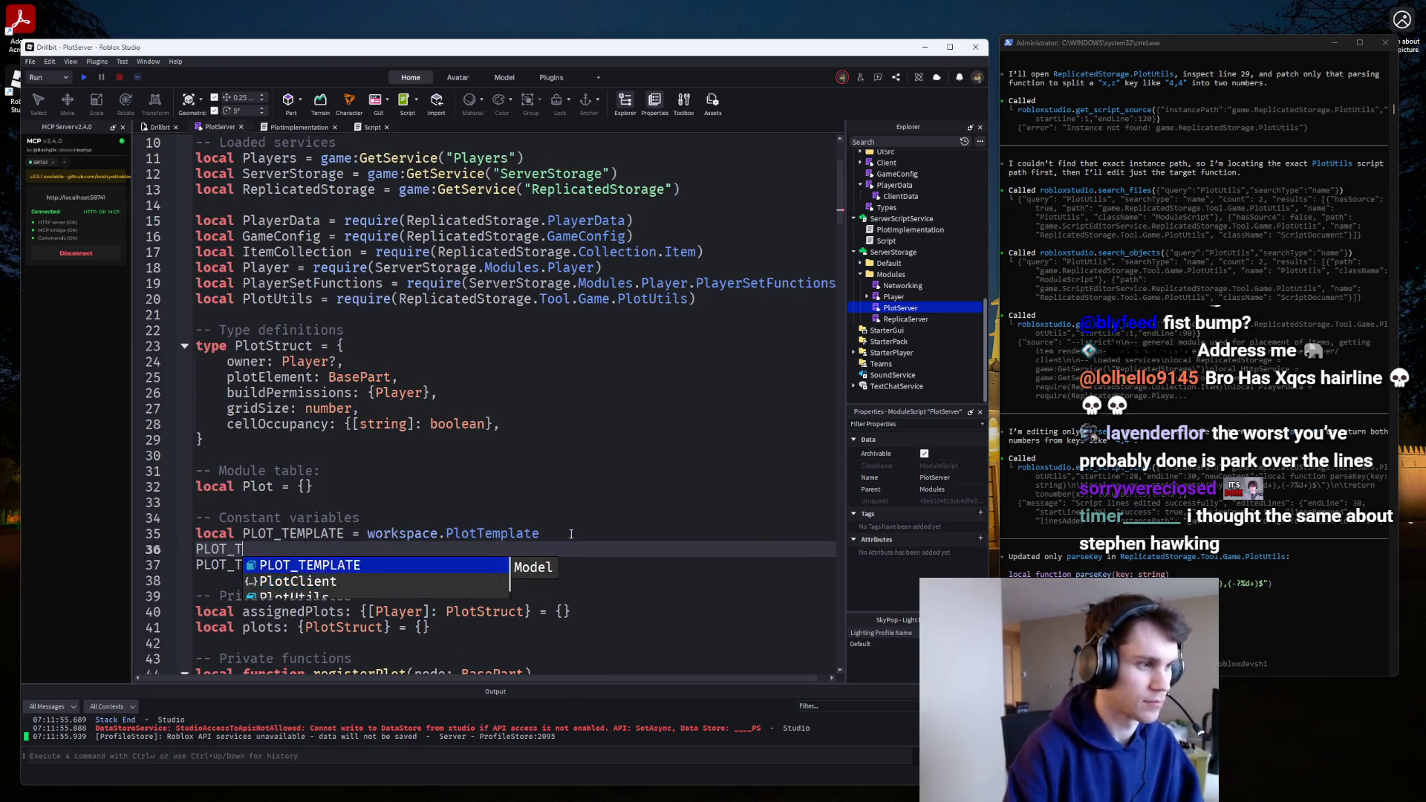
key("Tab")
type(".PlotZone.Transparency = 1")
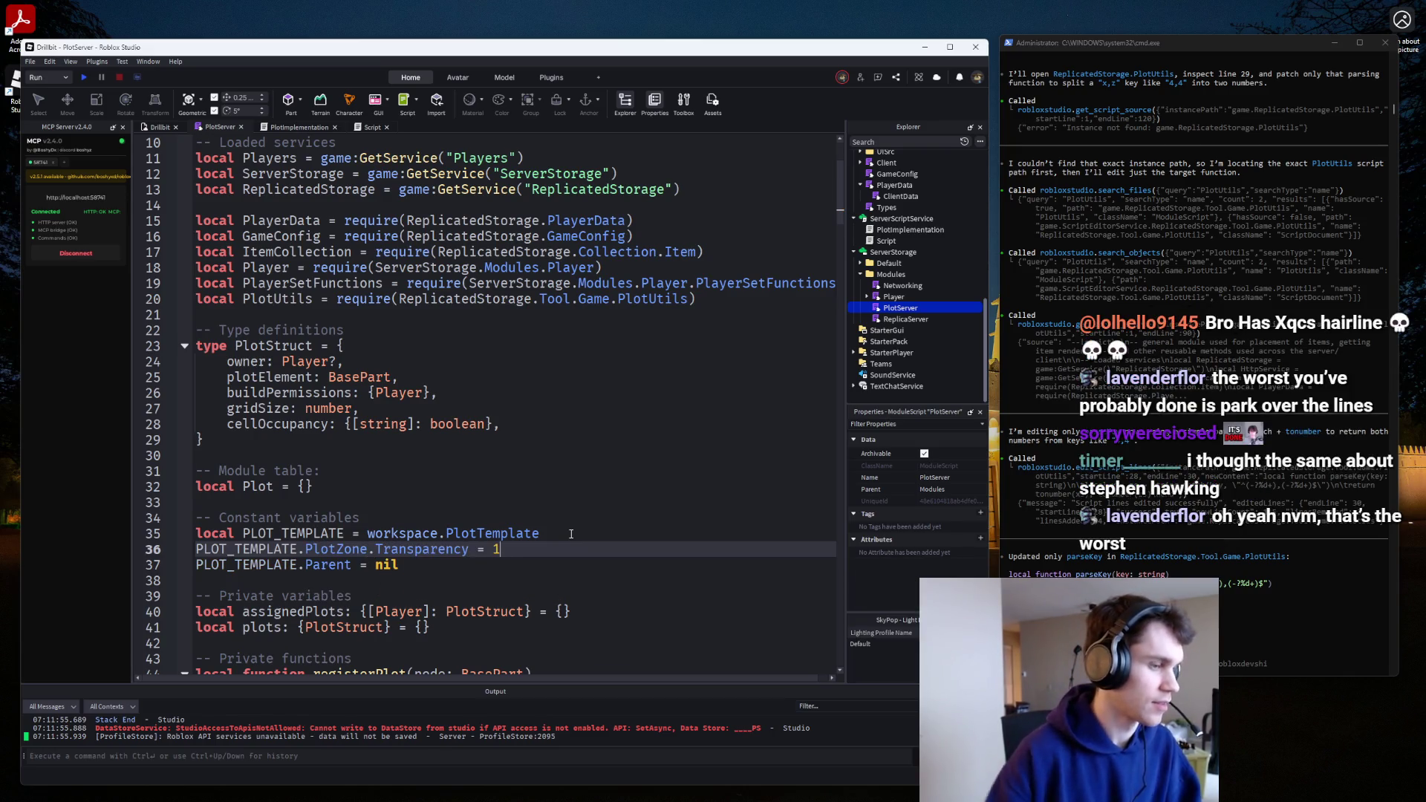
Playtest the game to check the plots, then stop, leaving the run mode unchanged.
left_click(86, 78)
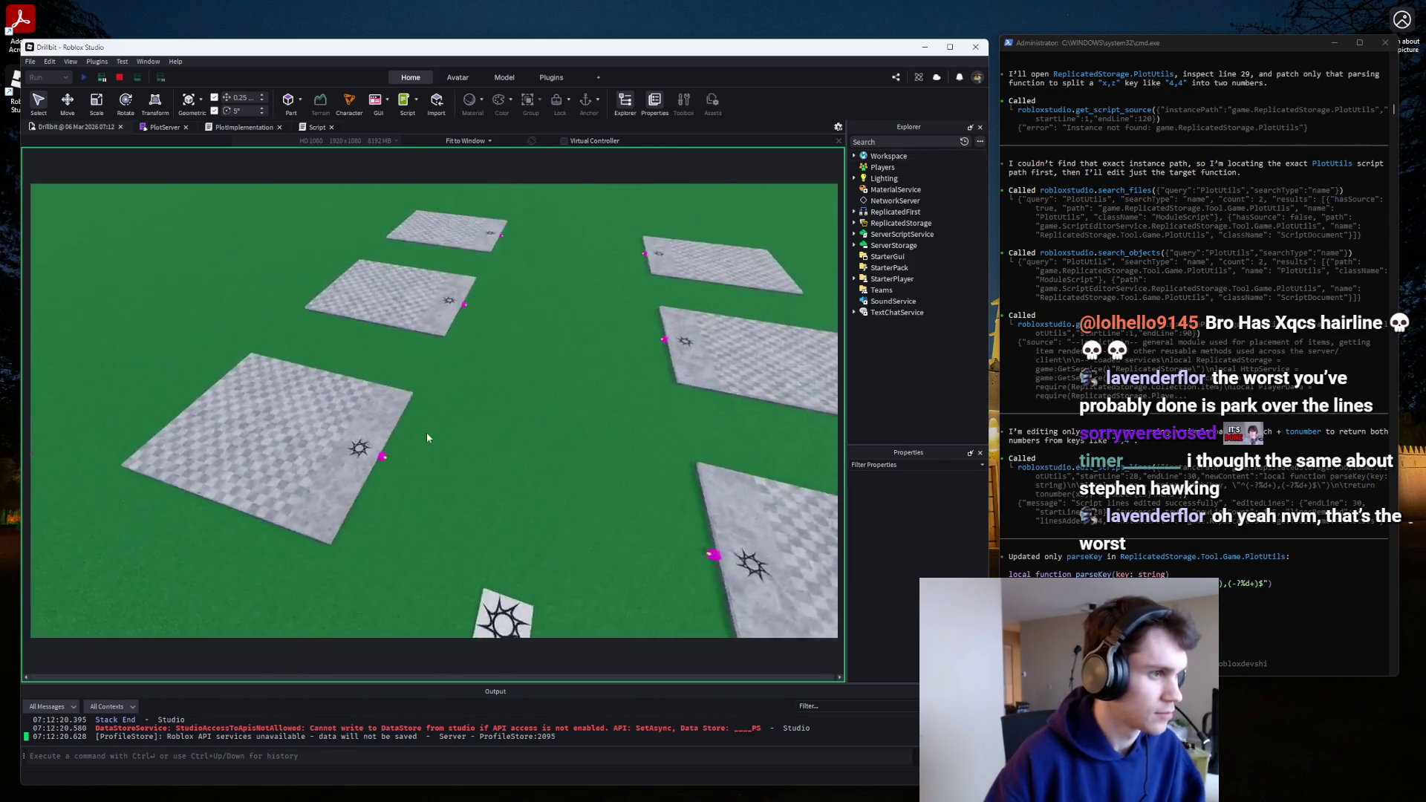
left_click(117, 78)
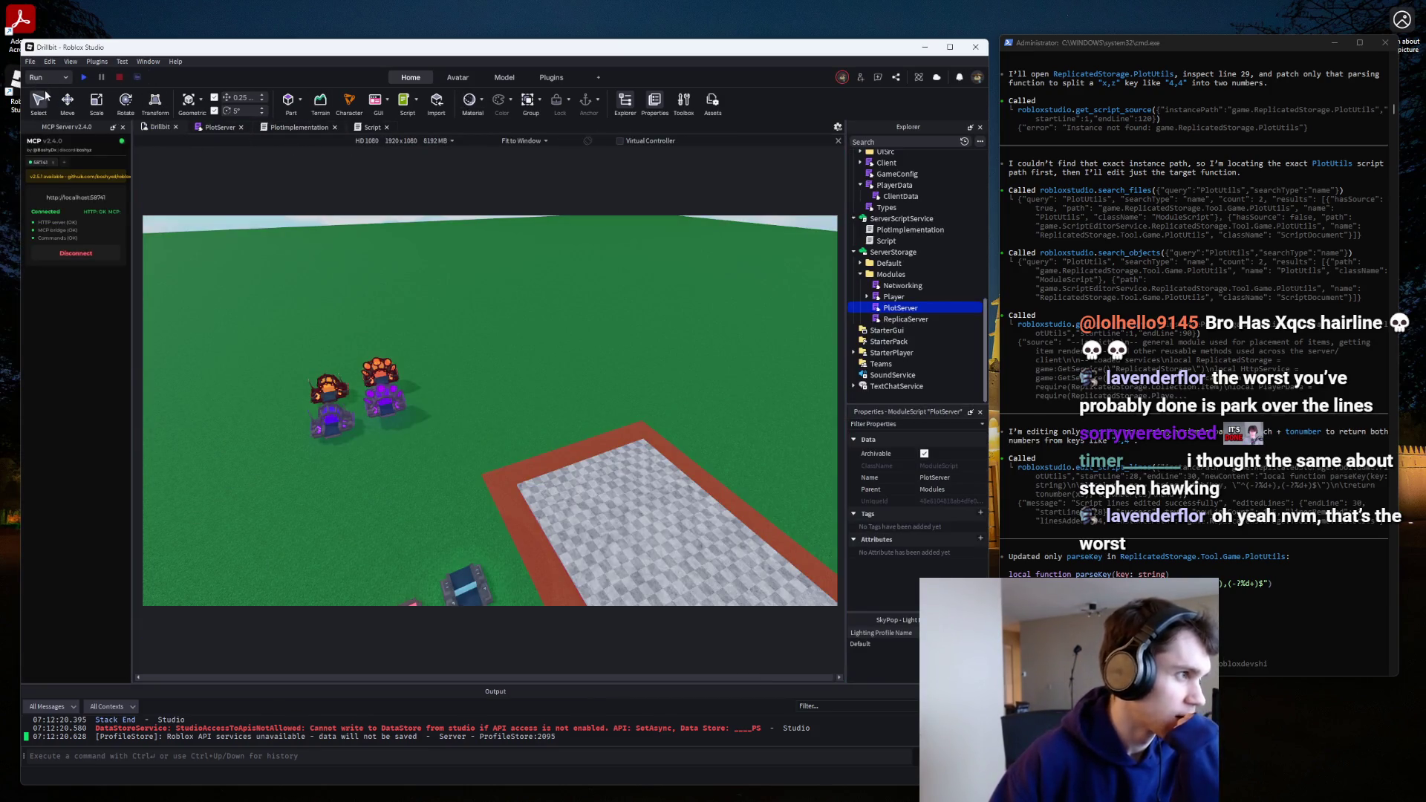
left_click(66, 78)
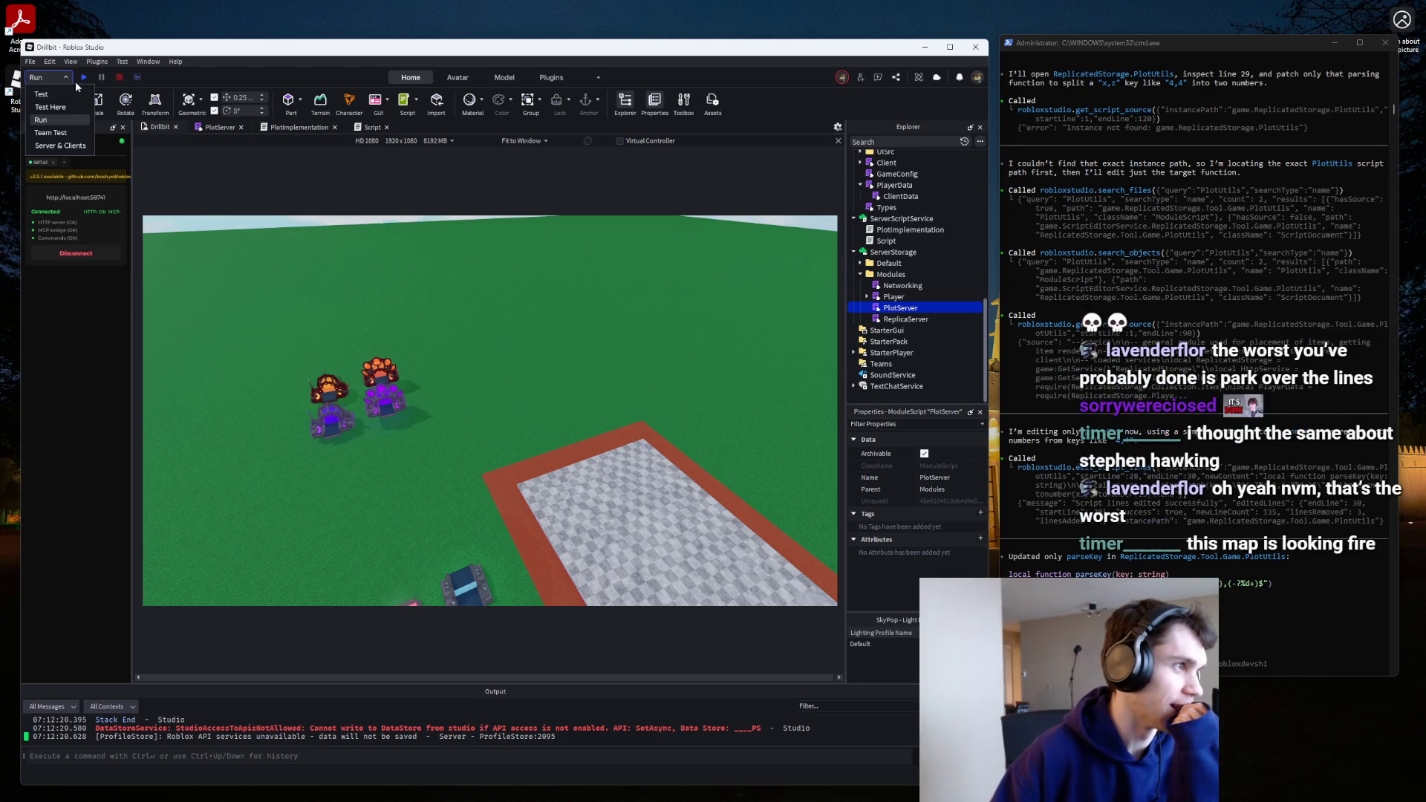
left_click(75, 82)
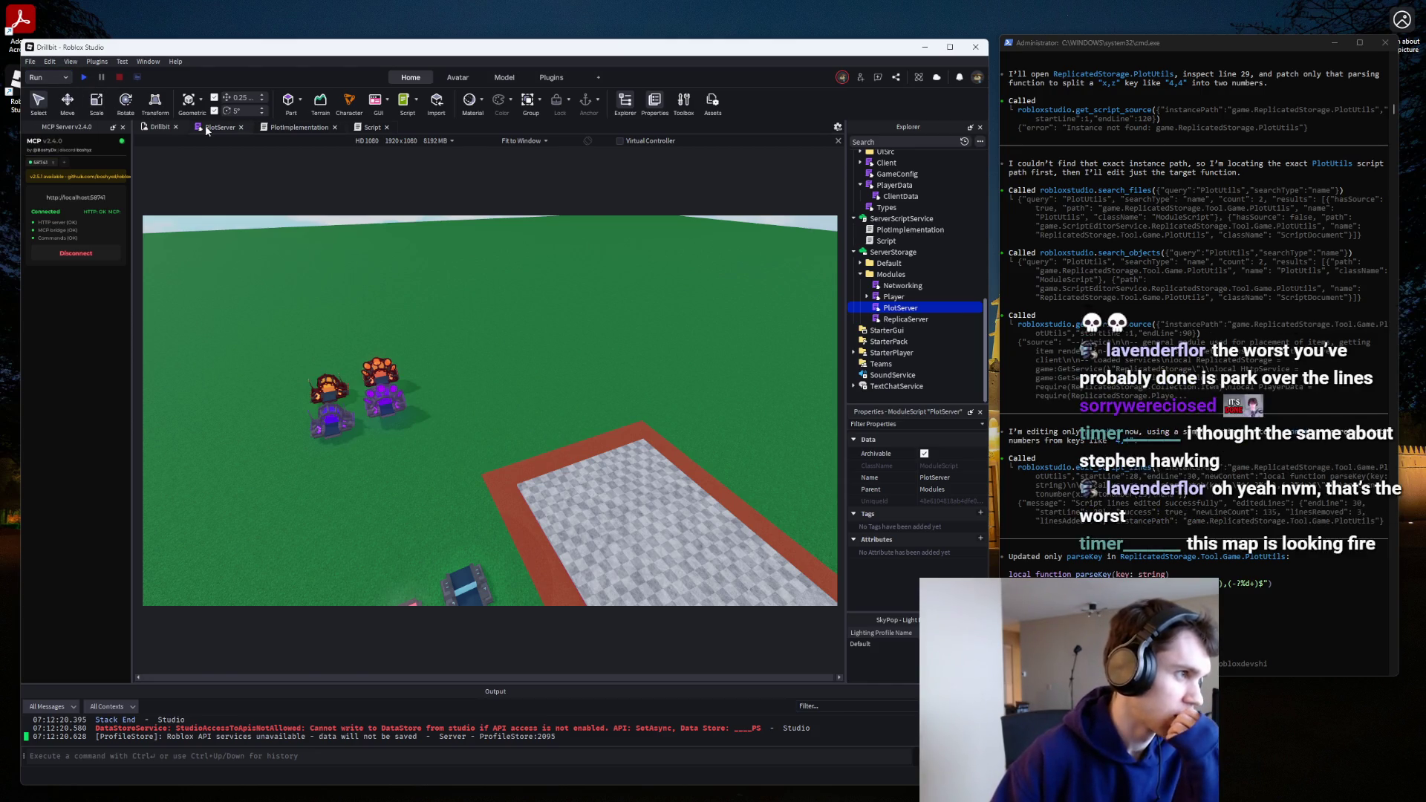
Review the PlotServer script and Drillbit 3D view, then collapse the registerPlot function.
left_click(220, 127)
scroll(298, 410, "down", 15)
scroll(297, 410, "down", 20)
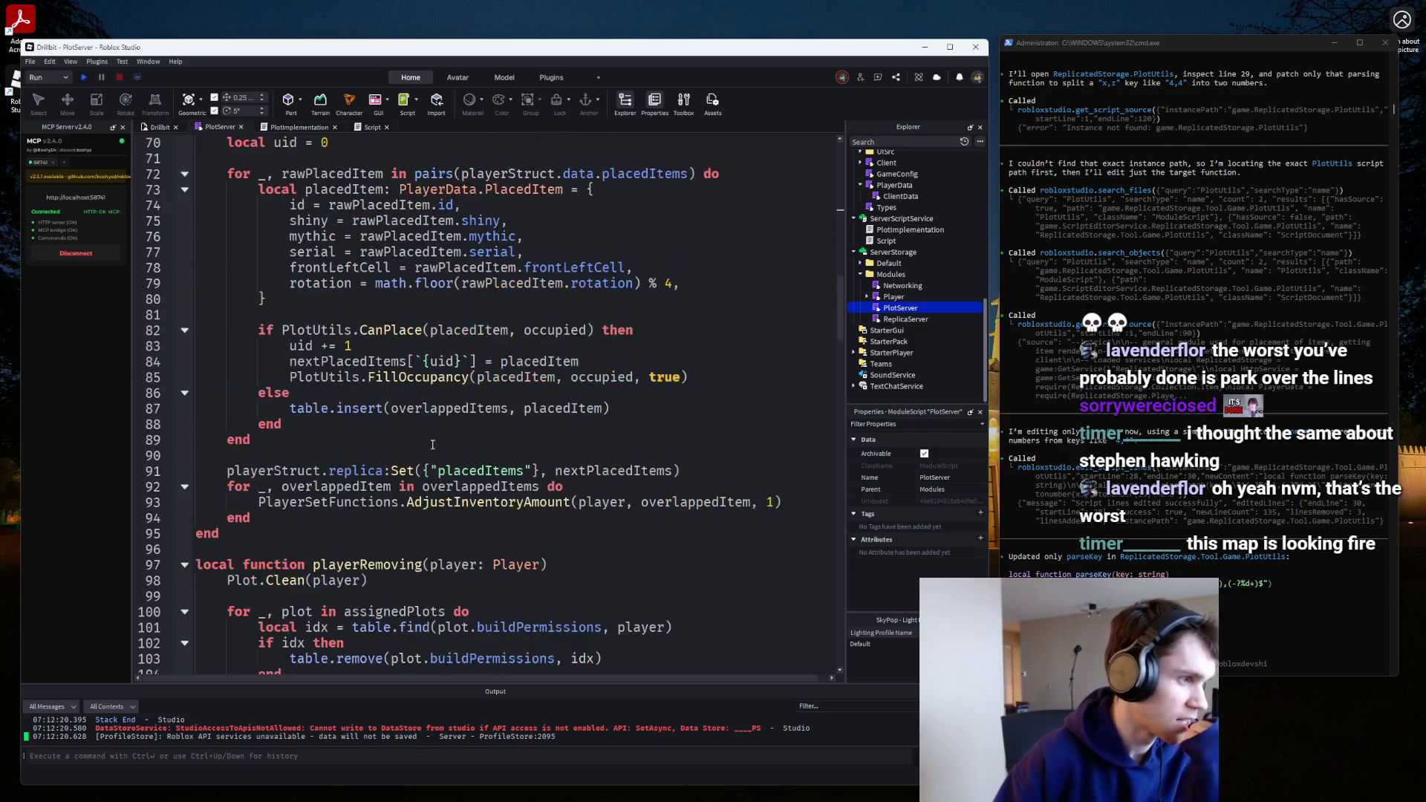
scroll(435, 476, "down", 20)
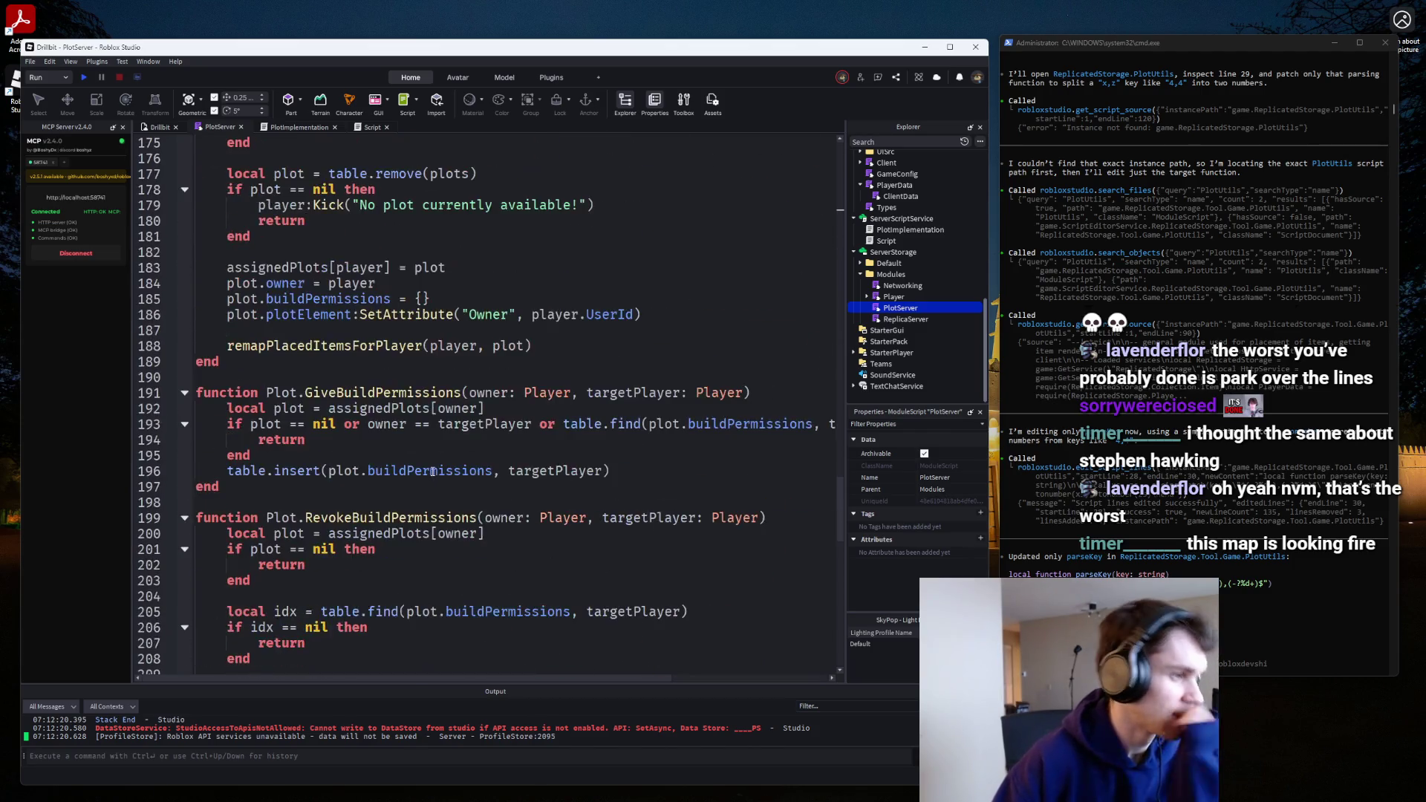
scroll(432, 467, "up", 20)
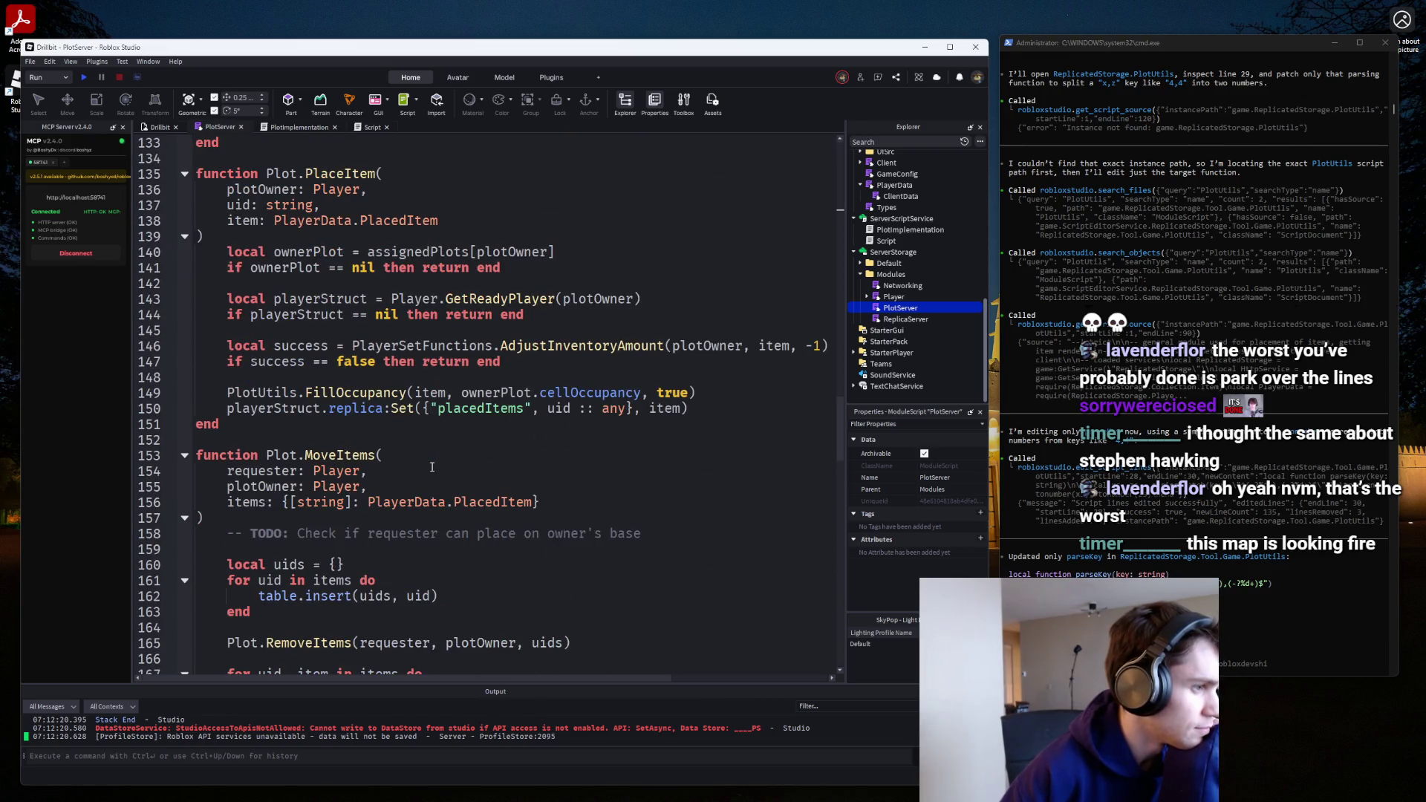
scroll(432, 466, "up", 17)
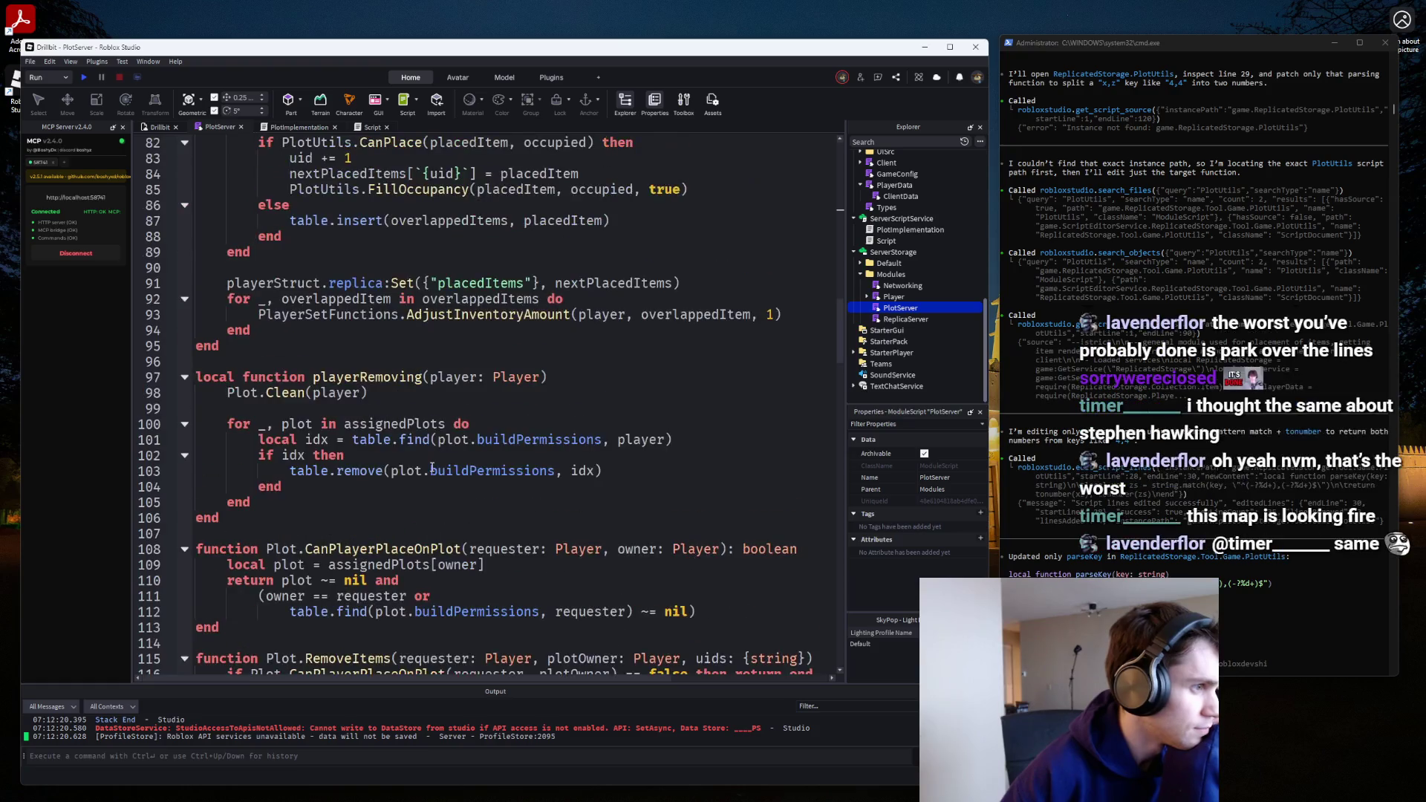
scroll(432, 467, "up", 7)
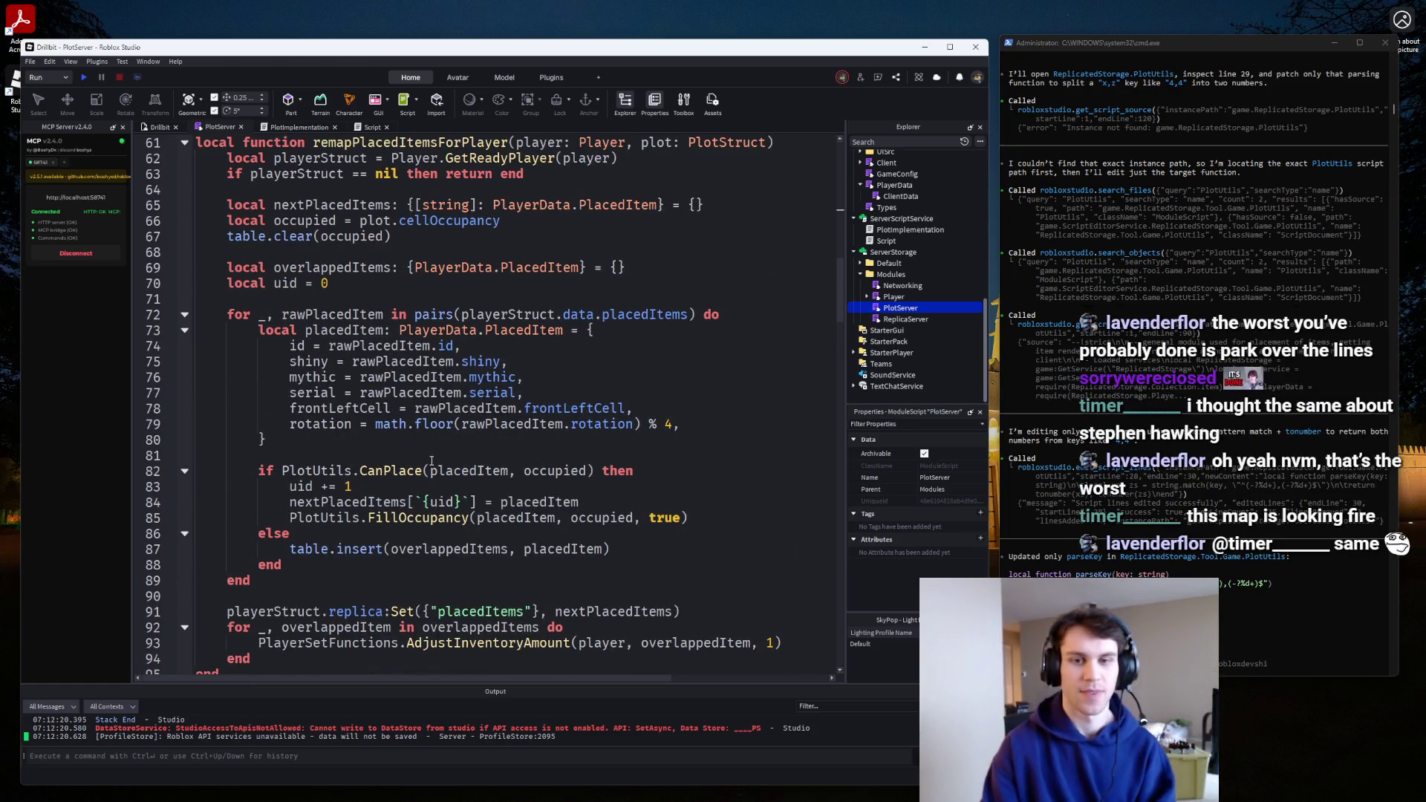
key("ctrl+shift+Tab")
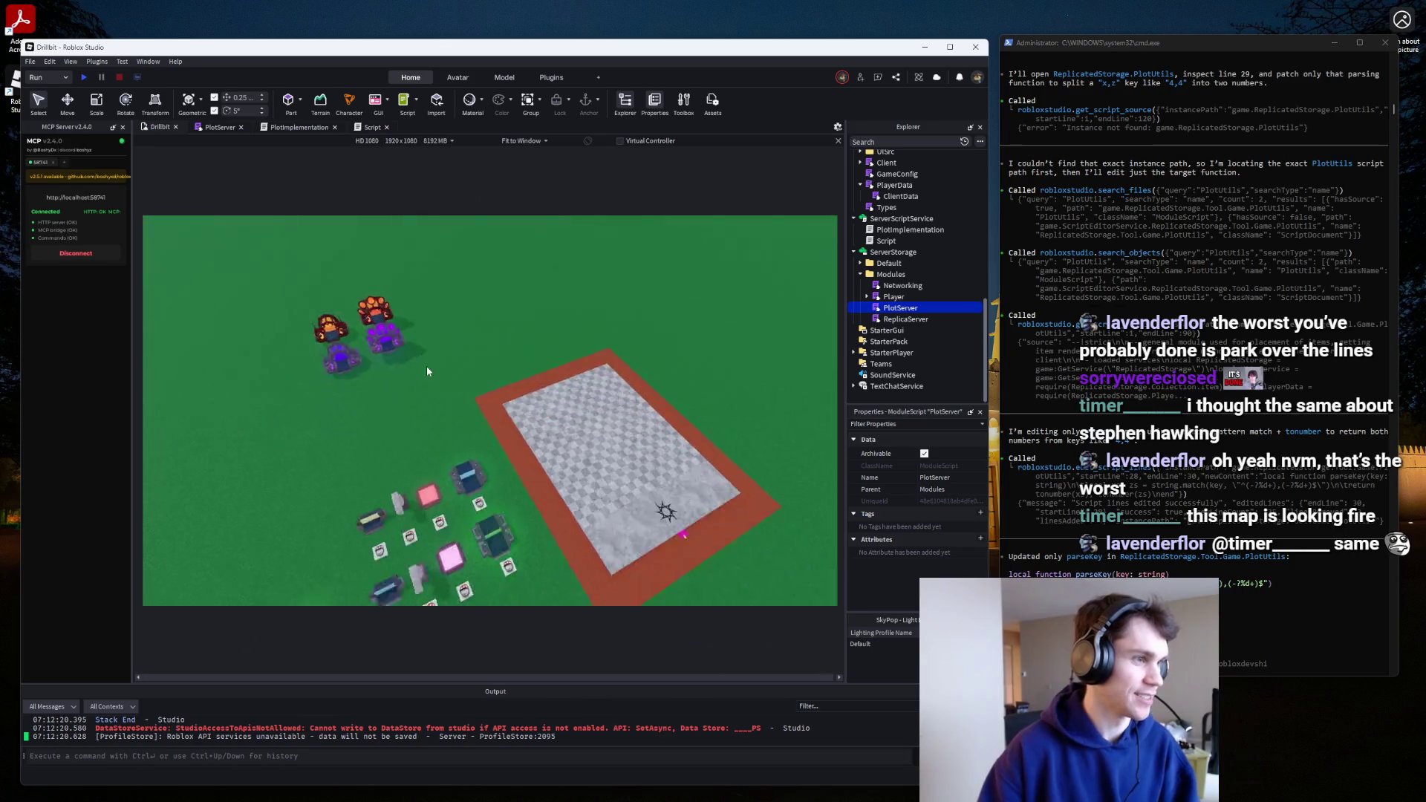
scroll(427, 367, "down", 10)
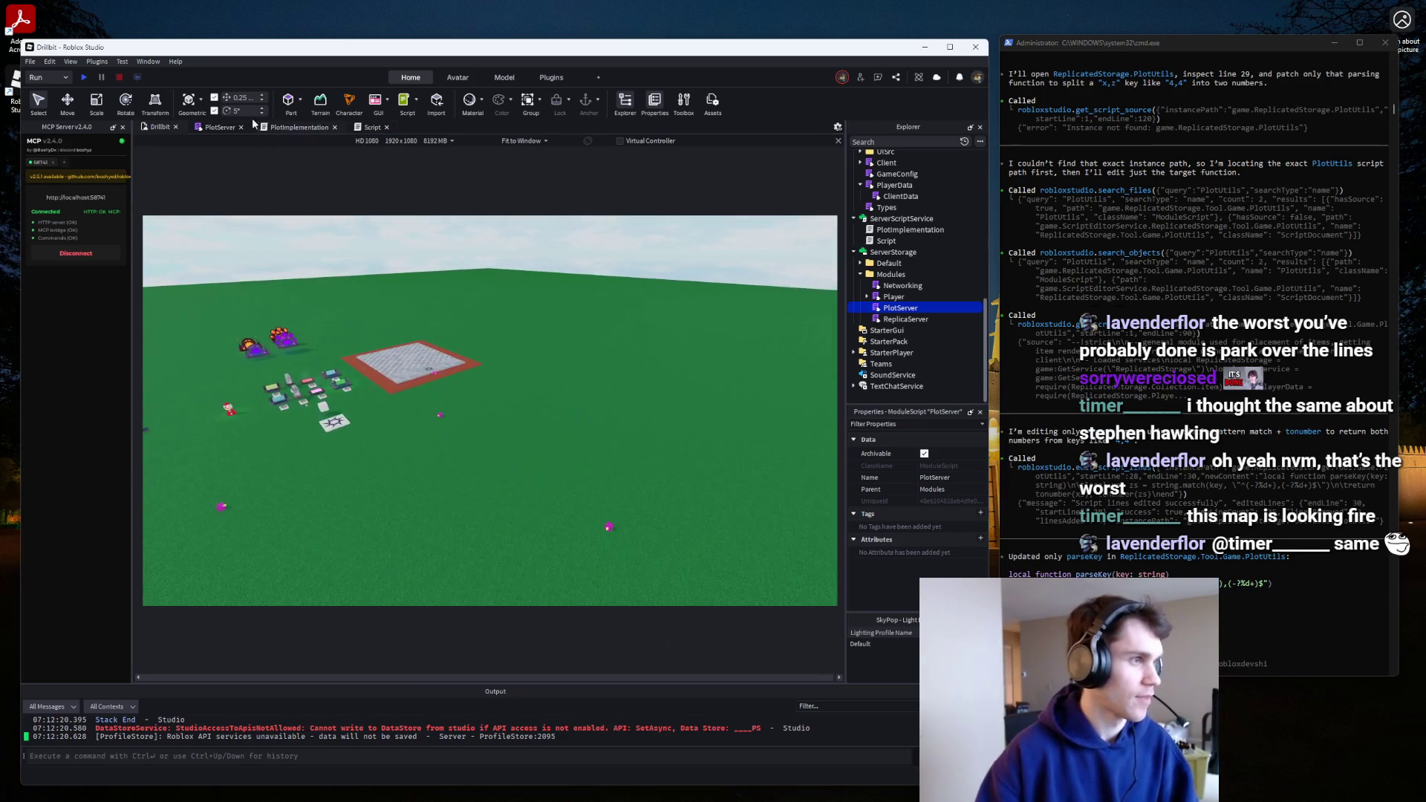
scroll(316, 324, "up", 6)
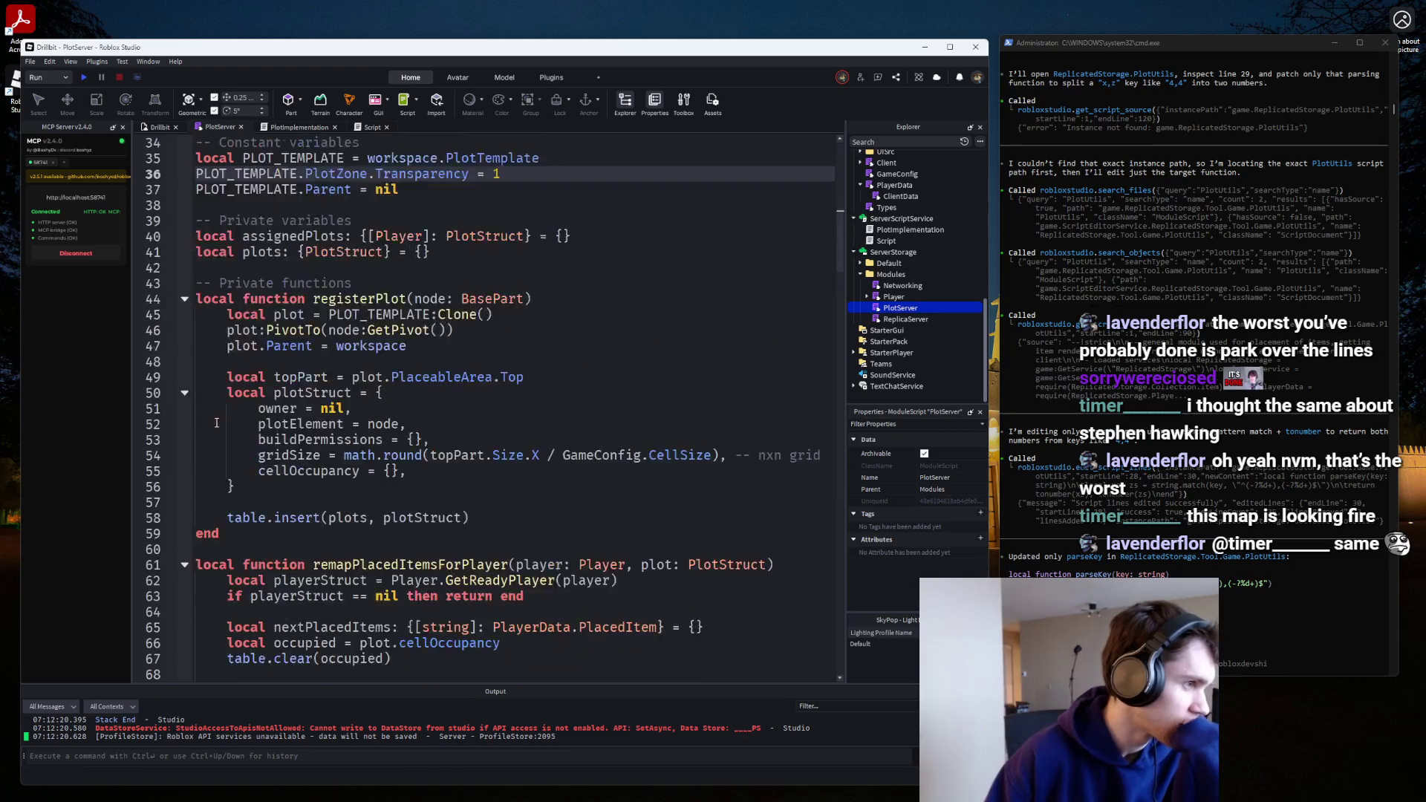
scroll(251, 518, "down", 1)
left_click(184, 298)
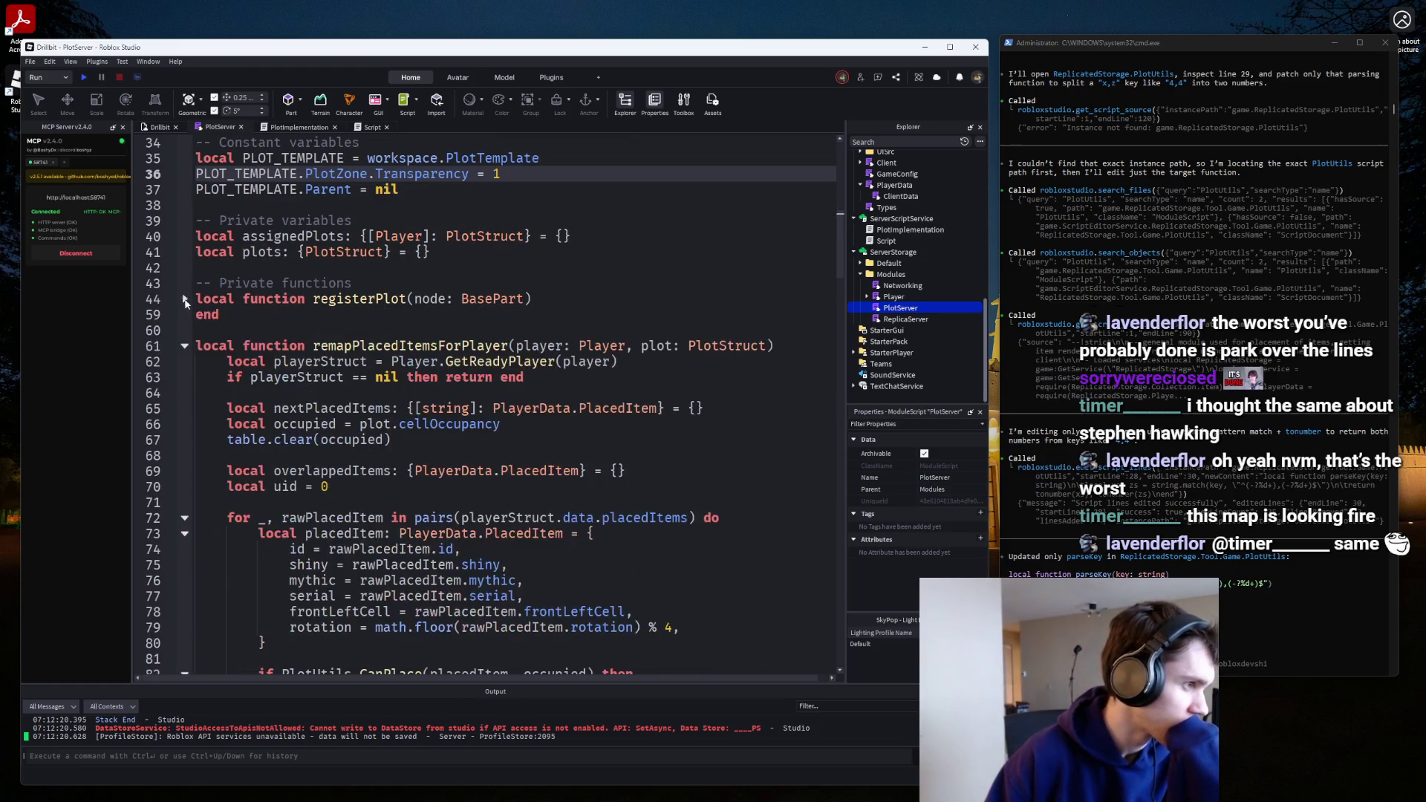
Fold remapPlacedItemsForPlayer and playerRemoving, then add a '-- Global methods:' comment below them.
left_click(184, 346)
scroll(318, 439, "down", 3)
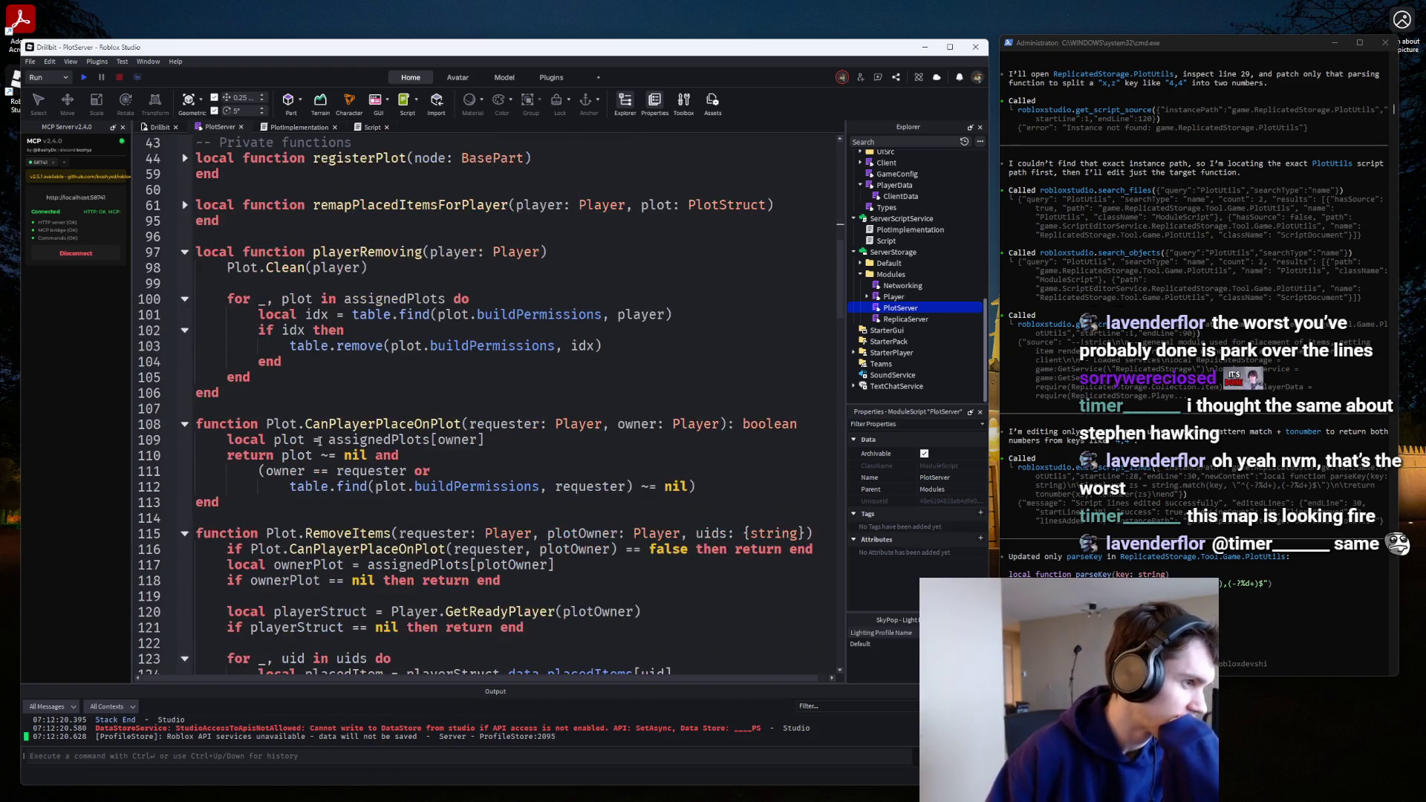
left_click(184, 252)
left_click(205, 283)
key("Return")
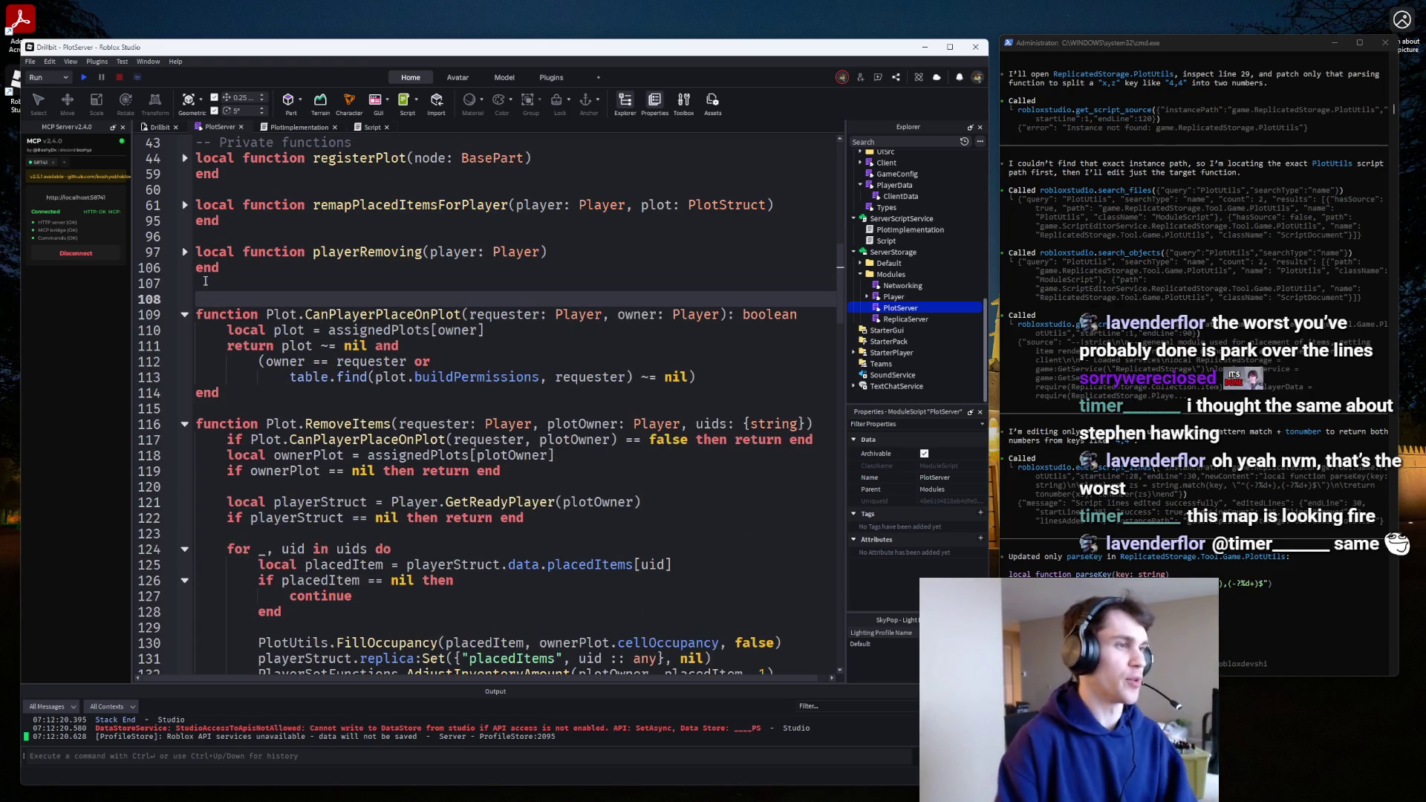
type("-- Global ")
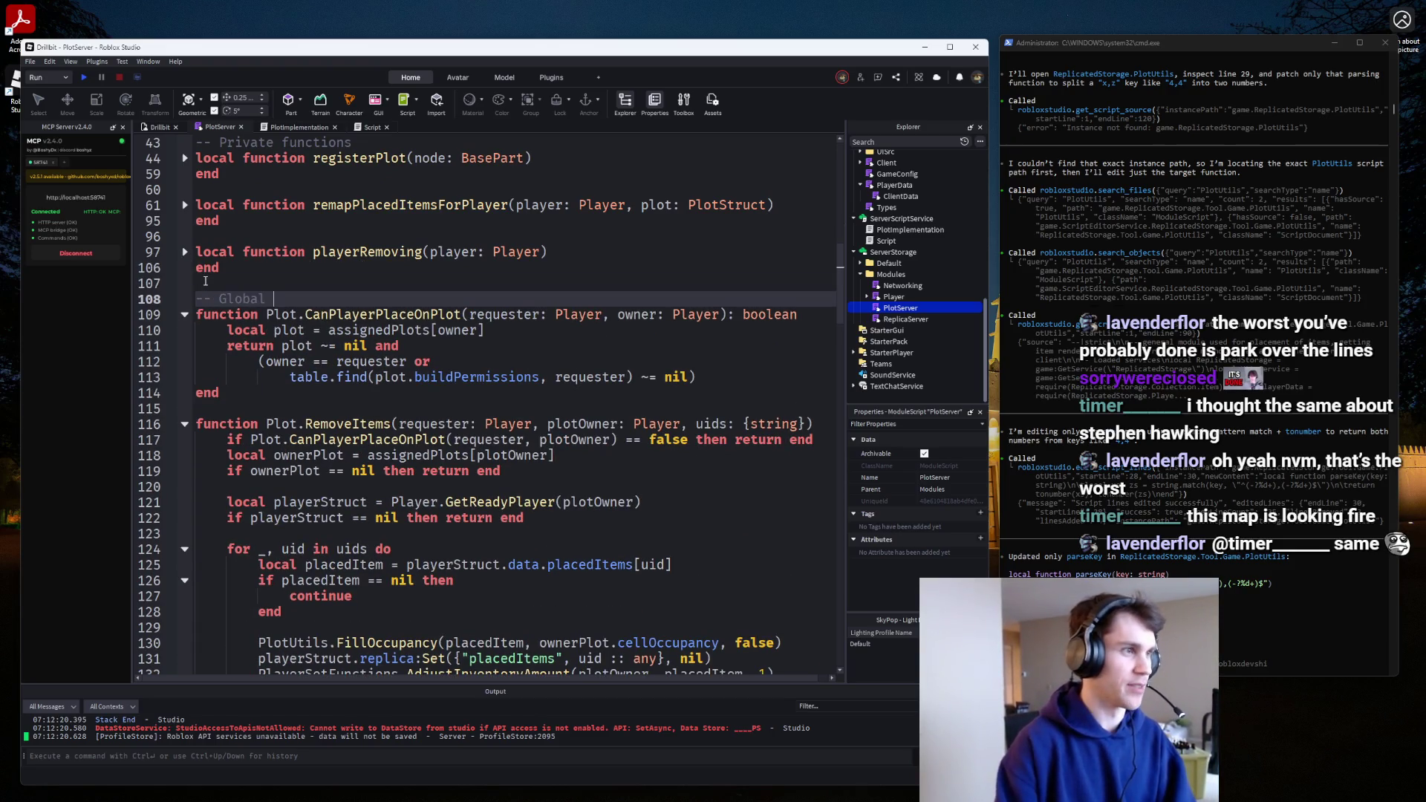
type("methods:")
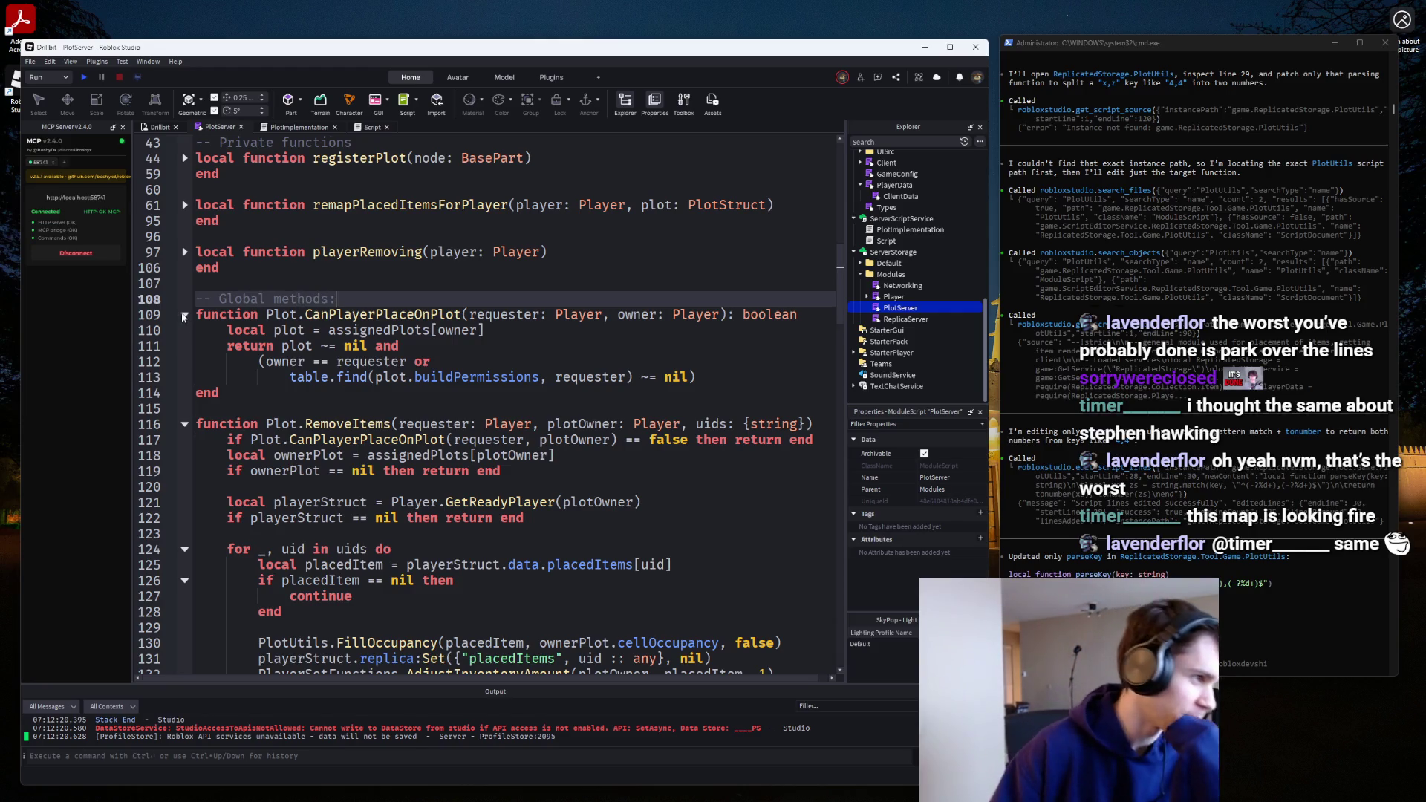
Fold CanPlayerPlaceOnPlot, RemoveItems, PlaceItem, MoveItems, Give/RevokeBuildPermissions and Plot.Clean.
left_click(185, 314)
left_click(185, 361)
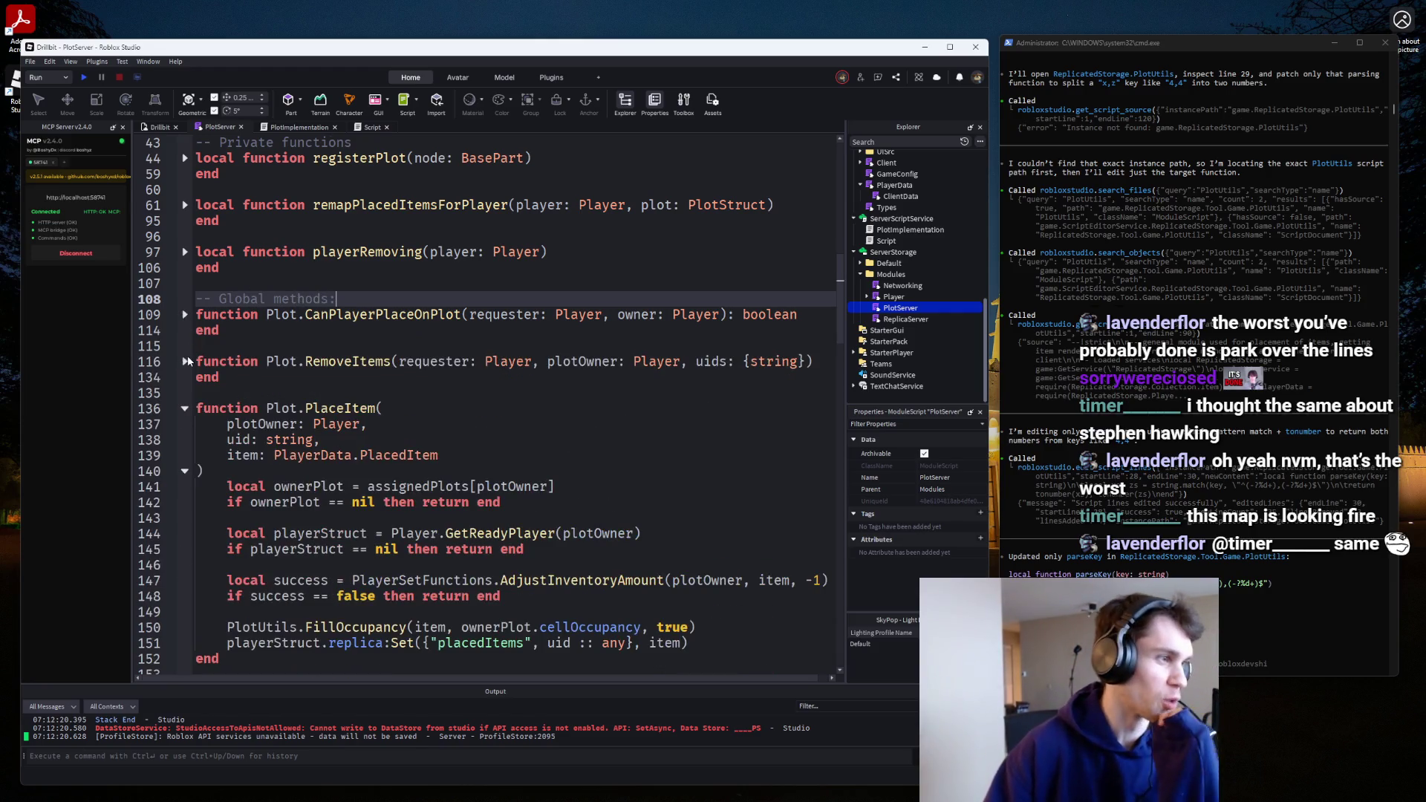
left_click(185, 409)
left_click(185, 424)
left_click(185, 470)
left_click(184, 486)
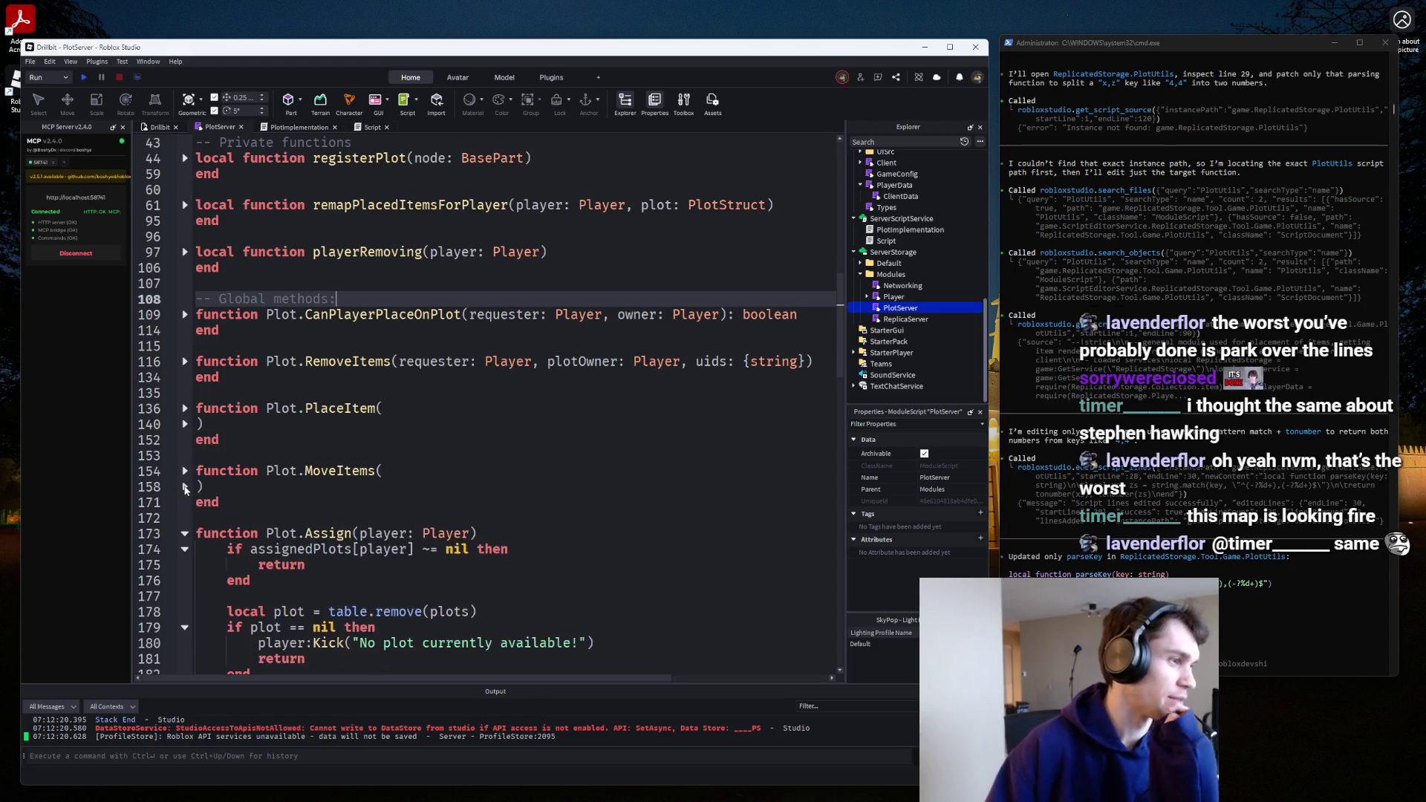
scroll(187, 453, "down", 2)
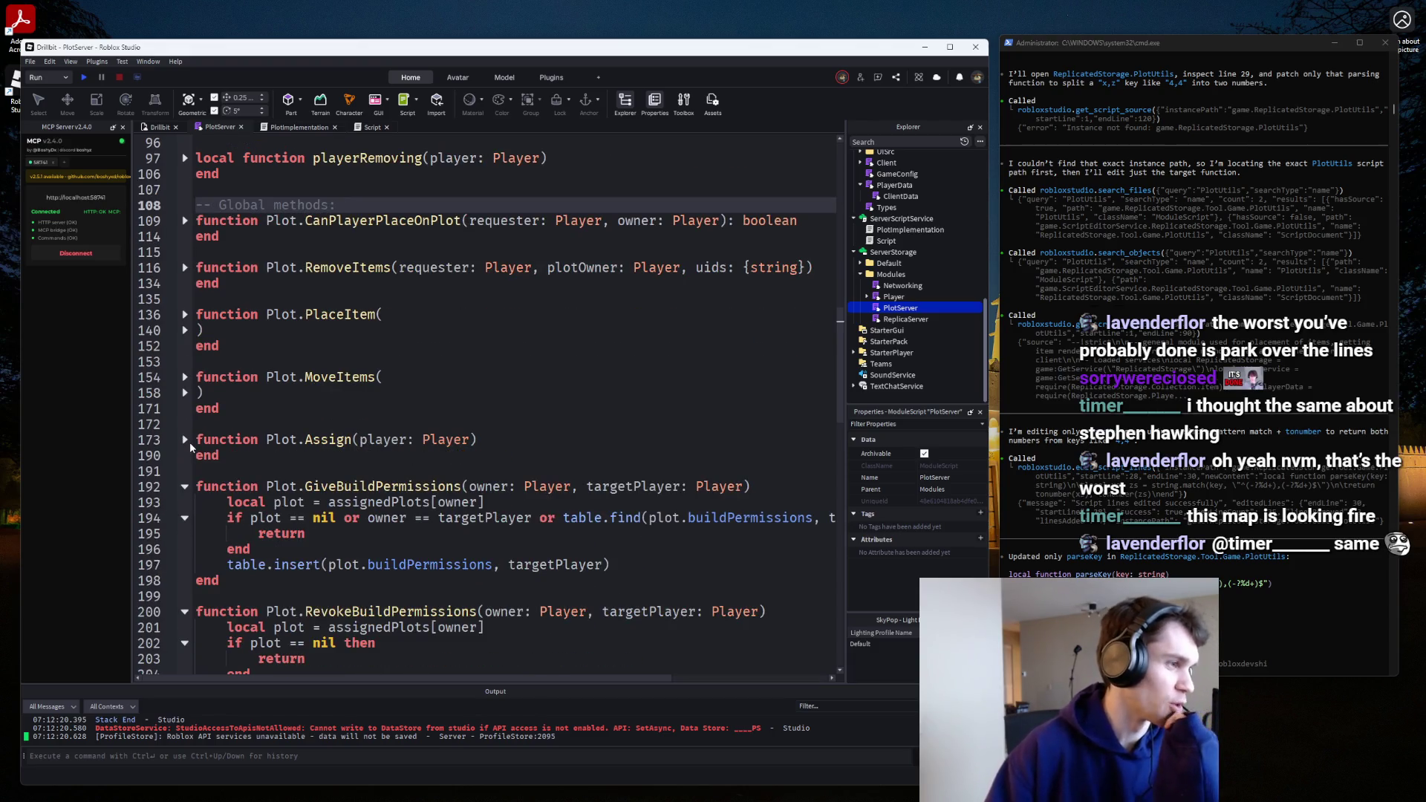
left_click(185, 487)
left_click(185, 533)
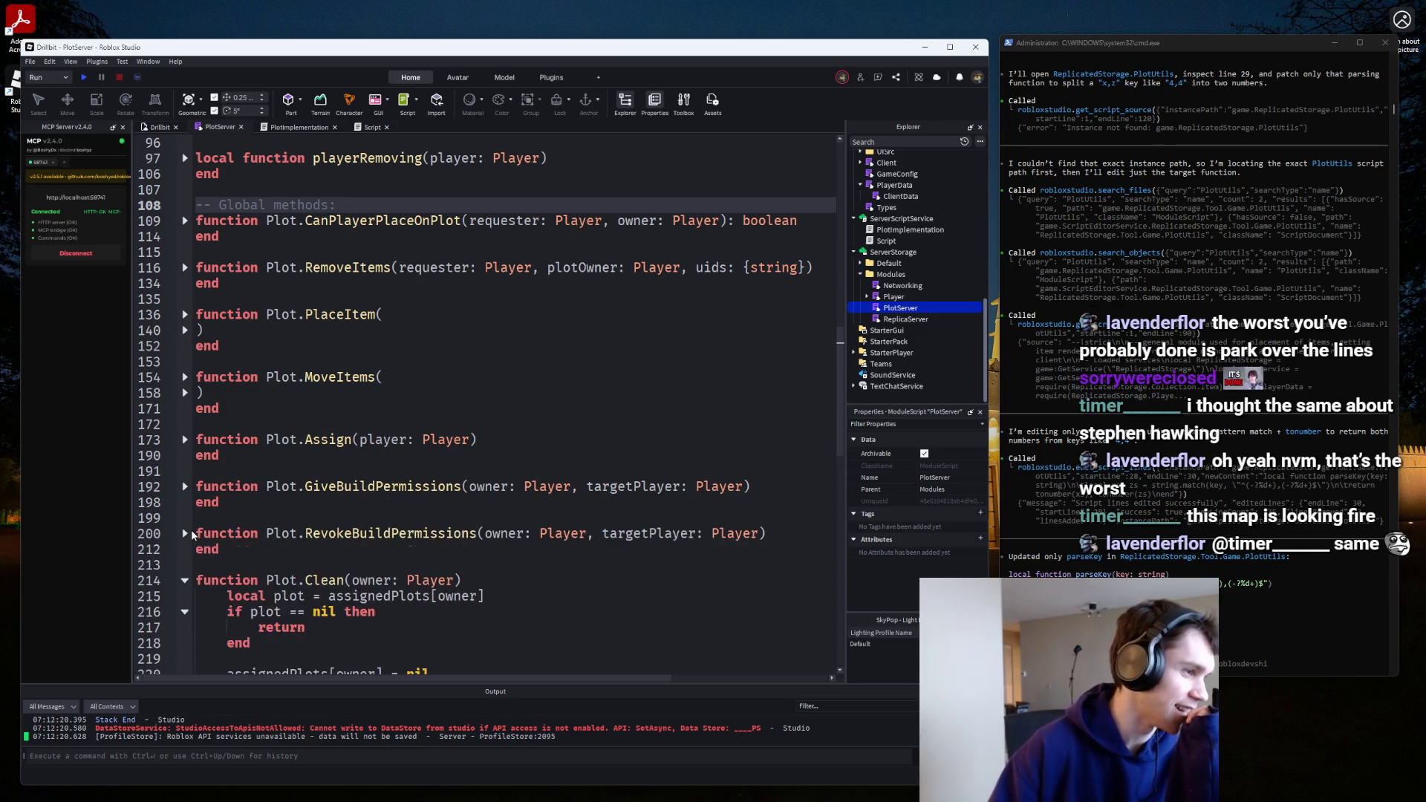
scroll(191, 508, "down", 4)
left_click(184, 397)
scroll(200, 408, "up", 10)
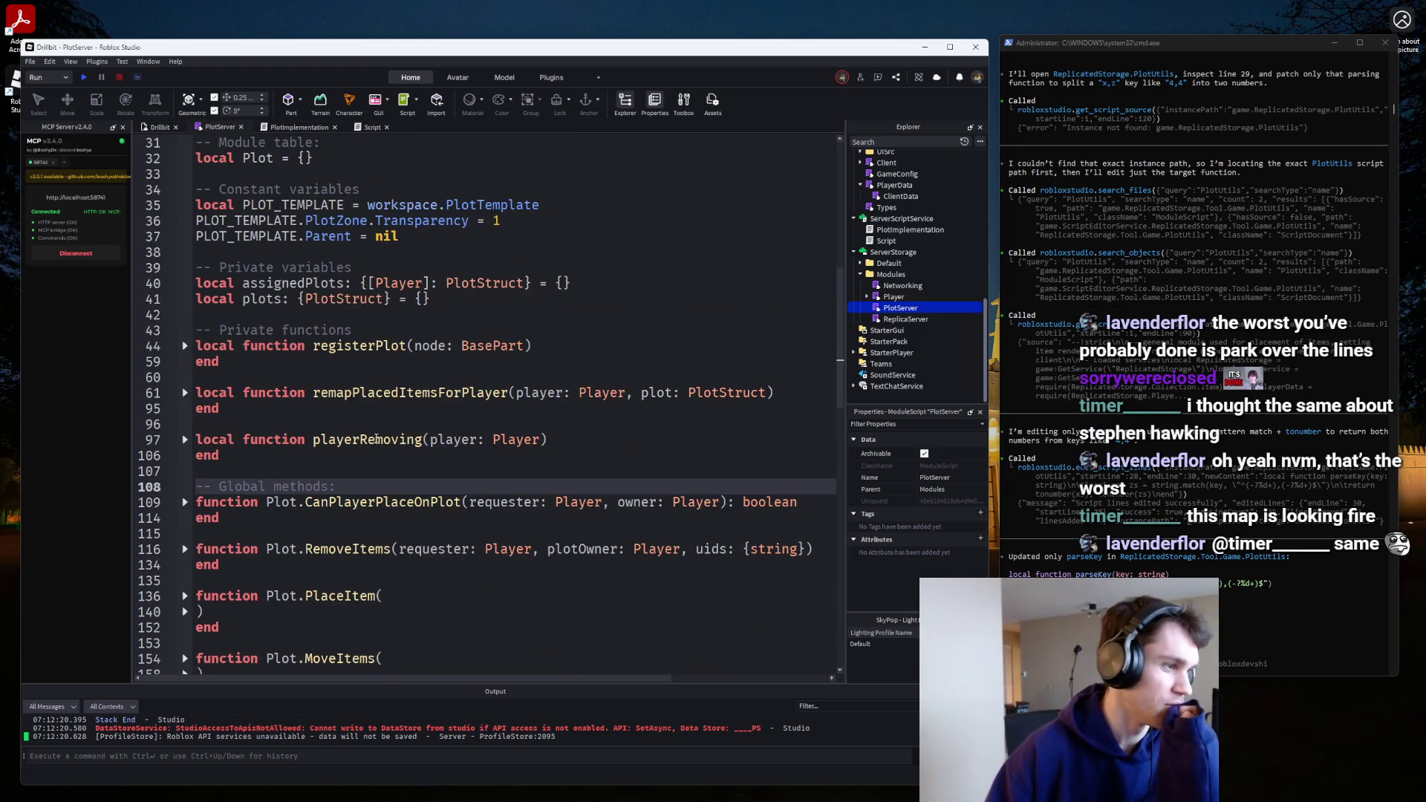
Jump to Plot.Assign, unfold it, and go to its Owner SetAttribute line.
scroll(376, 439, "down", 15)
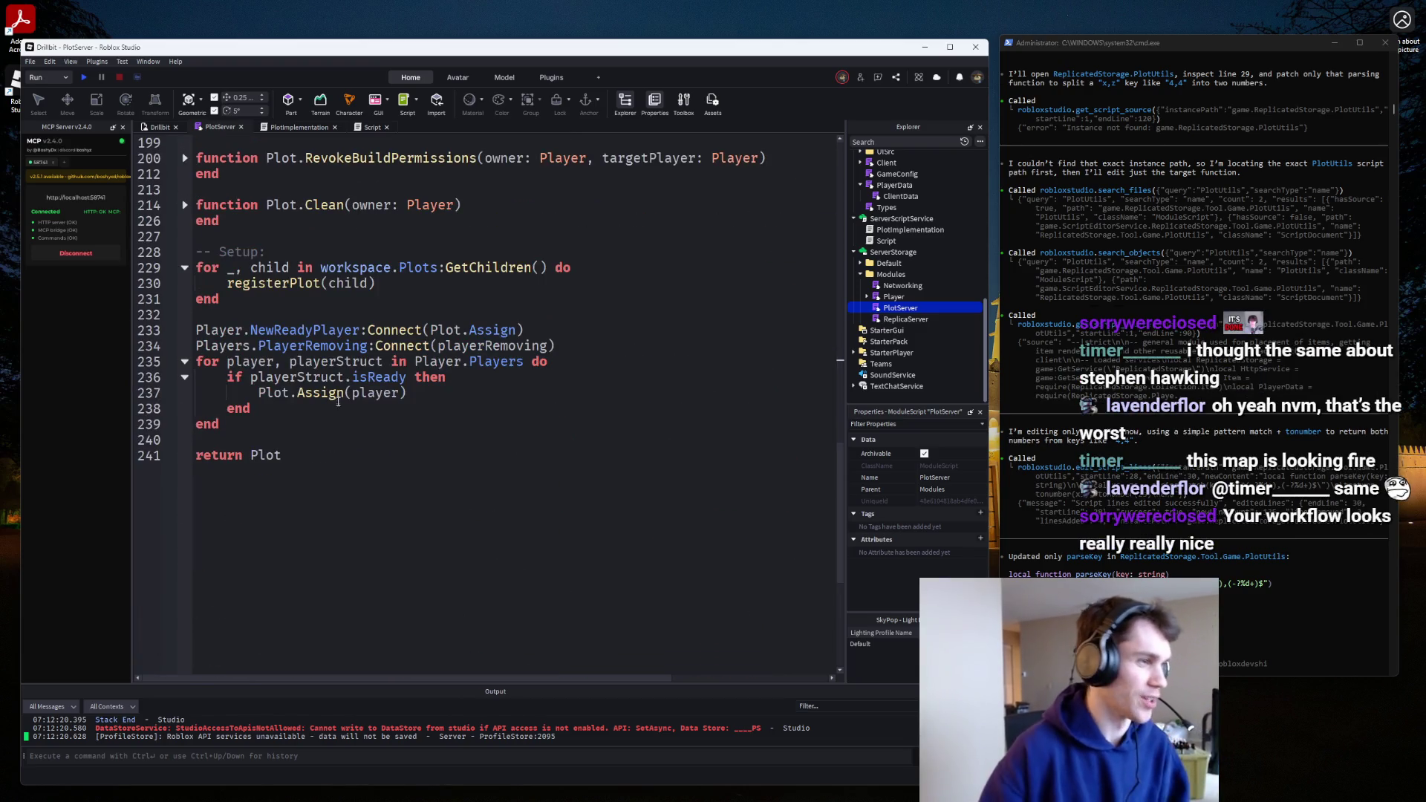
left_click(338, 399, "ctrl")
left_click(185, 393)
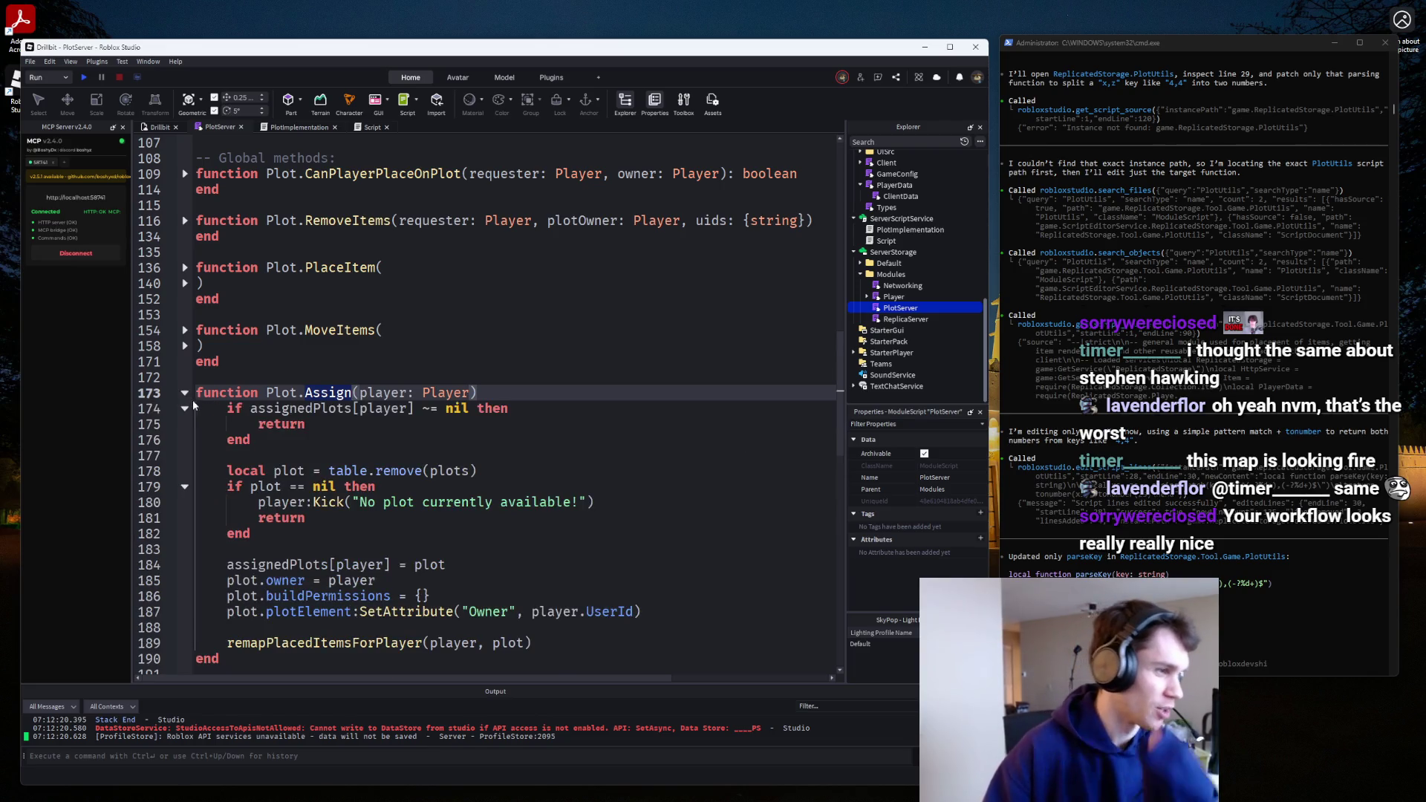
scroll(194, 400, "down", 3)
scroll(387, 422, "down", 2)
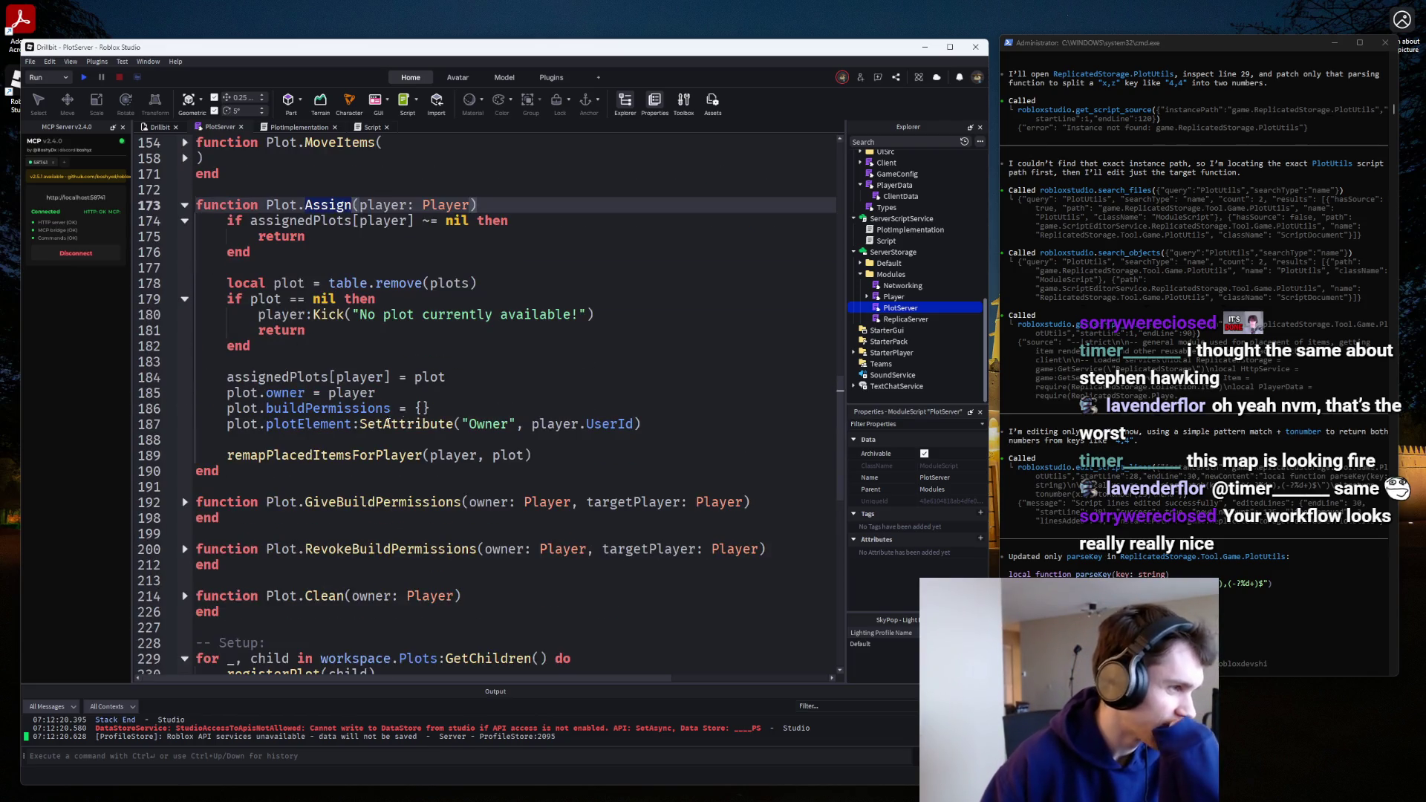
left_click(689, 420)
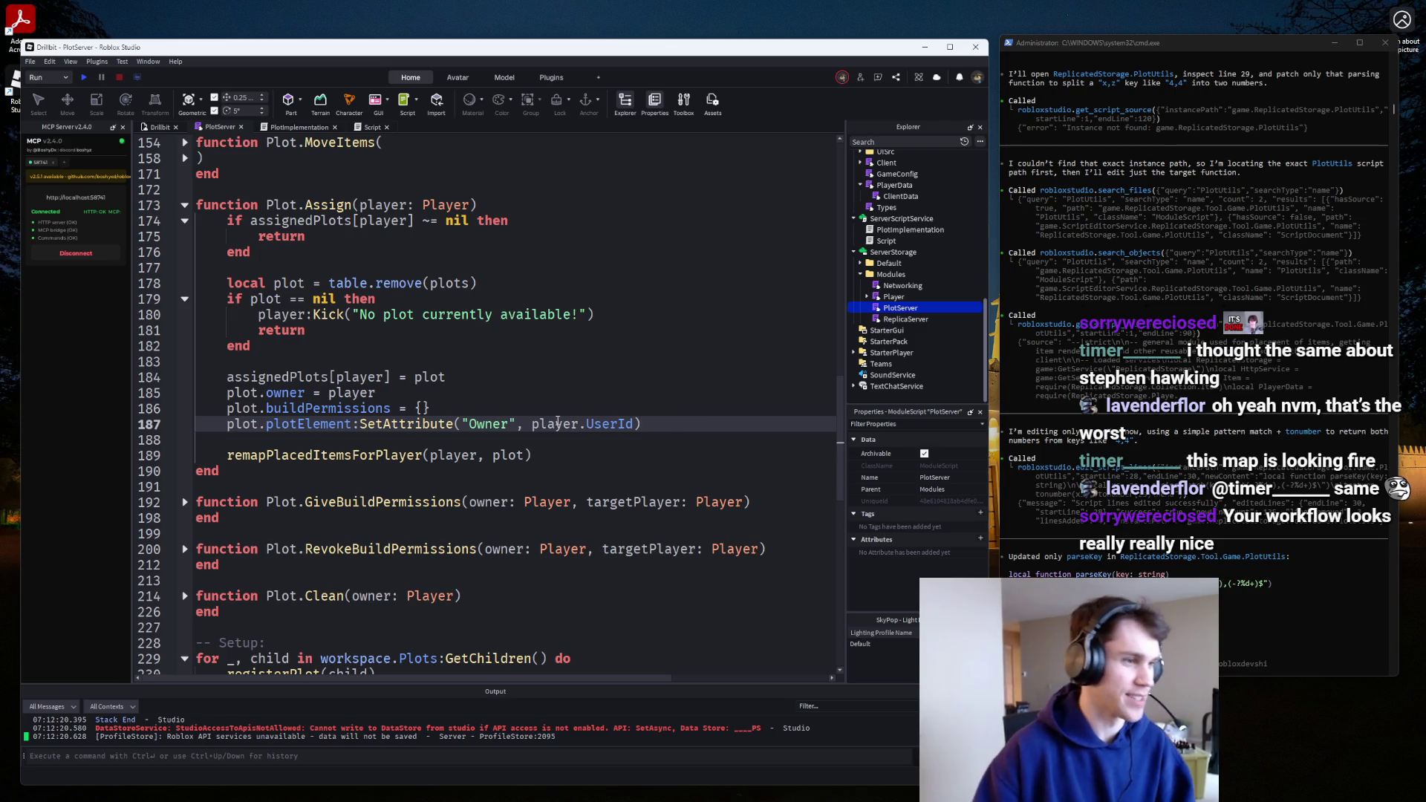
Replace the literal "Owner" in SetAttribute with GameConfig.Attributes.Plot.Owner.
left_click_drag(516, 420, 462, 420)
type("'G")
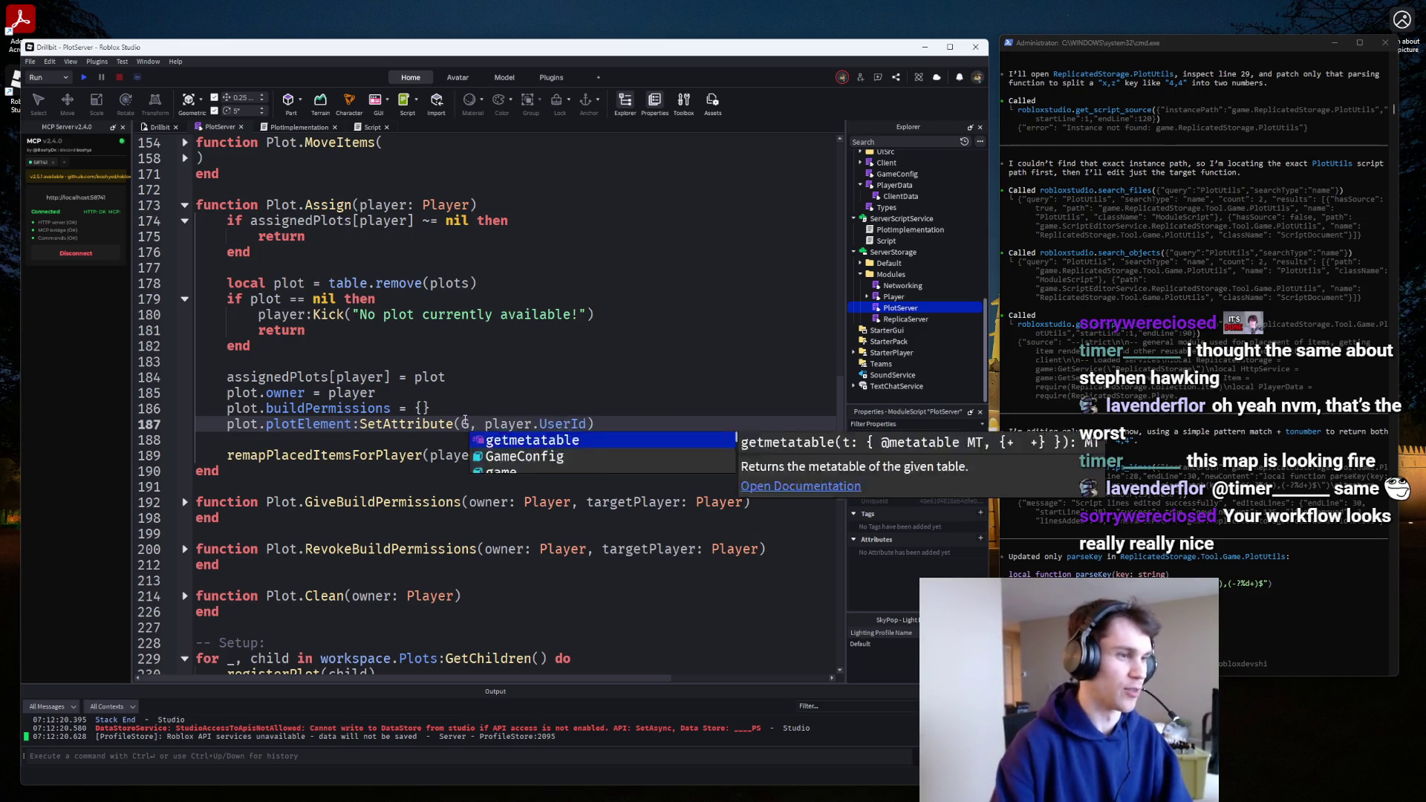
key("Tab")
key("BackSpace")
type(".Attributes.Plot.")
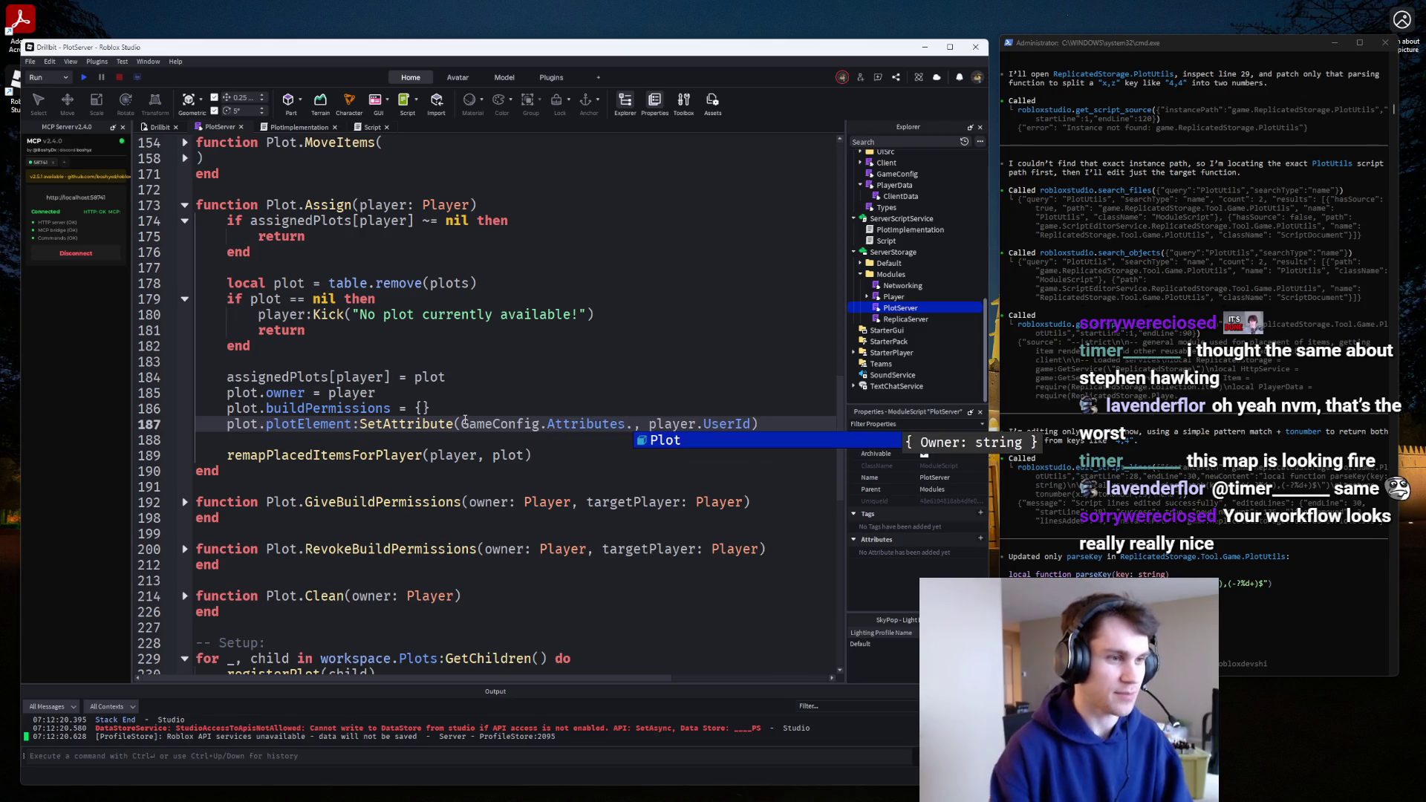
key("Tab")
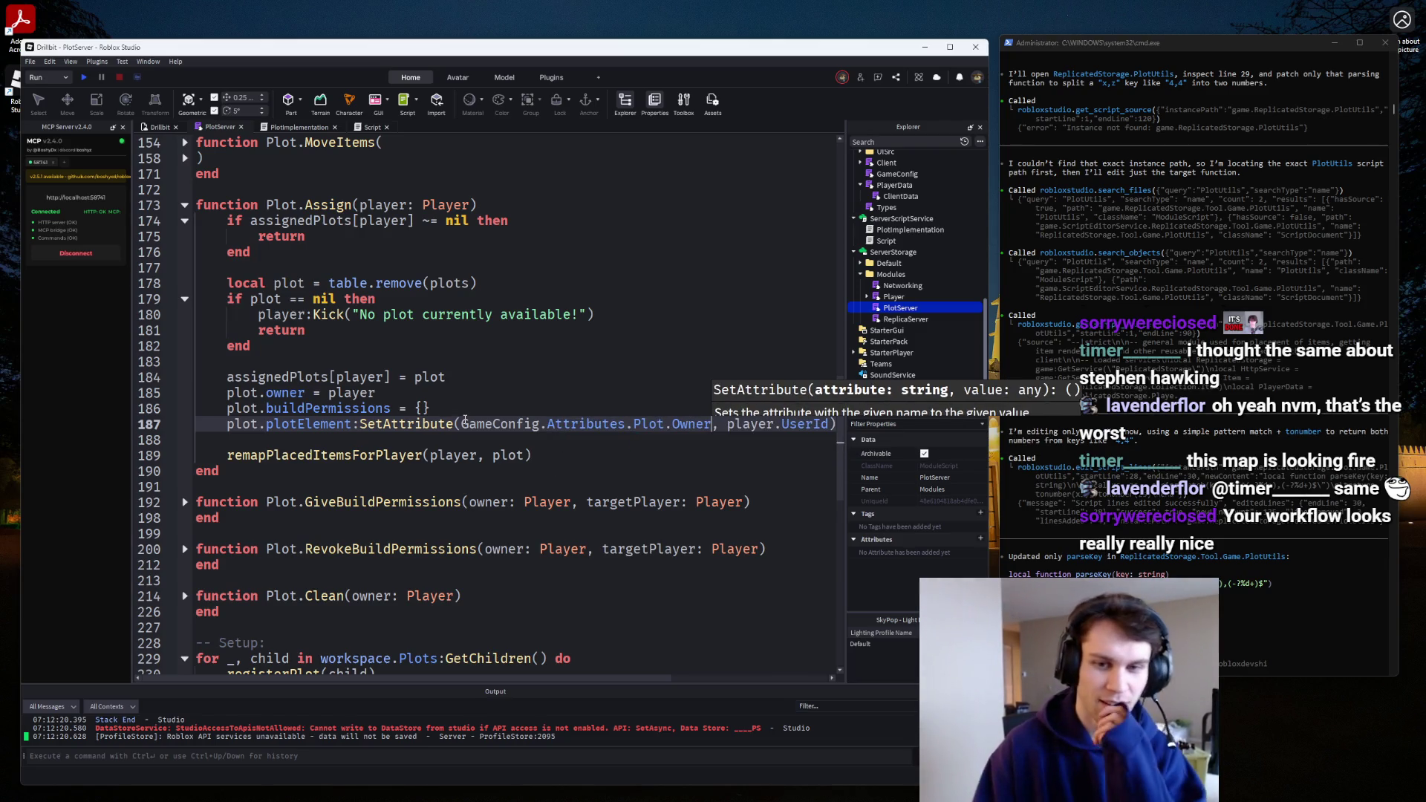
mouse_move(468, 421)
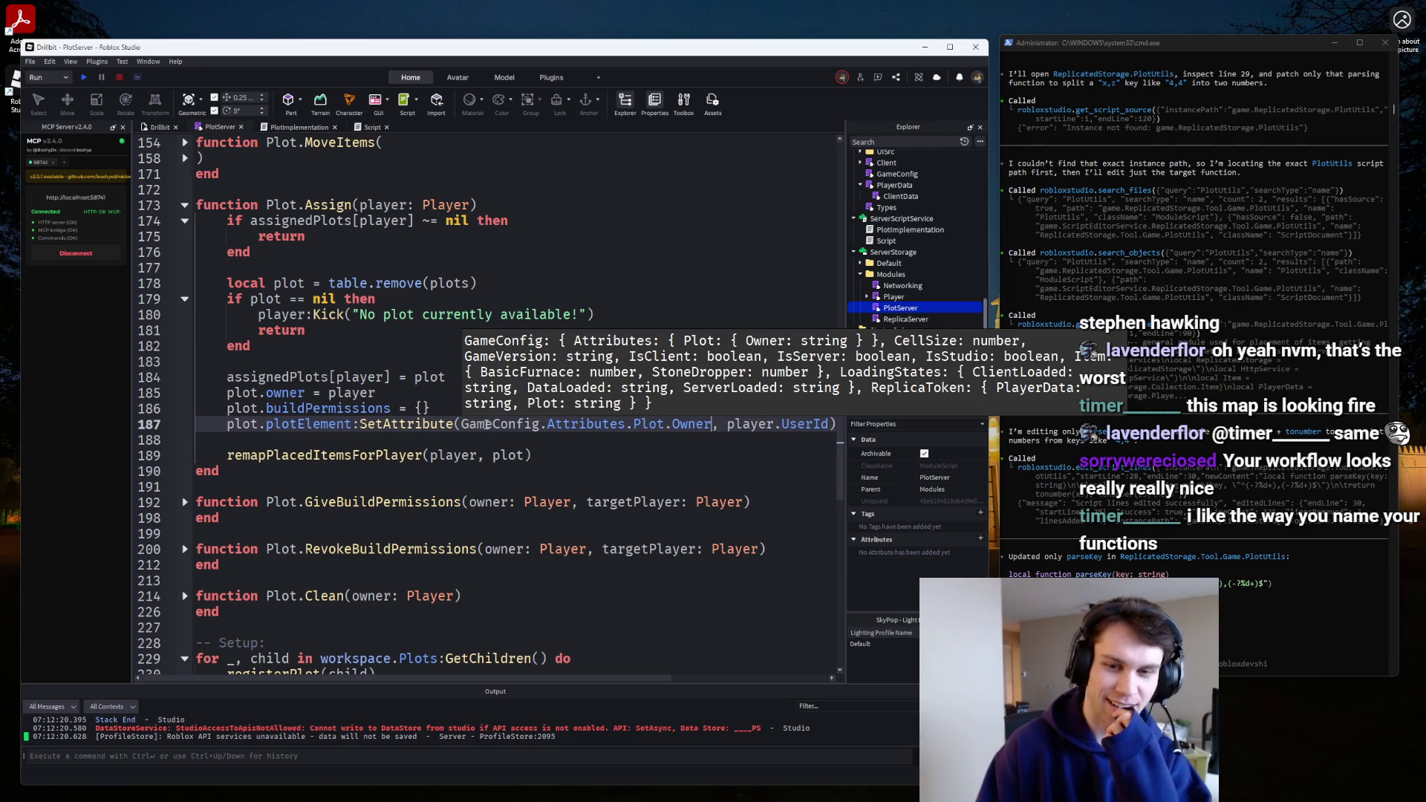
left_click(476, 392)
scroll(476, 446, "up", 5)
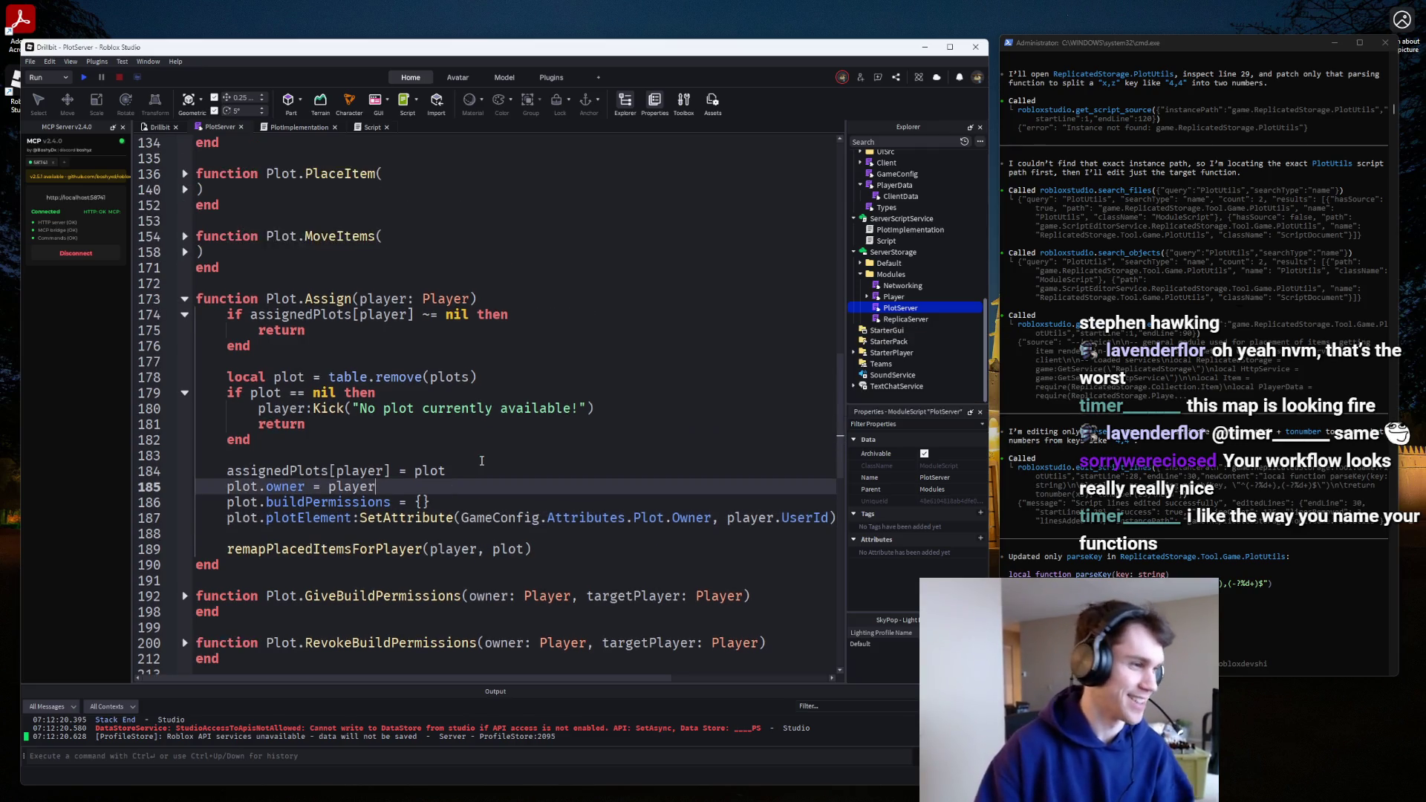
scroll(365, 249, "up", 4)
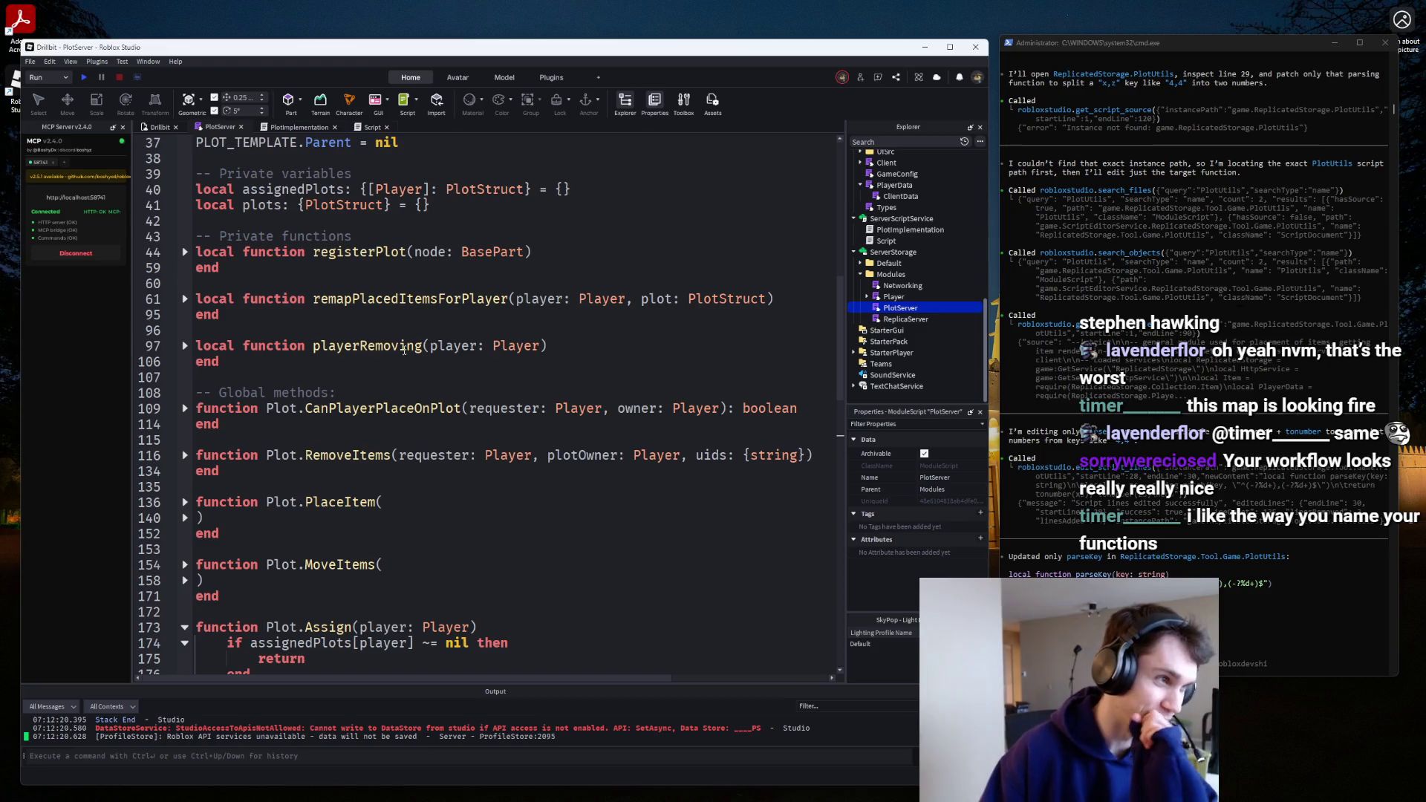
scroll(413, 369, "down", 8)
left_click(366, 487)
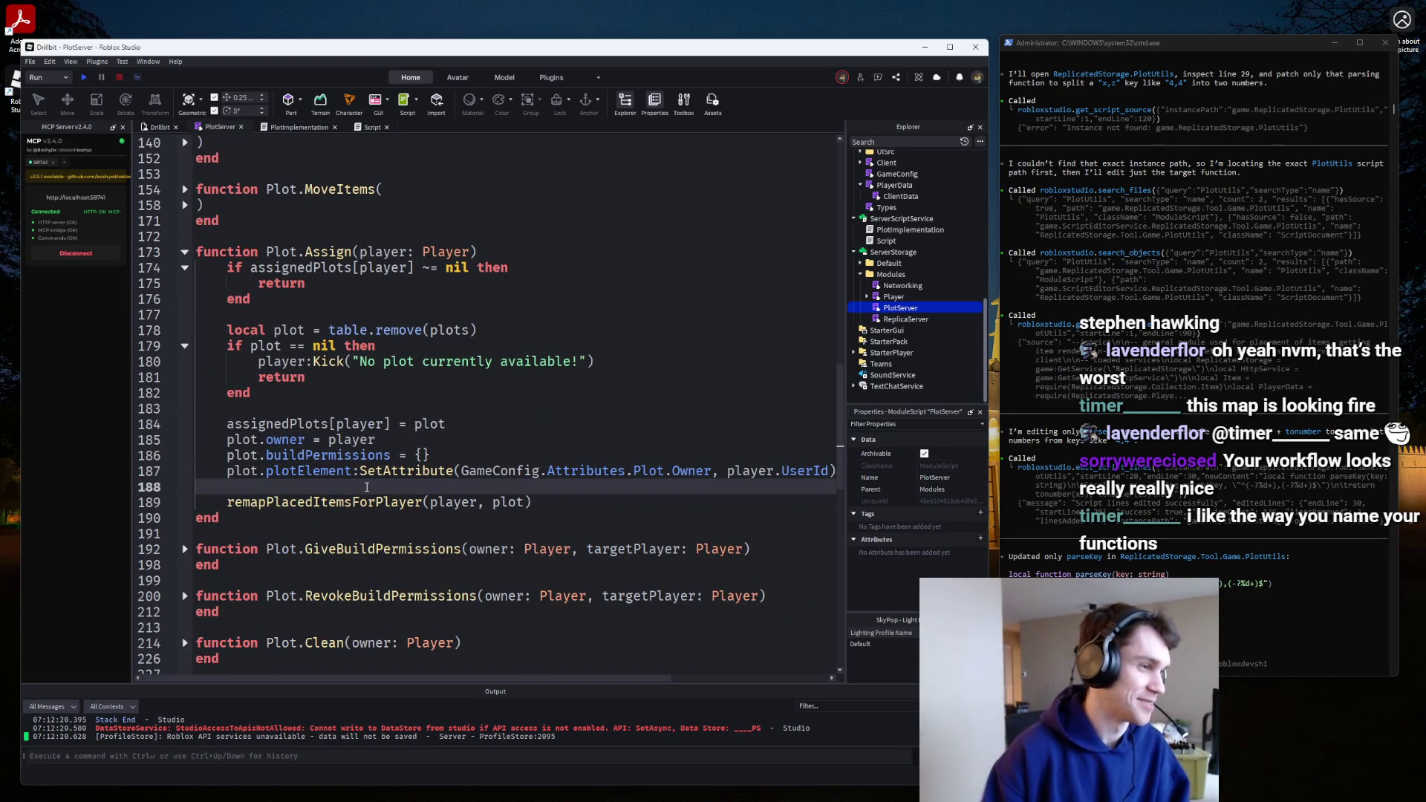
Add a player:LoadCharacterAsync() call below the SetAttribute line in Plot.Assign.
key("Return")
key("Return")
key("Up")
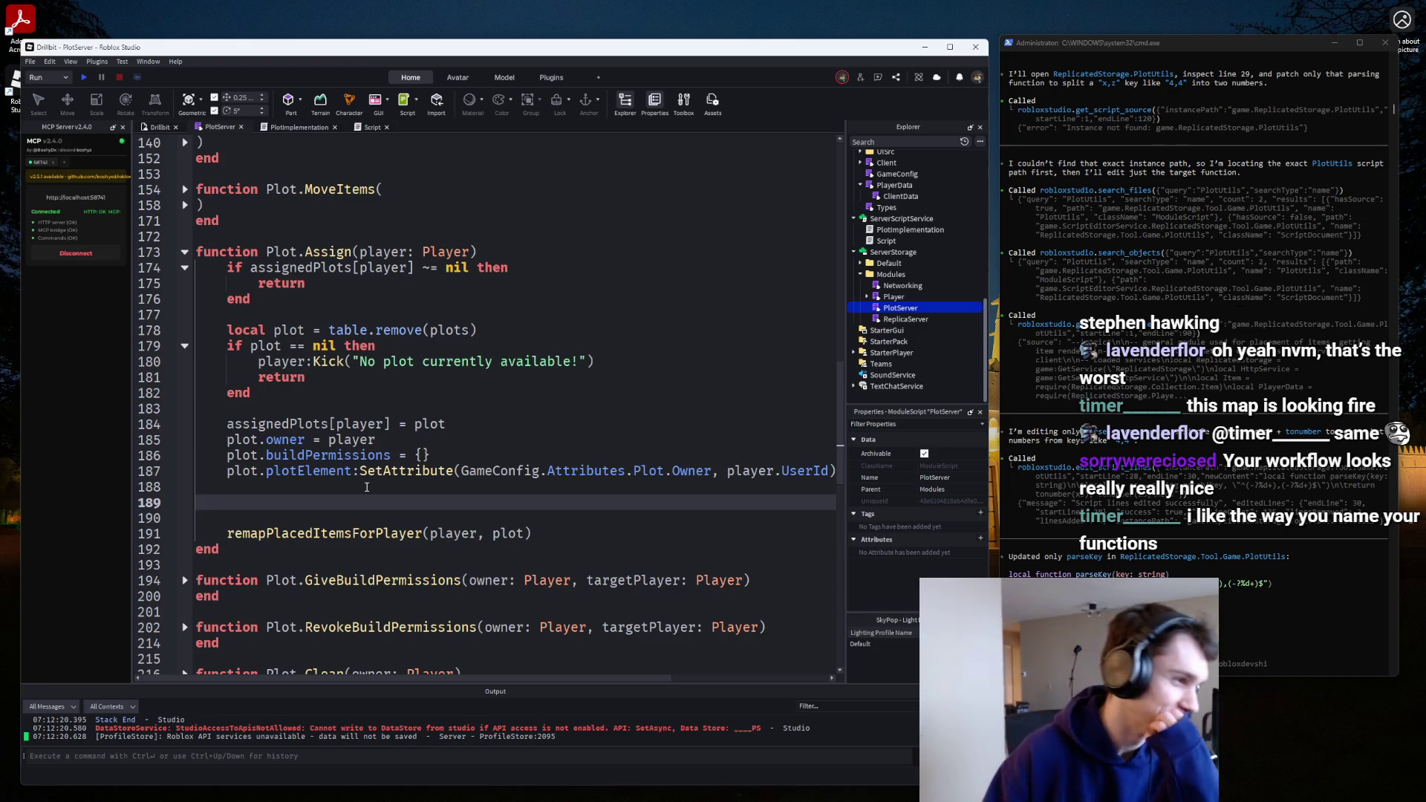
type("plot")
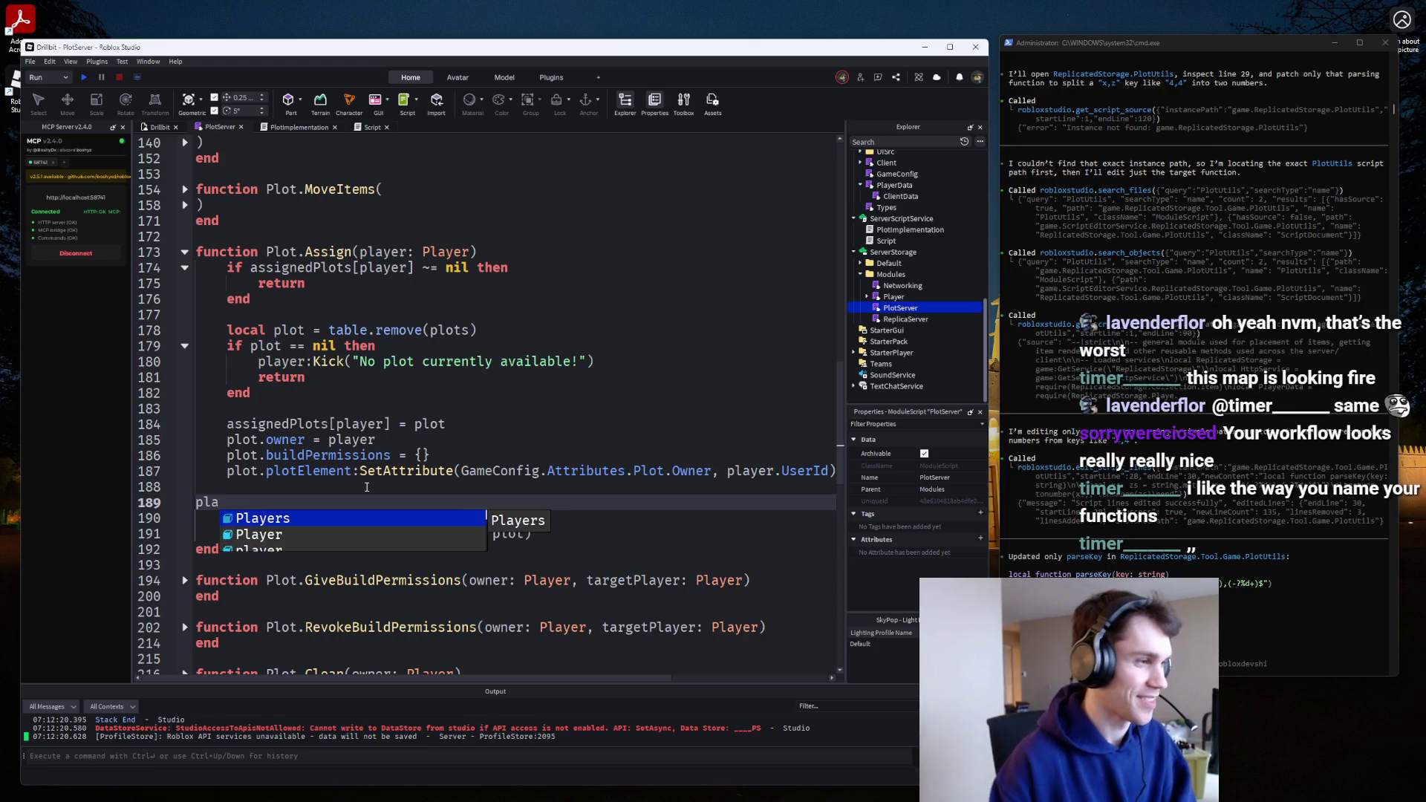
key("BackSpace")
key("BackSpace")
key("BackSpace")
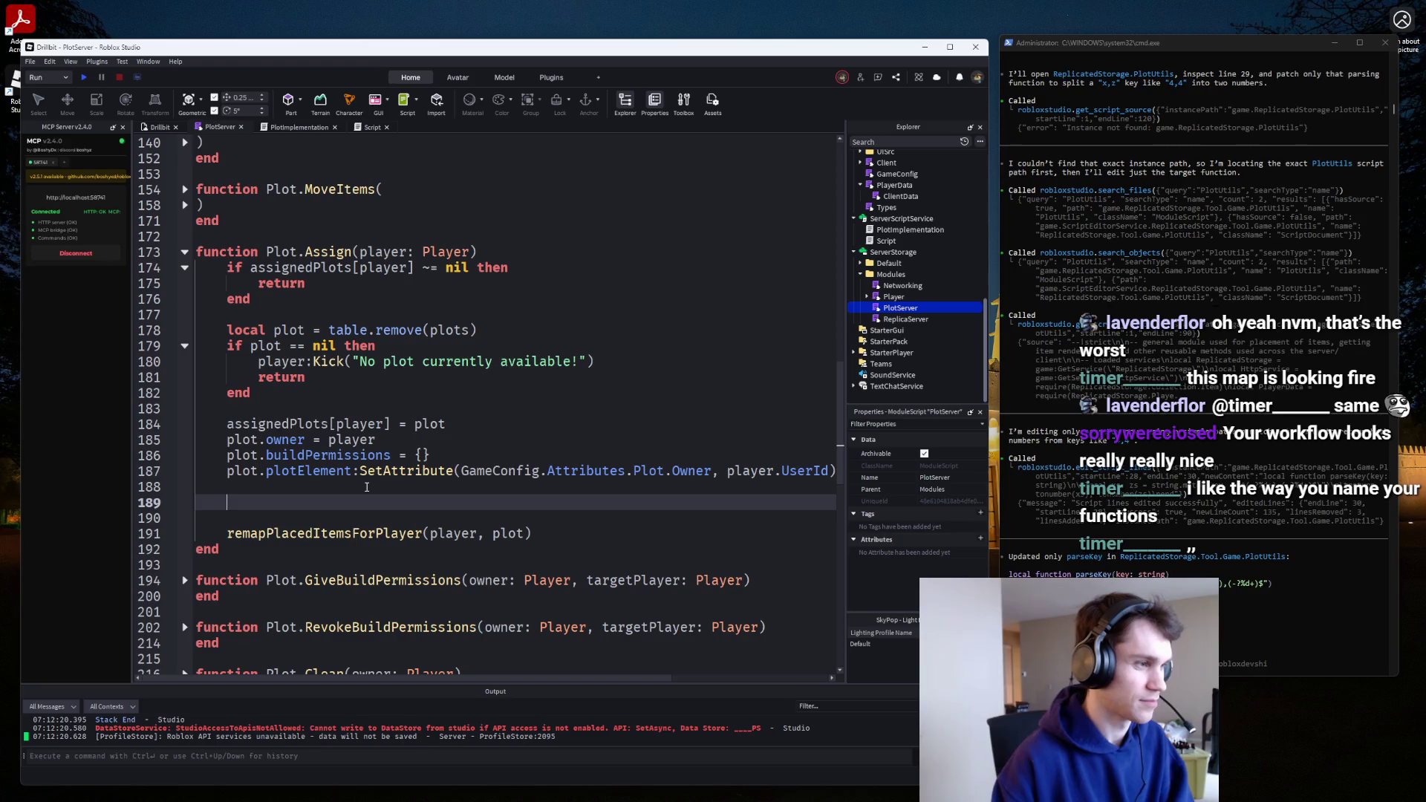
type("player:LoadCharacterAsync()")
left_click(366, 487)
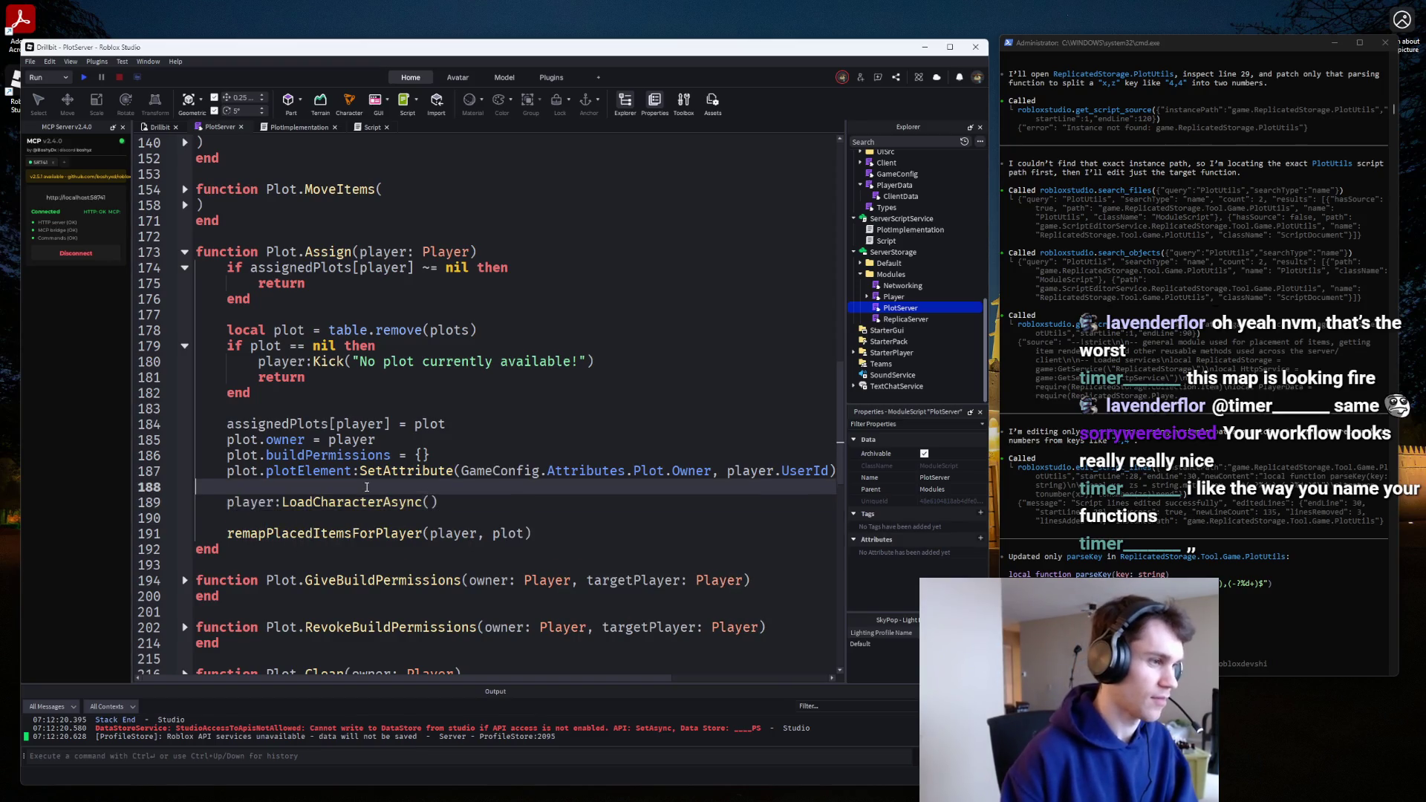
key("Return")
key("Return")
left_click(366, 486)
Insert player.CharacterAdded:Connect(function(caracter: Model) ... end) above the LoadCharacterAsync call.
key("Return")
type("player.cha")
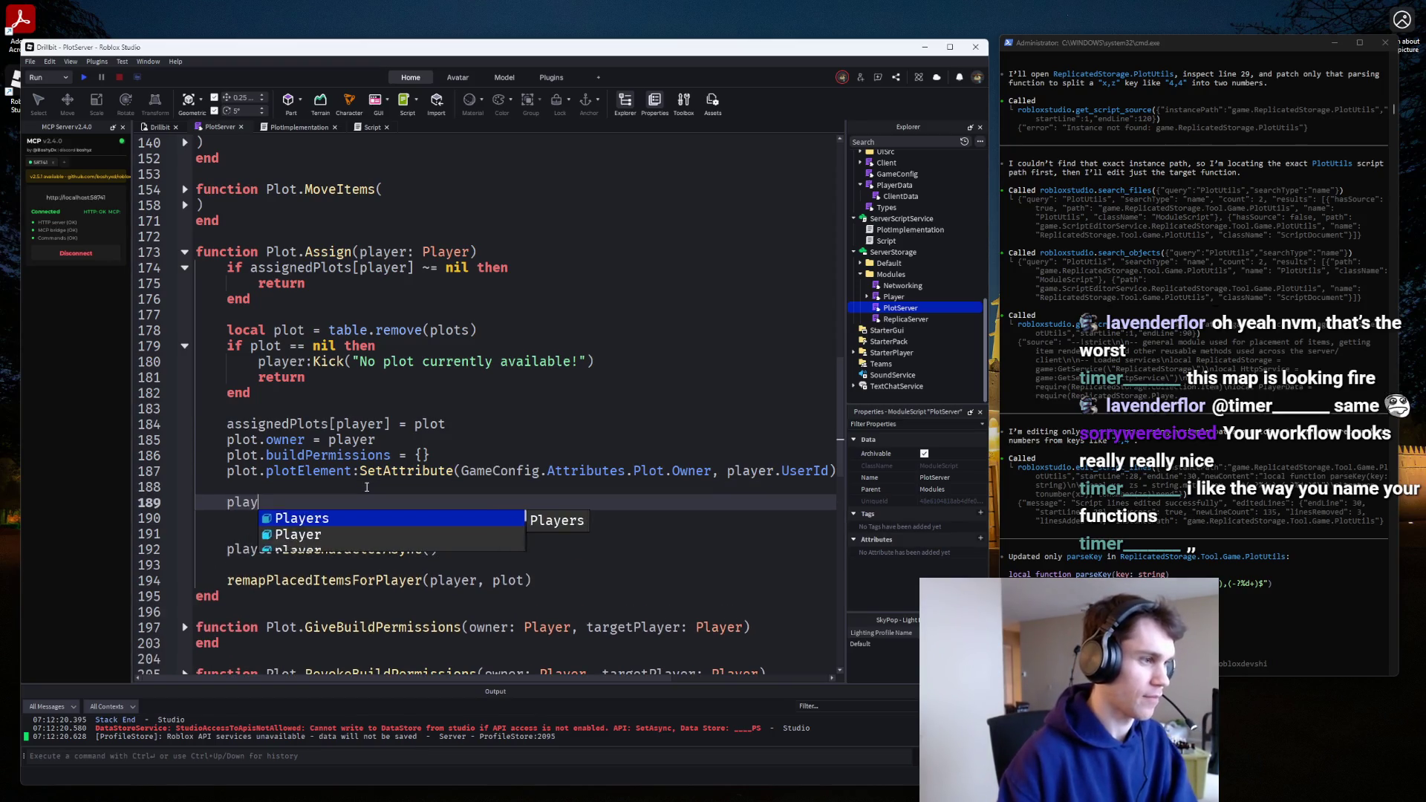
key("Tab")
type(":Connect(function")
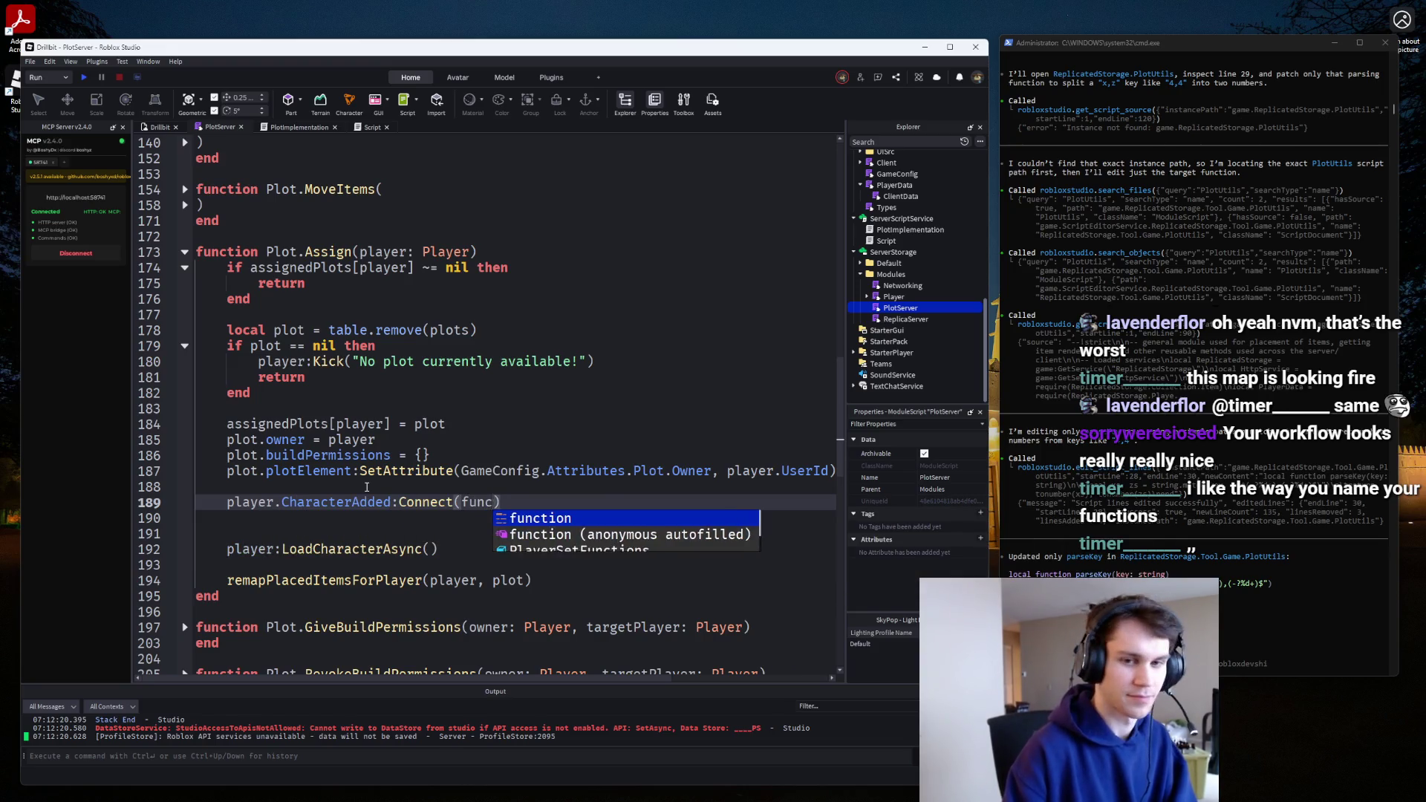
key("Tab")
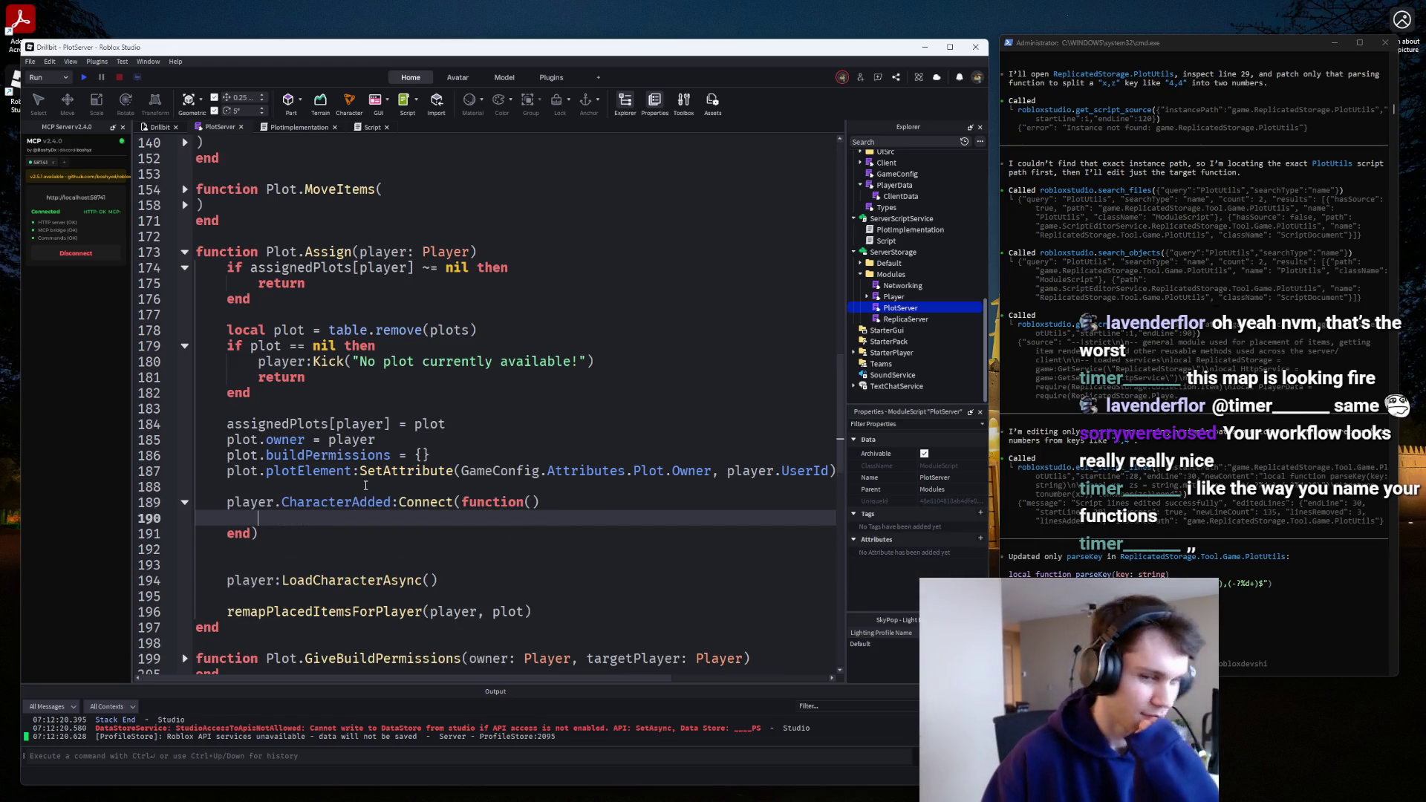
left_click(531, 505)
type("caracter: Mo")
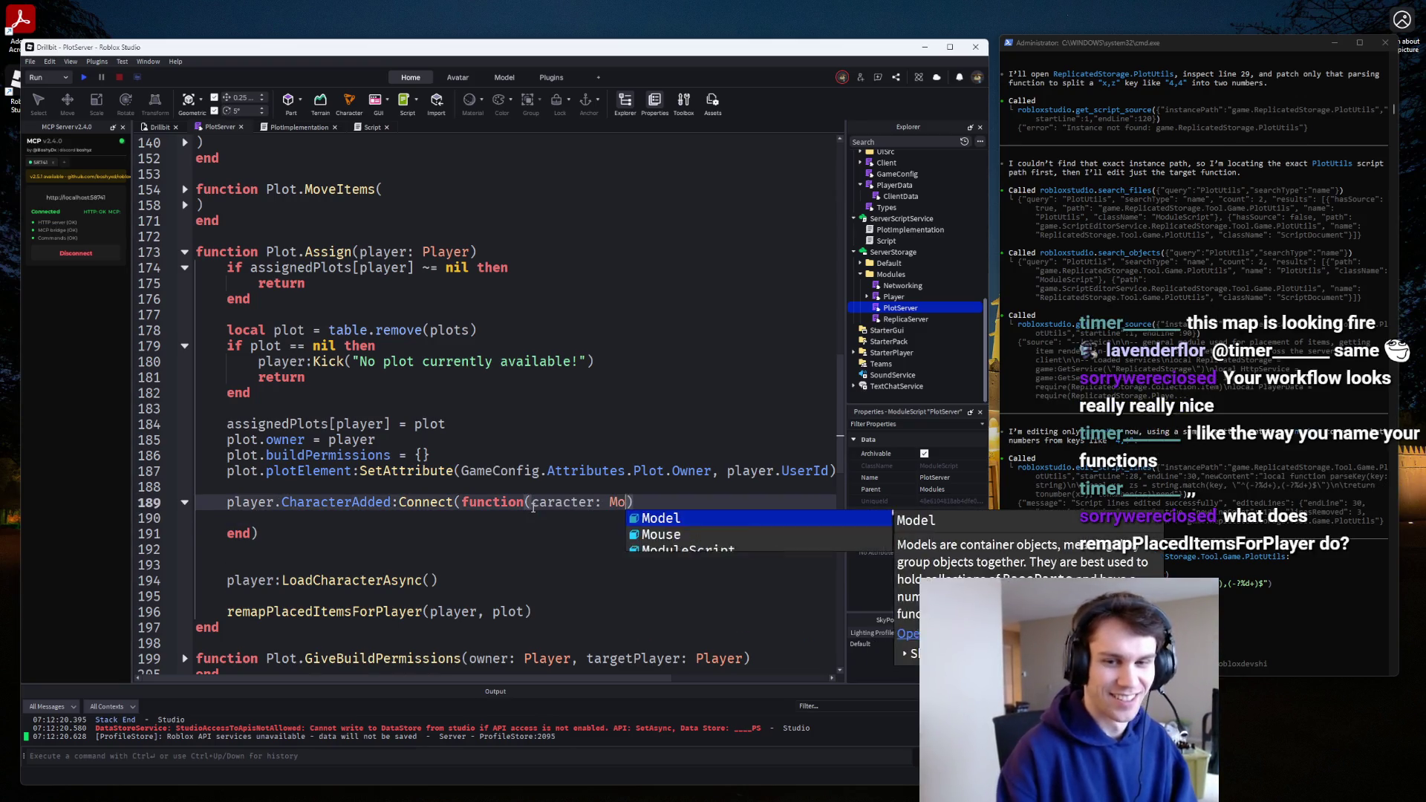
key("Tab")
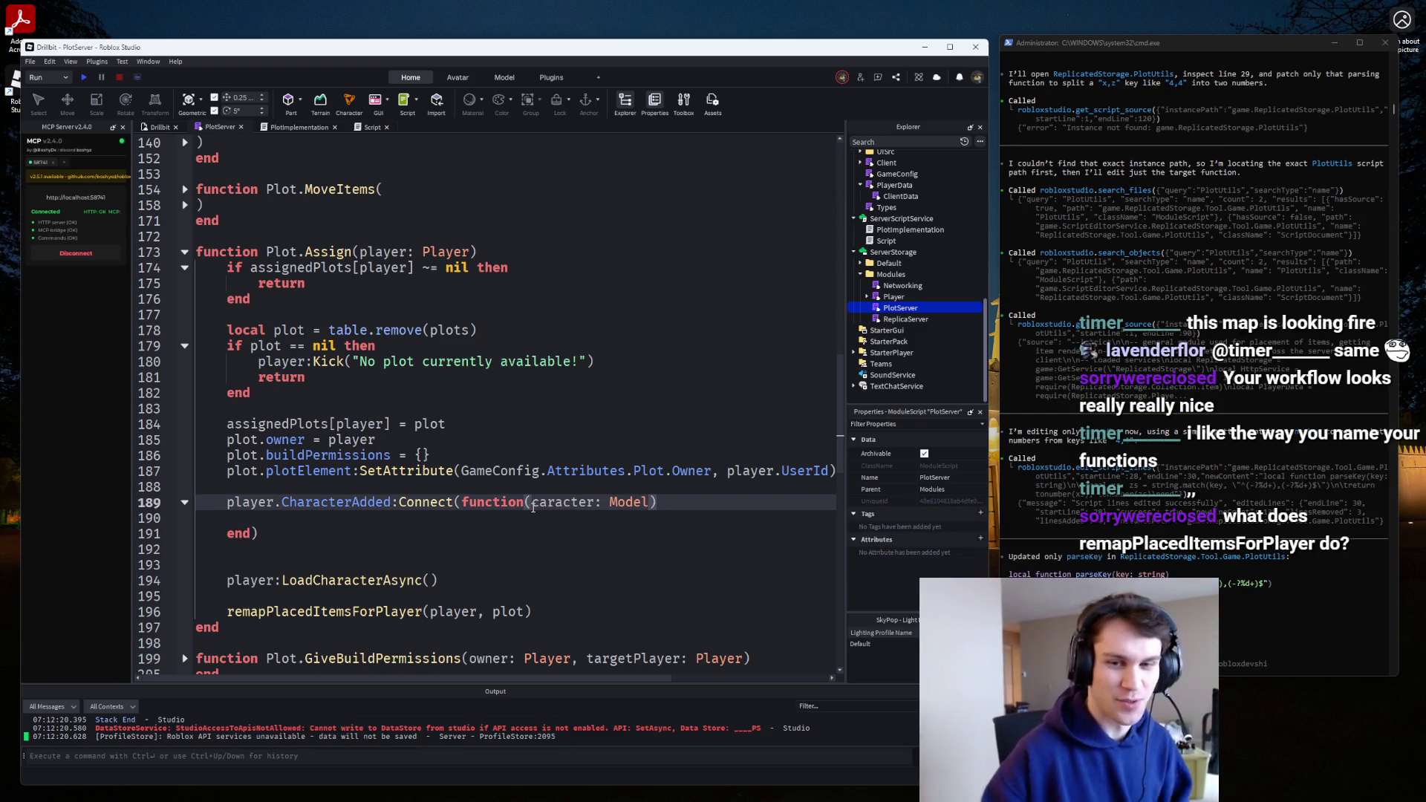
left_click(512, 611)
left_click(580, 598)
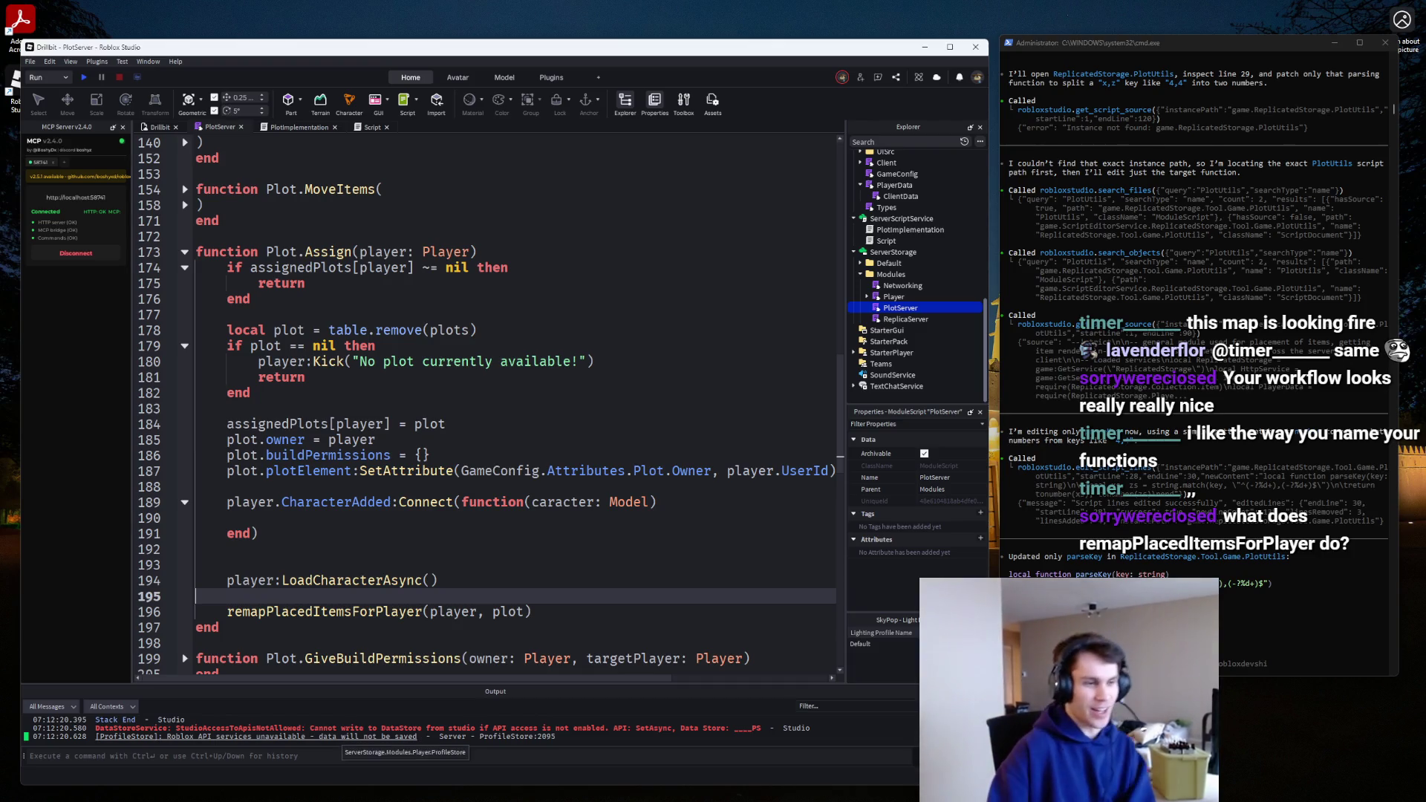
left_click(619, 789)
Launch Paint.NET and hand-draw "[UserID_#]" on the blank 800 × 600 canvas.
type("paint.net")
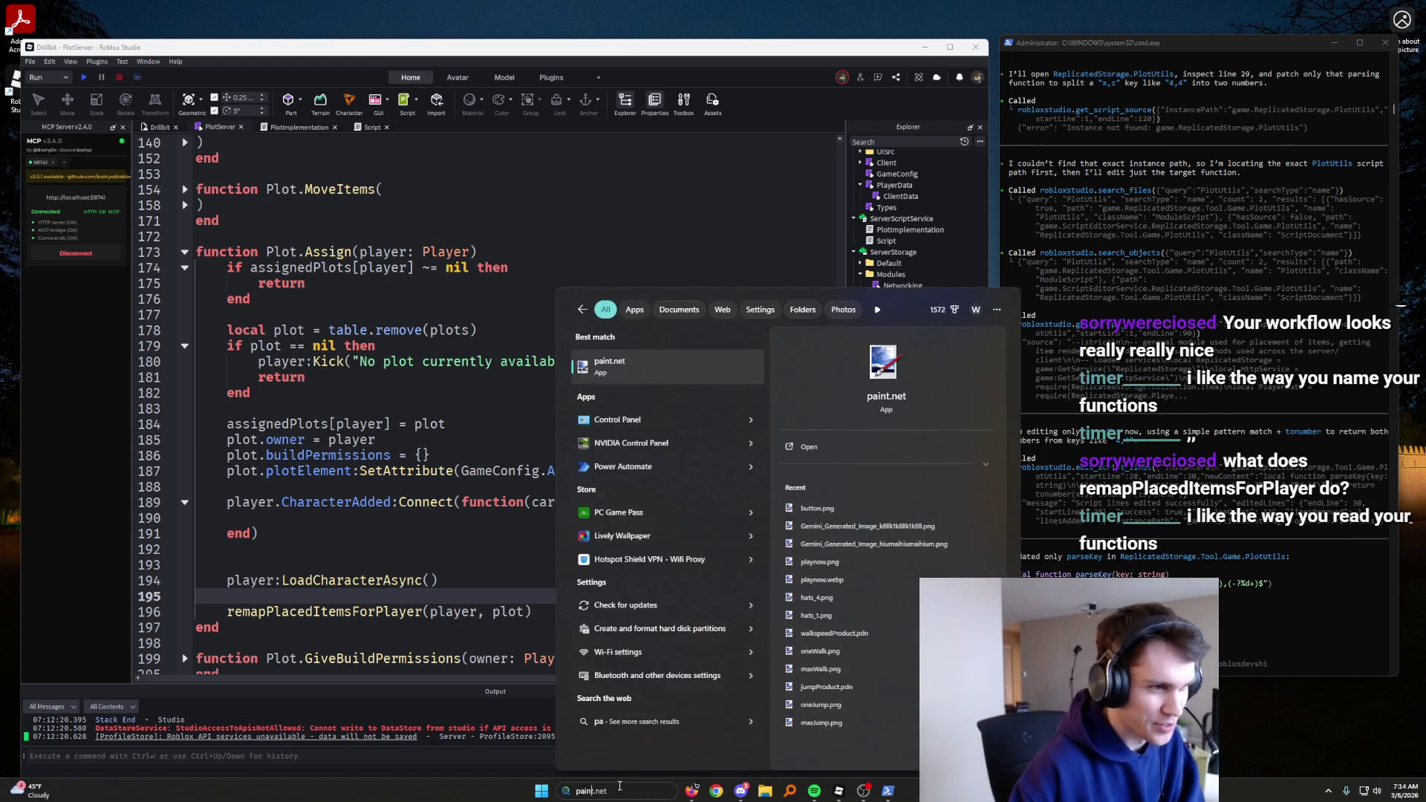
key("Return")
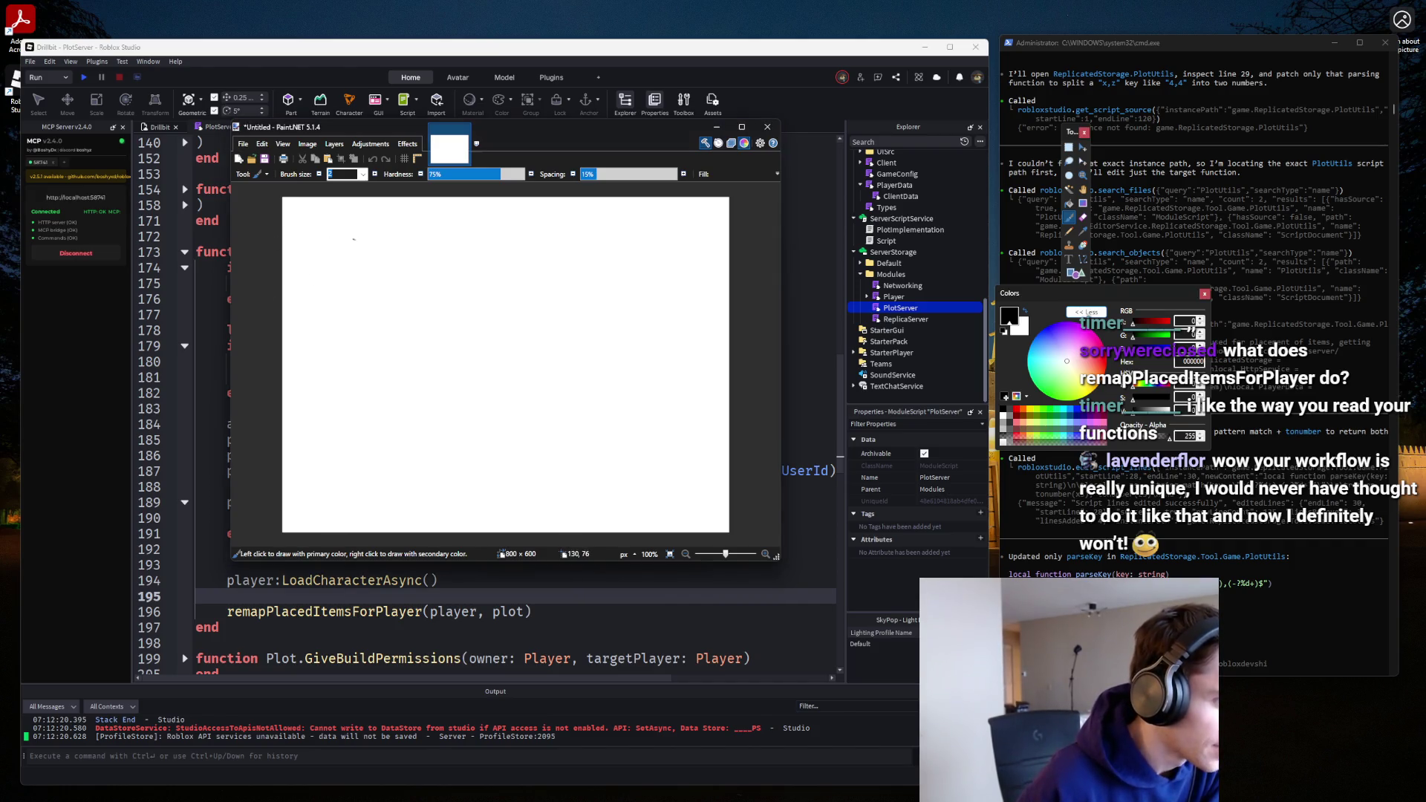
mouse_move(355, 239)
left_mouse_down()
mouse_move(334, 277)
mouse_move(356, 277)
left_mouse_up()
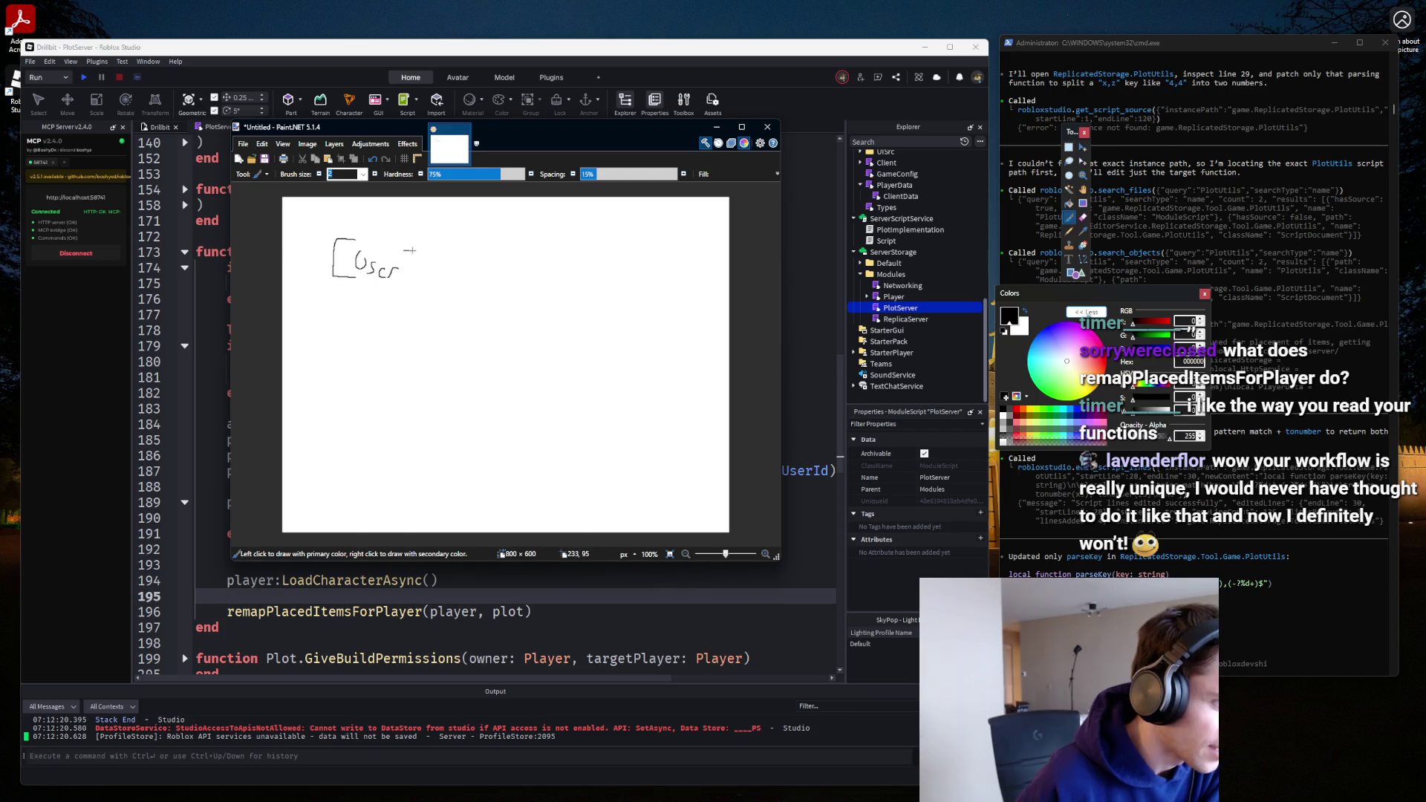
mouse_move(412, 250)
left_mouse_down()
mouse_move(415, 274)
mouse_move(394, 273)
mouse_move(485, 280)
mouse_move(493, 256)
left_mouse_up()
left_click_drag(468, 270, 492, 283)
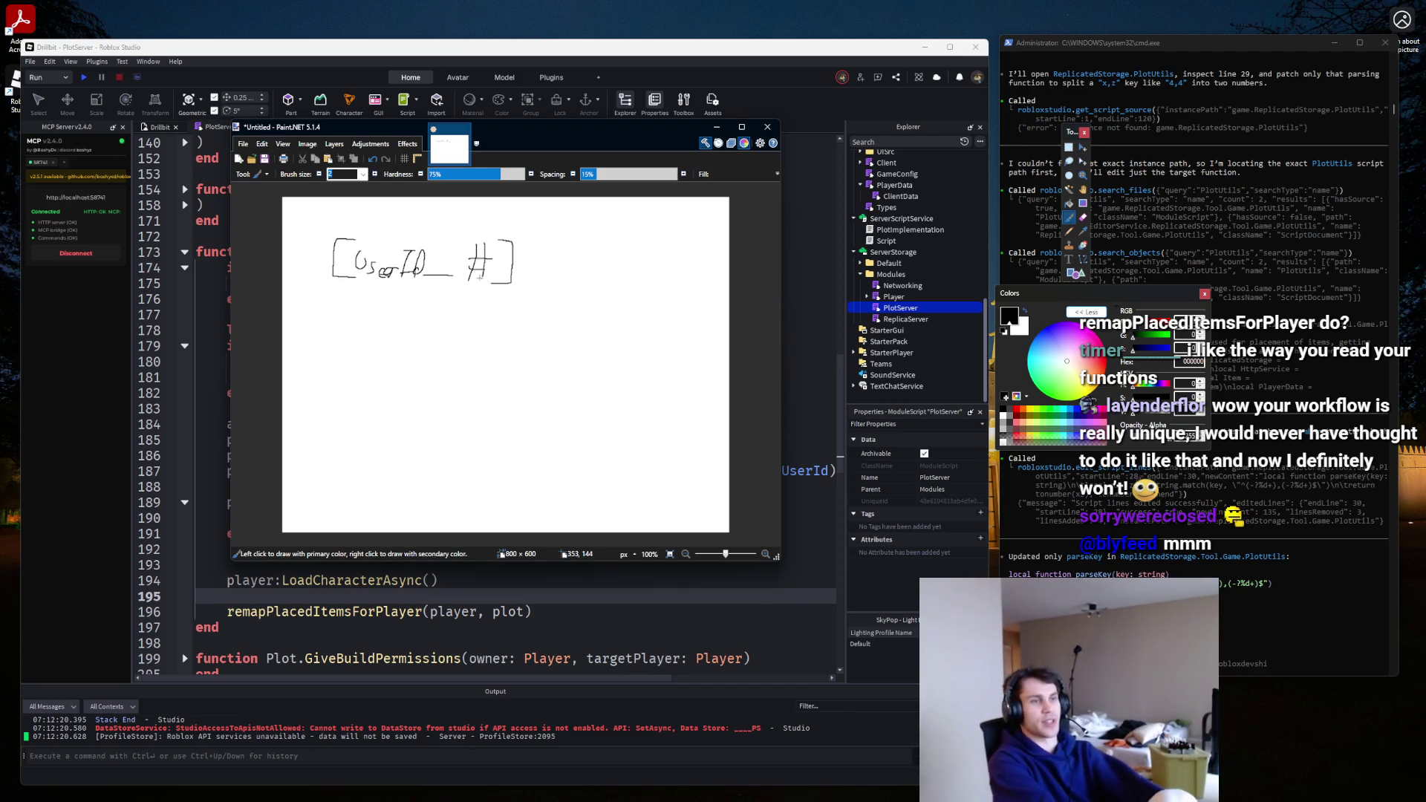
Draw arrows pointing at the #, the closing bracket and UserID in the key sketch.
mouse_move(475, 287)
left_mouse_down()
mouse_move(522, 319)
mouse_move(497, 349)
left_mouse_up()
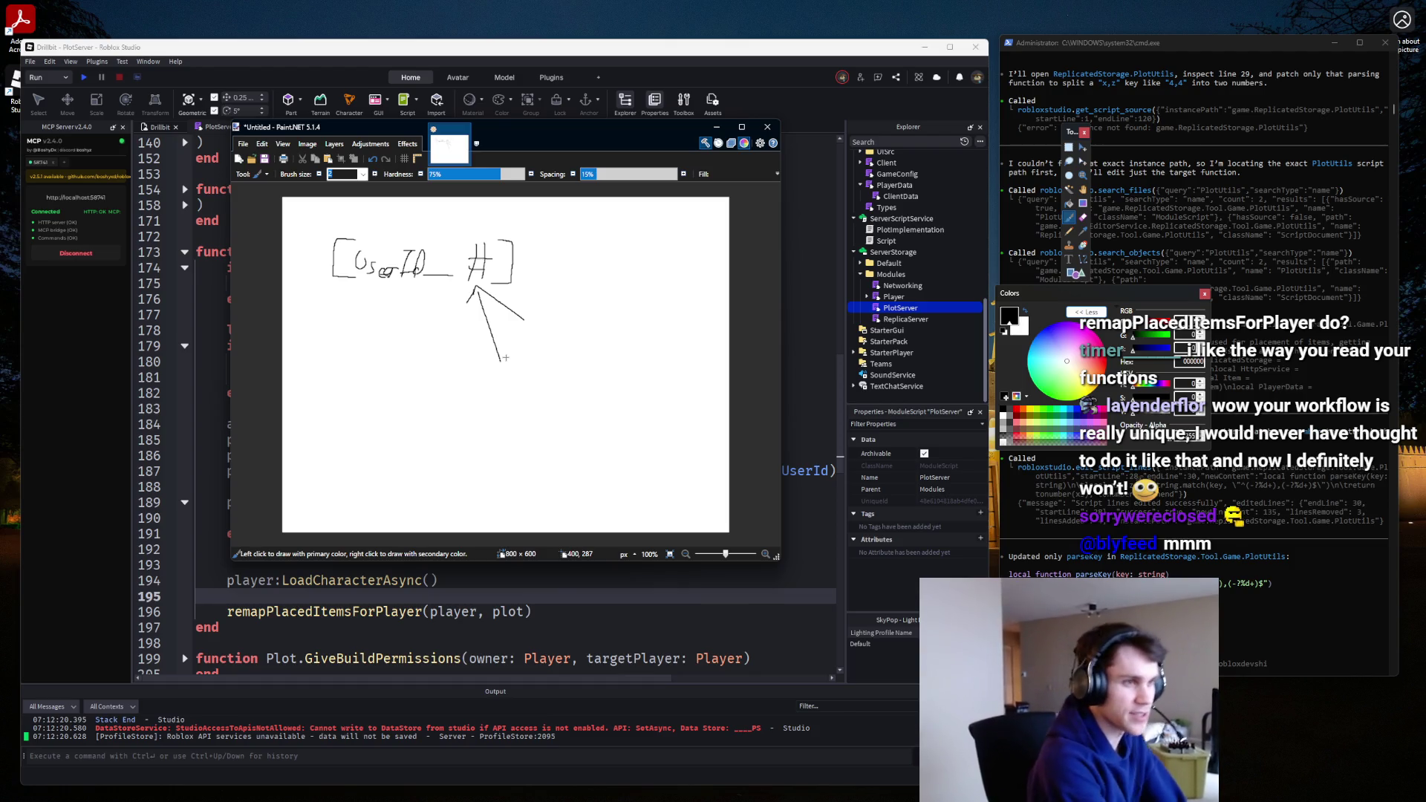
mouse_move(520, 221)
left_mouse_down()
mouse_move(536, 233)
mouse_move(522, 233)
left_mouse_up()
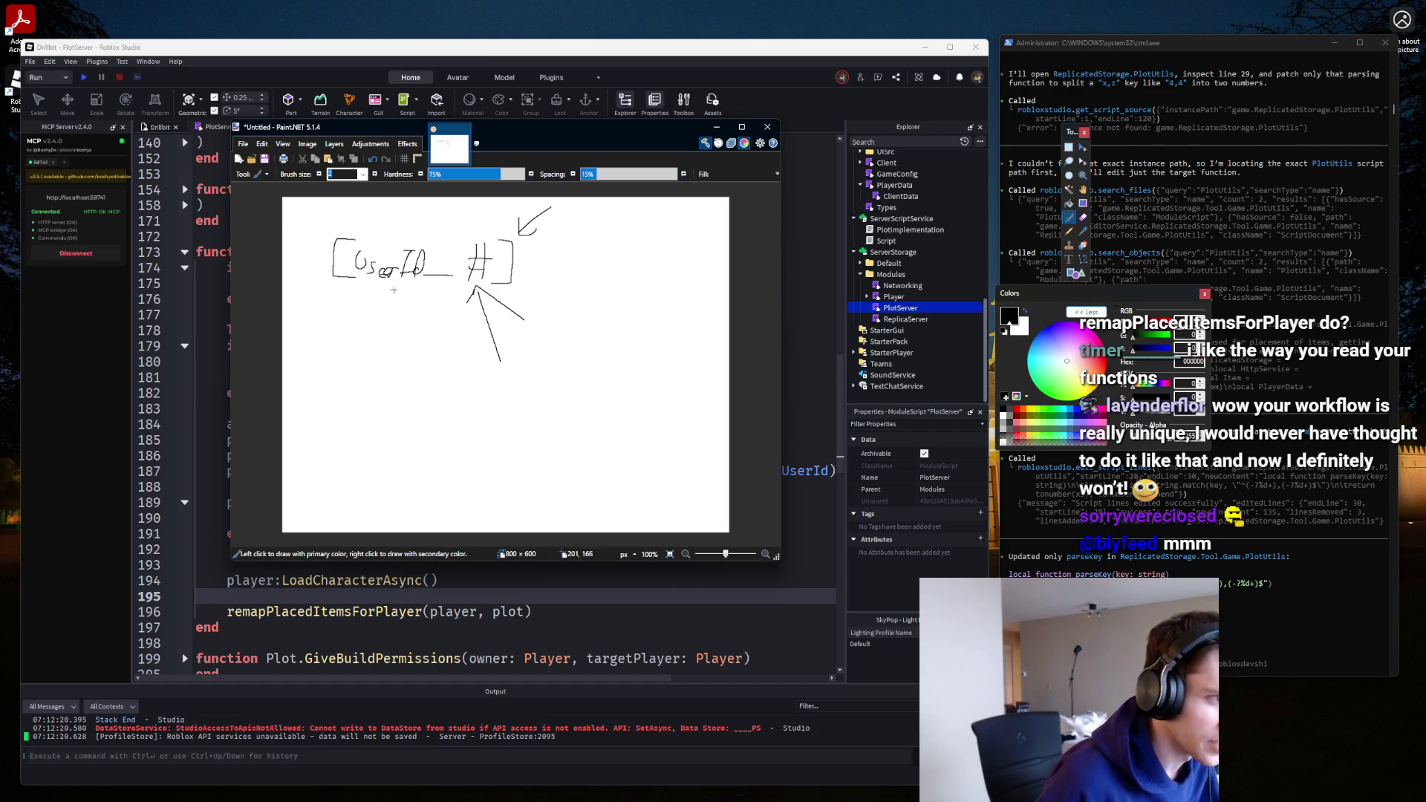
mouse_move(362, 294)
left_mouse_down()
mouse_move(379, 294)
mouse_move(354, 321)
left_mouse_up()
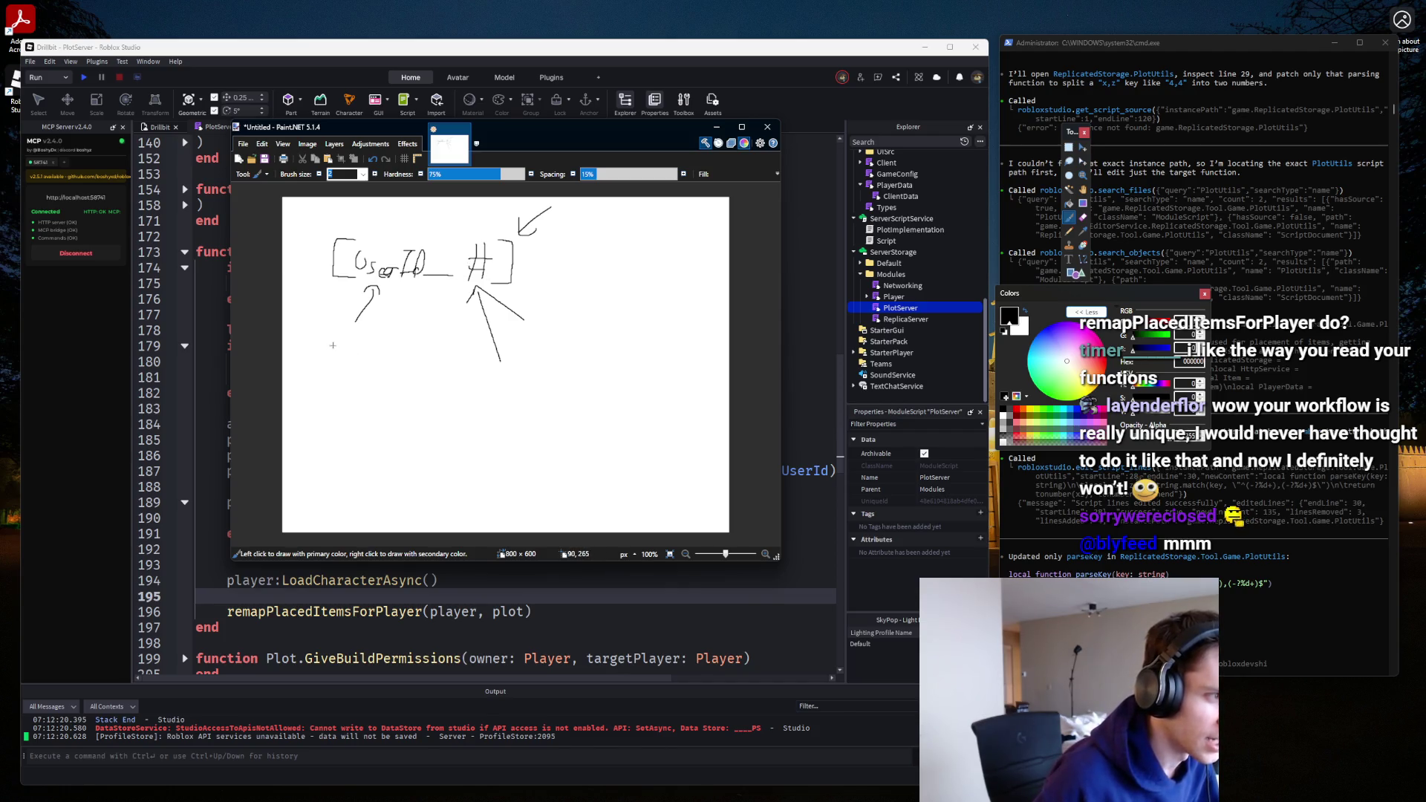
mouse_move(340, 331)
left_mouse_down()
mouse_move(331, 373)
mouse_move(384, 369)
left_mouse_up()
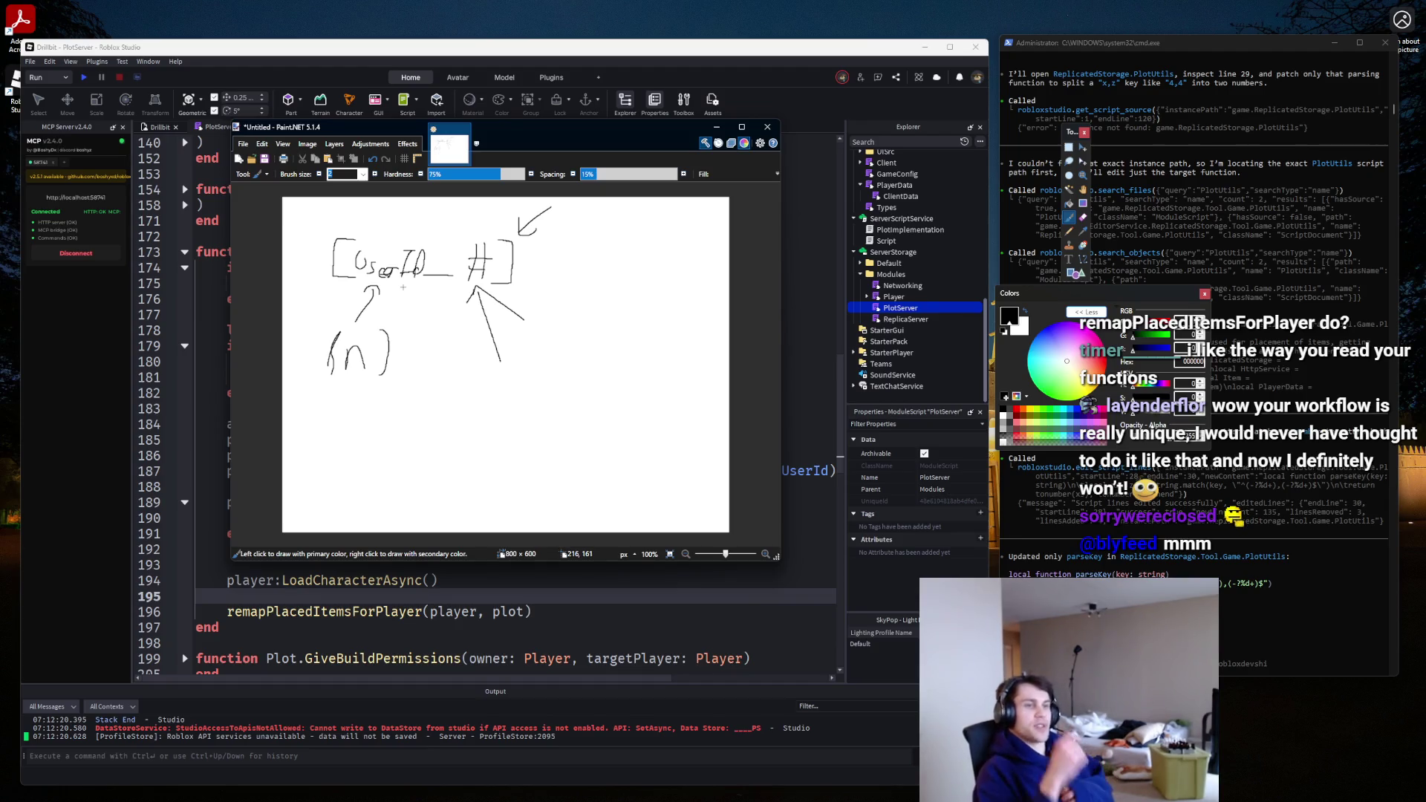
mouse_move(465, 217)
left_mouse_down()
mouse_move(488, 215)
mouse_move(480, 239)
left_mouse_up()
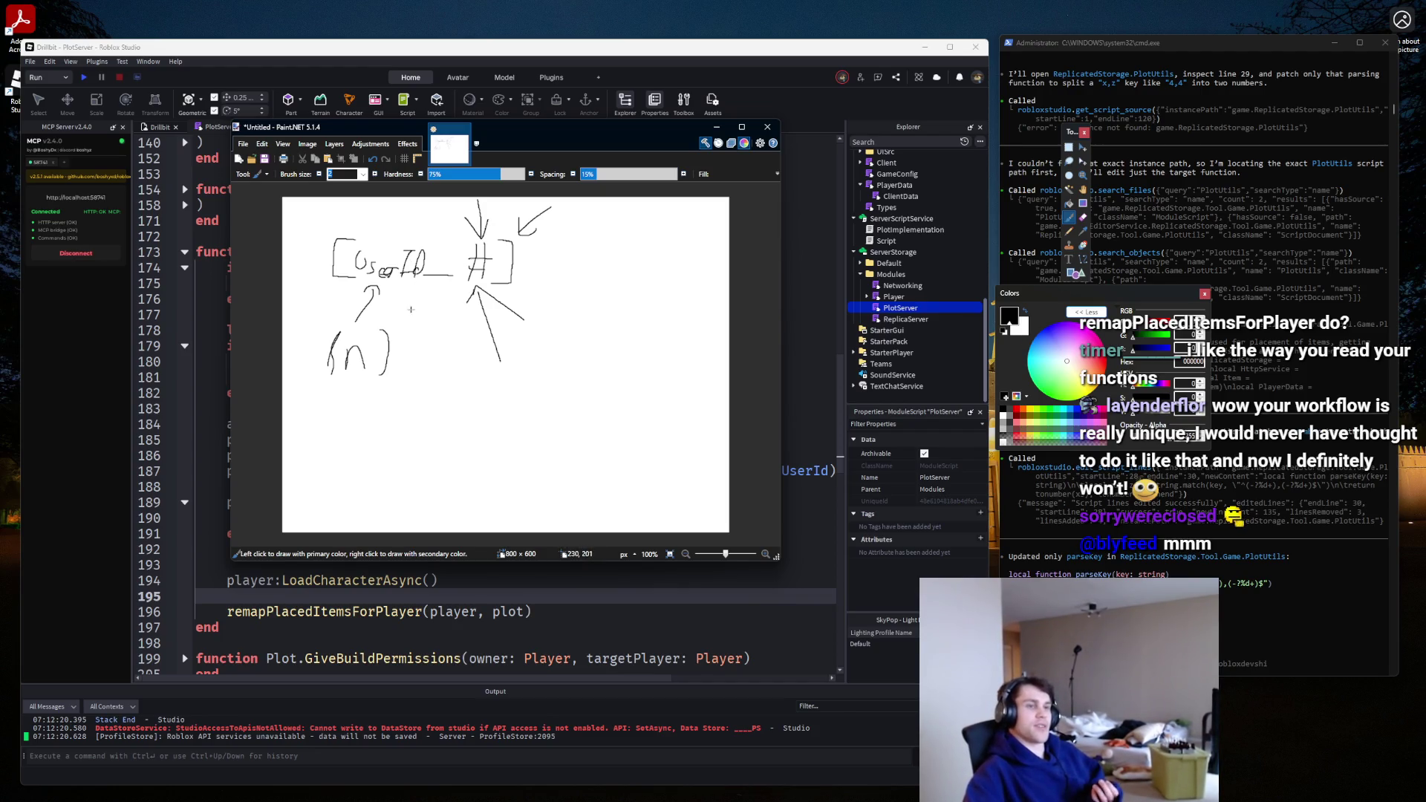
left_click_drag(406, 222, 414, 217)
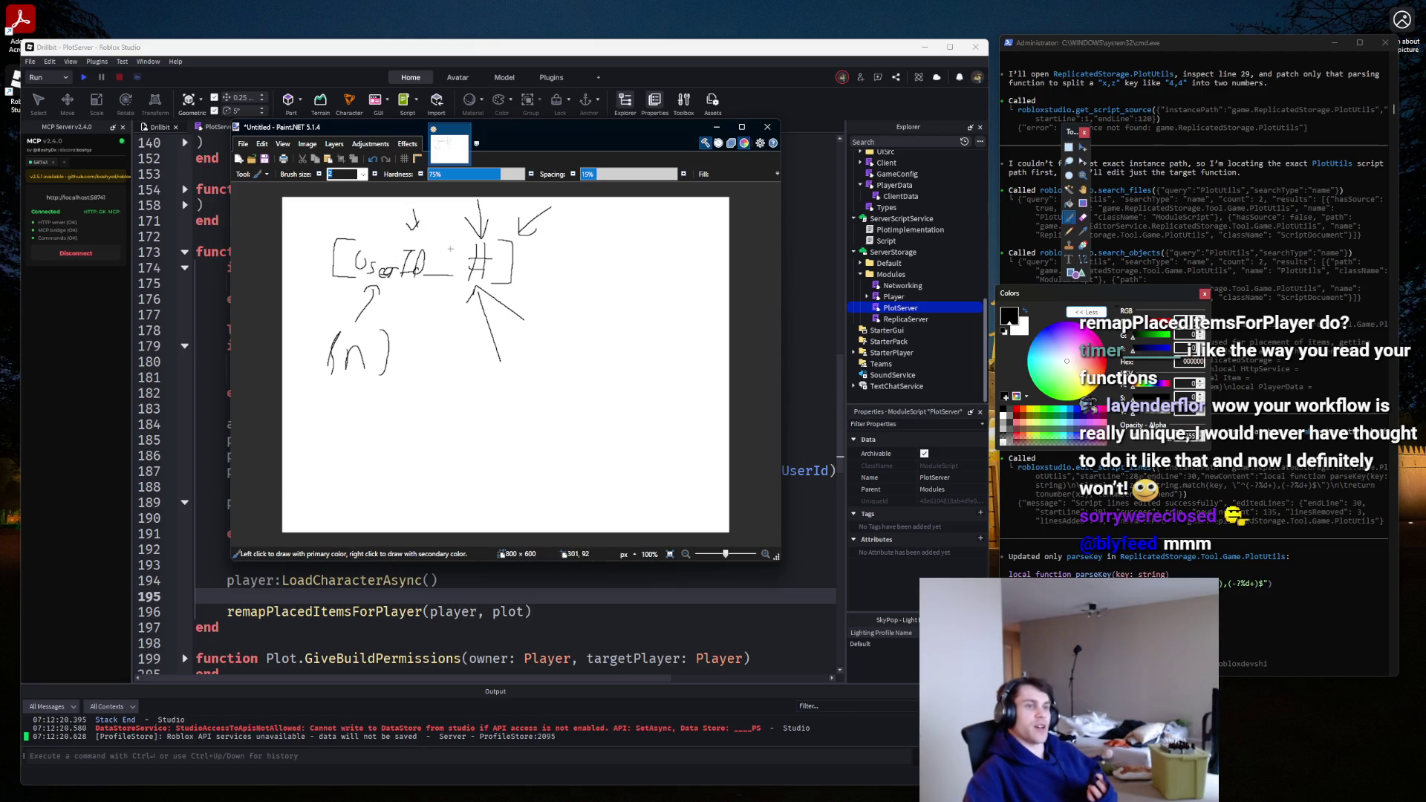
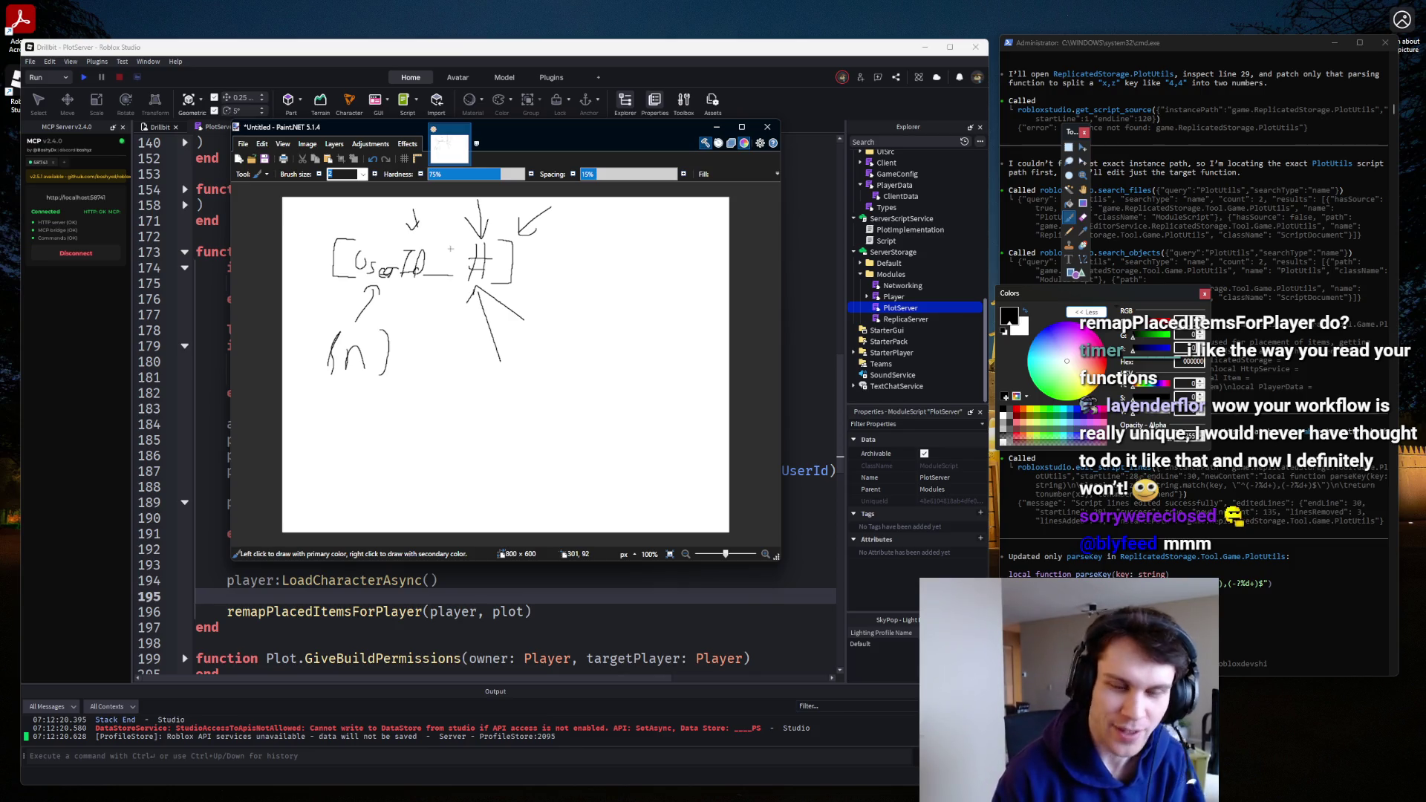
Rename the misspelled 'caracter' parameter to 'character' on line 189.
left_click(717, 127)
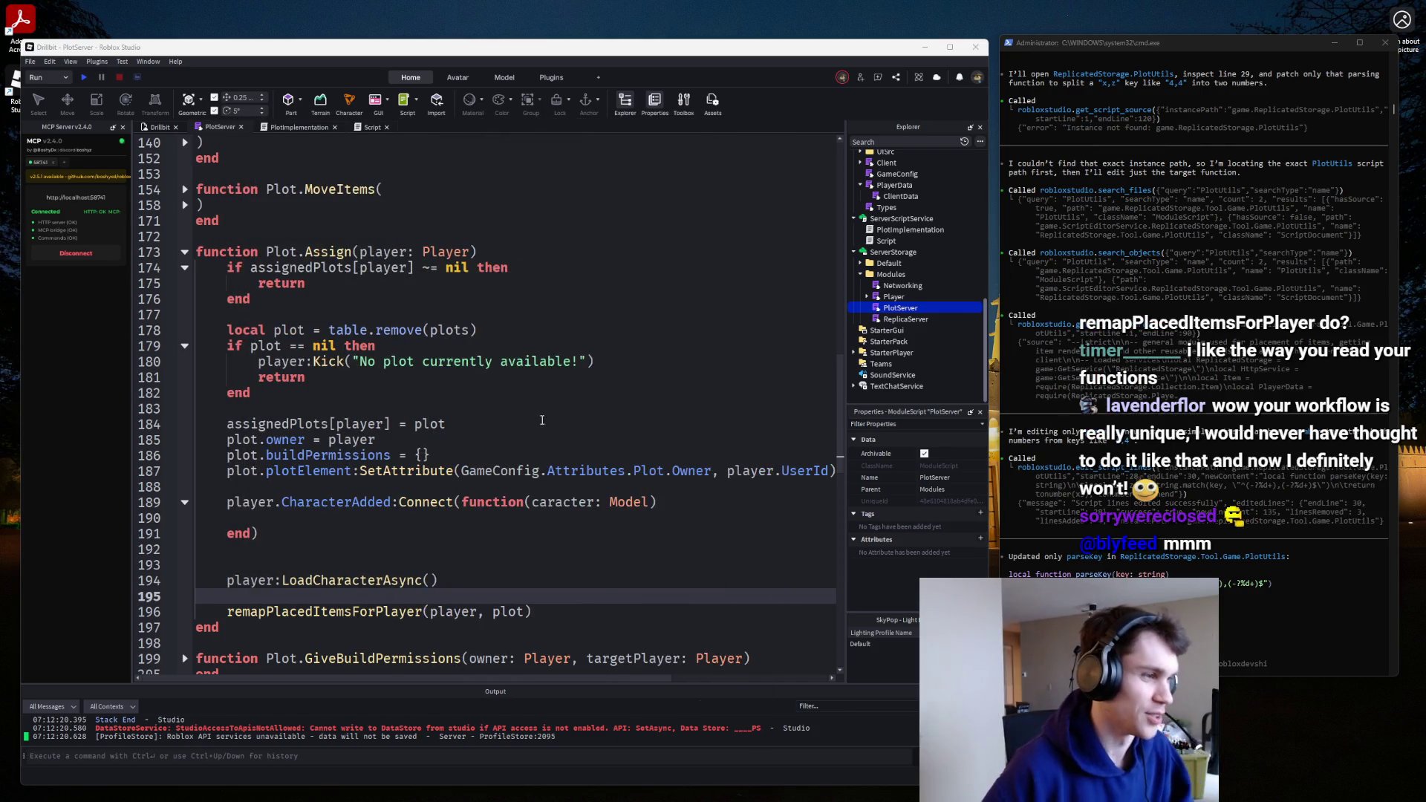
scroll(542, 420, "down", 1)
double_click(550, 456)
type("c")
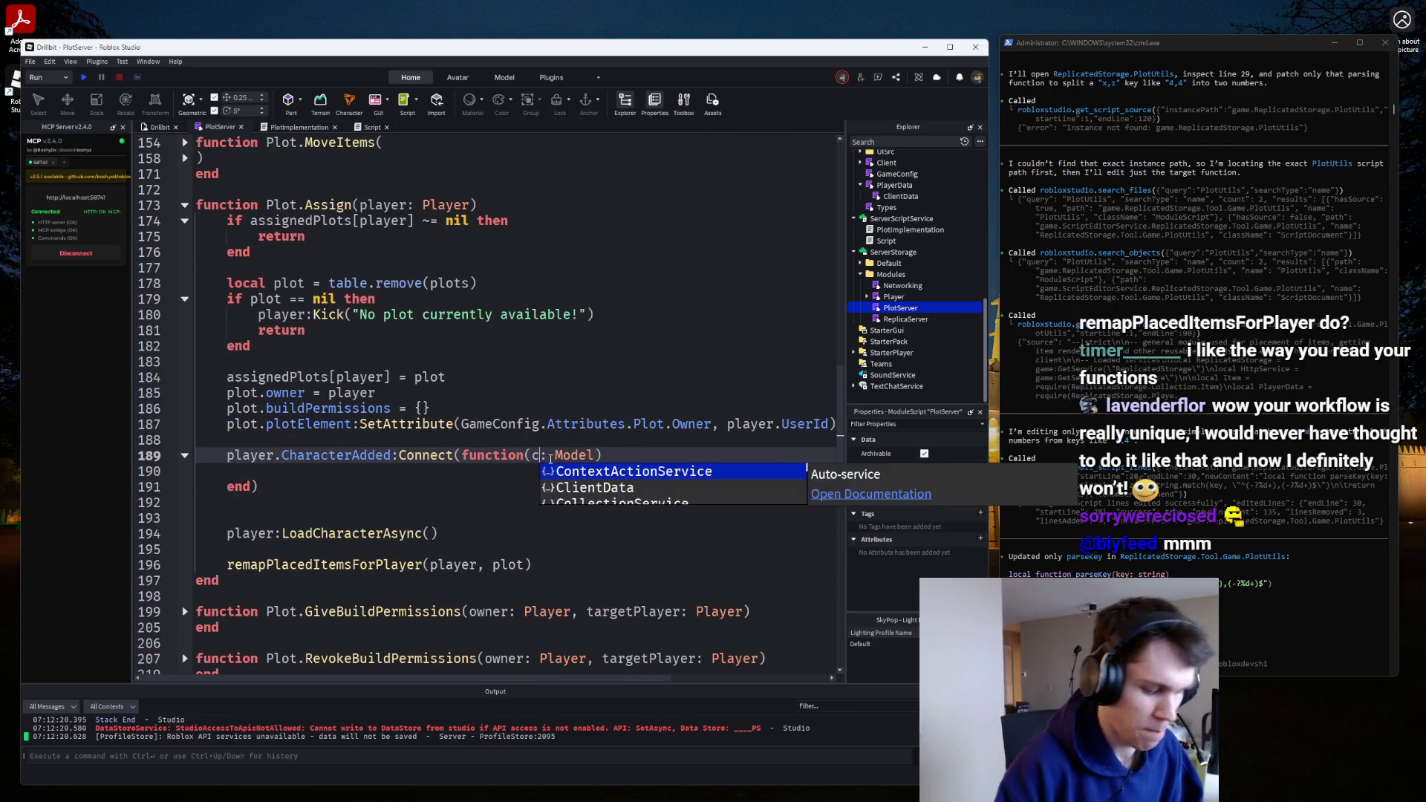
type("haracter")
key("End")
Start a line character:PivotTo(plot.plotElement.Spawn…) inside the CharacterAdded handler.
key("Return")
key("Return")
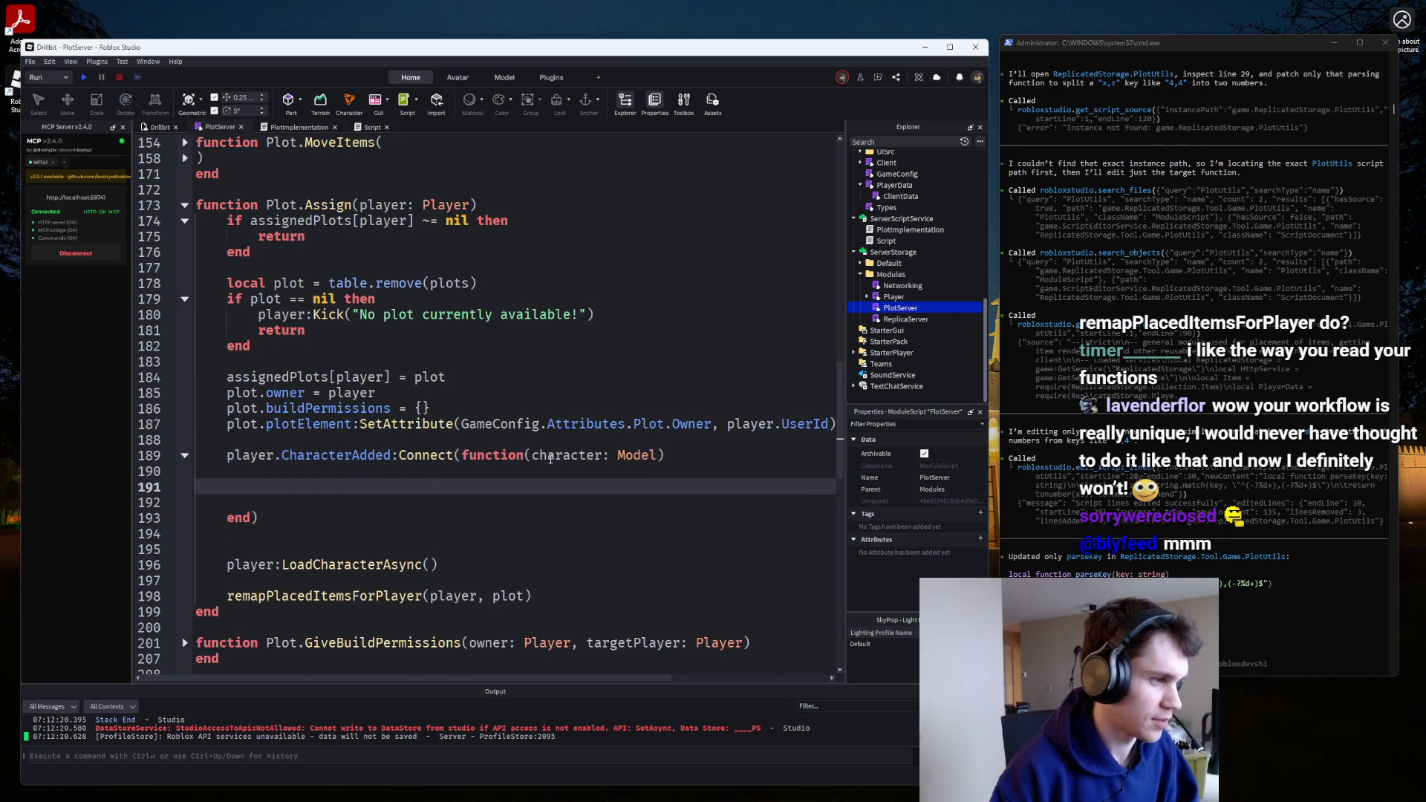
key("Down")
key("Down")
key("Down")
key("Up")
key("Up")
key("Up")
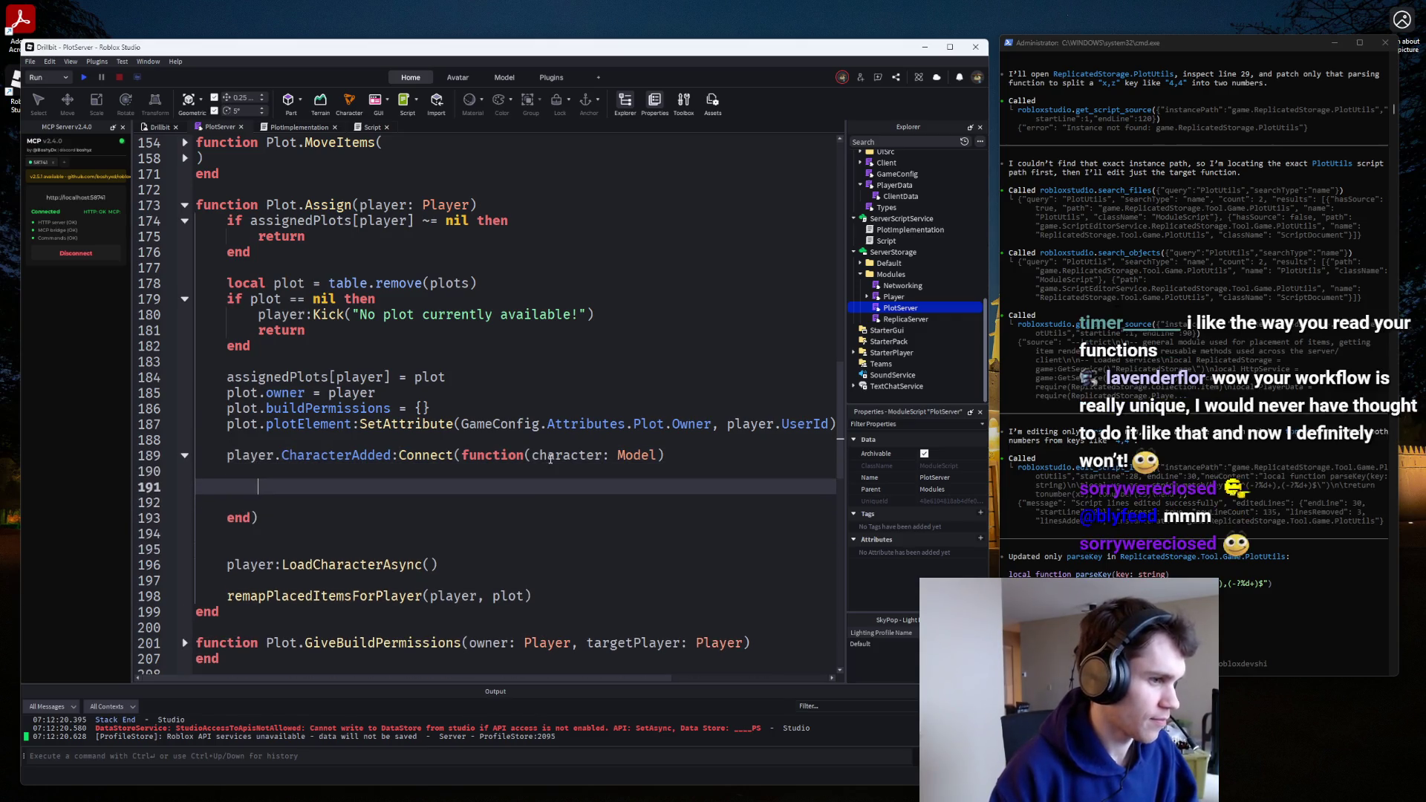
type("charac")
key("BackSpace")
key("BackSpace")
key("BackSpace")
type("hra")
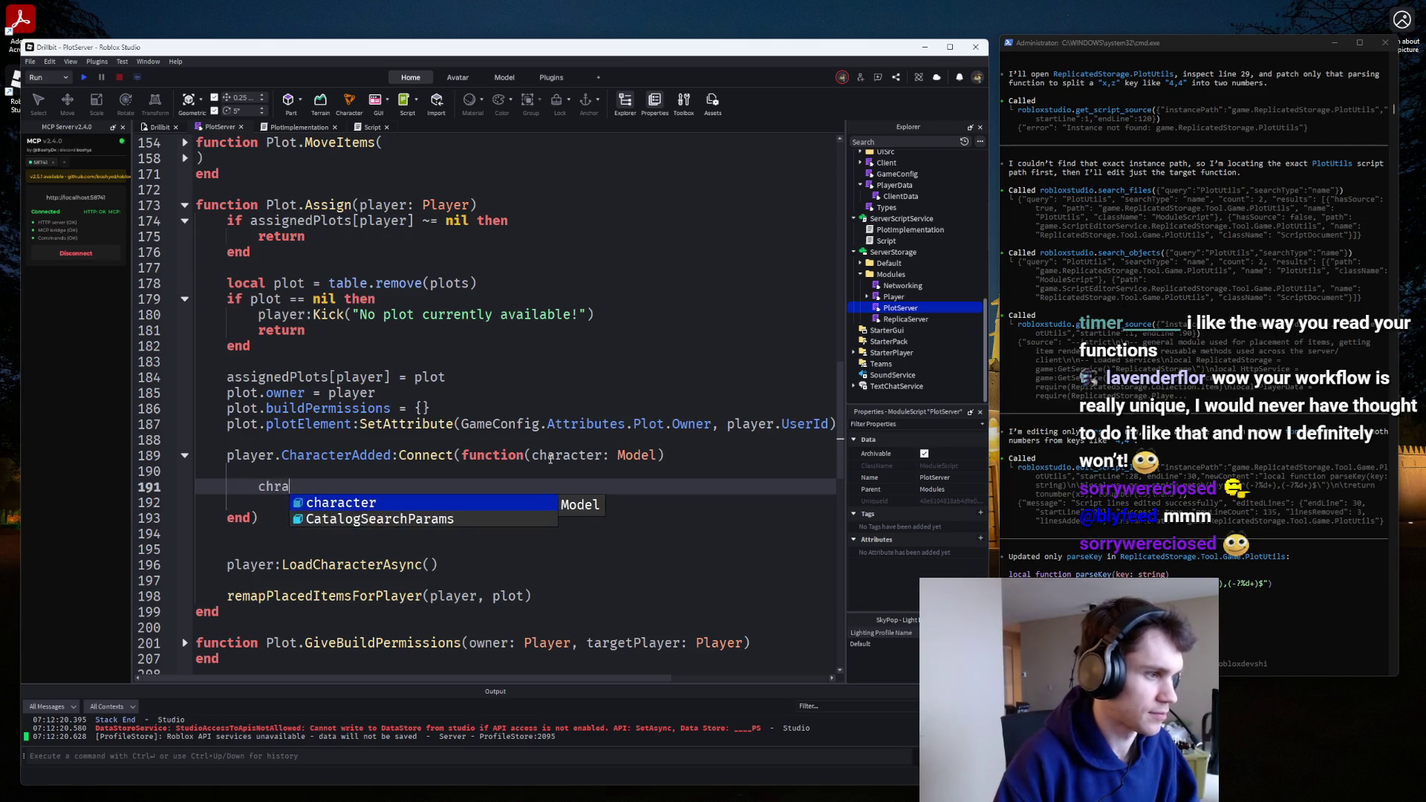
key("Tab")
type(":Pi")
key("Tab")
type("(")
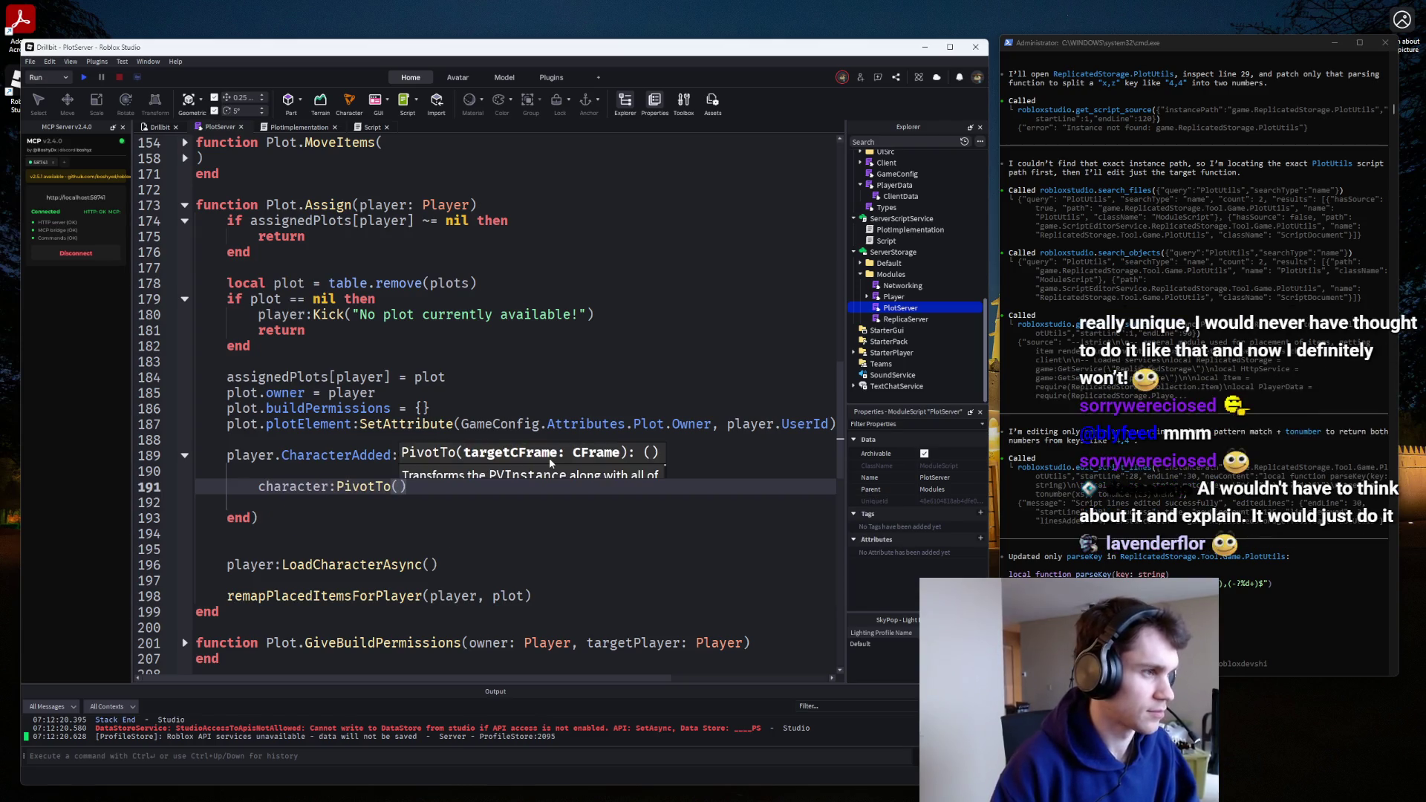
type("pl")
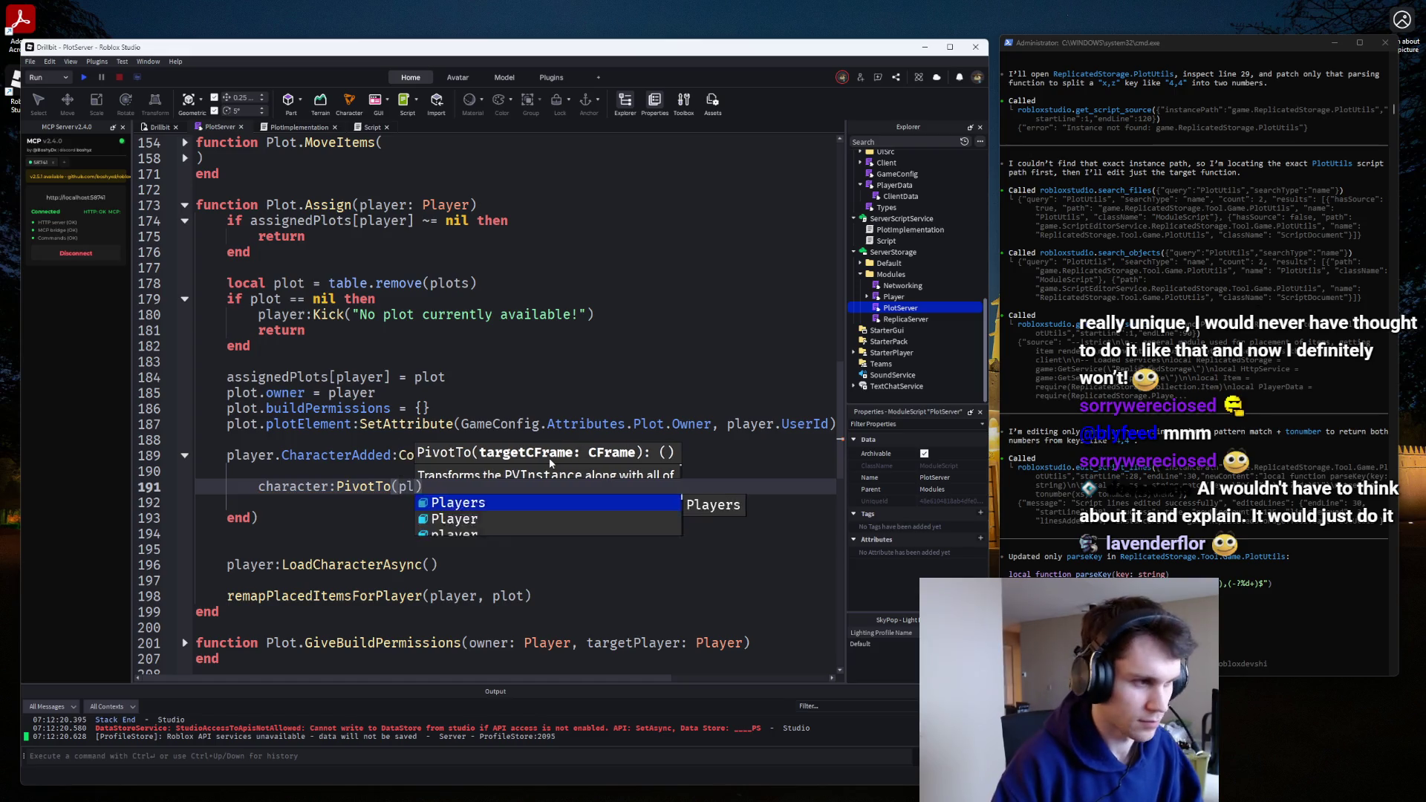
type("ot.")
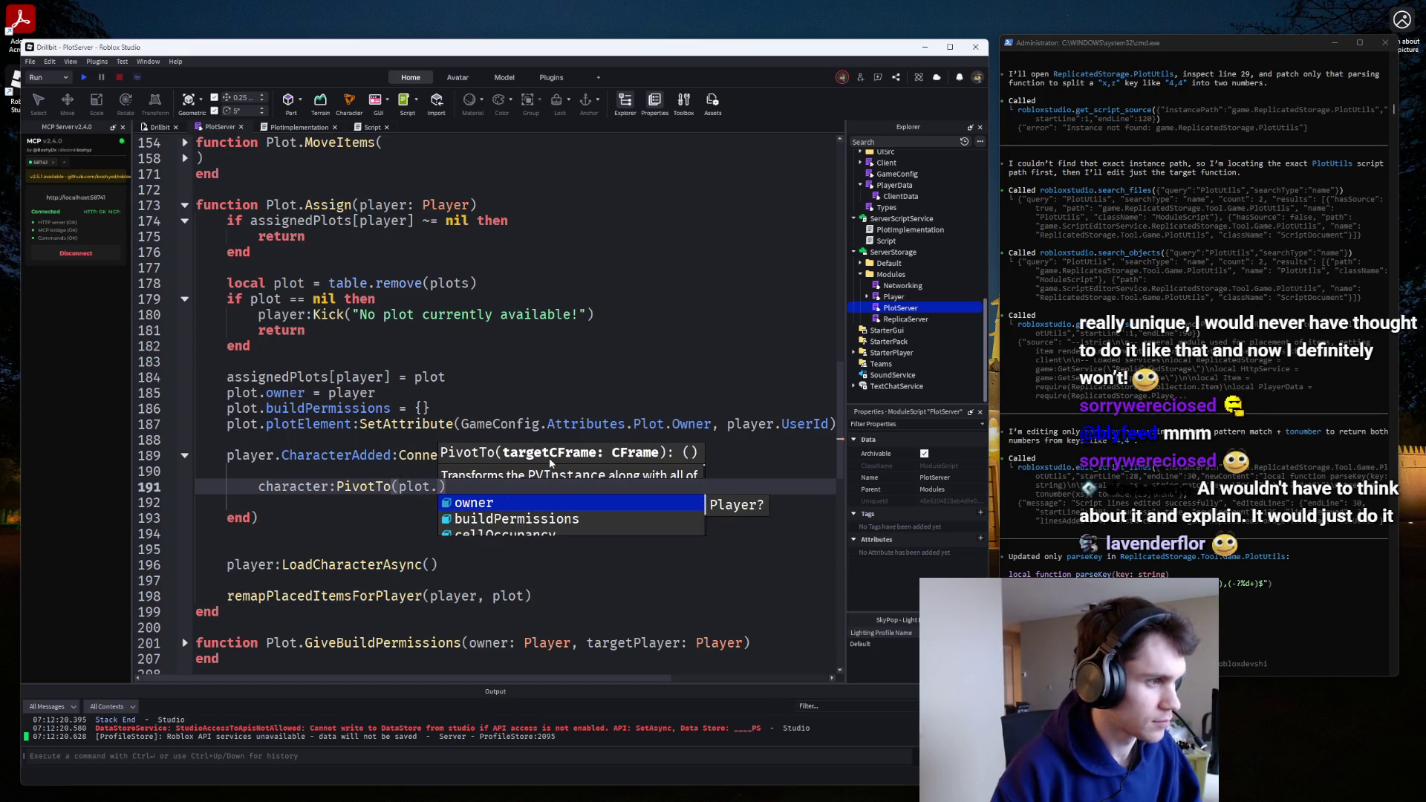
type("pl")
key("Tab")
type(".")
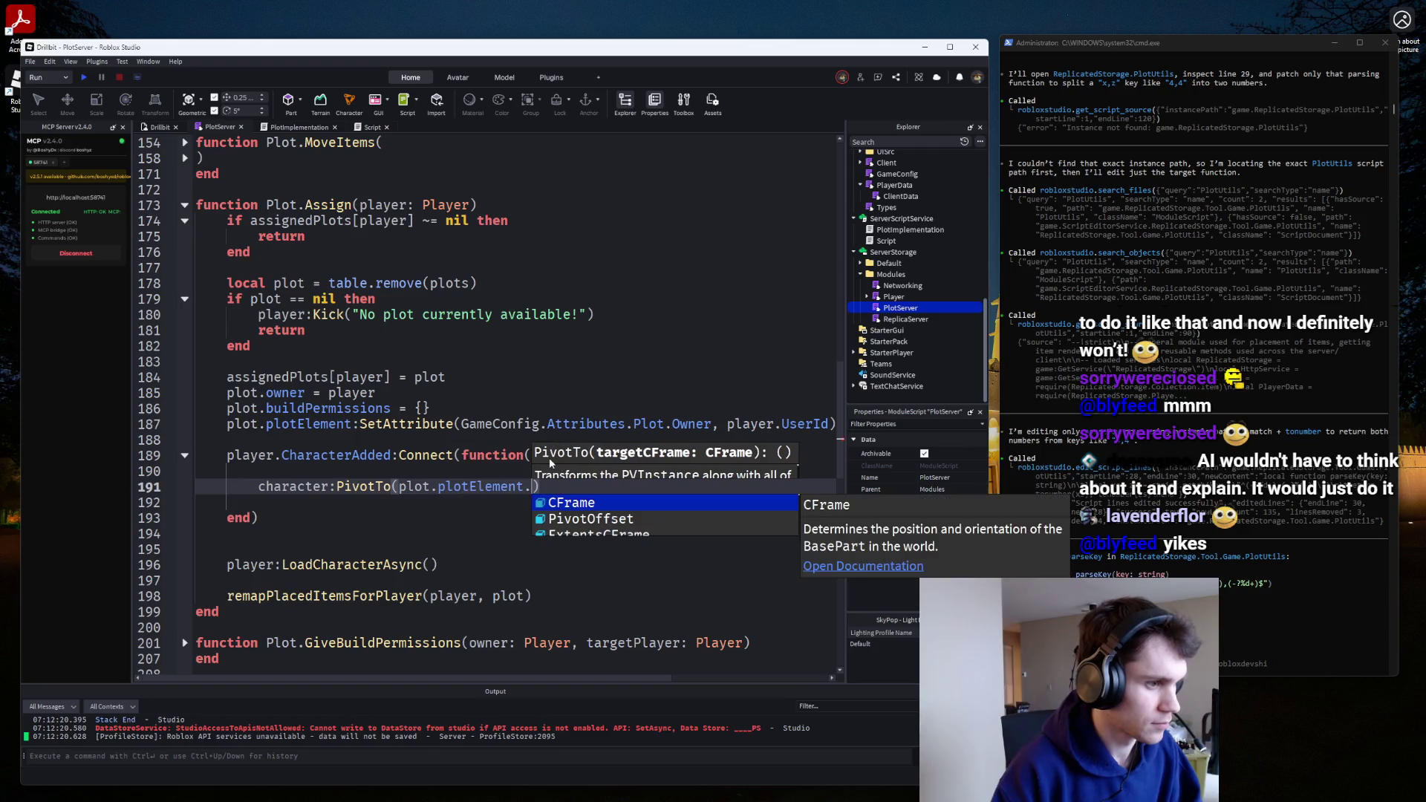
type("Sp")
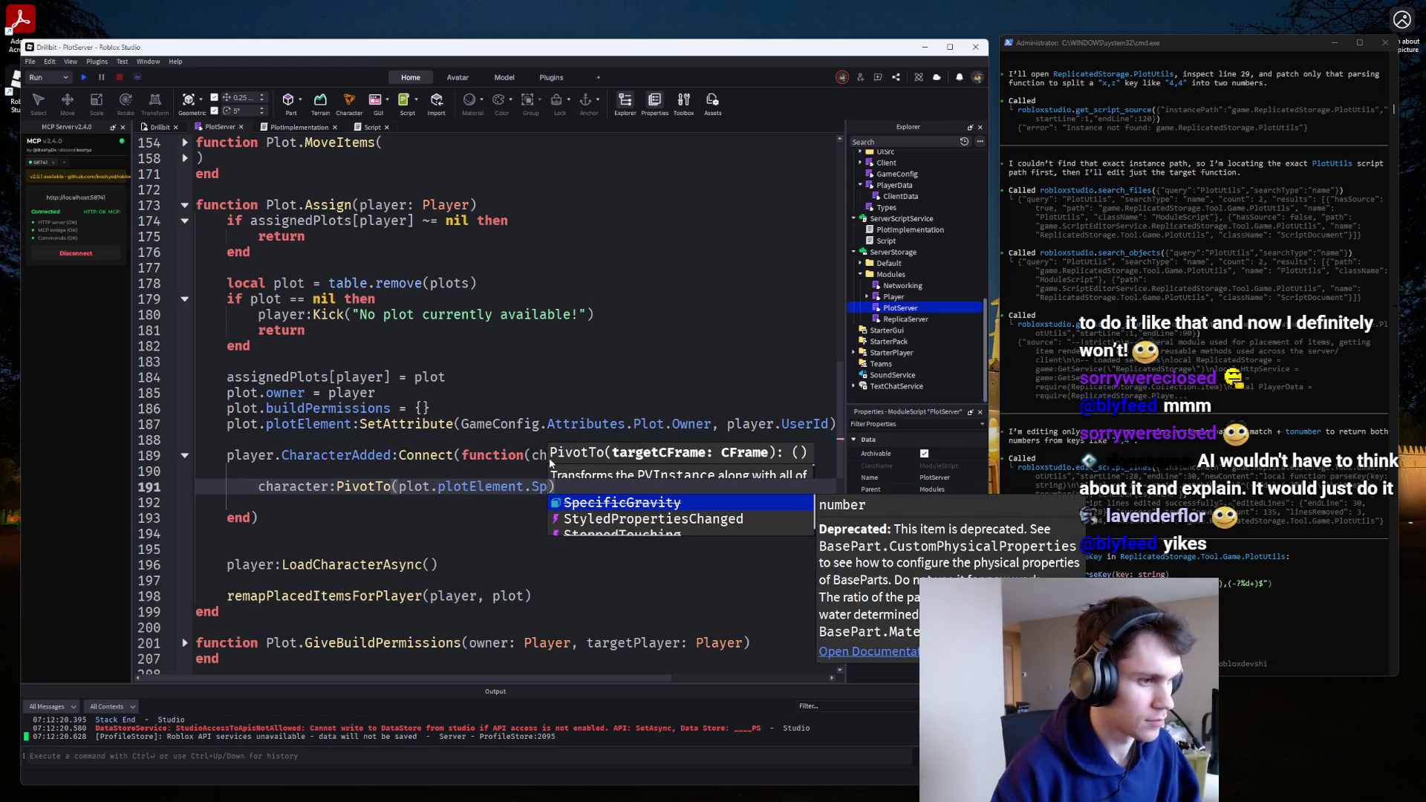
type("awn")
Inspect PlotTemplate's PlotZone and SpawnPlatform parts, then delete the unfinished field after plotElement.
scroll(891, 222, "up", 10)
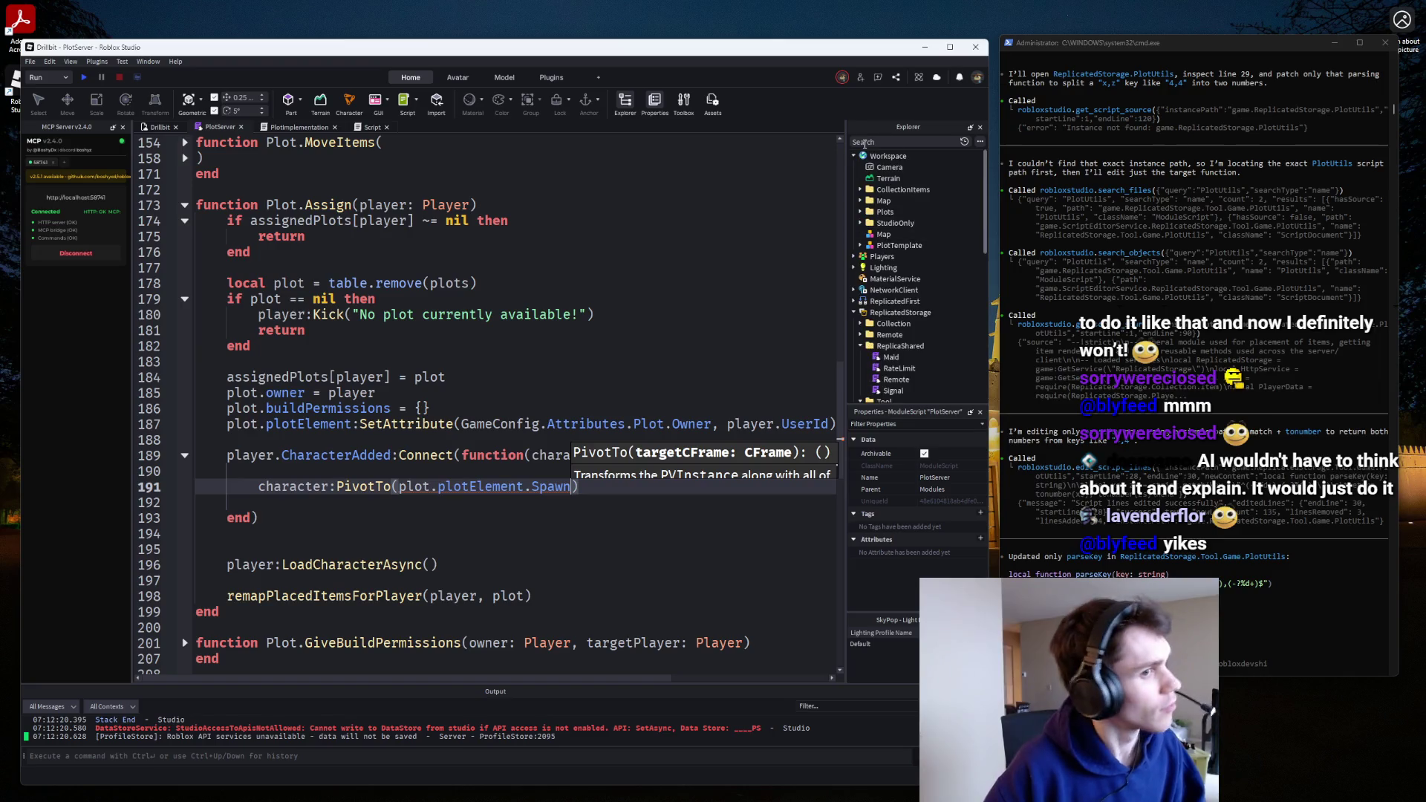
left_click(860, 246)
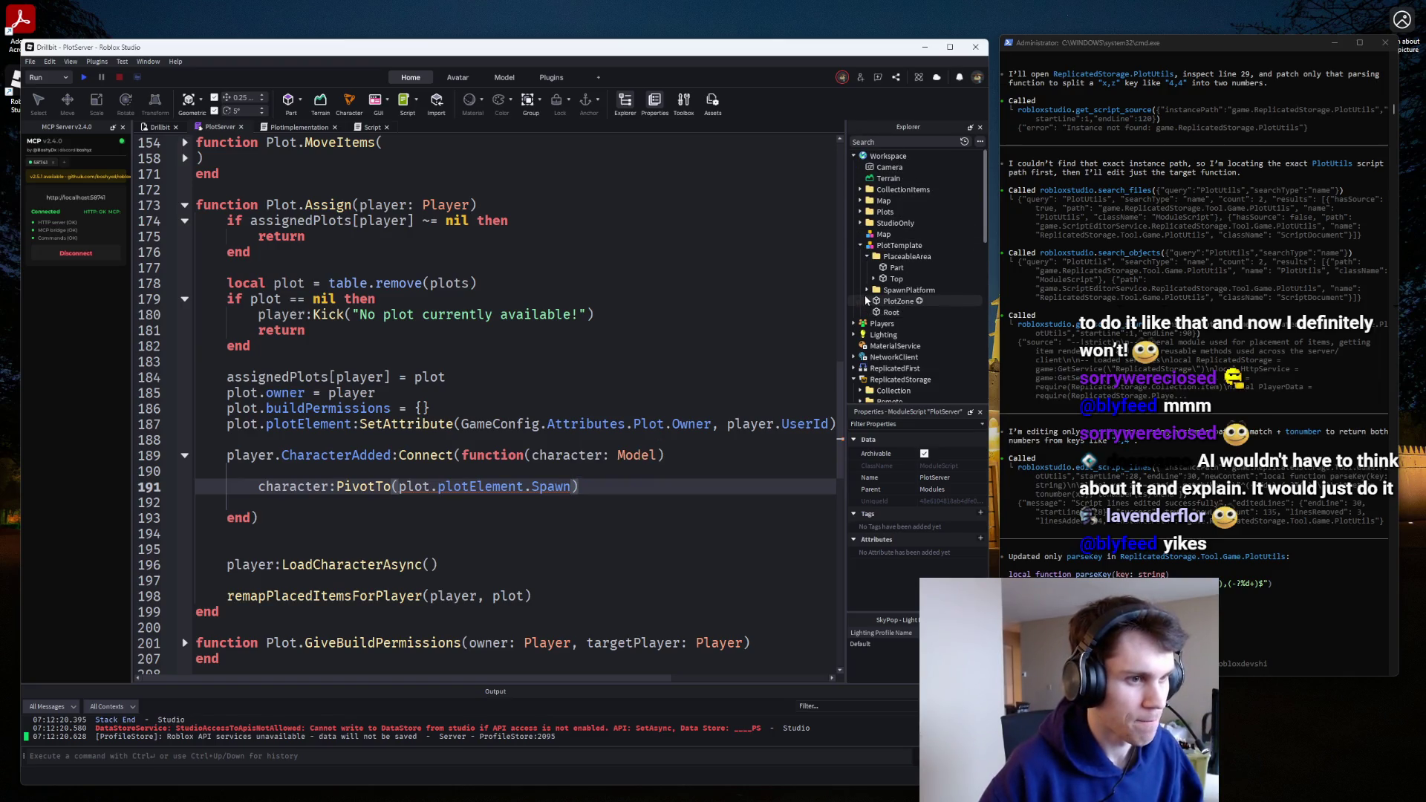
left_click(866, 300)
left_click(867, 290)
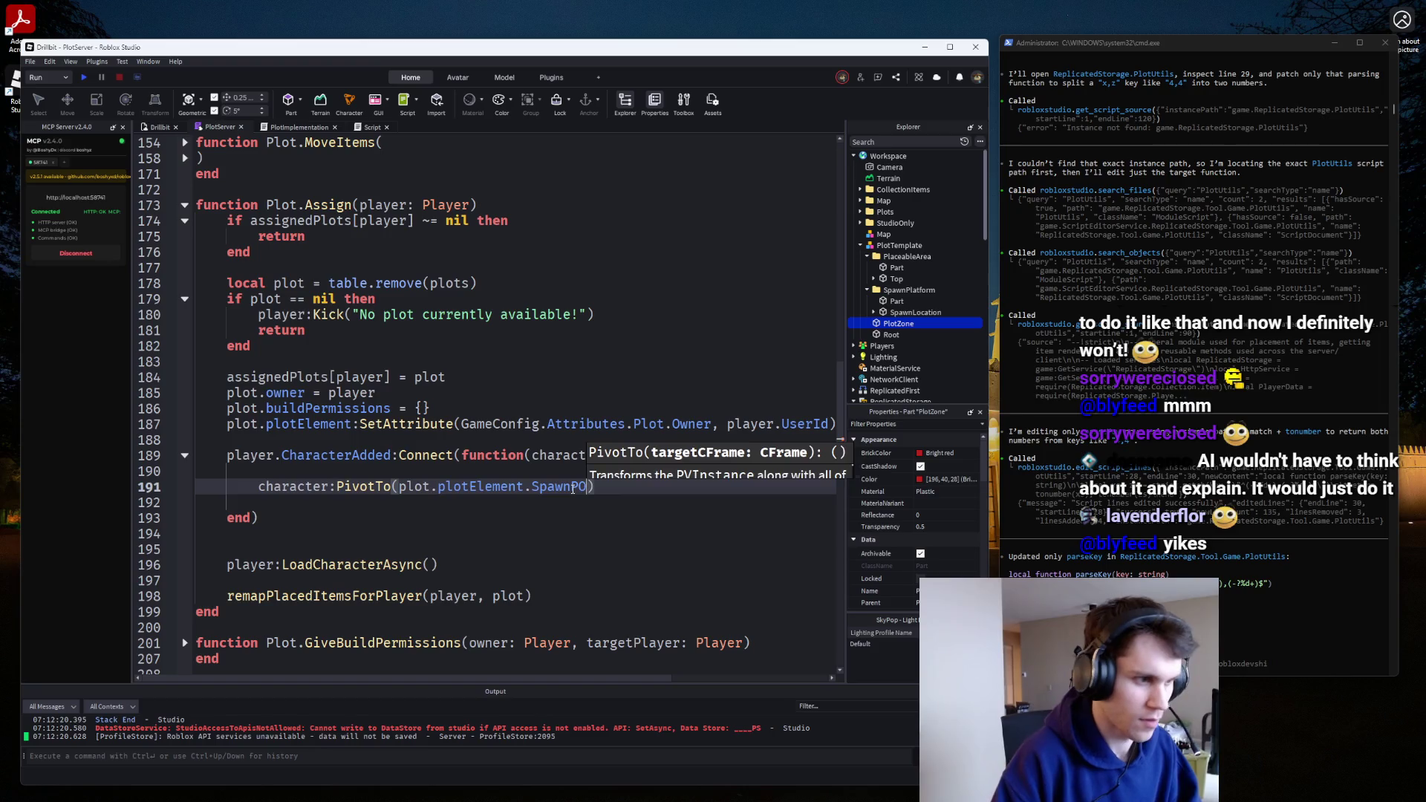
key("ctrl+BackSpace")
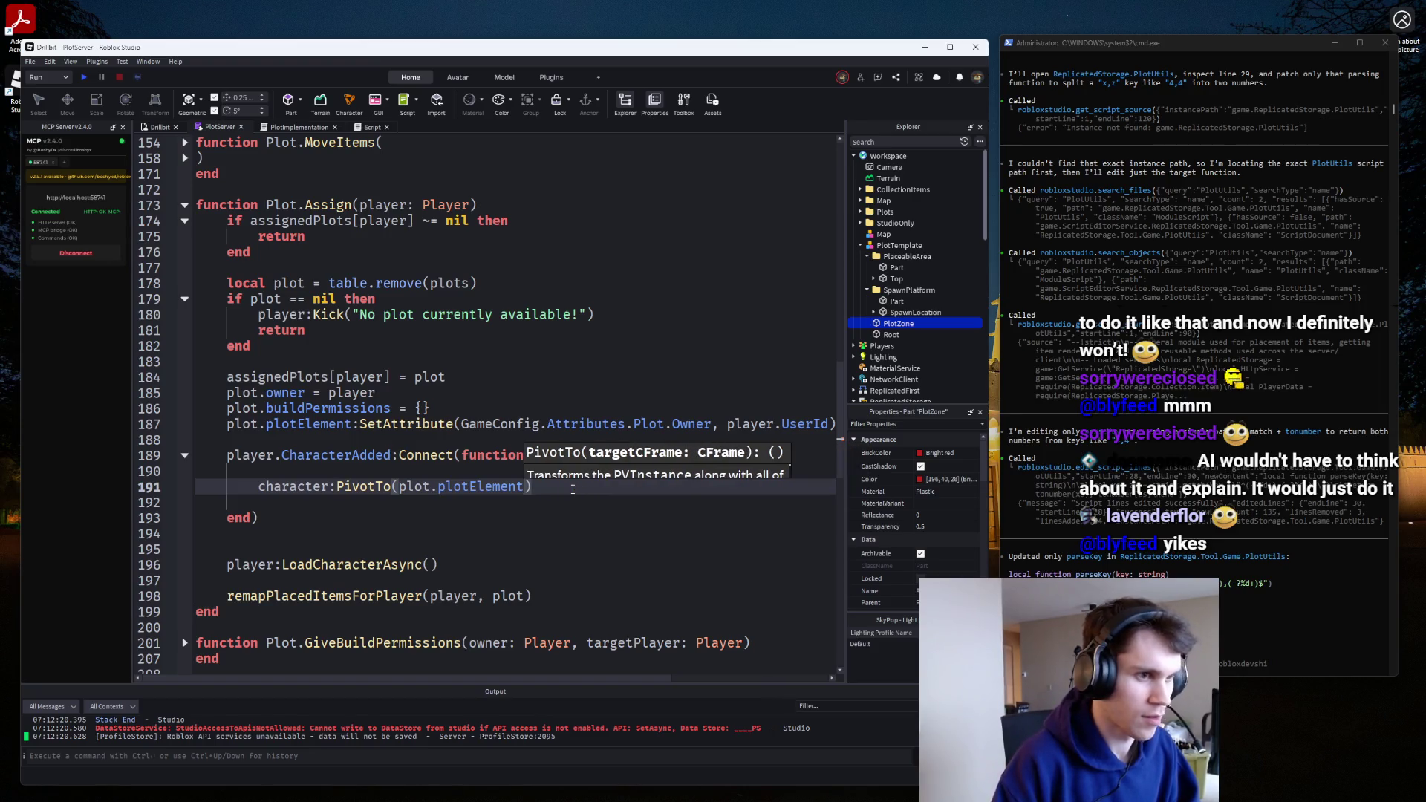
type(".Plo")
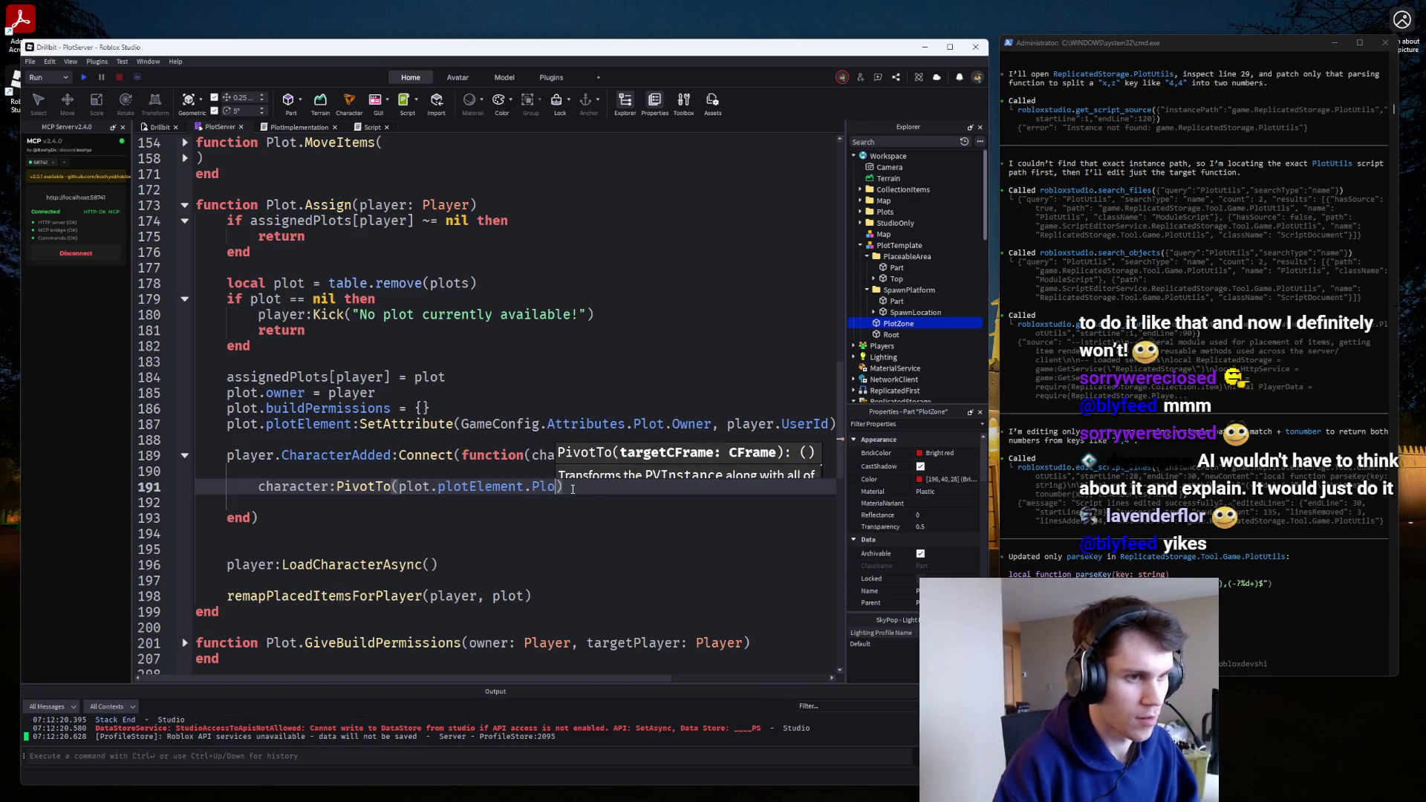
key("BackSpace")
key("BackSpace")
scroll(403, 357, "up", 15)
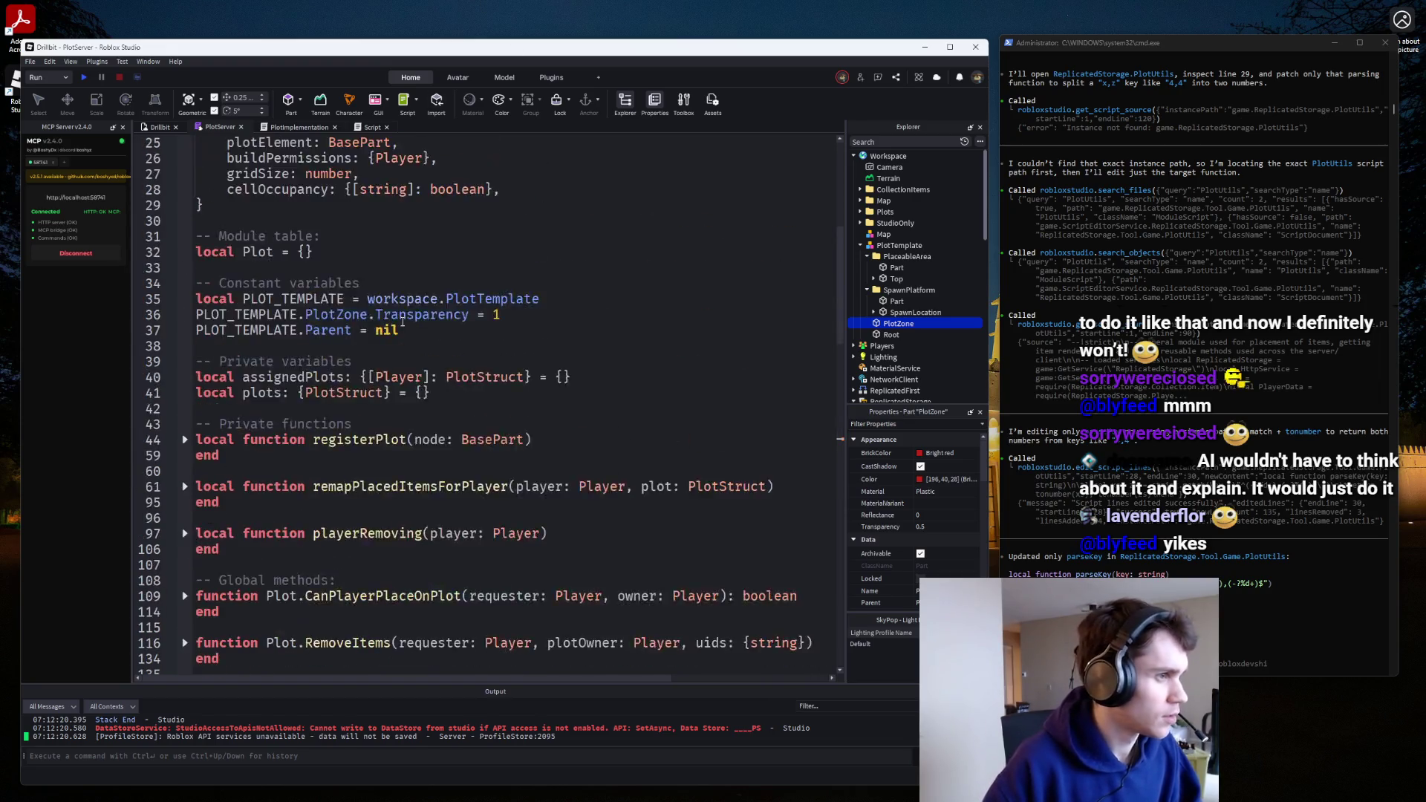
Retype PlotStruct's plotElement field from BasePart to PlotUtils.PlotModel on line 25.
double_click(365, 330)
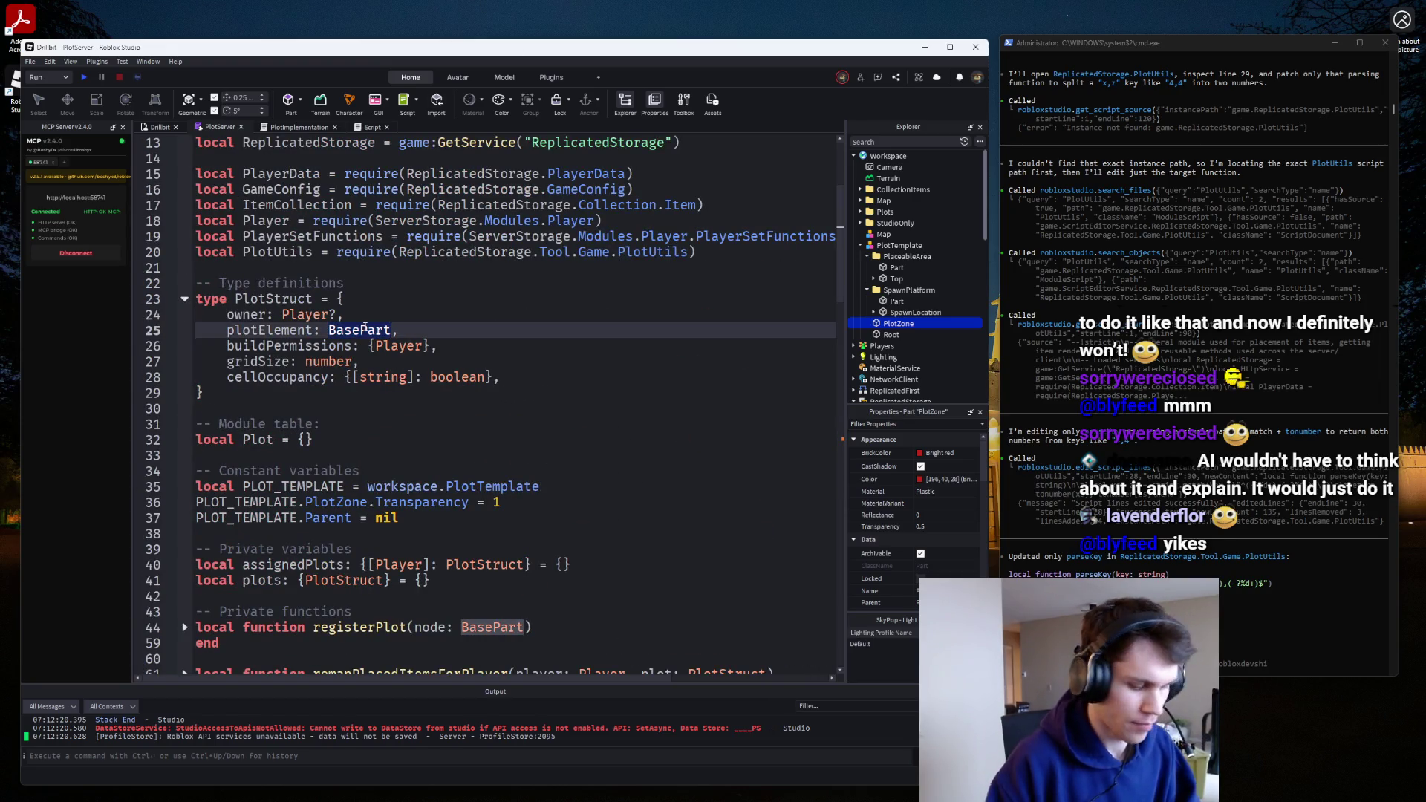
type("typeof(")
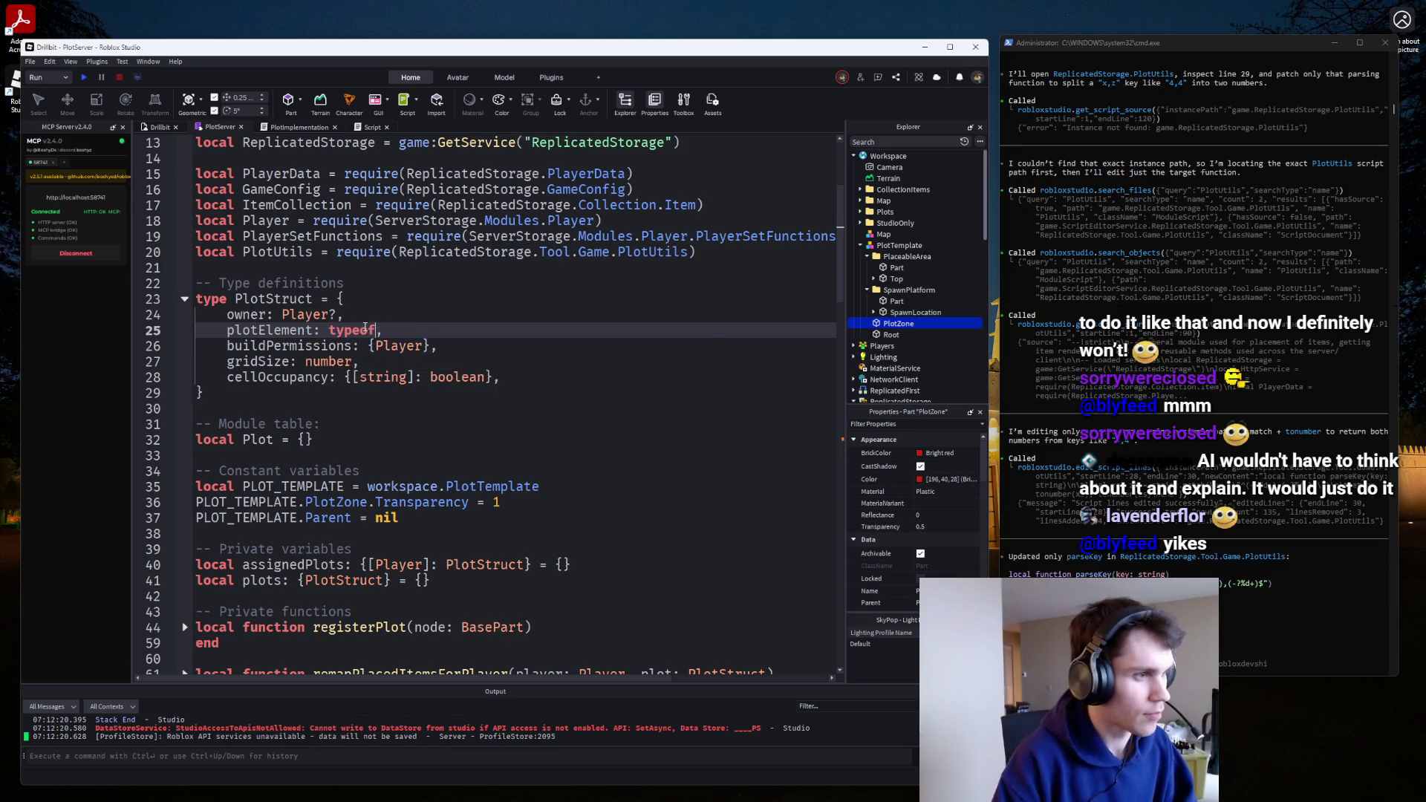
type("wor")
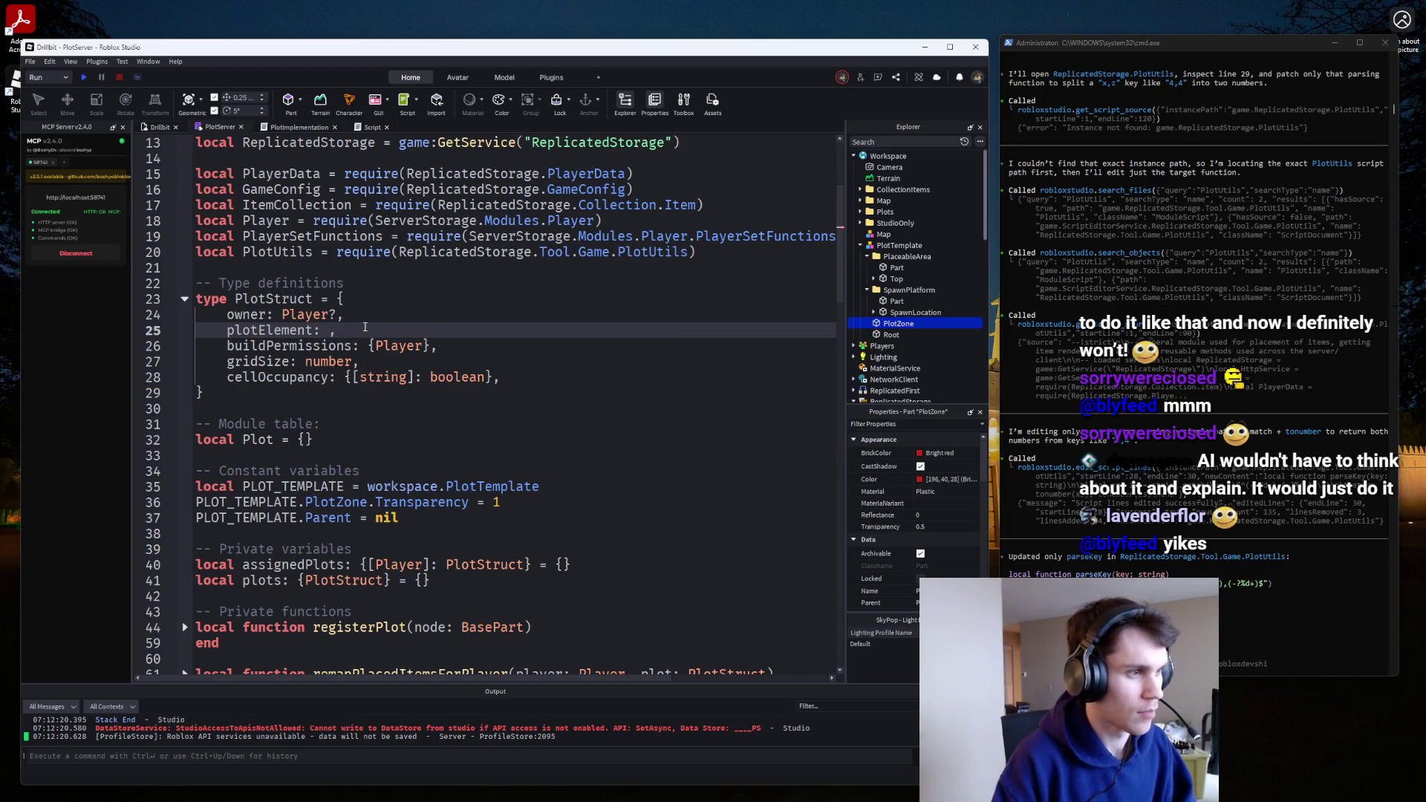
type("PlotUt")
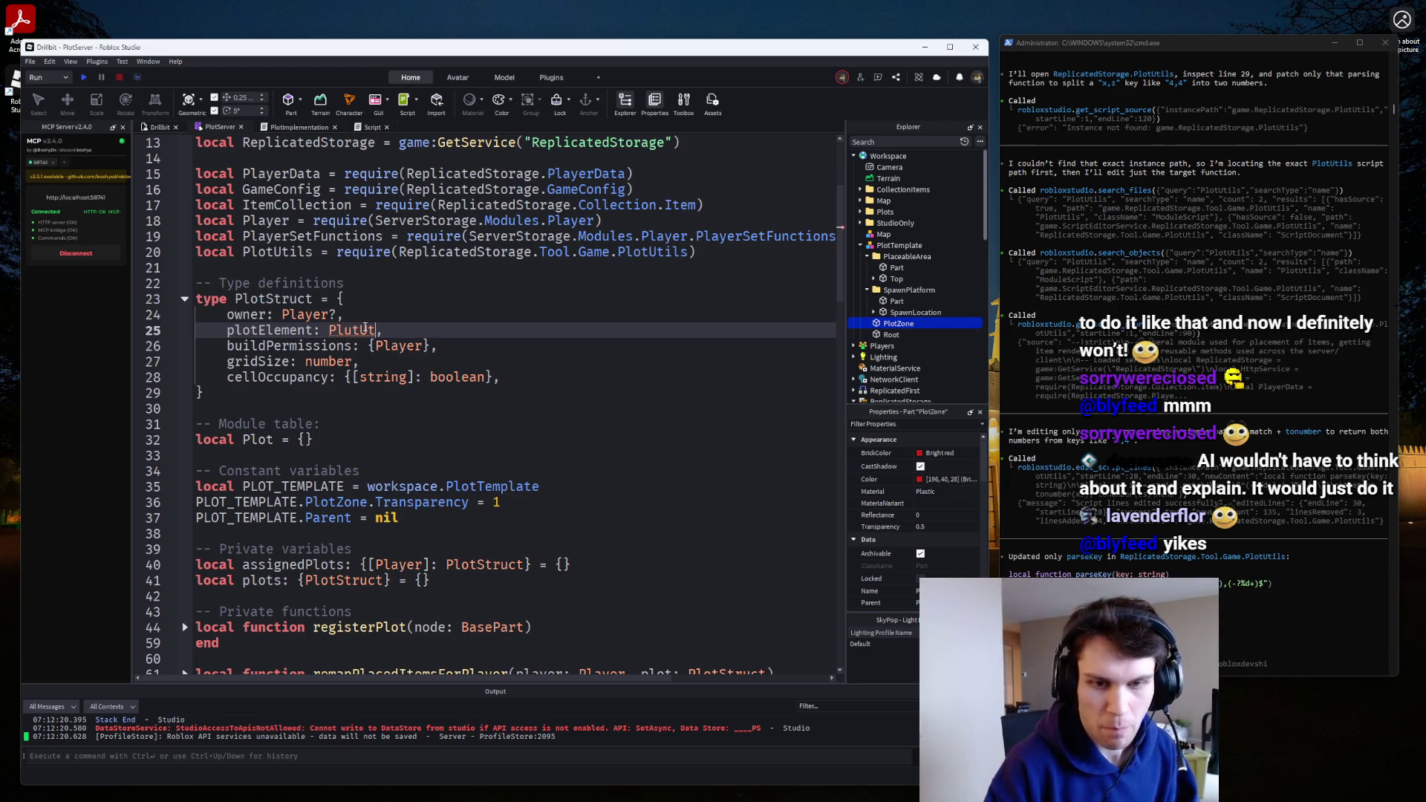
key("BackSpace")
type("ot")
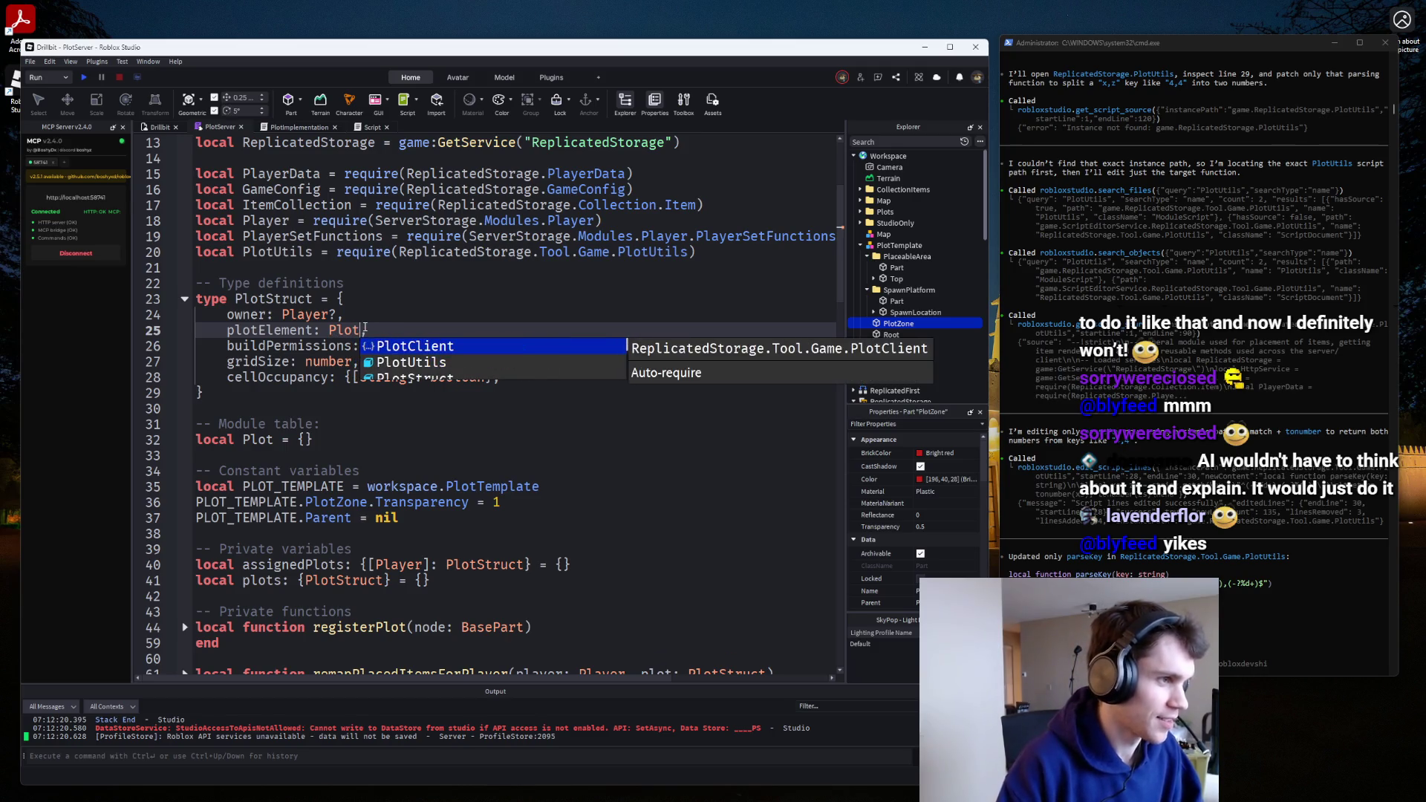
type("Utils.")
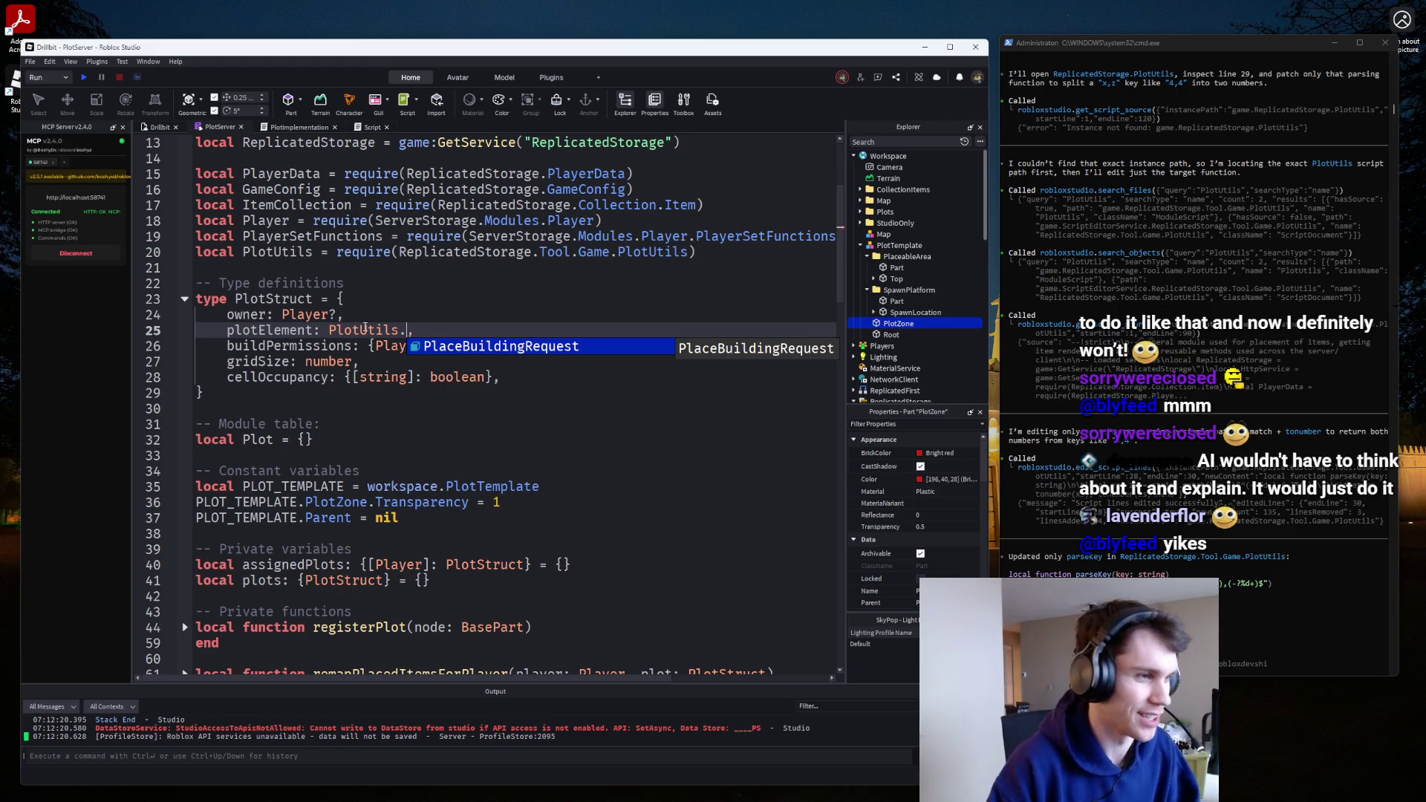
type("O.PlotModel")
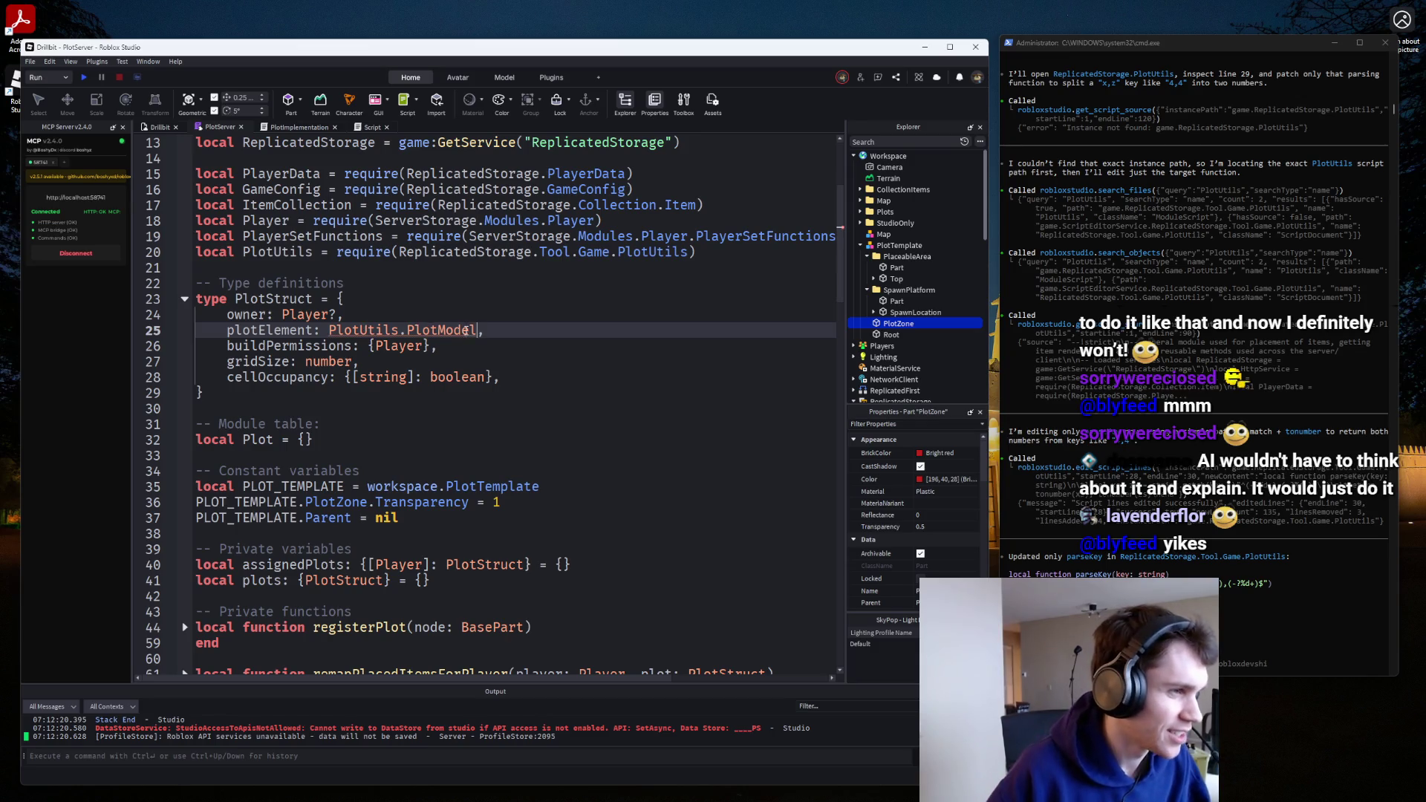
left_click(320, 328)
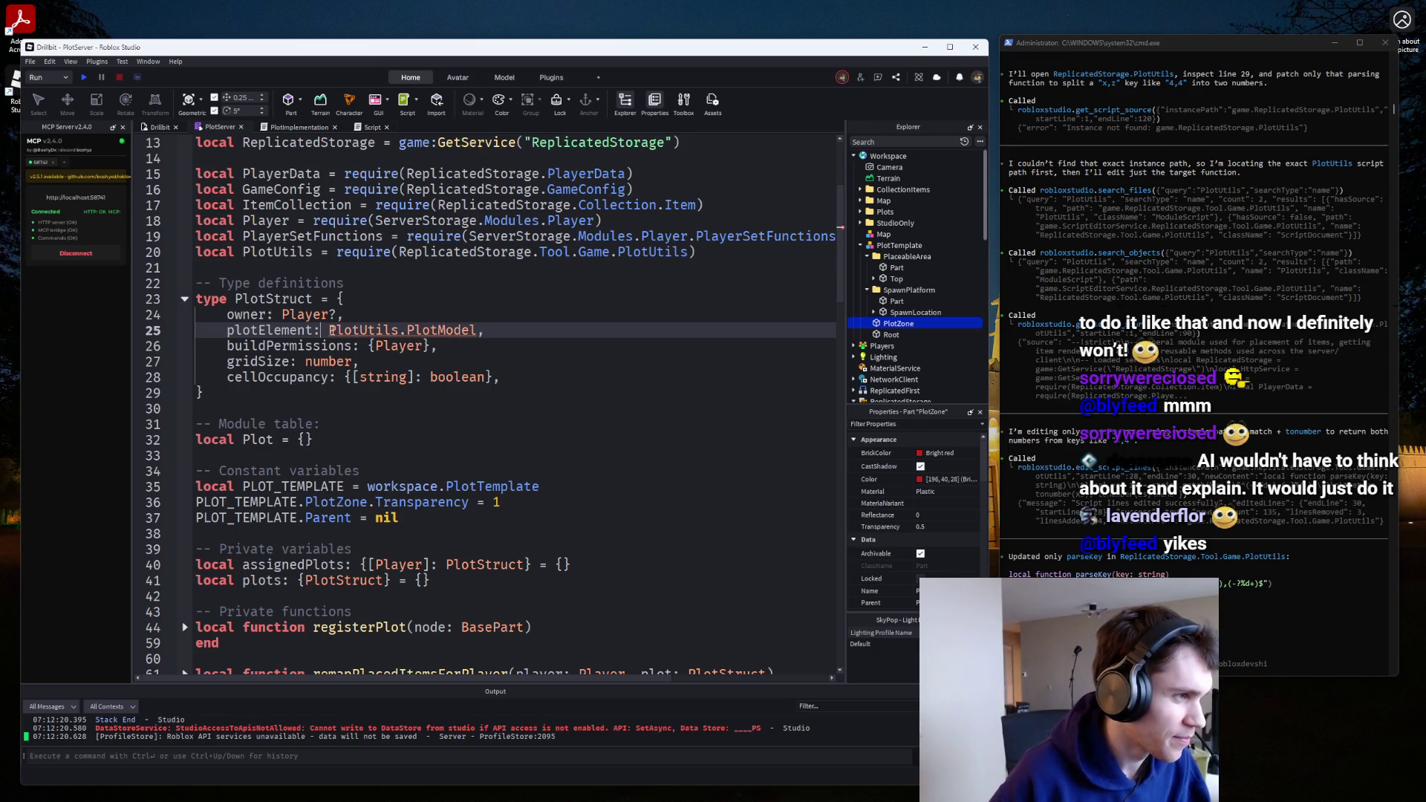
left_click_drag(326, 330, 474, 331)
left_click(460, 332)
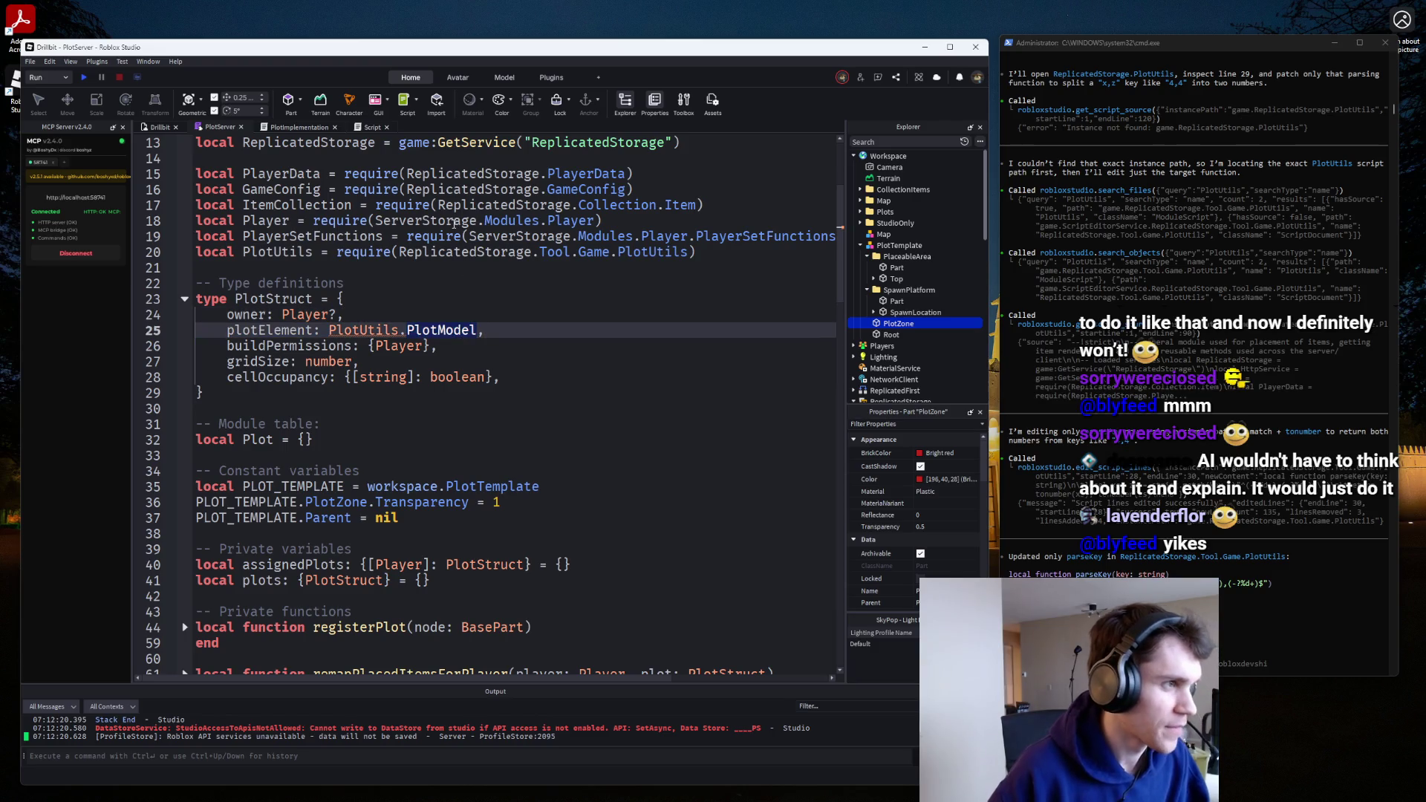
left_click(342, 220)
left_click(762, 300)
key("ctrl+p")
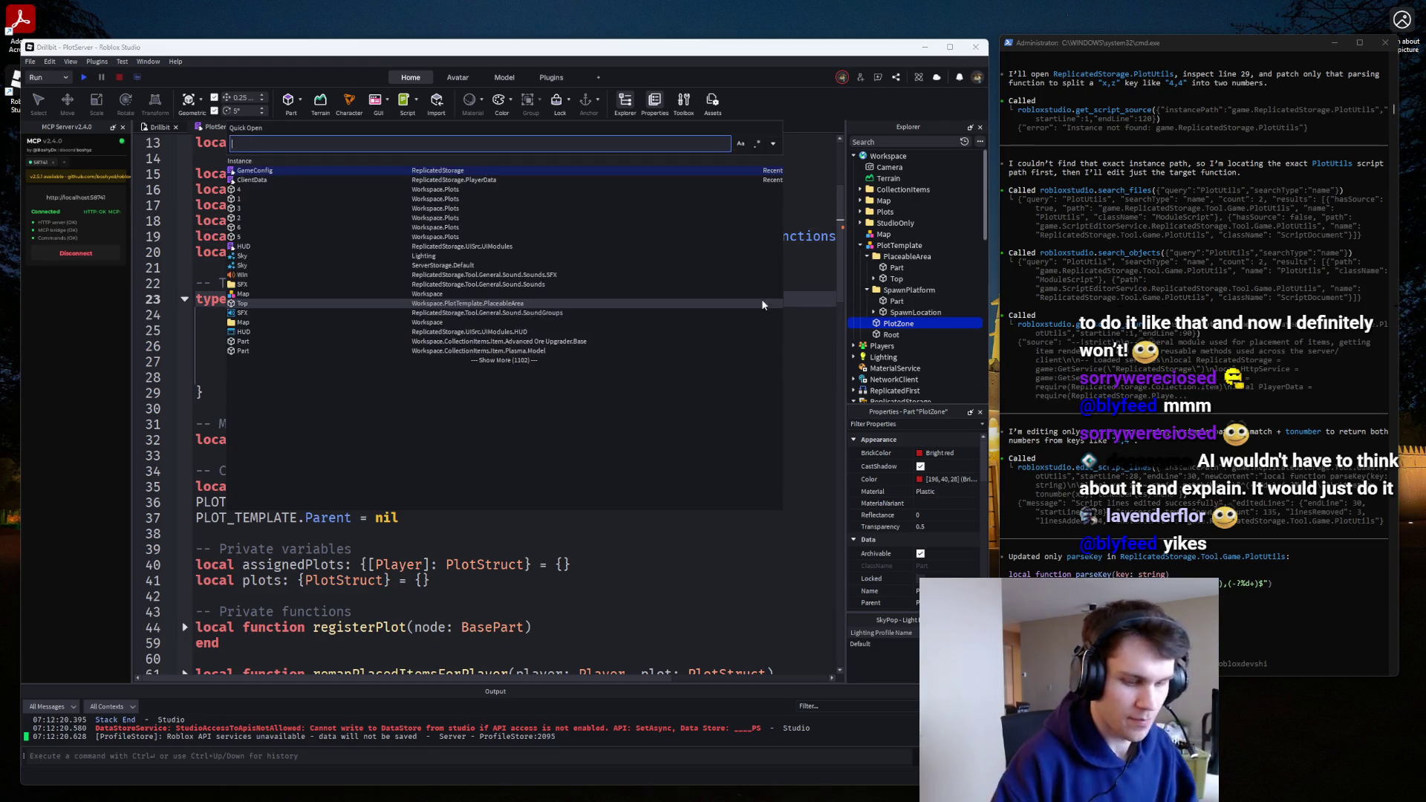
In PlotUtils, add 'export type PlotModel = typeof(workspace.PlotTemplate)' after the type definitions.
type("plotu")
key("Return")
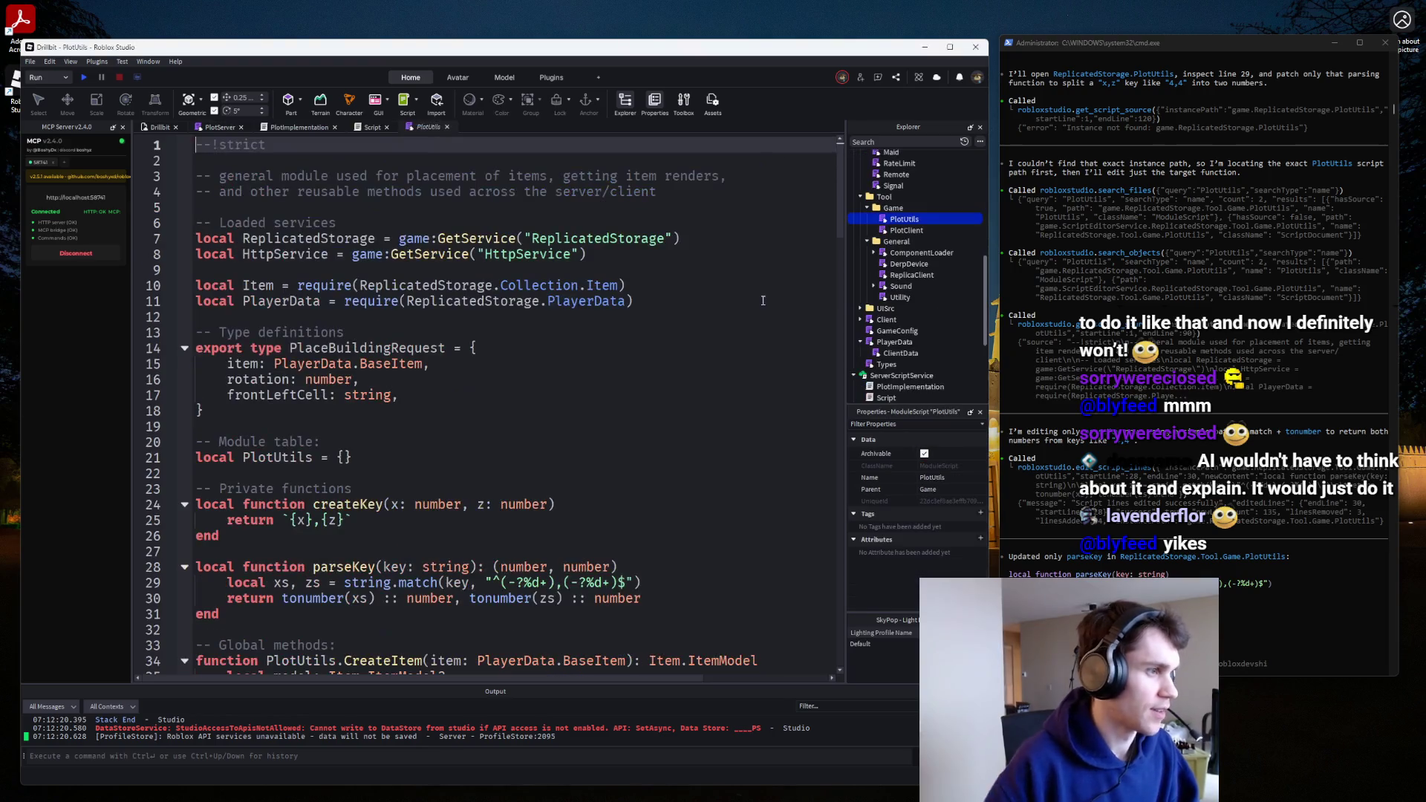
left_click(350, 421)
key("Return")
key("Return")
type("export")
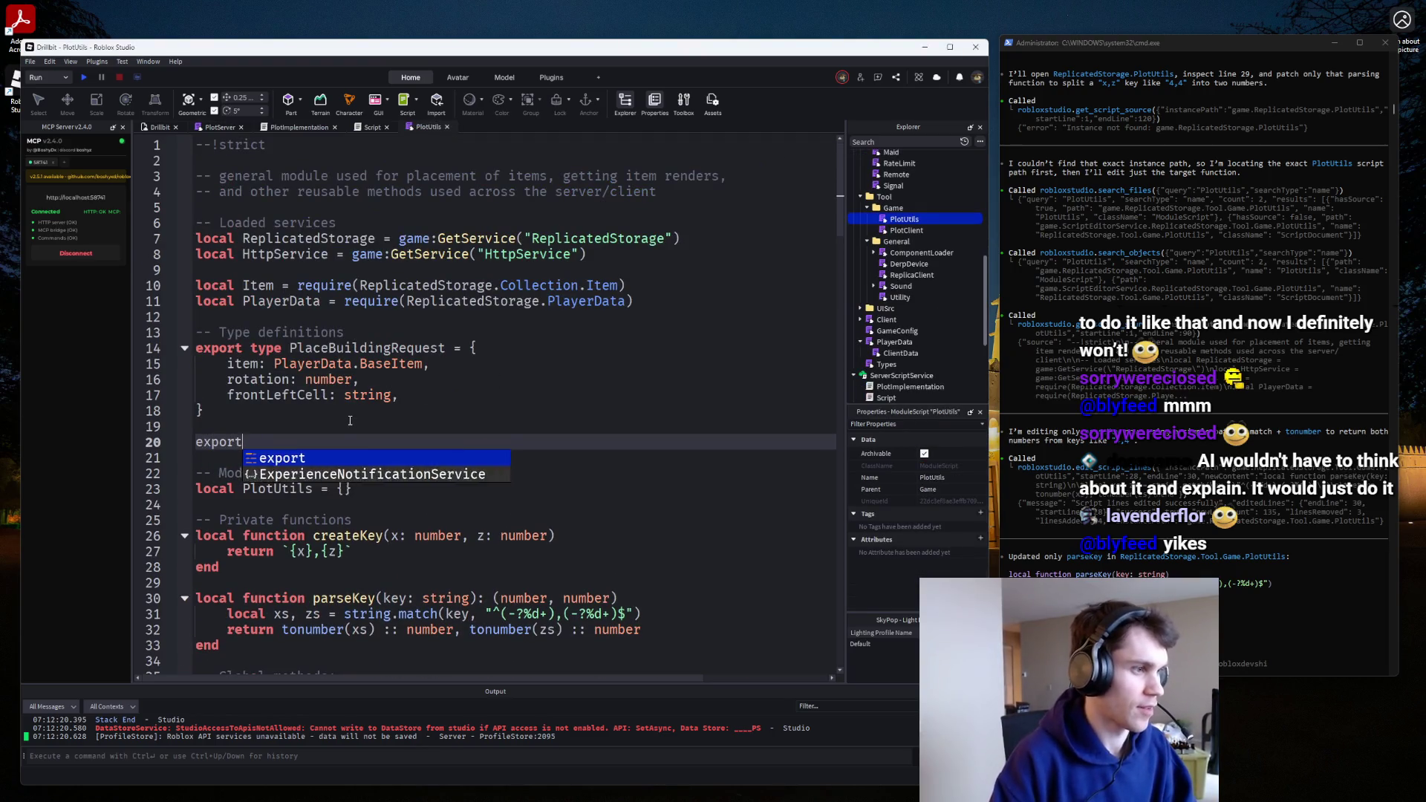
type(" type PlotModel = ")
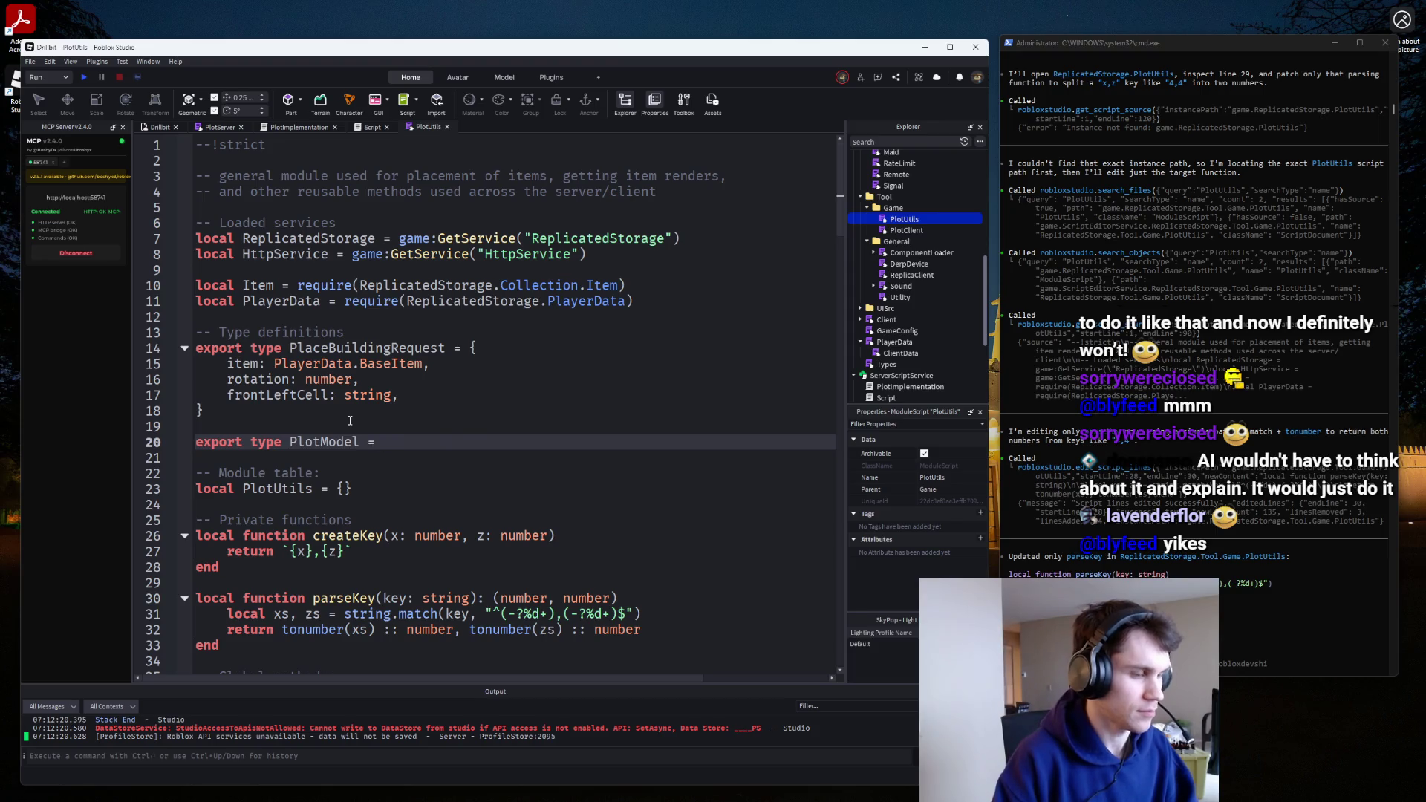
type("typeof(workspace.Plo")
key("Tab")
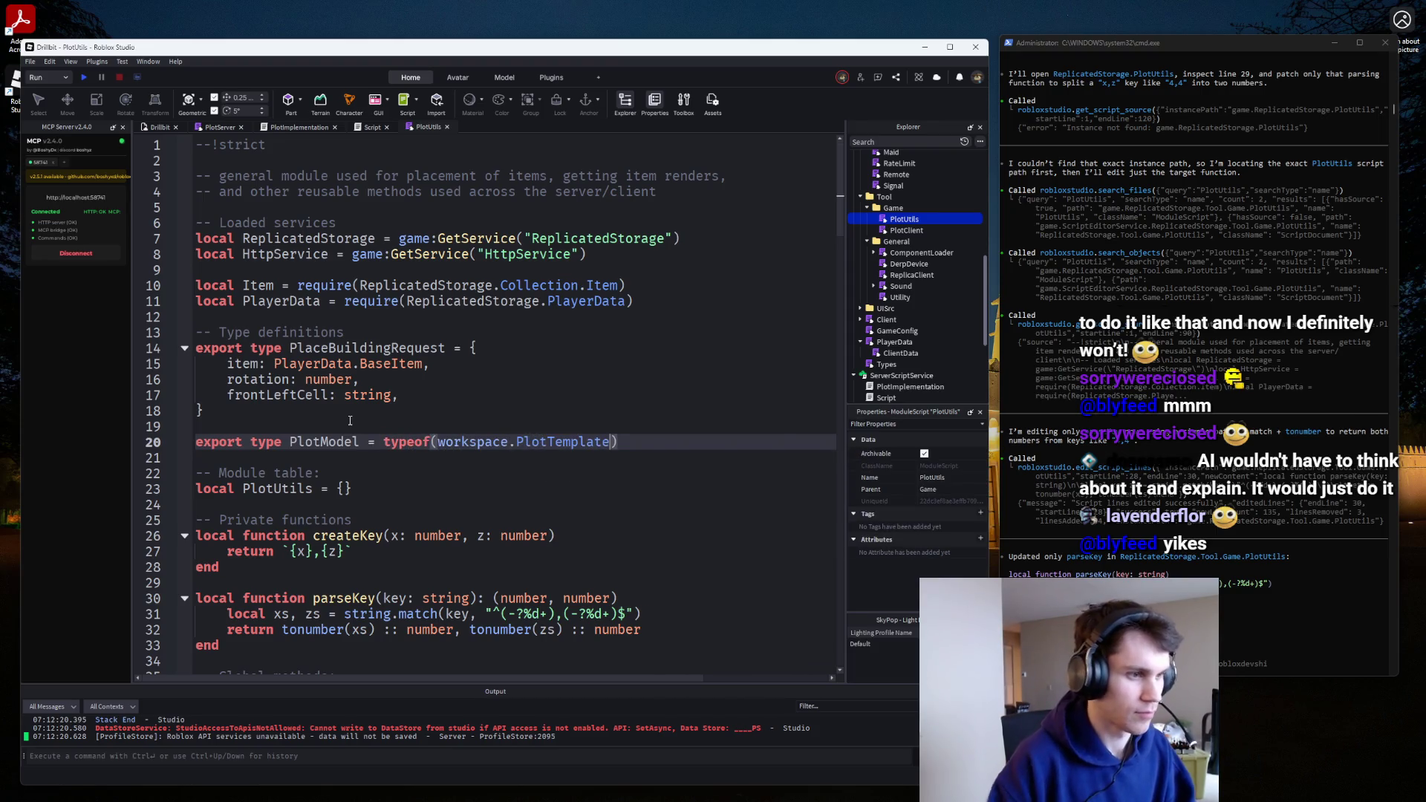
Bring up the PlotImplementation script.
left_click(320, 128)
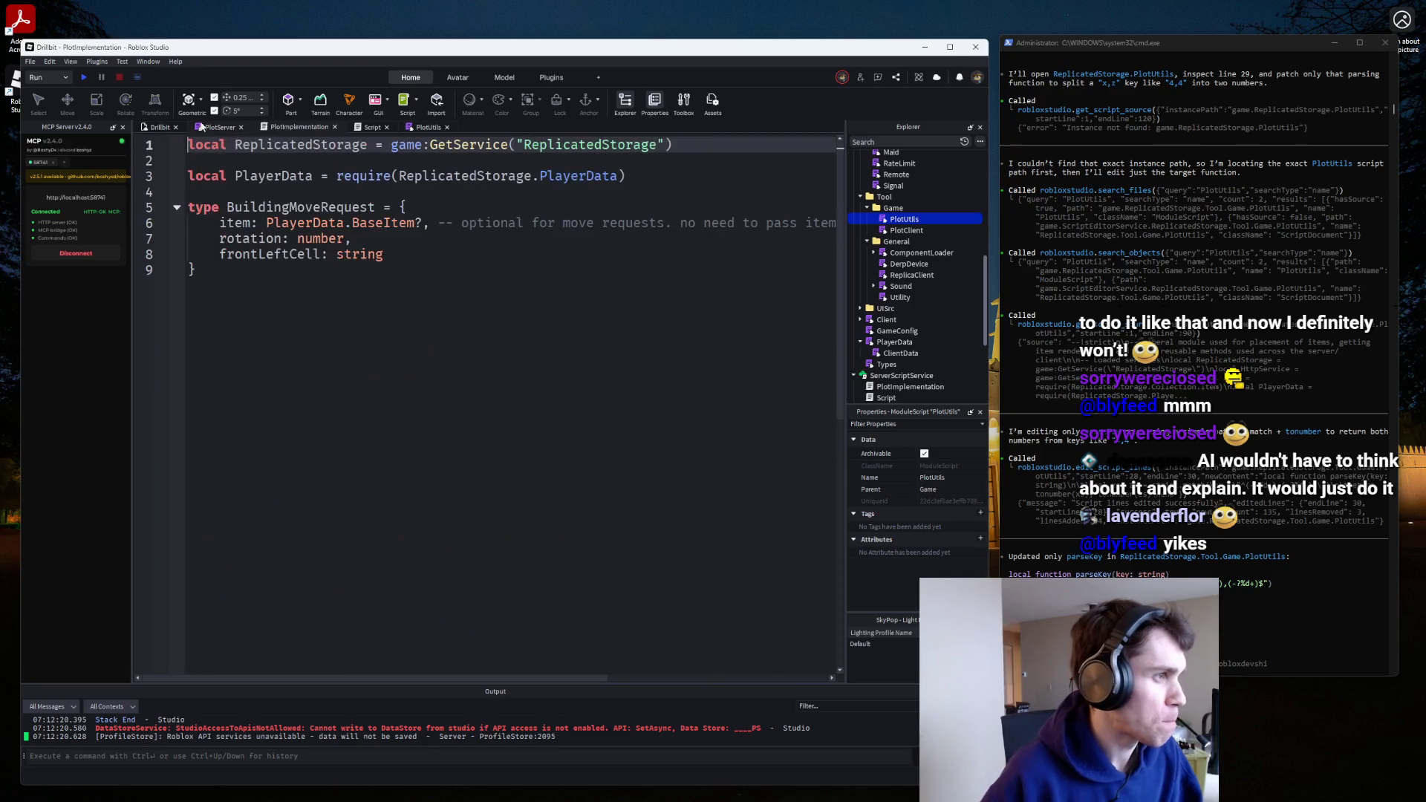
left_click(220, 127)
scroll(426, 311, "down", 3)
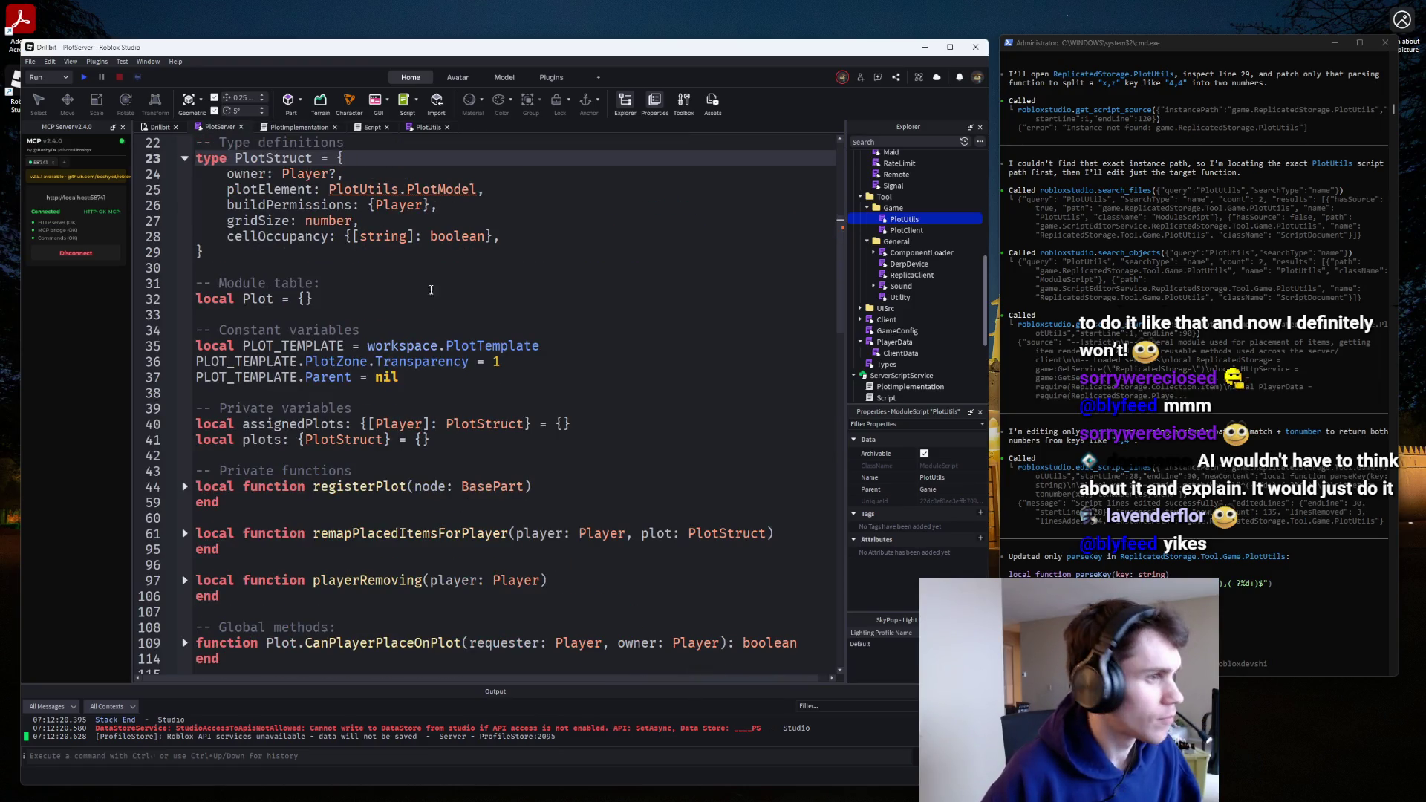
Change the PivotTo target on line 191 to plot.plotElement.SpawnPlatform.SpawnLocation:GetPivot().
left_click(464, 191)
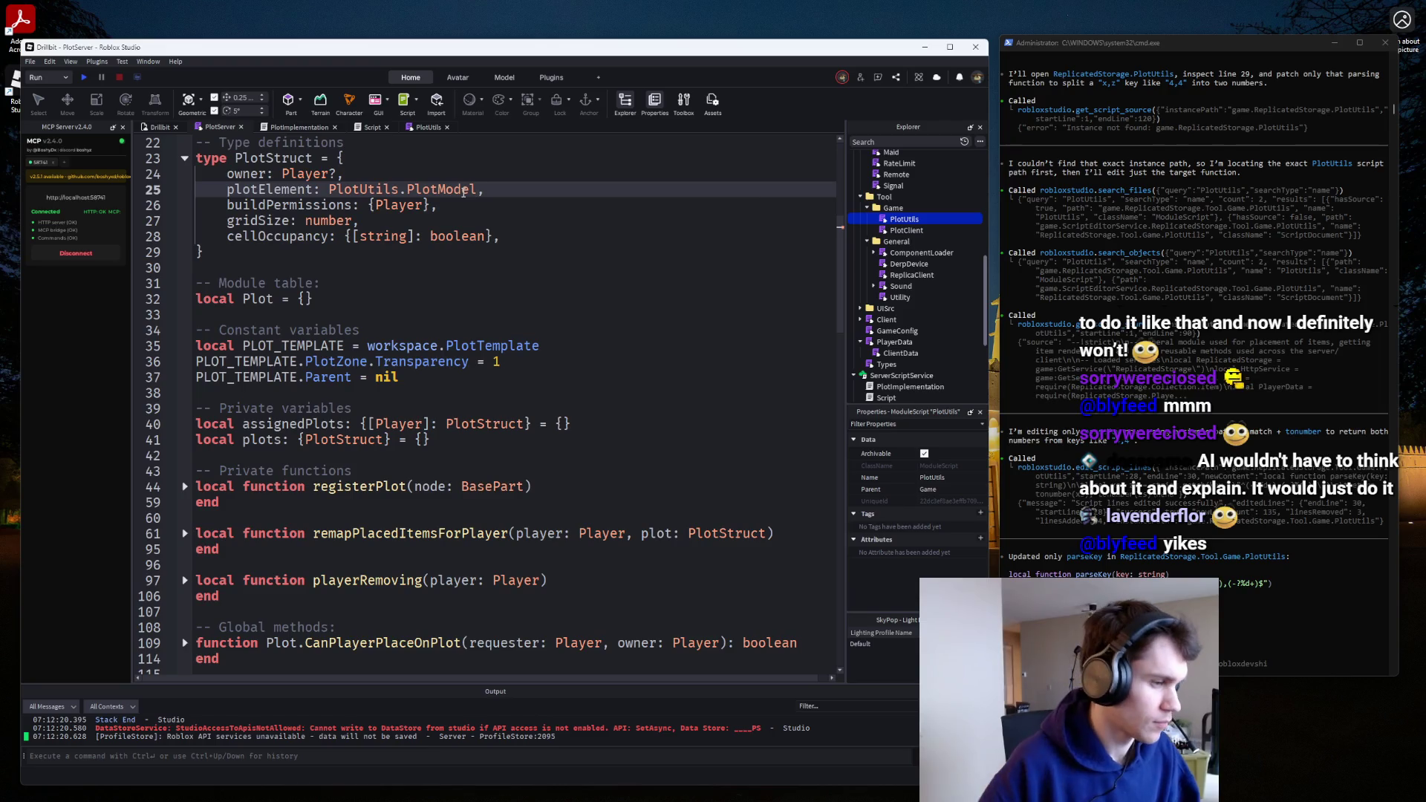
scroll(463, 192, "down", 20)
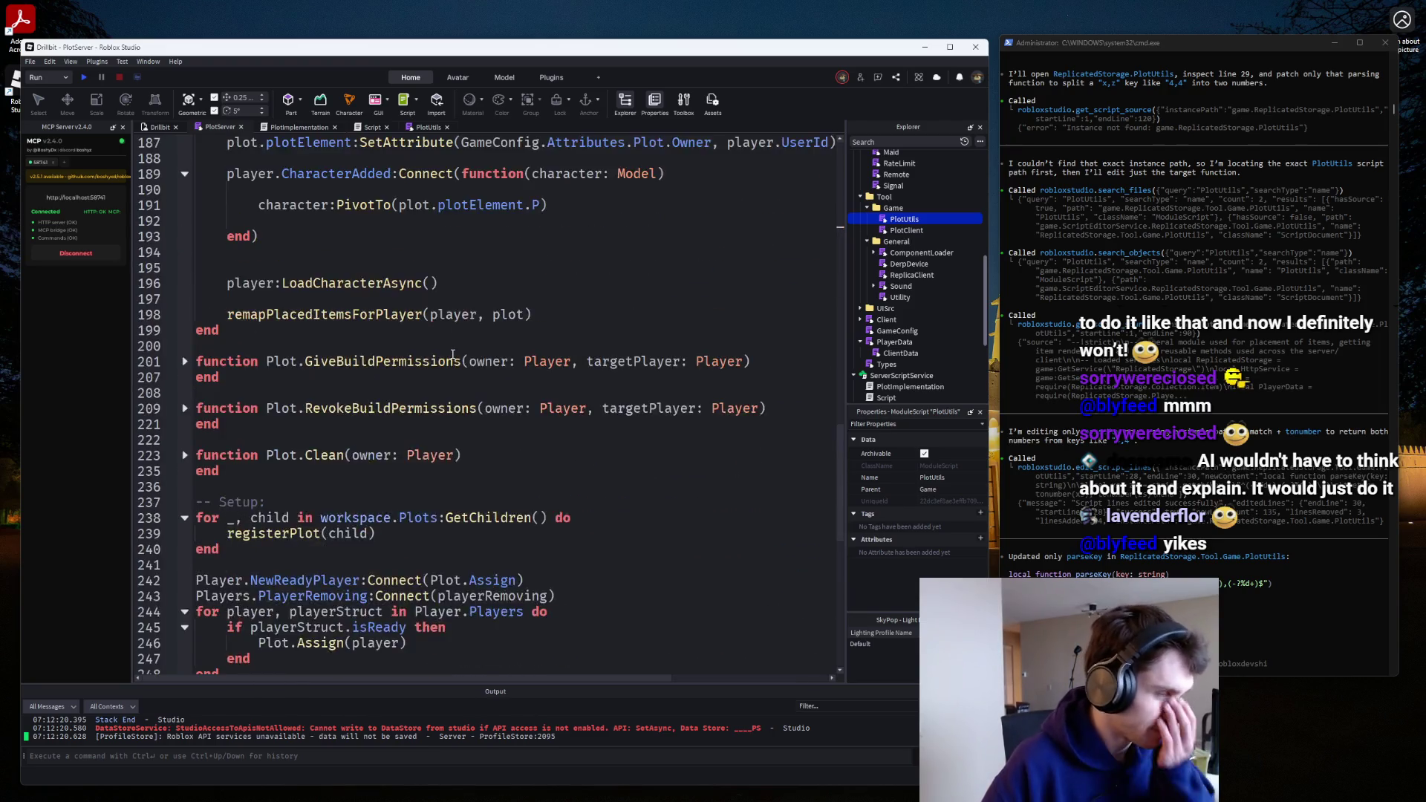
scroll(452, 355, "up", 20)
scroll(421, 443, "down", 20)
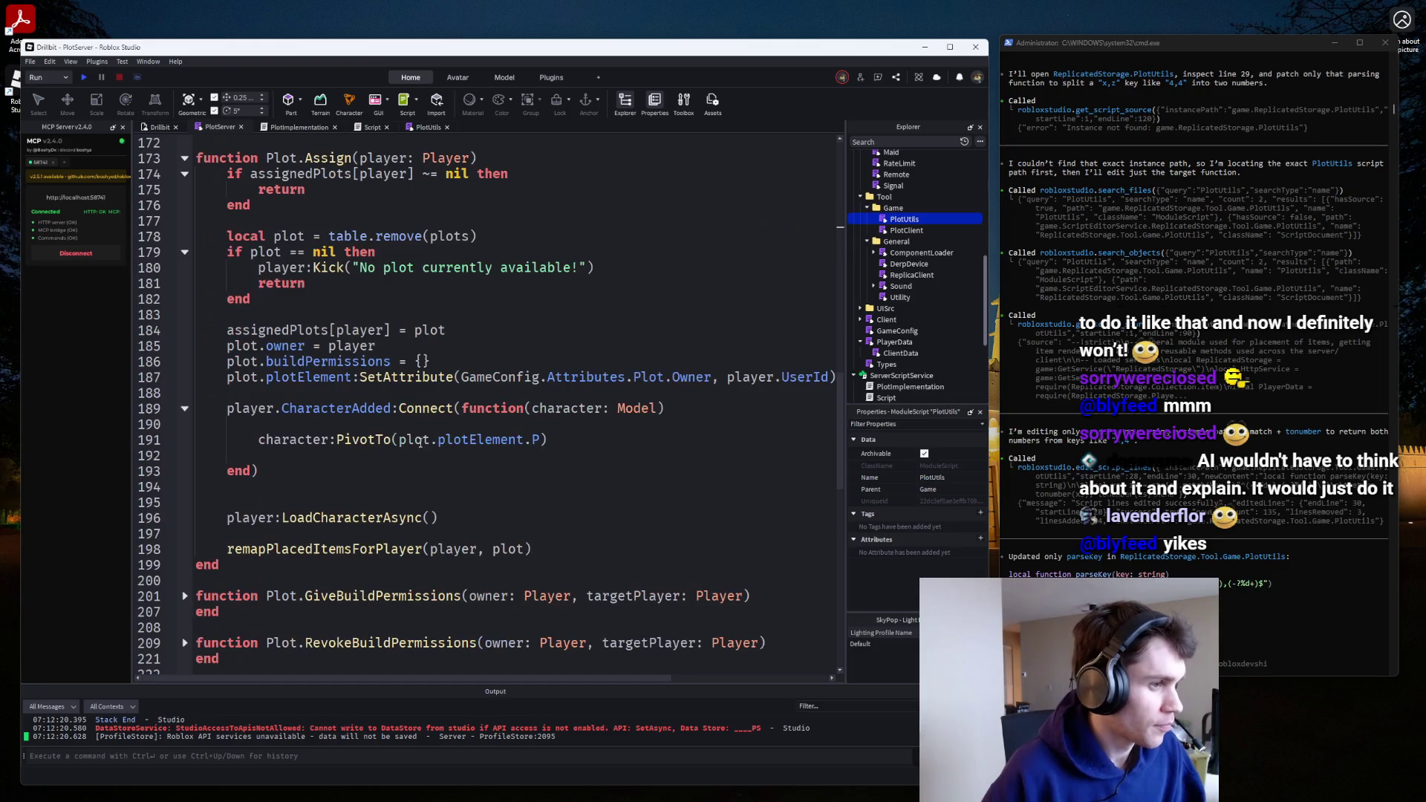
left_click(545, 440)
type("lotZone.")
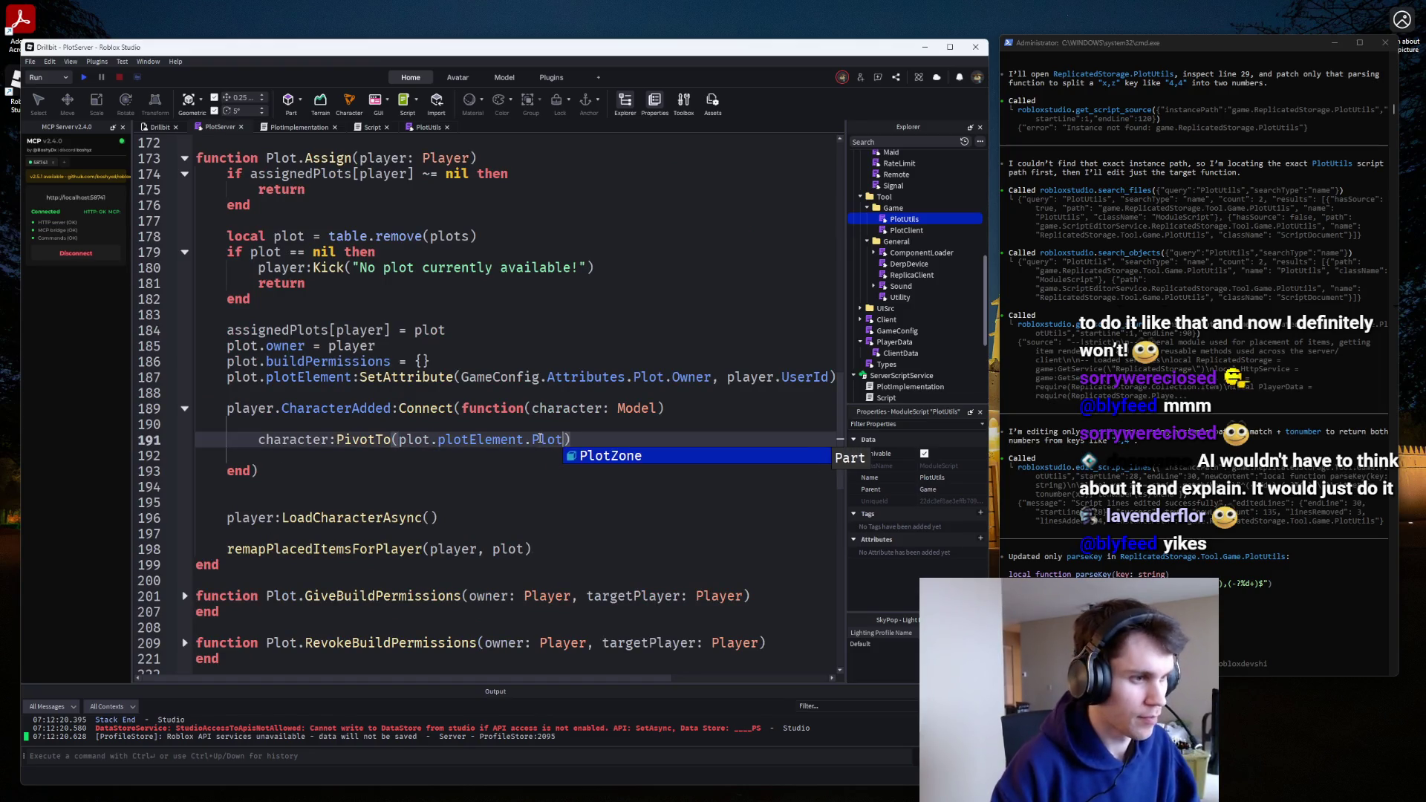
key("BackSpace")
key("BackSpace")
key("BackSpace")
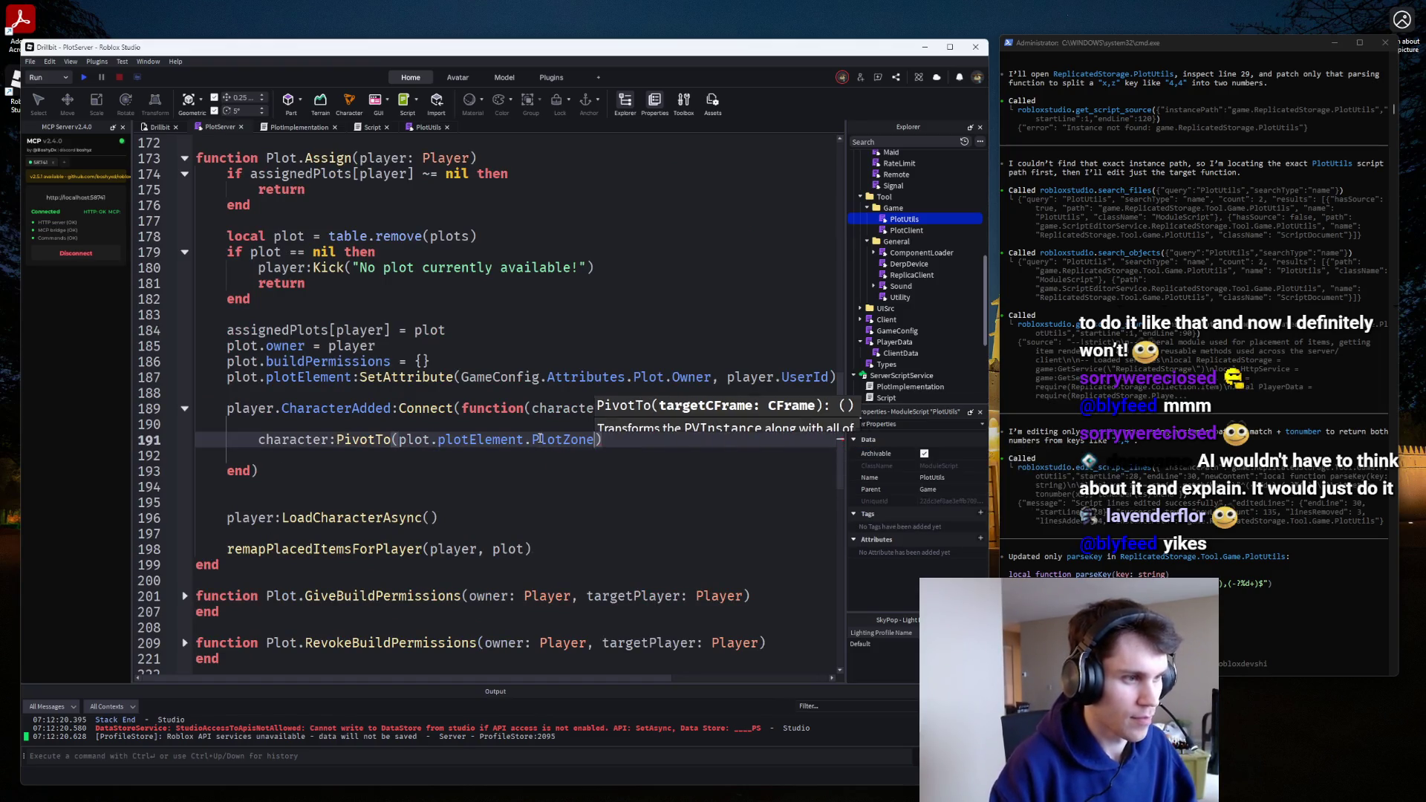
type("Sp")
key("Tab")
type(".S")
key("Tab")
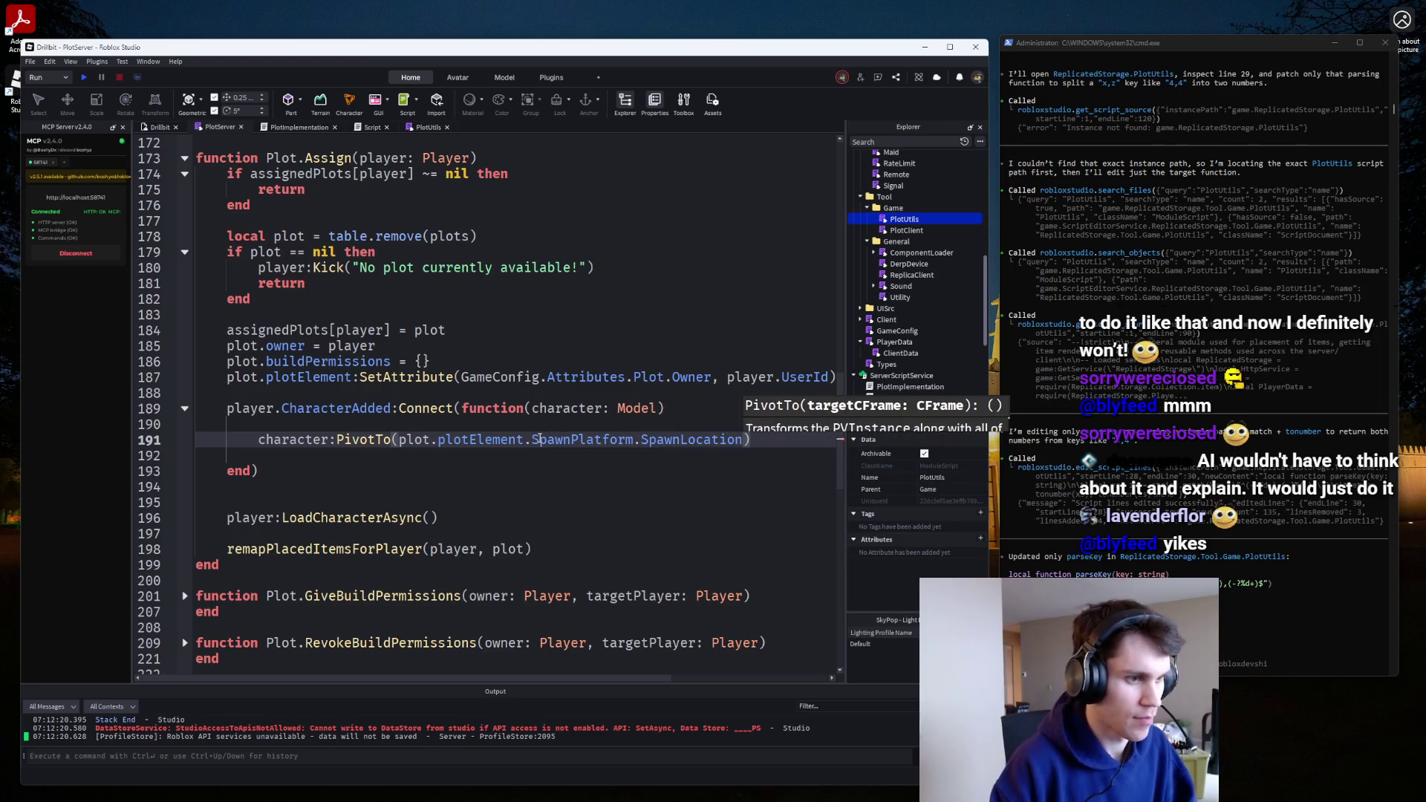
type(":GetPivot()")
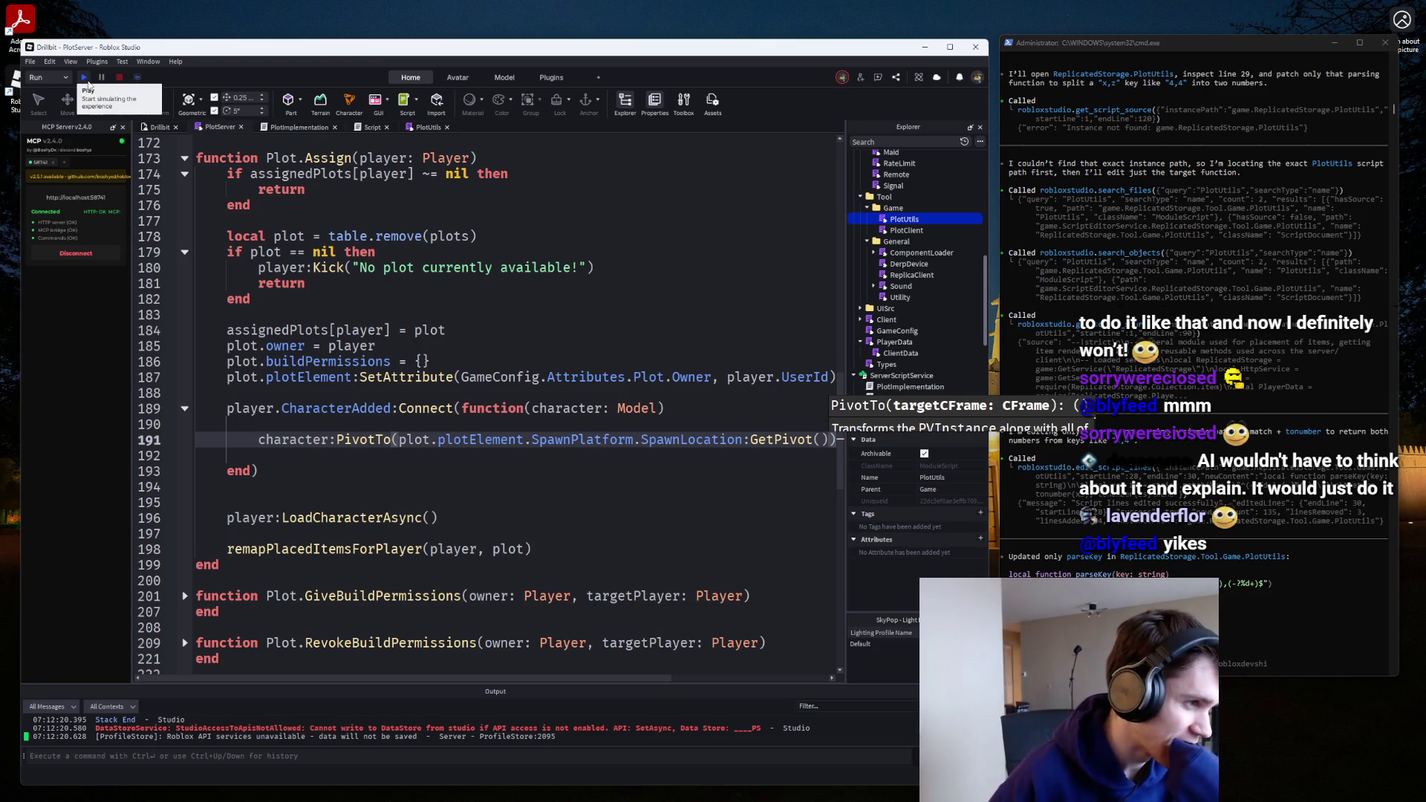
Comment out the SandboxTycoon require on line 7 of Dropper and retest.
left_click(84, 78)
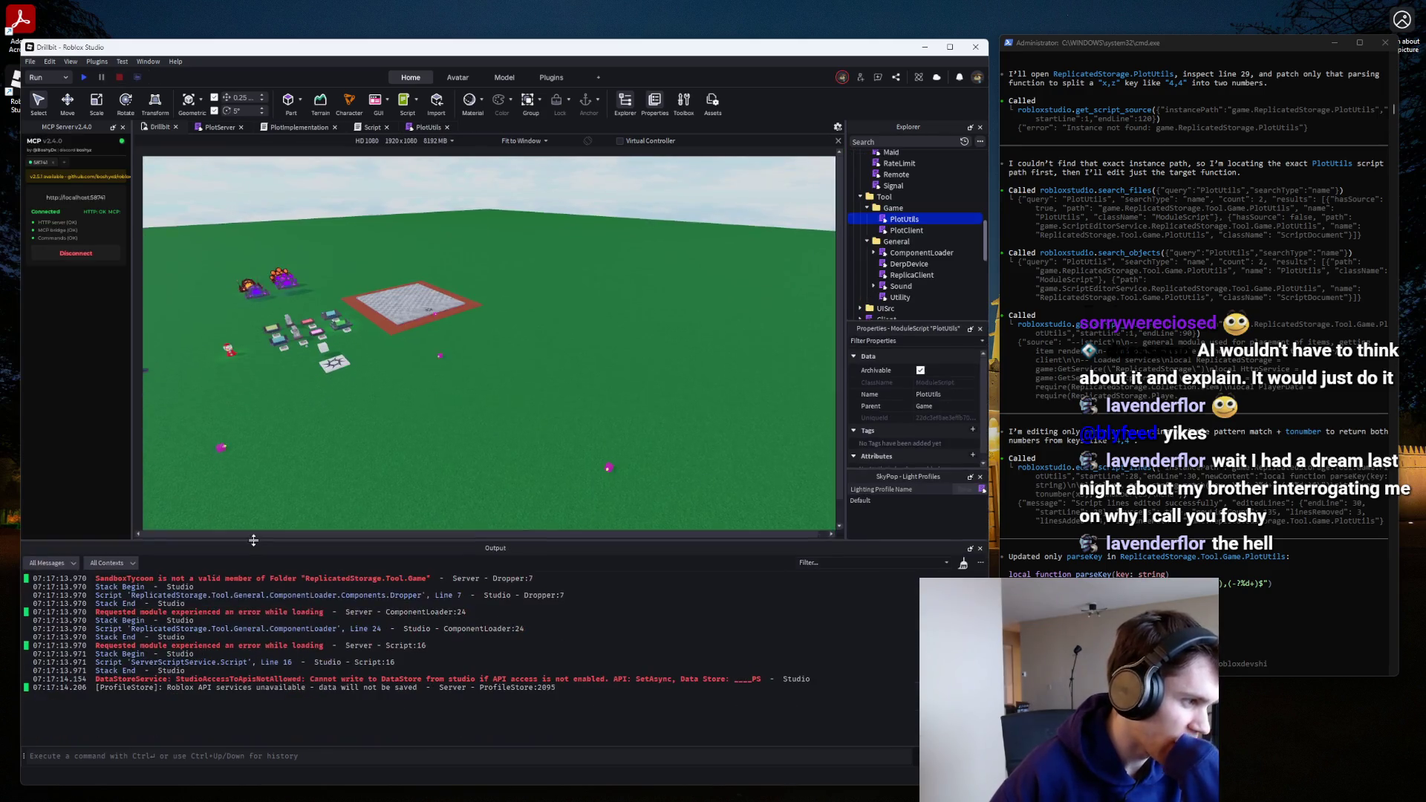
left_click(232, 588)
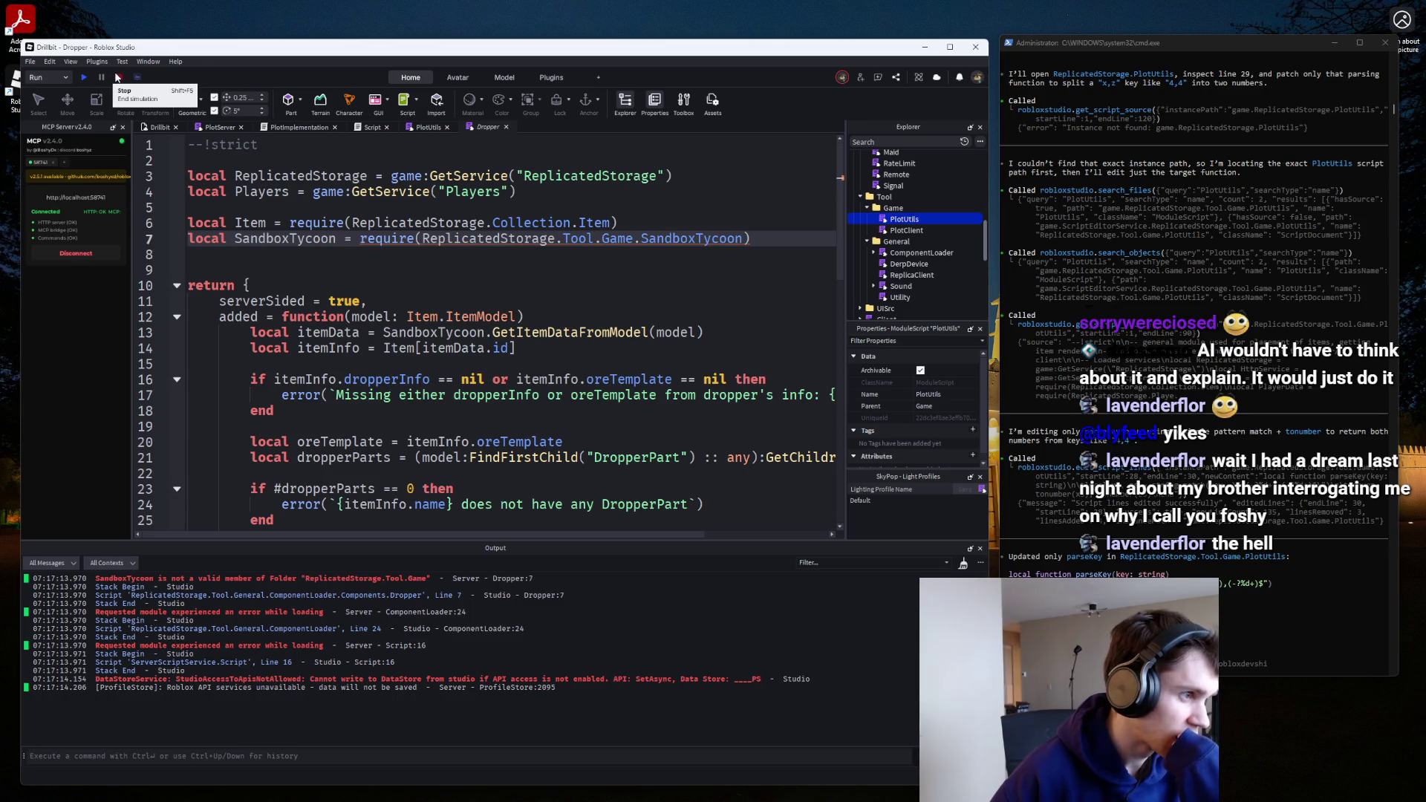
left_click(315, 223)
left_click(312, 238)
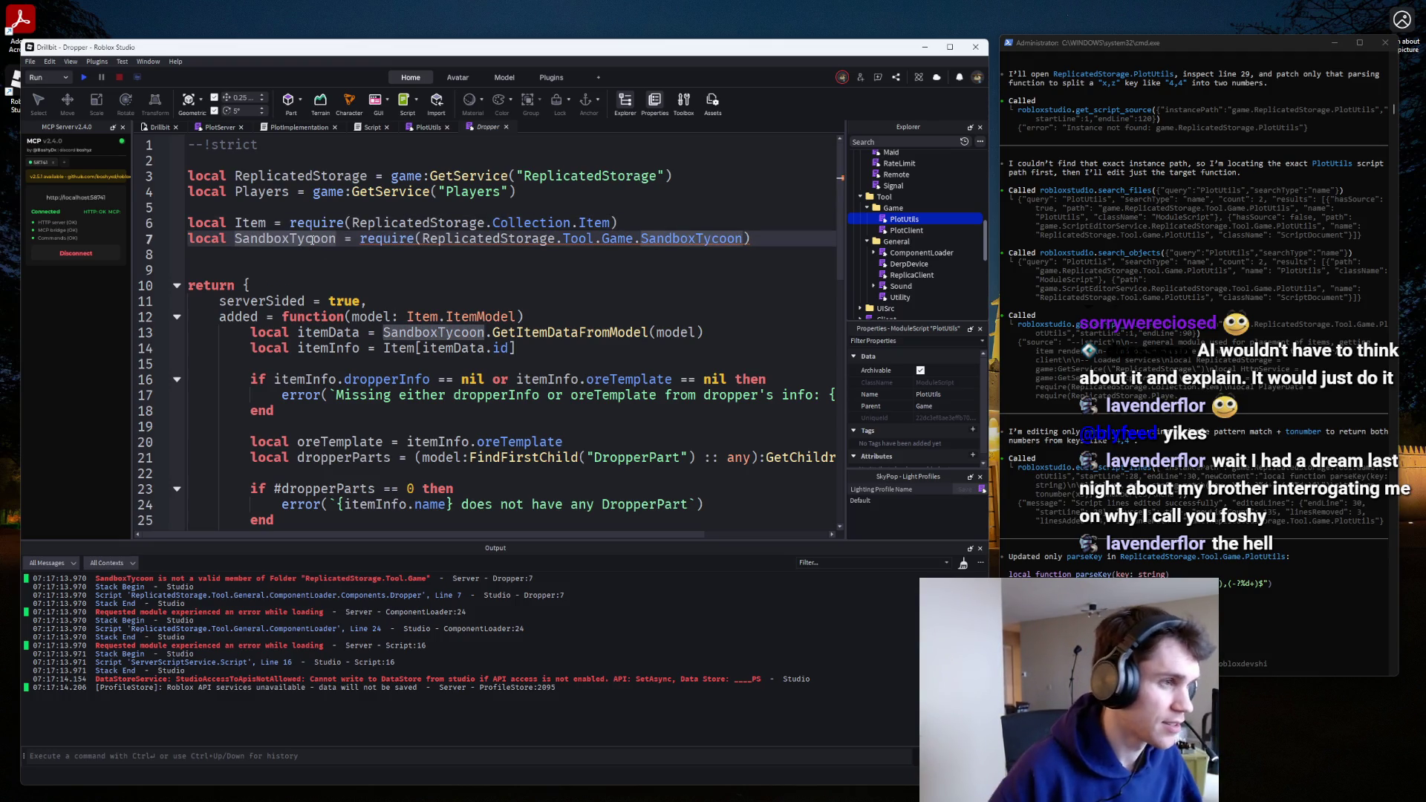
key("ctrl+slash")
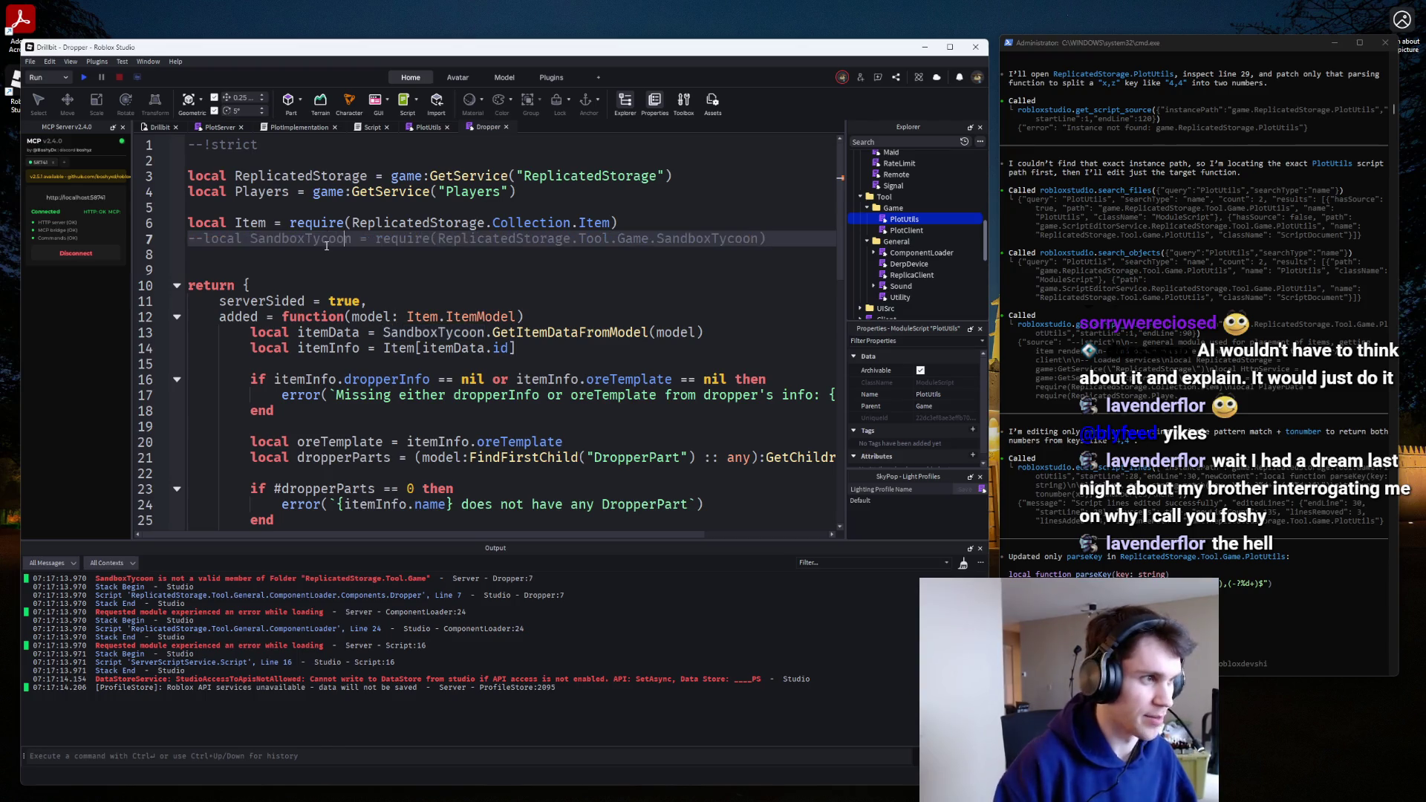
left_click(84, 77)
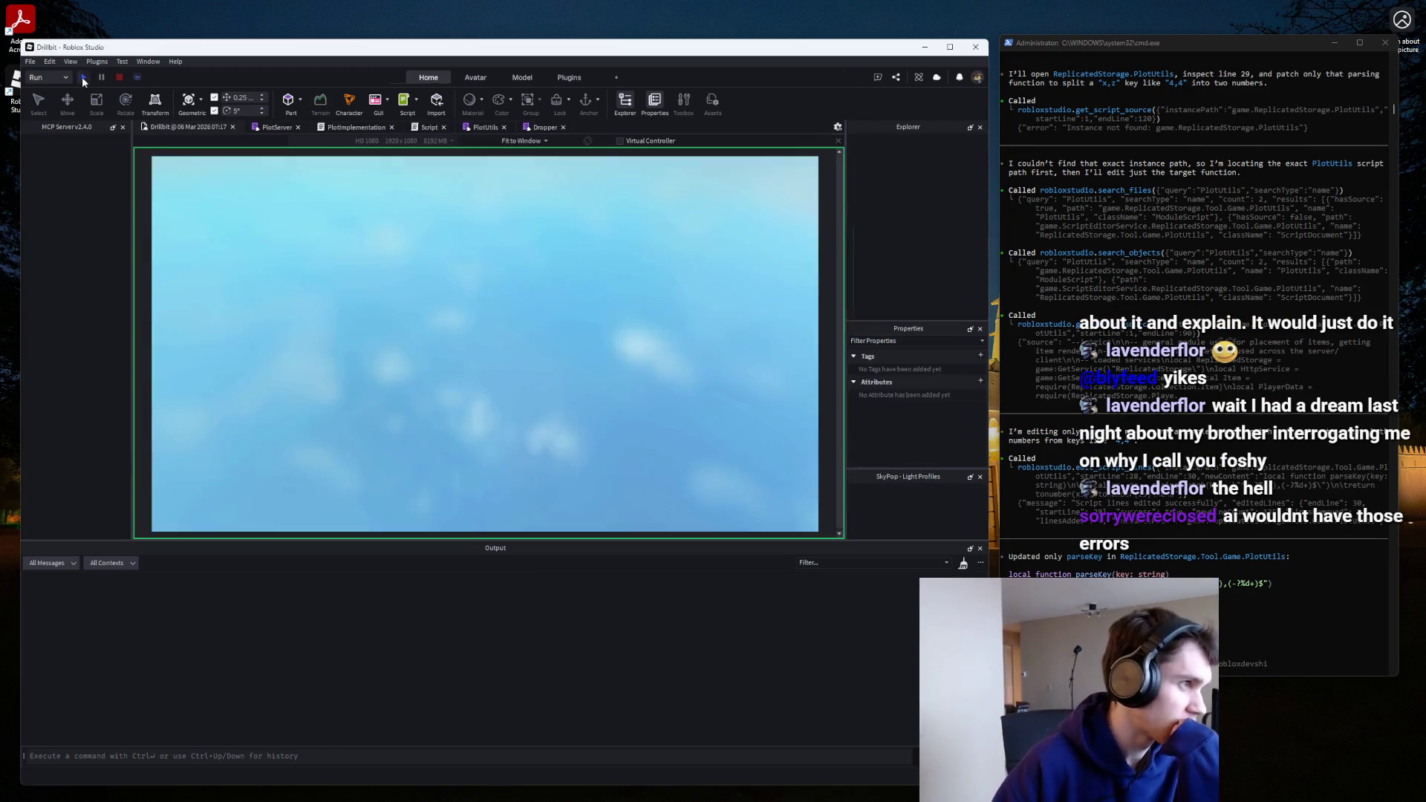
left_click(119, 78)
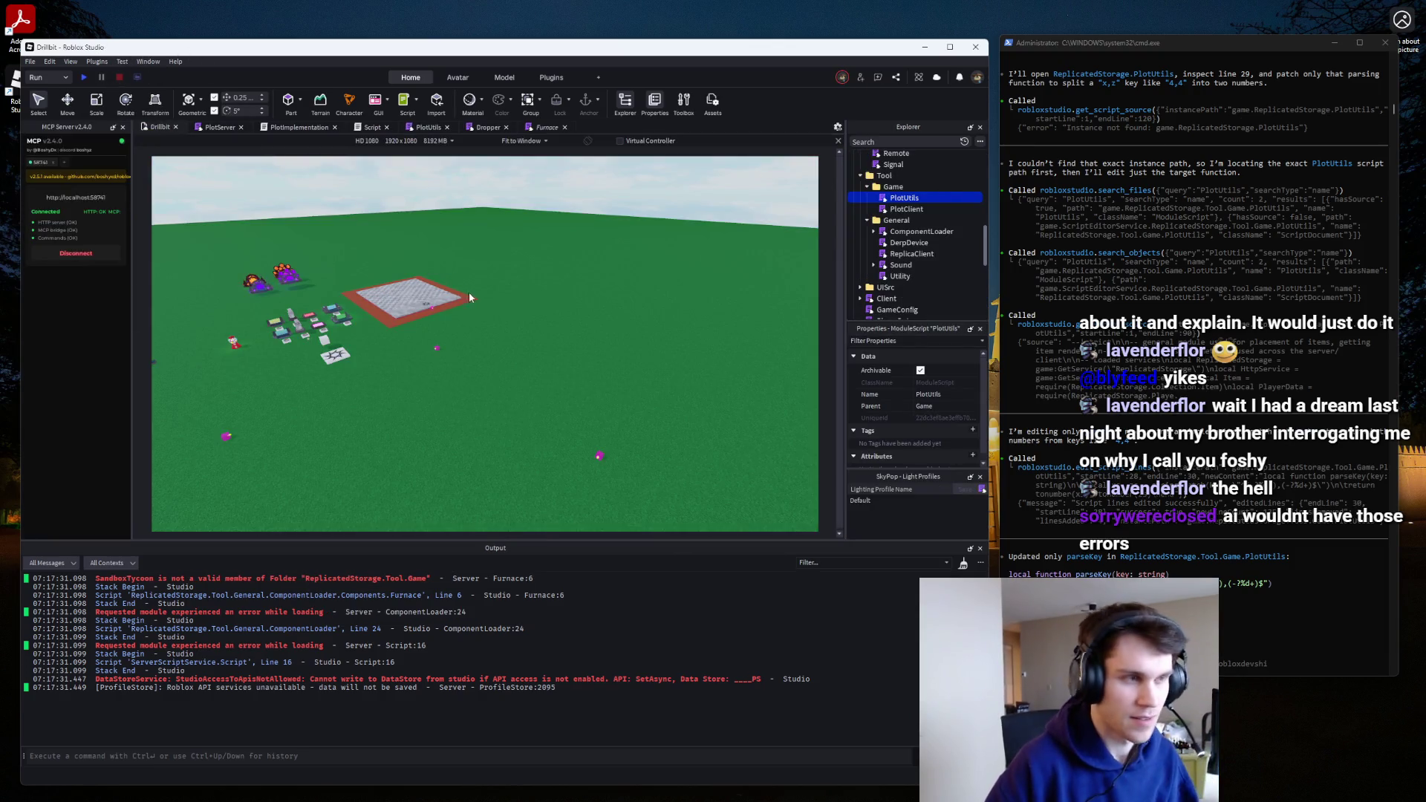
Comment out the SandboxTycoon require on line 6 of Furnace and replay.
left_click(286, 578)
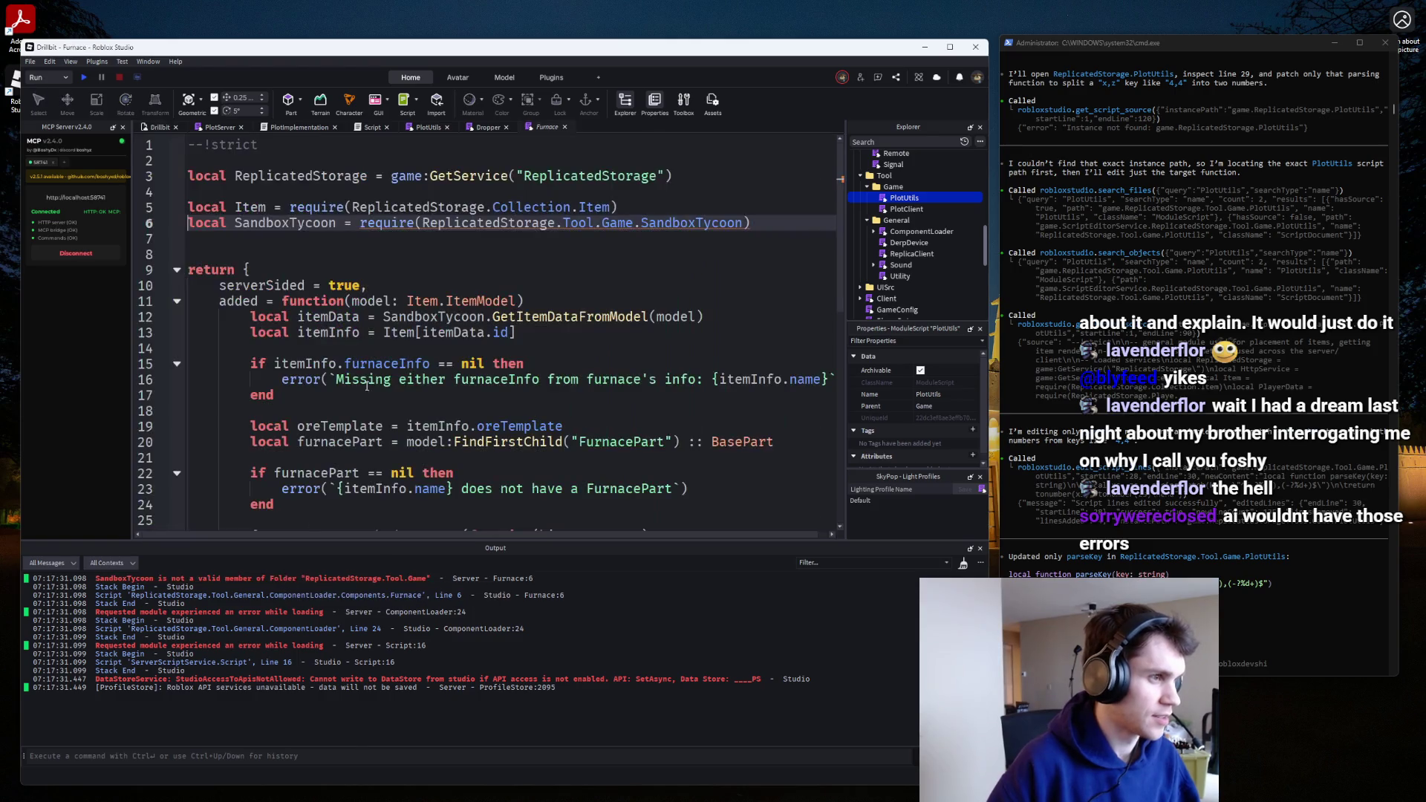
left_click(397, 225)
key("ctrl+/")
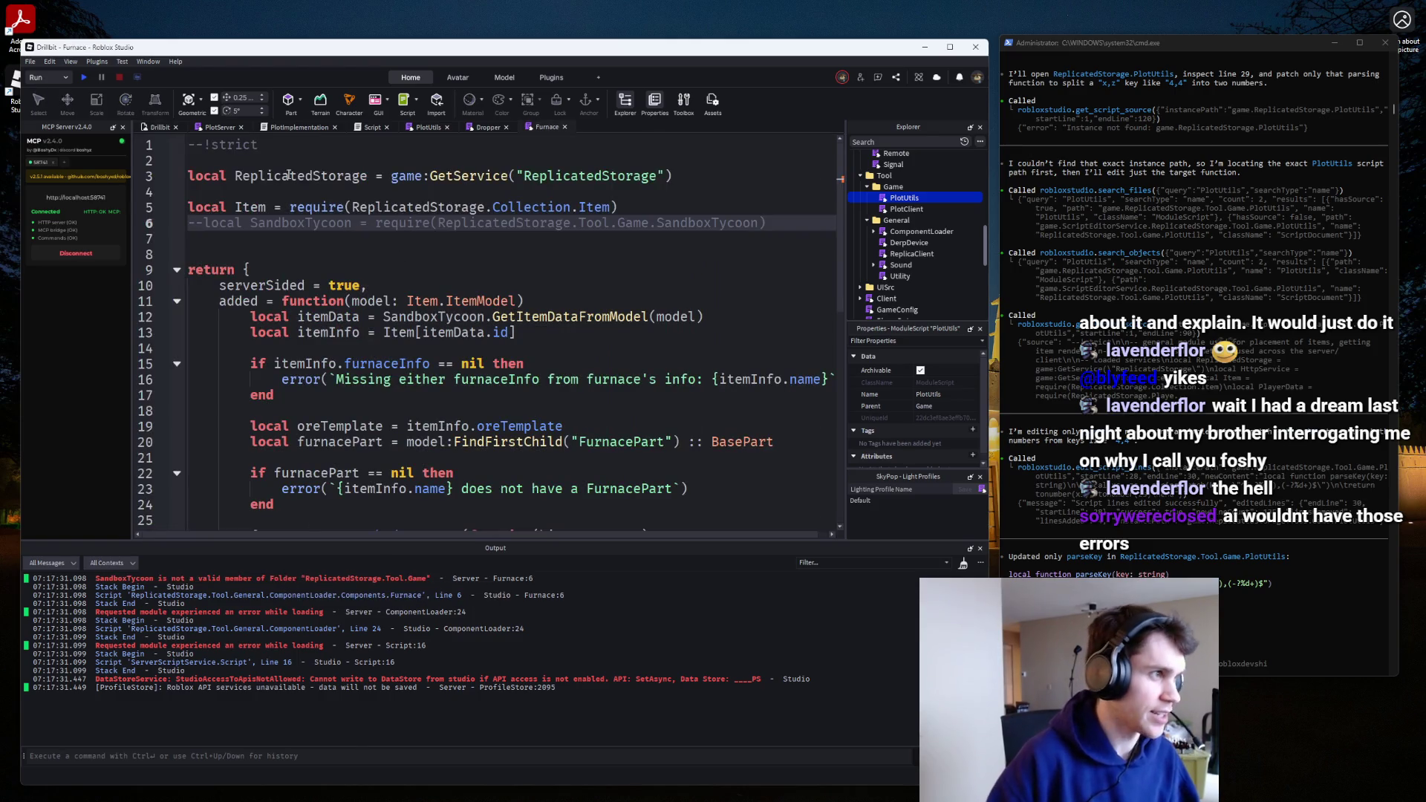
left_click(83, 77)
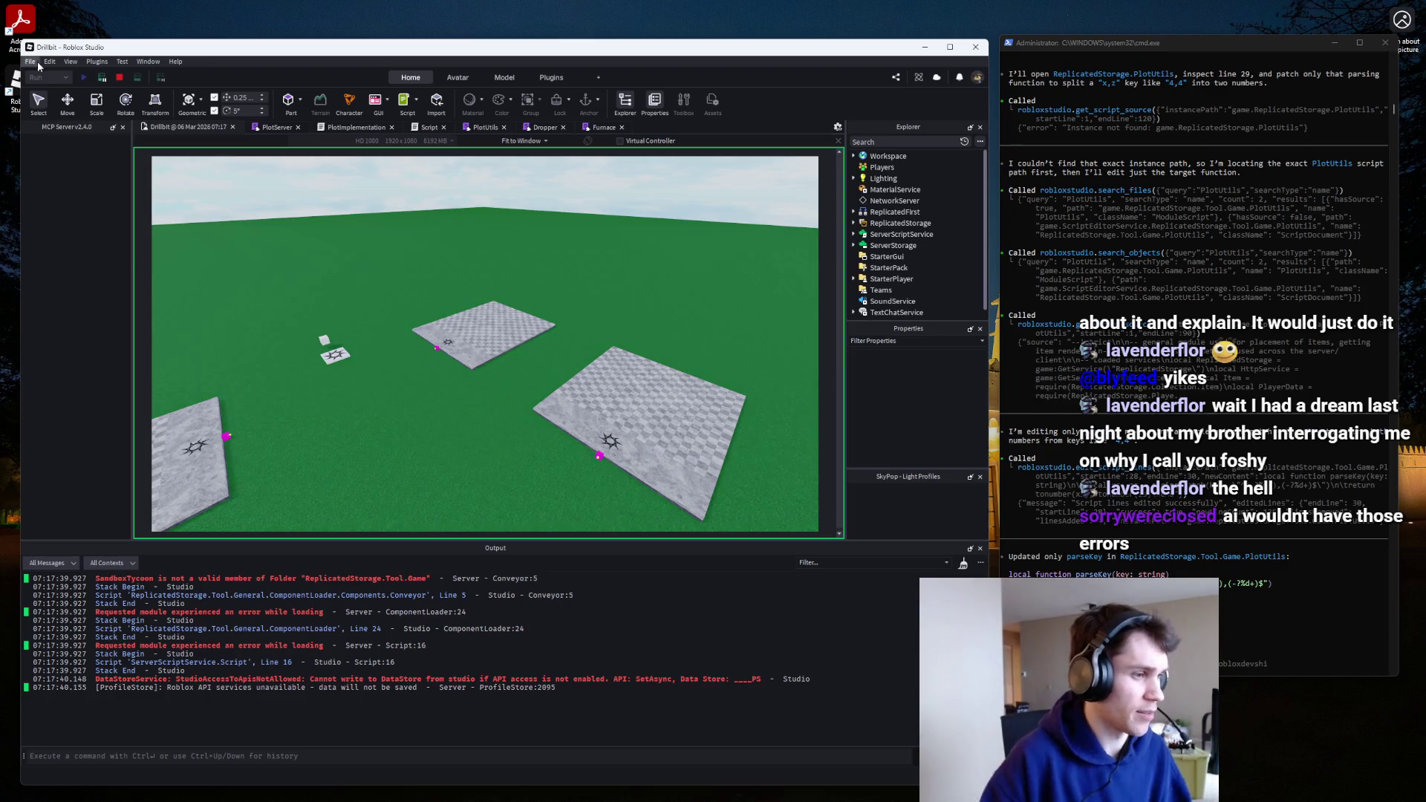
Comment out the SandboxTycoon require on line 5 of Conveyor and confirm with a playtest.
left_click(336, 586)
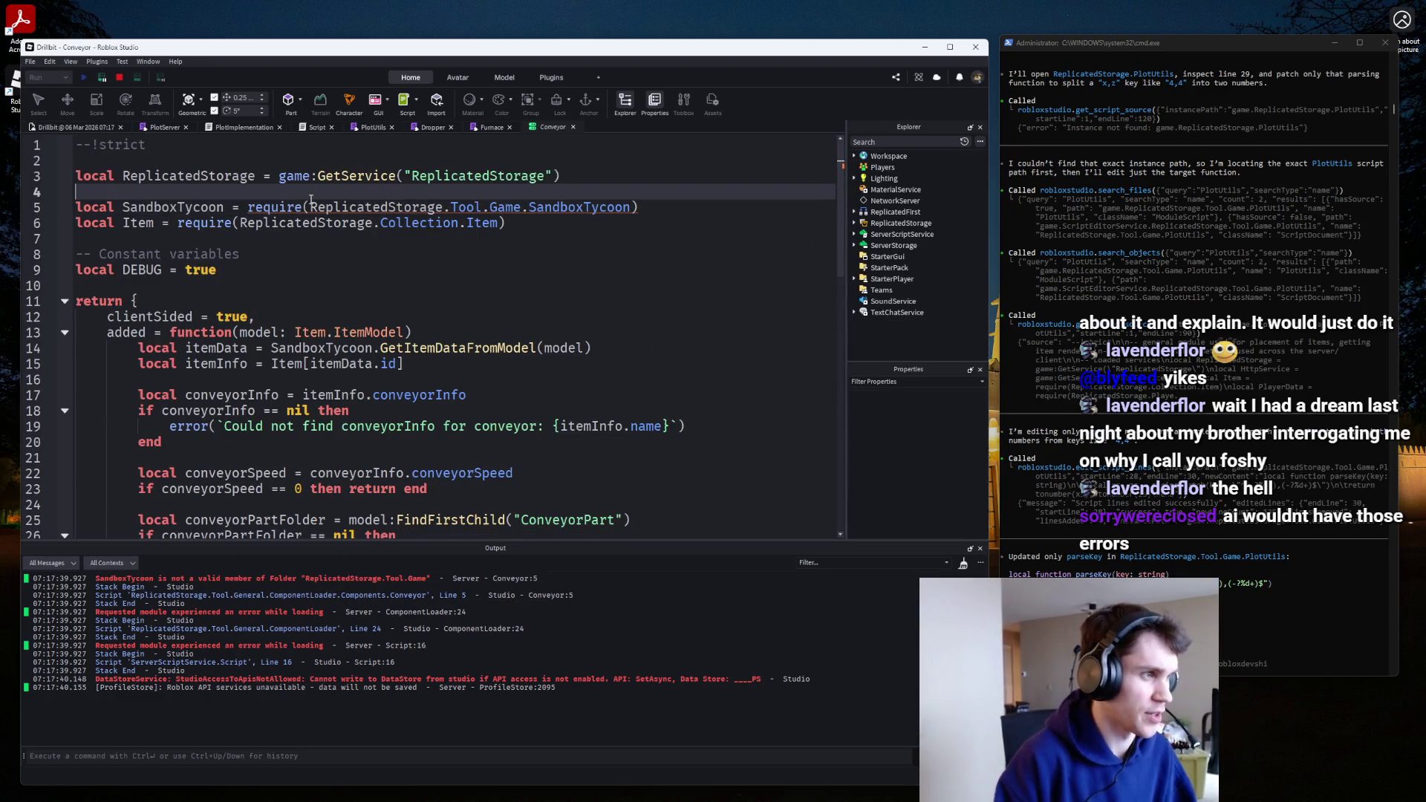
key("ctrl+/")
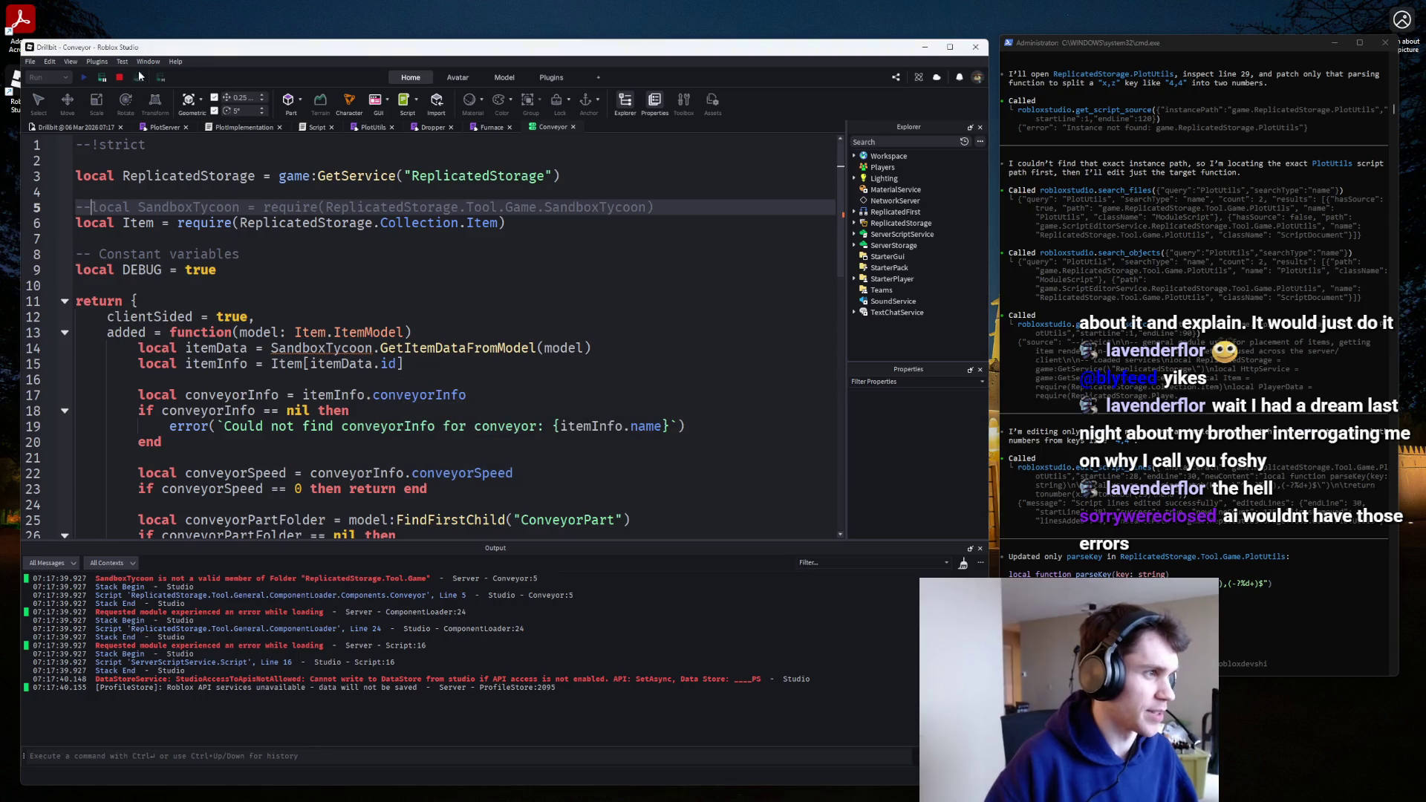
left_click(117, 79)
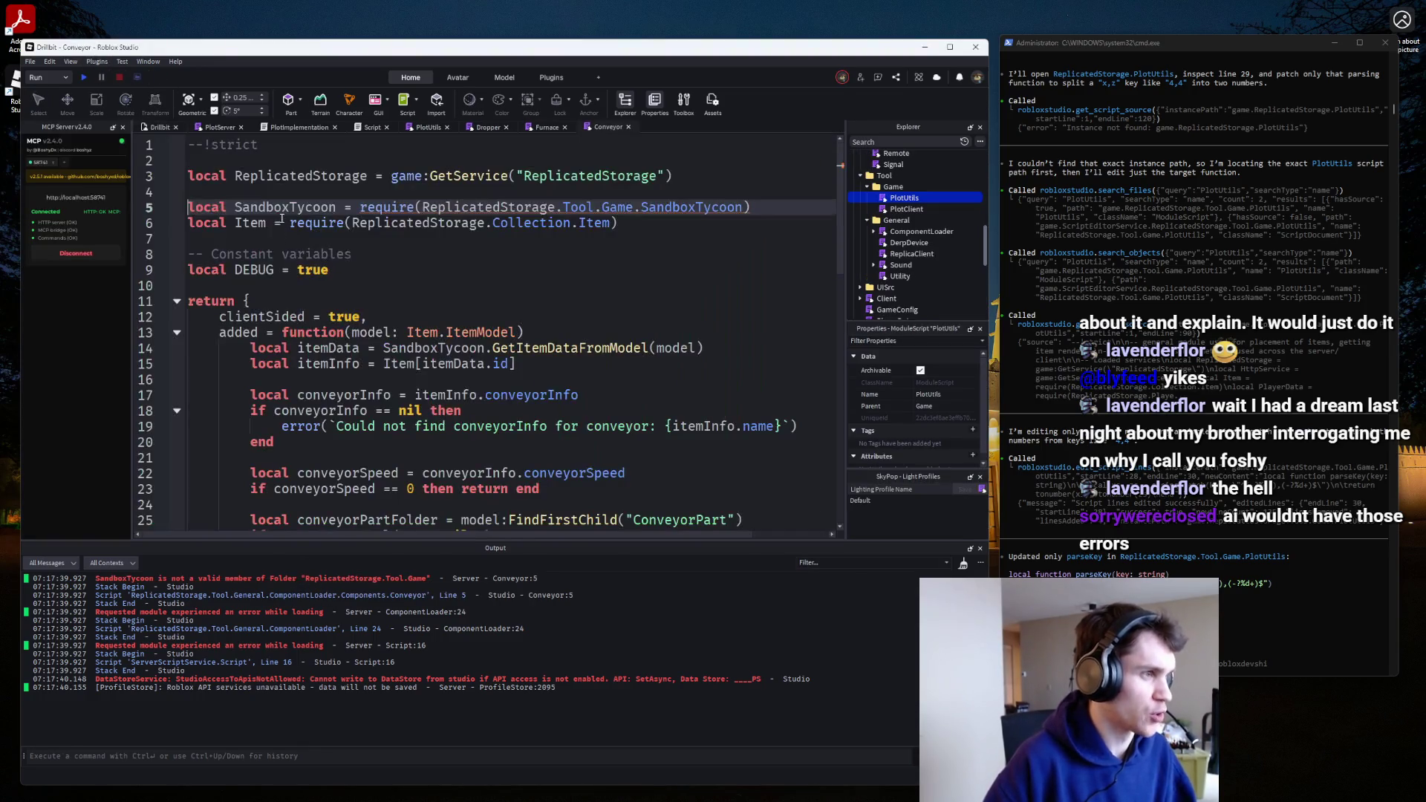
left_click(285, 215)
left_click(278, 208)
key("ctrl+/")
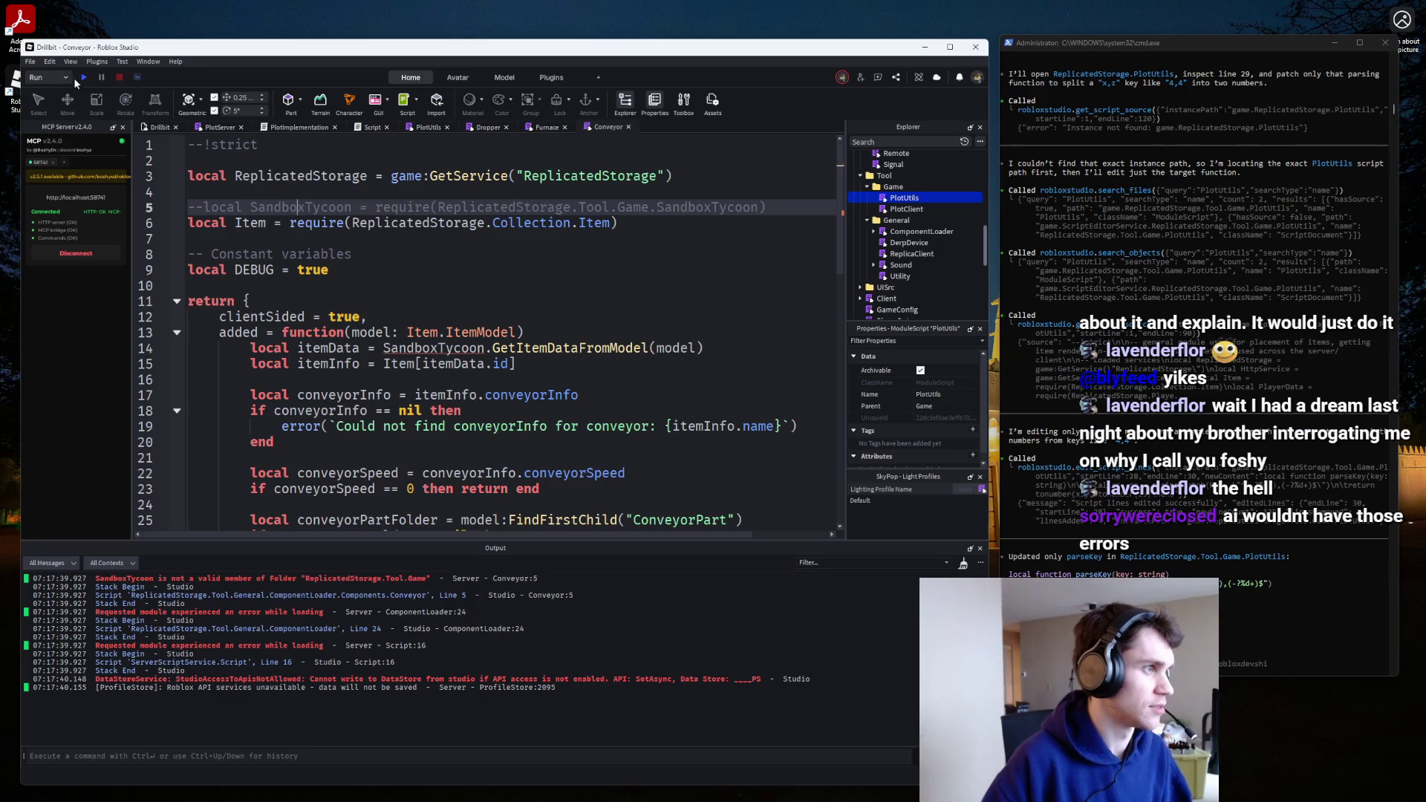
left_click(82, 79)
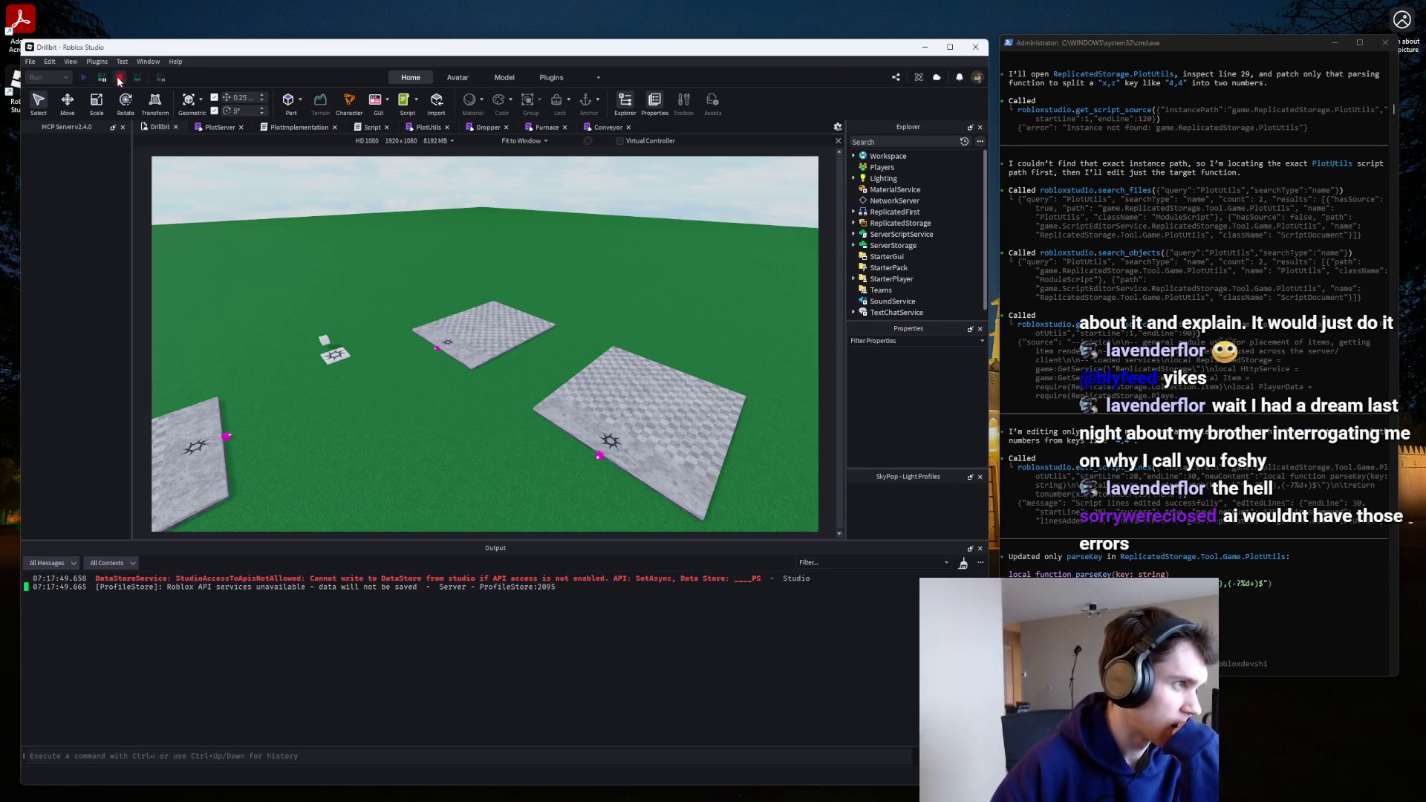
left_click(117, 77)
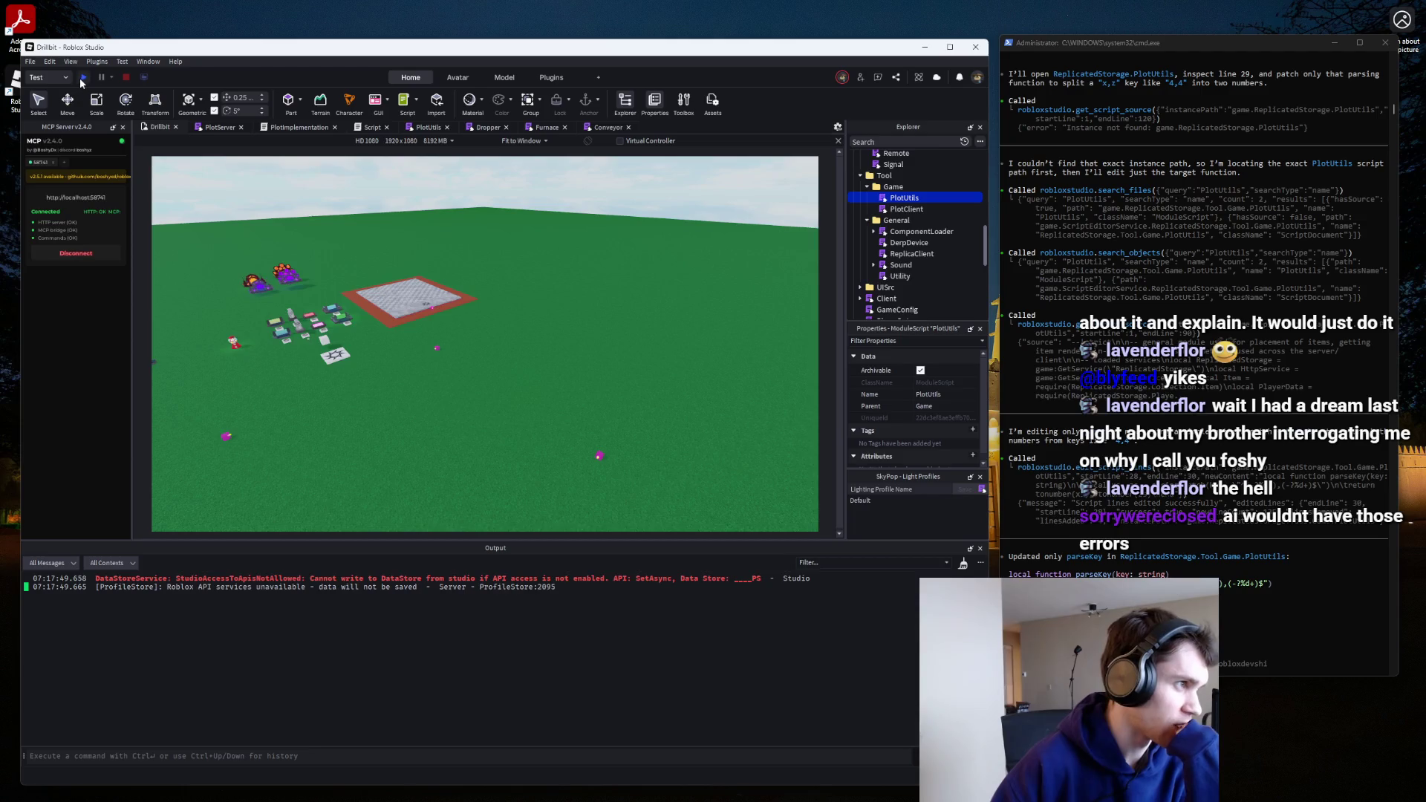
Replace PlacementClient with PlotClient on line 14 of the Client script.
left_click(83, 78)
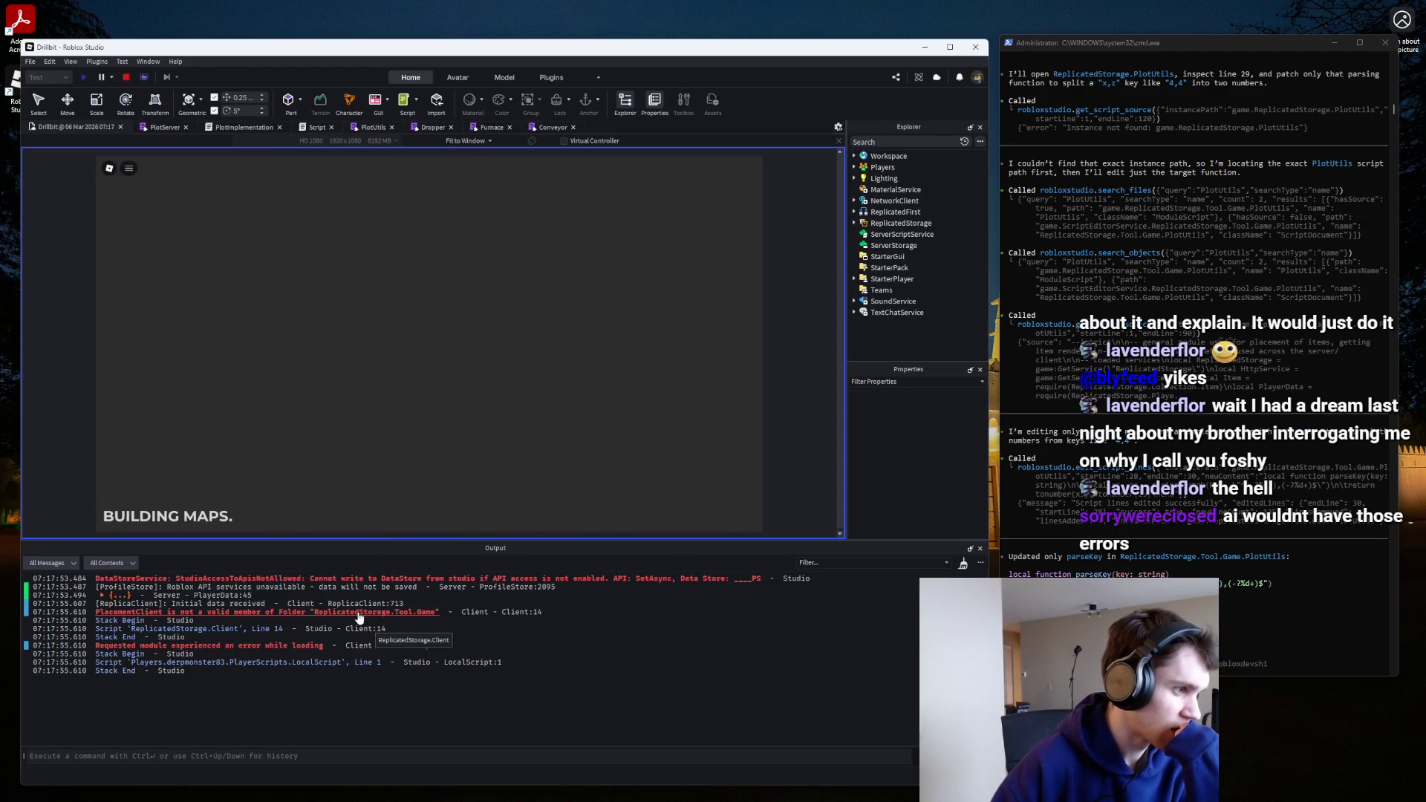
left_click(359, 613)
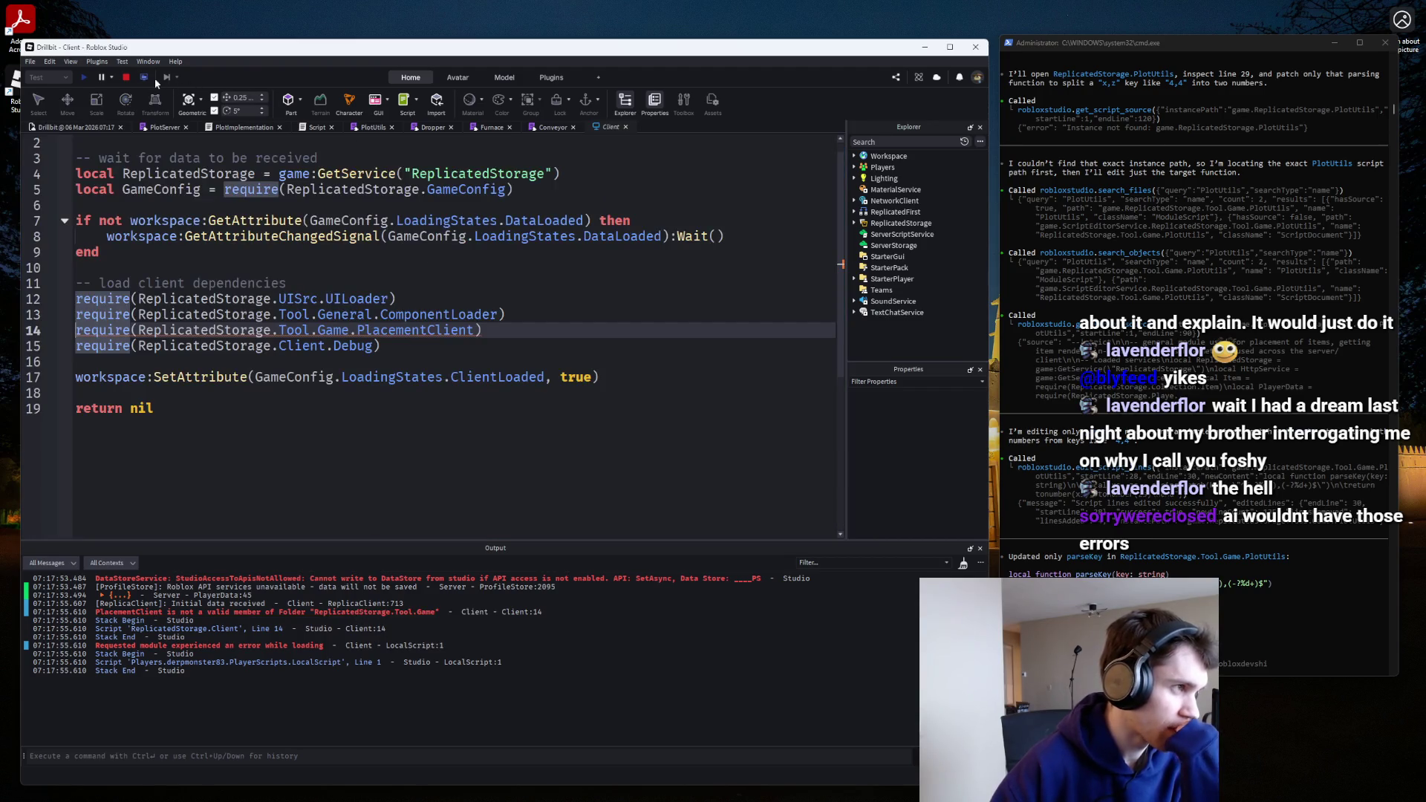
left_click(126, 78)
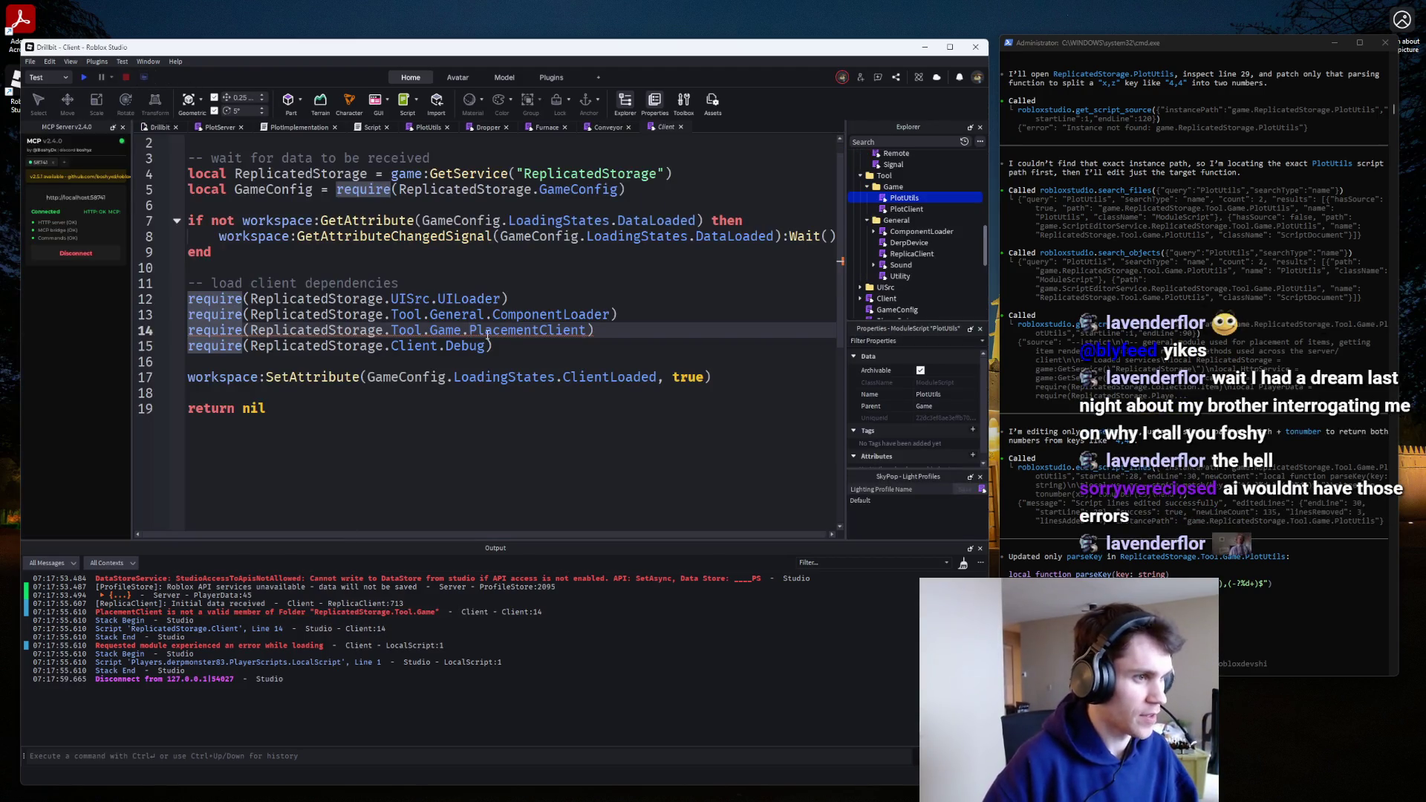
double_click(488, 330)
type("Pl")
key("Tab")
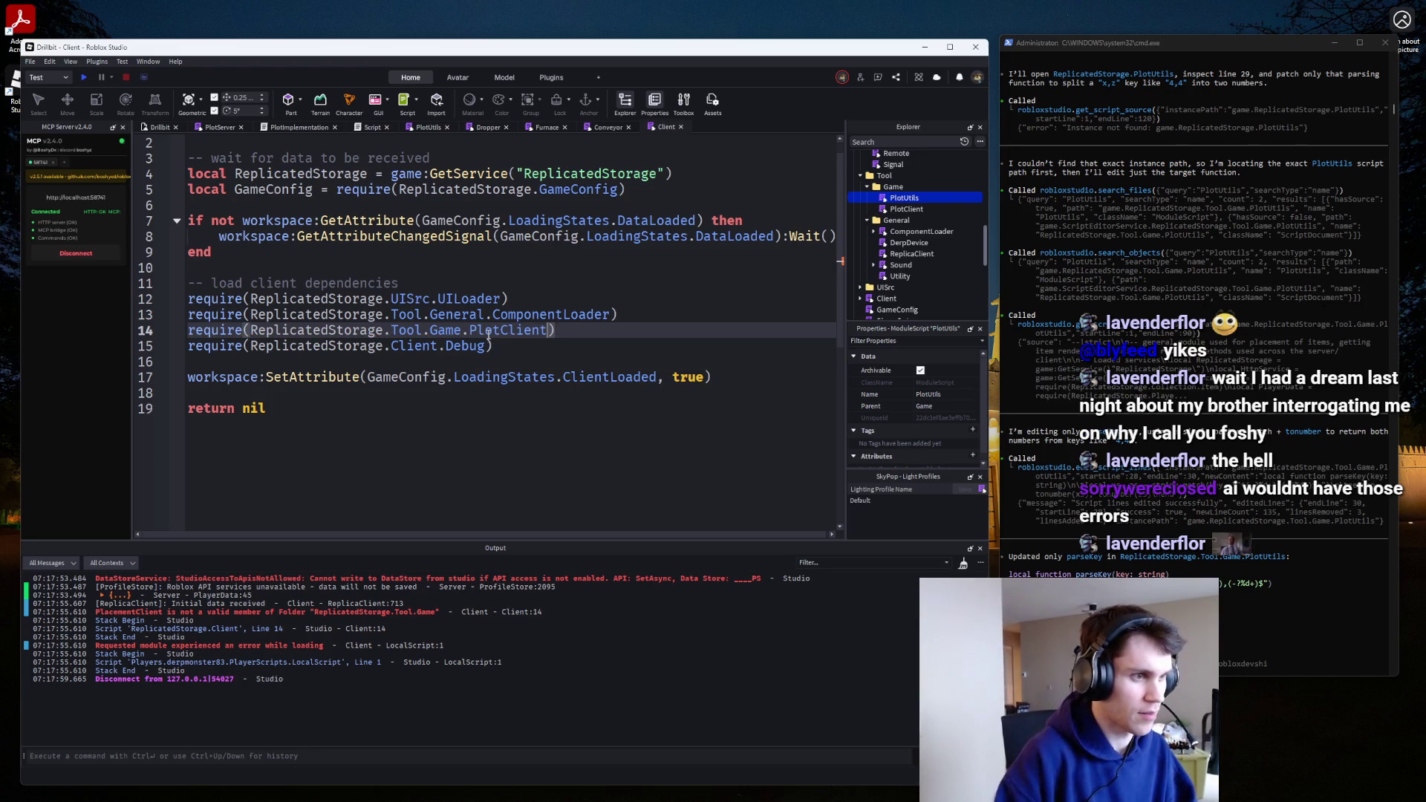
left_click(84, 77)
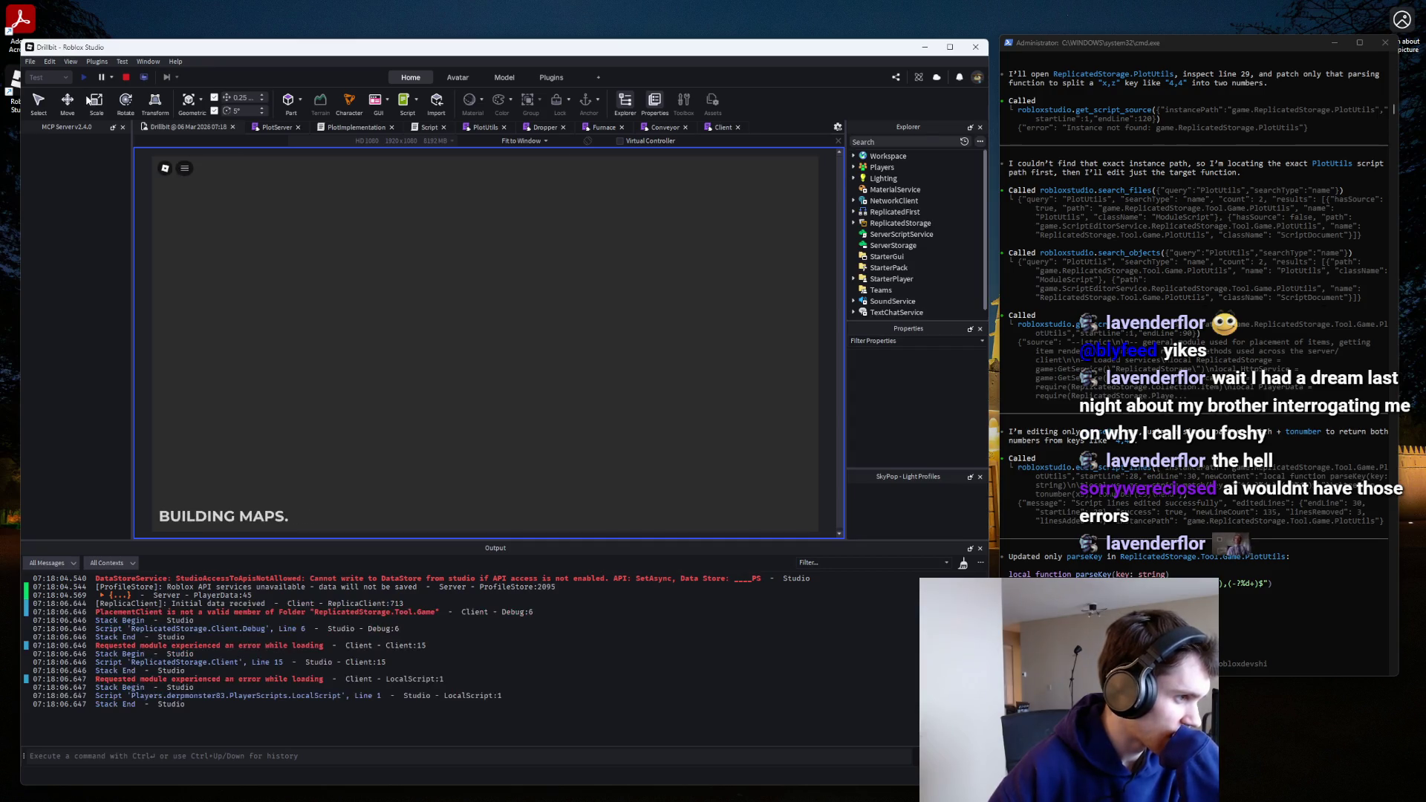
Clear the Debug module down to a bare return and start a new playtest.
double_click(329, 615)
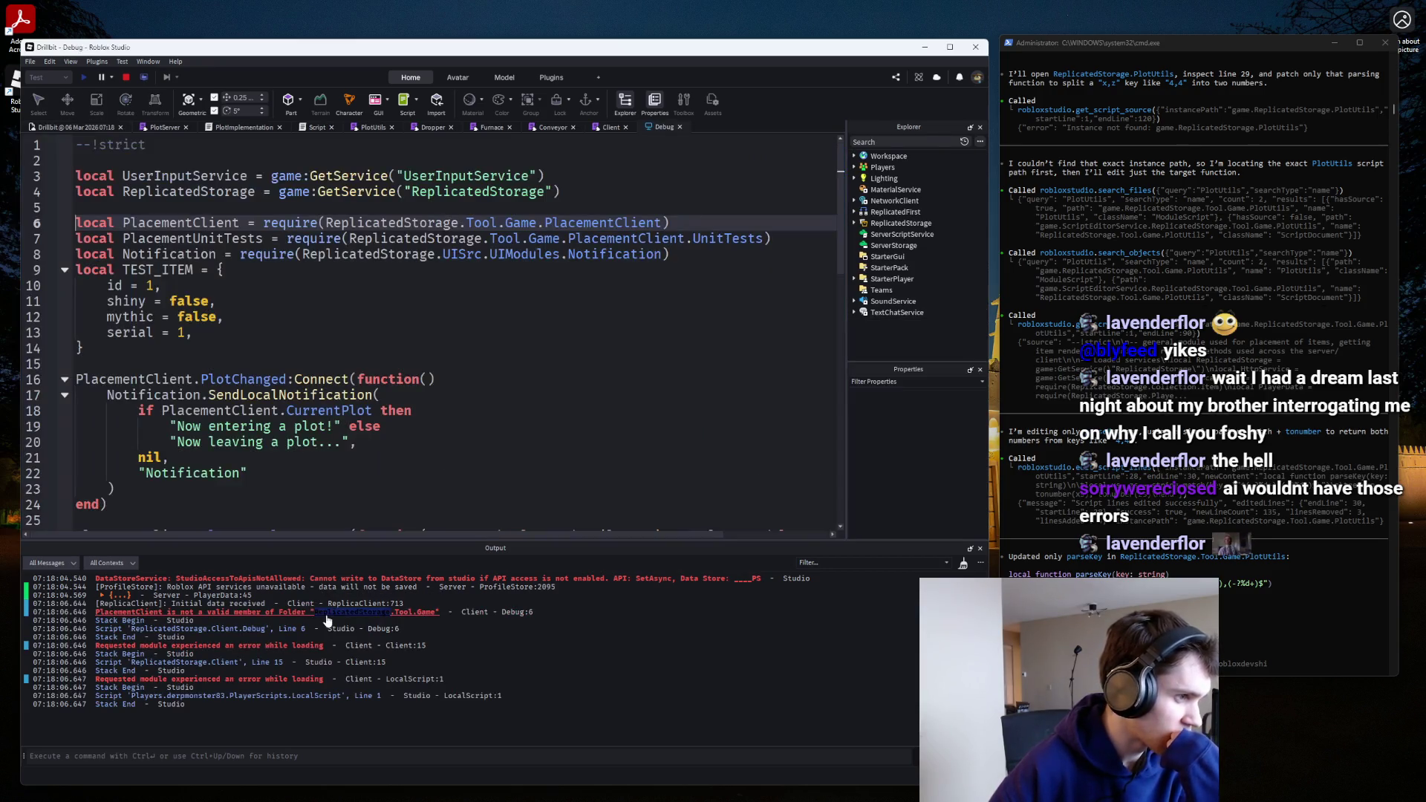
left_click(126, 77)
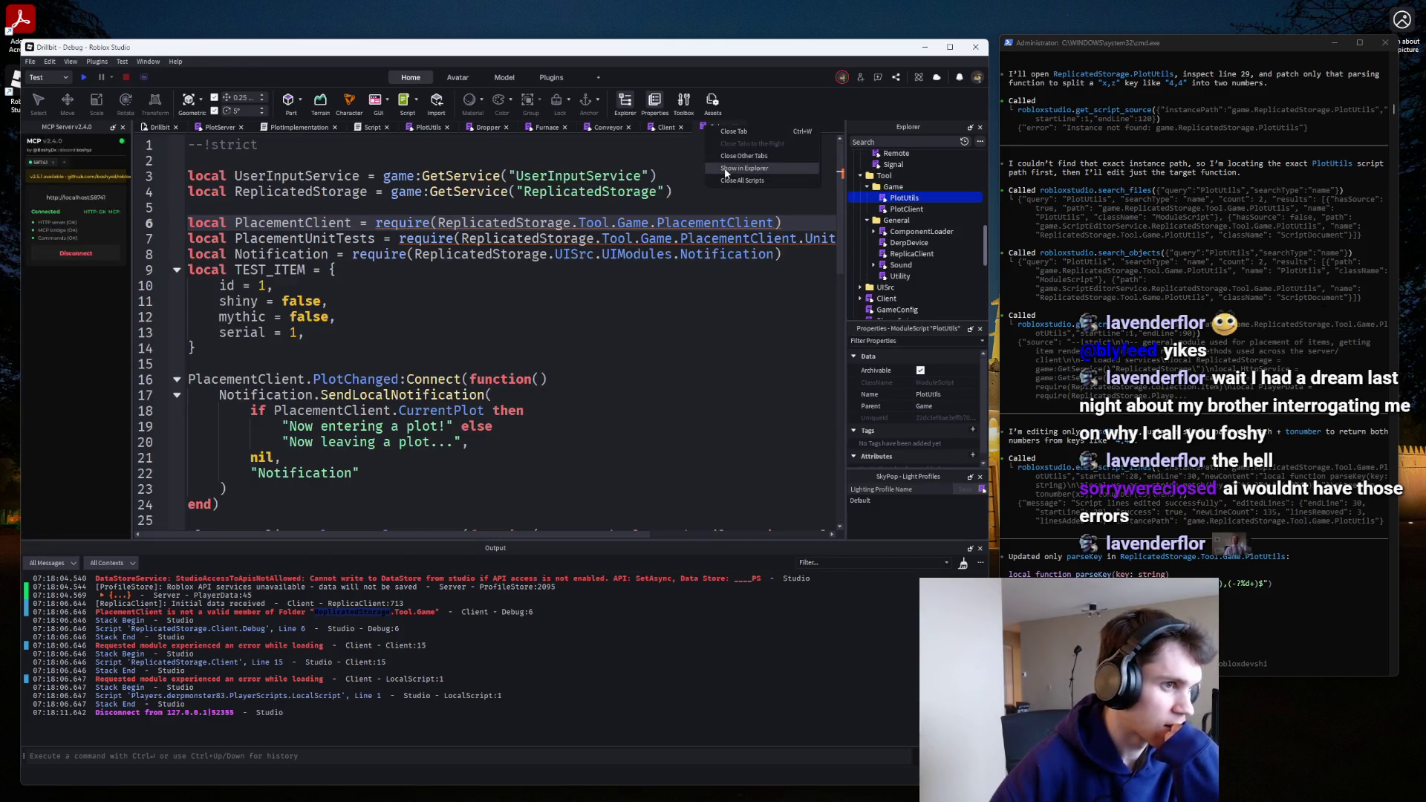
left_click(667, 236)
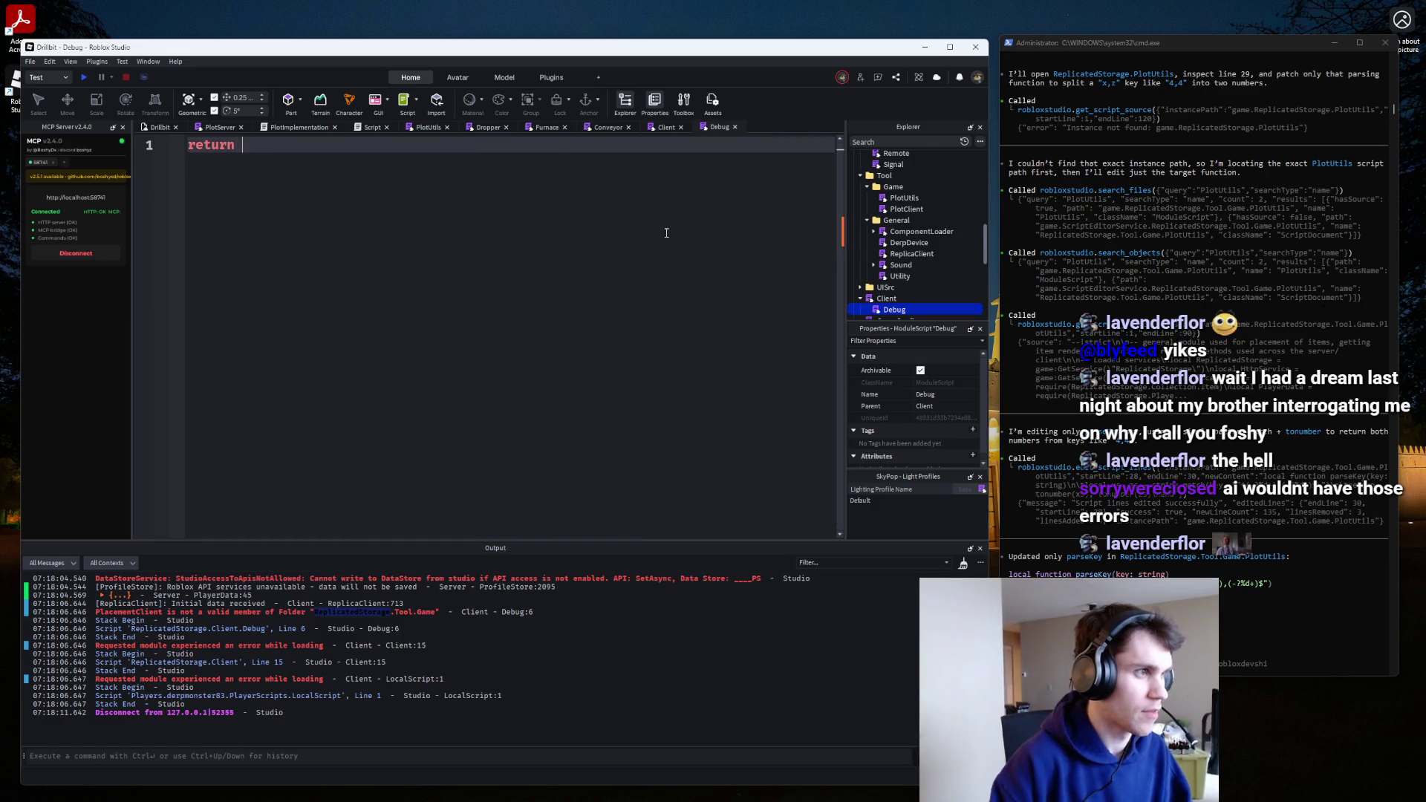
type("ai()")
key("F5")
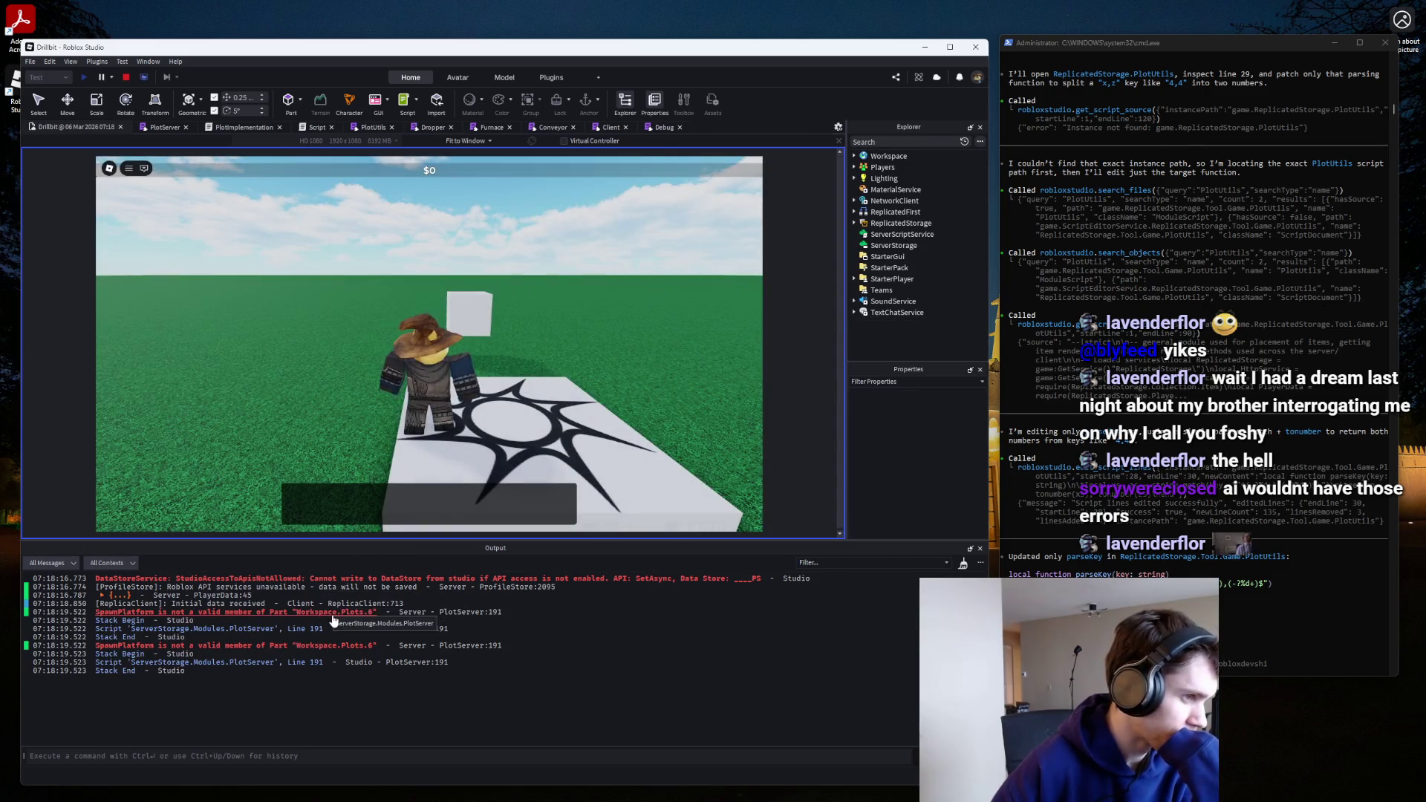
Trace the SpawnPlatform error to PlotServer line 191, stop the playtest, and unfold registerPlot.
left_click(332, 614)
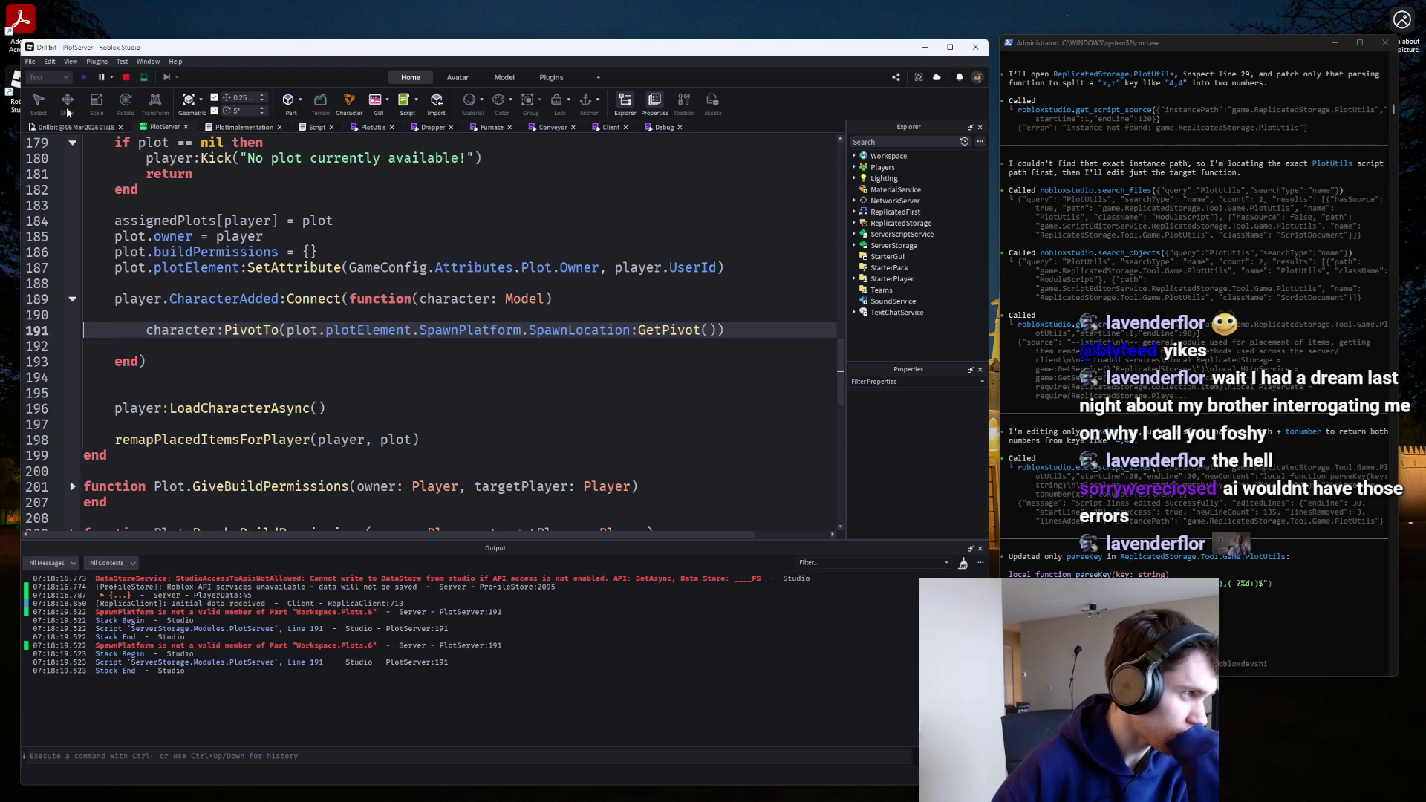
left_click(73, 127)
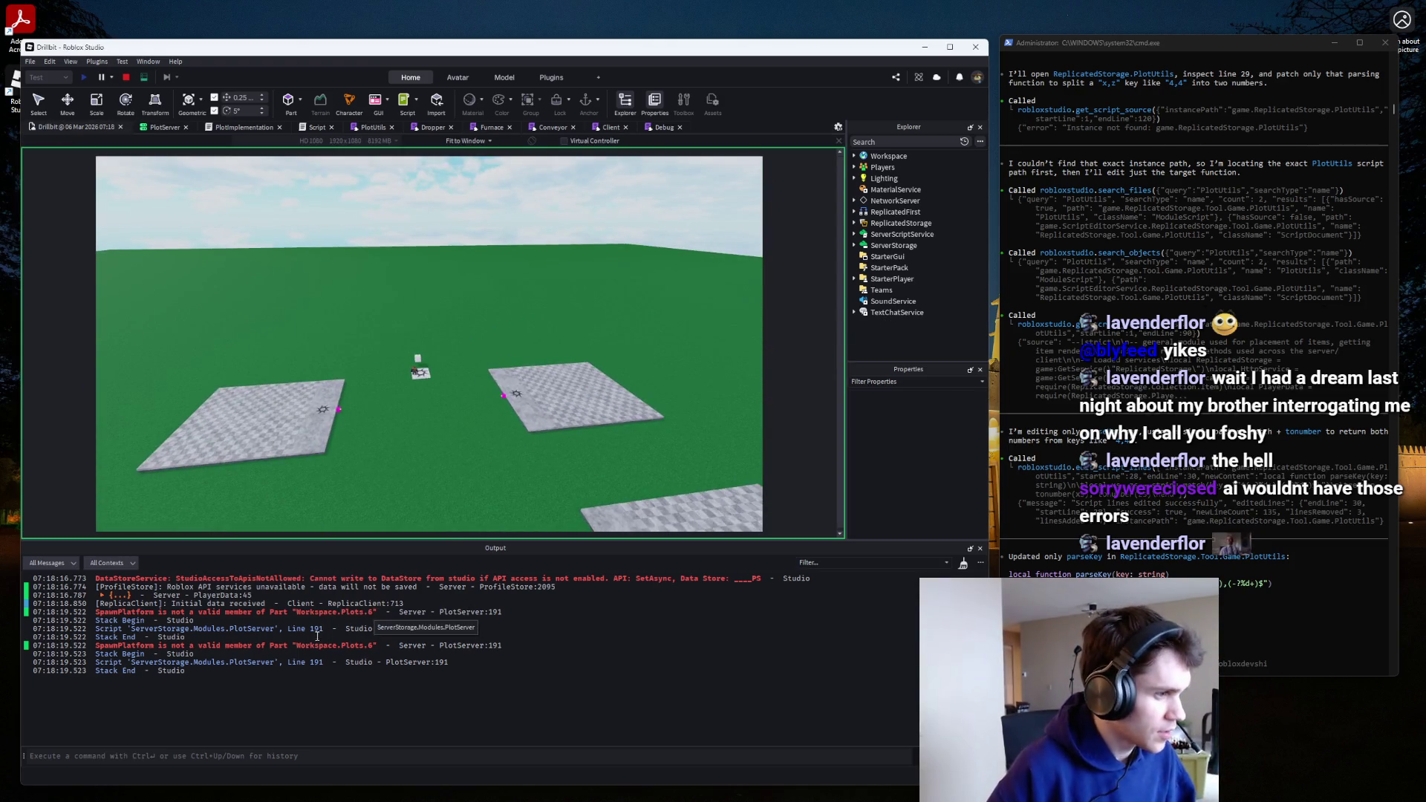
left_click(307, 613)
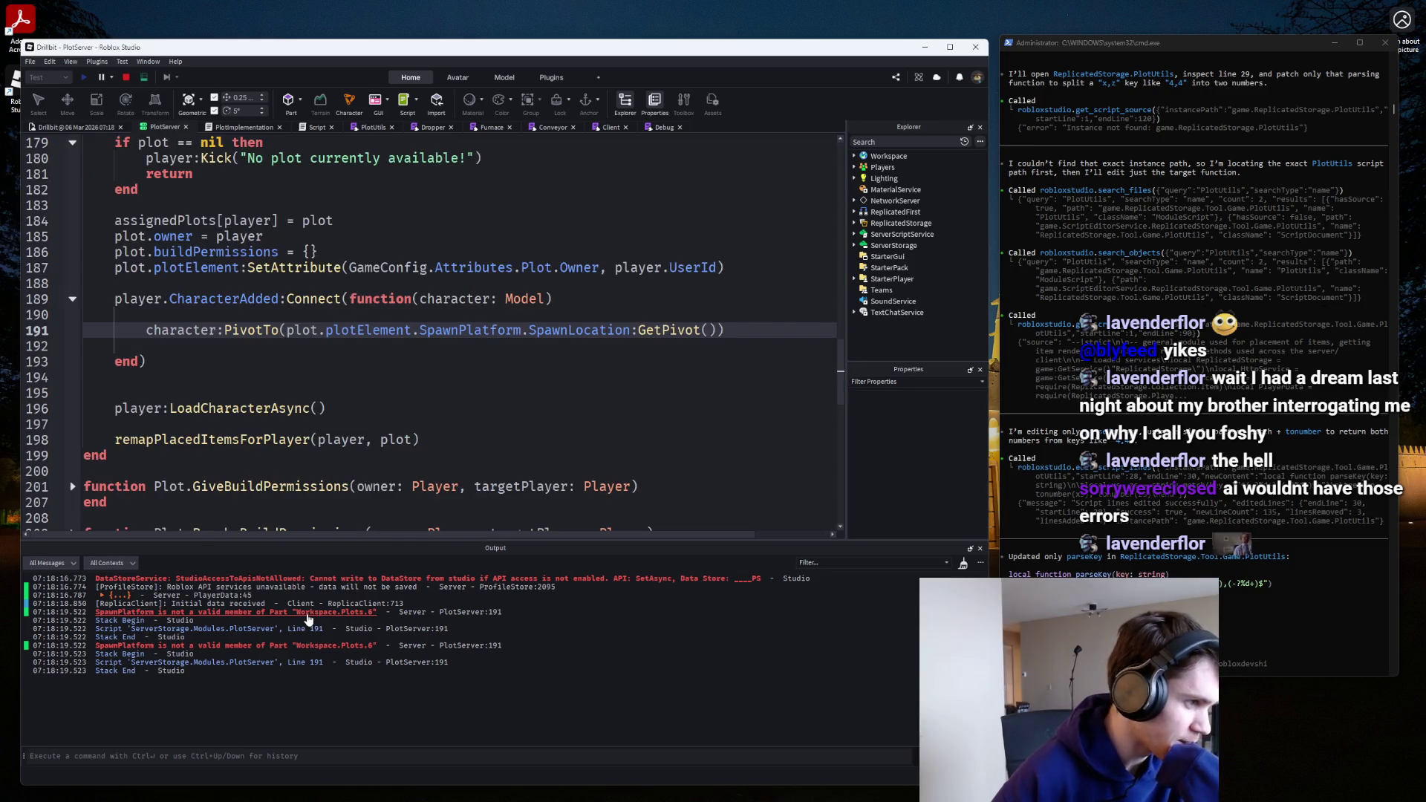
left_click(125, 78)
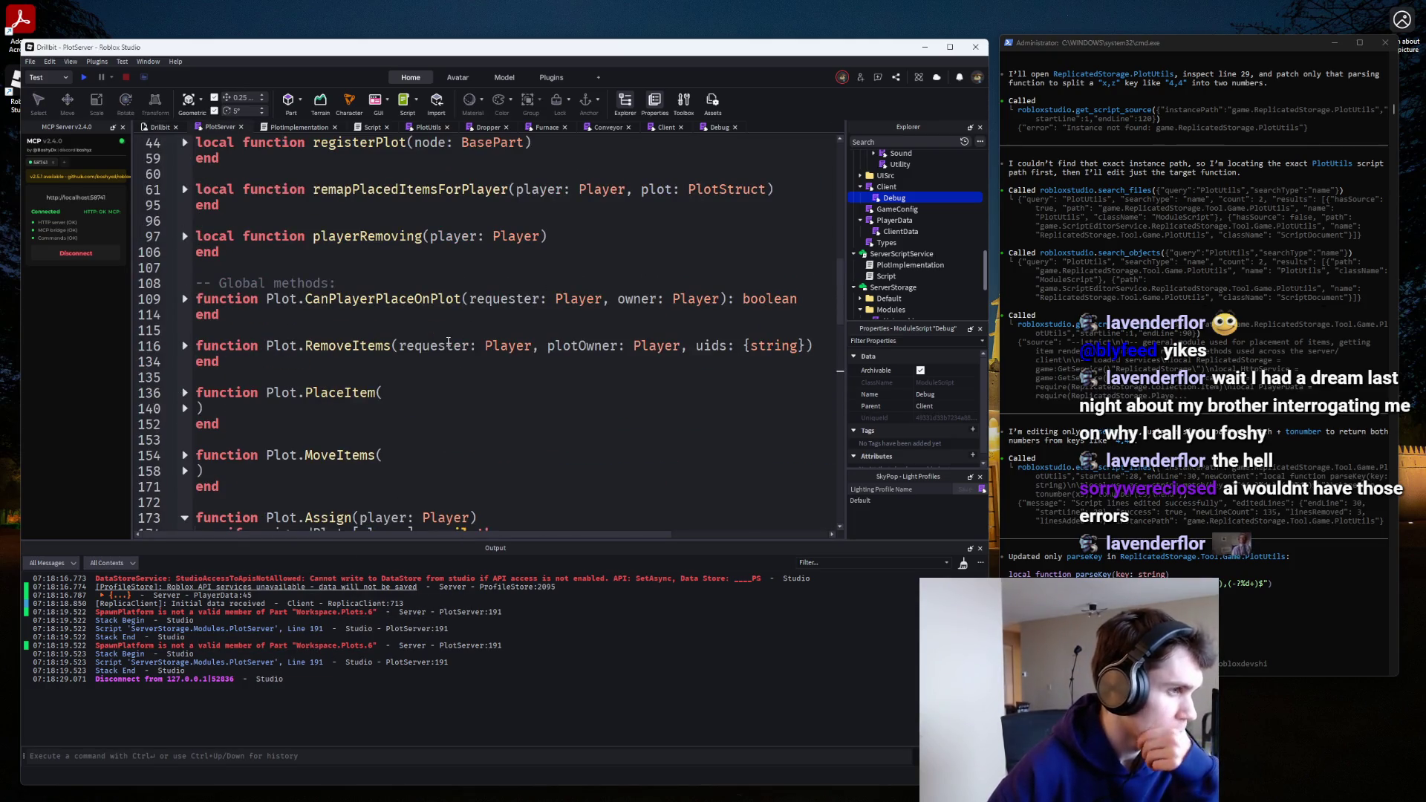
scroll(448, 342, "up", 4)
left_click(184, 330)
scroll(333, 236, "down", 5)
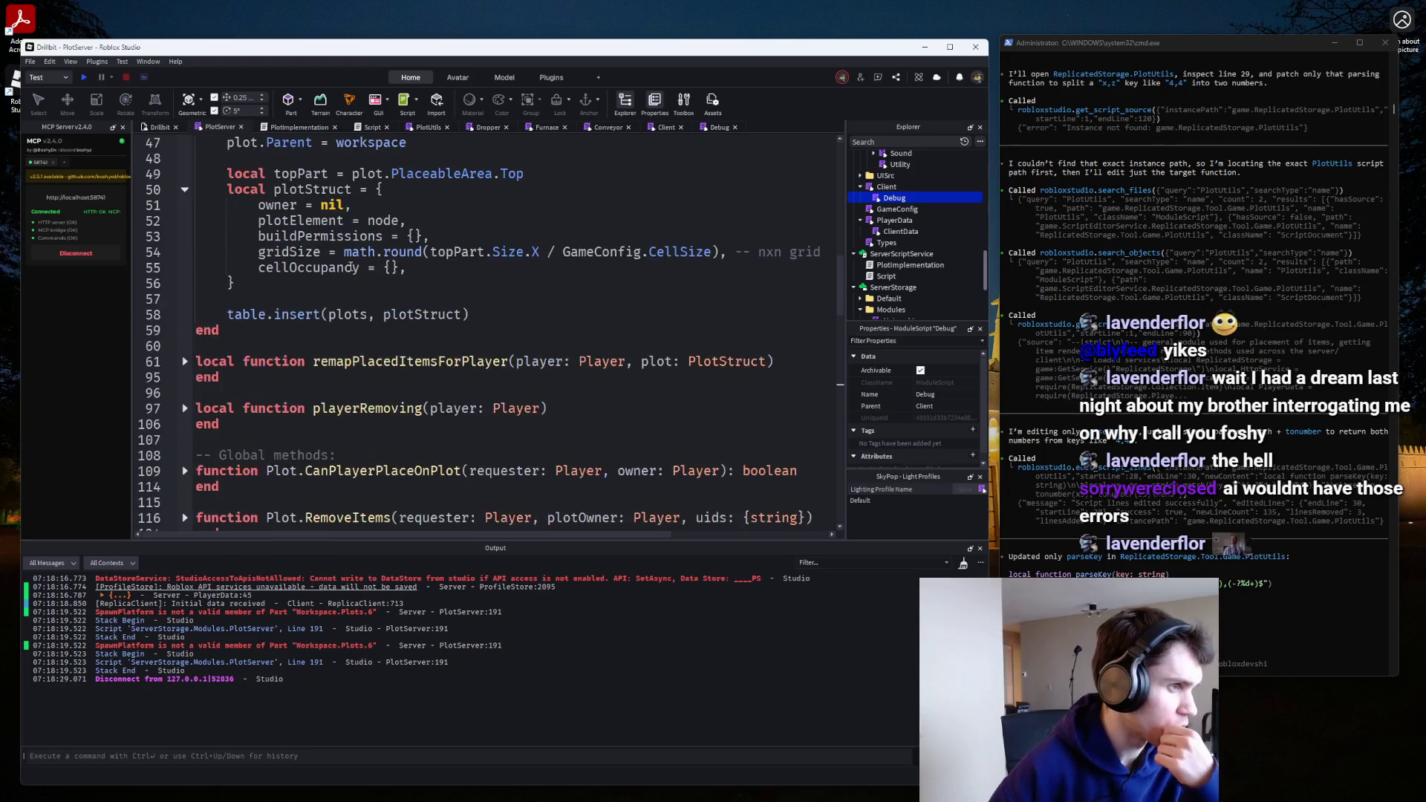
scroll(333, 235, "up", 2)
Assign plot instead of node to plotElement, verify spawning in a playtest, then open Debug.
double_click(242, 220)
key("ctrl+c")
double_click(391, 314)
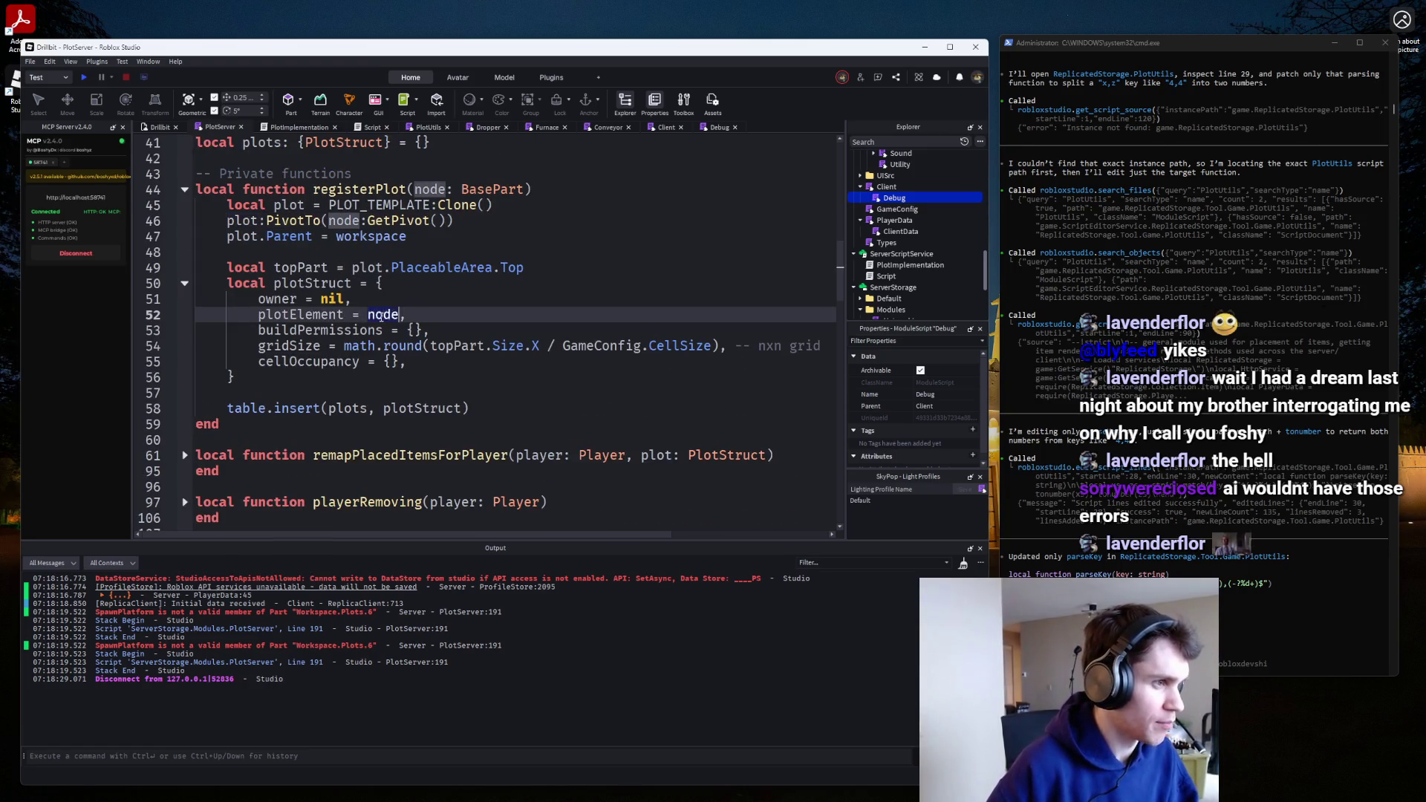
key("ctrl+v")
left_click(84, 78)
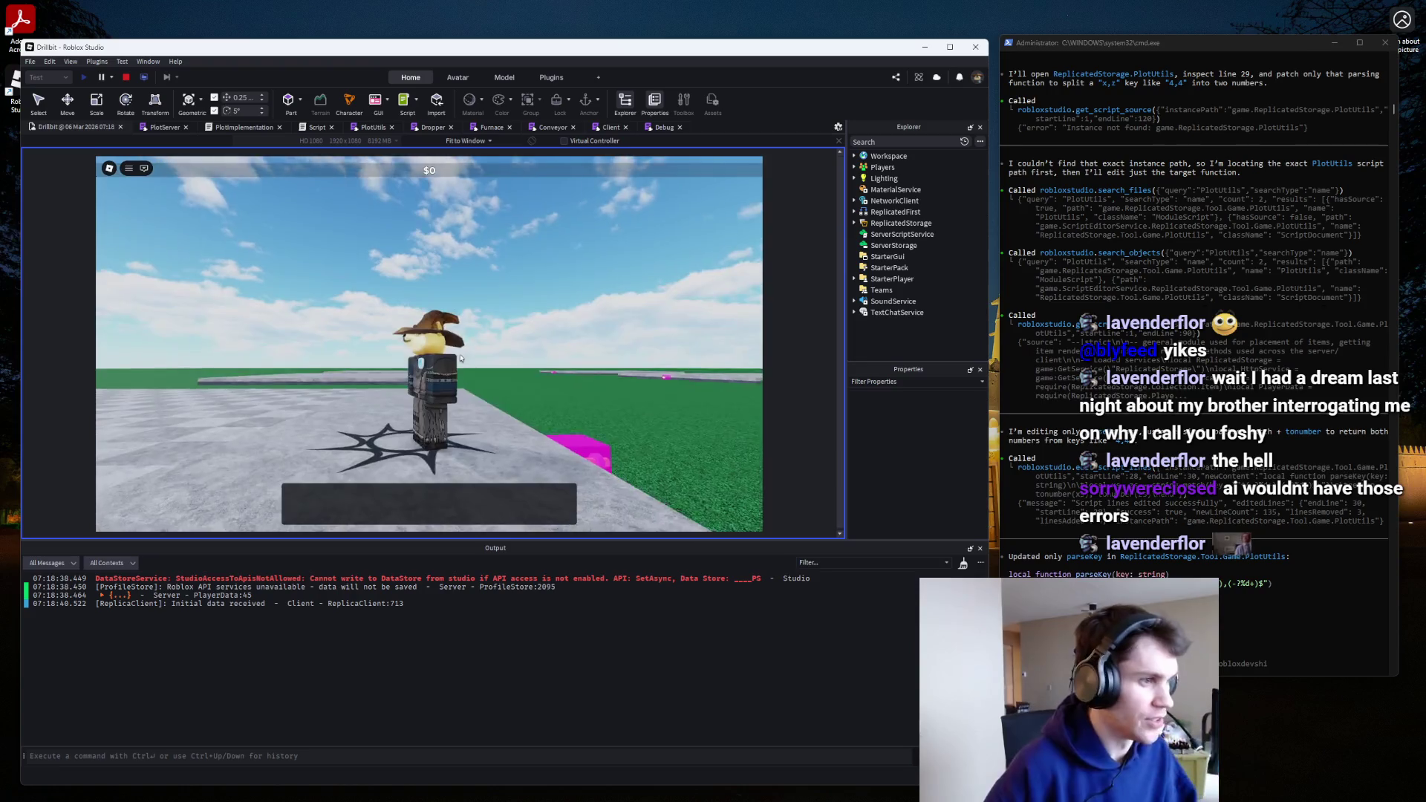
left_click(123, 78)
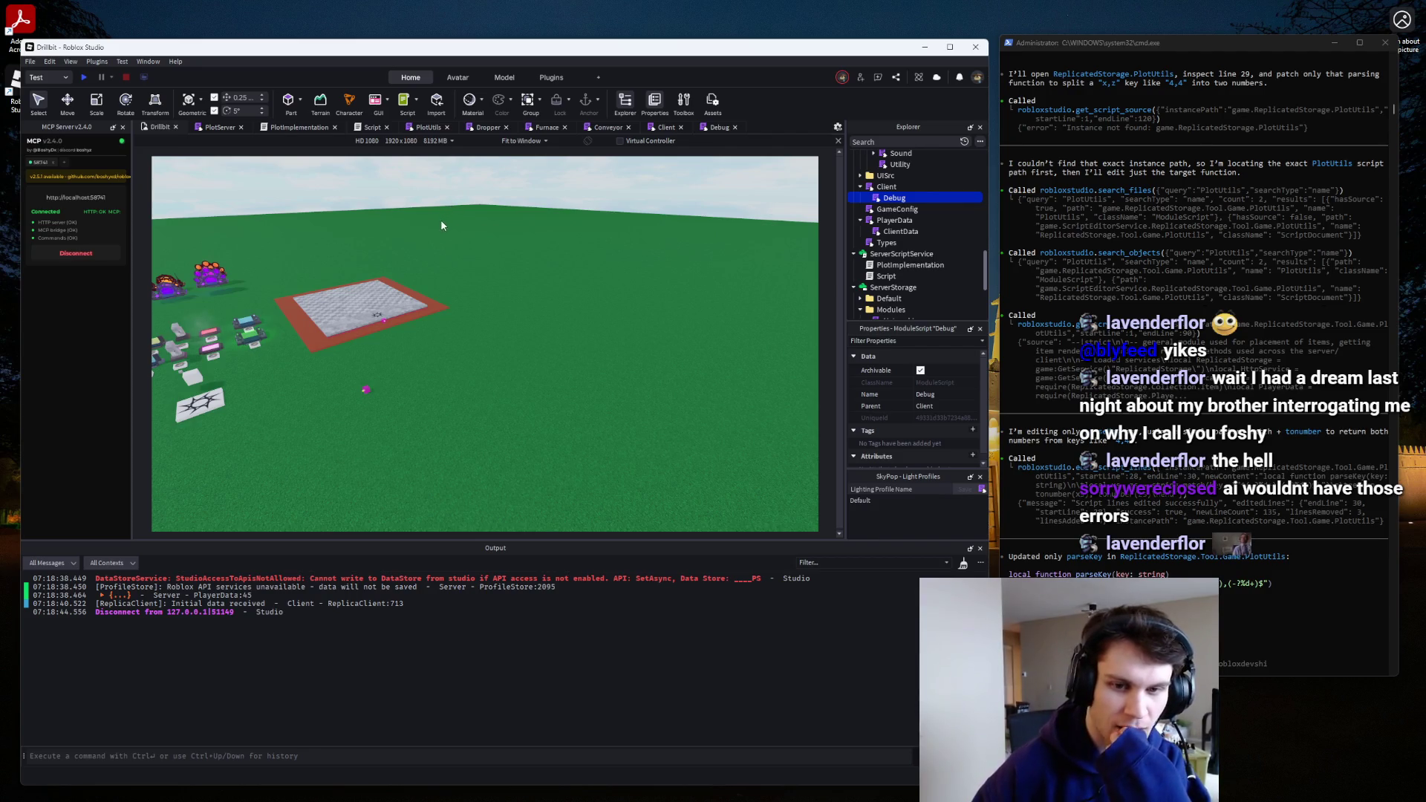
double_click(886, 198)
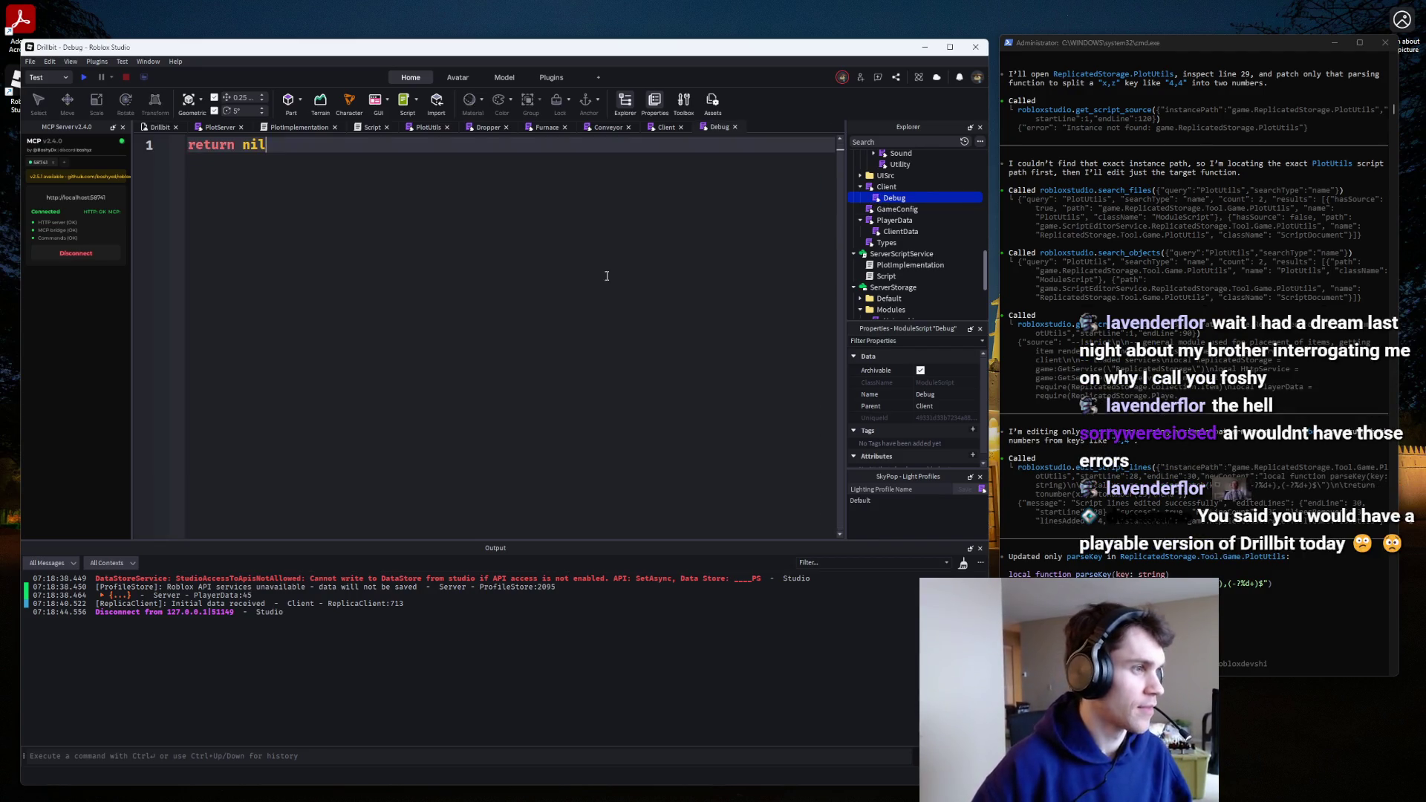
Look through the open scripts, including PlotUtils, and return to PlotServer.
left_click(886, 186)
left_click(666, 127)
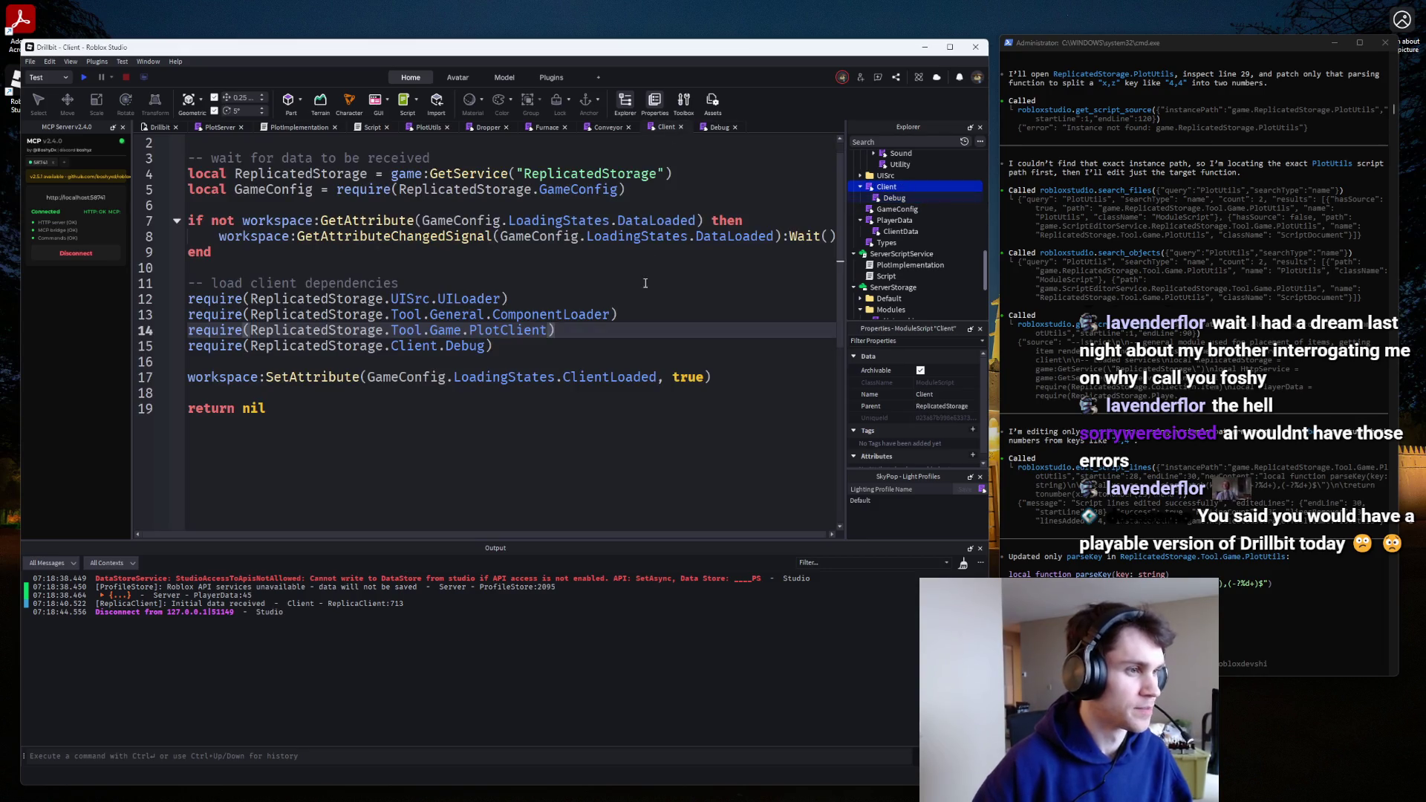
left_click(717, 127)
left_click(547, 127)
left_click(488, 127)
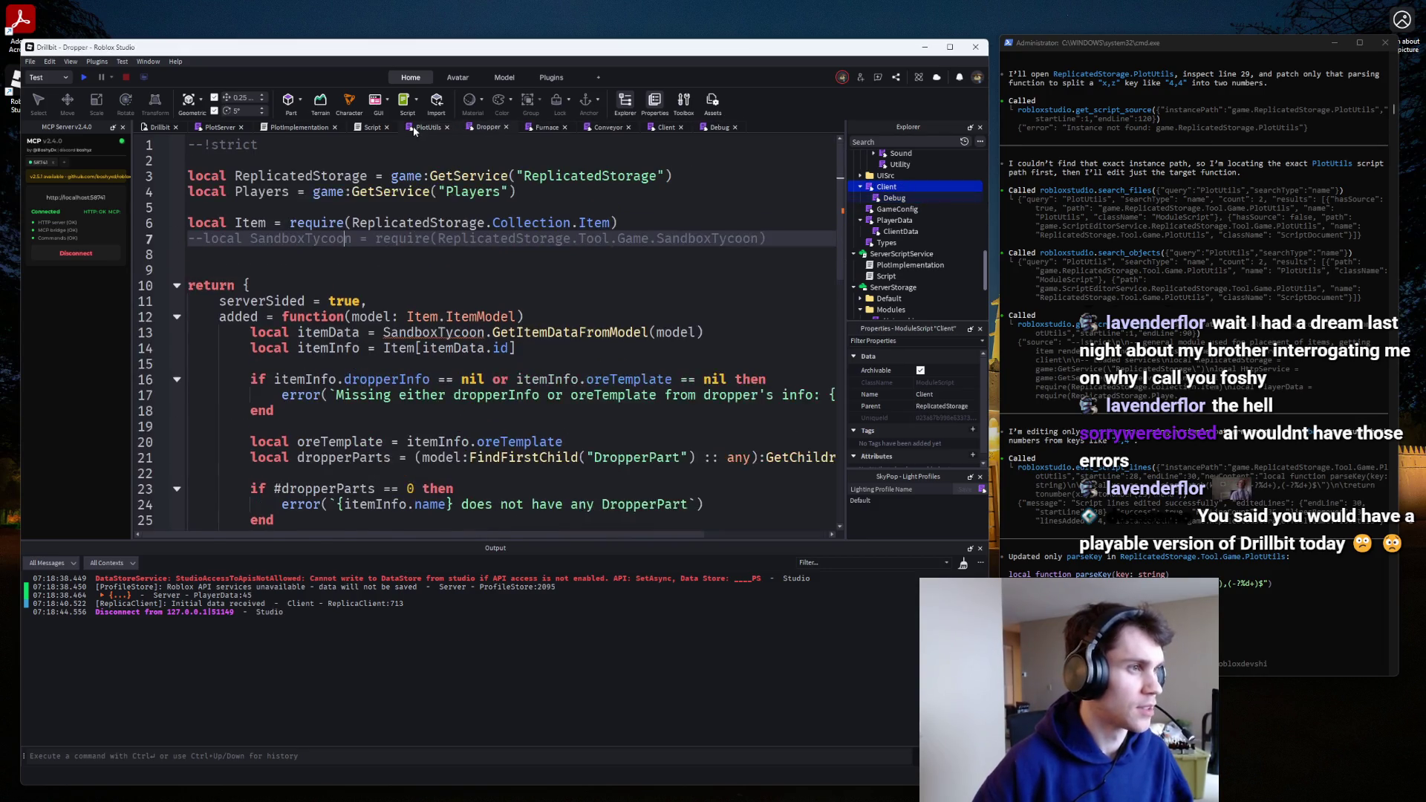
left_click(428, 127)
scroll(469, 436, "down", 4)
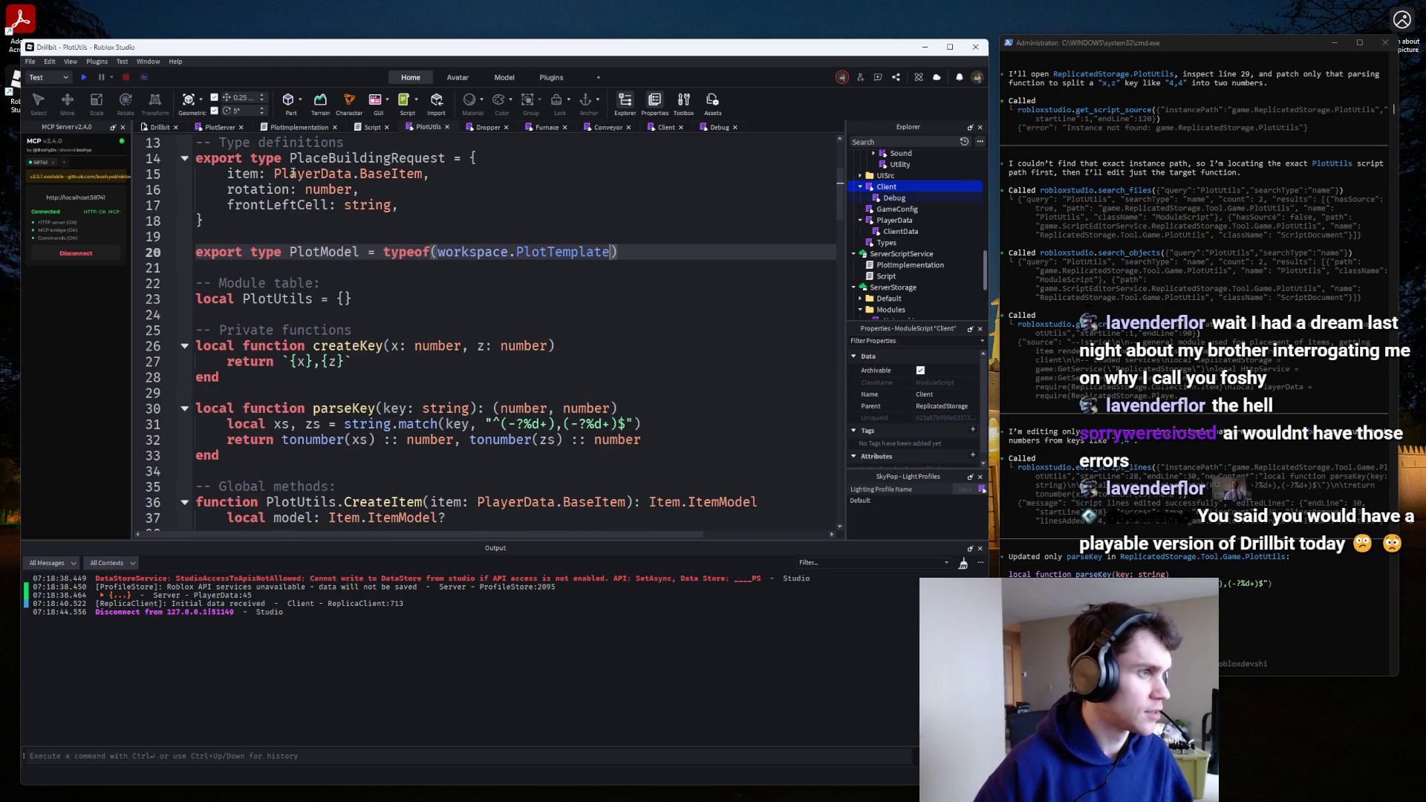
left_click(217, 127)
scroll(548, 458, "down", 20)
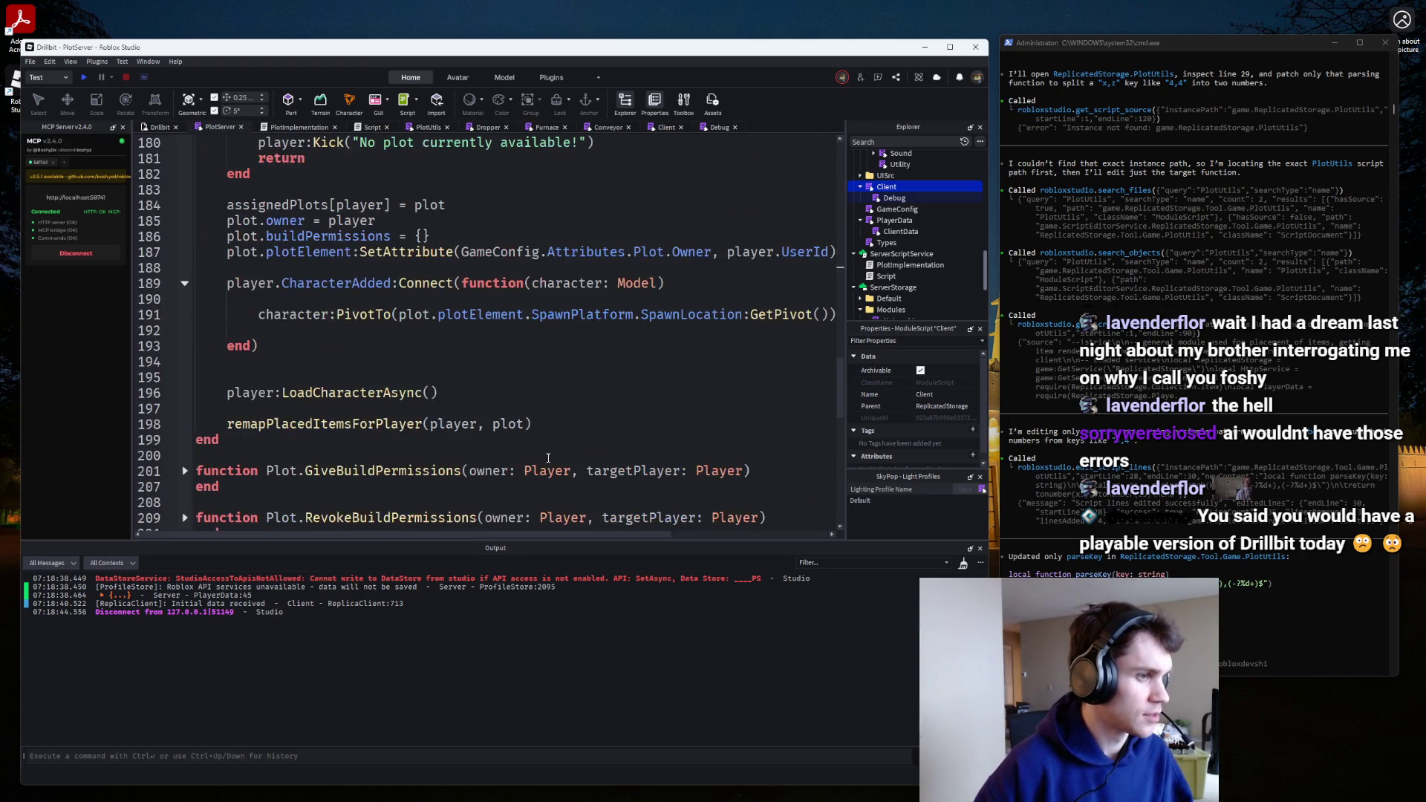
Append * CFrame.new(0,5,0) to the GetPivot() spawn target on line 191.
left_click(394, 315)
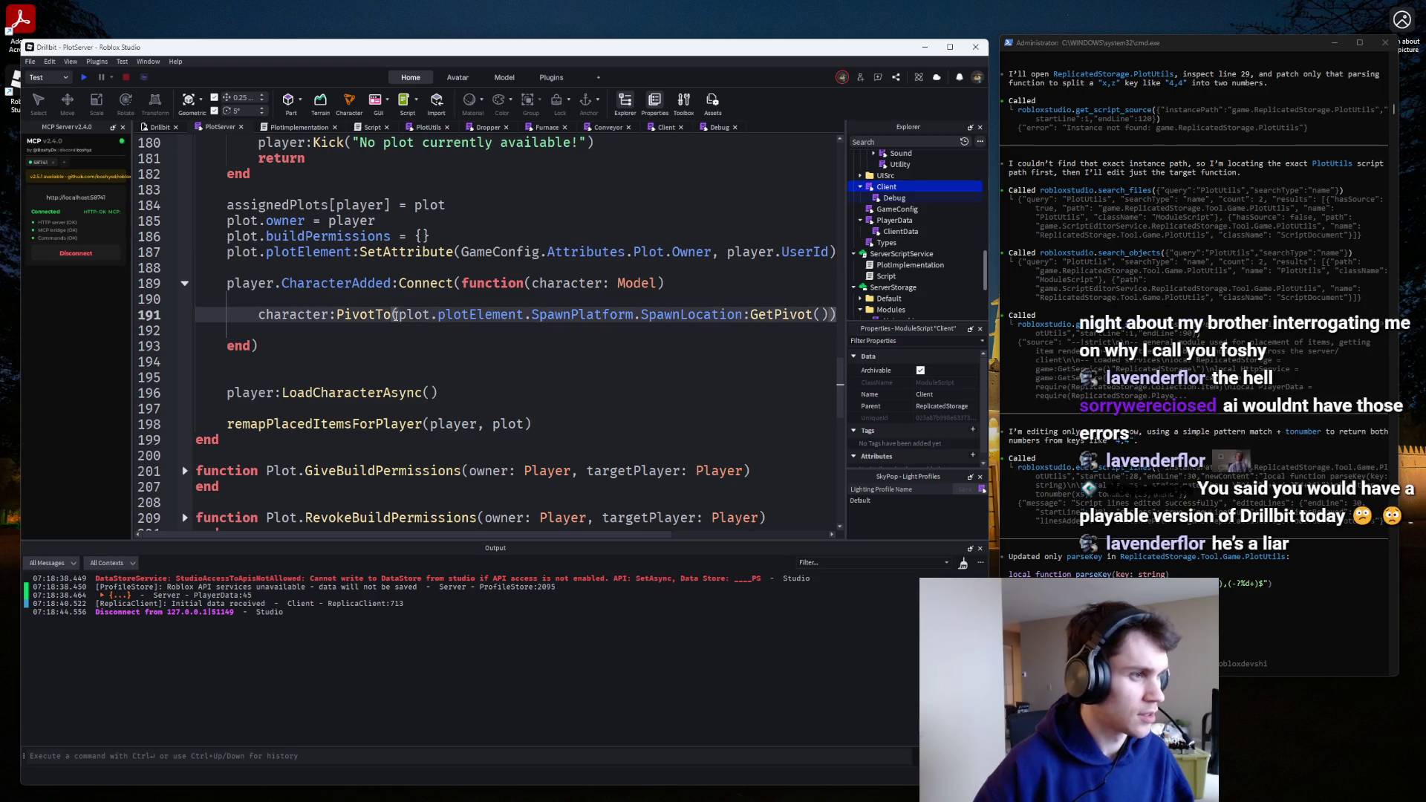
key("Return")
left_click(719, 330)
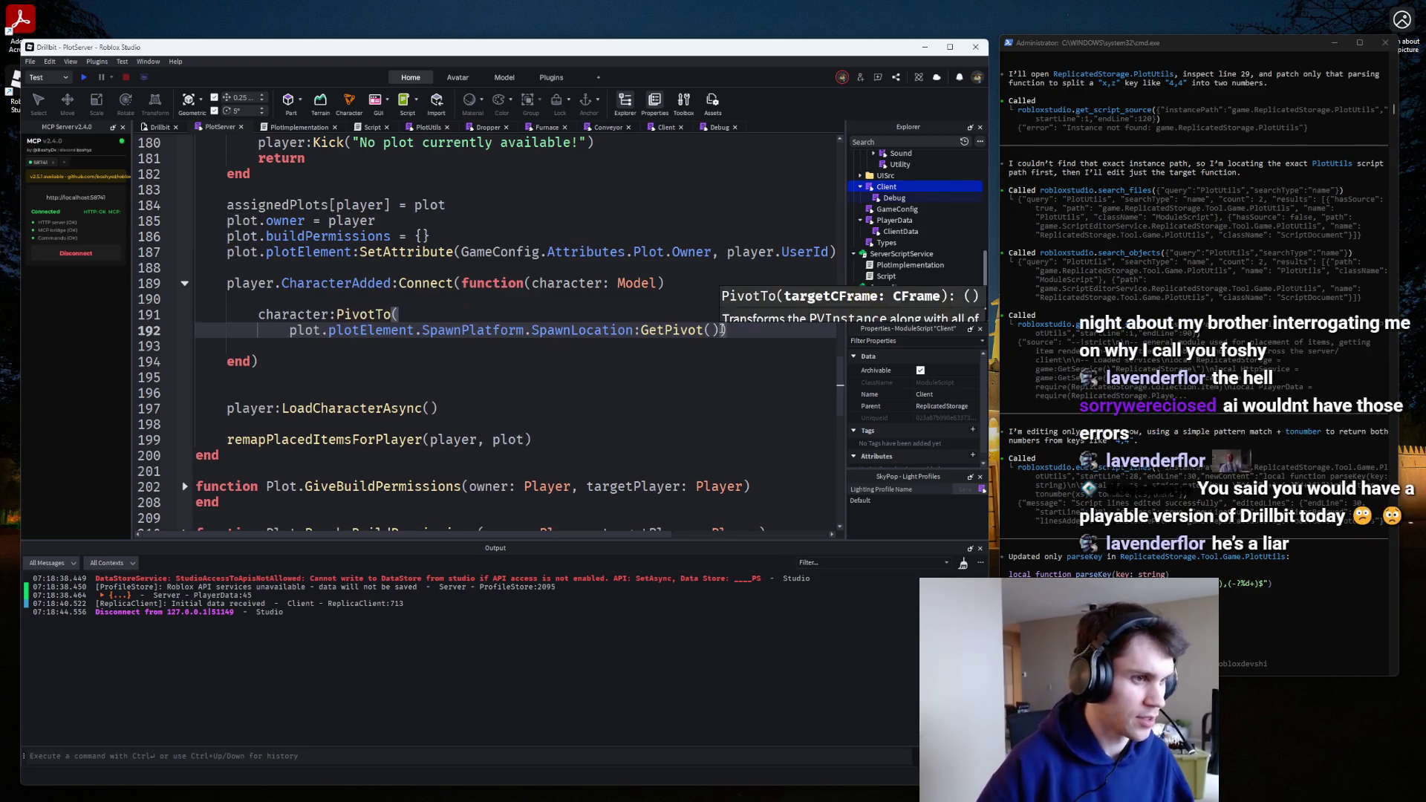
key("Return")
left_click(720, 329)
type("*")
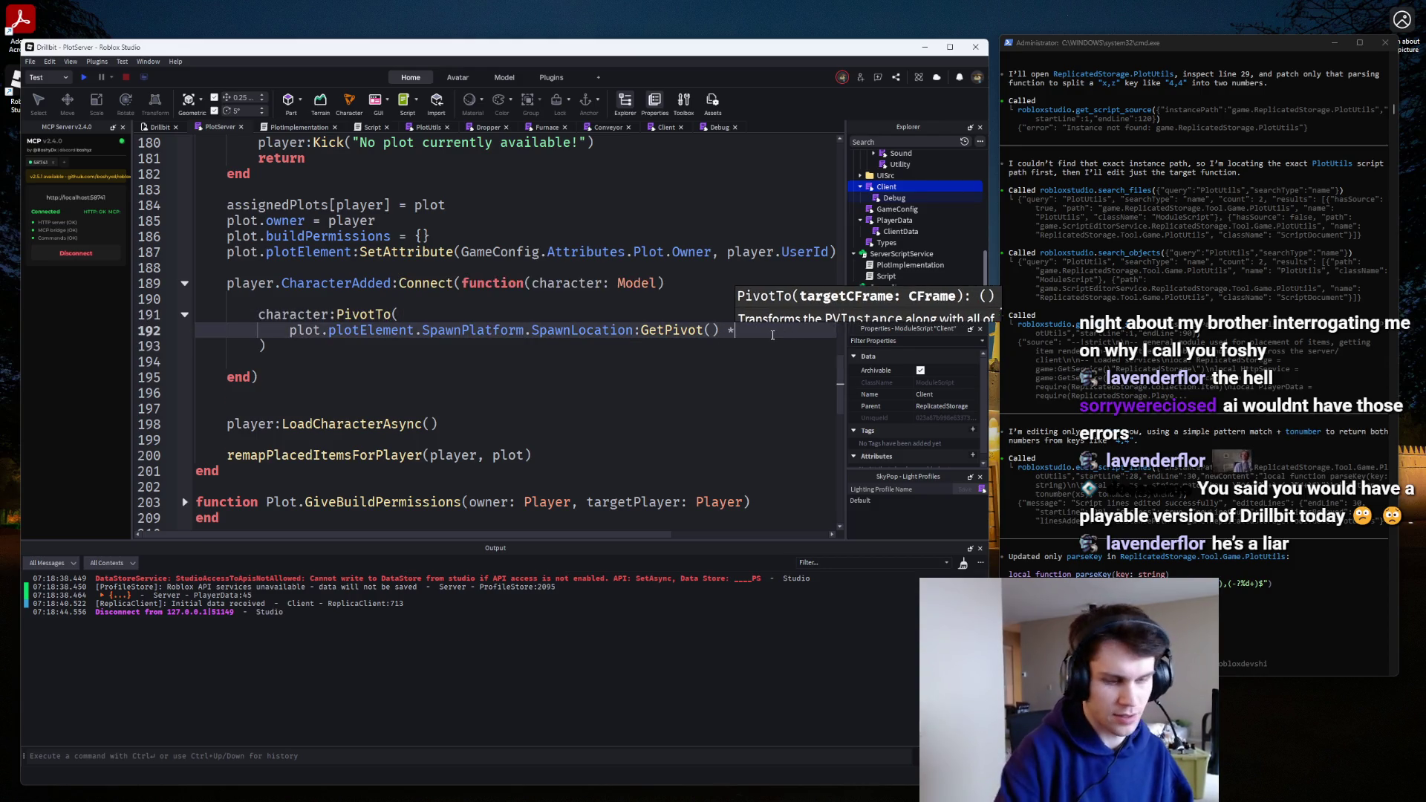
type(" CFrame.new(0,5,0")
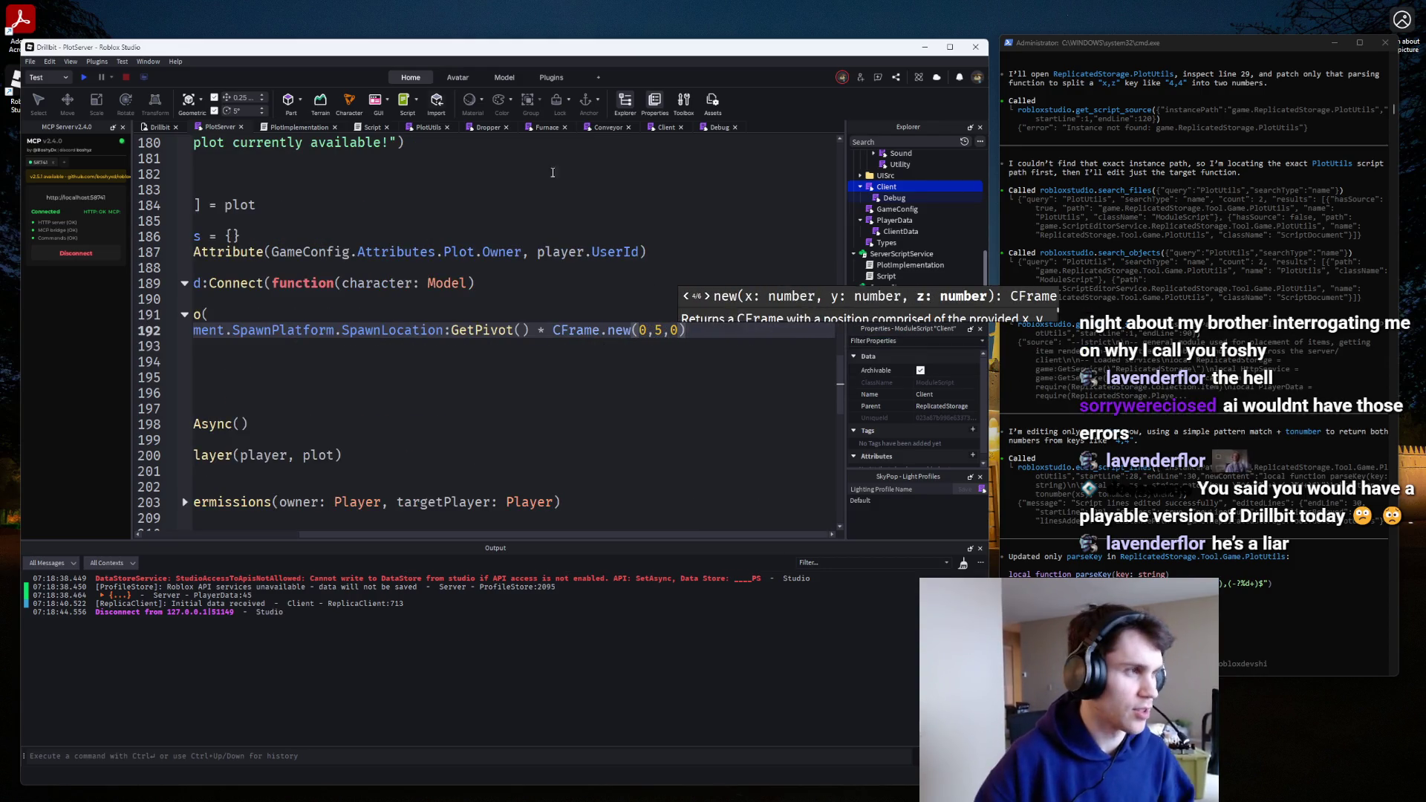
Playtest to check the character spawns 5 studs above the spawn location.
left_click(81, 77)
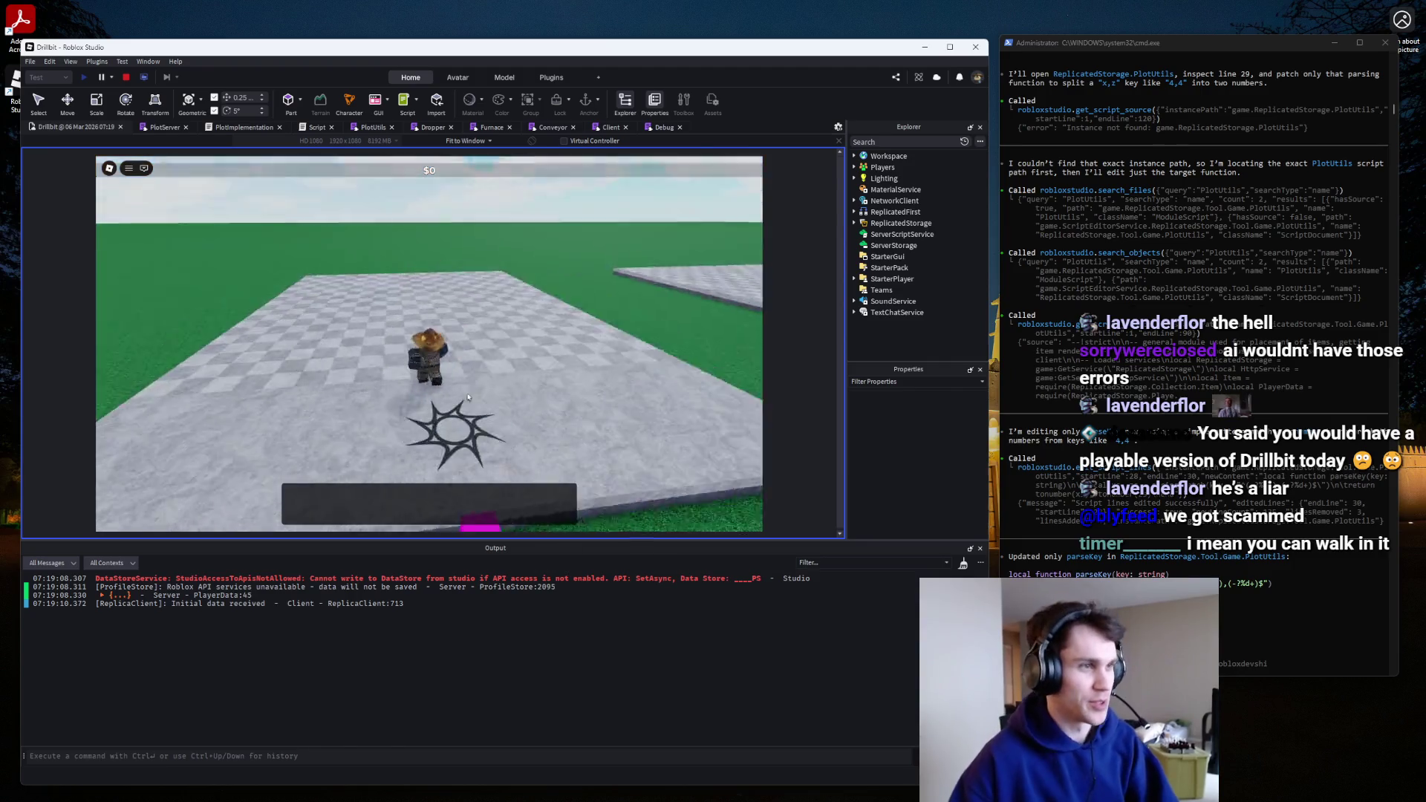
scroll(439, 269, "down", 5)
scroll(464, 399, "up", 3)
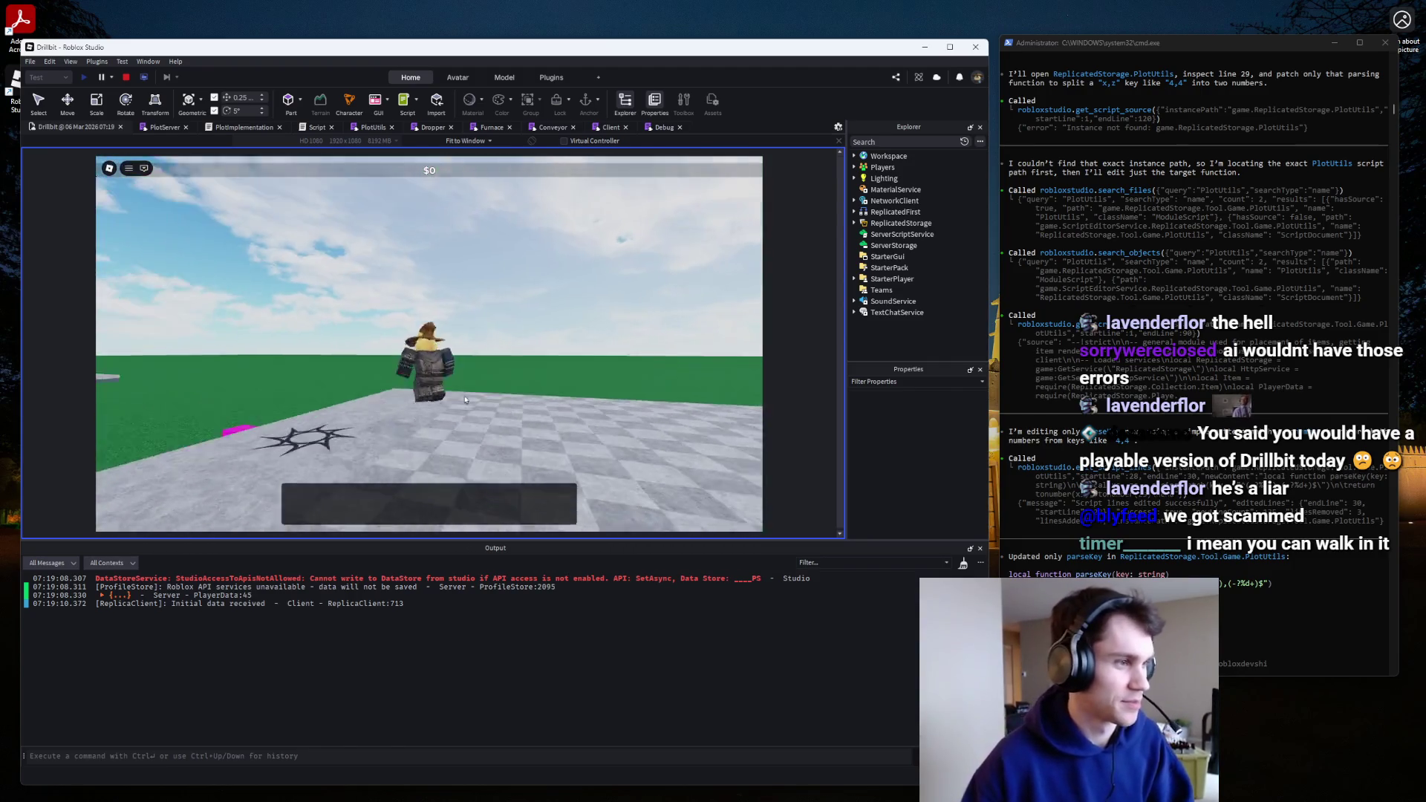
scroll(464, 400, "down", 5)
scroll(465, 399, "up", 5)
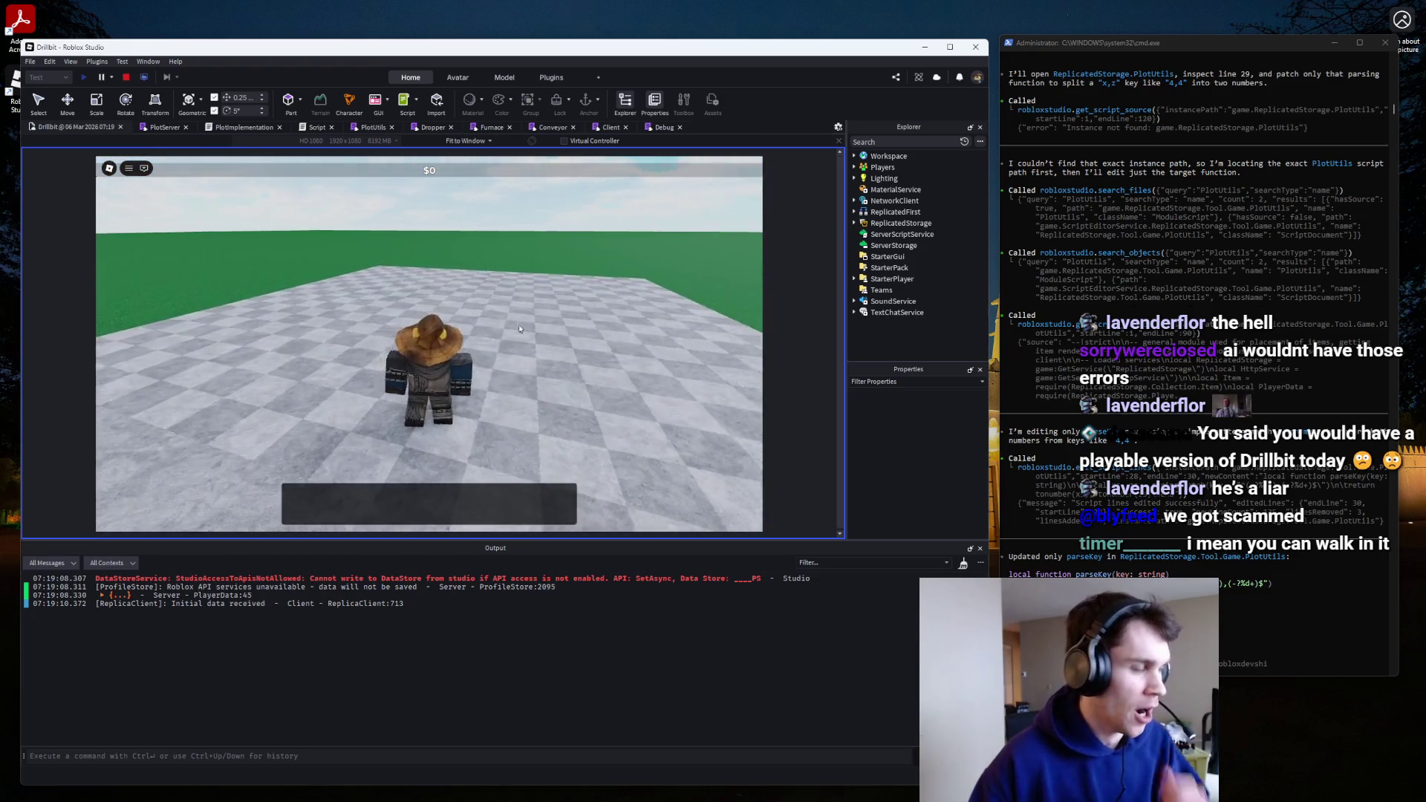
left_click(127, 77)
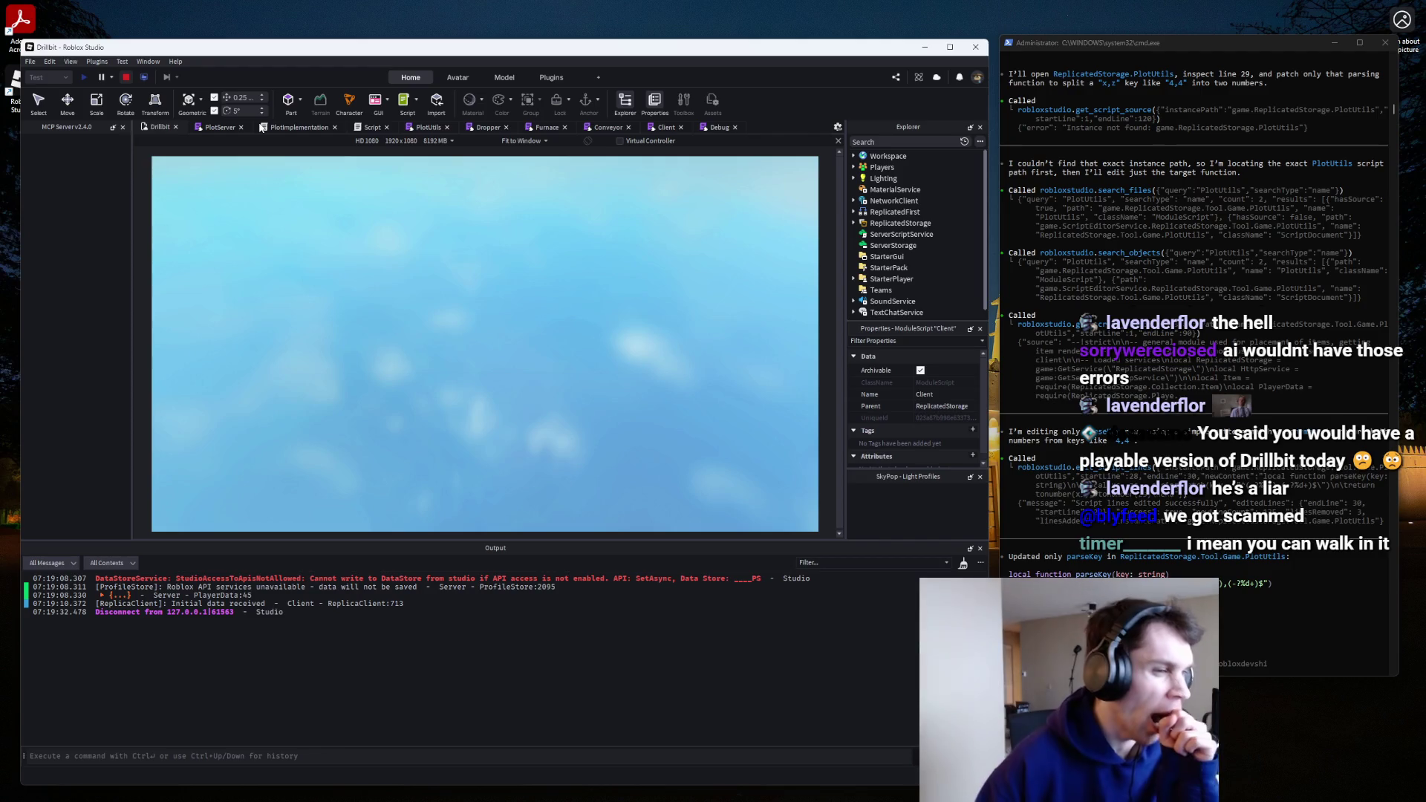
scroll(679, 328, "down", 3)
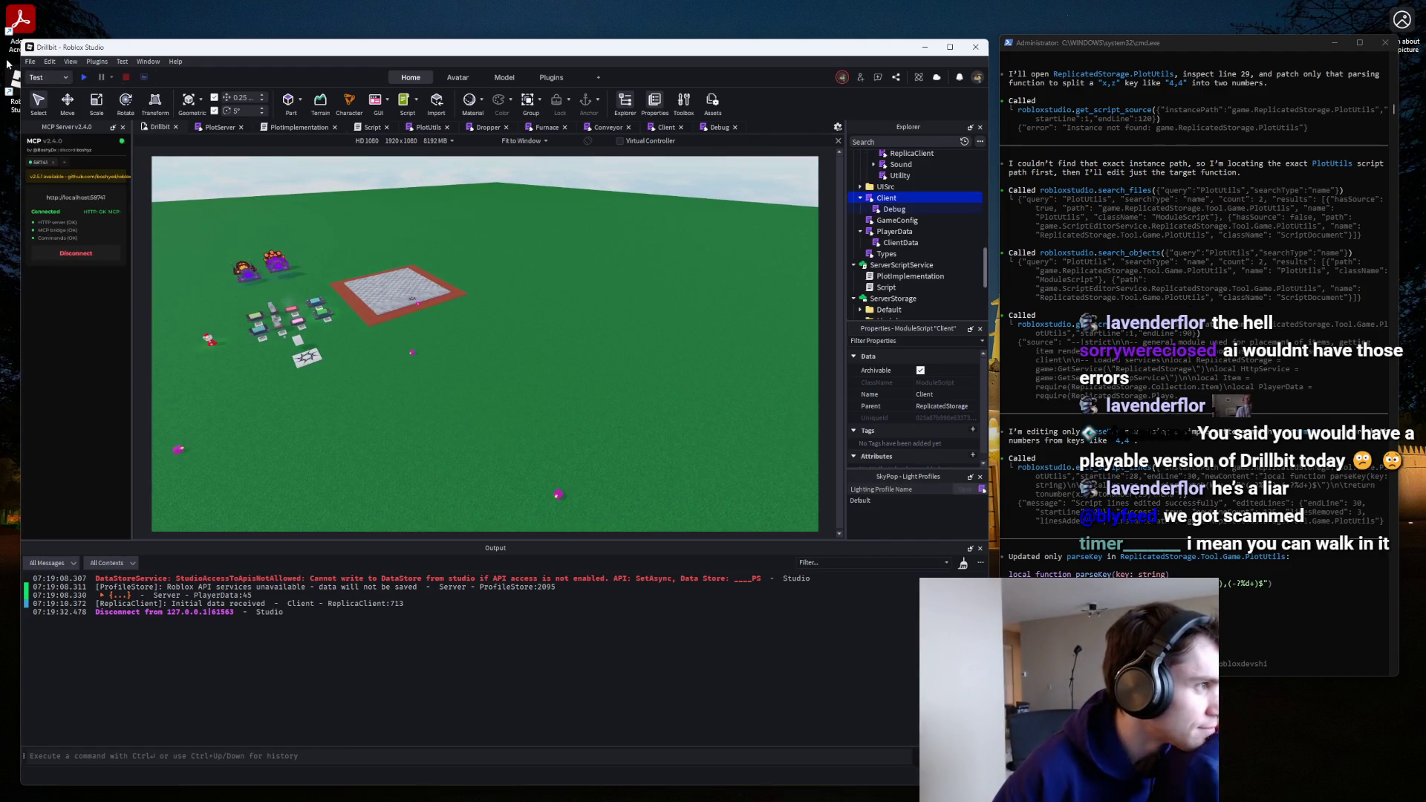
Publish the place to Roblox, then collapse the Explorer folders and open a data module script.
left_click(30, 61)
left_click(56, 227)
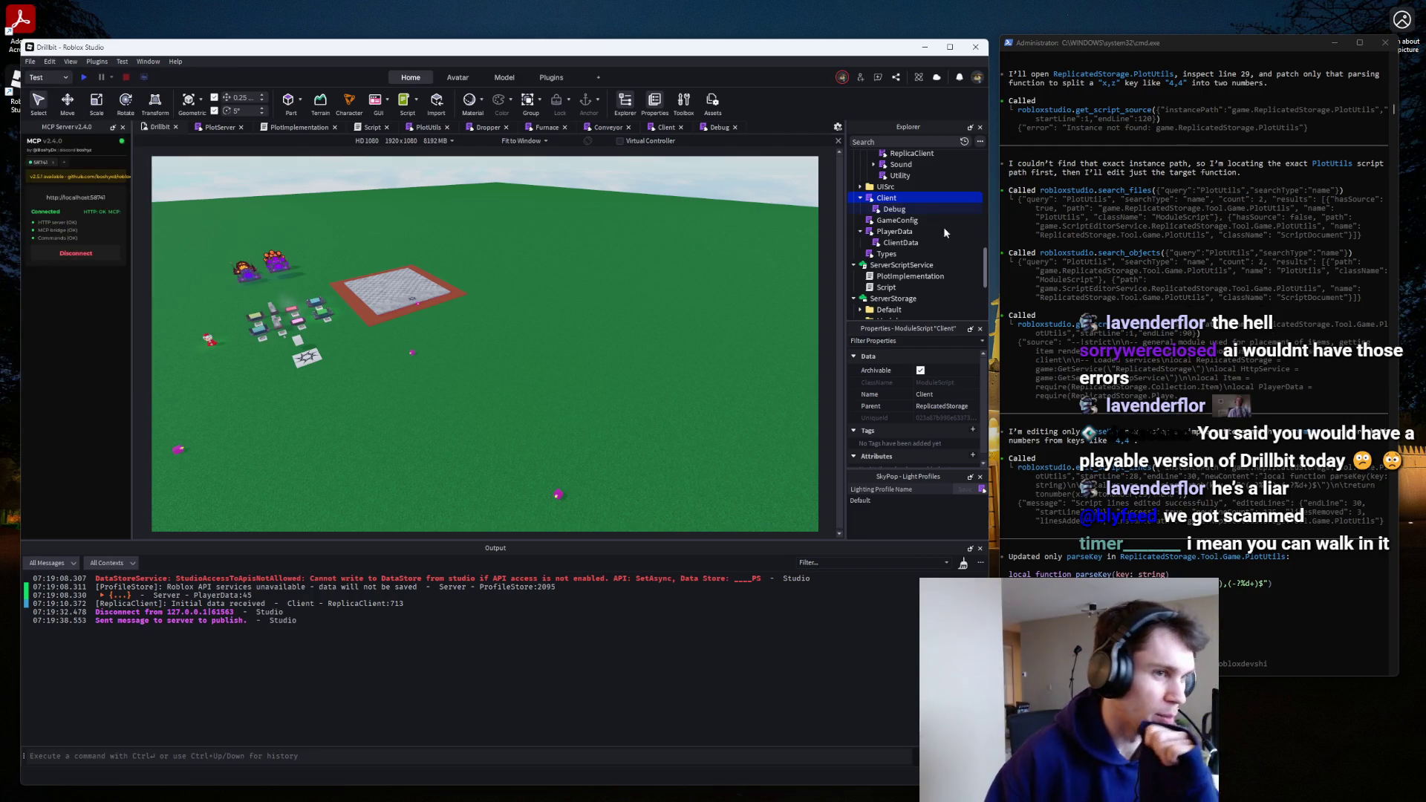
scroll(944, 233, "up", 3)
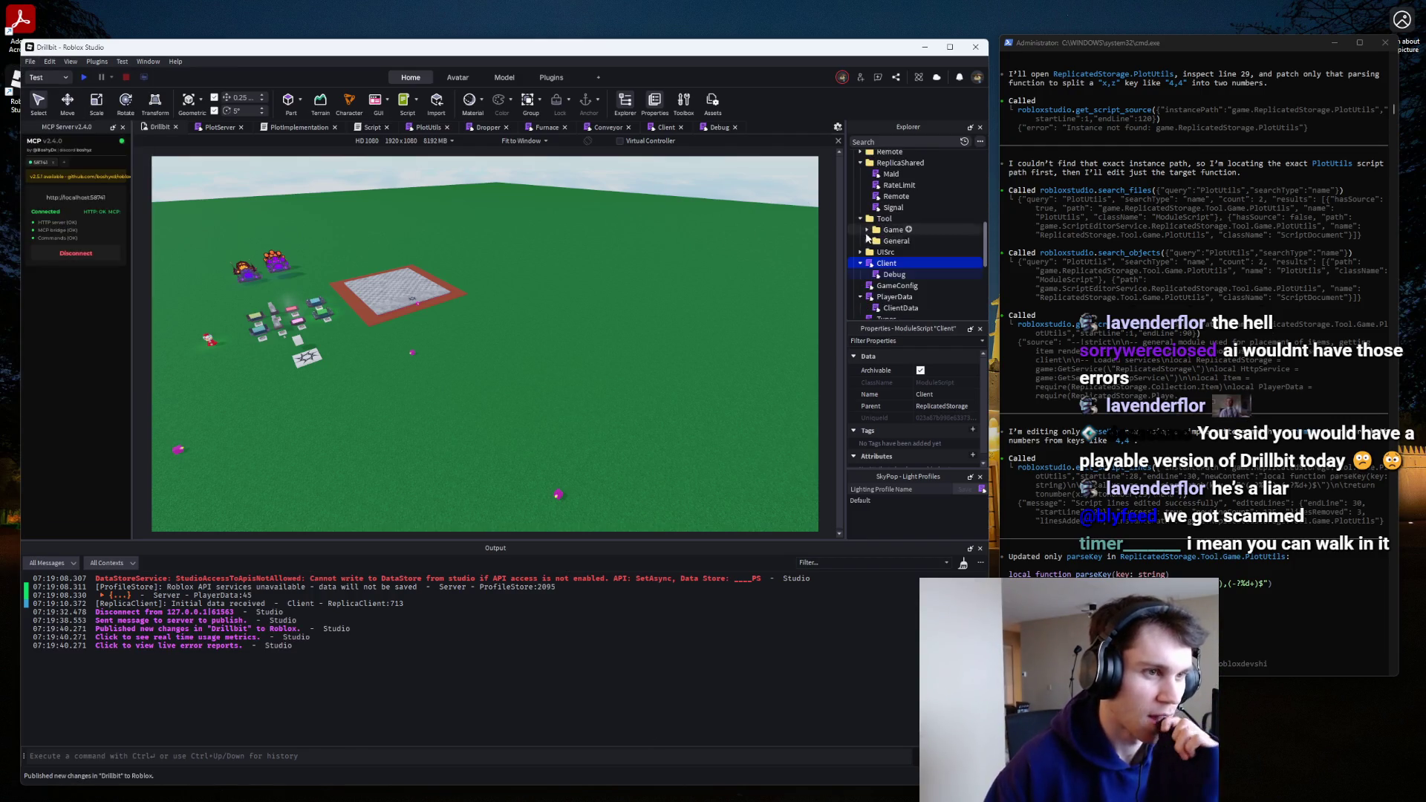
left_click(860, 218)
left_click(894, 207)
left_click(860, 162)
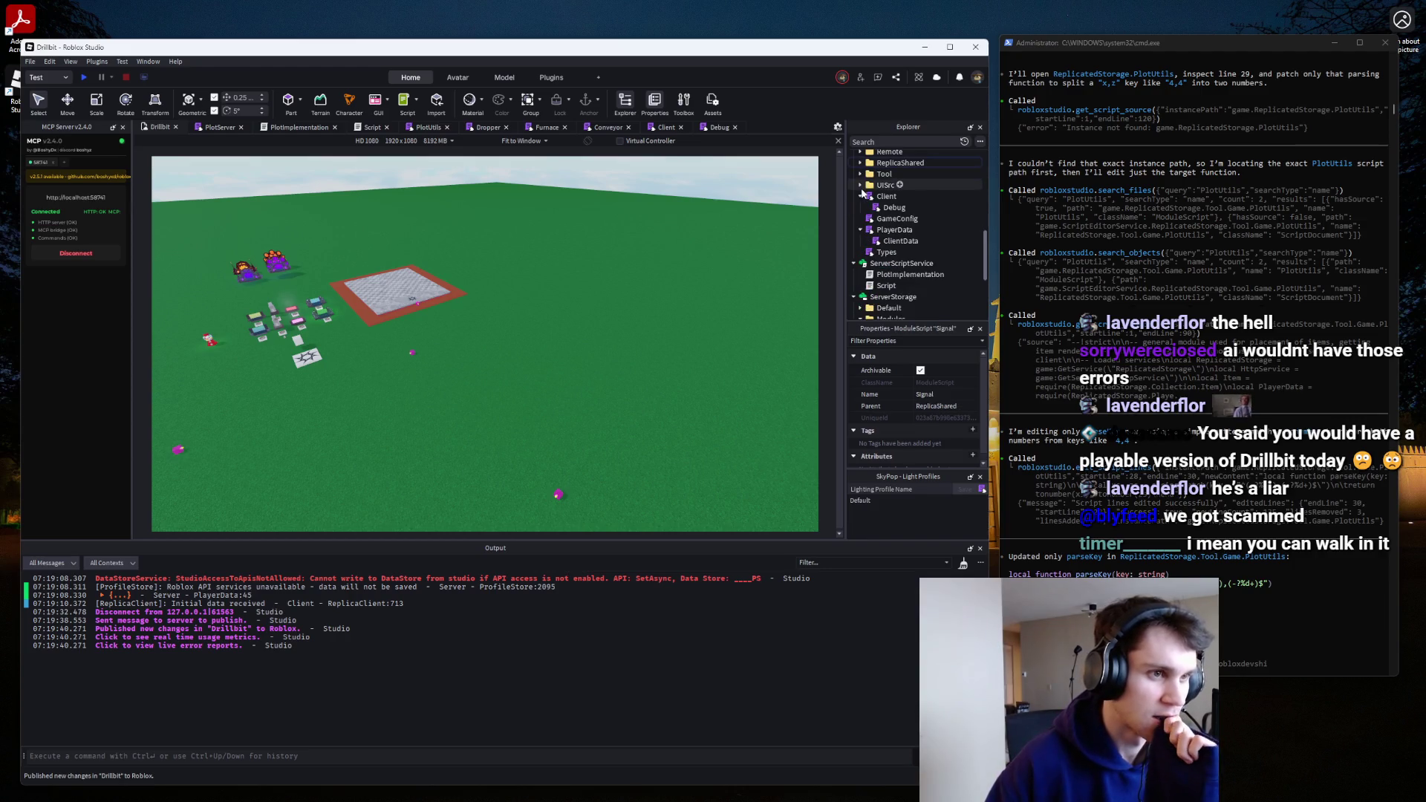
left_click(860, 197)
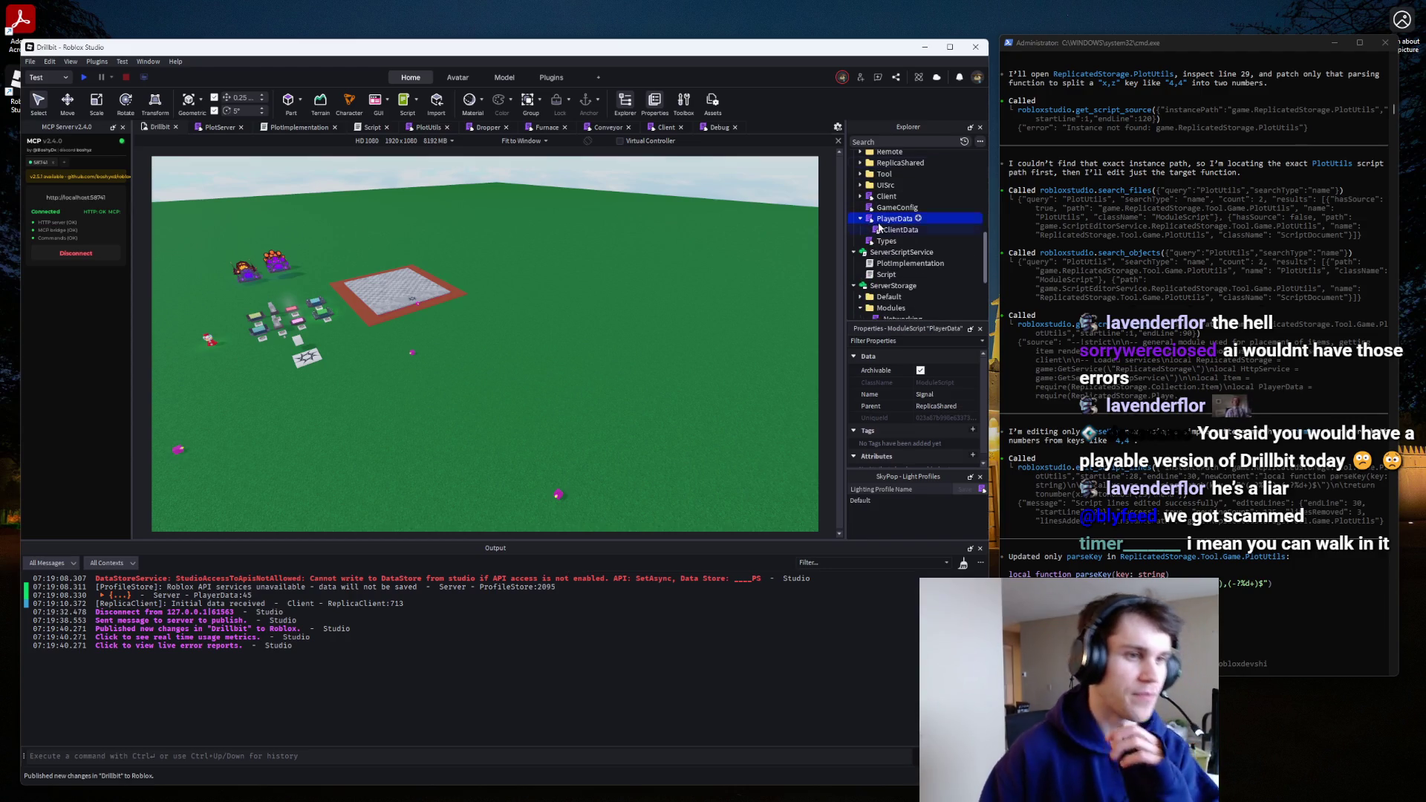
double_click(879, 218)
Open the PlayerData script and add an empty derp entry inside DEFAULT_DATA.placedItems.
double_click(900, 229)
scroll(809, 312, "down", 8)
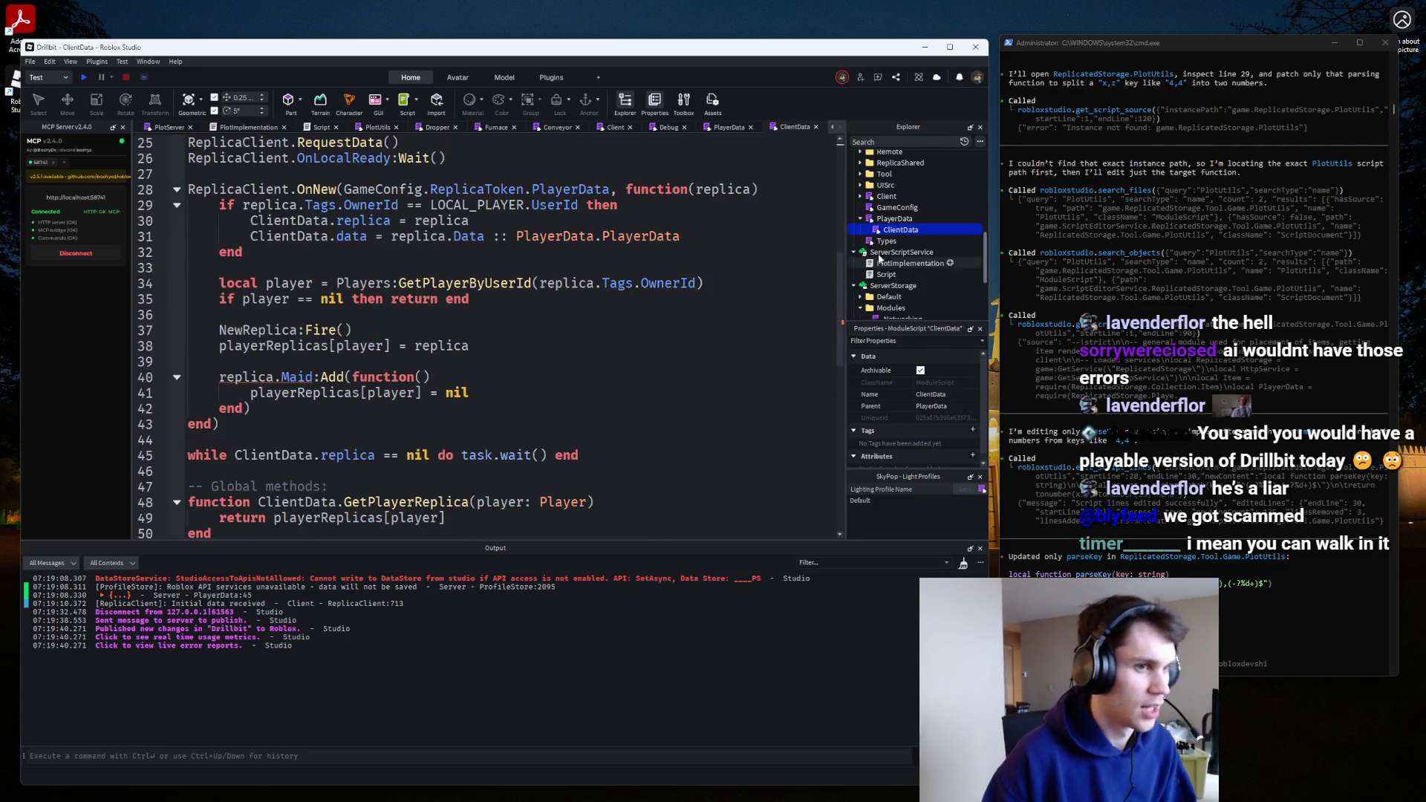
double_click(894, 219)
scroll(541, 415, "down", 10)
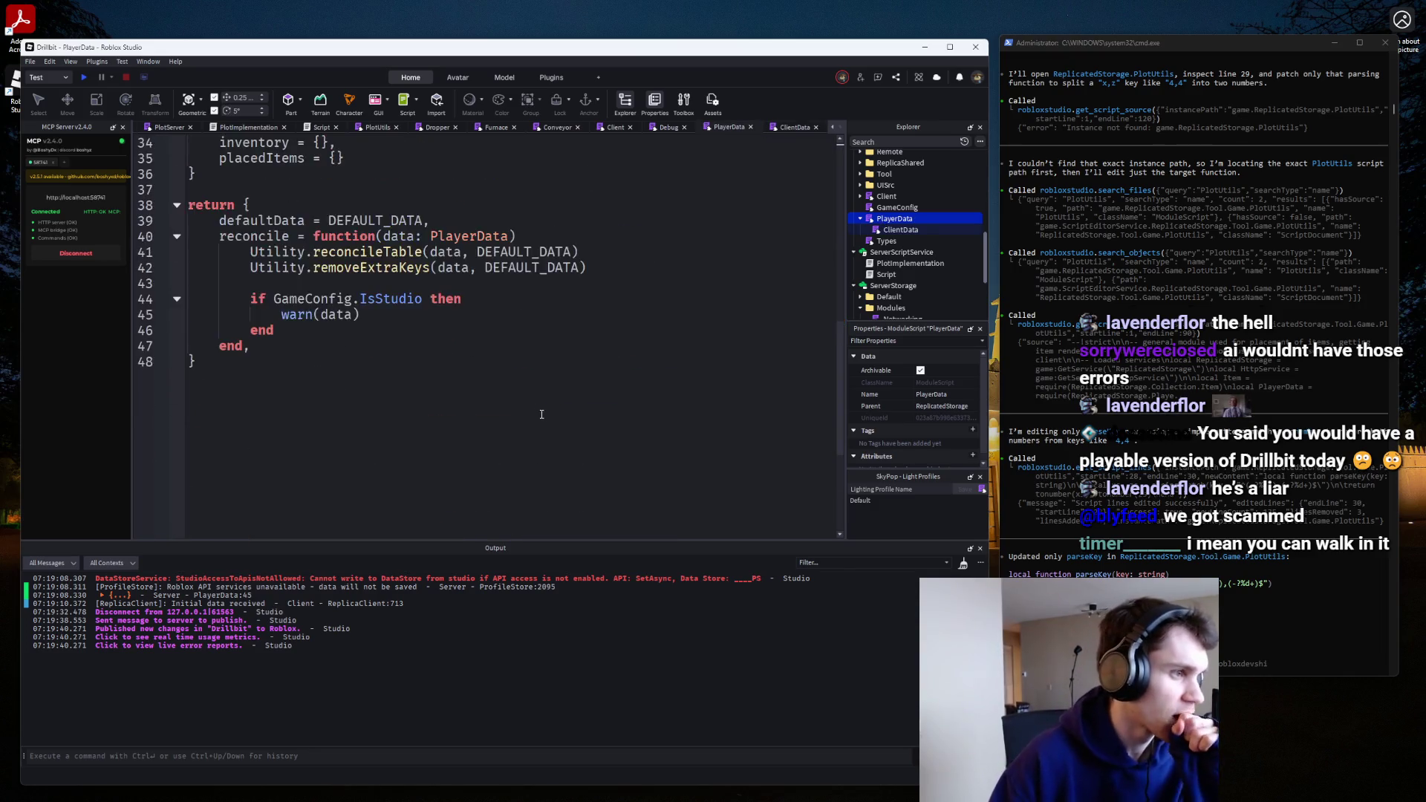
scroll(541, 414, "up", 6)
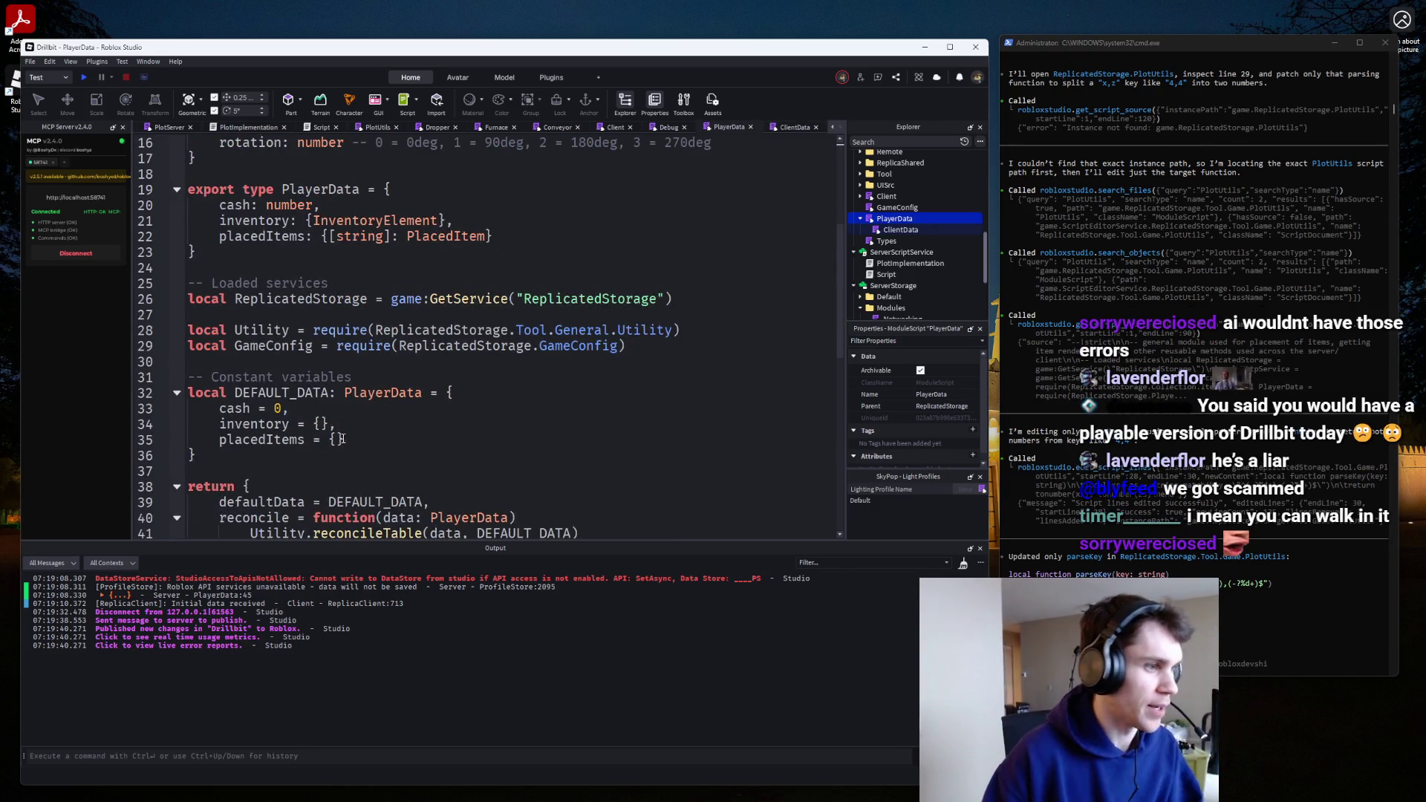
left_click(339, 439)
key("Return")
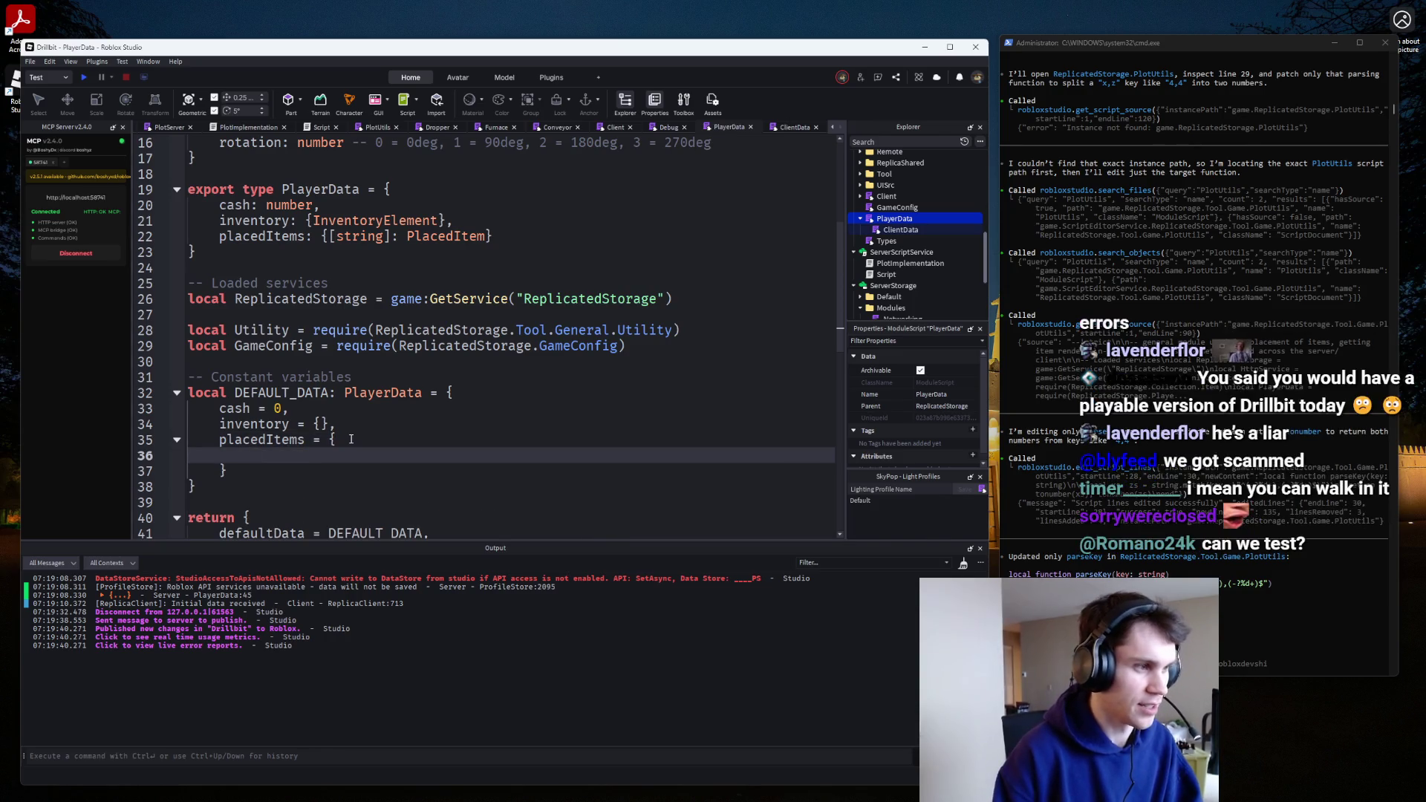
type("derp = {")
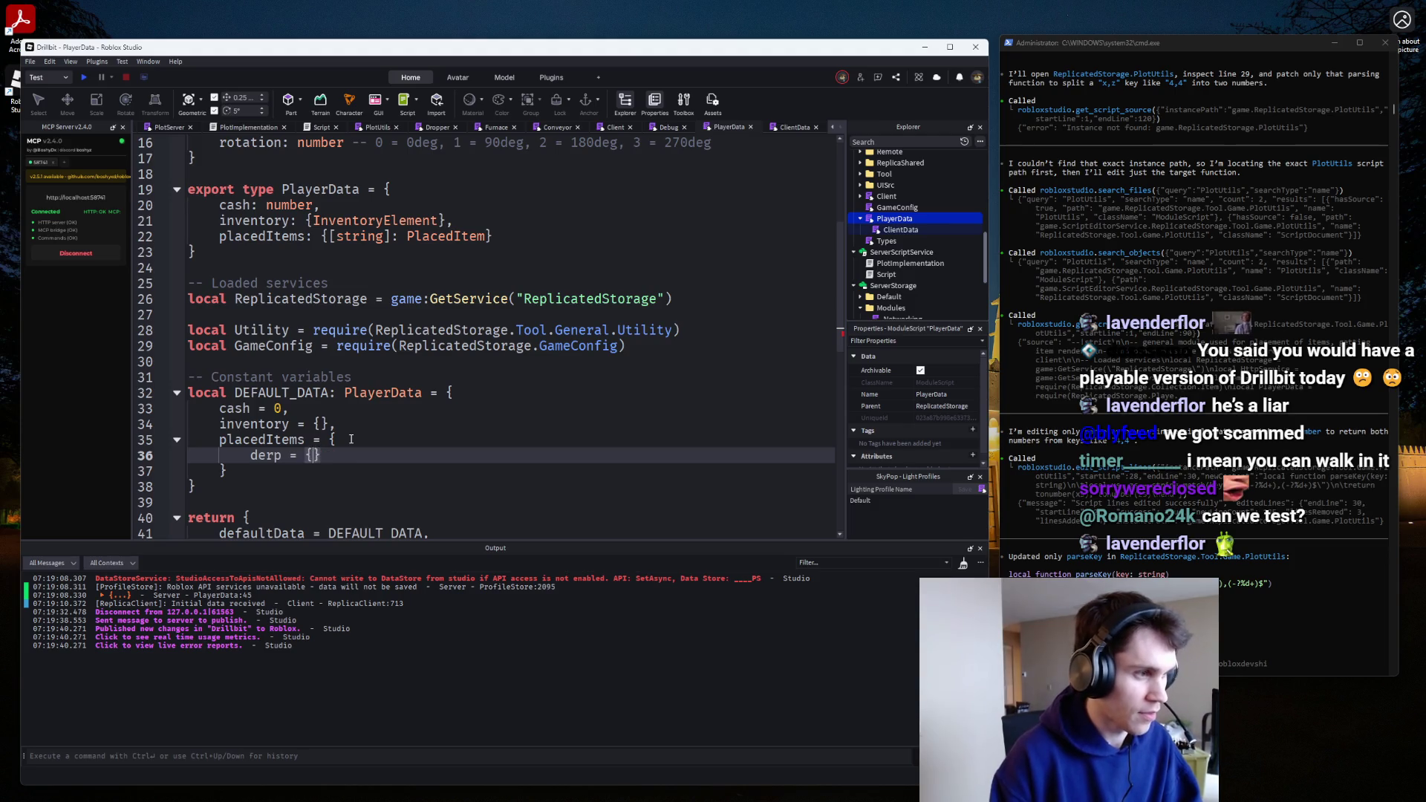
key("Return")
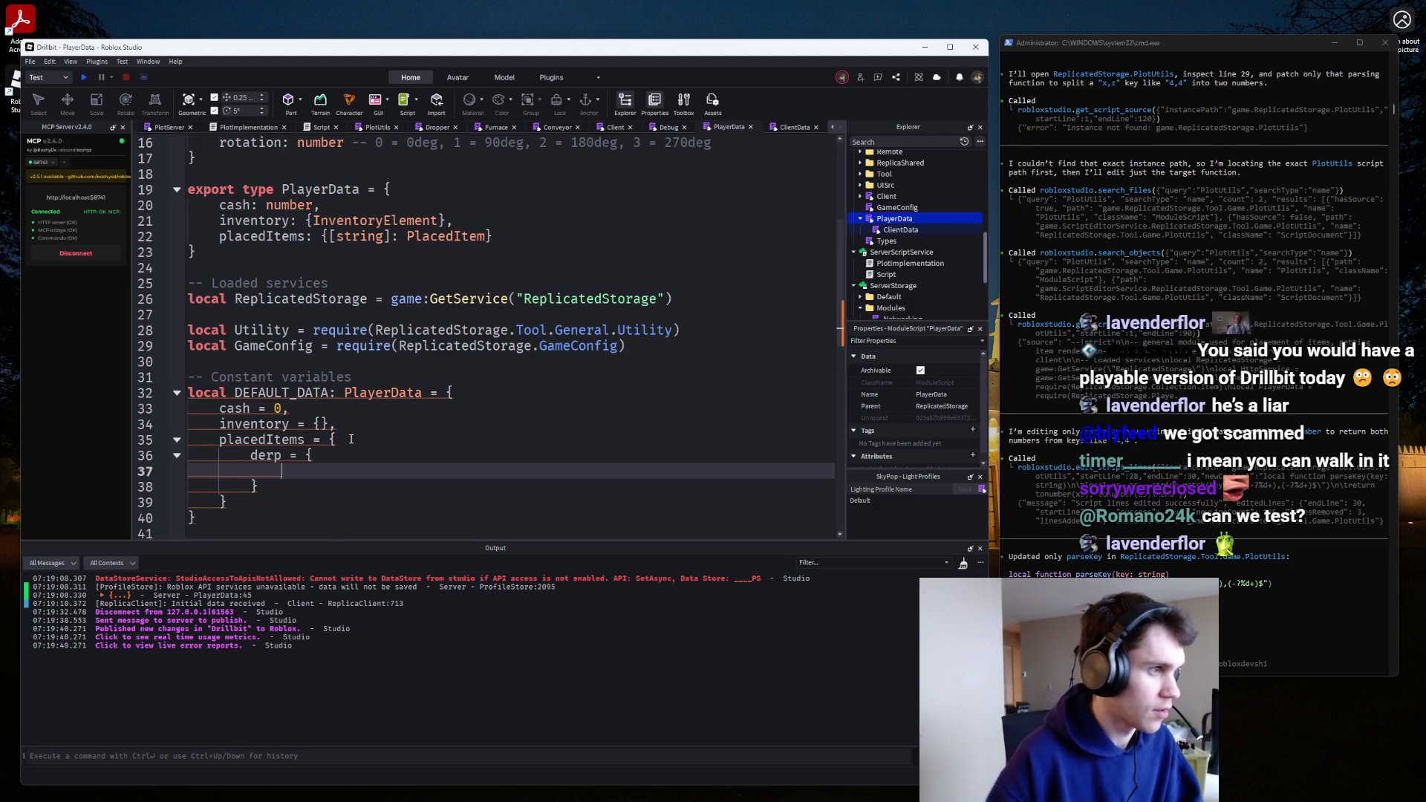
Paste the item fields into derp and add frontLeftCell = "1,1" and rotation = 1.
scroll(351, 438, "up", 2)
scroll(435, 327, "up", 1)
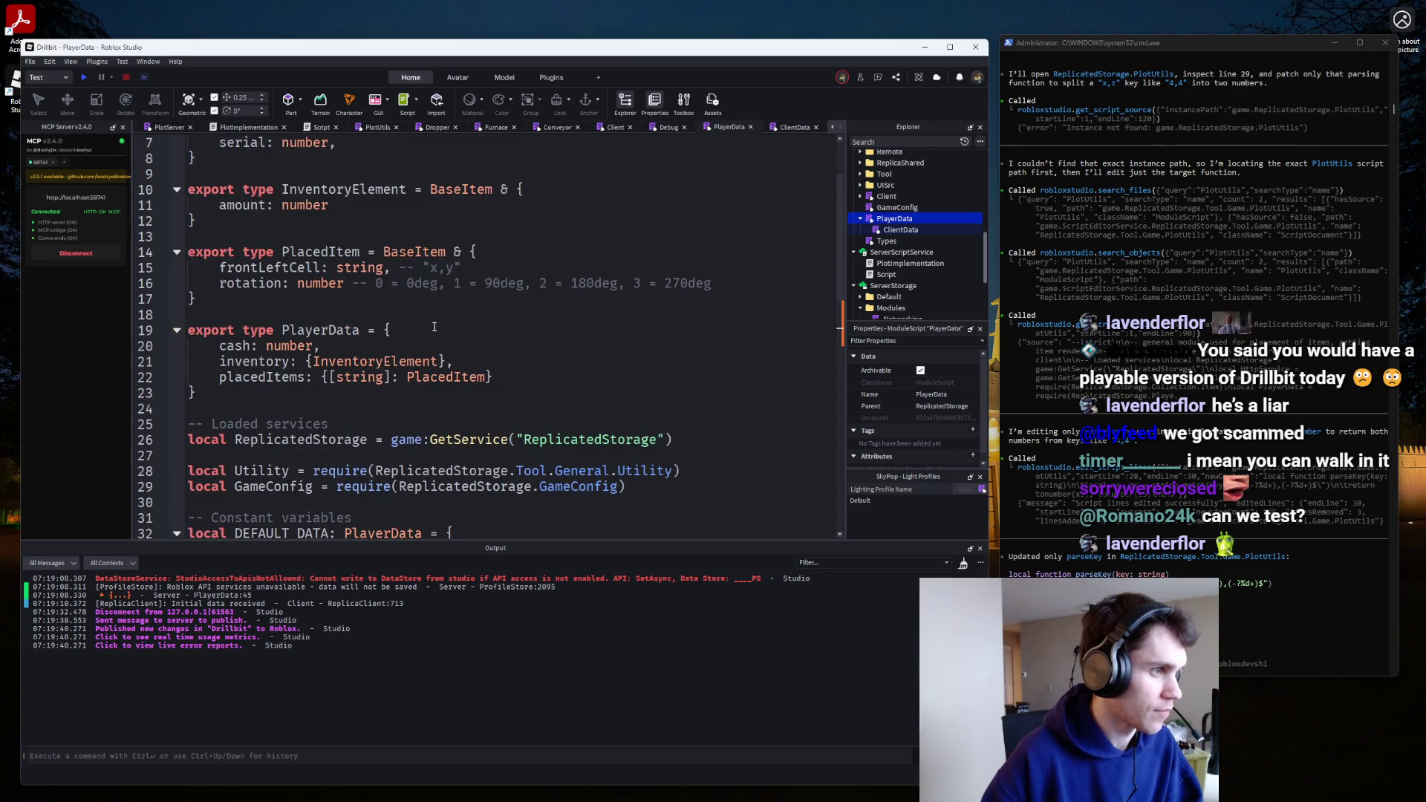
scroll(434, 327, "up", 2)
scroll(288, 443, "down", 6)
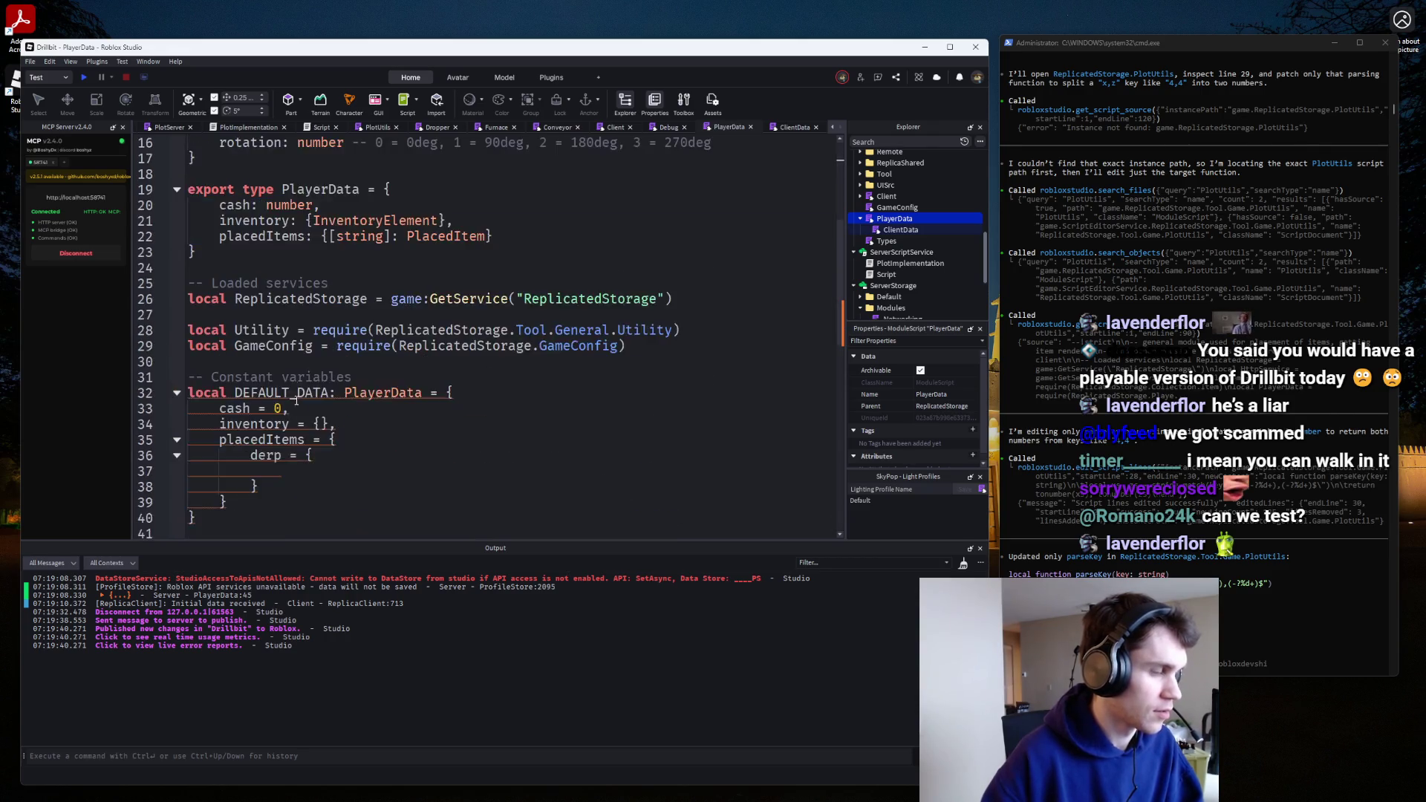
key("ctrl+v")
key("Return")
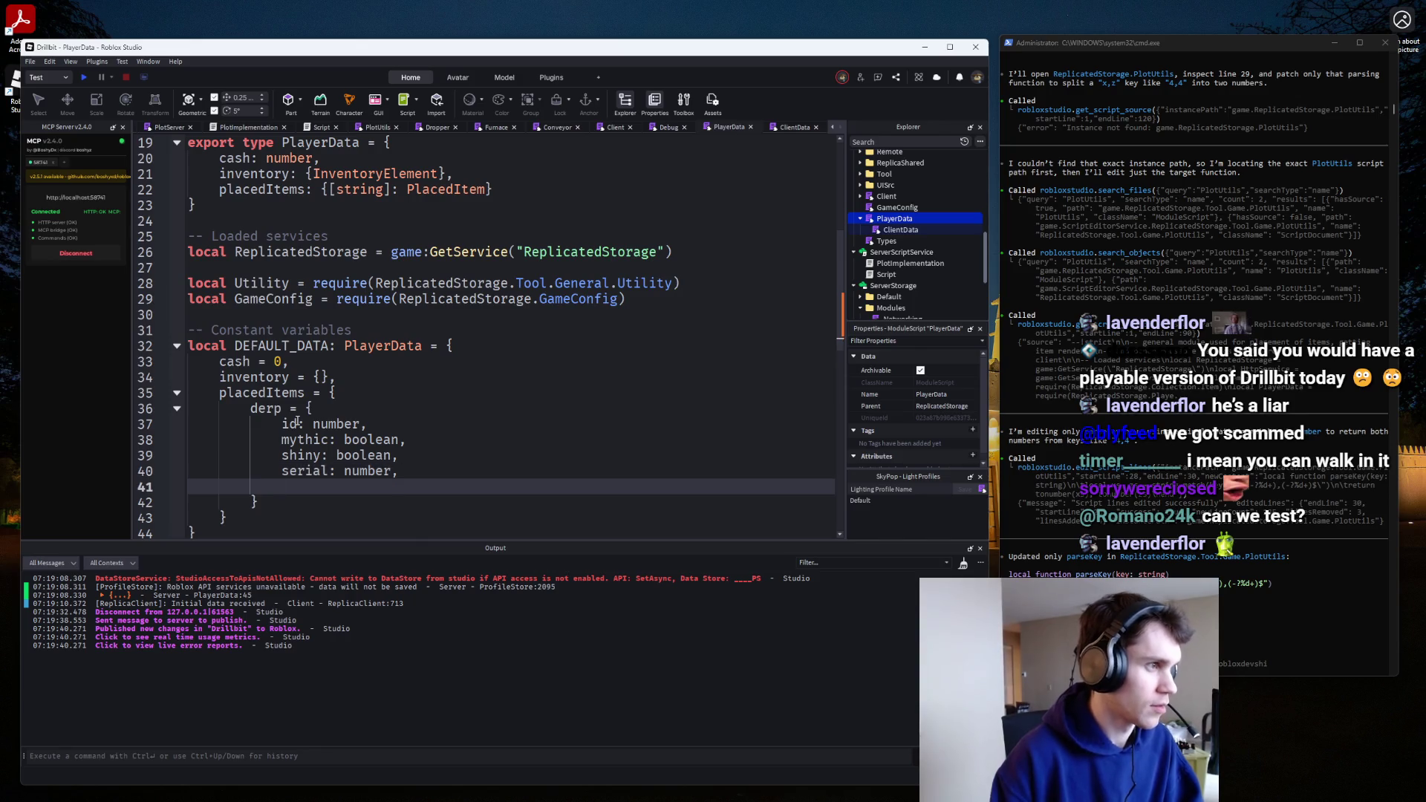
scroll(296, 422, "up", 2)
type("frontLeftCell = \"1,1")
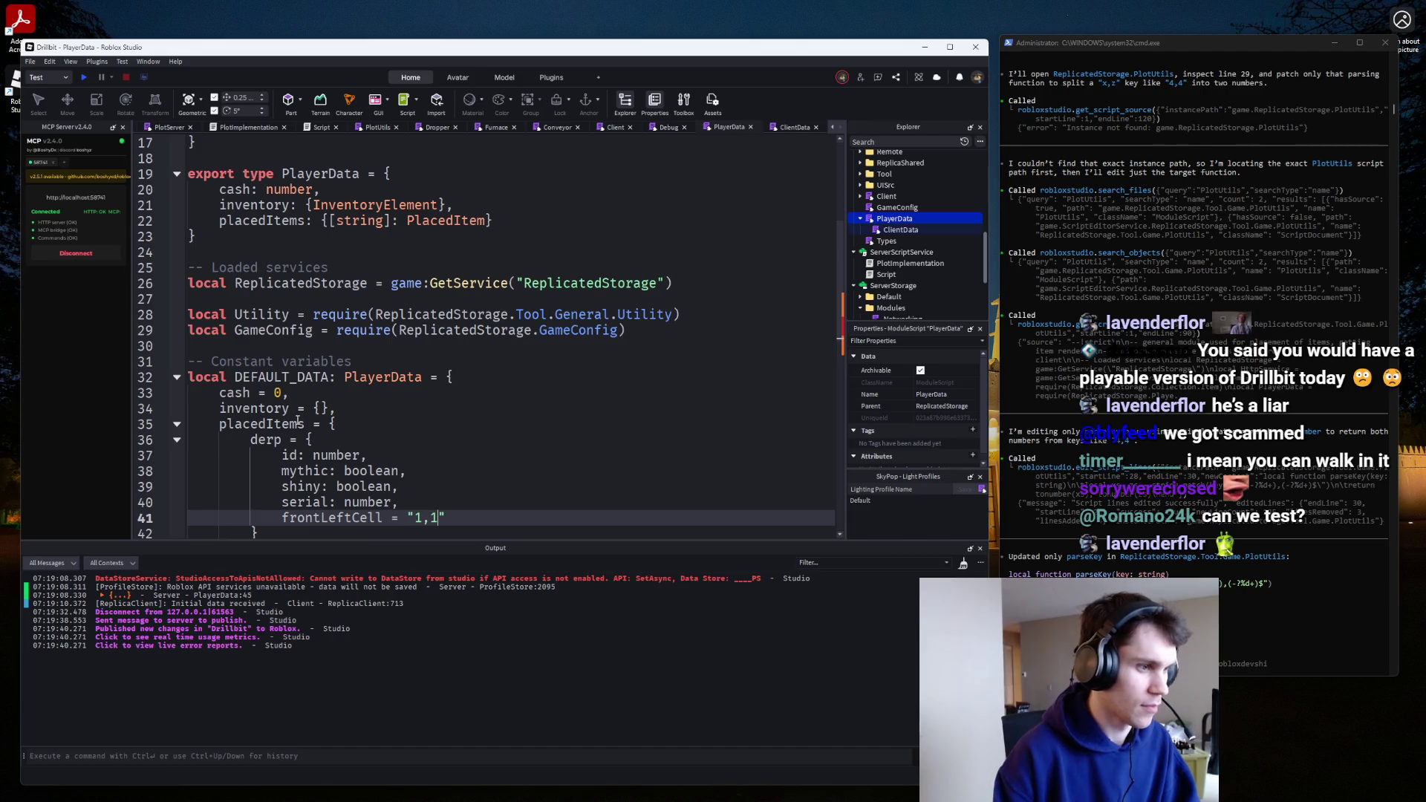
type(",")
key("Return")
type("rotation = 1")
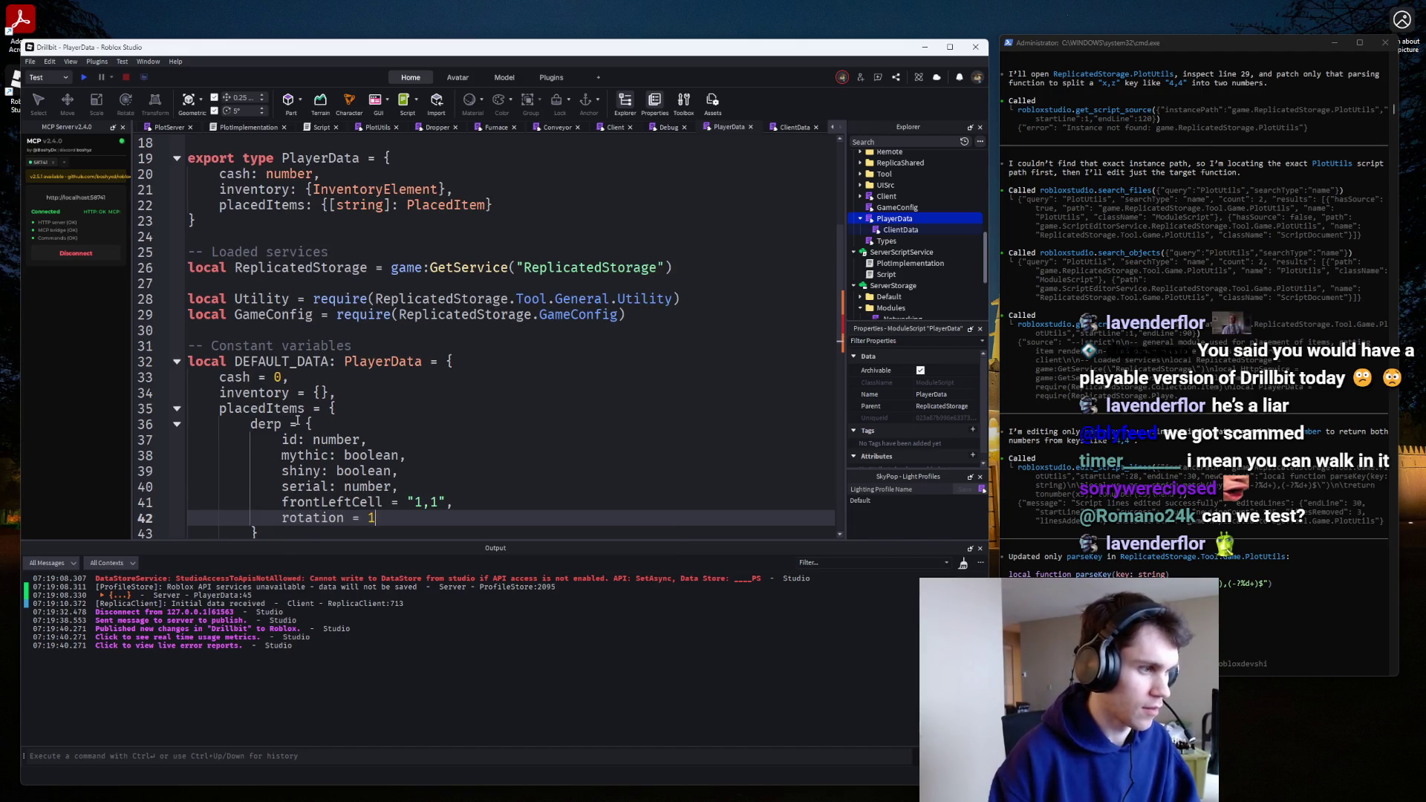
Replace the type annotations with sample values: serial -1, id 1, mythic false, shiny true.
left_click(391, 484)
key("BackSpace")
key("BackSpace")
key("BackSpace")
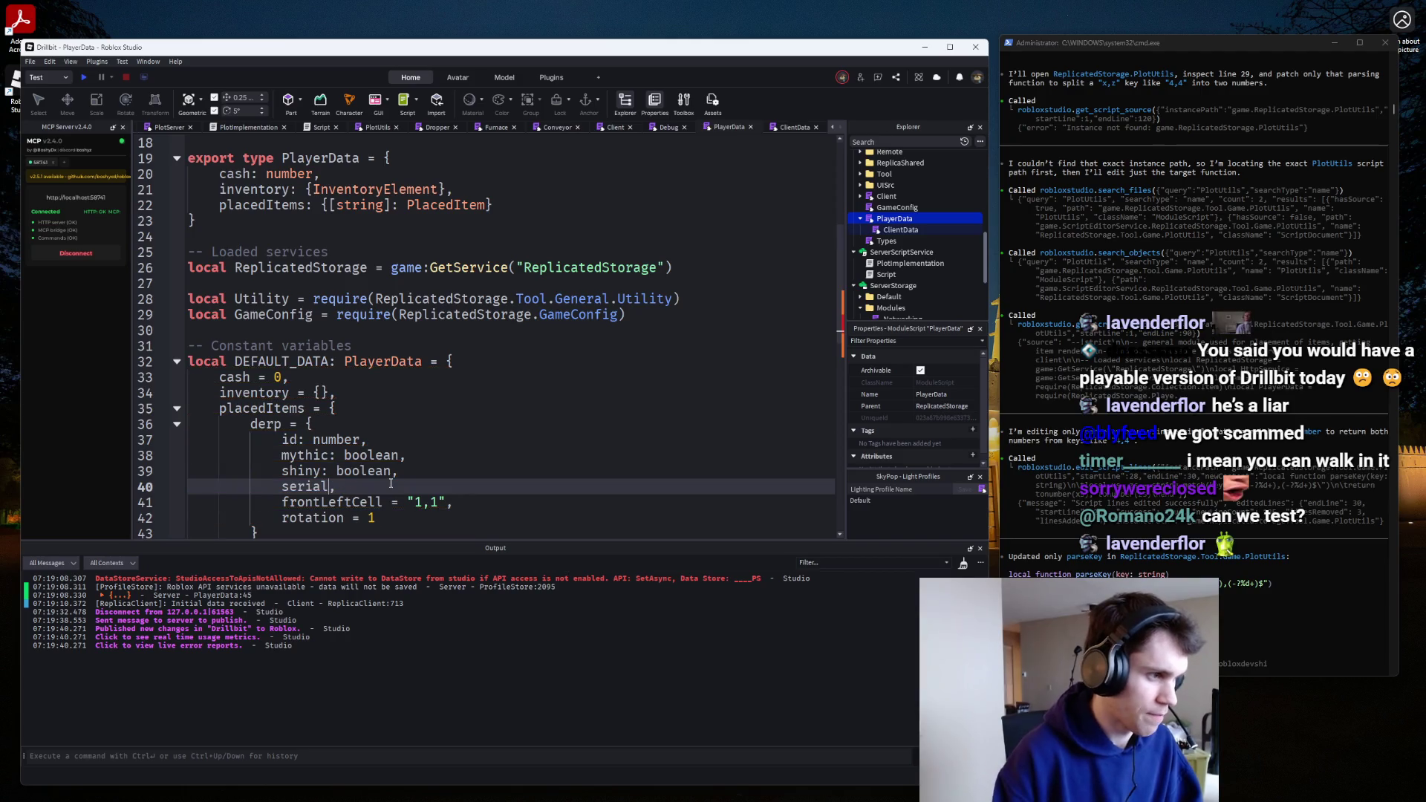
type("= -1")
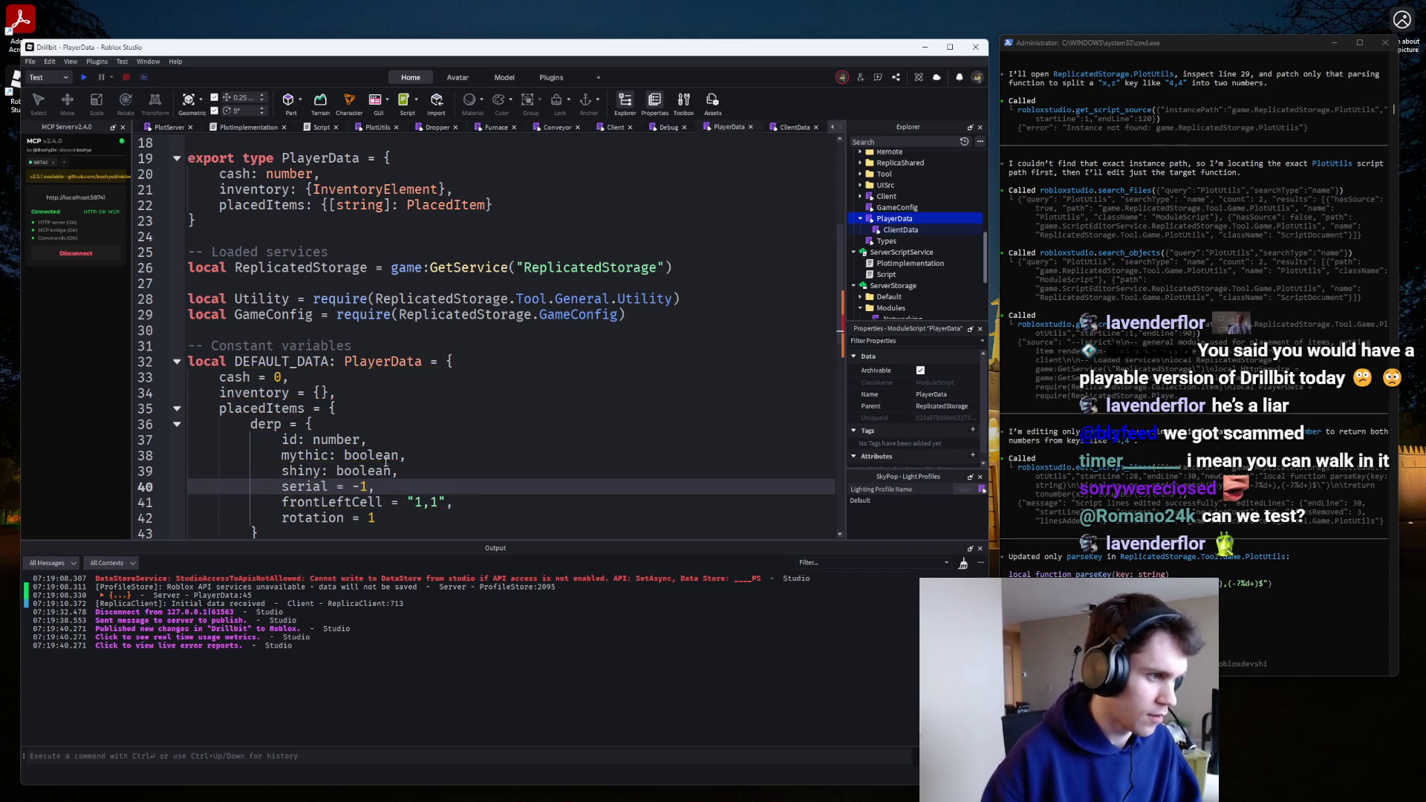
key("Up")
key("Up")
key("Up")
key("BackSpace")
key("BackSpace")
key("BackSpace")
type("1,")
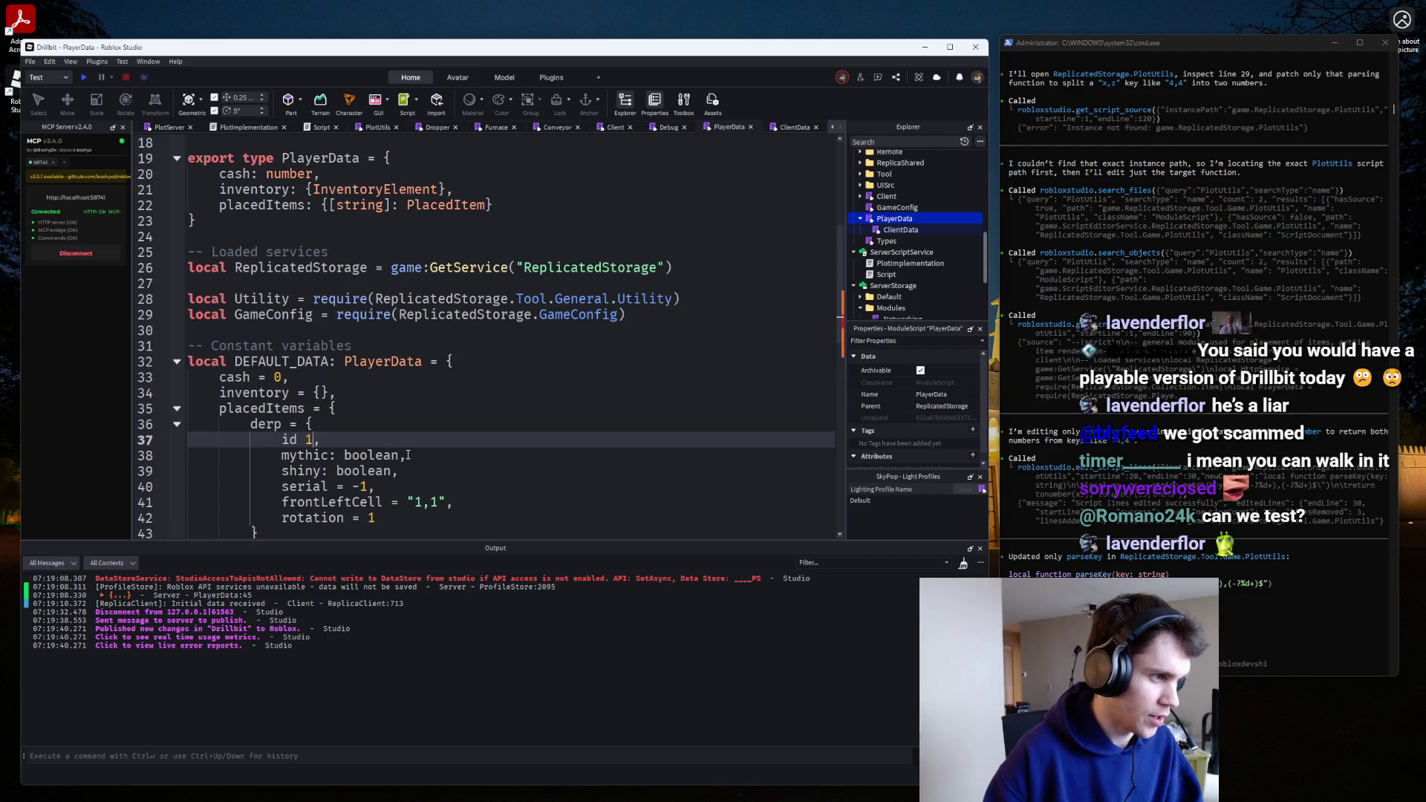
key("BackSpace")
type("=")
left_click(408, 454)
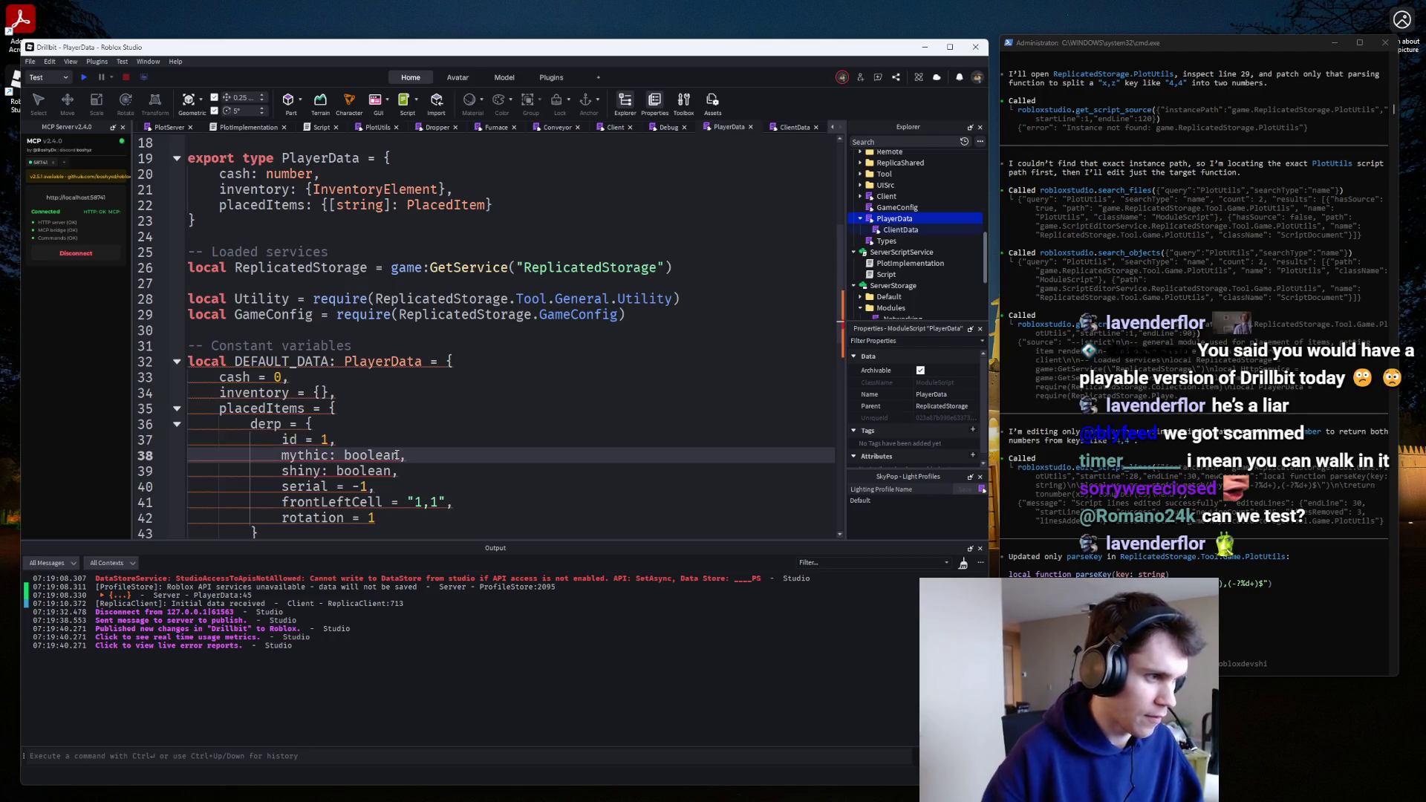
key("BackSpace")
key("BackSpace")
key("BackSpace")
type("= false")
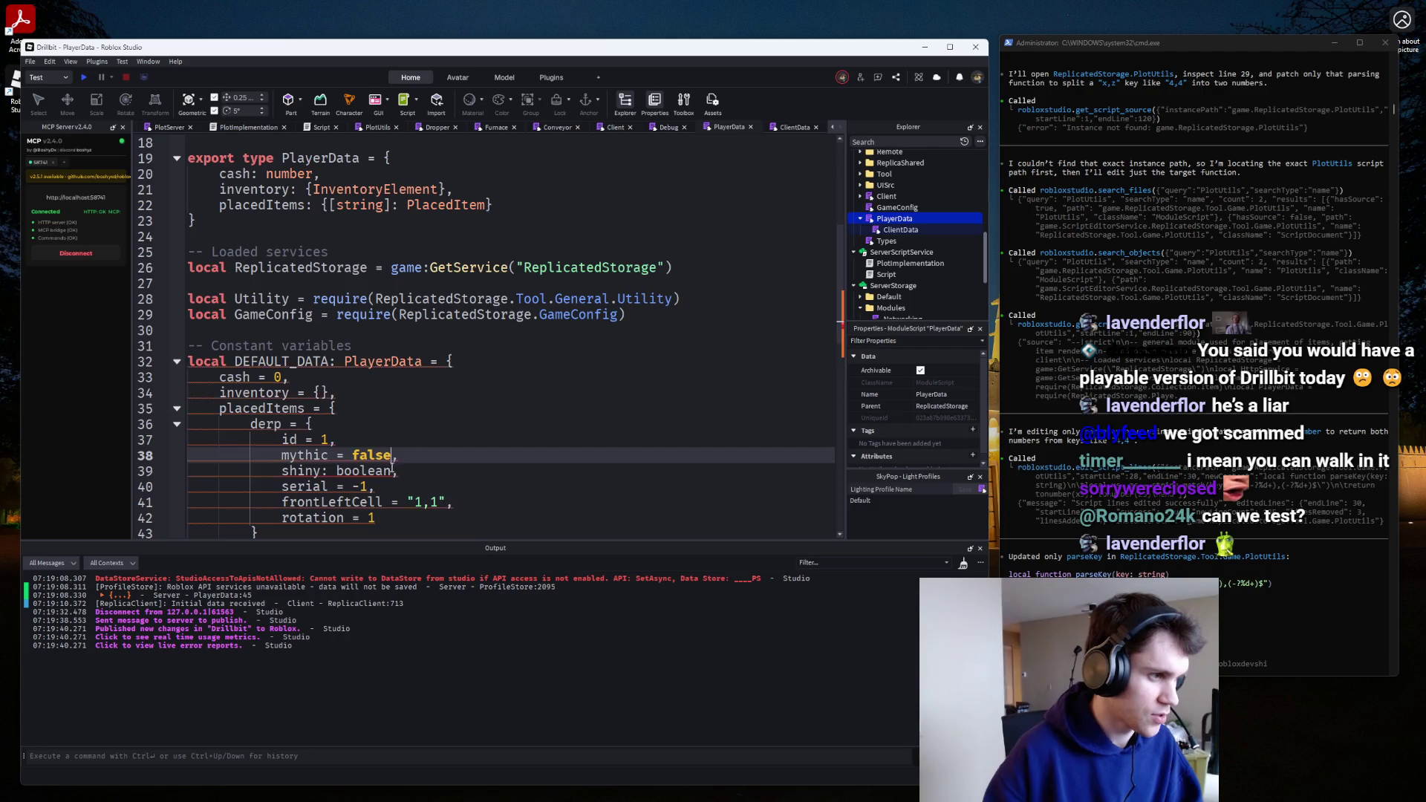
left_click(387, 470)
key("BackSpace")
key("BackSpace")
key("BackSpace")
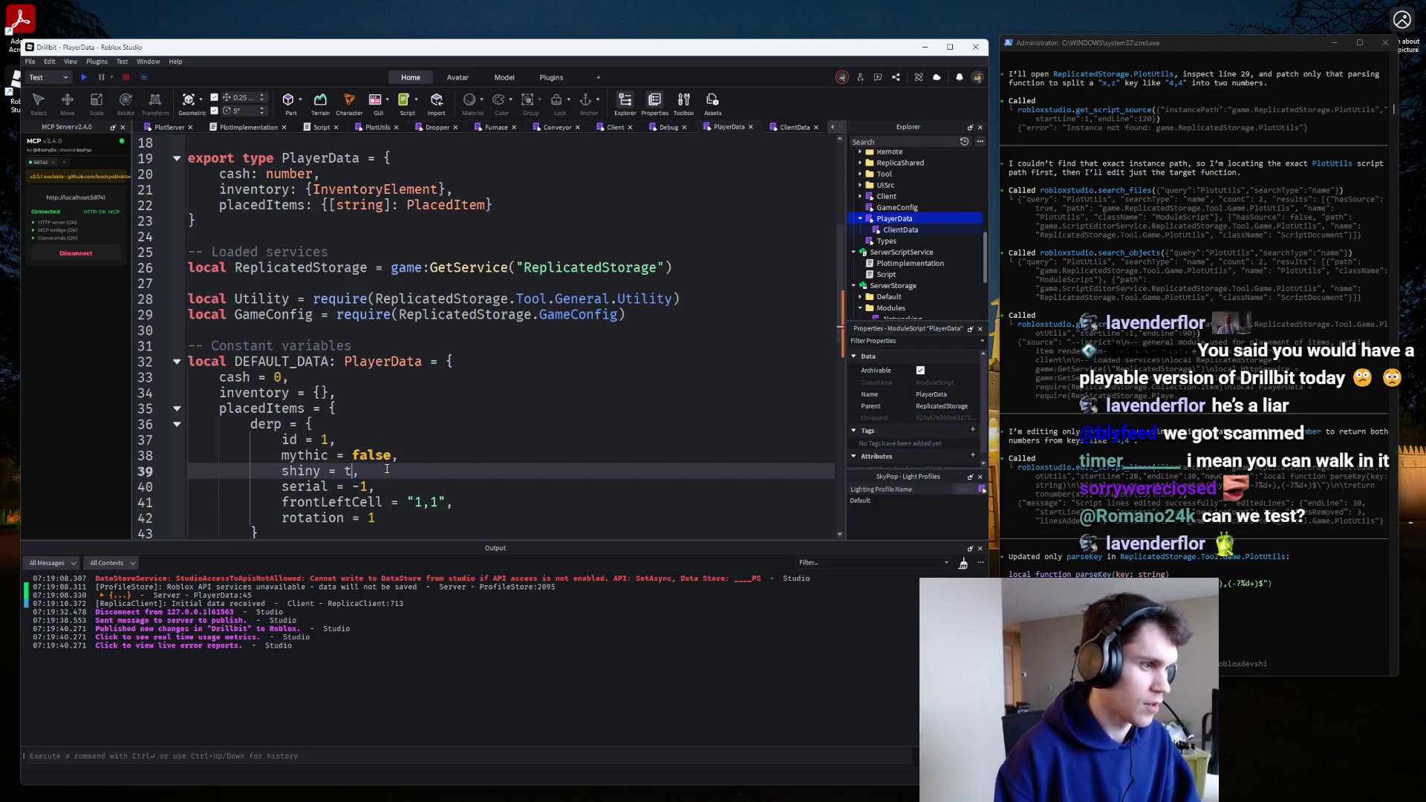
scroll(386, 468, "down", 5)
scroll(386, 468, "up", 3)
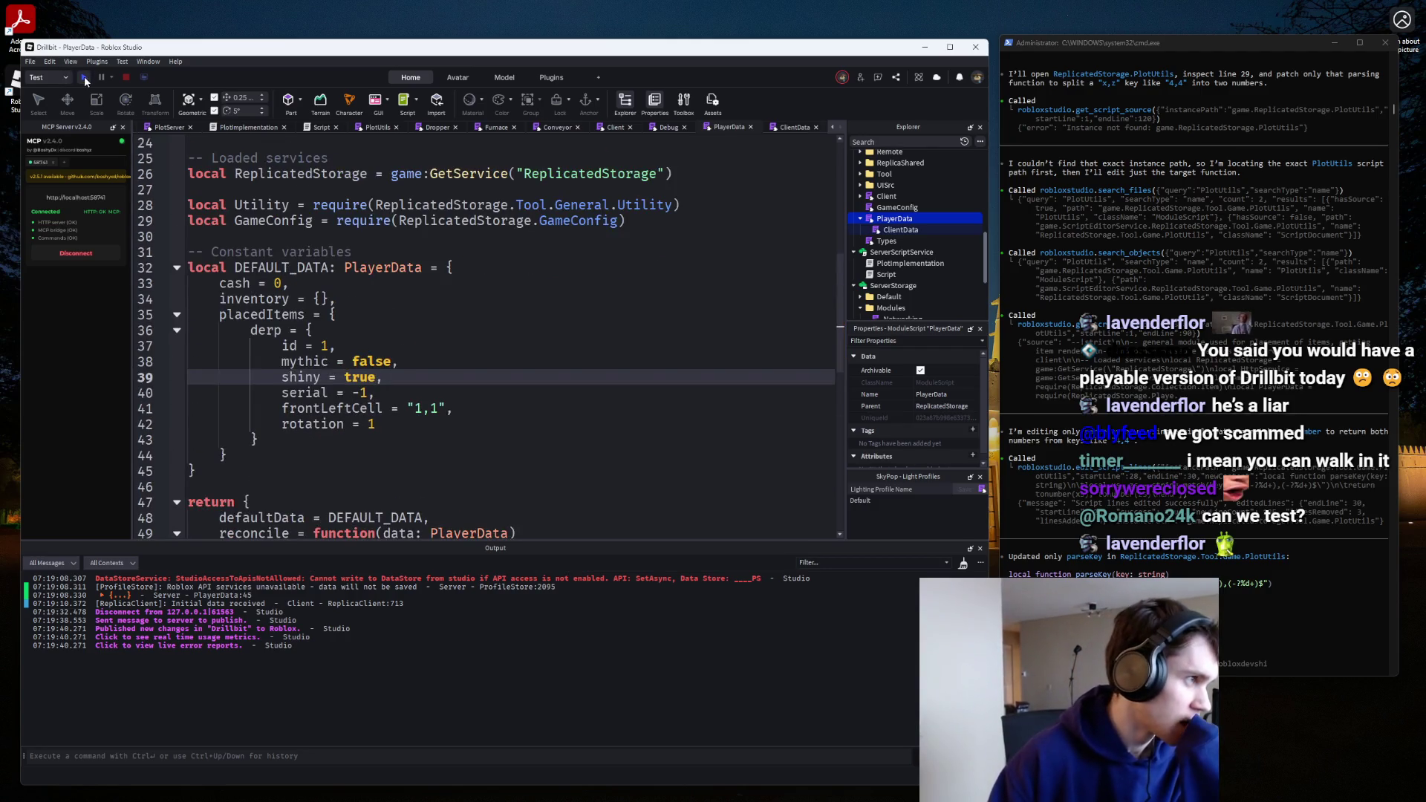
Run a quick play test, stop it, and return to the PlayerData script.
left_click(84, 78)
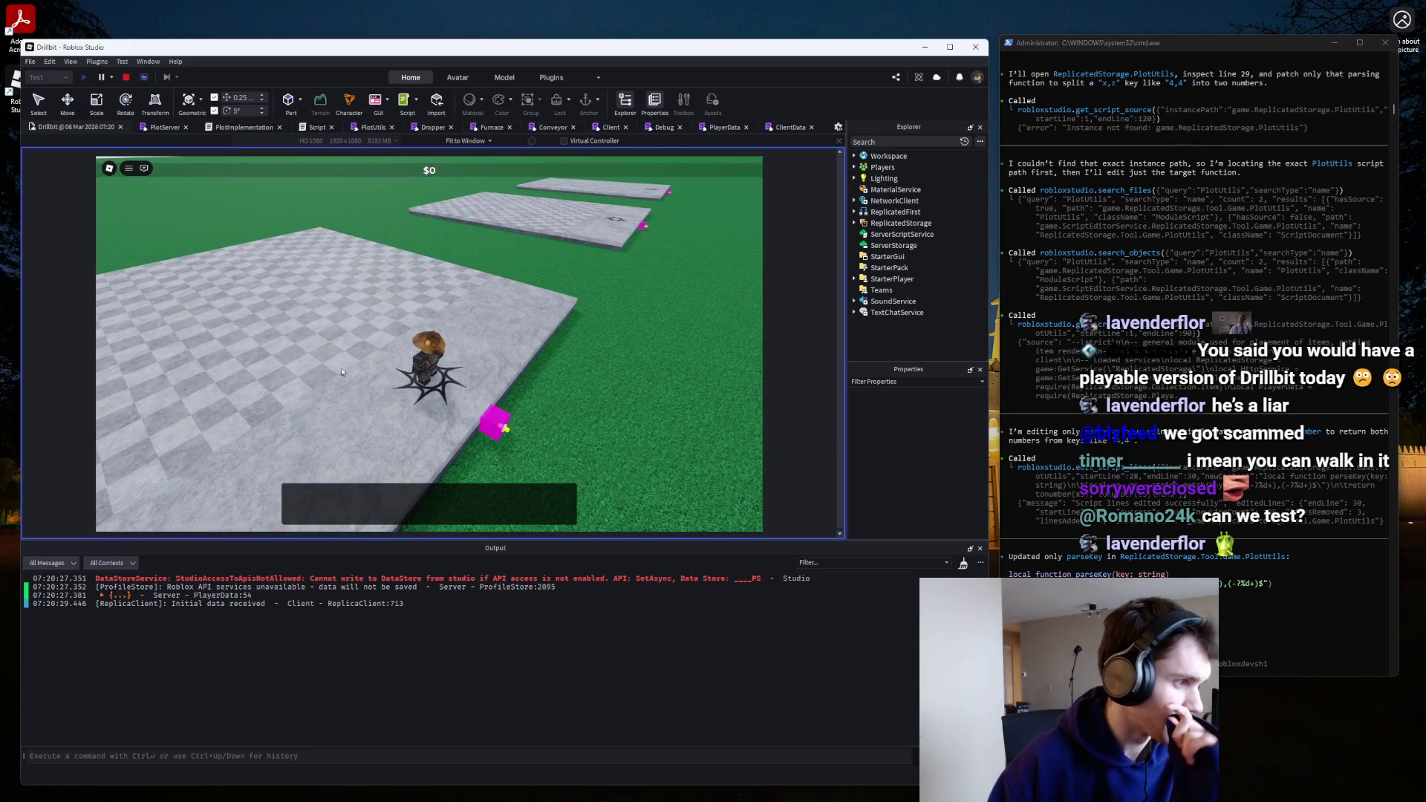
left_click(127, 77)
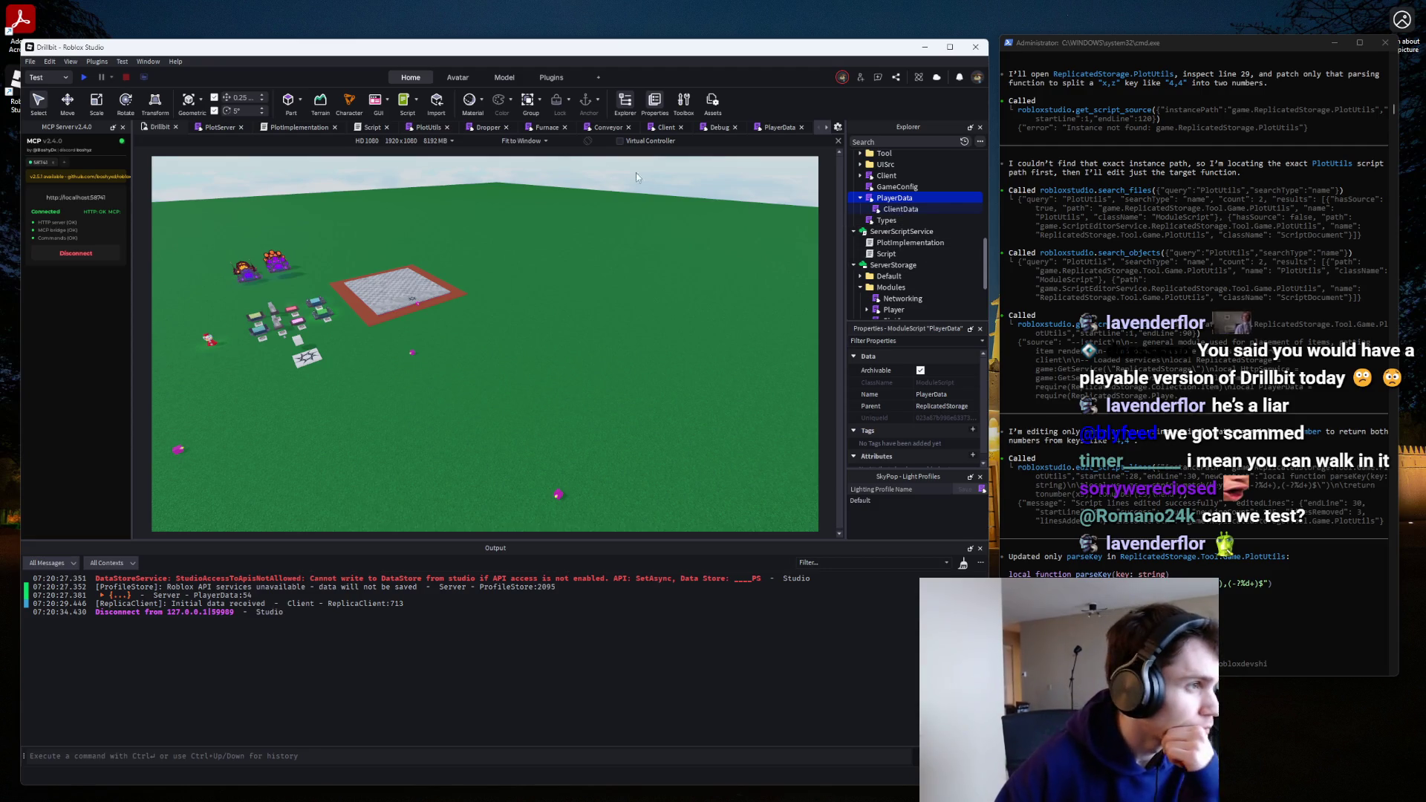
left_click(765, 127)
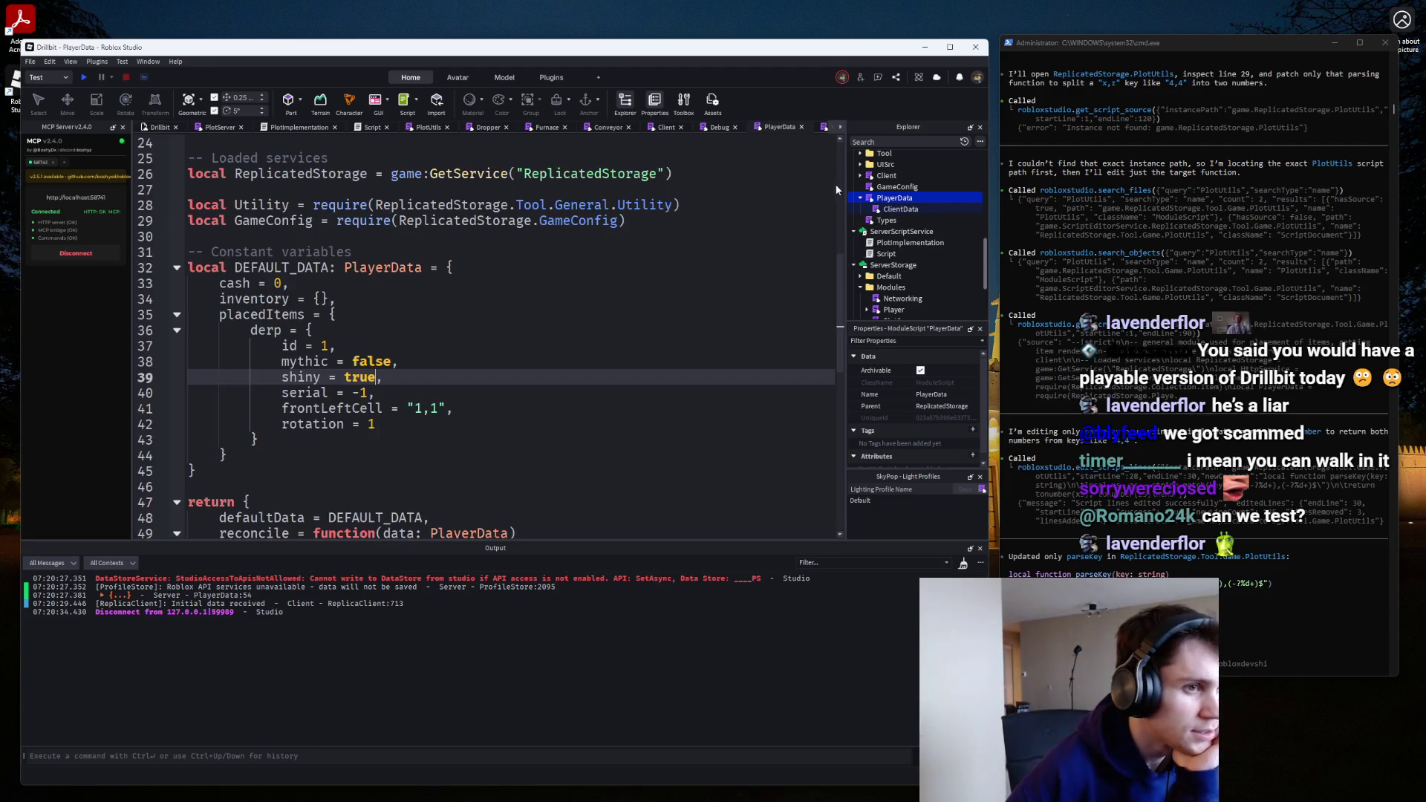
Close the PlotImplementation, PlotUtils, Dropper, Furnace, Conveyor and Client script tabs.
middle_click(292, 128)
middle_click(310, 132)
middle_click(311, 131)
middle_click(310, 132)
middle_click(310, 132)
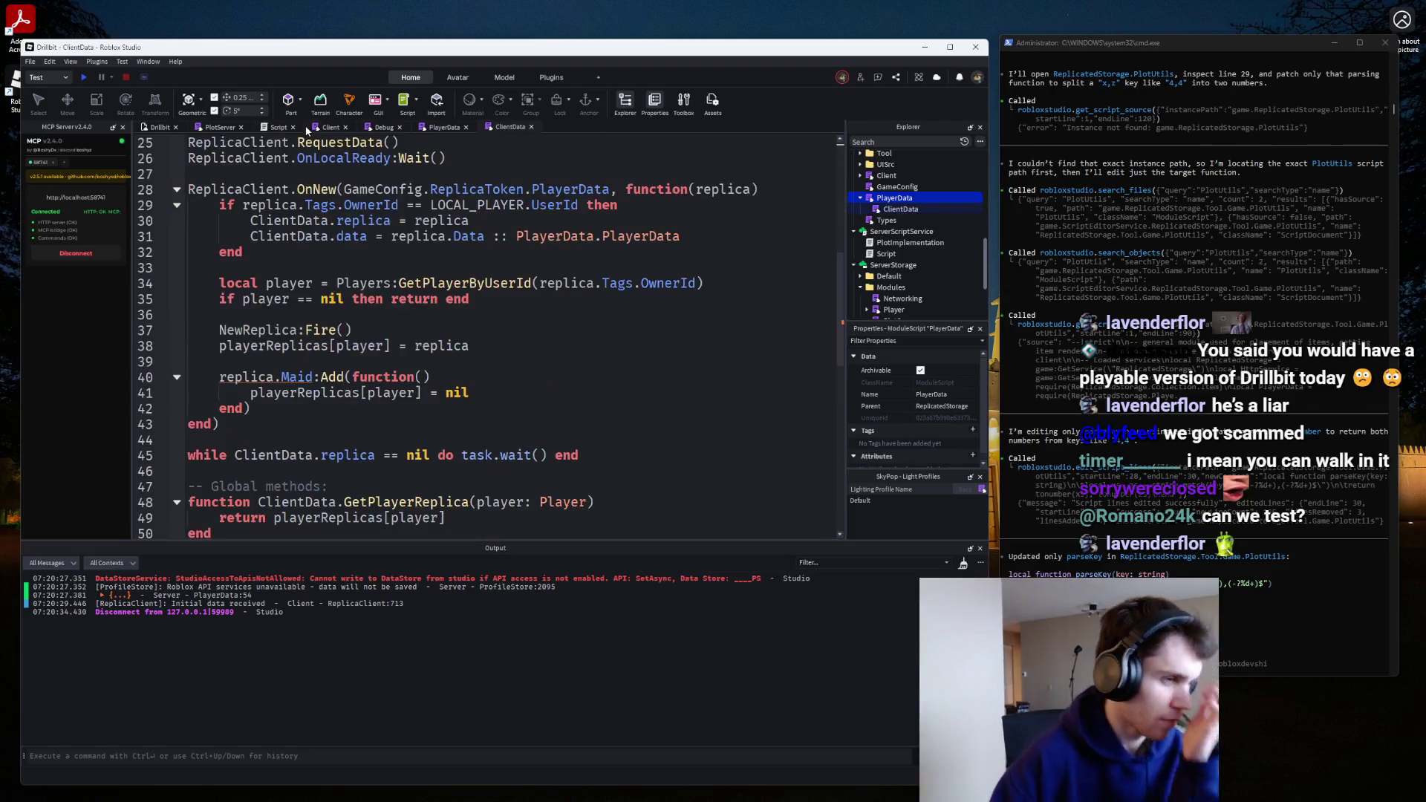
middle_click(310, 131)
Open PlotClient, add a print(plotStruct.replica) debug line in updatePlotRender, and play-test it.
left_click(921, 141)
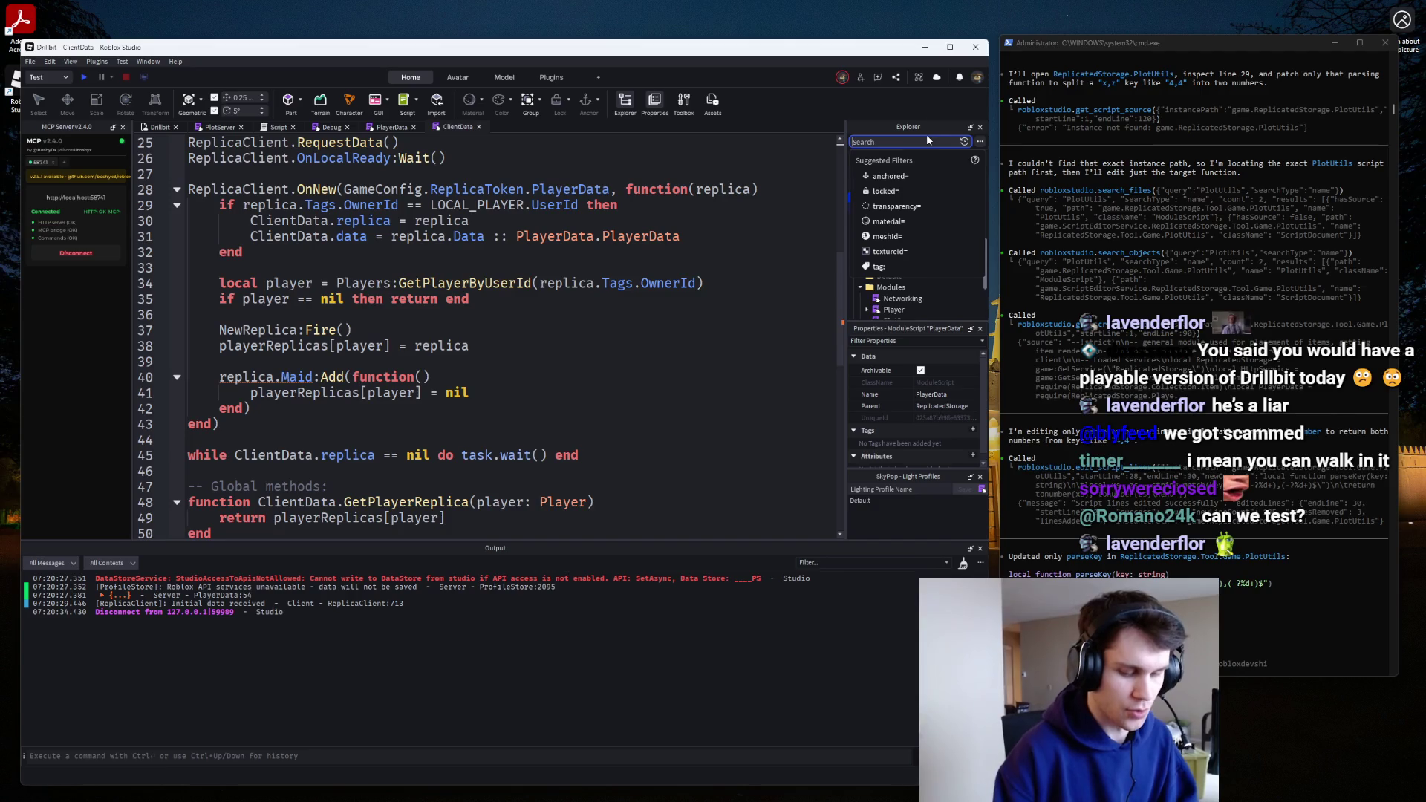
type("plotcli")
double_click(906, 203)
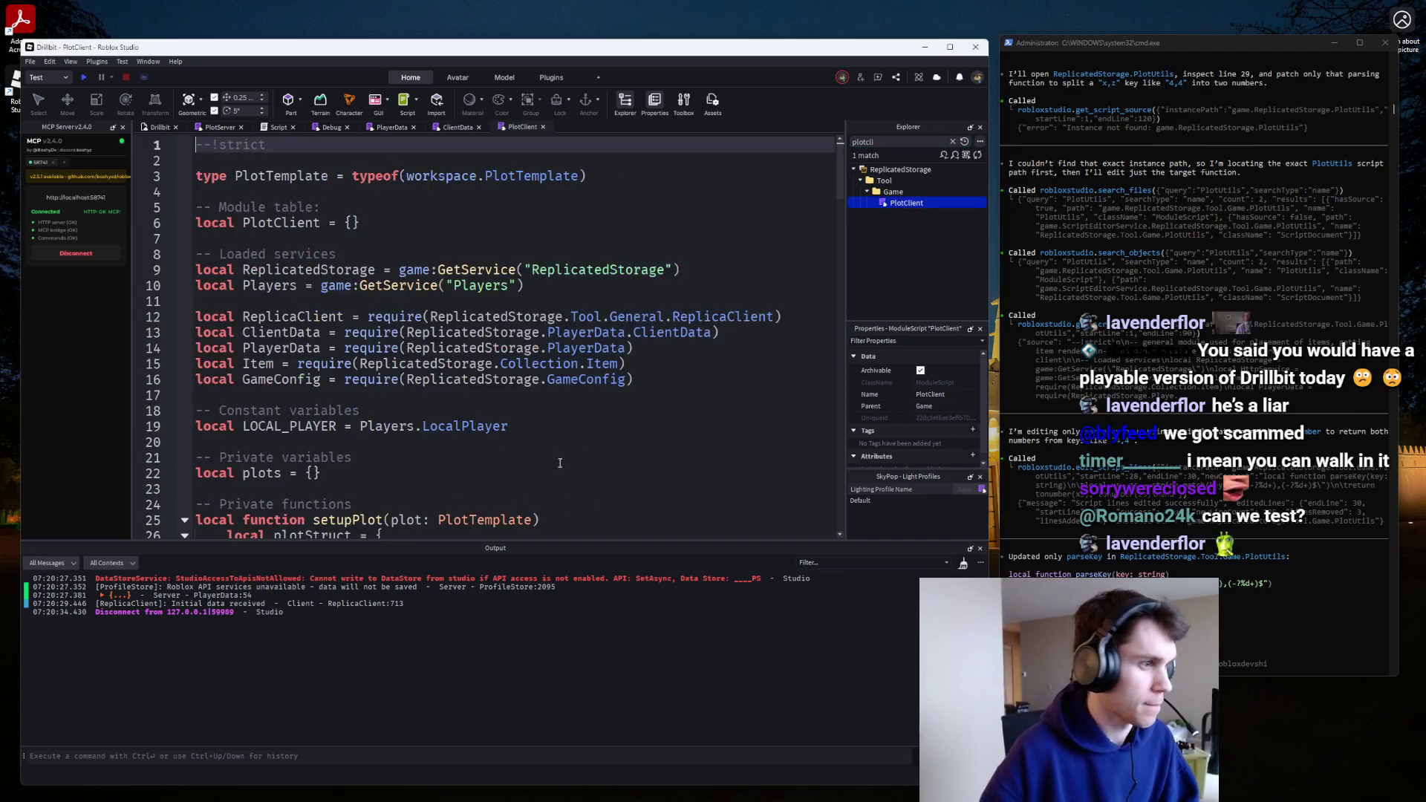
scroll(521, 512, "down", 13)
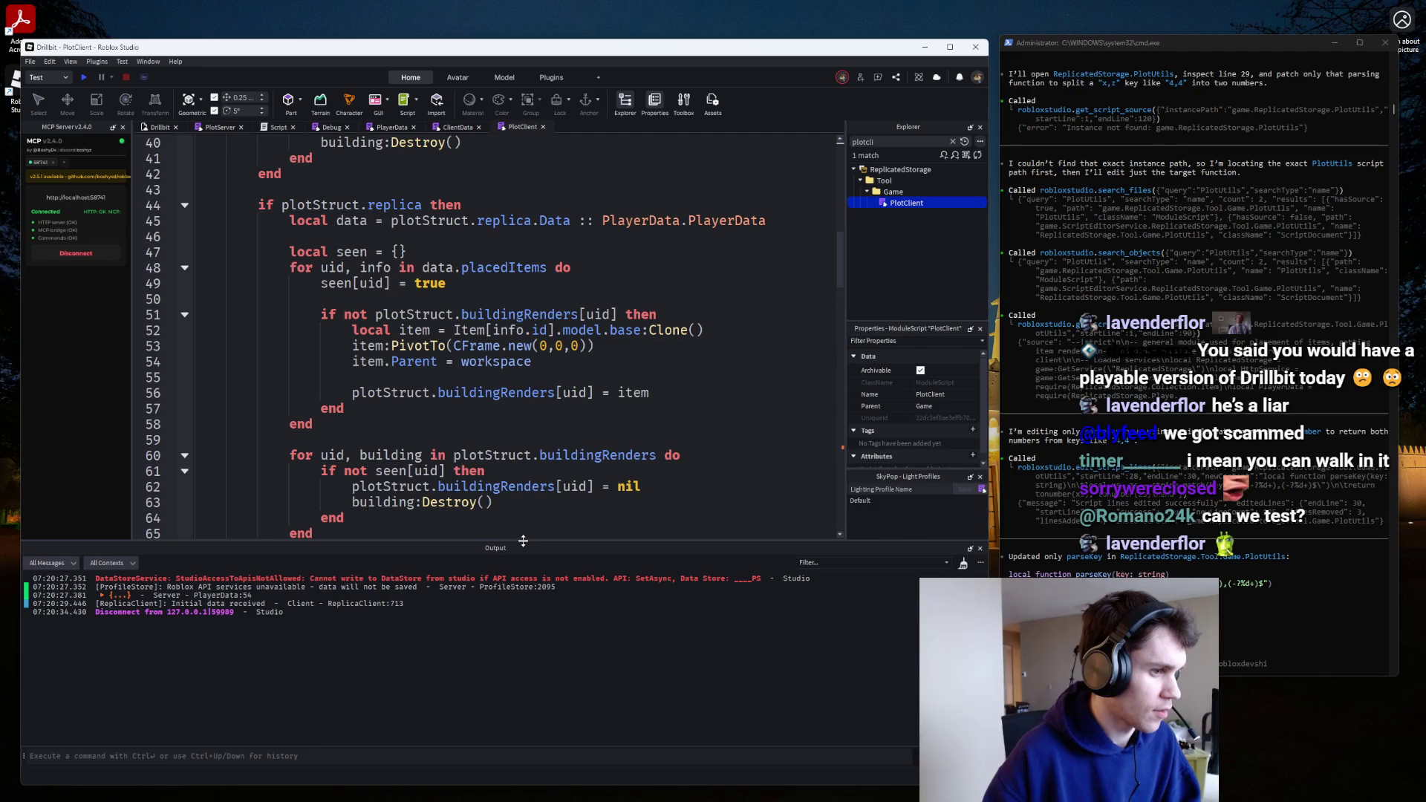
left_click_drag(523, 541, 523, 670)
scroll(364, 330, "down", 4)
scroll(364, 330, "up", 7)
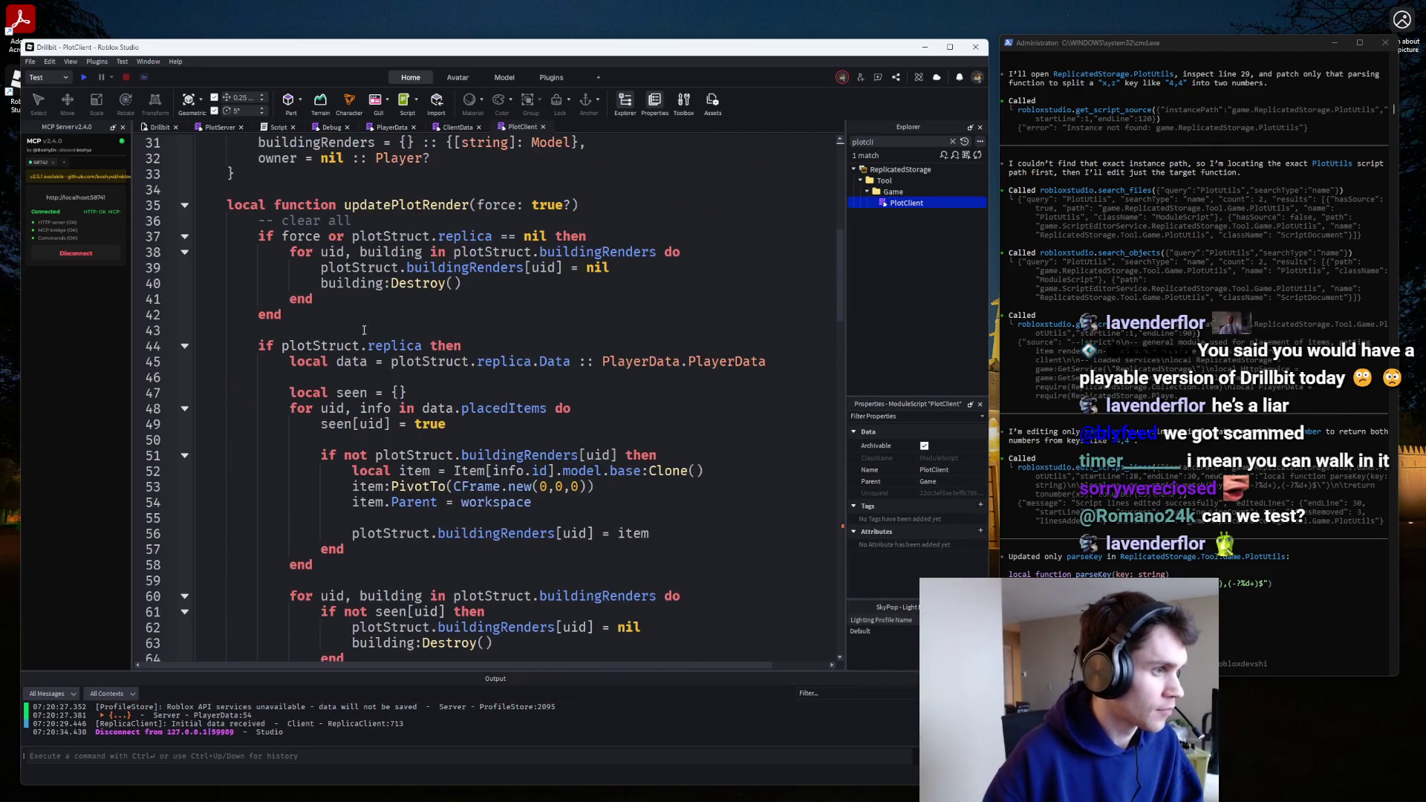
left_click(586, 213)
key("Return")
key("Return")
type("print(plot")
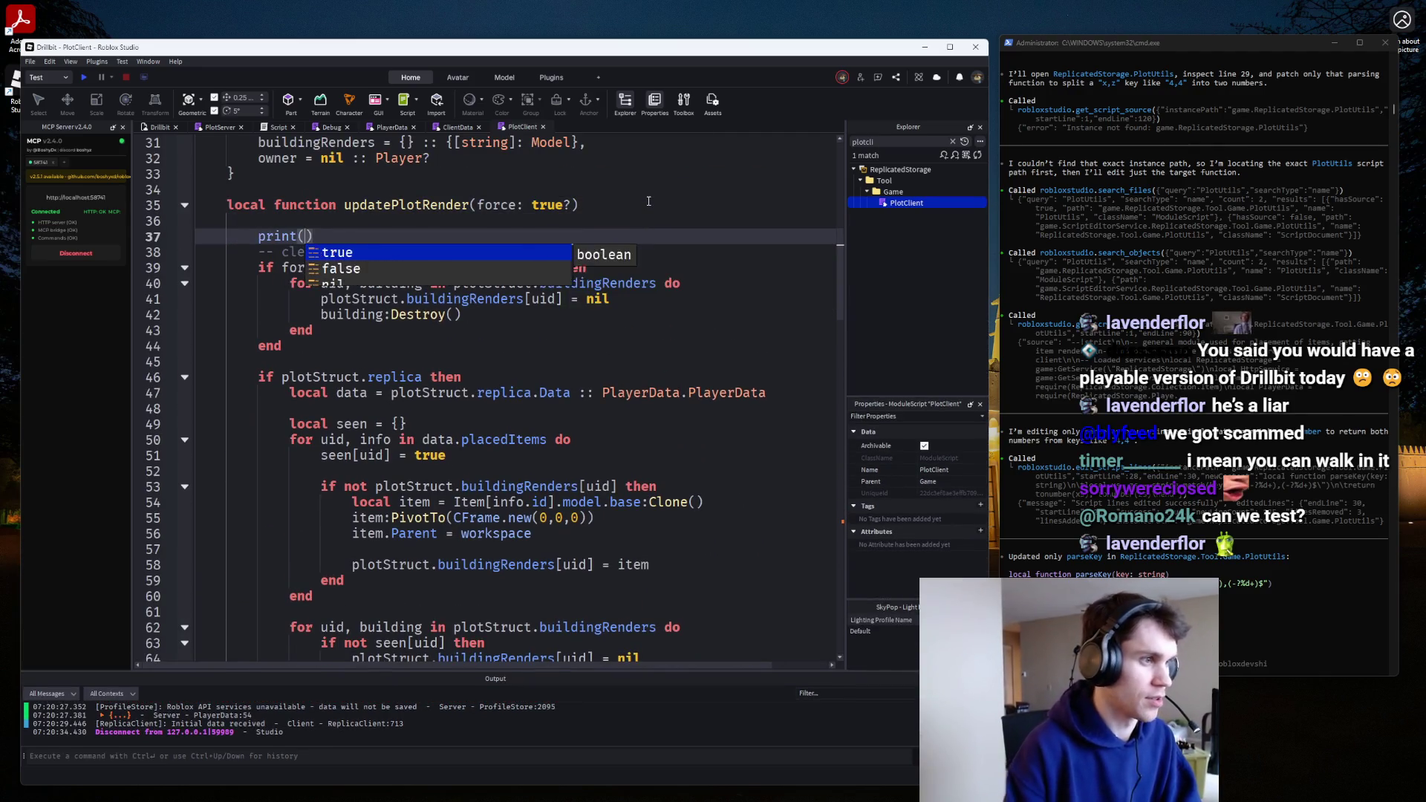
type("Struct.replica")
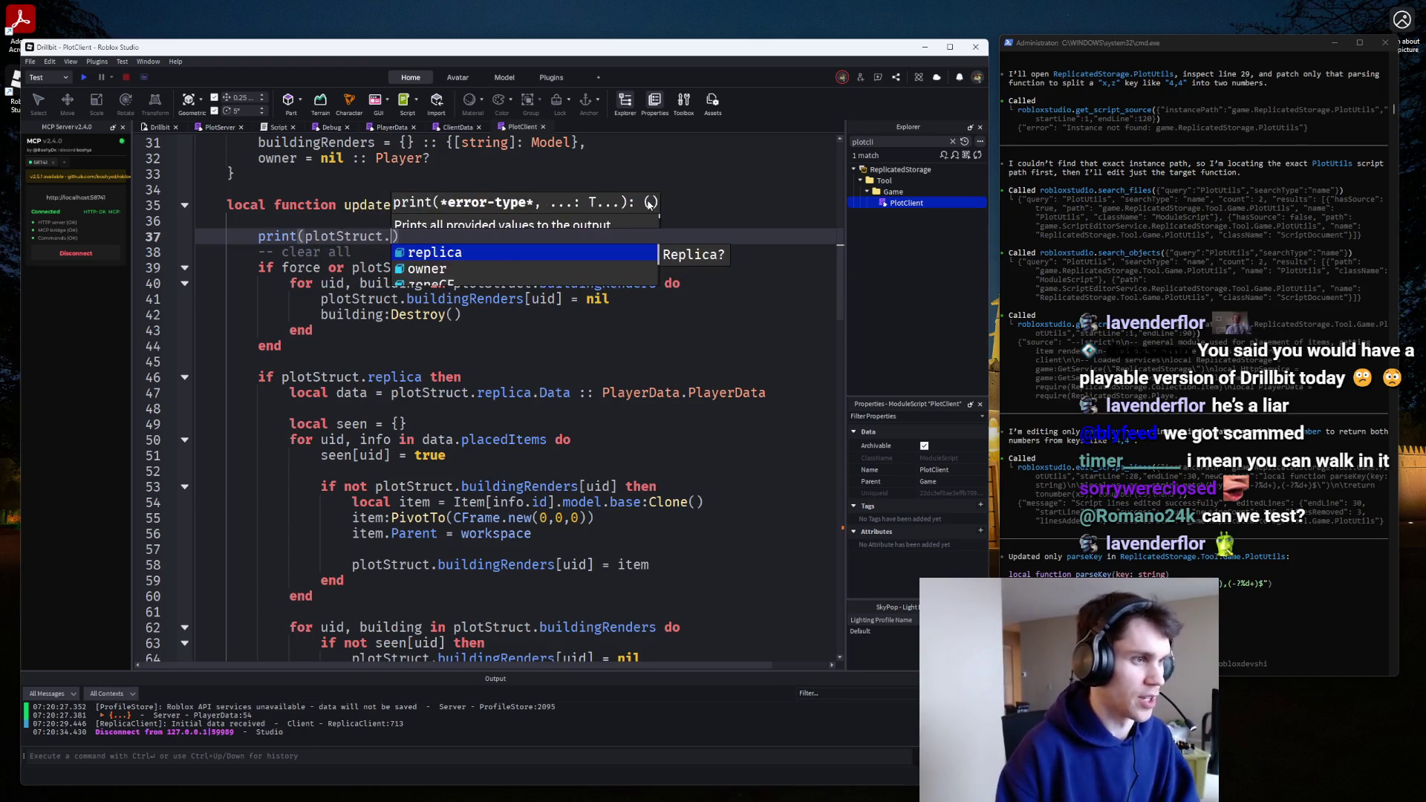
key("F5")
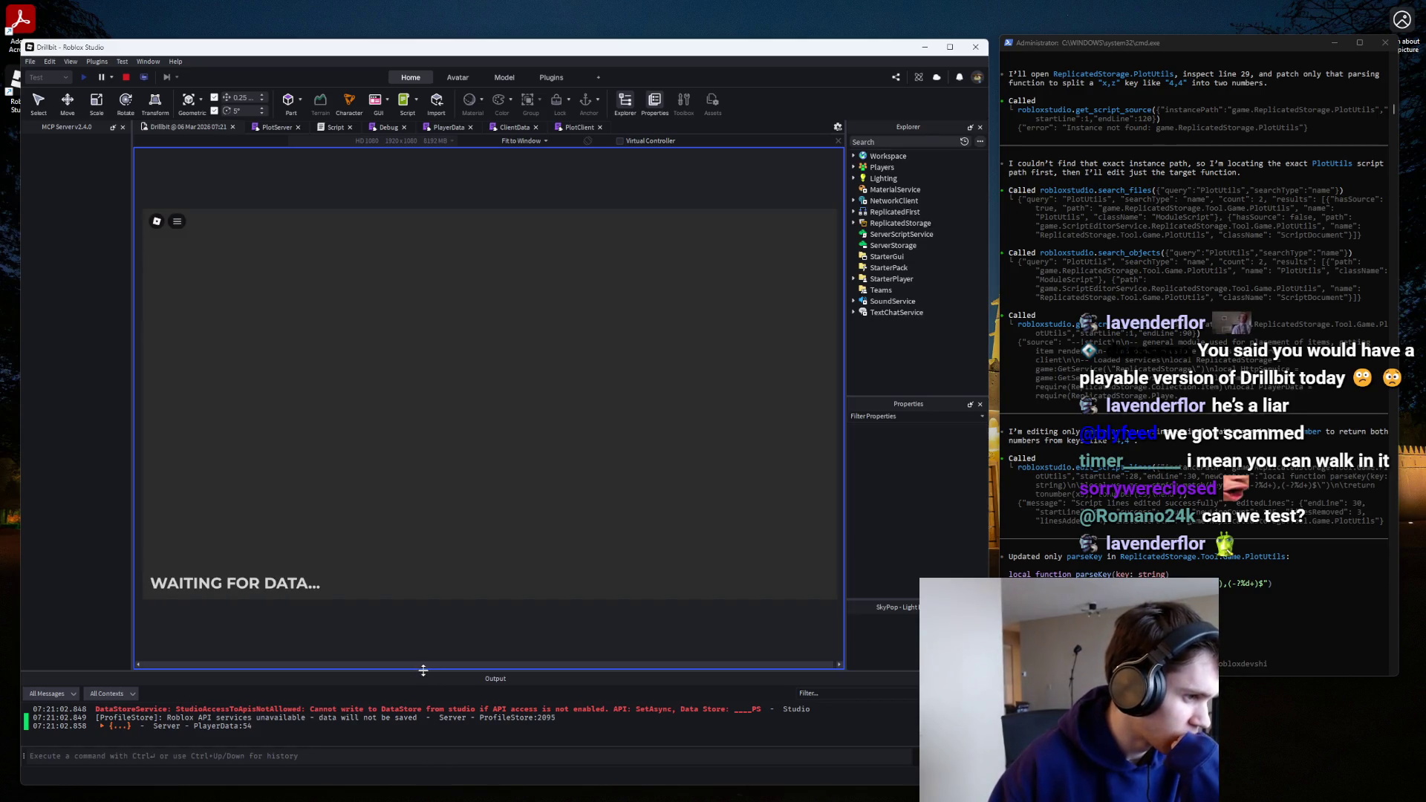
left_click_drag(423, 671, 423, 626)
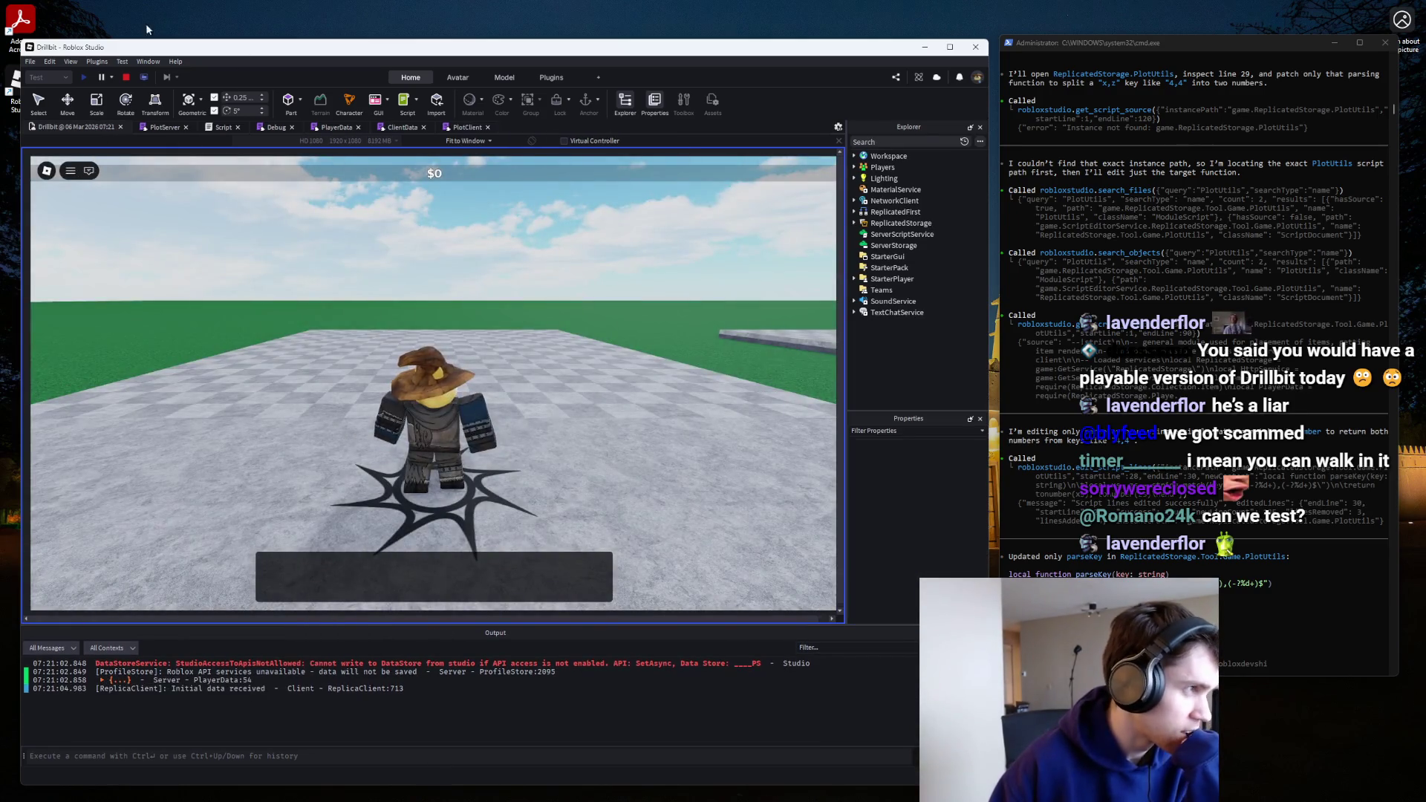
left_click(126, 77)
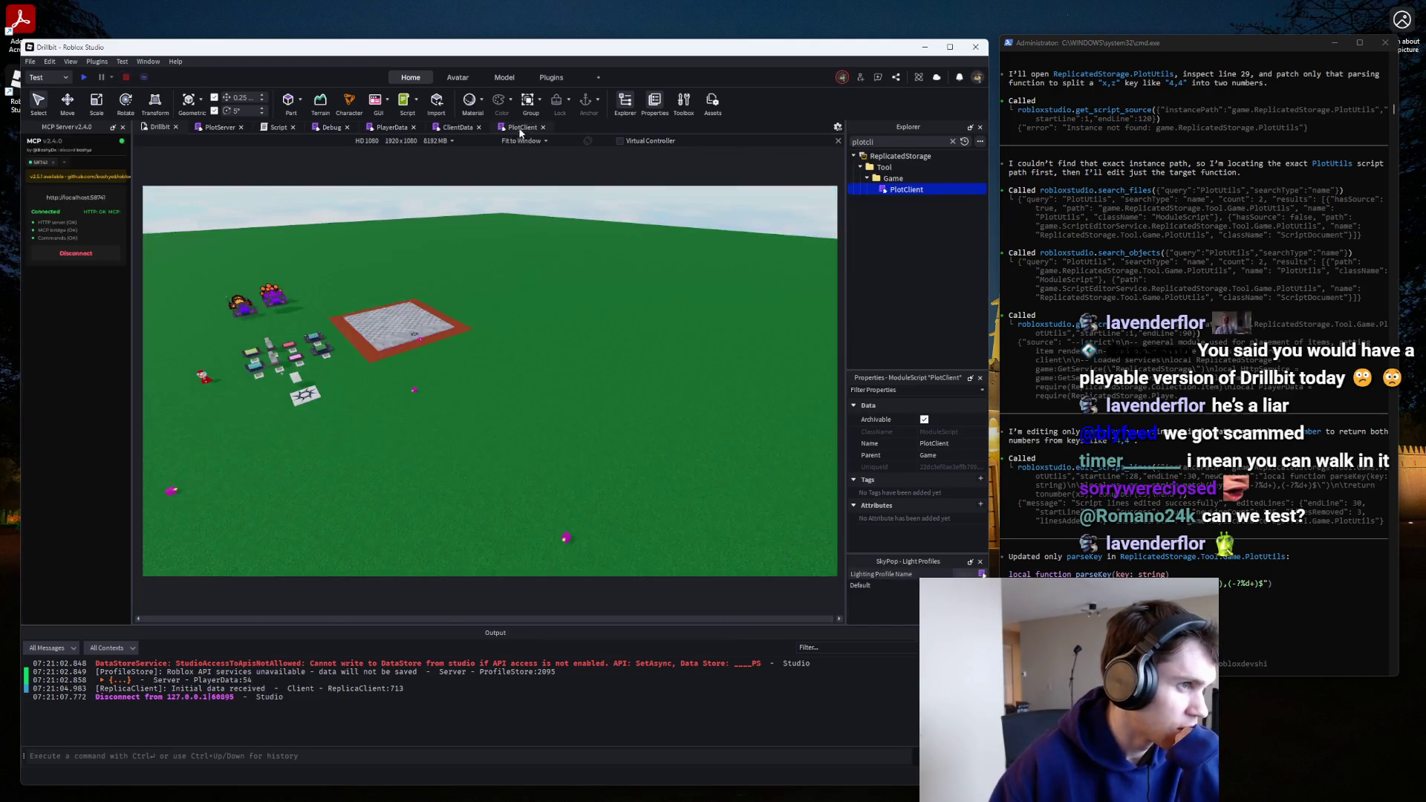
Add a print("hello!") line after the plotStruct table and run another play test.
left_click(528, 128)
scroll(414, 352, "up", 3)
left_click(384, 312)
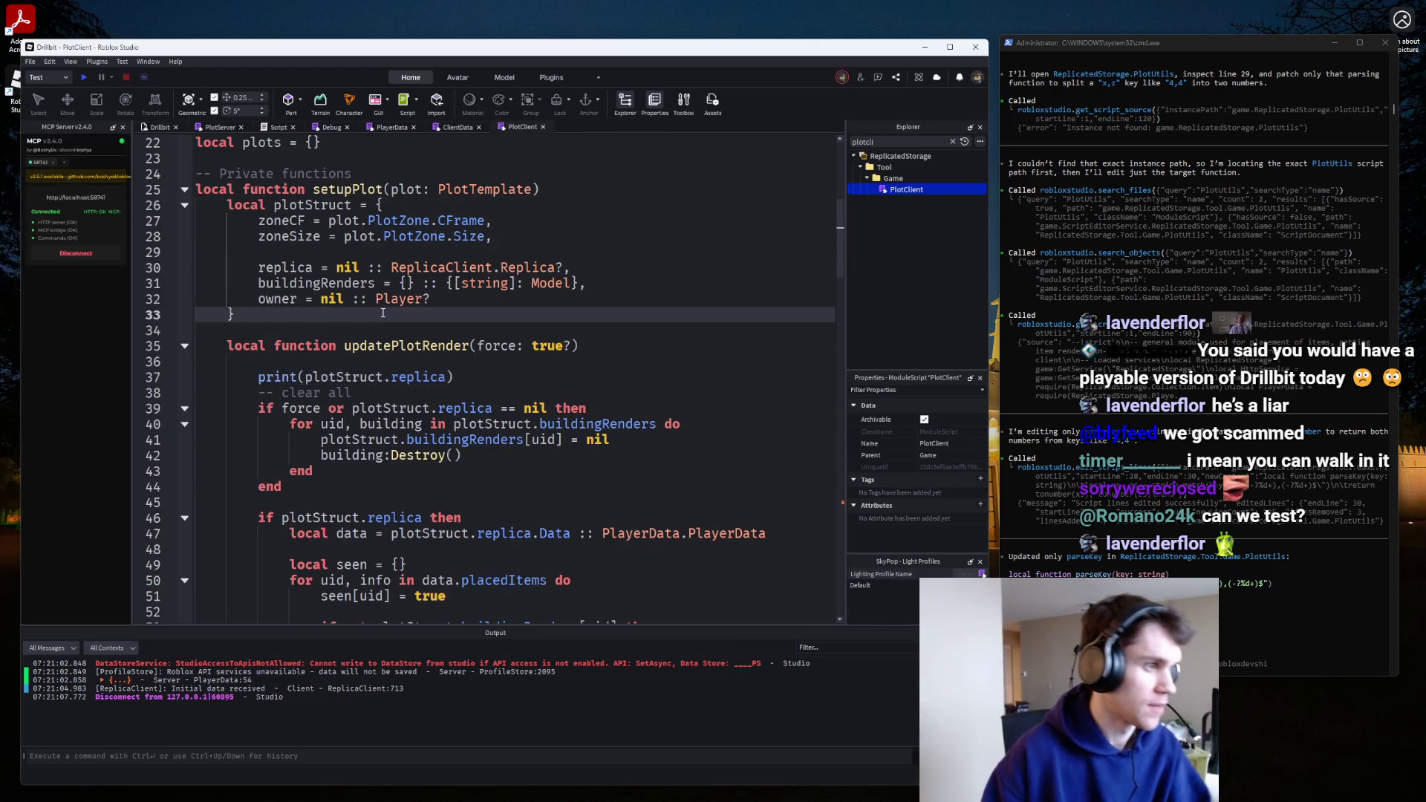
key("Return")
type("print(\"hello!")
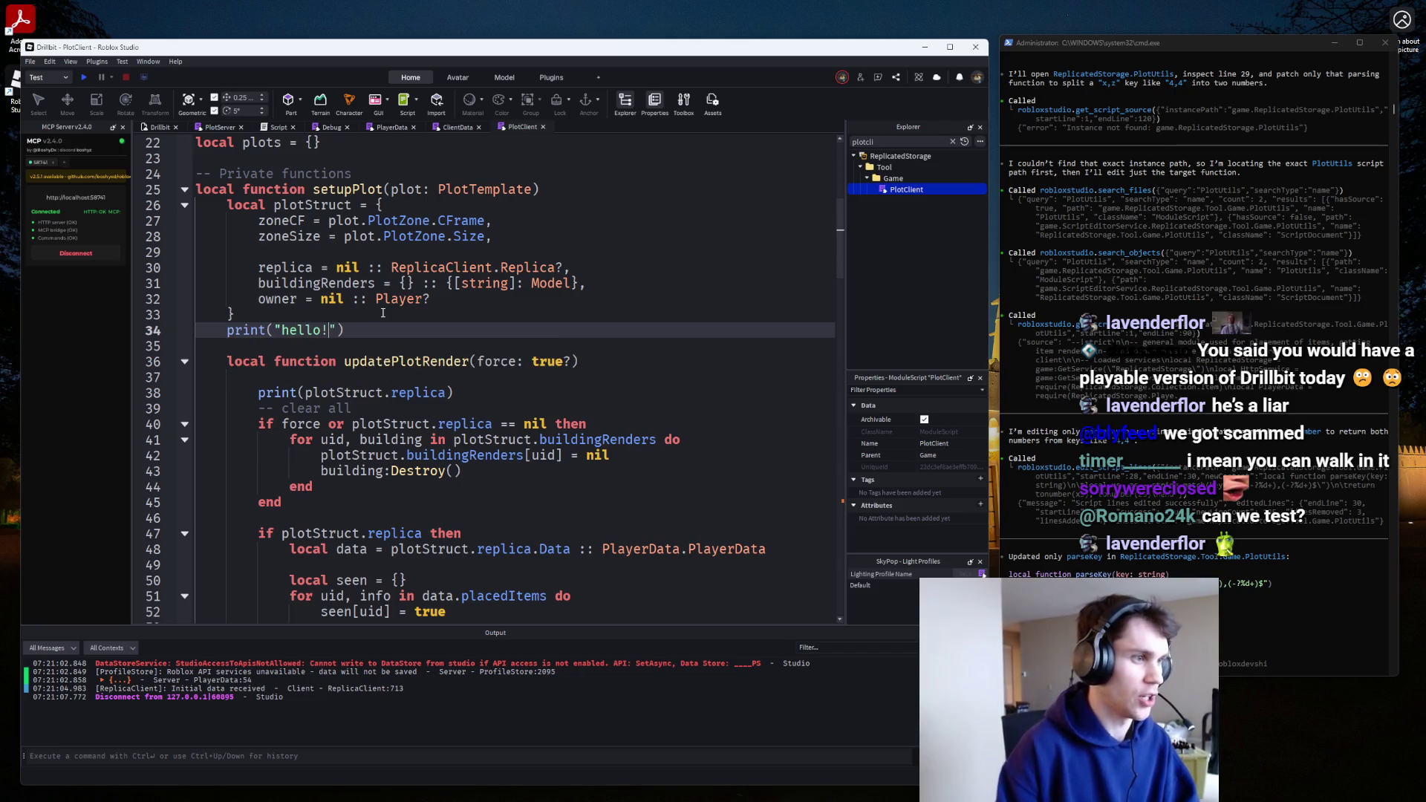
scroll(387, 319, "down", 20)
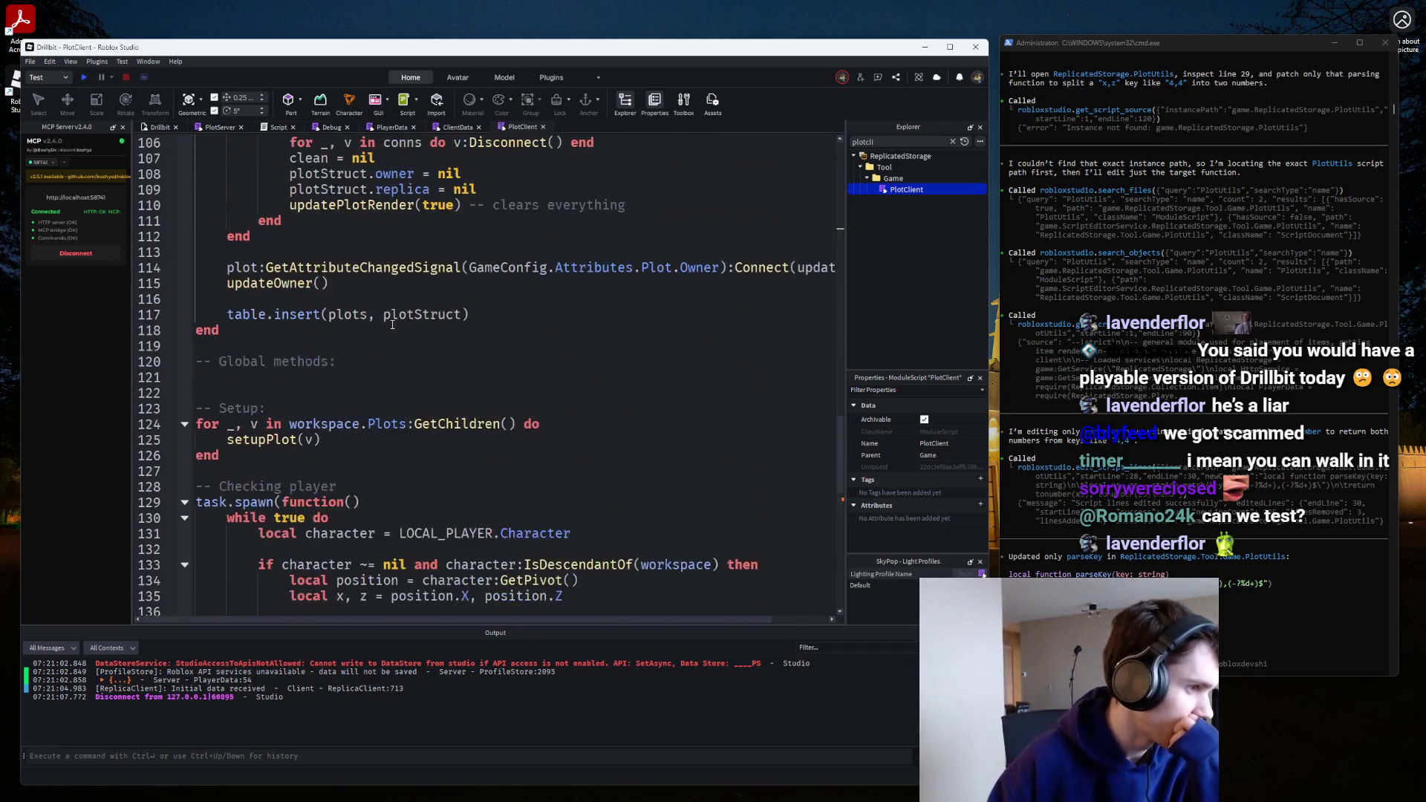
scroll(392, 325, "down", 5)
left_click(84, 77)
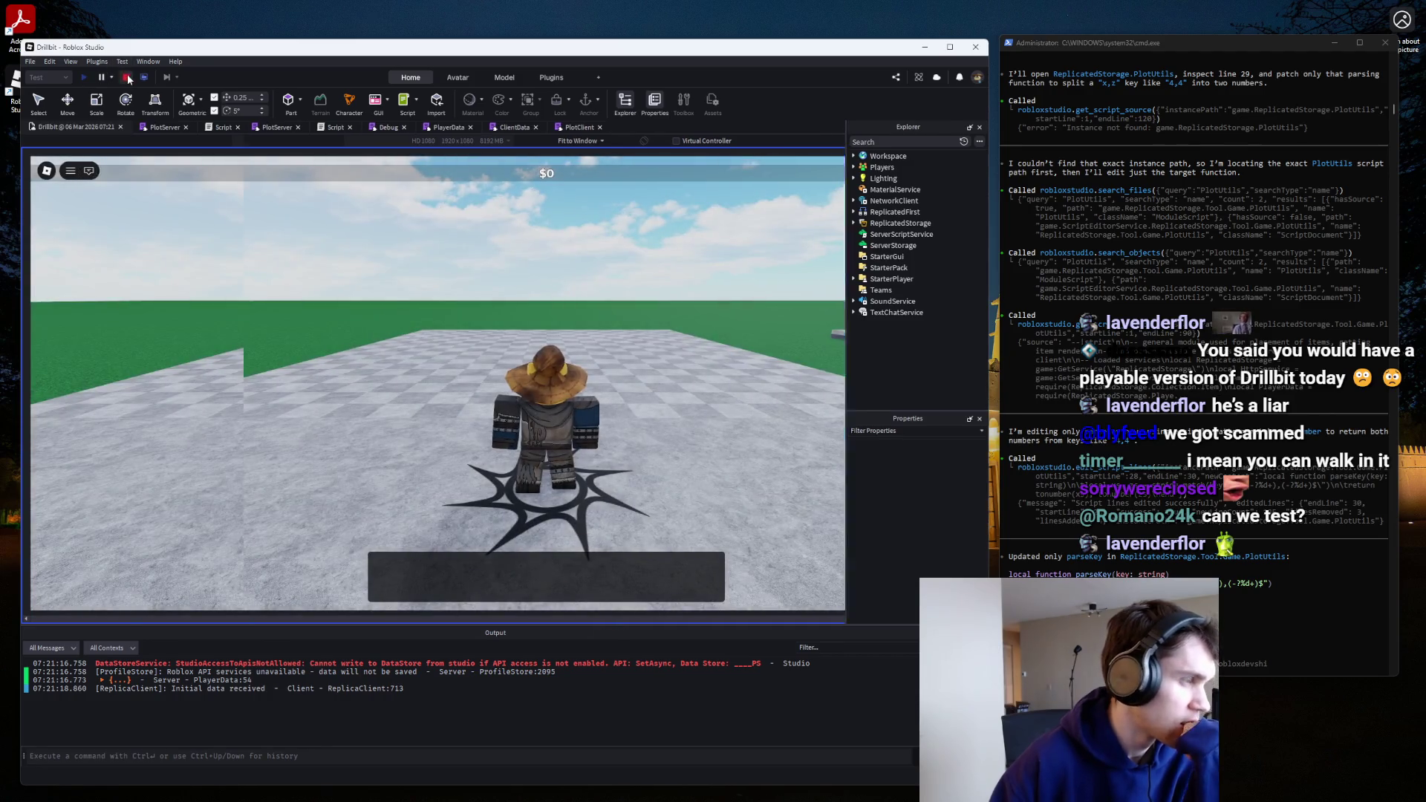
left_click(127, 77)
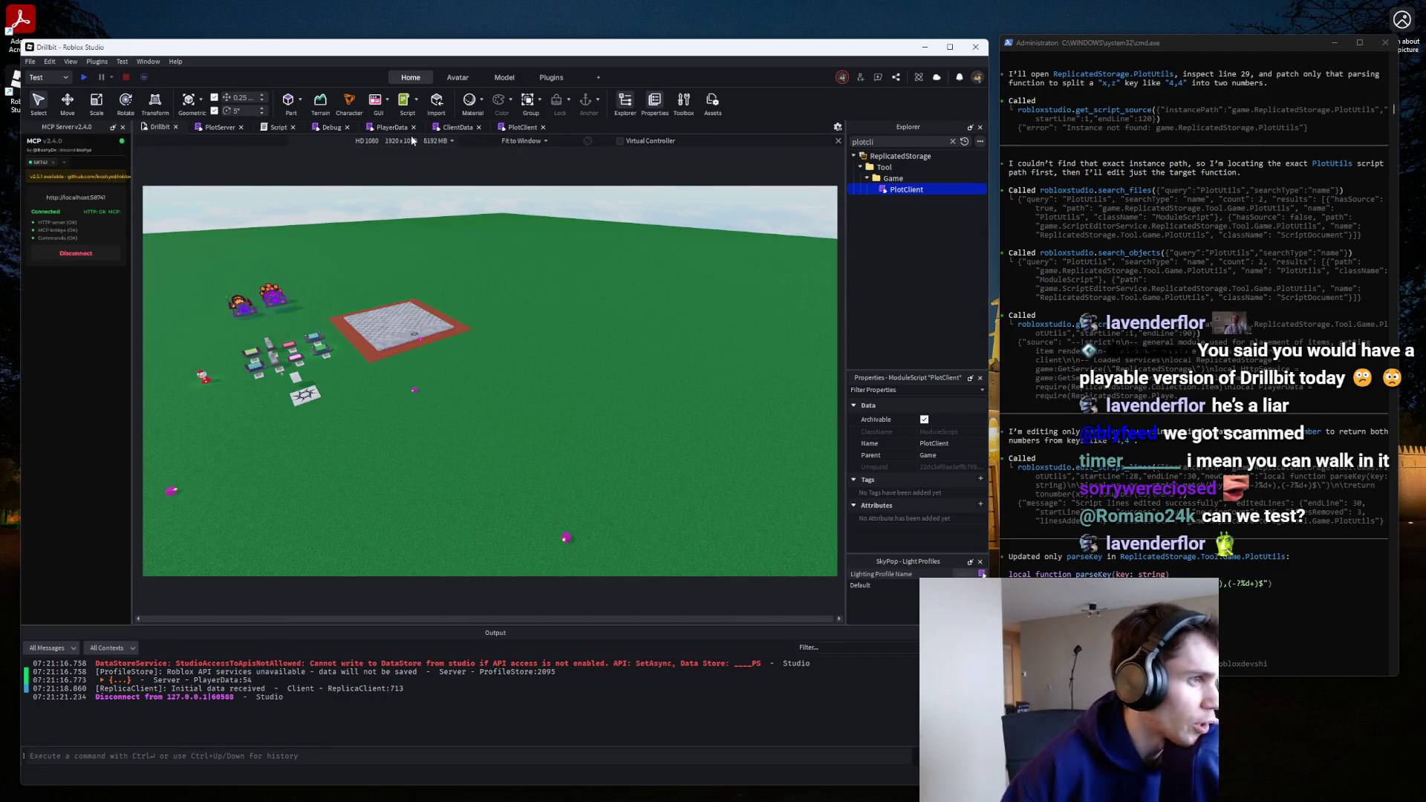
In the Client script, remove the unfinished require(ReplicatedStorage.Tool.) line.
left_click(897, 138)
type("client")
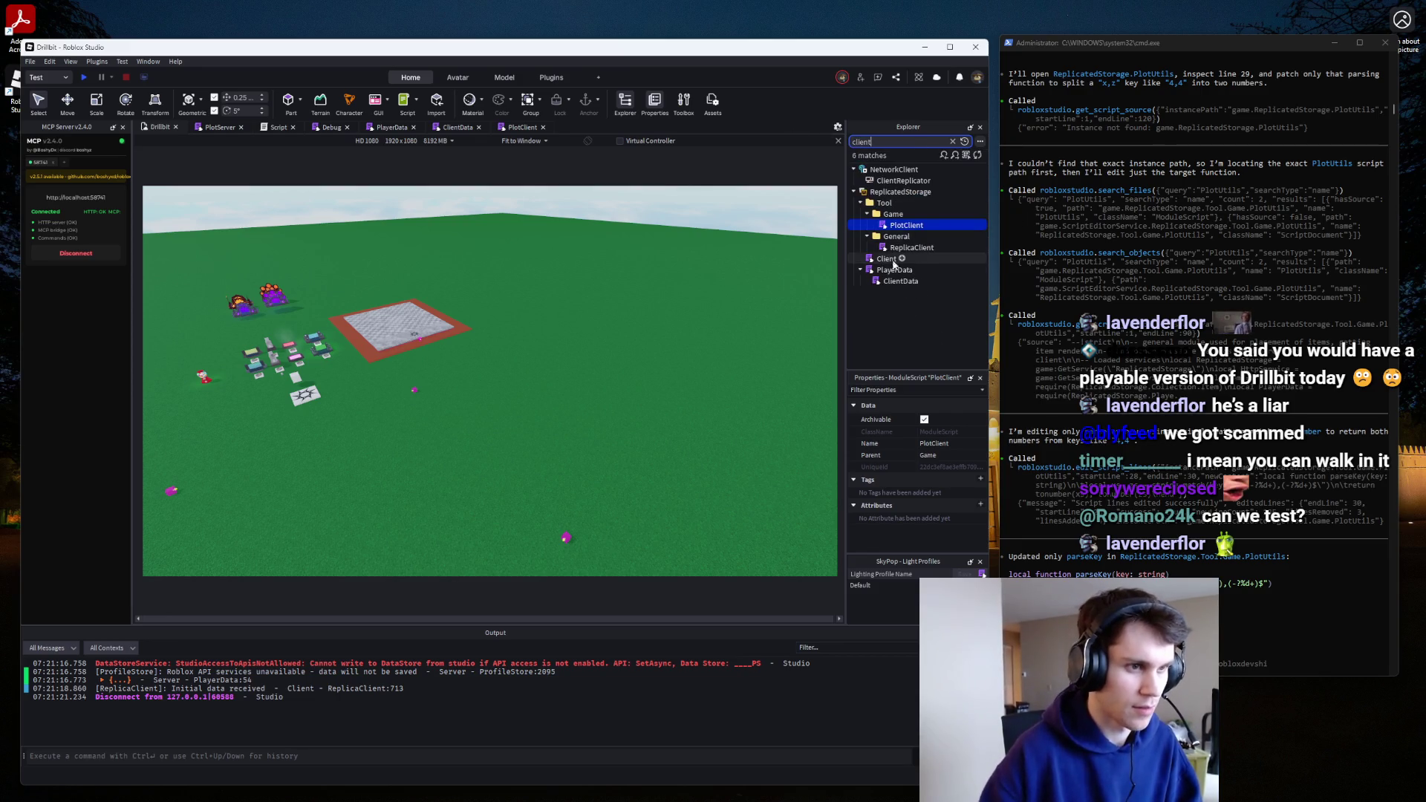
double_click(886, 259)
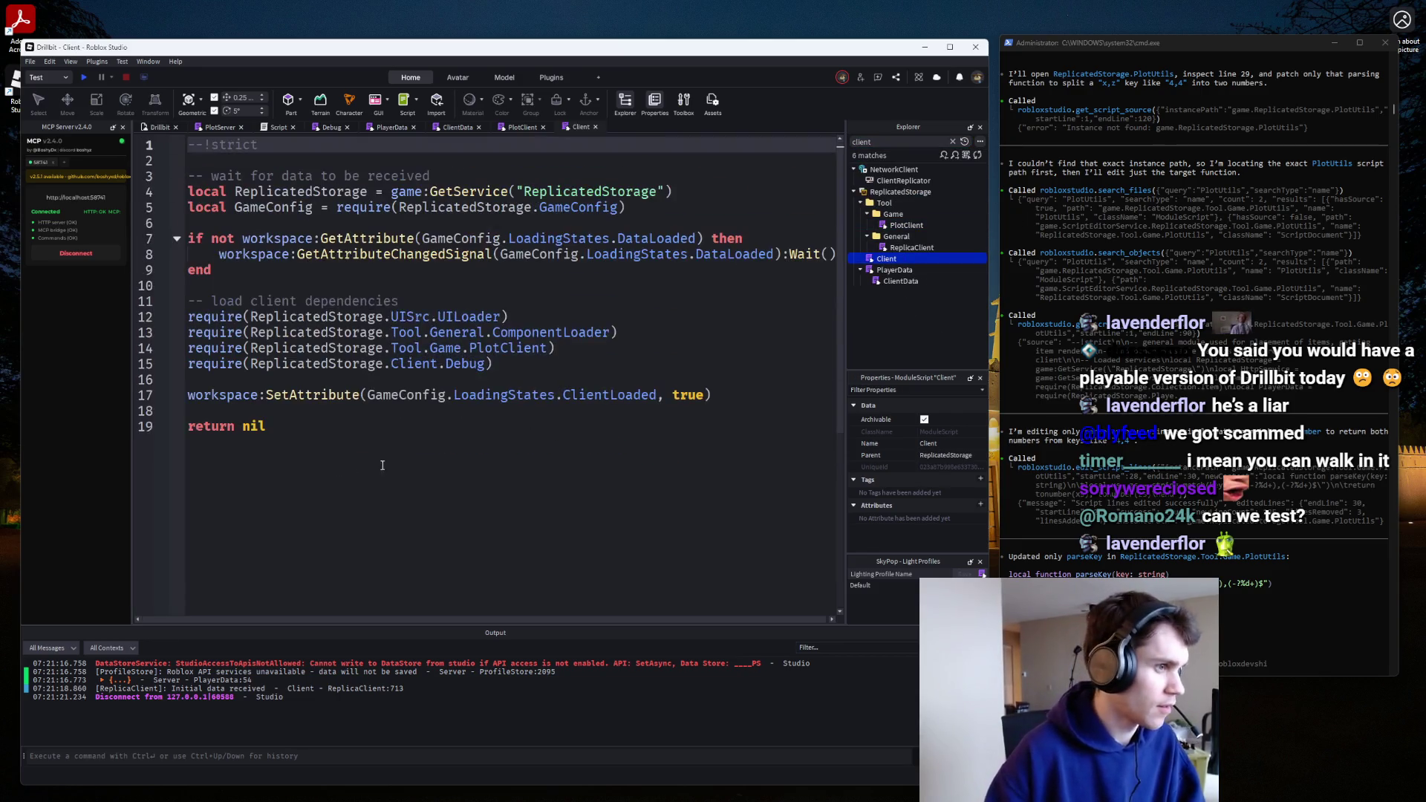
left_click(609, 360)
key("Return")
type("require(ReplicatedStorage.Tool.")
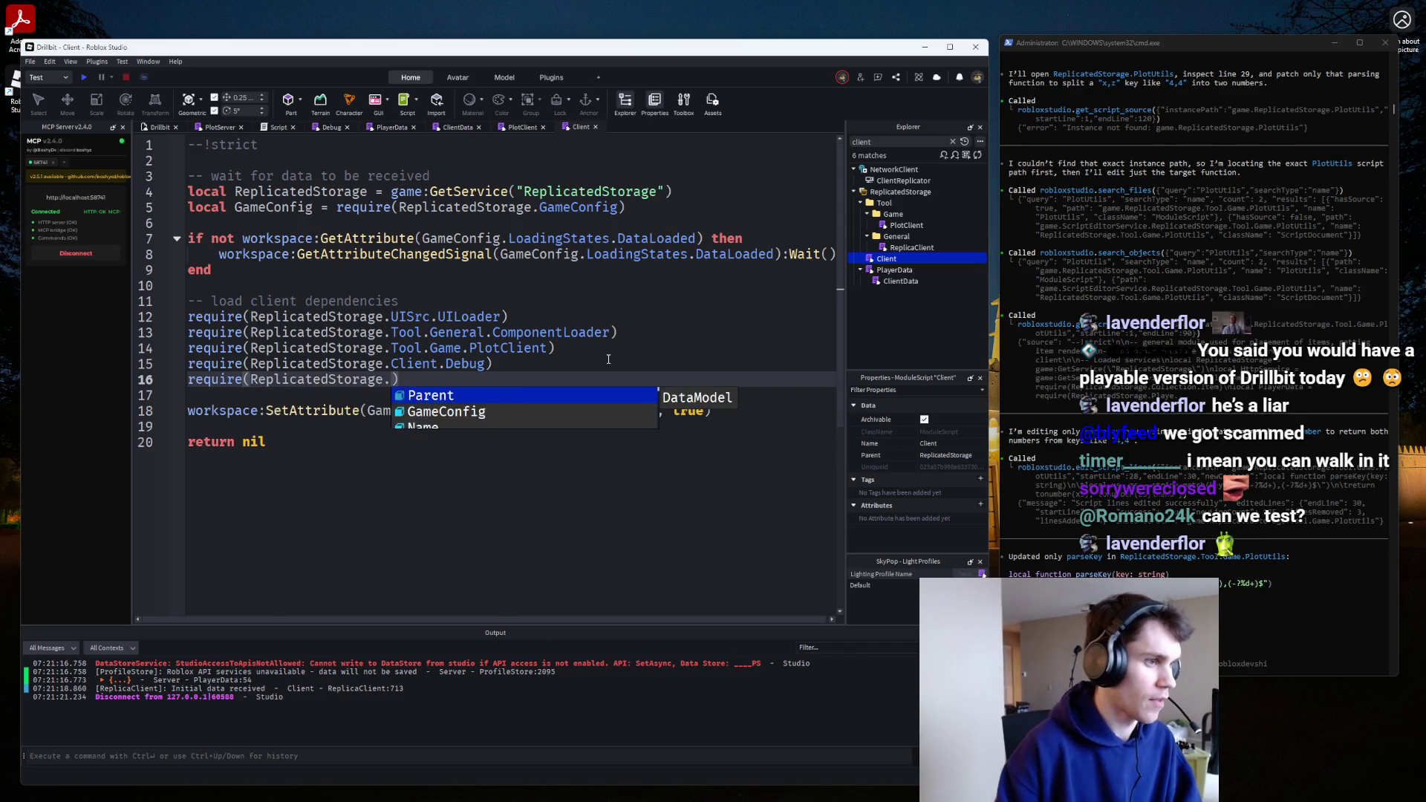
key("BackSpace")
key("BackSpace")
key("BackSpace")
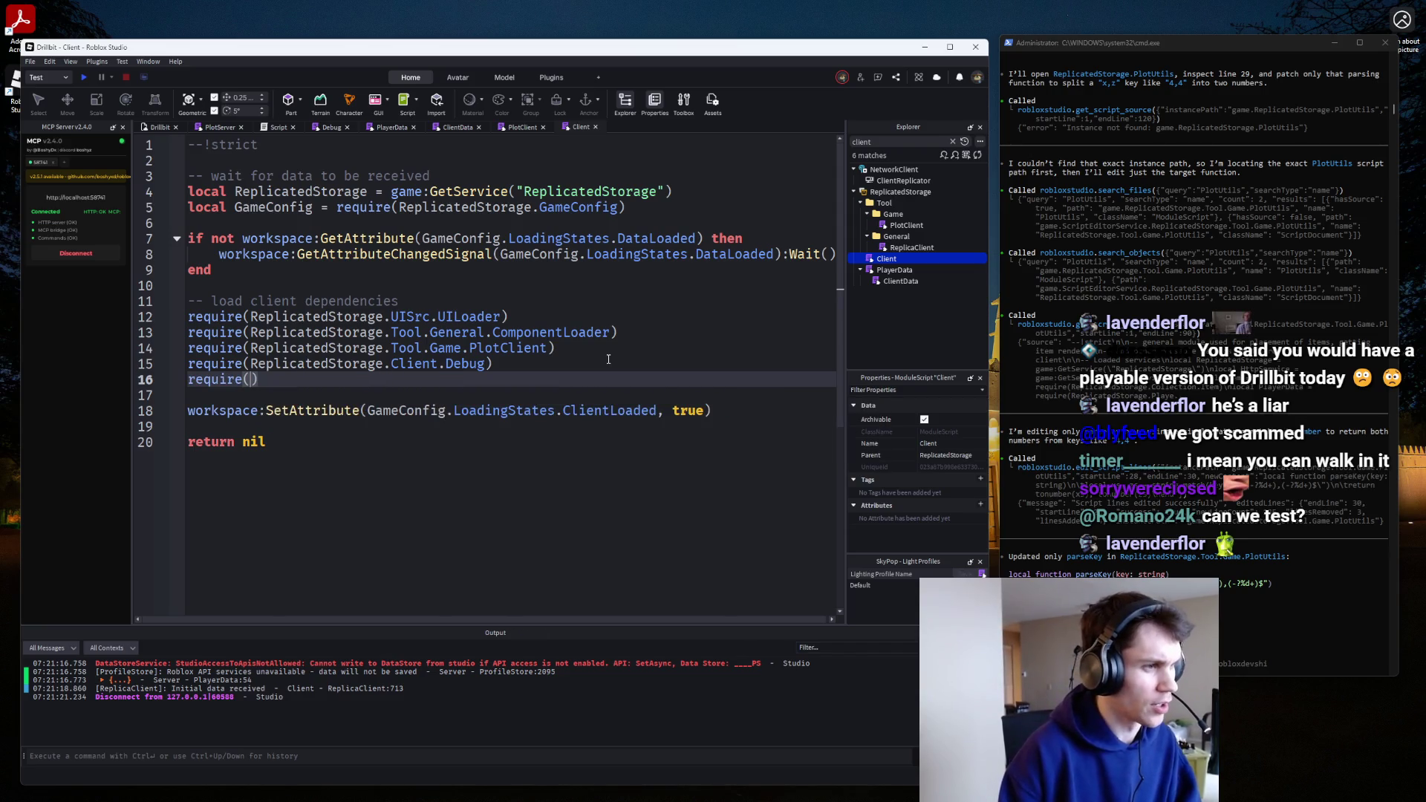
key("BackSpace")
key("BackSpace")
key("BackSpace")
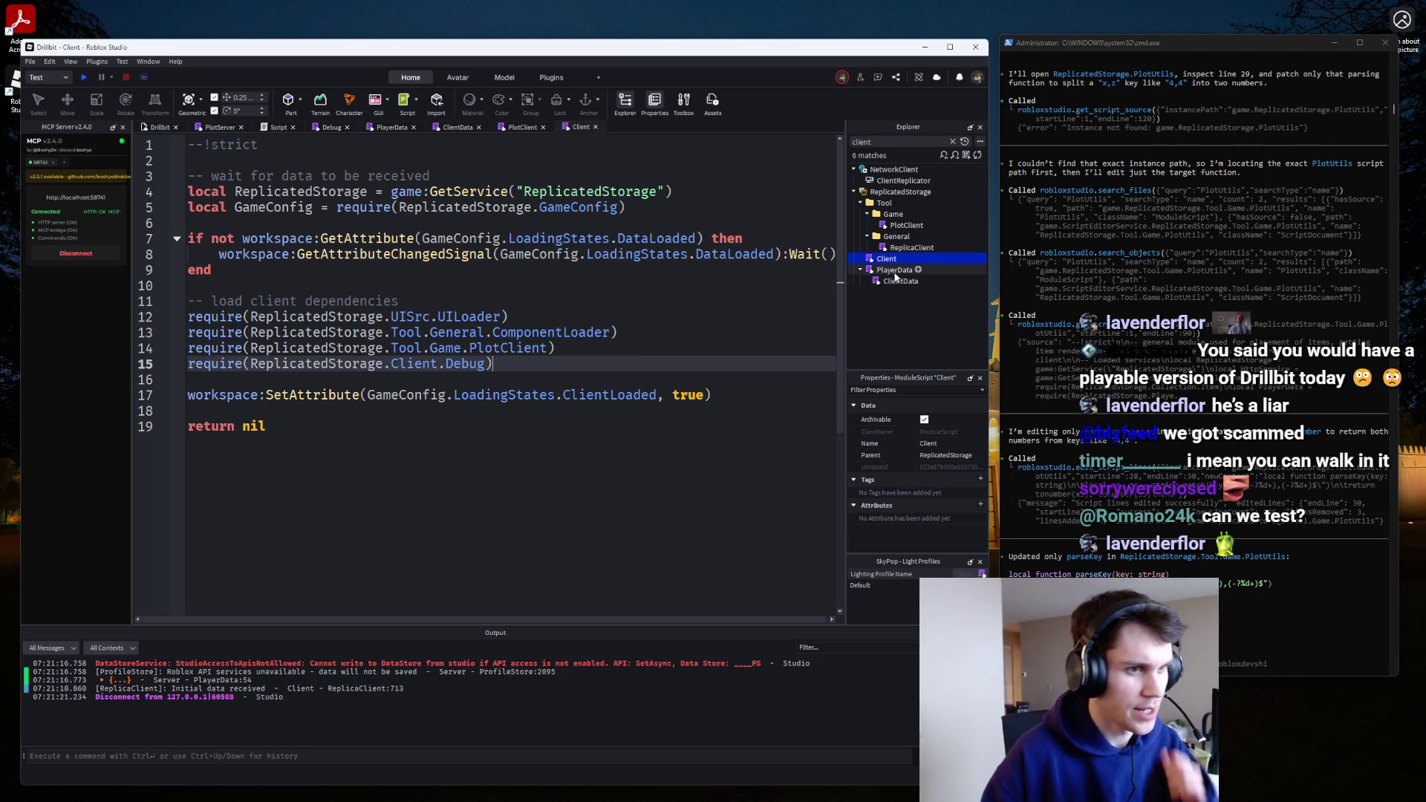
Reopen PlotClient, clear the explorer search, and look over the PlayerData and client scripts.
double_click(906, 225)
scroll(547, 313, "up", 10)
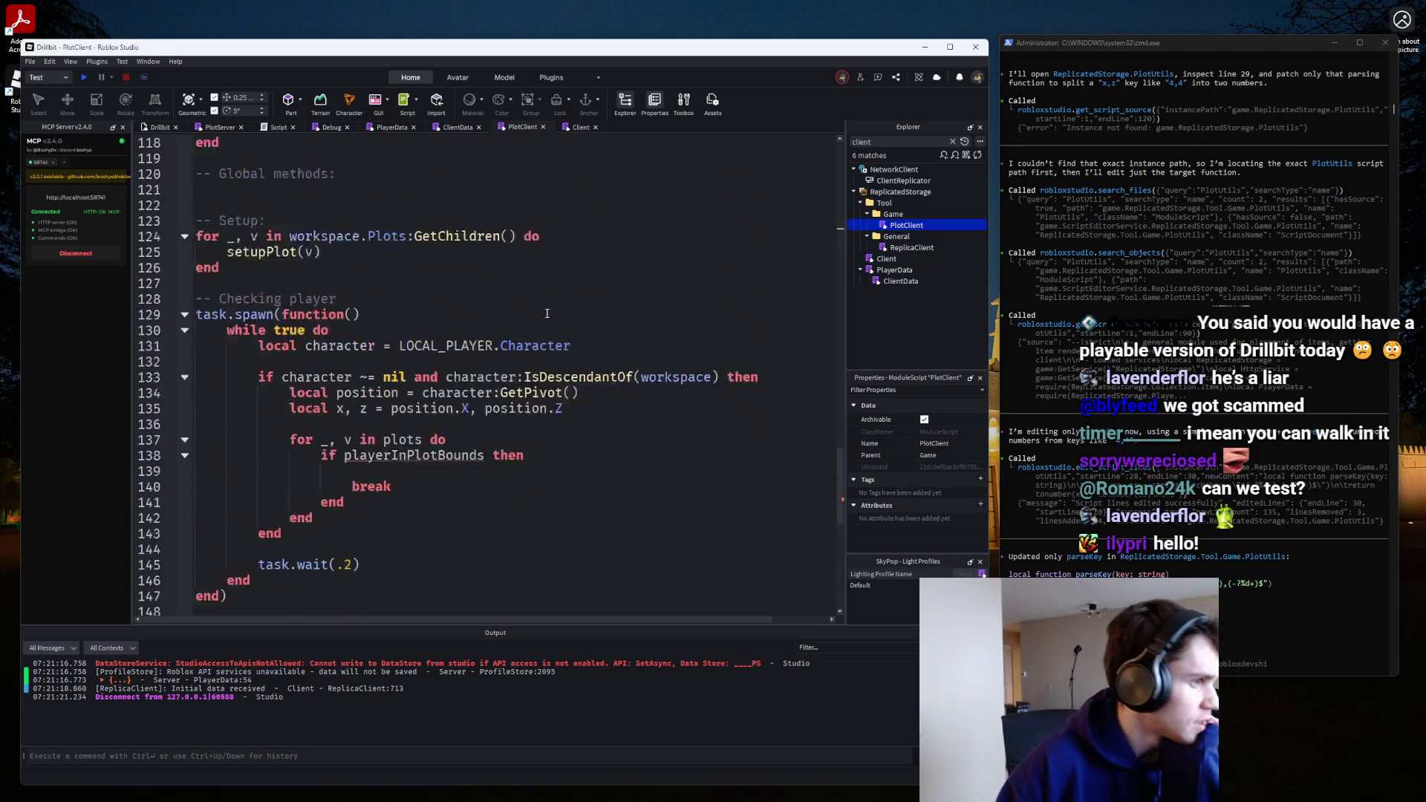
left_click(953, 141)
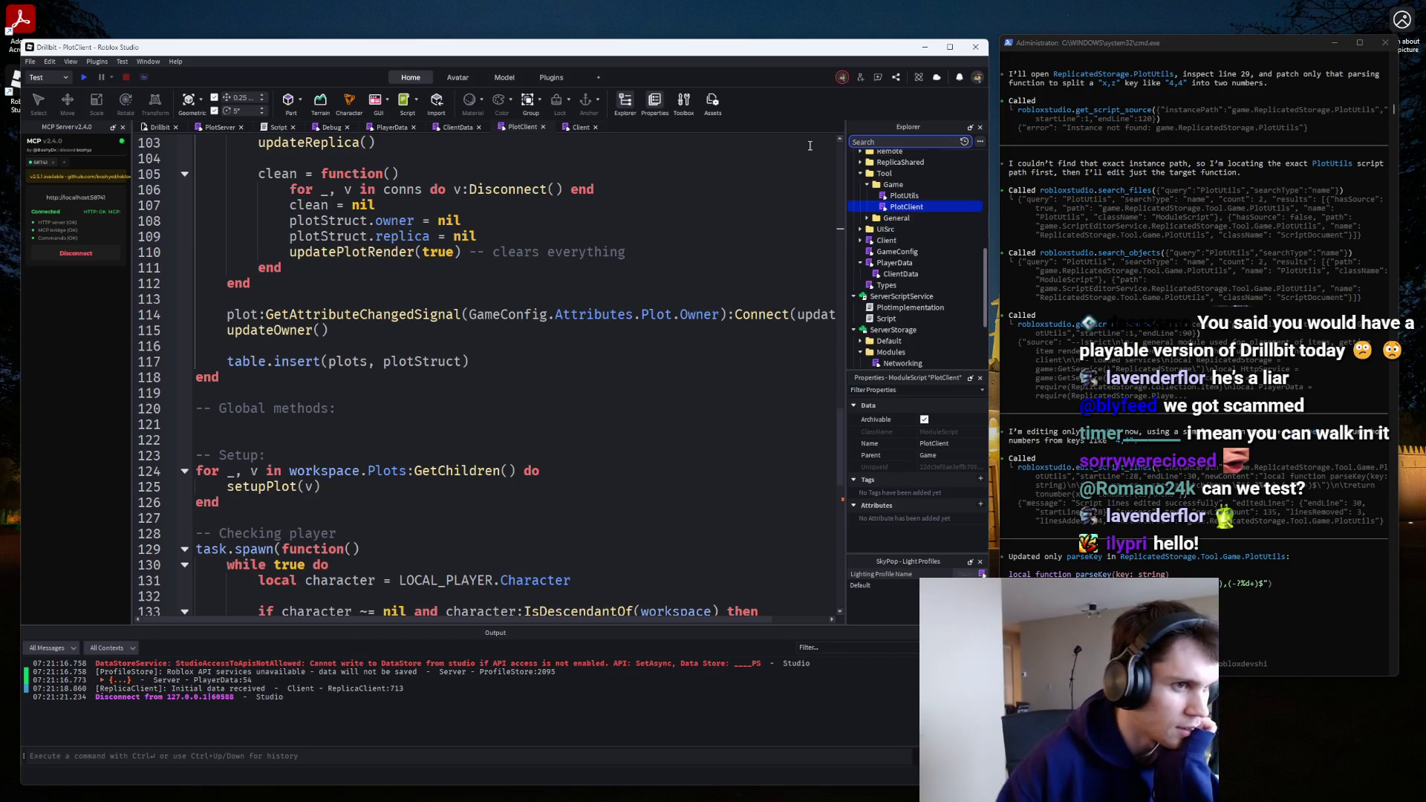
scroll(917, 241, "up", 5)
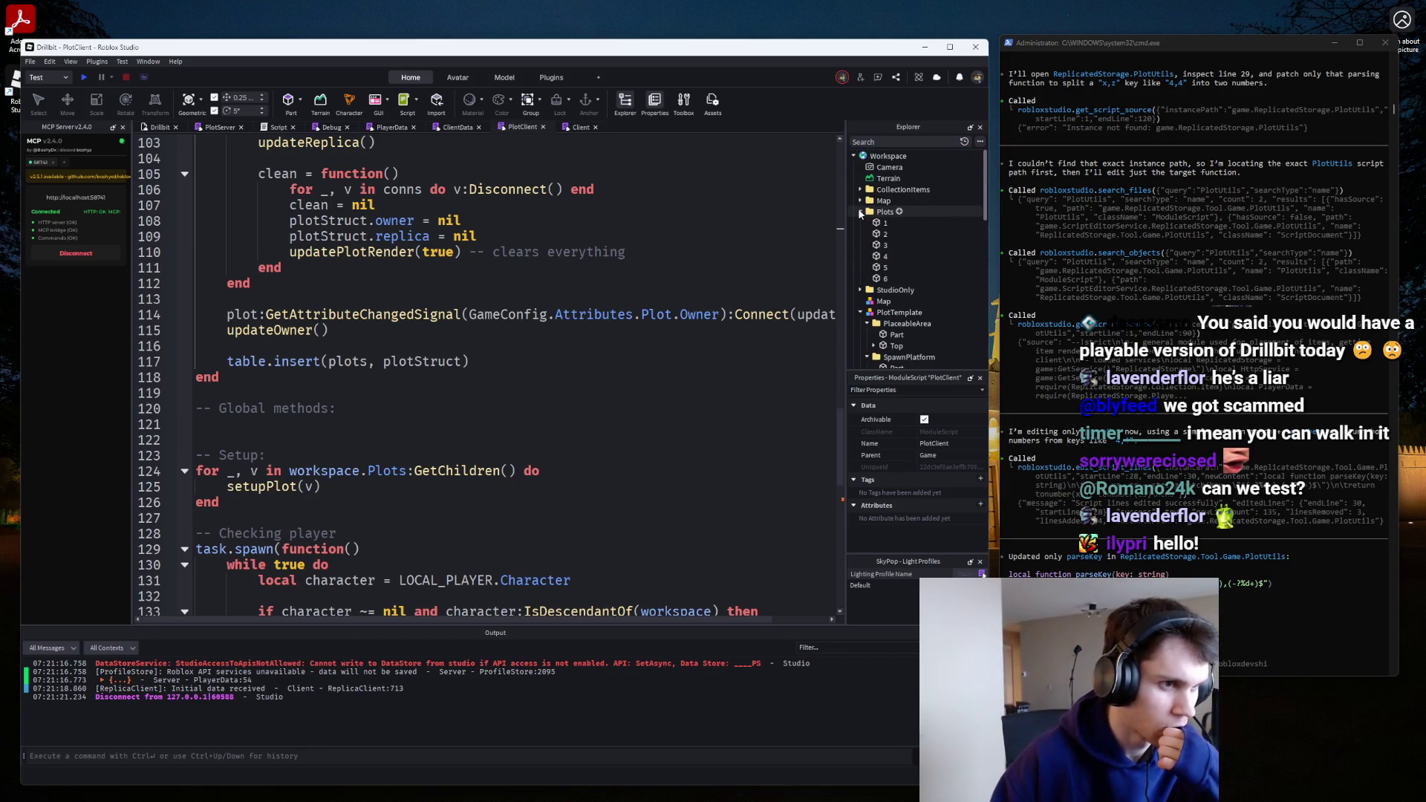
scroll(518, 291, "down", 5)
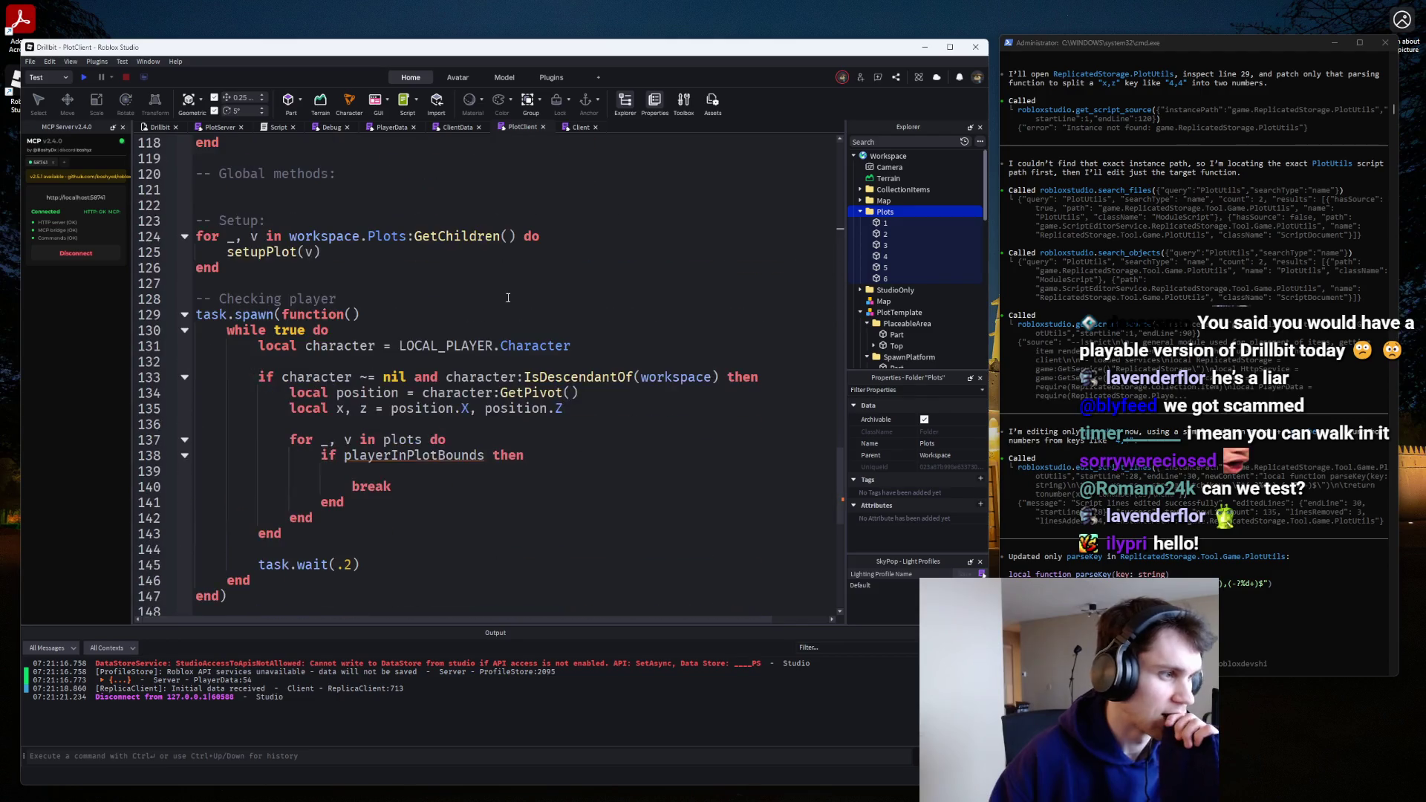
scroll(509, 298, "up", 1)
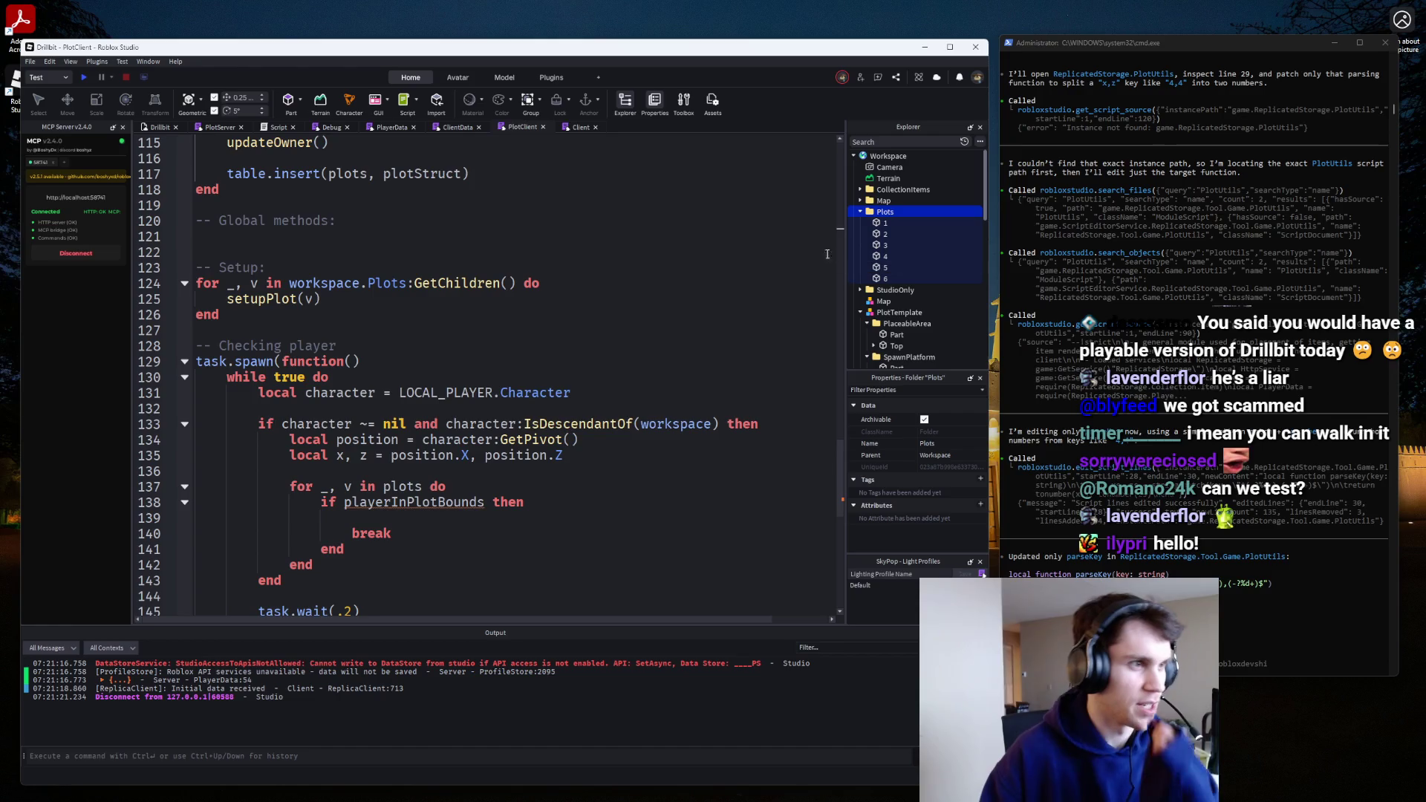
left_click(458, 128)
left_click(392, 128)
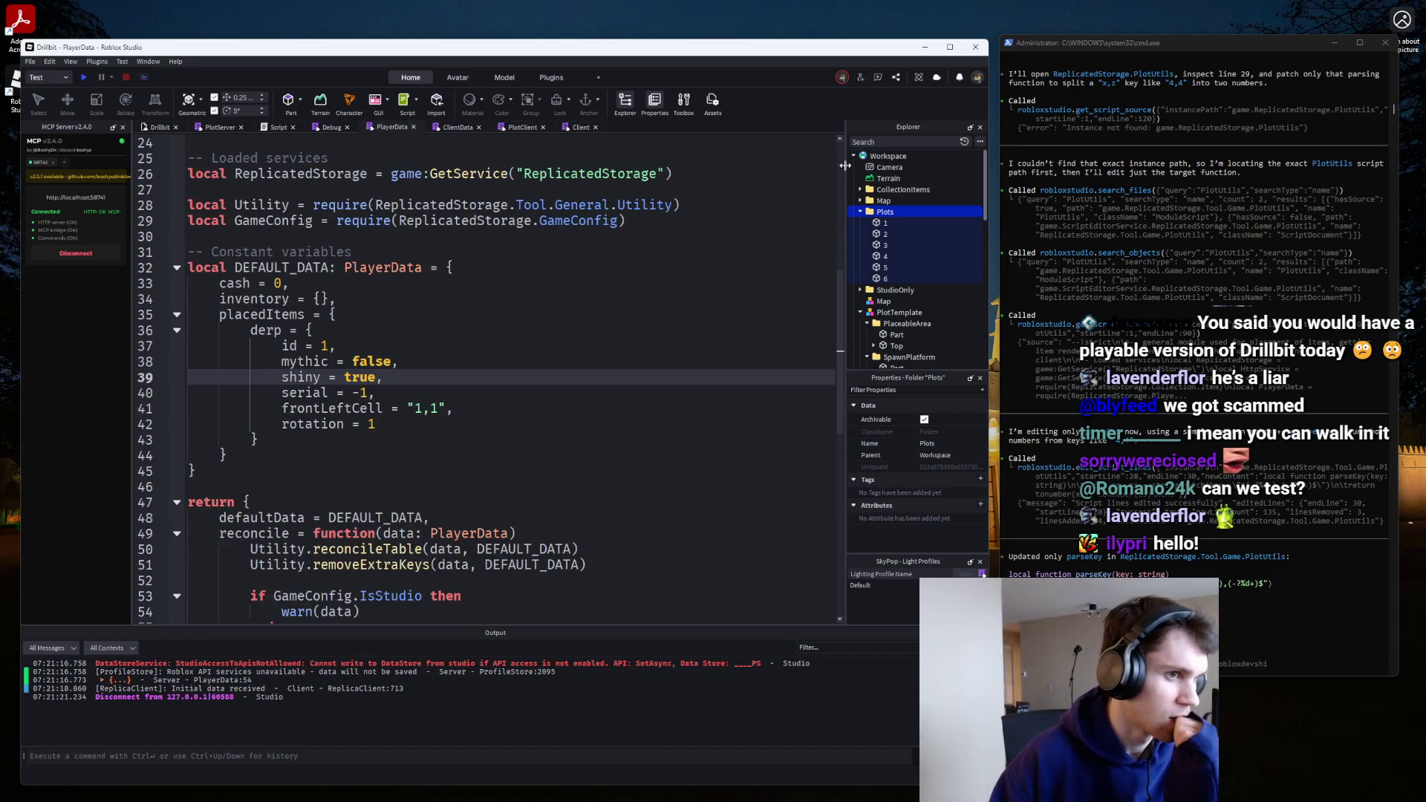
scroll(925, 318, "down", 5)
scroll(220, 338, "down", 3)
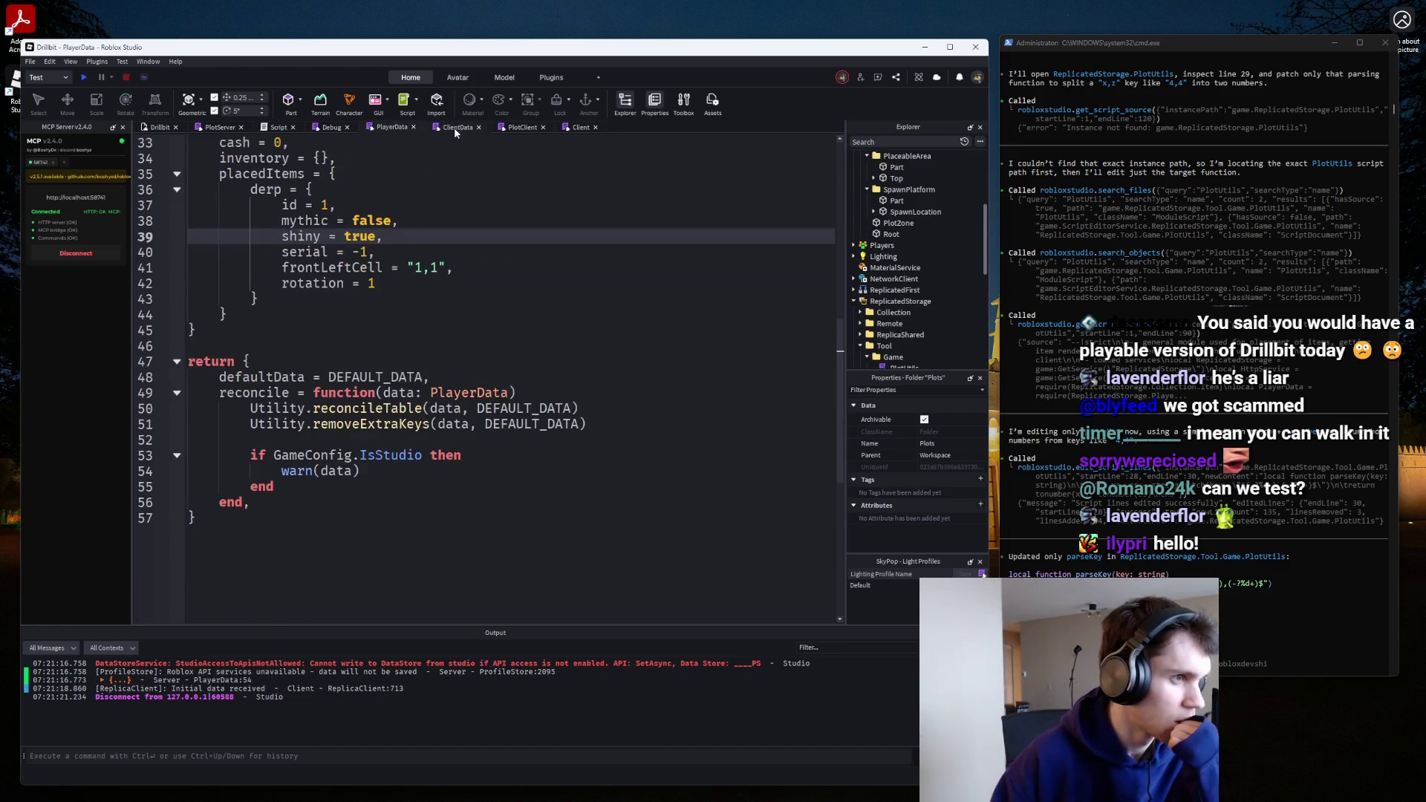
left_click(509, 128)
scroll(454, 324, "down", 7)
scroll(452, 326, "up", 8)
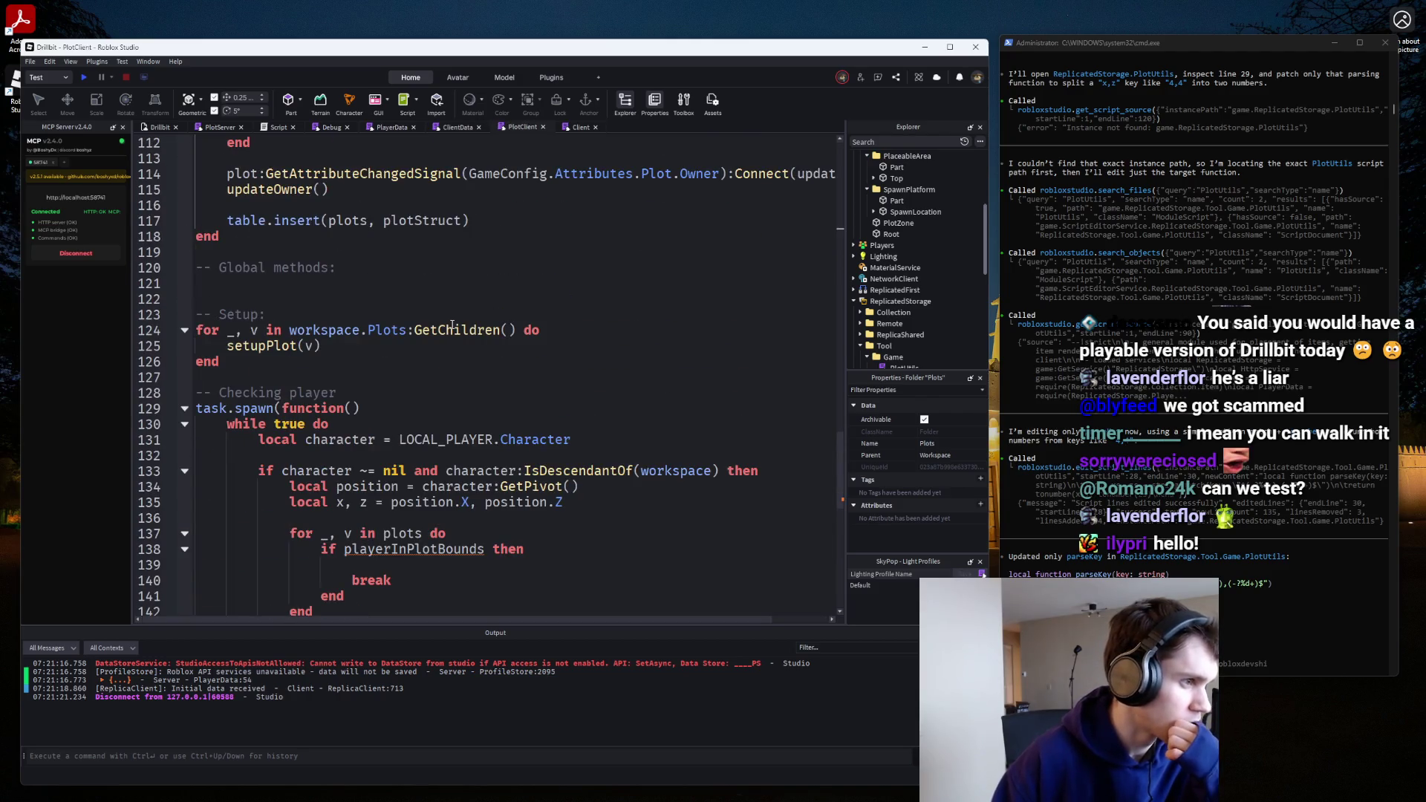
scroll(877, 276, "up", 4)
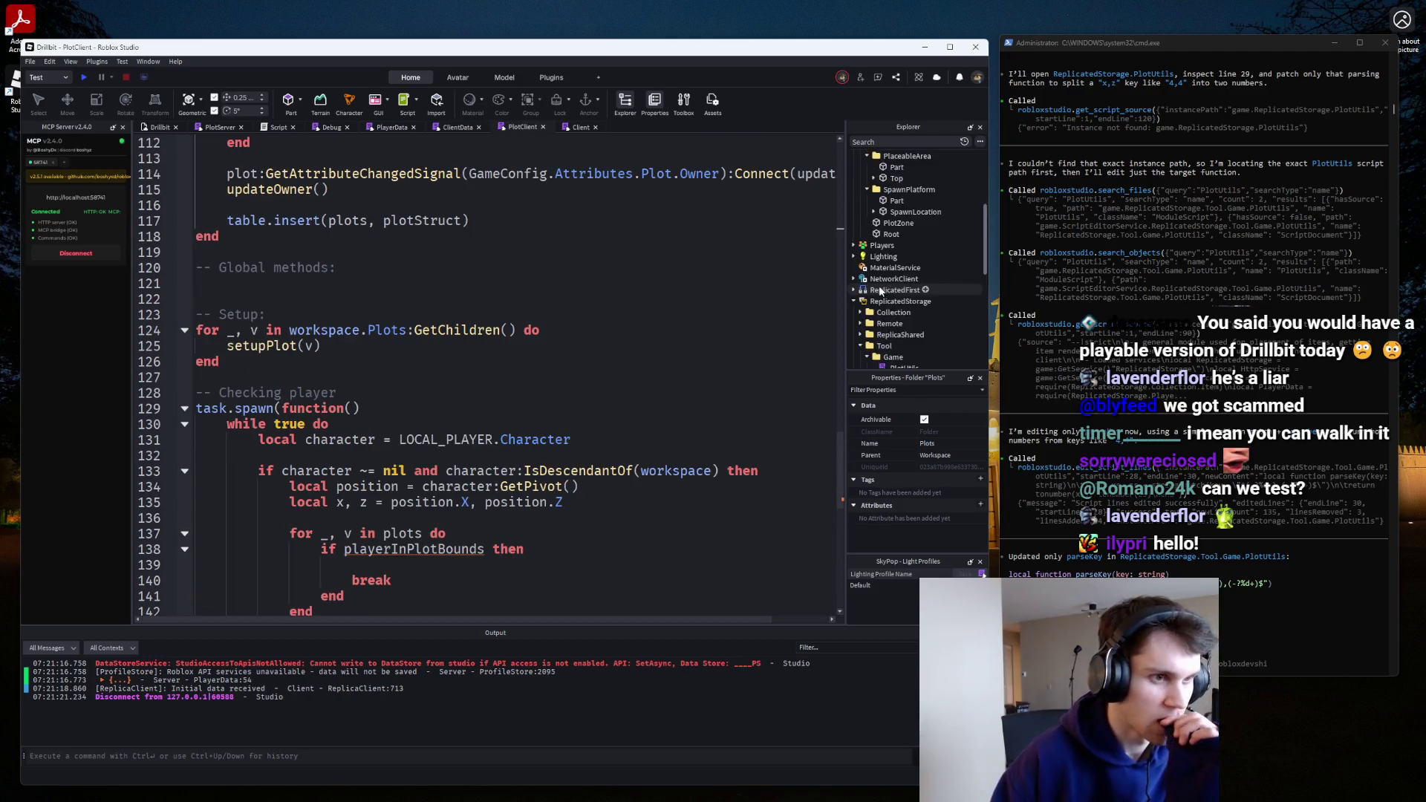
Inspect the PlotTemplate model's properties, including its pivot offset.
left_click(899, 288)
scroll(895, 416, "down", 5)
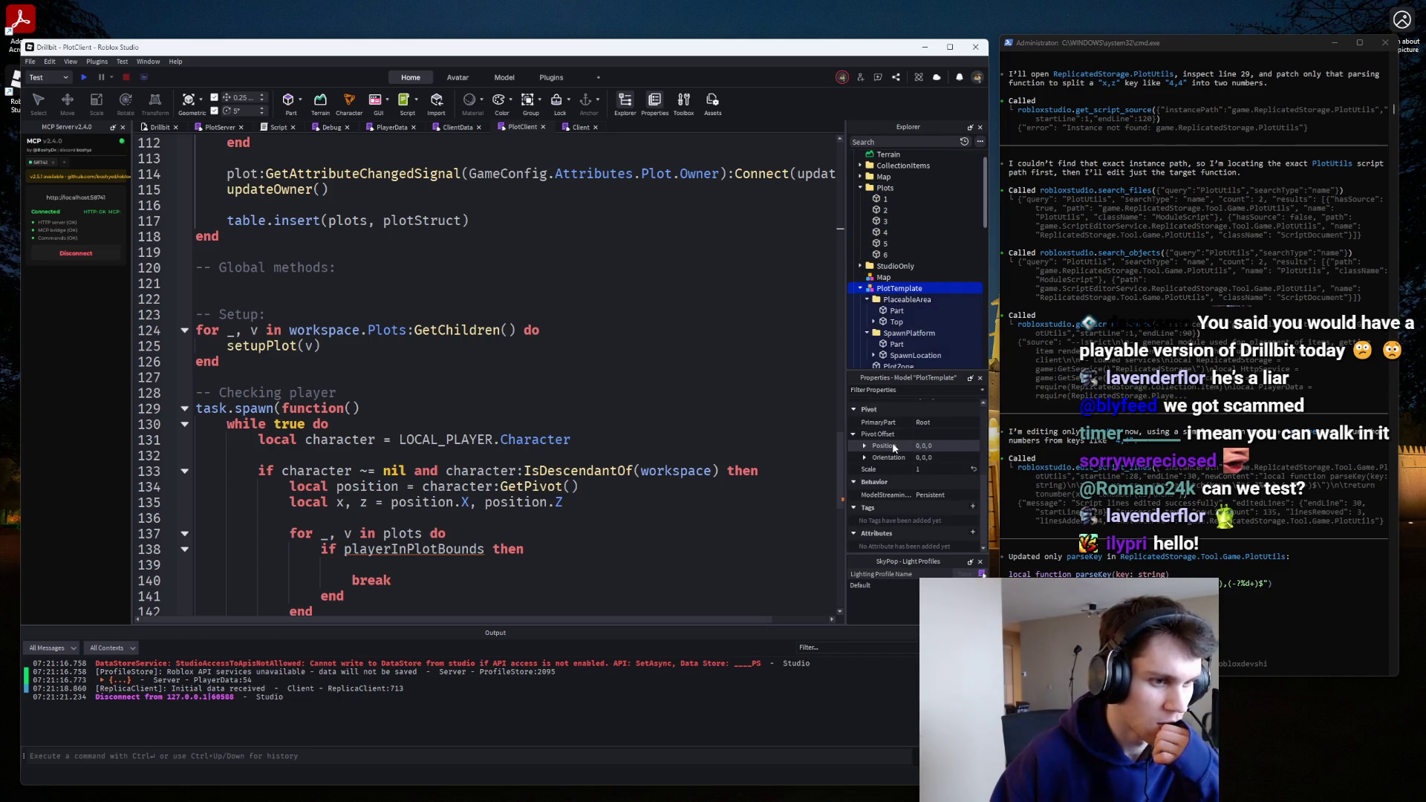
left_click(377, 329)
left_click(376, 315)
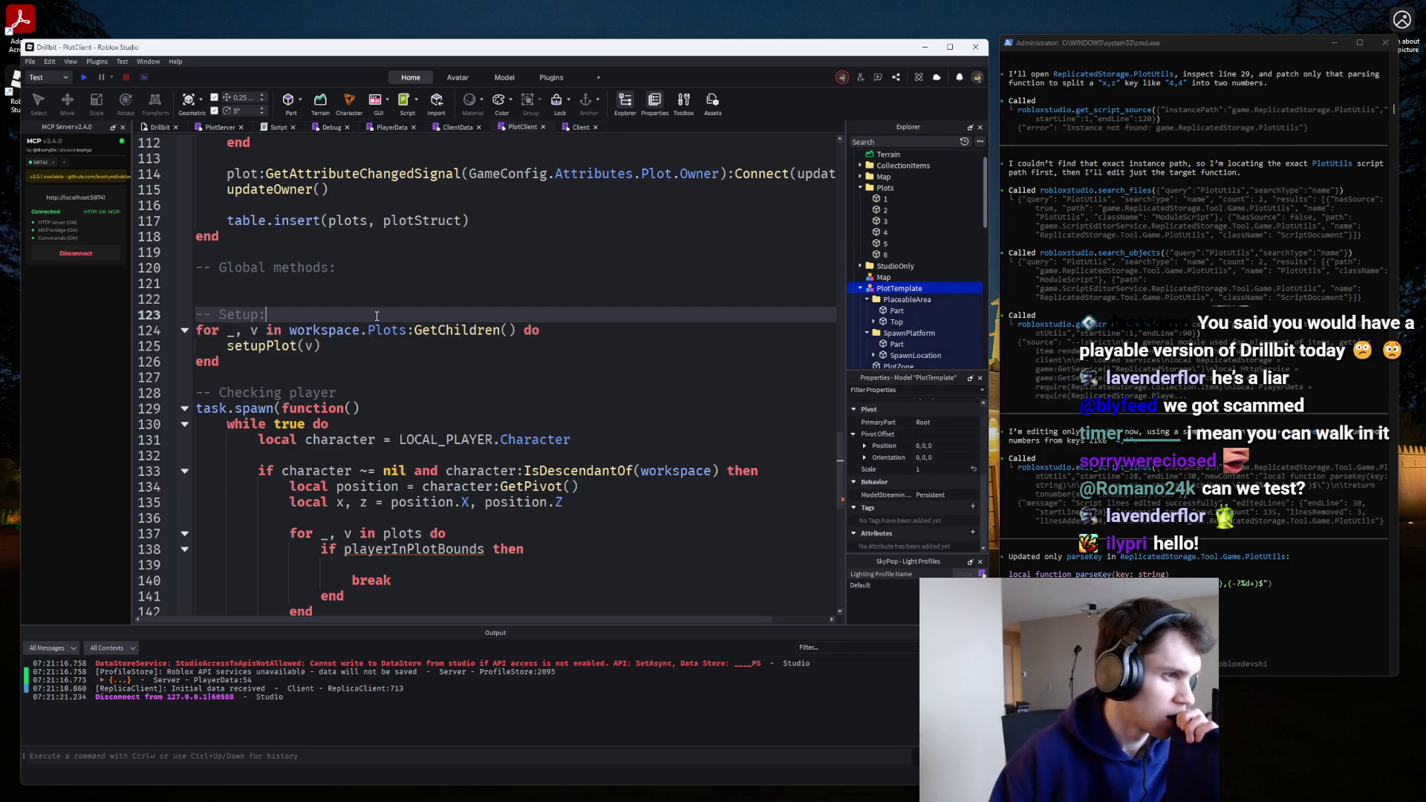
Add print(v) inside the PlotClient plots loop and play-test to check the plot output.
left_click(556, 329)
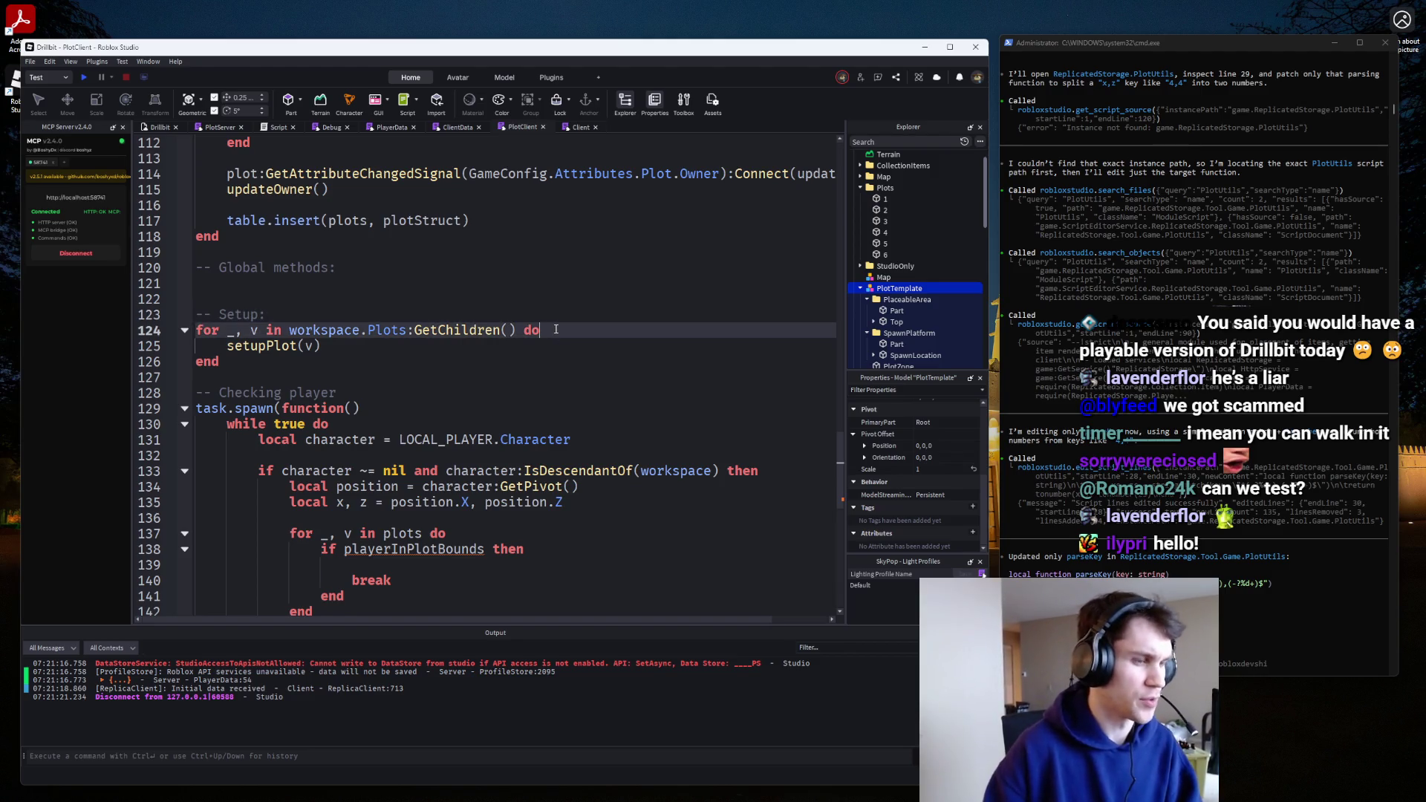
key("Return")
type("print")
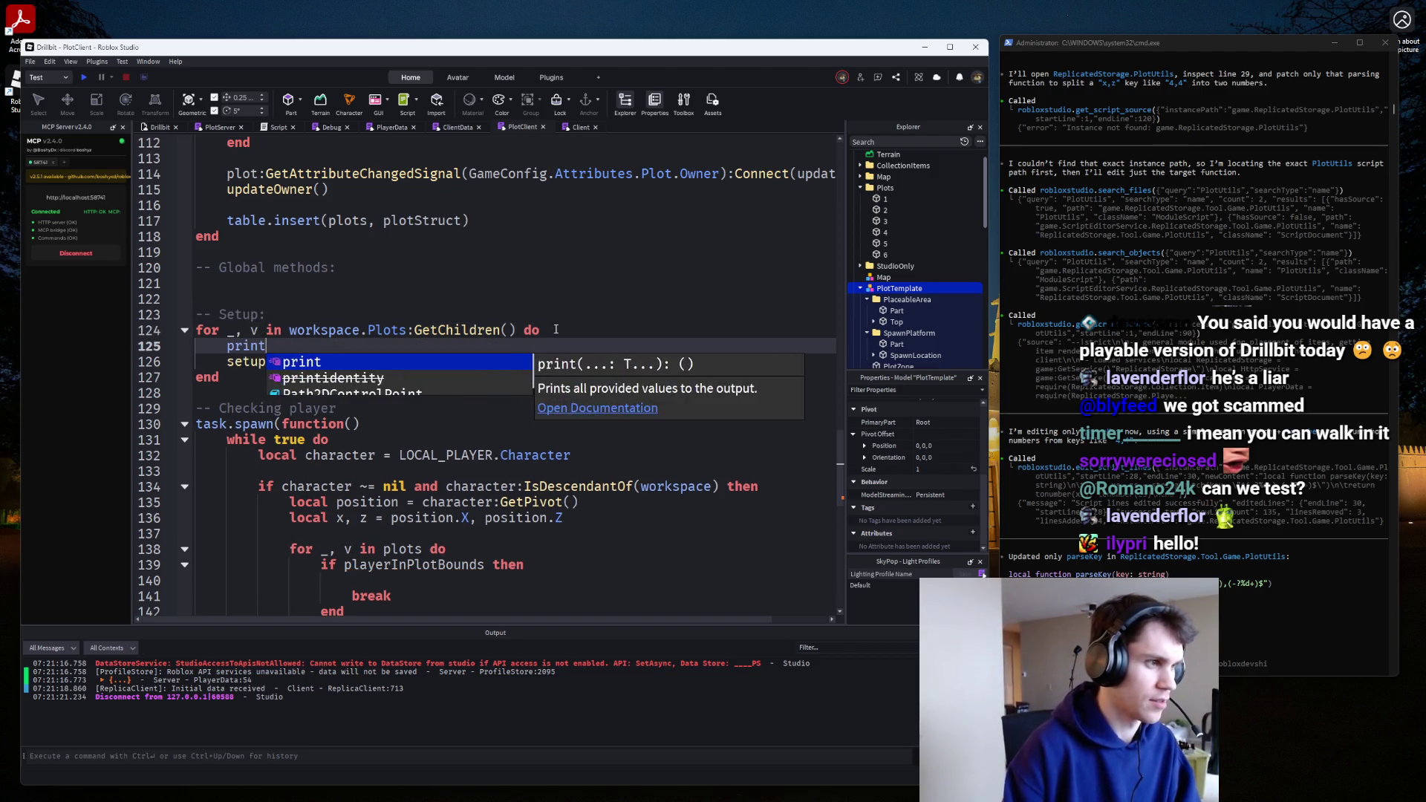
type("(v)")
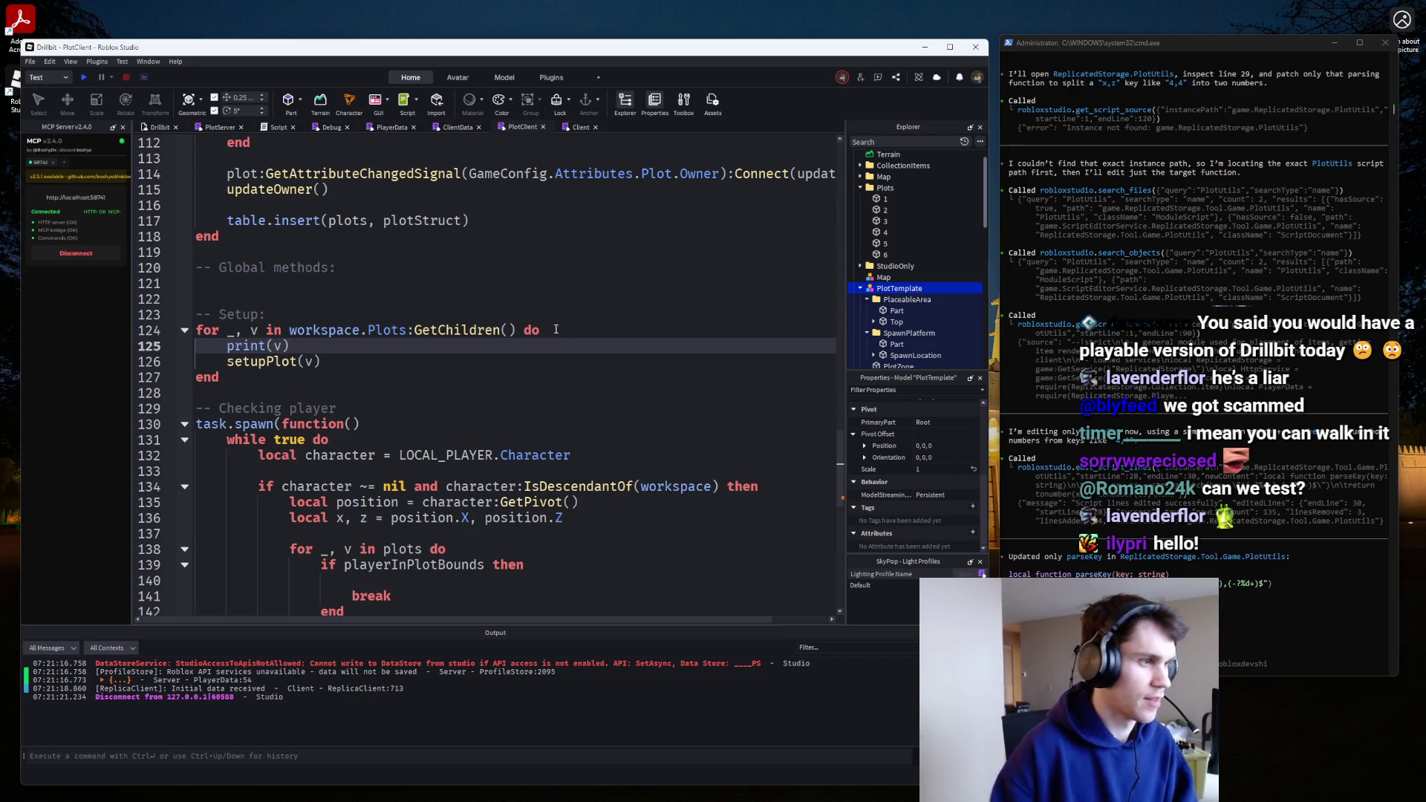
left_click(84, 77)
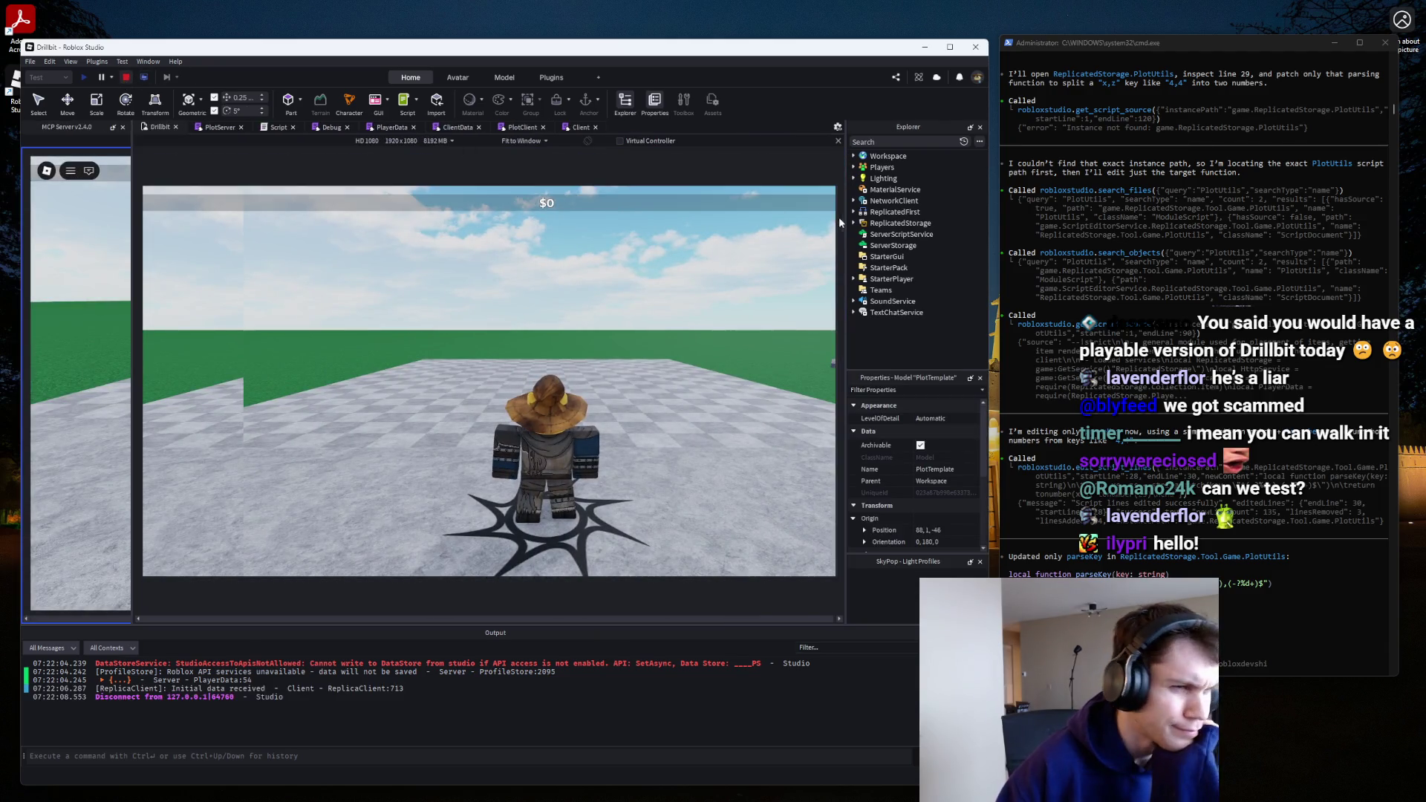
Try a print of all workspace plots below the Setup comment, then undo it and open PlotServer.
left_click(520, 128)
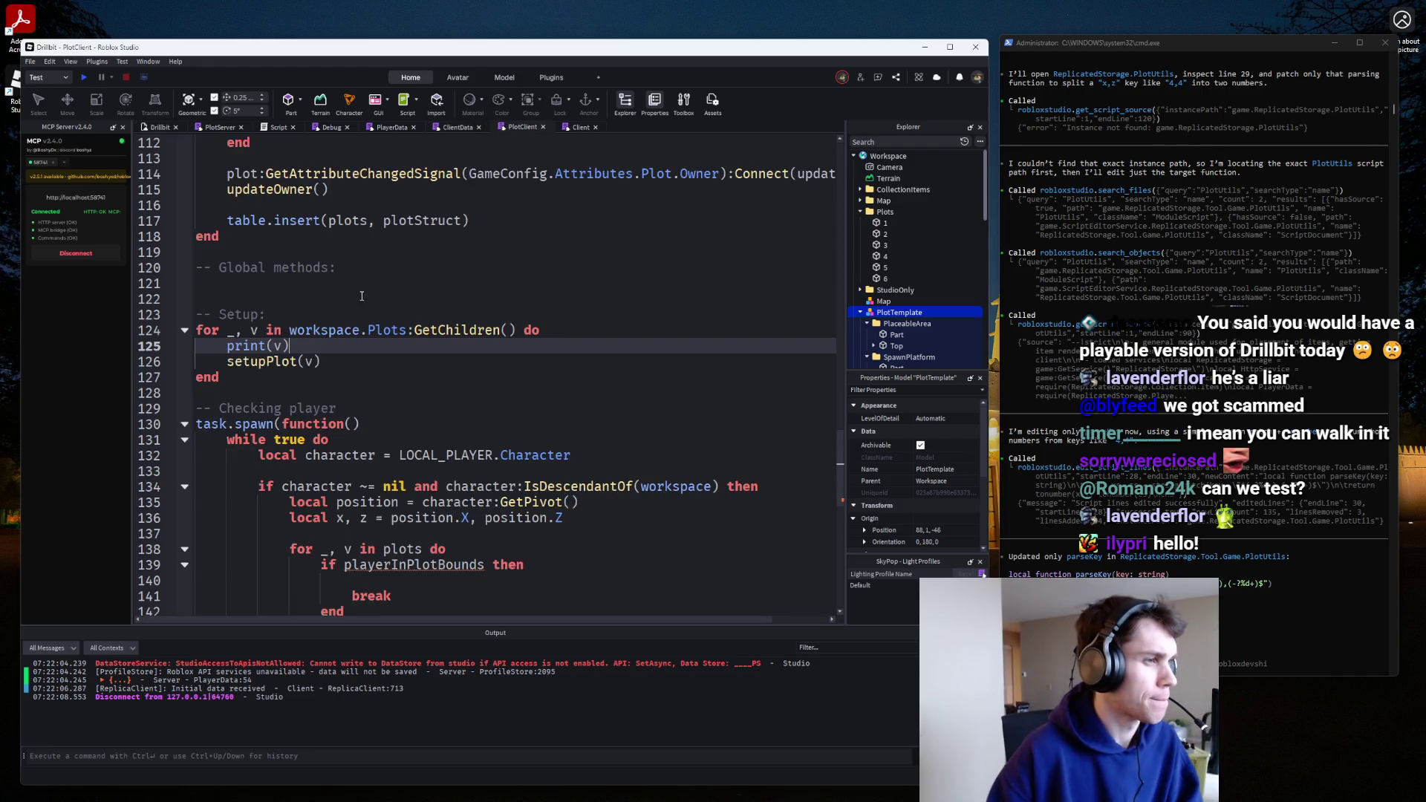
left_click(499, 331)
left_click(294, 316)
key("Return")
type("pr")
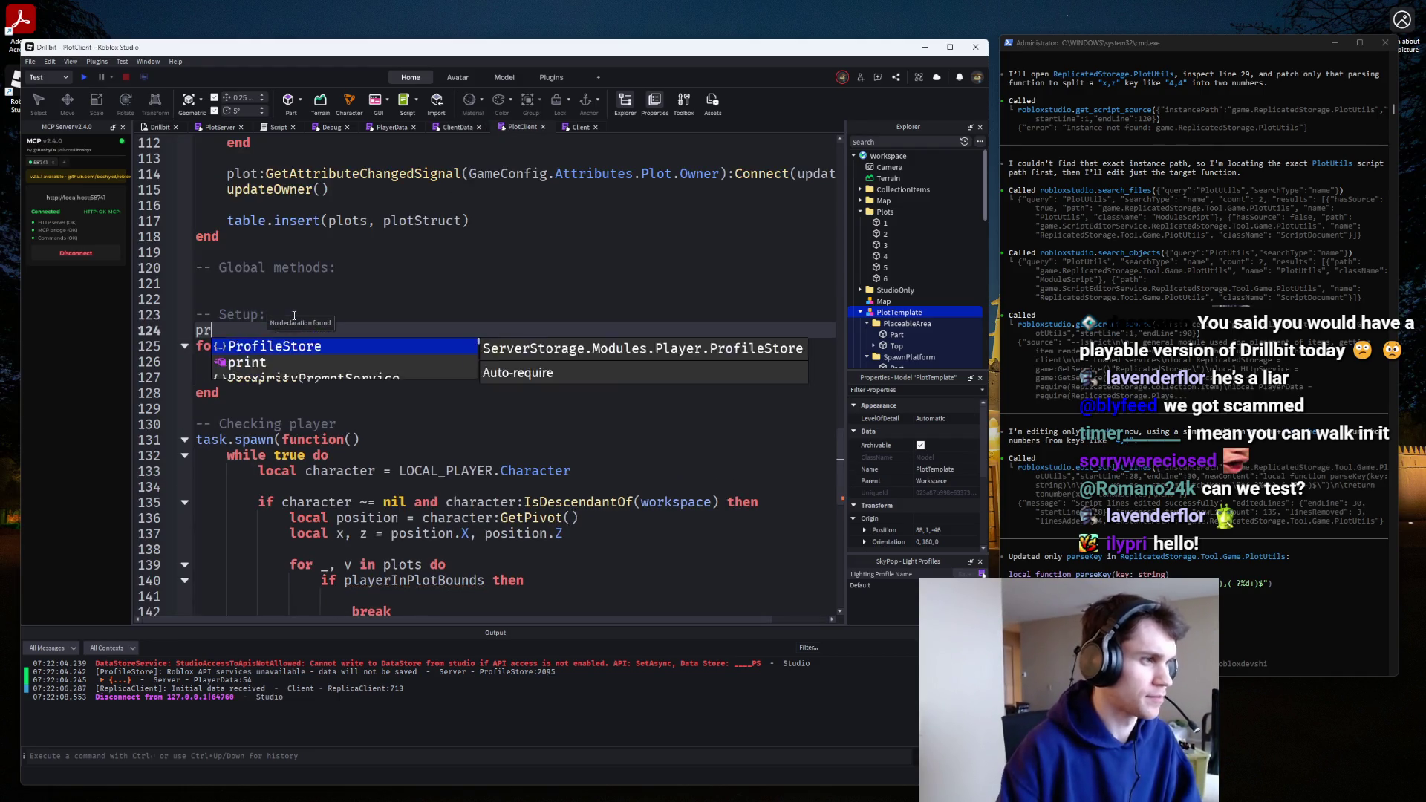
type("int(")
type("workspace.Plots:GetChildren()")
key("ctrl+z")
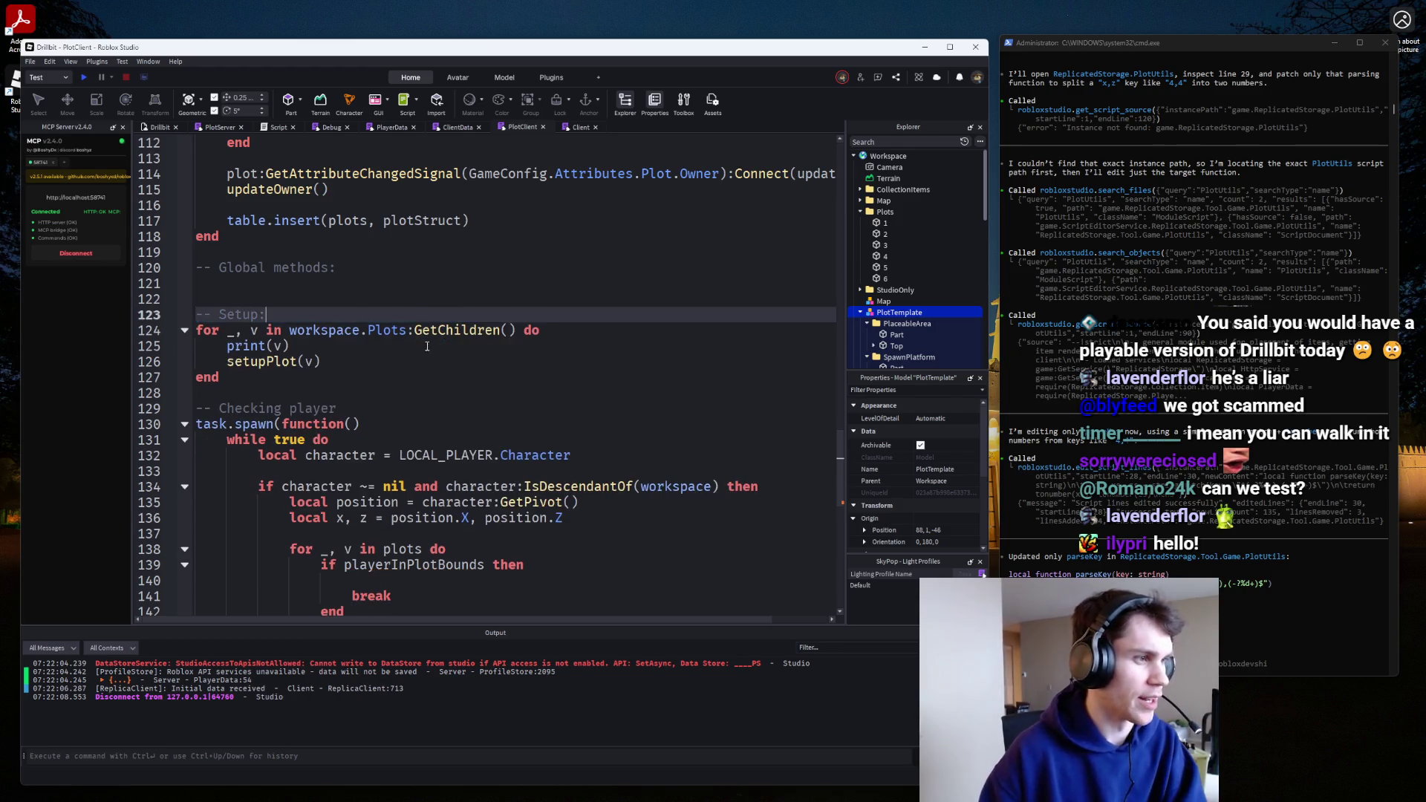
key("ctrl+z")
left_click(221, 127)
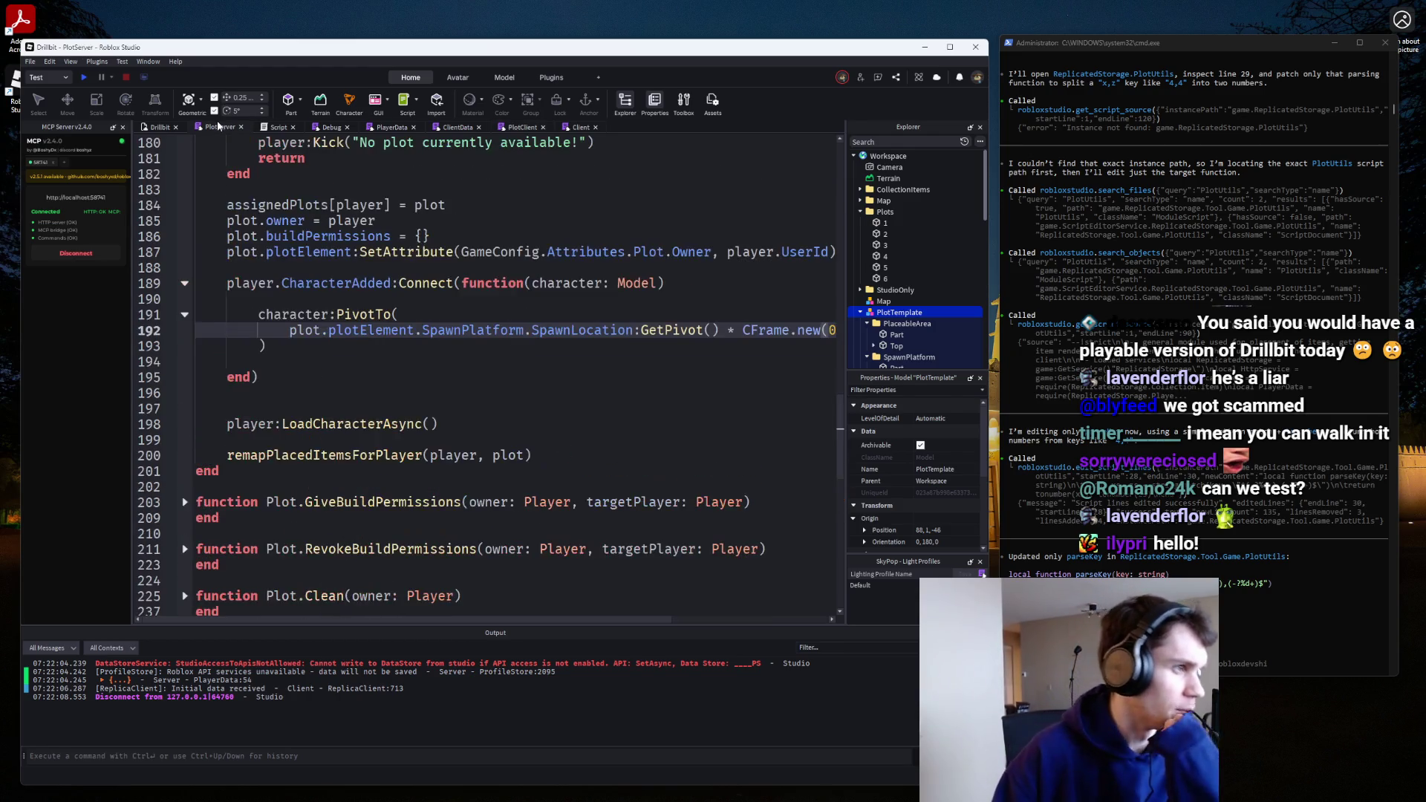
In registerPlot, set the plot's Parent to node.Parent and add node:Destroy() after it.
scroll(429, 355, "up", 9)
scroll(429, 355, "up", 10)
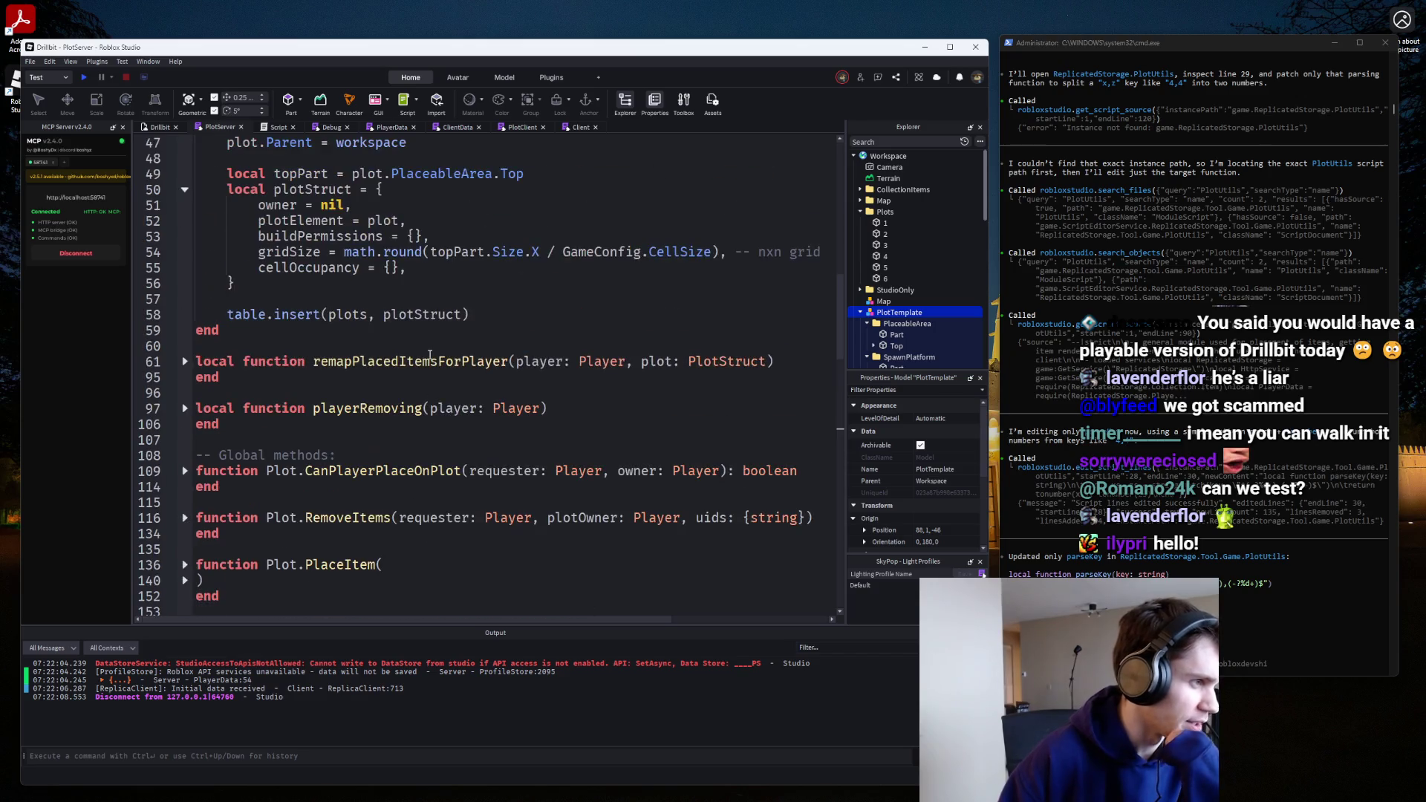
double_click(372, 377)
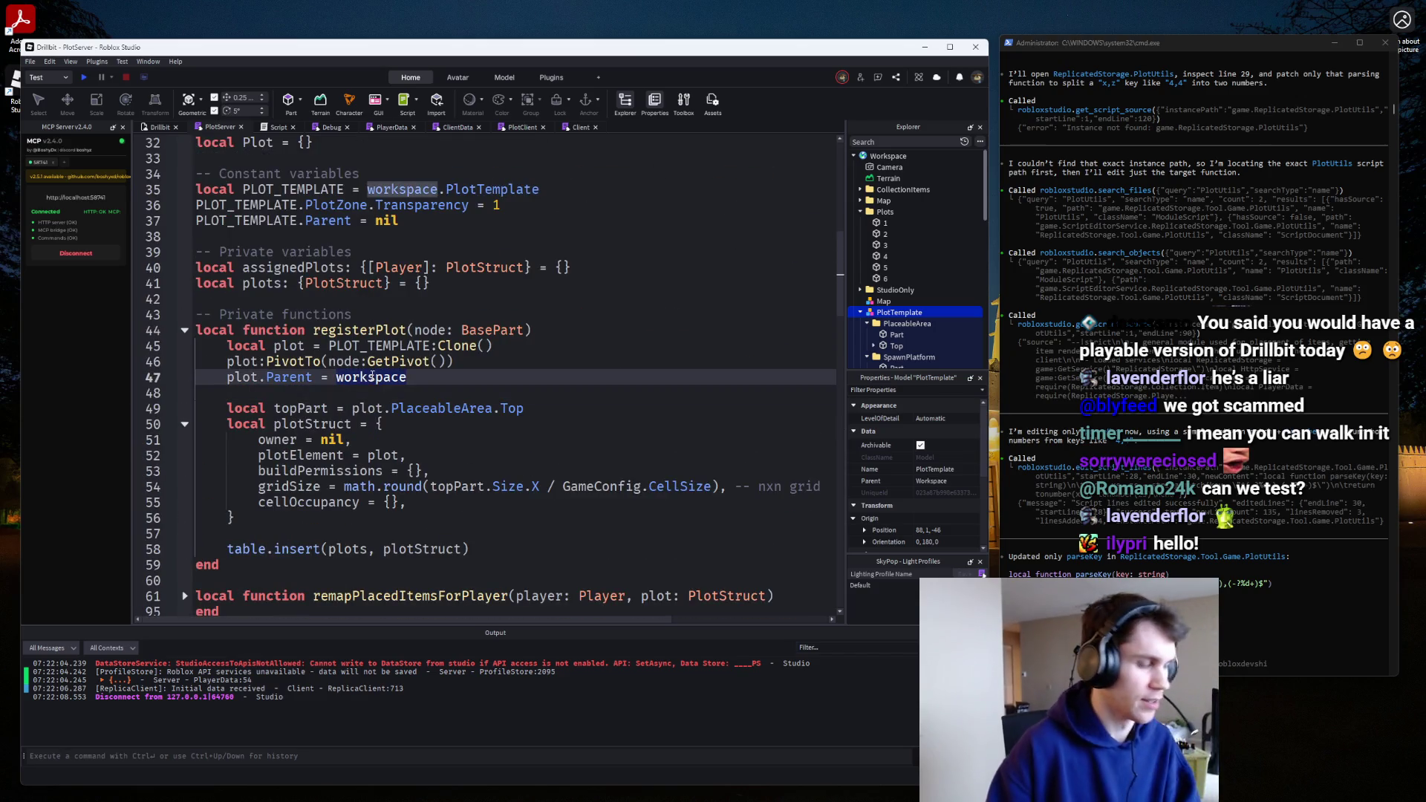
type("node.PAr")
key("Tab")
key("Return")
type("node:D")
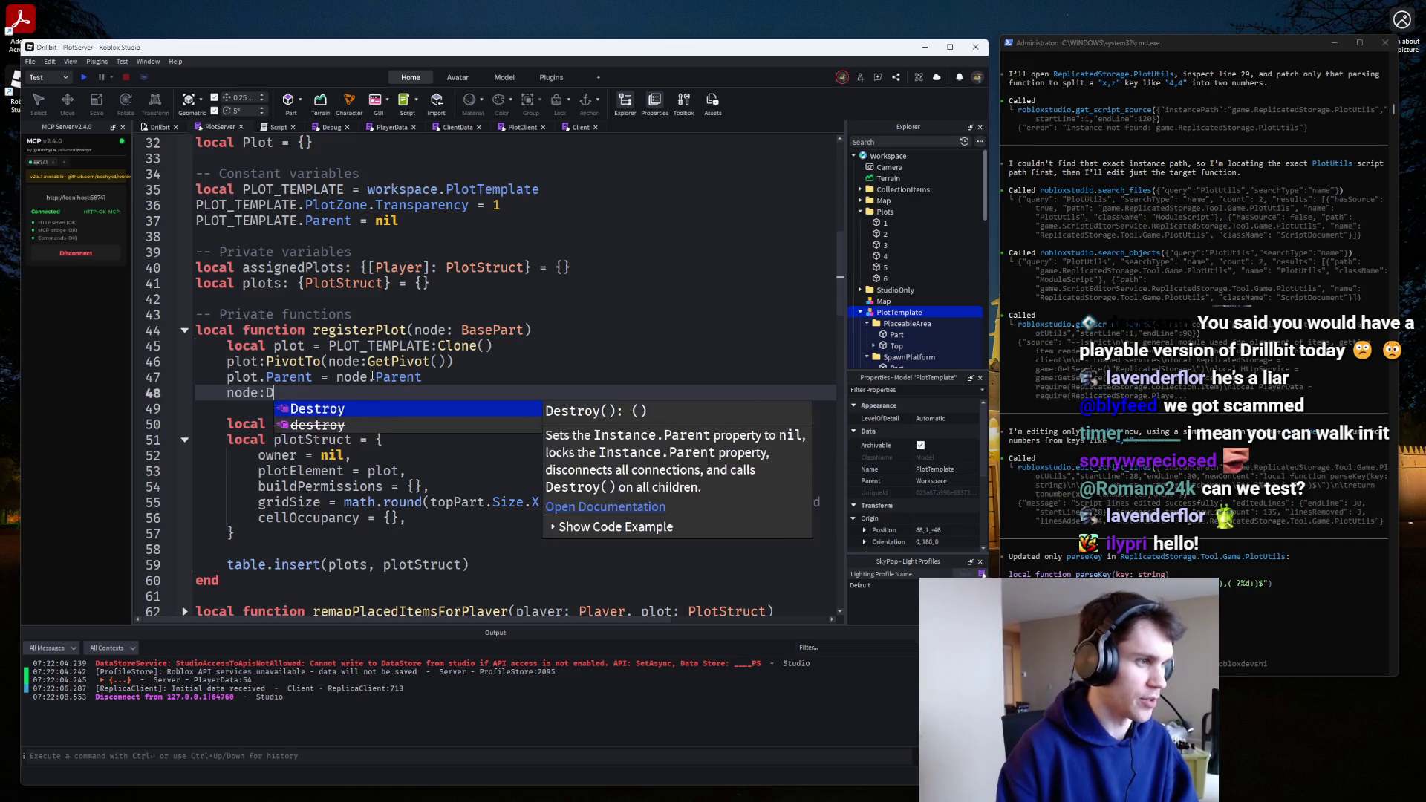
key("Tab")
type("()")
left_click(444, 366)
left_click(443, 374)
key("Return")
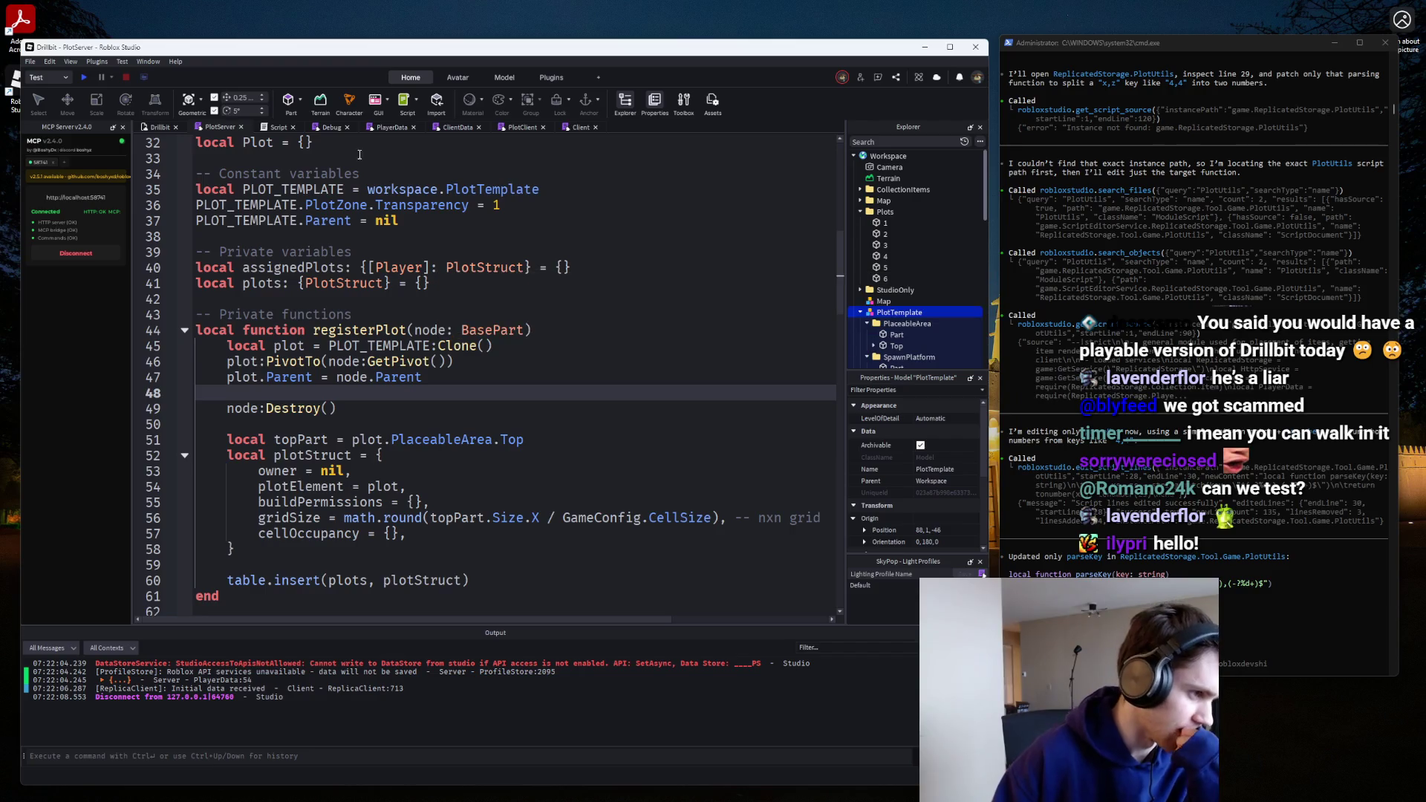
Play-test, expand the printed player data table in the output, and stop the test.
left_click(85, 77)
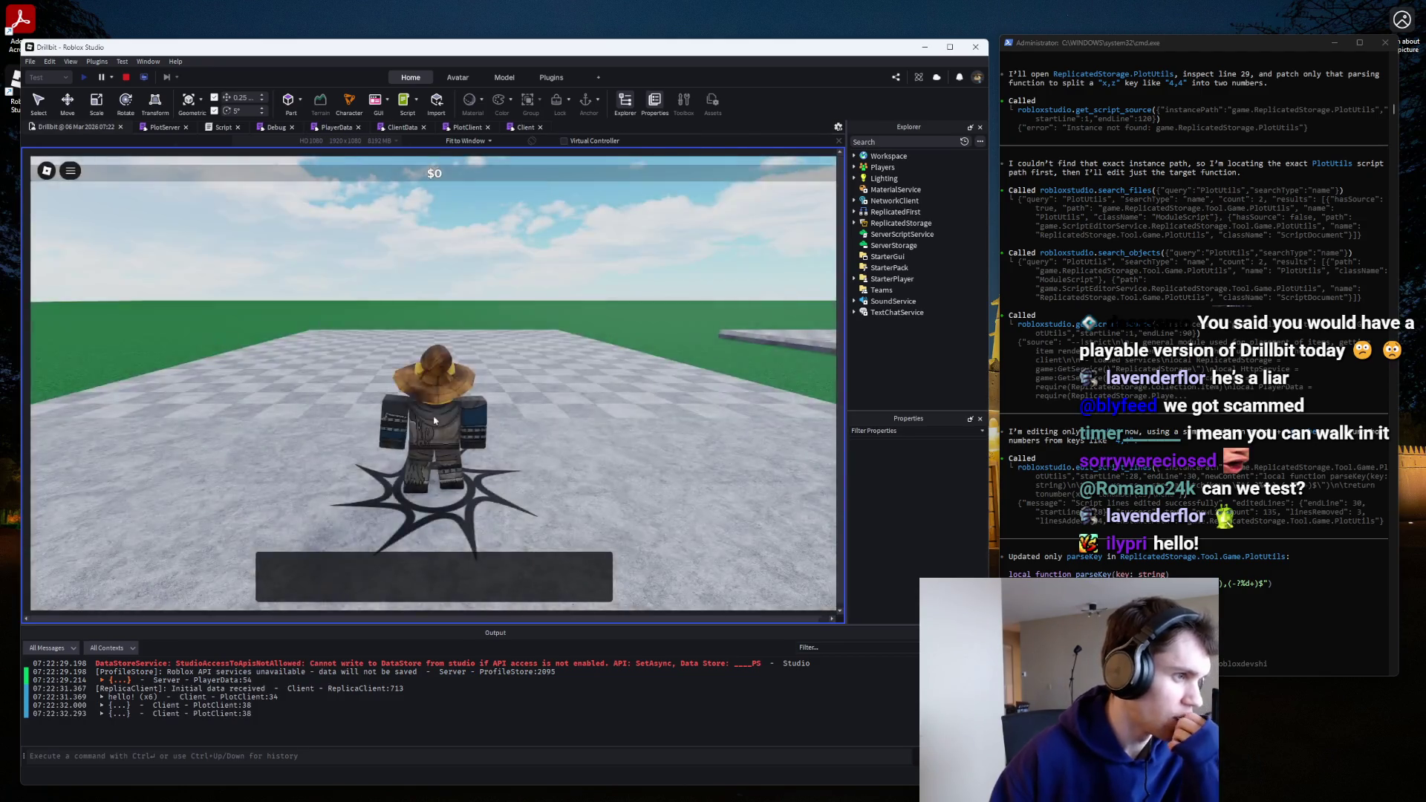
left_click(118, 705)
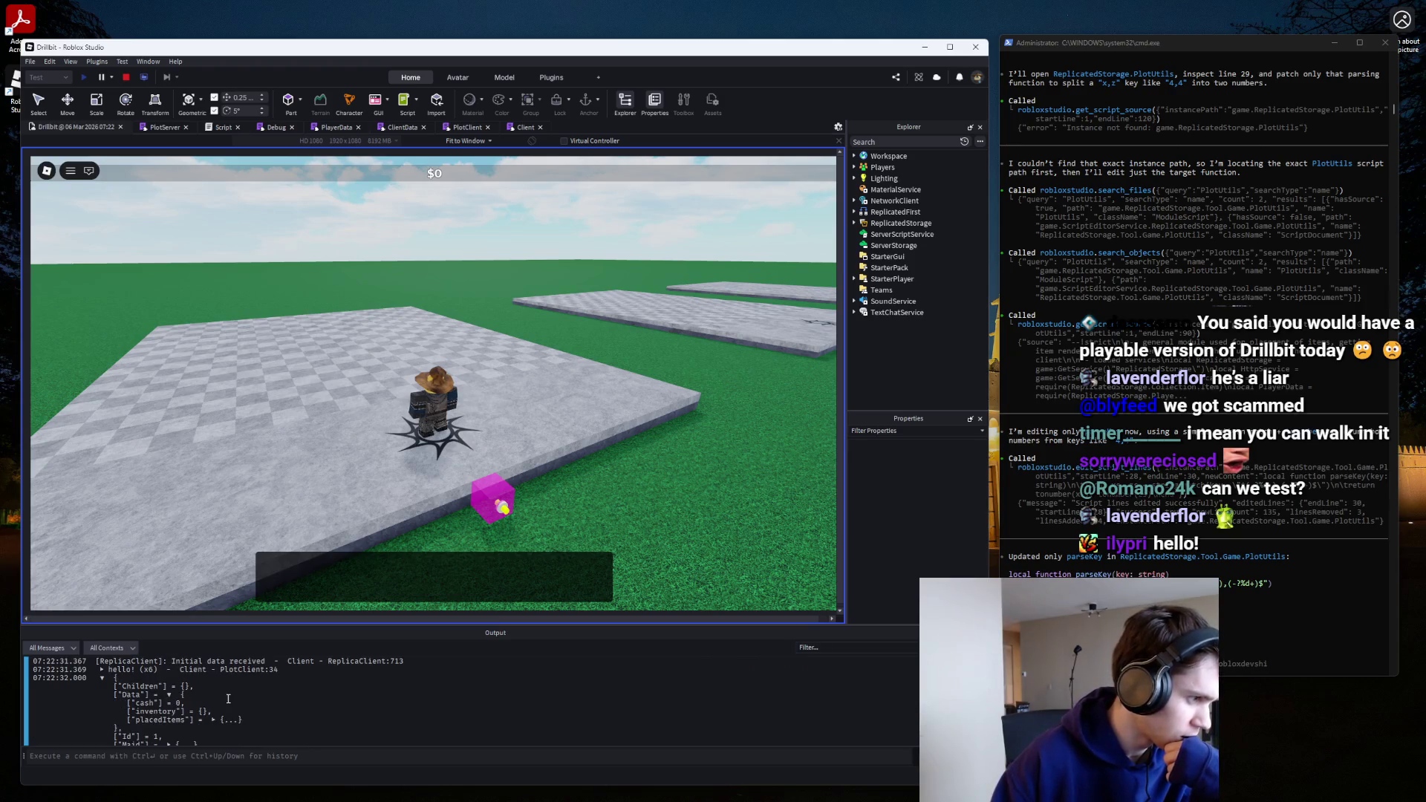
scroll(149, 713, "down", 2)
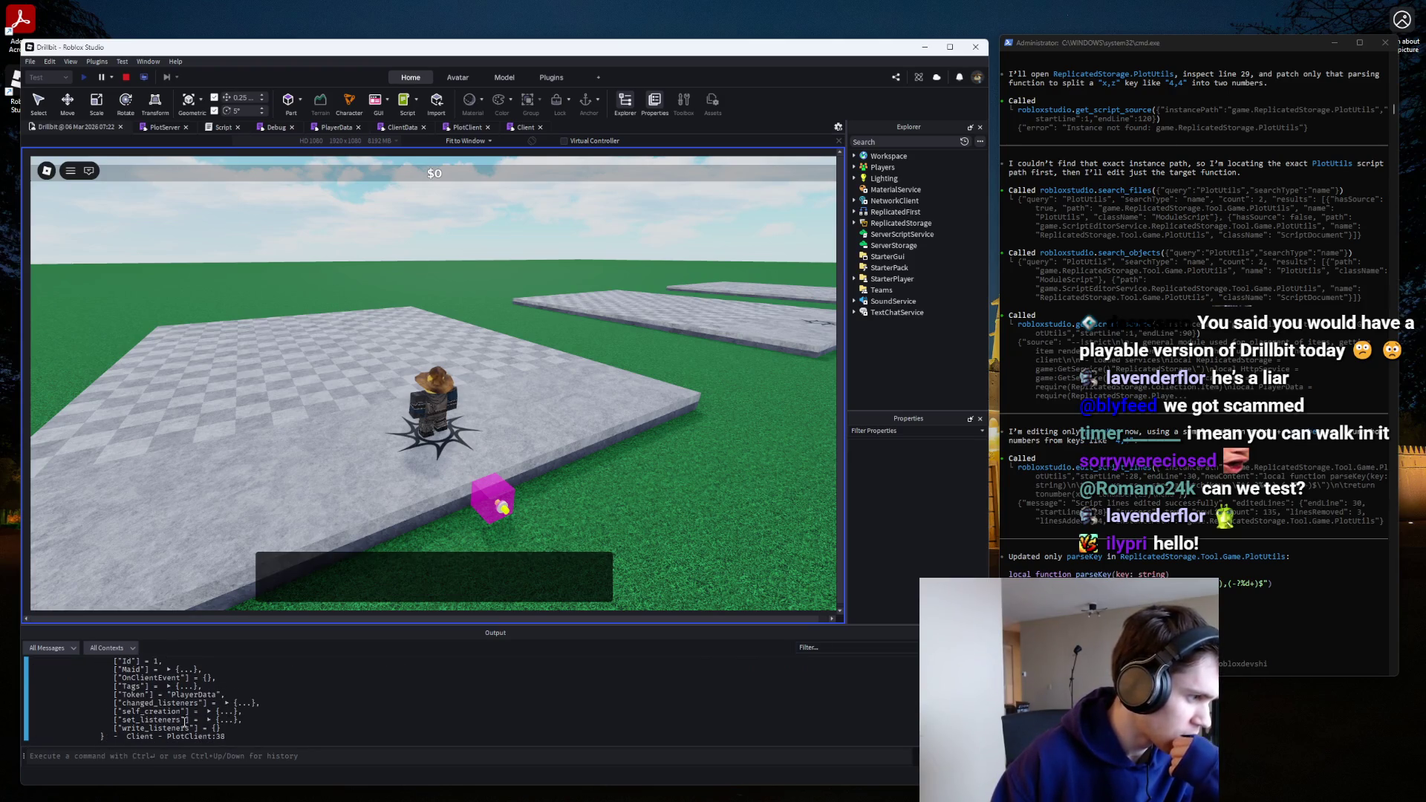
left_click(126, 77)
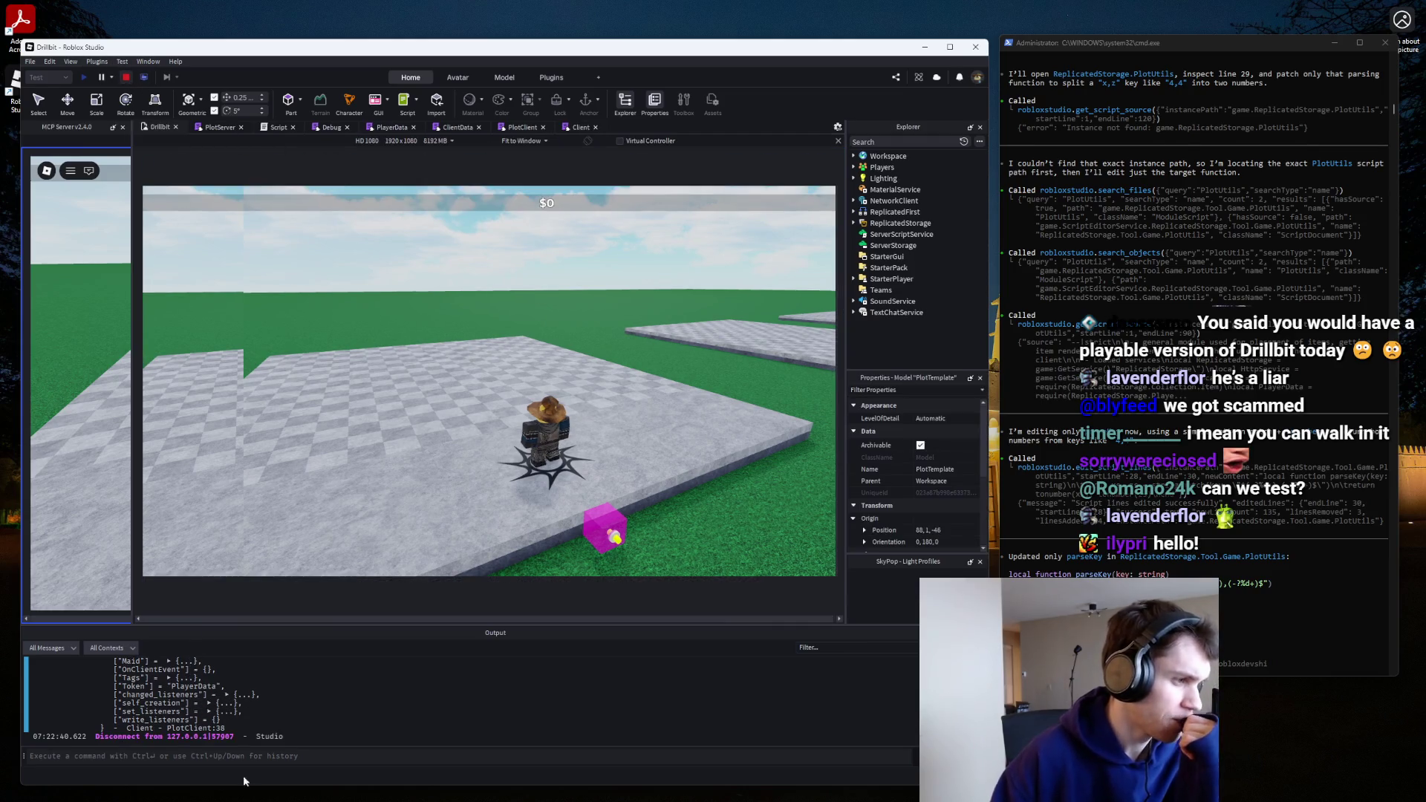
left_click(566, 127)
left_click(523, 125)
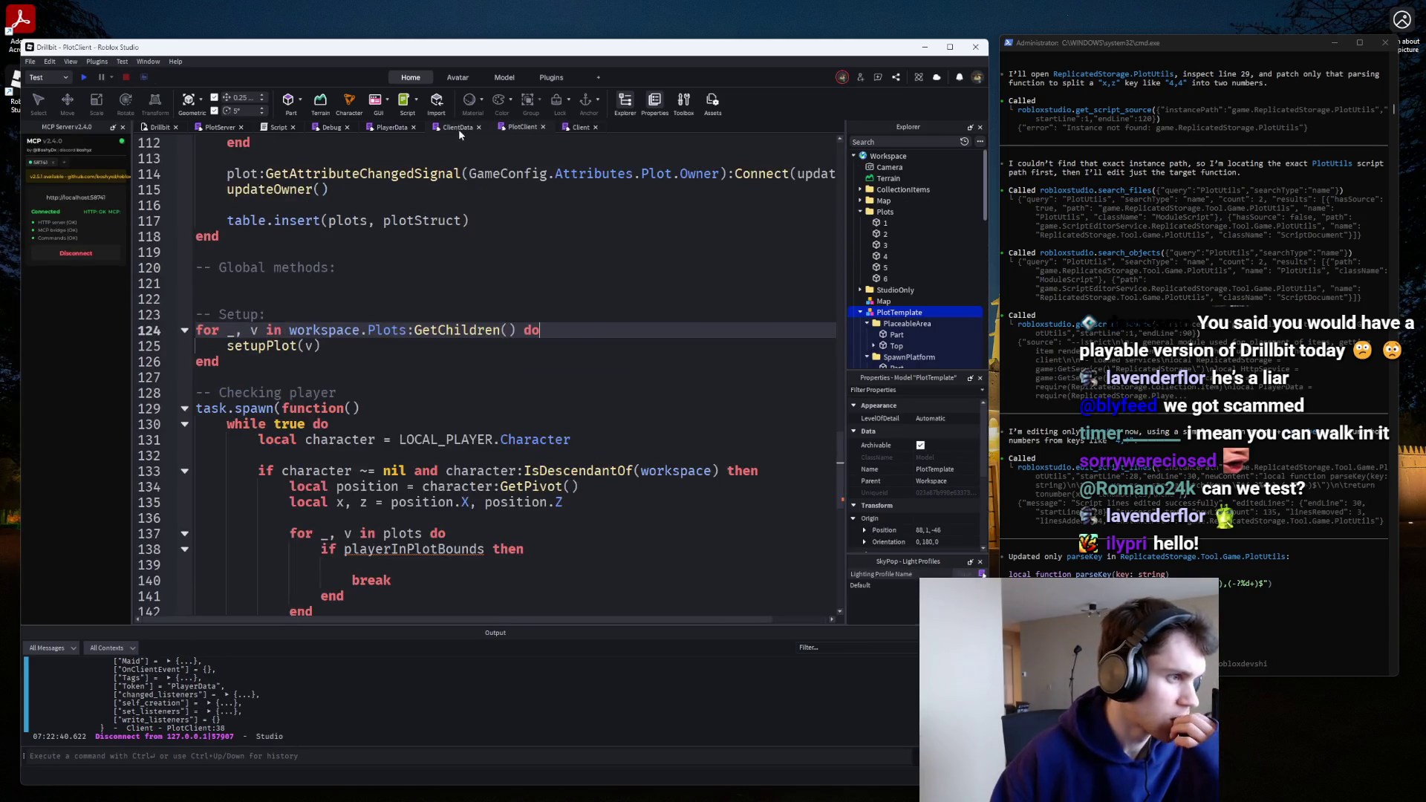
Look through the ClientData, PlayerData, Debug, PlotServer and main server scripts.
left_click(455, 127)
left_click(392, 127)
left_click(332, 127)
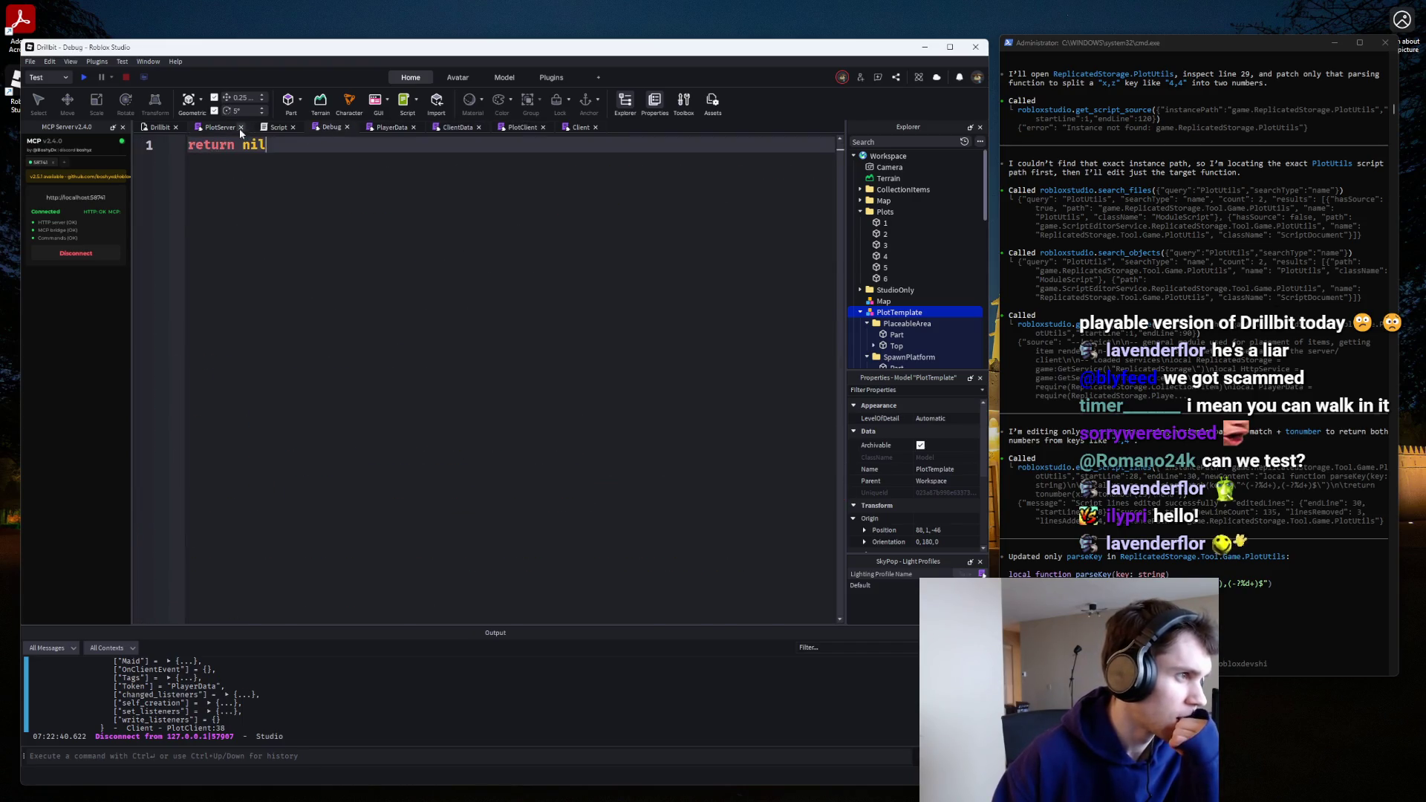
left_click(219, 127)
scroll(394, 412, "down", 6)
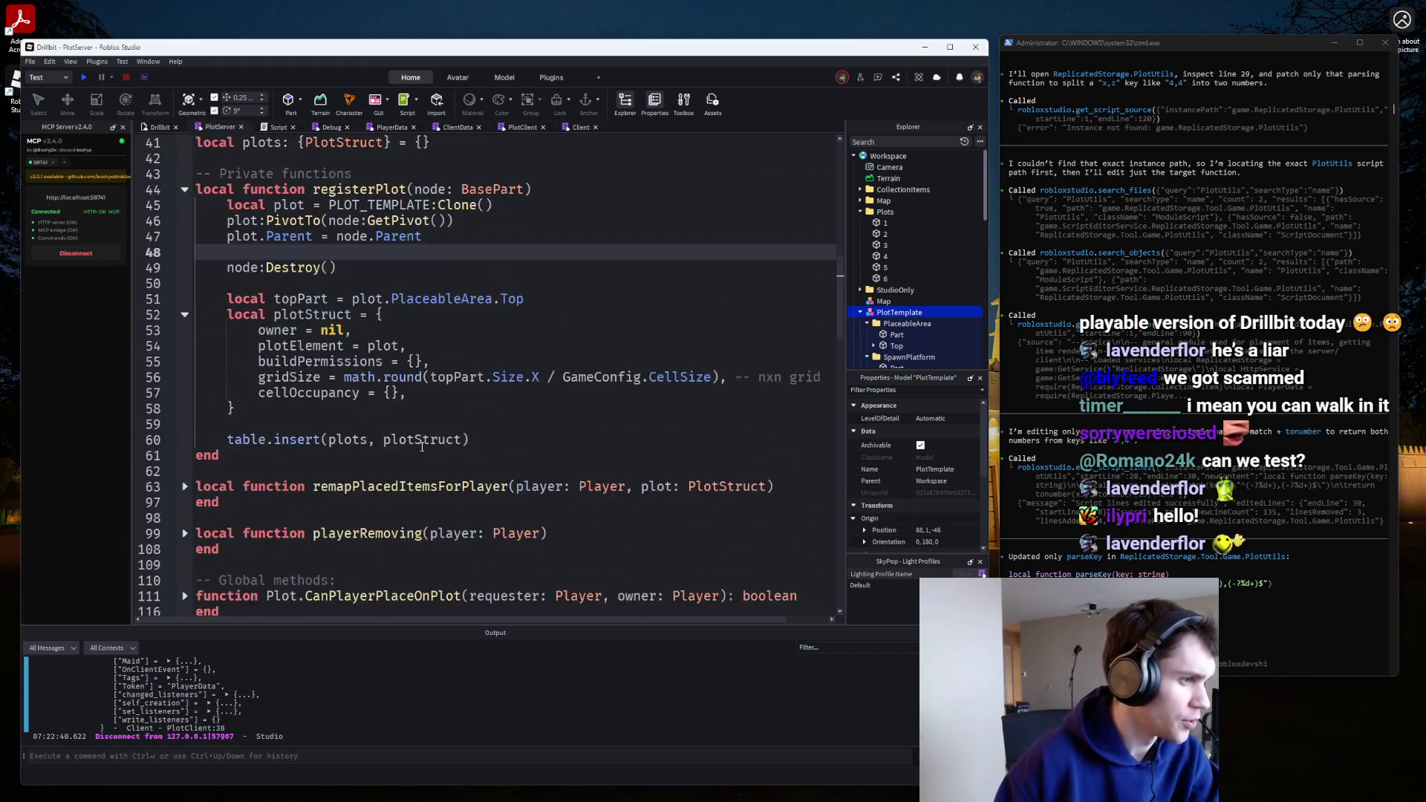
scroll(421, 444, "up", 6)
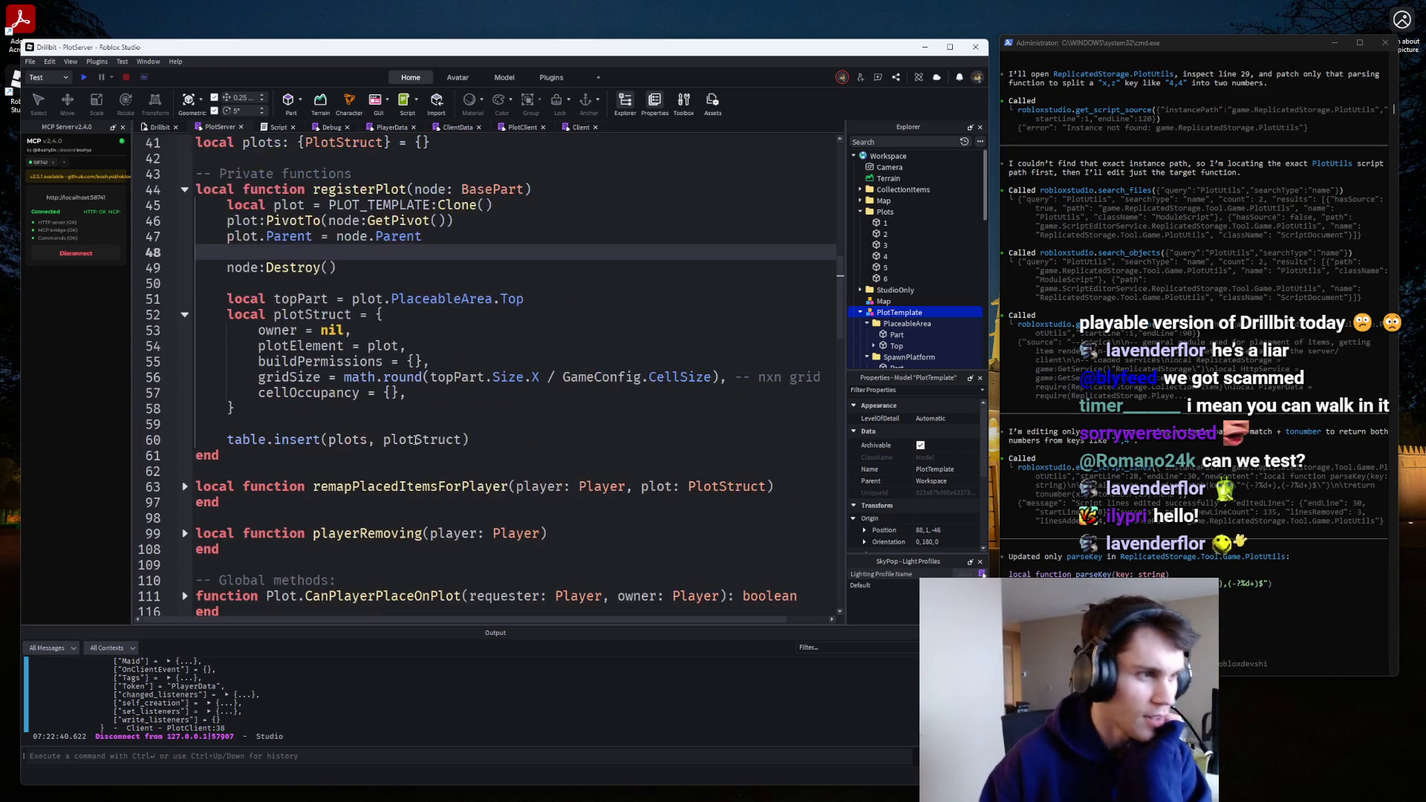
left_click(276, 127)
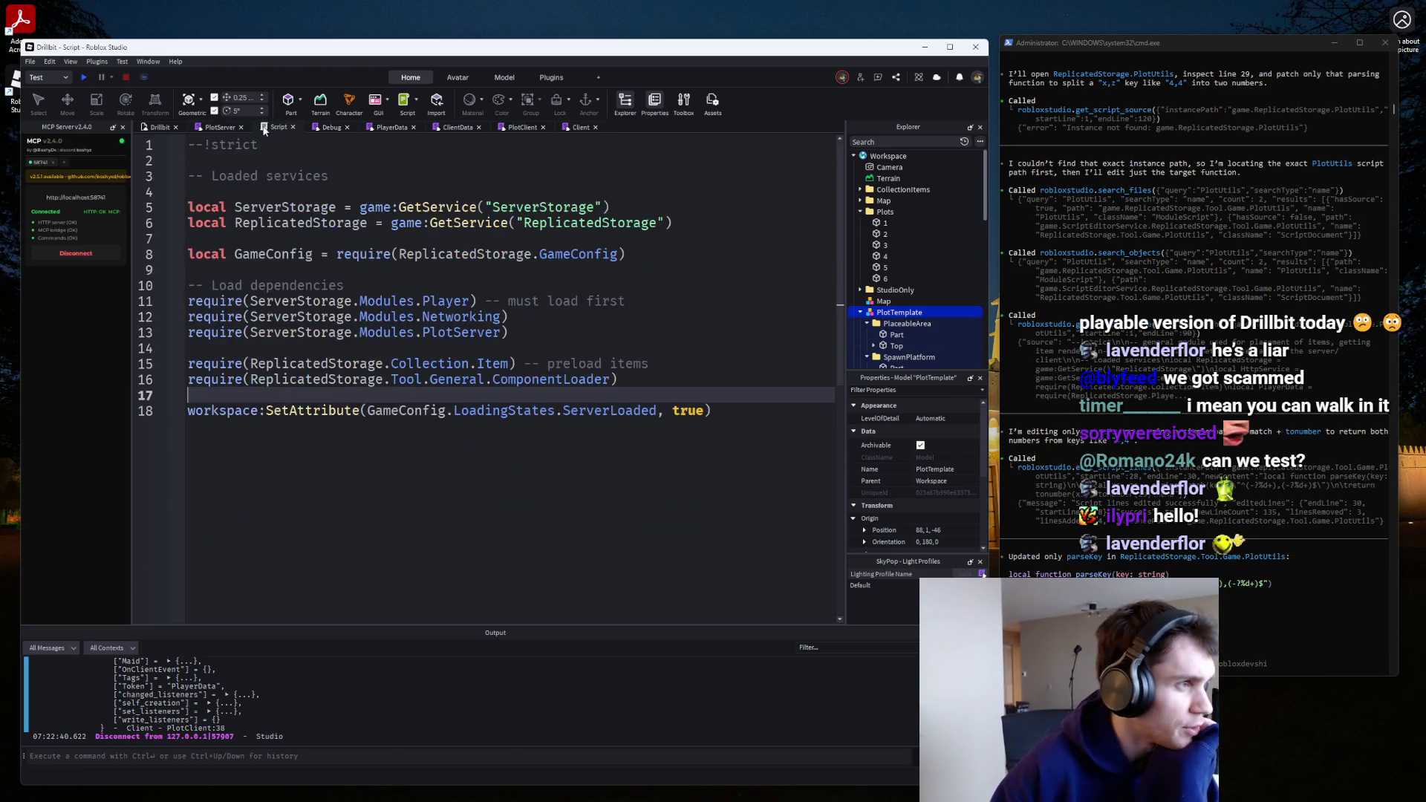
Delete the print(plotStruct.replica) and print("hello!") lines from PlotClient, then start a play test.
left_click(530, 131)
scroll(555, 352, "up", 20)
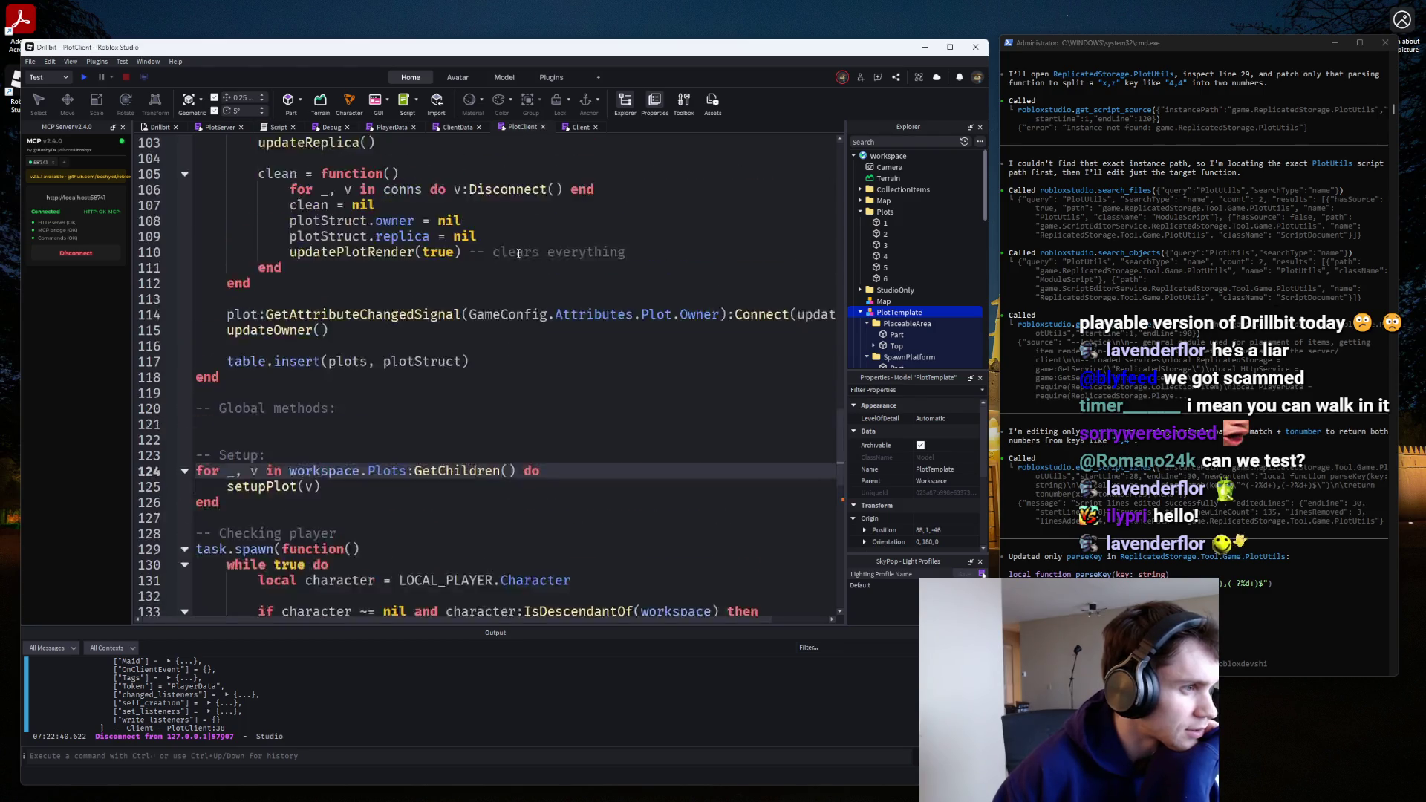
scroll(555, 352, "up", 8)
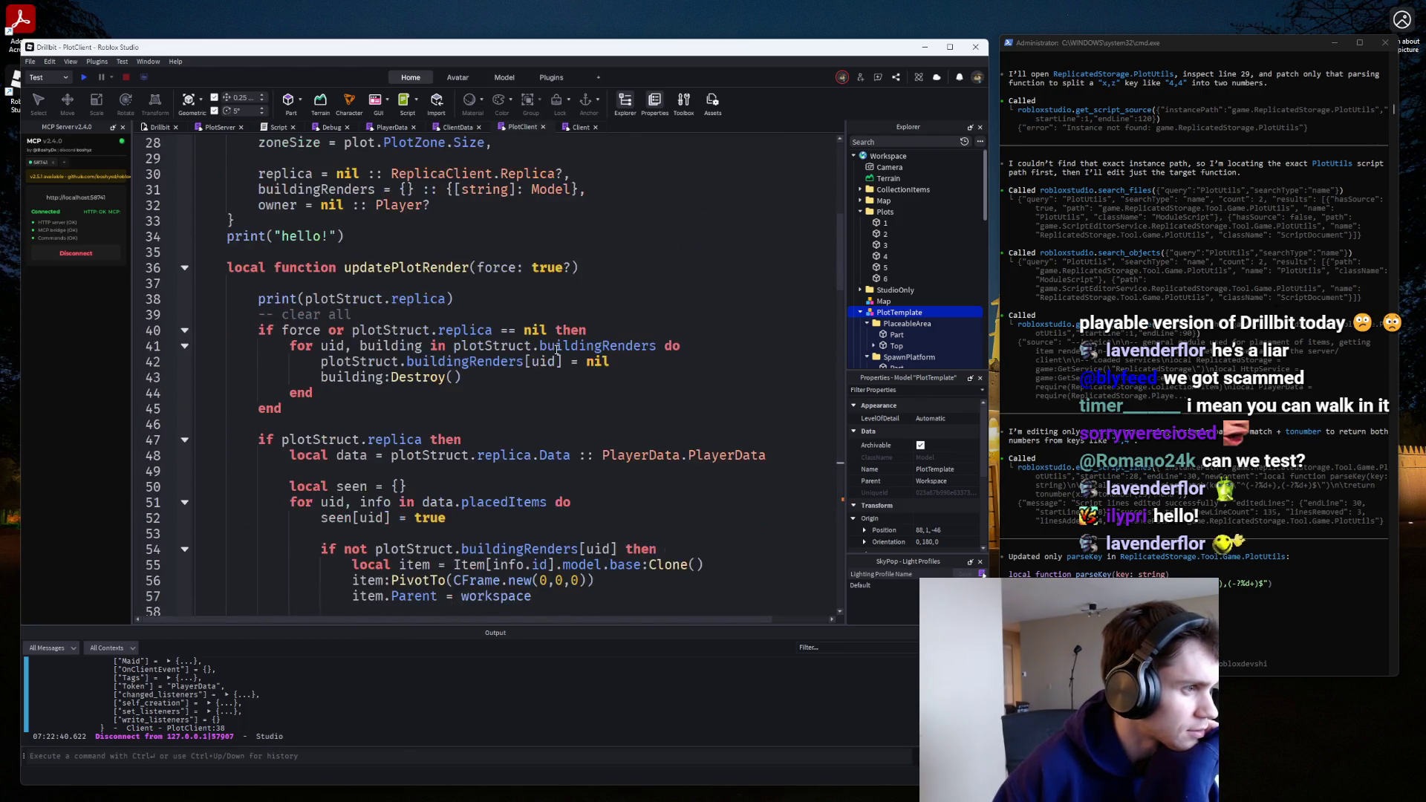
left_click(149, 299)
key("BackSpace")
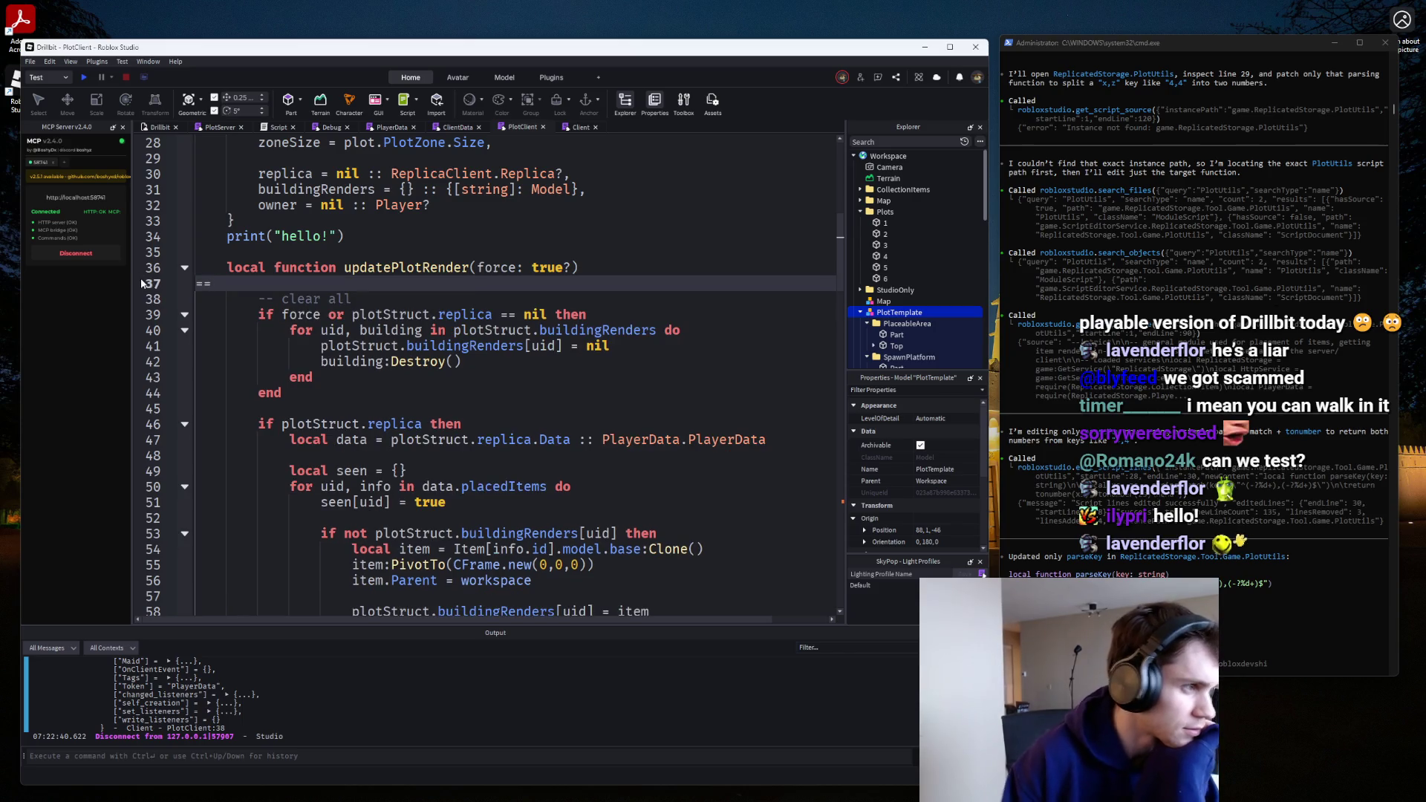
key("BackSpace")
triple_click(223, 240)
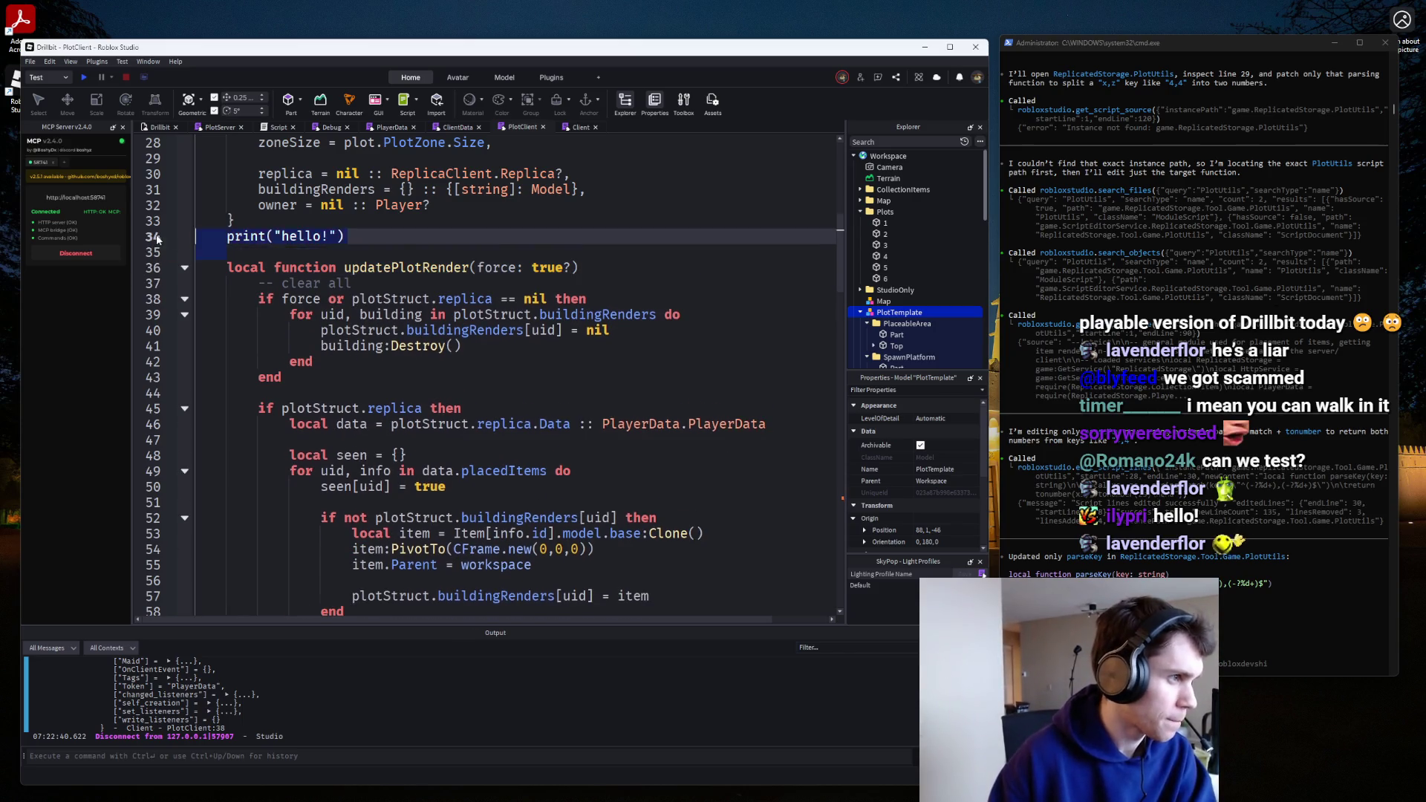
key("BackSpace")
scroll(476, 346, "down", 3)
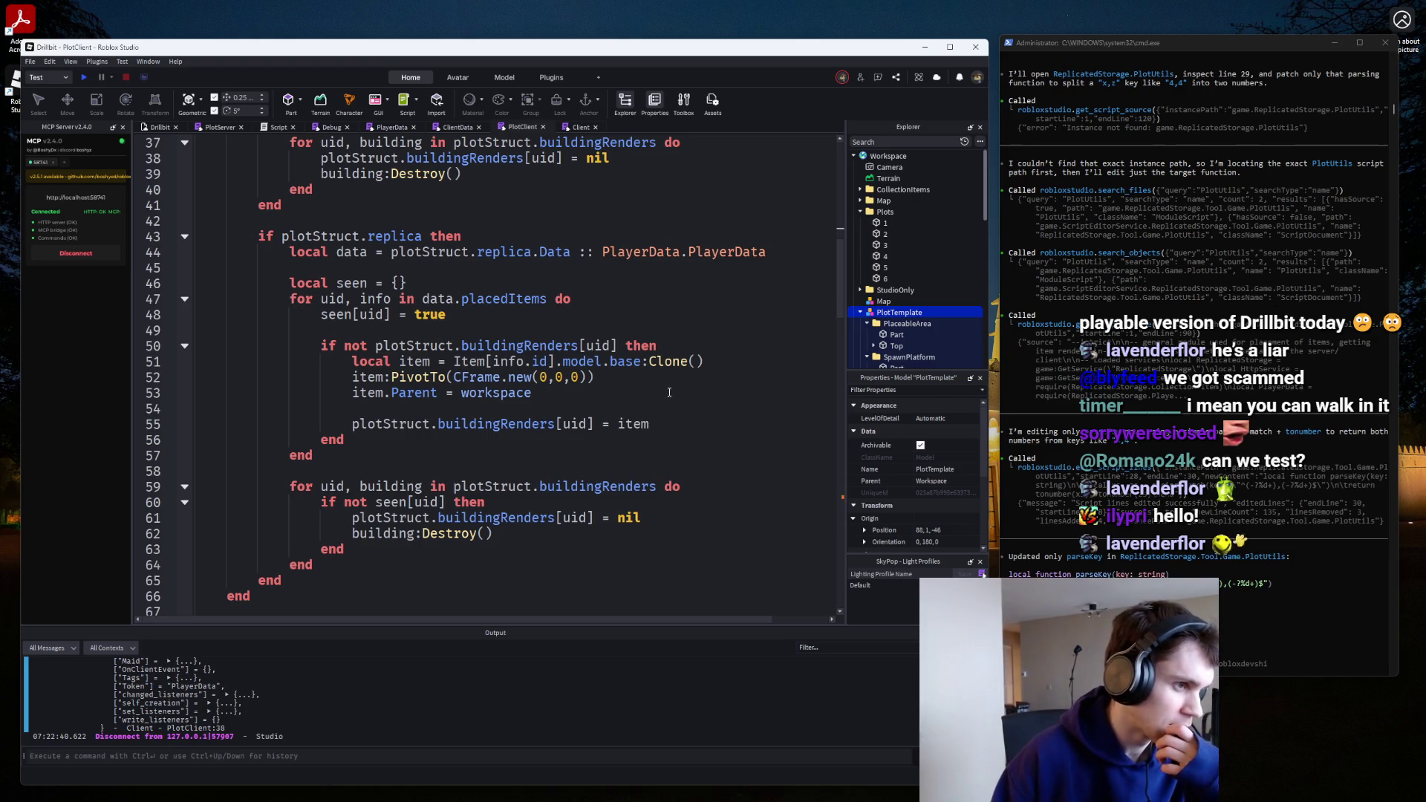
left_click(84, 77)
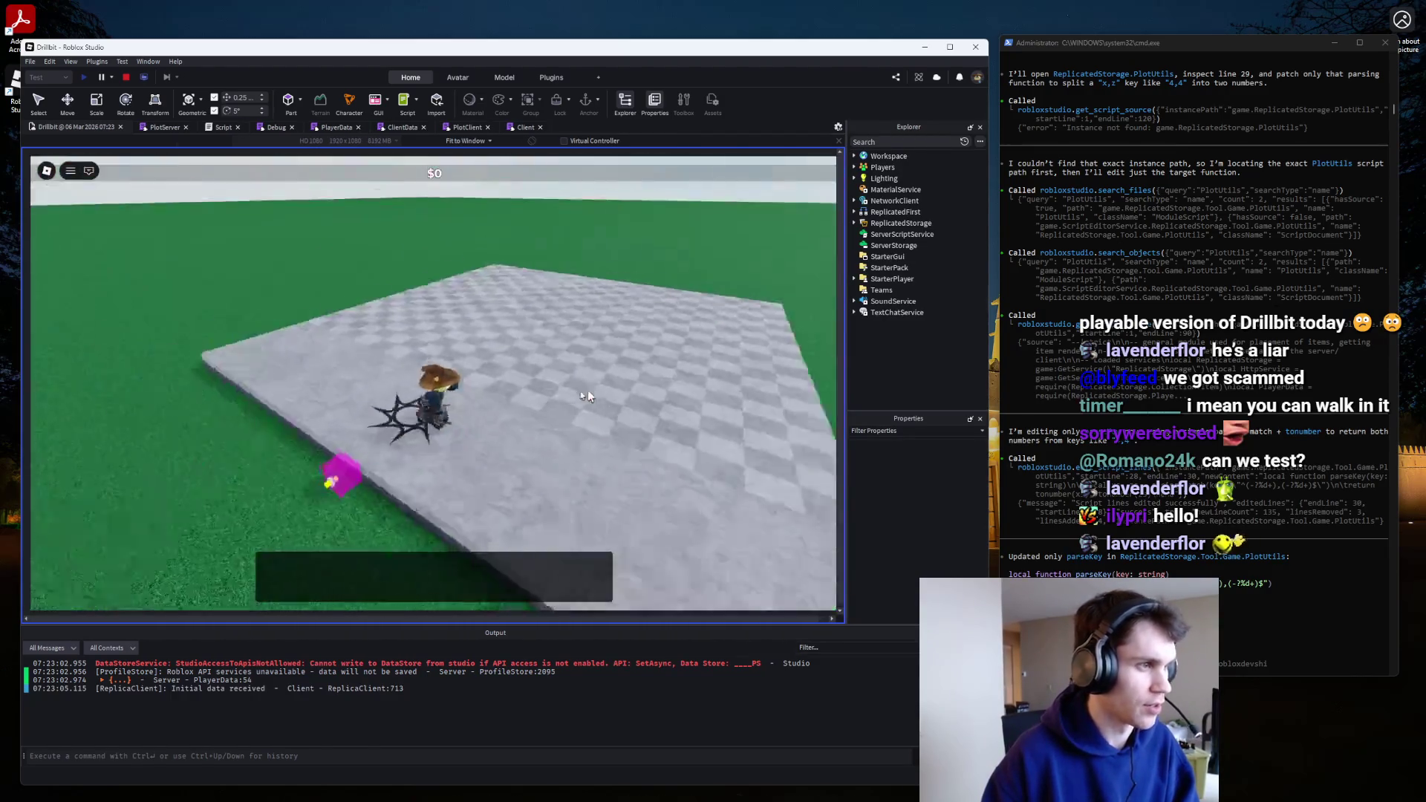
Walk the character across the plot with W, stop the test, and return to the Client script.
key("w")
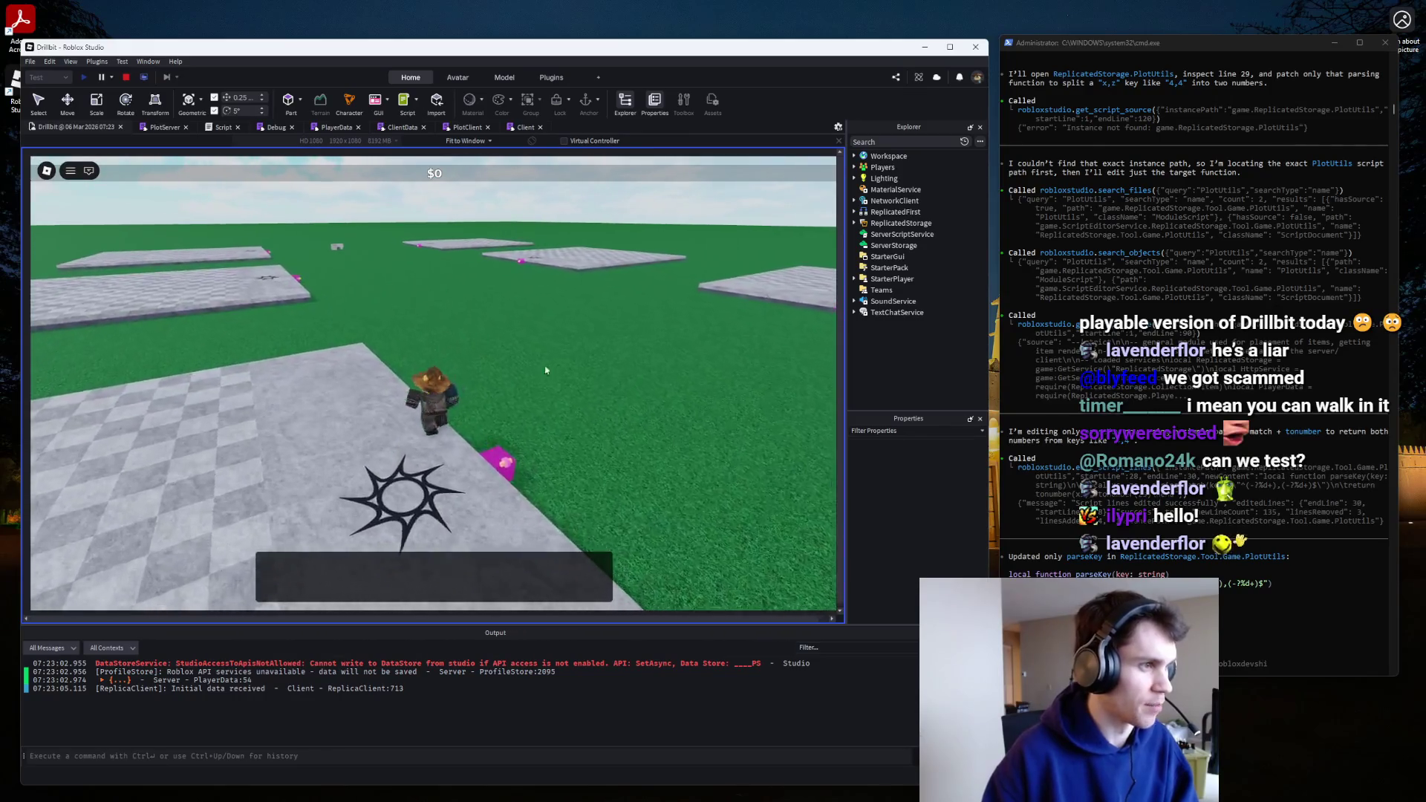
left_click(125, 77)
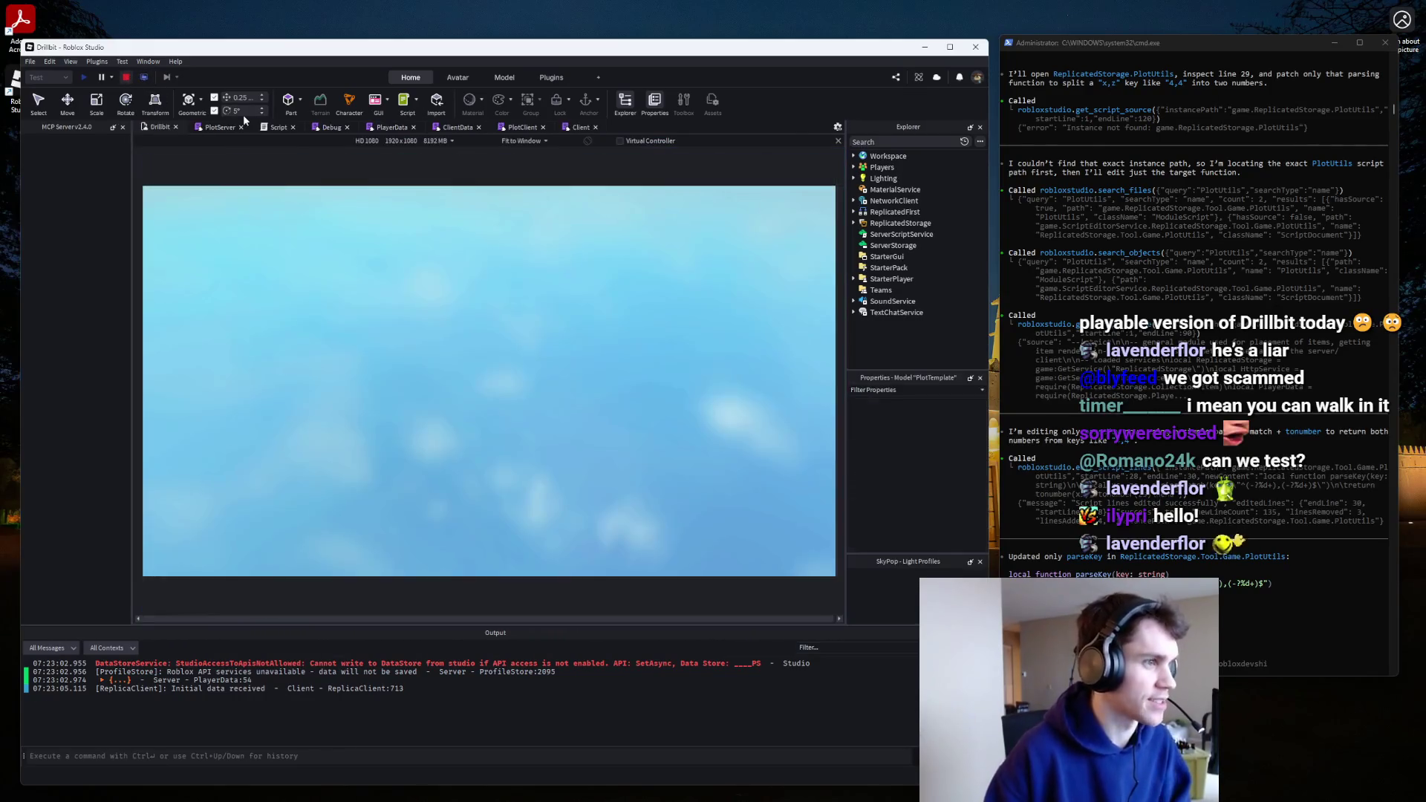
left_click(558, 126)
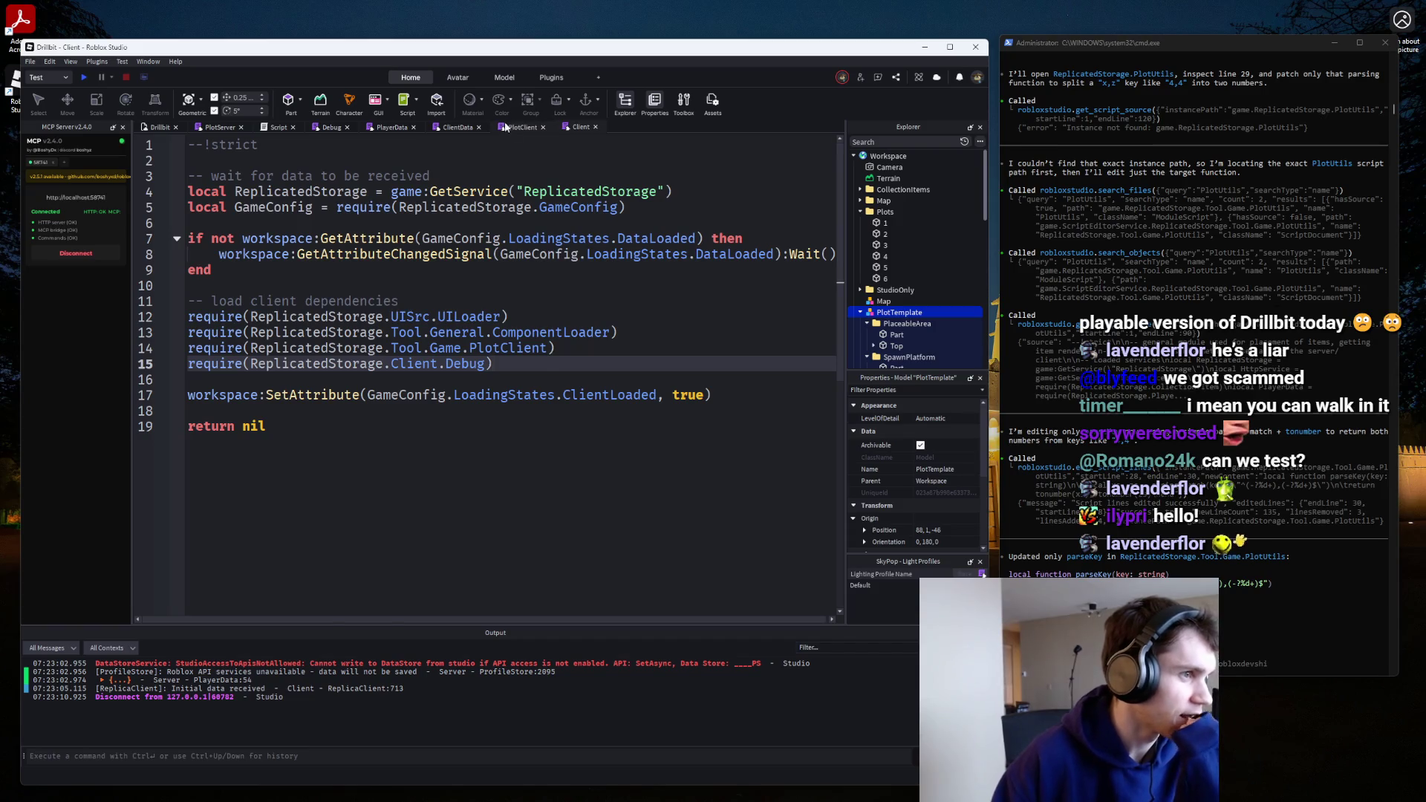
Locate the CFrame.new(0,0,0) argument in PlotClient's item PivotTo call, checking PlotServer along the way.
left_click(513, 127)
left_click(549, 347)
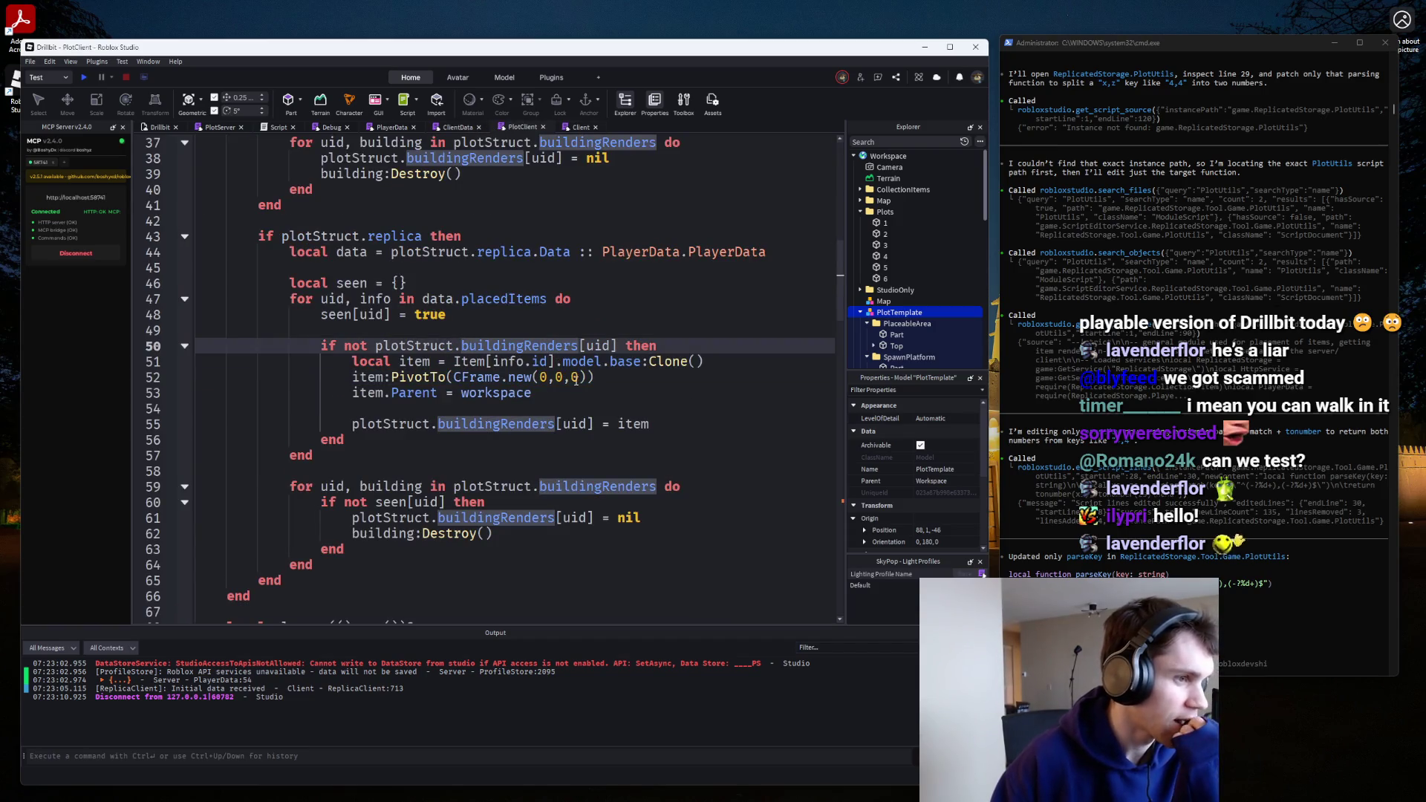
left_click_drag(586, 378, 454, 378)
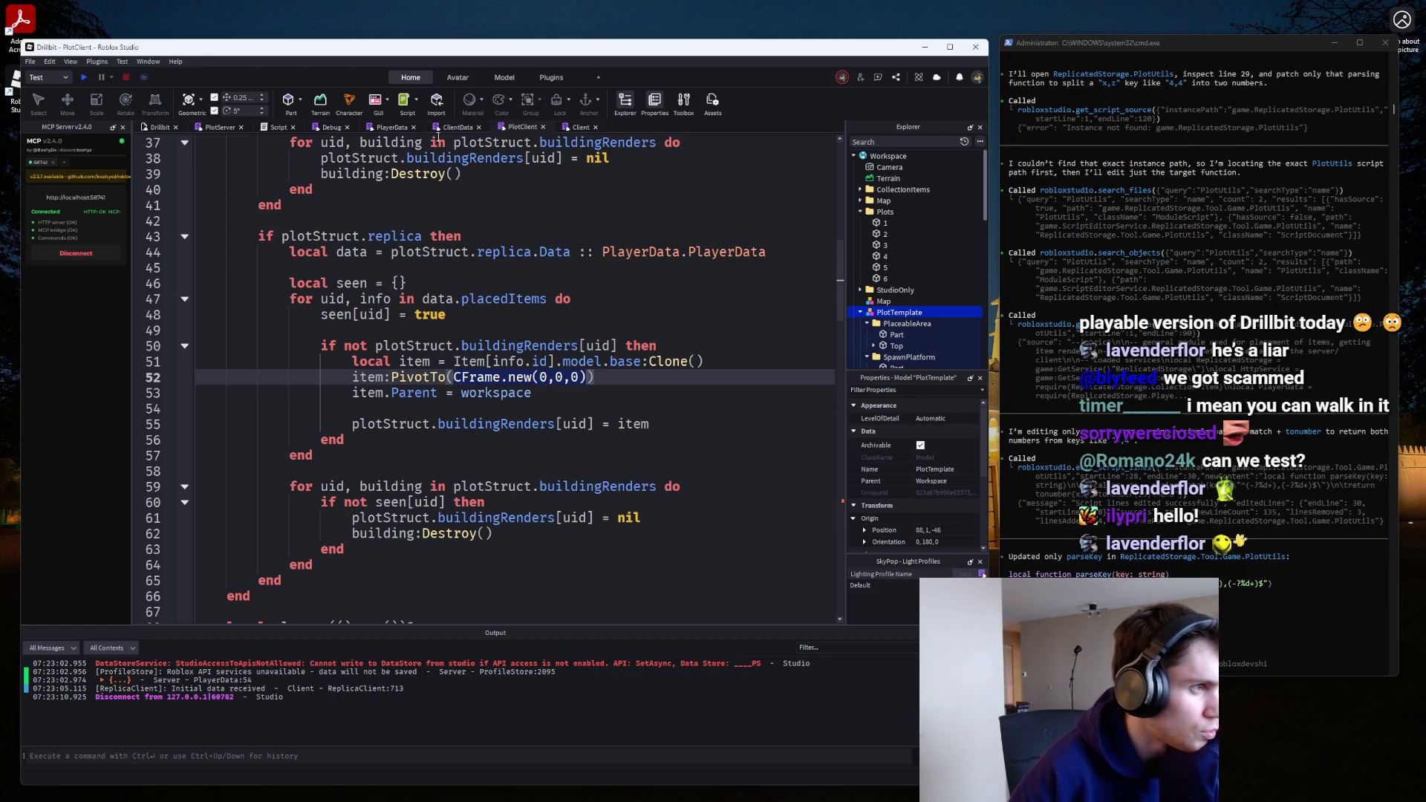
left_click(218, 127)
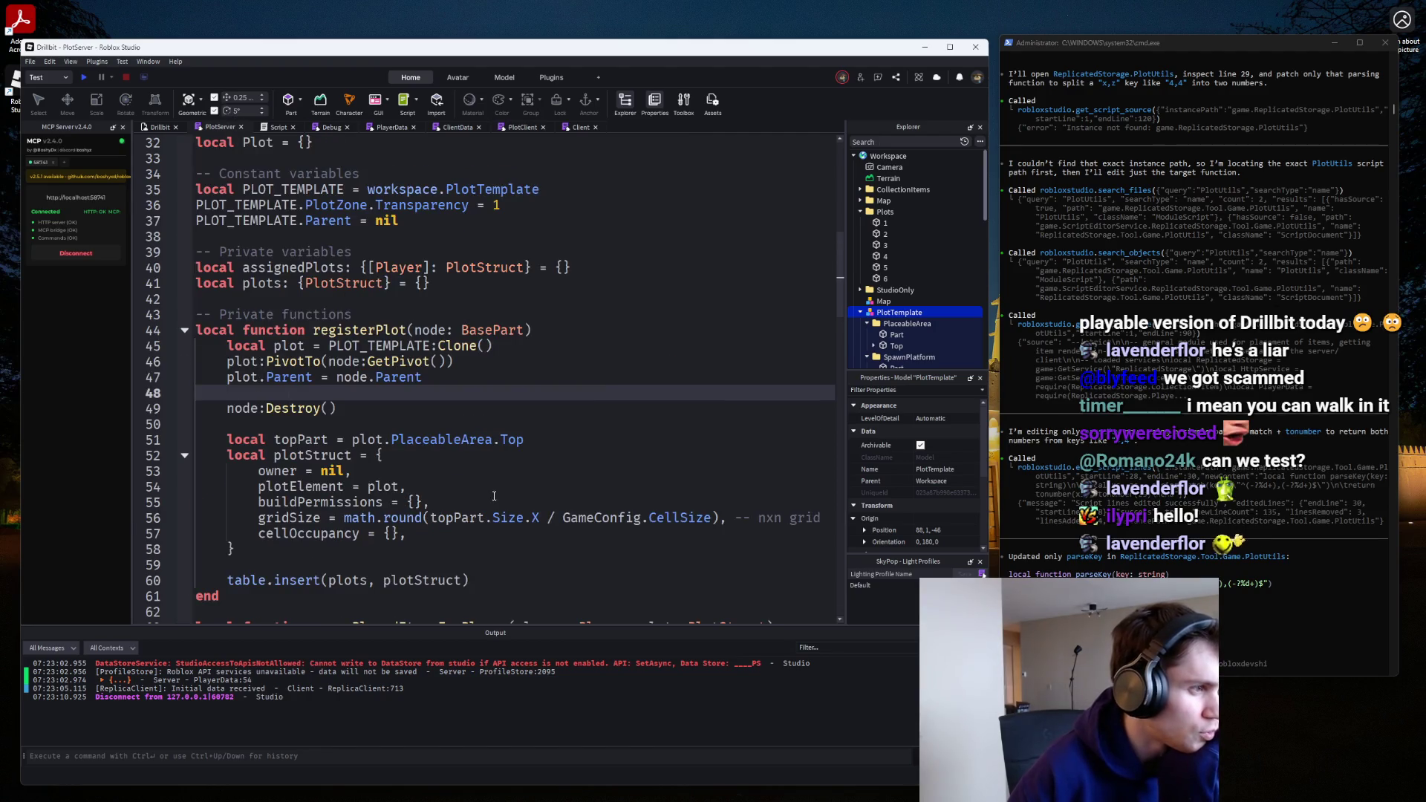
left_click(520, 127)
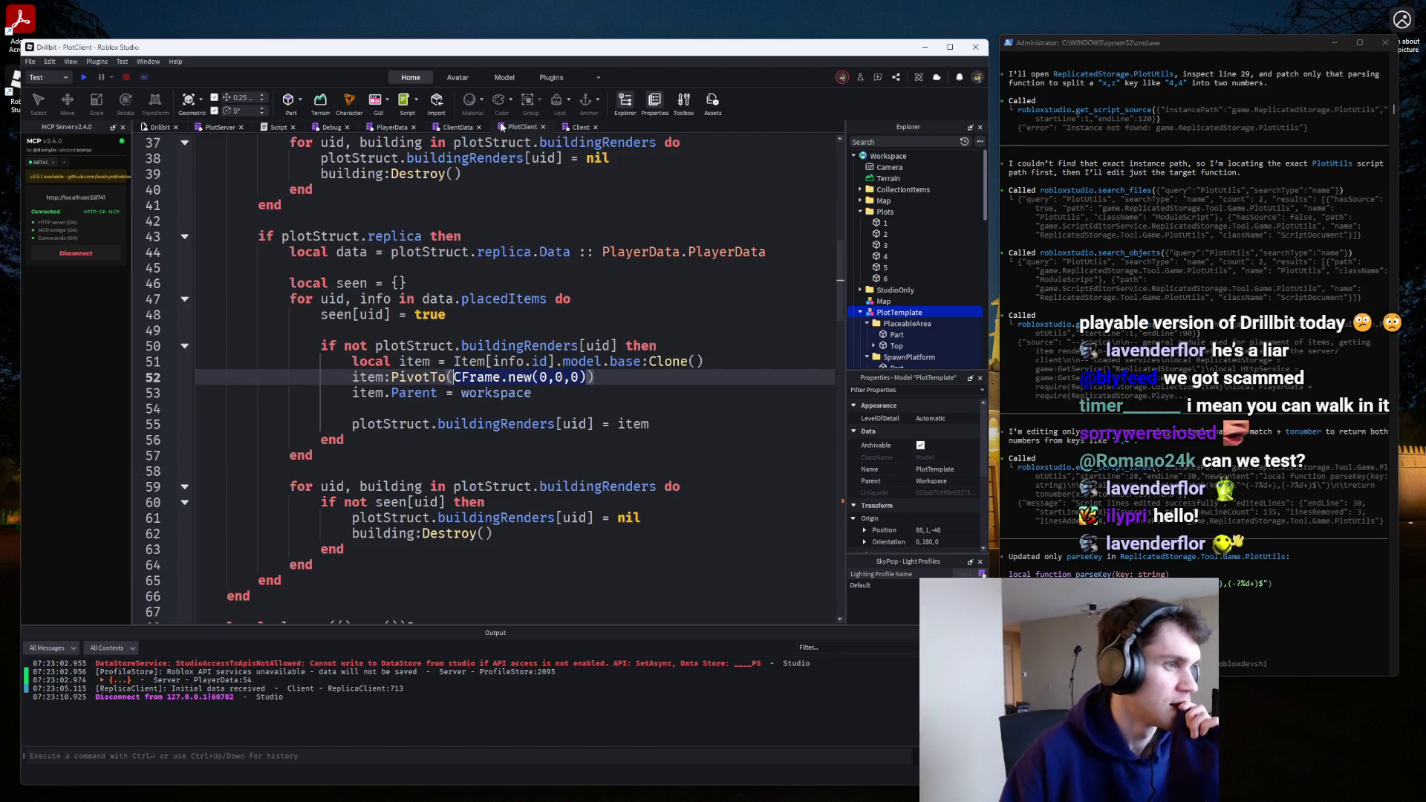
left_click(561, 361)
left_click(589, 376)
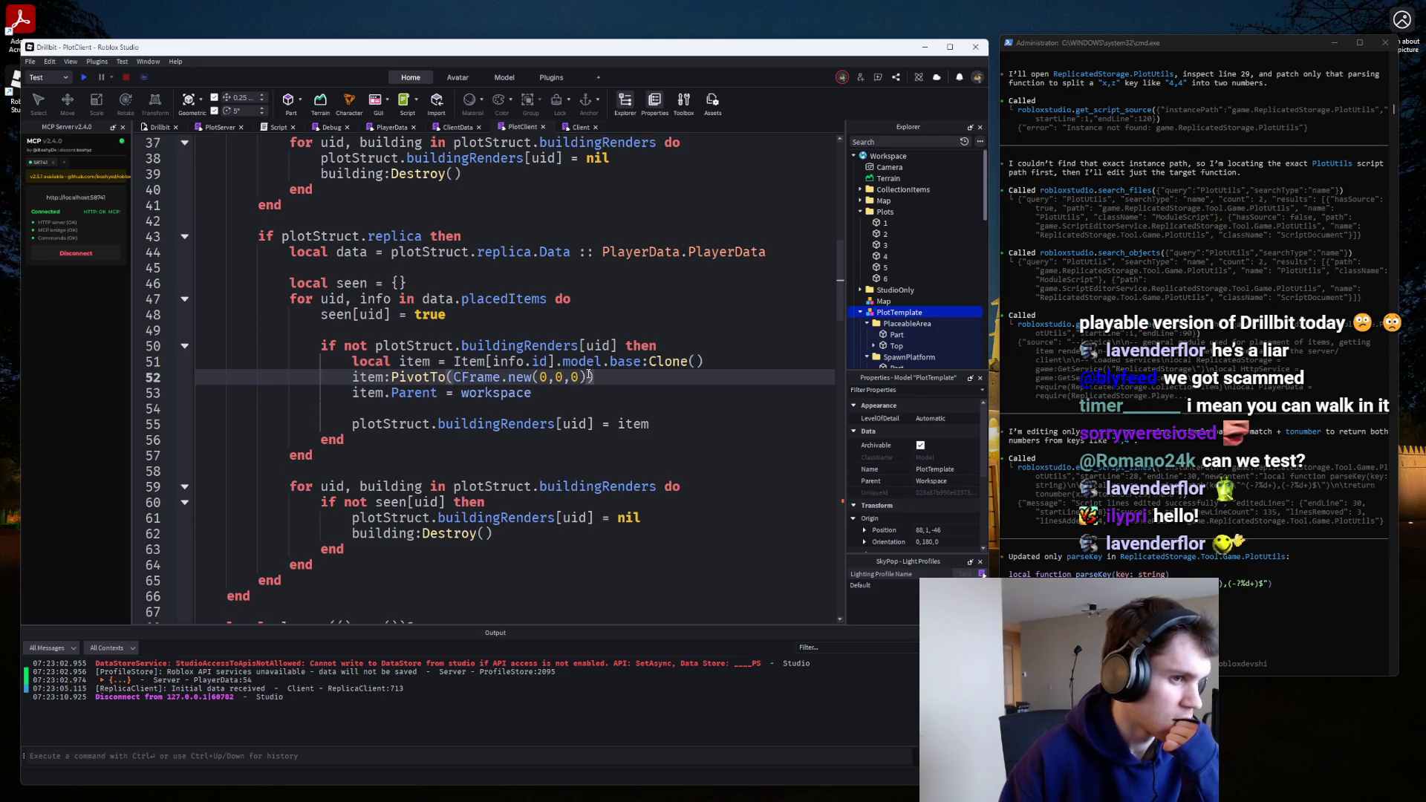
Replace CFrame.new(0,0,0) with an unfinished 'PlotUtils.)' call, then search the hierarchy for 'plotuti'.
left_click_drag(594, 376, 456, 377)
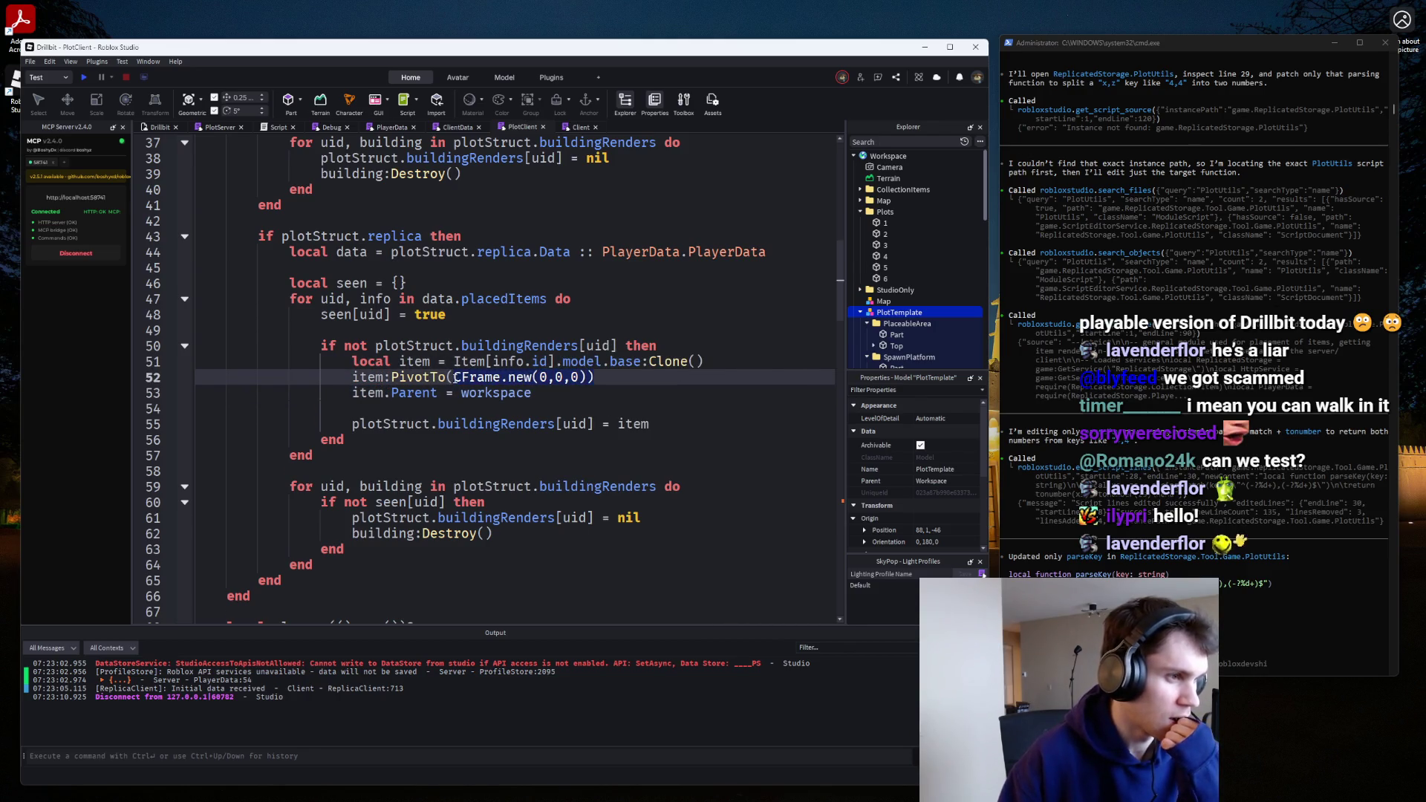
type("PlotUtils")
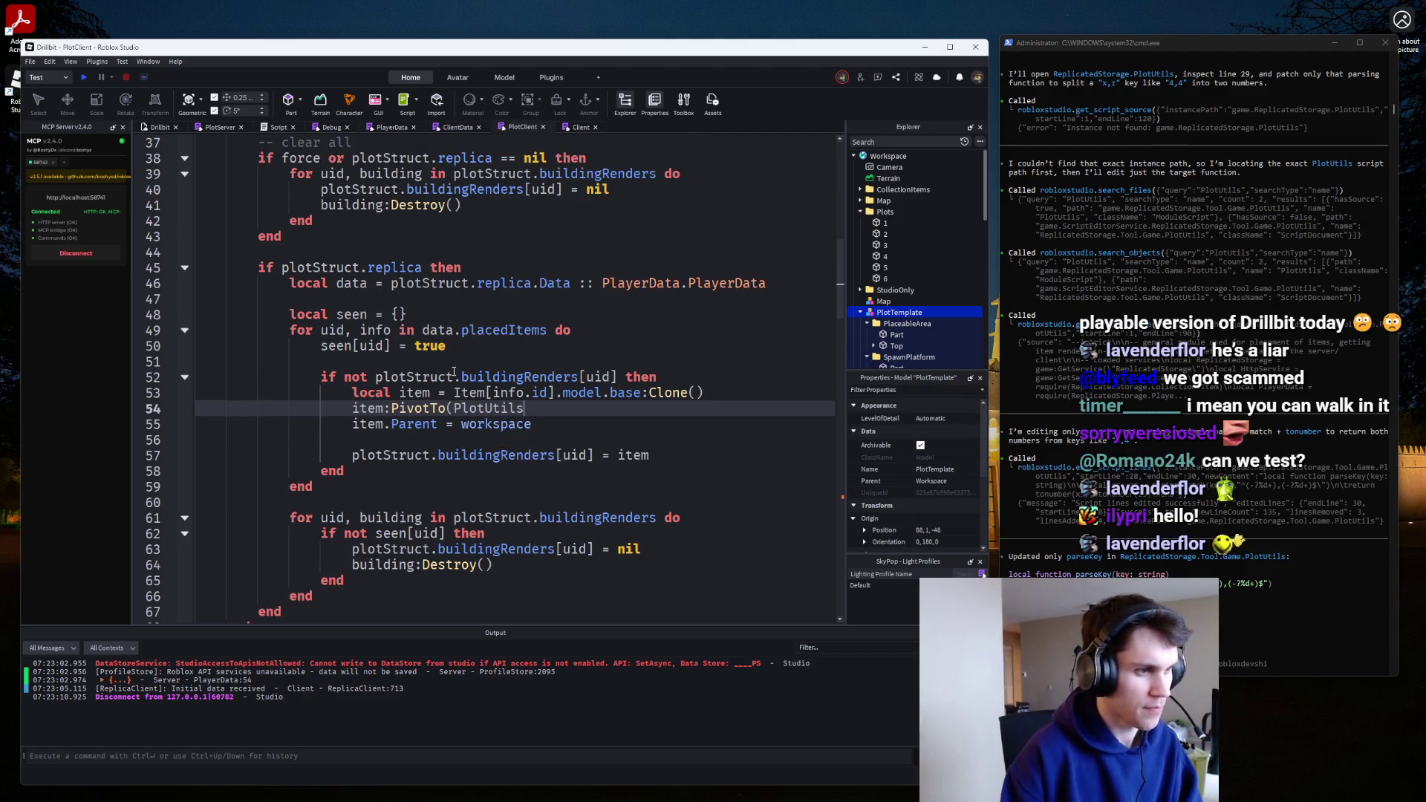
type(".")
key("Down")
key("Down")
key("Down")
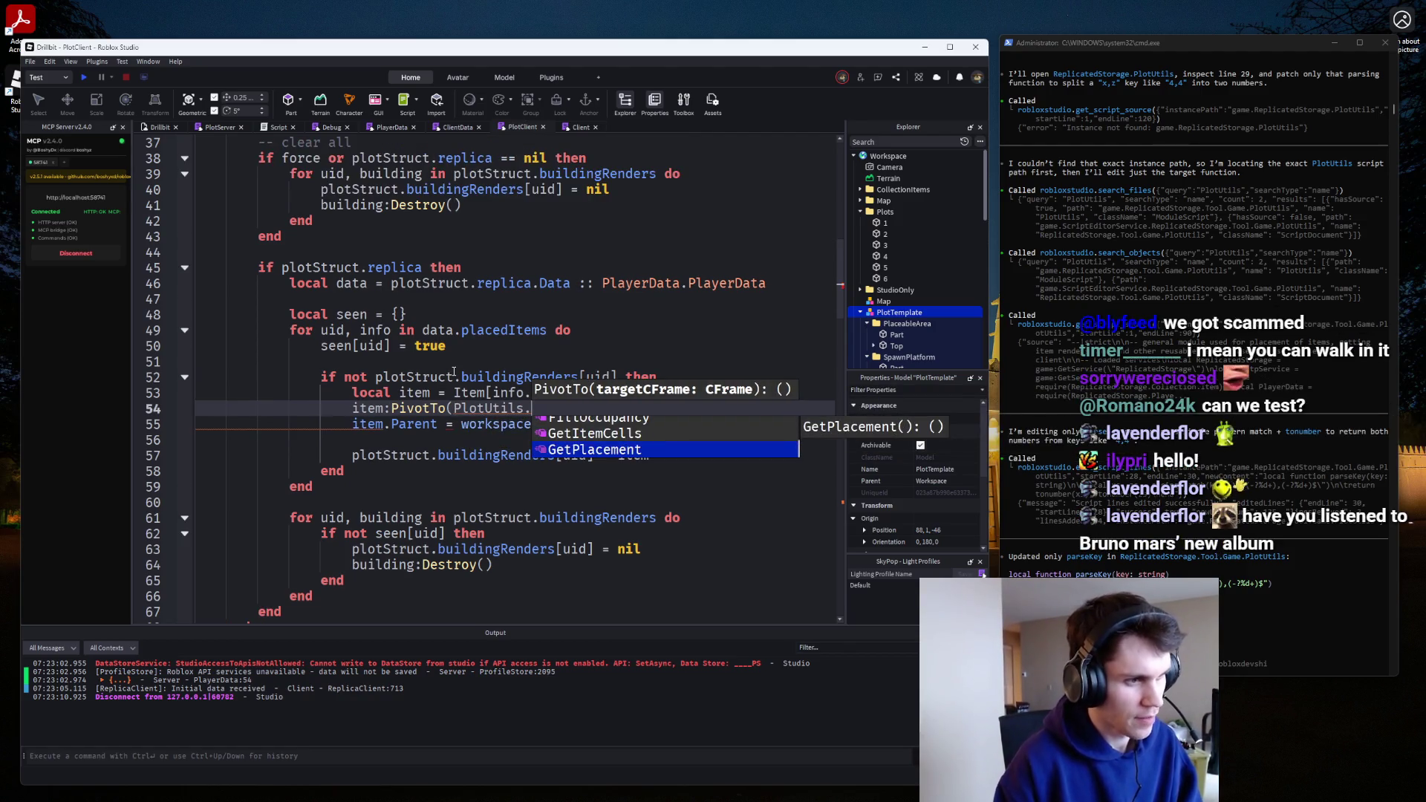
key("Up")
key("Up")
key("Up")
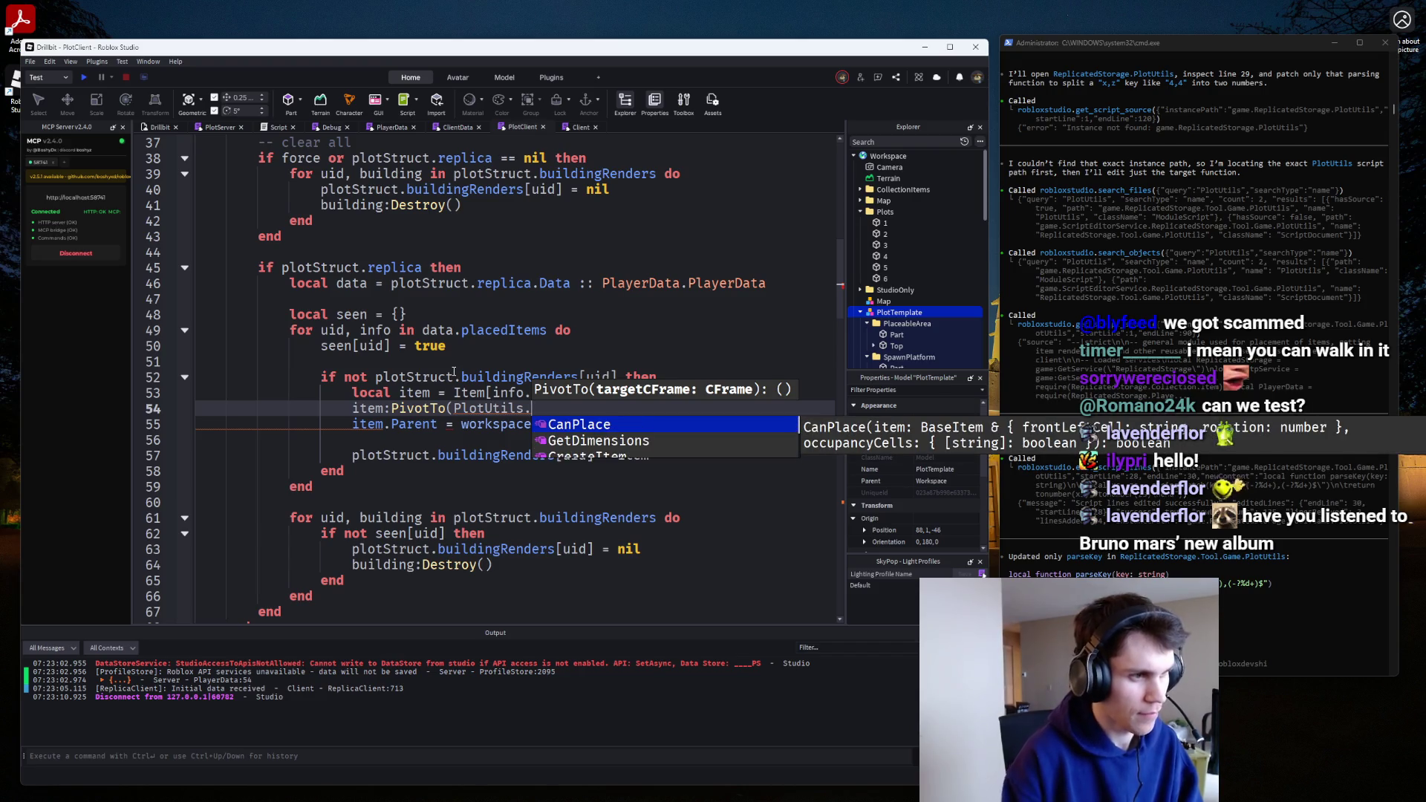
type(")")
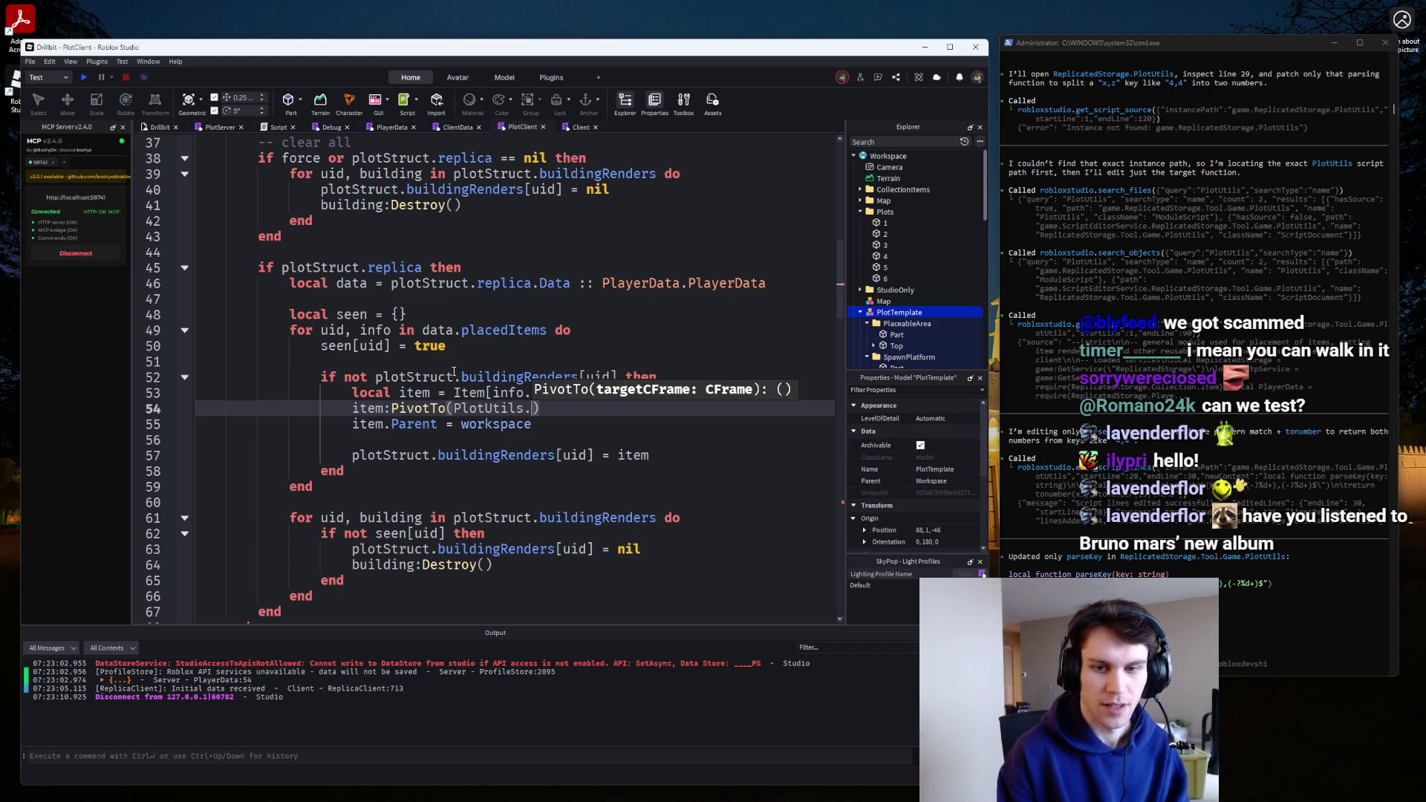
key("Escape")
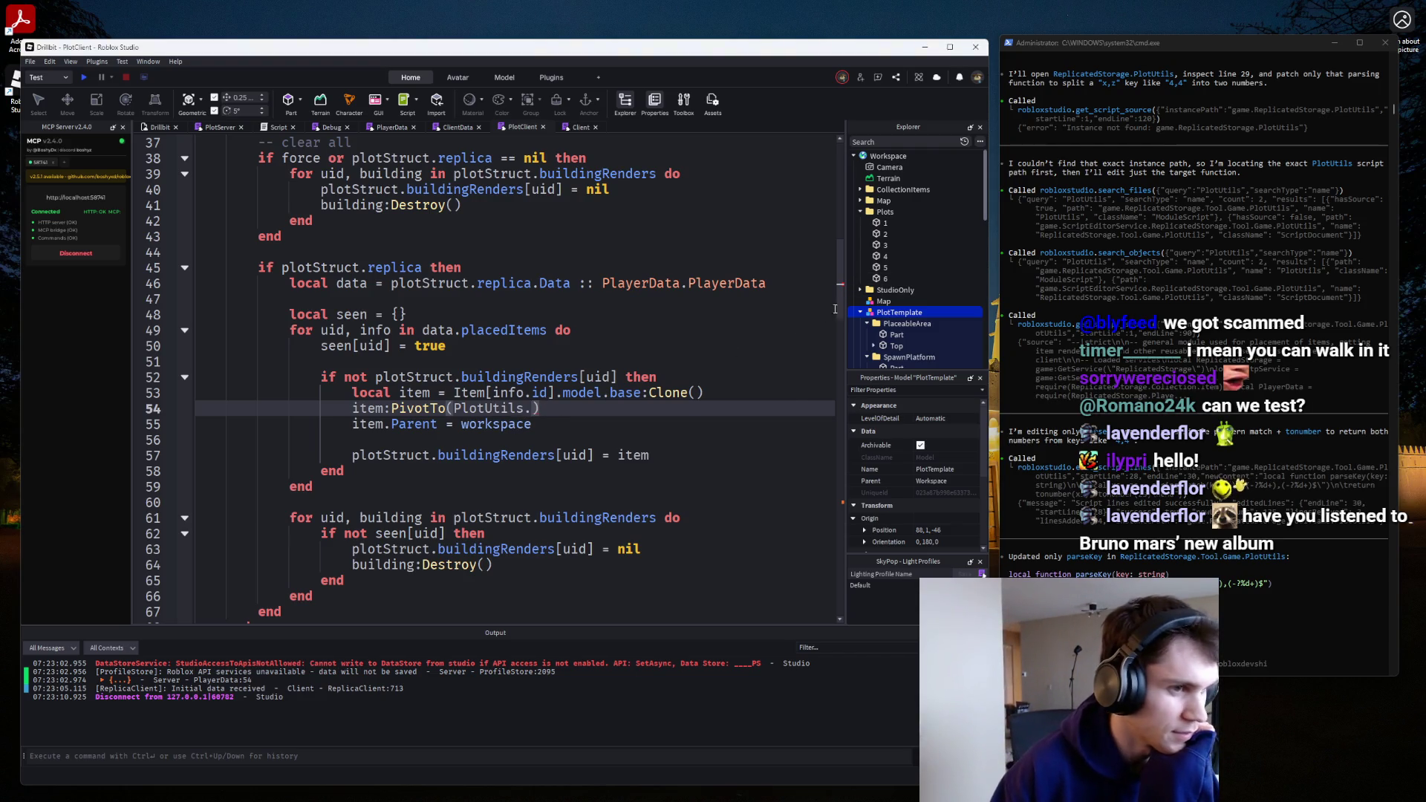
left_click(866, 141)
type("plot")
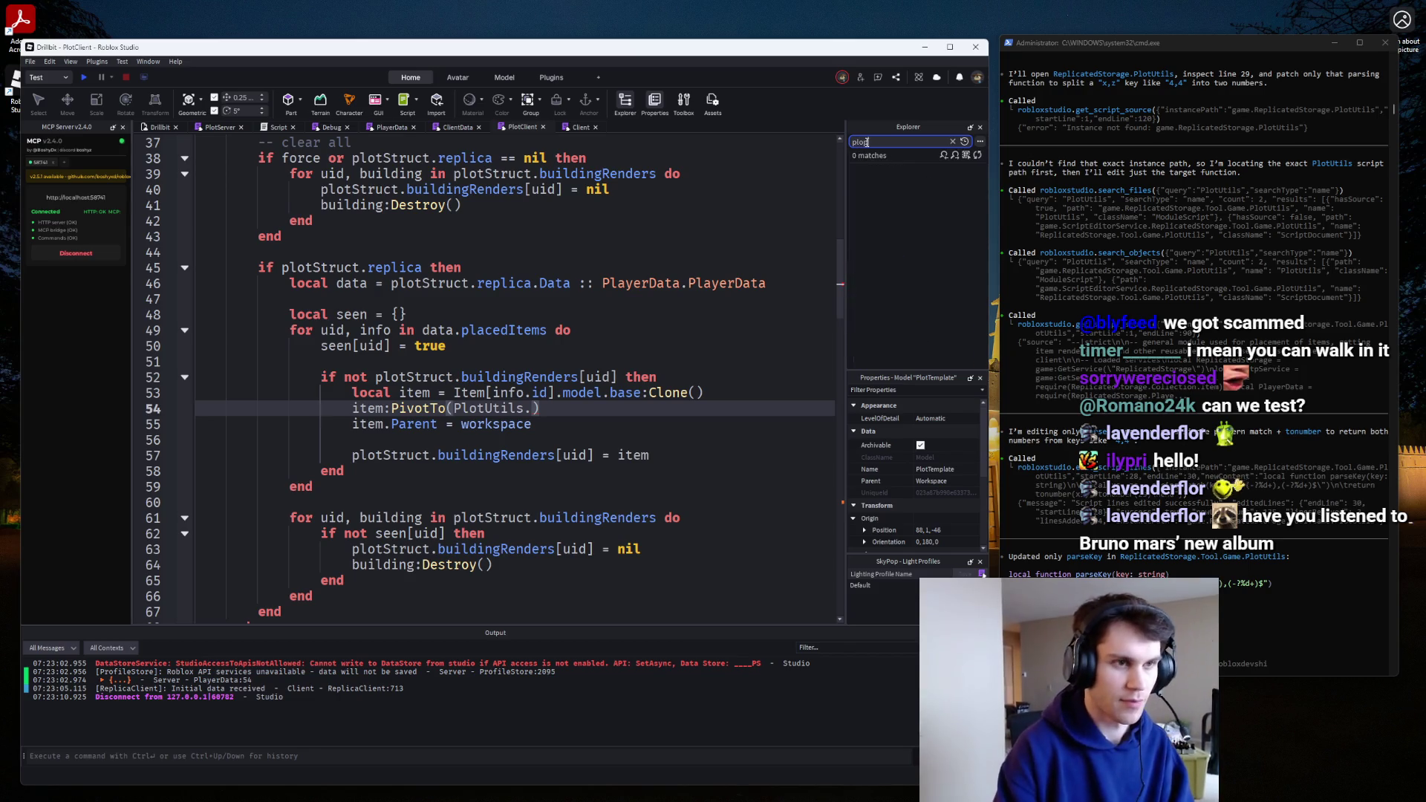
type("uti")
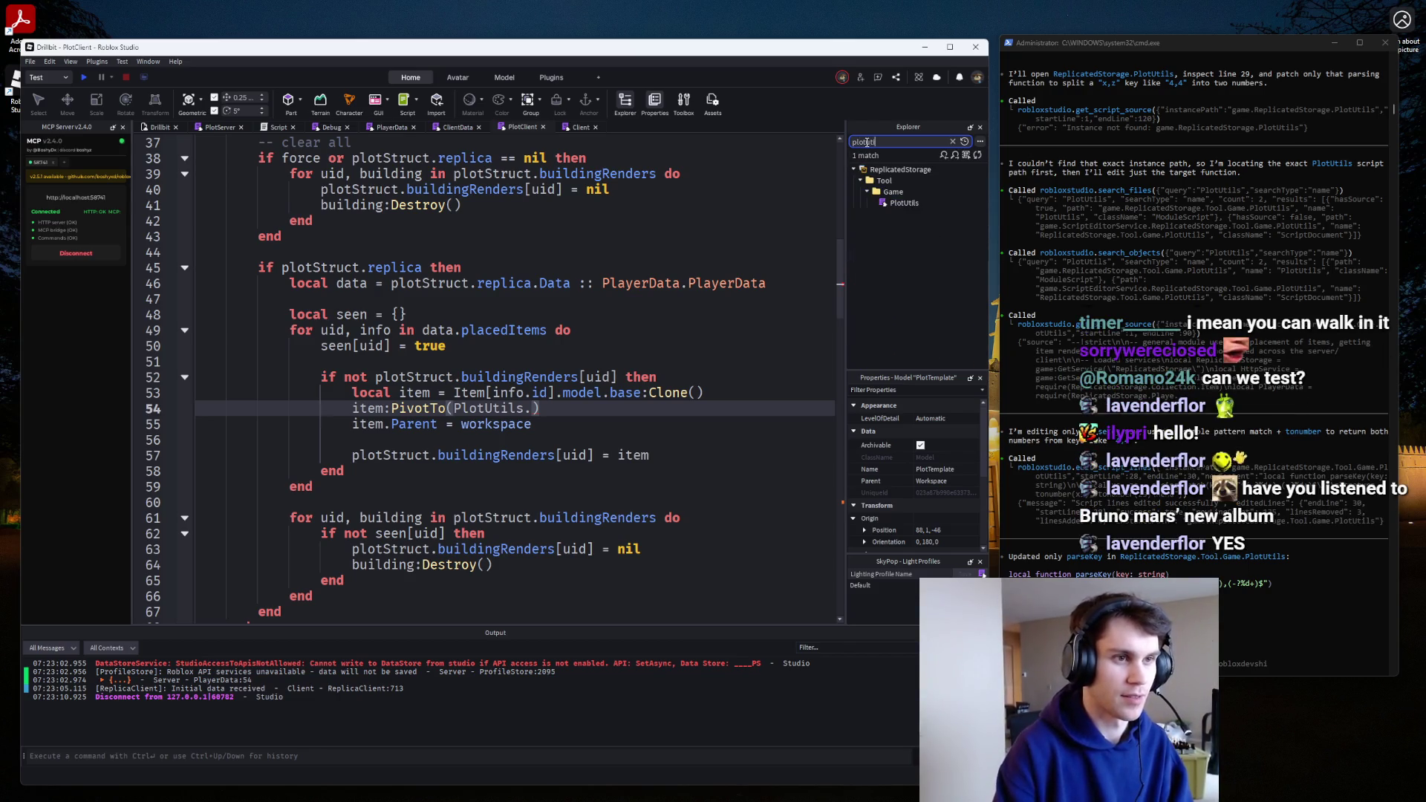
Open the PlotUtils module and collapse the CreateItem and GetDimensions function bodies.
double_click(901, 203)
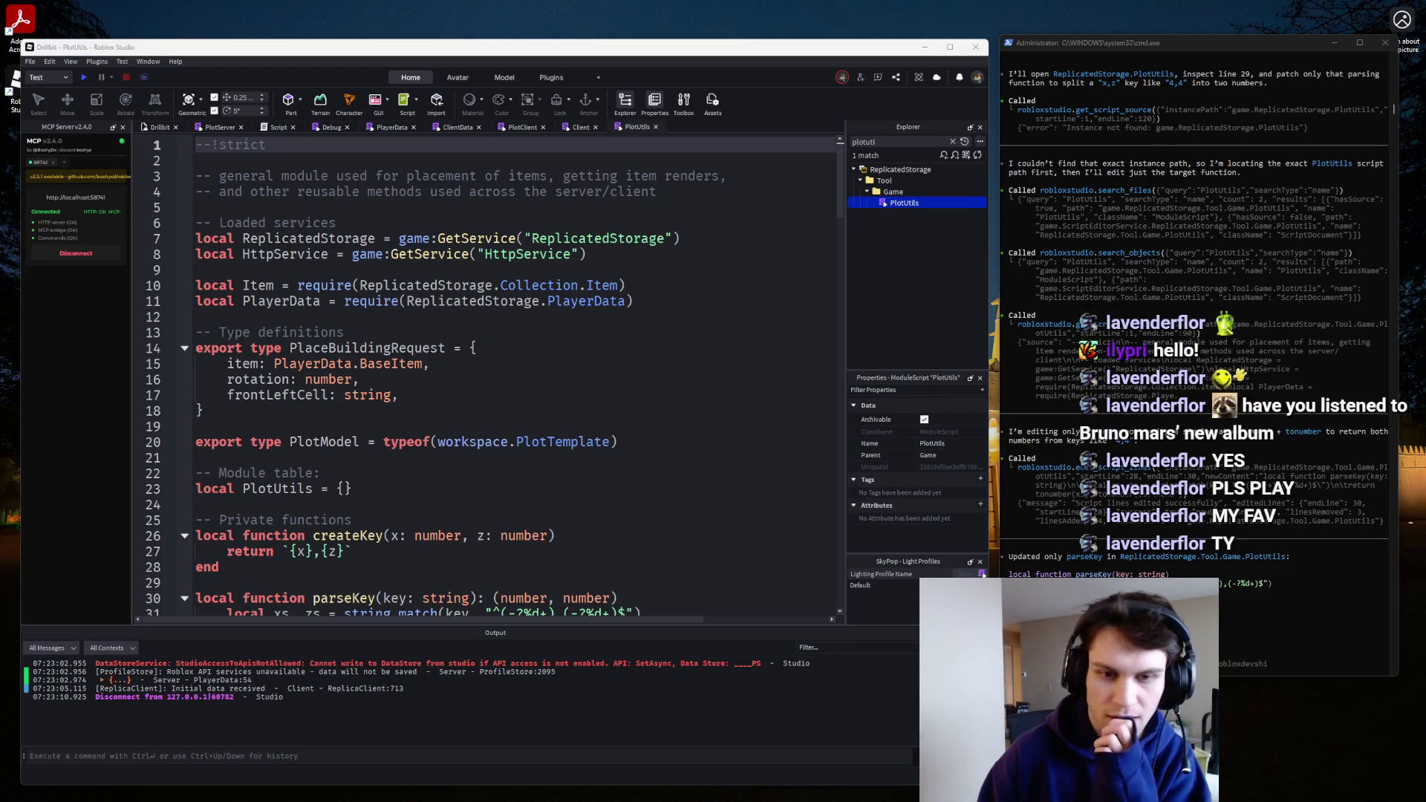
scroll(588, 257, "down", 11)
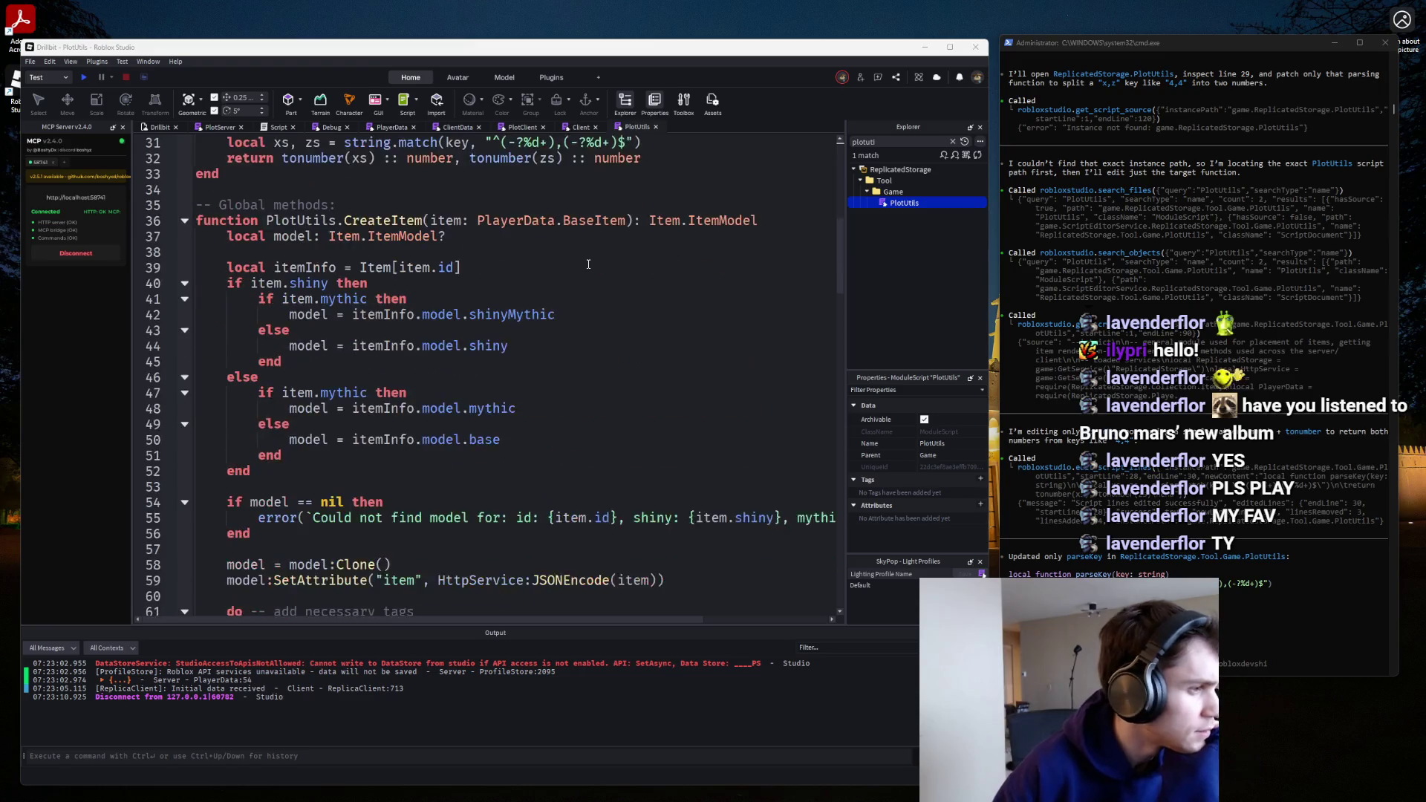
scroll(584, 264, "up", 5)
left_click(185, 408)
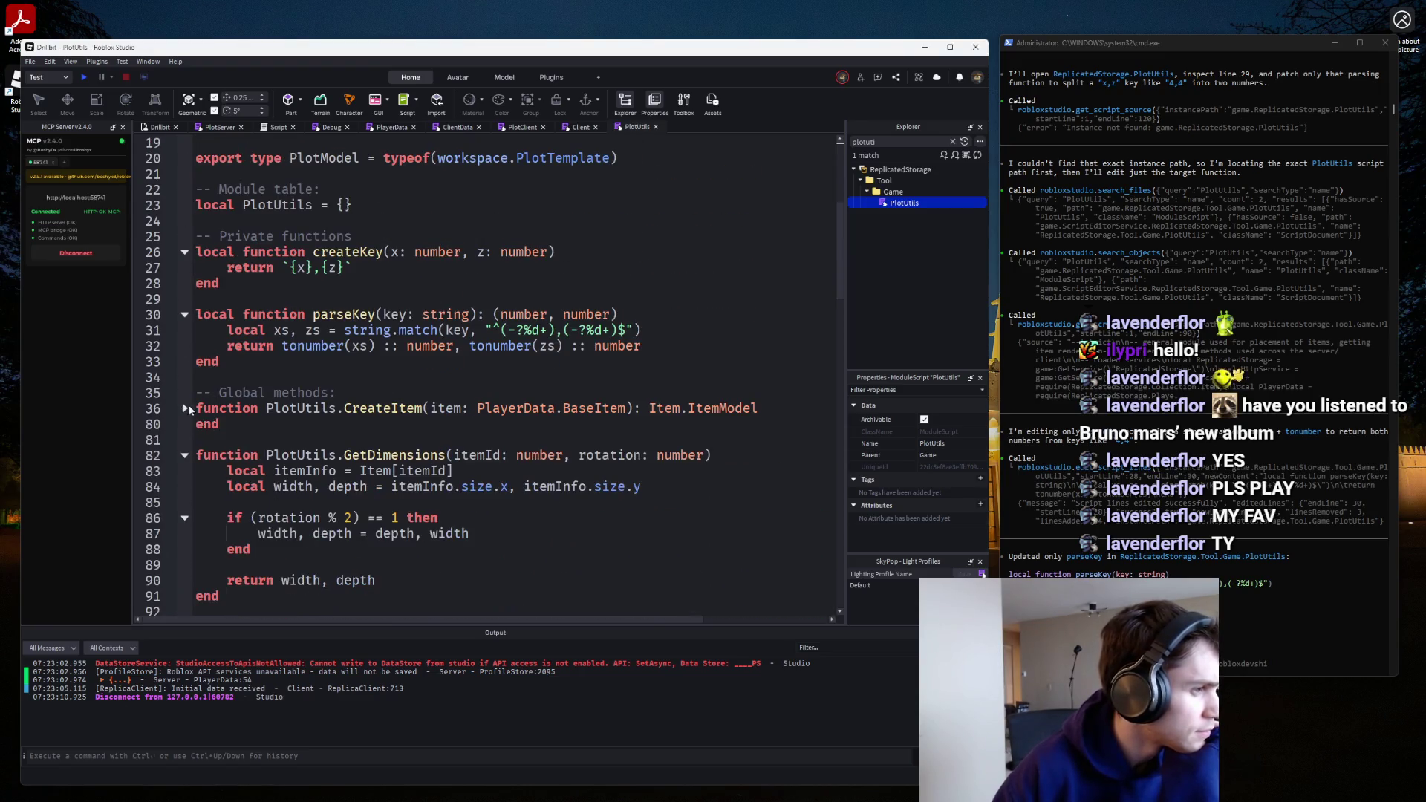
scroll(185, 408, "down", 1)
left_click(184, 408)
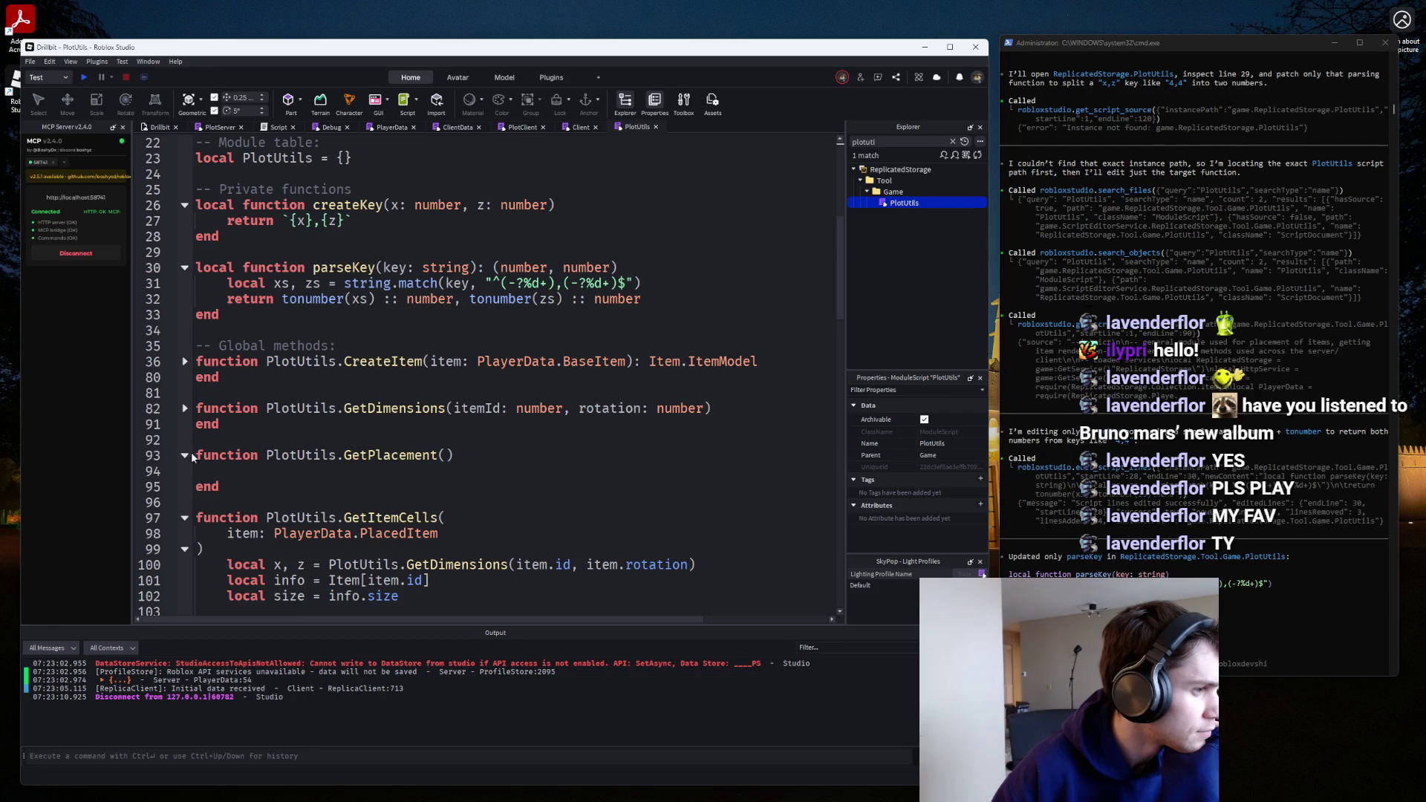
Rename GetPlacement to GetItemPlacementPosition and open an indented line for its parameters.
left_click(307, 465)
left_click(434, 455)
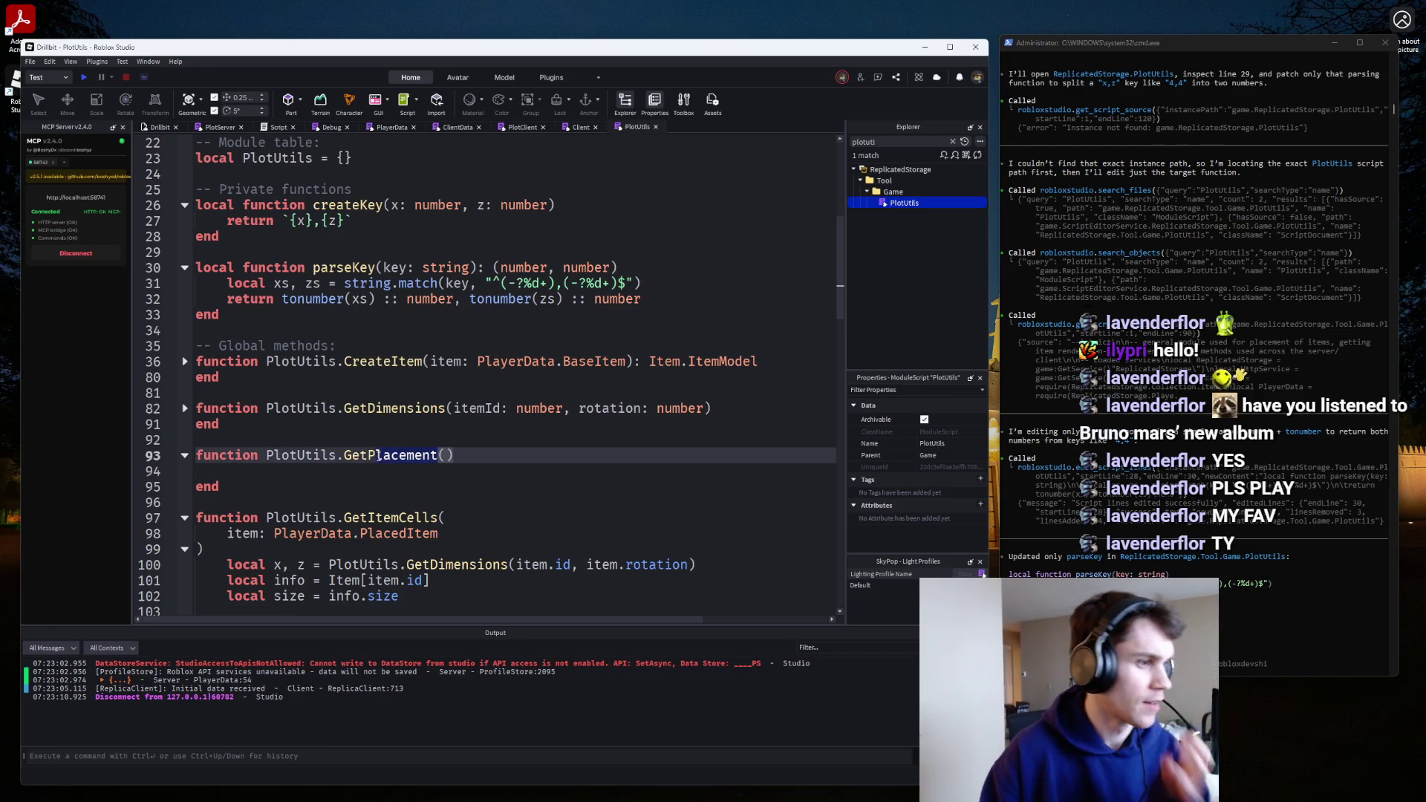
key("ctrl+Delete")
type("ItemPla")
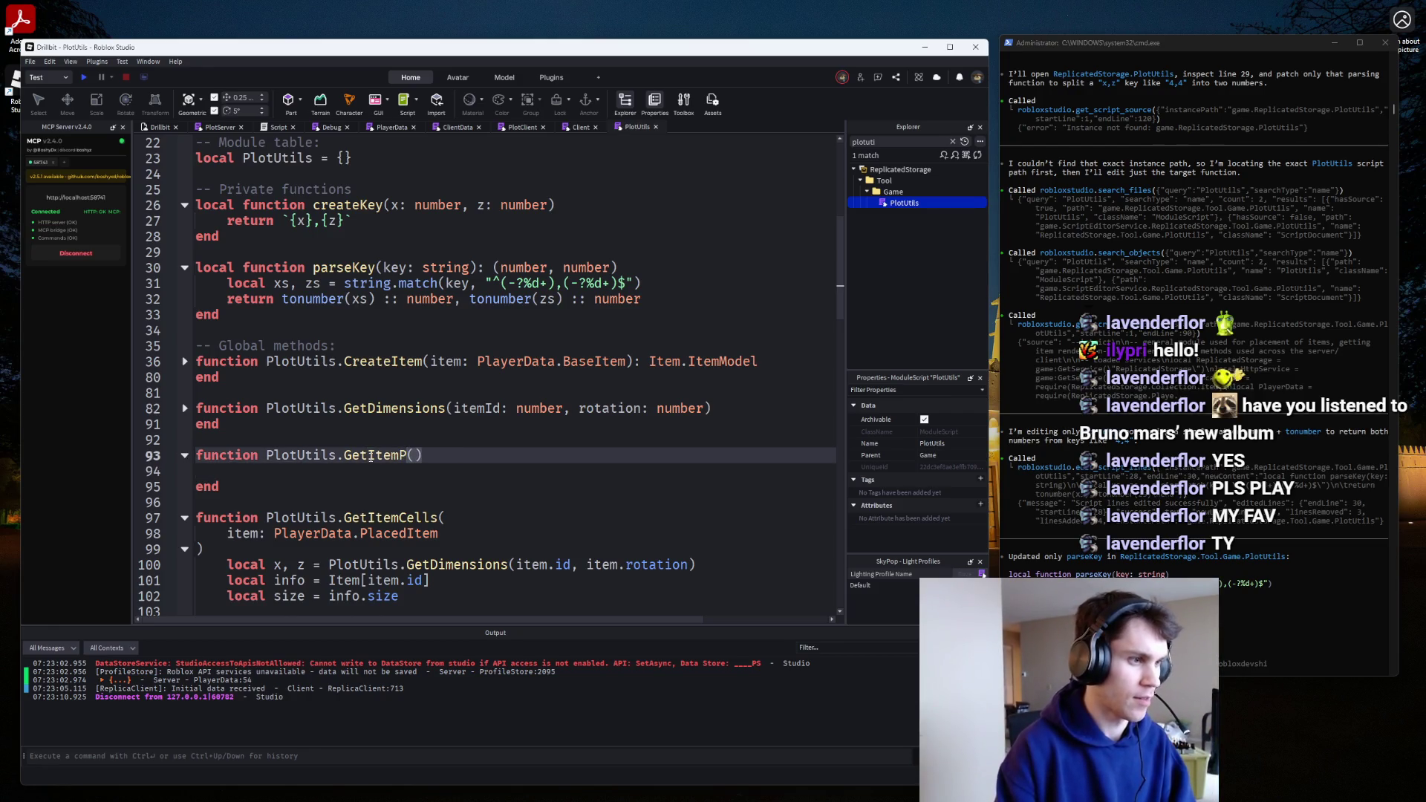
type("cementPosition")
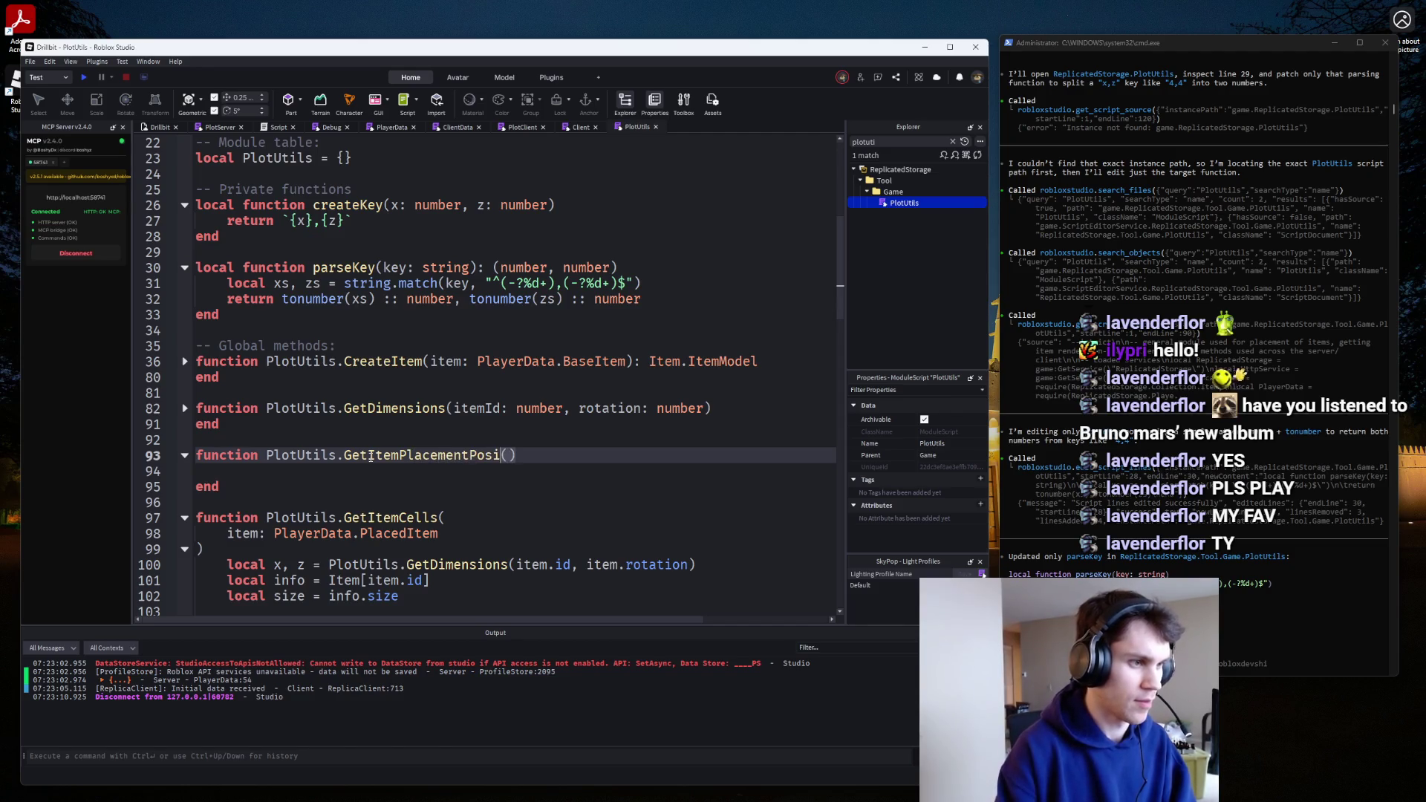
key("Return")
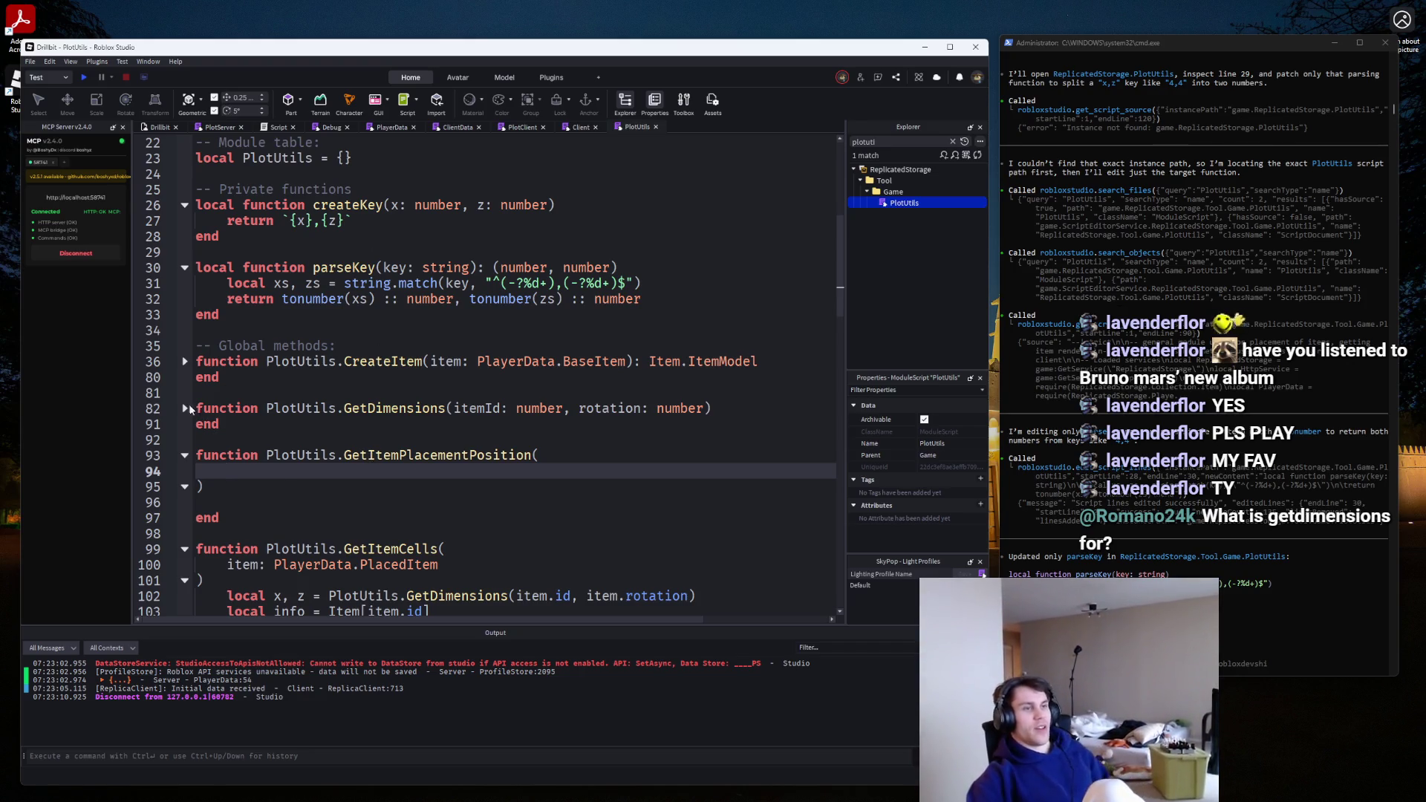
left_click(185, 408)
In Paint.NET, create a new 800×600 image and sketch an 'n × m' label and item rectangles.
left_click(895, 788)
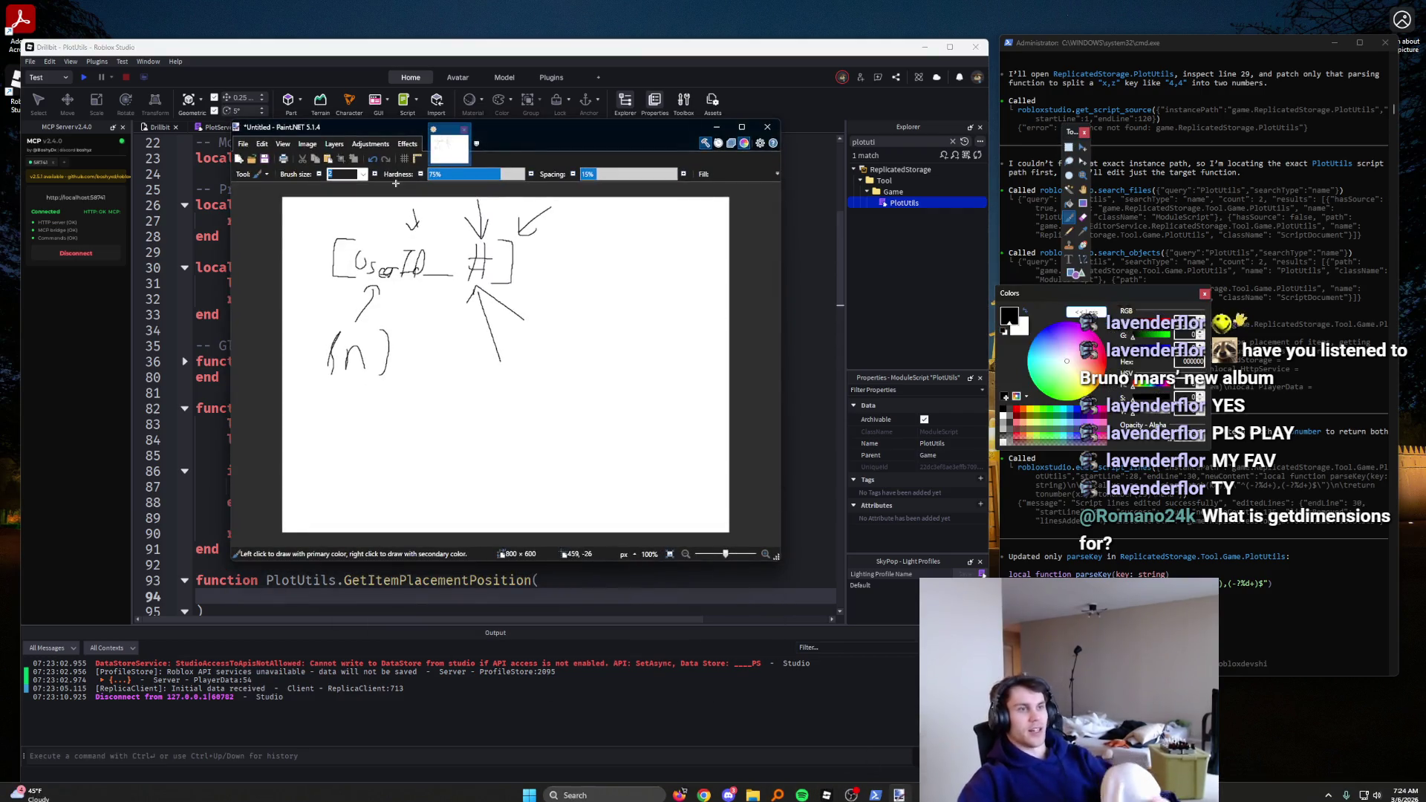
left_click(240, 159)
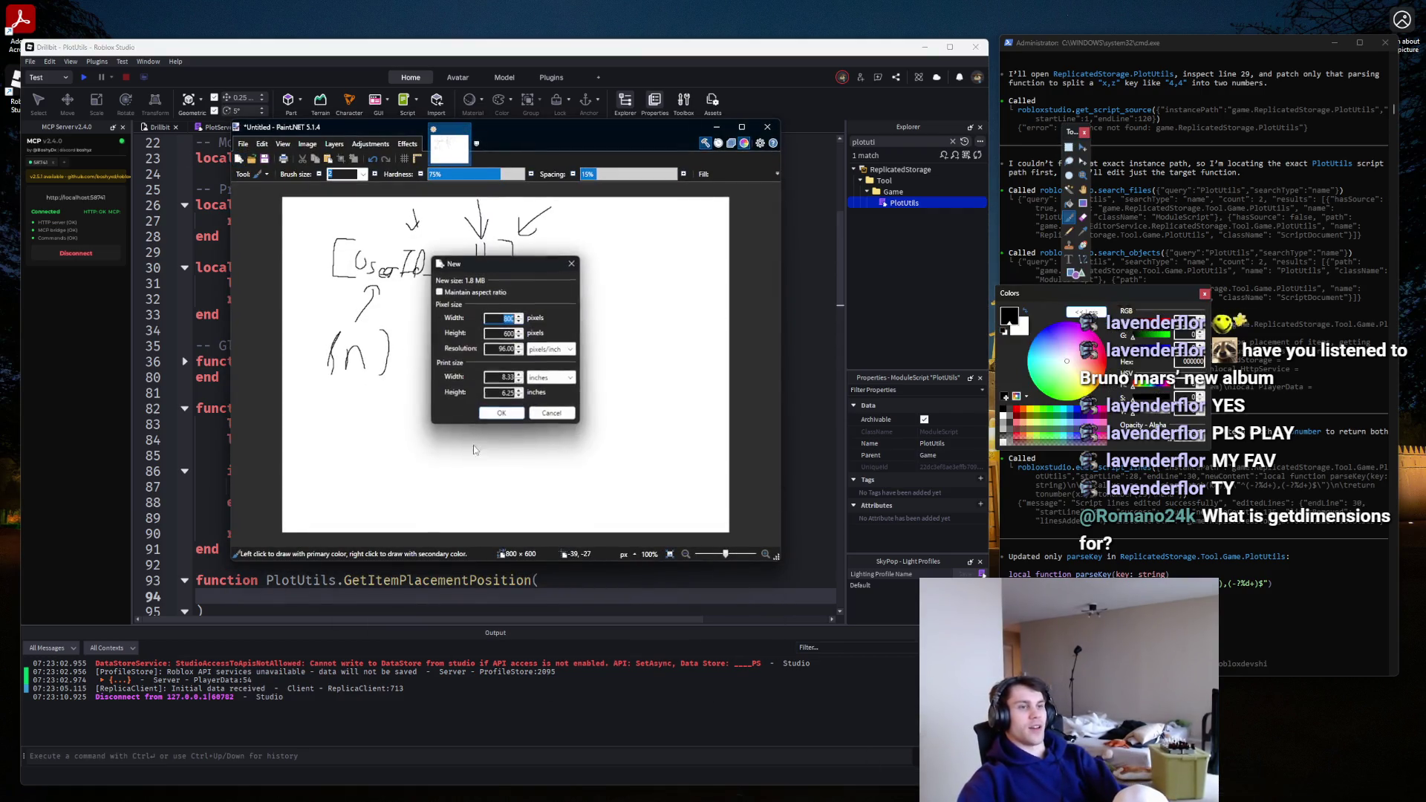
left_click(502, 413)
left_click_drag(337, 252, 426, 245)
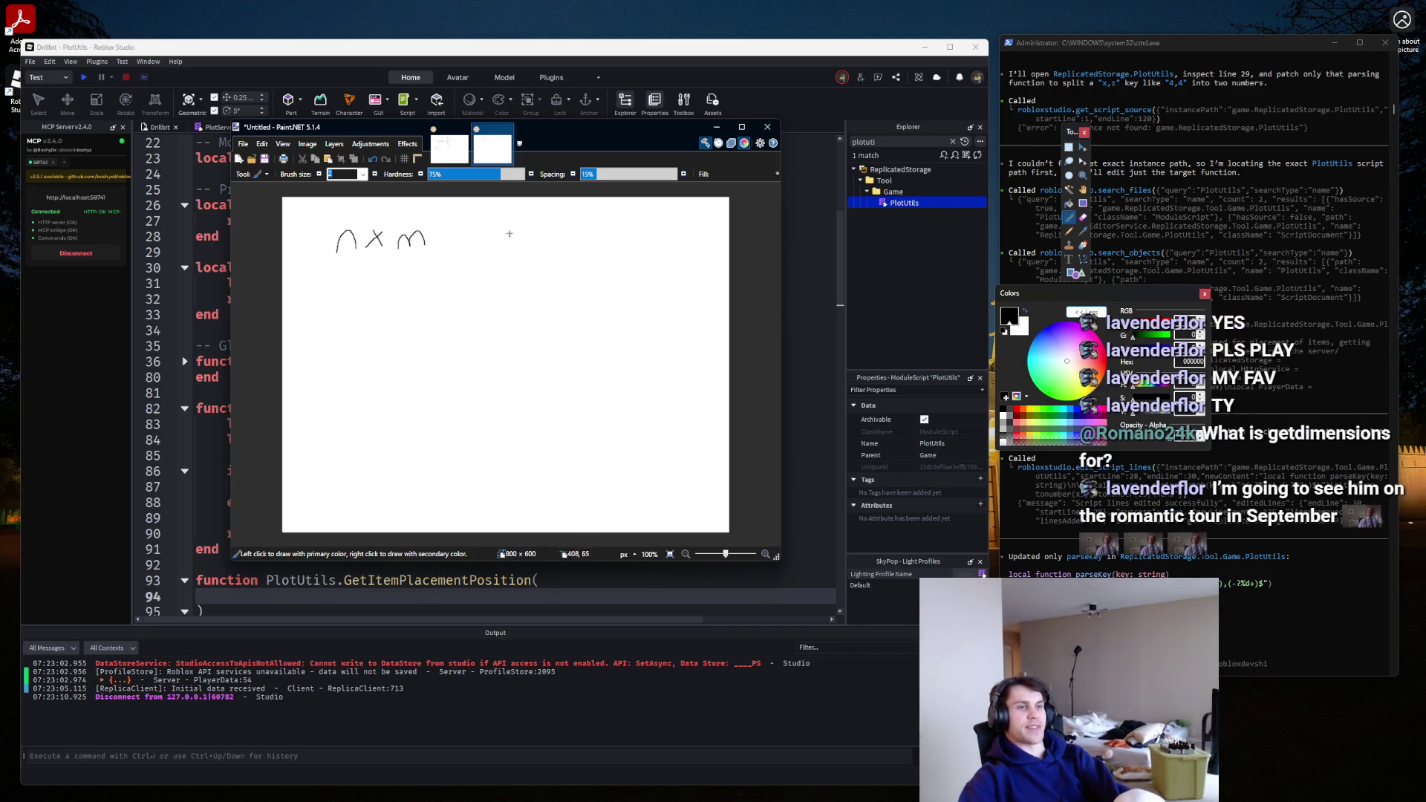
mouse_move(512, 273)
left_mouse_down()
mouse_move(561, 236)
mouse_move(631, 258)
left_mouse_up()
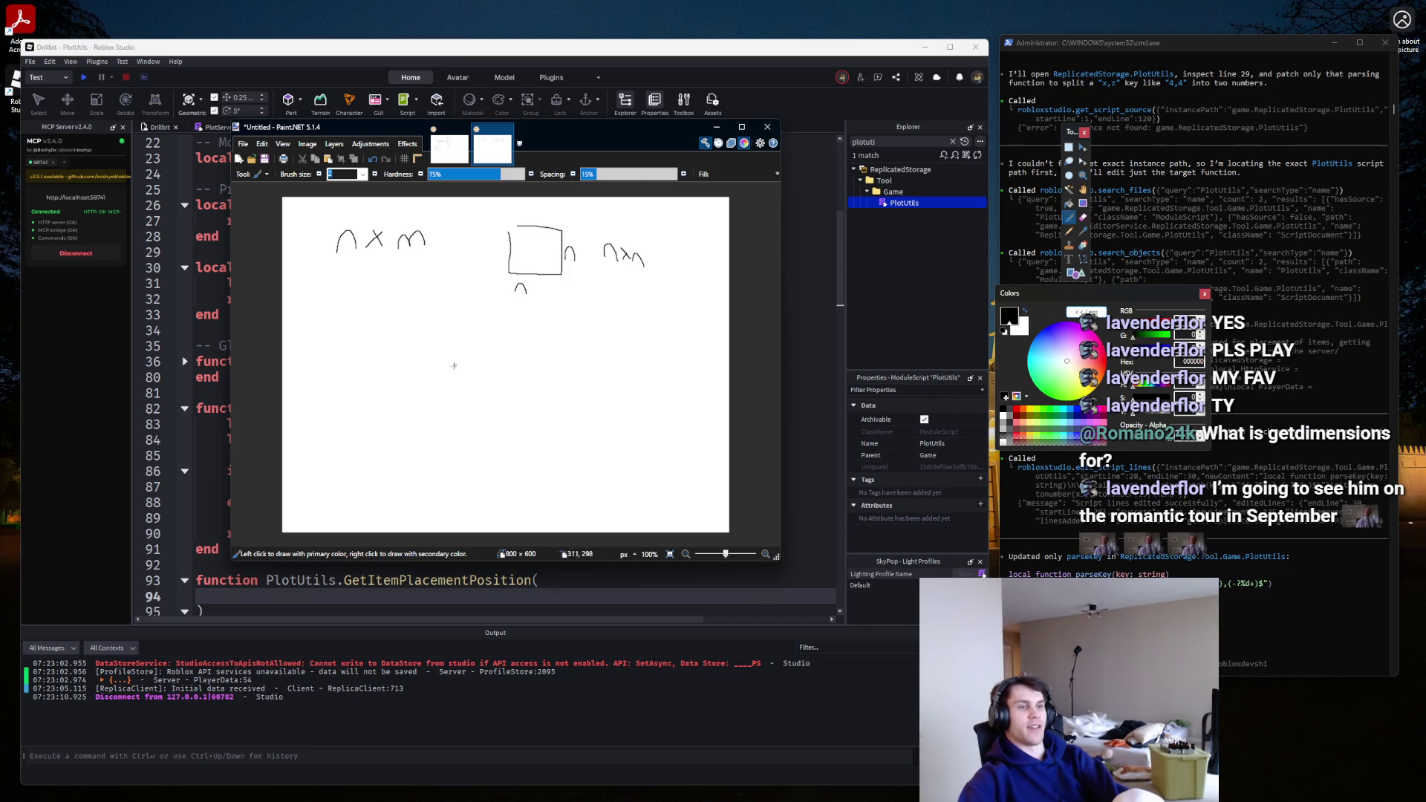
mouse_move(365, 390)
left_mouse_down()
mouse_move(364, 418)
mouse_move(431, 421)
mouse_move(474, 399)
mouse_move(409, 384)
left_mouse_up()
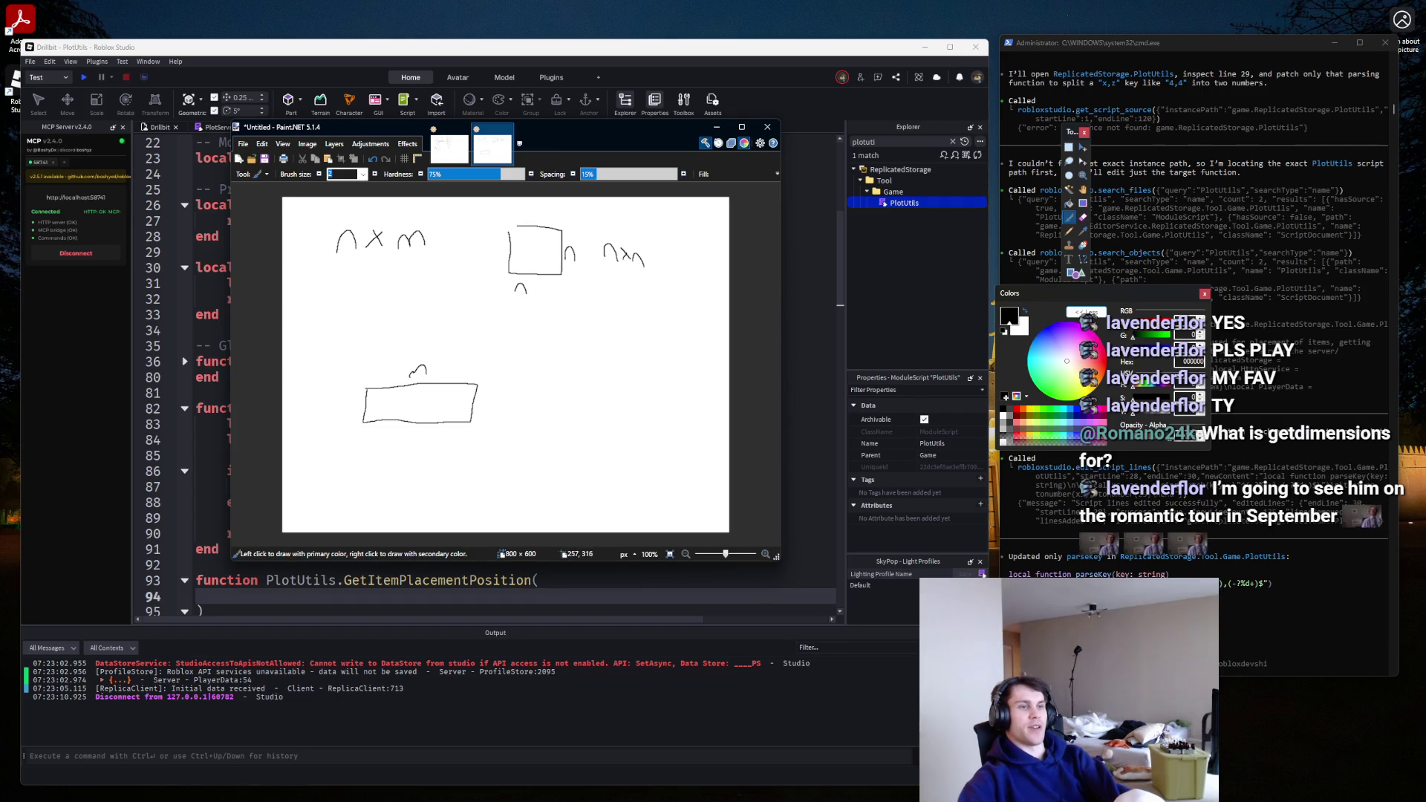
left_click_drag(419, 369, 431, 374)
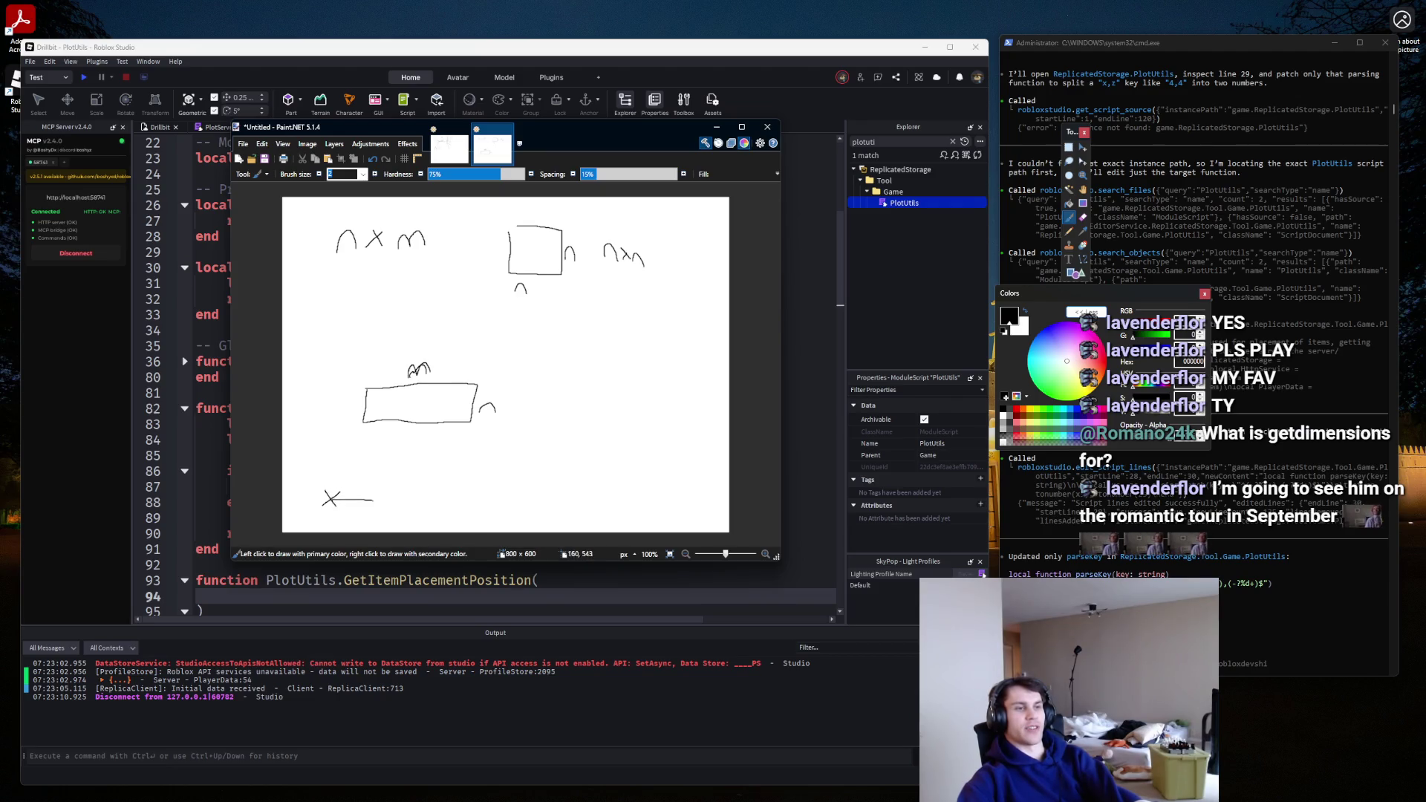
Draw the horizontal and vertical axes and more rectangles, and circle the origin X at bottom-left.
left_click_drag(372, 501, 566, 493)
left_click_drag(330, 497, 340, 297)
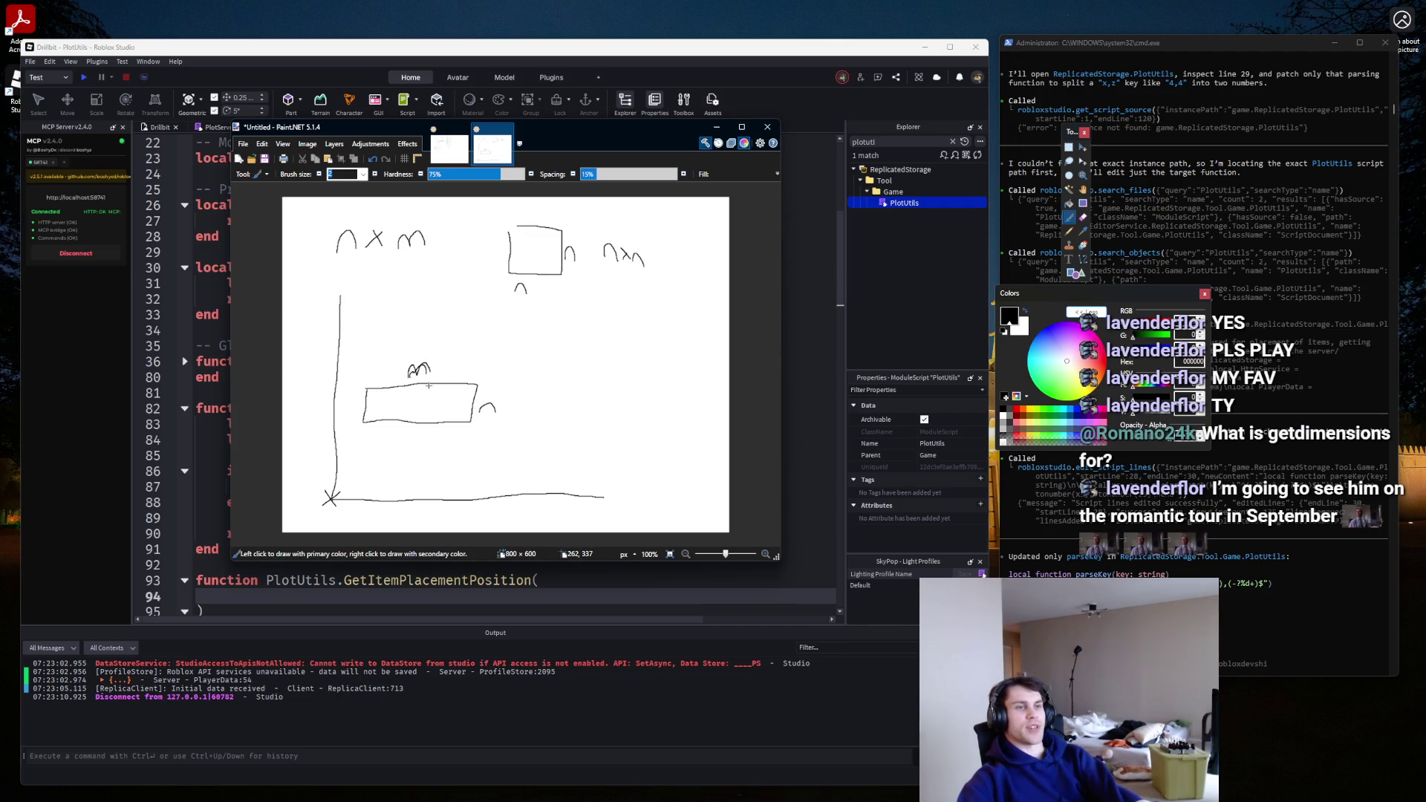
mouse_move(550, 388)
left_mouse_down()
mouse_move(551, 437)
mouse_move(592, 450)
mouse_move(549, 387)
left_mouse_up()
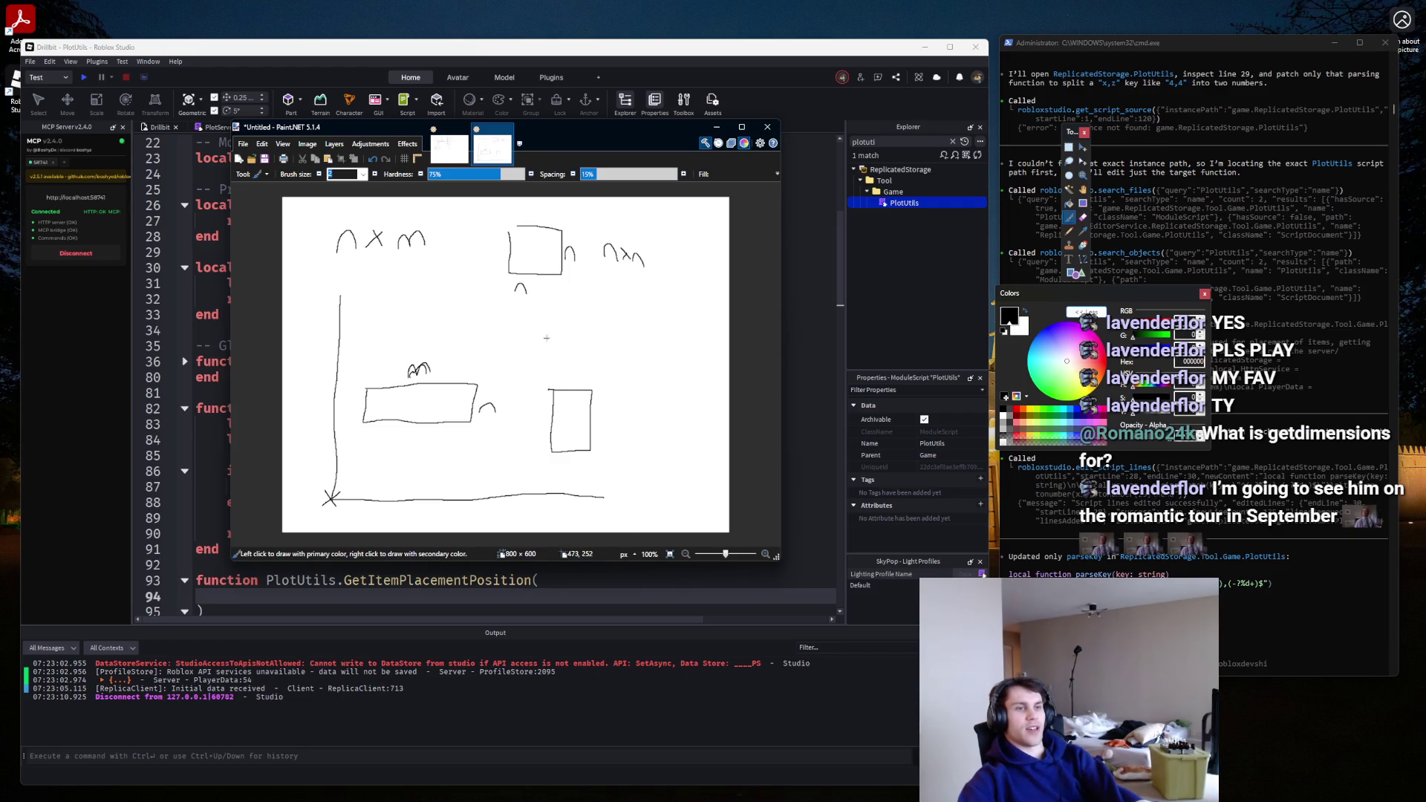
mouse_move(532, 356)
left_mouse_down()
mouse_move(615, 372)
mouse_move(530, 340)
left_mouse_up()
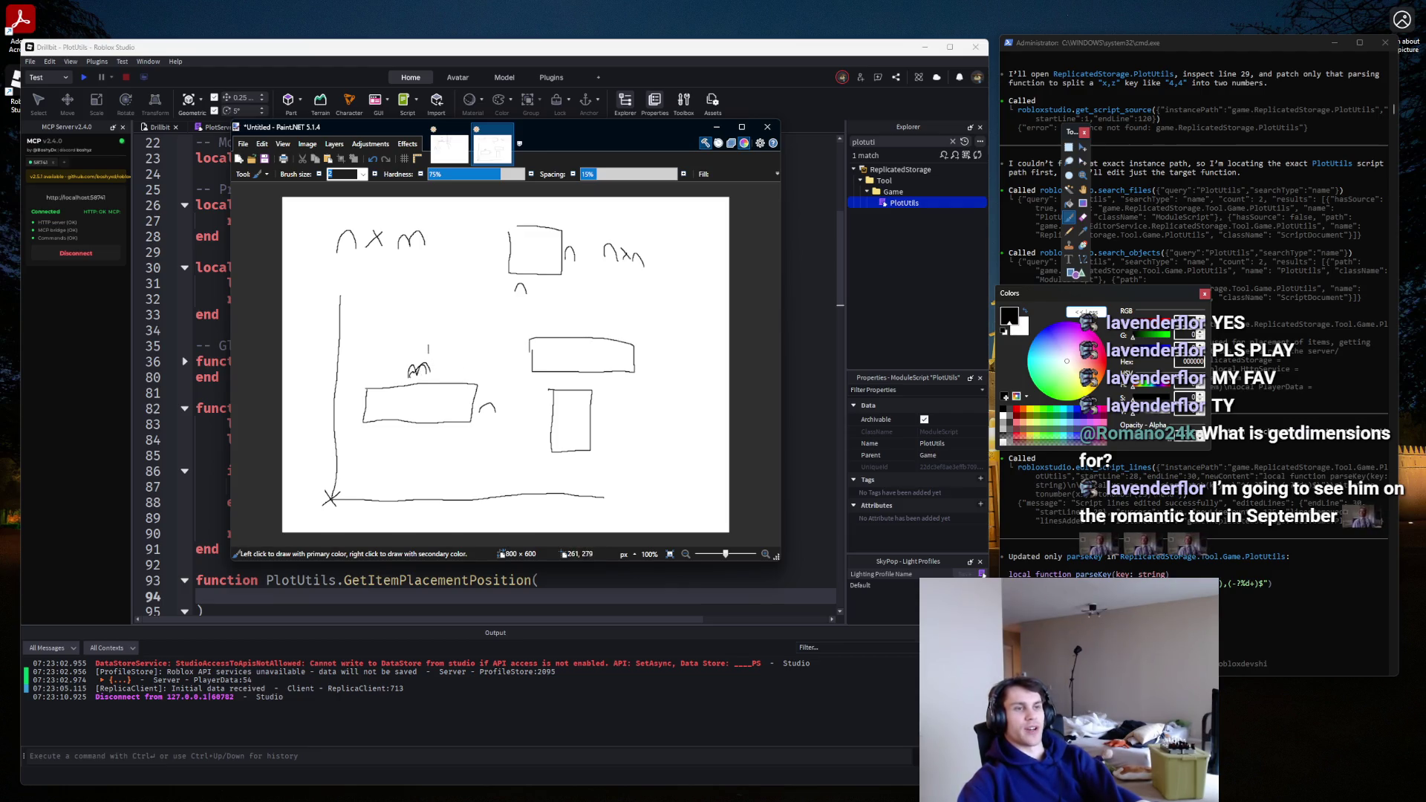
left_click_drag(486, 385, 498, 388)
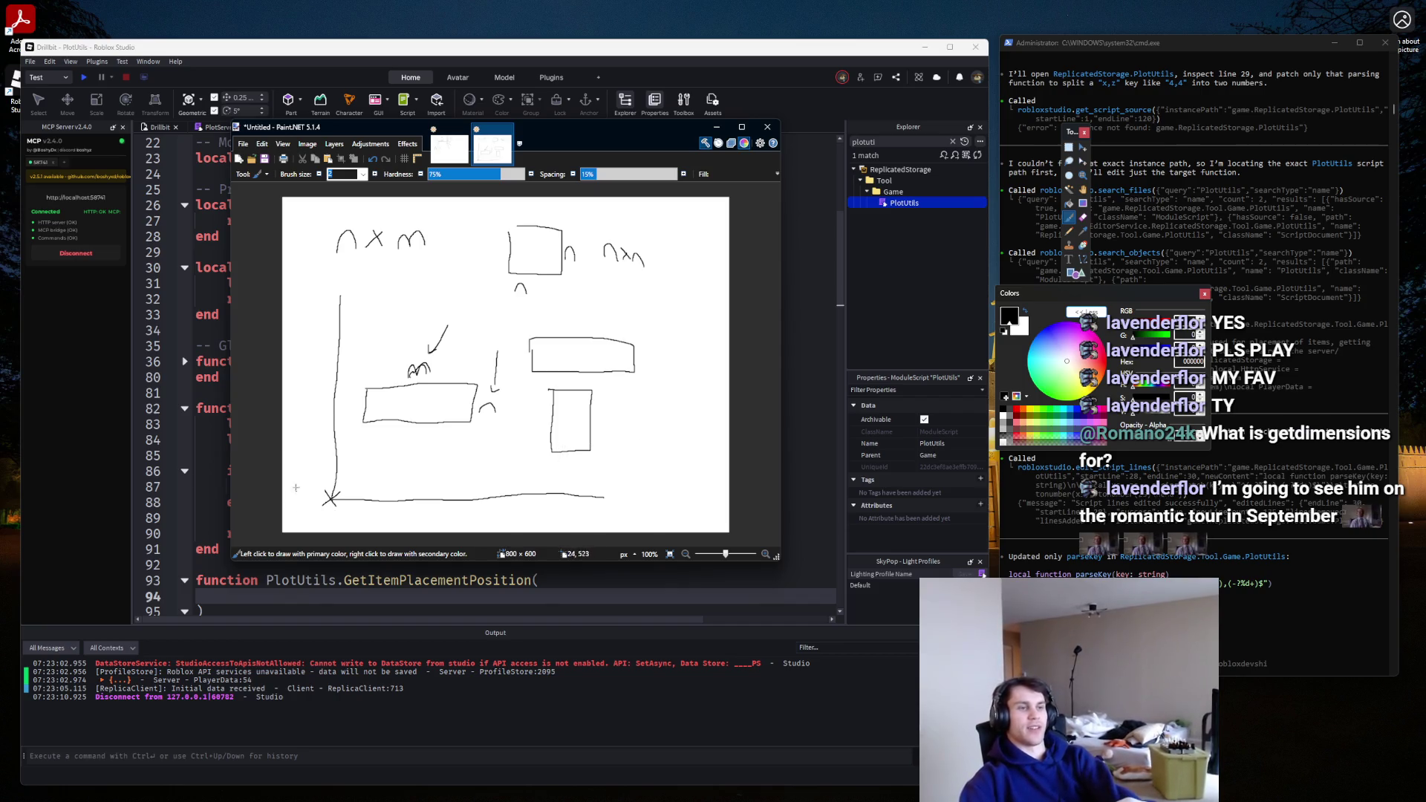
left_click_drag(304, 493, 297, 469)
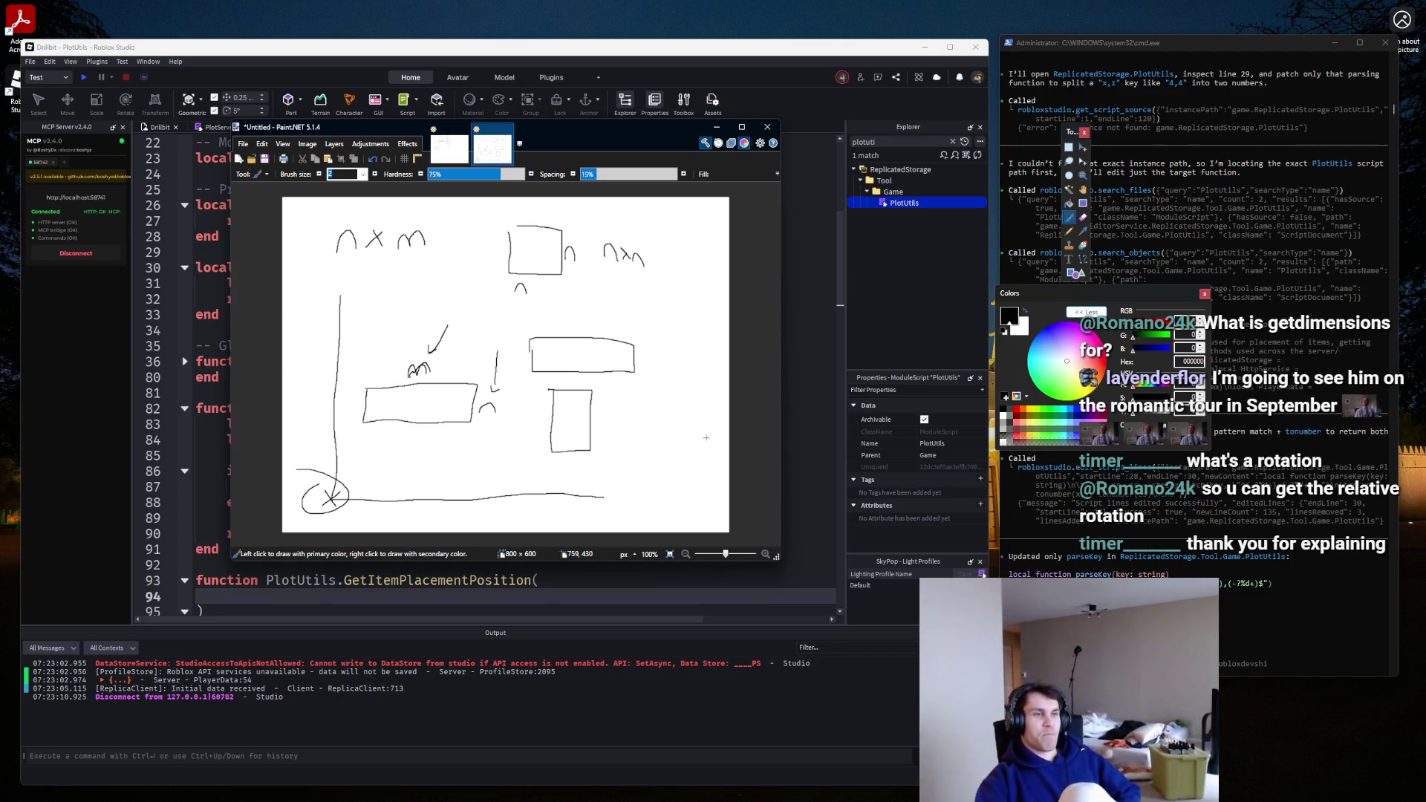
left_click(716, 127)
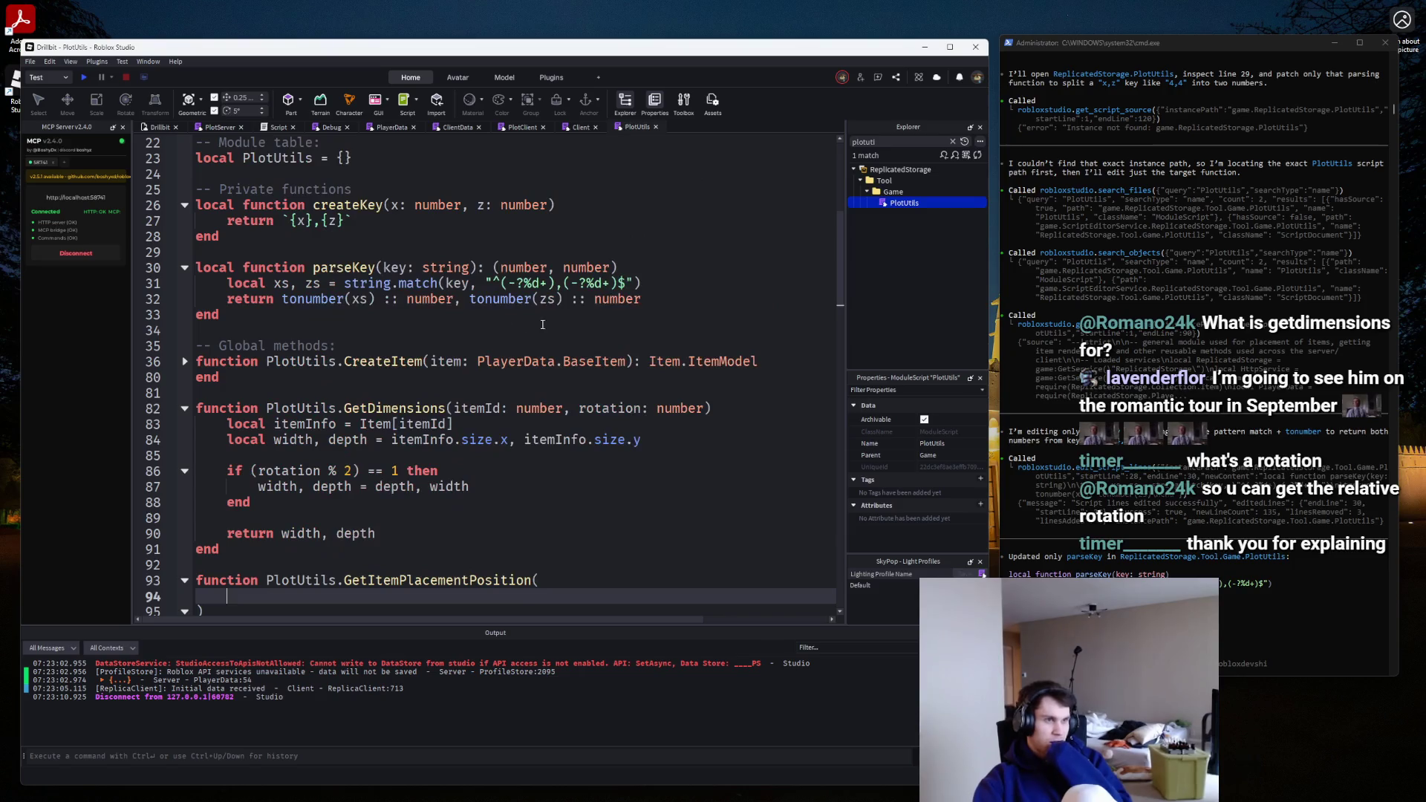
On line 94, add the parameter 'item: PlayerData.PlacedItem' using autocomplete, then bring up the Paint.NET sketch.
scroll(225, 392, "down", 1)
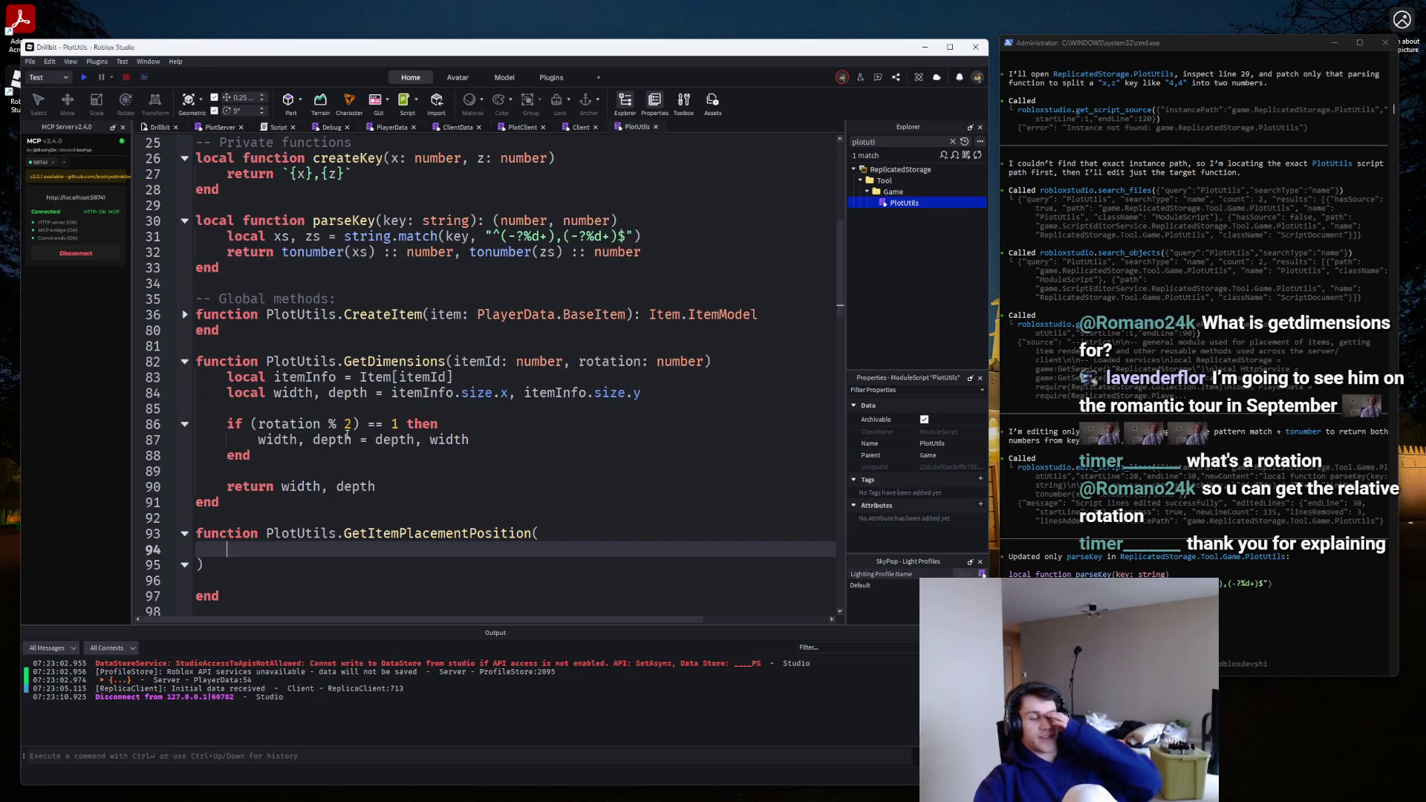
left_click_drag(257, 424, 392, 426)
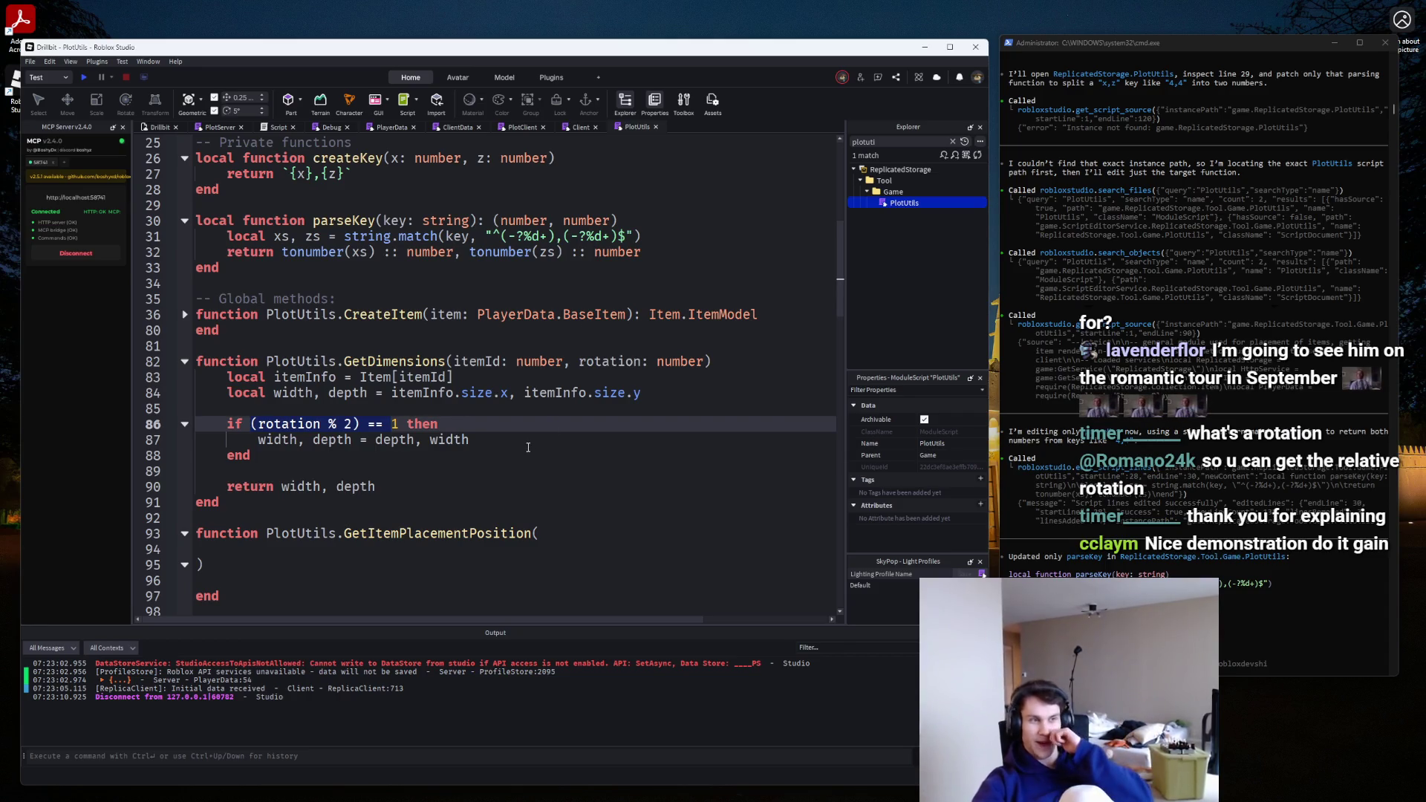
left_click(248, 542)
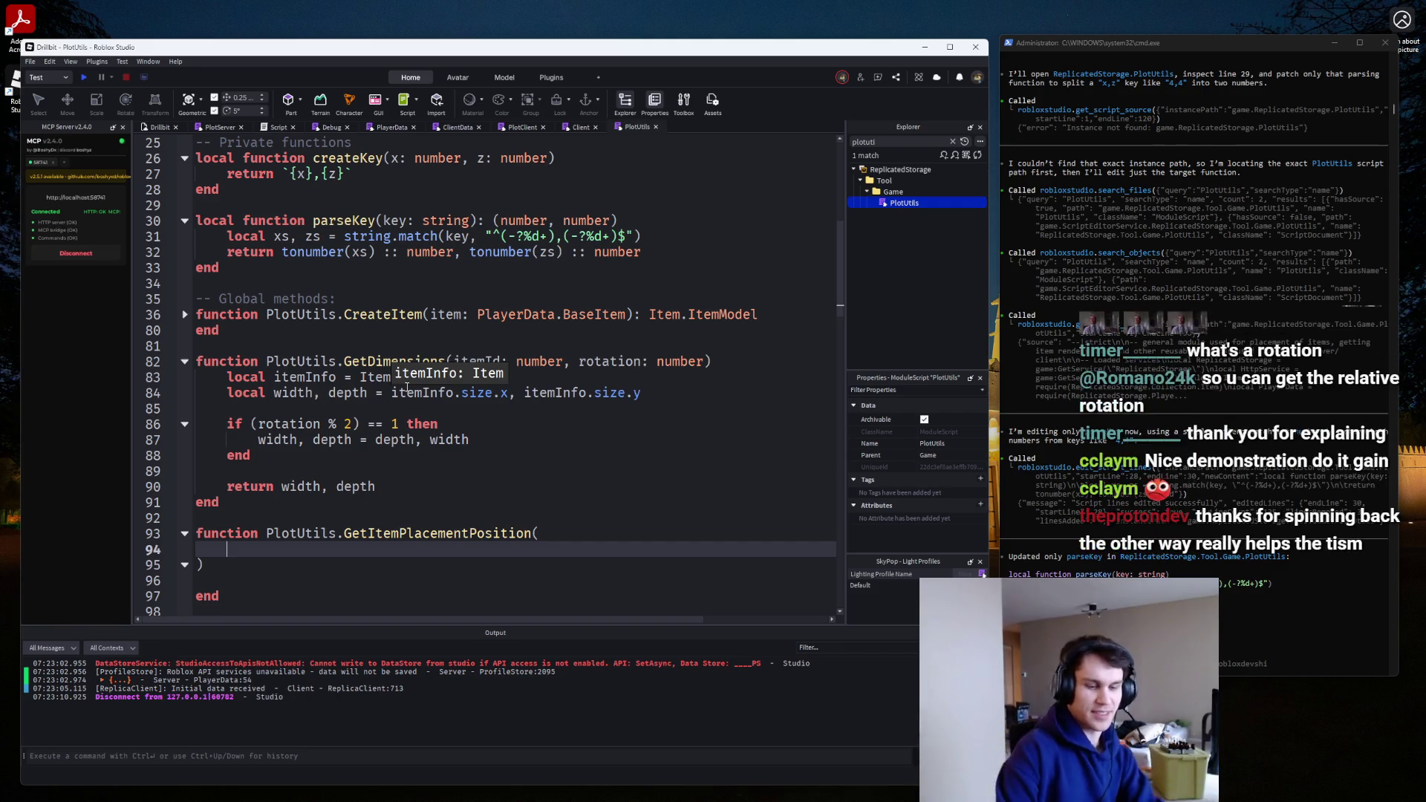
type("item: Play")
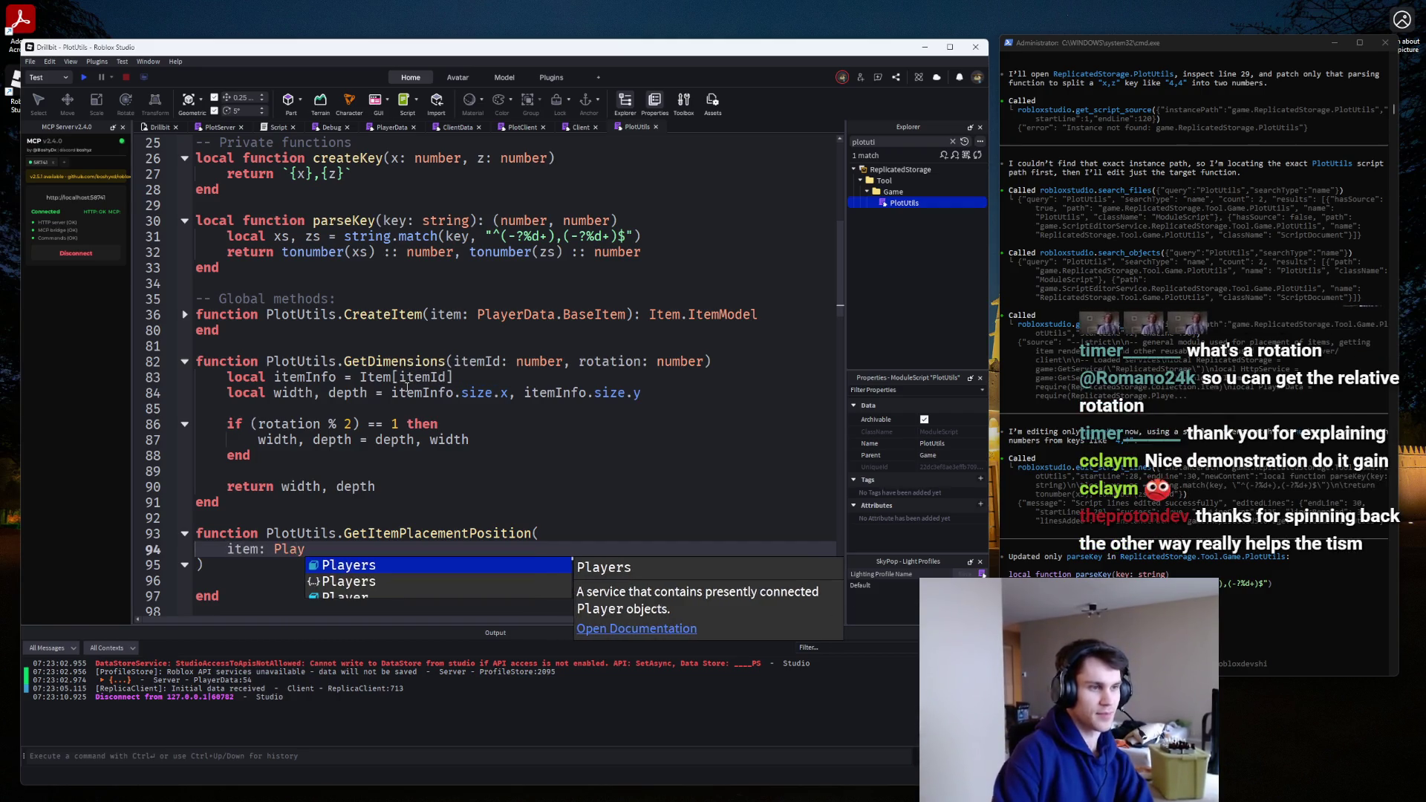
type("erData.Pl")
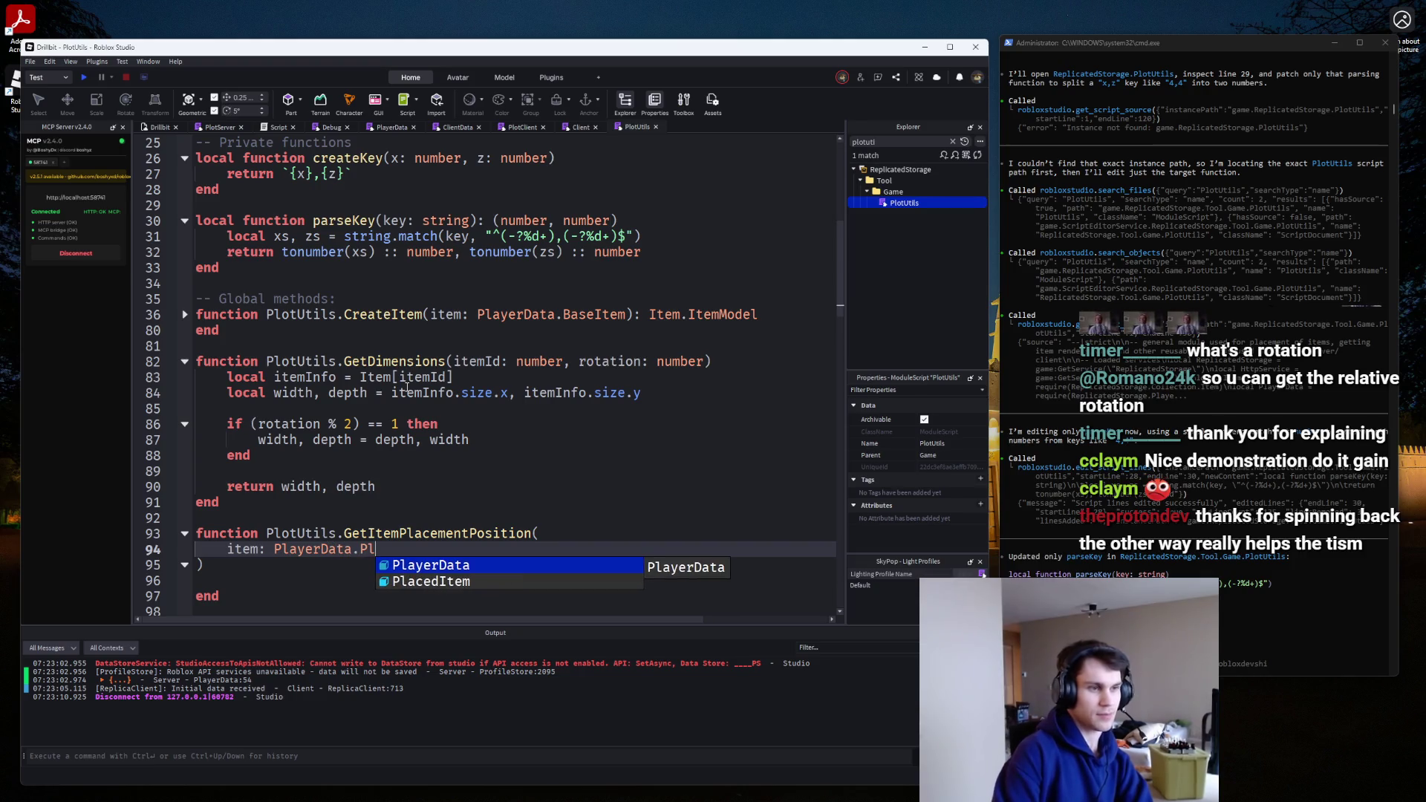
key("Down")
key("Tab")
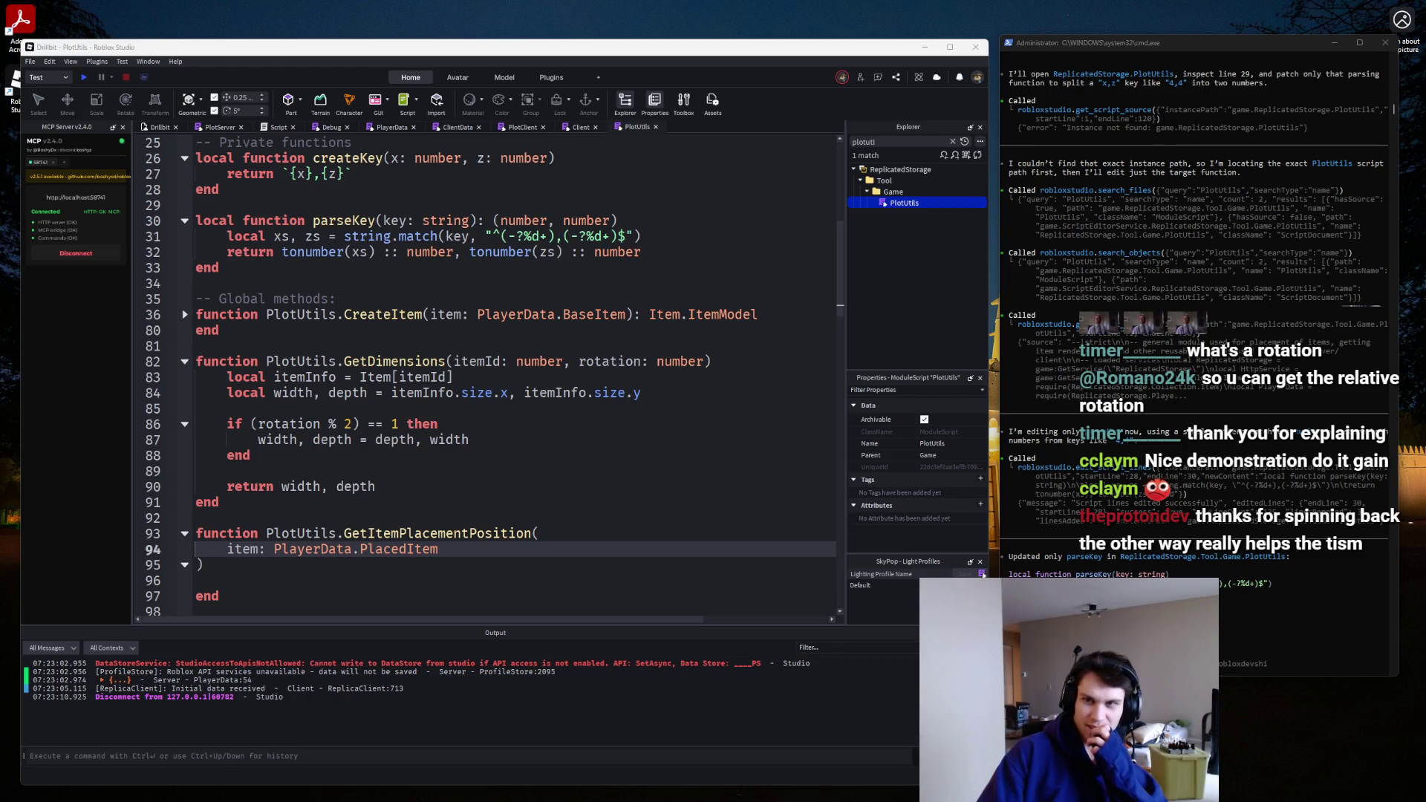
left_click(431, 561)
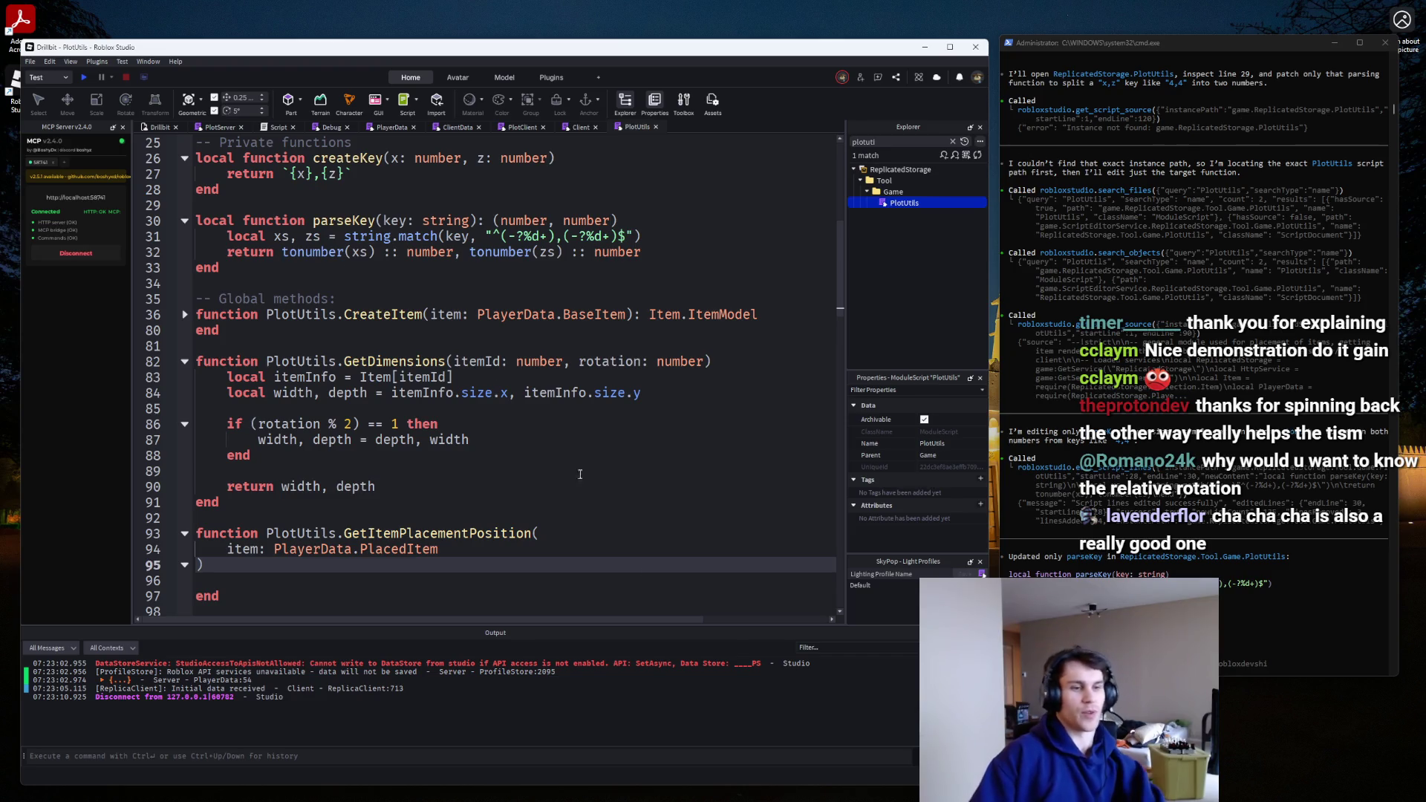
left_click(899, 791)
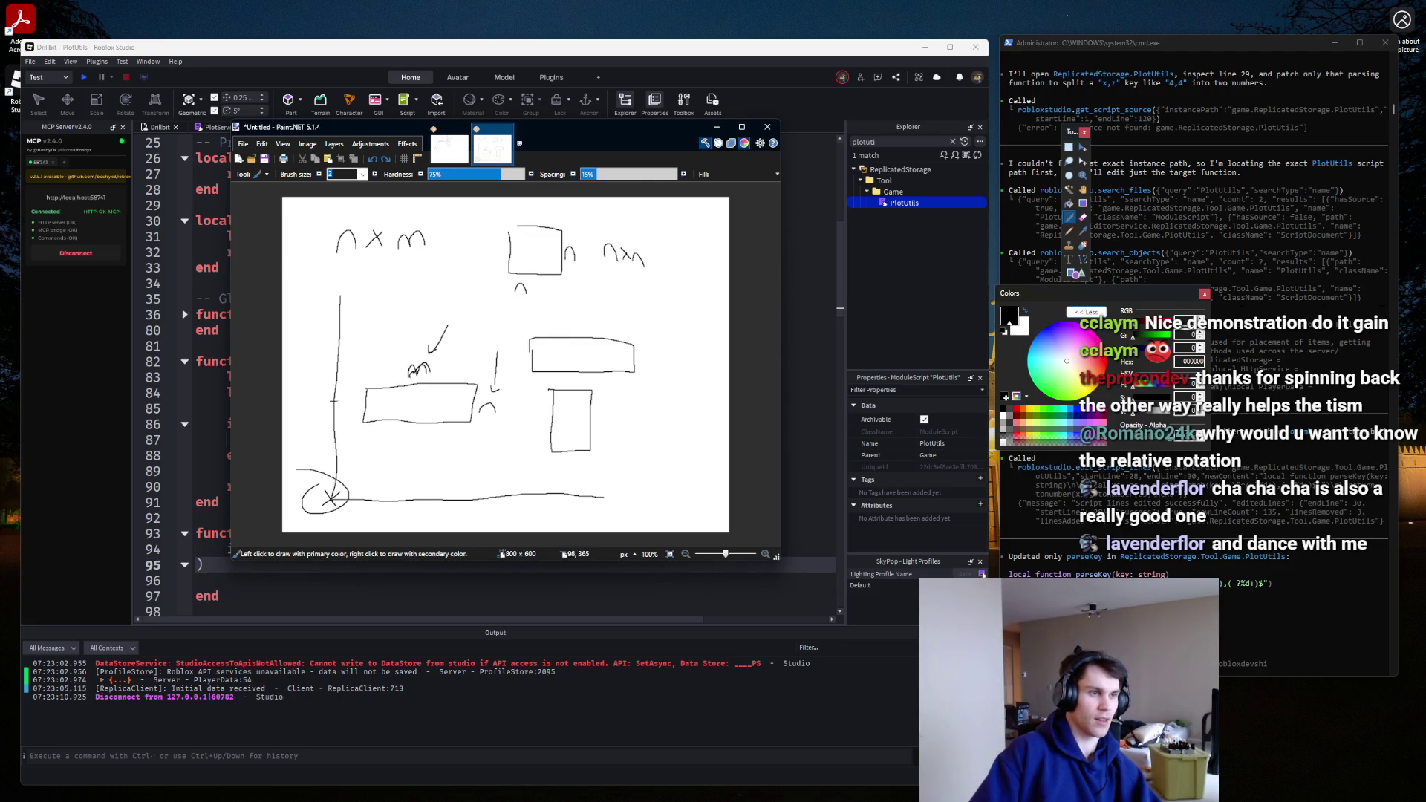
Draw grid lines over the lower-left rectangle and cross out its covered cells, undoing stray strokes.
left_click_drag(335, 400, 515, 403)
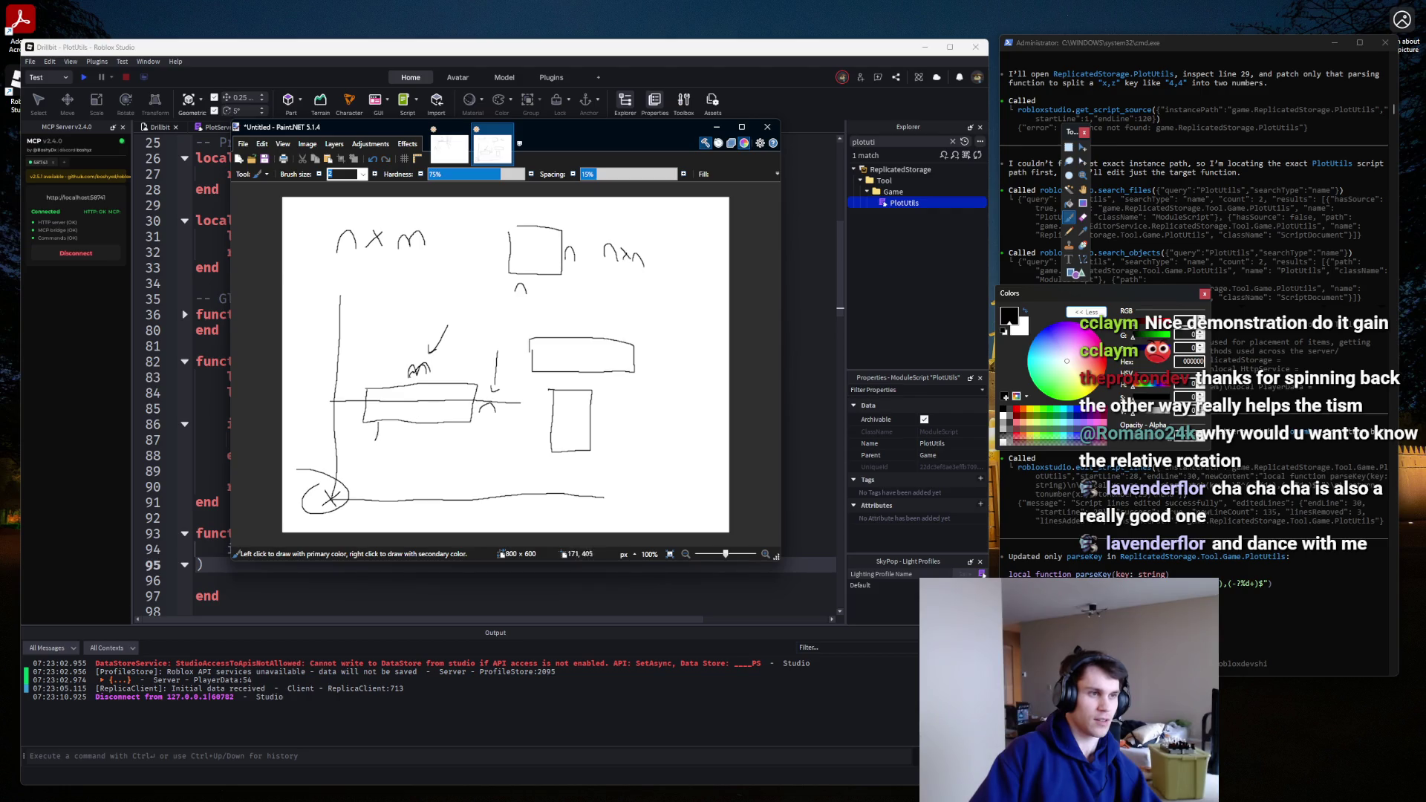
left_click_drag(377, 423, 384, 366)
mouse_move(403, 440)
left_mouse_down()
mouse_move(395, 365)
mouse_move(430, 365)
left_mouse_up()
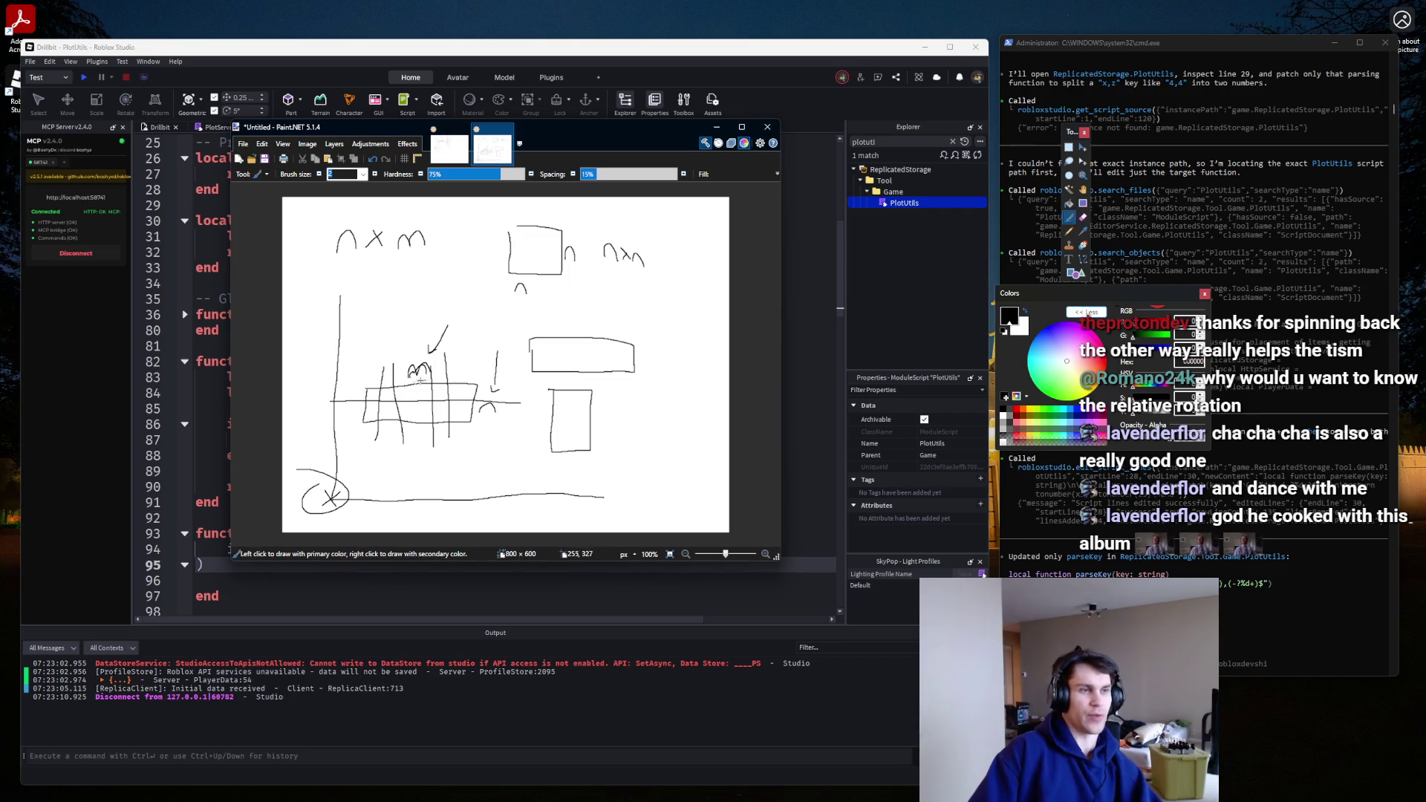
left_click_drag(364, 387, 366, 420)
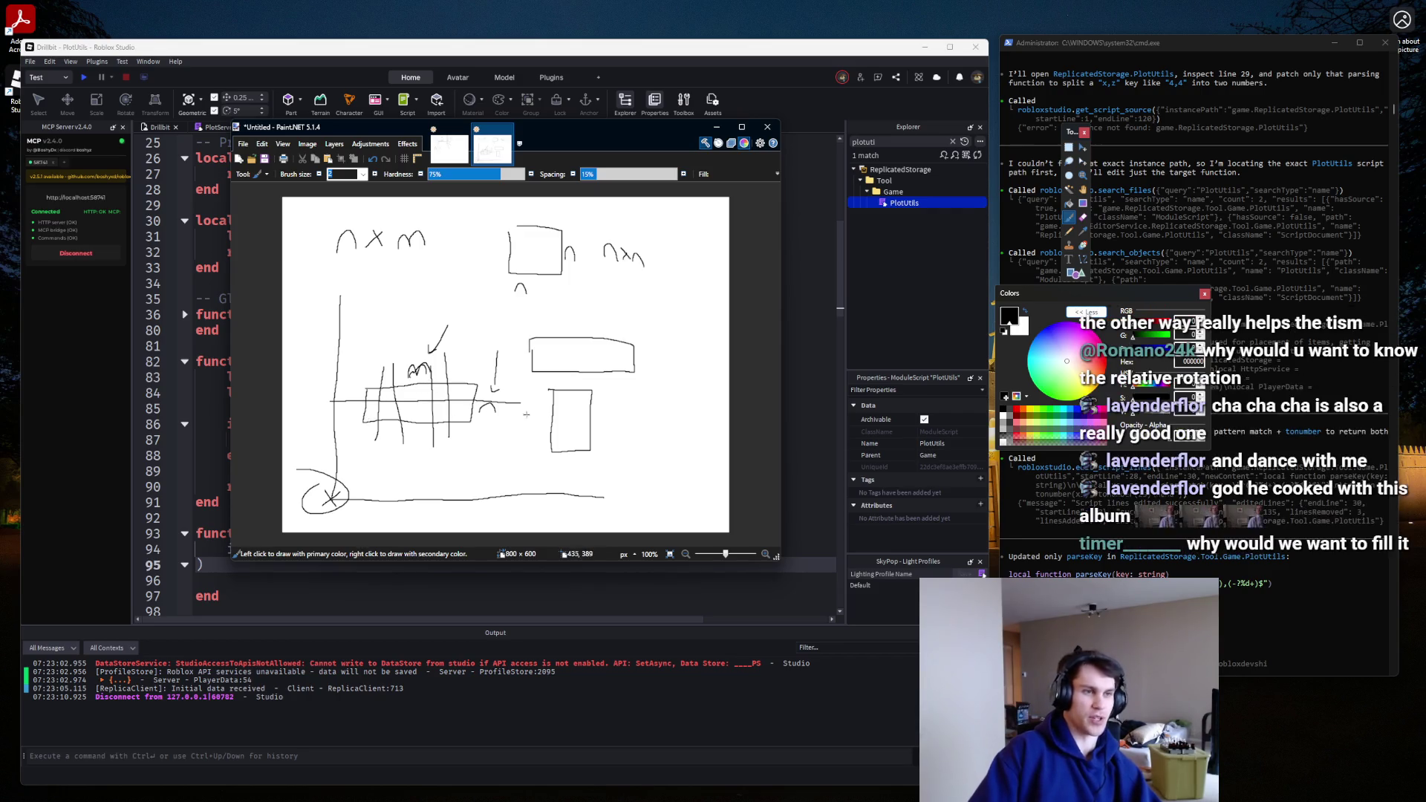
left_click_drag(527, 458, 511, 467)
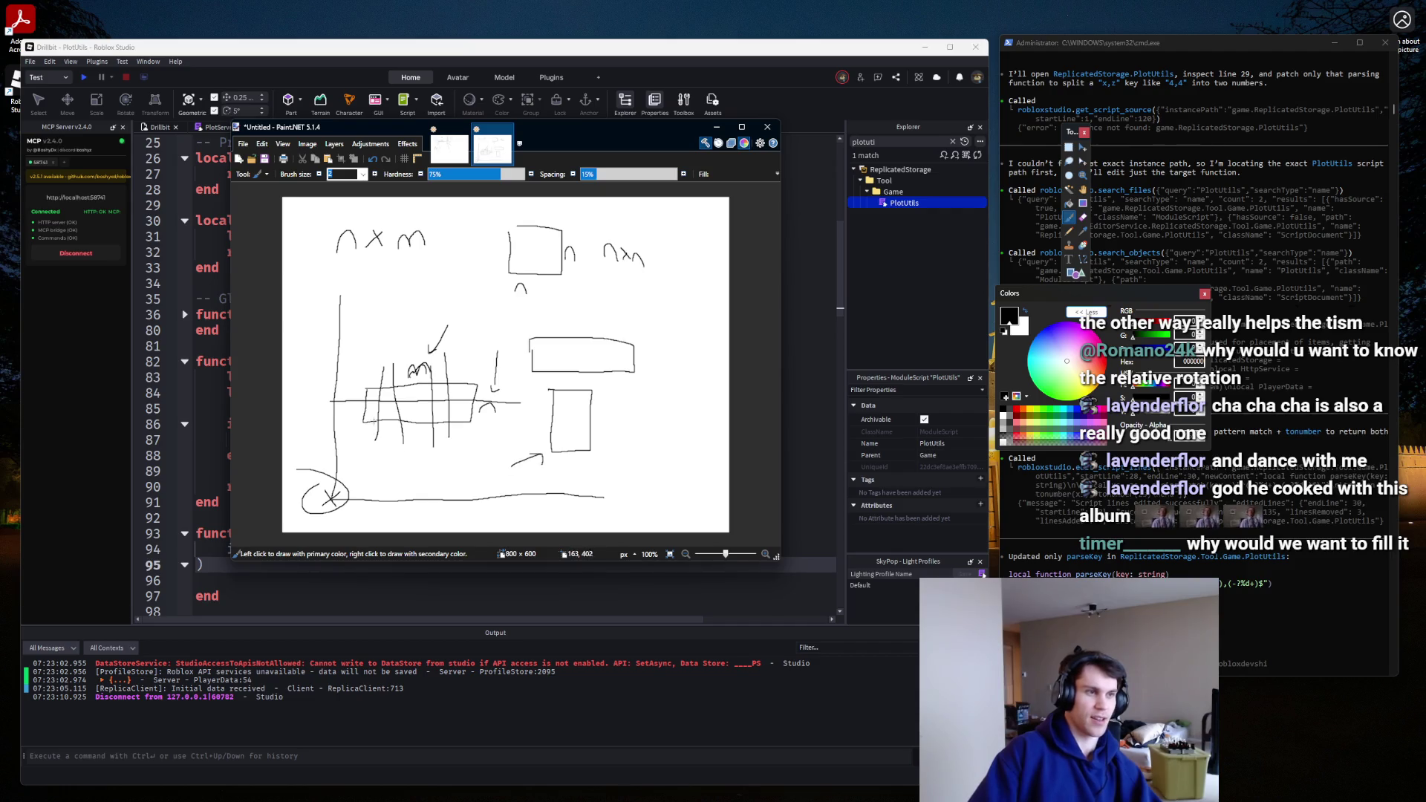
key("ctrl+z")
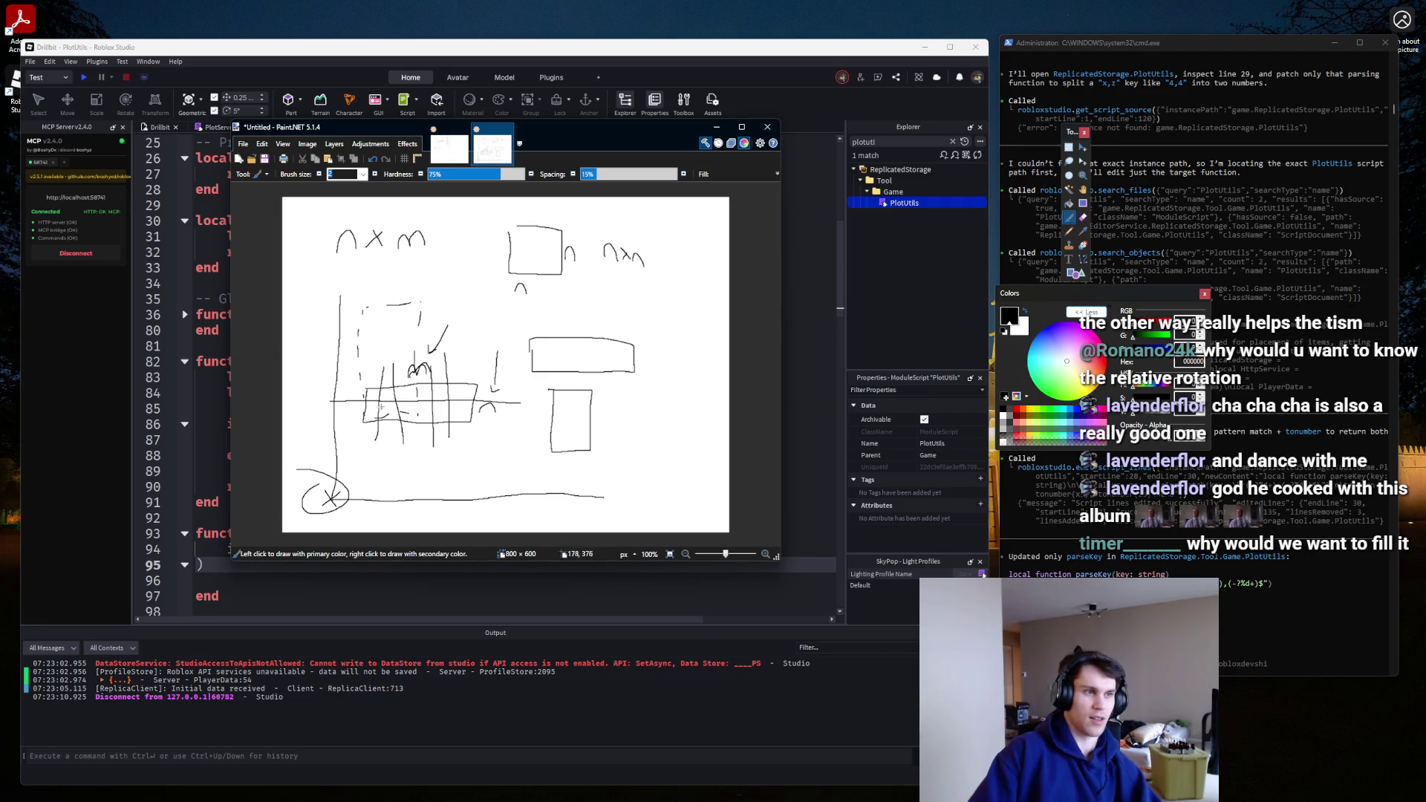
left_click_drag(377, 405, 464, 413)
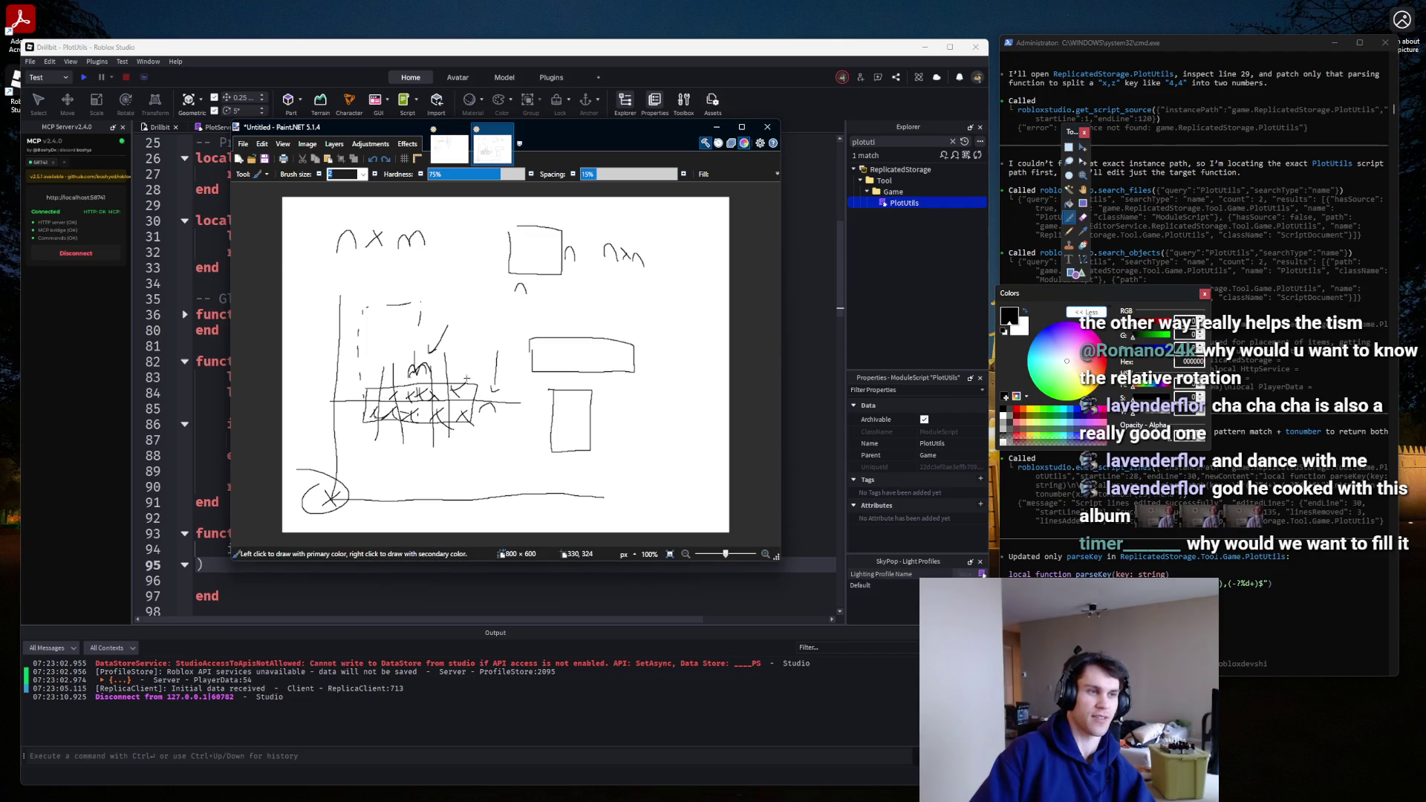
key("ctrl+z")
key("ctrl+z")
key("ctrl+z")
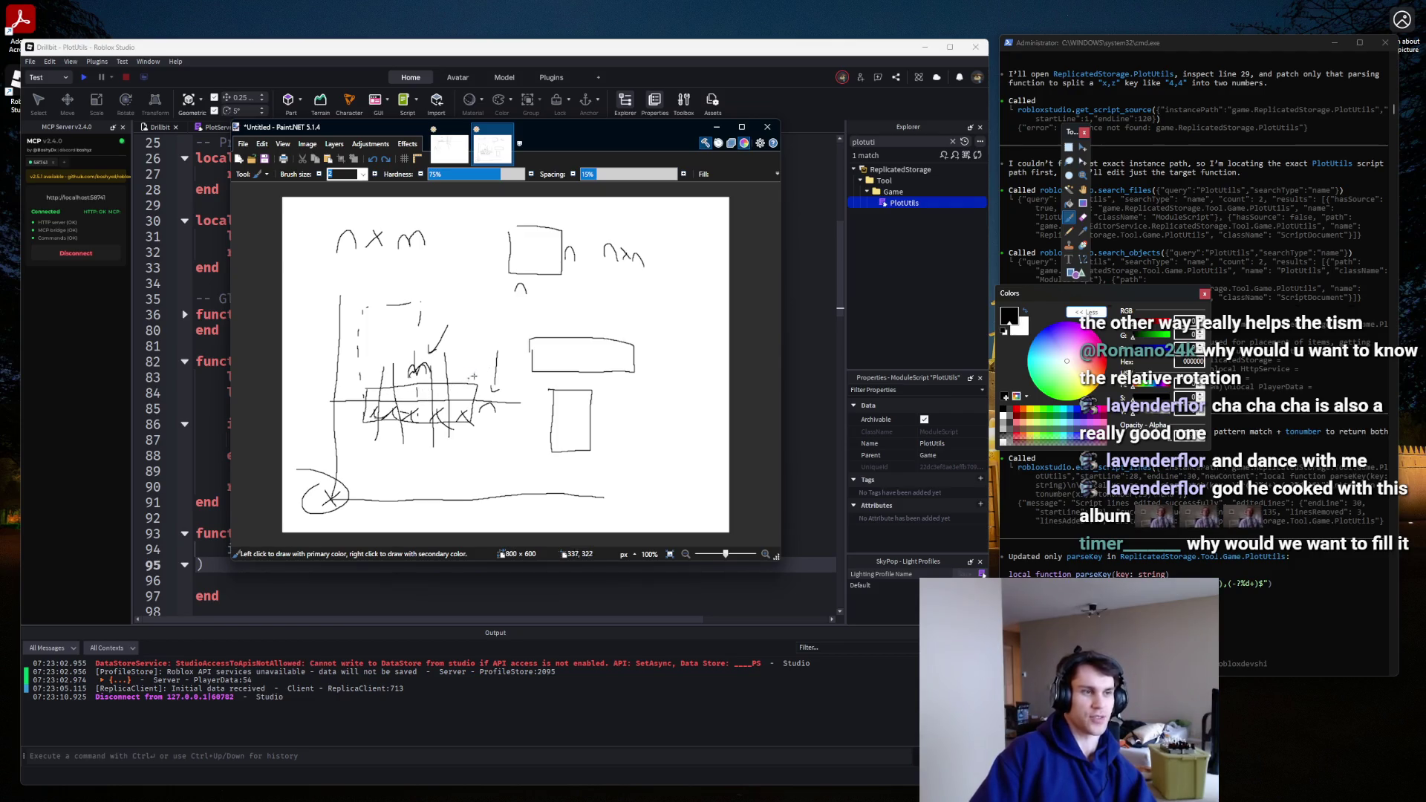
left_click(202, 147)
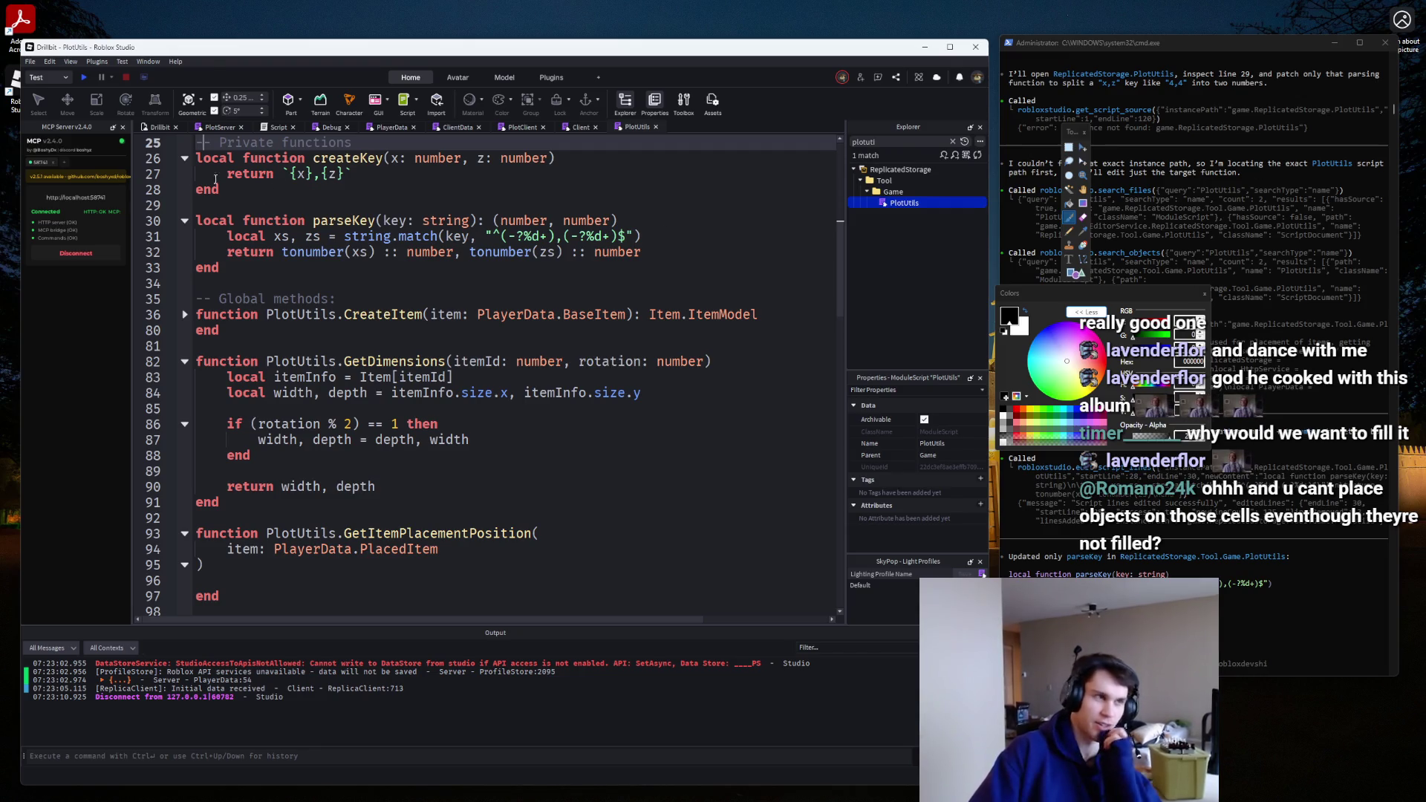
Insert a new part onto the plot and scale it, widening to 11.5 studs then about half.
left_click(160, 127)
scroll(609, 287, "up", 10)
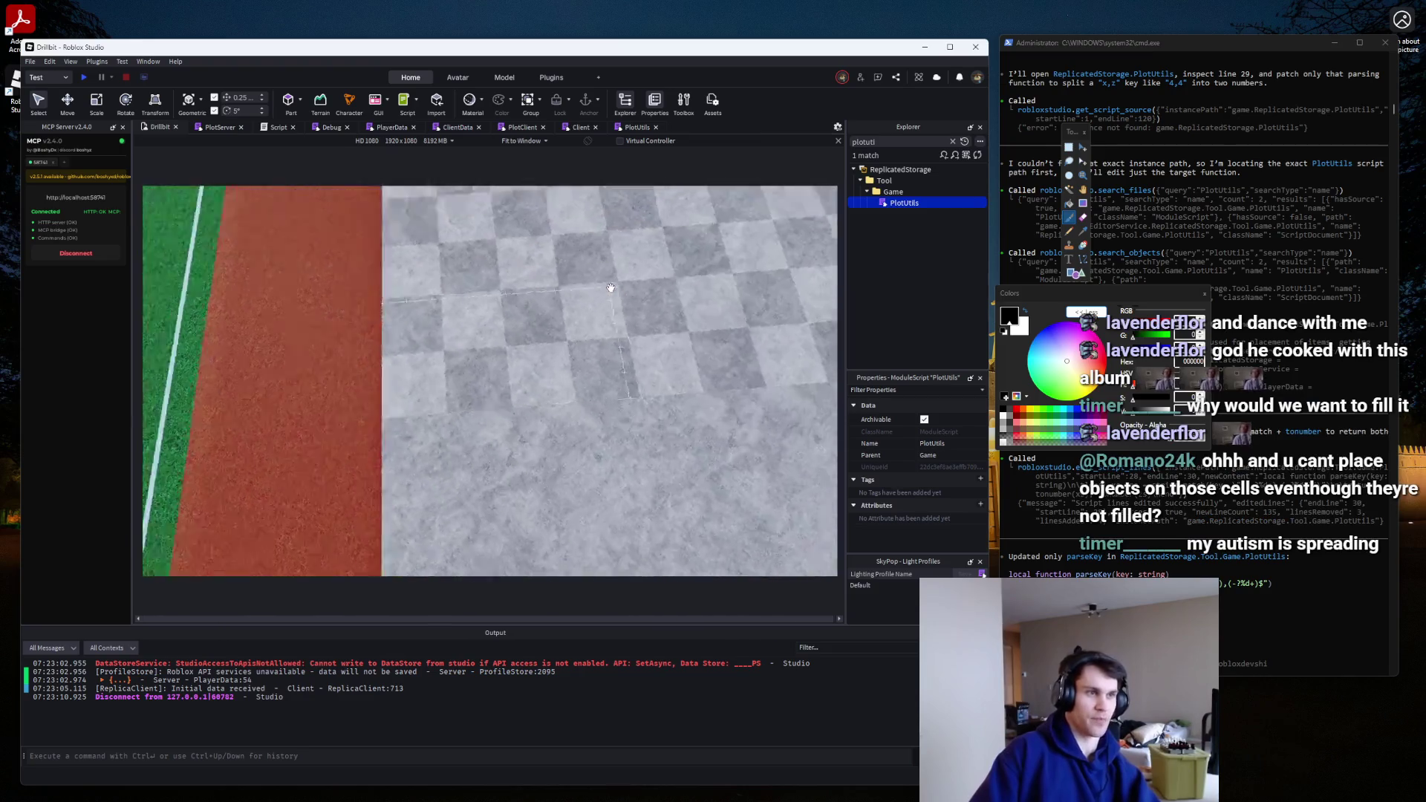
scroll(611, 287, "down", 3)
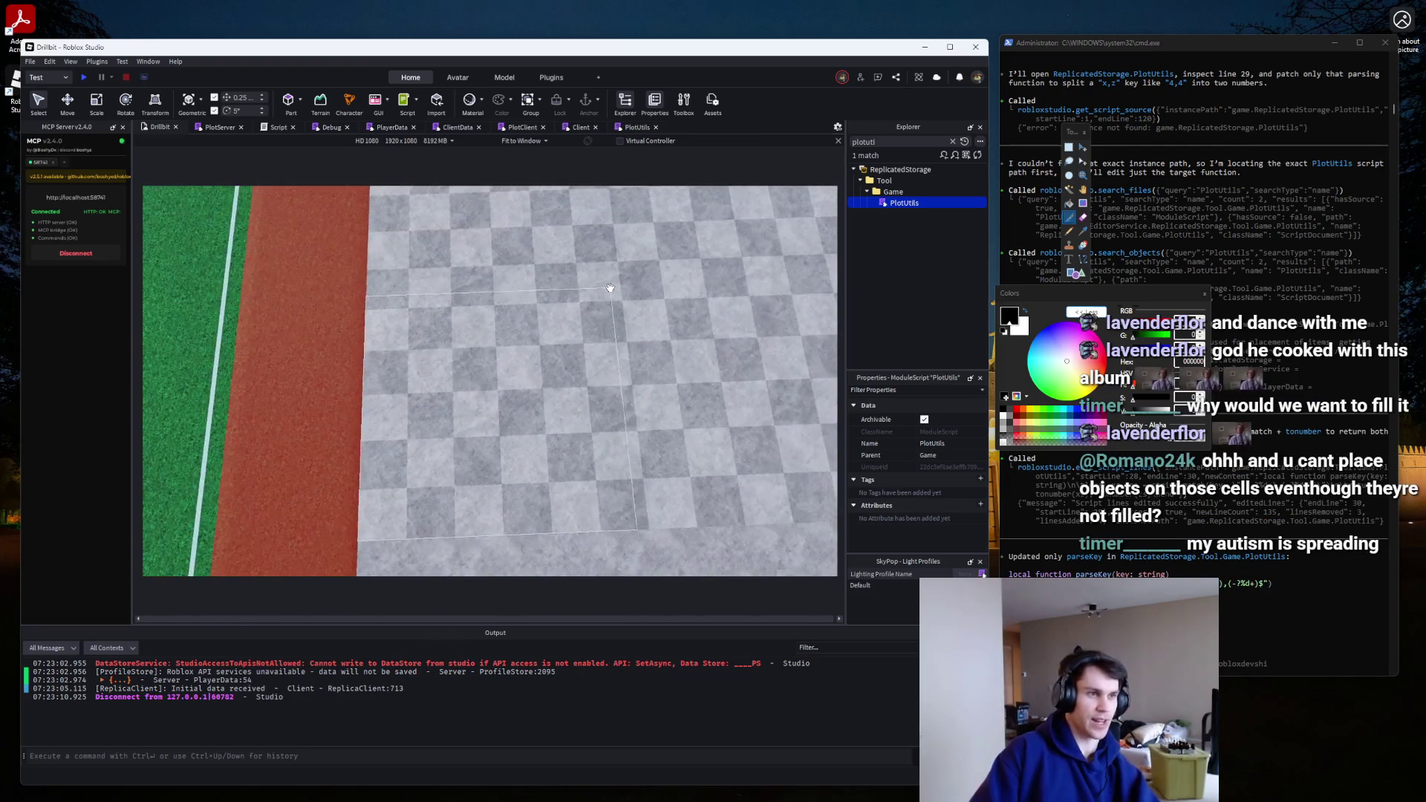
left_click(288, 101)
mouse_move(492, 380)
left_mouse_down()
mouse_move(572, 376)
mouse_move(520, 407)
mouse_move(474, 355)
mouse_move(522, 325)
left_mouse_up()
left_click(96, 102)
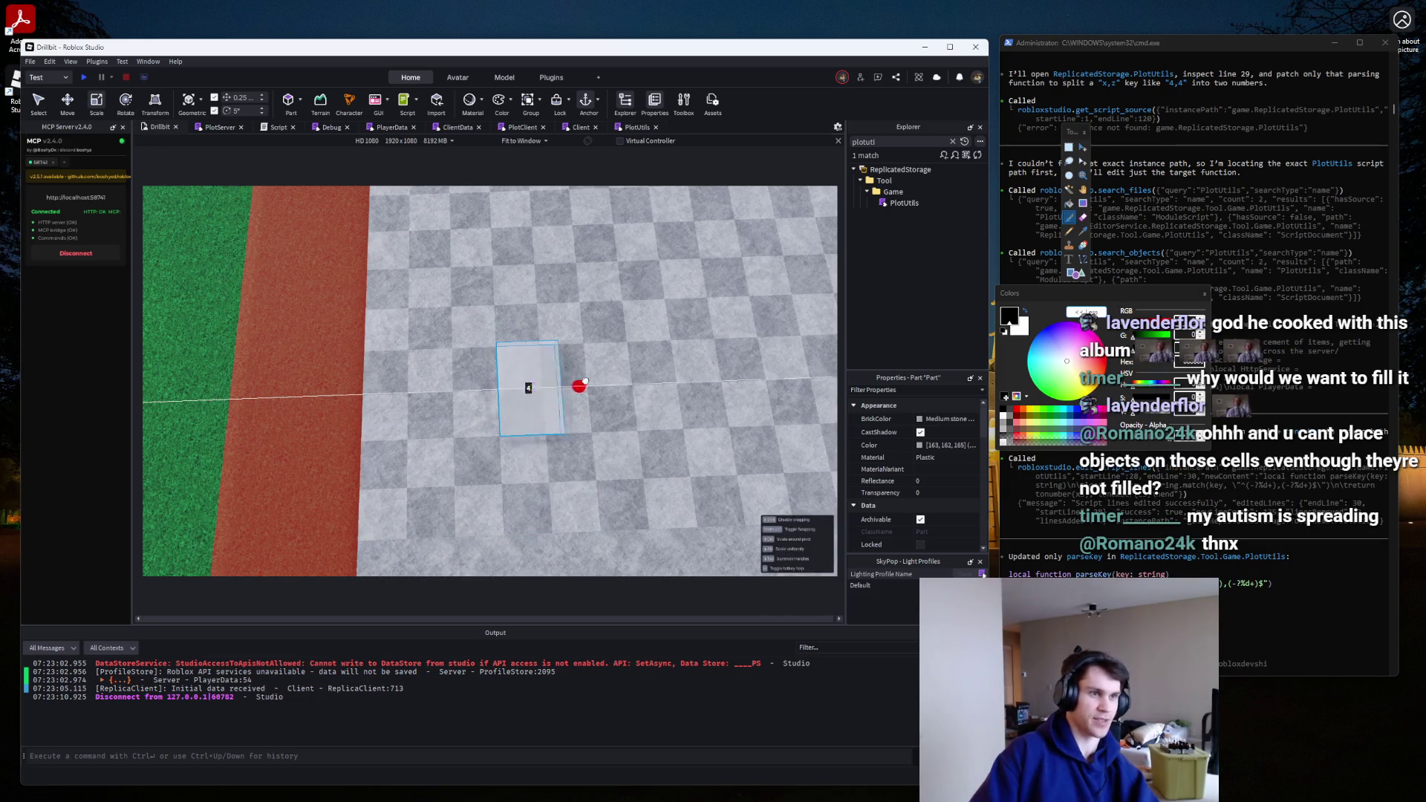
left_click_drag(576, 385, 694, 382)
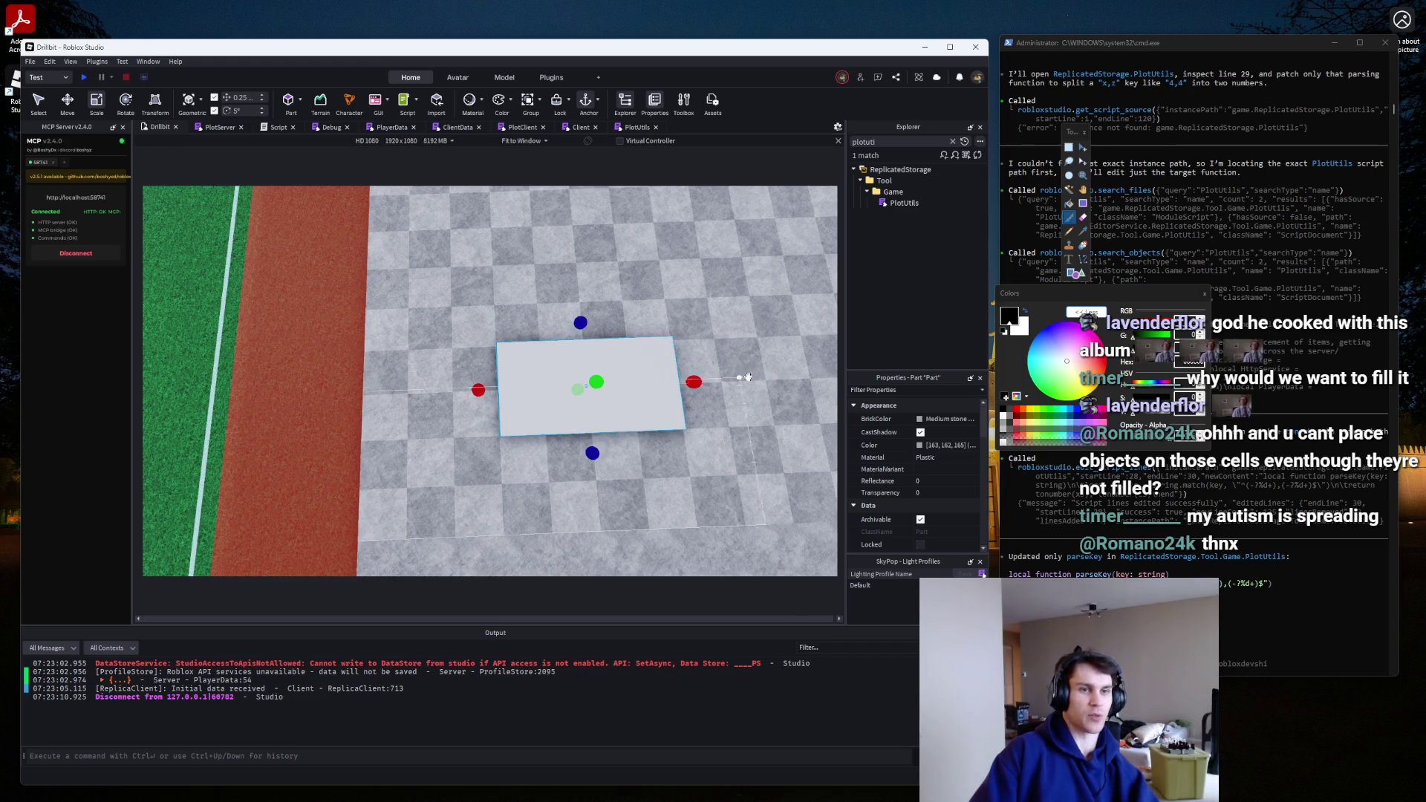
mouse_move(702, 379)
left_mouse_down()
mouse_move(589, 385)
mouse_move(602, 386)
left_mouse_up()
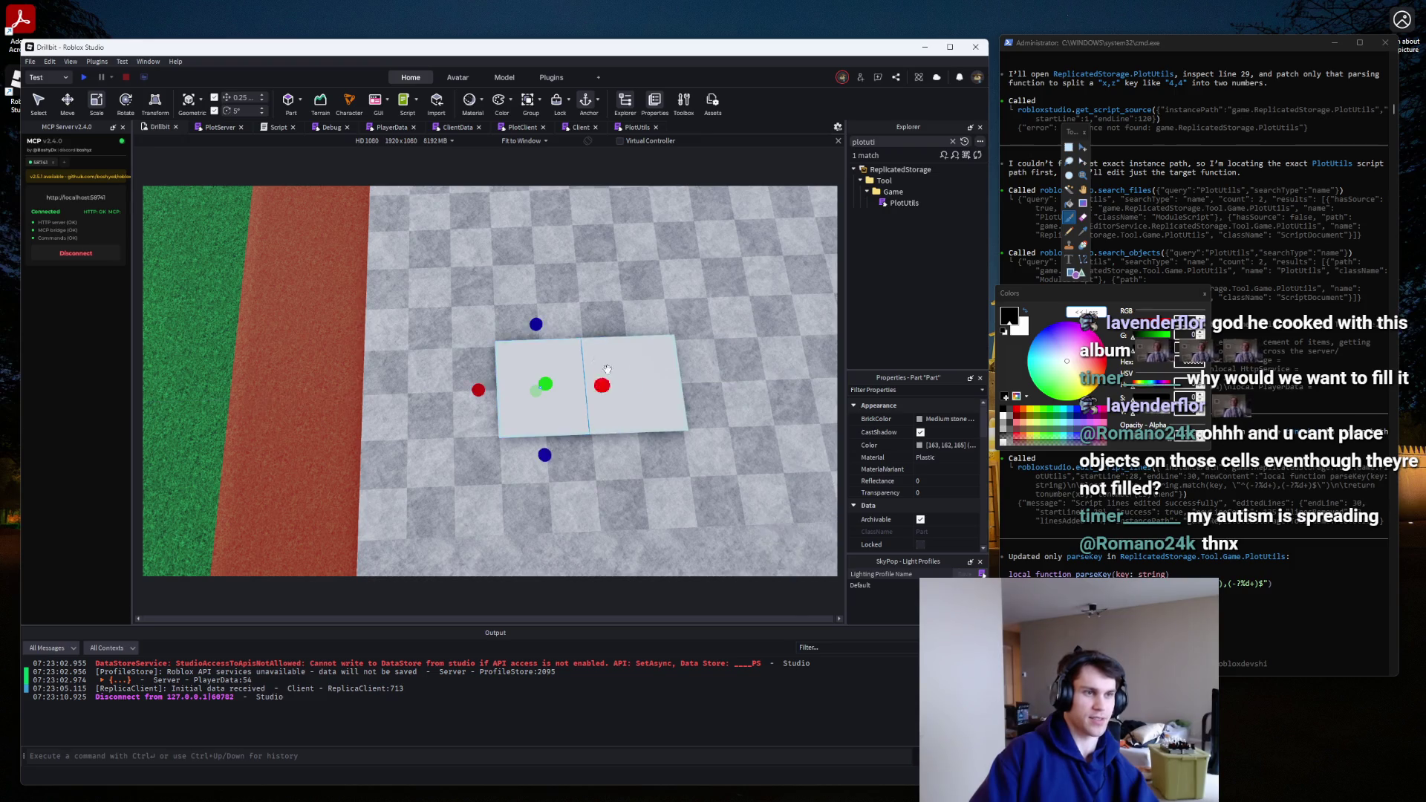
left_click_drag(545, 325, 600, 326)
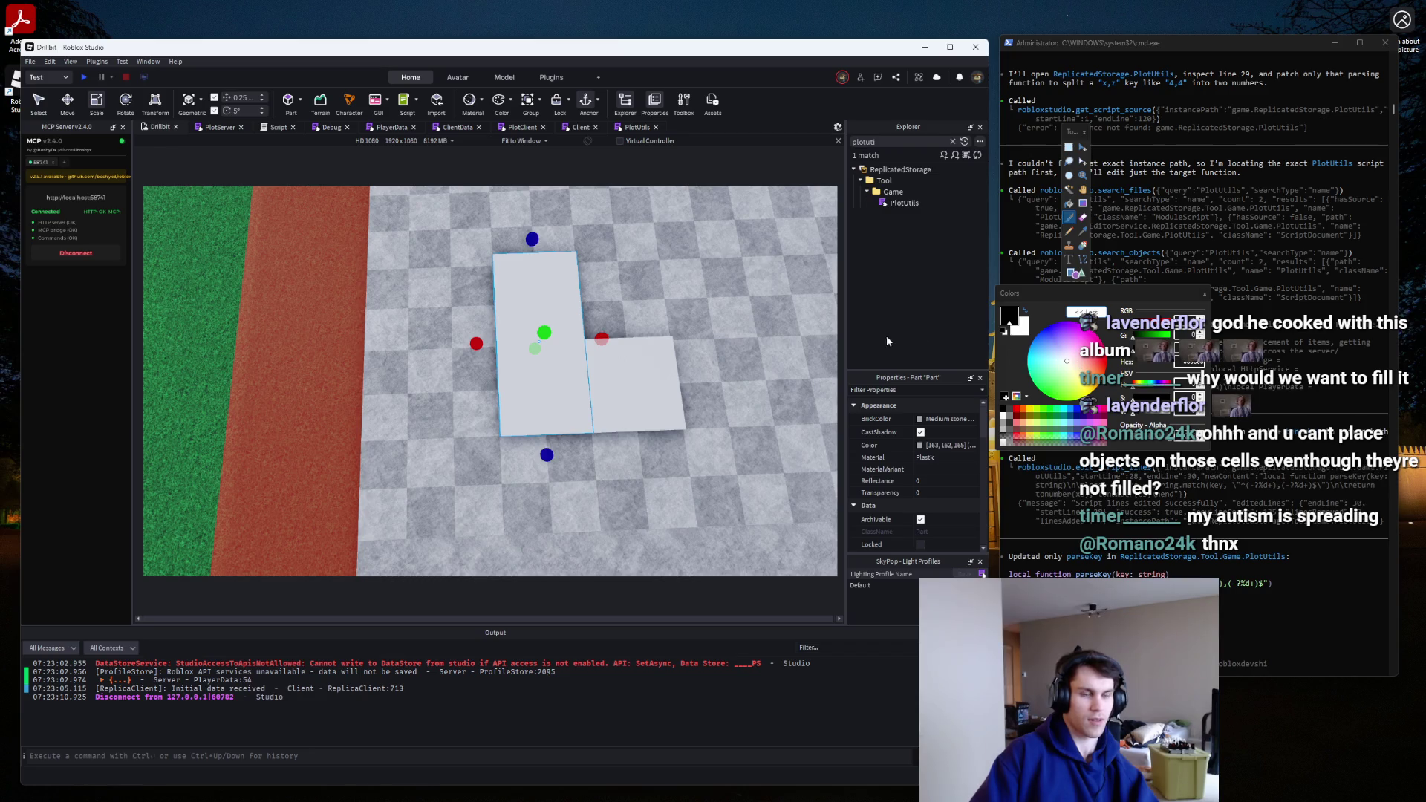
Make a part Bright red and stretch it longer beside the grey part.
left_click(942, 419)
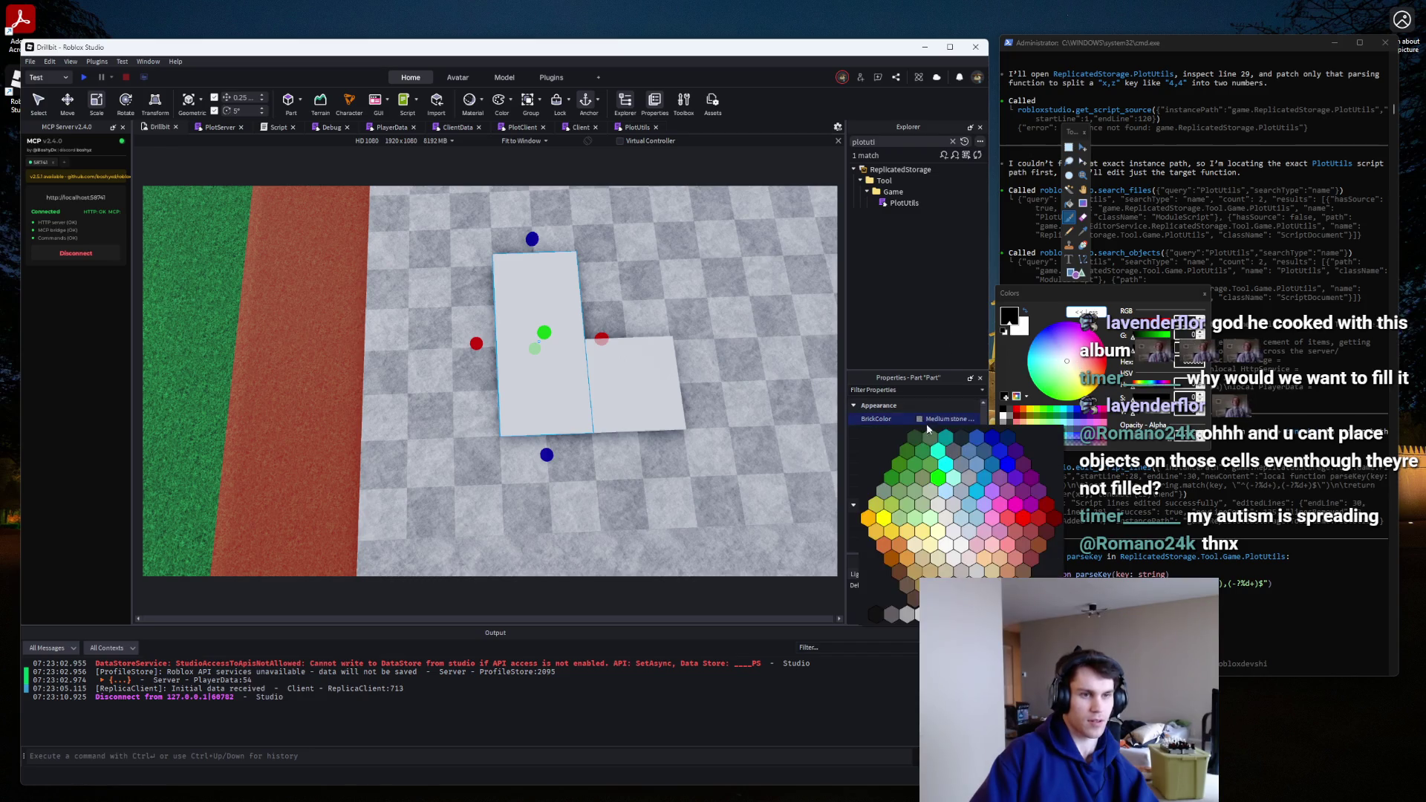
left_click(1038, 520)
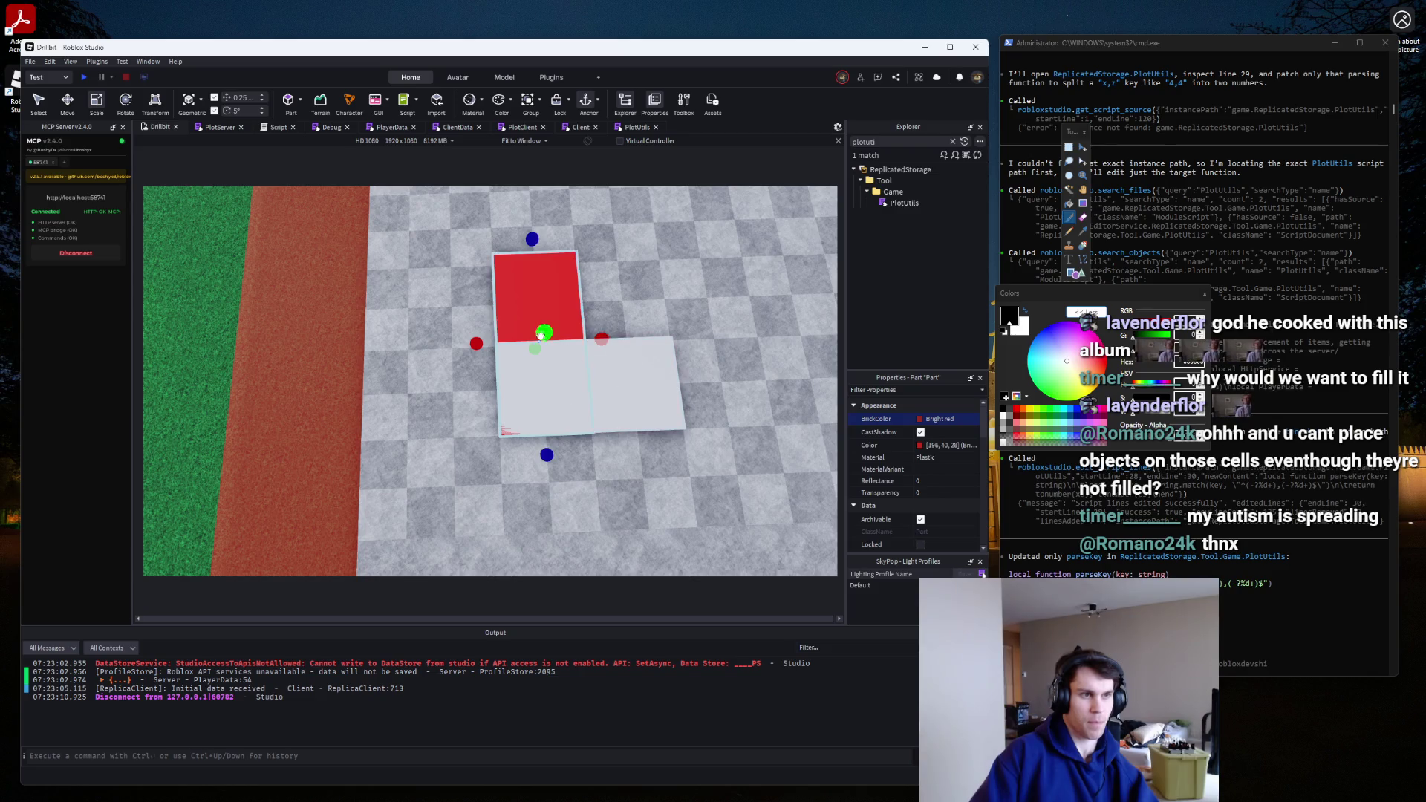
left_click_drag(540, 332, 547, 327)
scroll(520, 312, "up", 2)
mouse_move(357, 559)
left_mouse_down()
mouse_move(490, 295)
mouse_move(547, 318)
left_mouse_up()
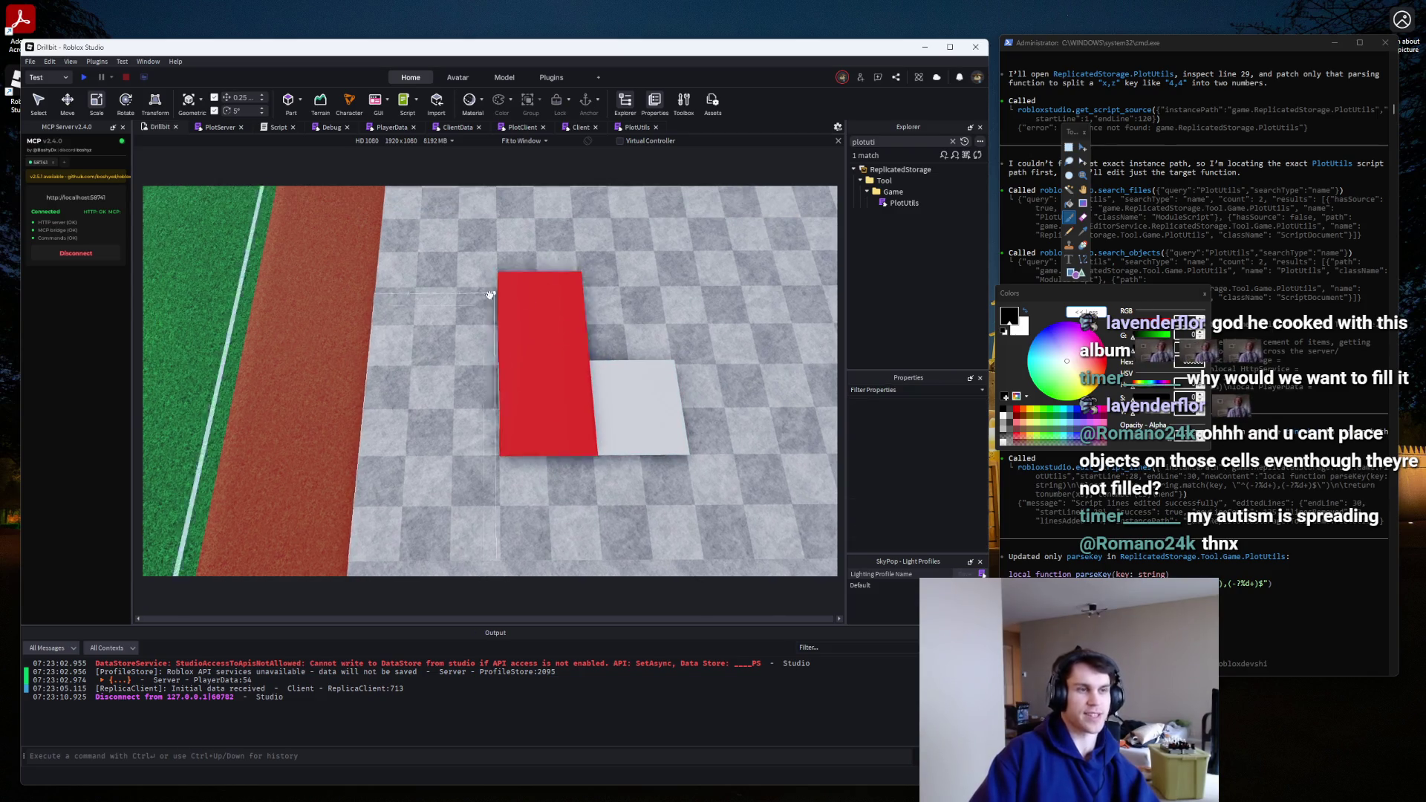
key("d")
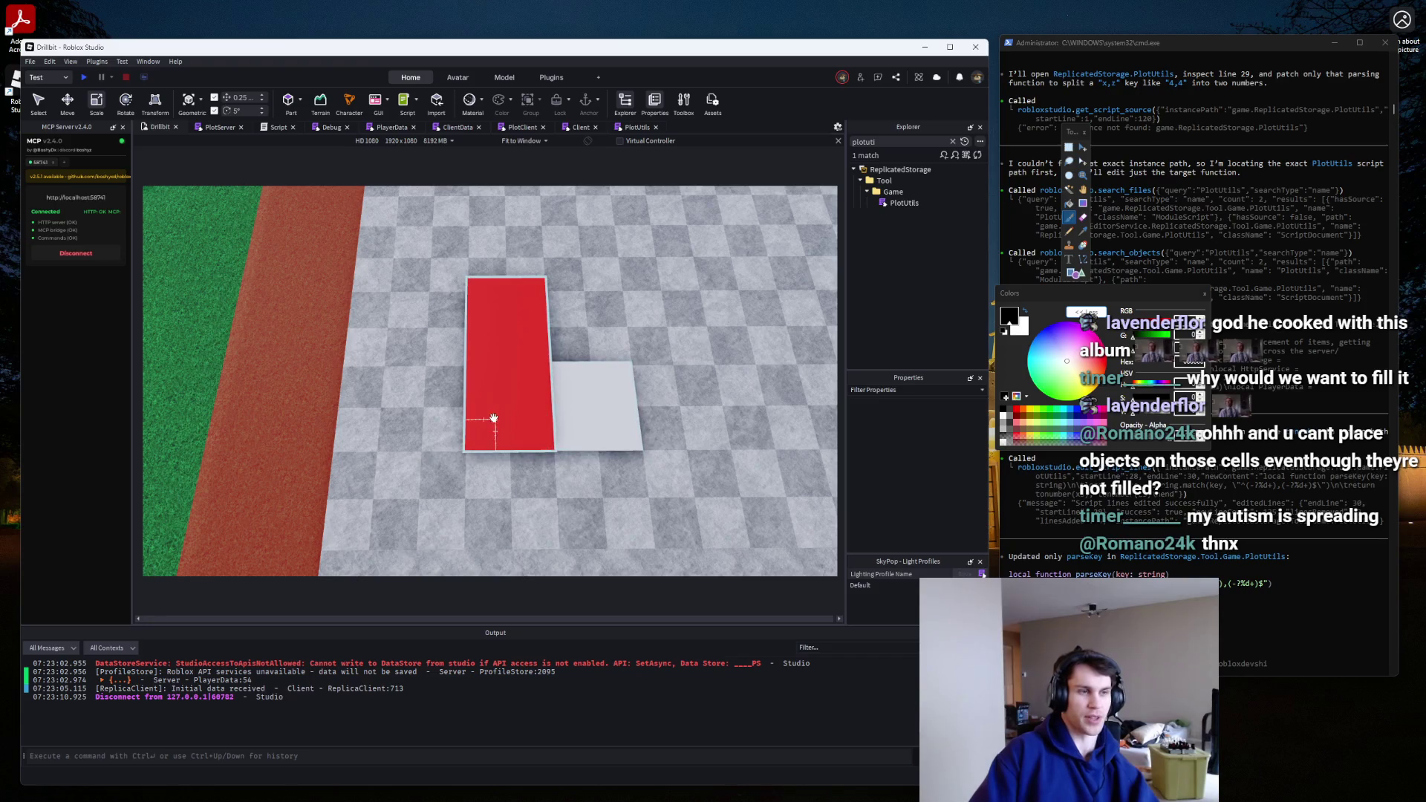
left_click(566, 388)
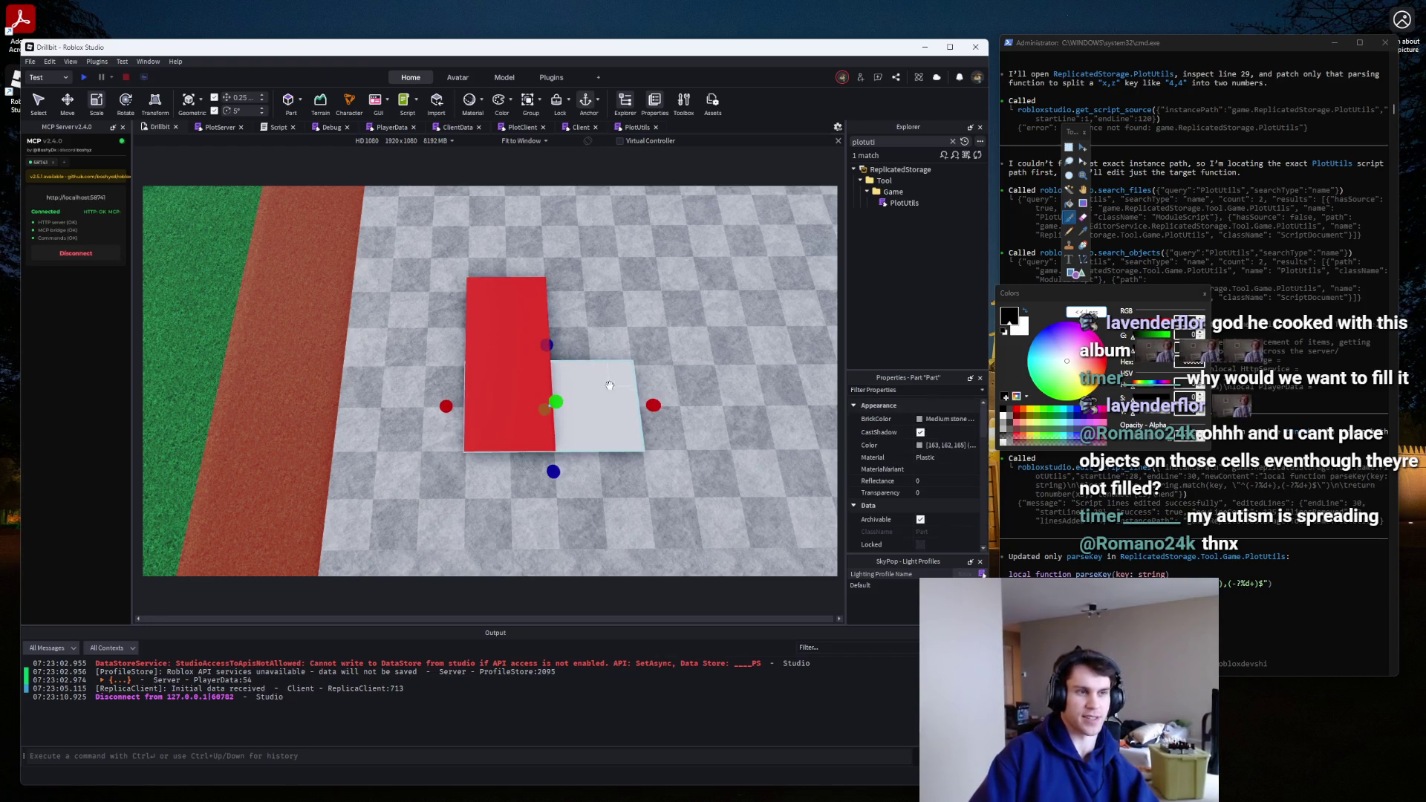
key("ctrl+z")
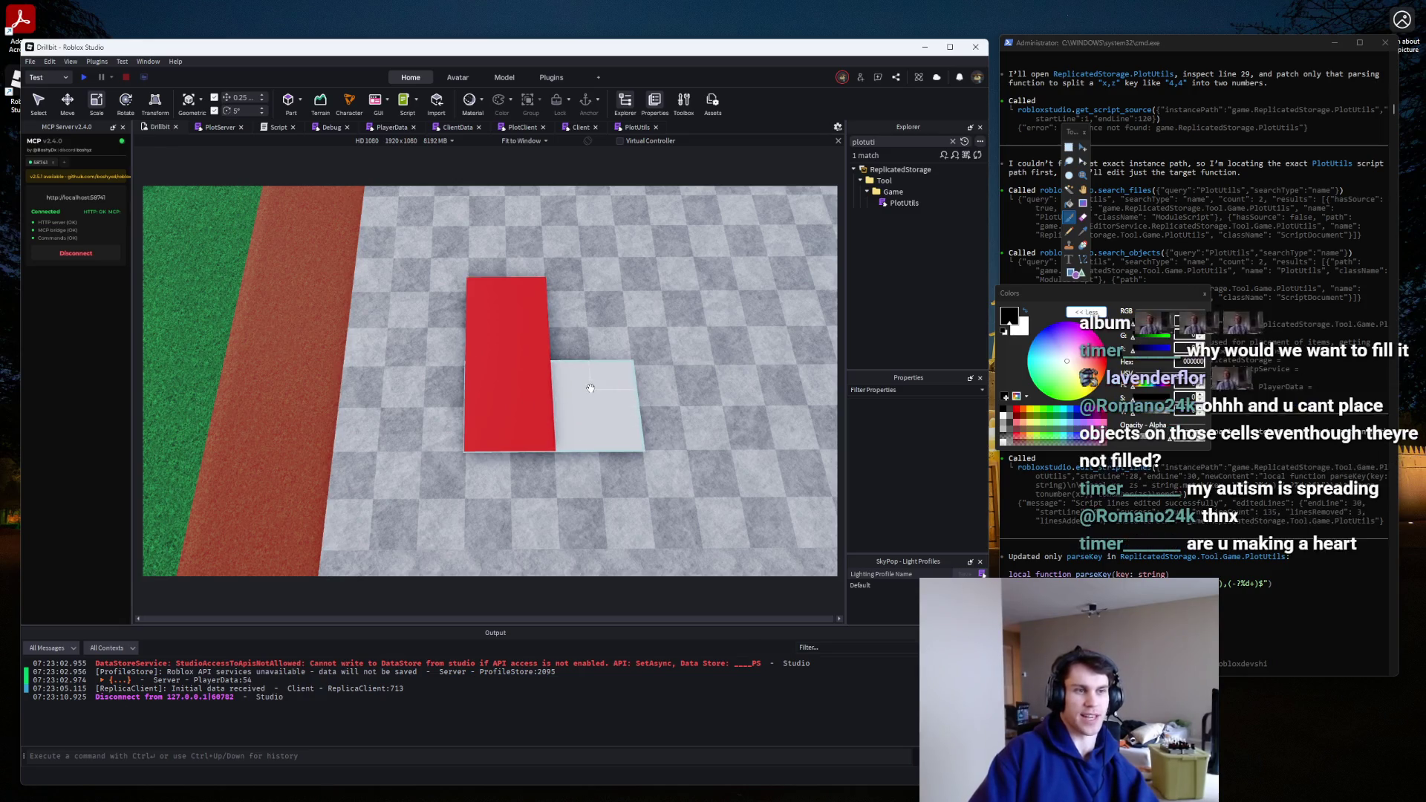
Rotate the grey part and move it over the red part to form an L shape.
key("ctrl+r")
mouse_move(587, 394)
left_mouse_down()
mouse_move(606, 349)
mouse_move(511, 305)
mouse_move(622, 349)
left_mouse_up()
key("ctrl+r")
left_click(622, 349)
scroll(646, 327, "down", 3)
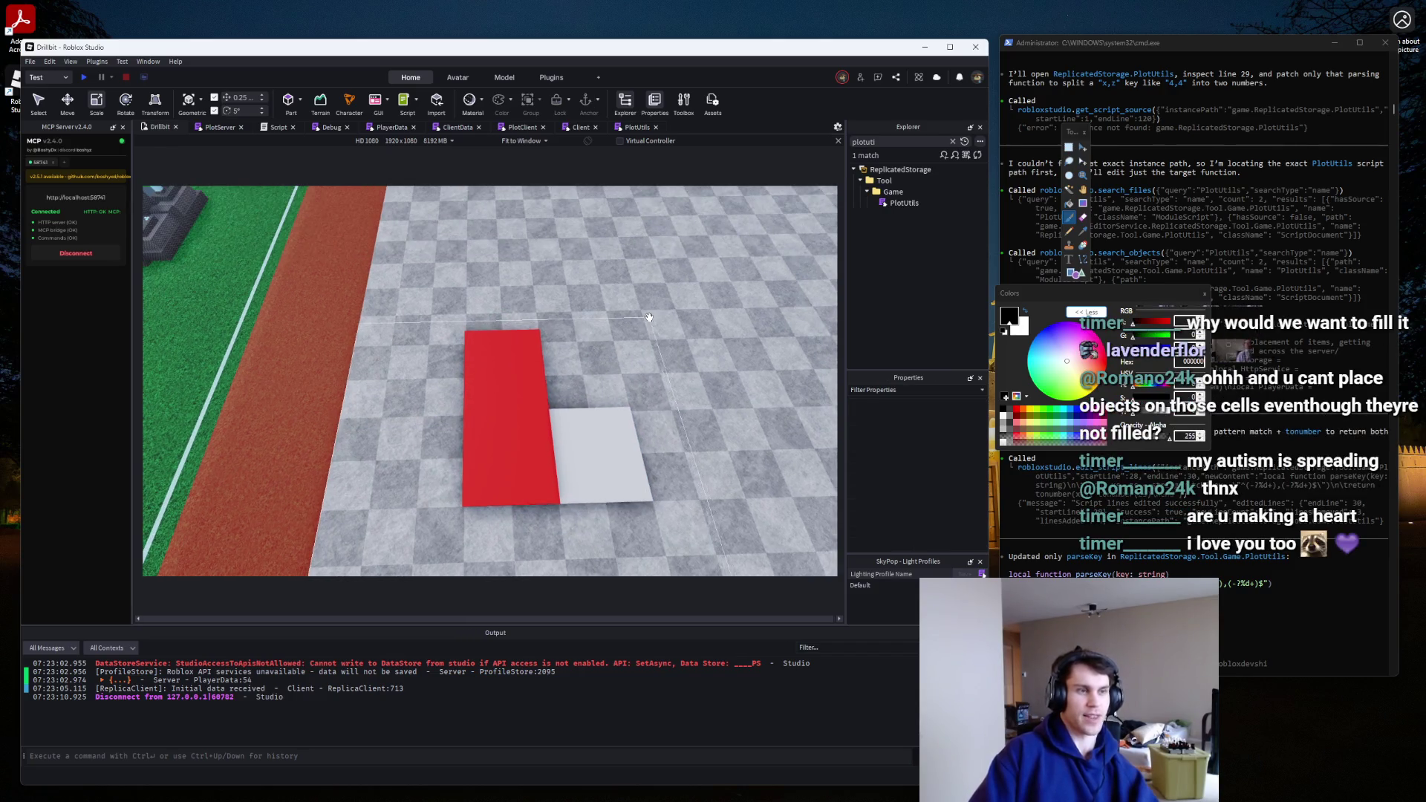
scroll(649, 318, "up", 3)
scroll(460, 330, "up", 1)
Stretch the red part to 11.25 studs, viewing the parts from above.
left_click(493, 407)
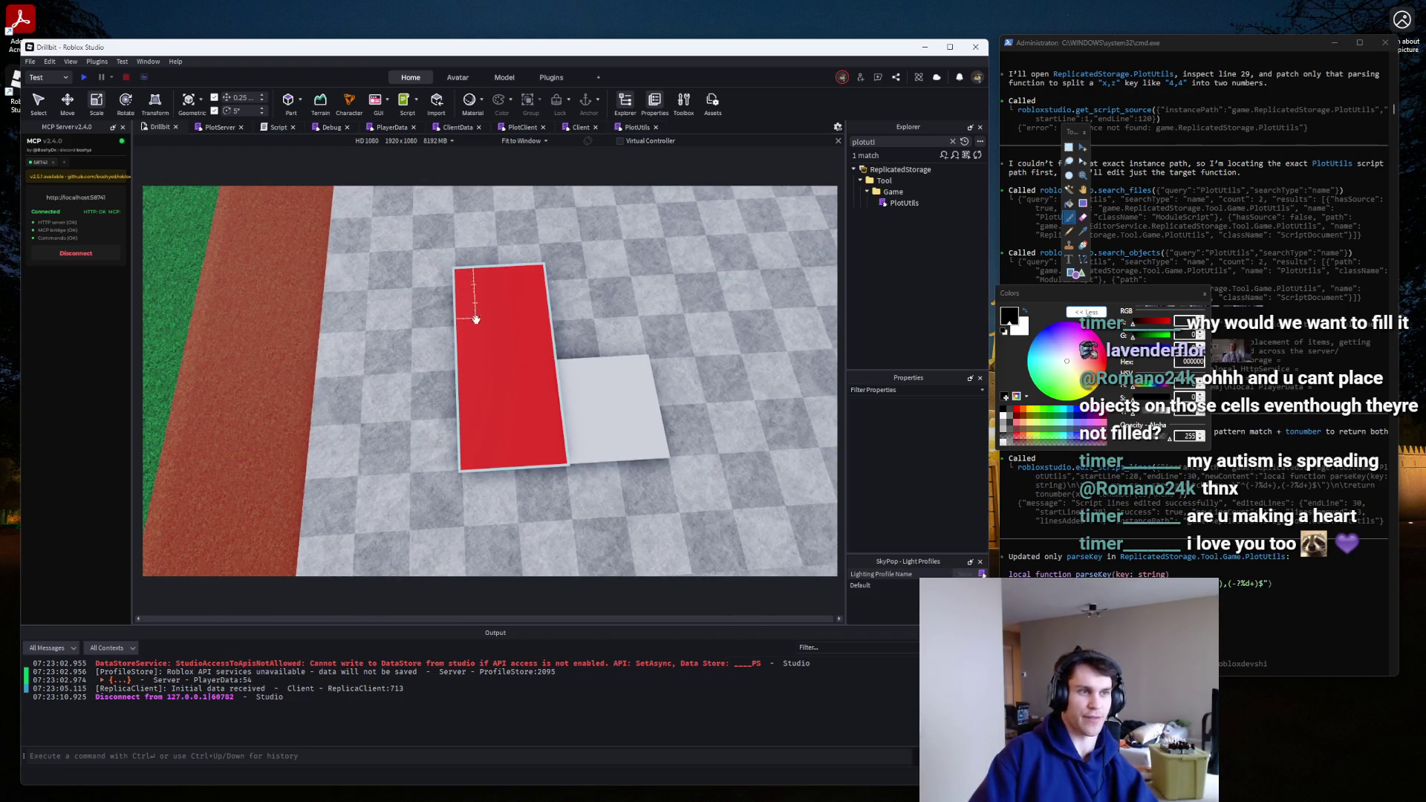
scroll(491, 334, "down", 4)
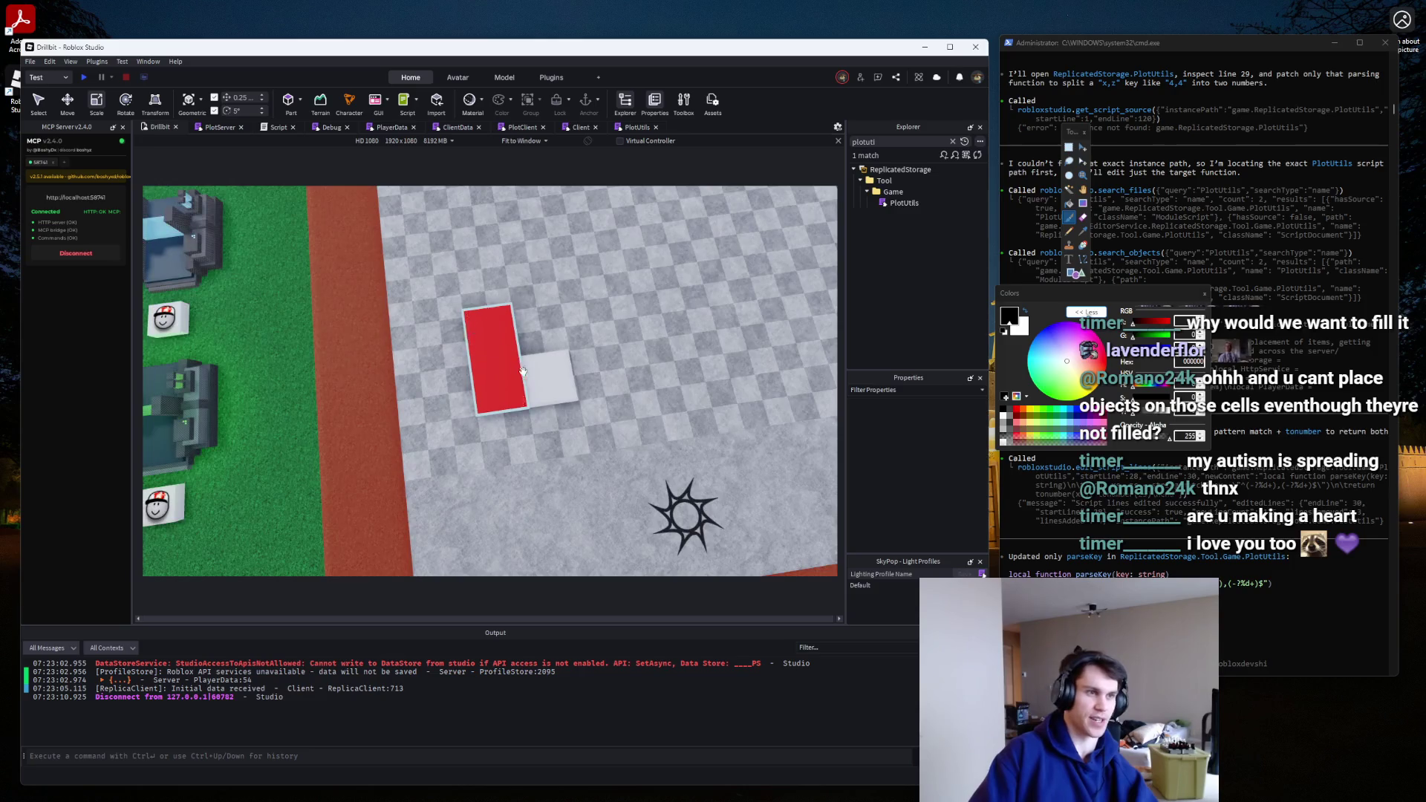
left_click(523, 371)
scroll(520, 368, "up", 5)
scroll(398, 254, "up", 4)
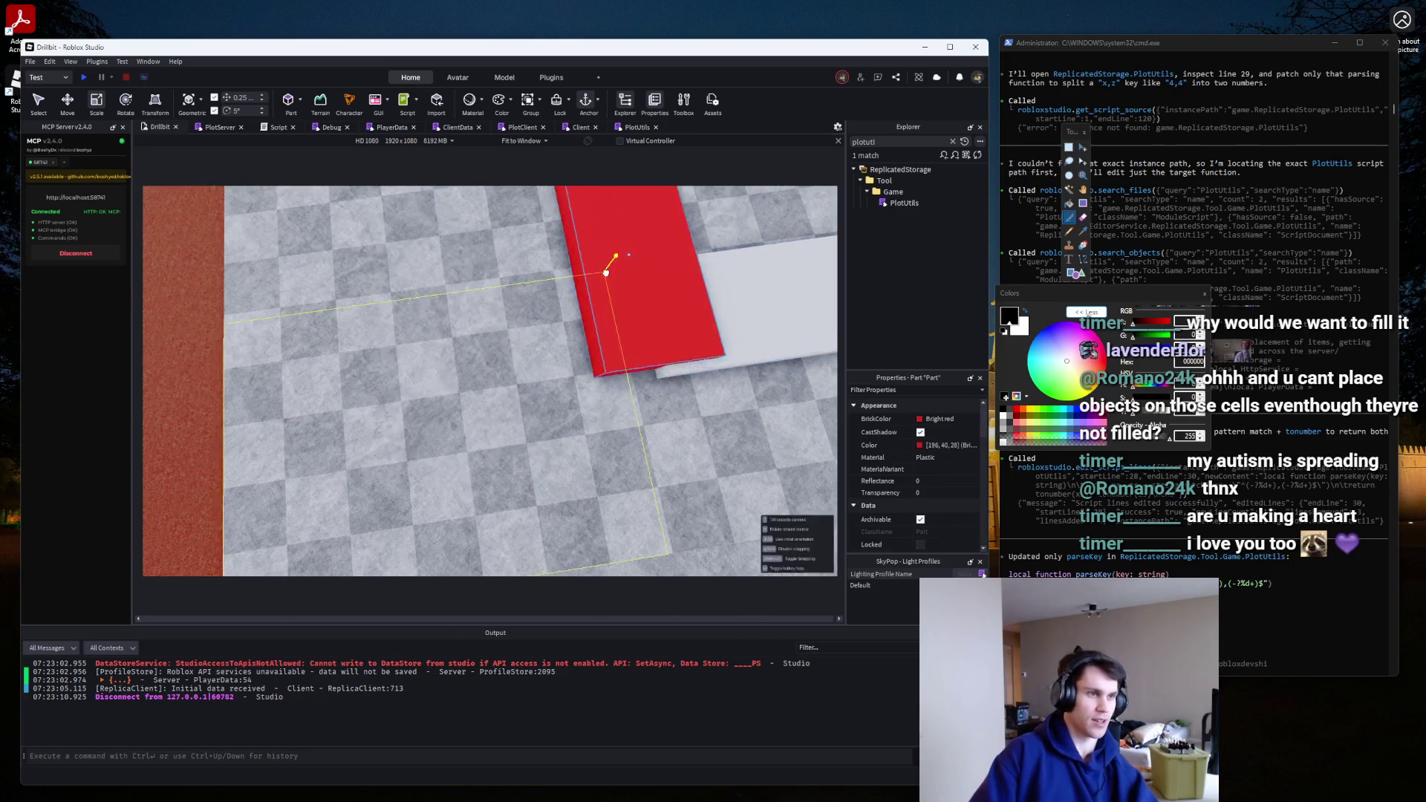
scroll(668, 319, "down", 5)
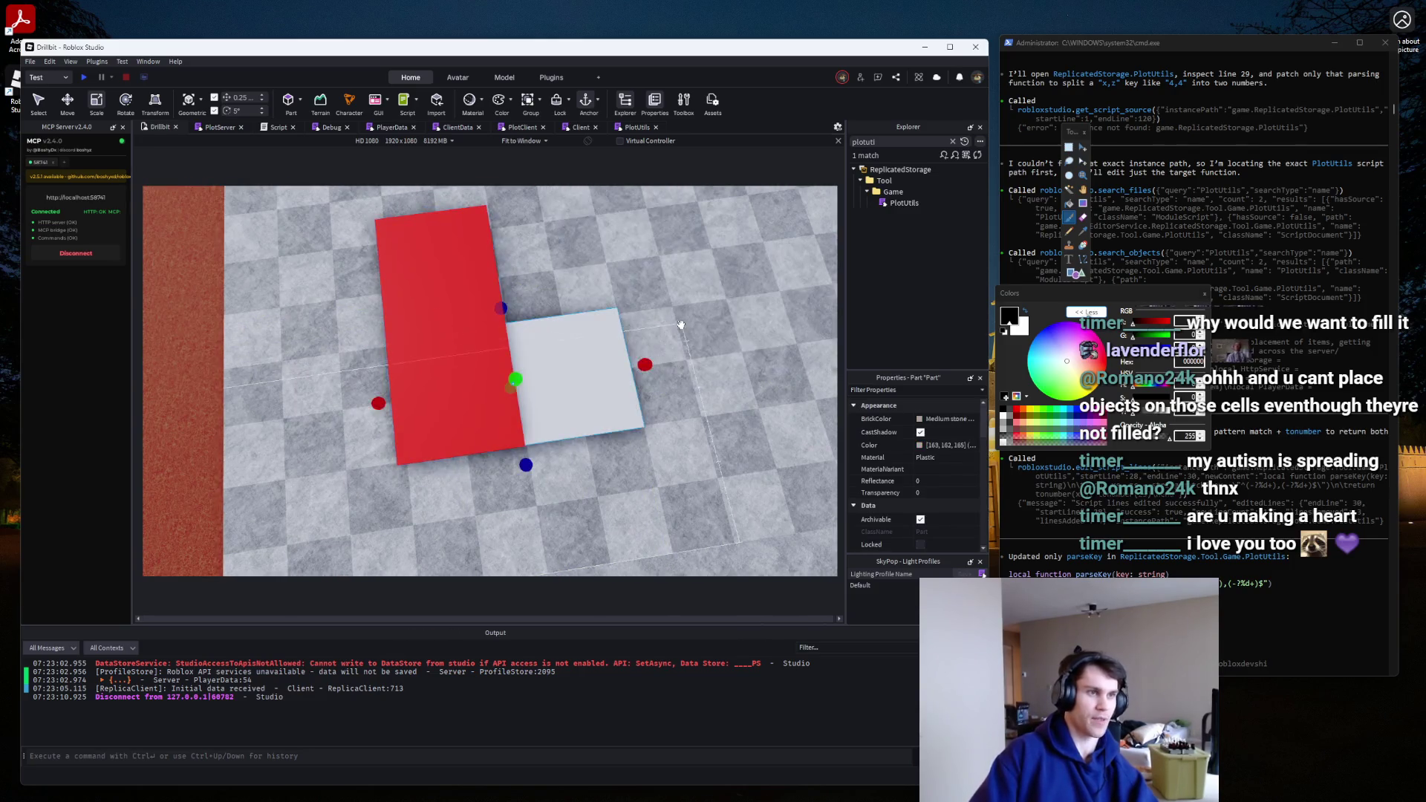
left_click(586, 310)
scroll(586, 310, "down", 3)
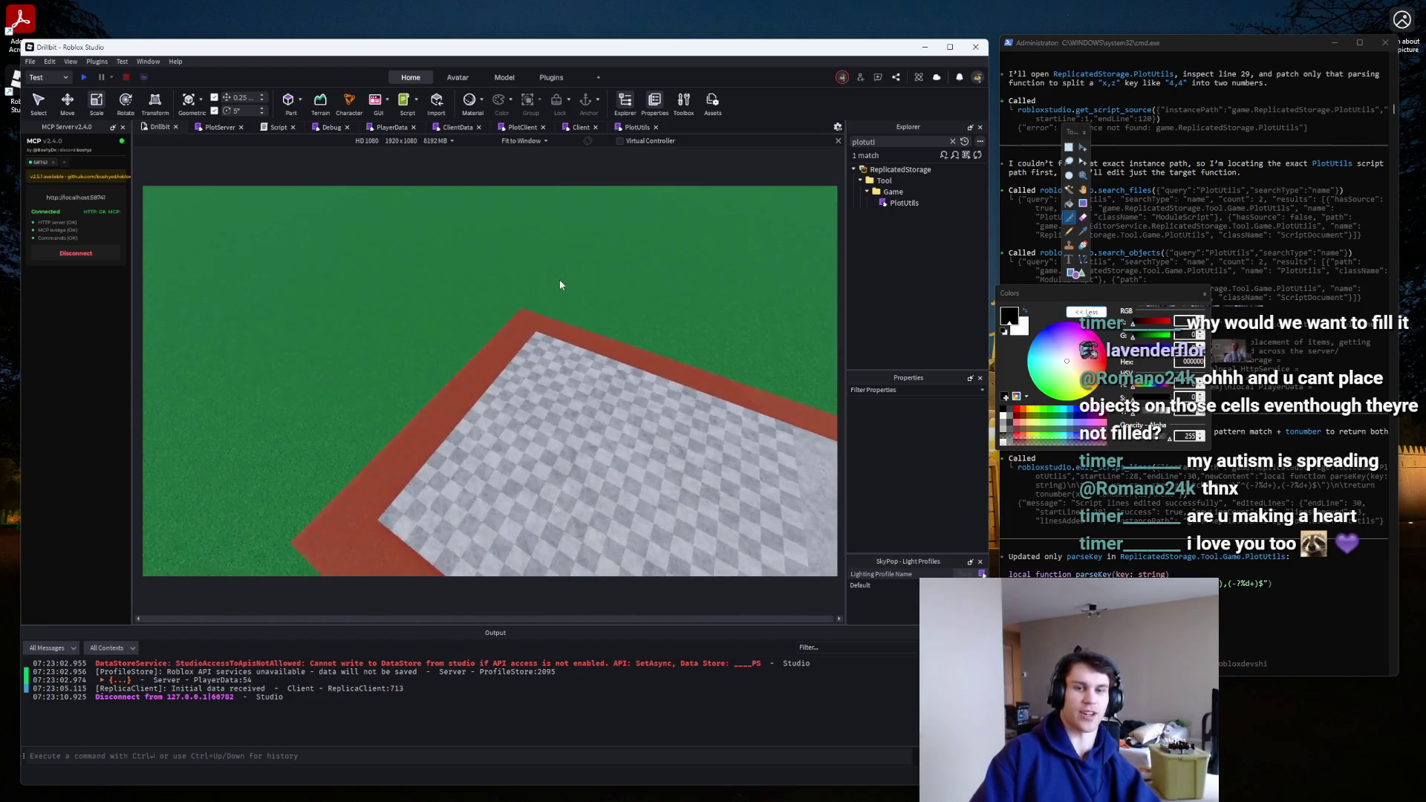
key("f")
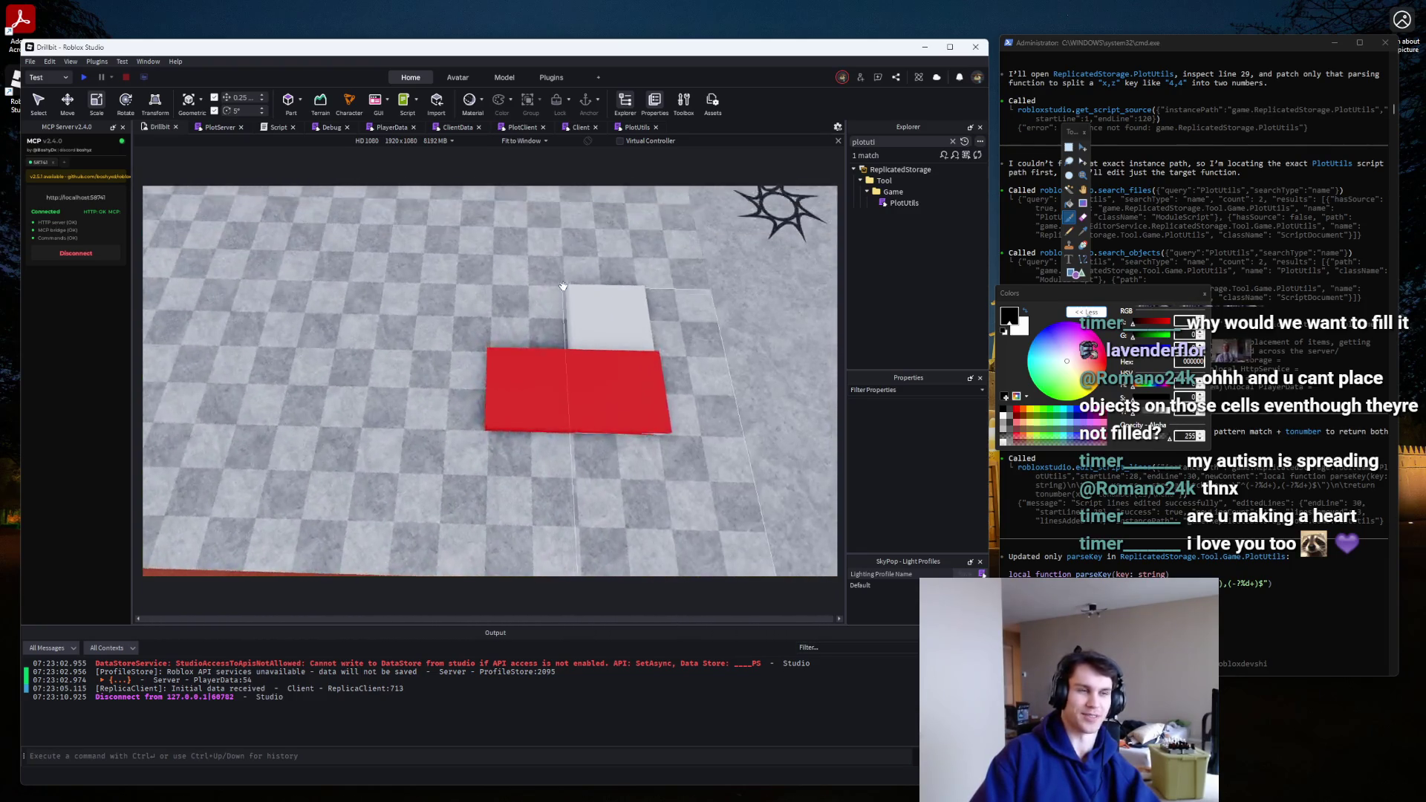
left_click_drag(563, 286, 561, 287)
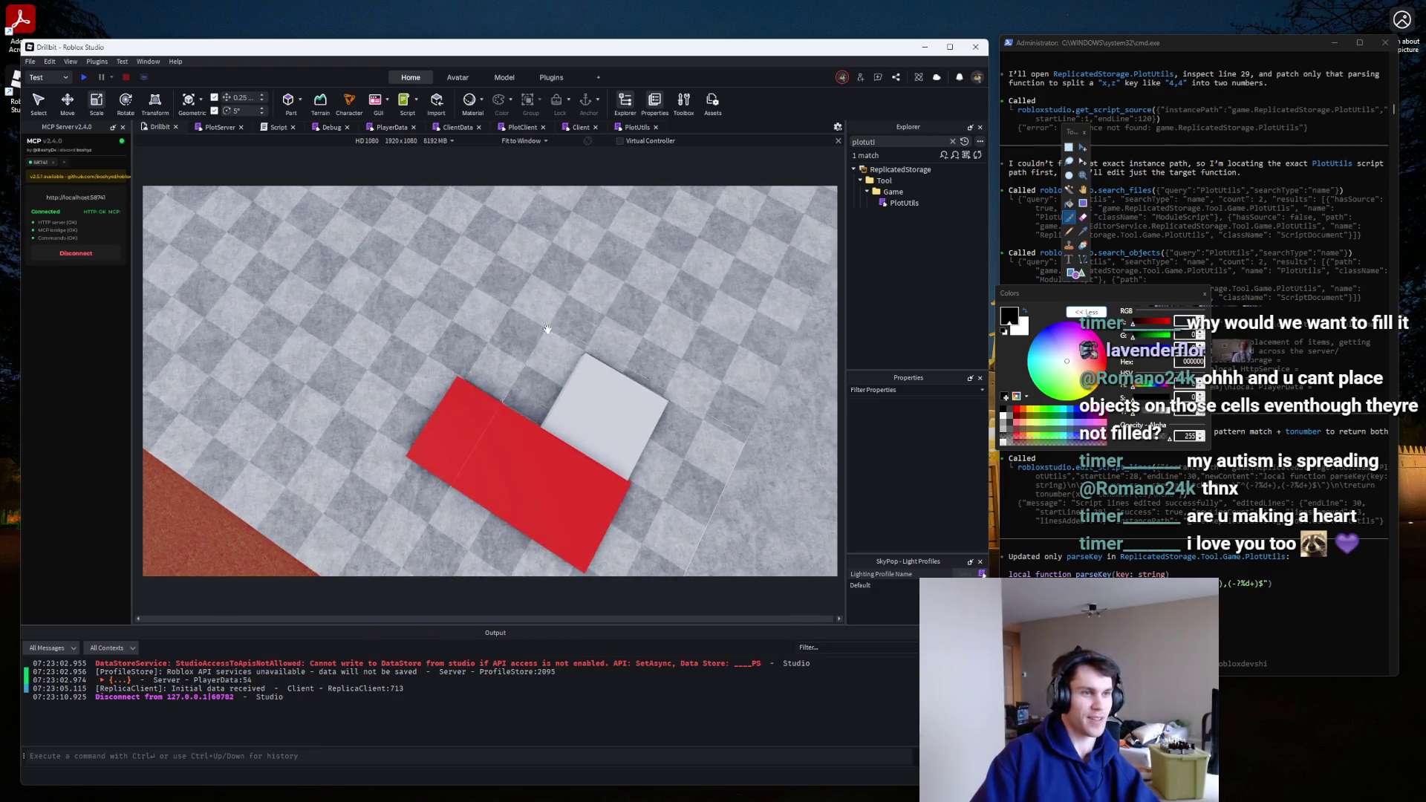
left_click(476, 472)
left_click_drag(436, 436, 427, 408)
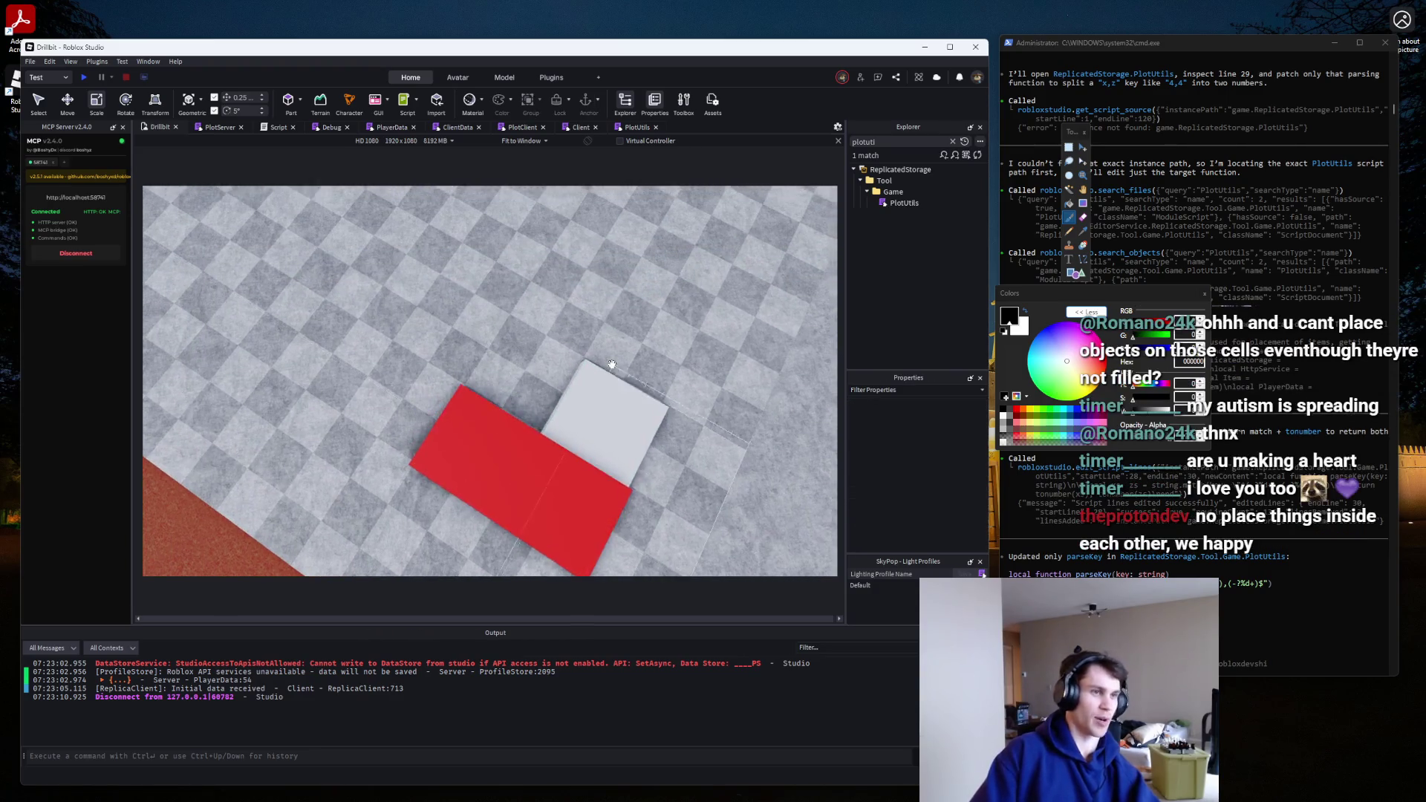
Select both the red and grey test parts and delete them.
left_click(475, 461)
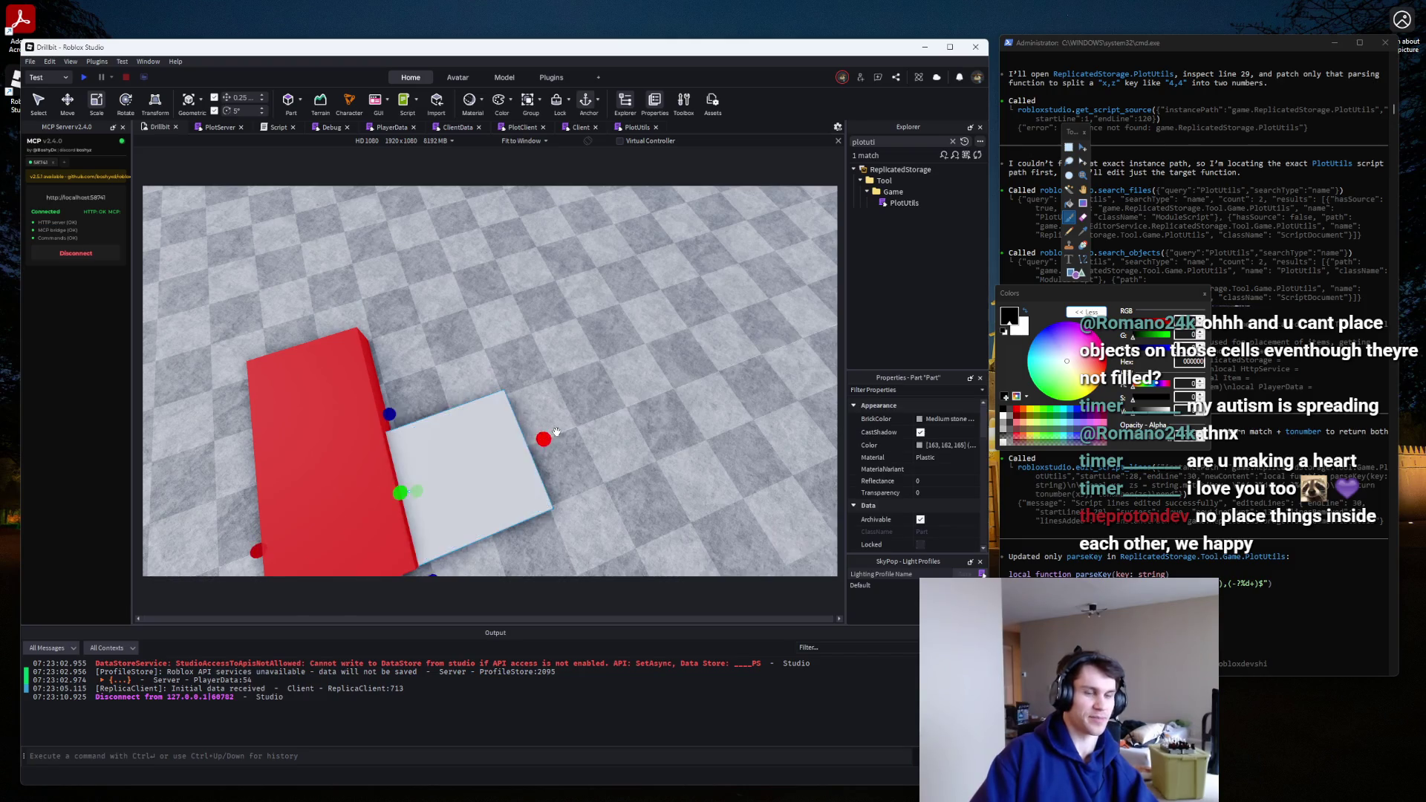
left_click(543, 433)
scroll(579, 416, "down", 3)
scroll(612, 401, "up", 2)
scroll(613, 401, "down", 5)
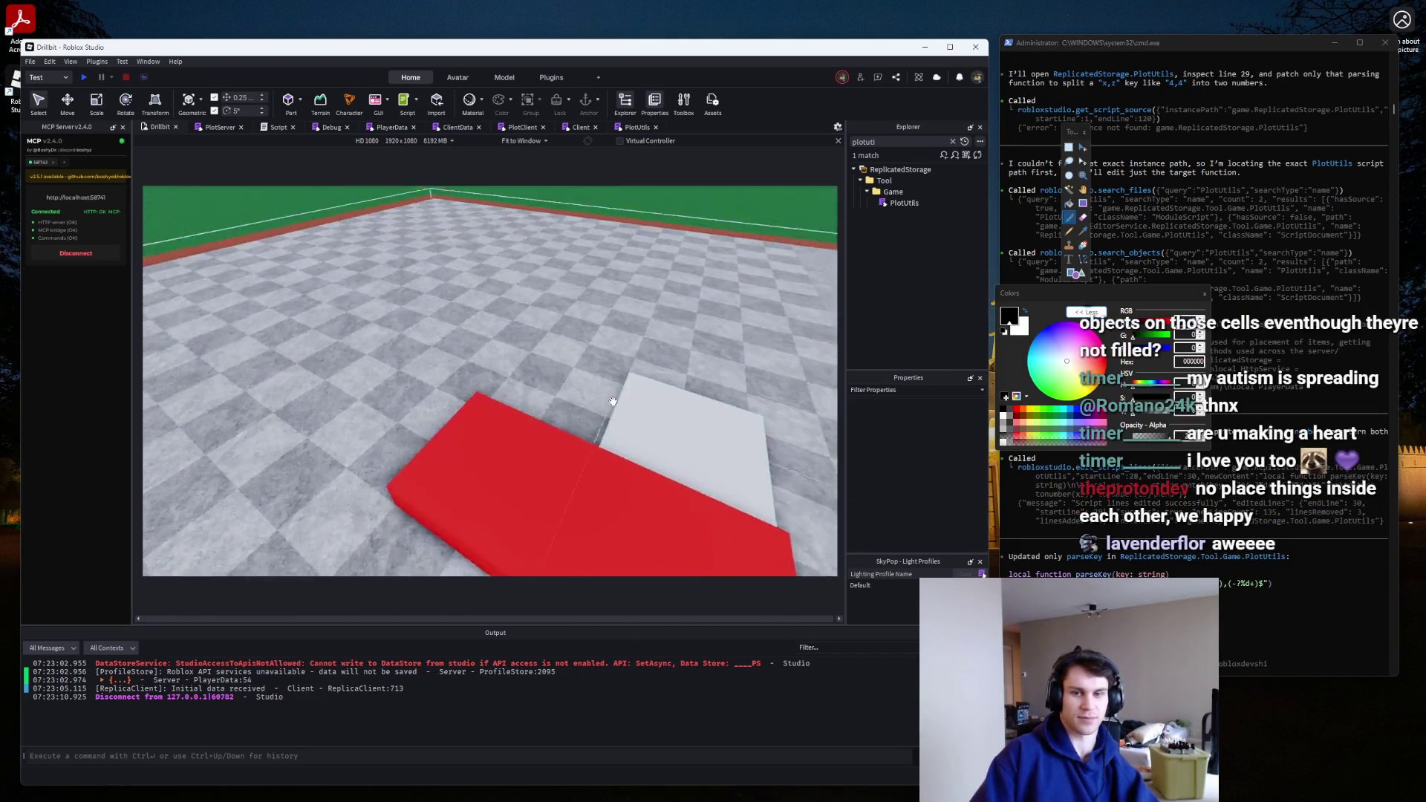
left_click(615, 409)
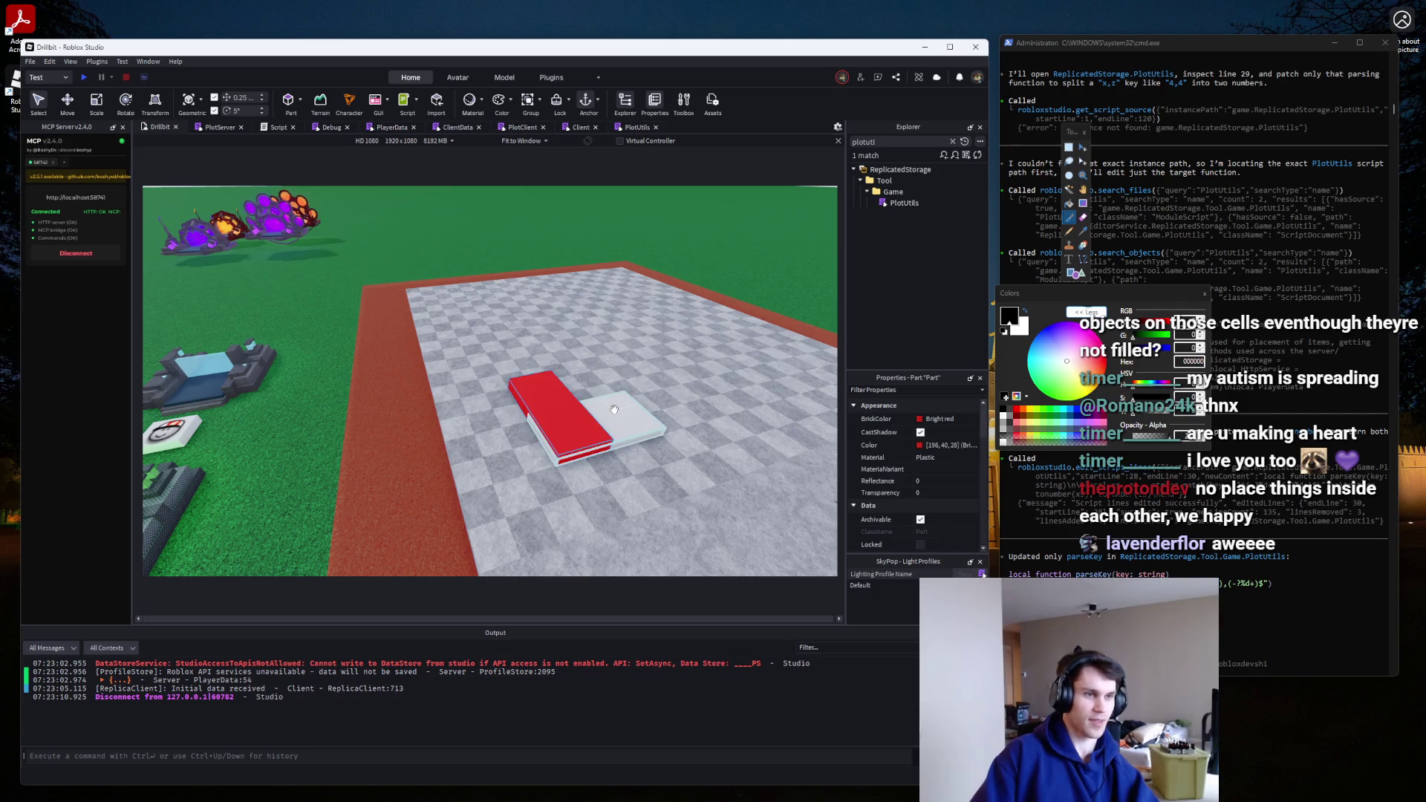
left_click(616, 408, "shift")
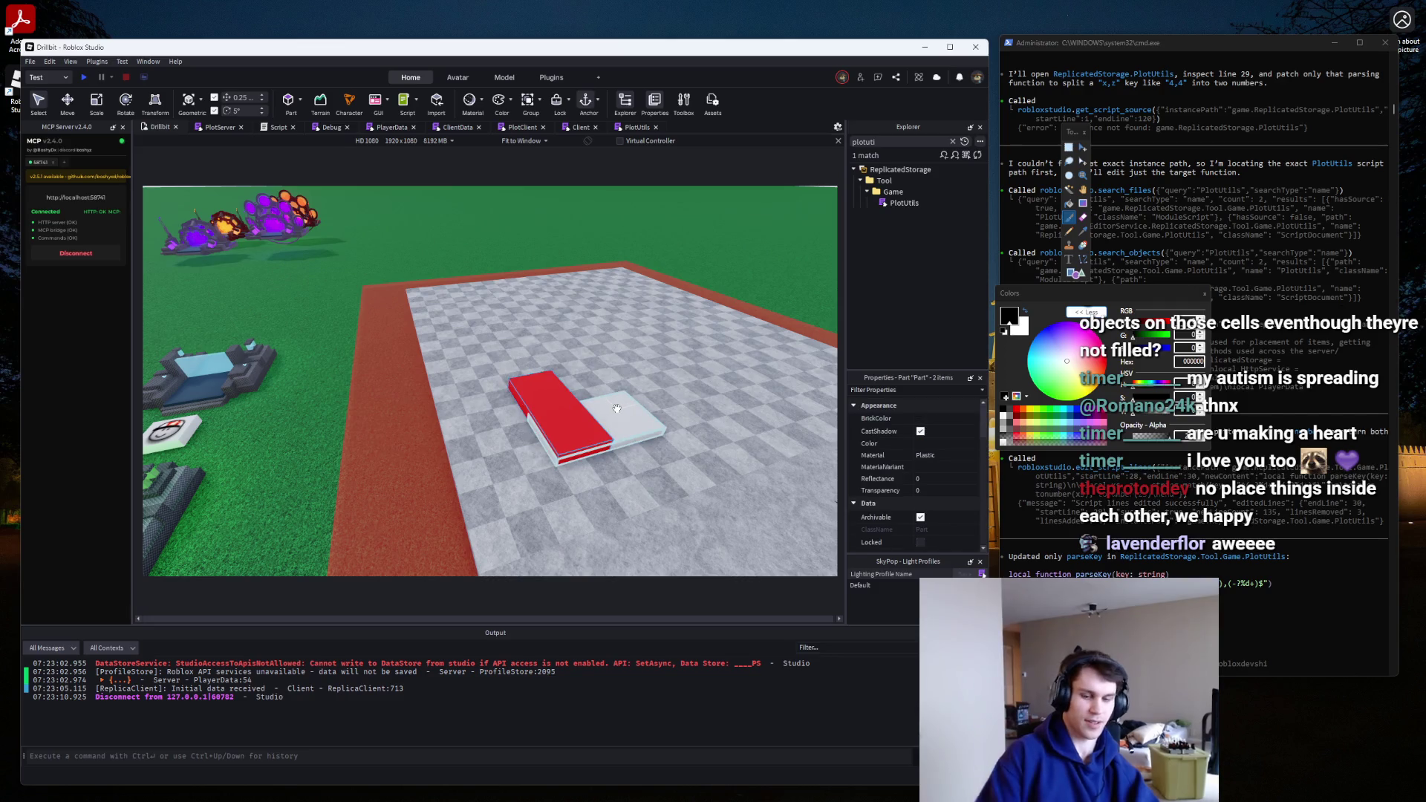
key("Delete")
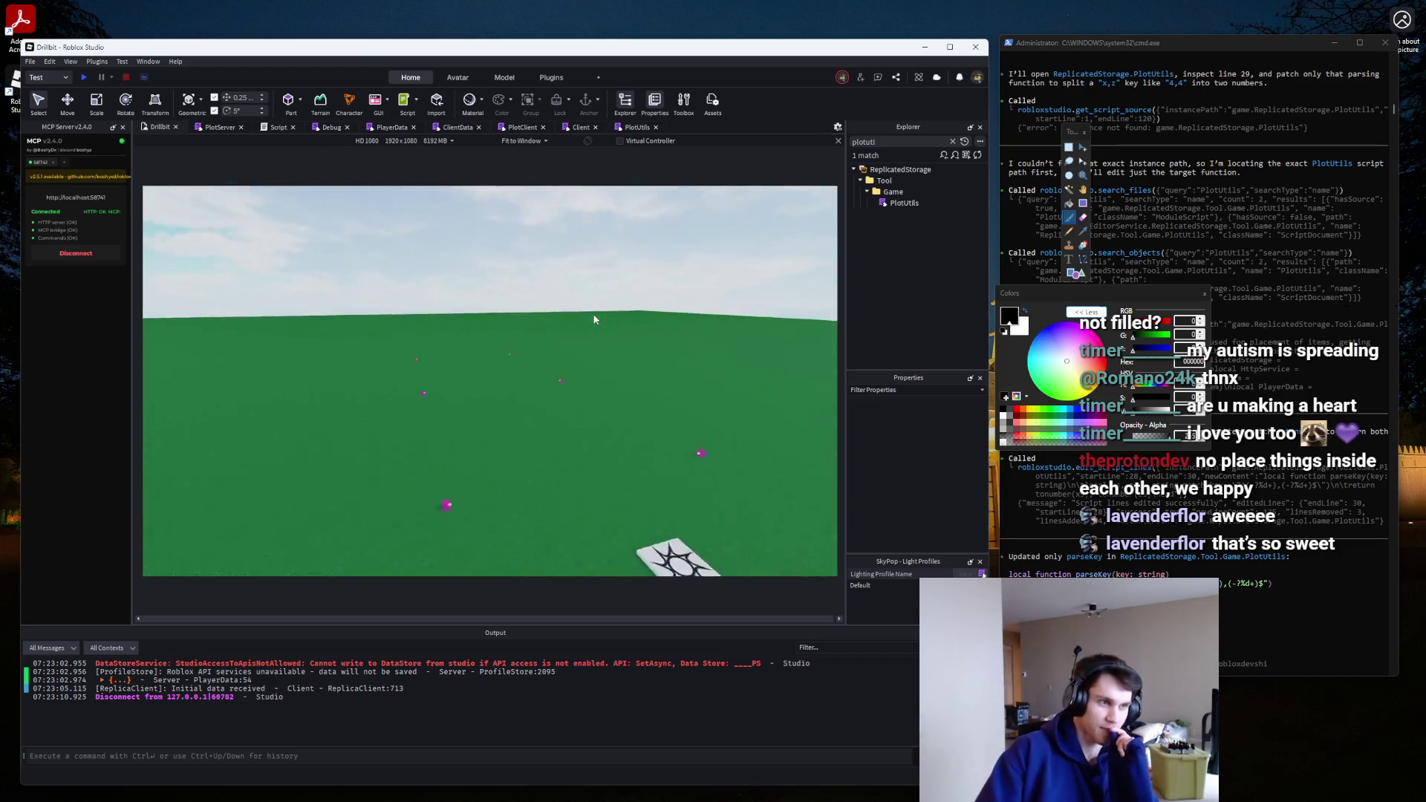
left_click(628, 128)
Begin GetItemPlacementPosition's body on line 96 by typing 'local position ='.
scroll(501, 494, "down", 4)
left_click(360, 393)
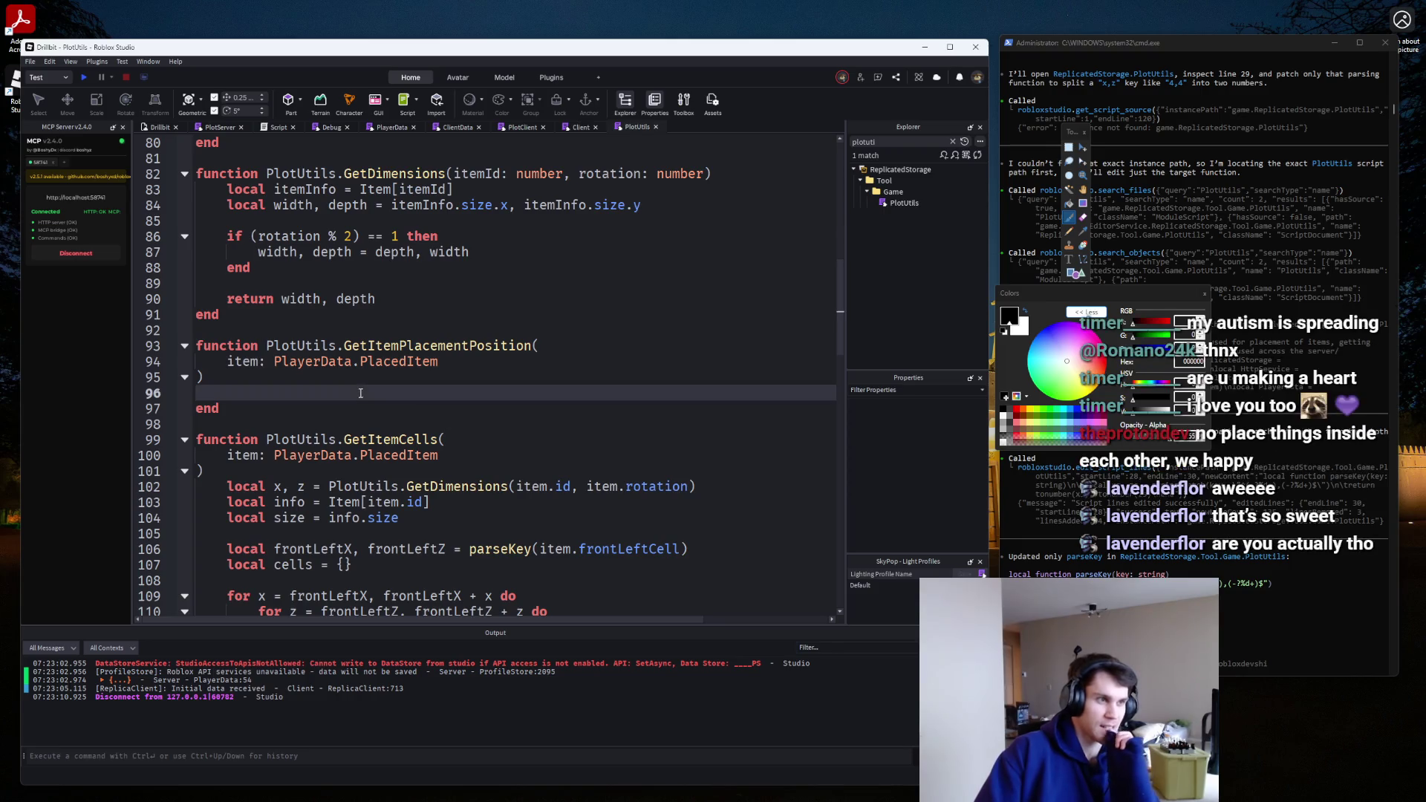
type("lk")
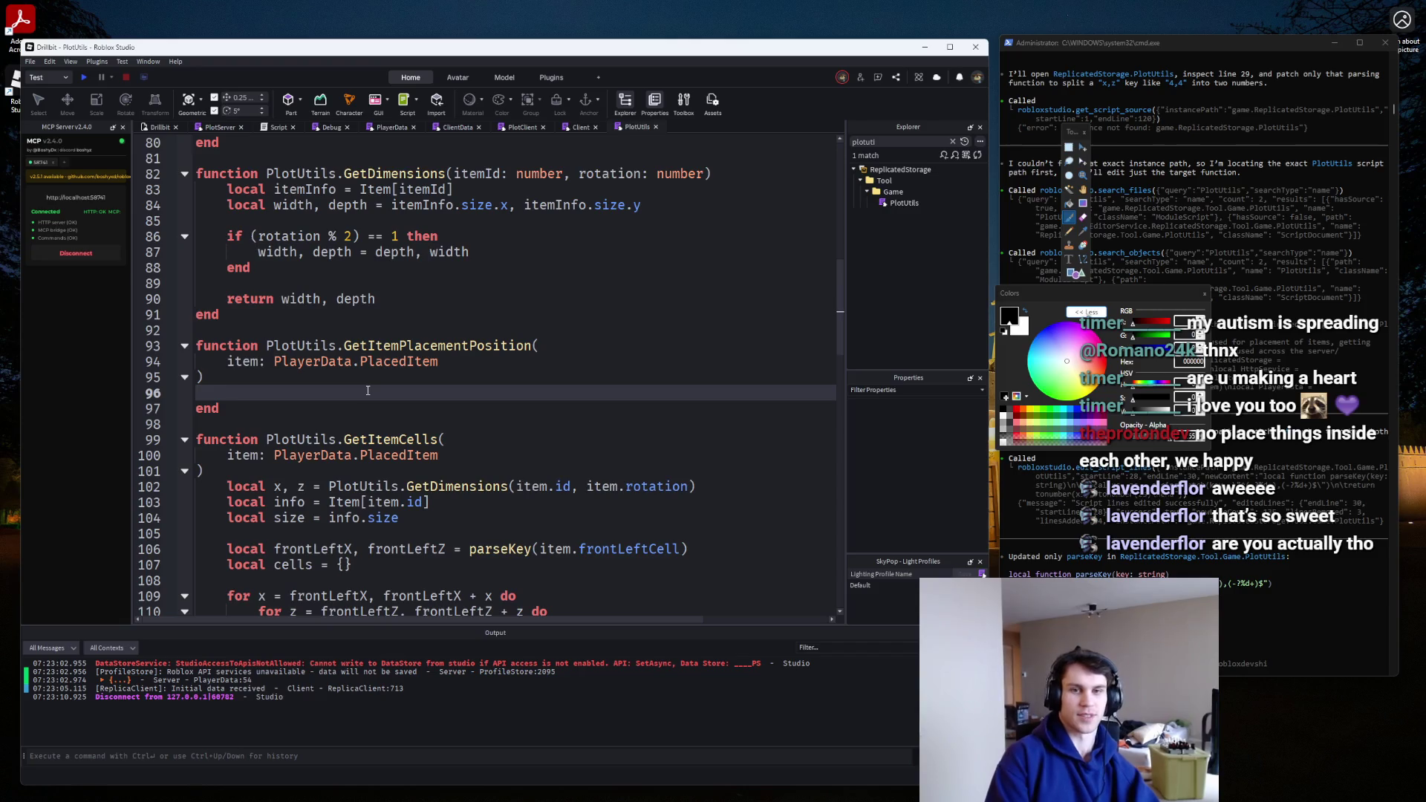
type("local pois")
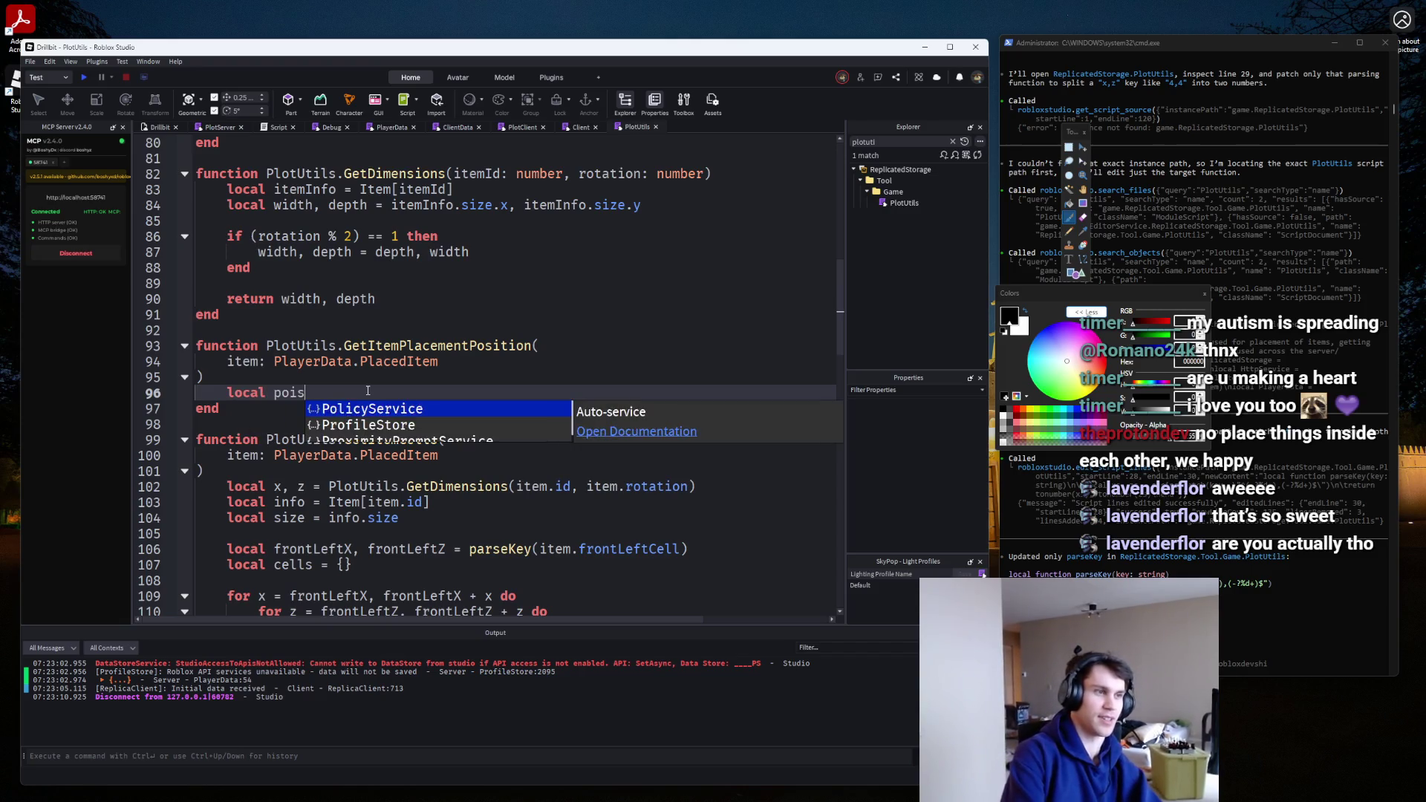
key("BackSpace")
key("BackSpace")
type("sition =")
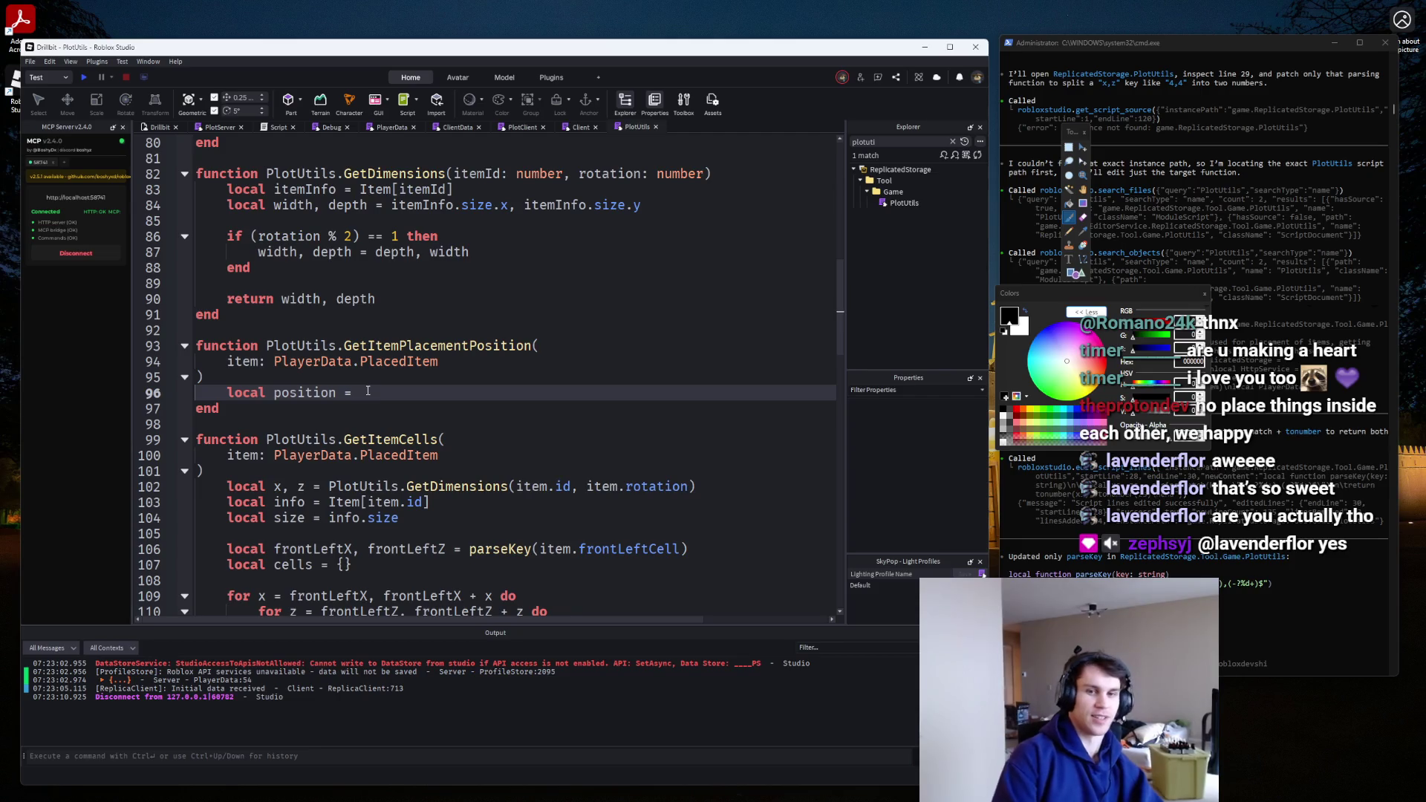
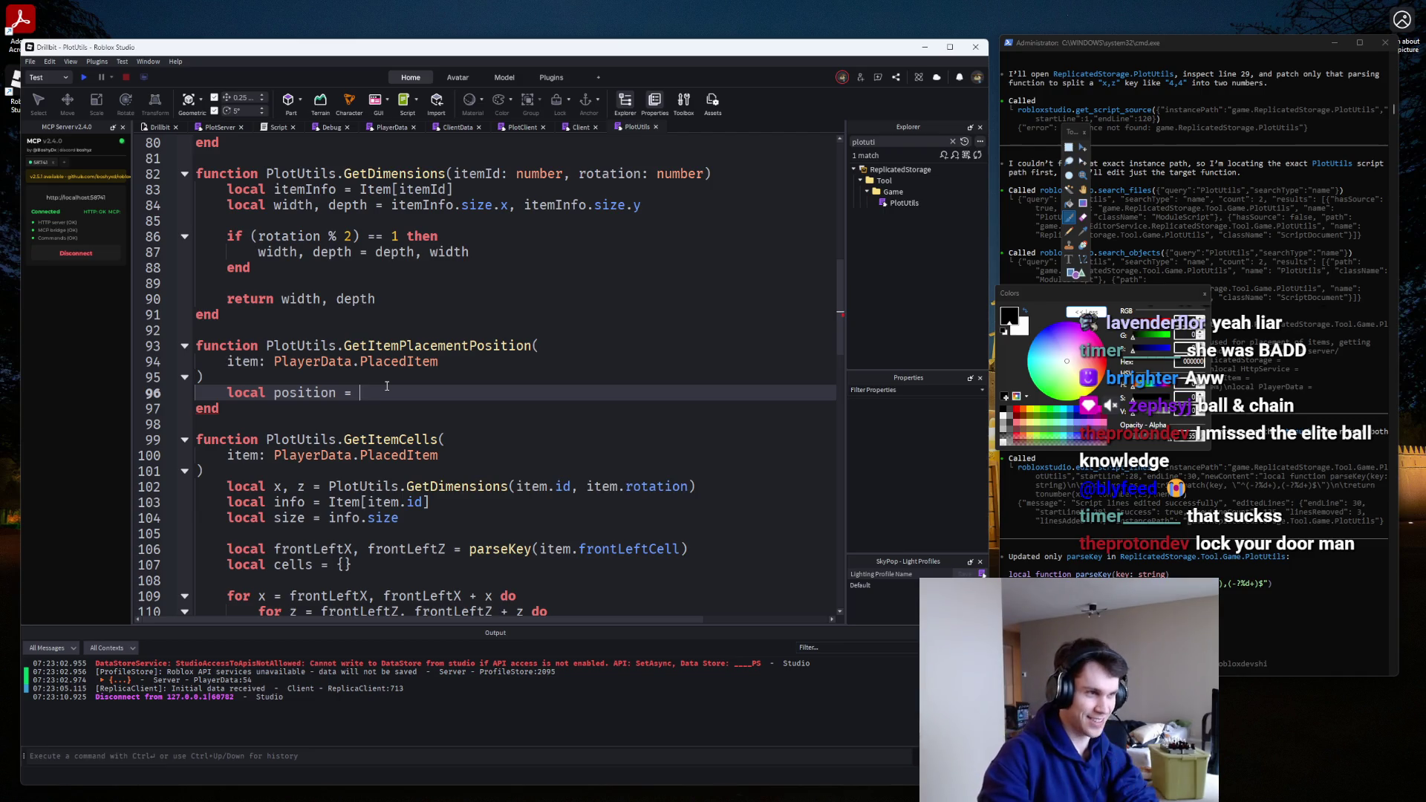
Delete the unfinished 'local position =' line, leaving an empty line in the function body.
key("ctrl+BackSpace")
key("ctrl+BackSpace")
key("ctrl+BackSpace")
key("BackSpace")
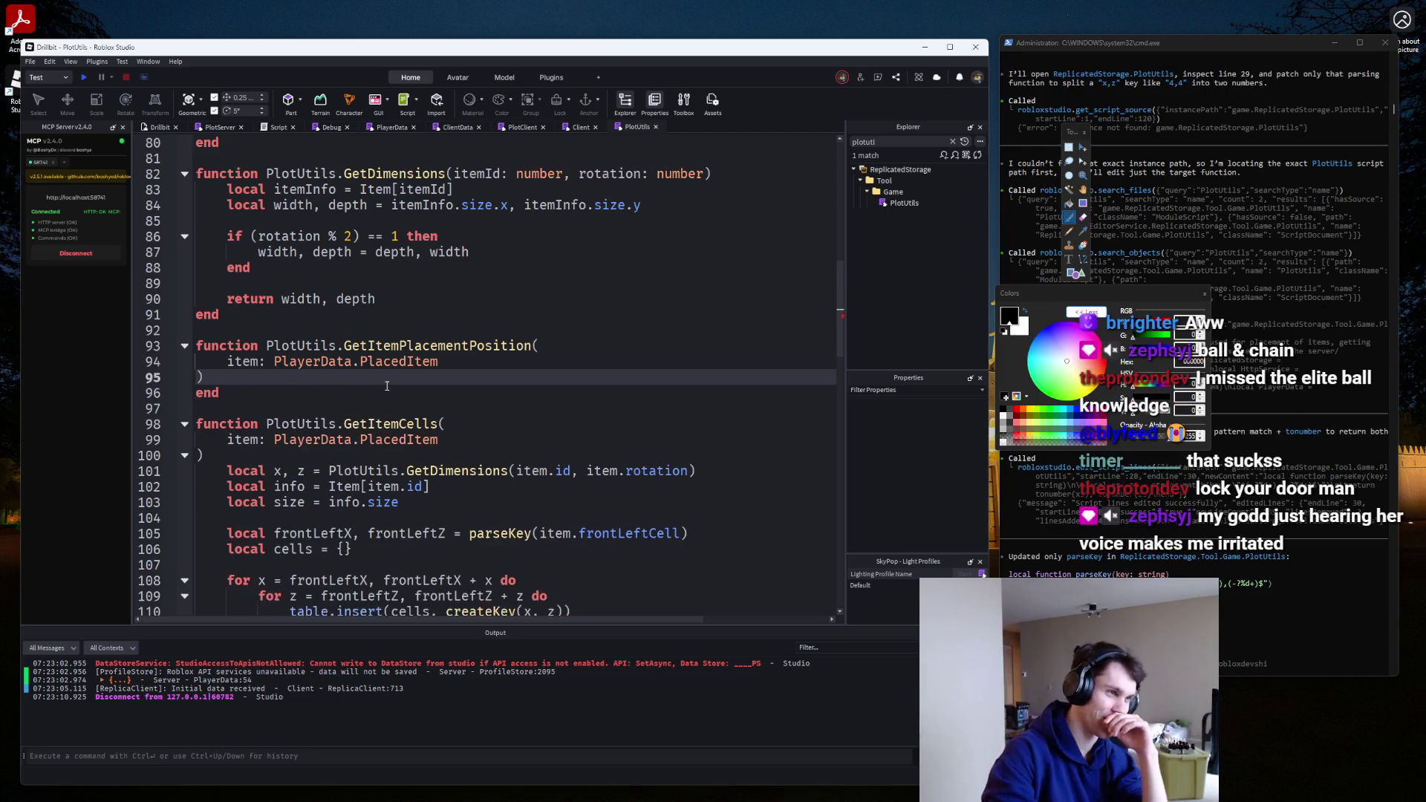
key("Return")
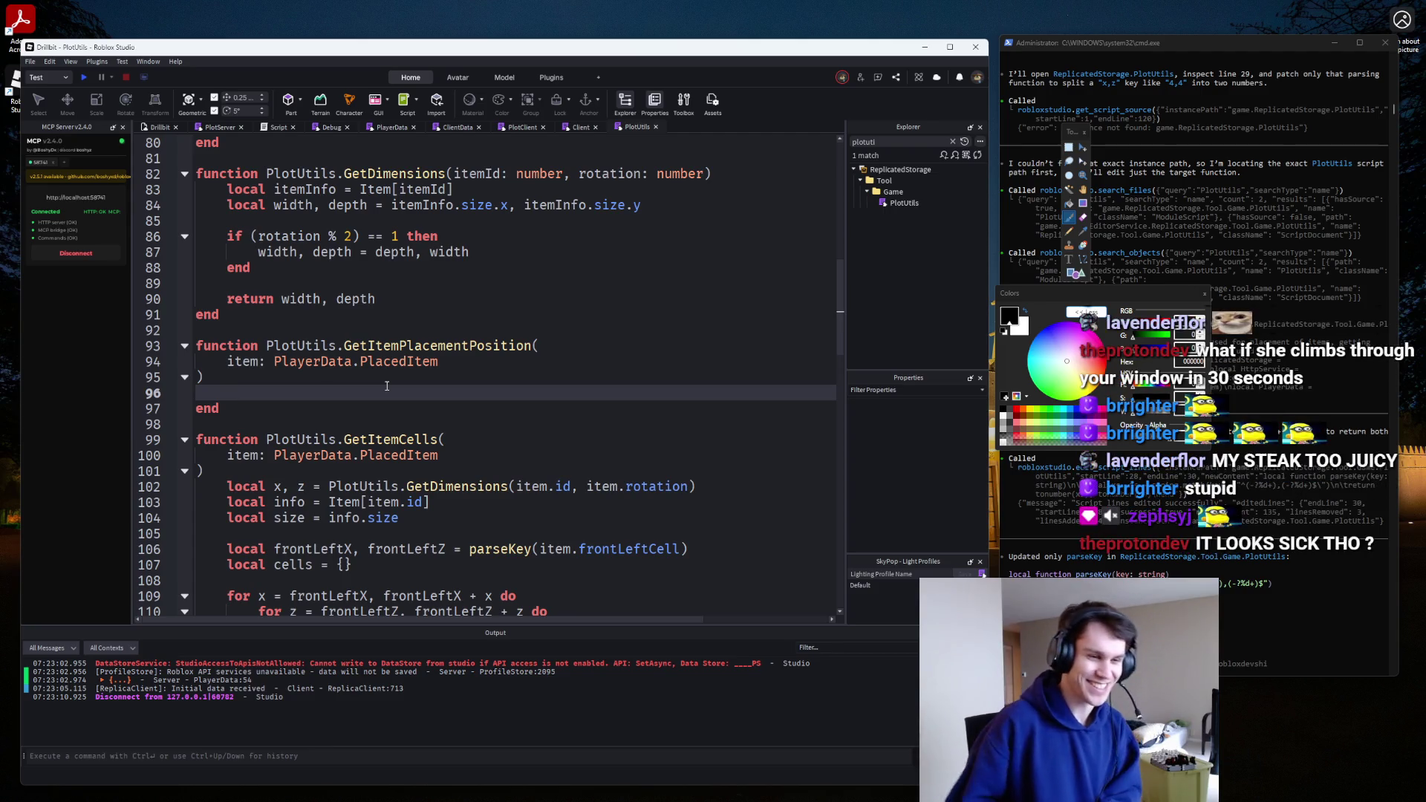
Add a comma after the item parameter and begin a new 'front' parameter on the next line.
left_click(580, 340)
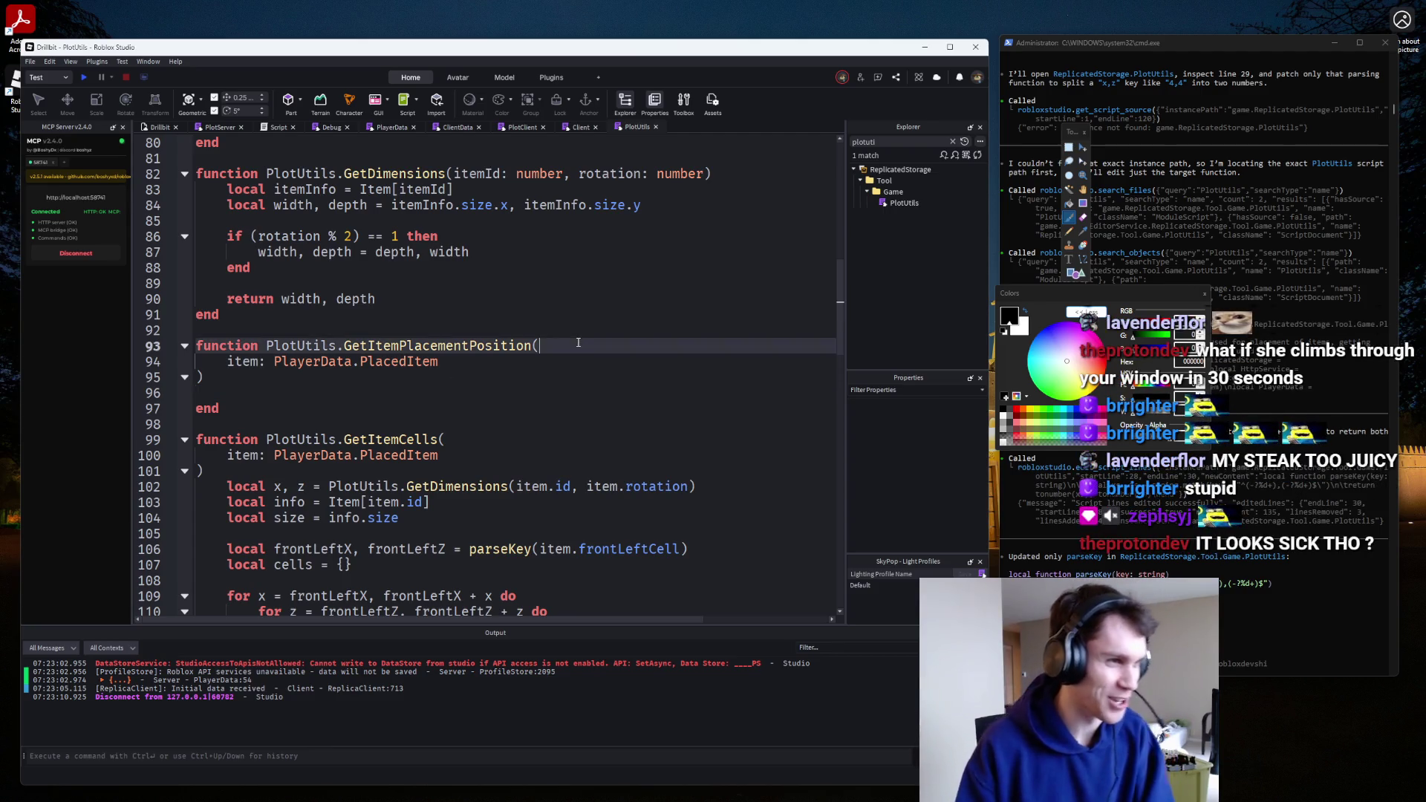
key("Return")
key("ctrl+z")
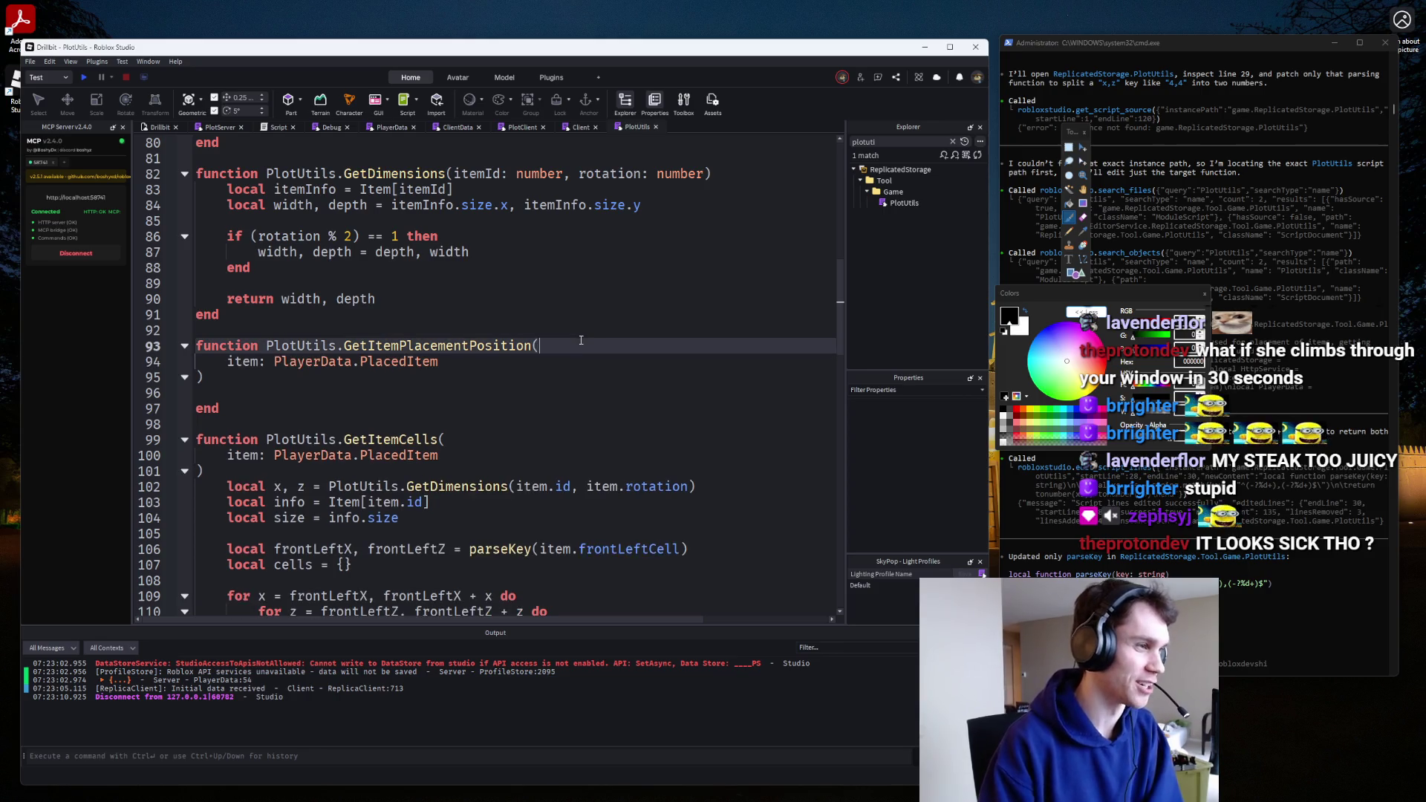
key("Down")
key("Down")
key("Down")
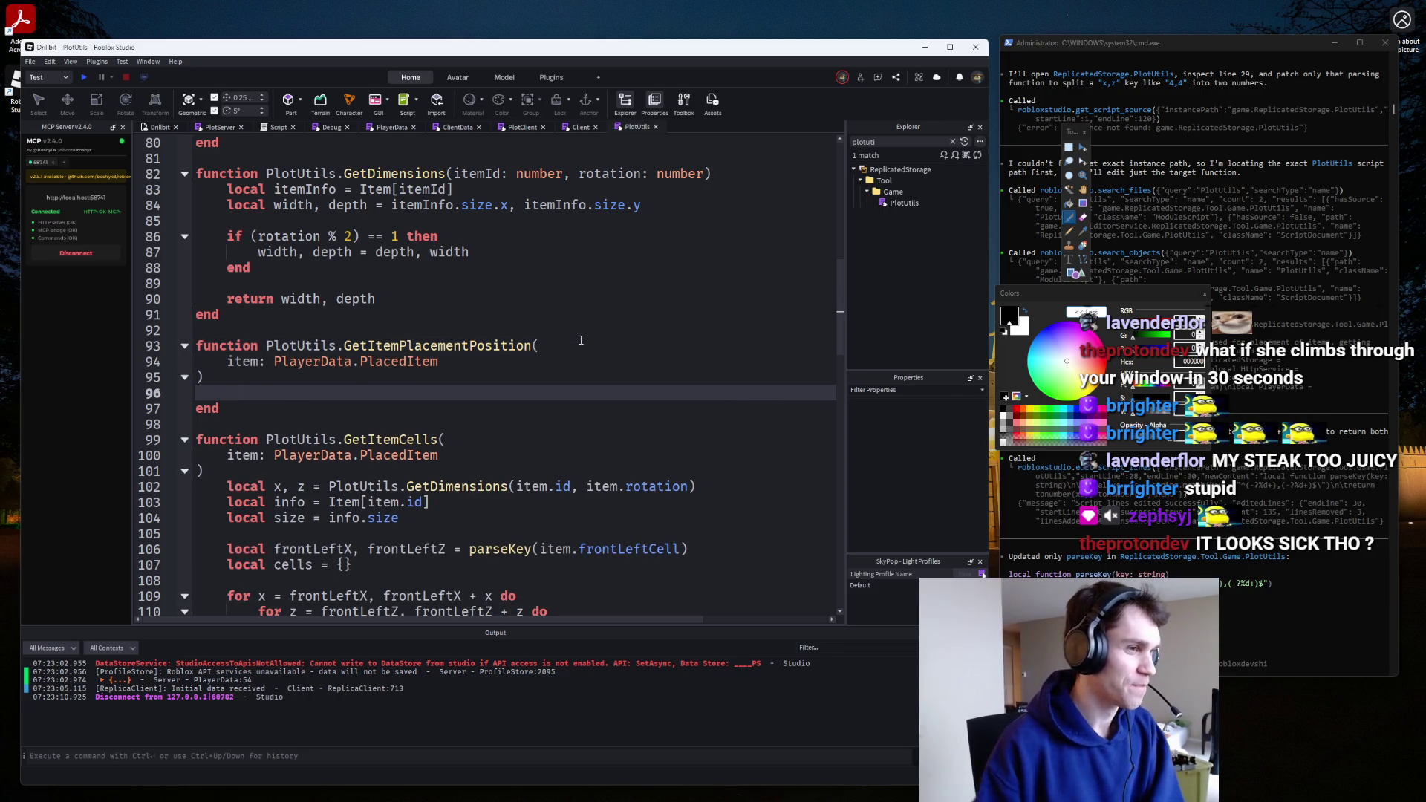
left_click(552, 355)
type(",")
key("Return")
type("front")
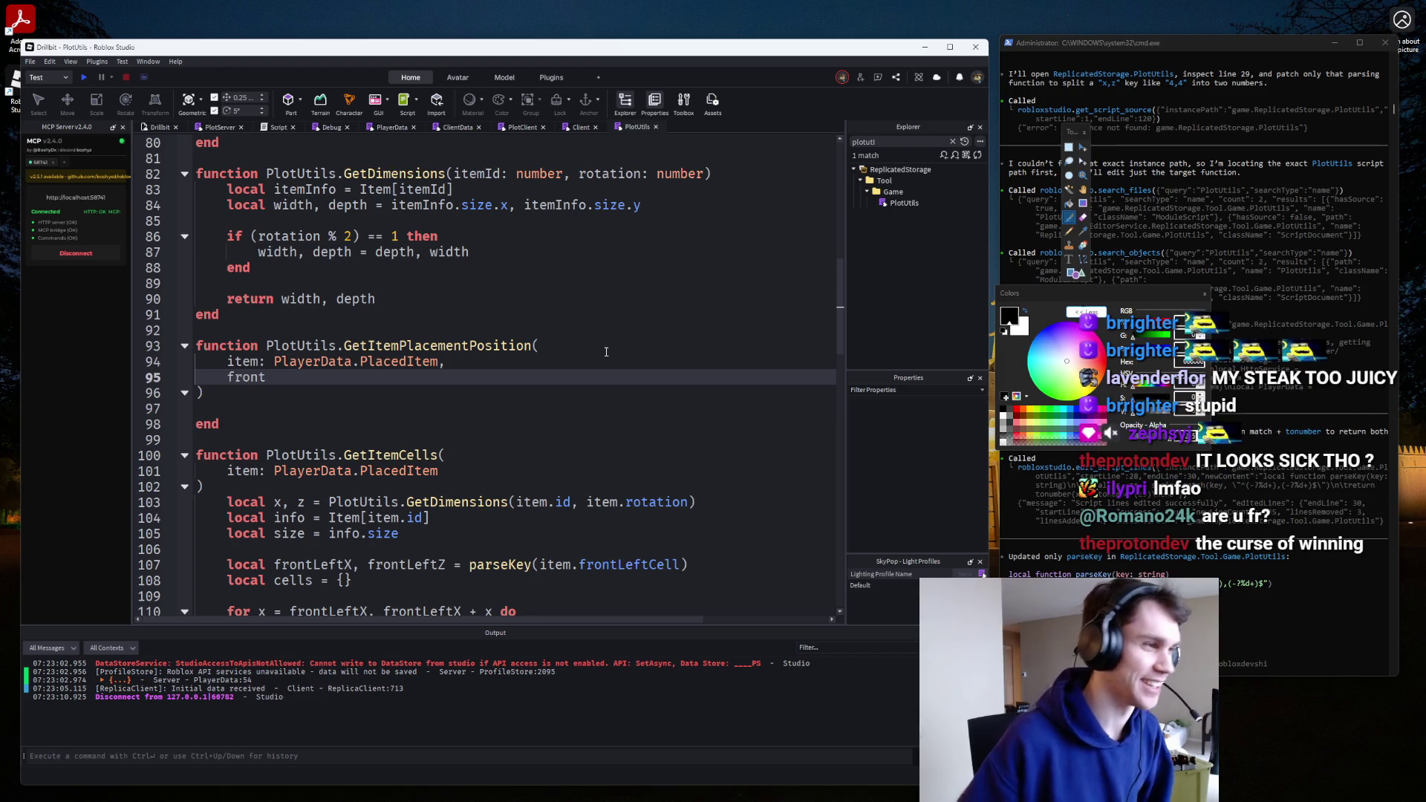
Finish the new parameter as 'baseCF: CFrame,' after item.
type("CF: CFrame,")
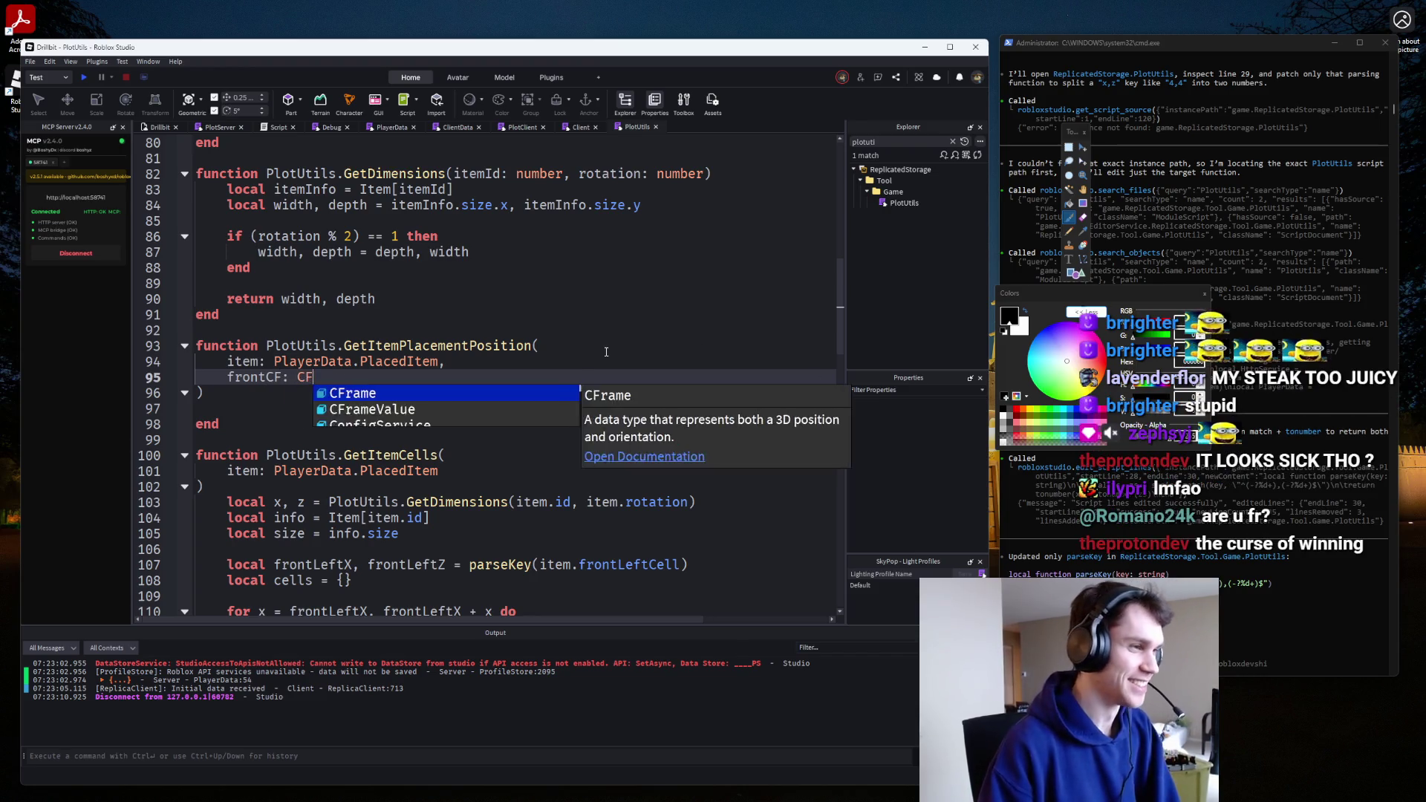
key("Return")
type("f")
key("BackSpace")
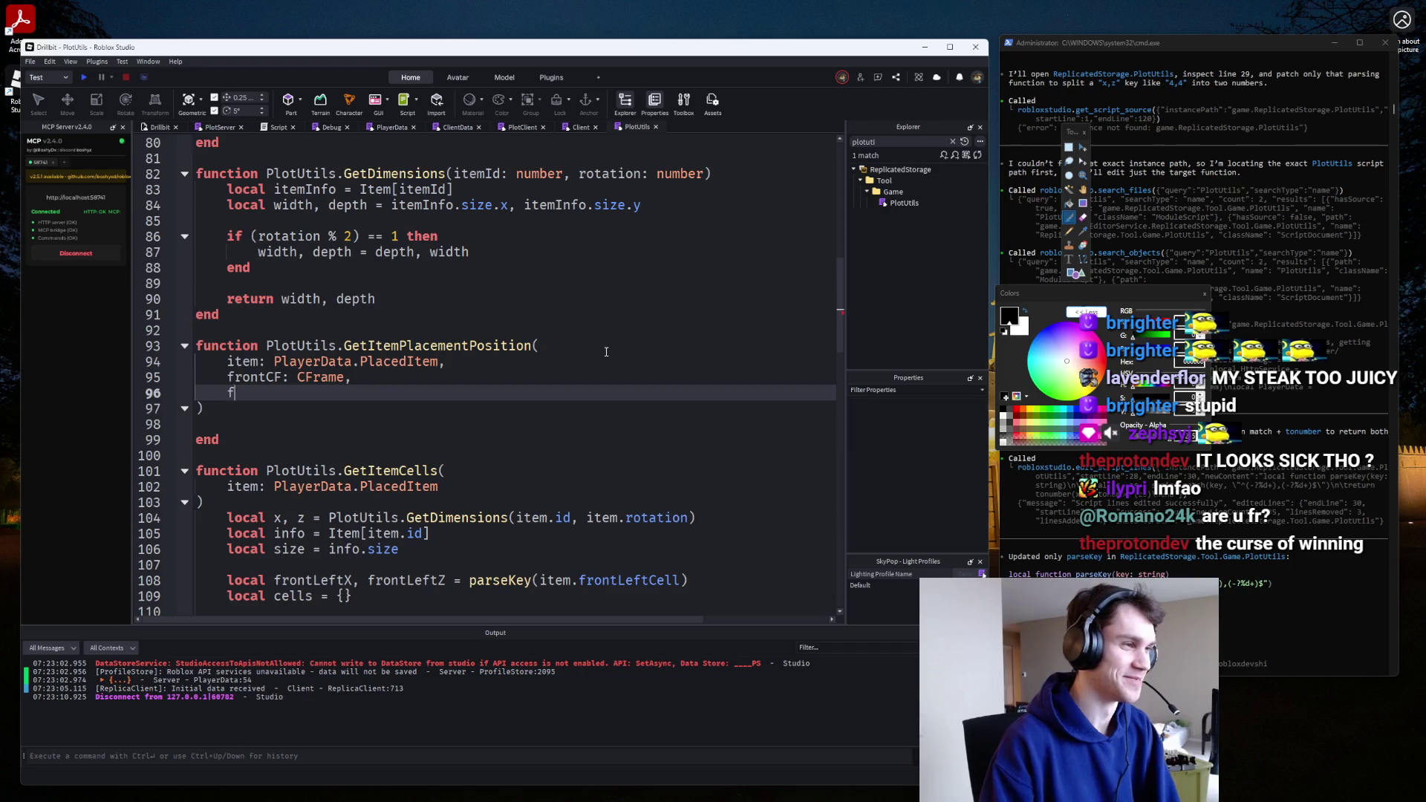
key("Up")
key("ctrl+BackSpace")
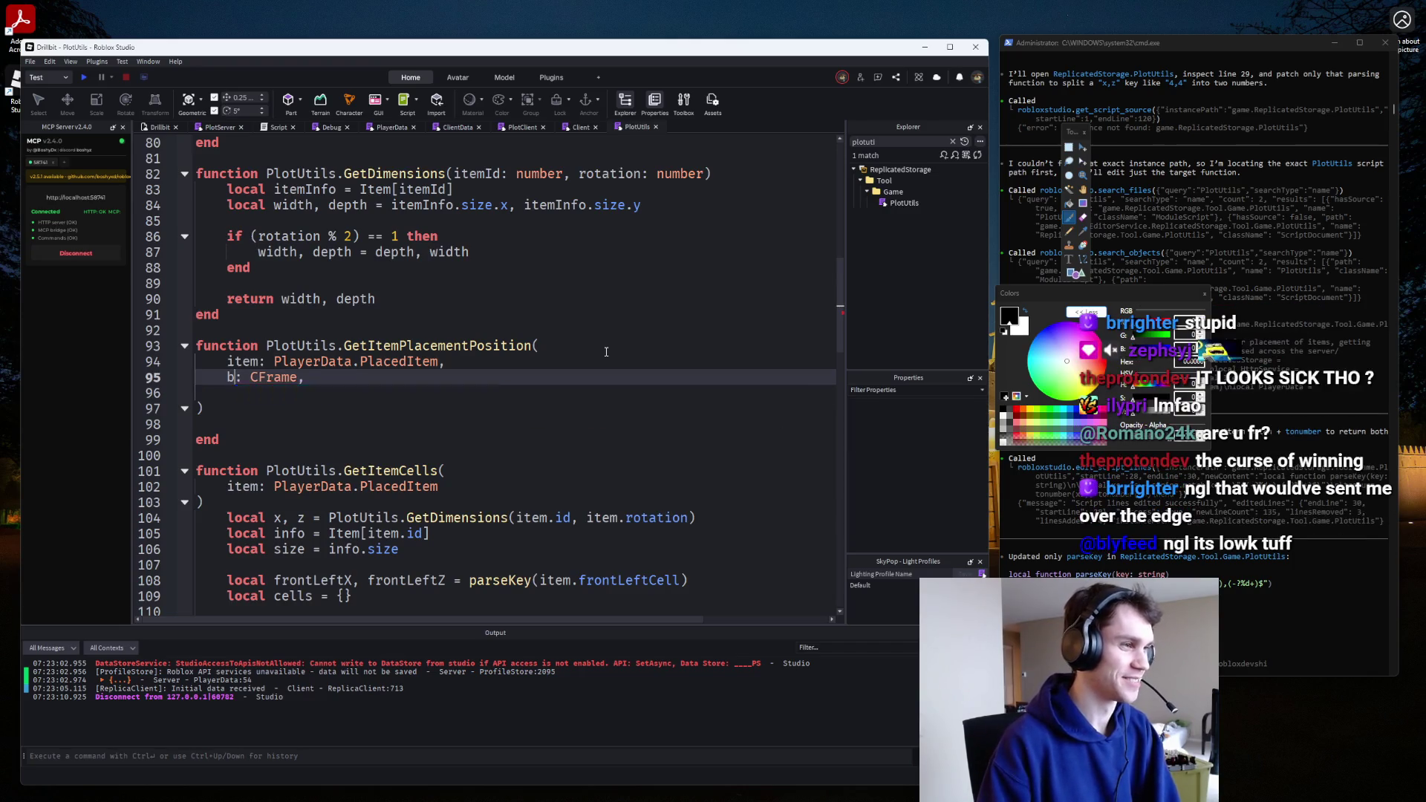
type("baseCF")
Add 'baseSize: Vector3' as the last parameter on the line below.
key("Down")
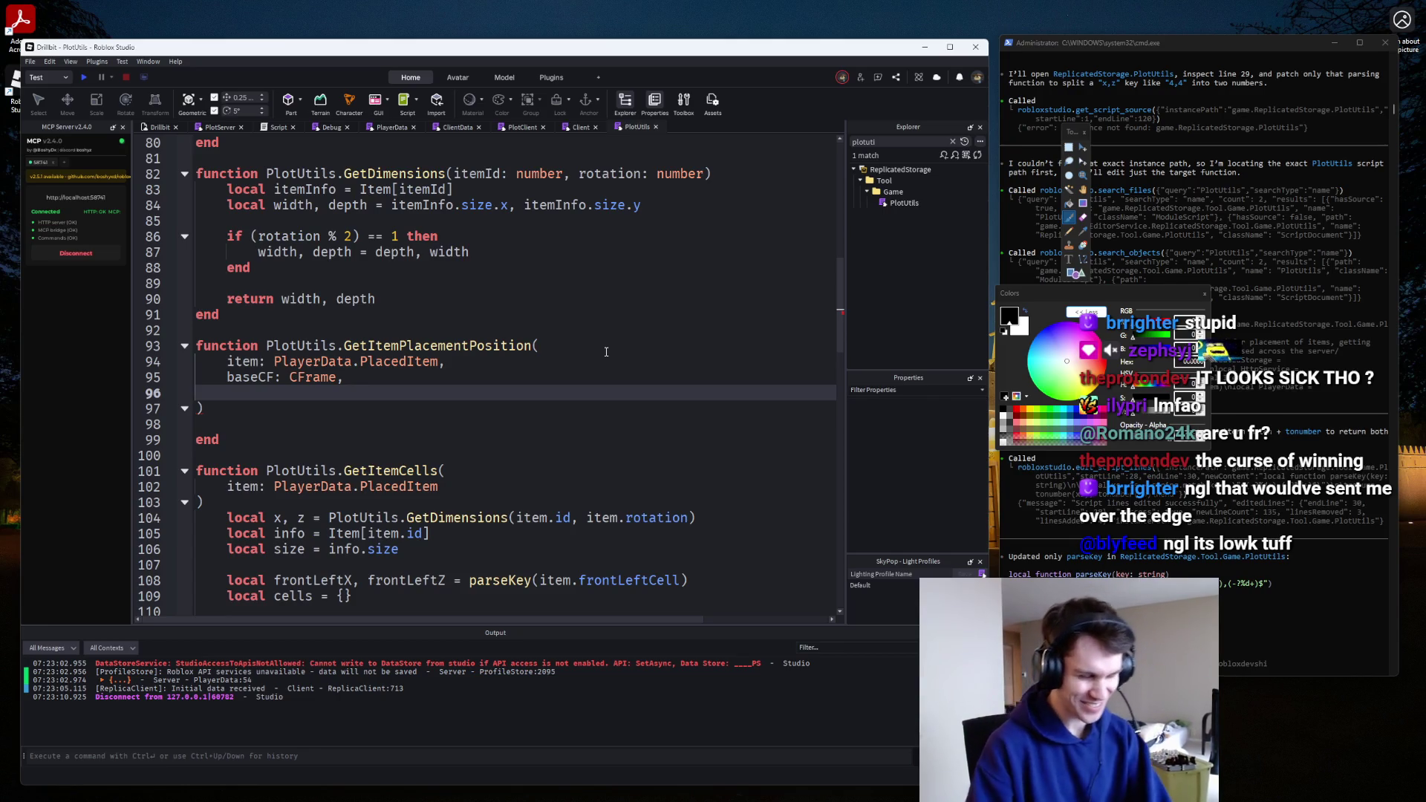
type("baseCF")
key("BackSpace")
key("BackSpace")
key("BackSpace")
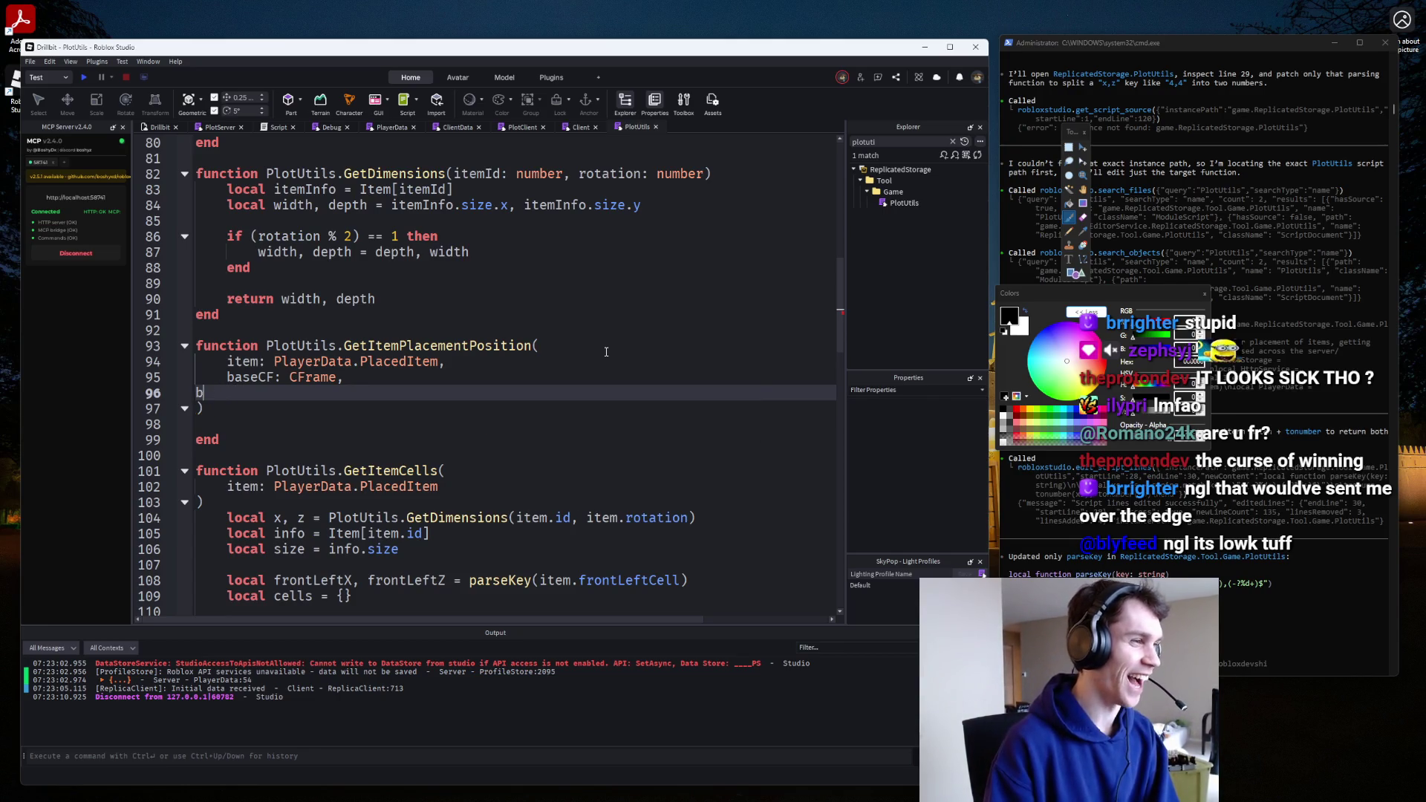
type("aseSize:")
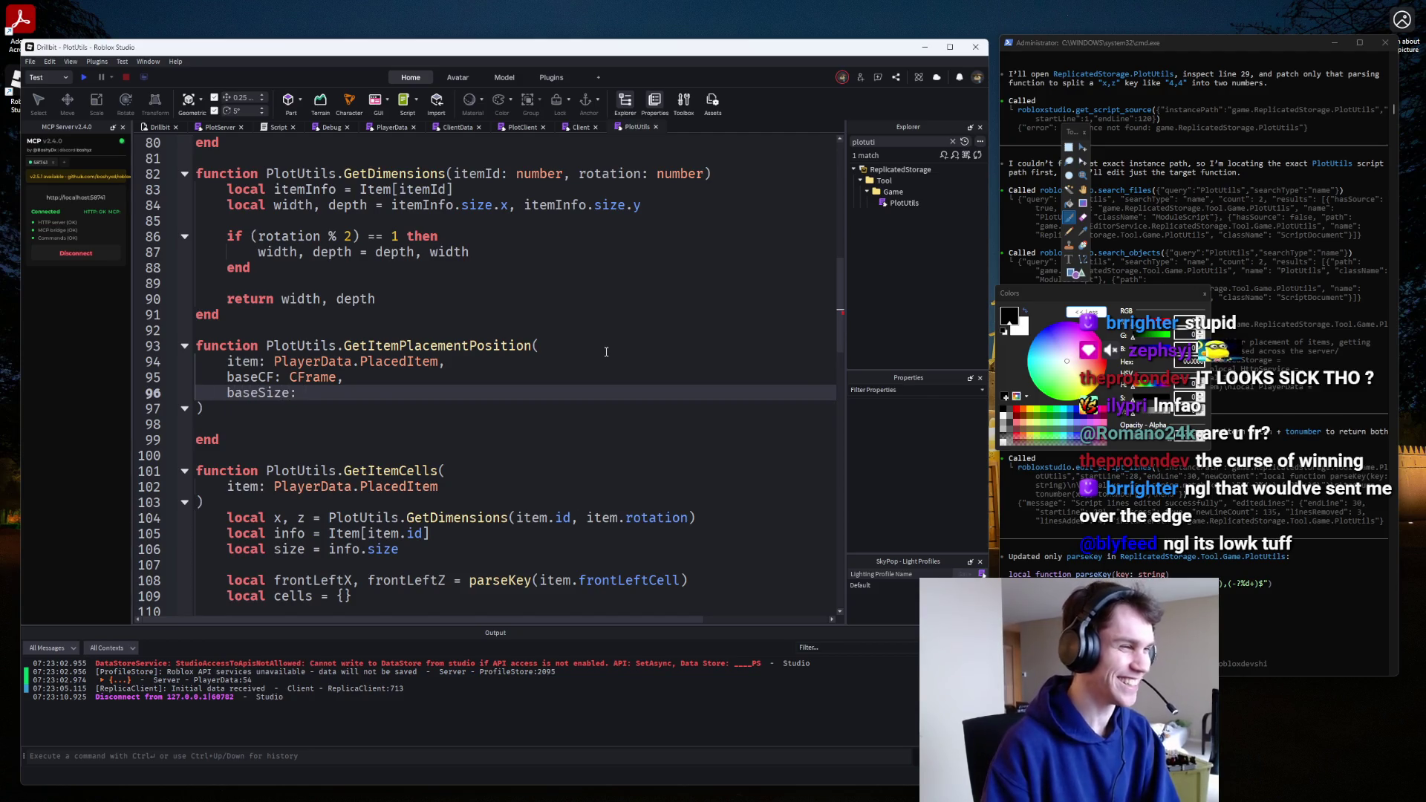
type(" Vector3")
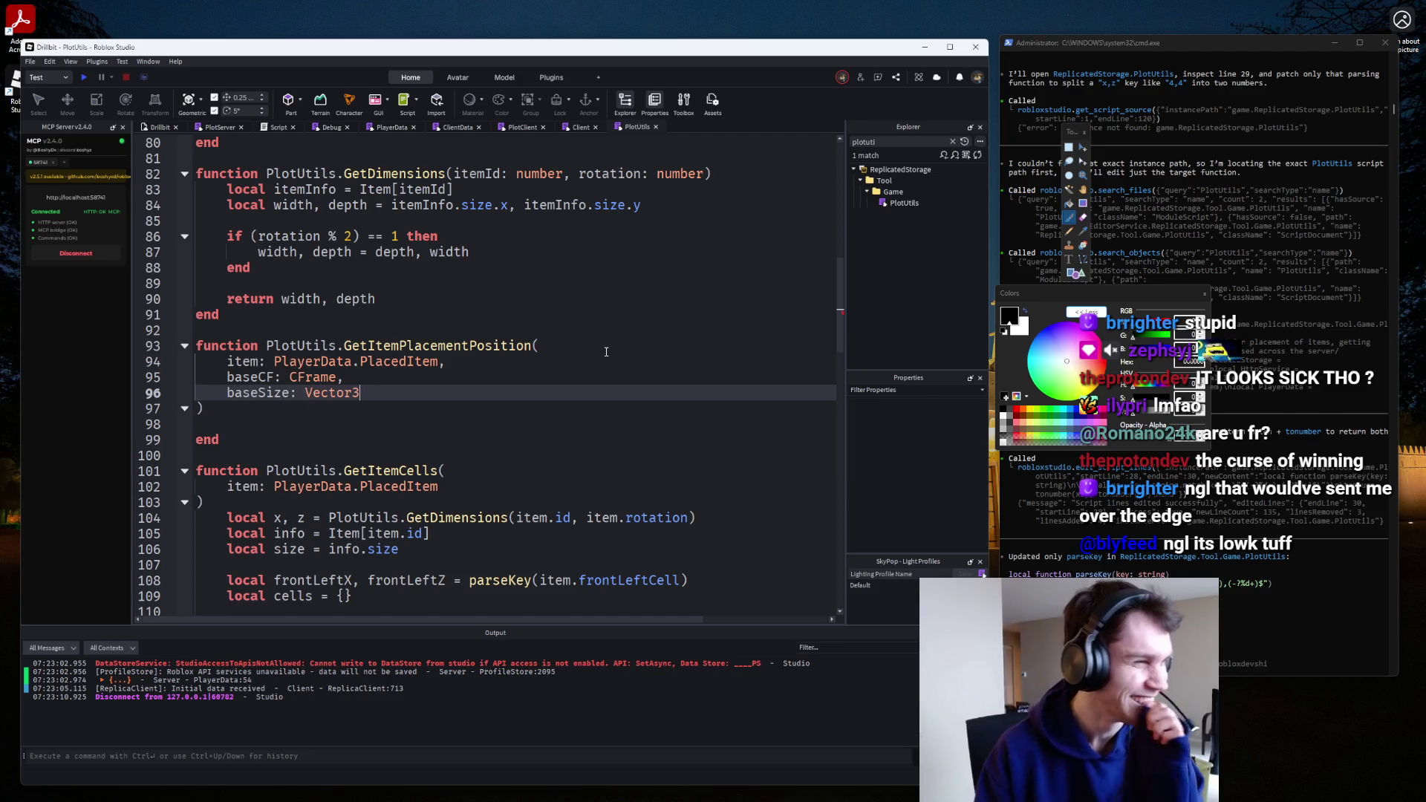
left_click(394, 423)
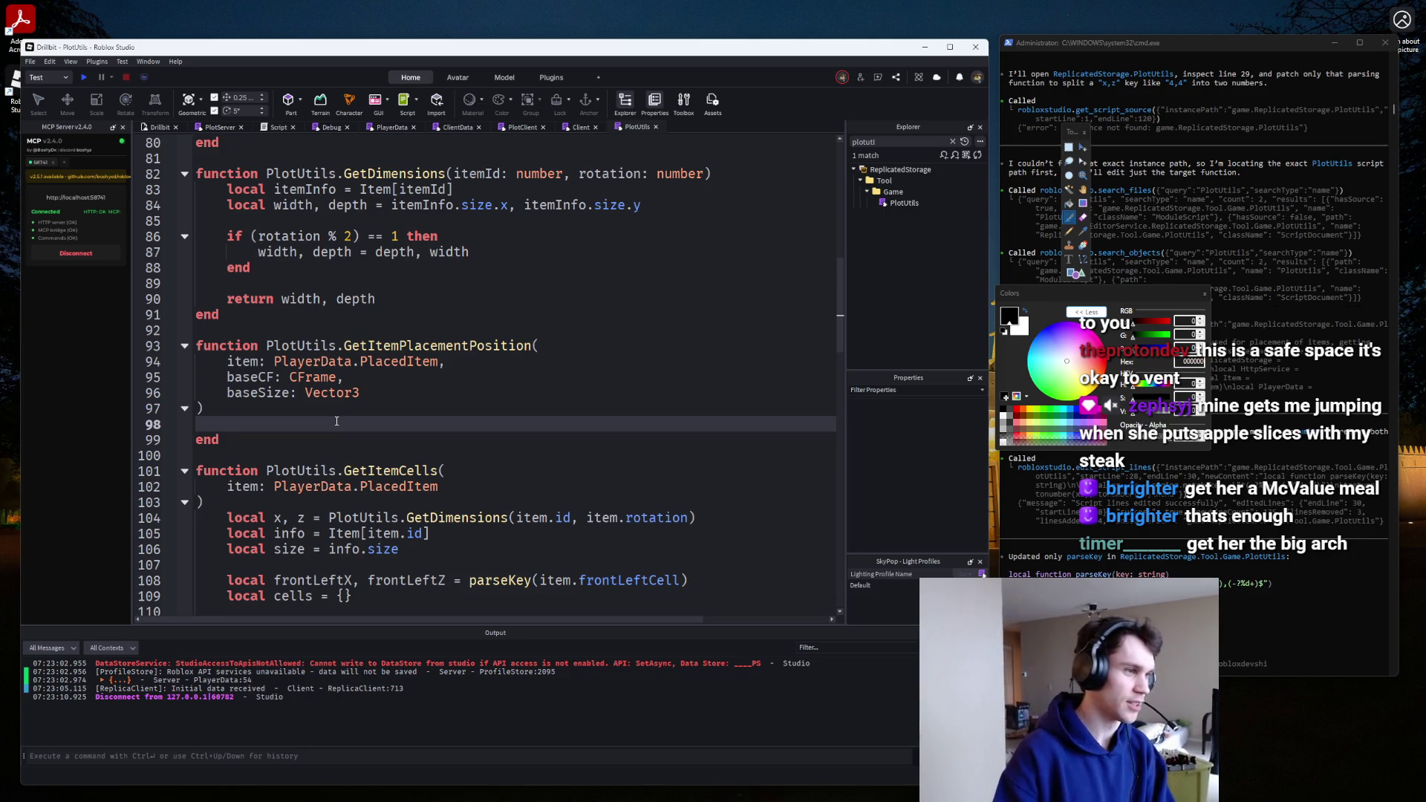
Drop the started return-type annotation and rename the baseCF parameter to frontCF.
left_click(273, 410)
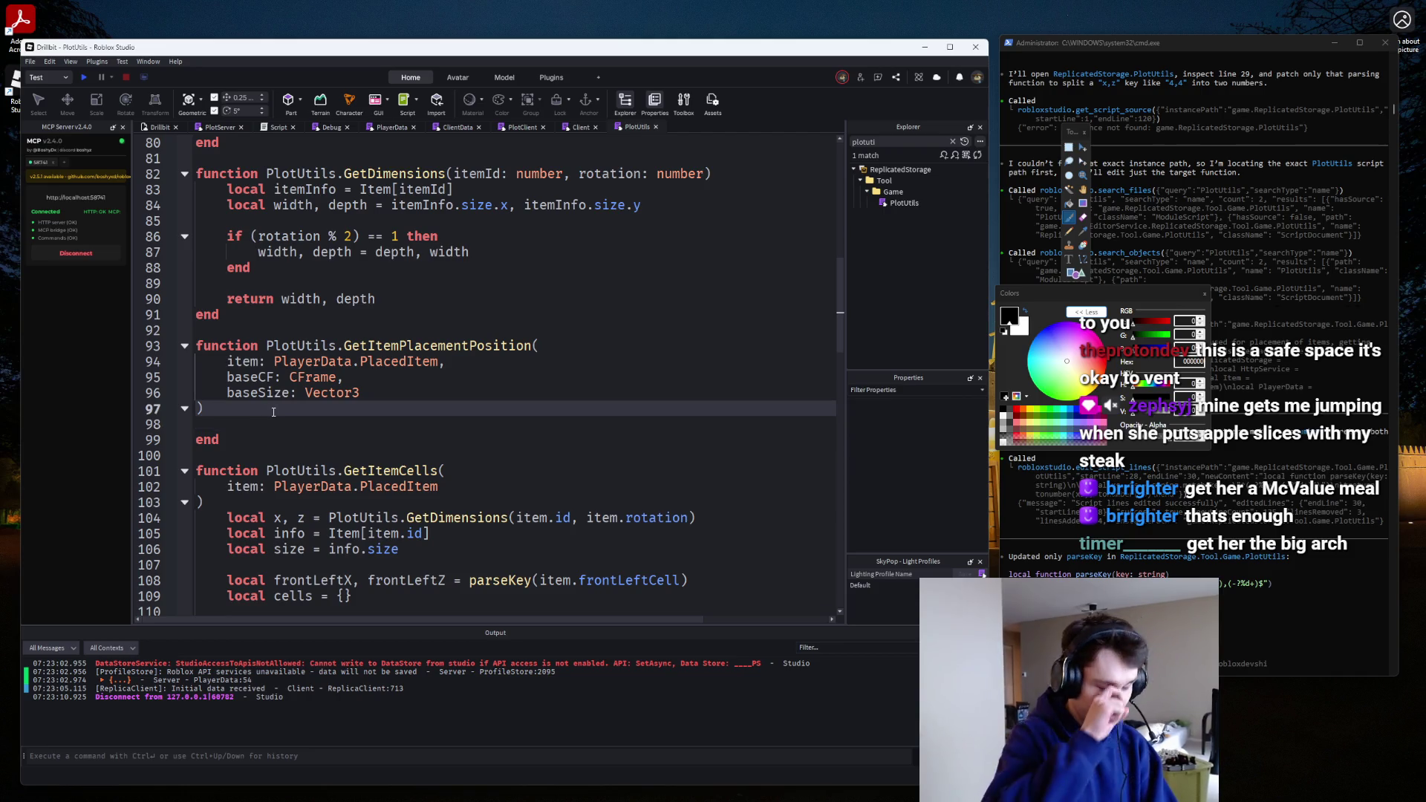
type(":")
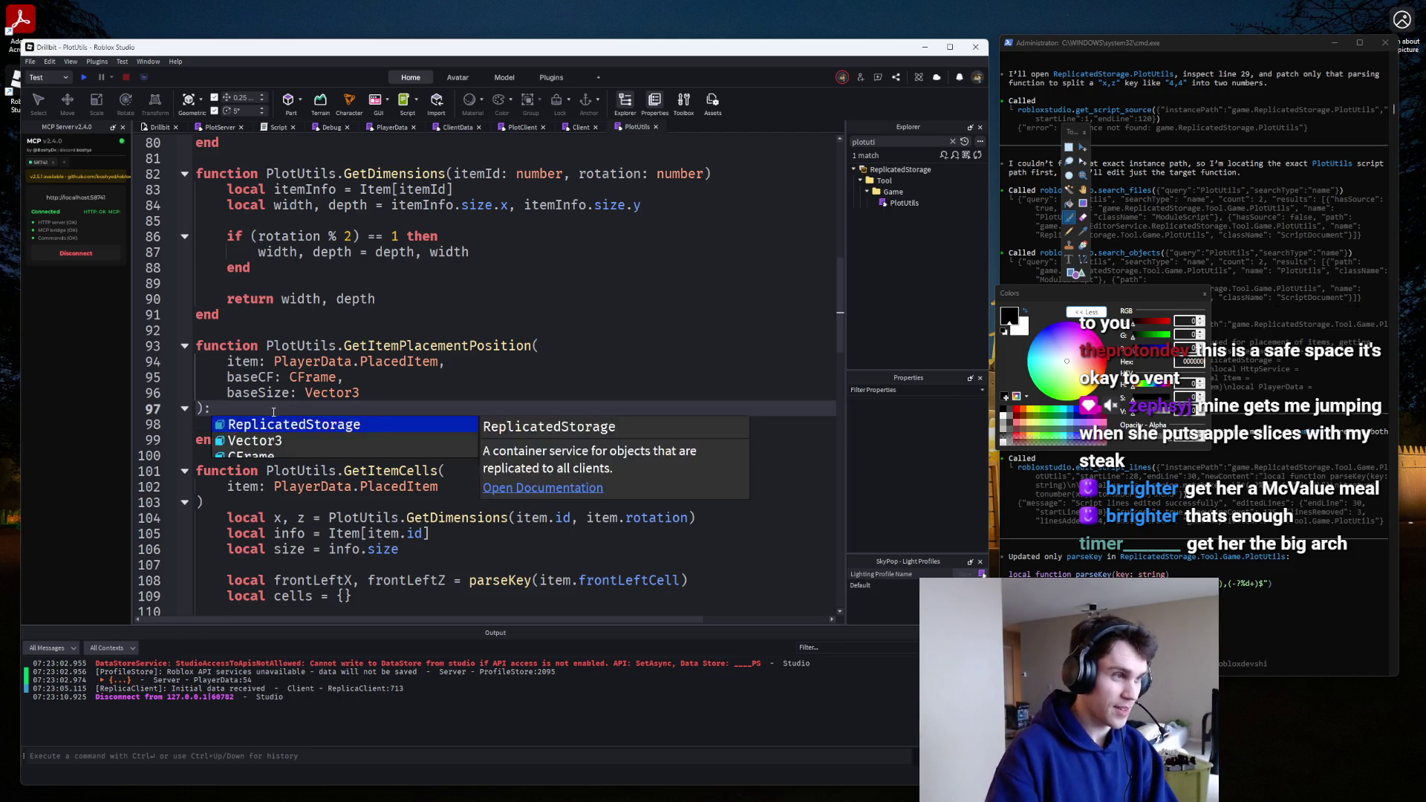
key("Escape")
key("Down")
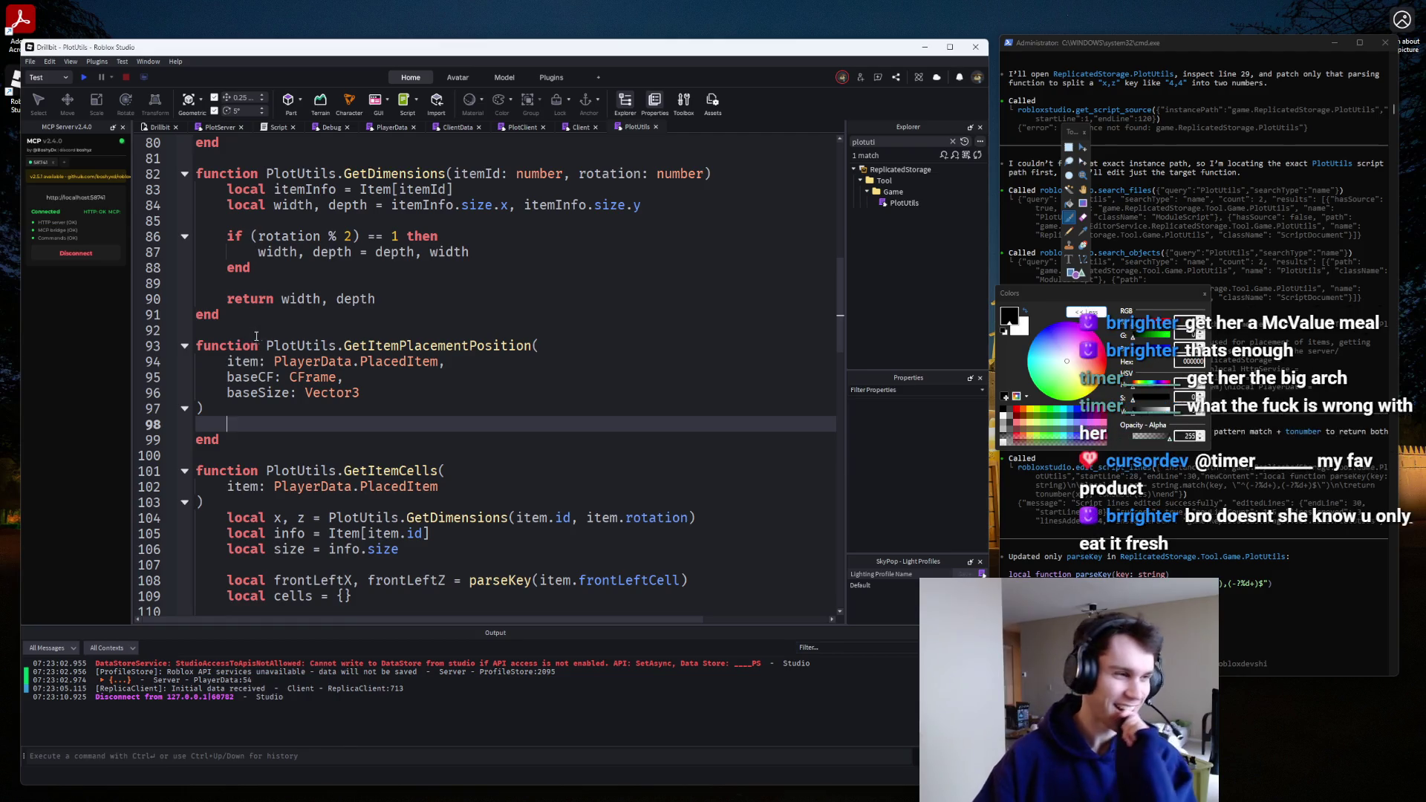
left_click(376, 377)
key("Down")
key("Down")
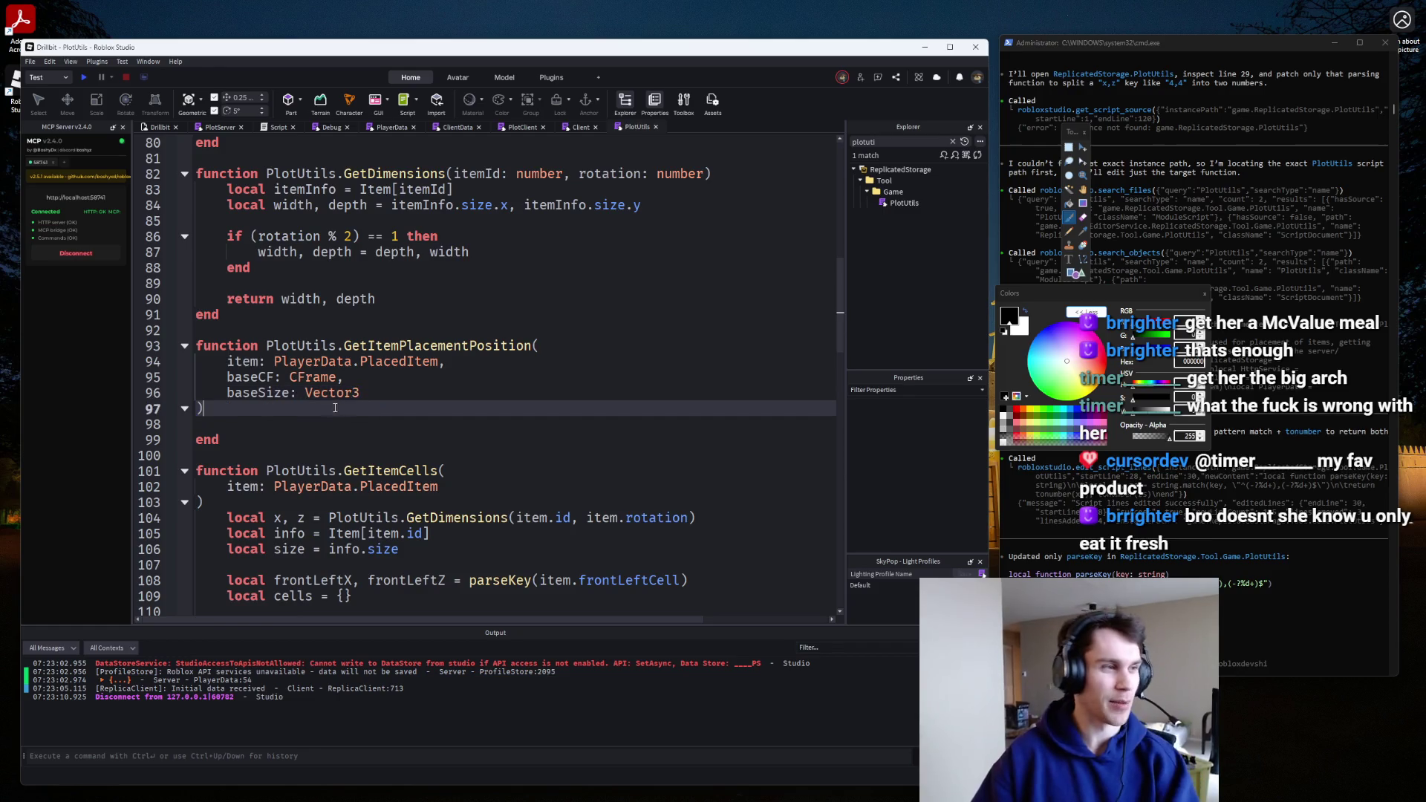
left_click(253, 378)
type("front")
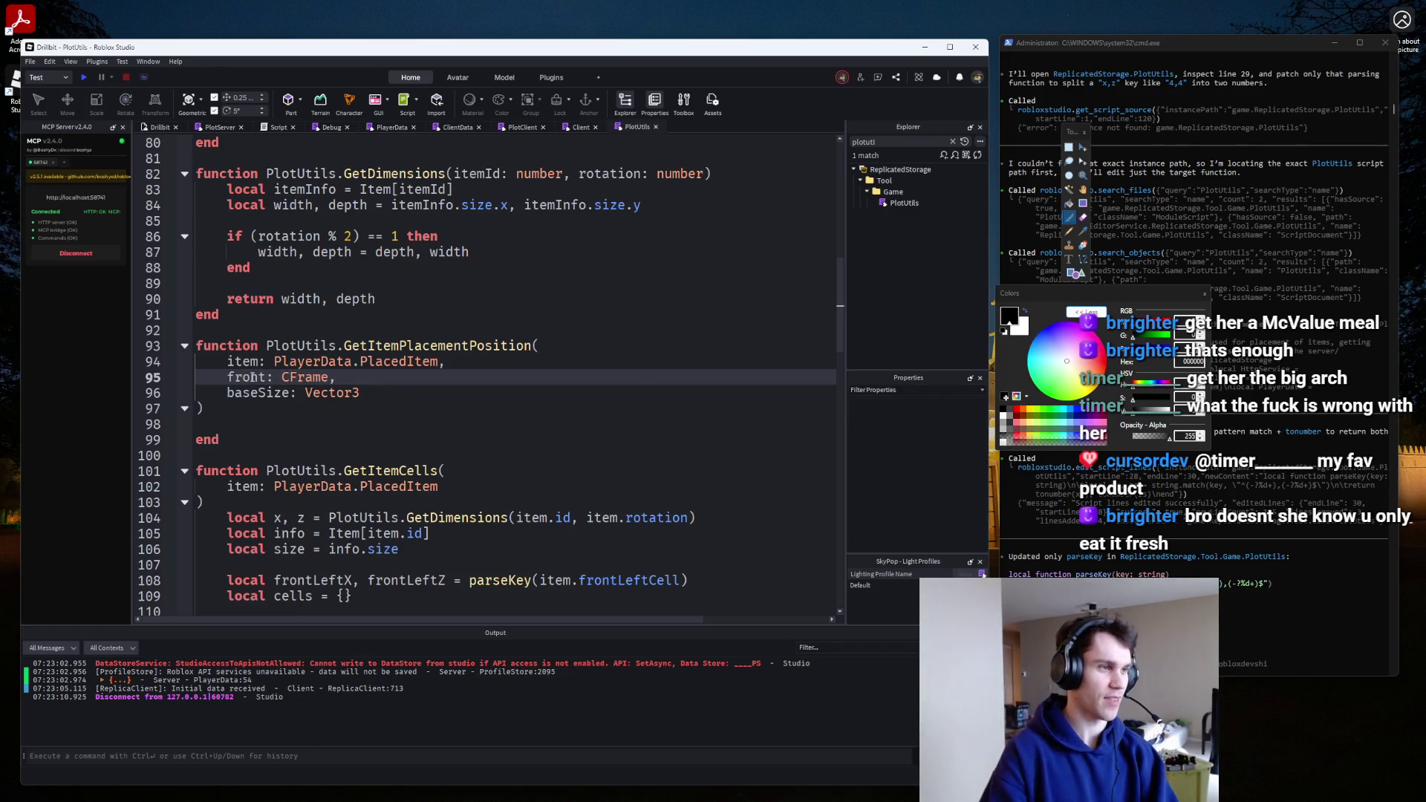
type("CF")
key("Down")
Remove the baseSize line and trailing comma, then start a body line using CFrame.new and front.
key("BackSpace")
key("Delete")
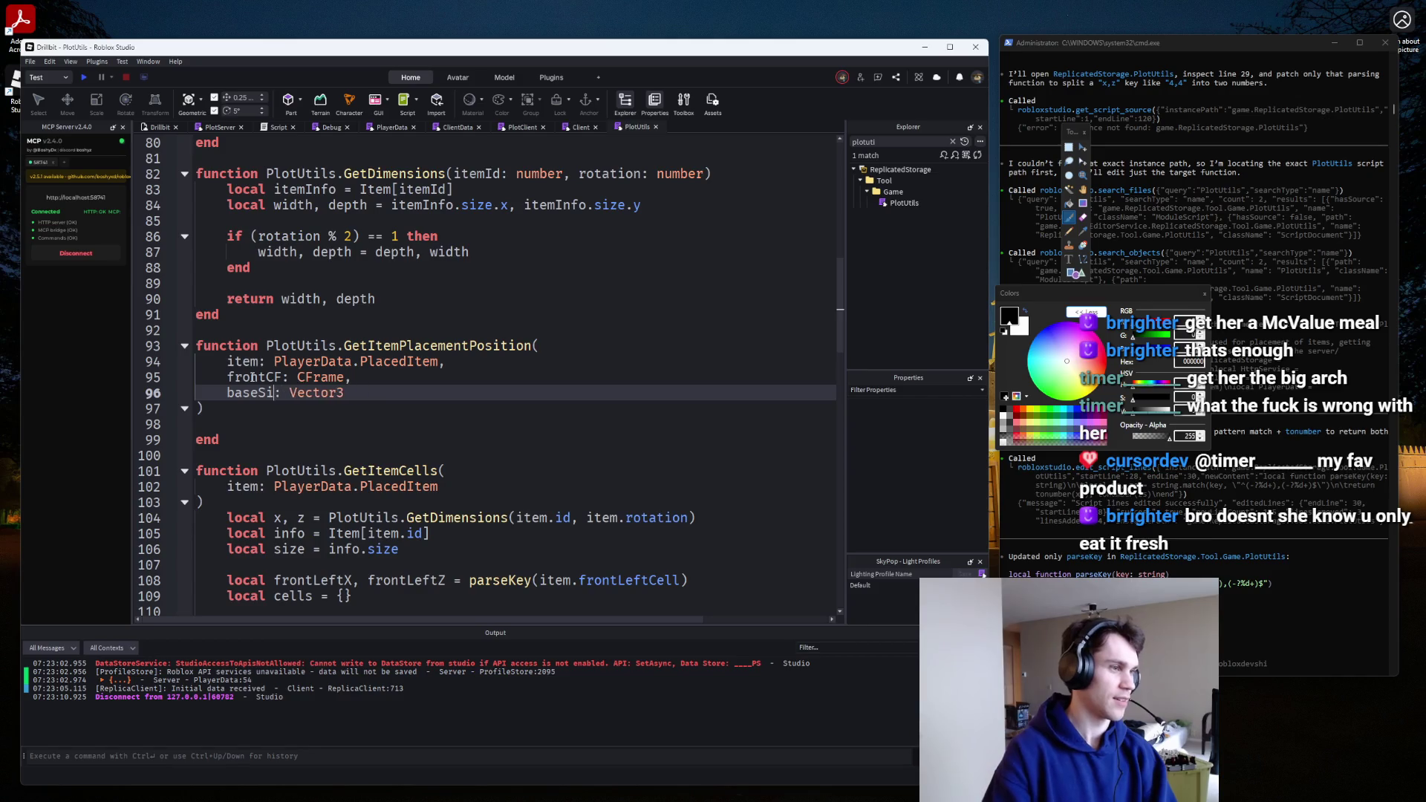
key("BackSpace")
key("BackSpace")
key("BackSpace")
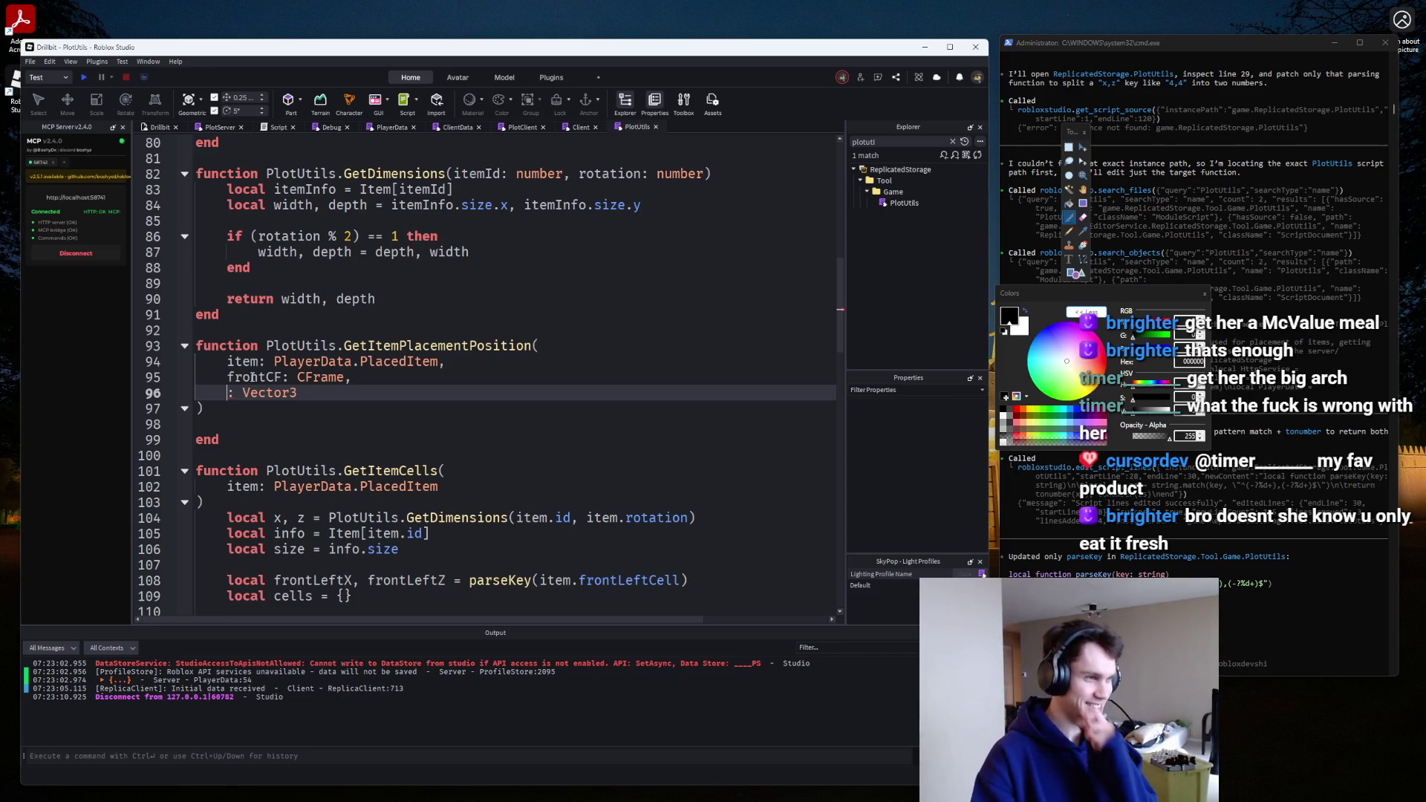
type("ba")
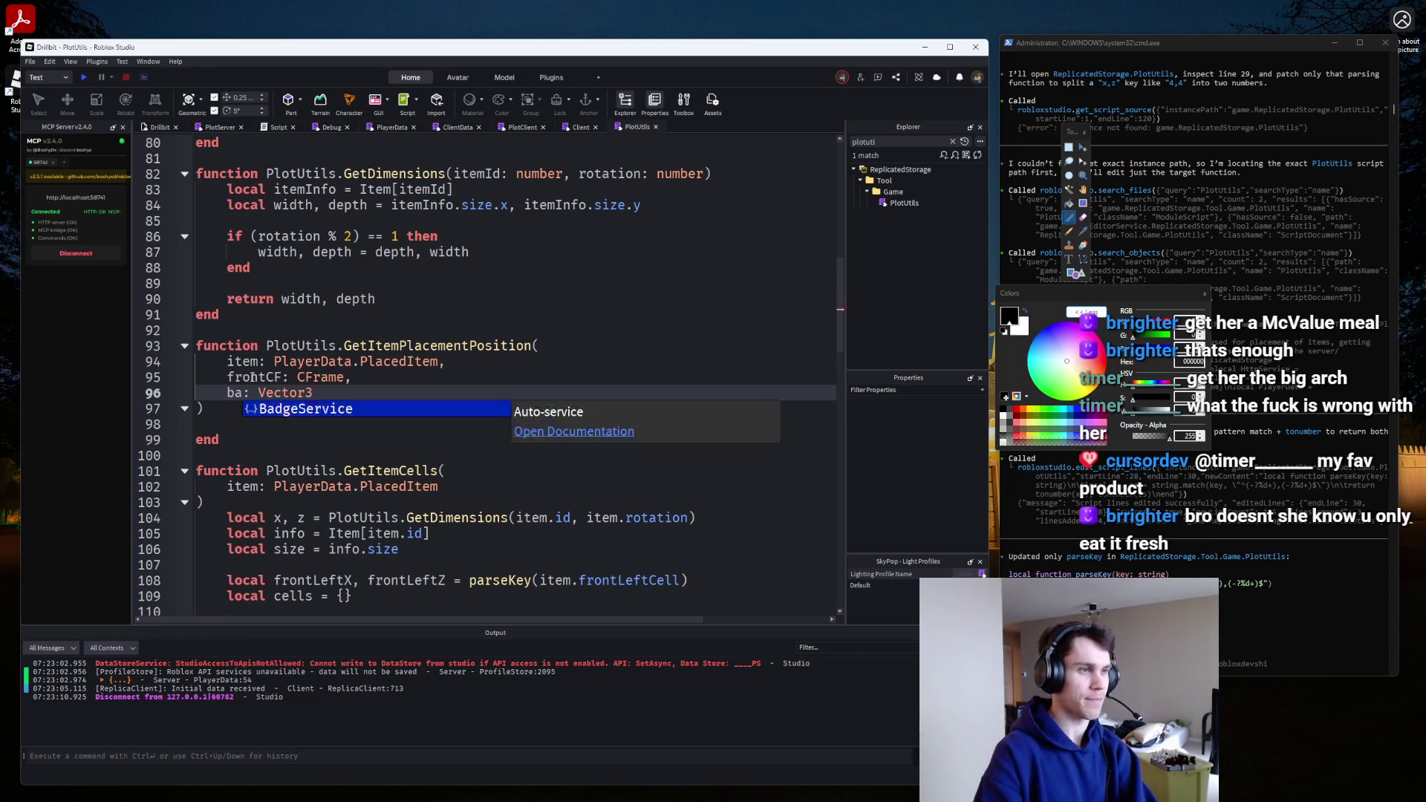
key("BackSpace")
key("BackSpace")
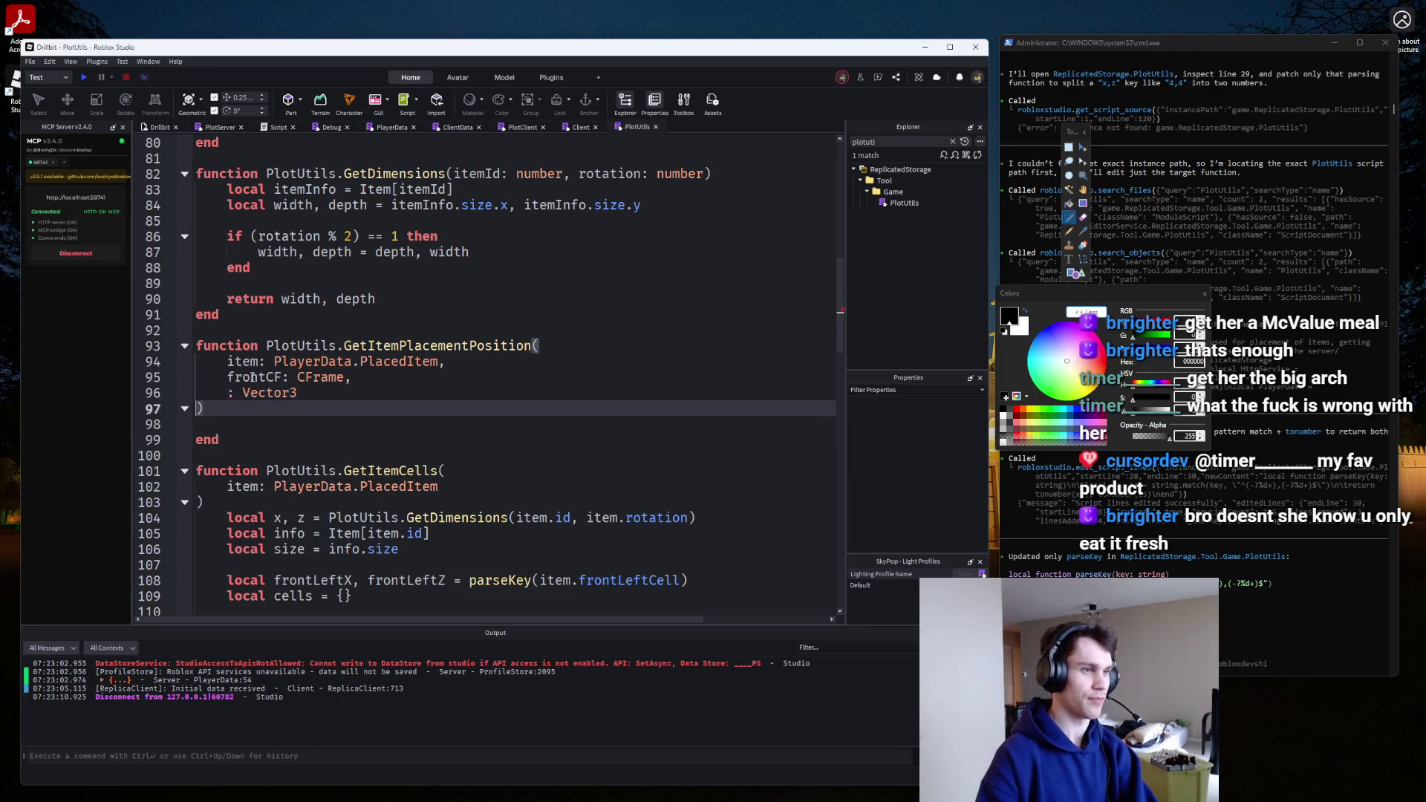
key("BackSpace")
key("BackSpace")
key("Down")
key("Return")
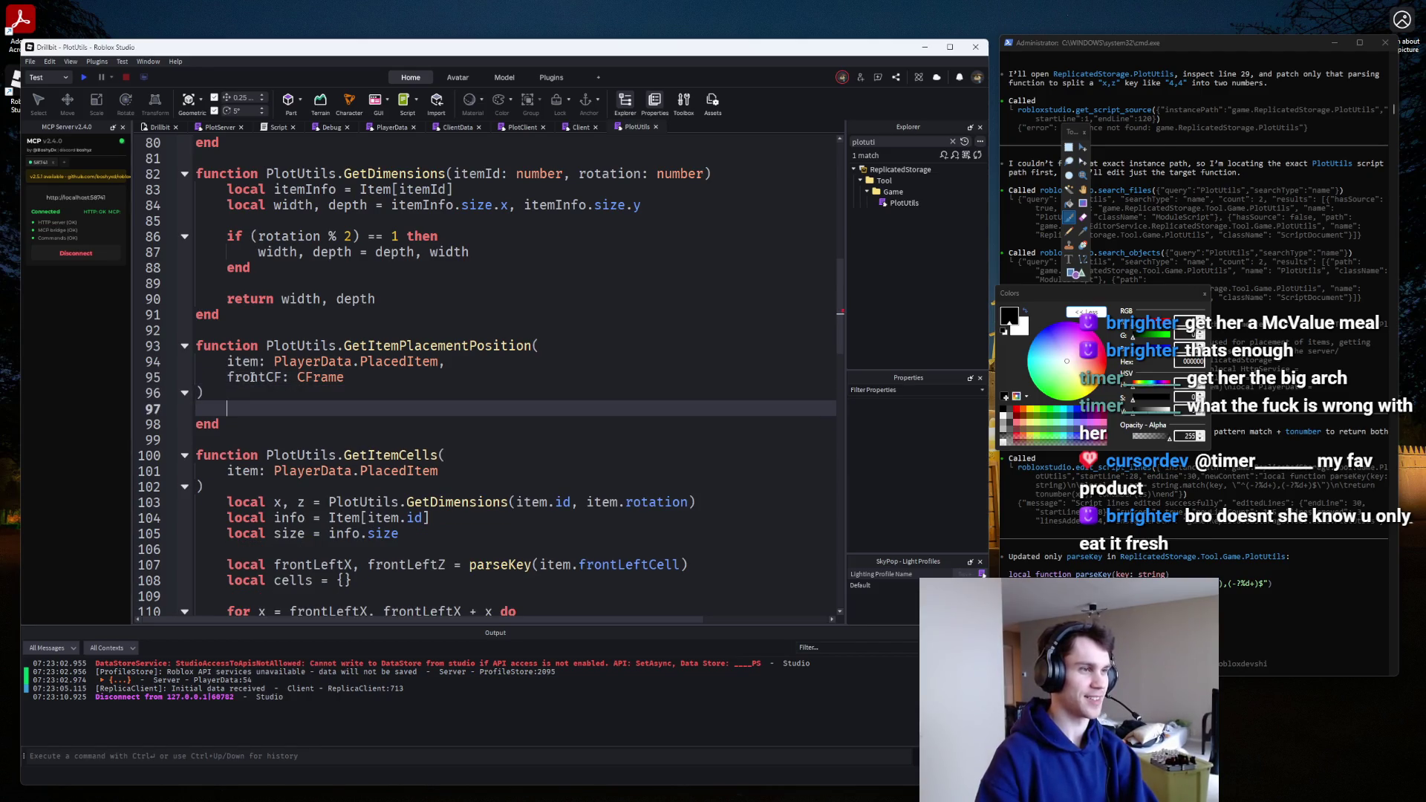
type("local ")
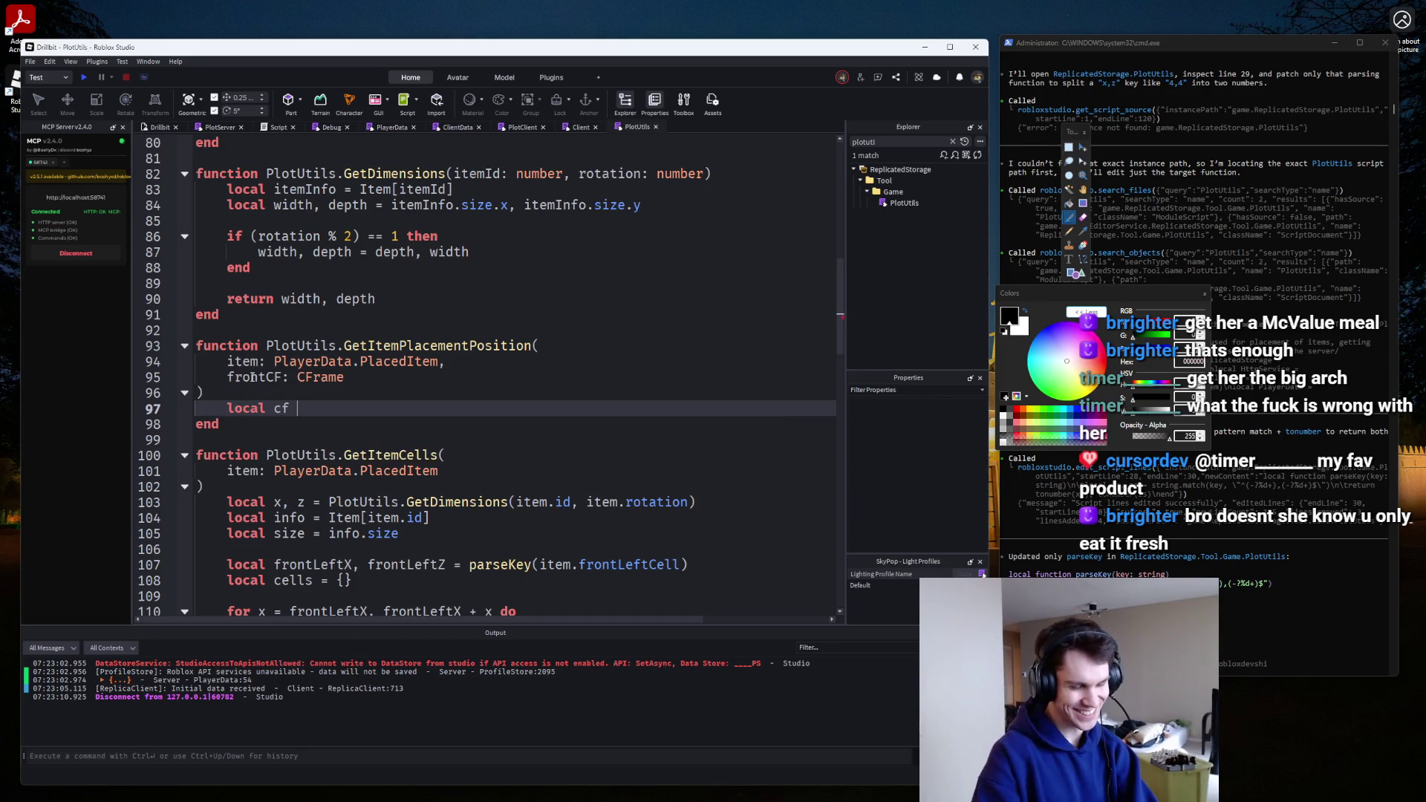
type(" CFrame")
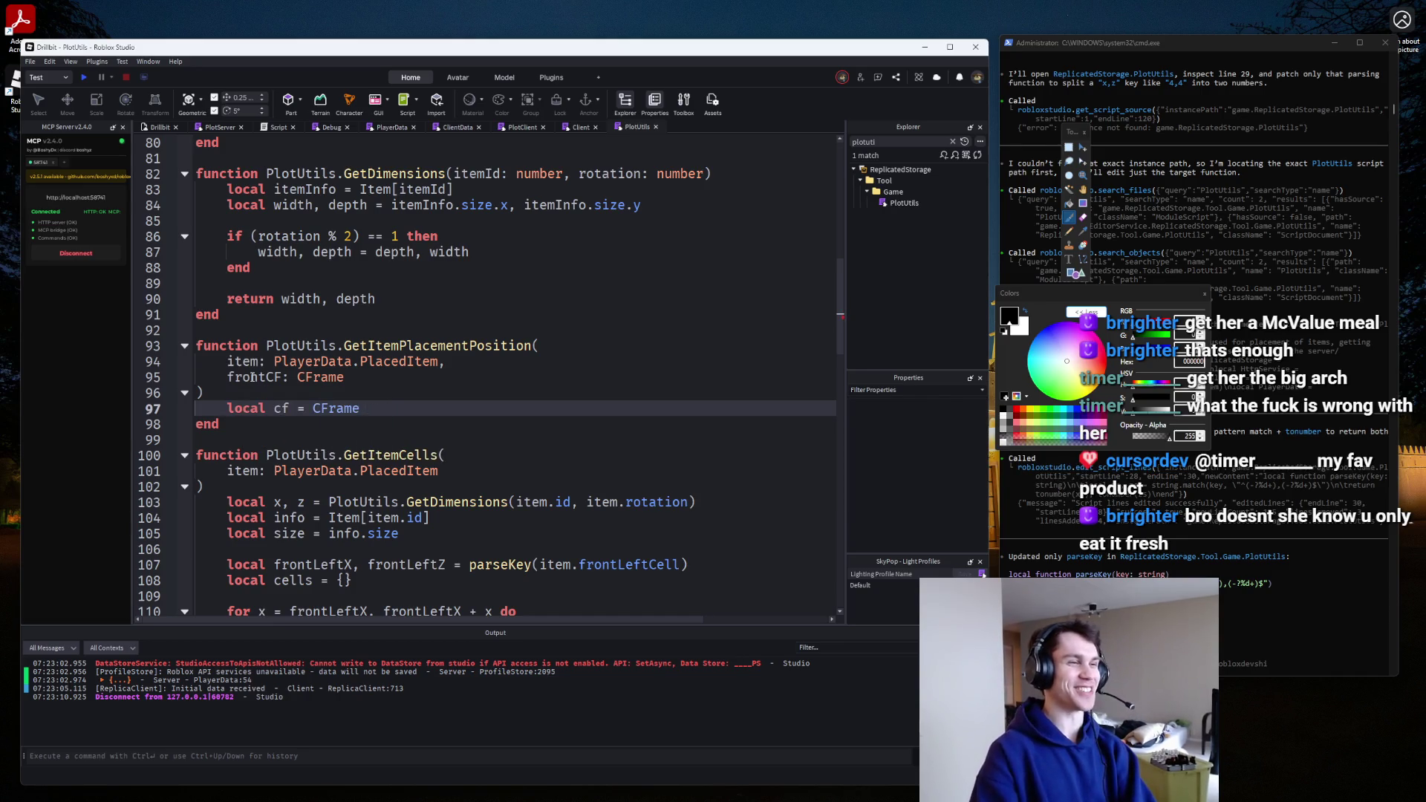
type(".new front")
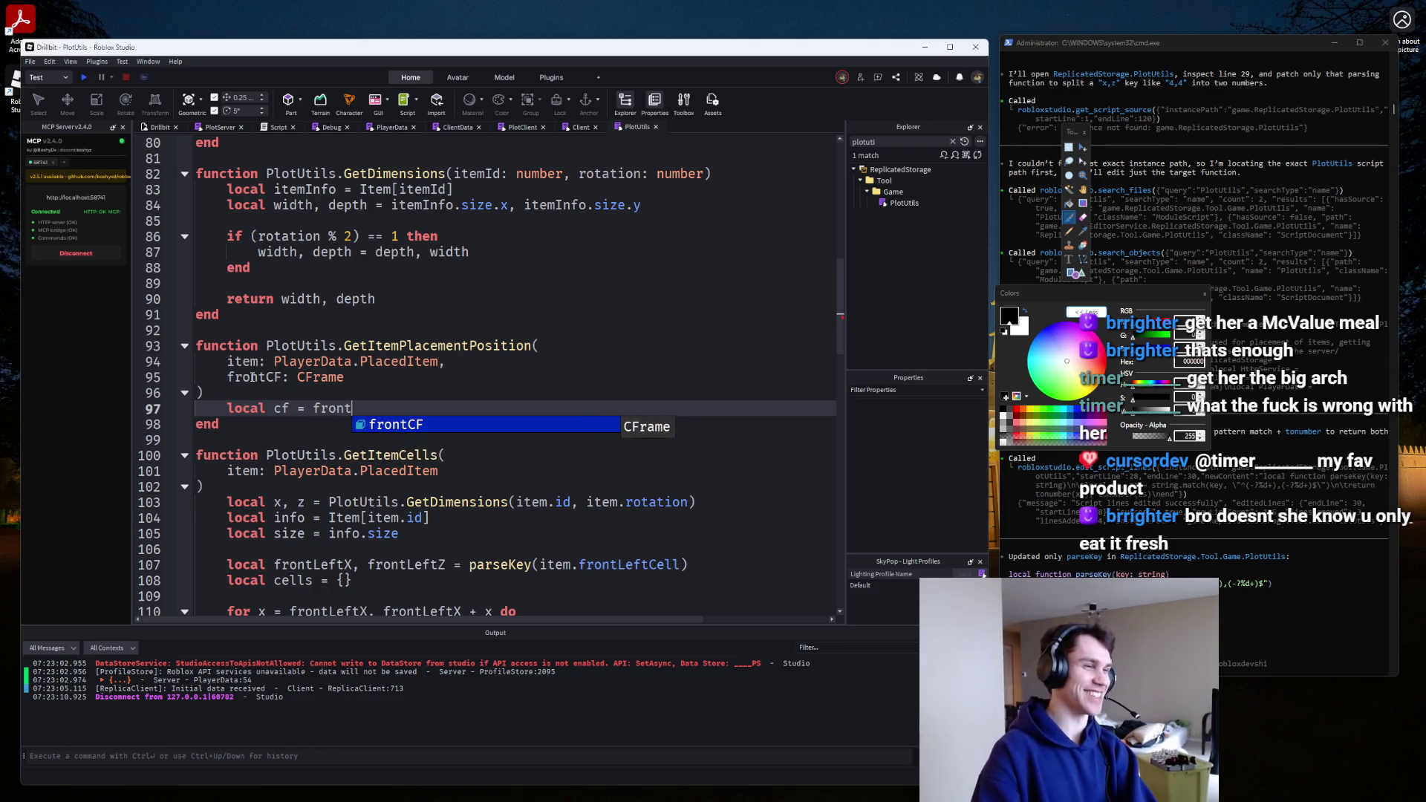
Close the Place1 test place and return to the frontCF * CFrame line in PlotUtils.
key("Tab")
type("* ")
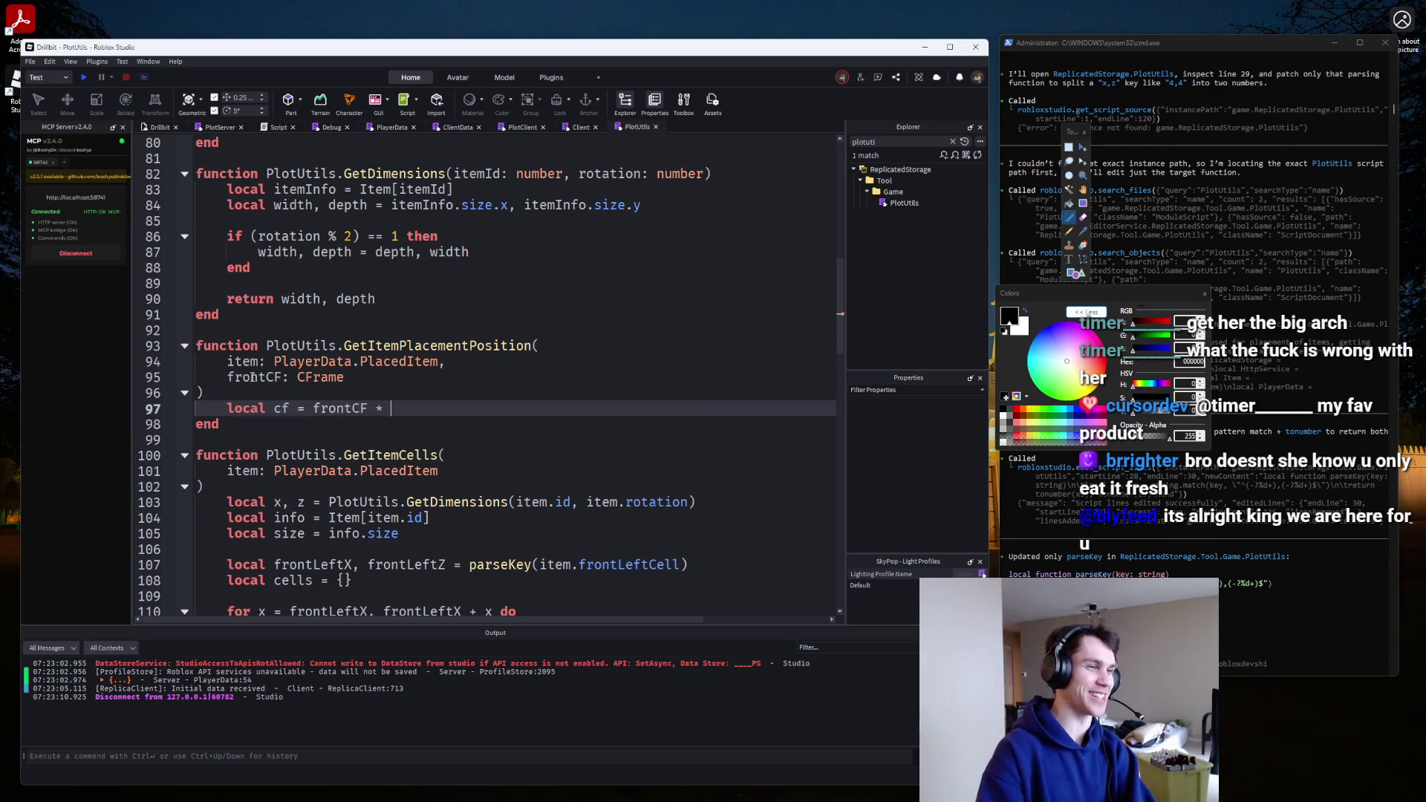
type("CFrame.n")
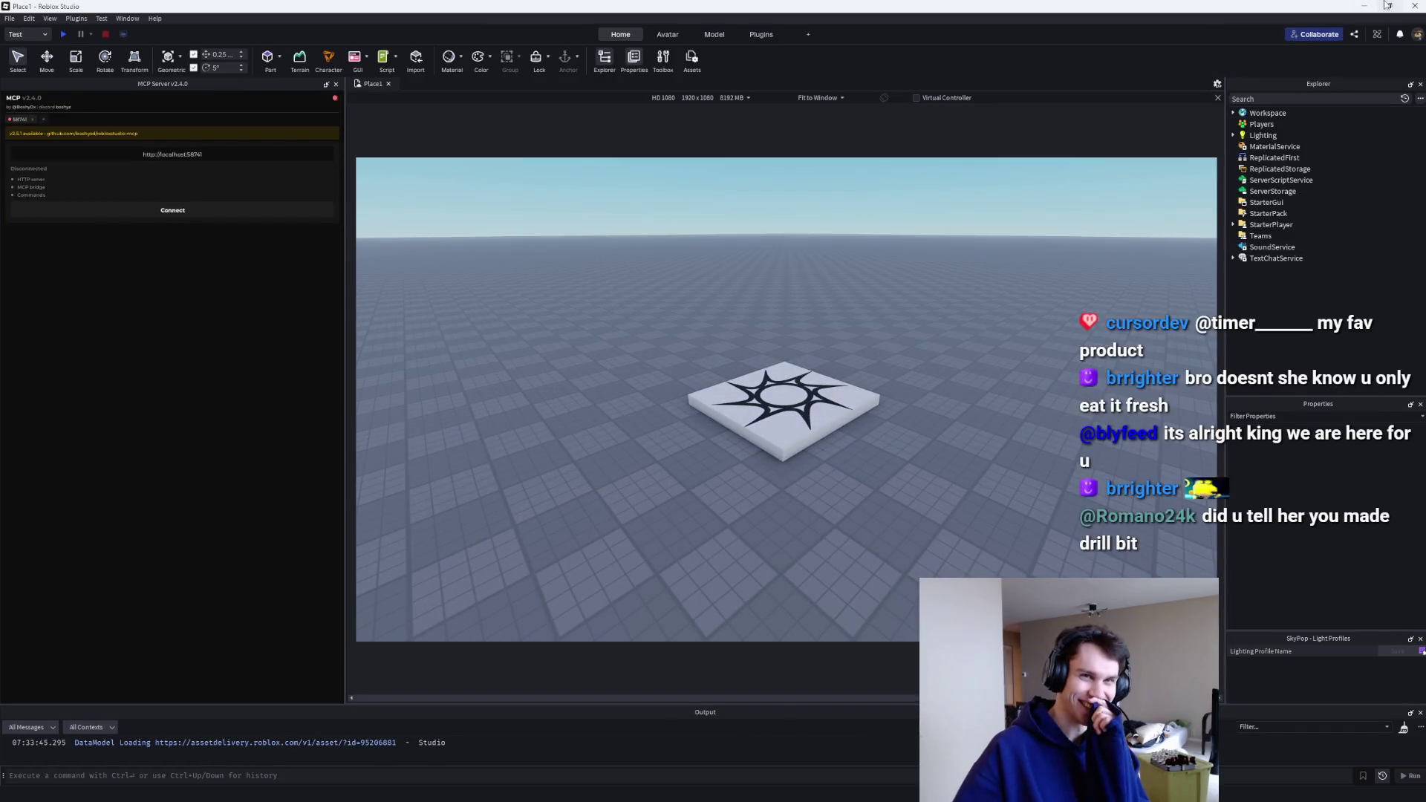
left_click(1415, 6)
left_click(779, 423)
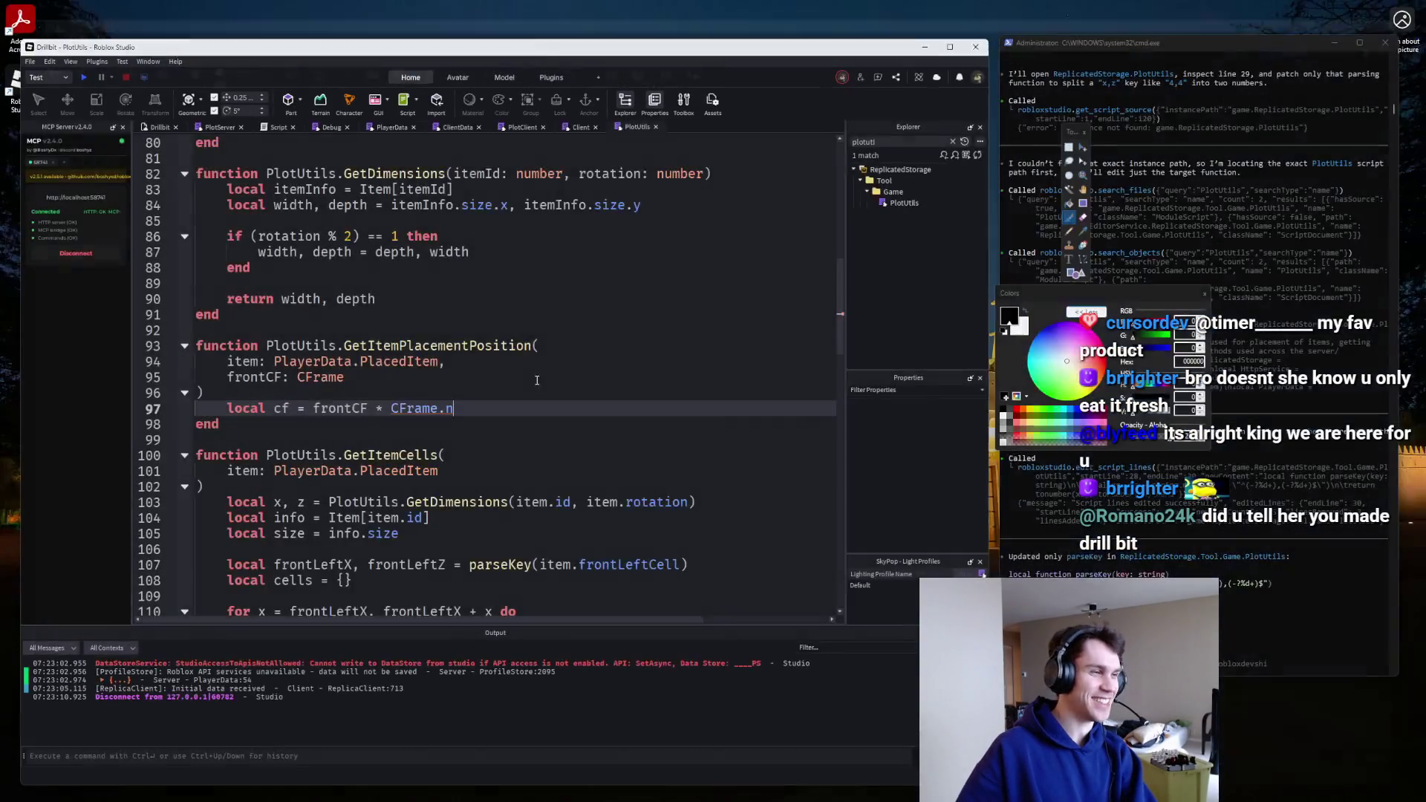
key("BackSpace")
key("BackSpace")
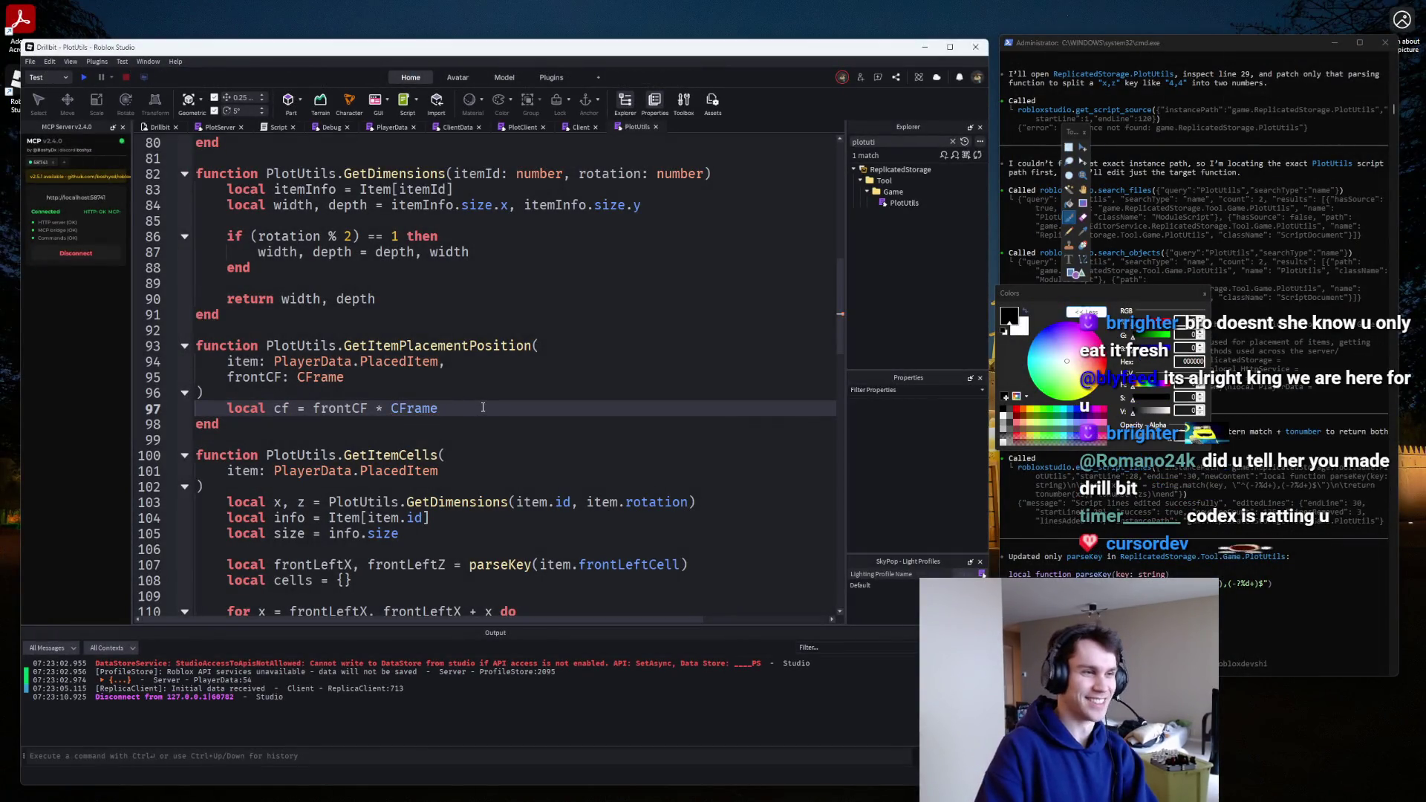
Add a line above: local x, z = PlotUtils.GetDimensions(item.id, item.rotation).
key("Up")
key("Return")
key("Return")
key("Up")
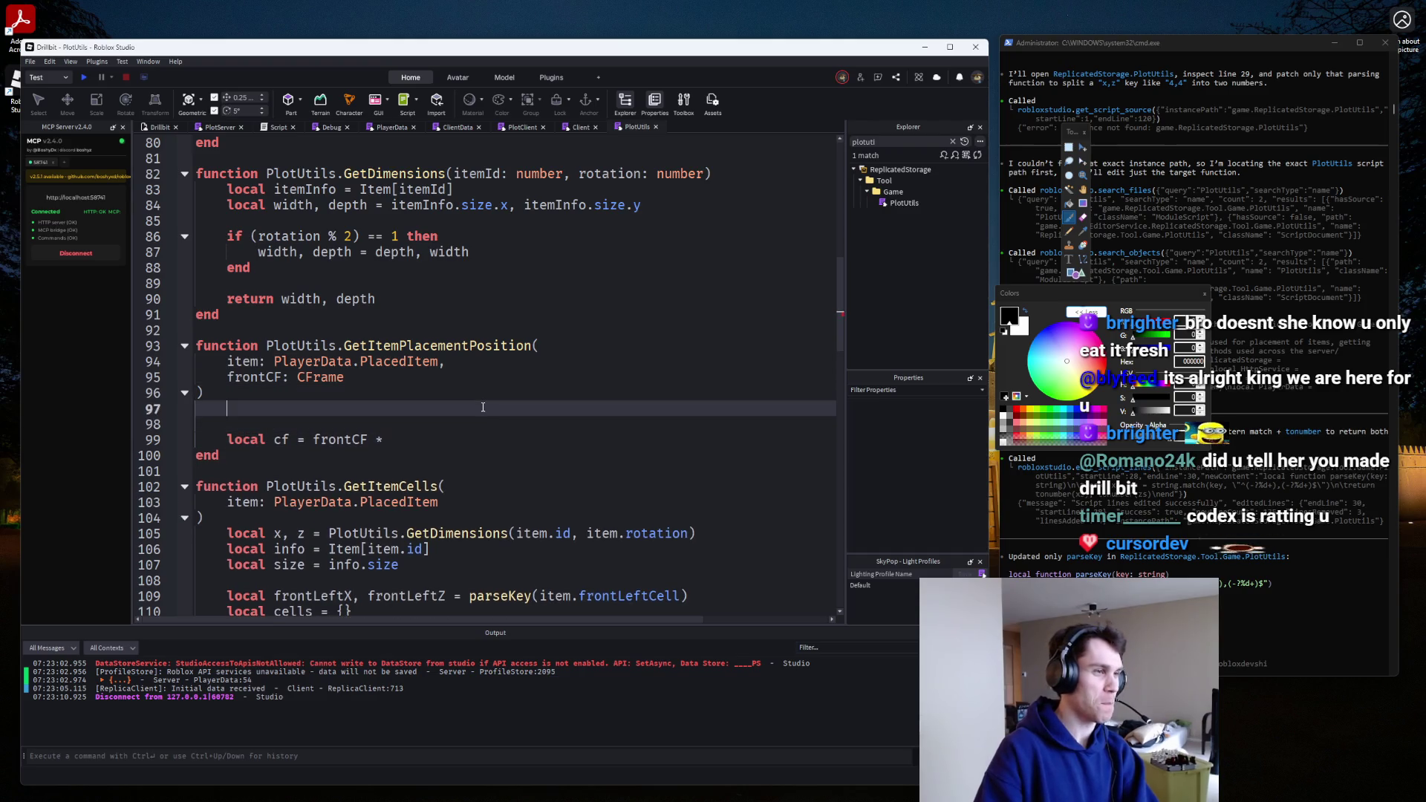
type("local size = ")
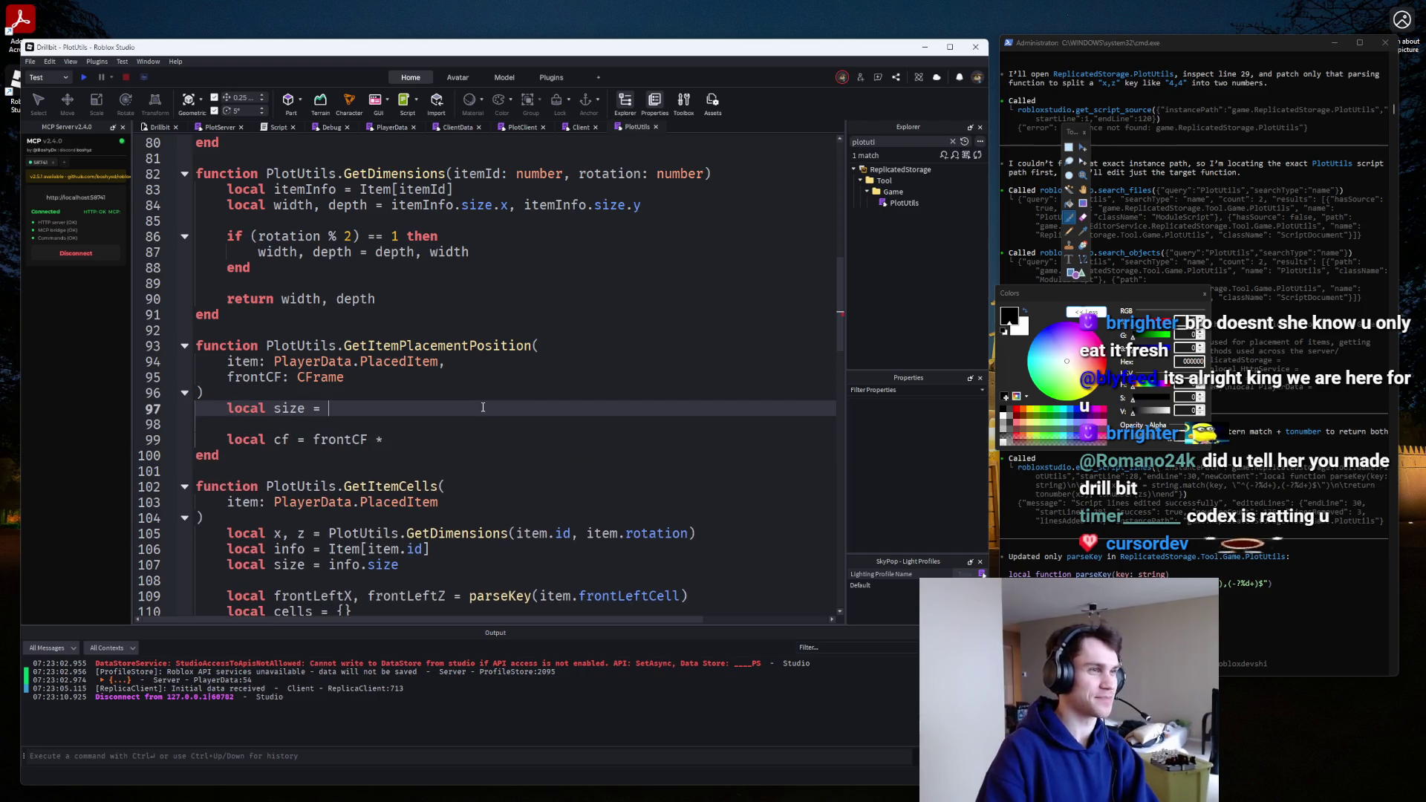
type("PlotUtils.G")
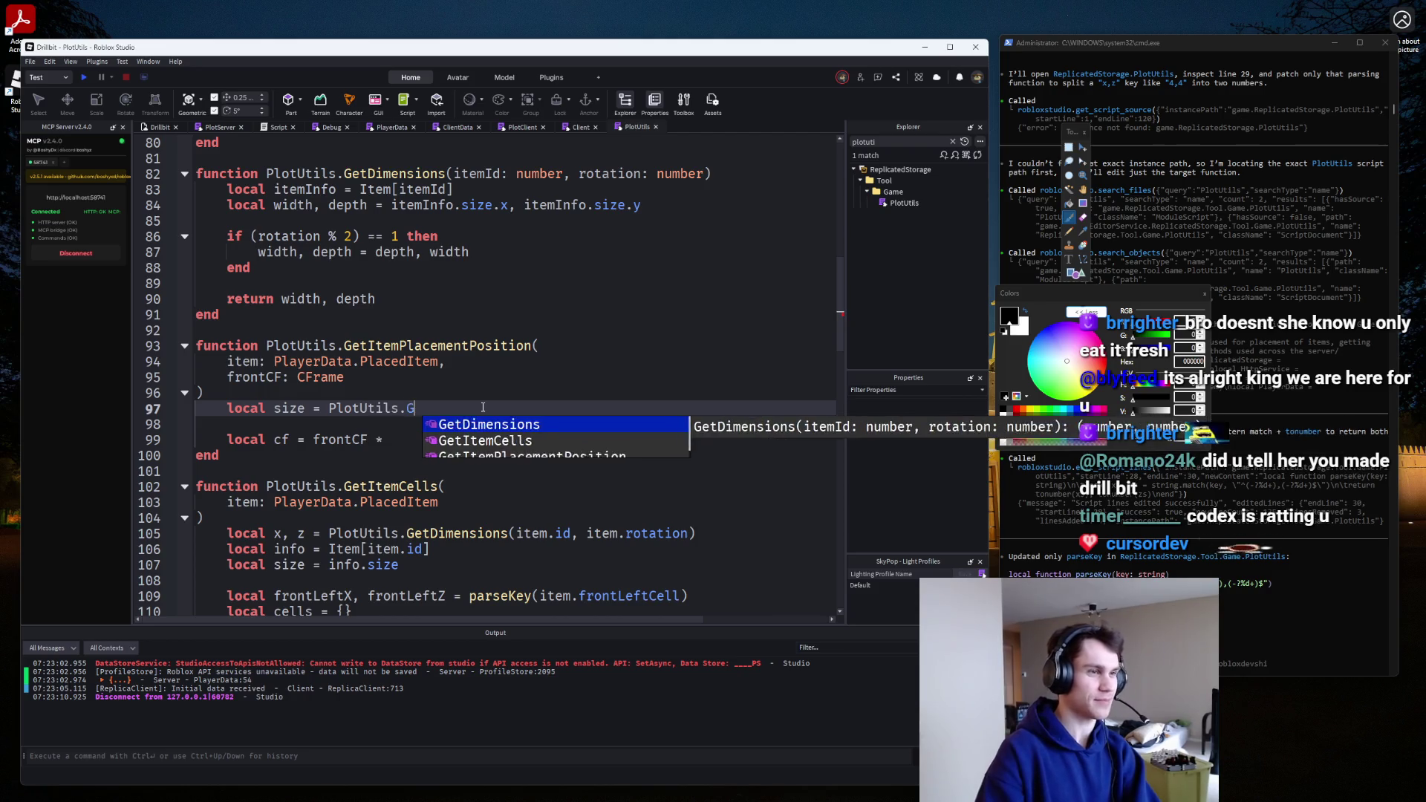
key("Tab")
type("item.i")
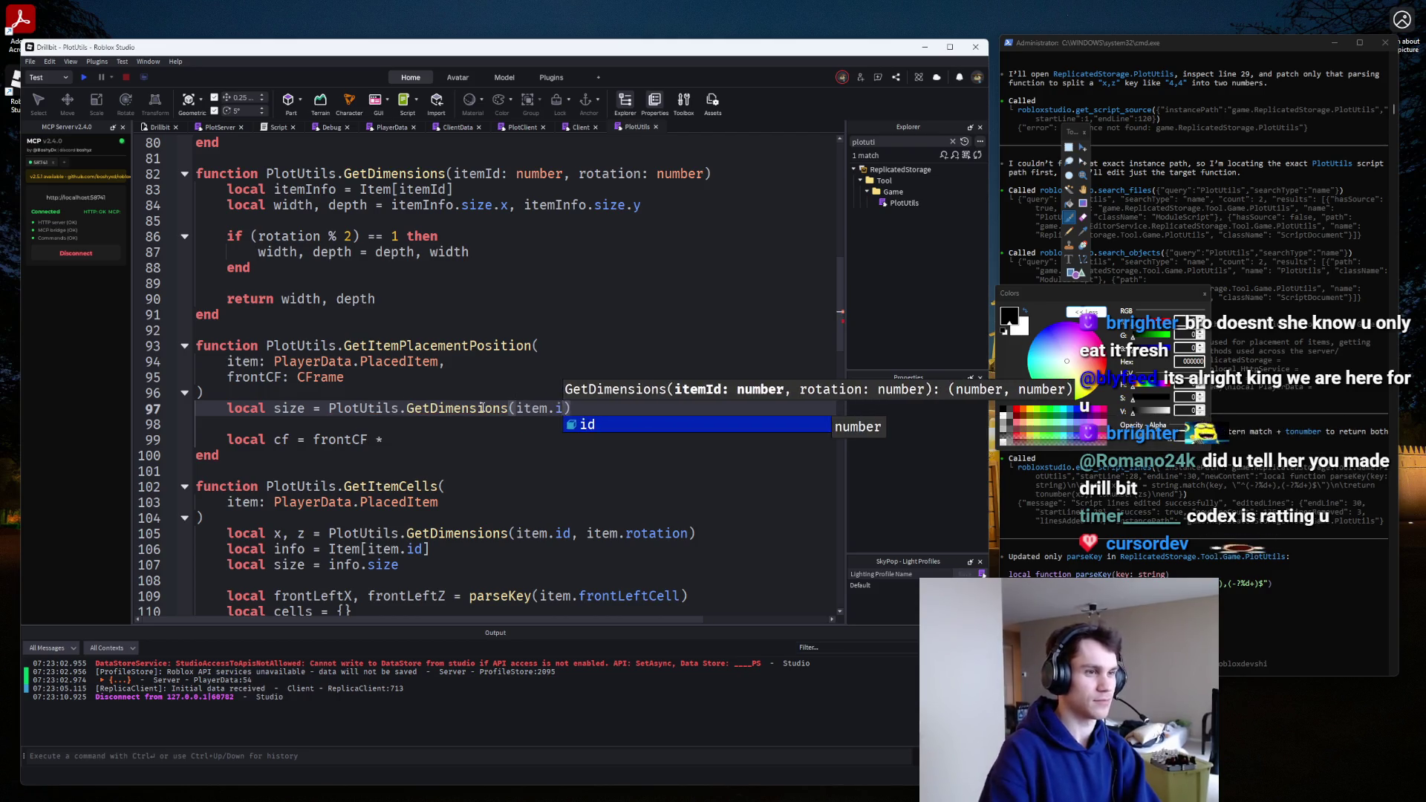
type("d, item.rotation")
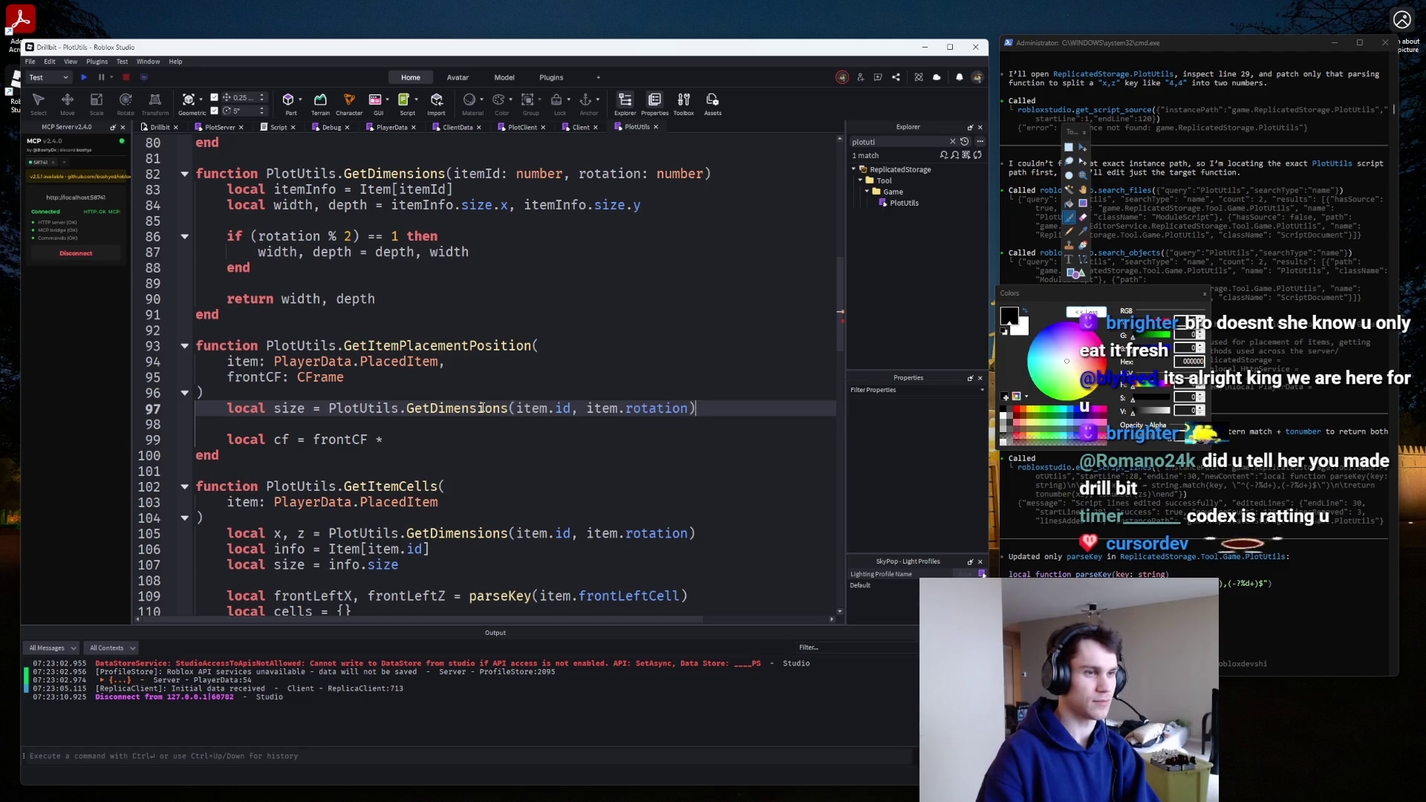
key("Left")
key("Home")
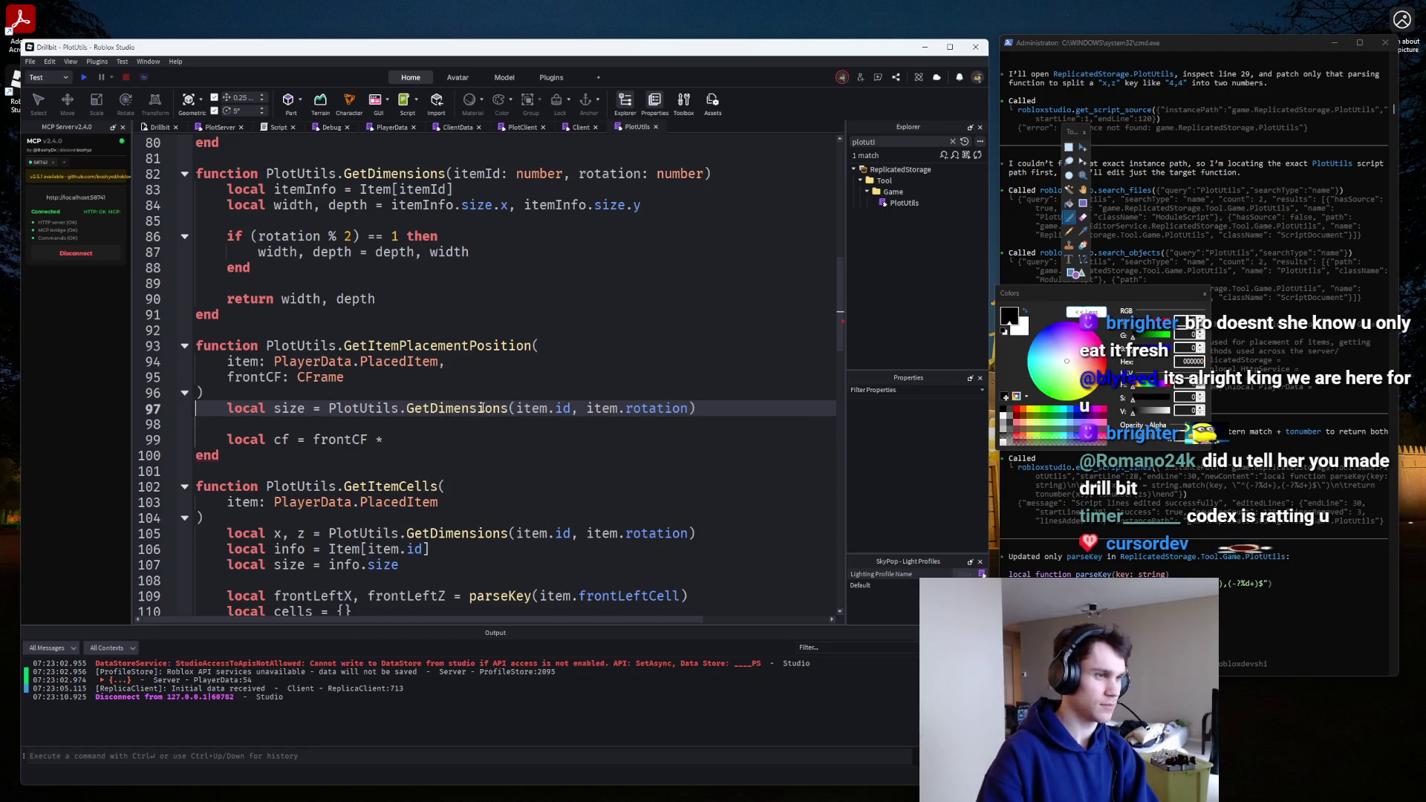
key("ctrl+Right")
key("ctrl+shift+Right")
type("x, z")
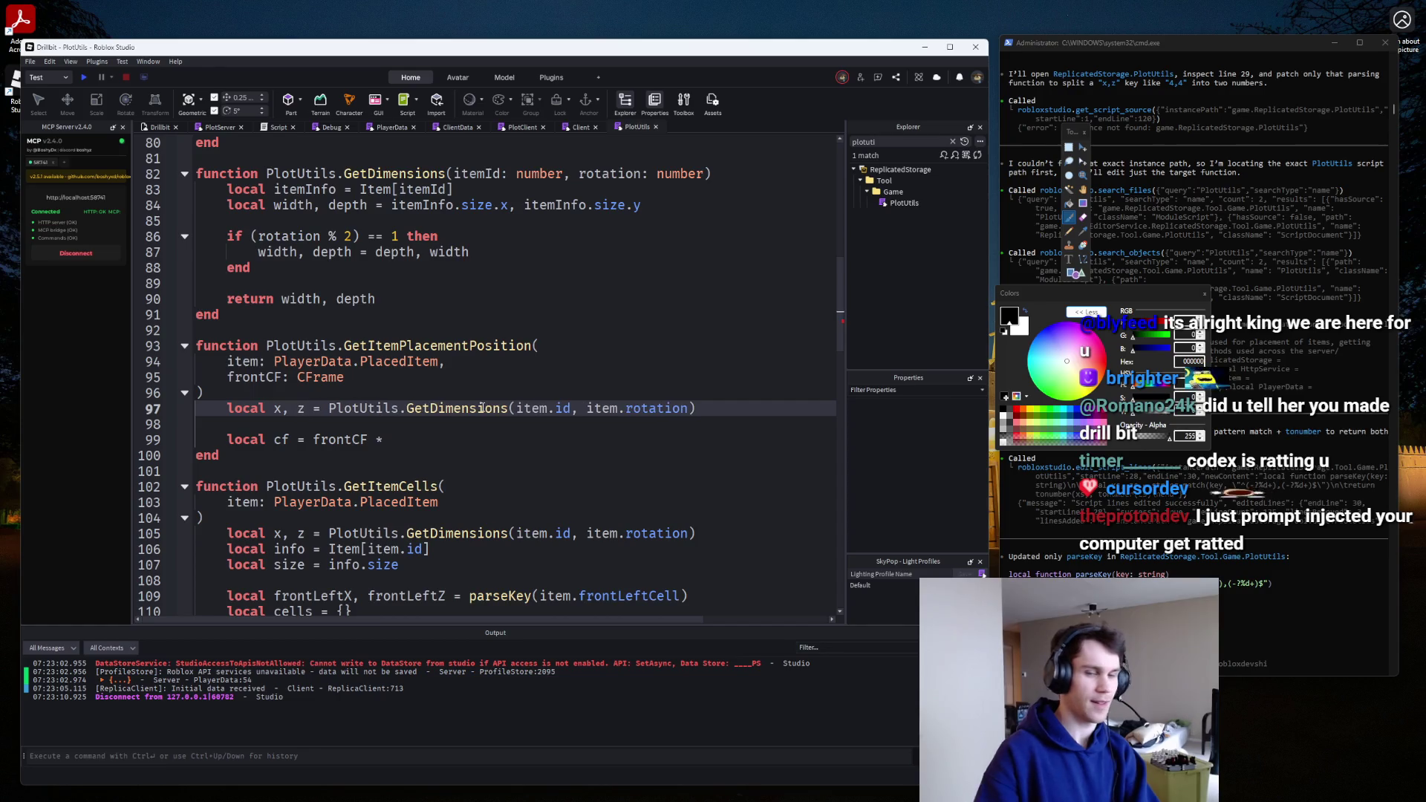
Complete the offset as CFrame.new(x * GameConfig.CellSize, 0, z * GameConfig.CellSize).
left_click(480, 444)
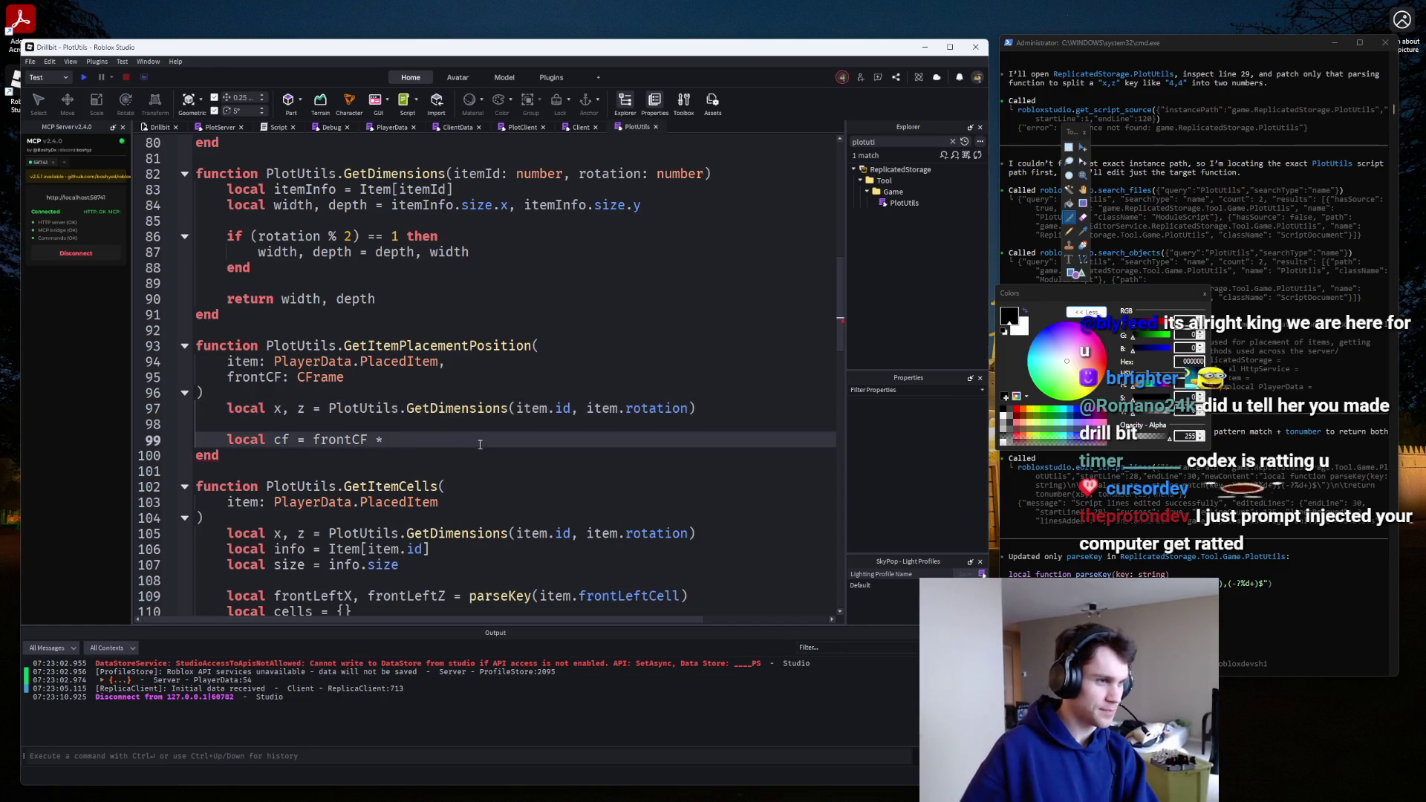
type("CFrame.new(x")
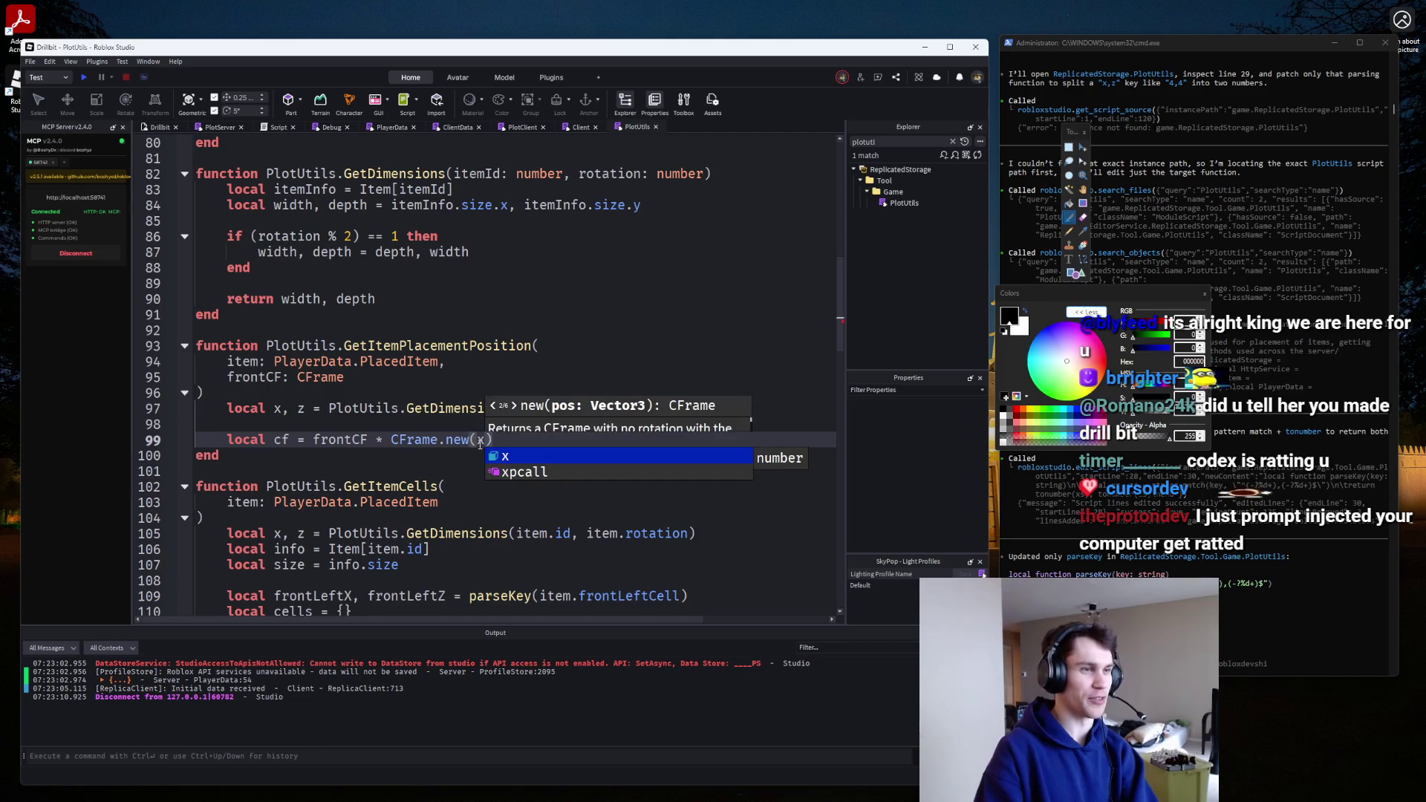
type(" * GameConfig")
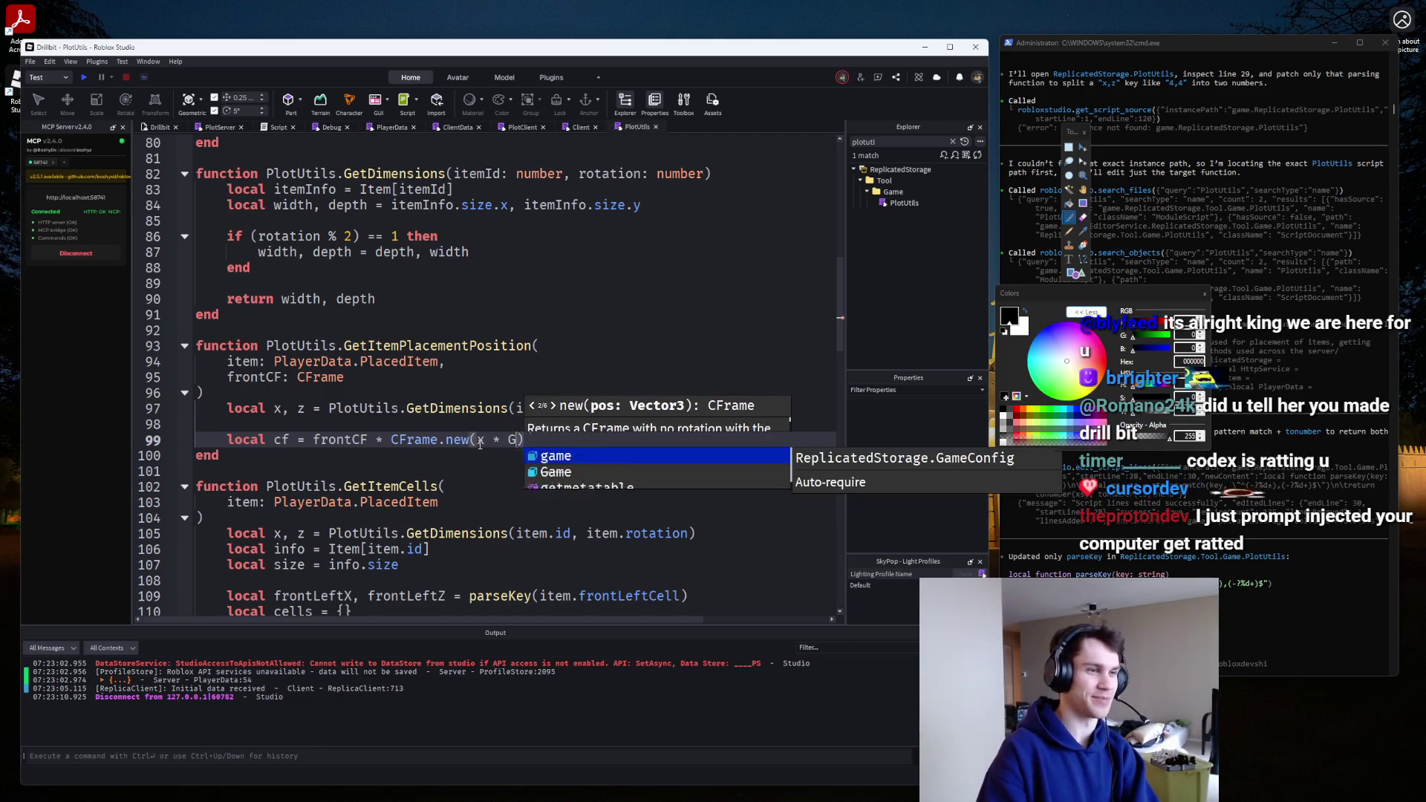
type(".")
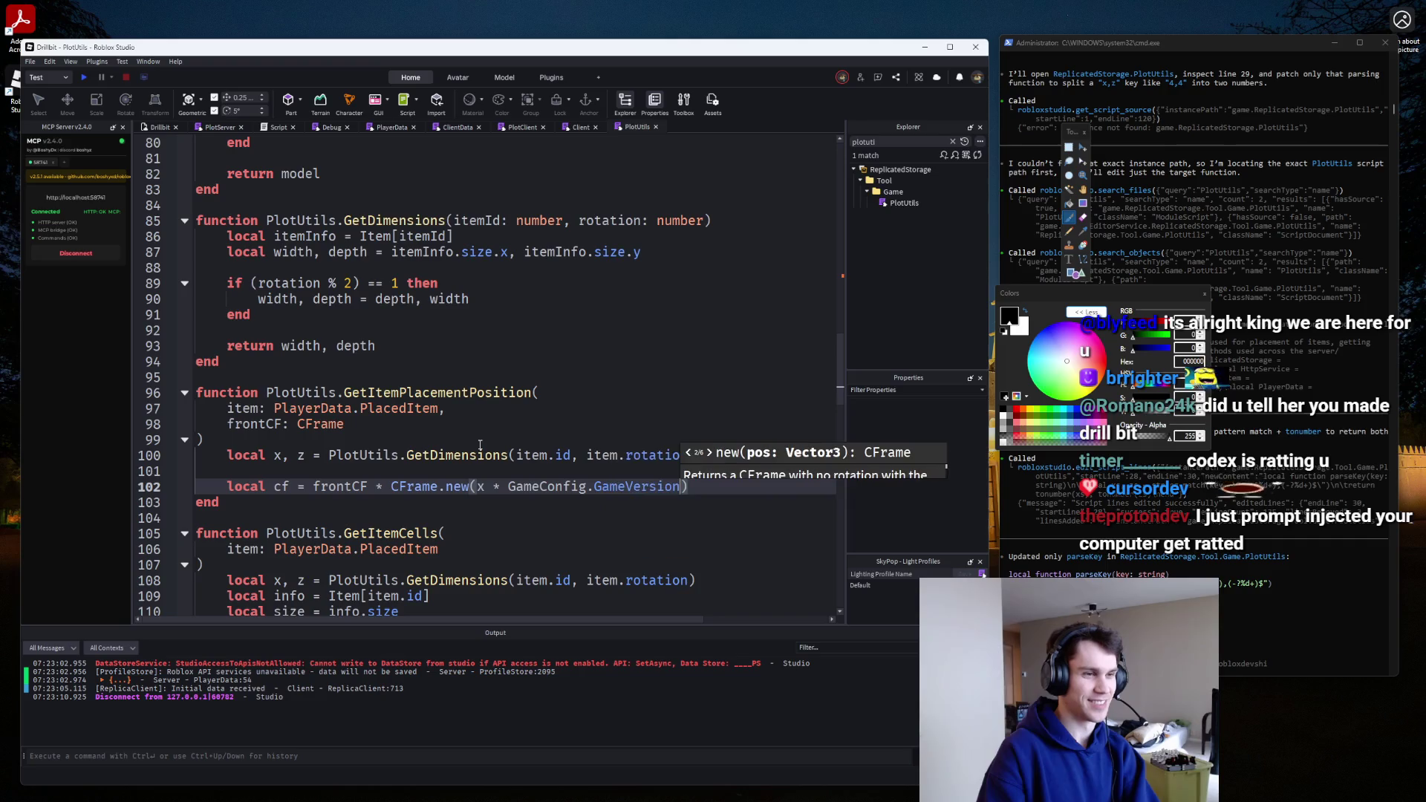
key("Tab")
type(", 0, z")
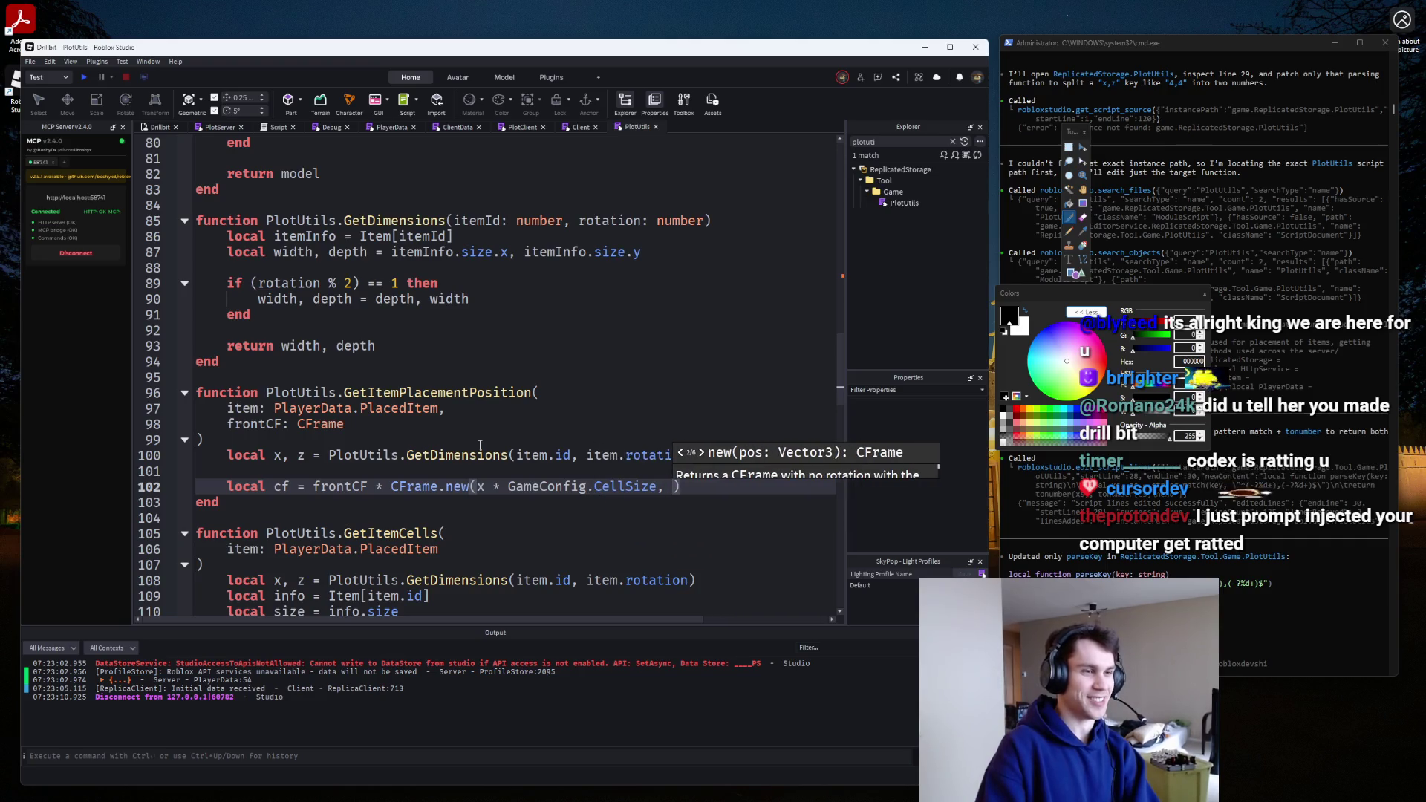
type(" * ")
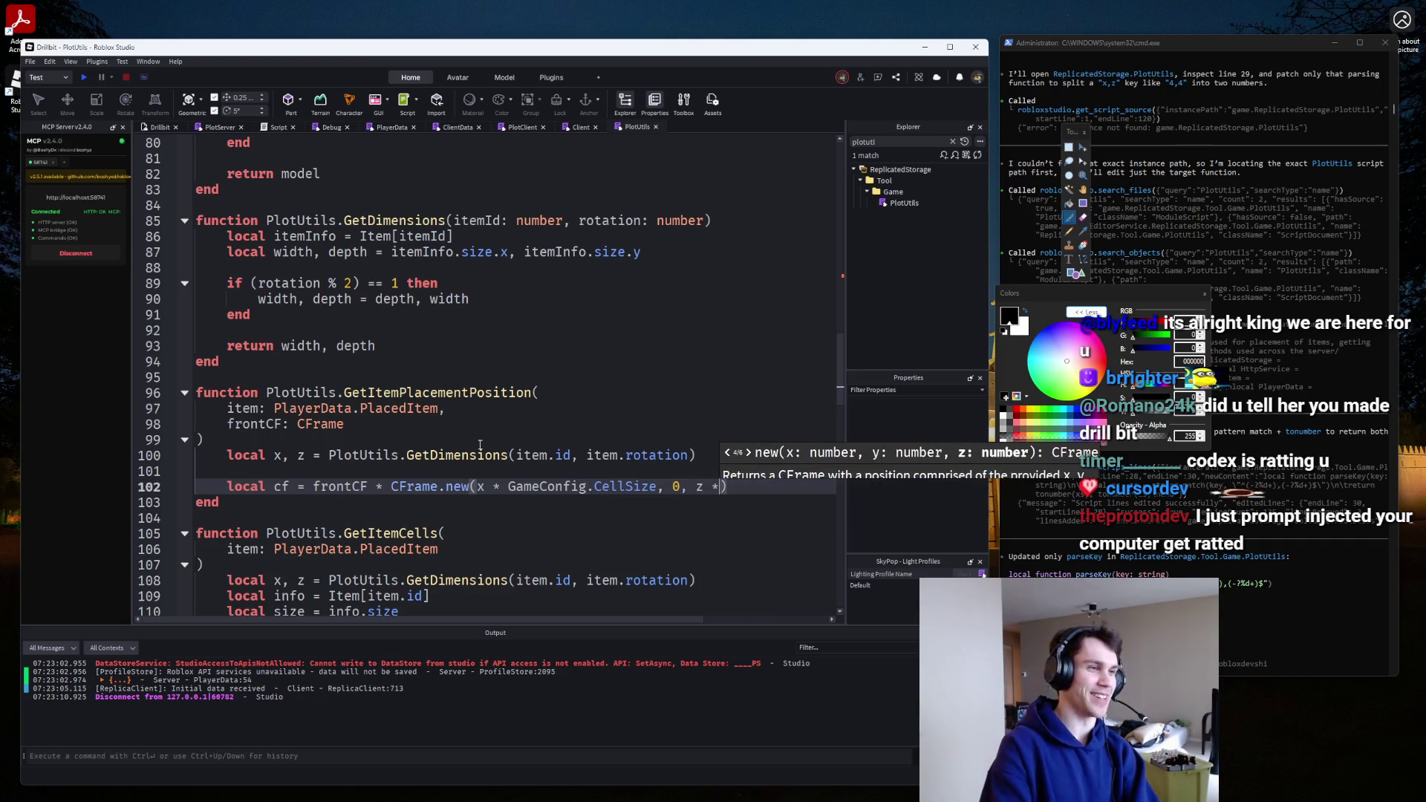
type("Ga")
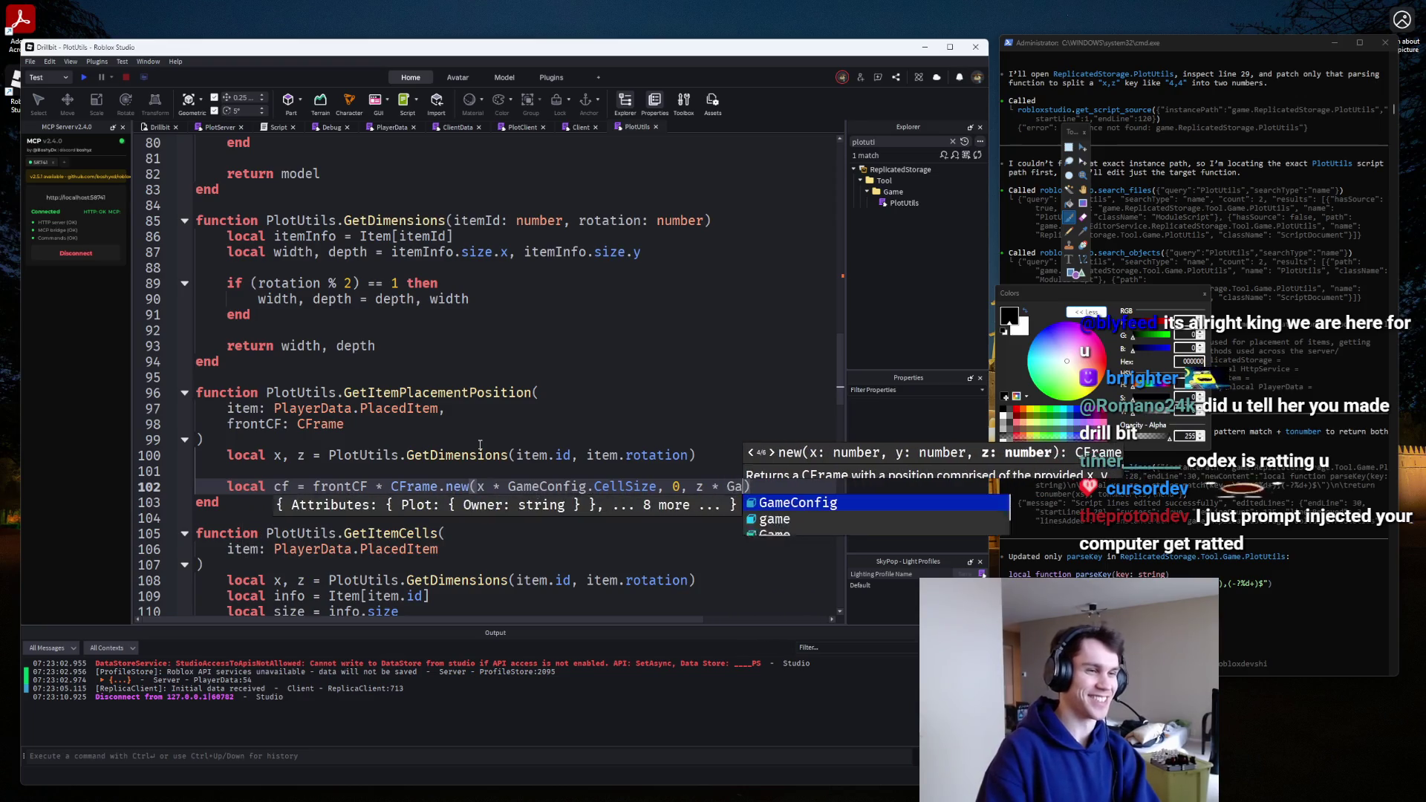
key("Tab")
type(".C")
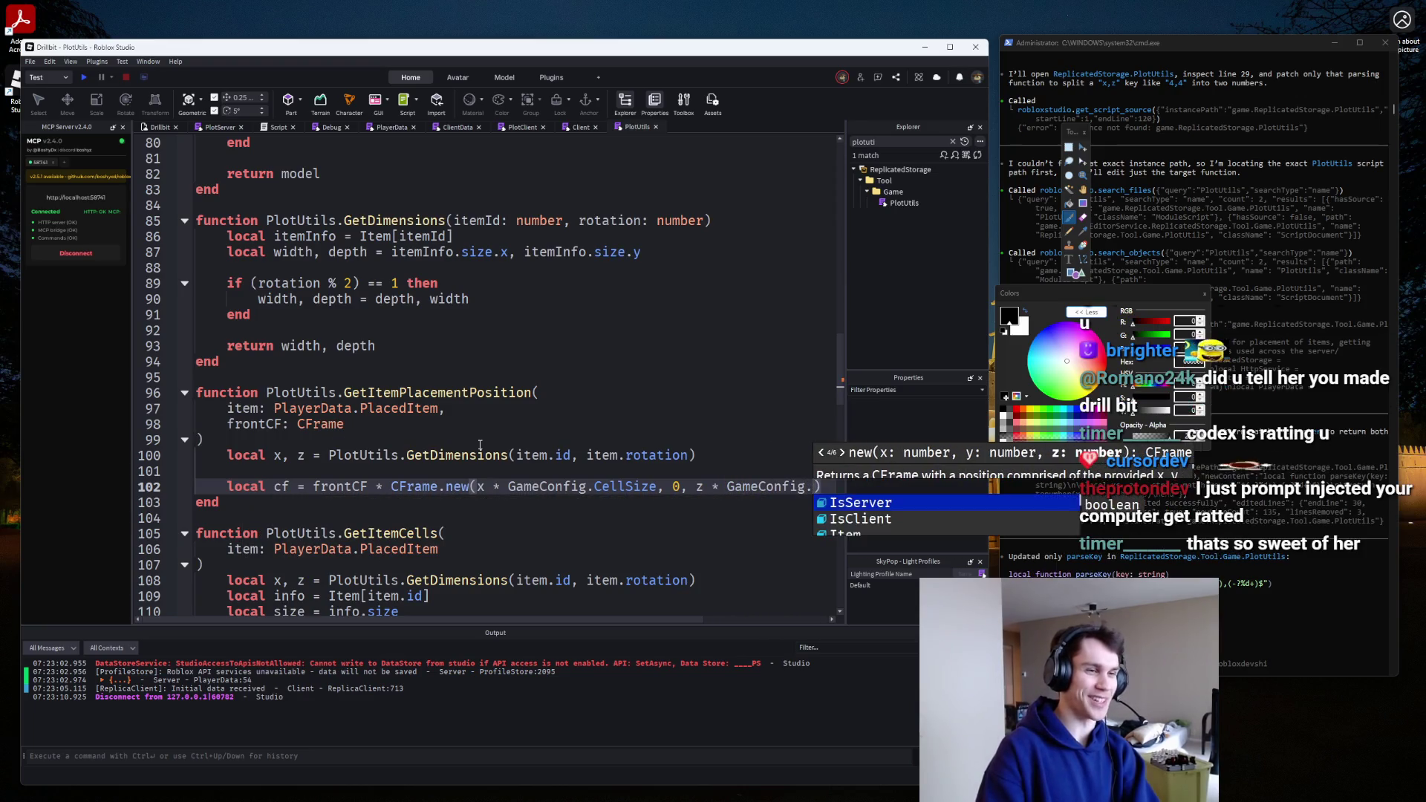
key("Tab")
Replace 'local cf =' with return and move CFrame.new onto its own line.
left_click(335, 487)
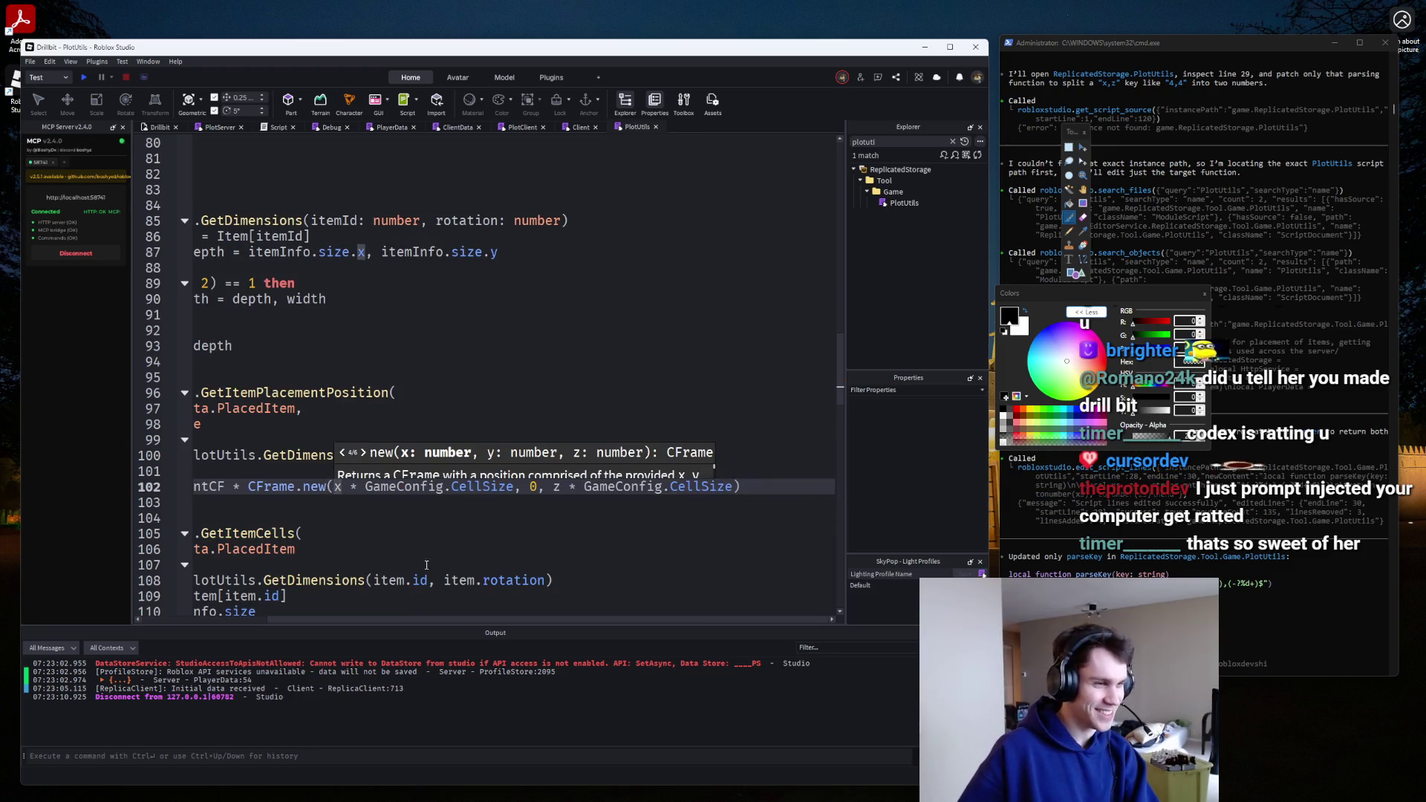
scroll(319, 487, "left", 3)
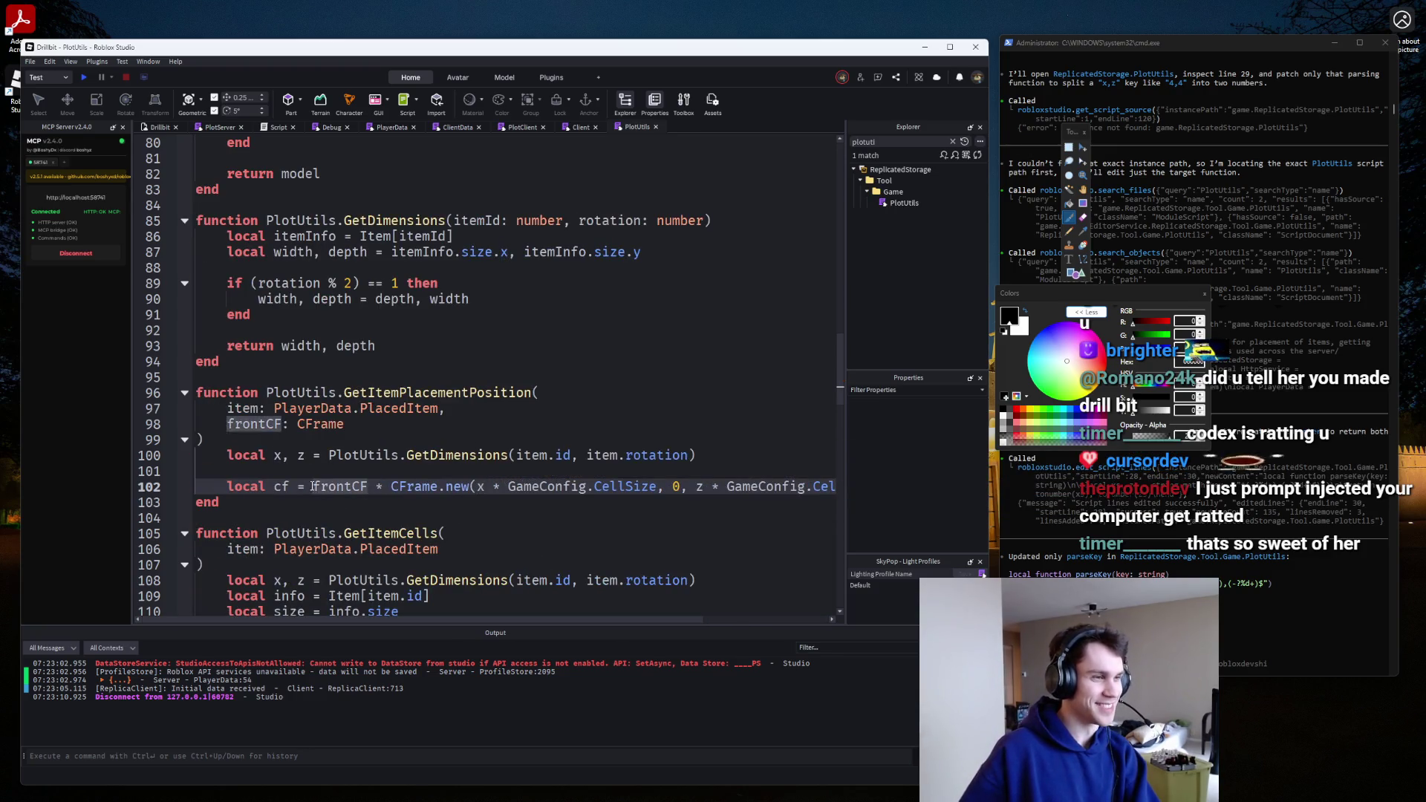
left_click_drag(312, 487, 225, 487)
type("return")
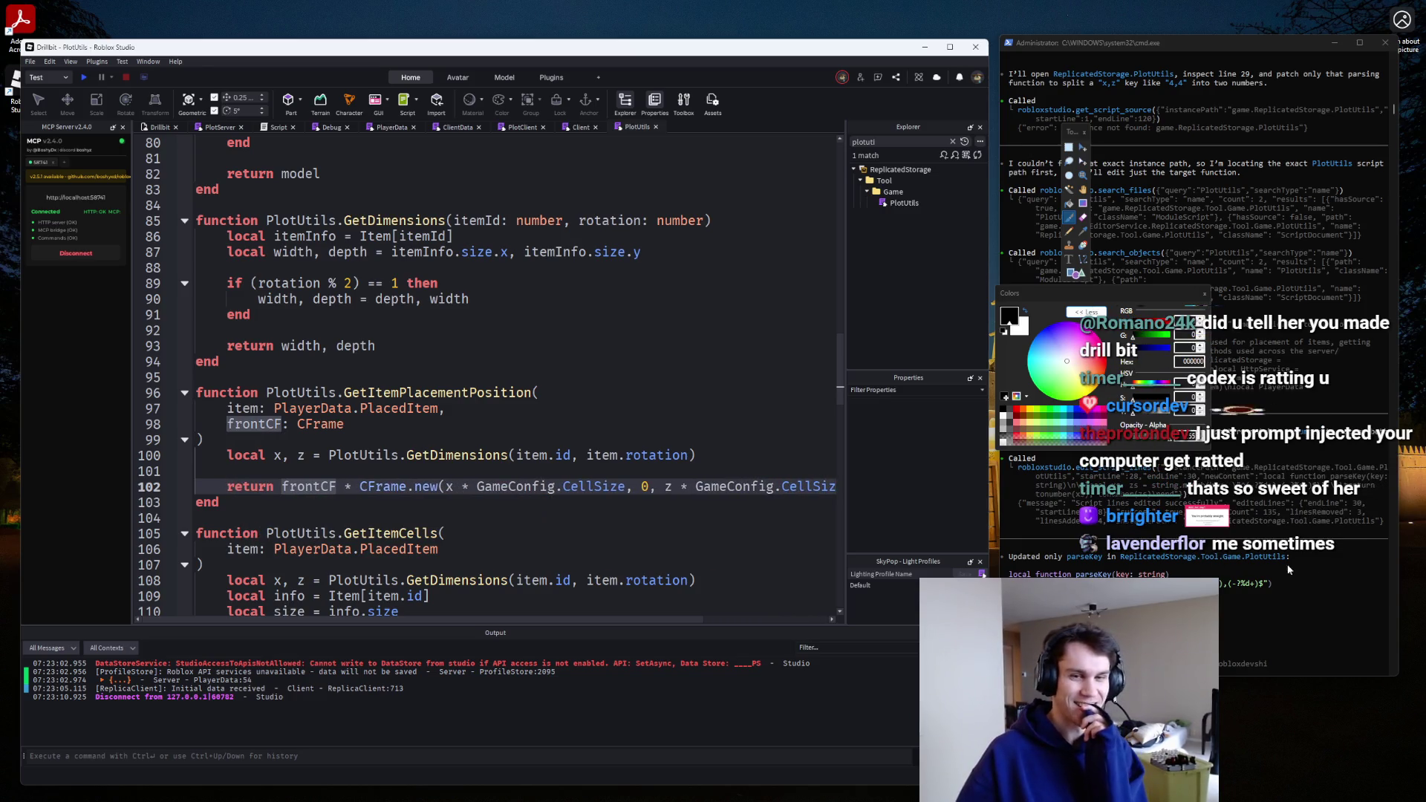
left_click(360, 486)
key("Return")
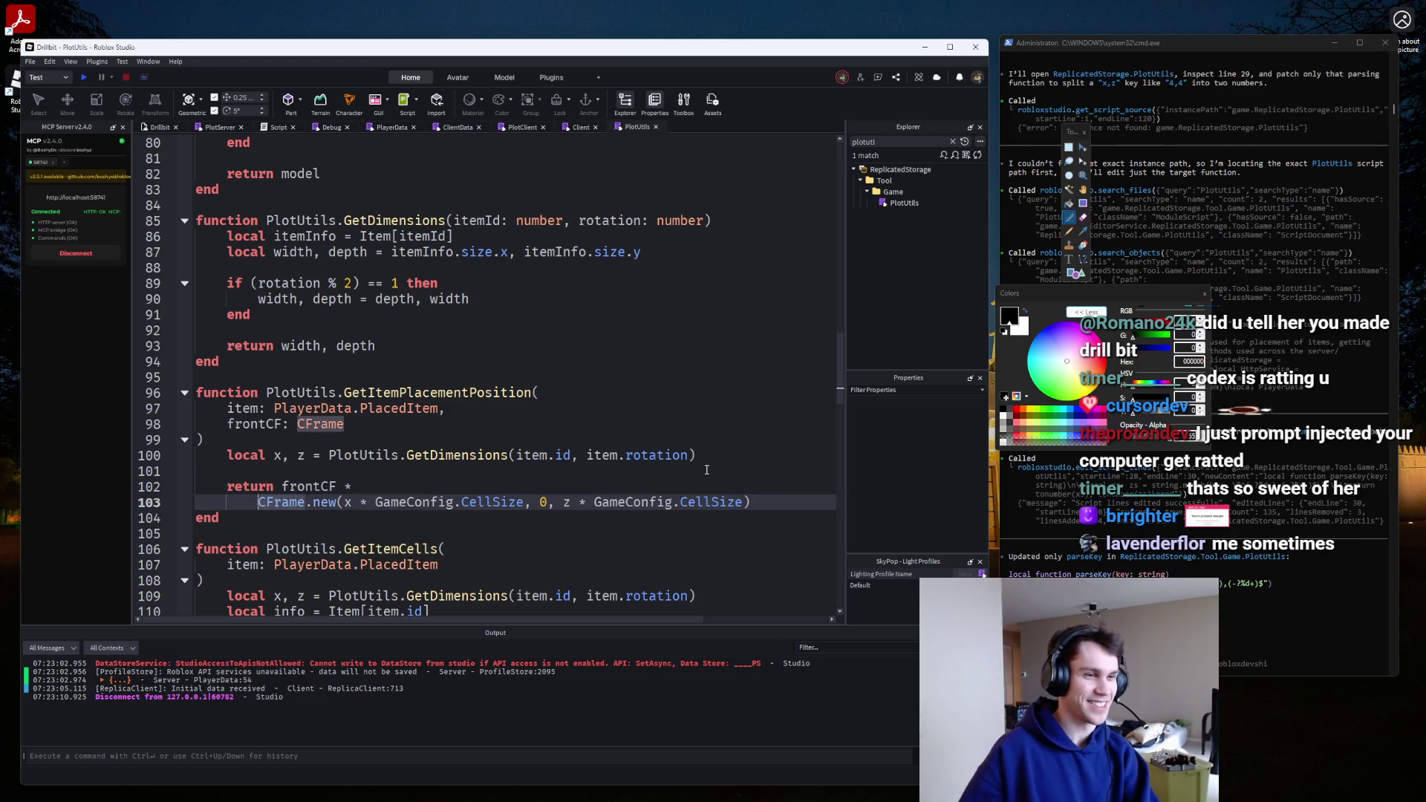
Try adding a second CFrame.new factor, then delete the unfinished line.
left_click(770, 501)
type("*")
key("Return")
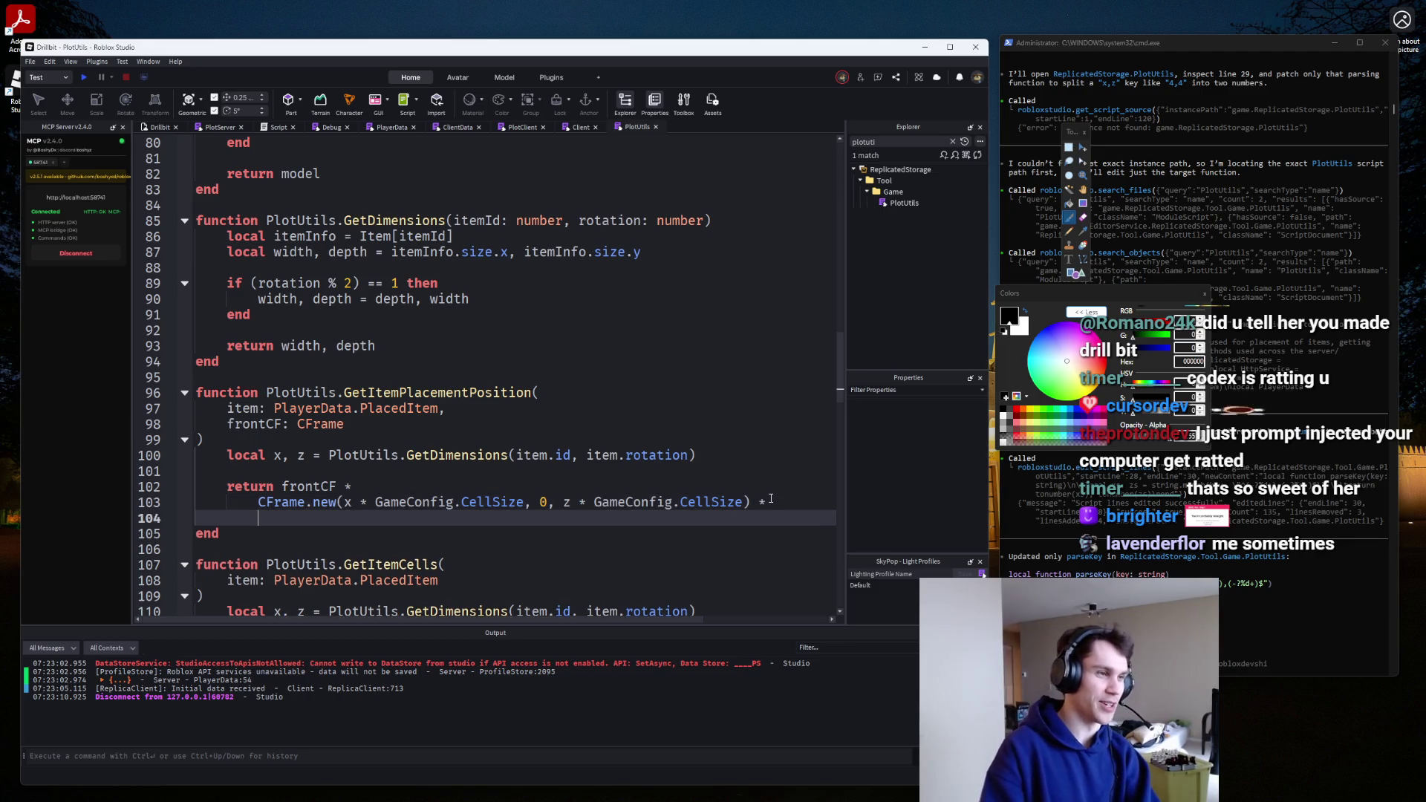
type("CFrame.new(")
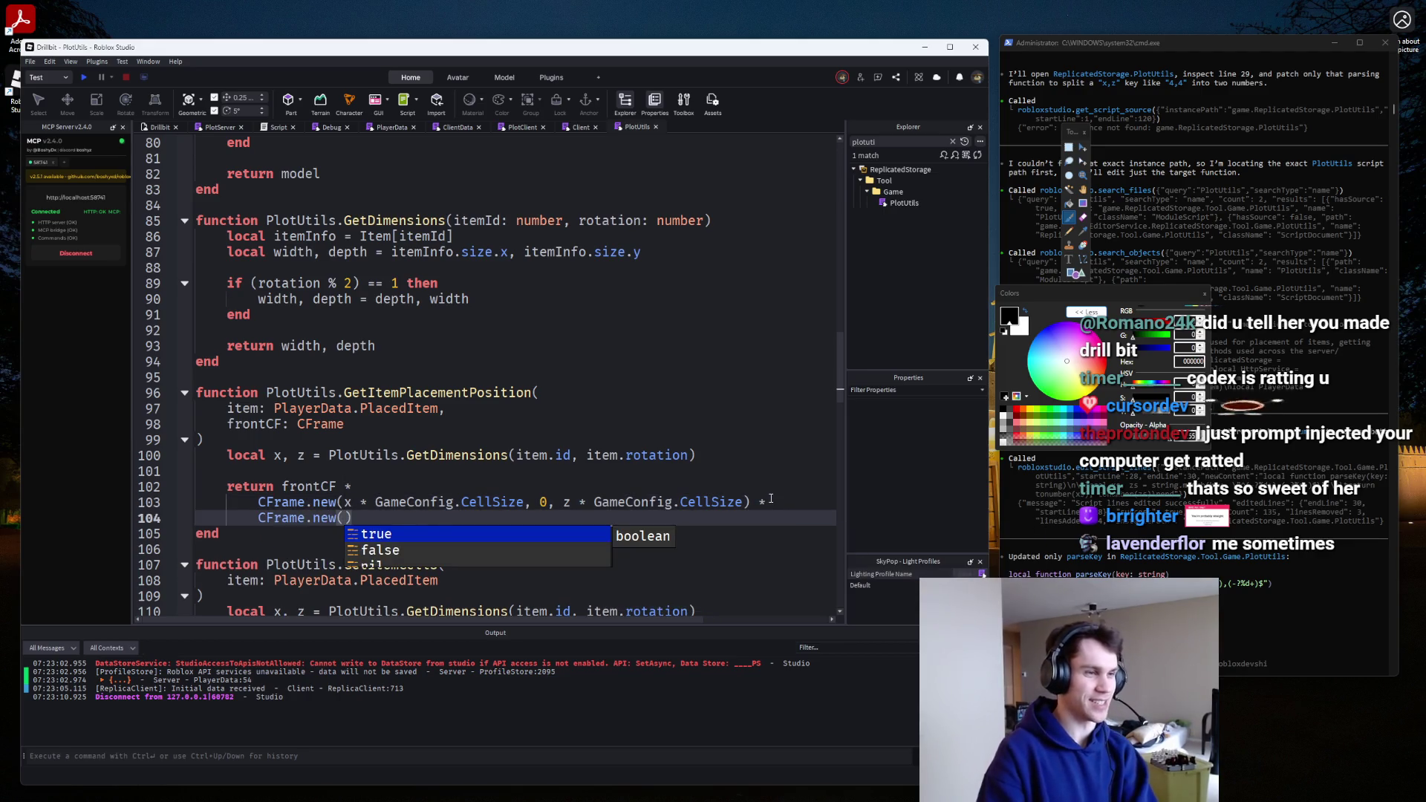
key("Escape")
key("Up")
key("Up")
key("Up")
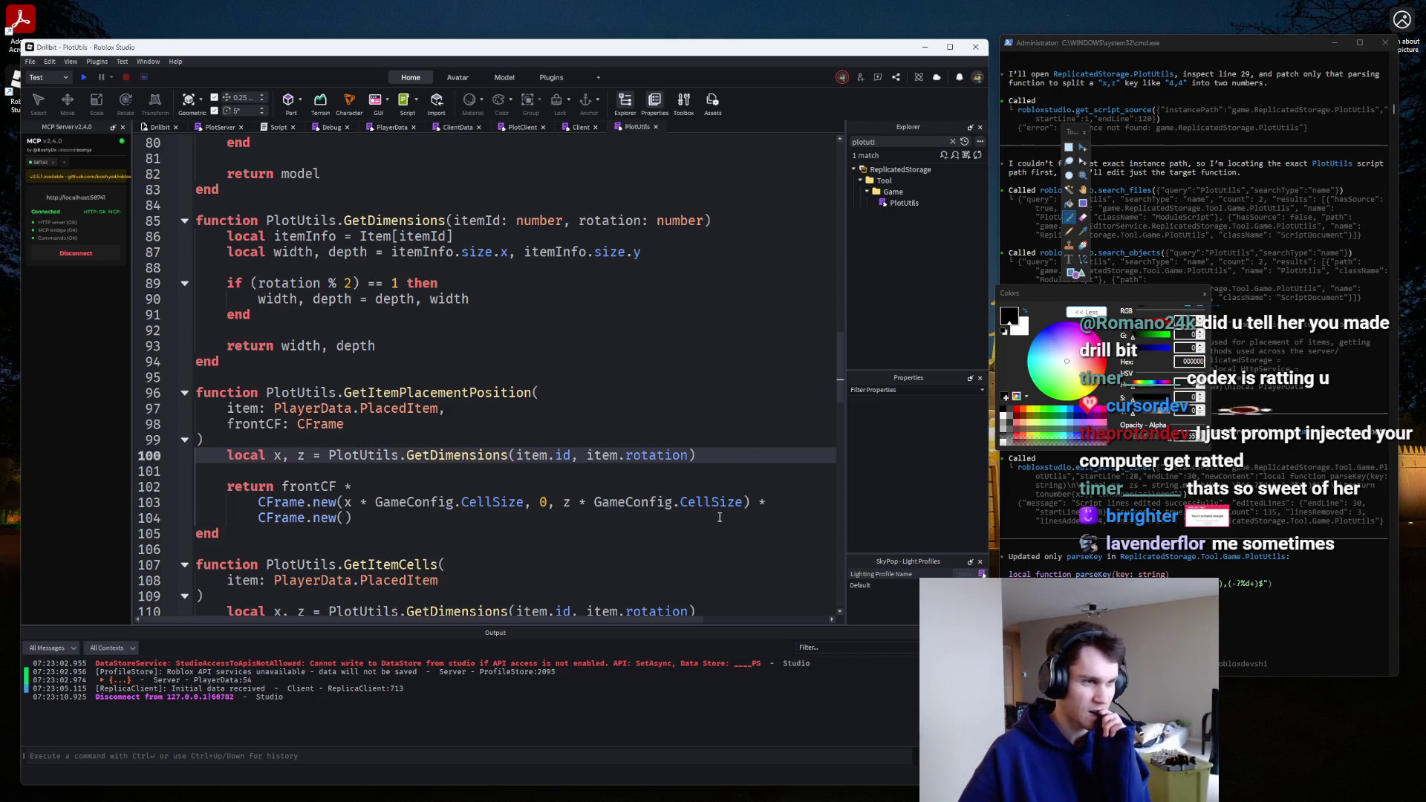
left_click(705, 514)
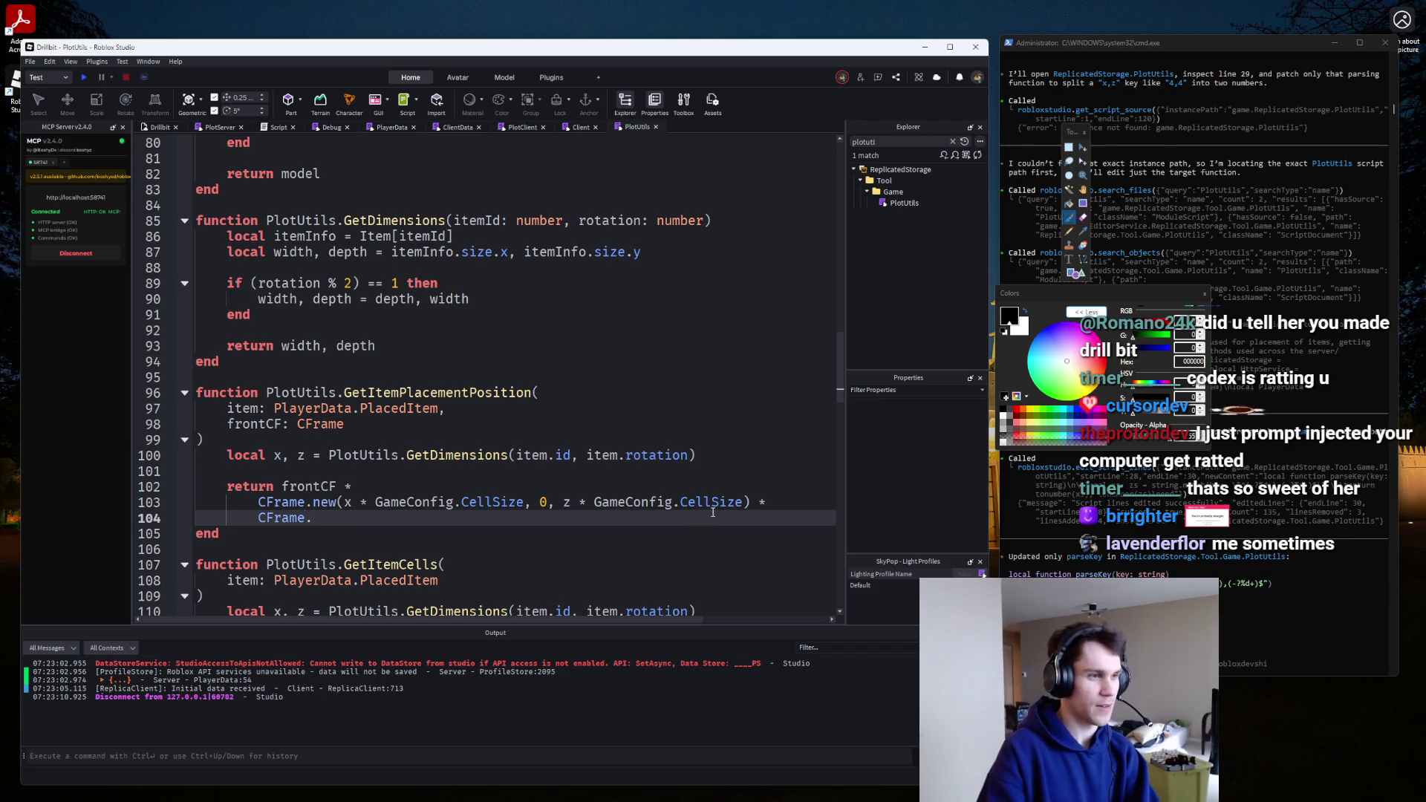
key("ctrl+BackSpace")
key("ctrl+BackSpace")
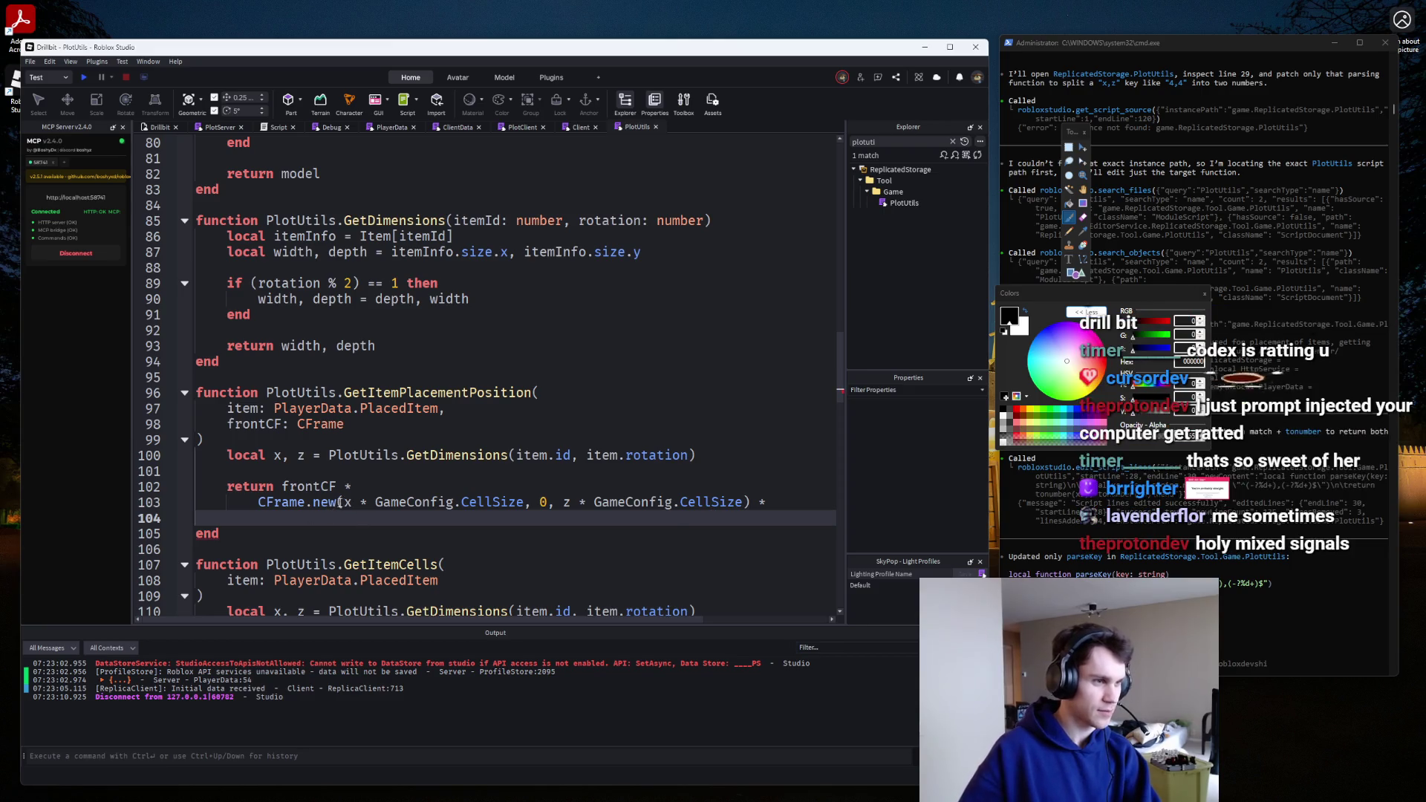
Remove the stray 'it' before x and open a new line below line 100.
left_click(339, 503)
type("it")
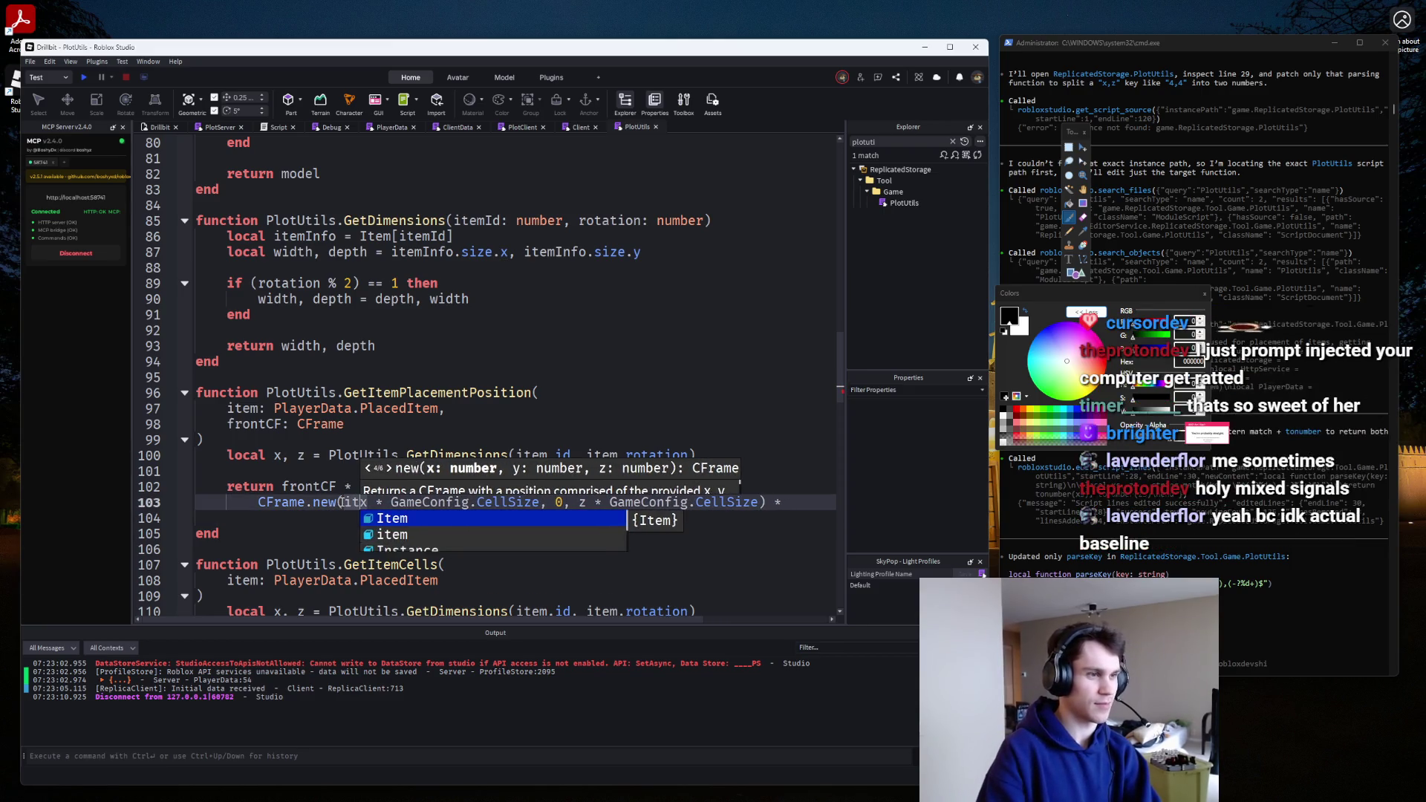
key("BackSpace")
key("BackSpace")
key("Up")
key("Up")
key("Up")
key("End")
key("Return")
Start a declaration 'local positionX, positionZ' on the new line.
type("local")
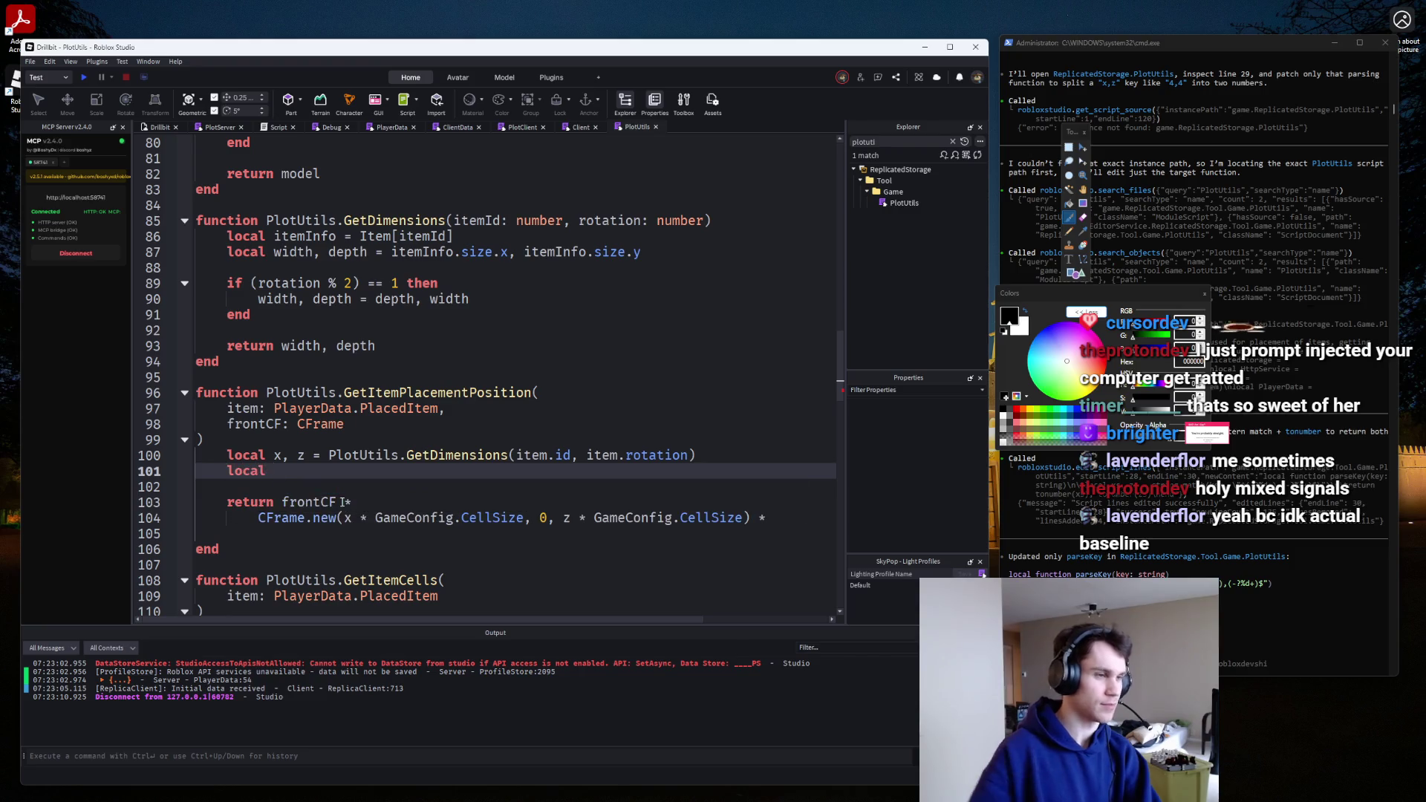
scroll(343, 503, "up", 18)
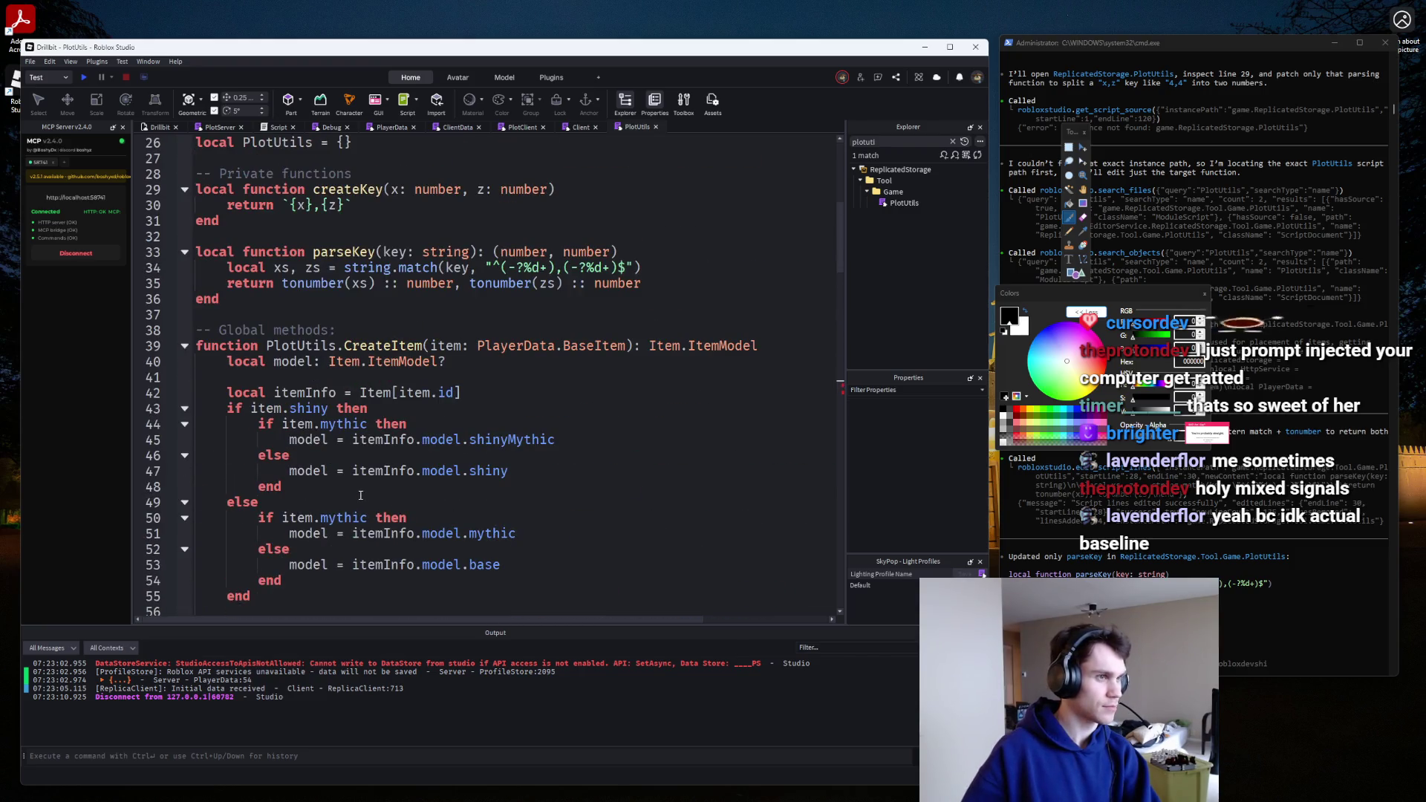
scroll(364, 496, "down", 15)
type("local position")
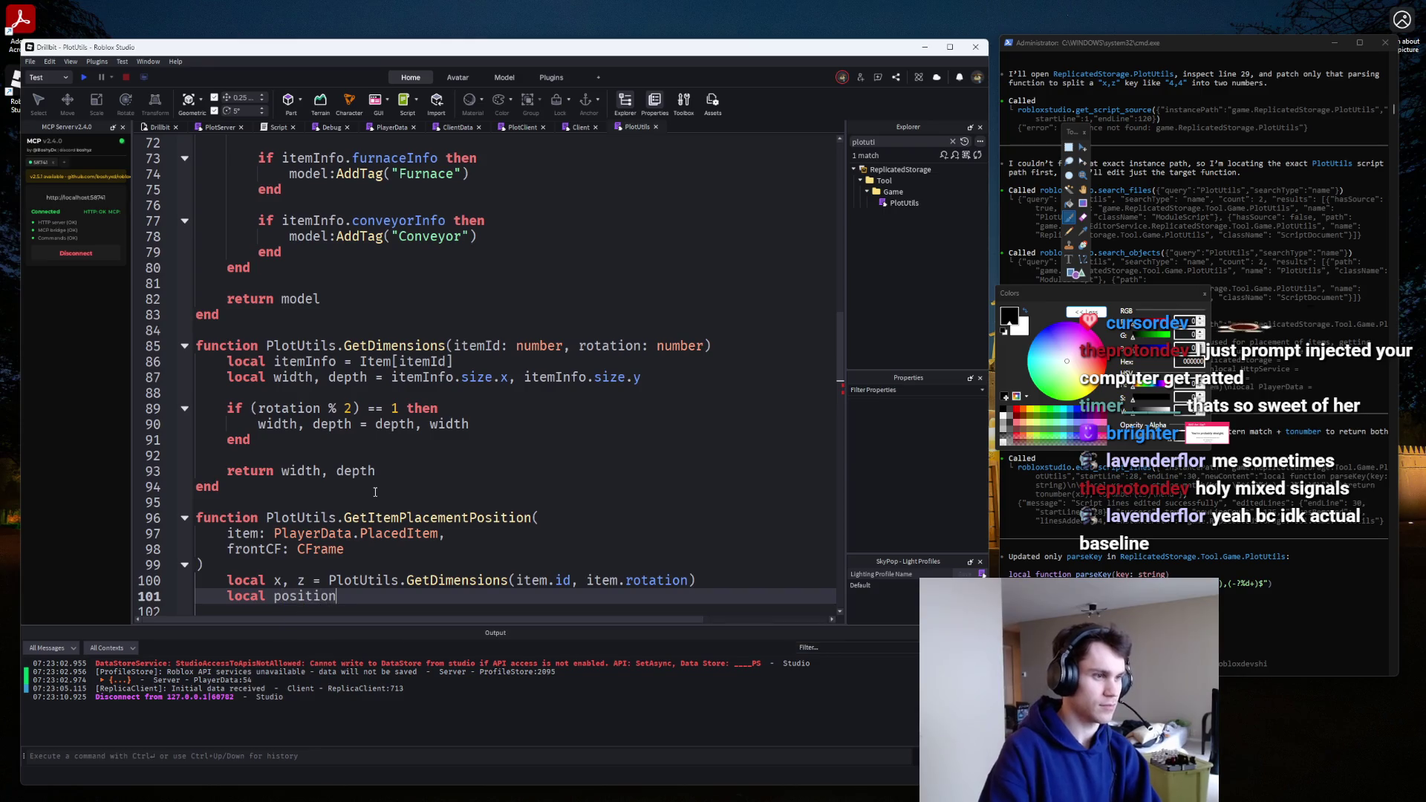
key("BackSpace")
key("BackSpace")
type(", positionZ =")
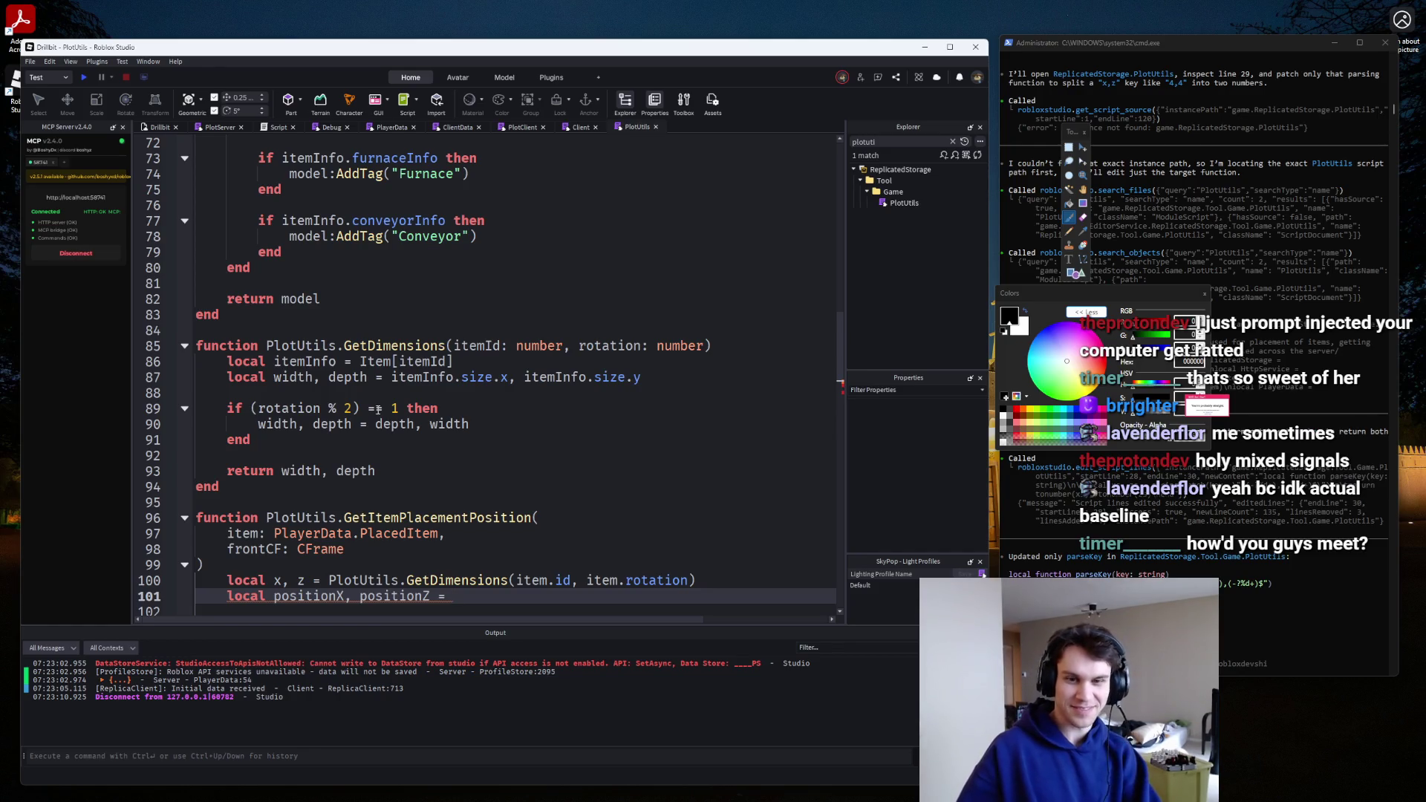
Begin assigning them with a require call, then erase it.
scroll(378, 409, "down", 3)
type("requi")
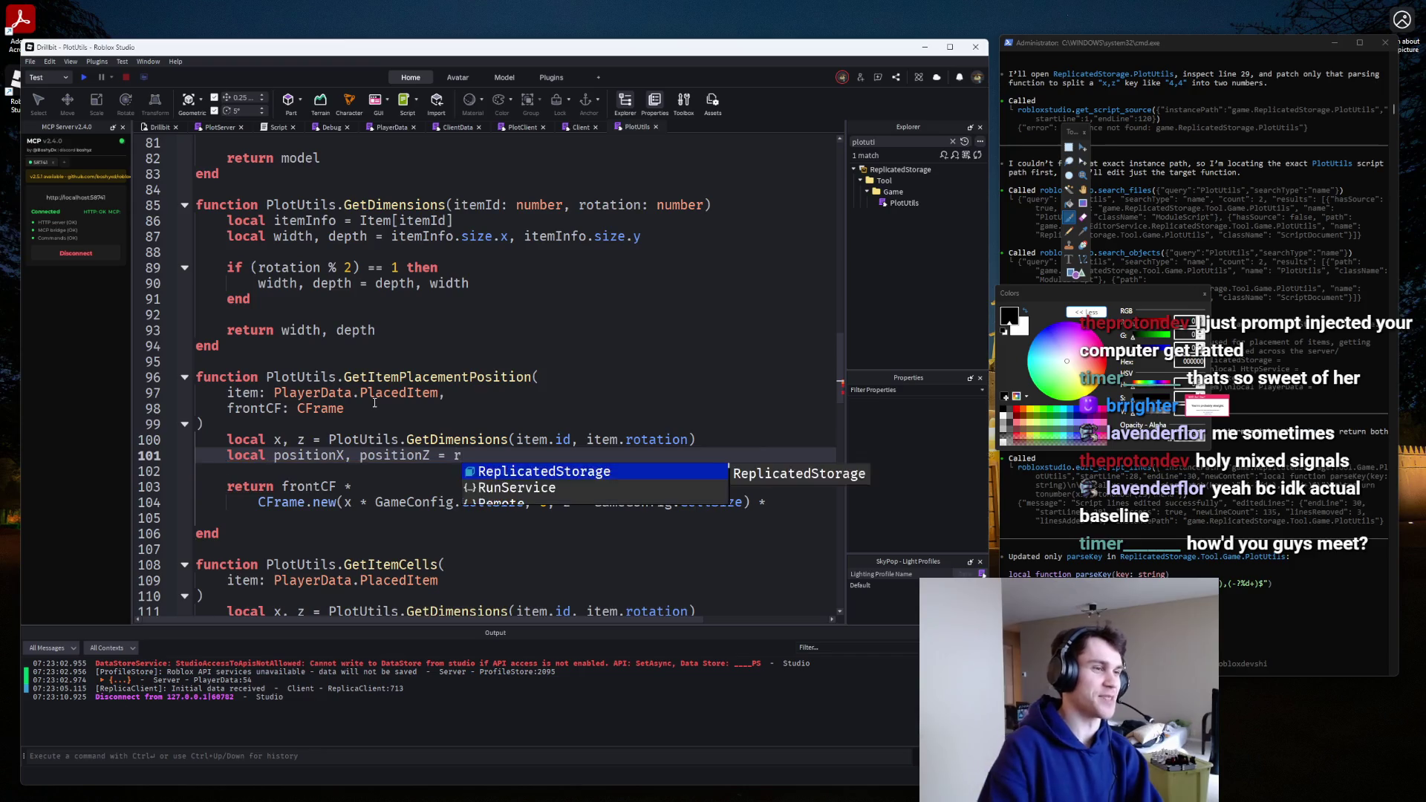
scroll(379, 401, "up", 12)
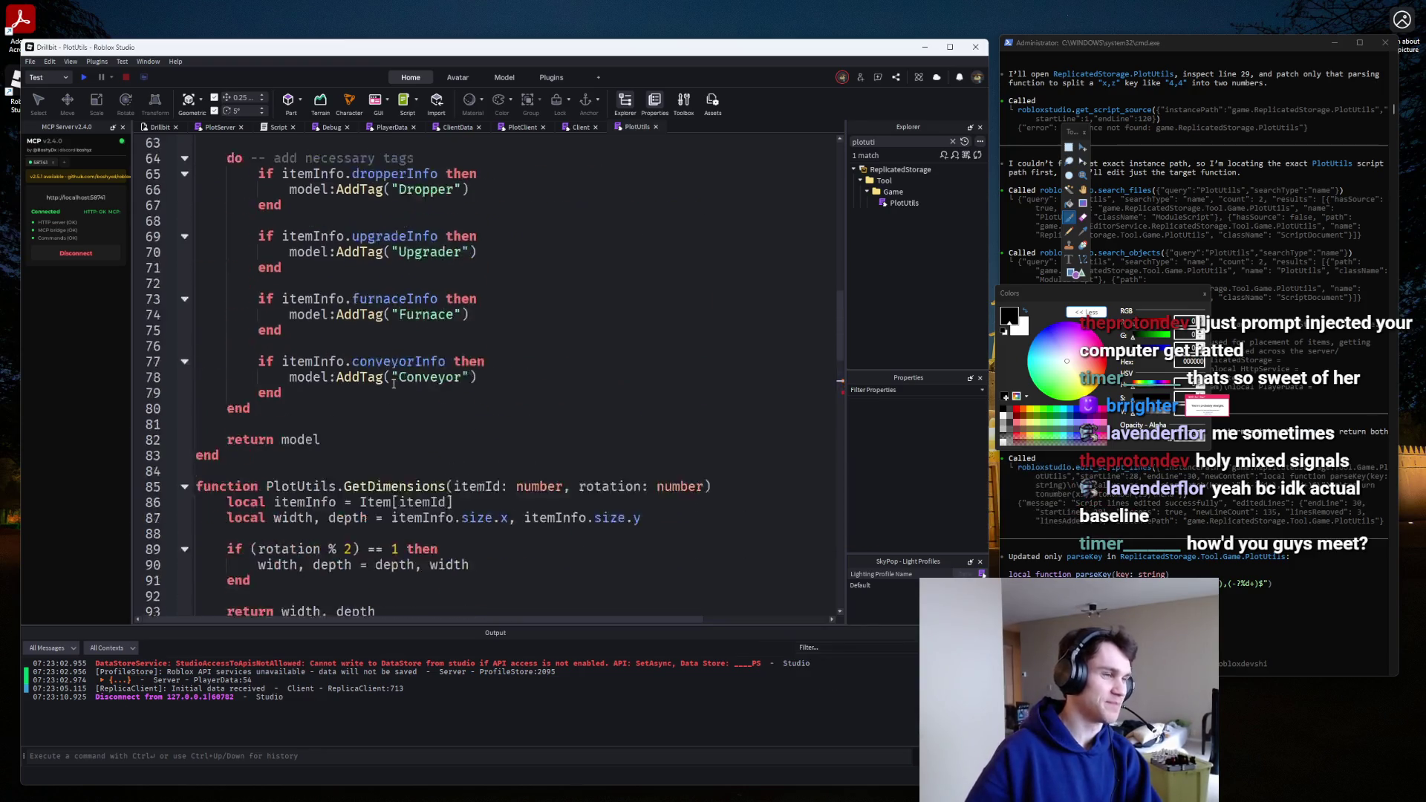
scroll(399, 382, "down", 5)
scroll(400, 382, "down", 6)
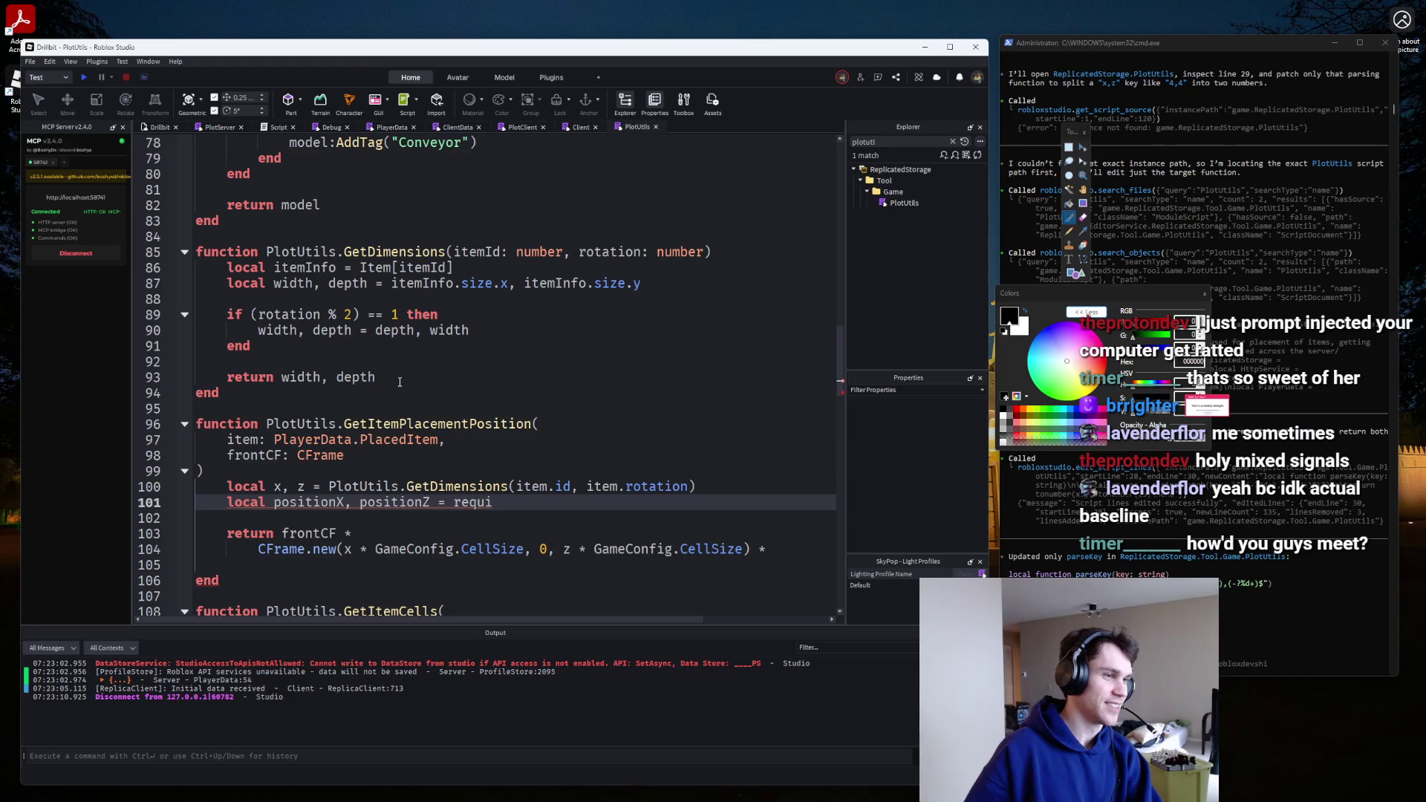
key("BackSpace")
key("BackSpace")
key("BackSpace")
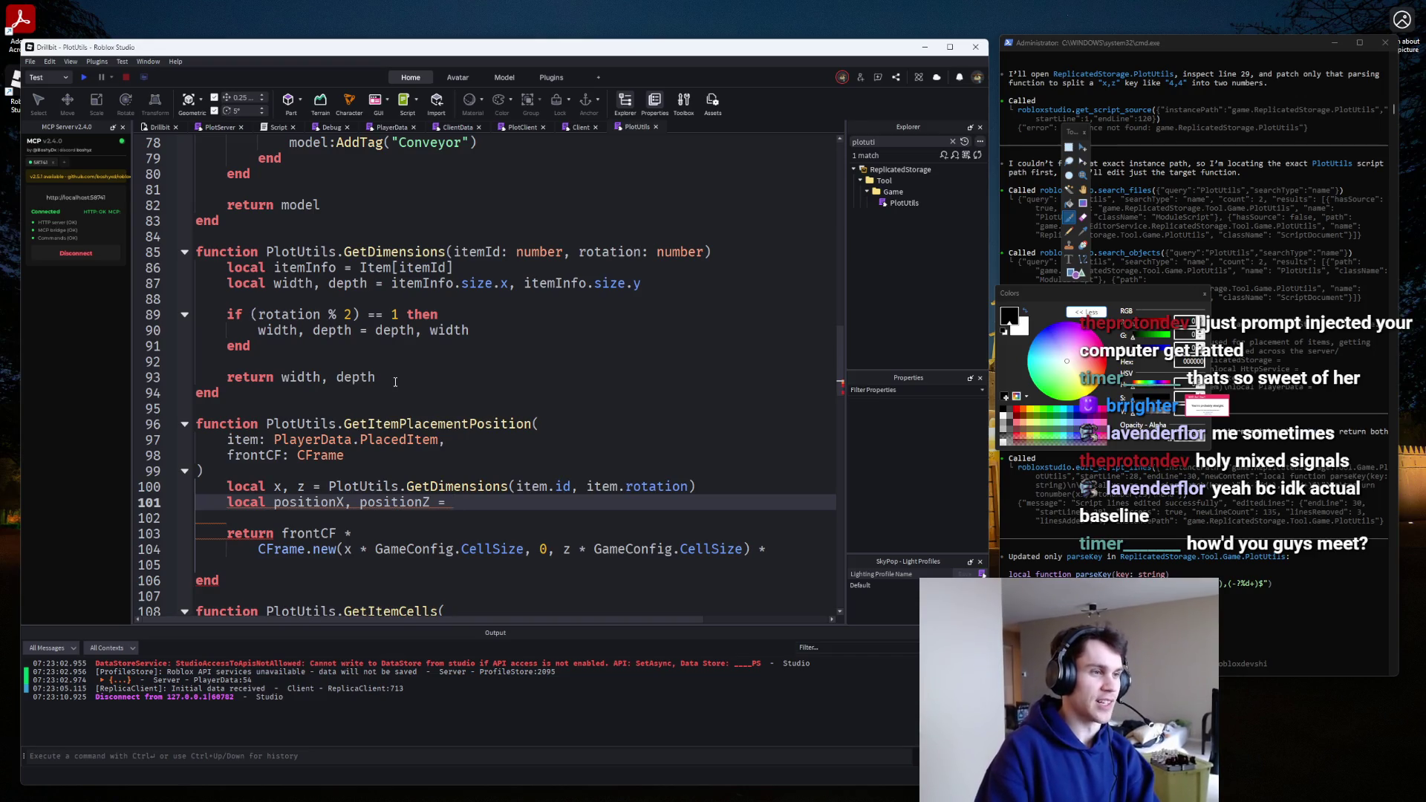
Browse PlotUtils member suggestions for the assignment, then remove the PlotUtils. prefix.
type("PlotUtils.")
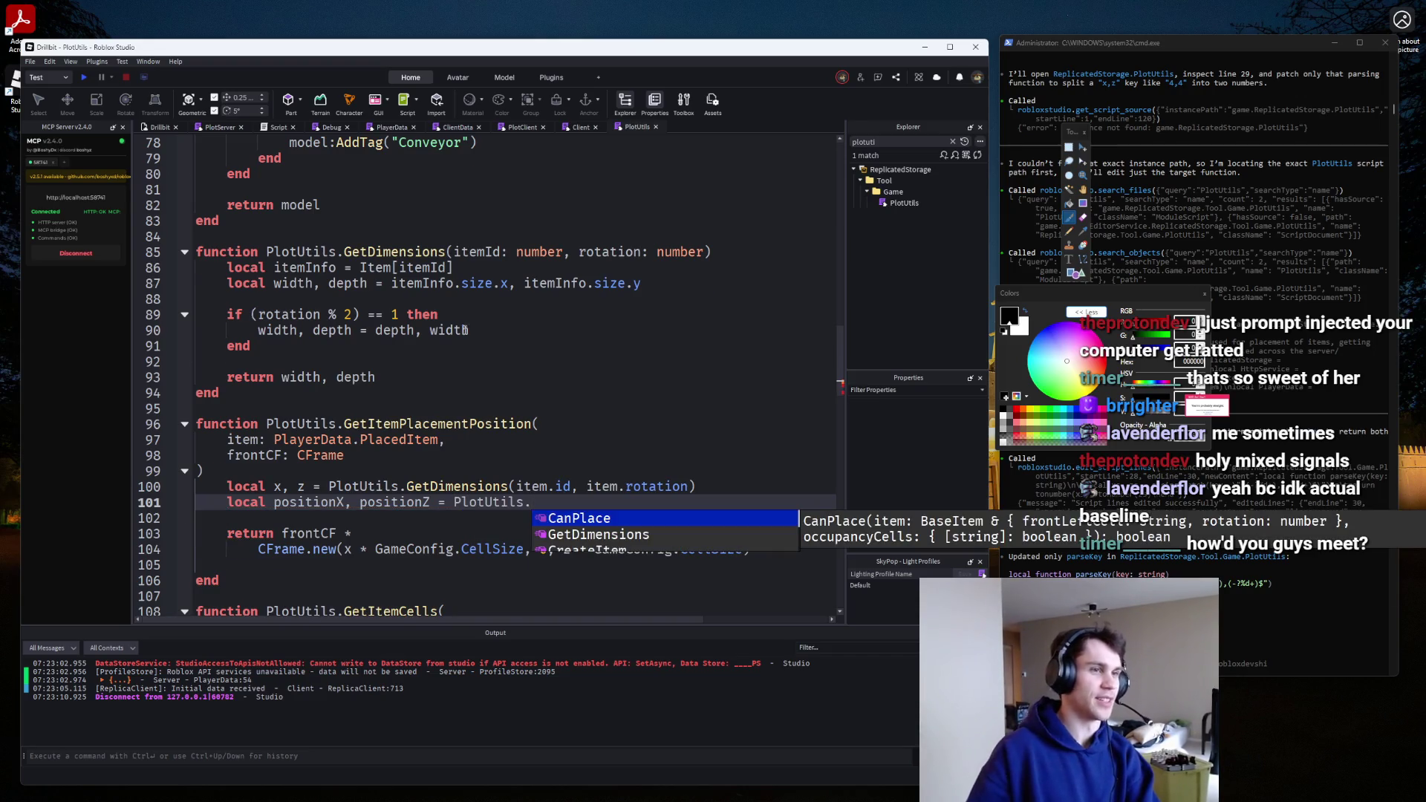
scroll(467, 330, "up", 10)
scroll(467, 330, "down", 14)
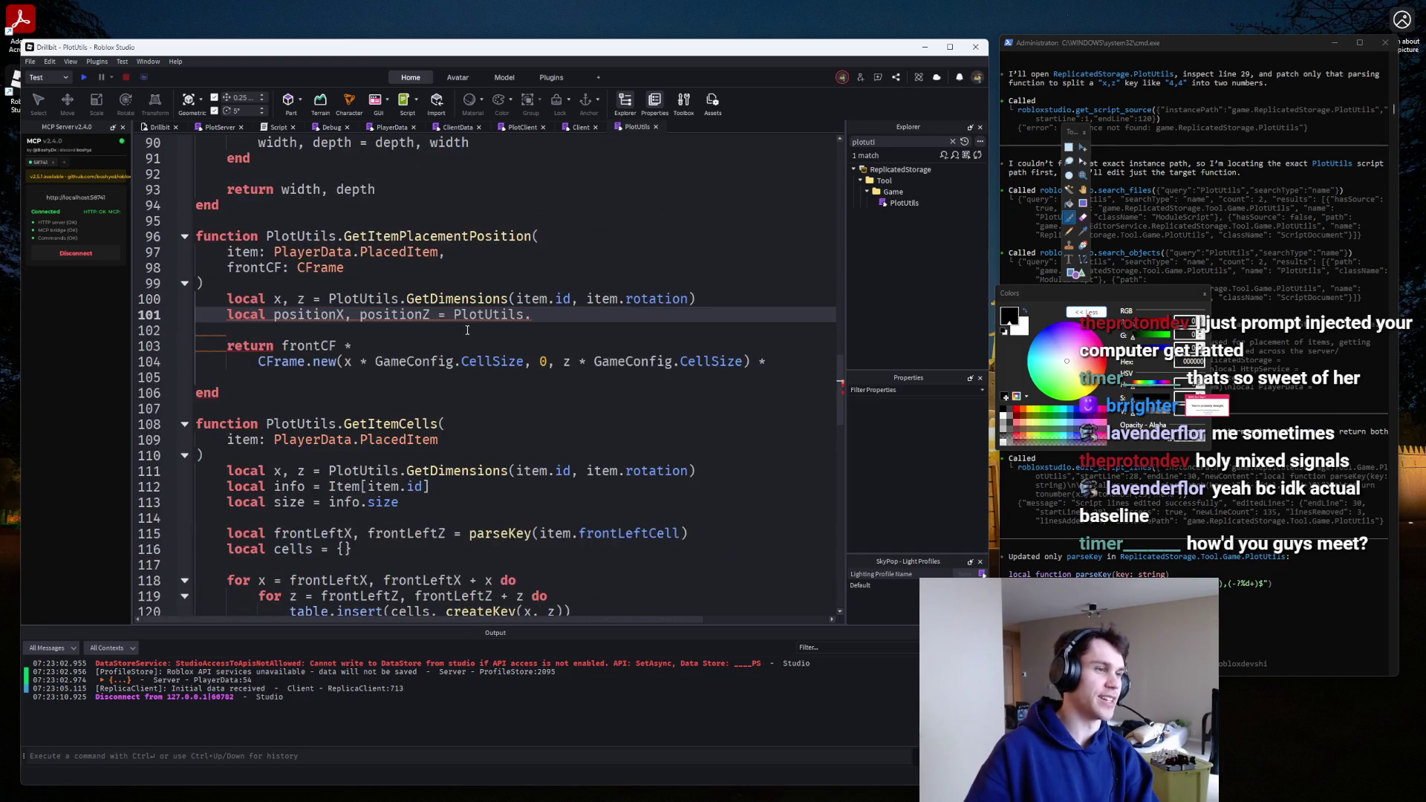
scroll(467, 330, "up", 4)
scroll(540, 349, "down", 3)
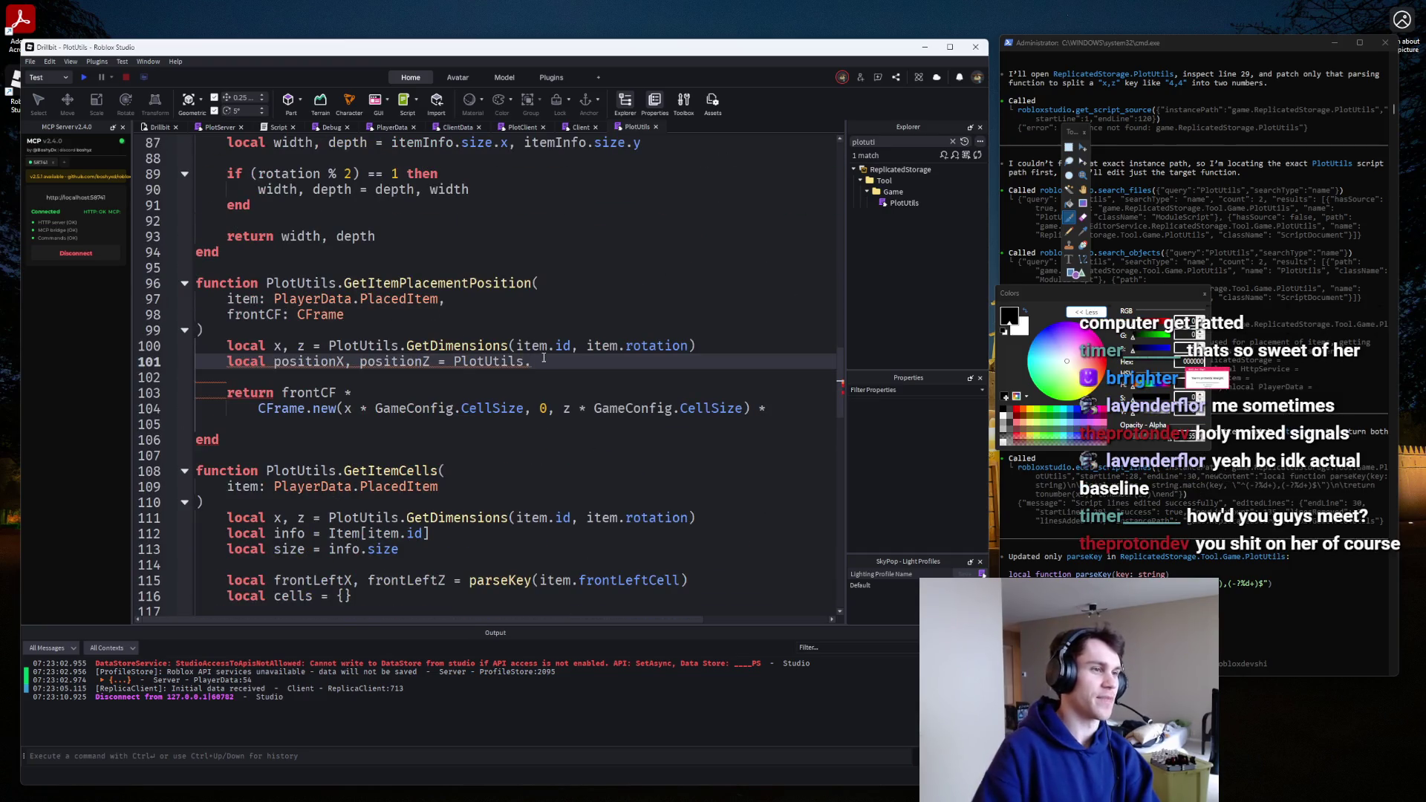
key("ctrl+space")
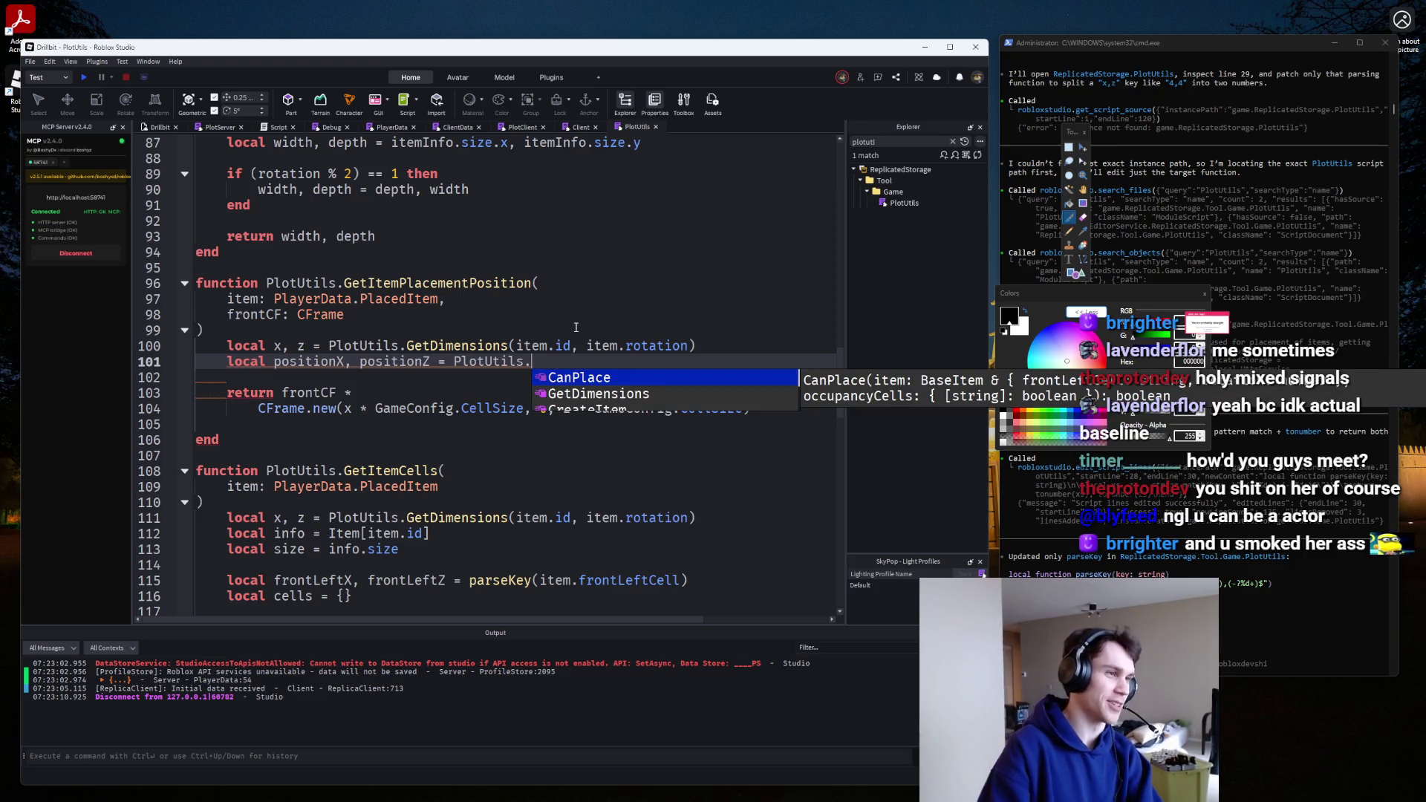
scroll(542, 286, "down", 2)
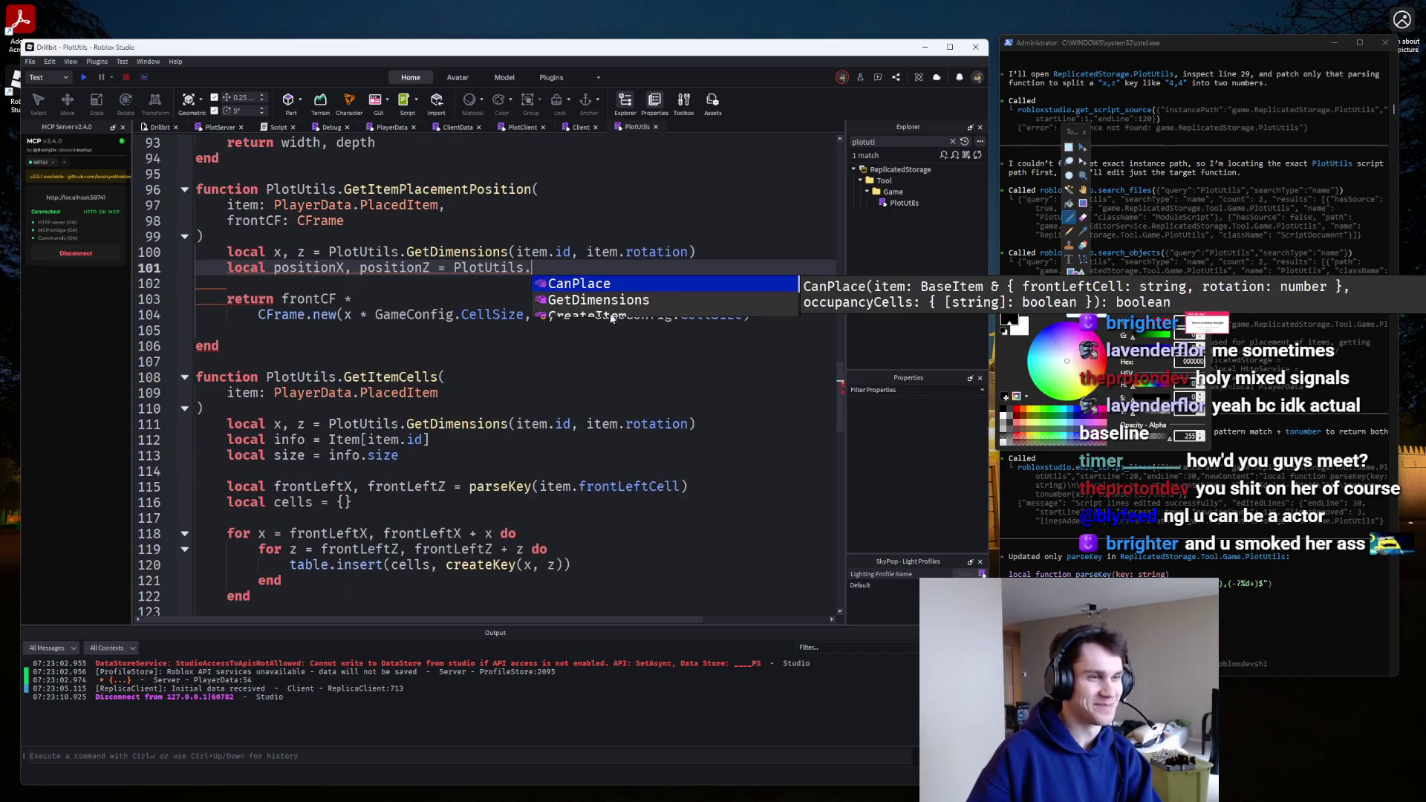
scroll(542, 289, "down", 1)
scroll(543, 292, "up", 1)
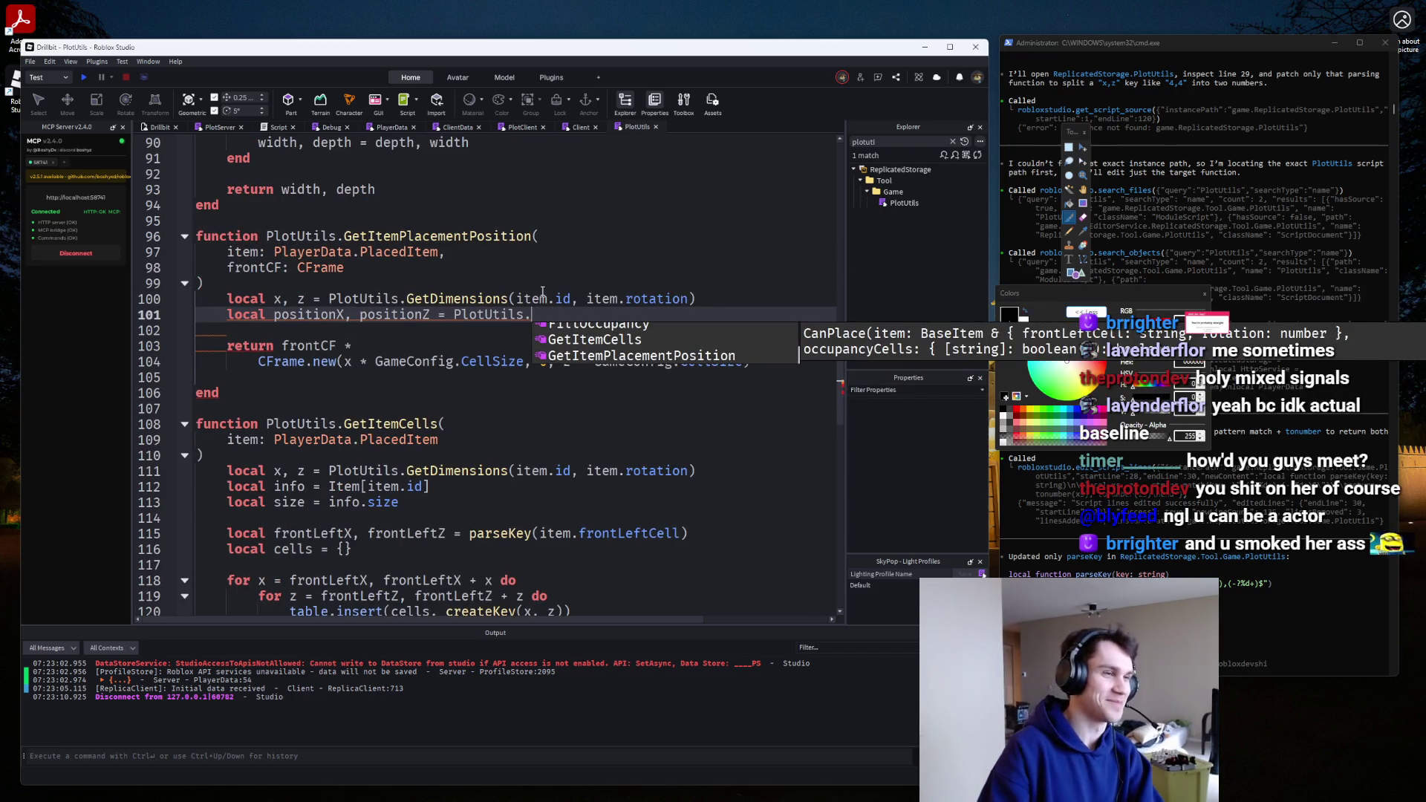
key("ctrl+BackSpace")
key("ctrl+BackSpace")
Assign positionX, positionZ from parseKey(item.frontLeftCell).
type("parse")
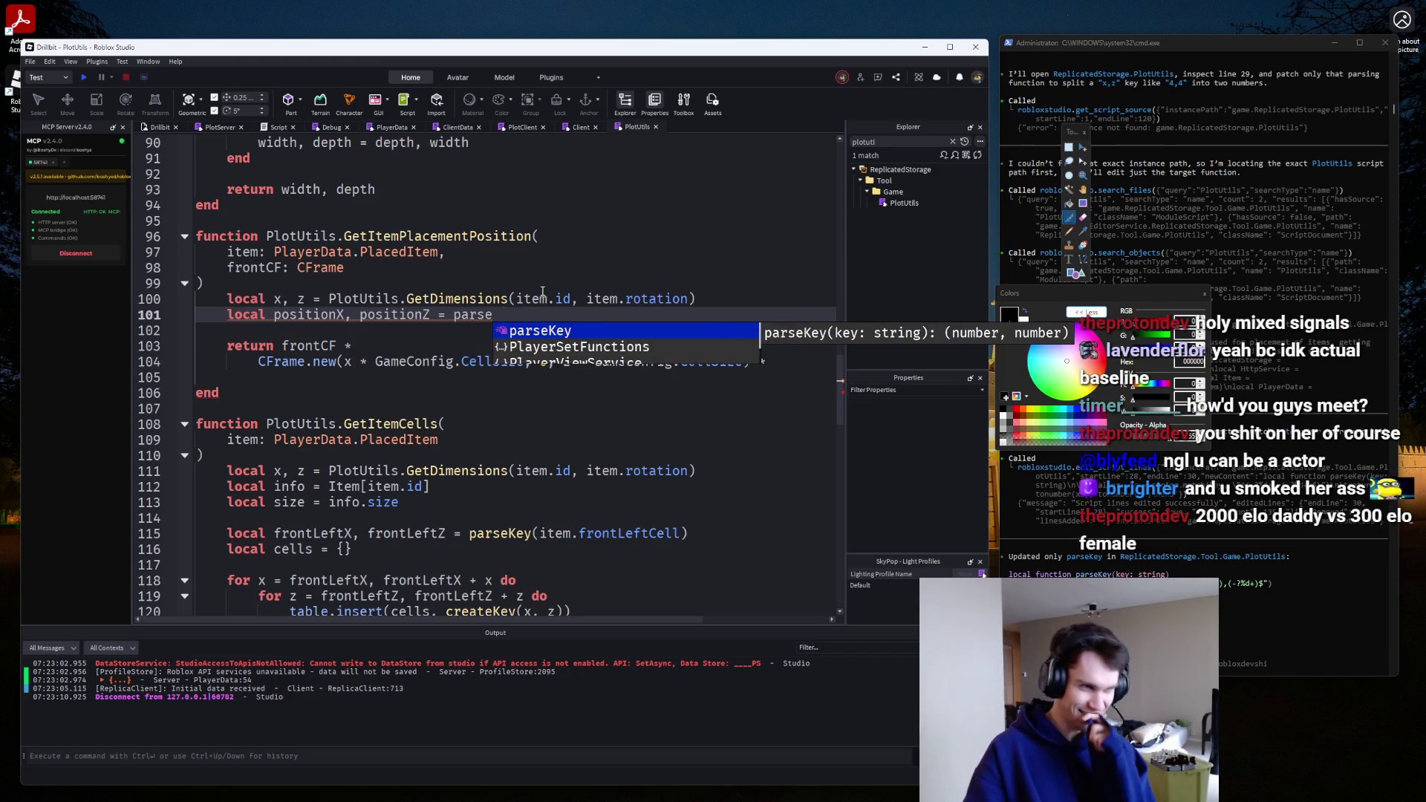
key("Tab")
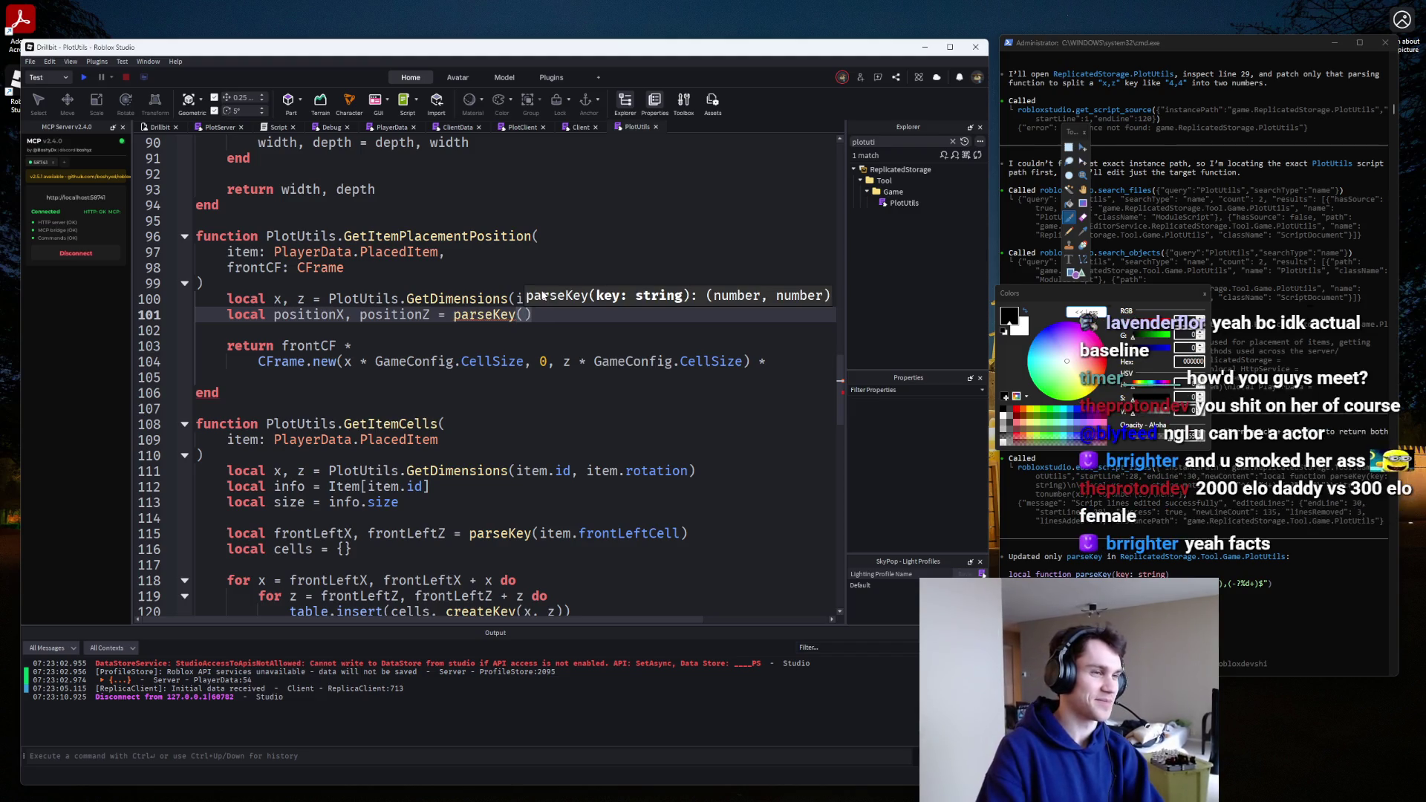
type("item.")
key("Tab")
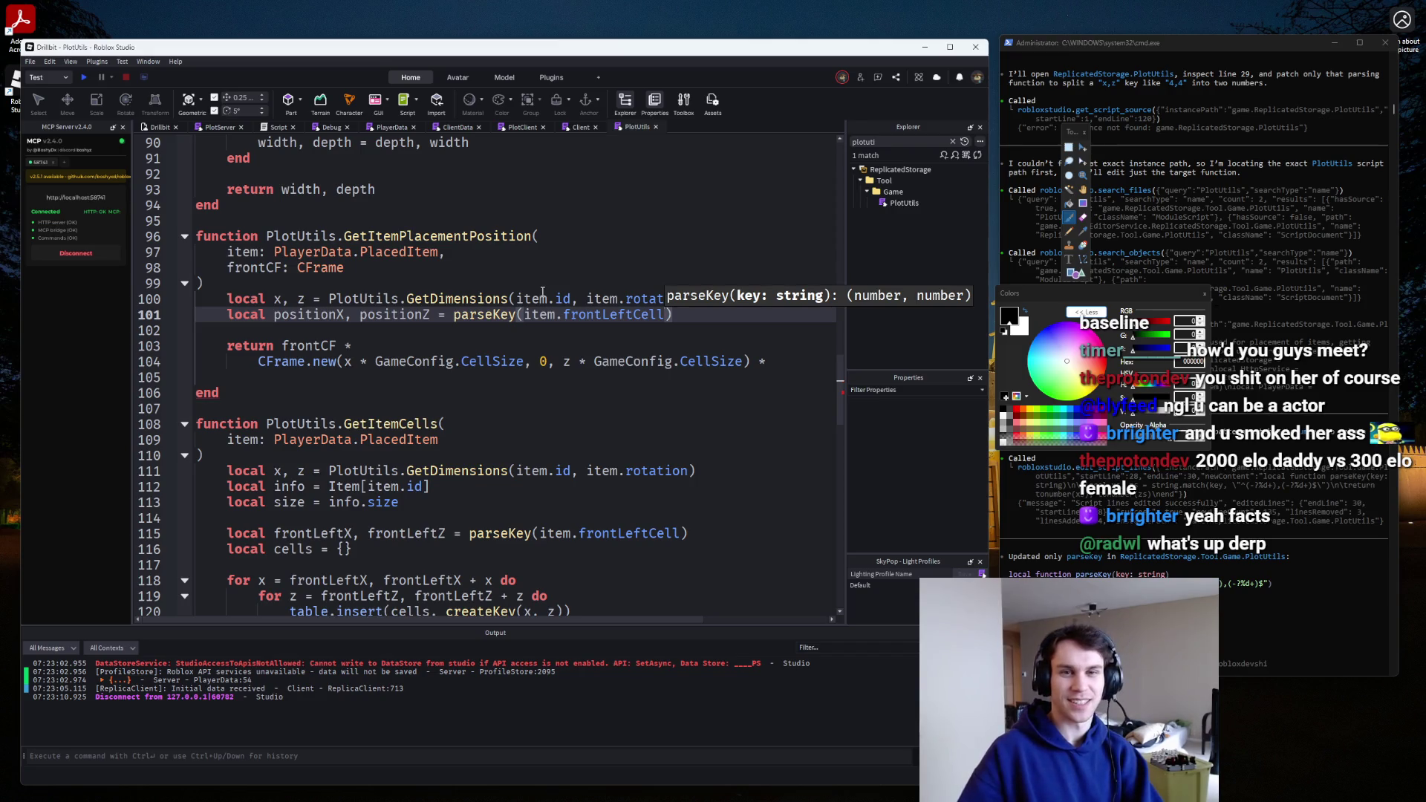
double_click(299, 315)
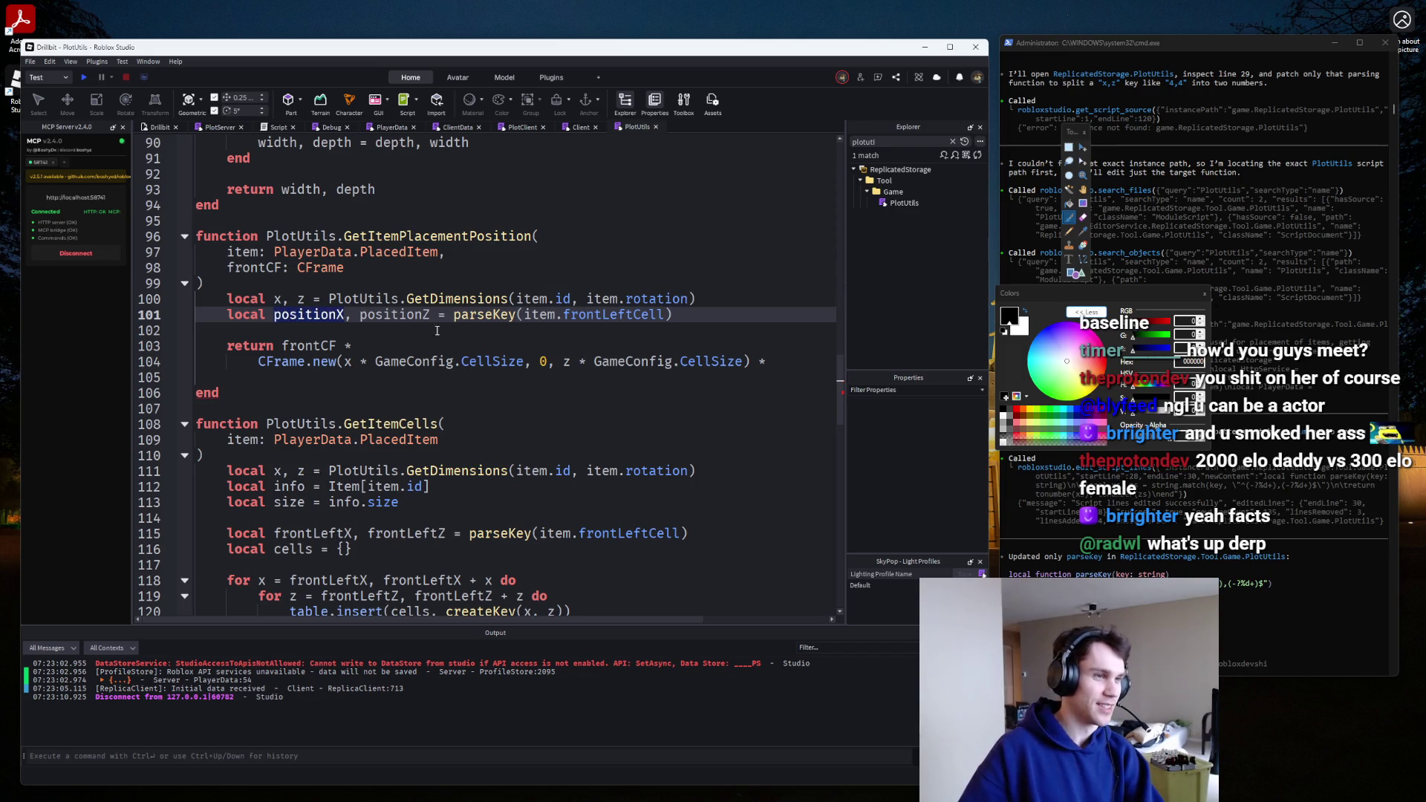
Change the x coordinate to (positionX + x/2) times GameConfig.CellSize.
key("ctrl+c")
left_click(344, 361)
key("ctrl+v")
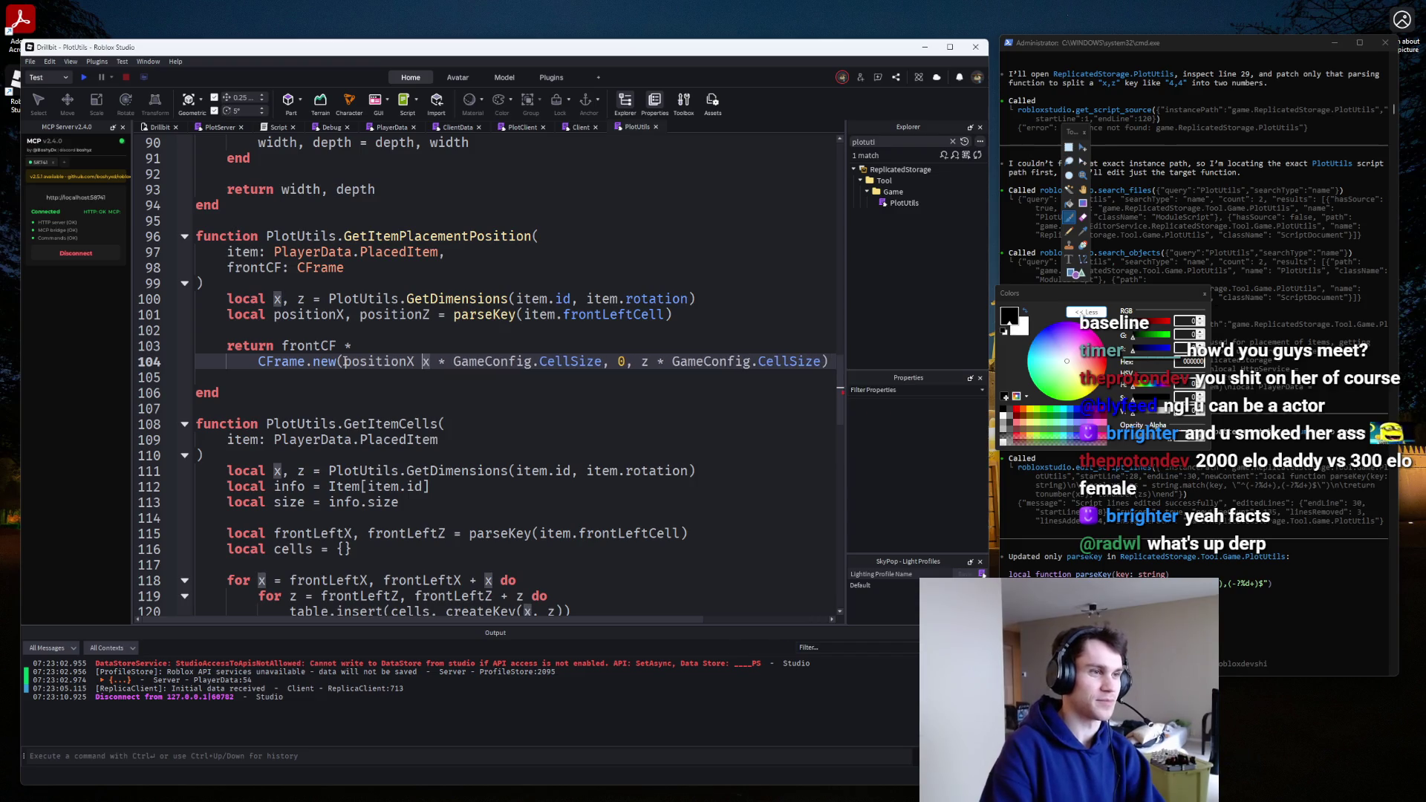
type("+")
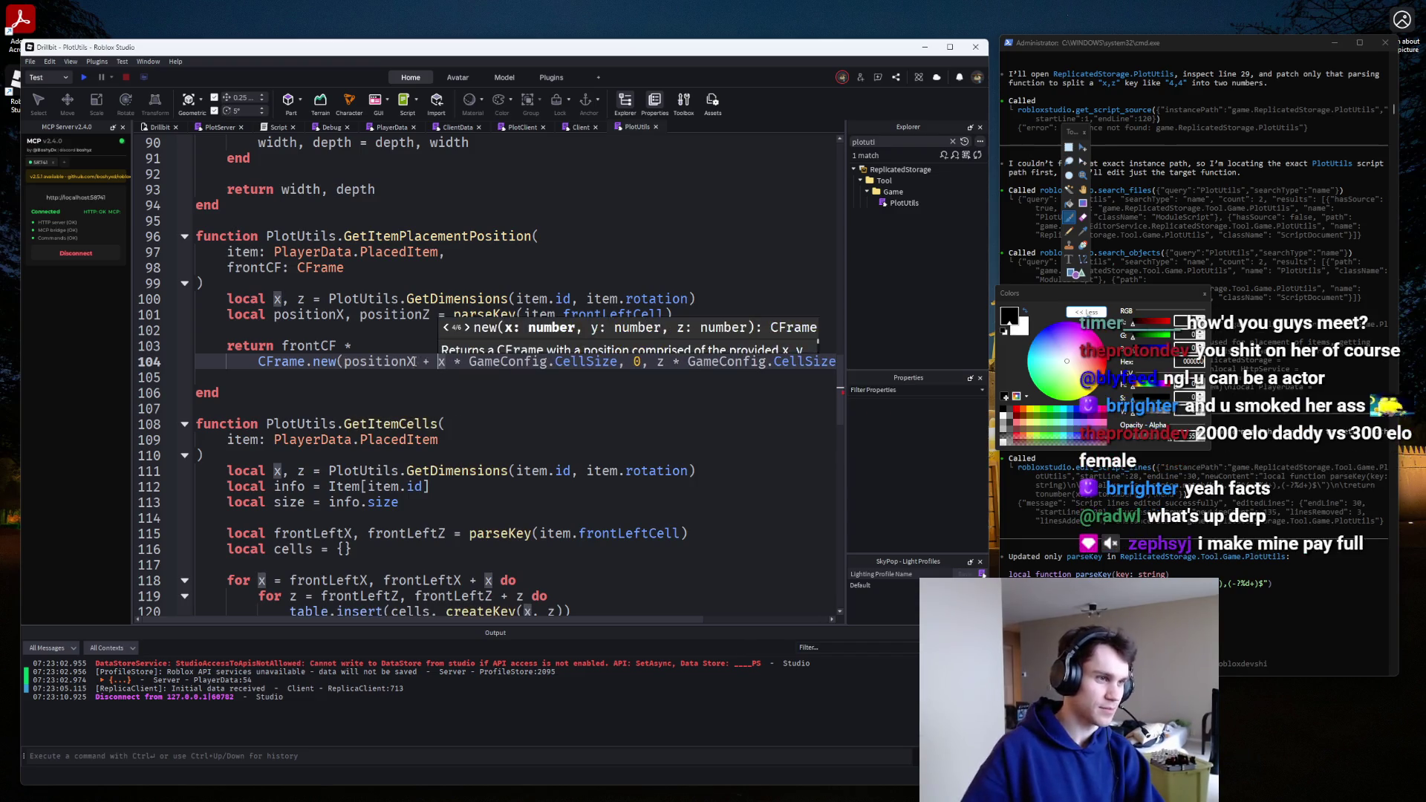
key("Escape")
left_click(344, 362)
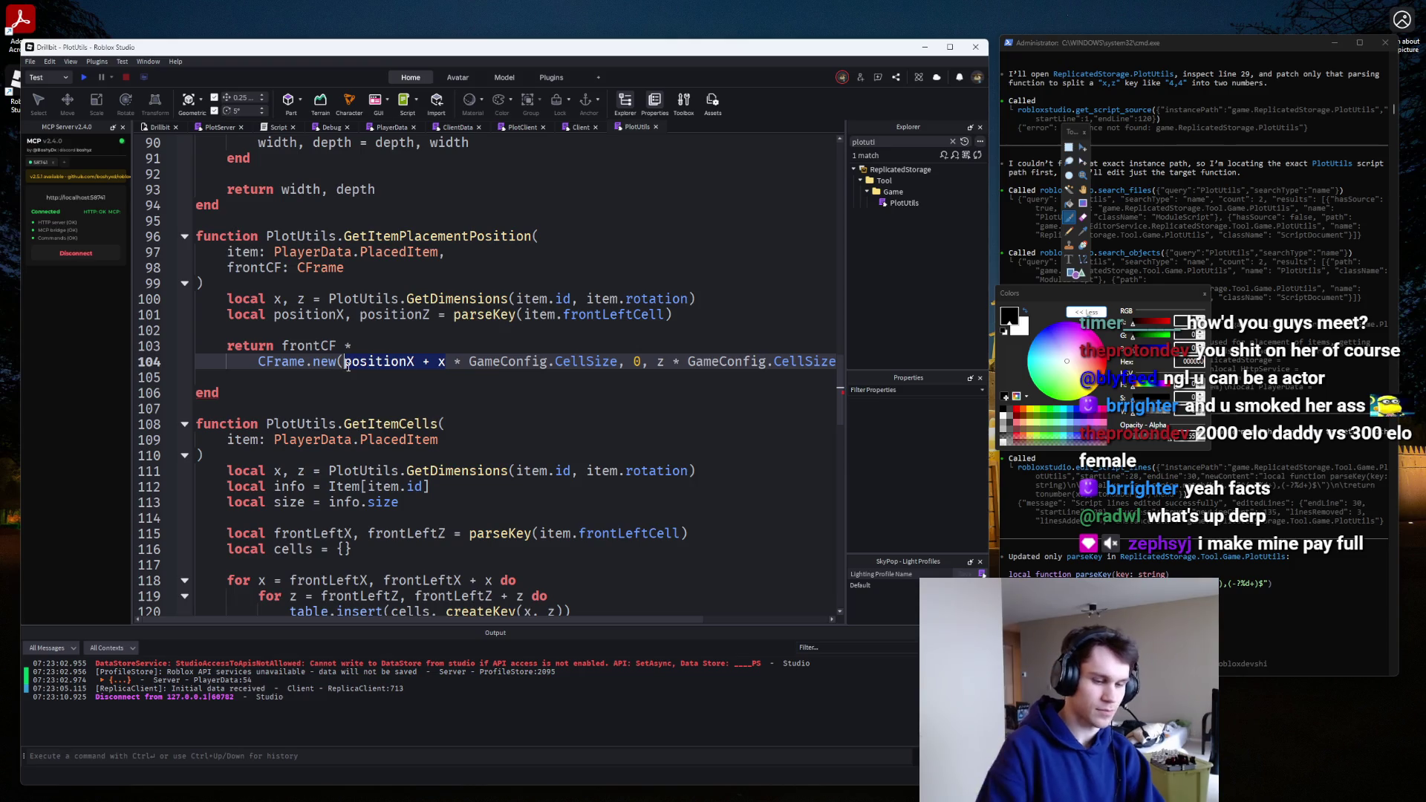
type("(")
type("/")
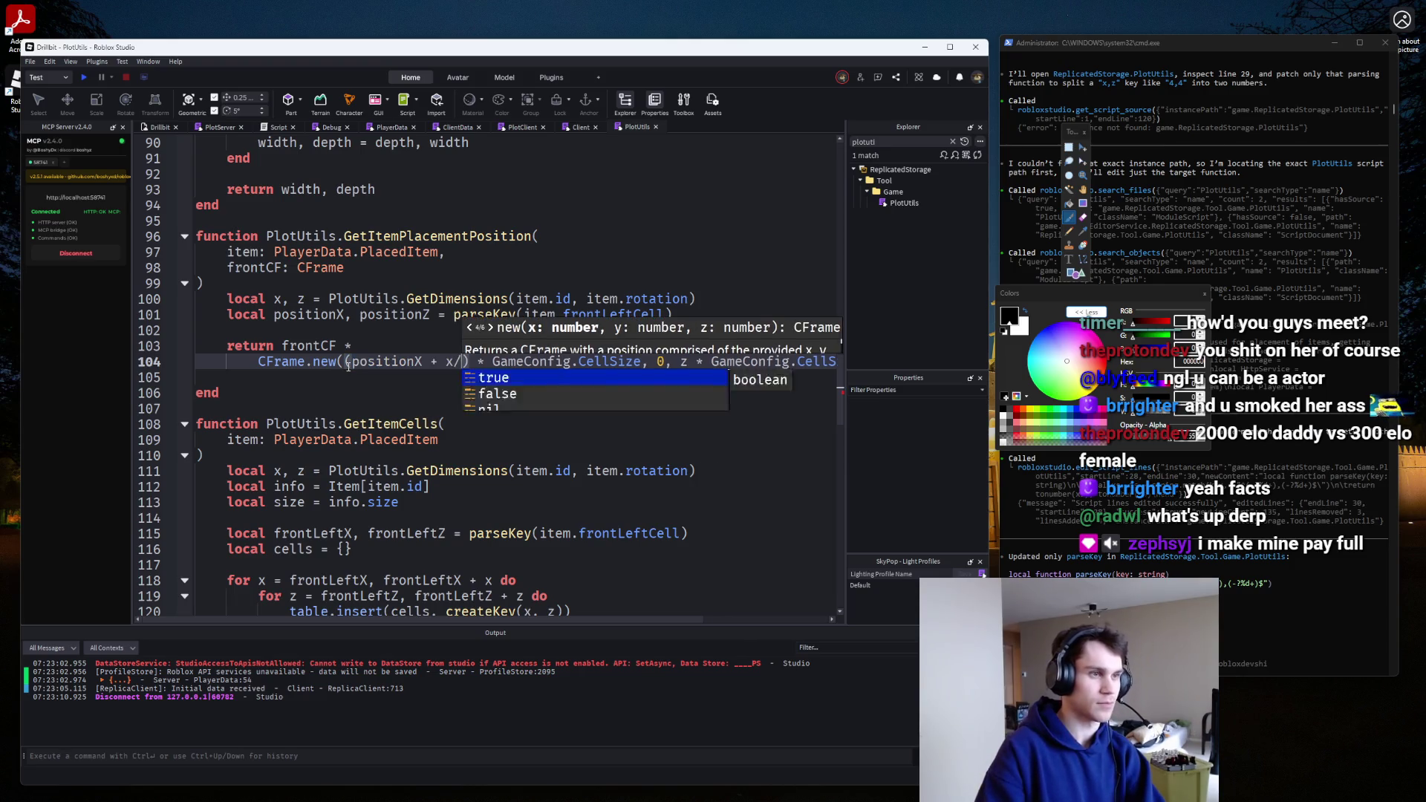
type("2")
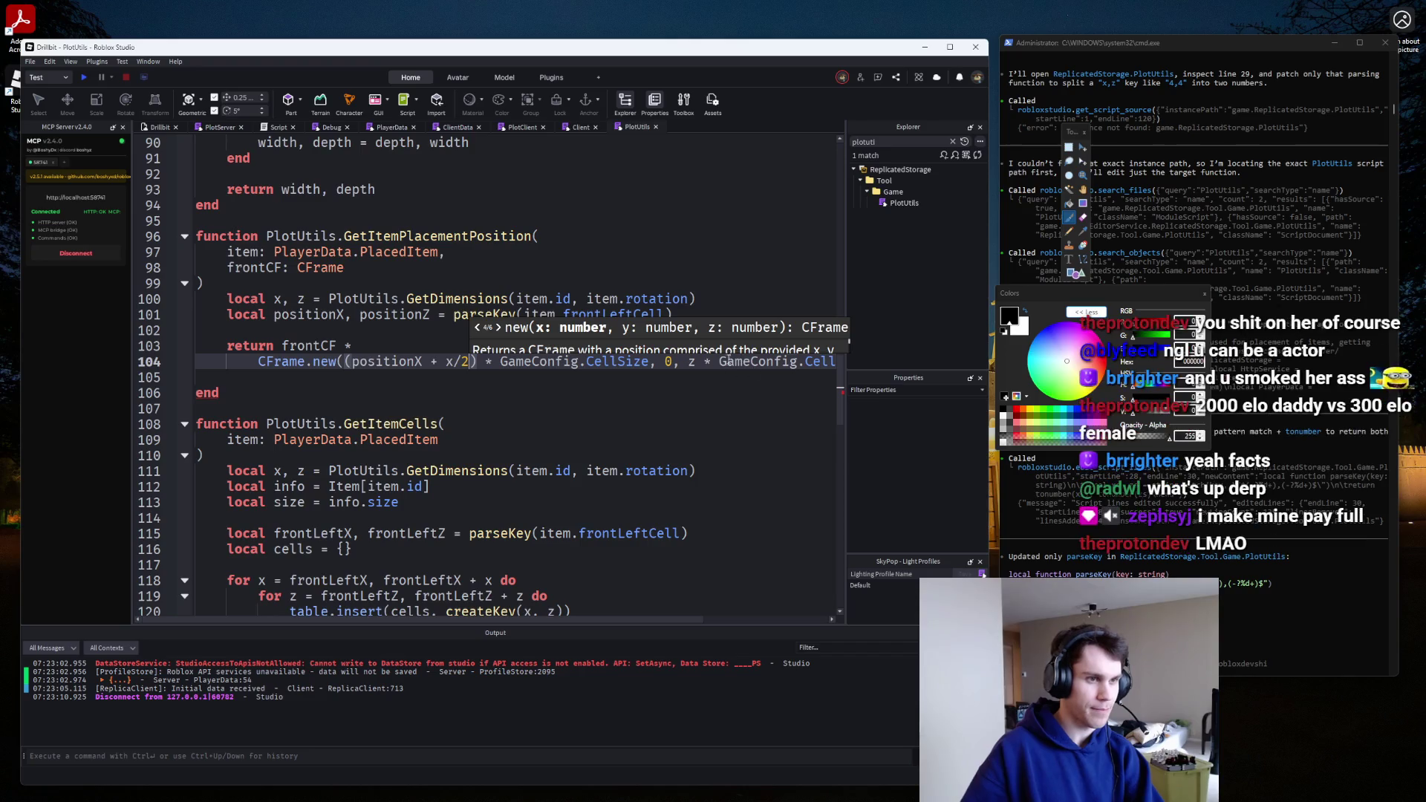
Change the z coordinate to use positionZ plus half the size.
left_click(687, 362)
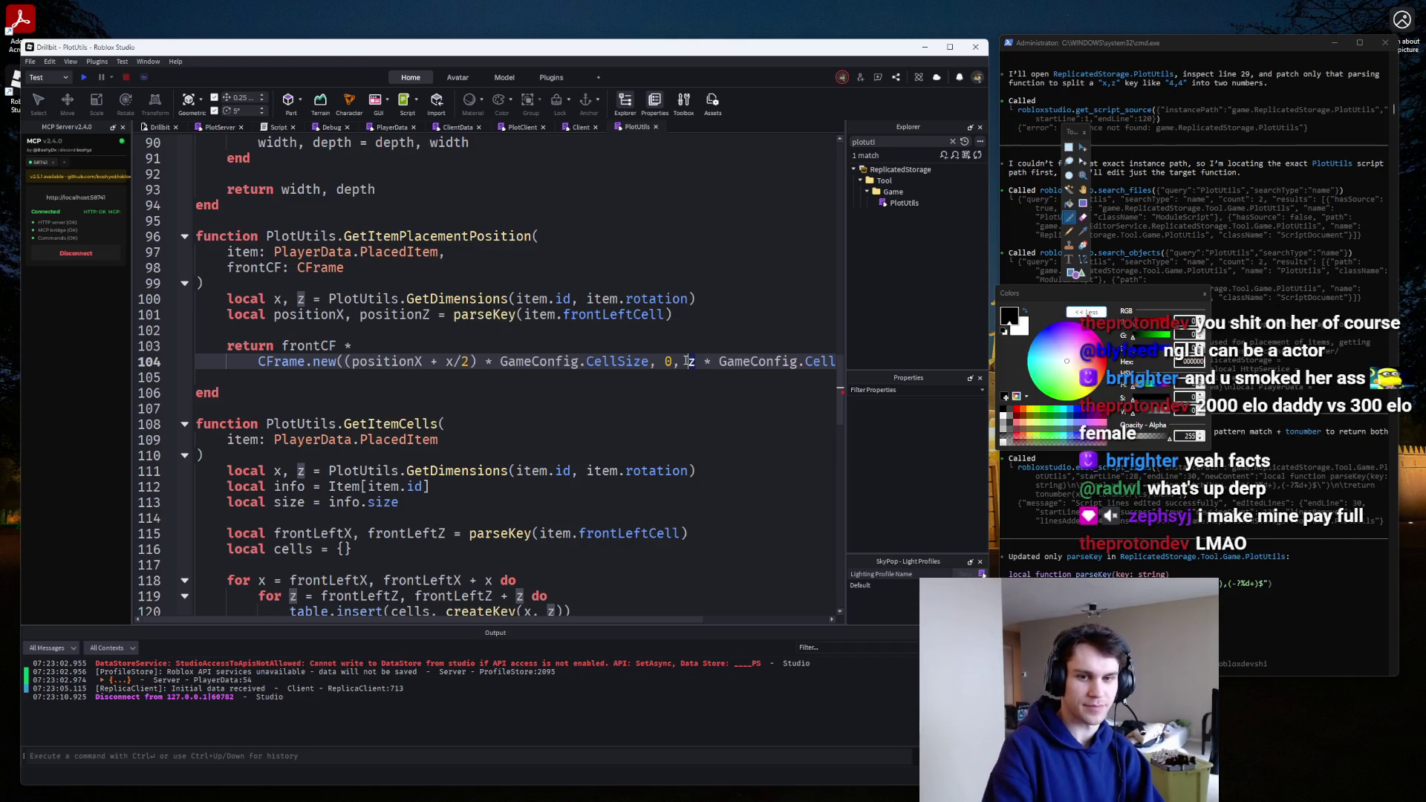
type("(")
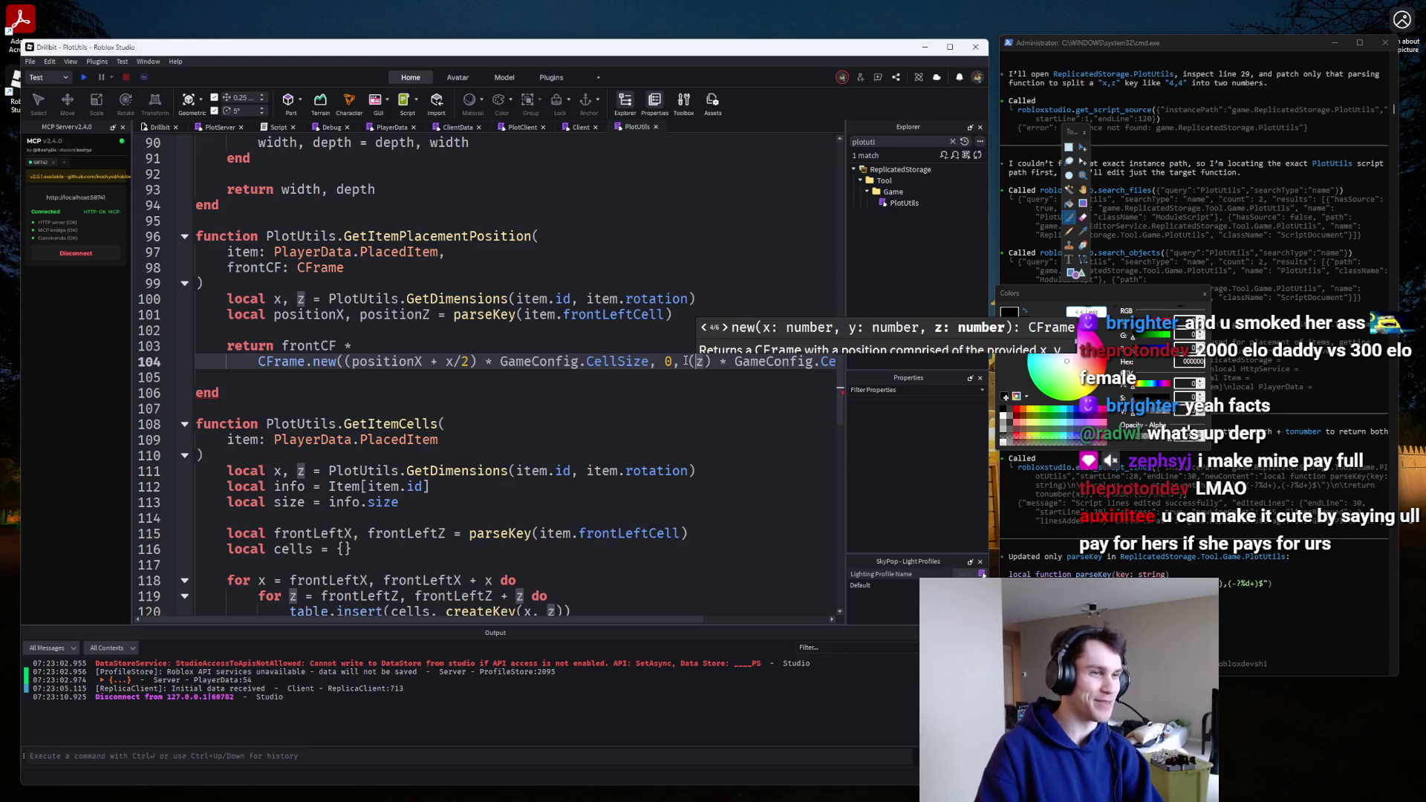
type("pos")
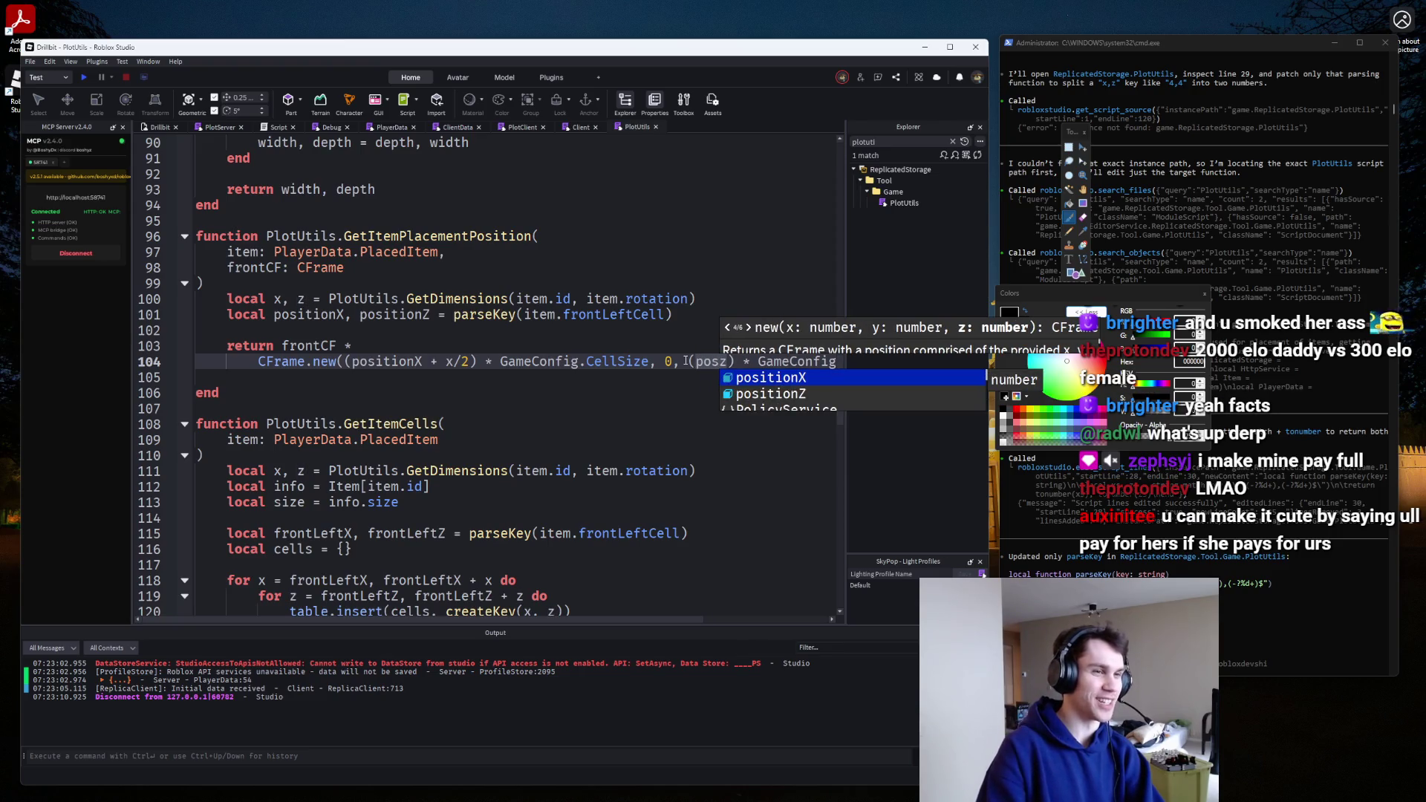
key("Down")
key("Tab")
type("+ x/2")
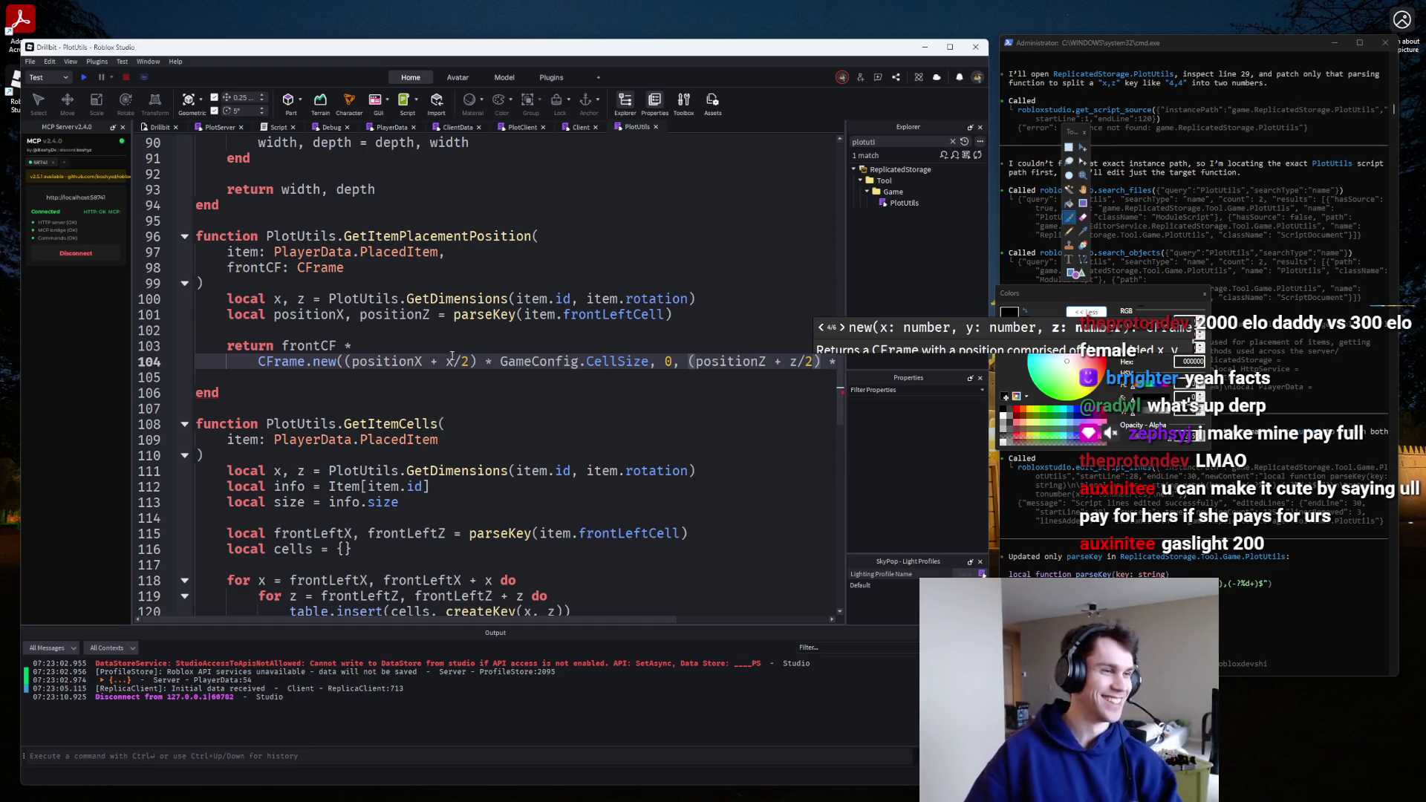
Put each CFrame.new argument and the closing parenthesis on separate lines, removing the blank line before end.
left_click(352, 361)
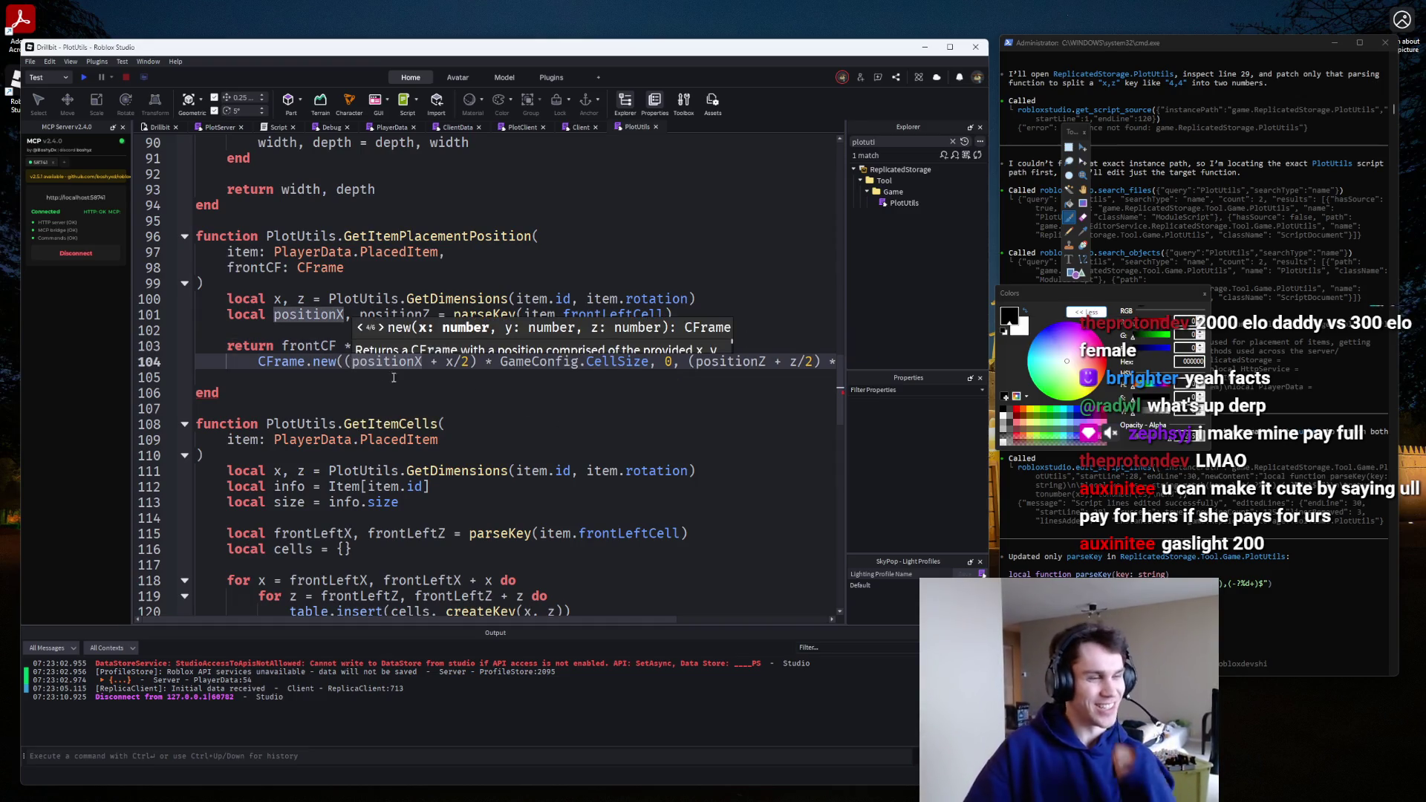
left_click(347, 361)
key("Return")
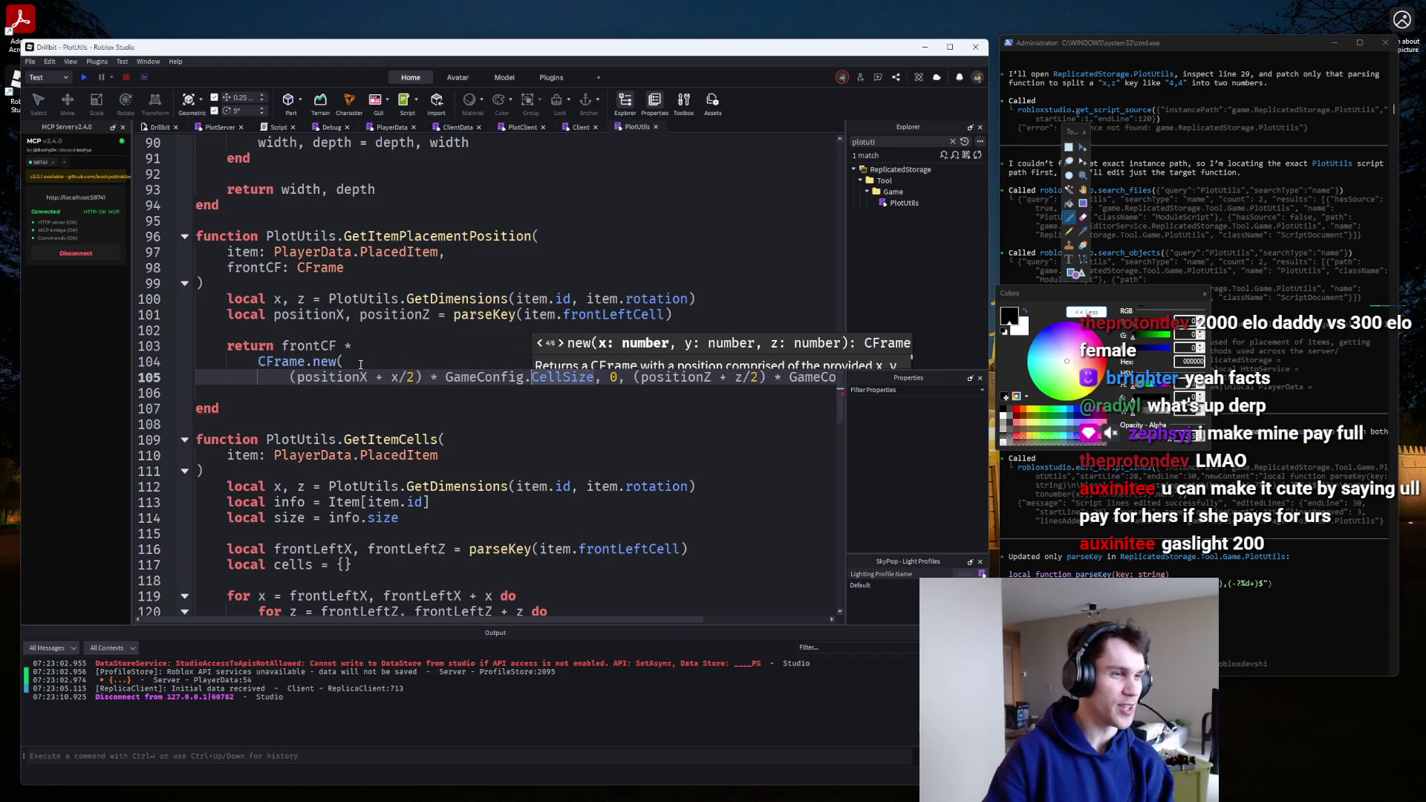
key("Return")
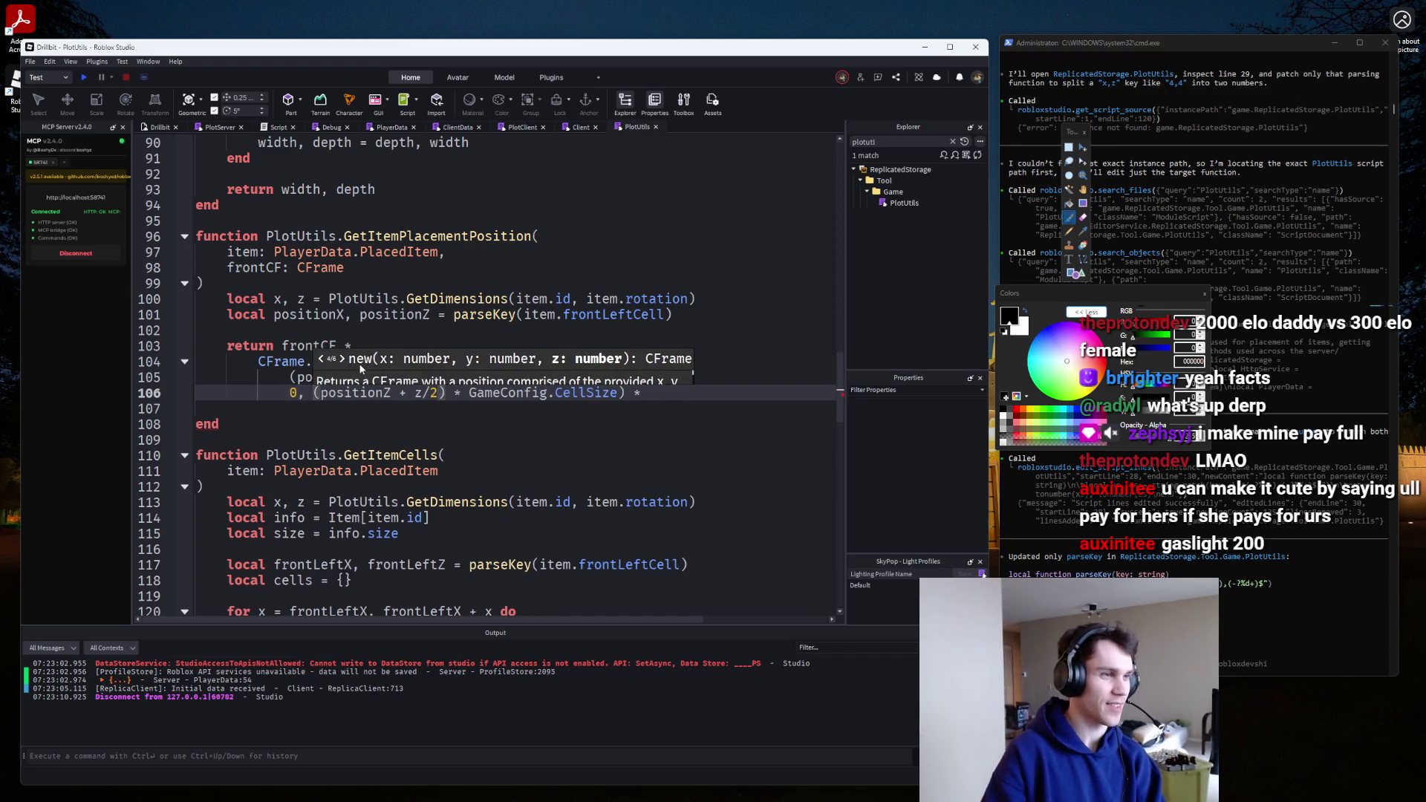
key("Return")
key("ctrl+Right")
key("ctrl+Right")
key("ctrl+Right")
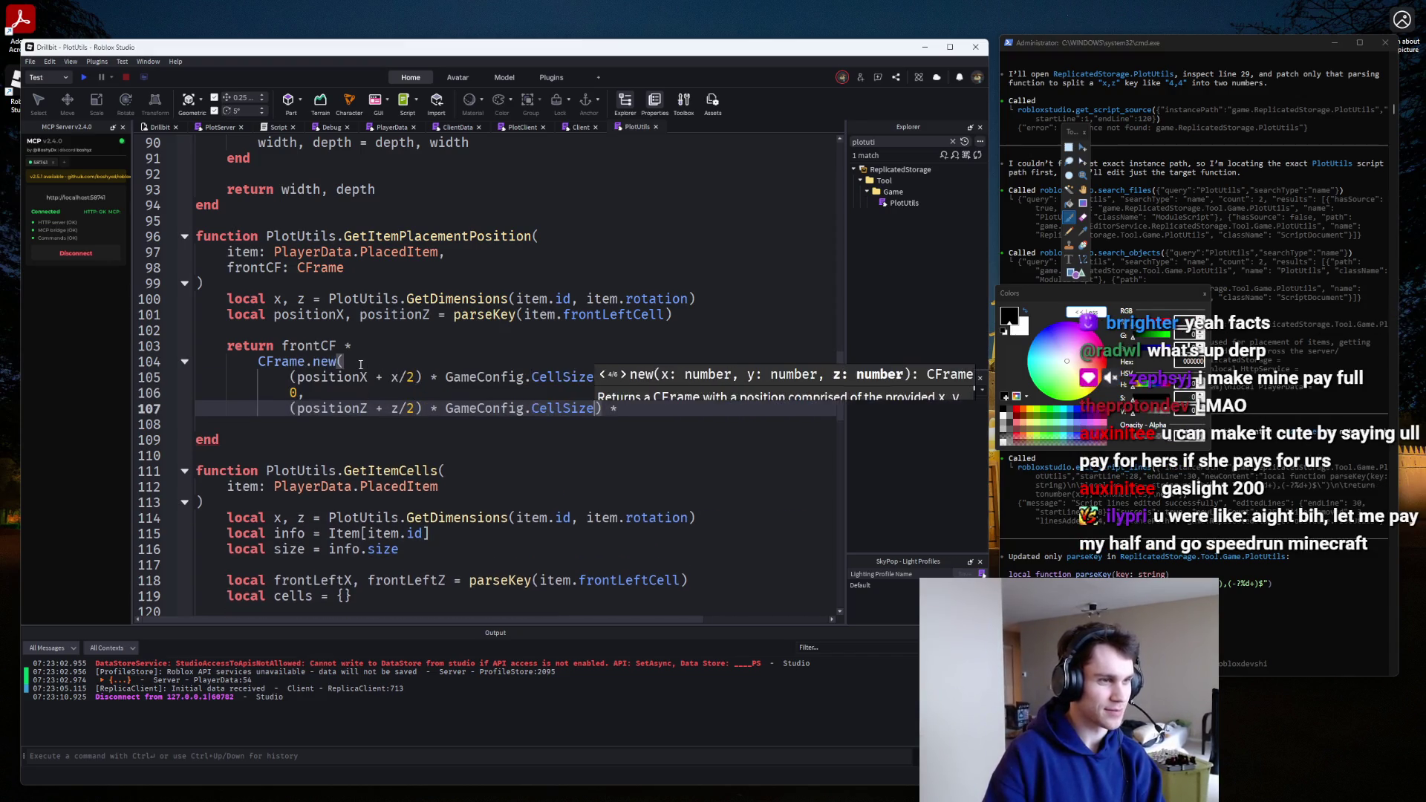
key("Return")
key("End")
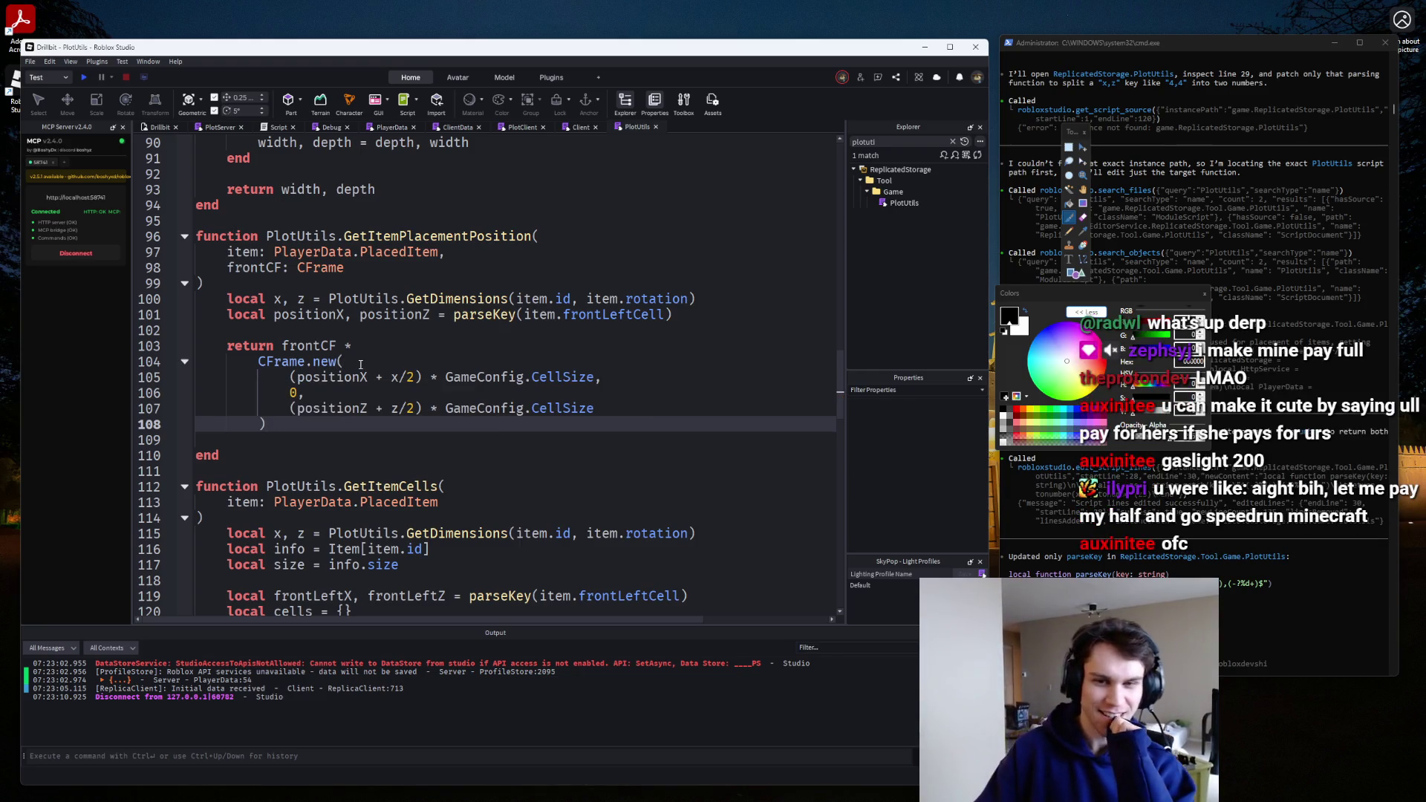
key("Delete")
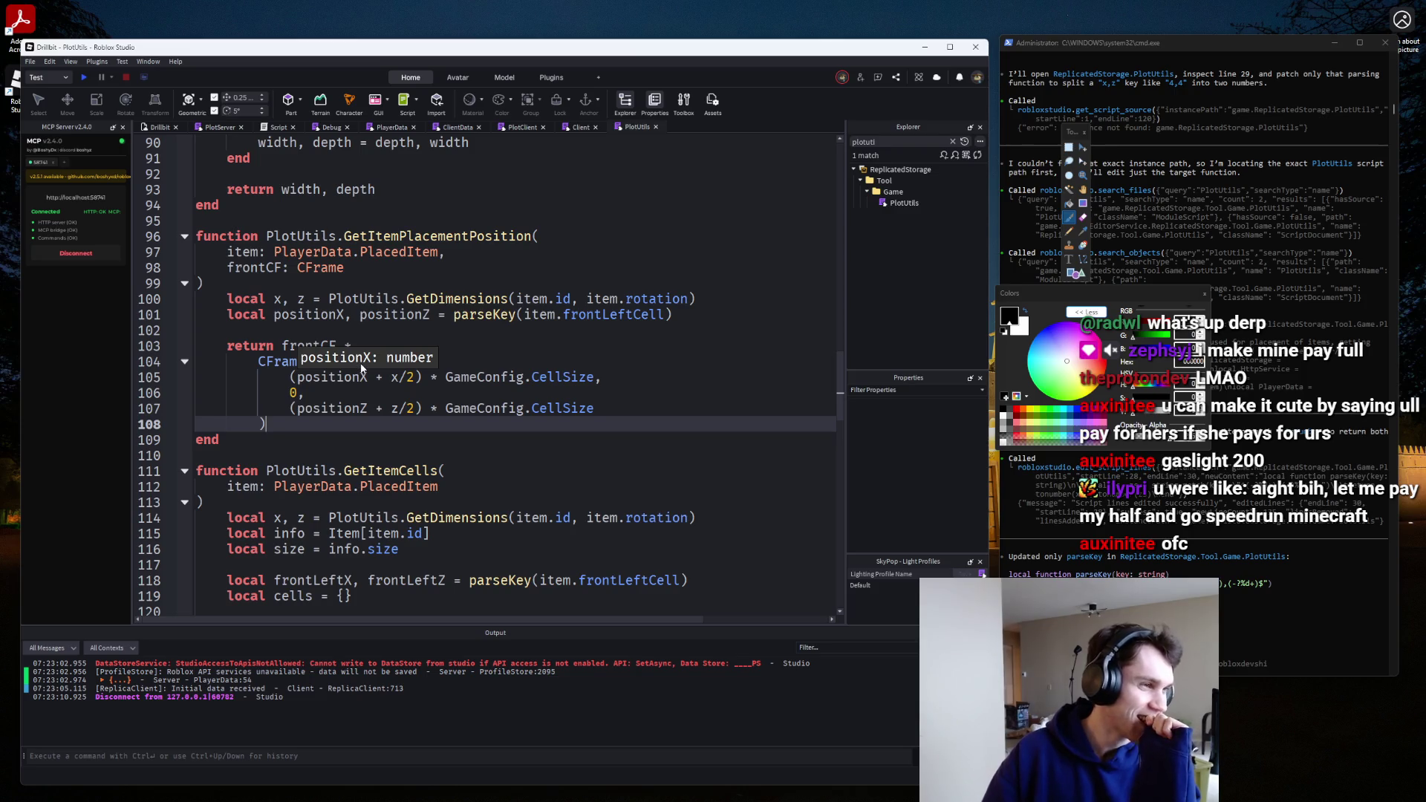
Look over the finished GetItemPlacementPosition function, then go back to the 3D view.
scroll(393, 401, "down", 1)
scroll(409, 424, "up", 2)
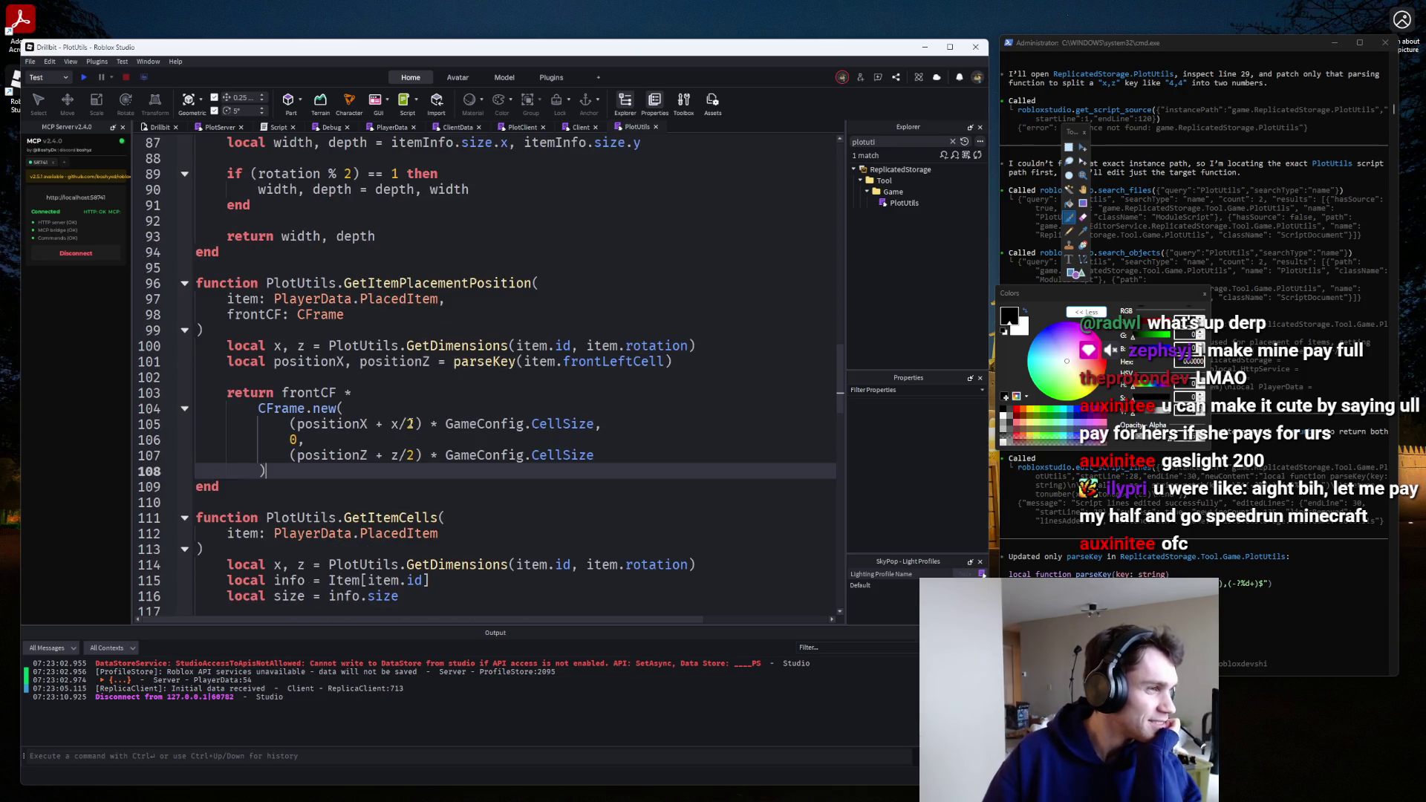
left_click(336, 327)
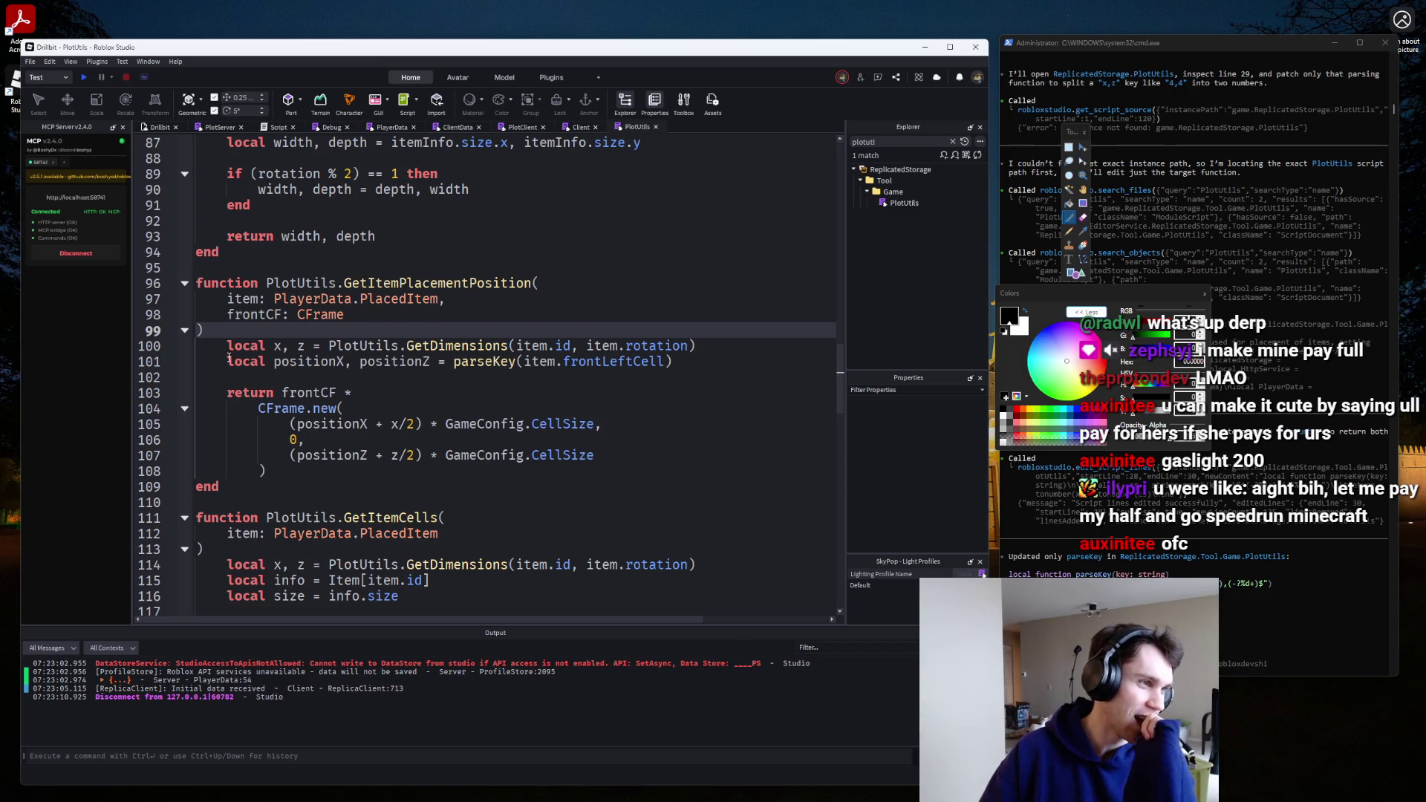
left_click(279, 379)
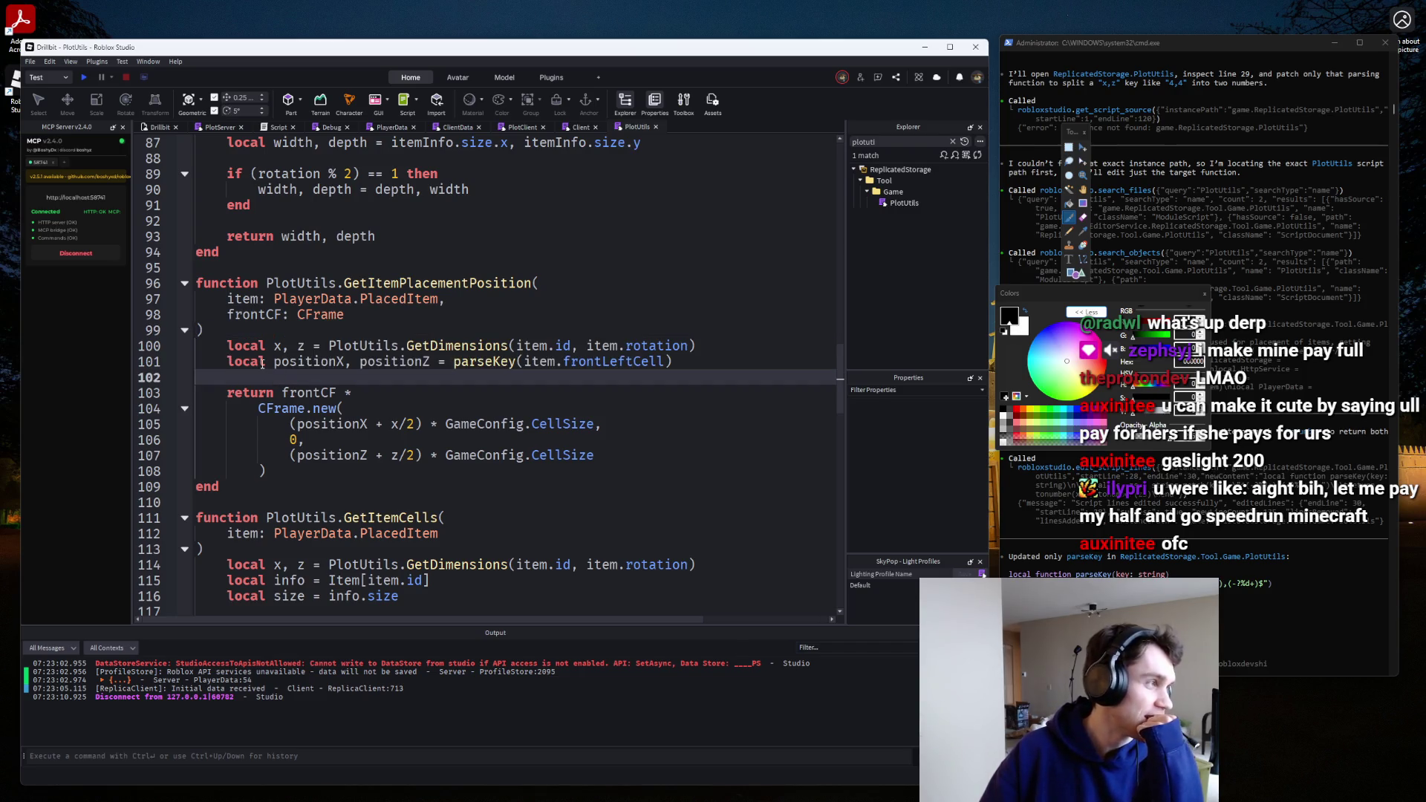
scroll(262, 362, "down", 4)
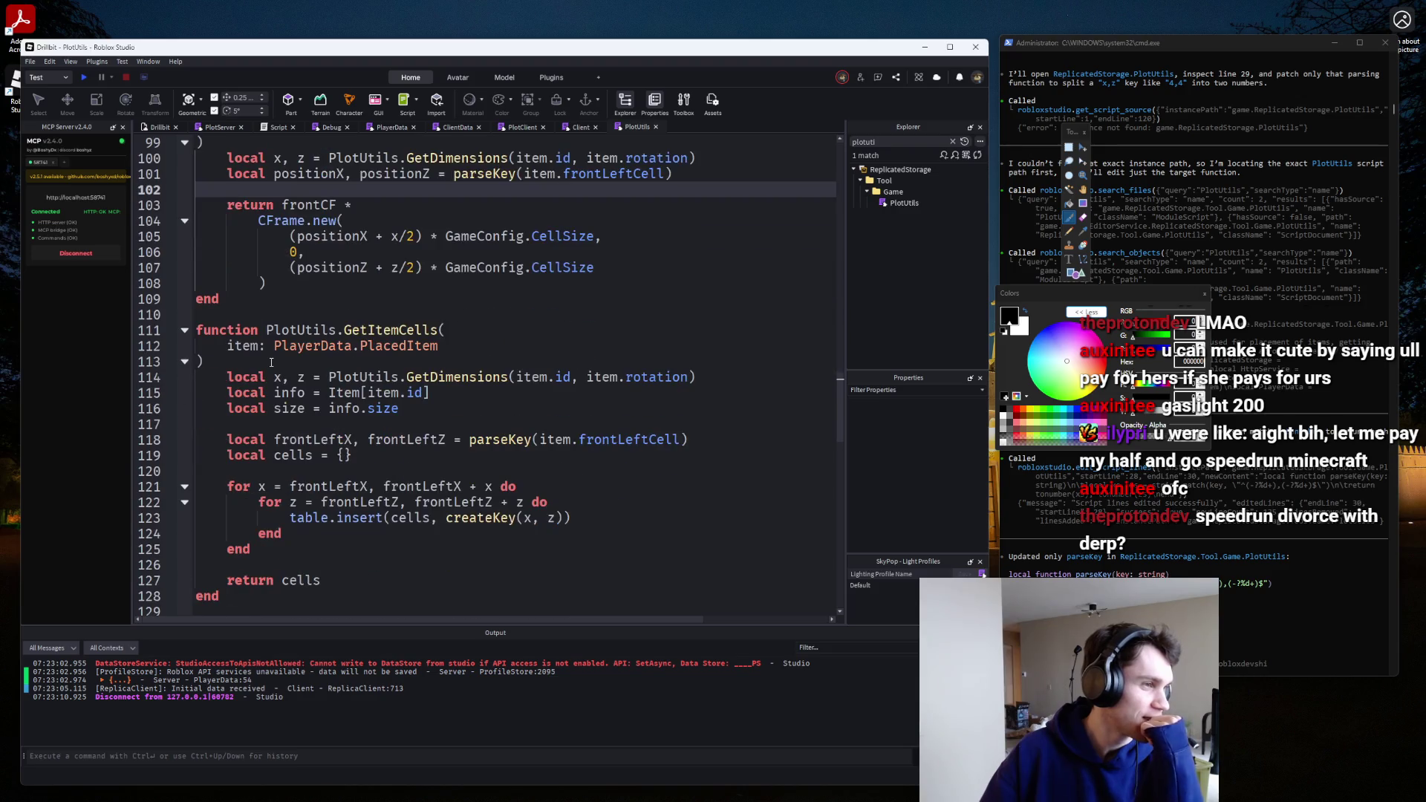
scroll(271, 362, "up", 1)
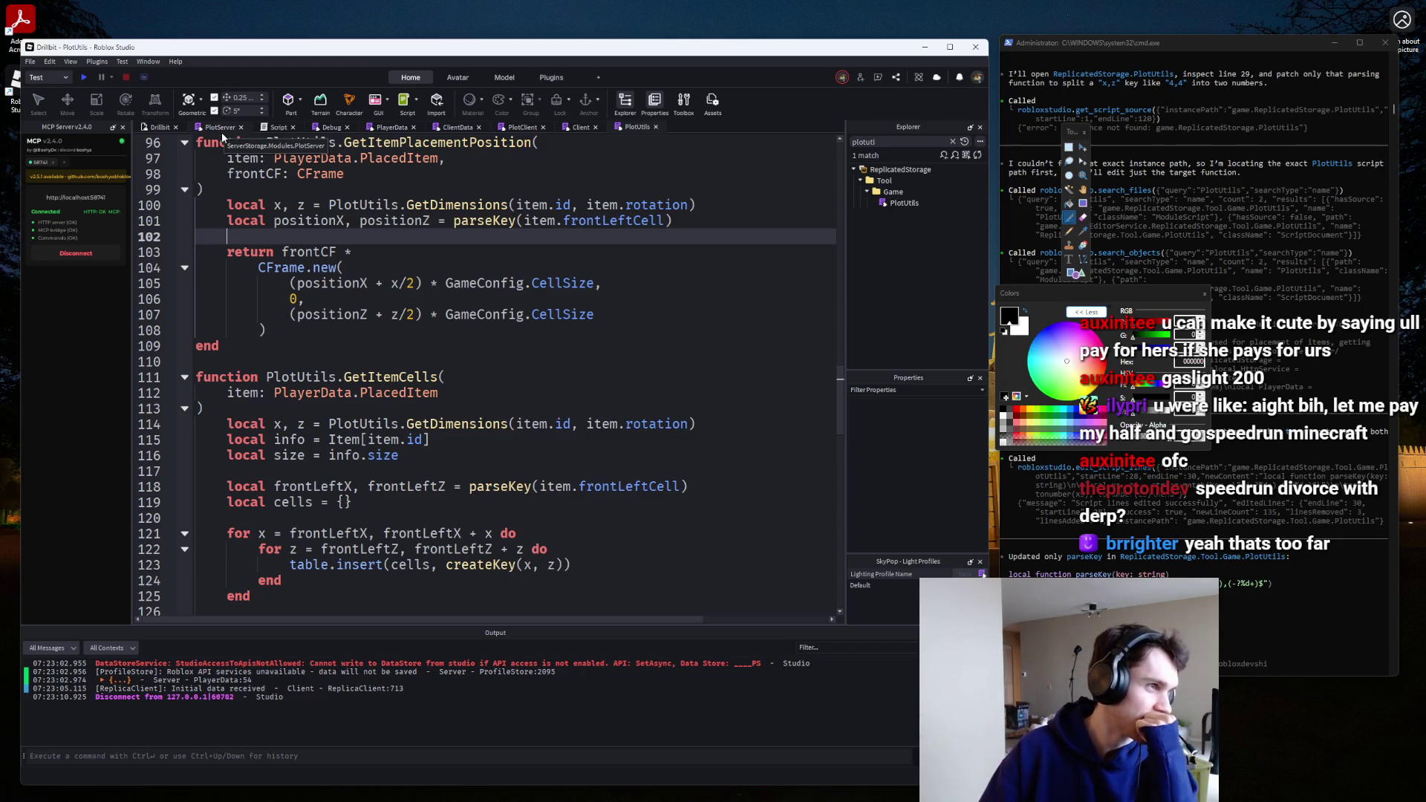
left_click(157, 128)
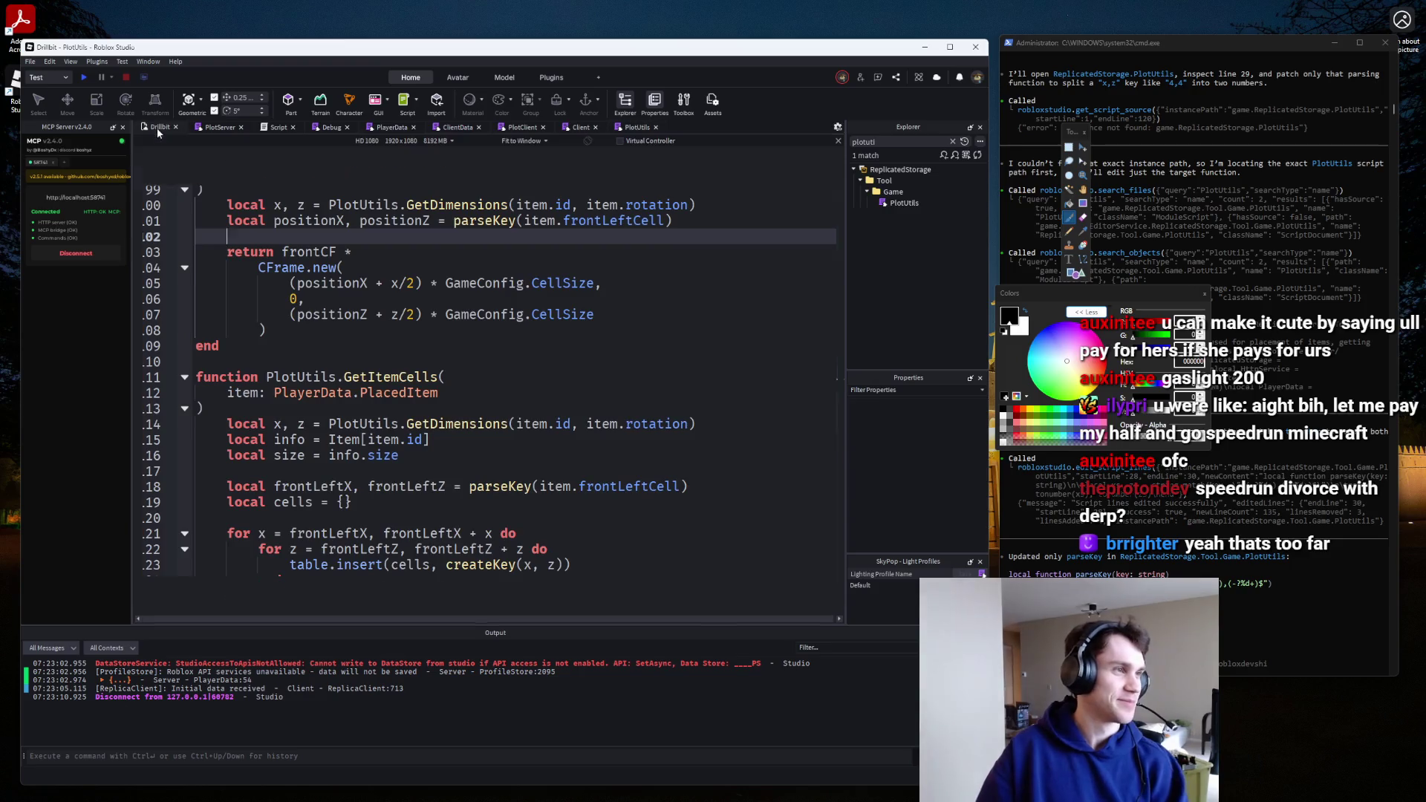
Pan the plot view and move across the script tabs to PlotClient.
key("a")
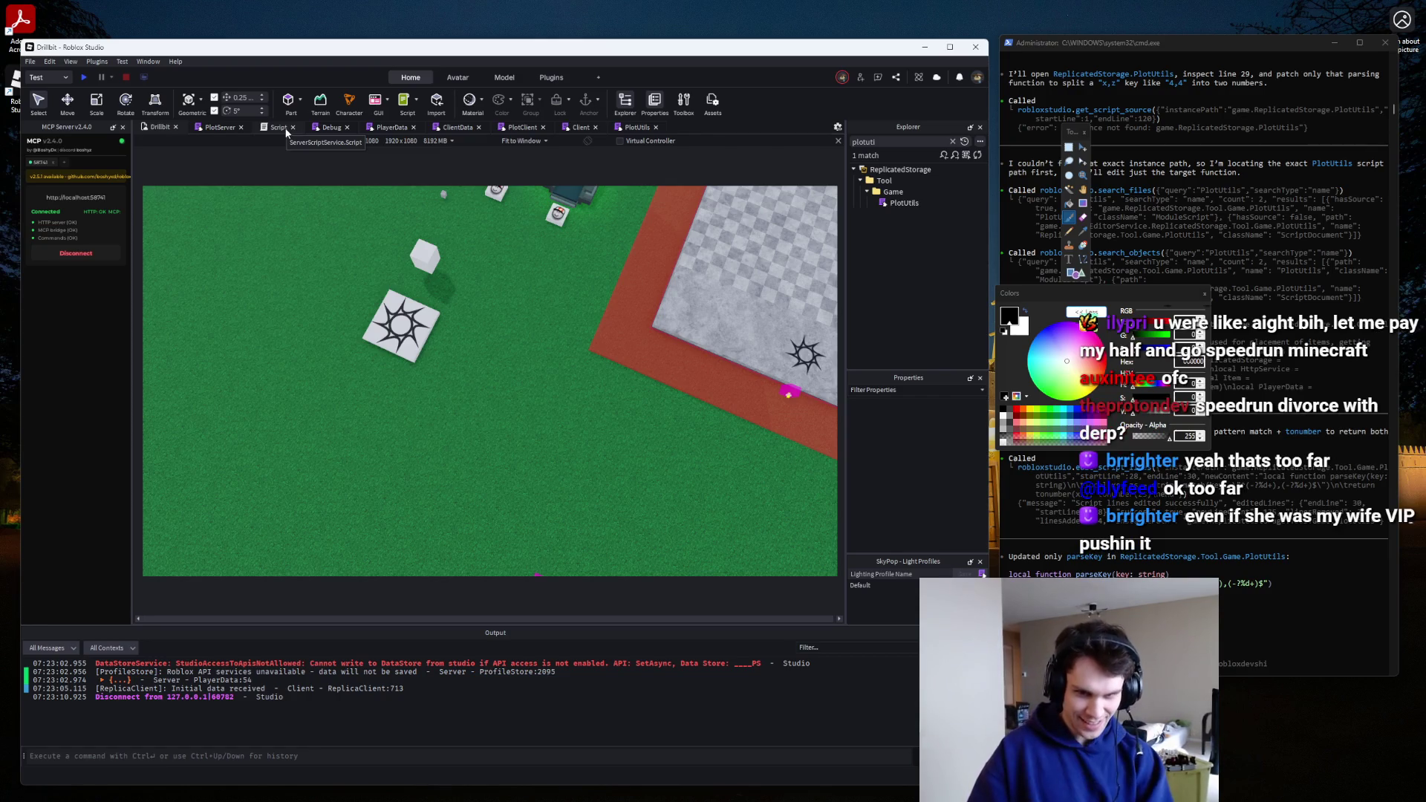
left_click(331, 127)
left_click(391, 127)
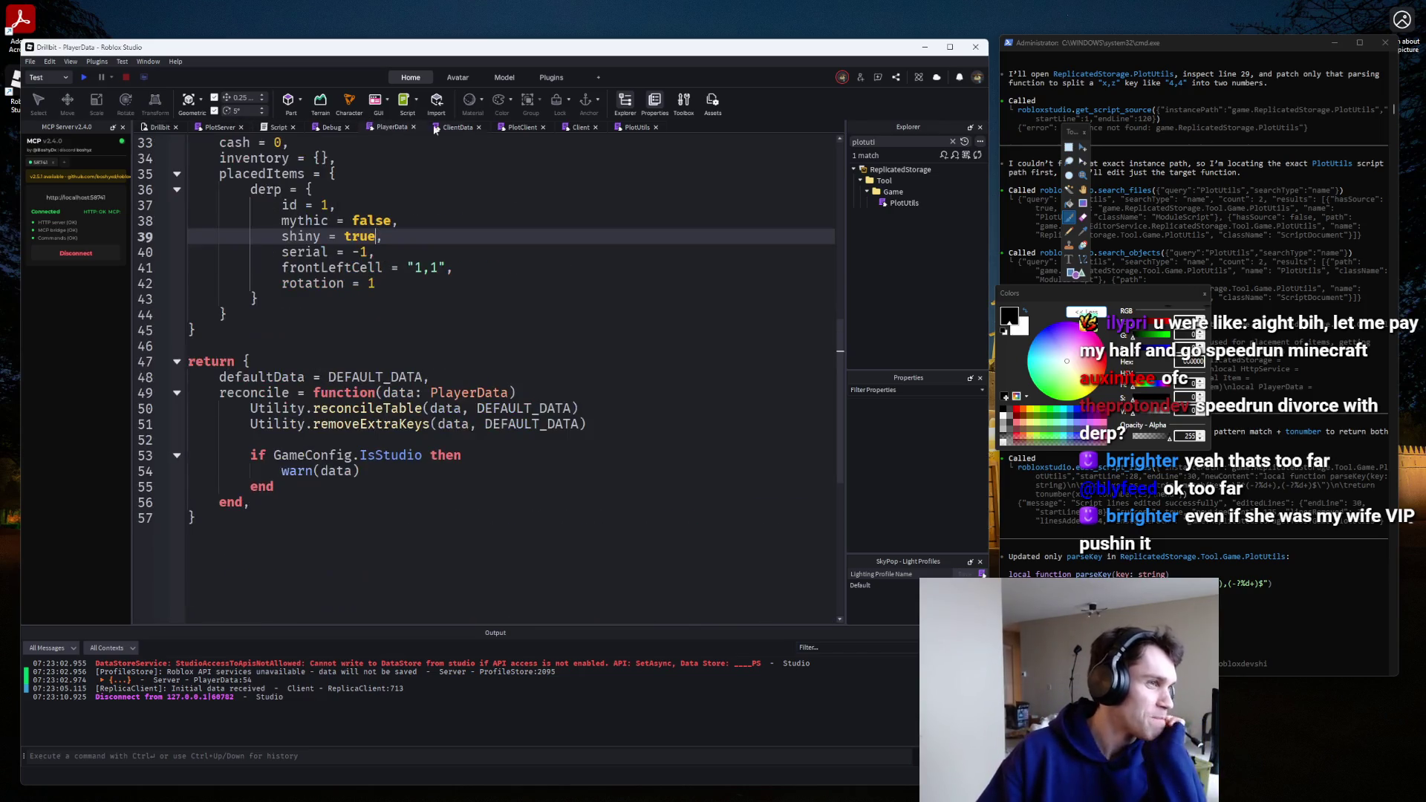
left_click(460, 127)
left_click(515, 127)
left_click(561, 127)
left_click(620, 127)
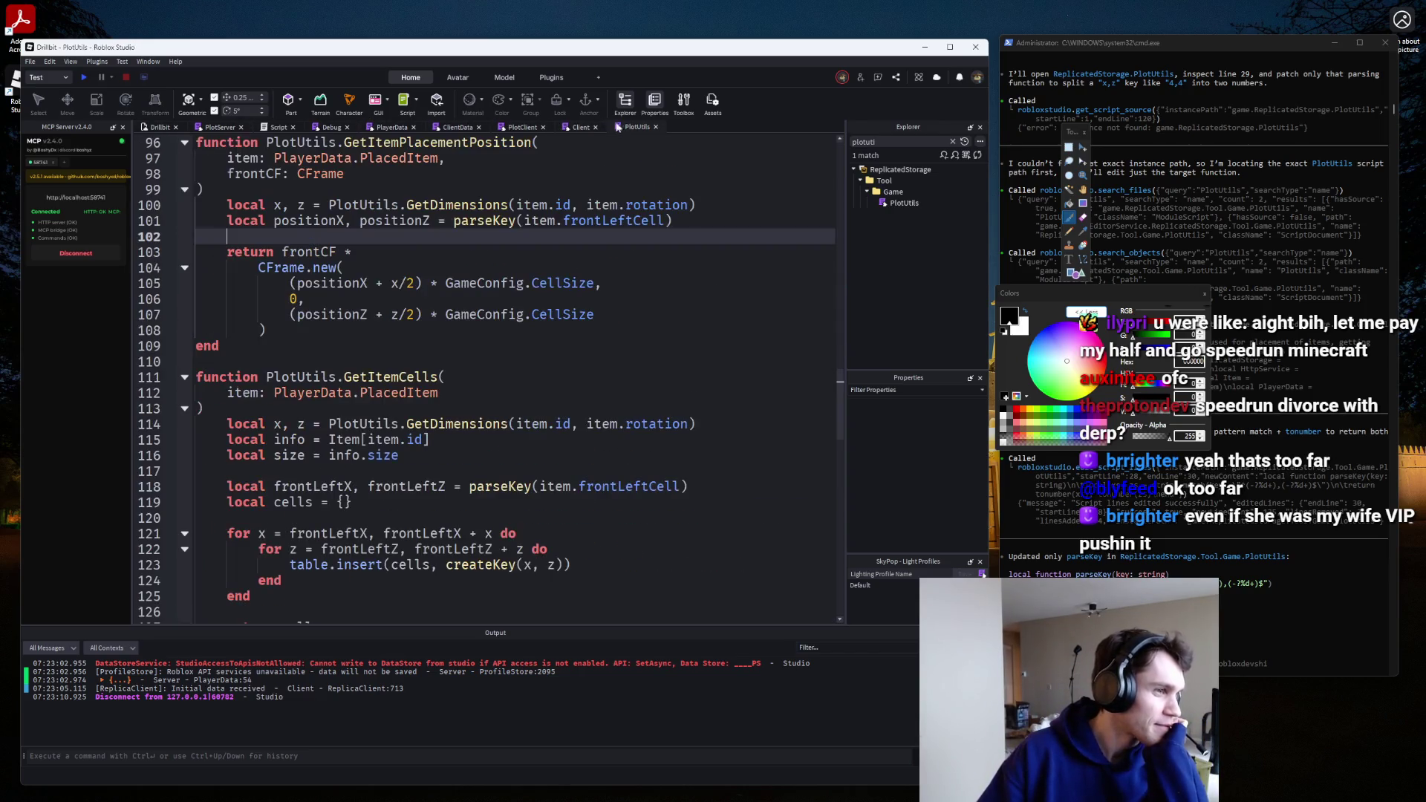
left_click(569, 127)
left_click(524, 128)
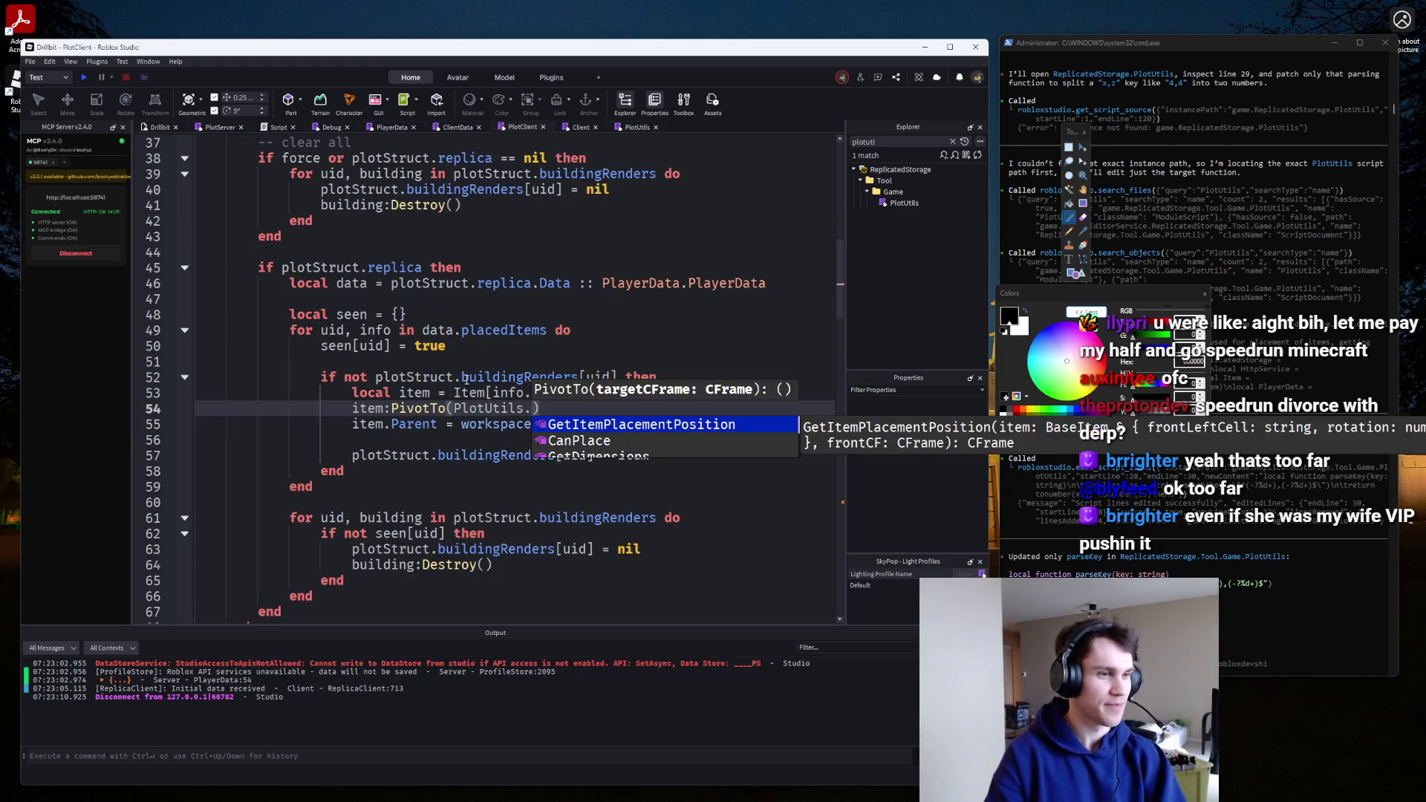
Change line 54 to item:PivotTo(PlotUtils.GetItemPlacementPosition(info, )) via autocomplete.
key("Down")
key("Down")
key("Up")
key("Up")
key("Tab")
type("(")
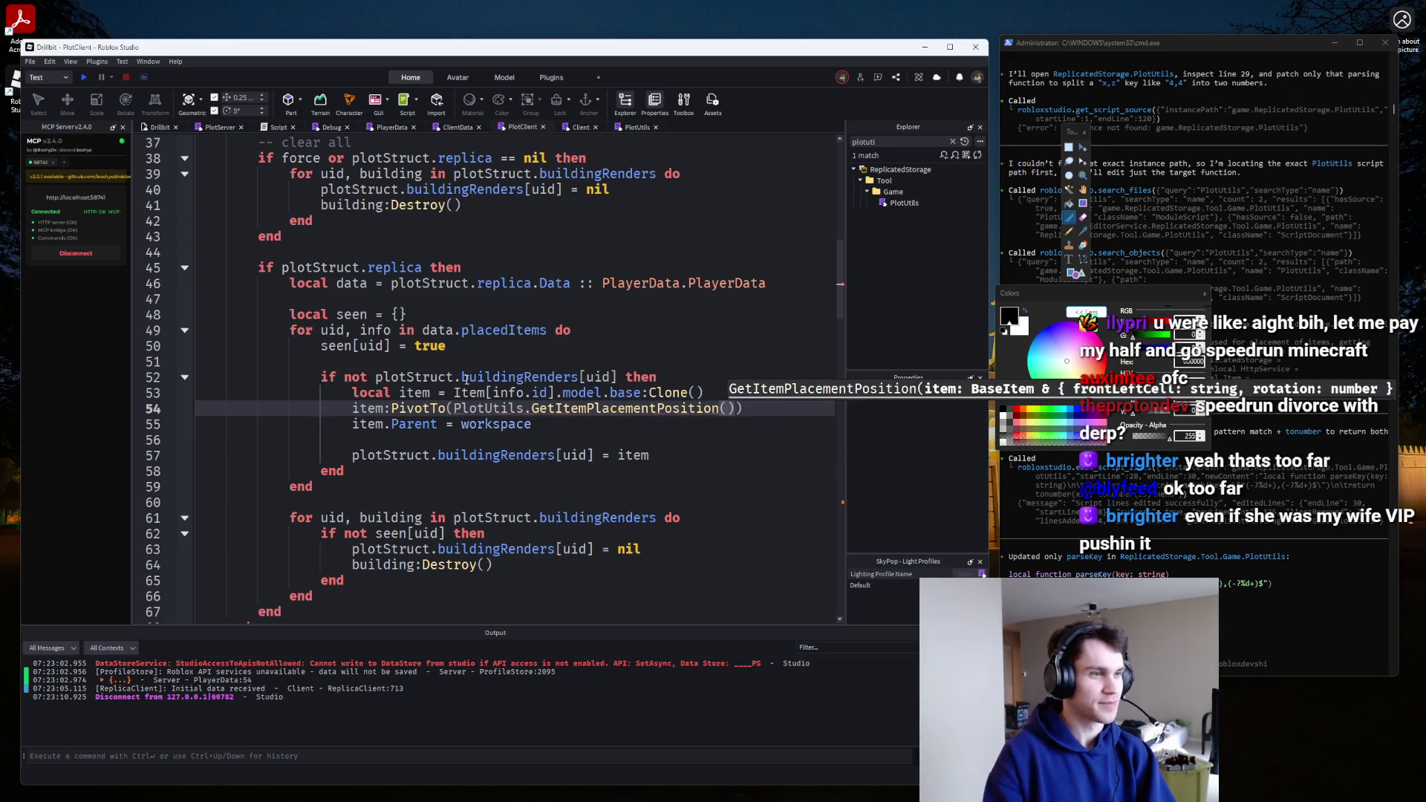
type("item")
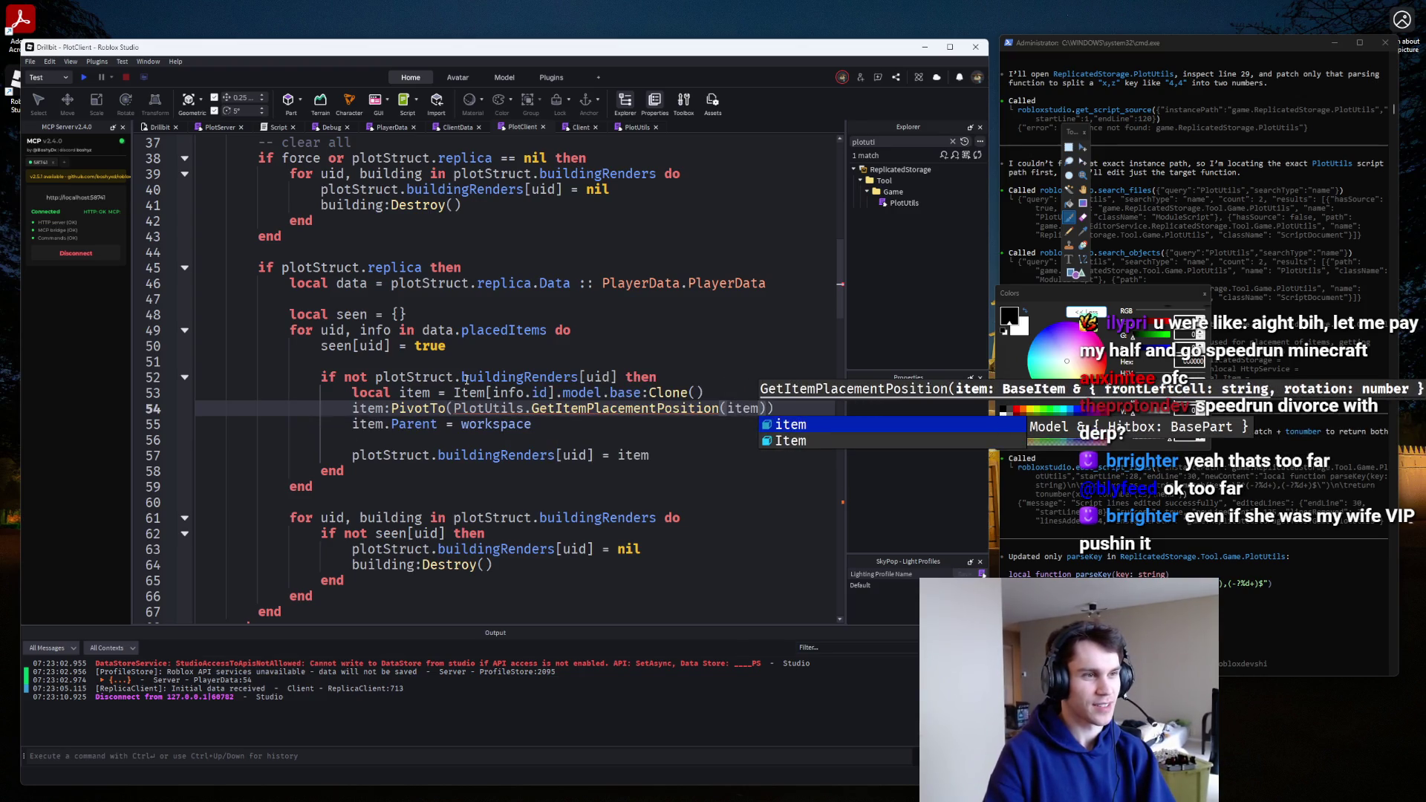
key("BackSpace")
key("BackSpace")
key("BackSpace")
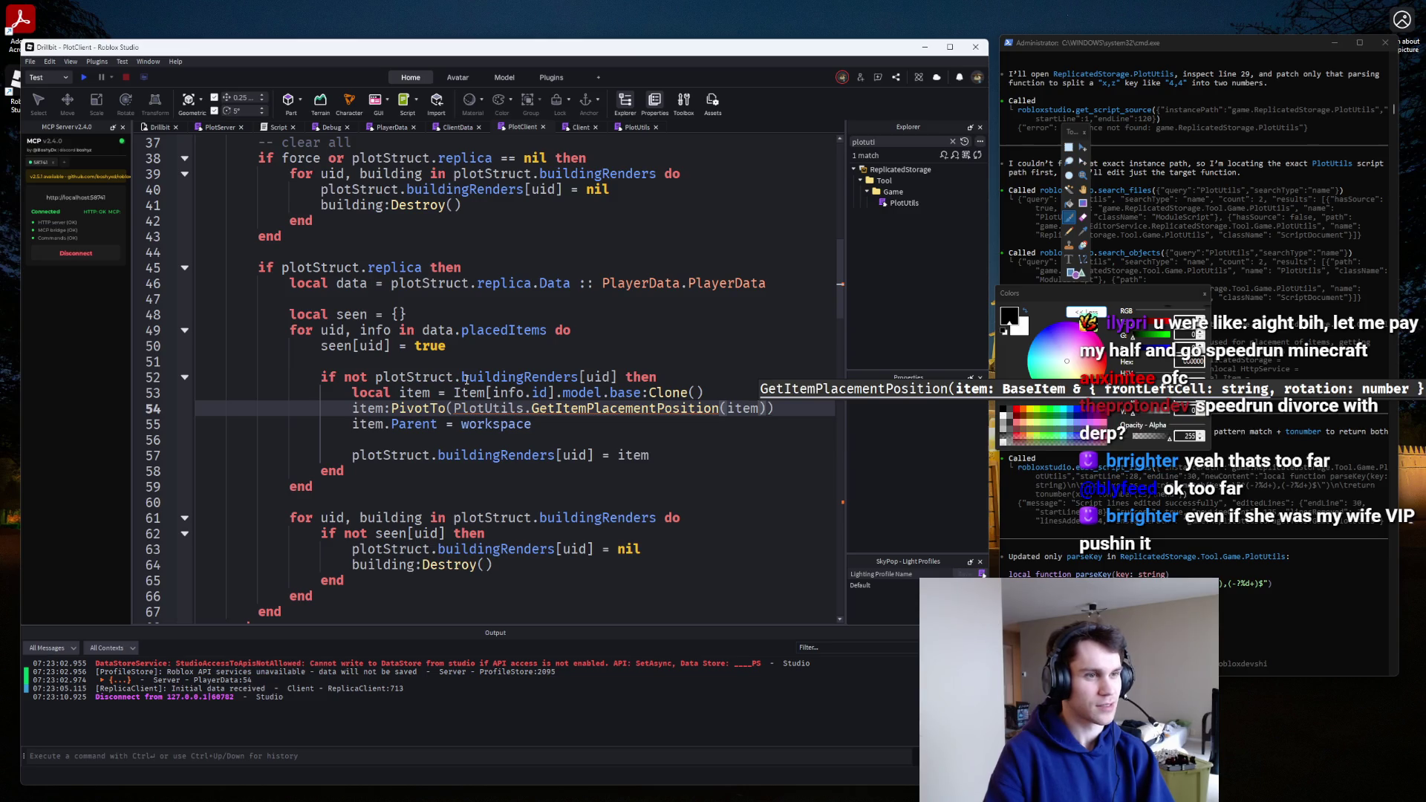
type("info,")
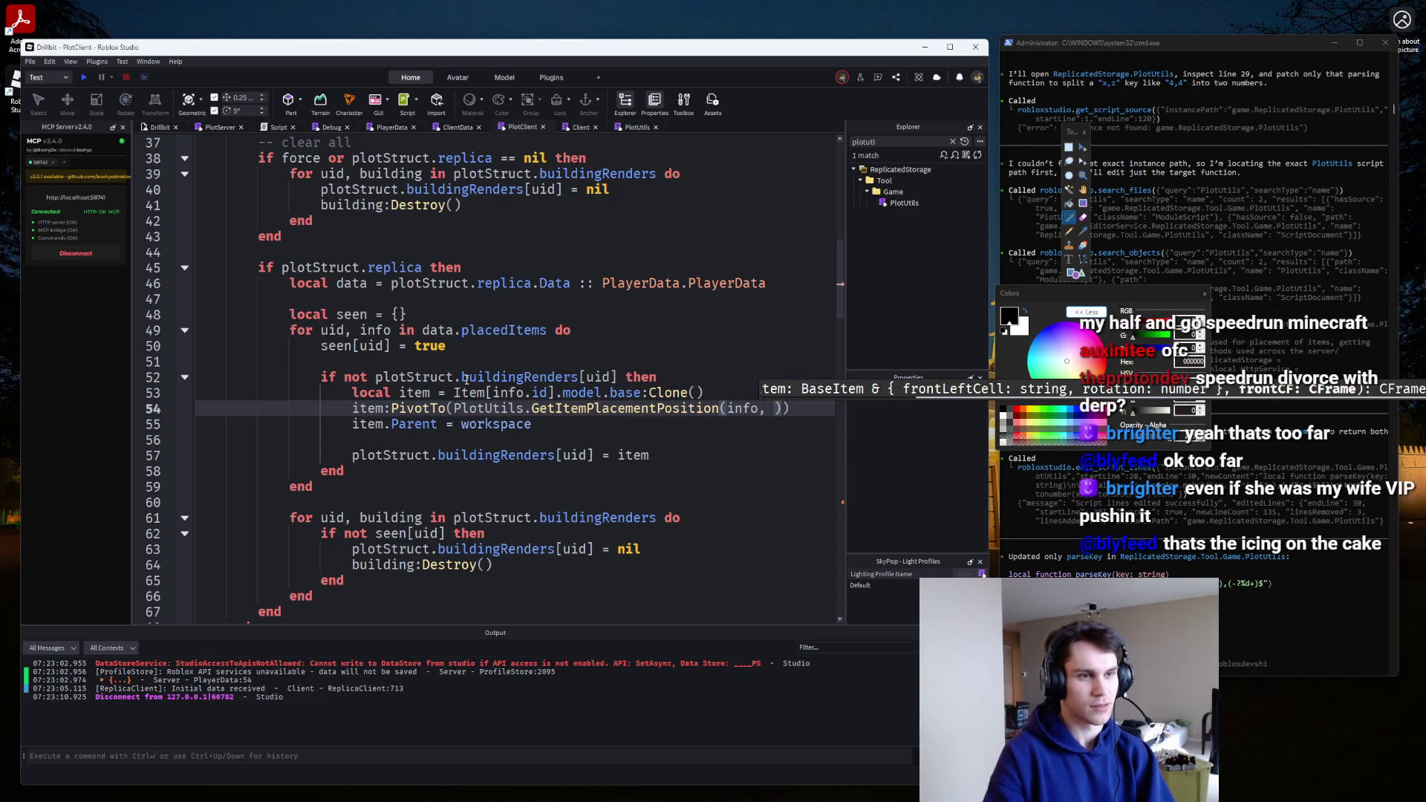
key("BackSpace")
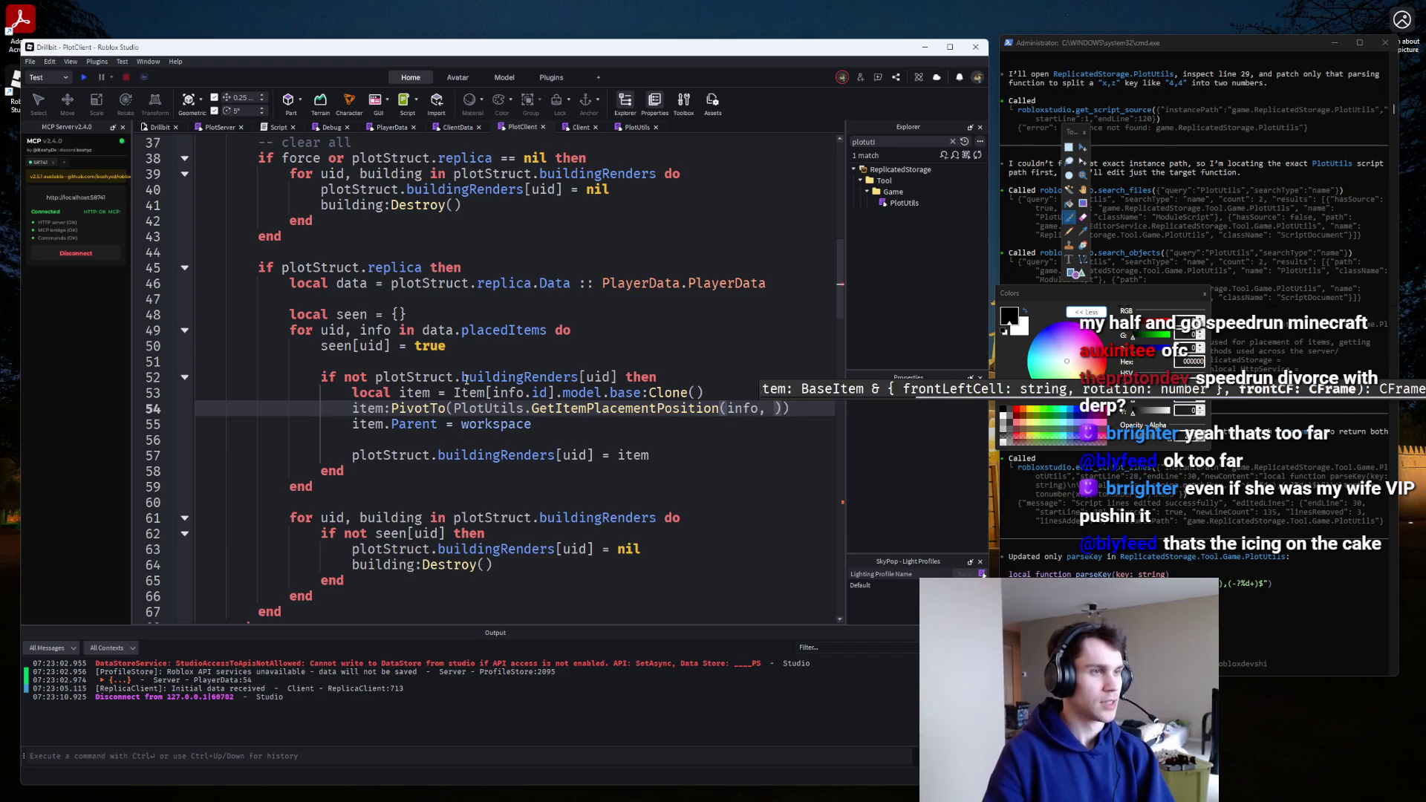
type("CFrame.ne")
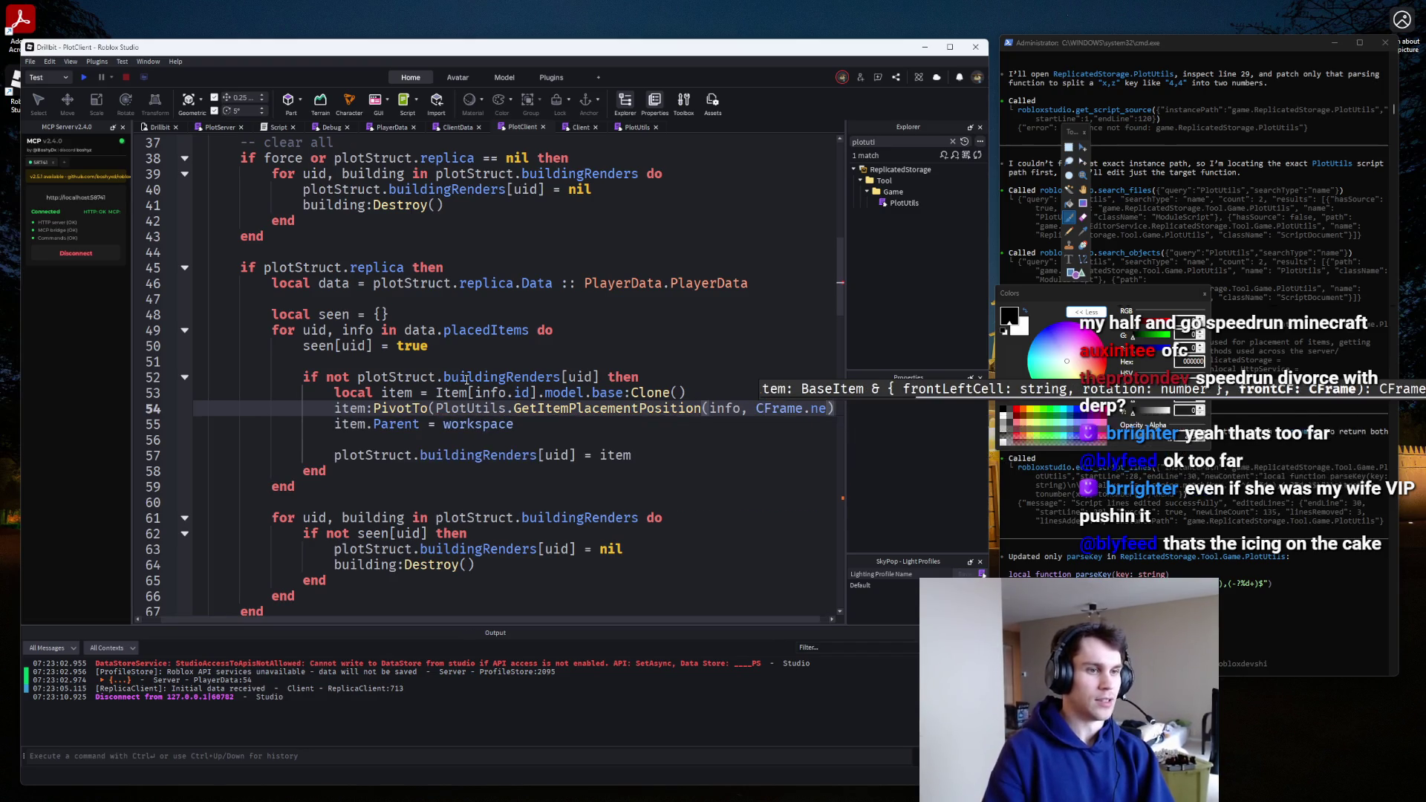
key("BackSpace")
key("BackSpace")
key("BackSpace")
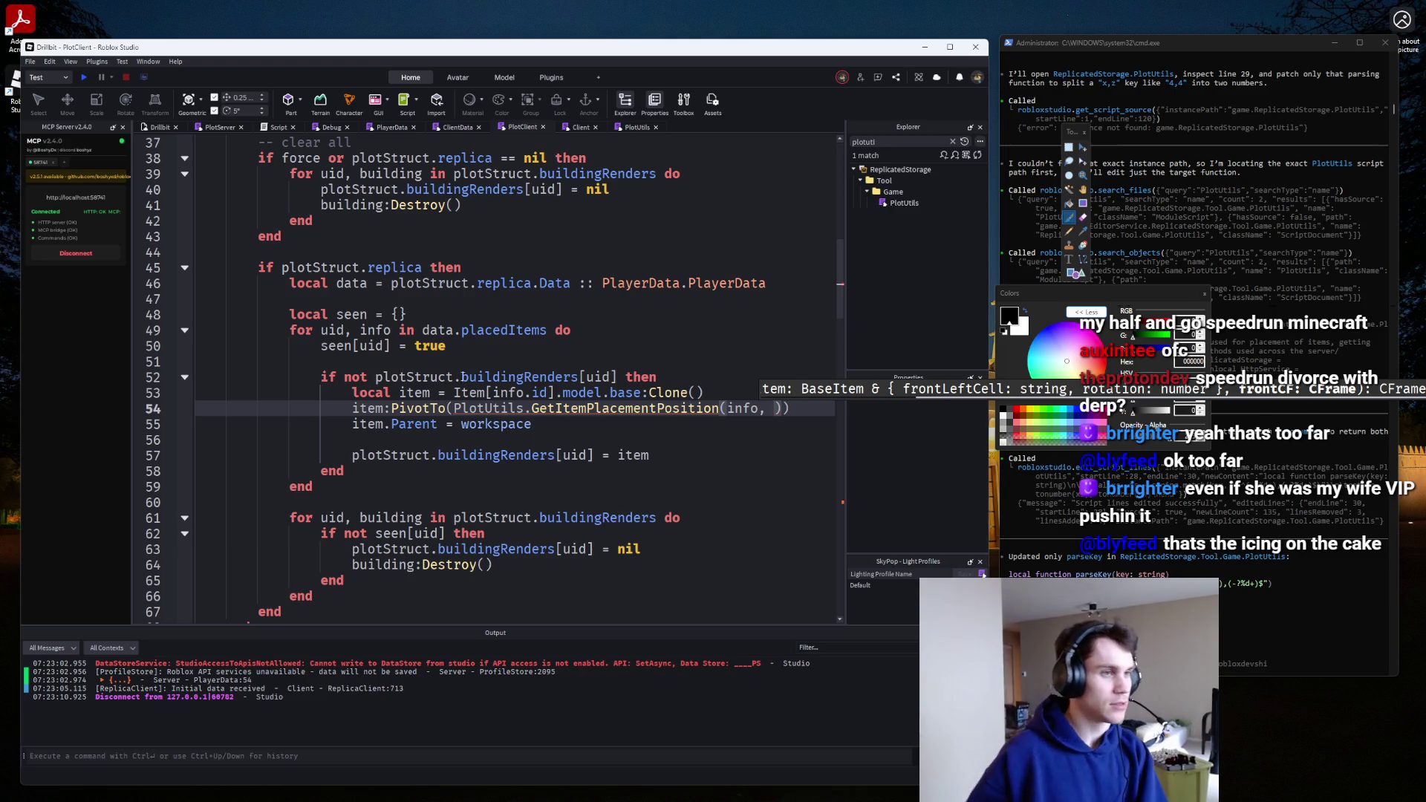
Insert a blank line below the plotStruct table.
scroll(411, 349, "up", 7)
left_click(357, 444)
key("Return")
key("Return")
key("Return")
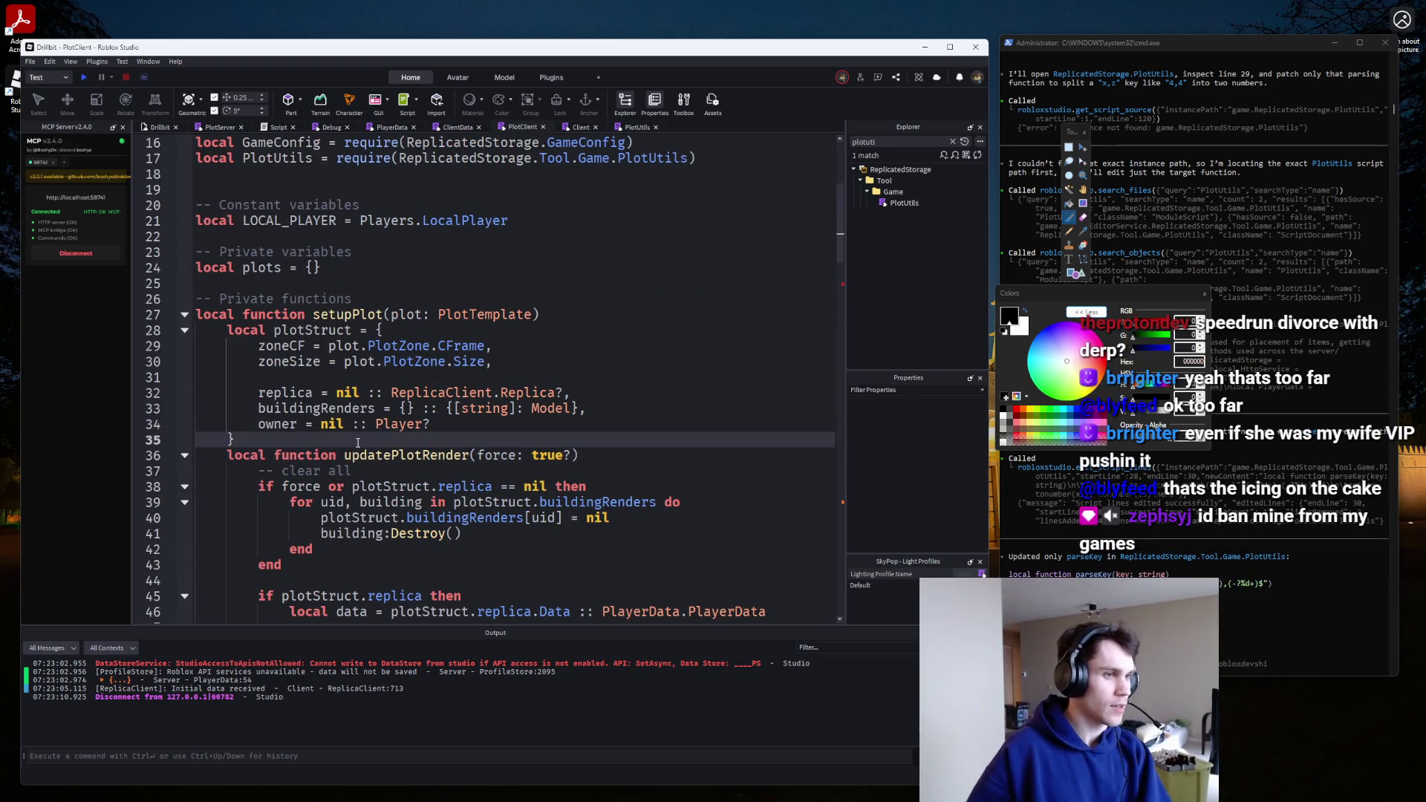
Start a frontLeftCF line as plot.PlaceableArea.Top.CFrame *.
key("Up")
type("local frontLe")
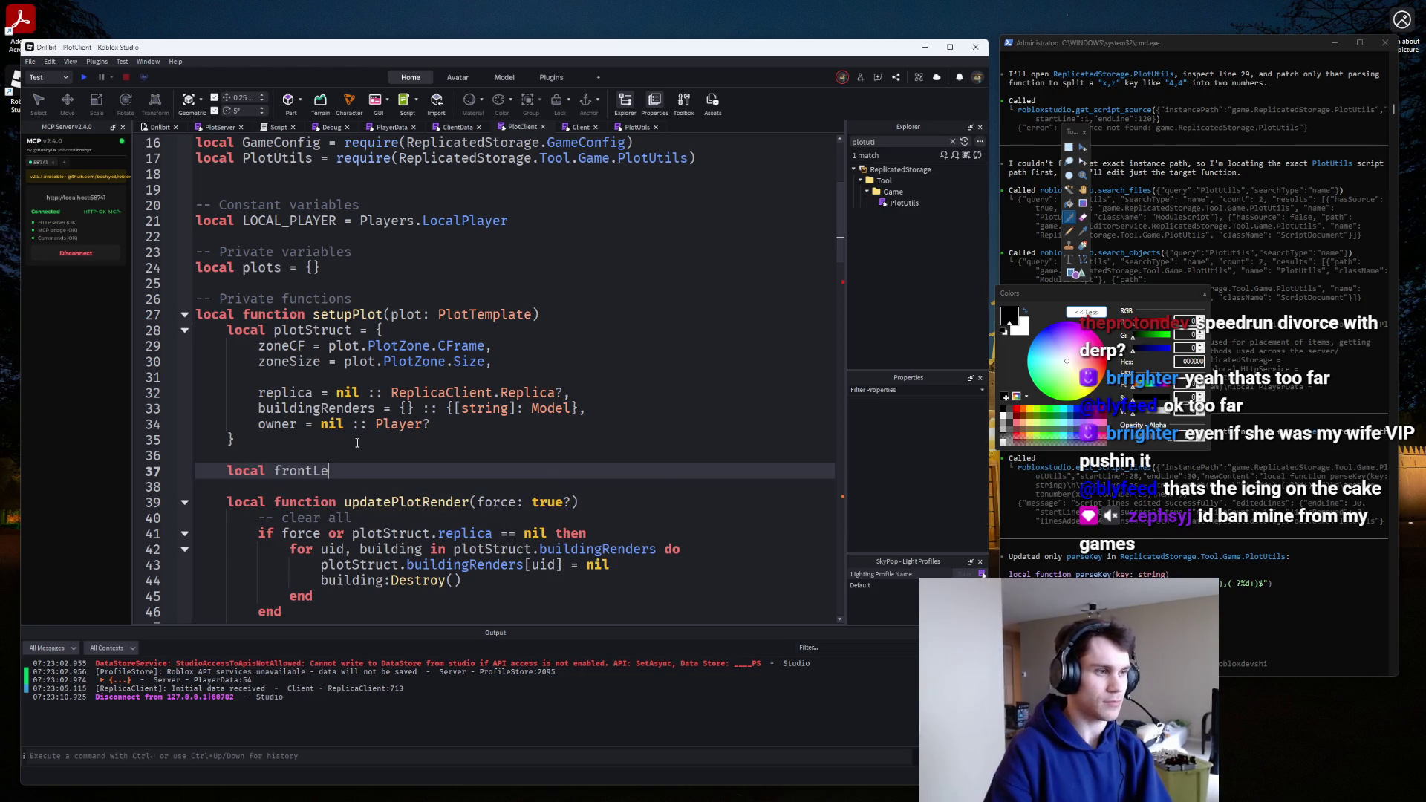
type("ftCE = plot.")
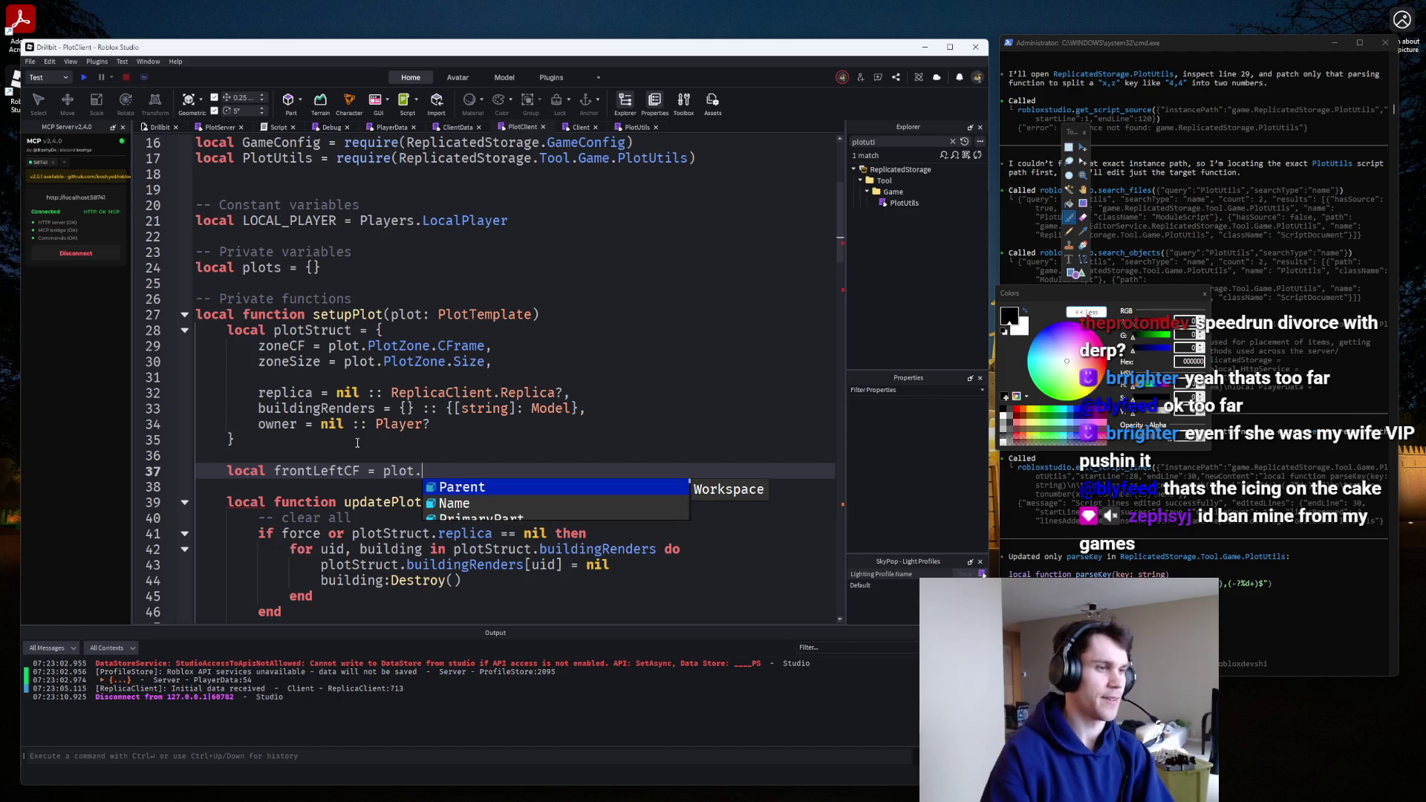
type("C")
key("BackSpace")
key("BackSpace")
key("BackSpace")
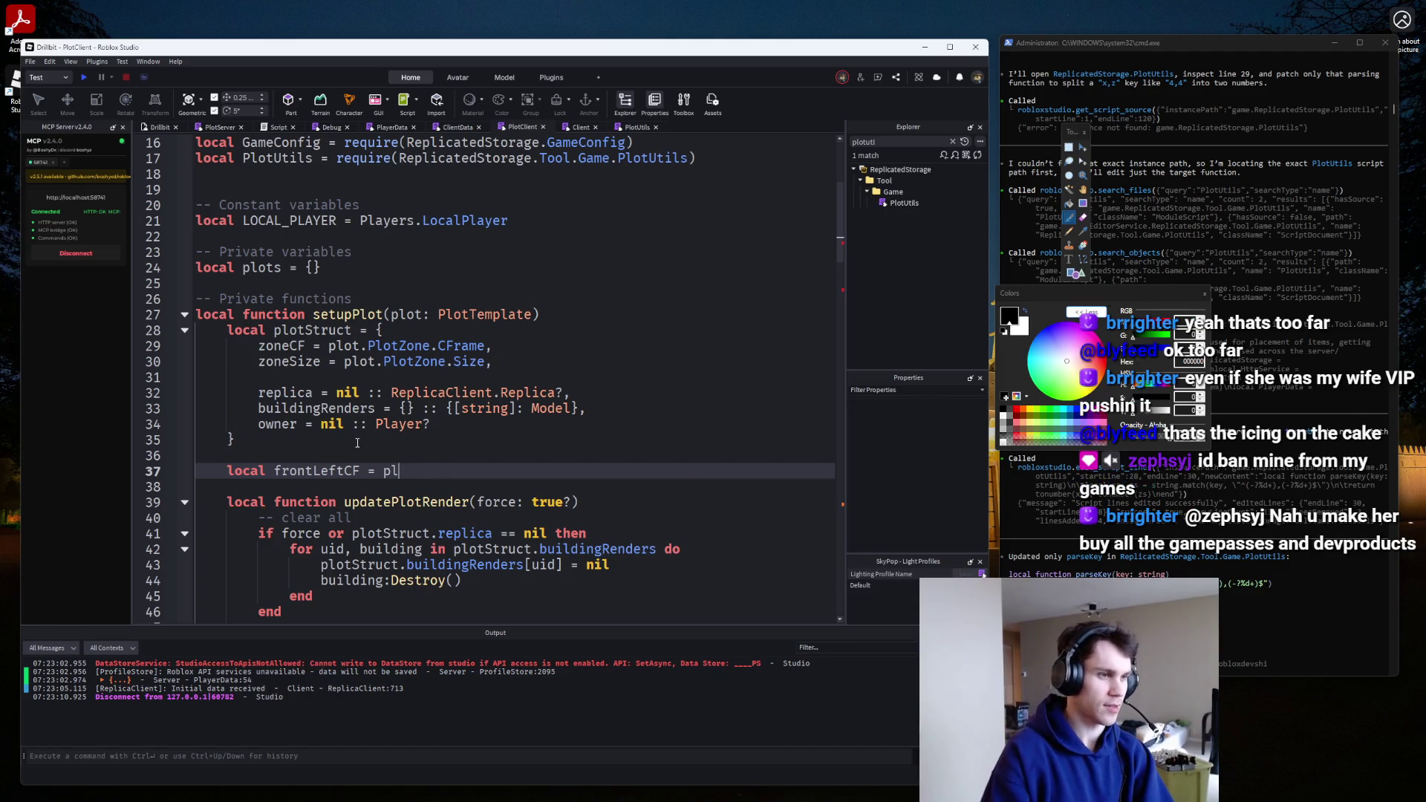
type("ot.P")
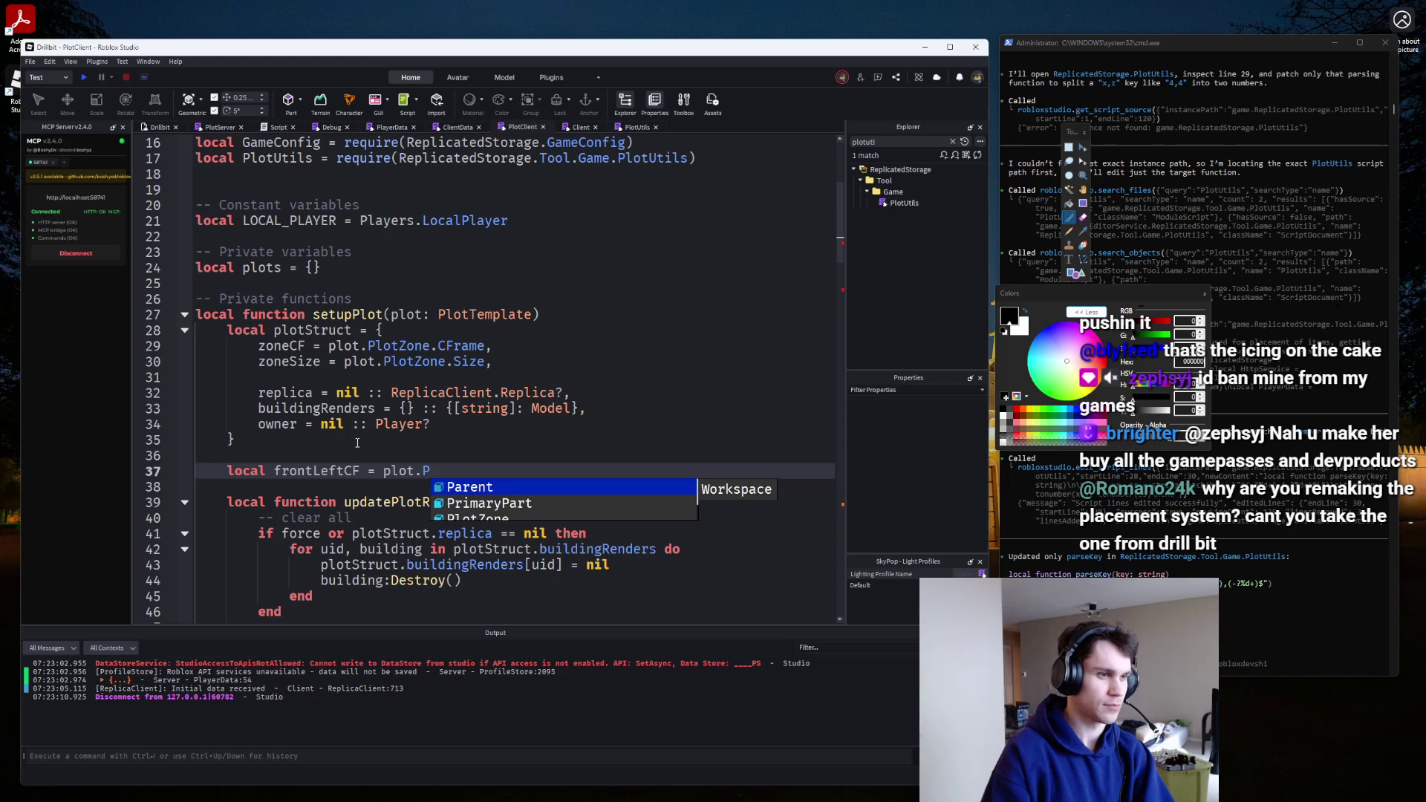
key("BackSpace")
type("To")
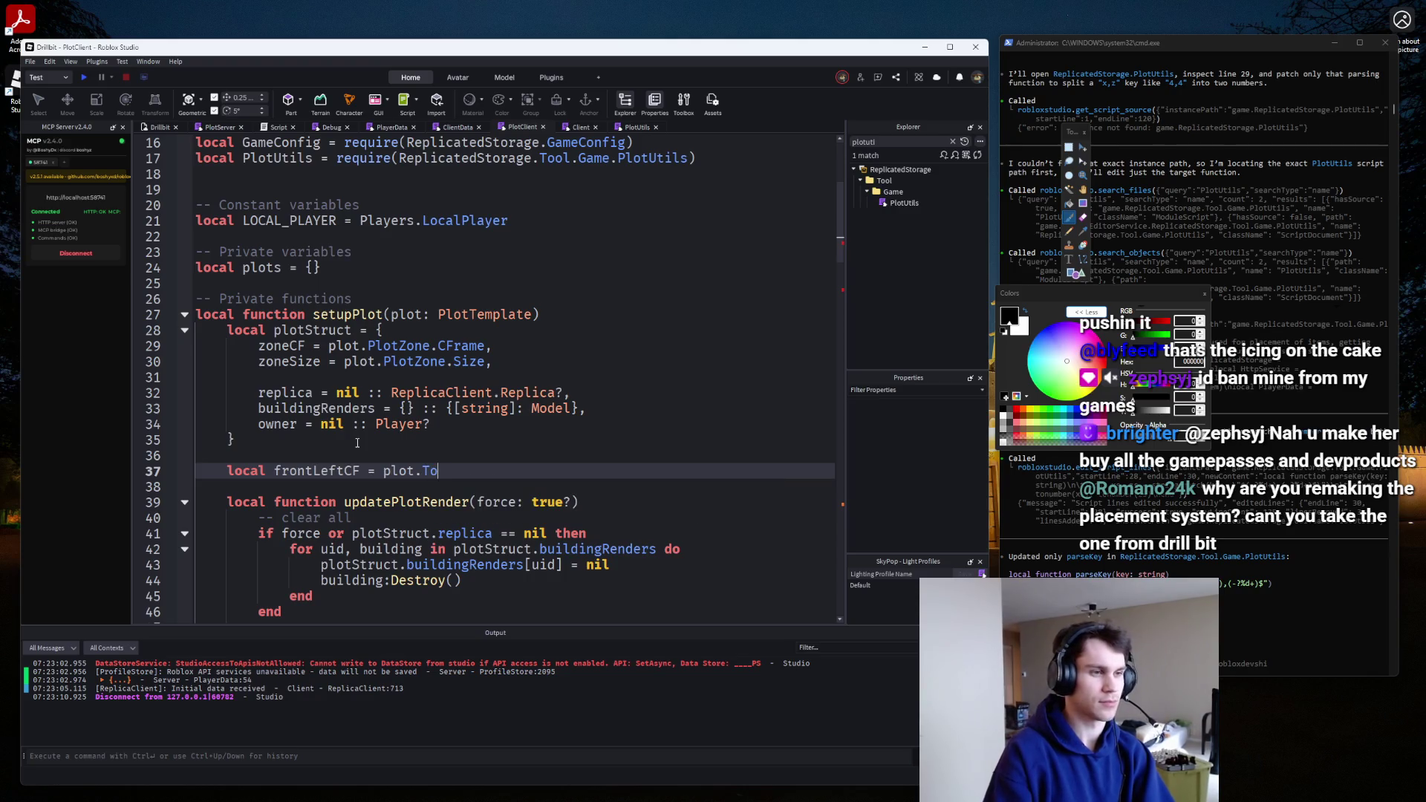
key("BackSpace")
key("BackSpace")
type("P")
key("Tab")
type(".Top.")
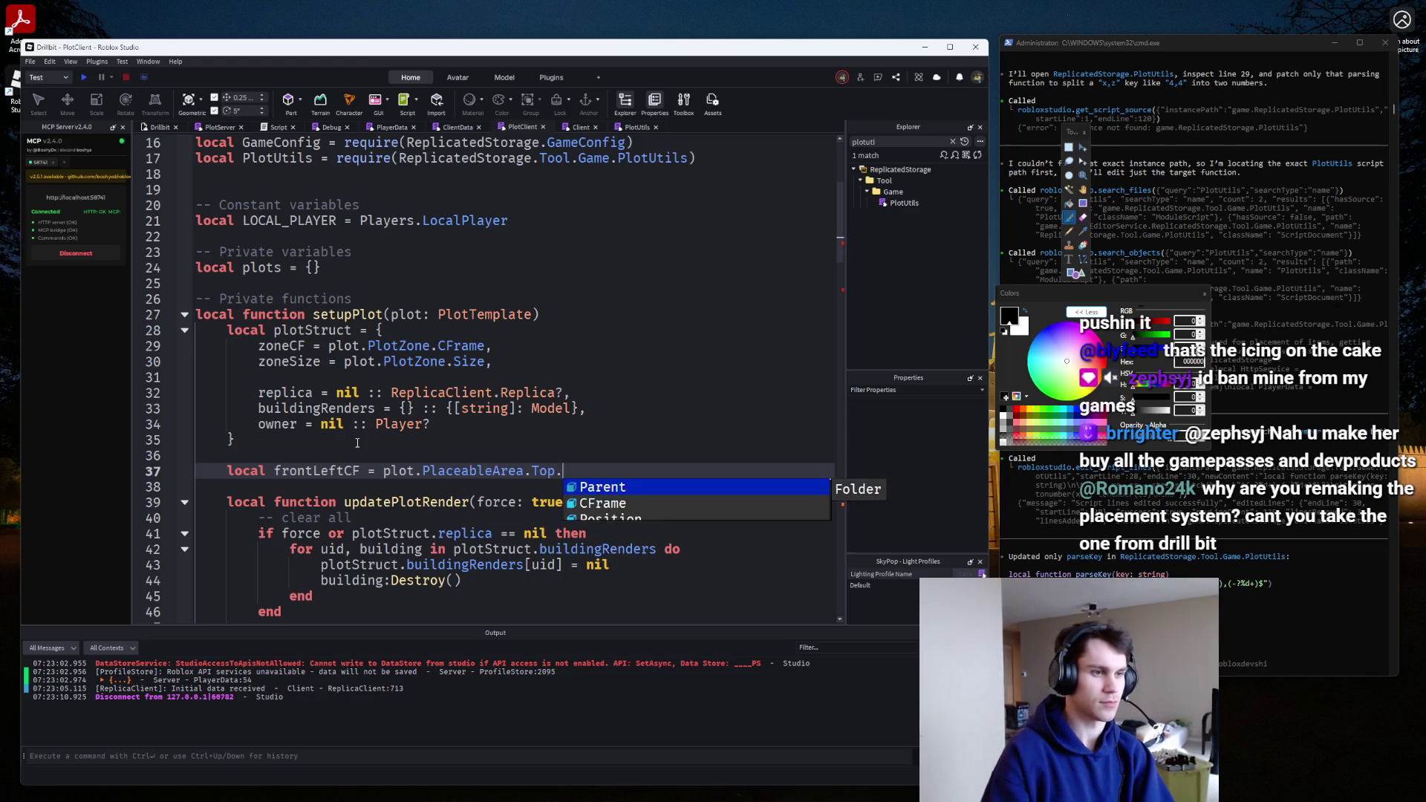
type("CFrame *")
Add a local topPart = plot.PlaceableArea.Top line above frontLeftCF.
key("Home")
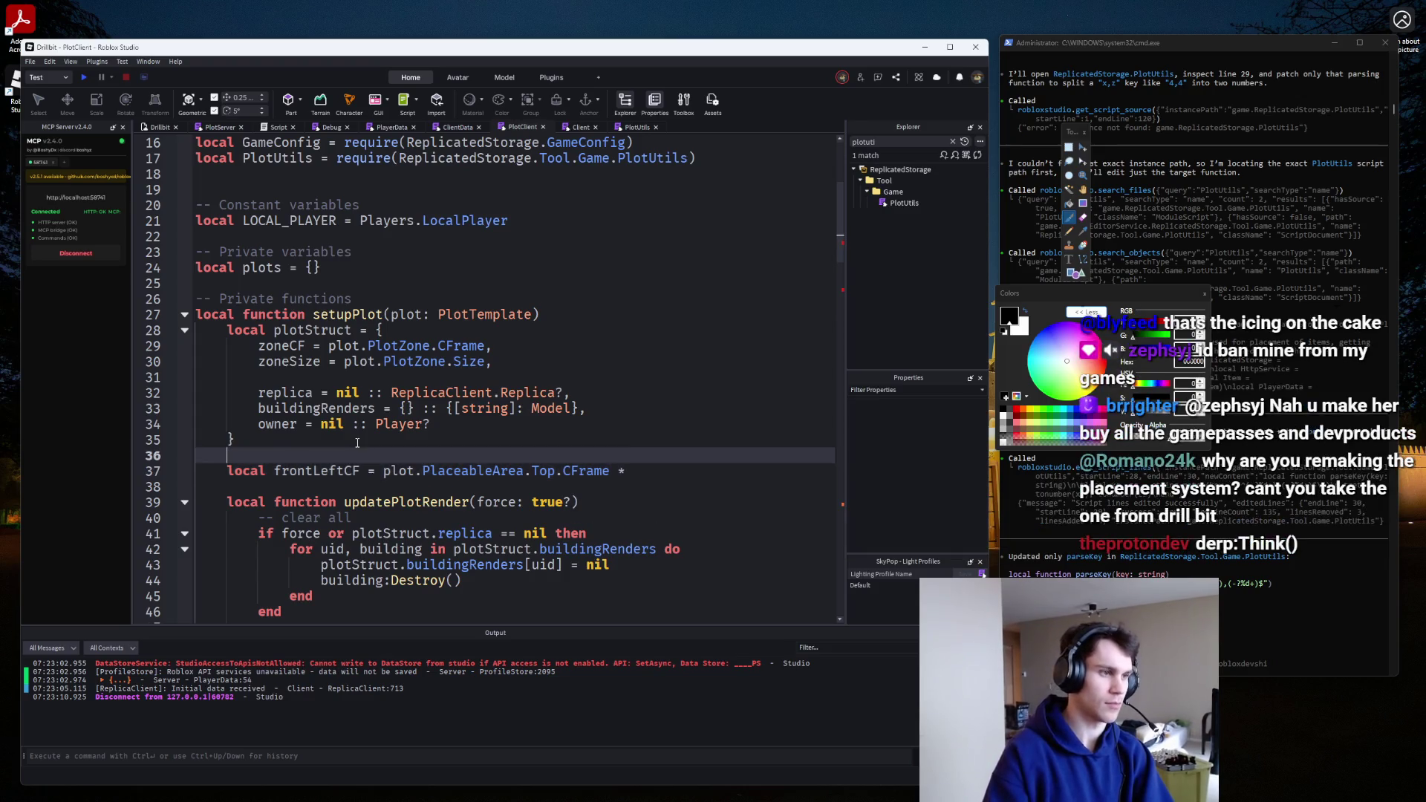
key("Return")
key("Up")
type("local topPart =")
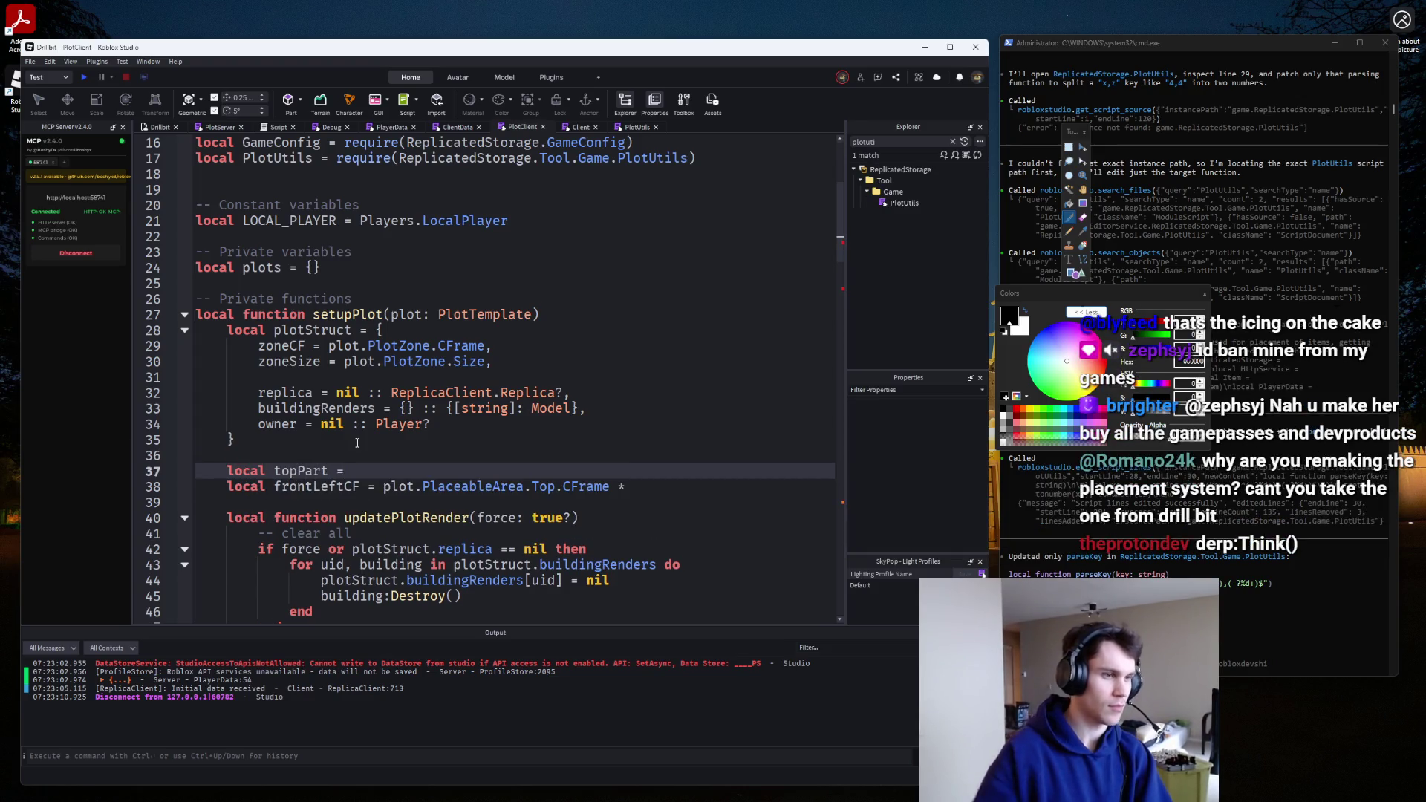
left_click_drag(551, 484, 383, 486)
key("ctrl+c")
left_click(491, 472)
key("ctrl+v")
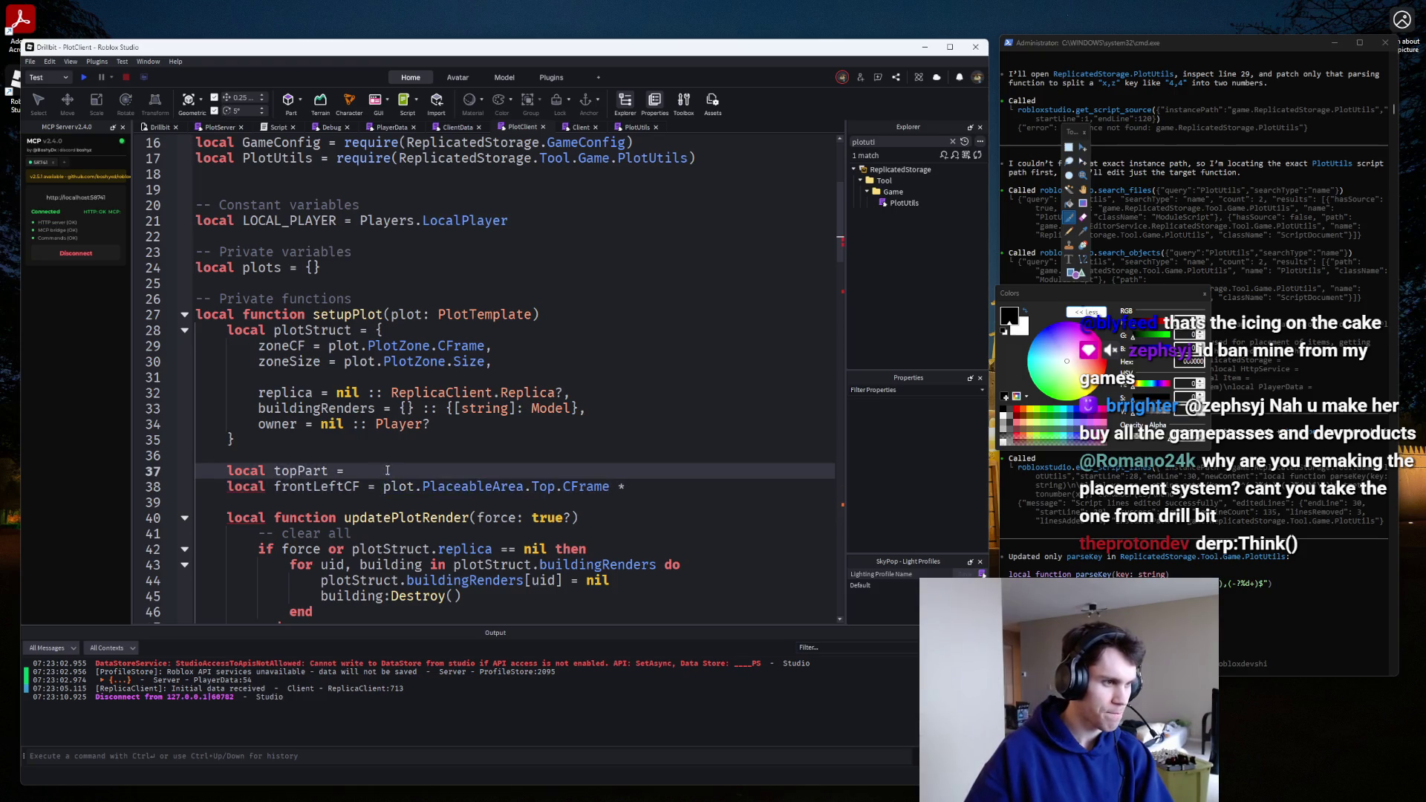
Make frontLeftCF topPart.CFrame * CFrame.new(topPart.CFrame.X/2, 0, topPart.CFrame.Z).
left_click_drag(553, 486, 384, 487)
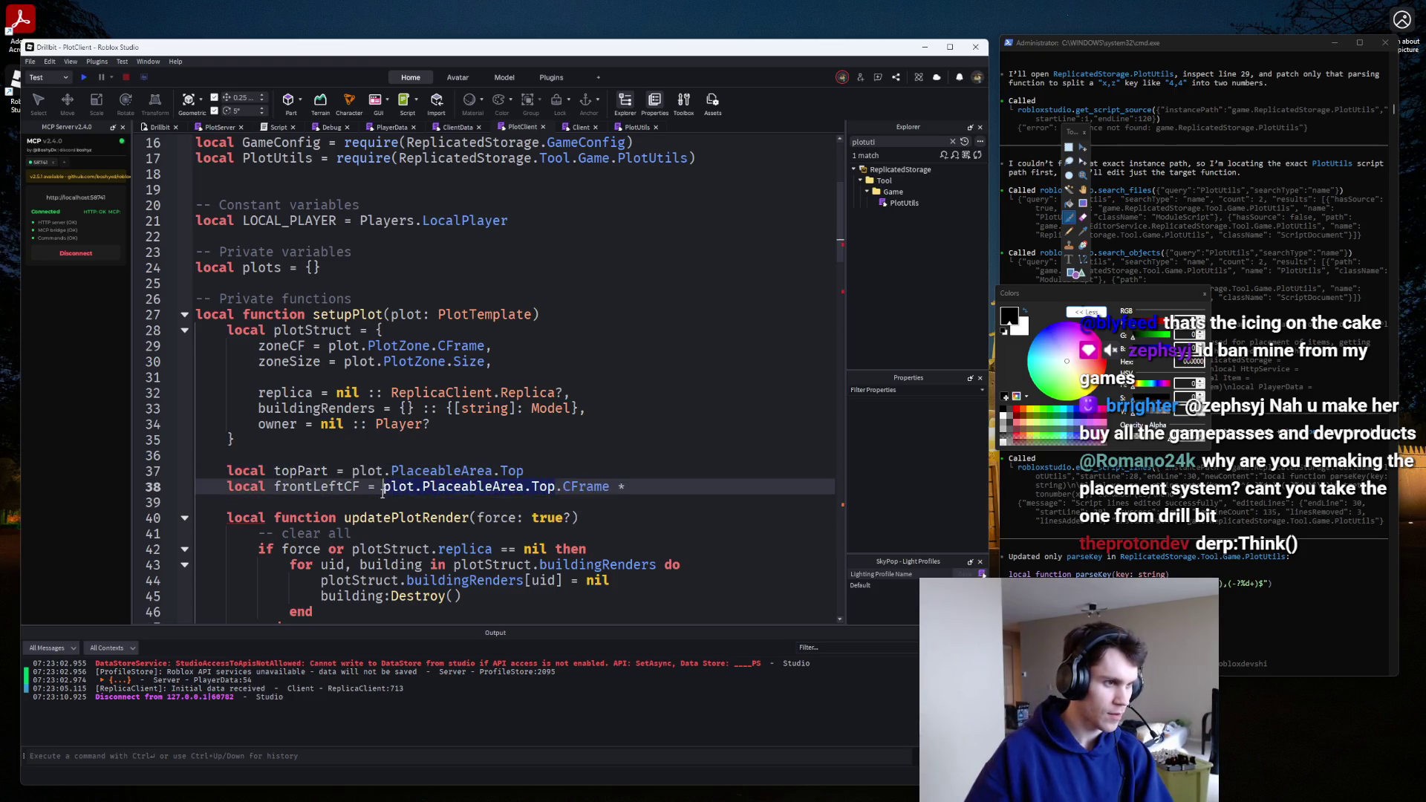
type("topPart.")
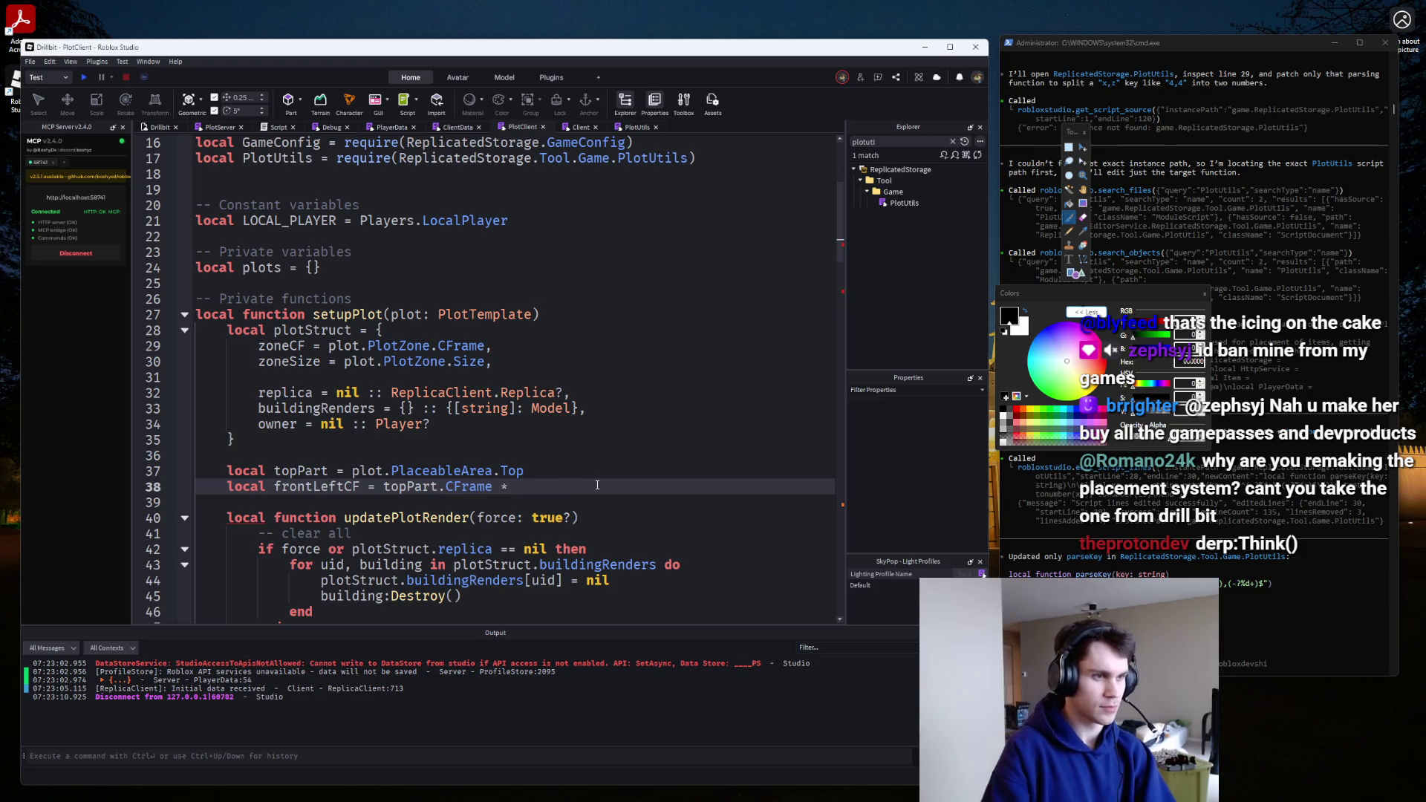
type("CFrame * CFrame.new(topPart.")
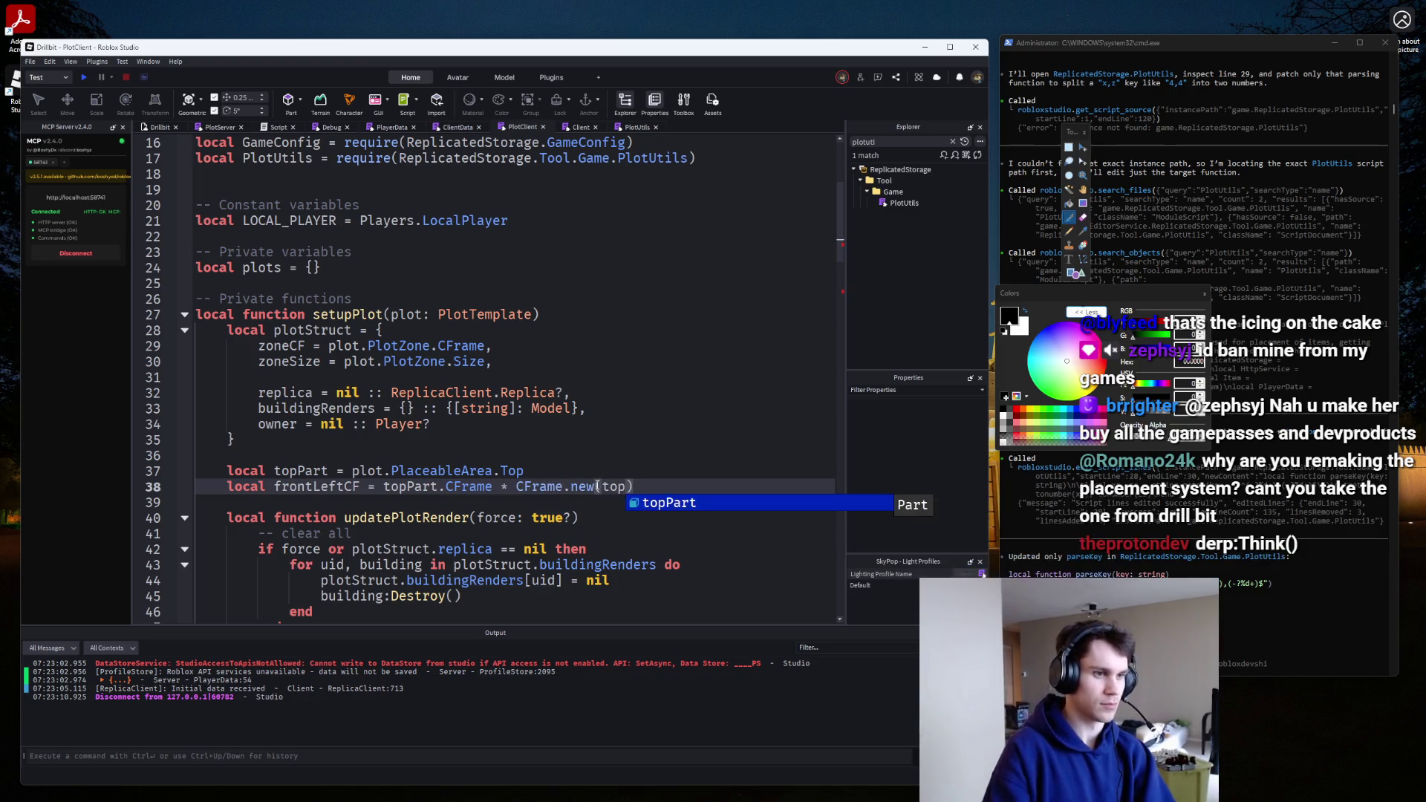
type("CFrame.X")
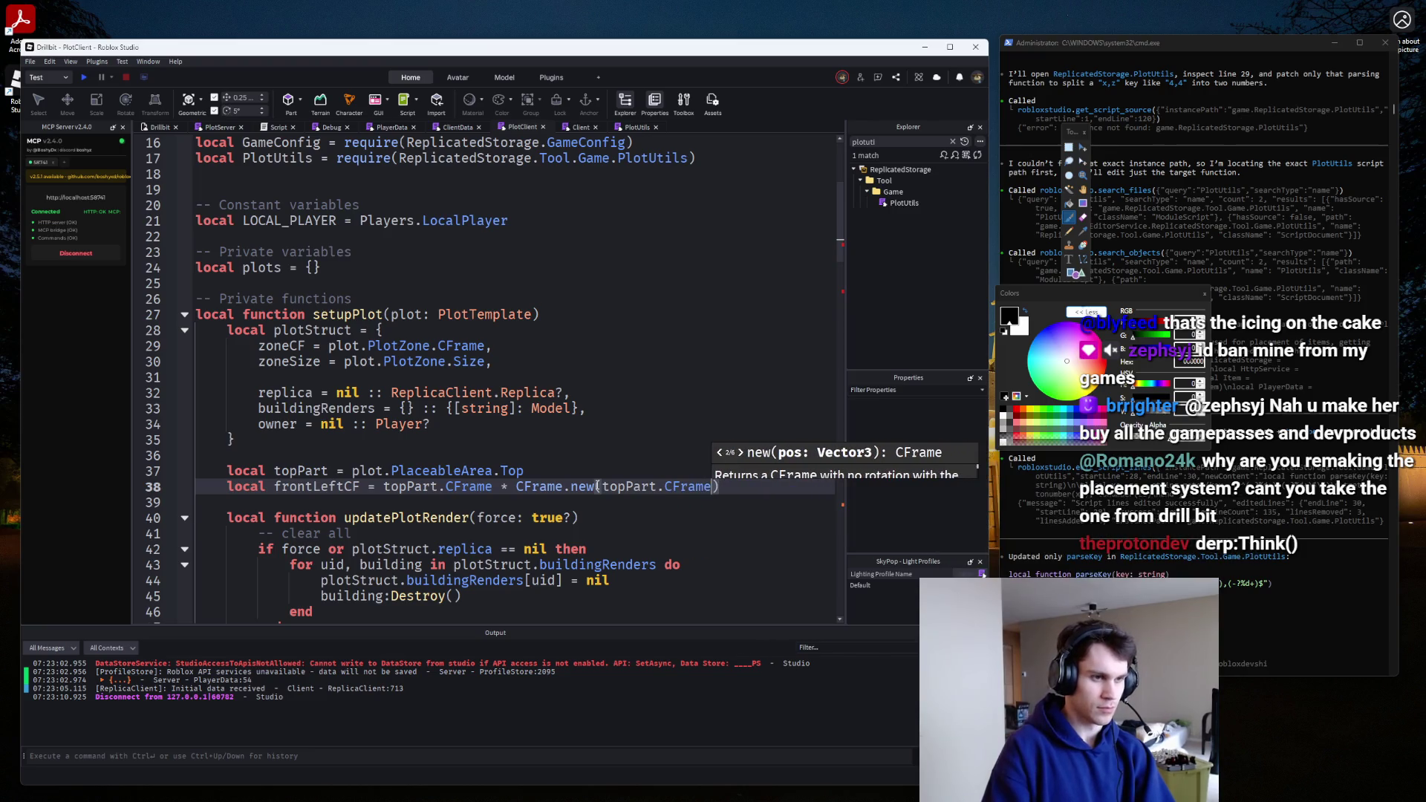
type(", topPart.C")
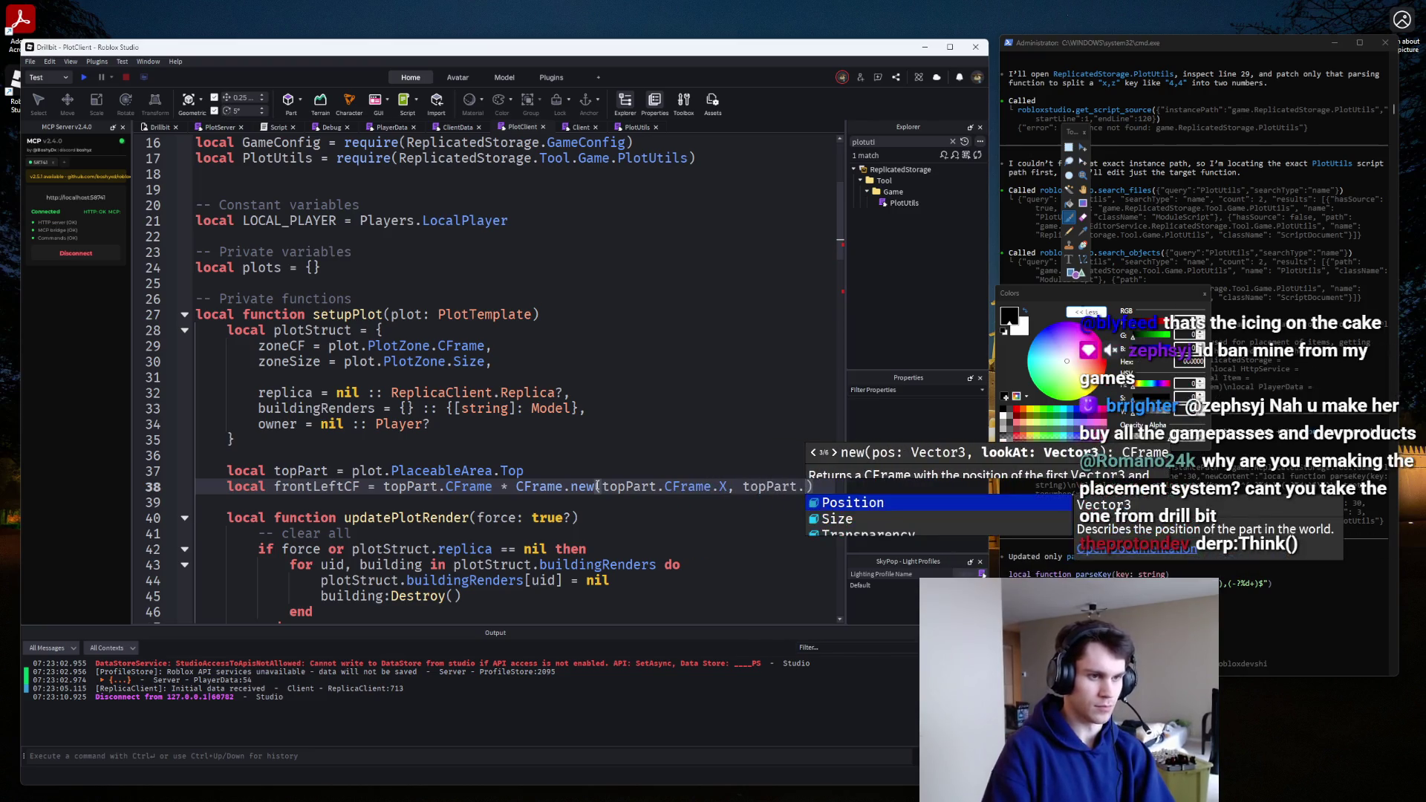
type("Frame.Z")
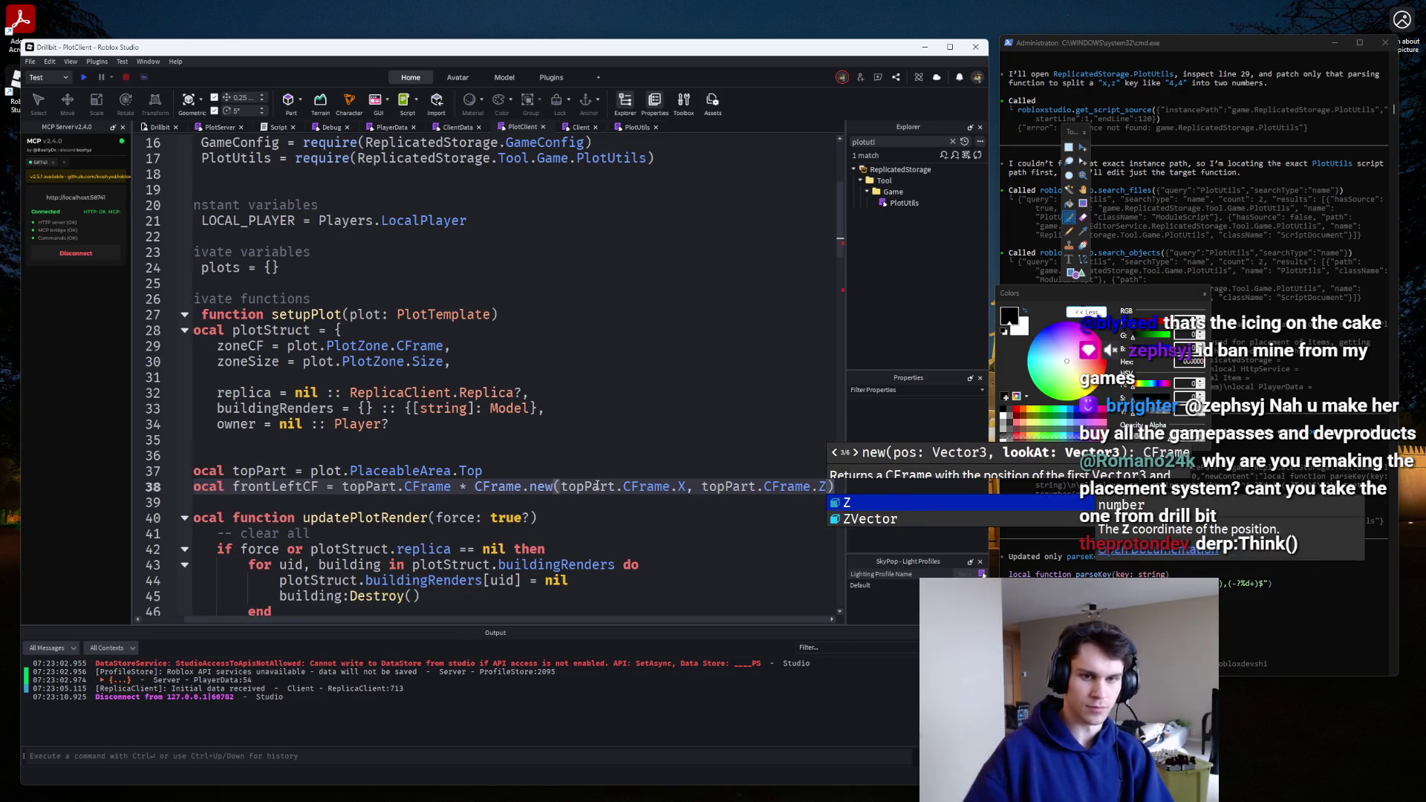
left_click(702, 484)
type("0,")
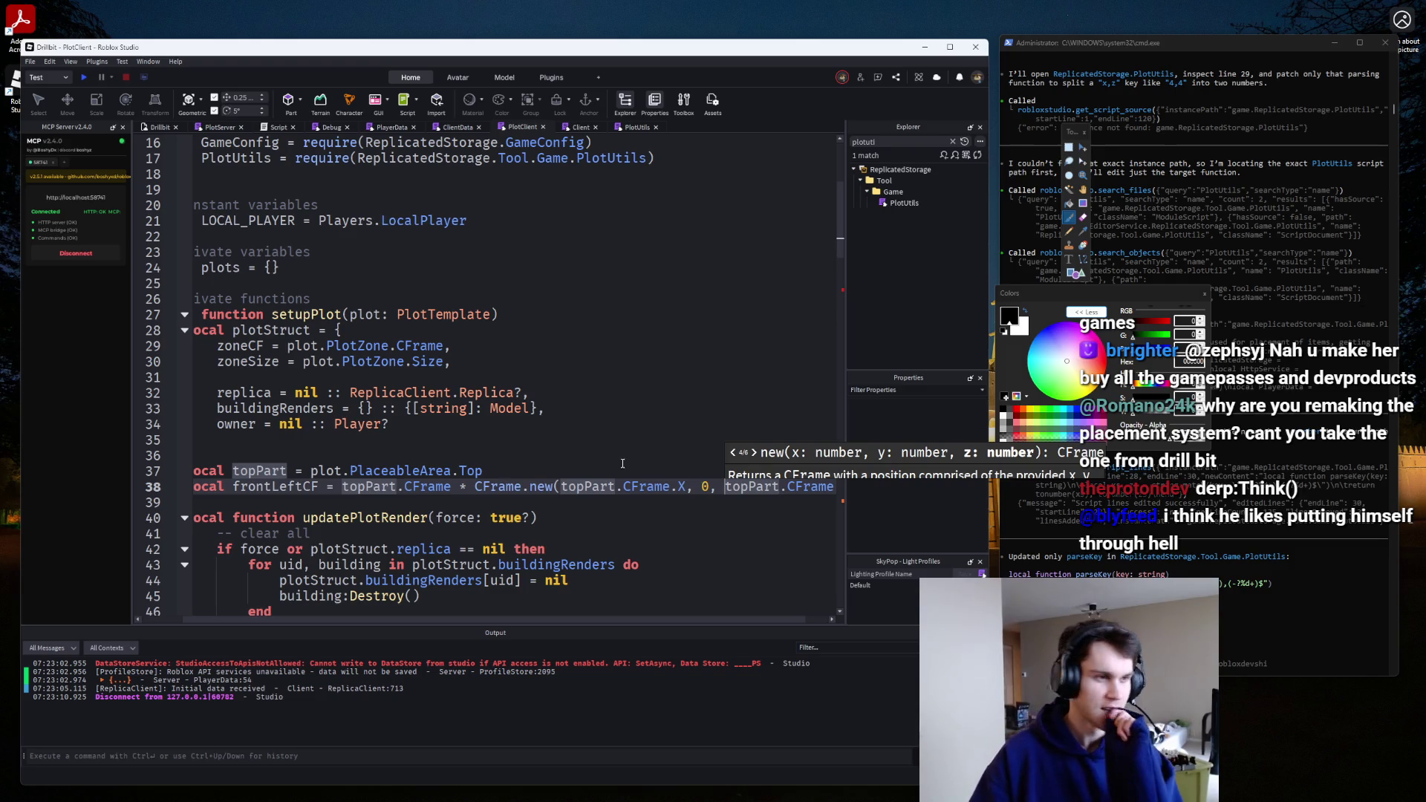
left_click(687, 489)
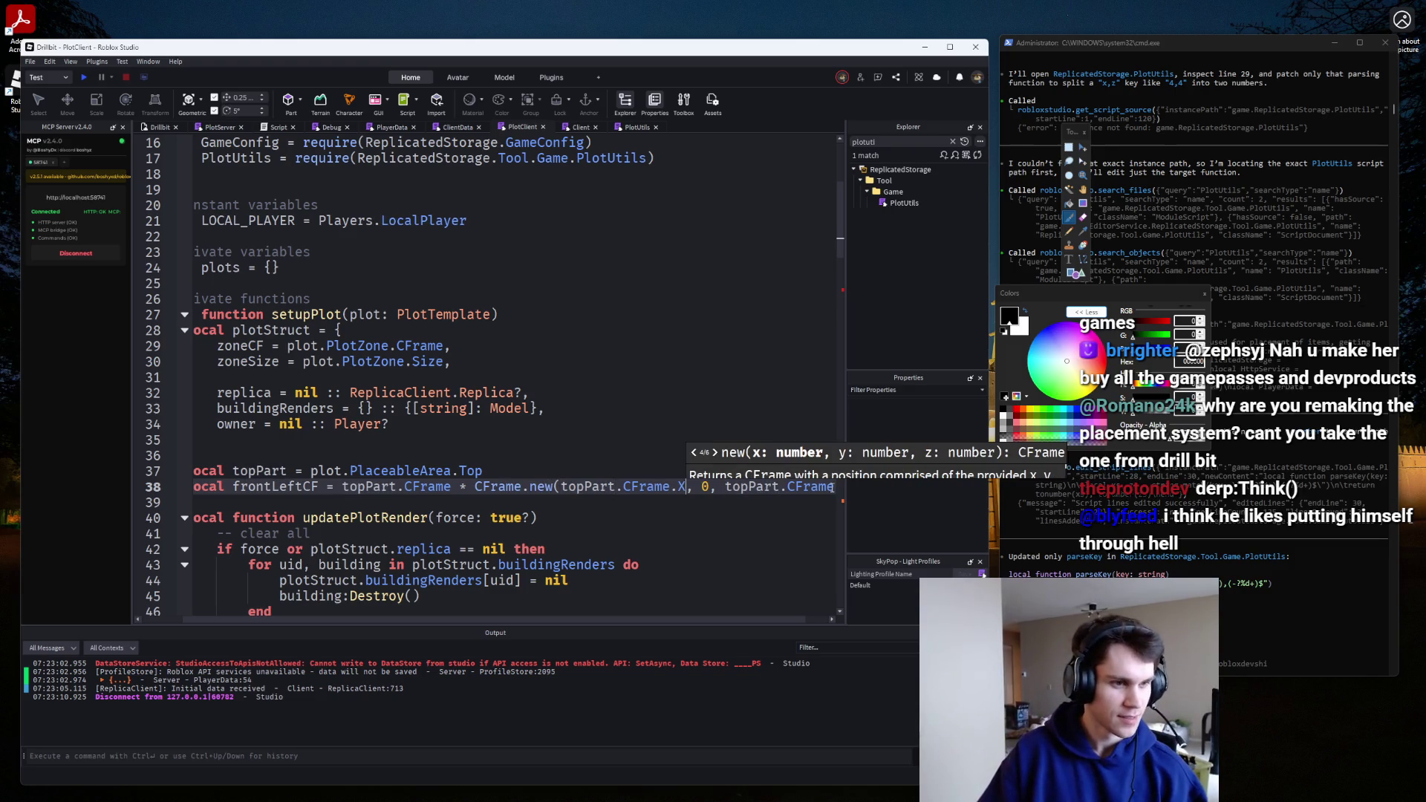
type("/2")
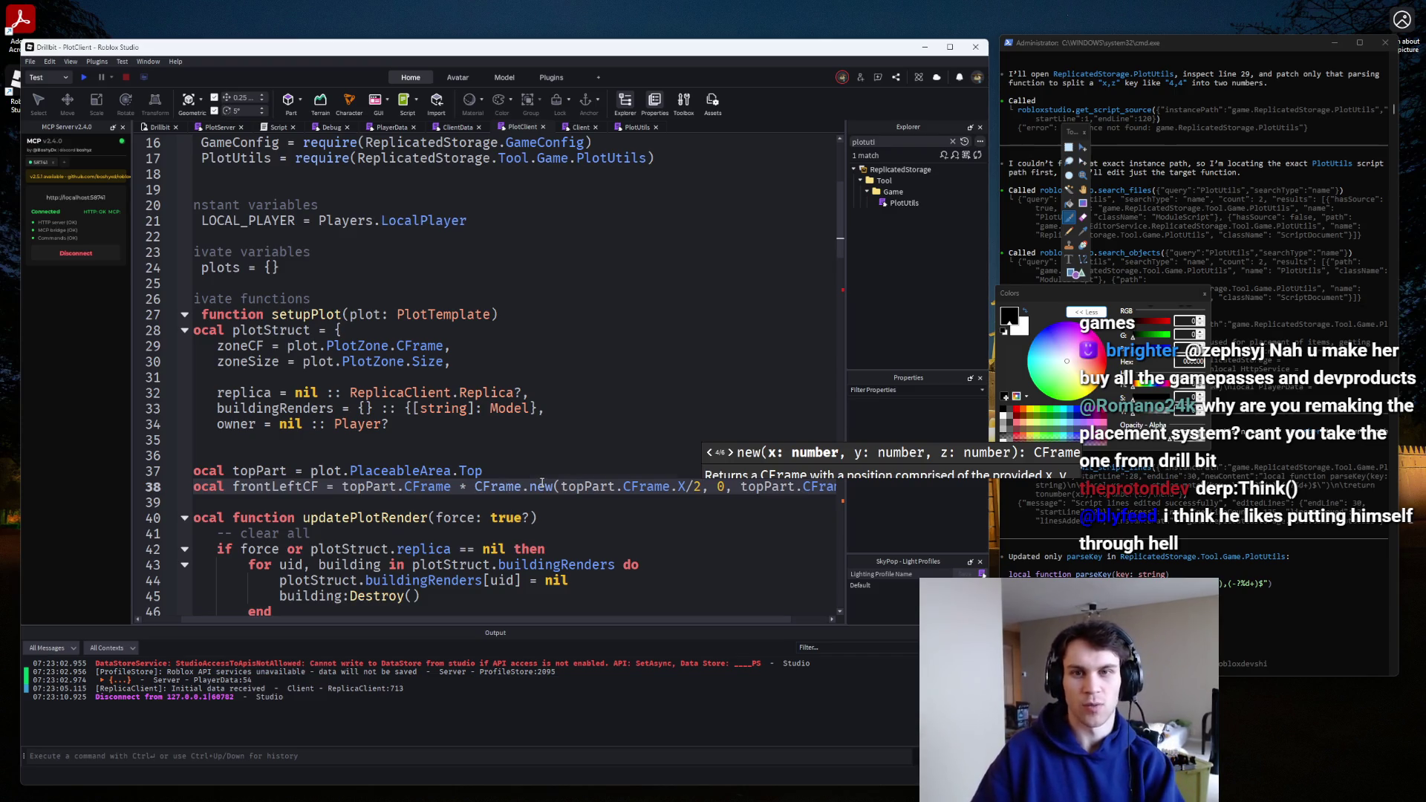
key("Escape")
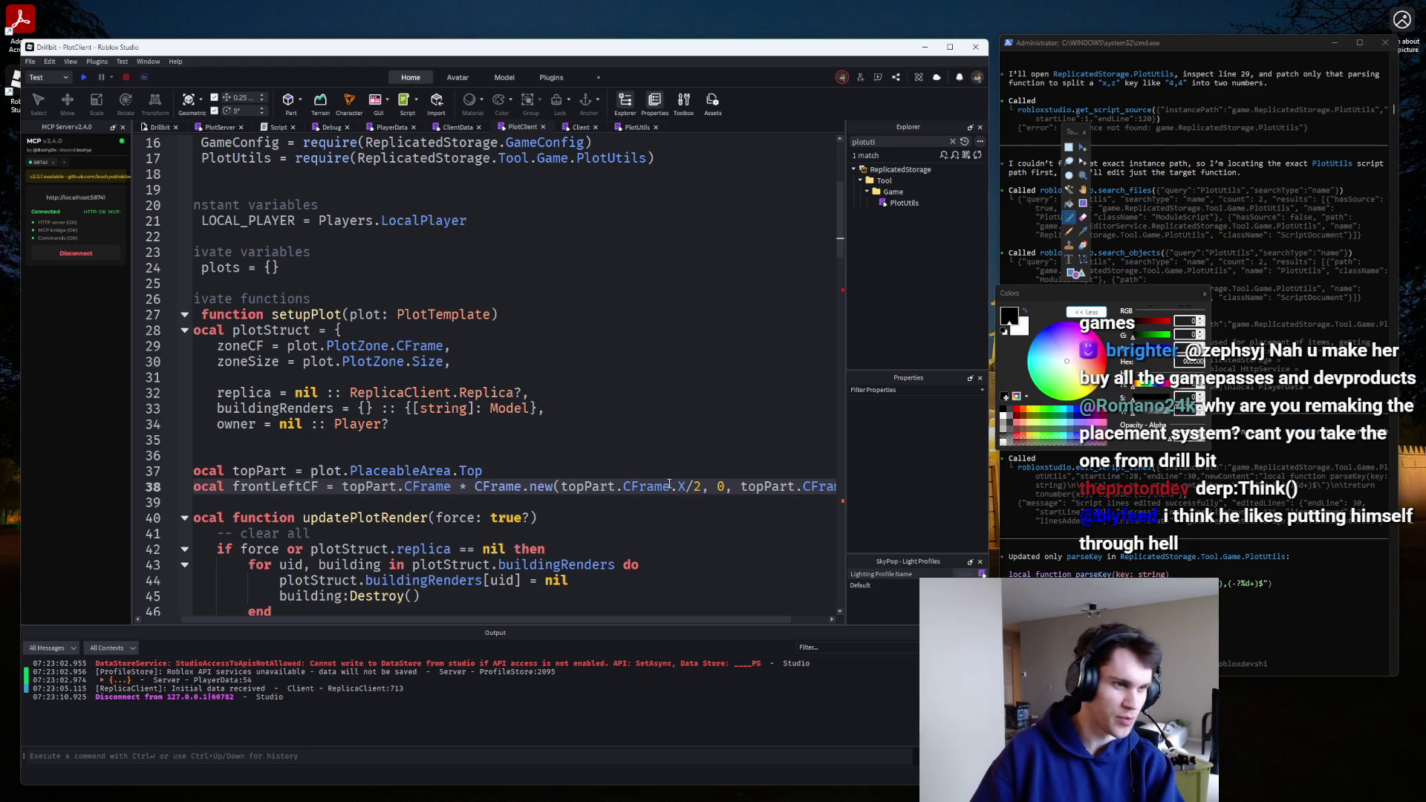
Halve the Z offset and spread the CFrame.new arguments over separate lines.
left_click(562, 487)
key("Return")
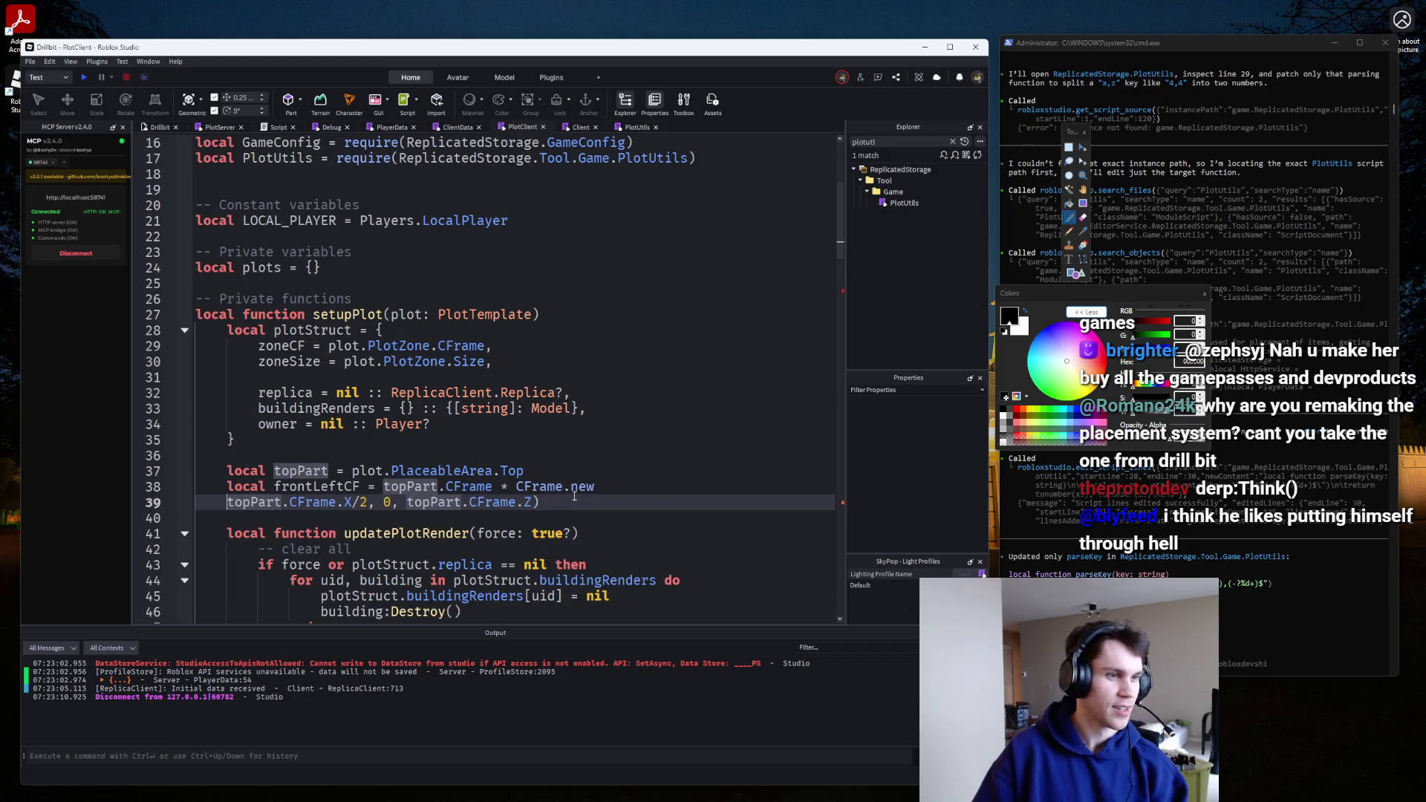
key("BackSpace")
type("(topPart.CFrame.X/2, 0, topPart")
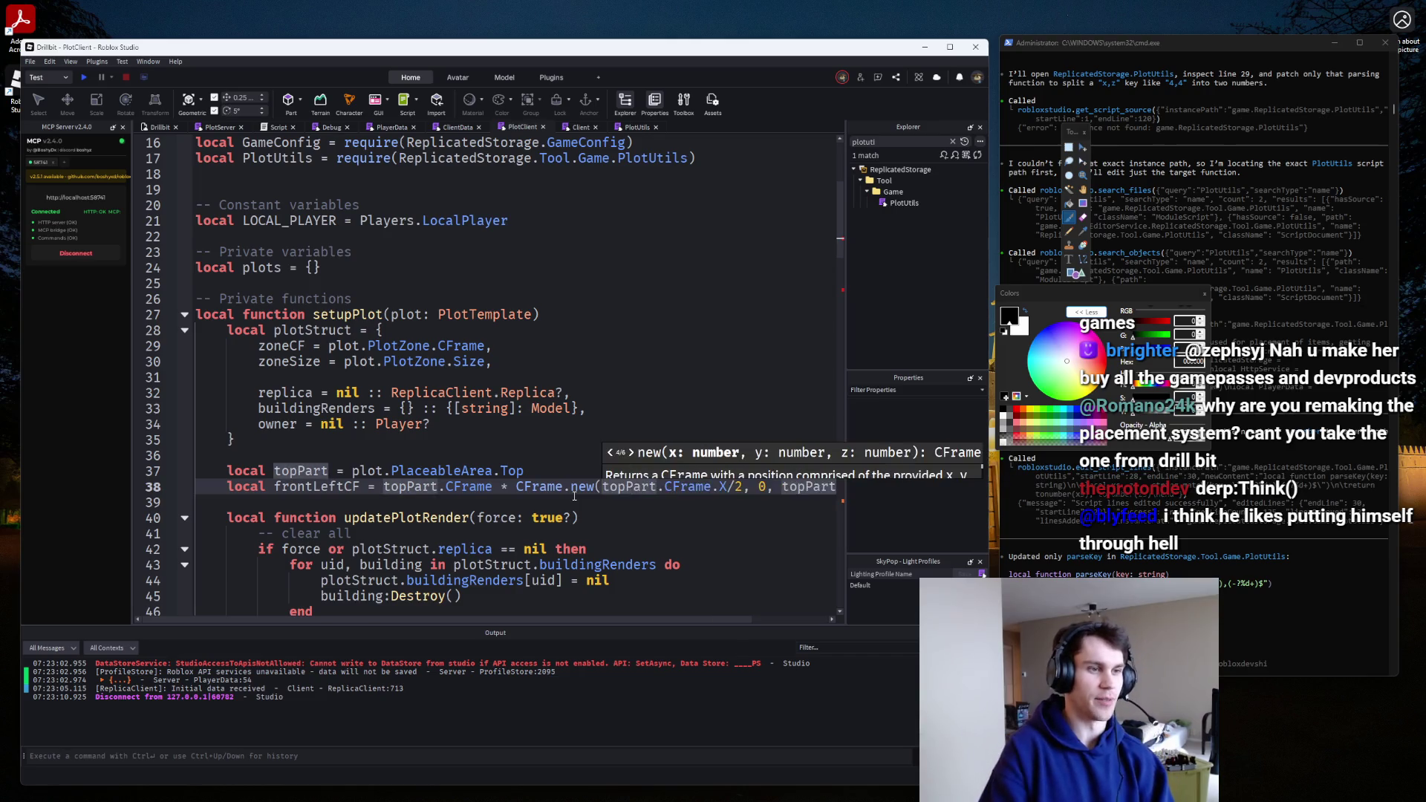
key("Return")
left_click(564, 502)
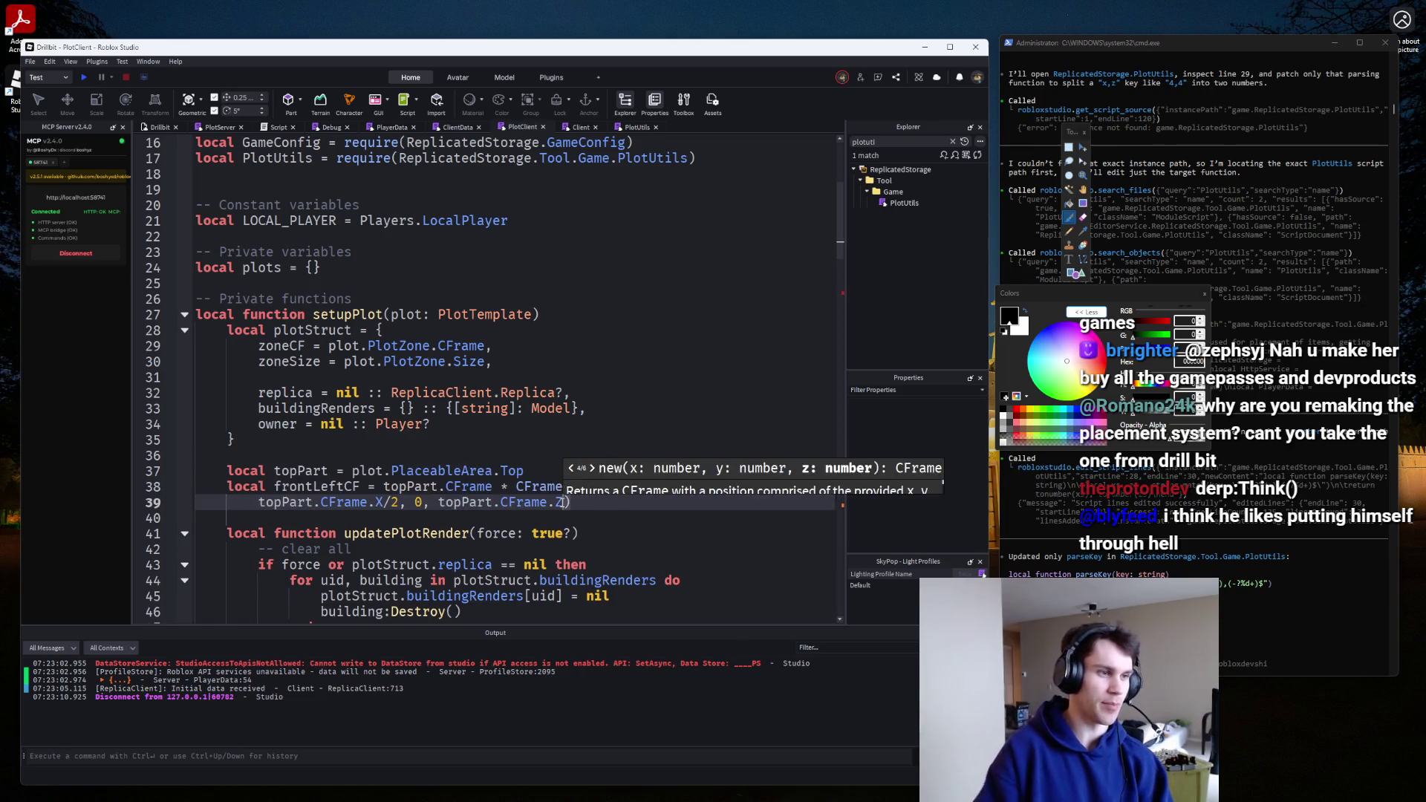
type("/2")
key("Return")
left_click(529, 392)
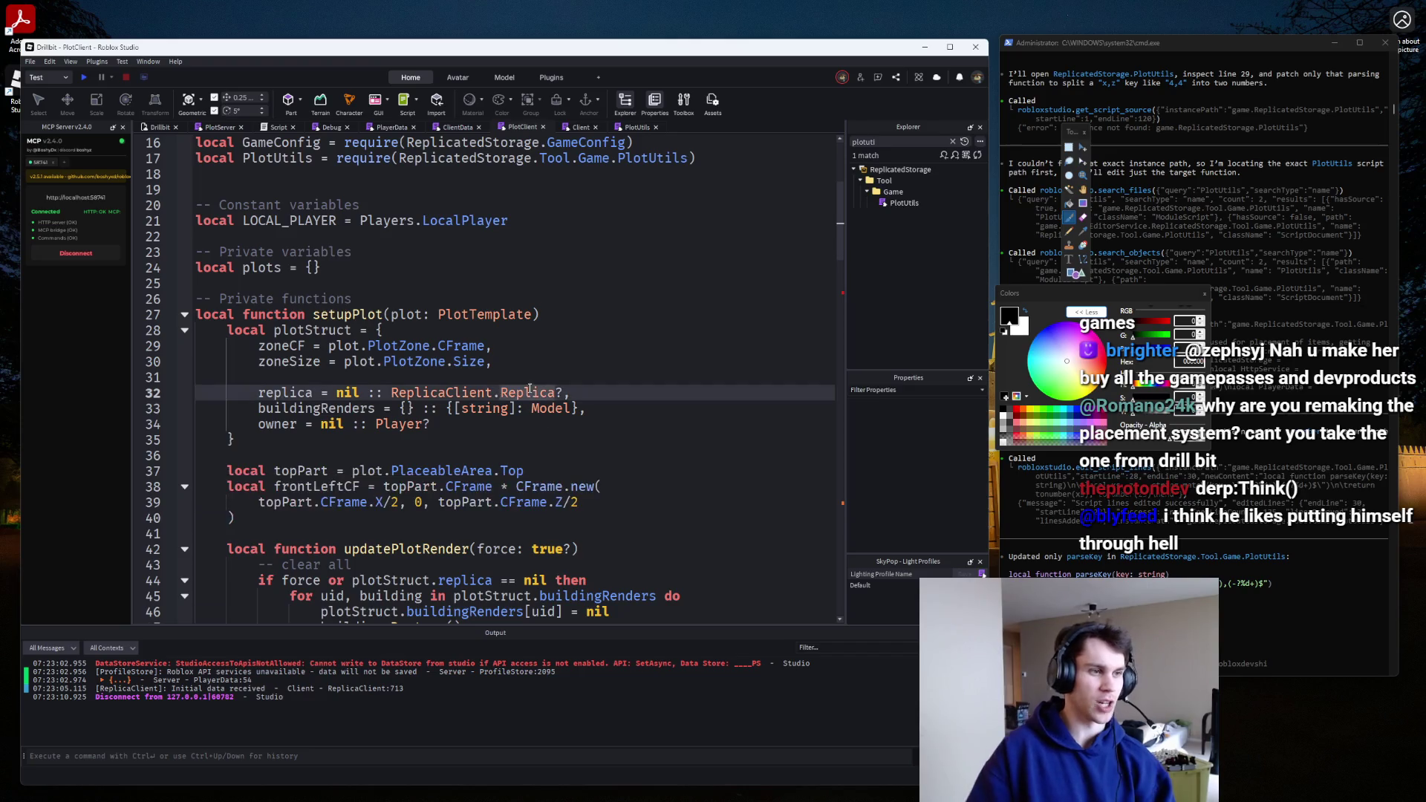
left_click(414, 502)
key("Return")
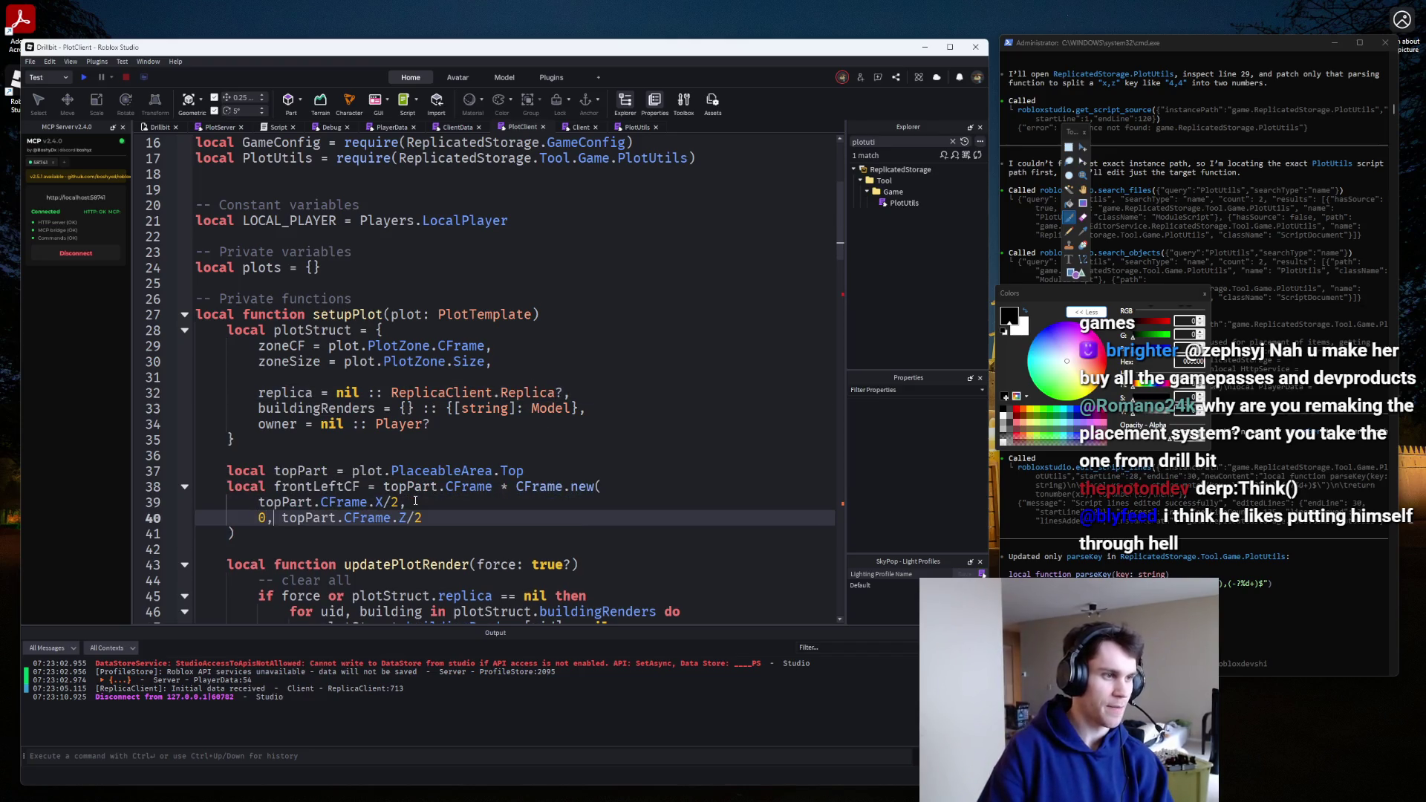
key("Return")
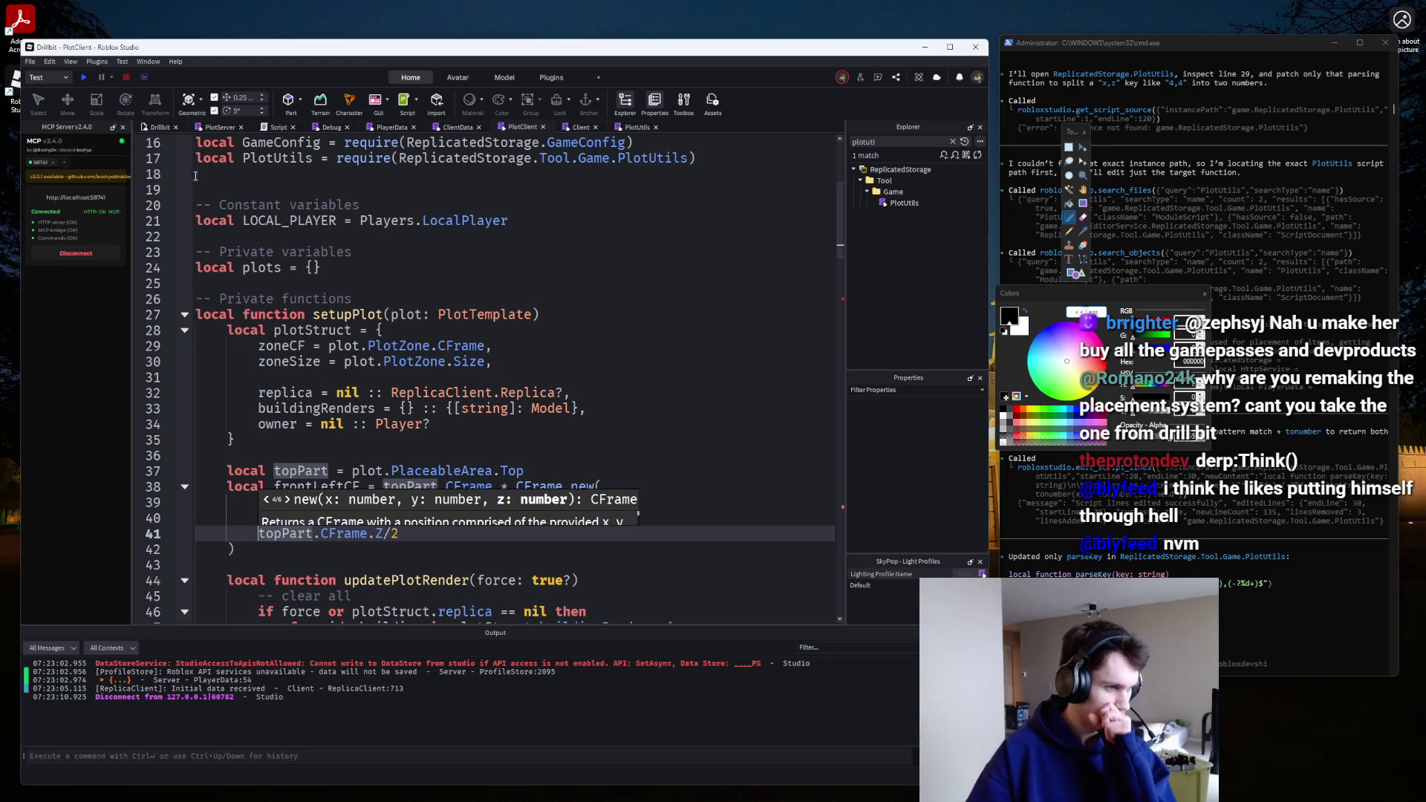
Pass frontLeftCF as GetItemPlacementPosition's second argument on line 62 and play-test.
left_click(82, 80)
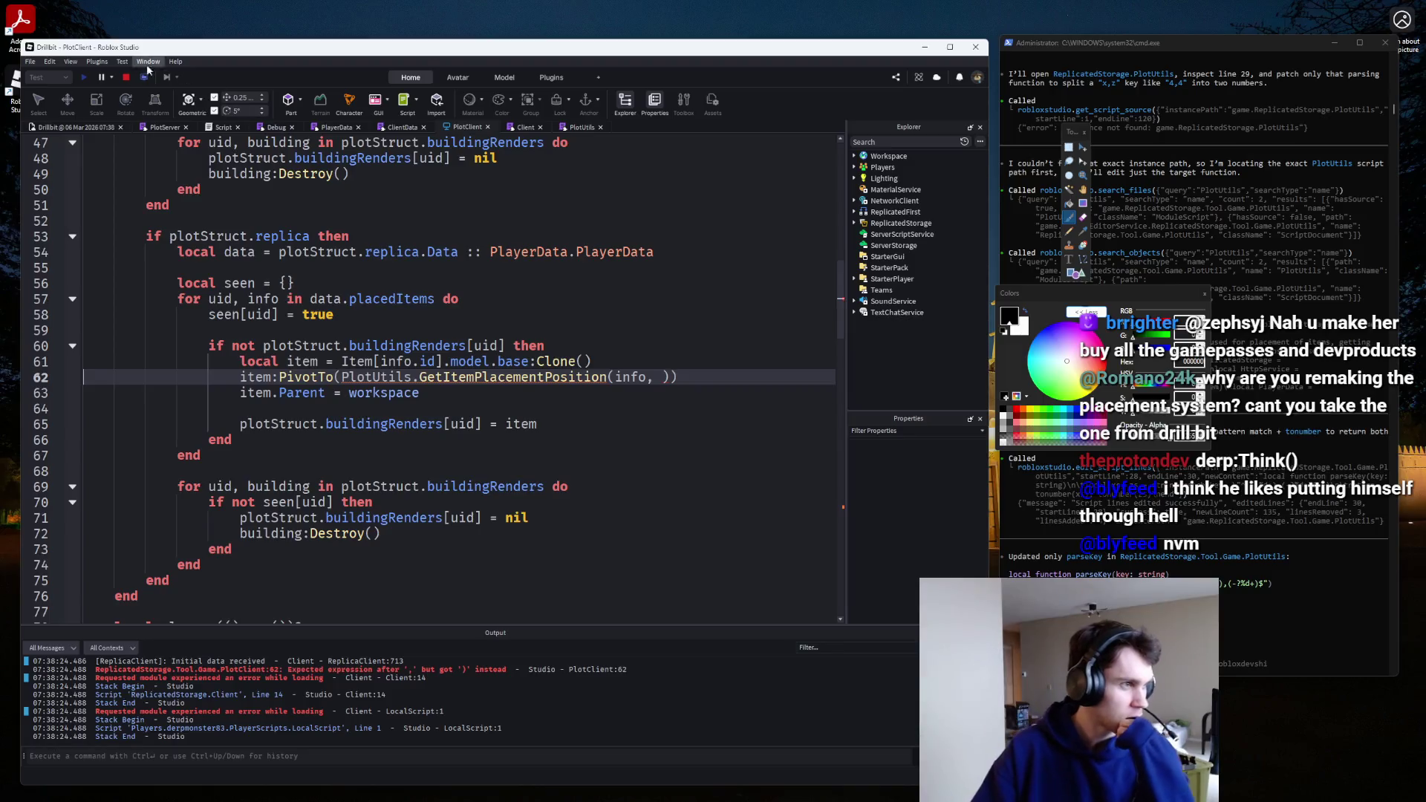
left_click(125, 77)
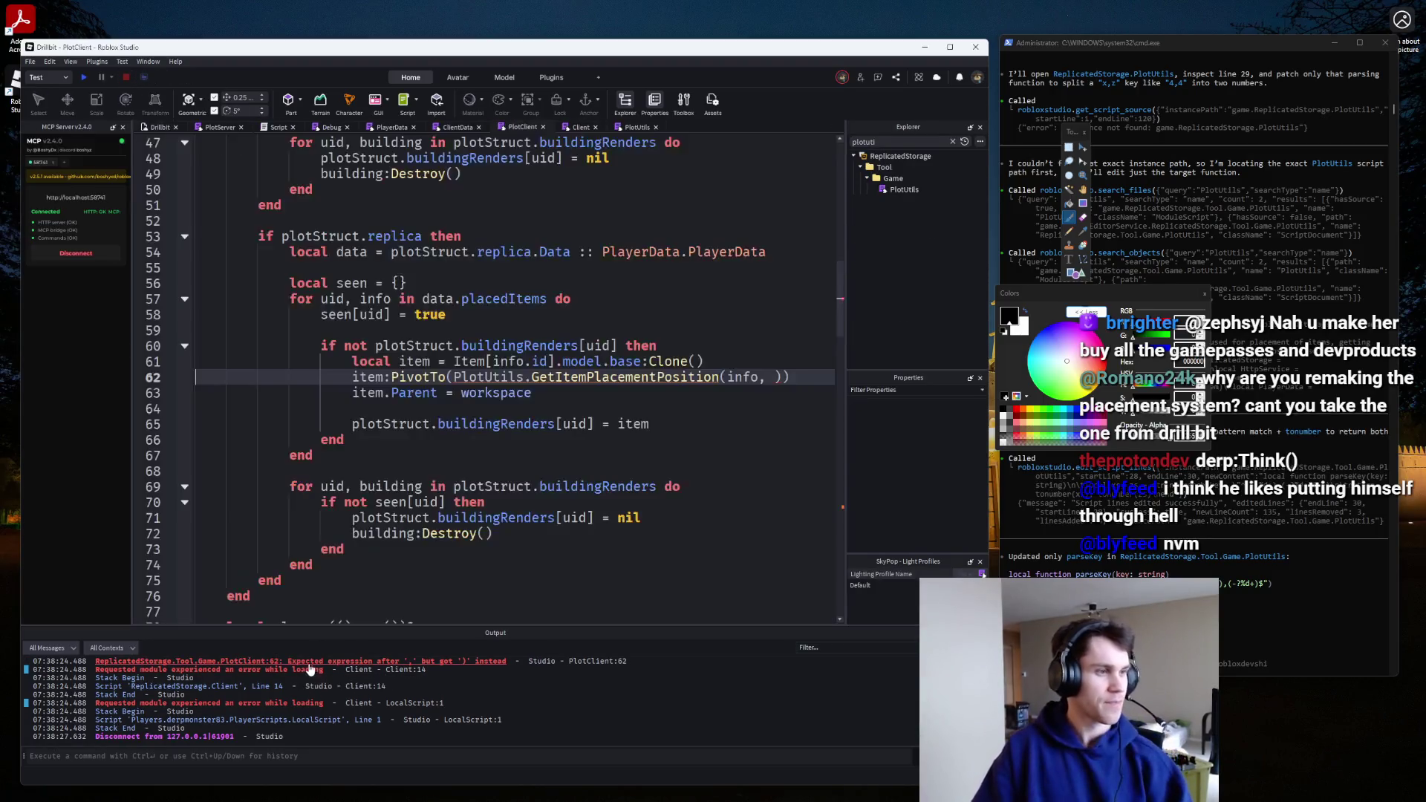
scroll(441, 428, "up", 4)
left_click(359, 423)
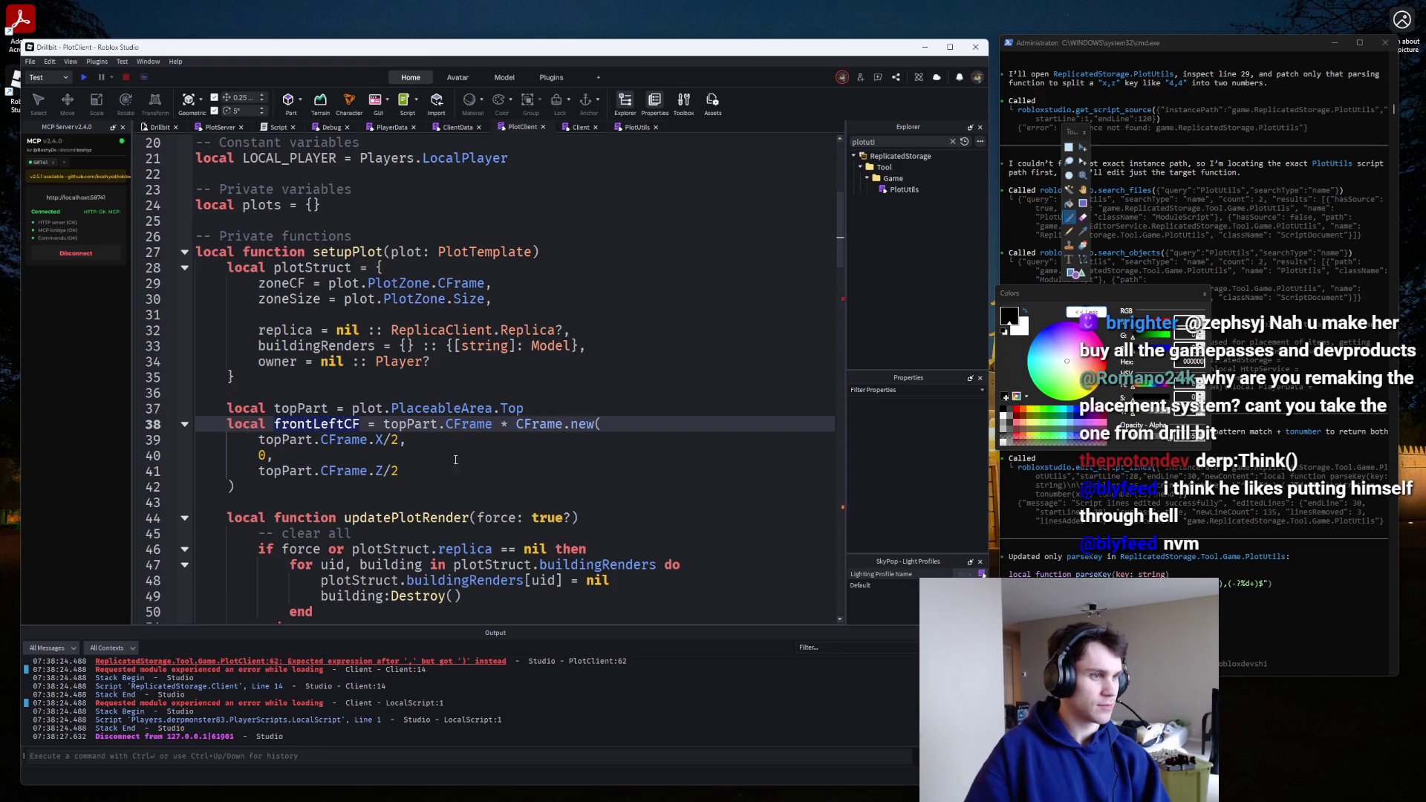
scroll(730, 528, "down", 5)
left_click(766, 564)
type("frontLeftCF")
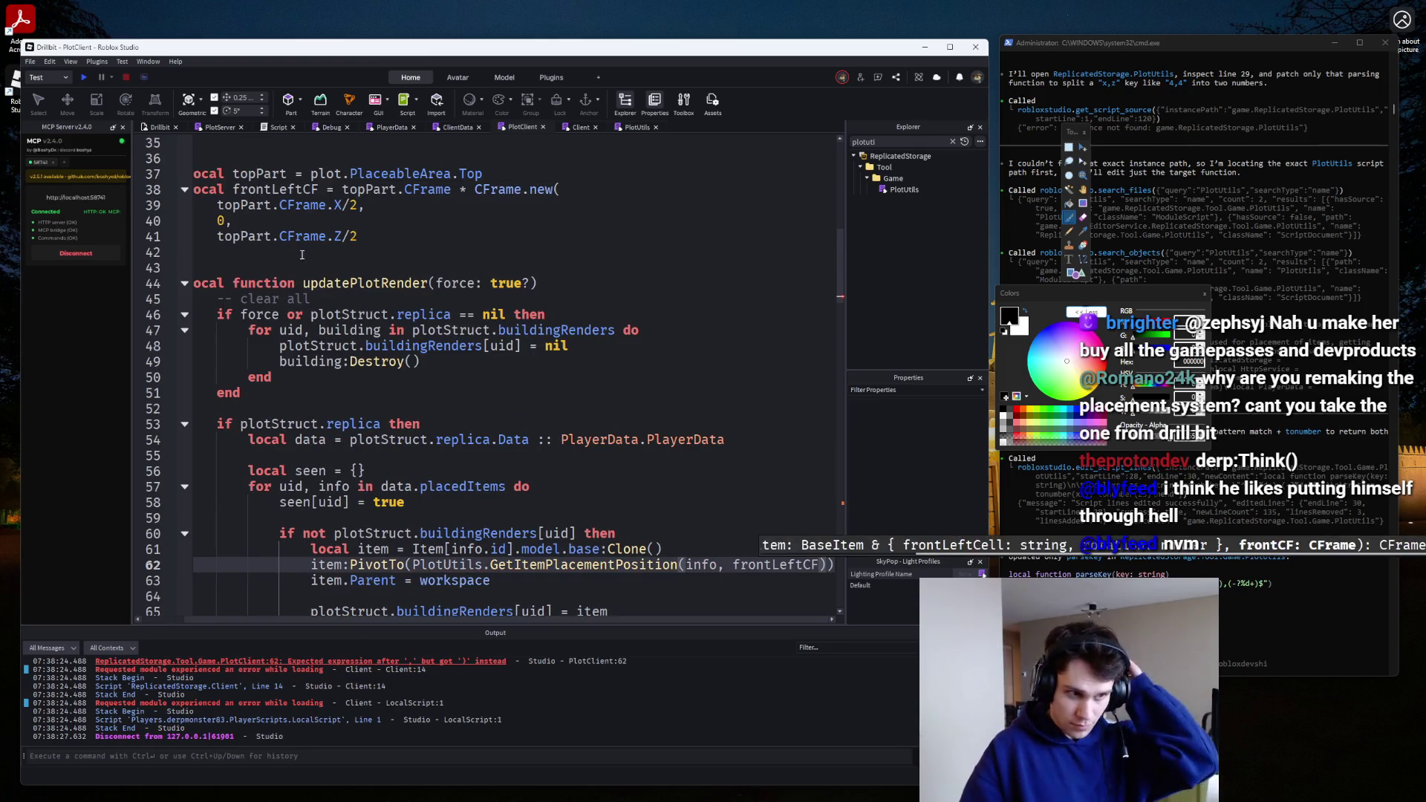
left_click(85, 78)
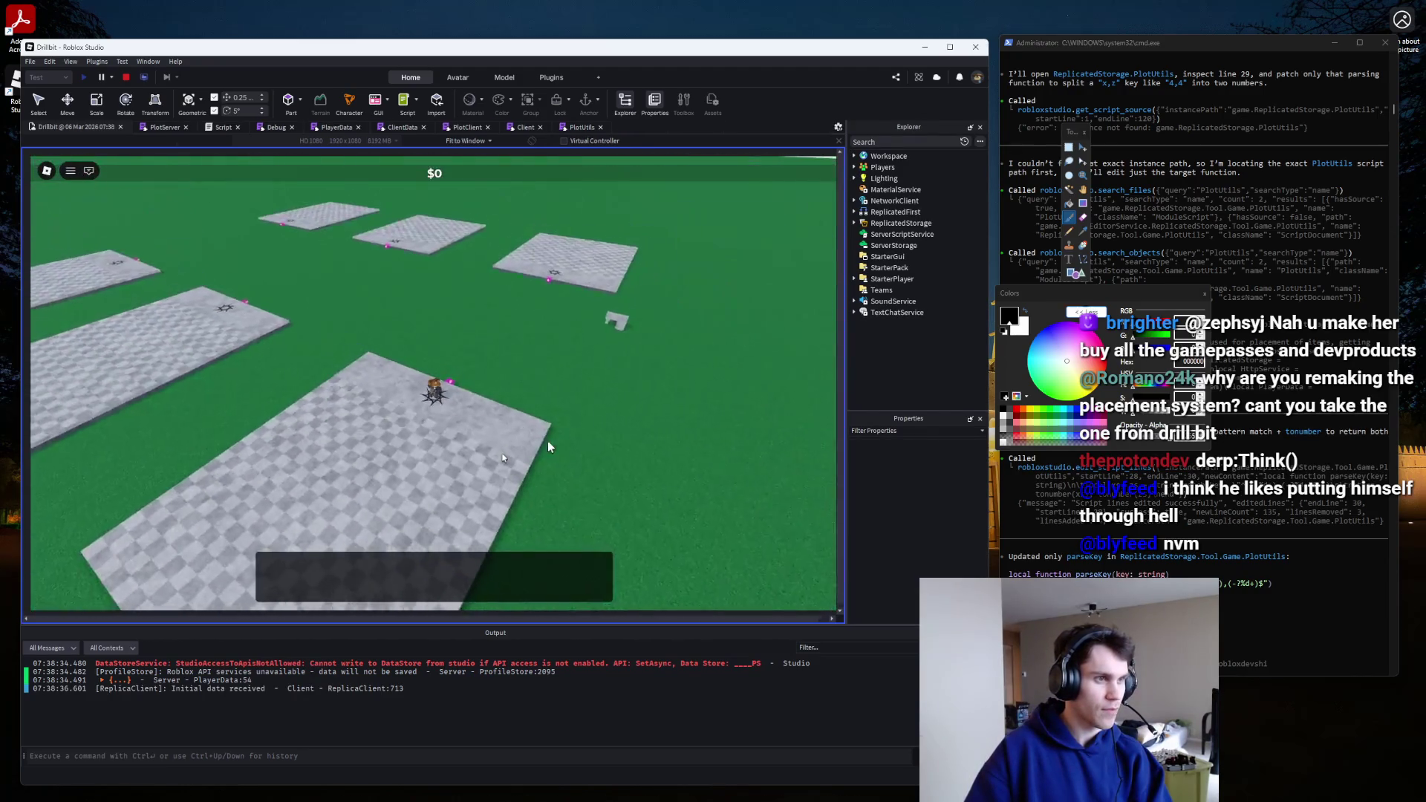
Zoom toward the placed item, stop the play-test, and bring up the Client script.
scroll(547, 445, "up", 3)
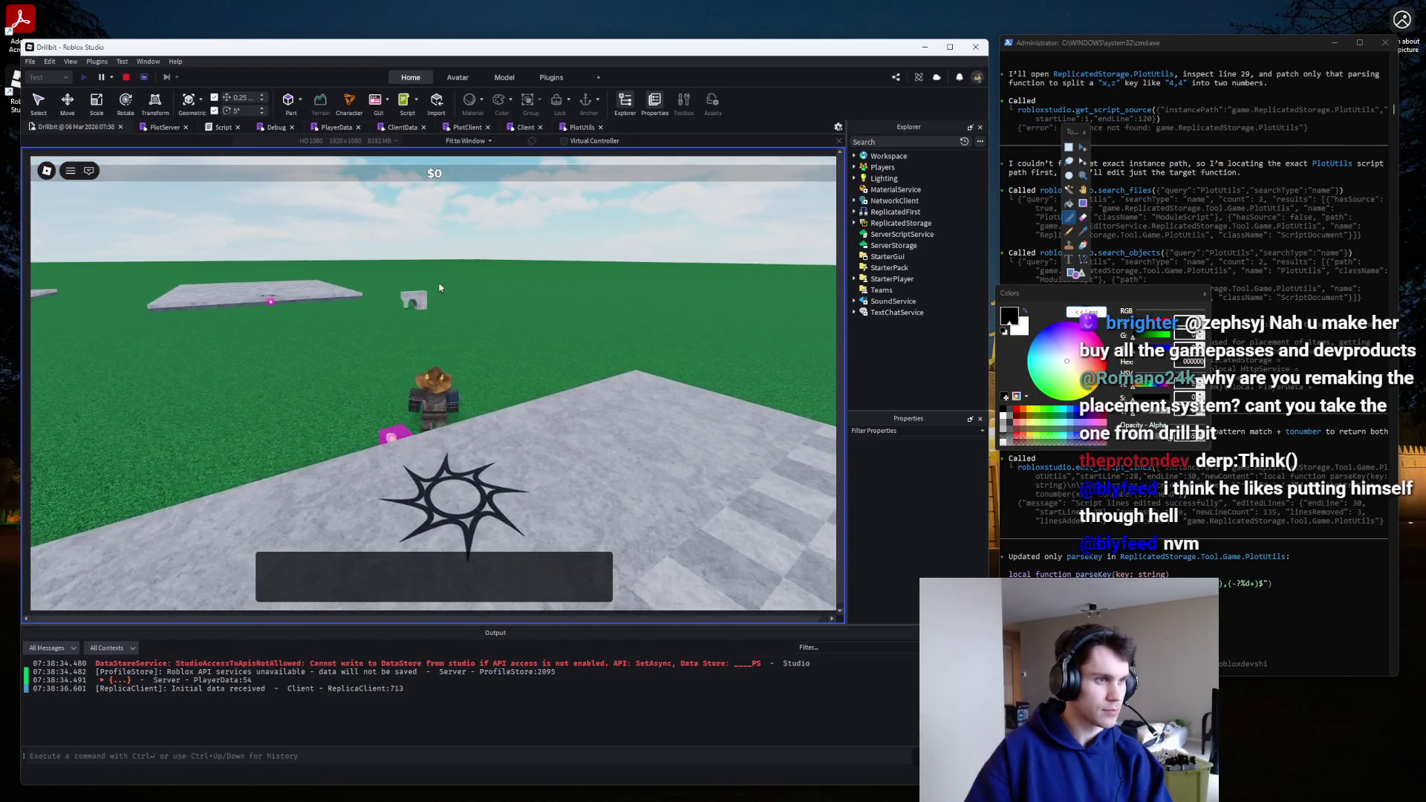
left_click(123, 79)
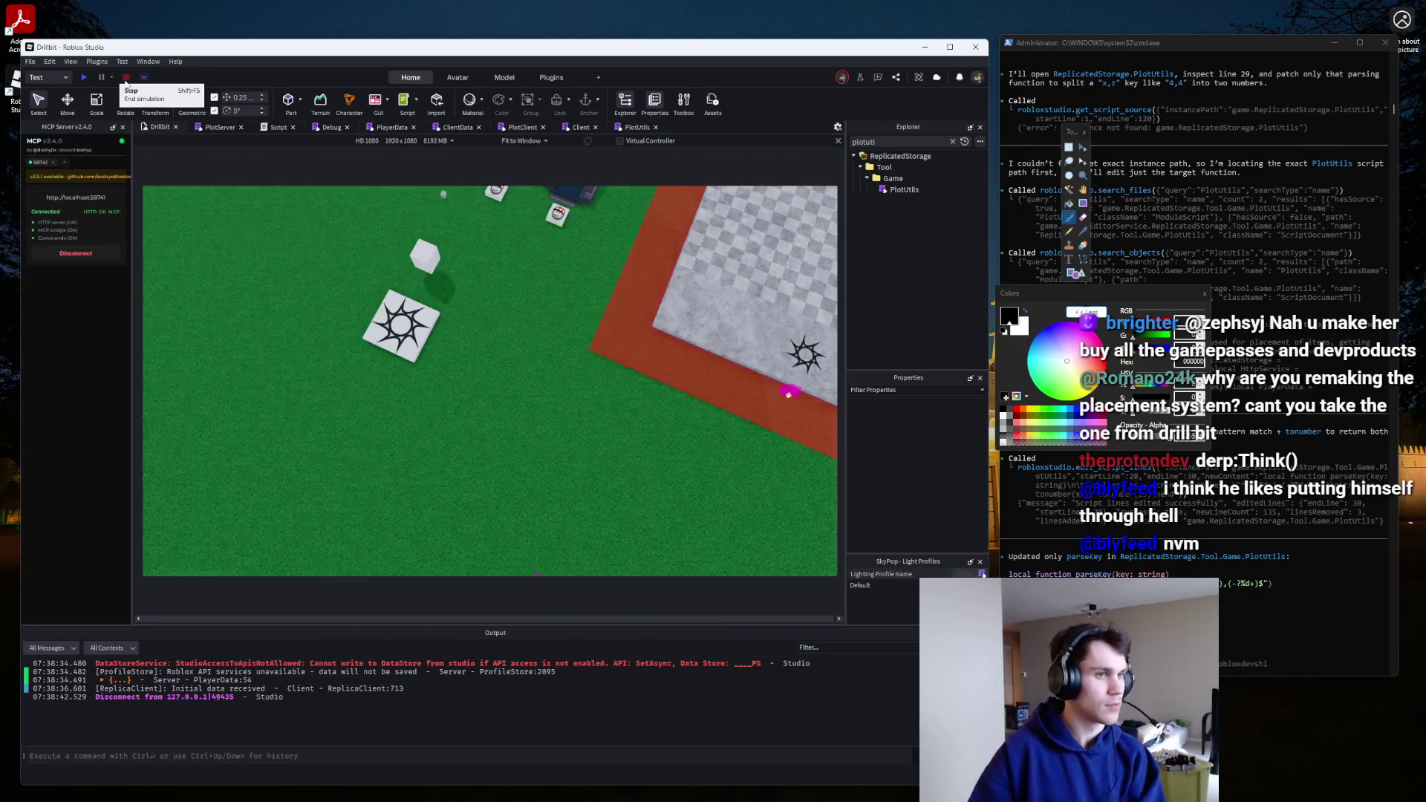
left_click(622, 129)
left_click(578, 128)
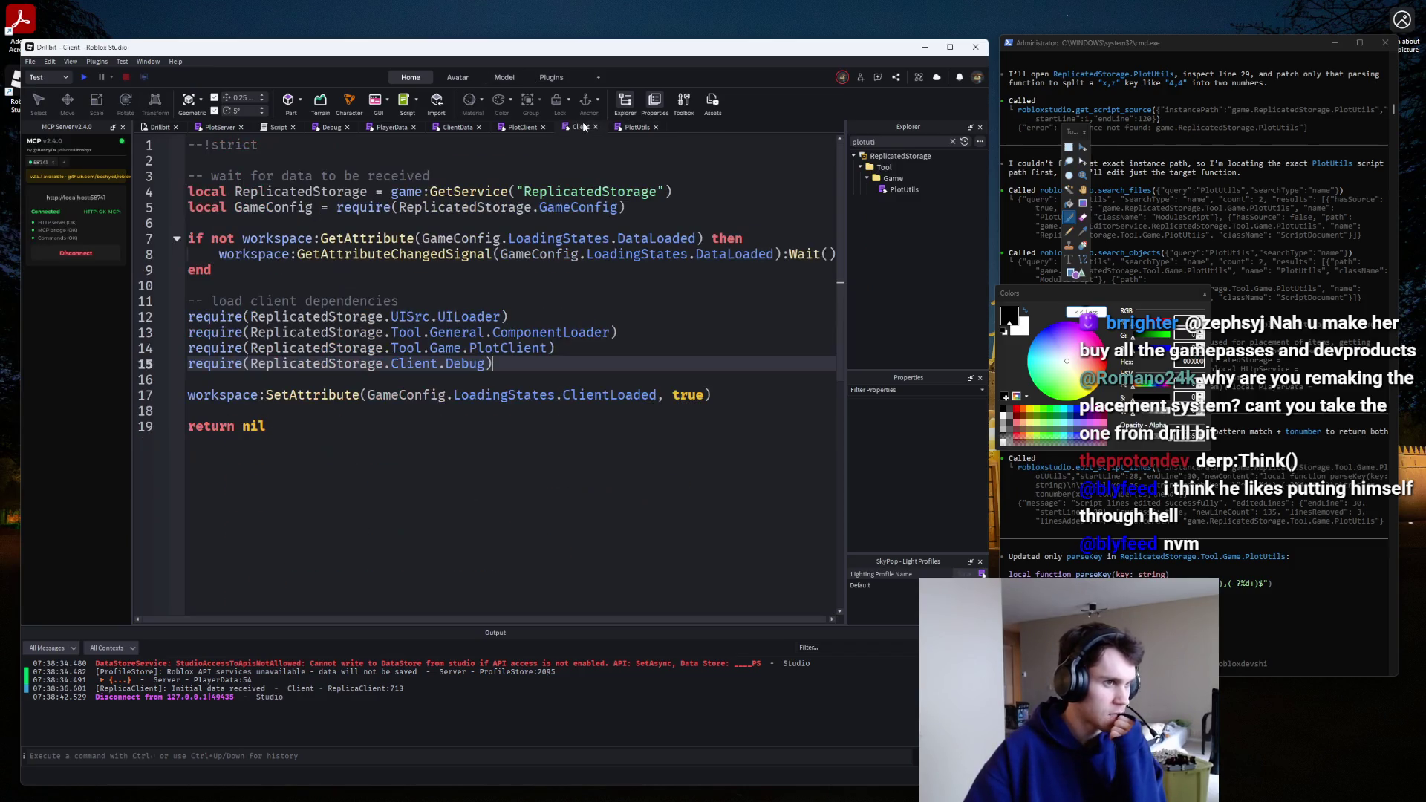
Insert print(frontCF) above return frontCF in GetItemPlacementPosition, then show Client.
left_click(516, 127)
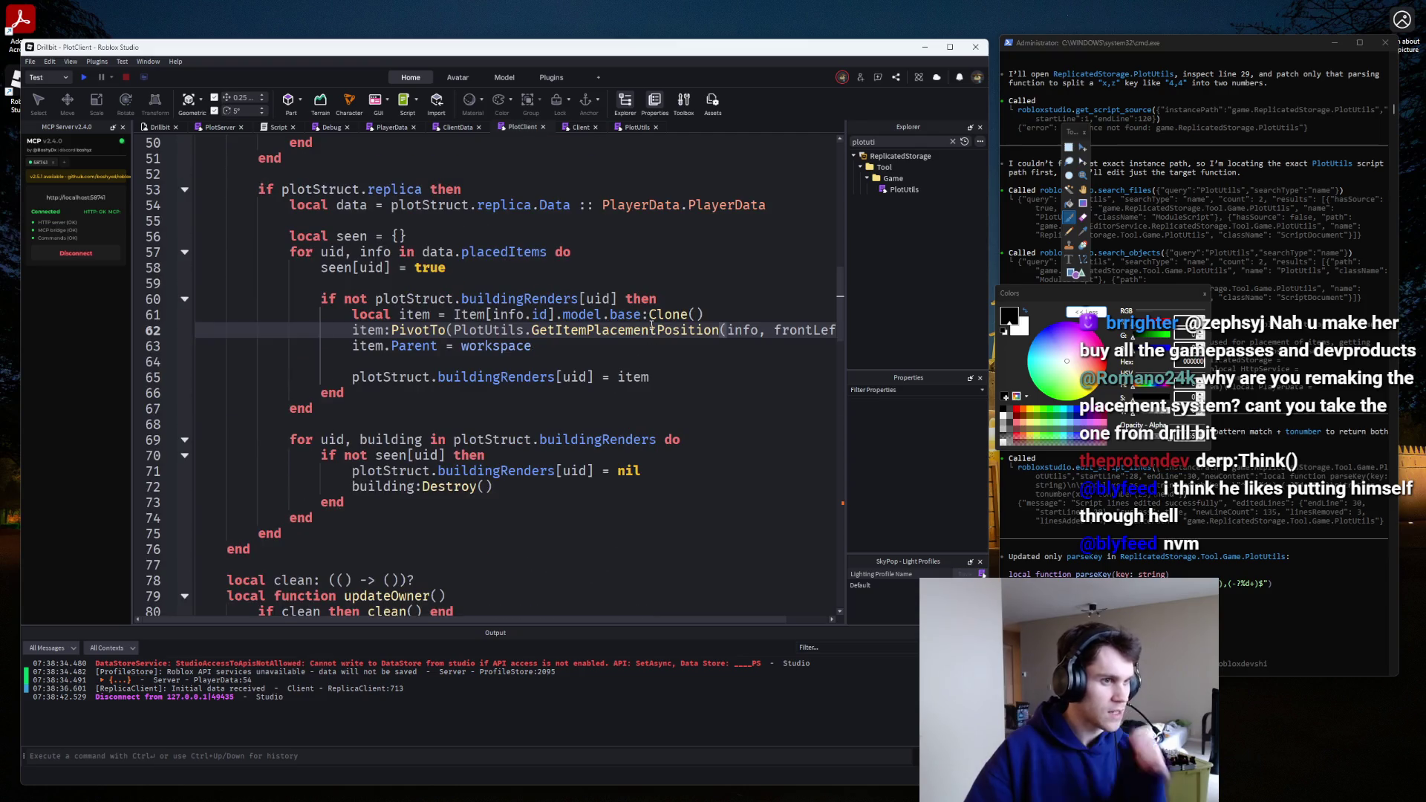
left_click(654, 329, "ctrl")
scroll(660, 394, "down", 1)
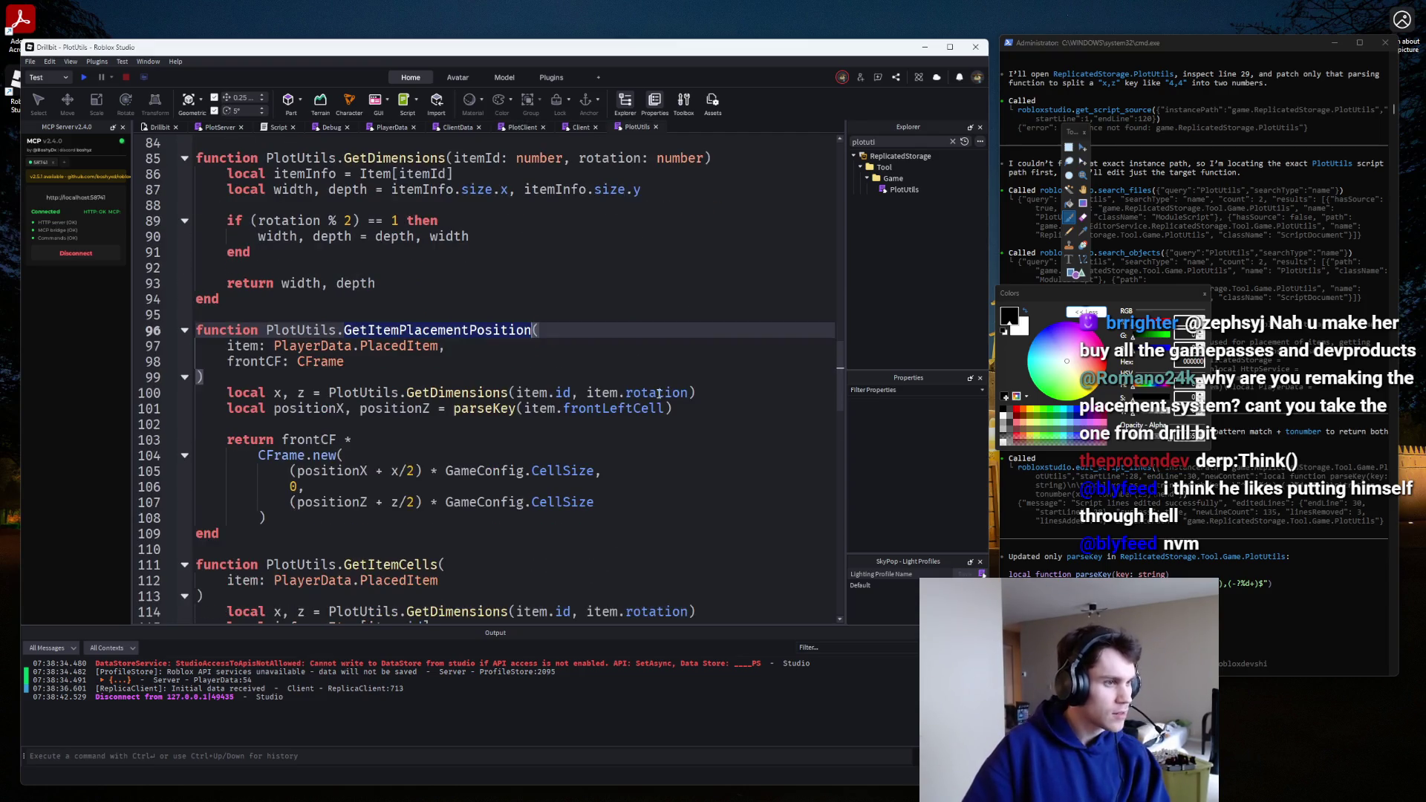
left_click(291, 439)
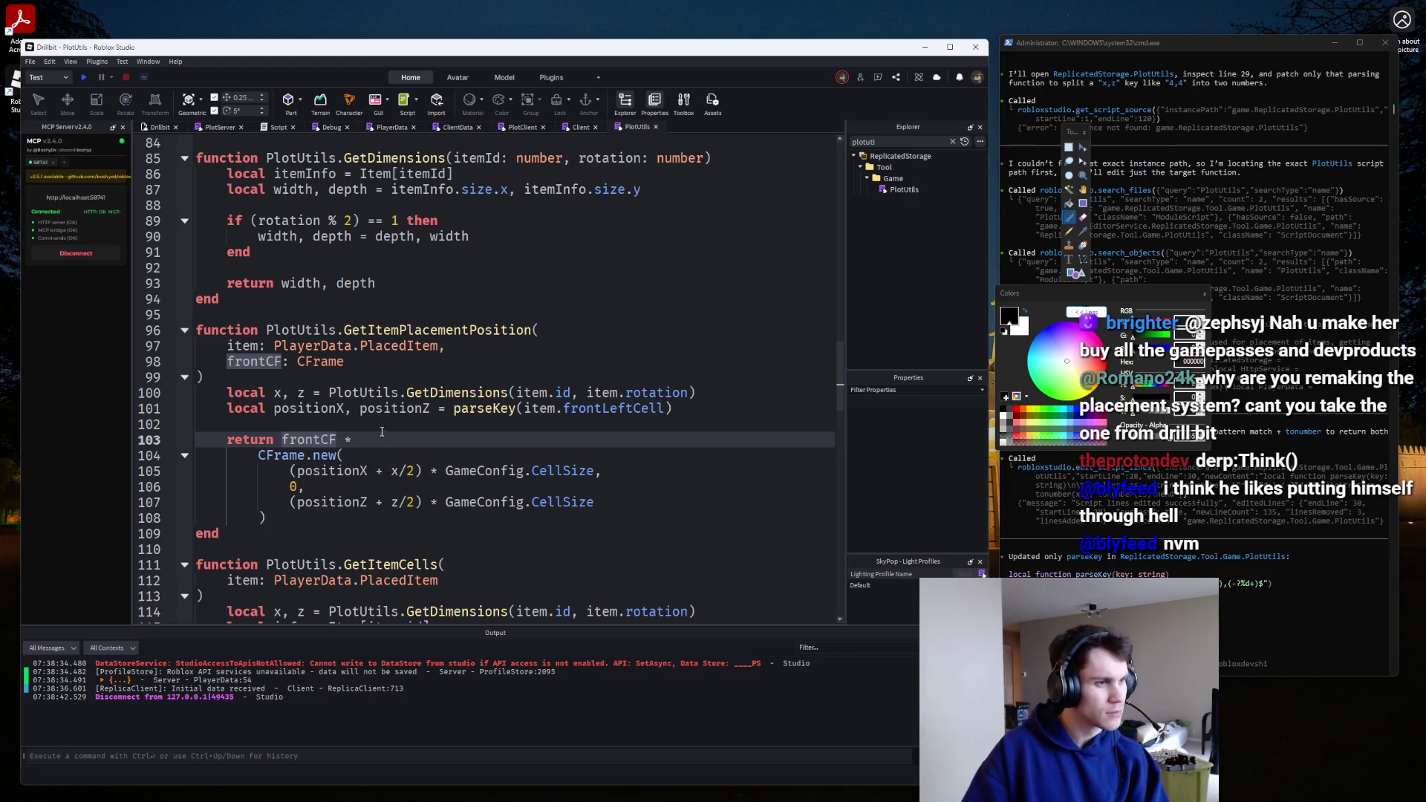
left_click(381, 428)
key("Return")
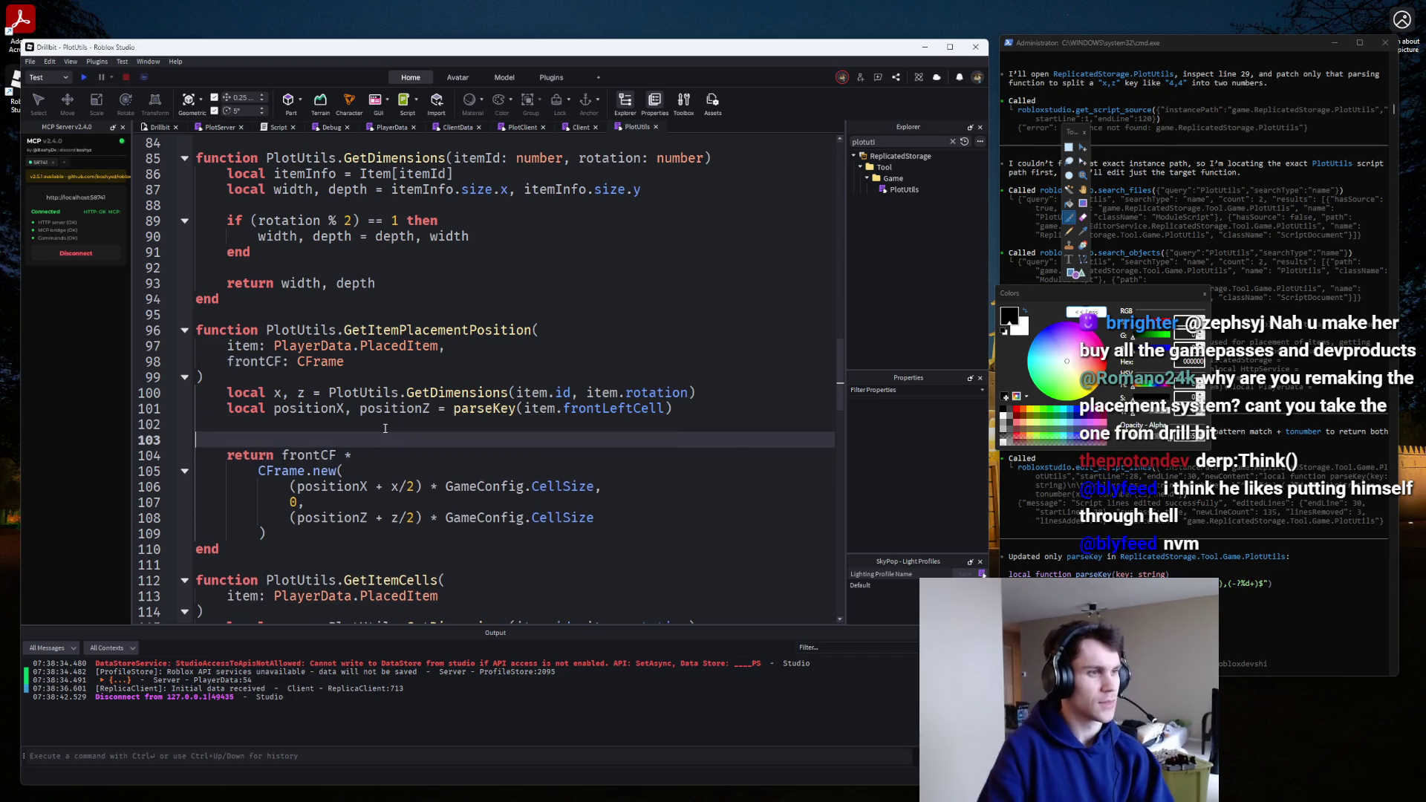
type("print(frontCF")
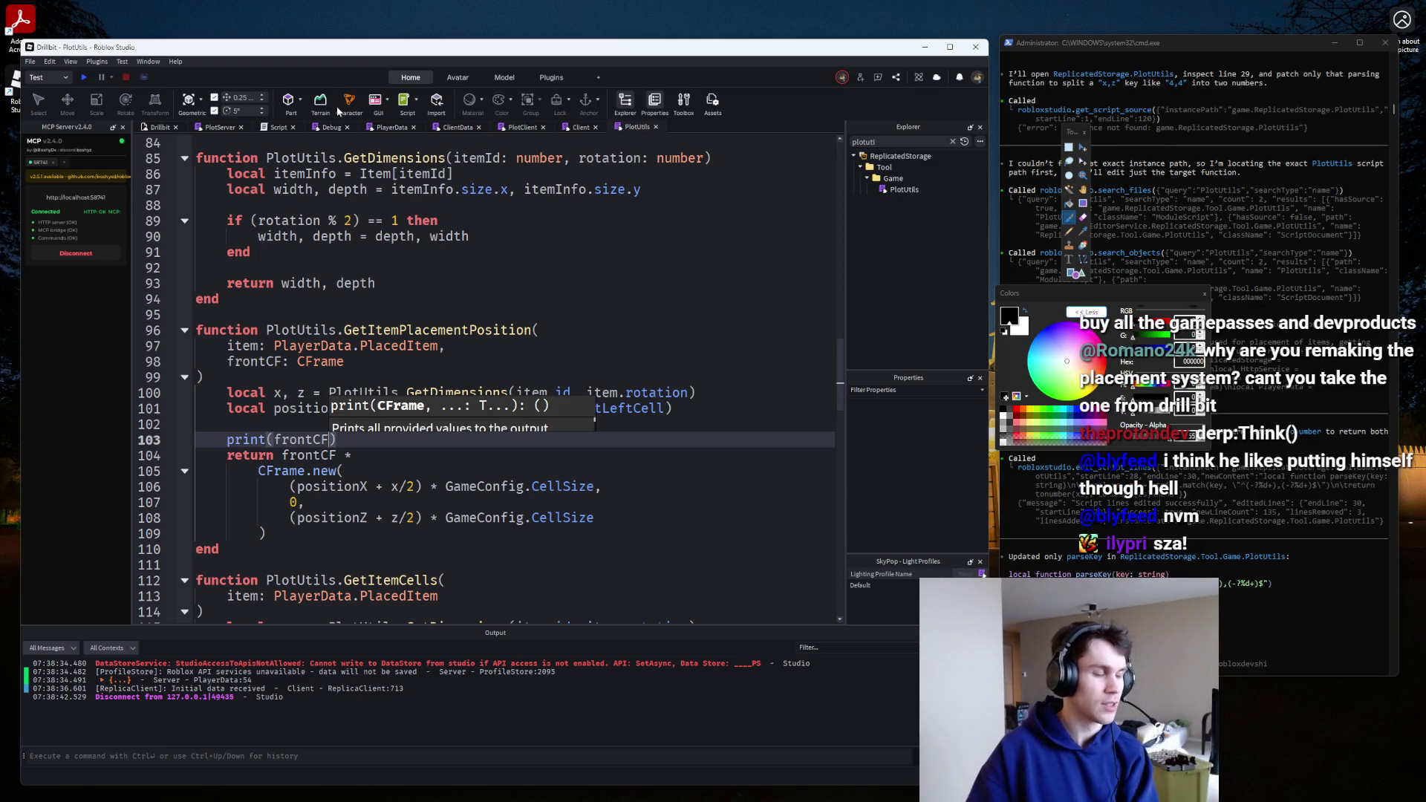
left_click(578, 126)
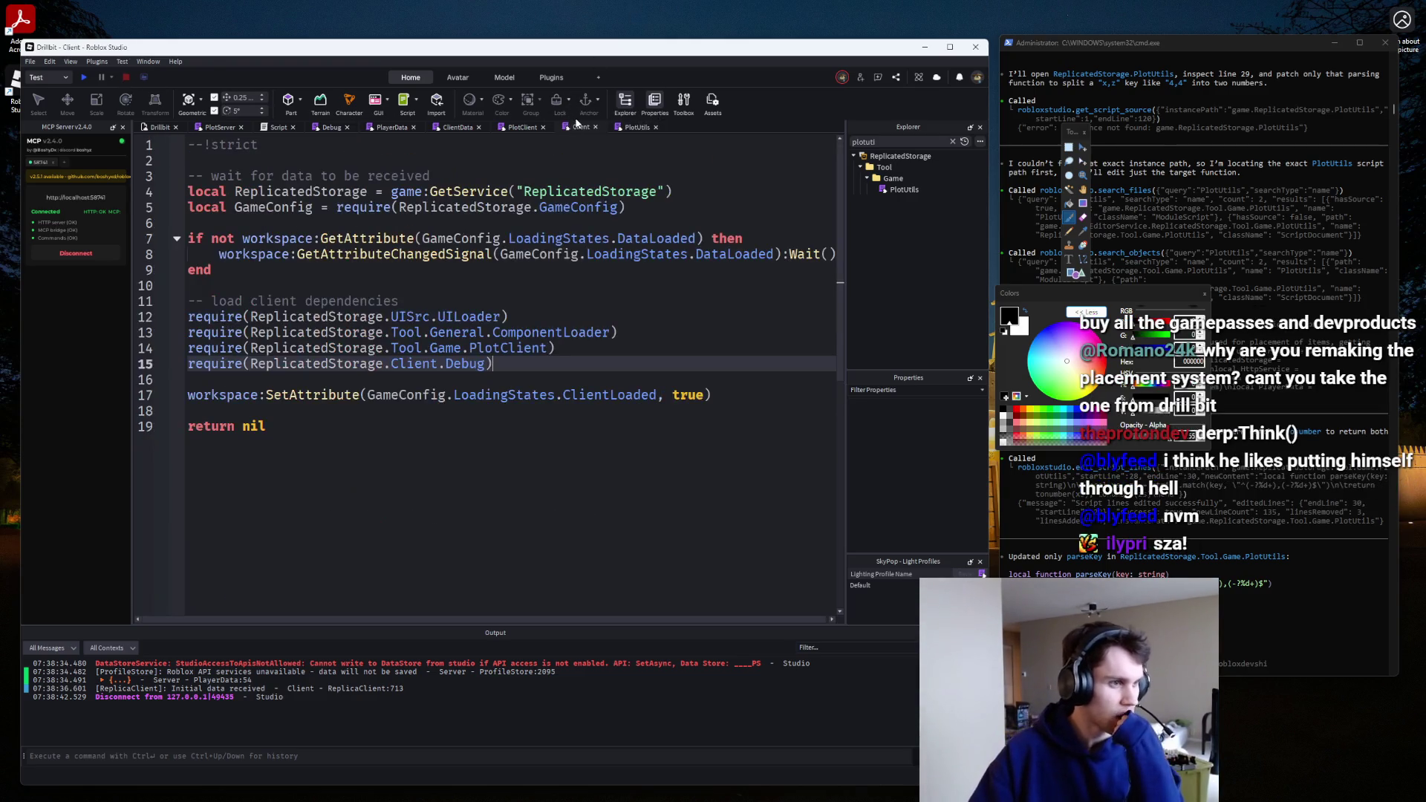
Start a play-test from PlotClient to log the frontCF value.
left_click(517, 132)
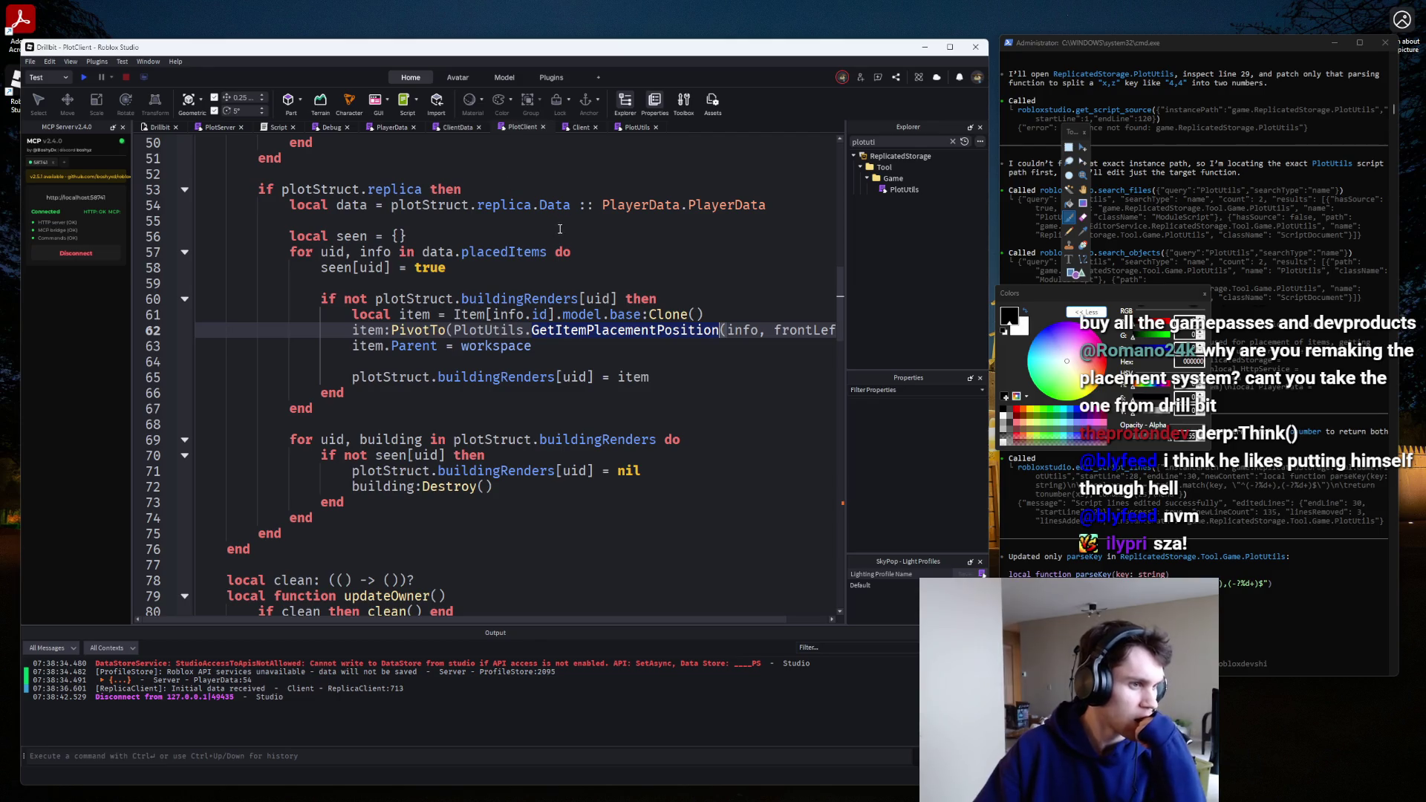
scroll(560, 229, "up", 3)
scroll(601, 313, "down", 9)
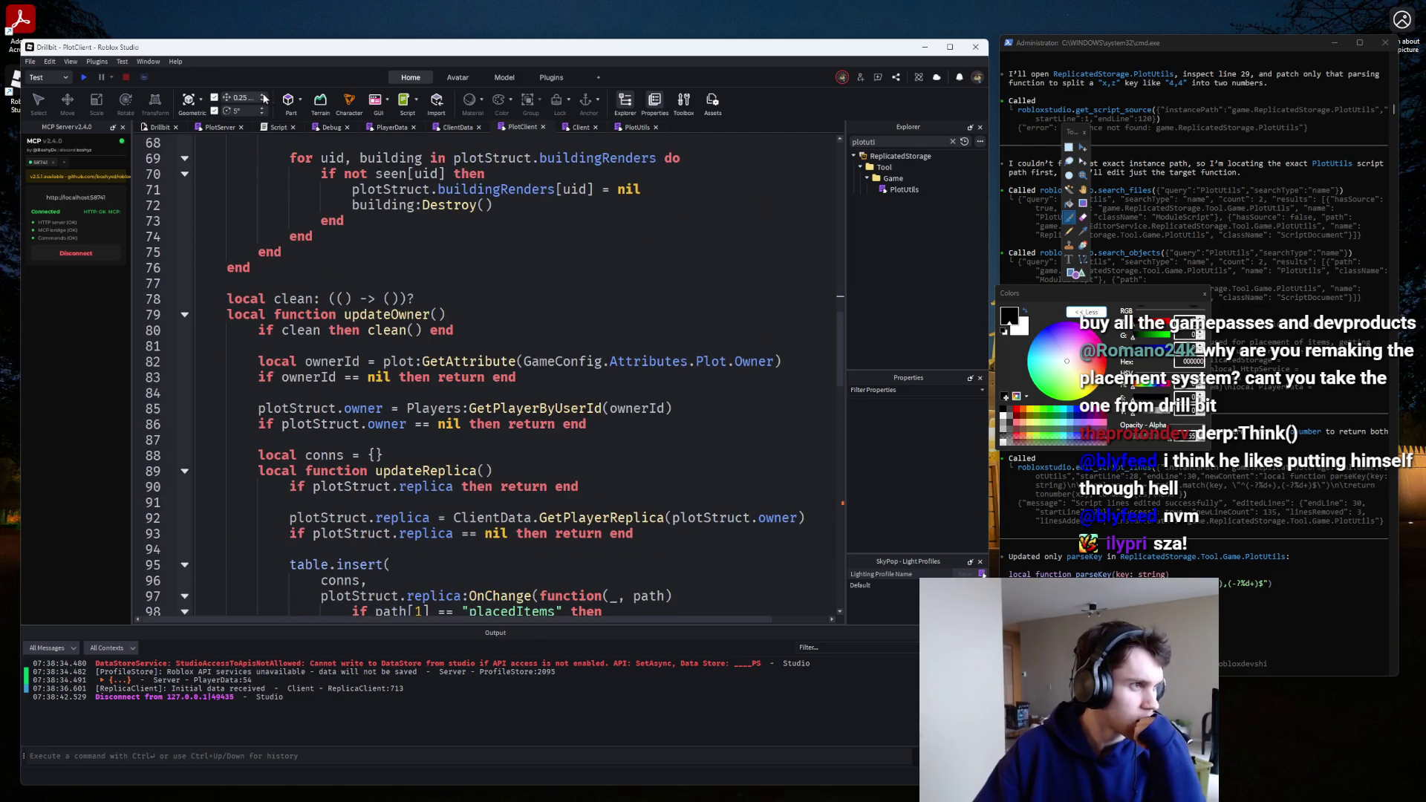
left_click(86, 78)
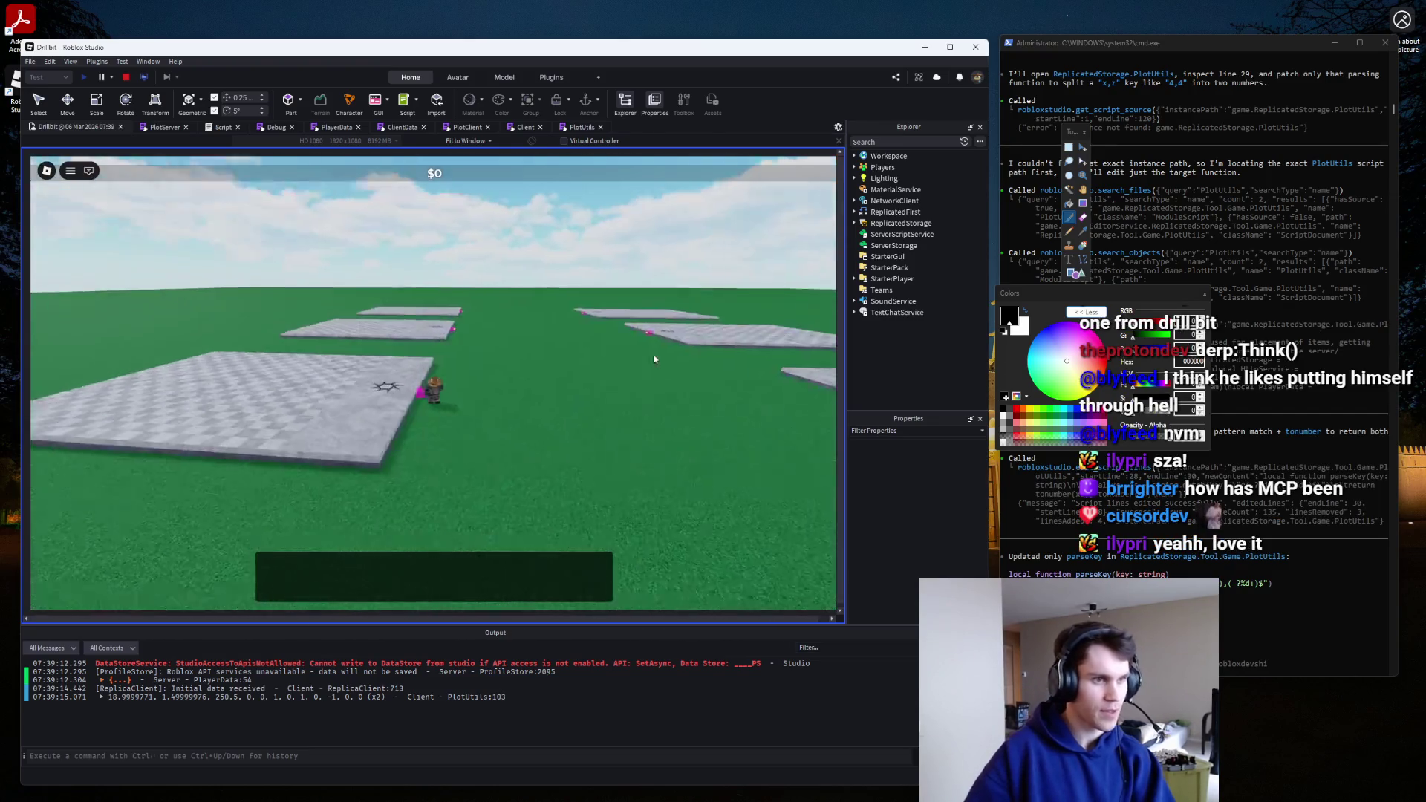
Focus the camera on the Base model in Workspace, then stop and open PlotUtils.
left_click(855, 156)
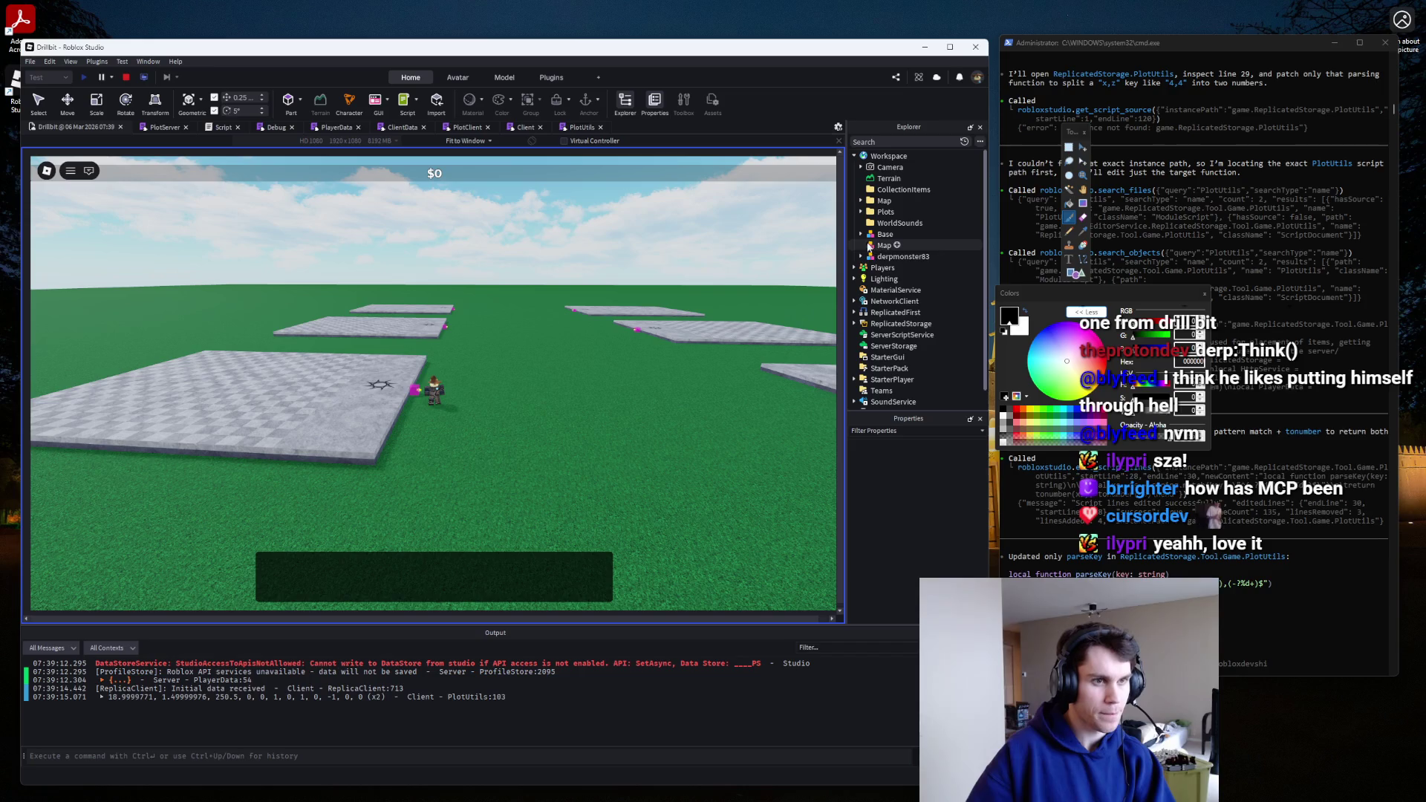
left_click(883, 234)
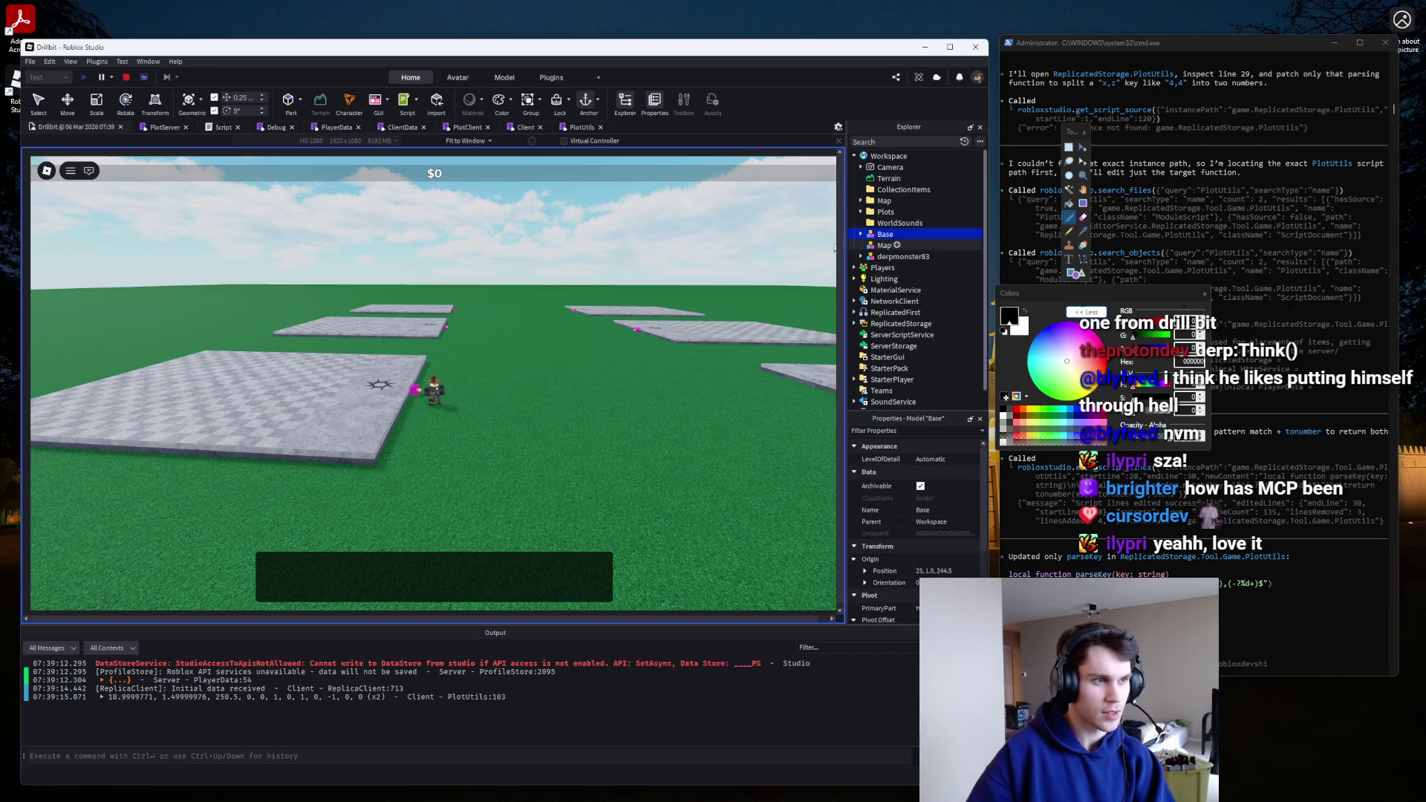
key("f")
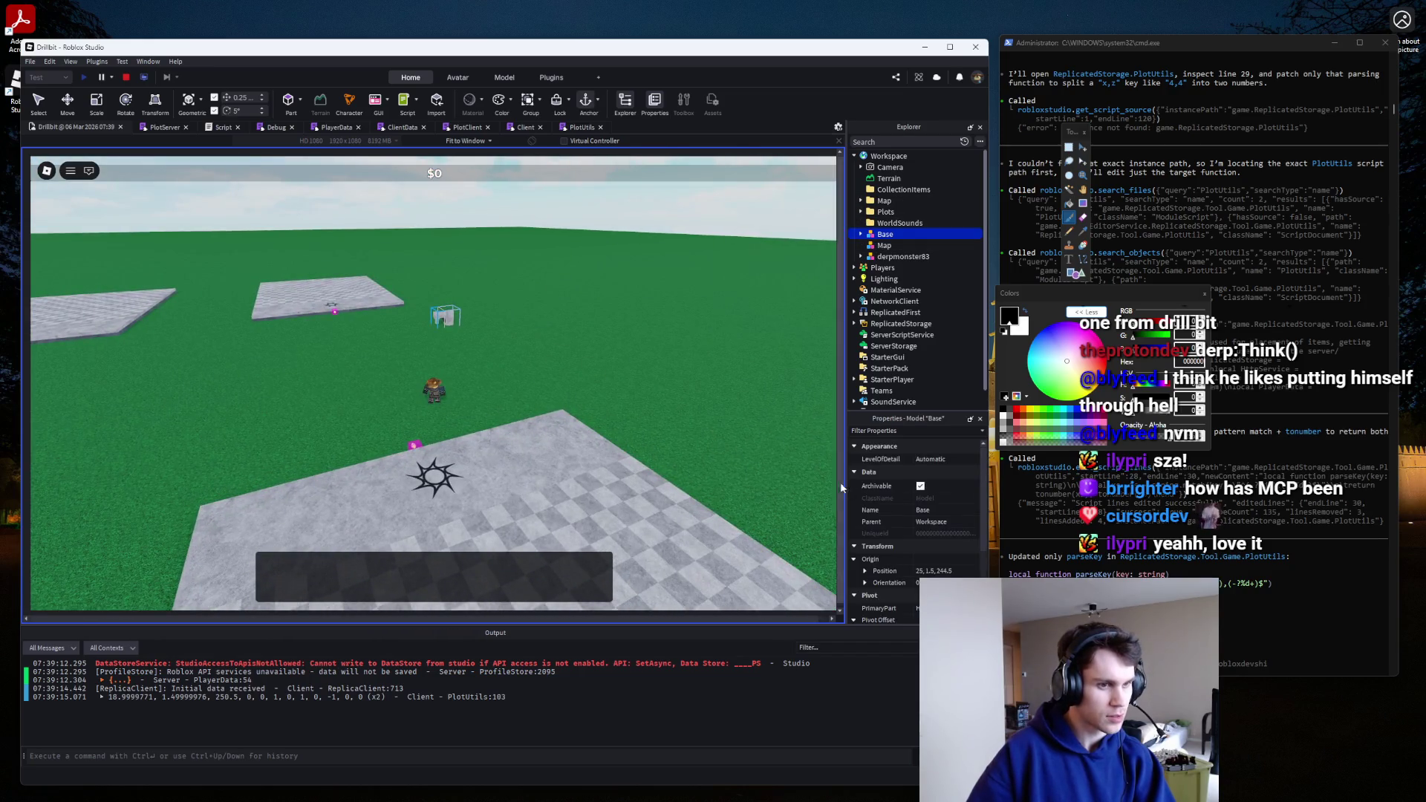
left_click(126, 77)
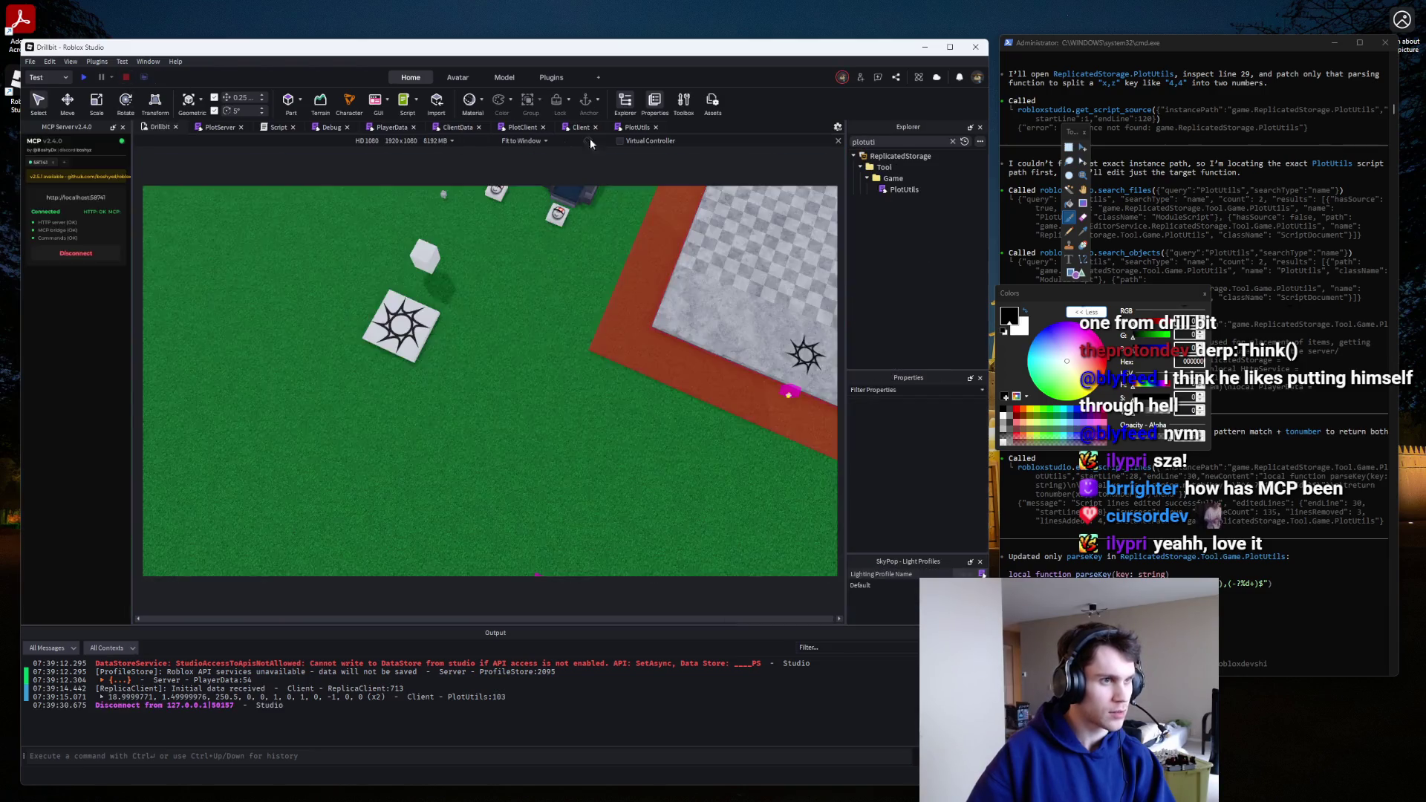
left_click(635, 126)
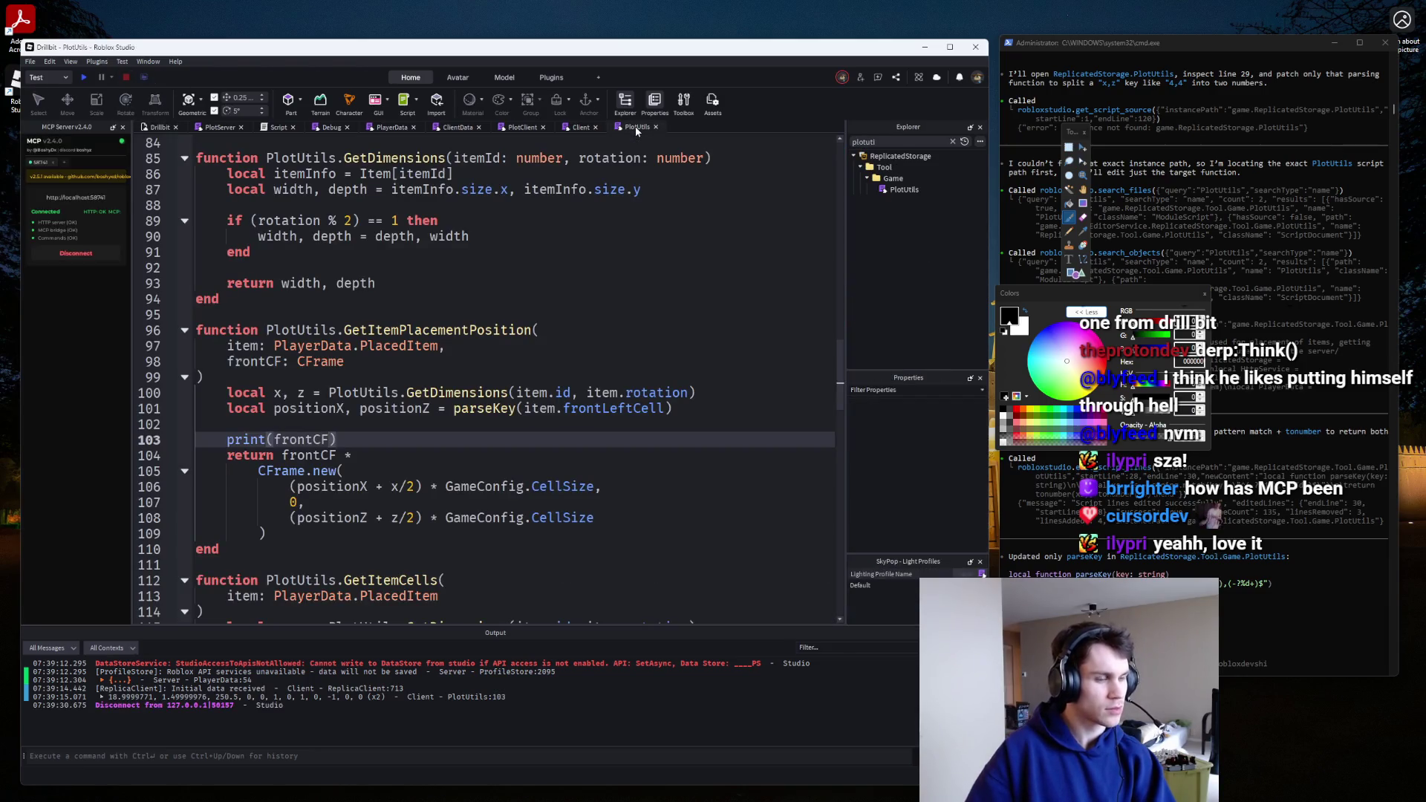
Browse the PlotClient, PlayerData and PlotServer scripts.
left_click(581, 127)
left_click(523, 127)
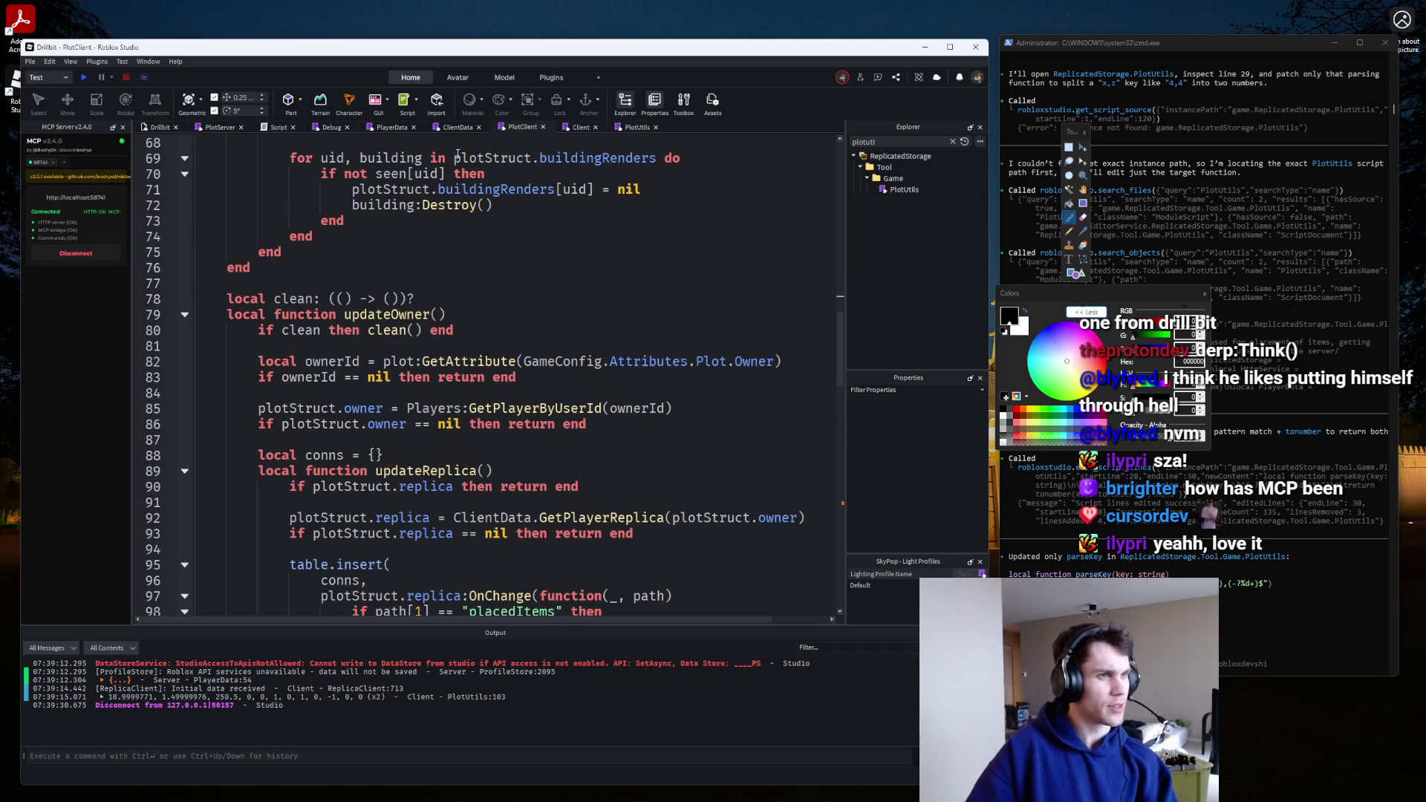
left_click(453, 128)
left_click(383, 125)
left_click(327, 127)
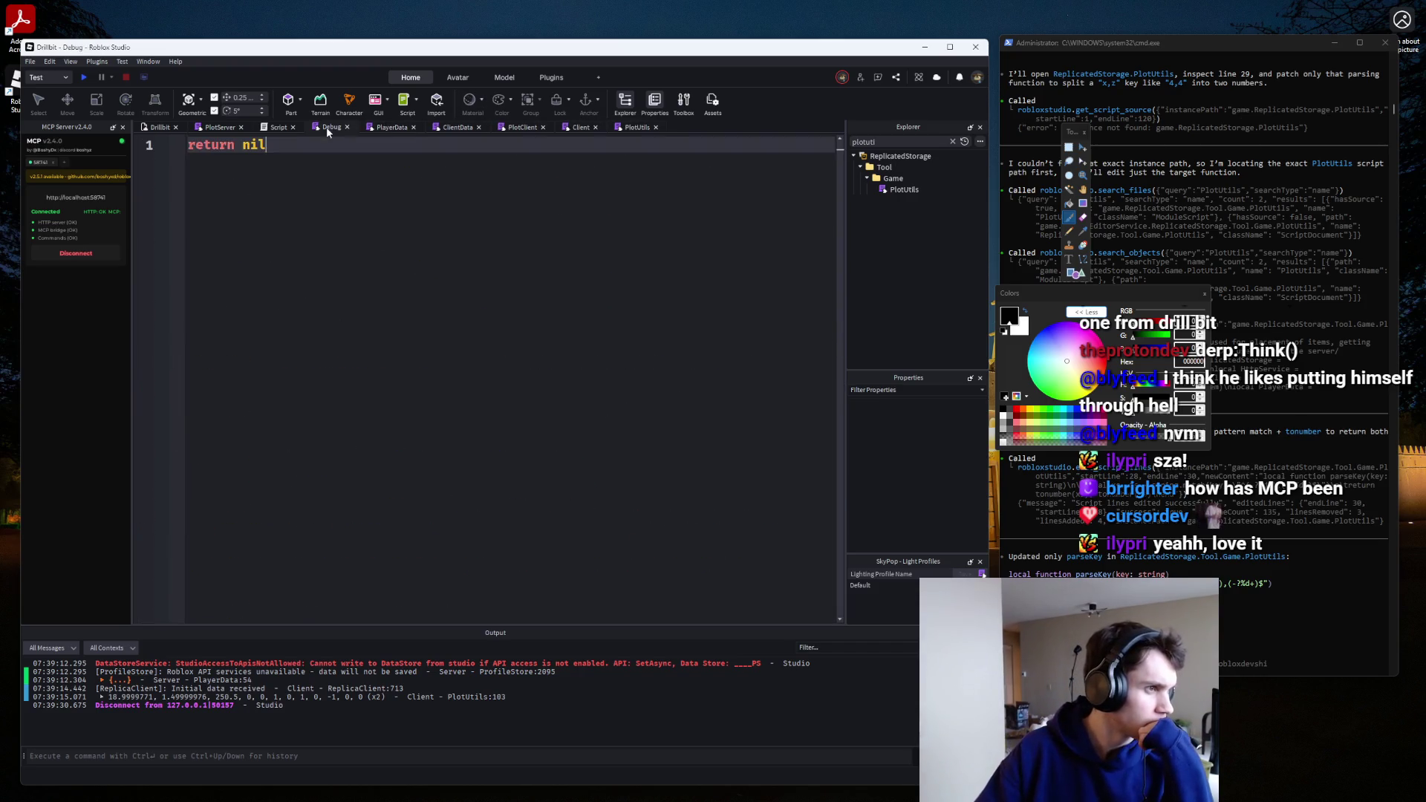
left_click(279, 127)
left_click(220, 127)
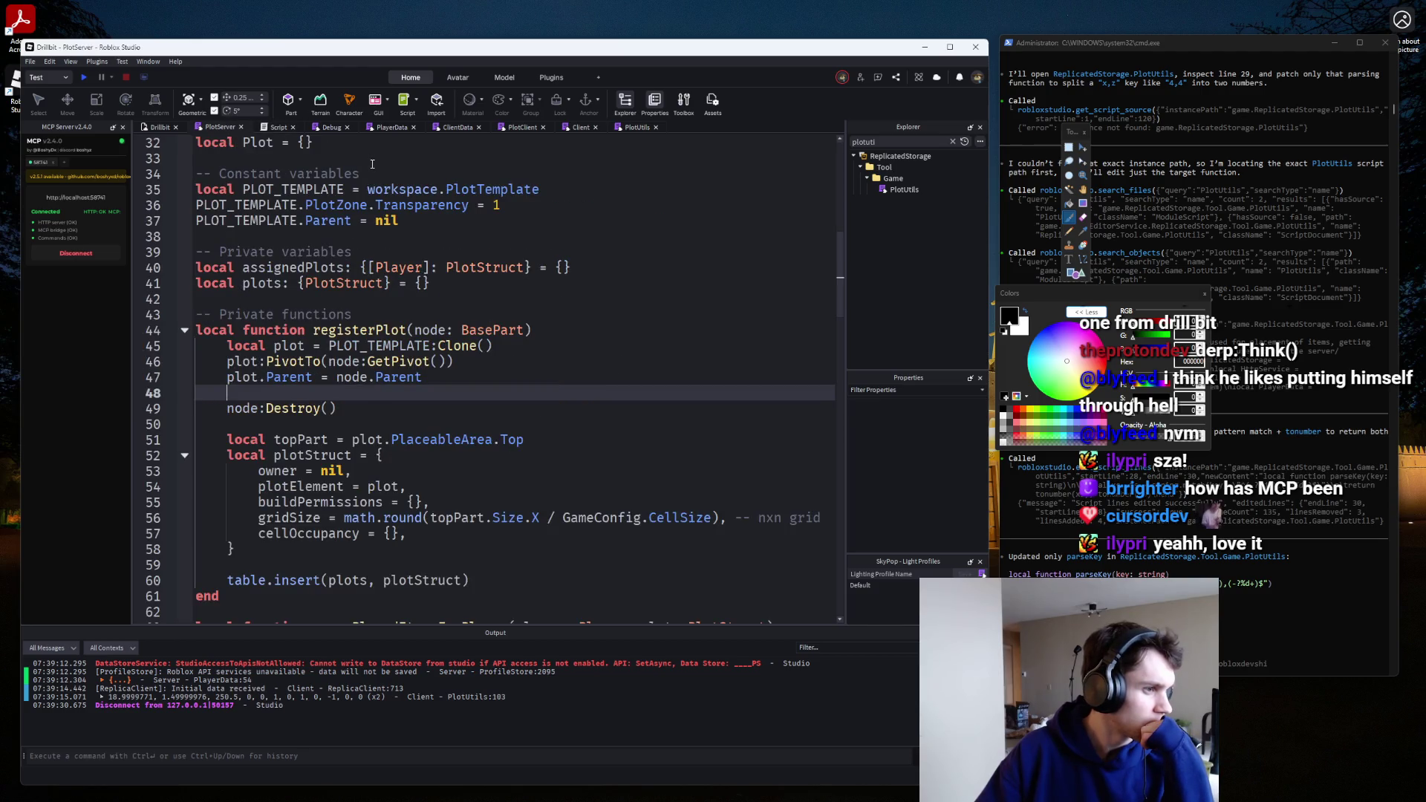
scroll(372, 164, "down", 5)
scroll(379, 167, "up", 3)
scroll(398, 174, "down", 8)
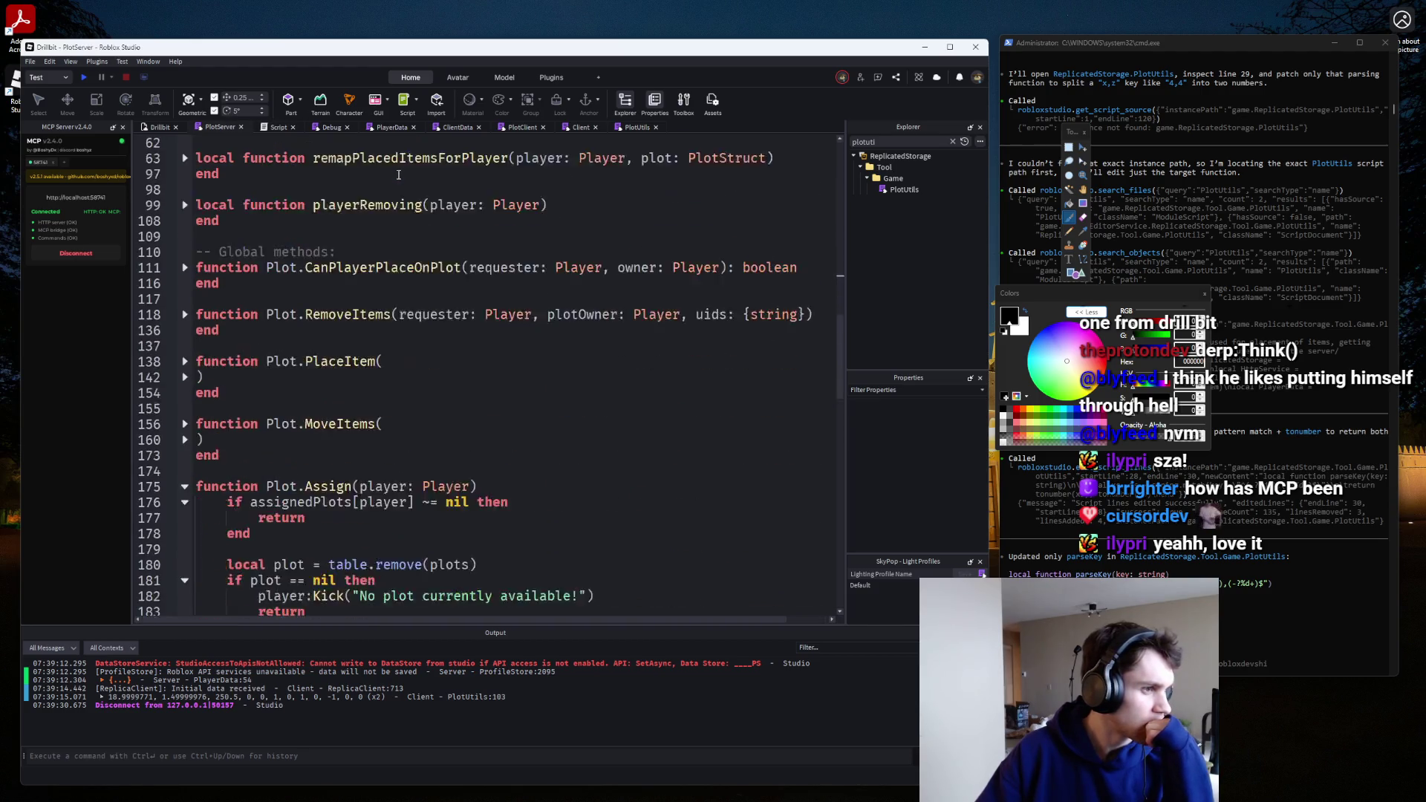
scroll(398, 175, "down", 1)
Look through Debug, ClientData, Script, Client and PlotUtils, then return to PlotClient's frontLeftCF code.
left_click(339, 129)
left_click(368, 128)
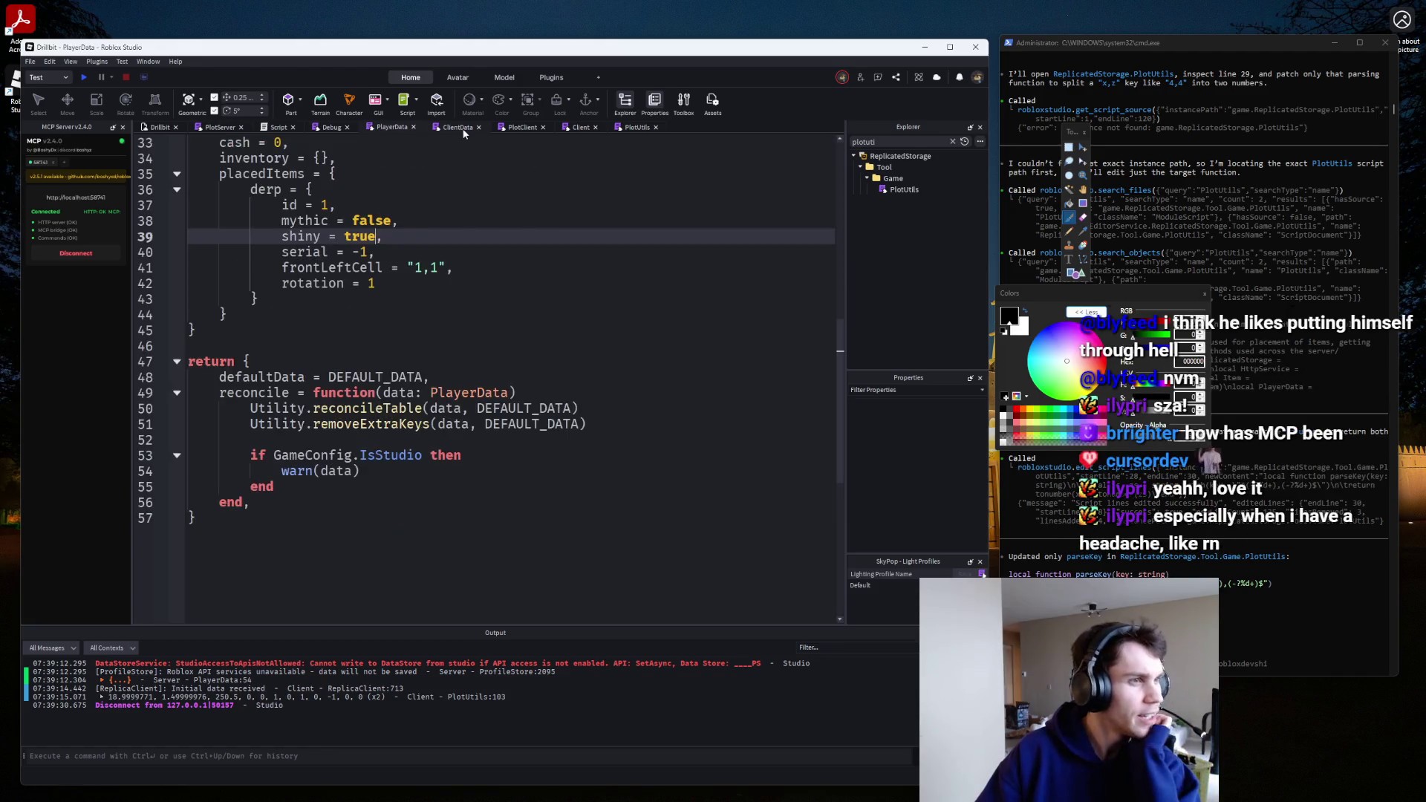
left_click(462, 129)
left_click(277, 128)
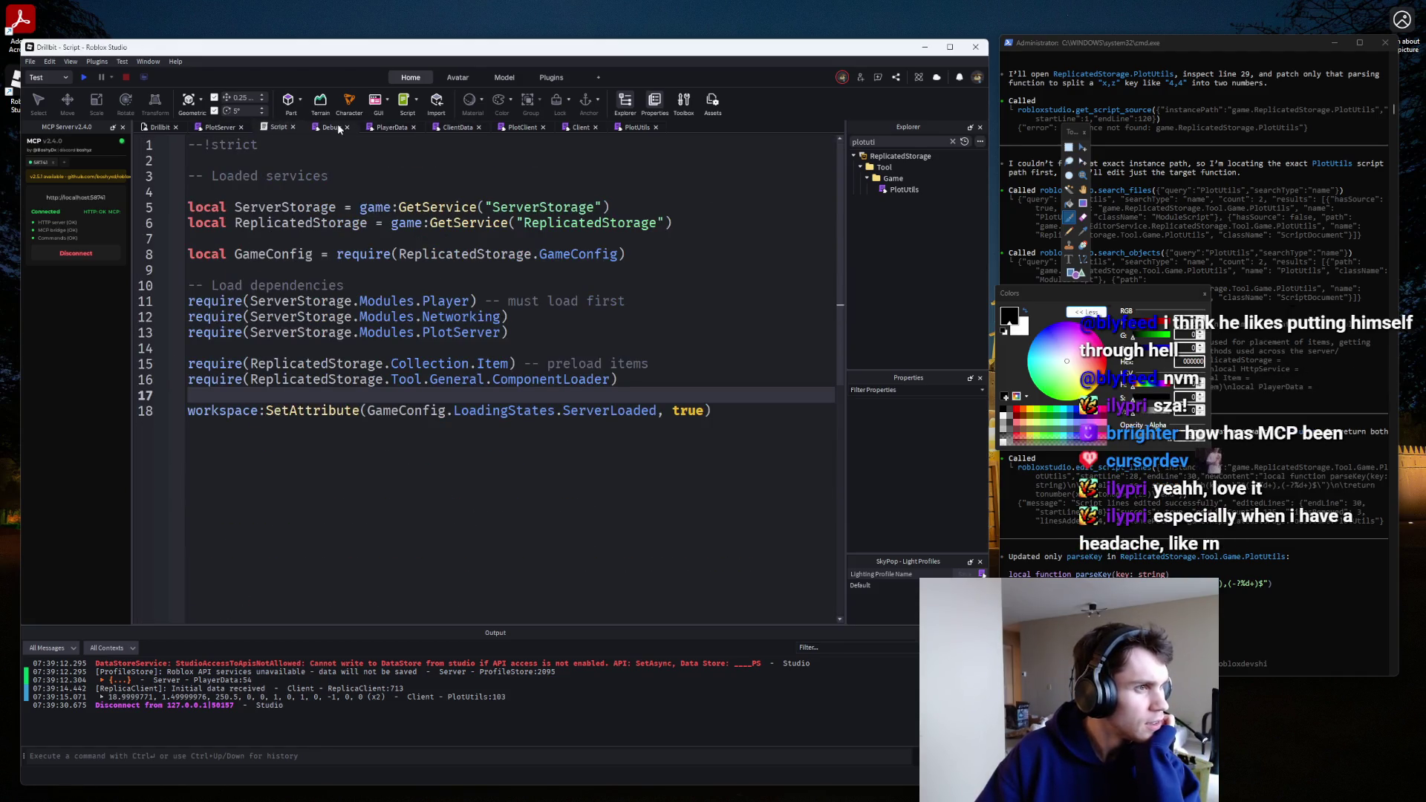
left_click(379, 128)
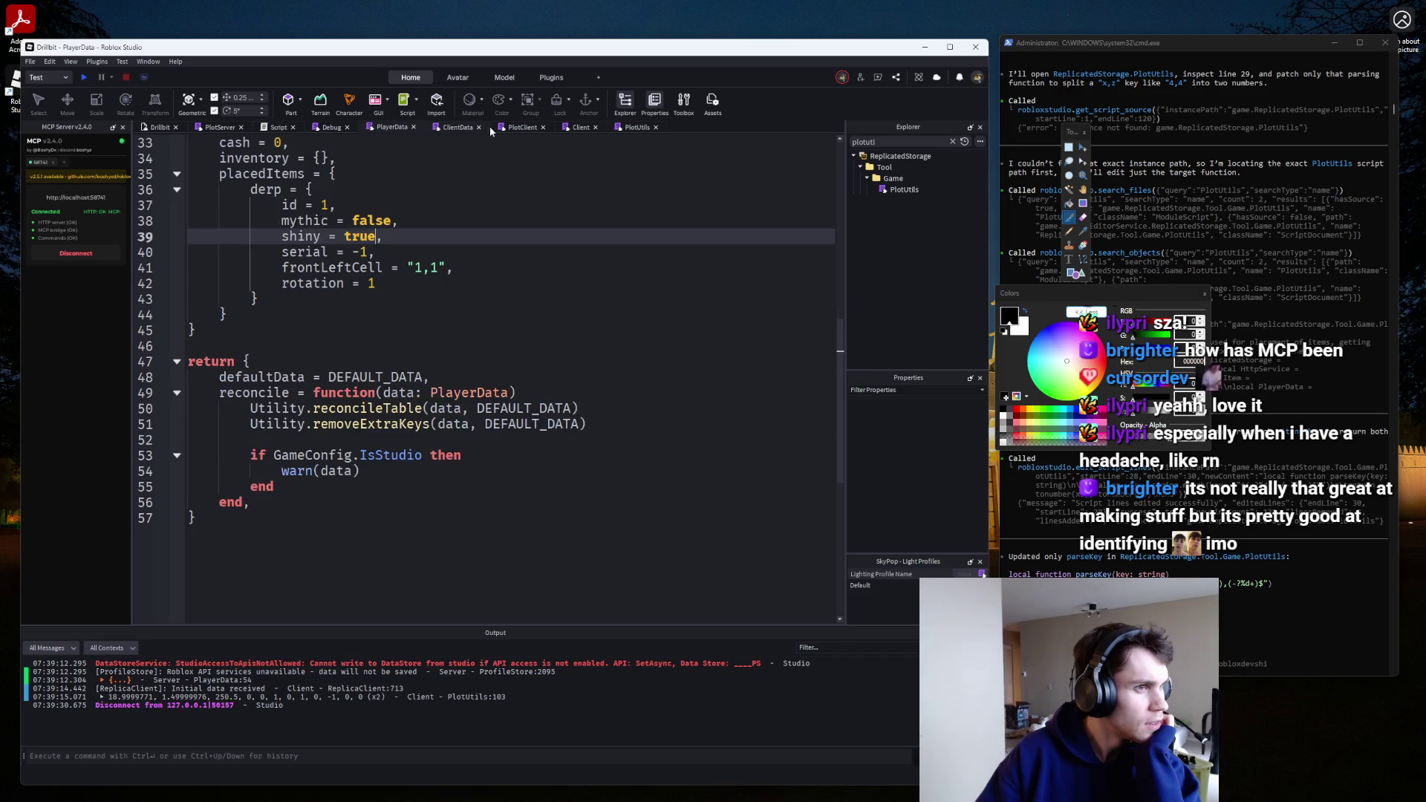
left_click(576, 128)
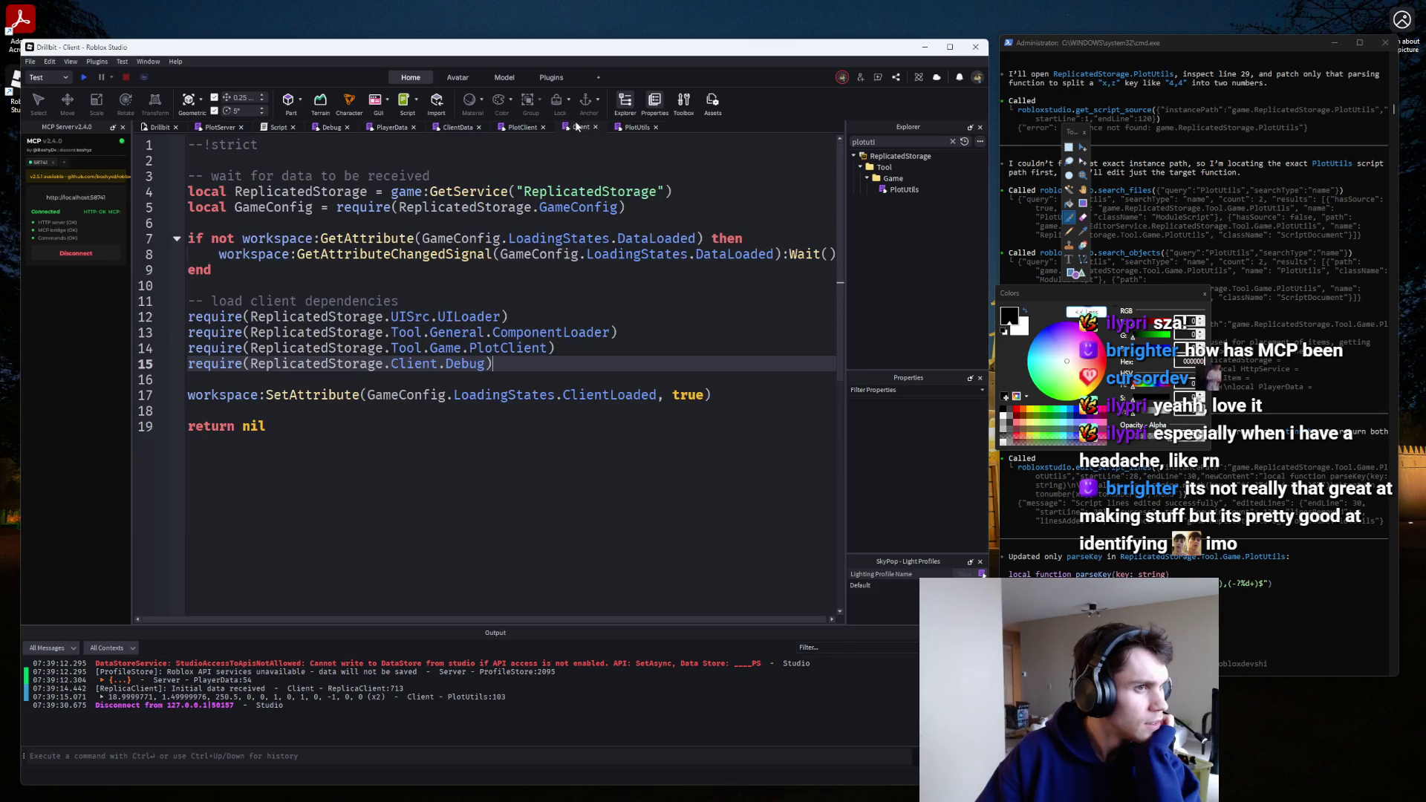
left_click(619, 131)
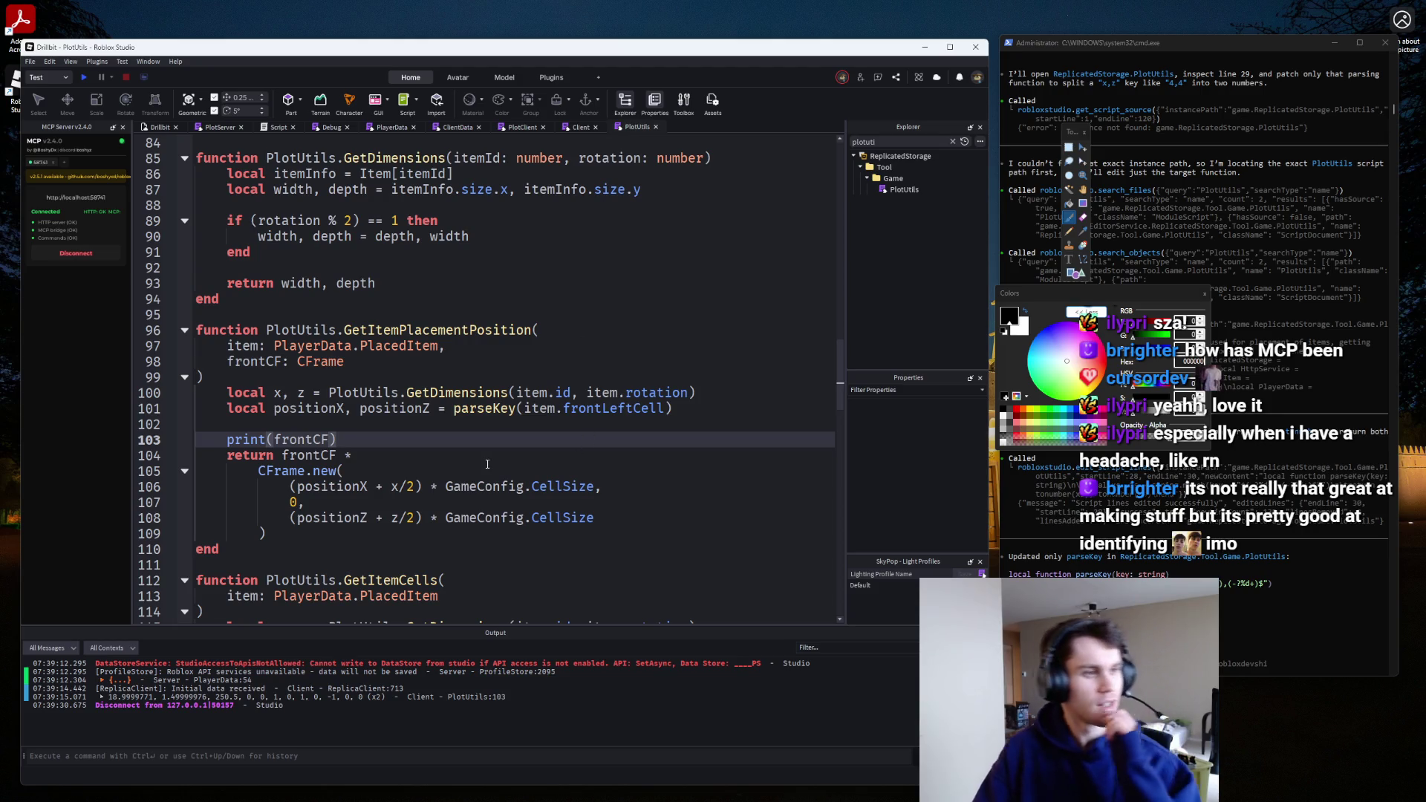
left_click(518, 129)
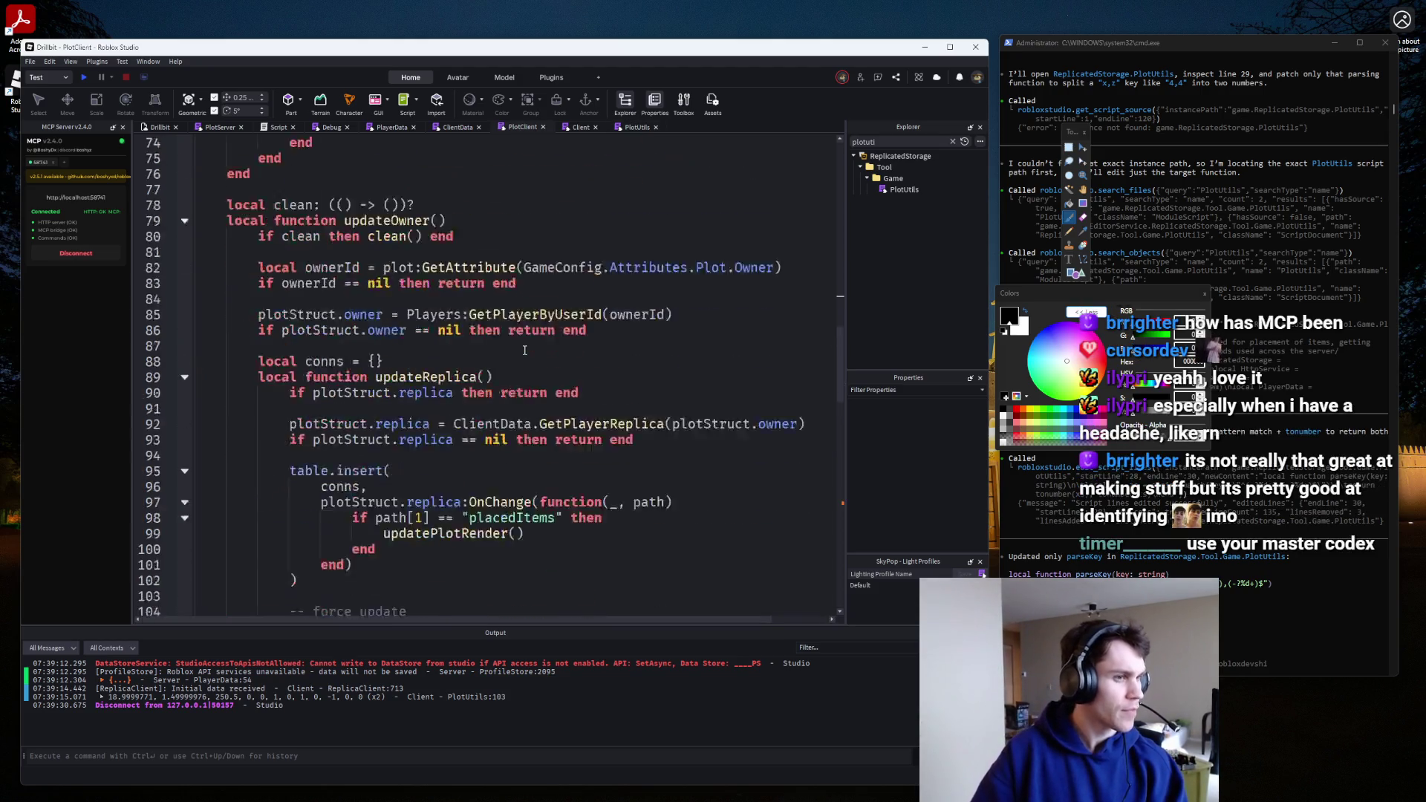
scroll(536, 355, "up", 15)
scroll(536, 354, "up", 2)
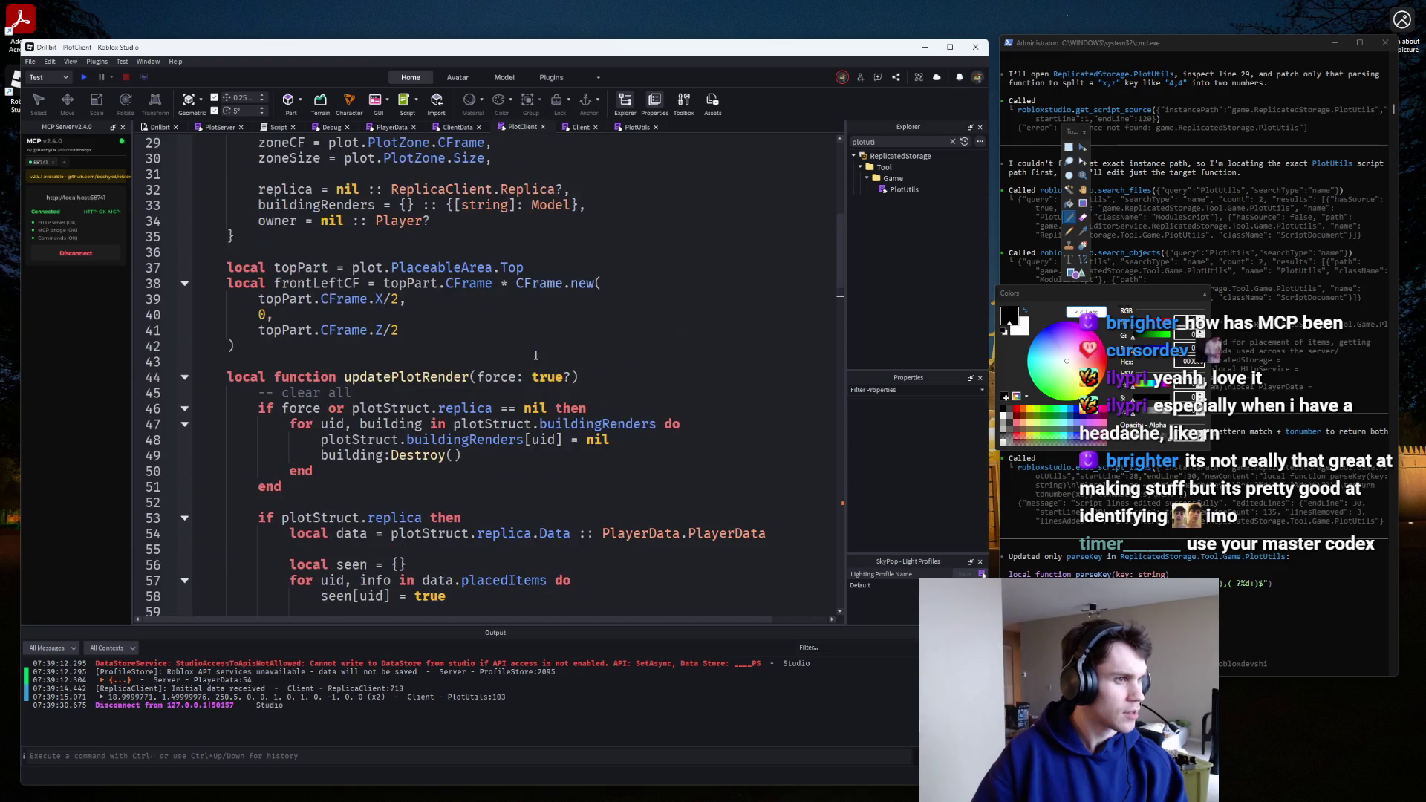
left_click(492, 283)
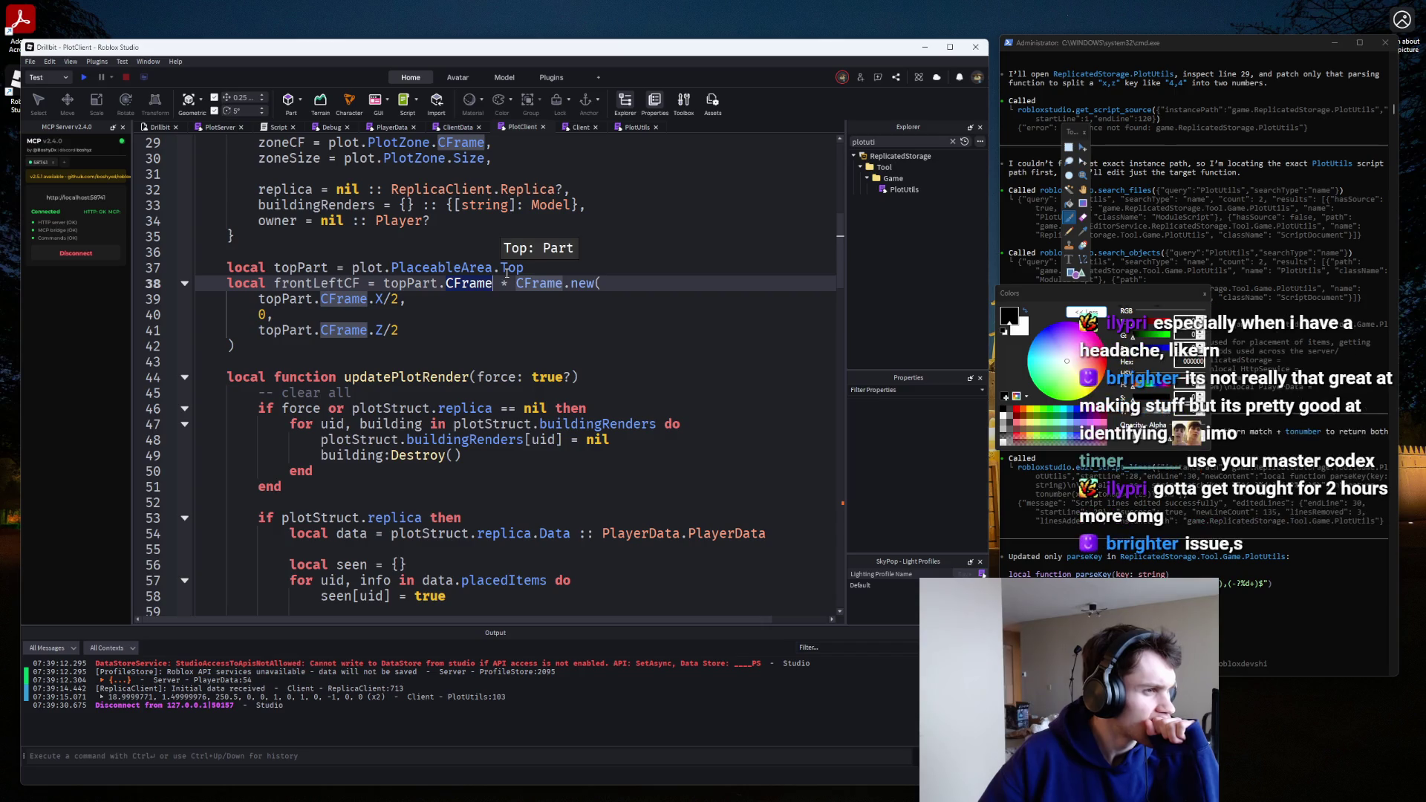
Replace CFrame with Size in the X and Z offsets on lines 39 and 41.
left_click(350, 285)
left_click(369, 298)
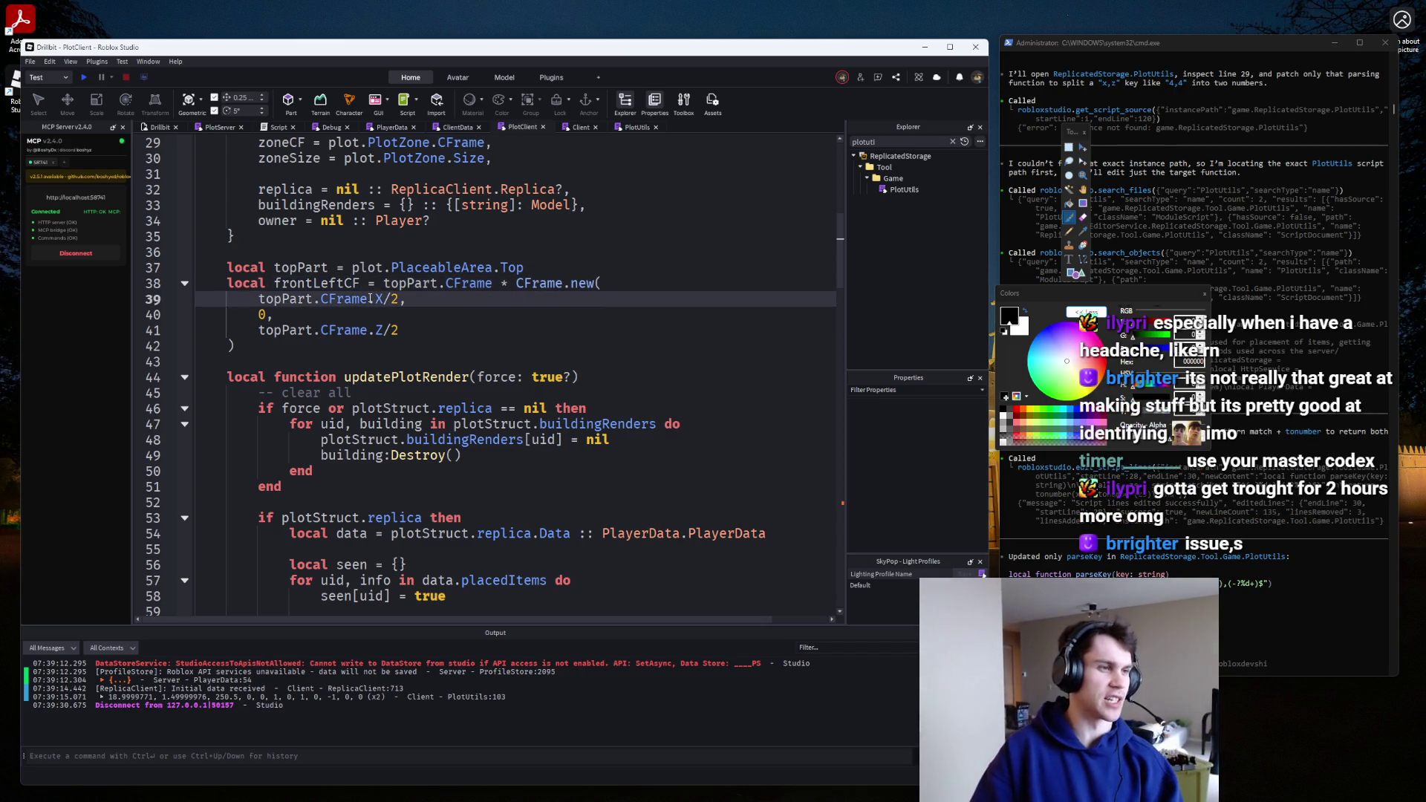
left_click(370, 329)
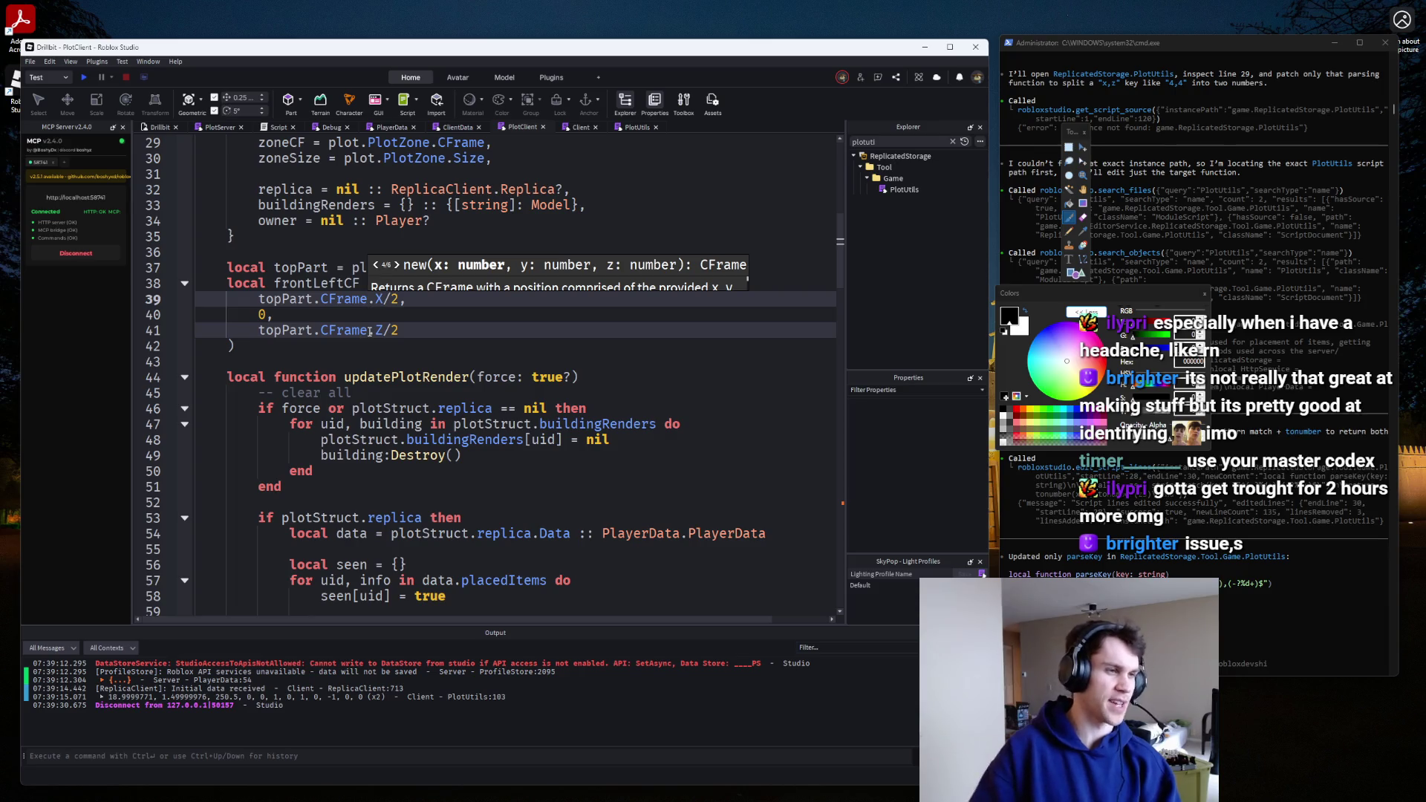
key("ctrl+BackSpace")
type("Size")
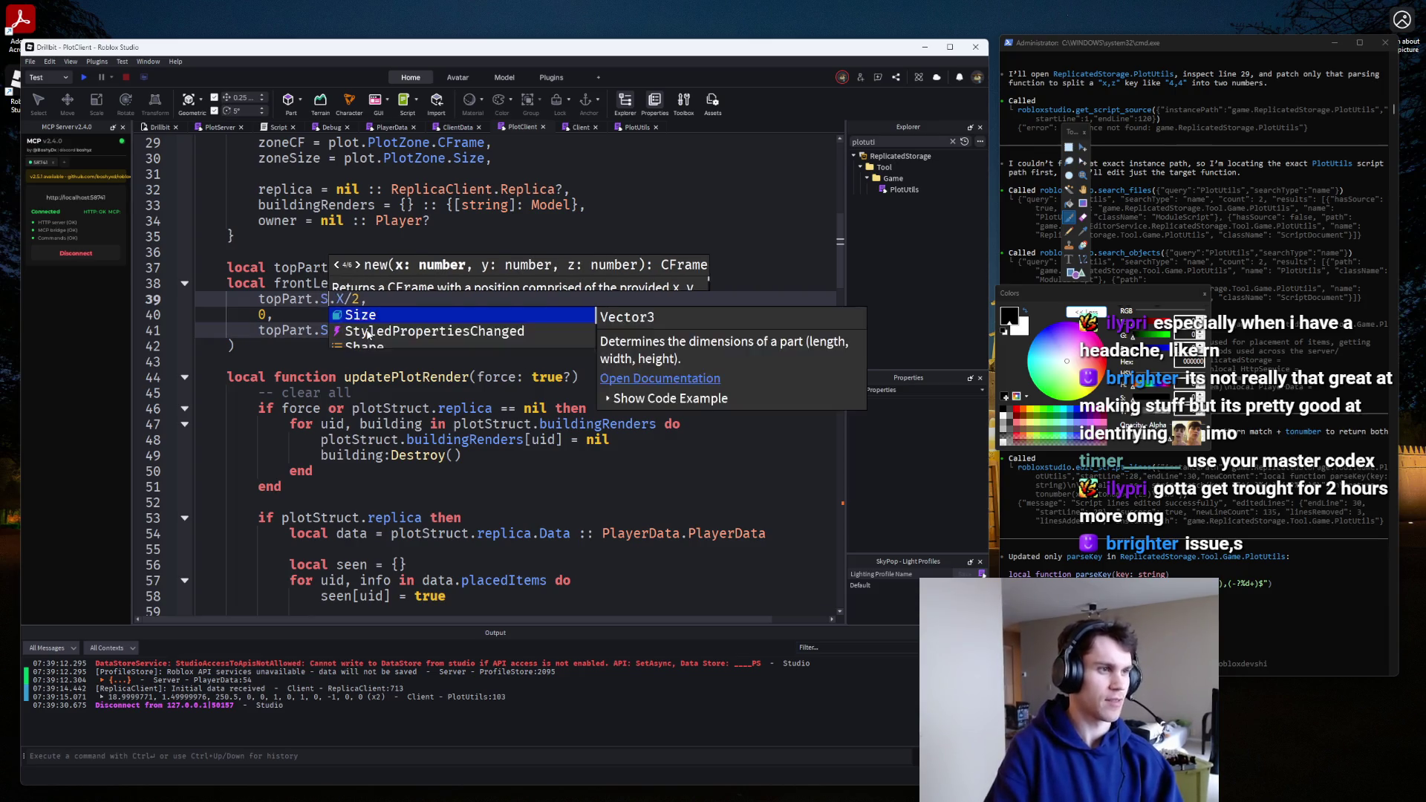
Play-test, walking across the plot and viewing it from above, then stop and show PlotUtils.
left_click(84, 76)
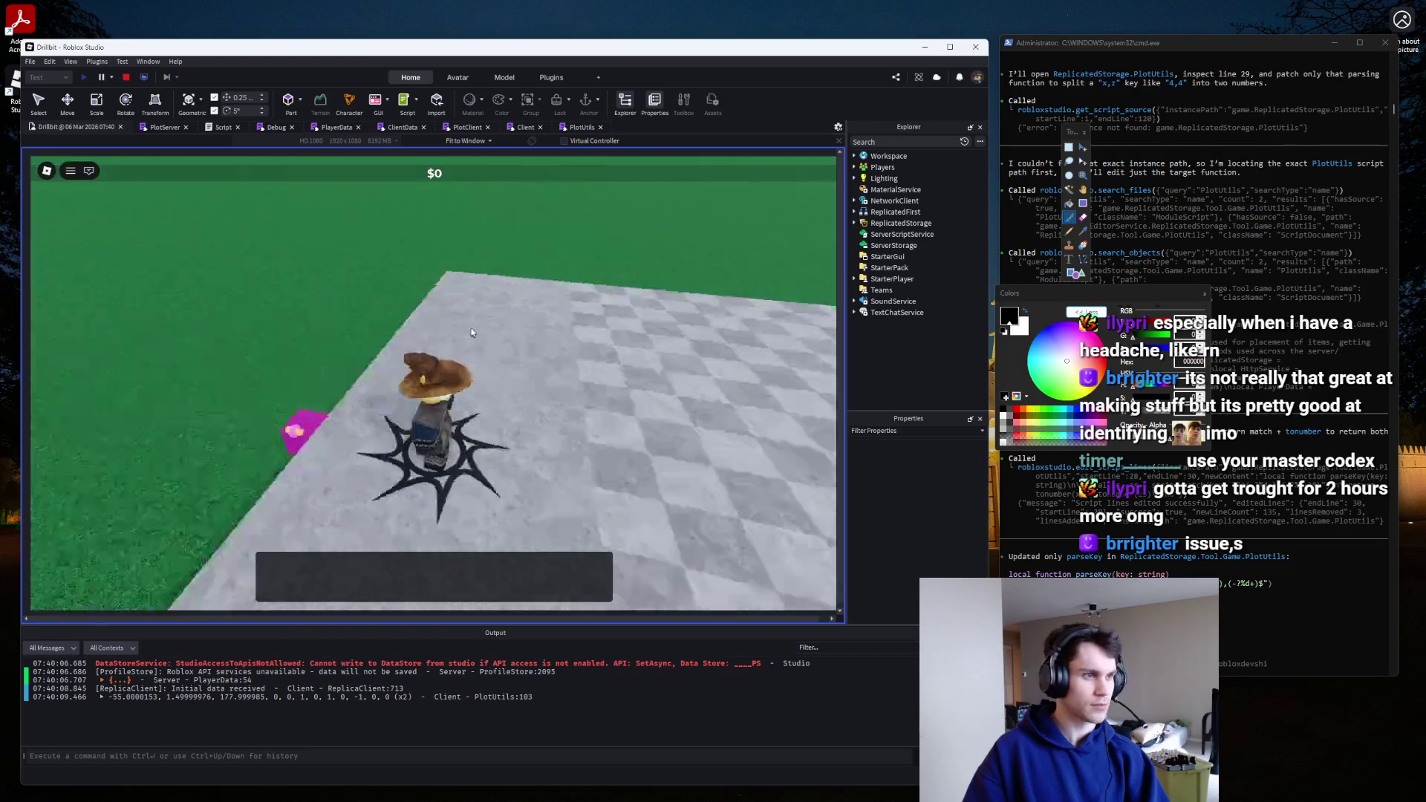
key("w")
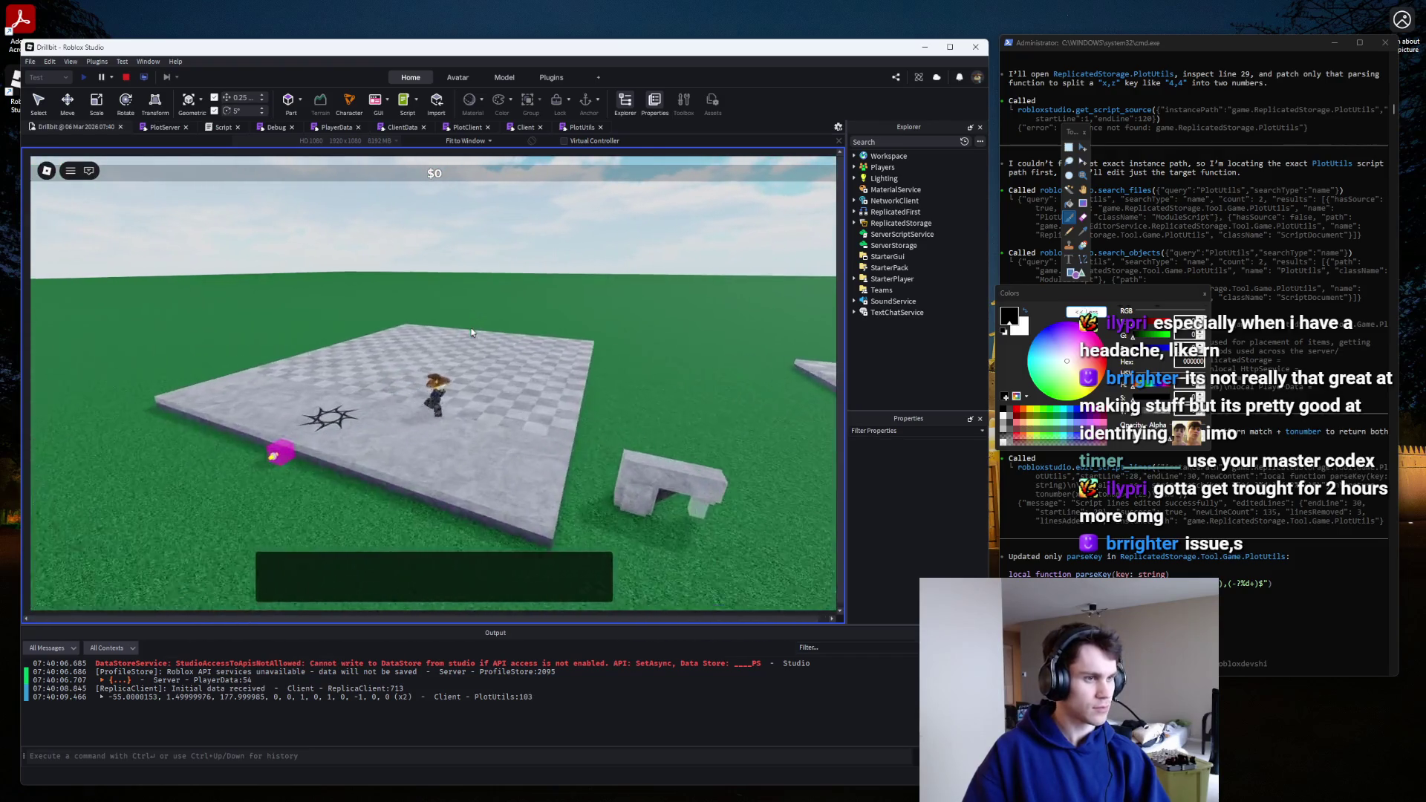
key("e")
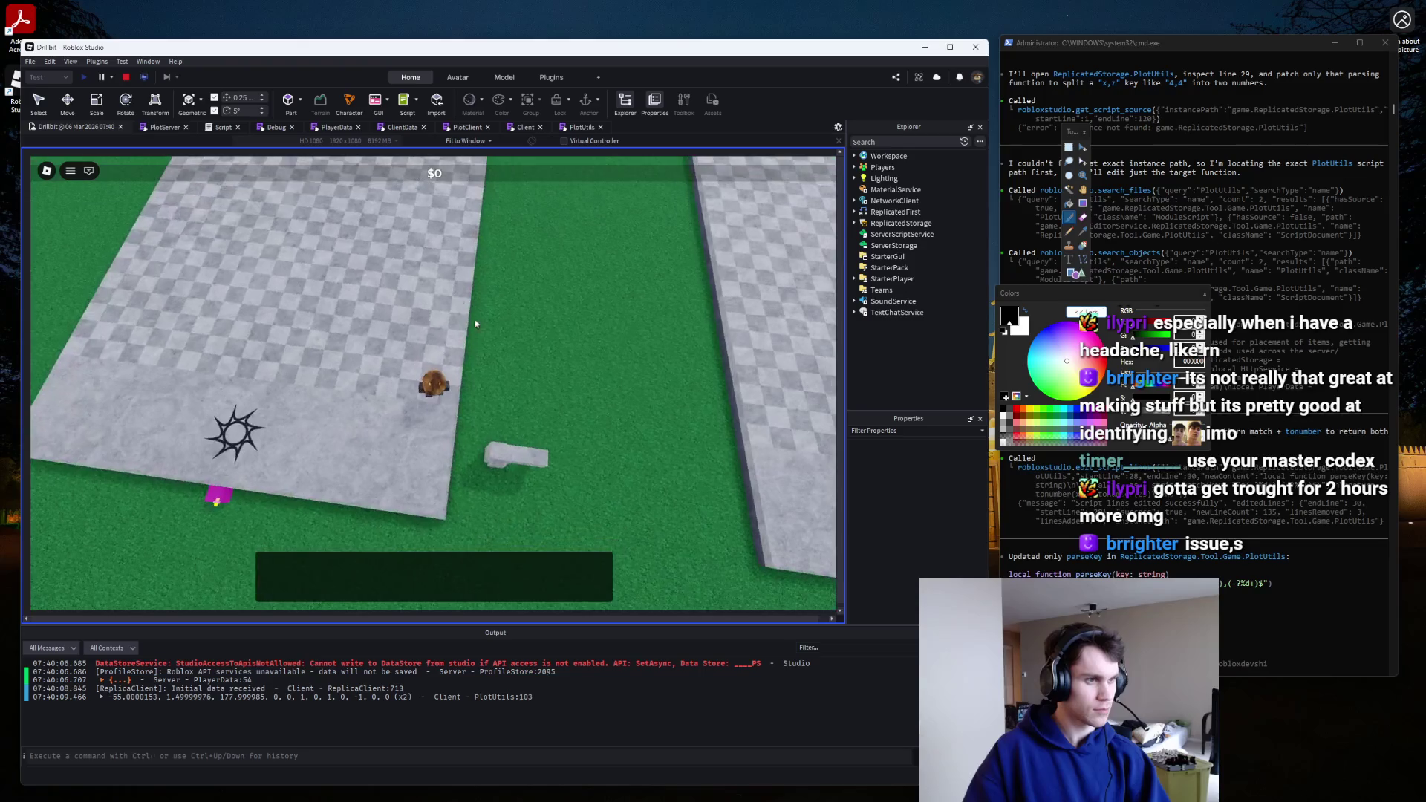
left_click(127, 77)
left_click(631, 130)
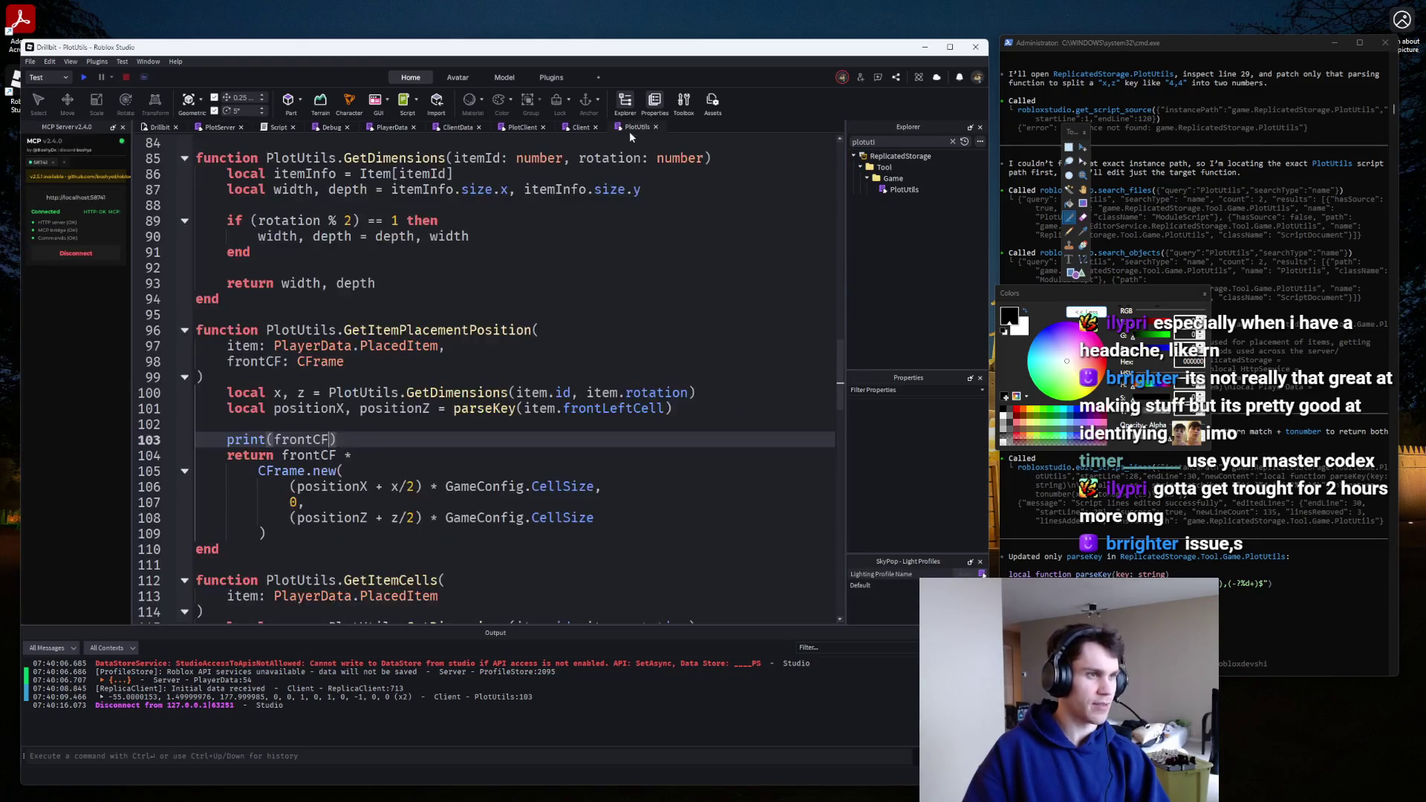
Negate both topPart.Size offsets on lines 39 and 41, then play-test.
left_click(288, 486)
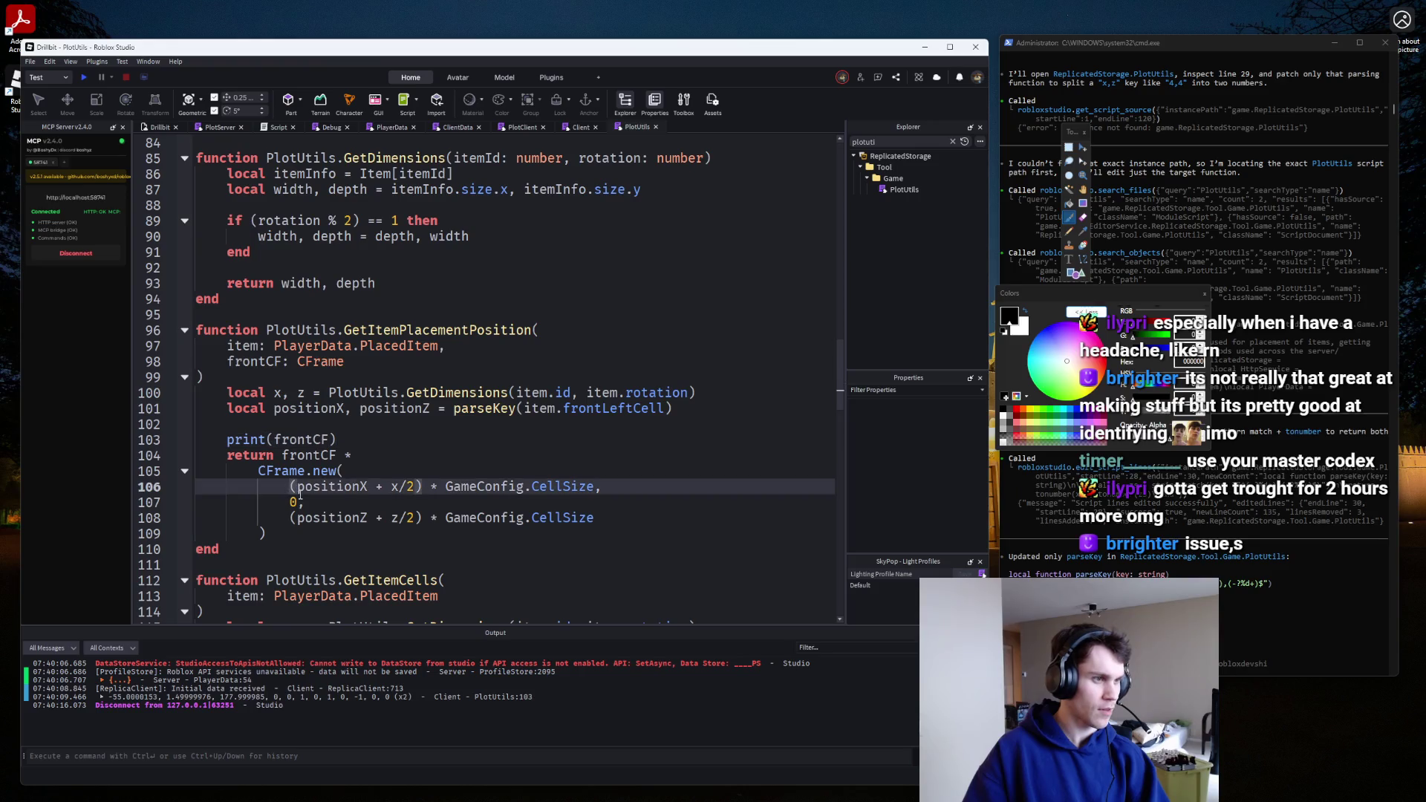
left_click(494, 127)
left_click(260, 298)
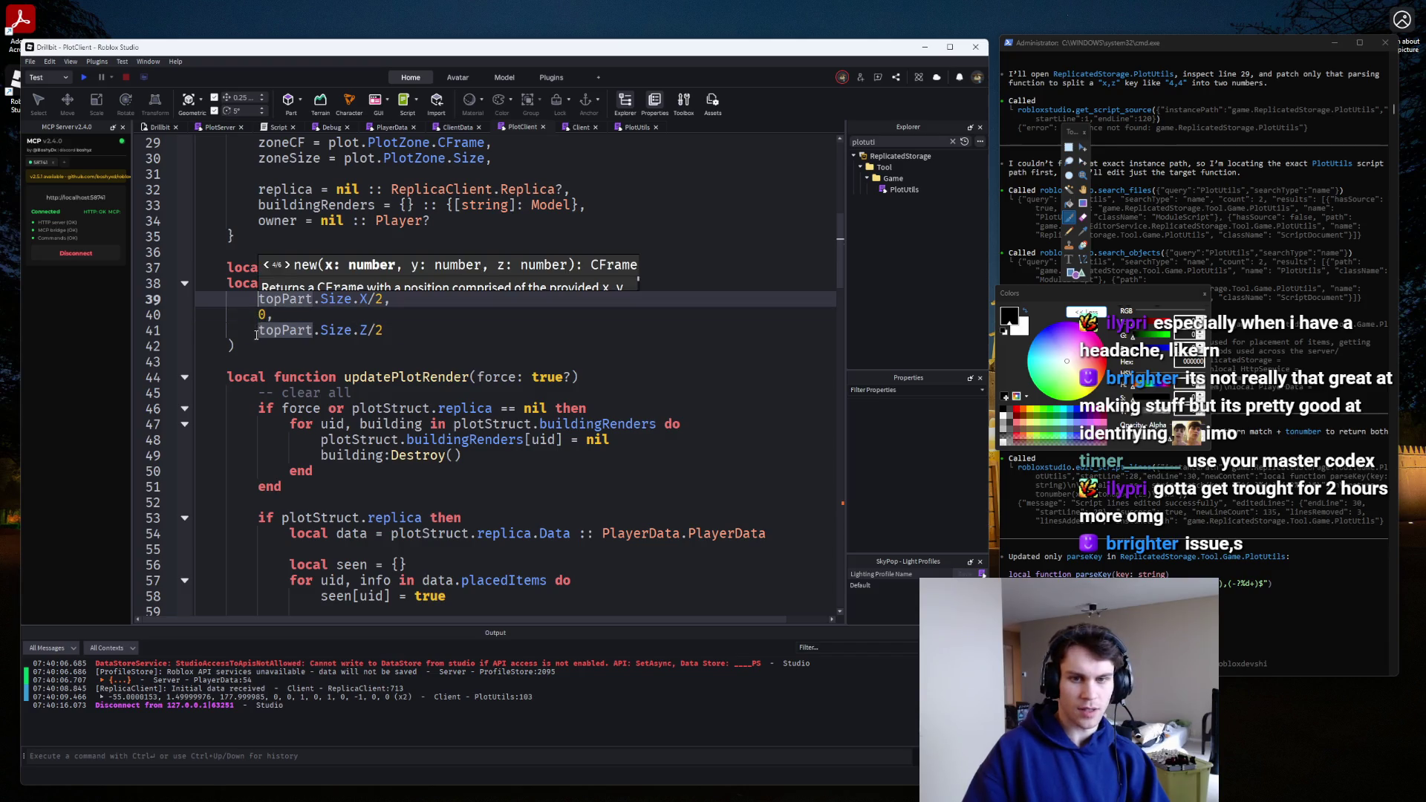
left_click(259, 330, "alt")
type("-")
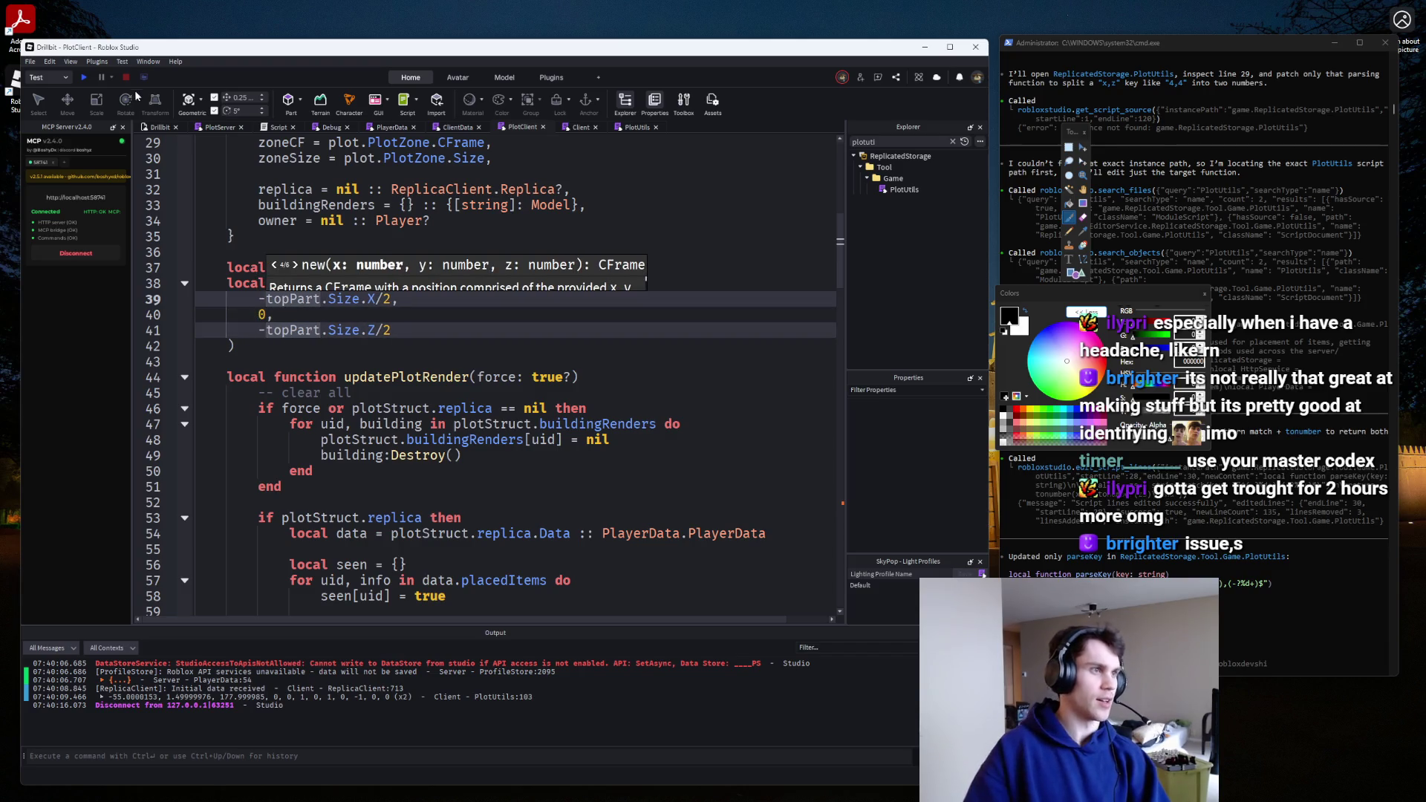
left_click(90, 77)
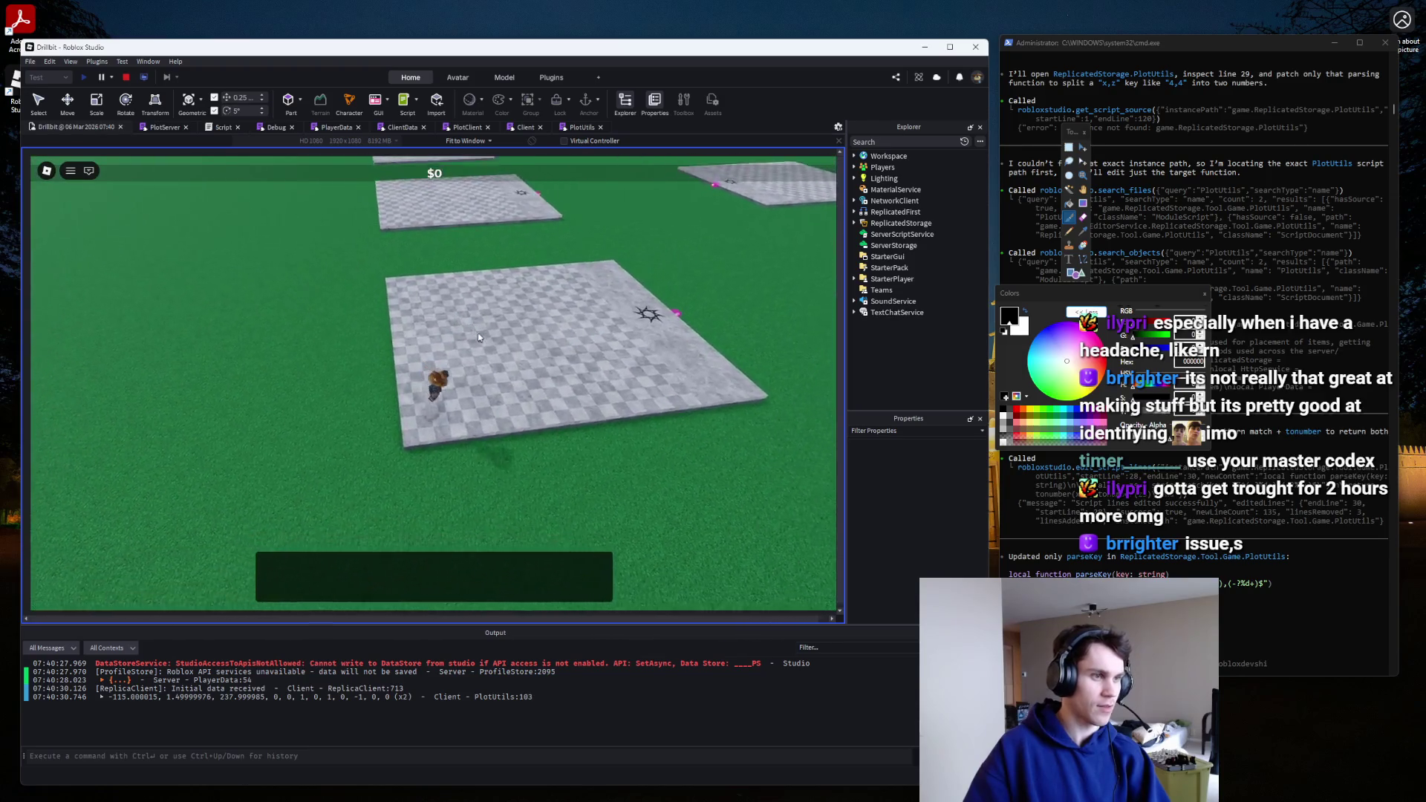
Stop the test and rotate the checkered Top part 90° around its vertical axis.
left_click(126, 78)
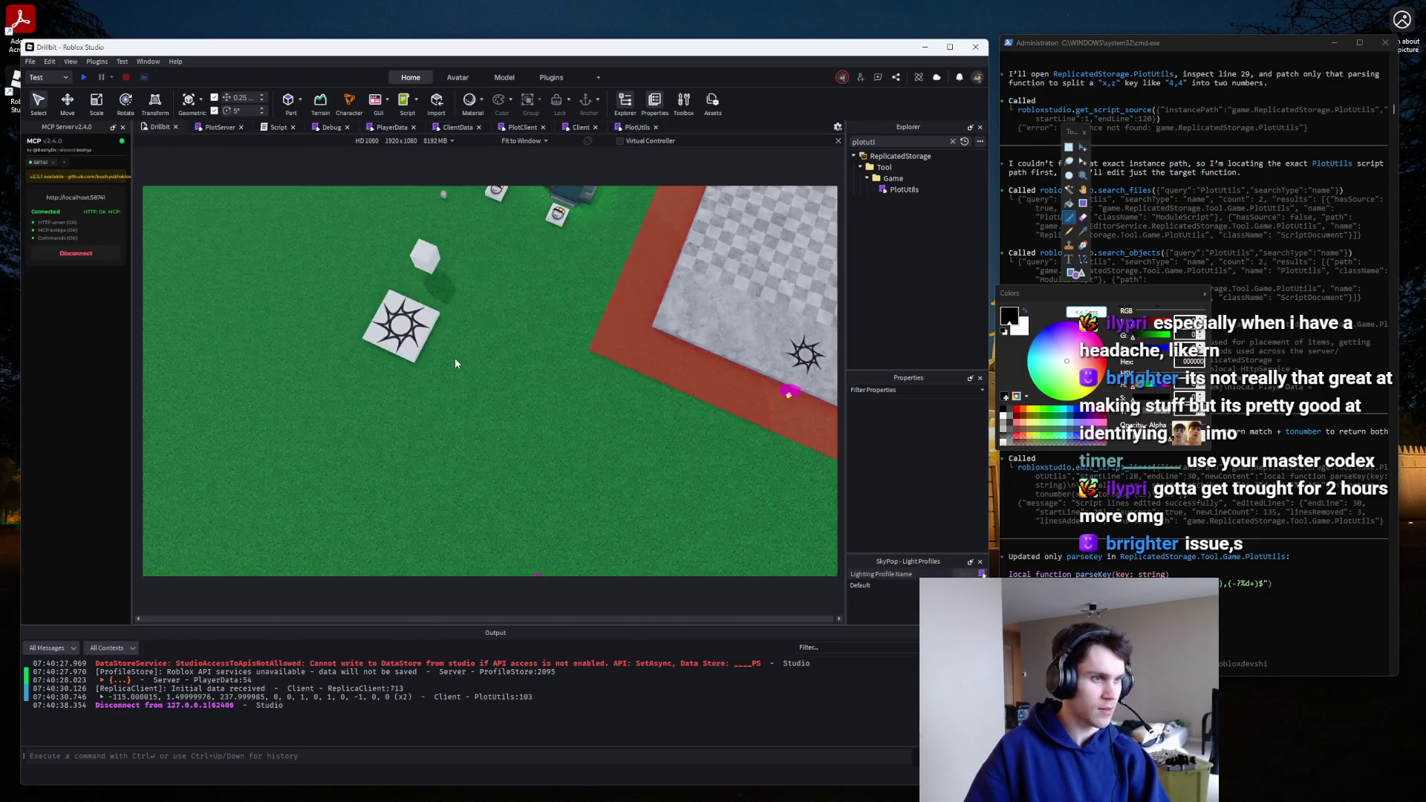
left_click(617, 371)
key("ctrl+4")
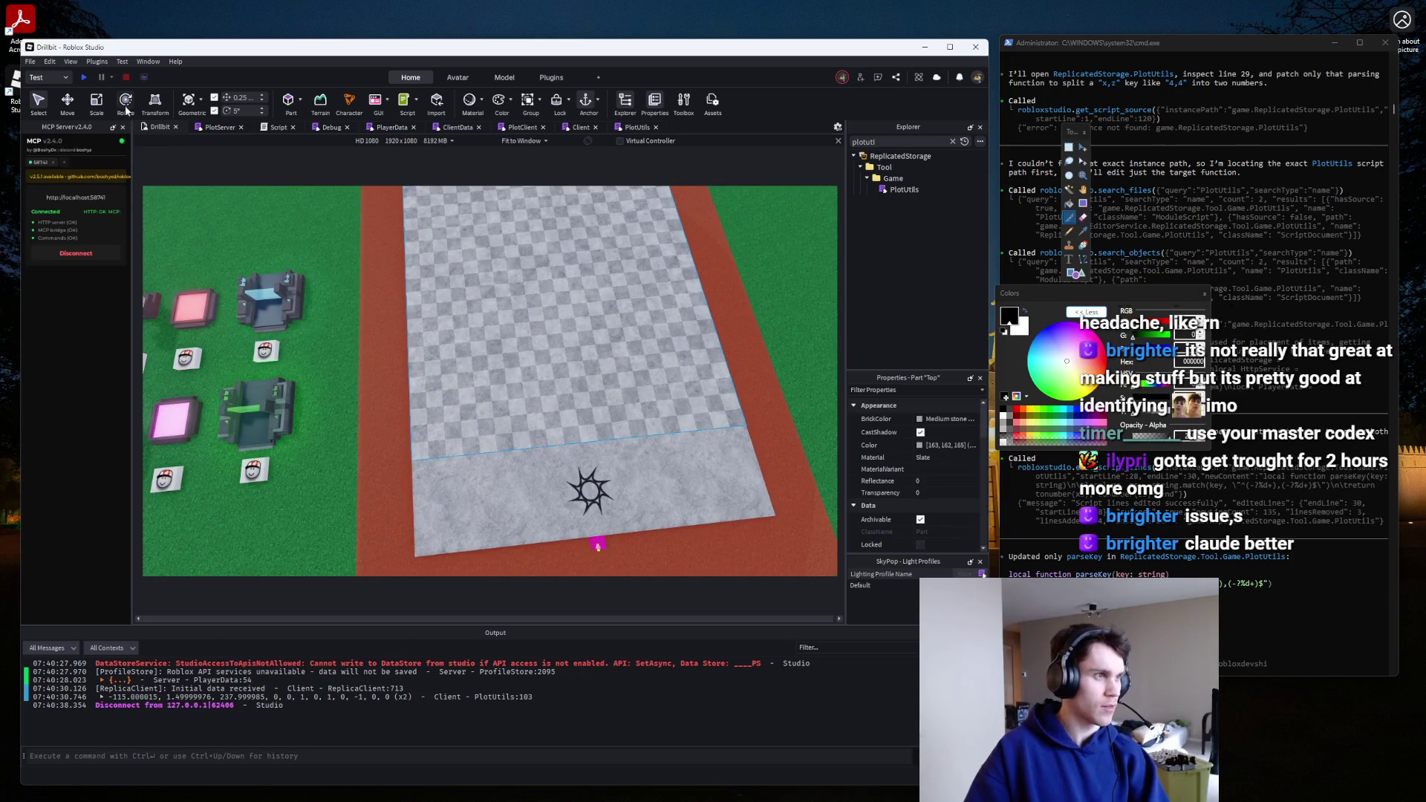
mouse_move(608, 333)
left_mouse_down()
mouse_move(621, 296)
mouse_move(579, 265)
left_mouse_up()
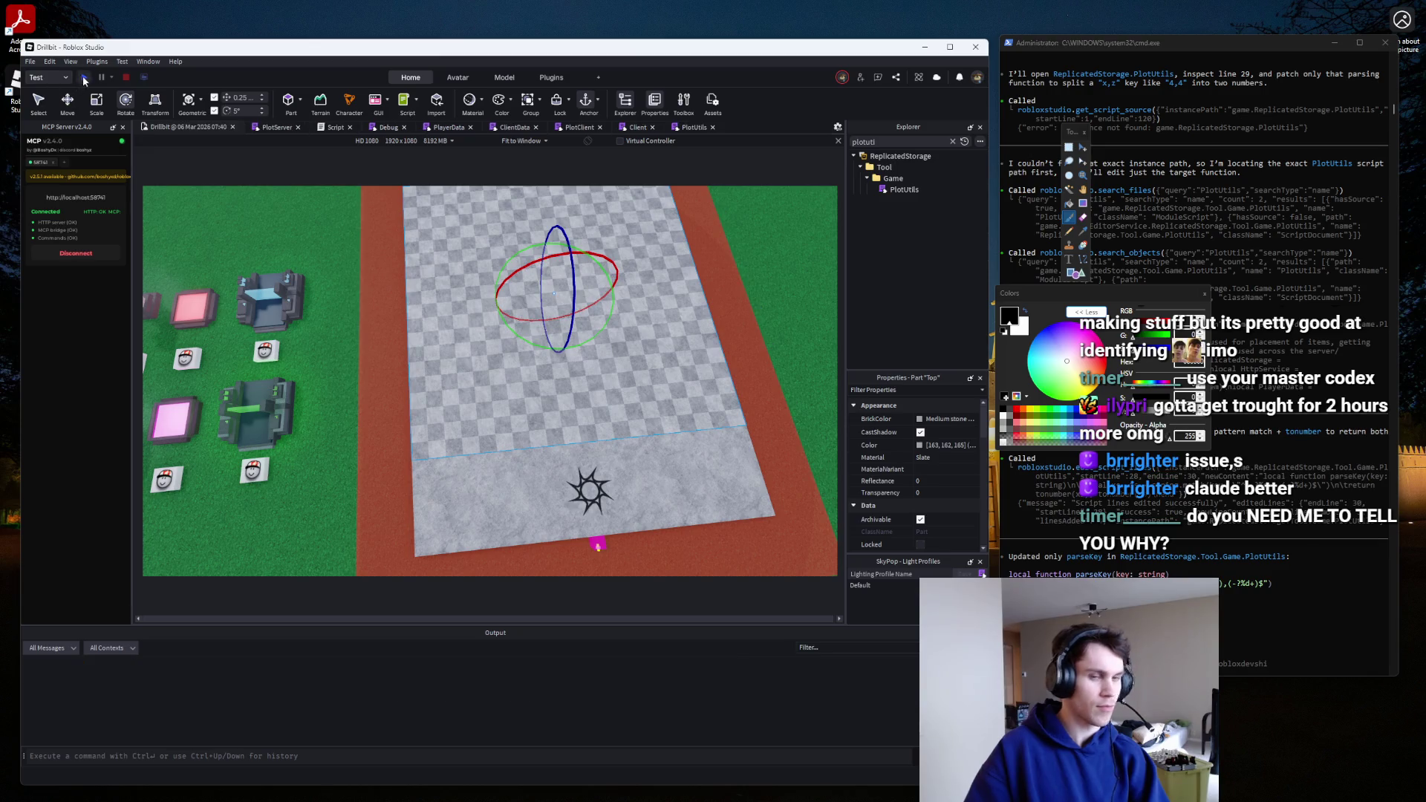
Play-test walking around the plot, stop with Shift+F5, and show PlotUtils.
left_click(83, 76)
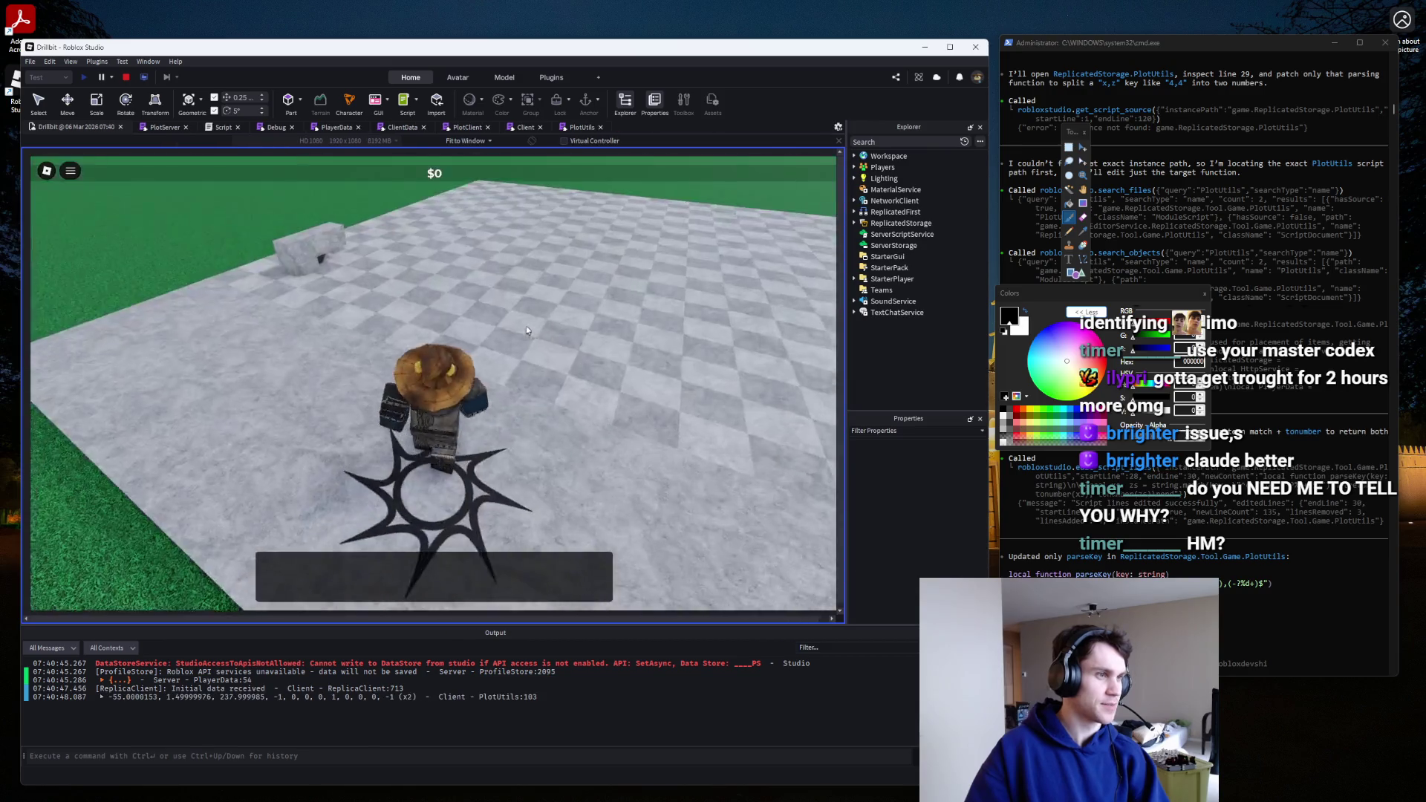
key("a")
key("w")
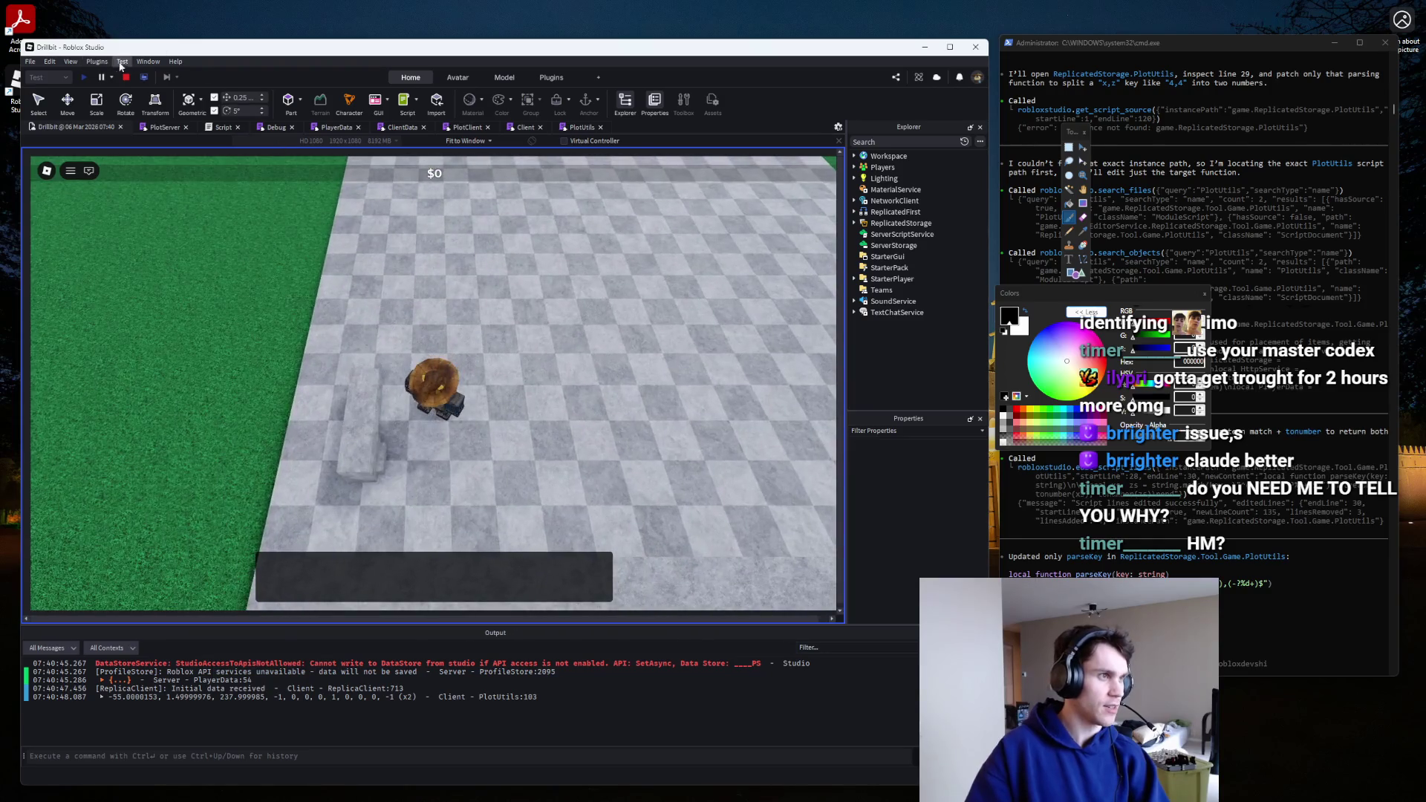
key("shift+F5")
left_click(623, 128)
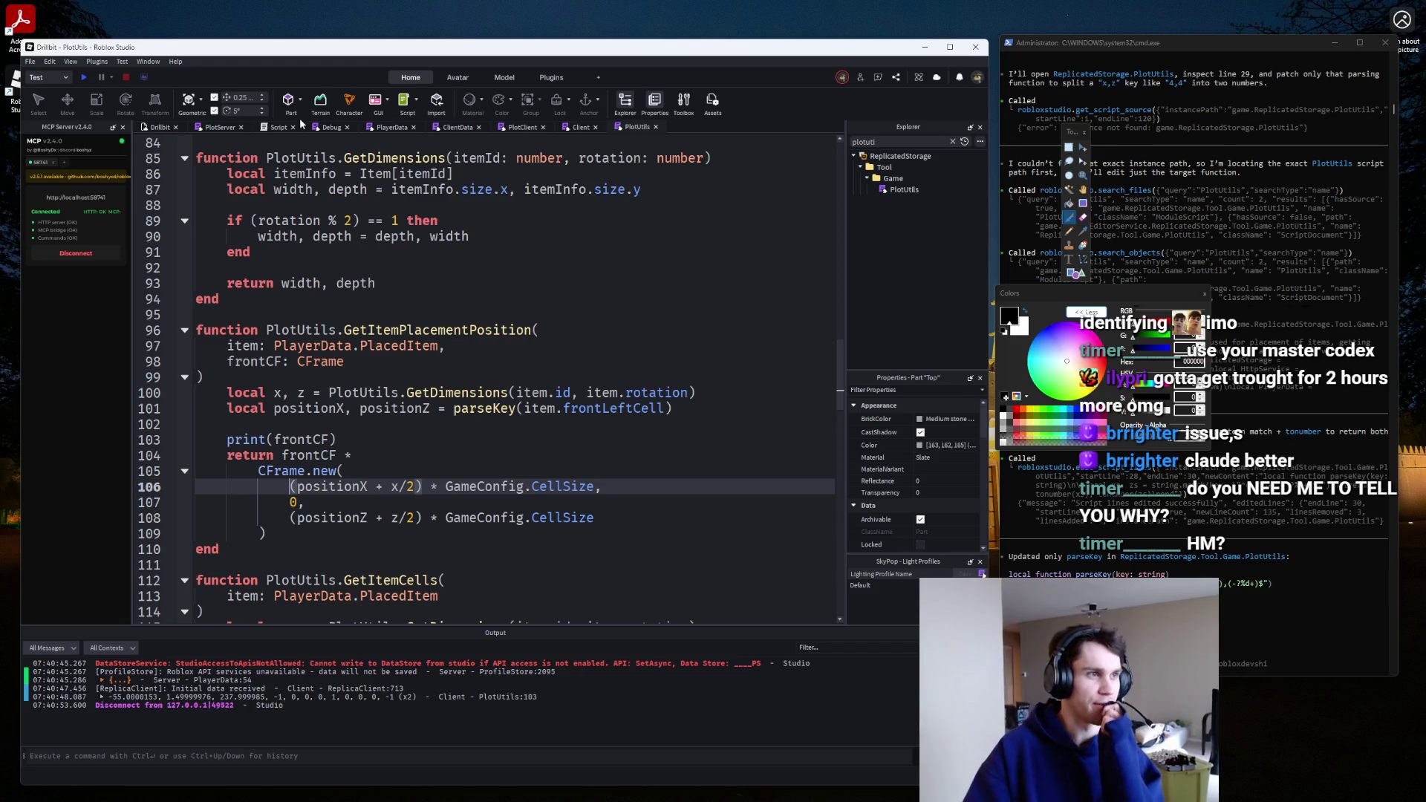
Look through the PlotServer, Client, PlotClient and ClientData scripts.
left_click(219, 128)
left_click(580, 128)
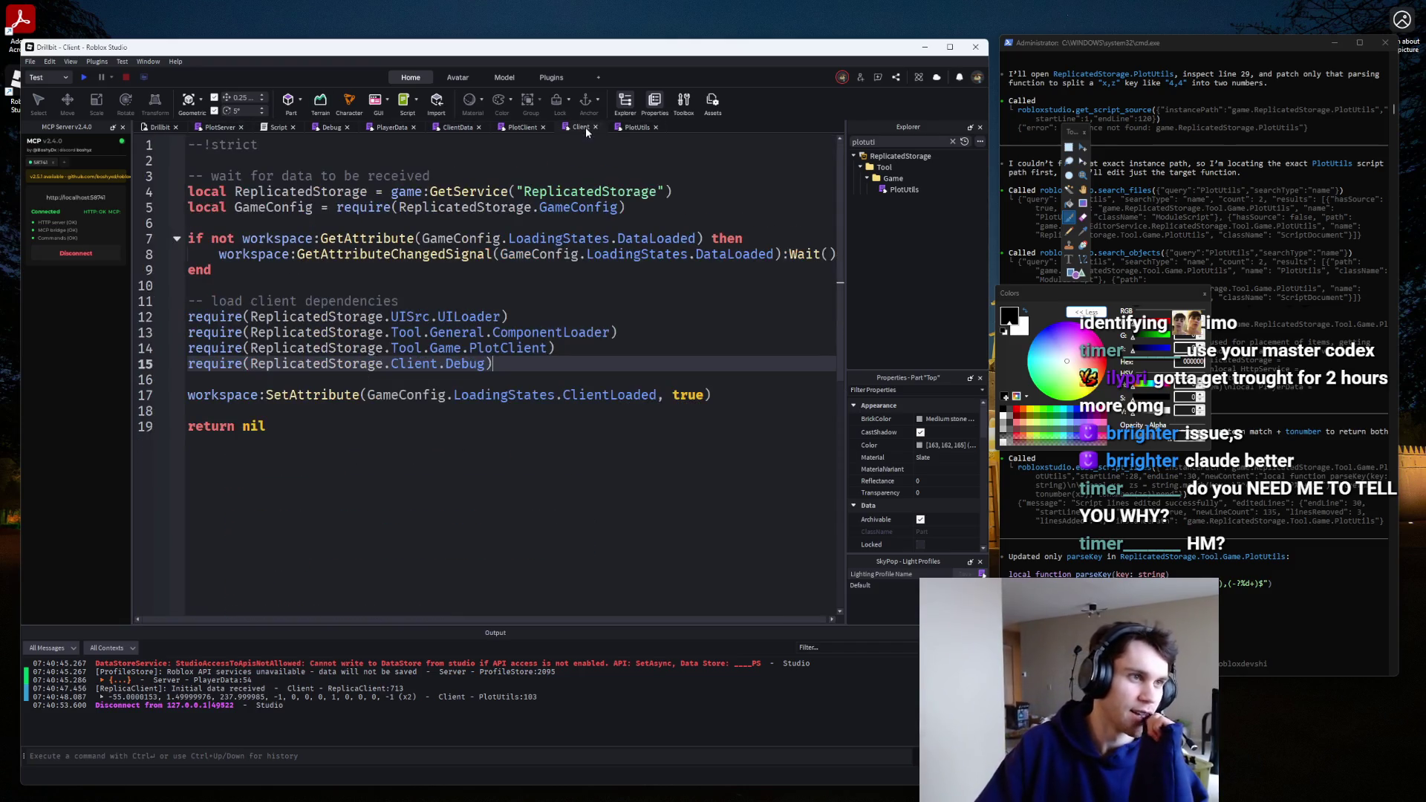
left_click(499, 129)
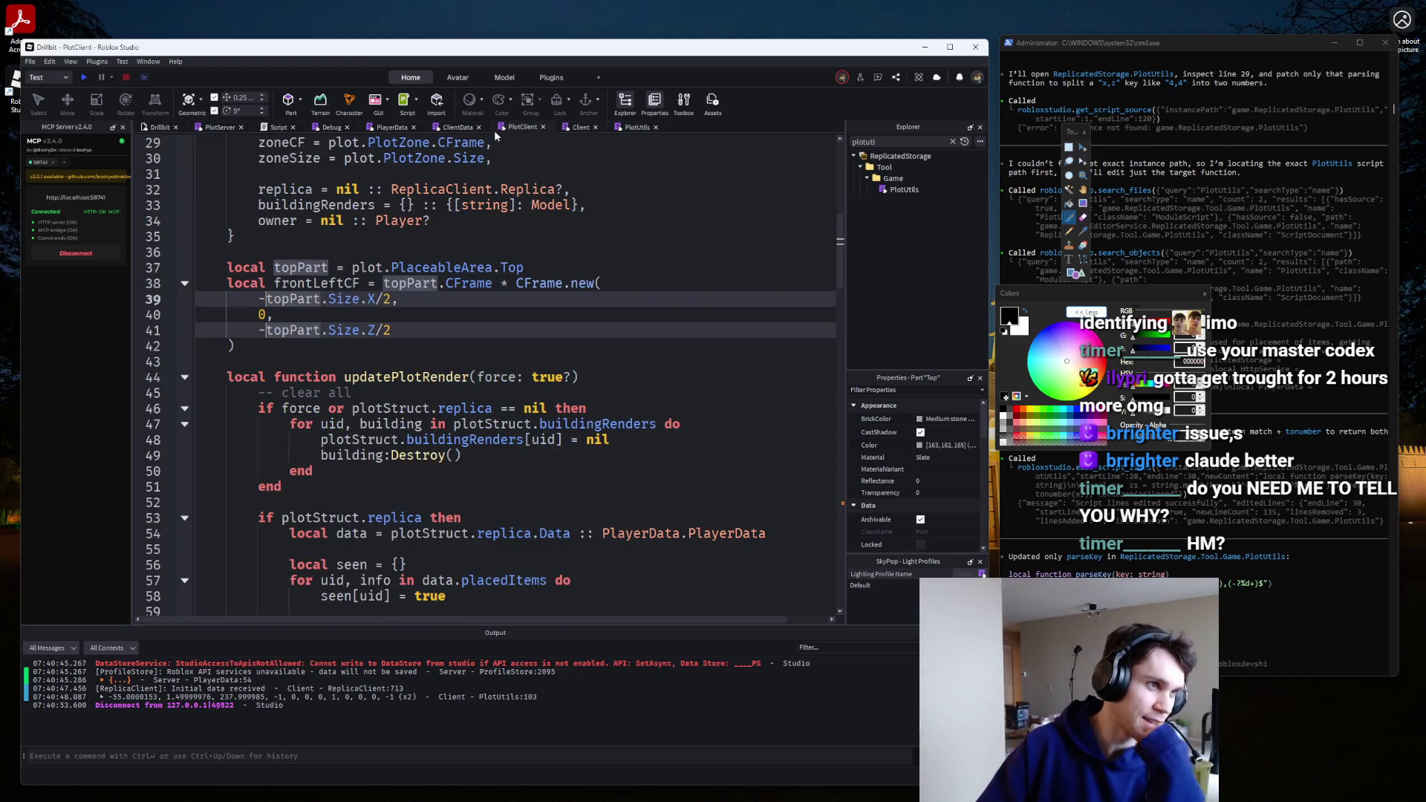
left_click(454, 130)
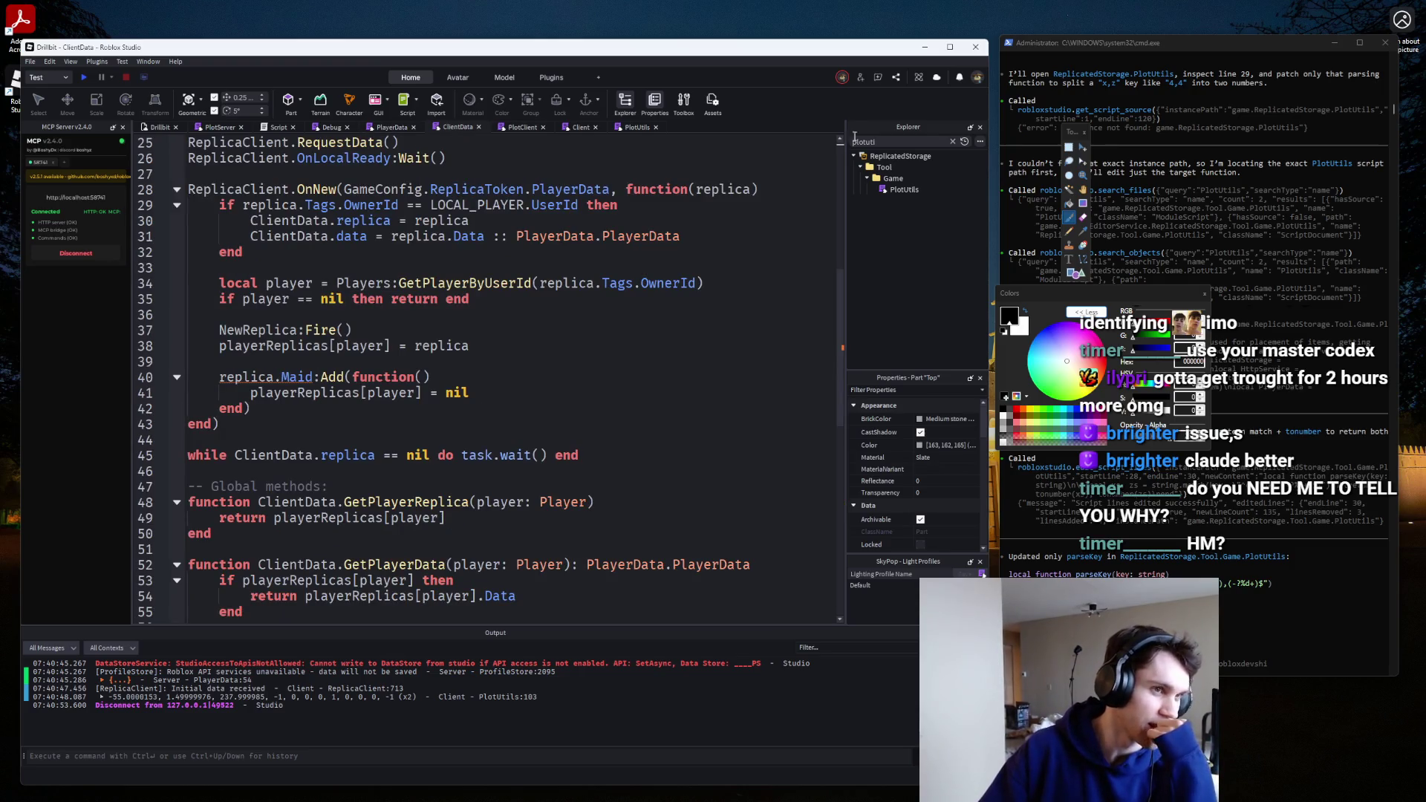
Open ReplicatedStorage > Collection > Item, read its Mythic model loading, then return to the Drillbit scene.
key("BackSpace")
key("BackSpace")
key("BackSpace")
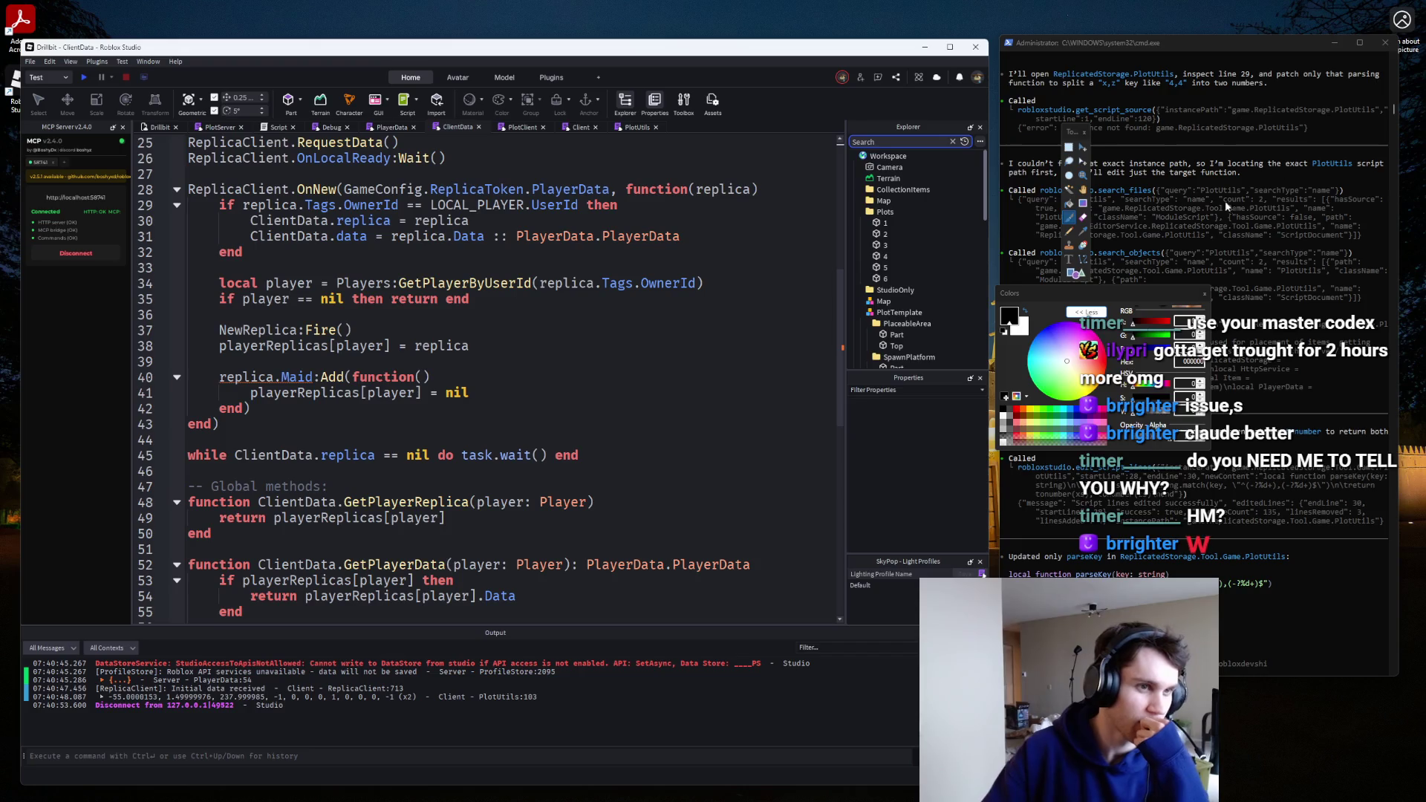
scroll(914, 298, "down", 10)
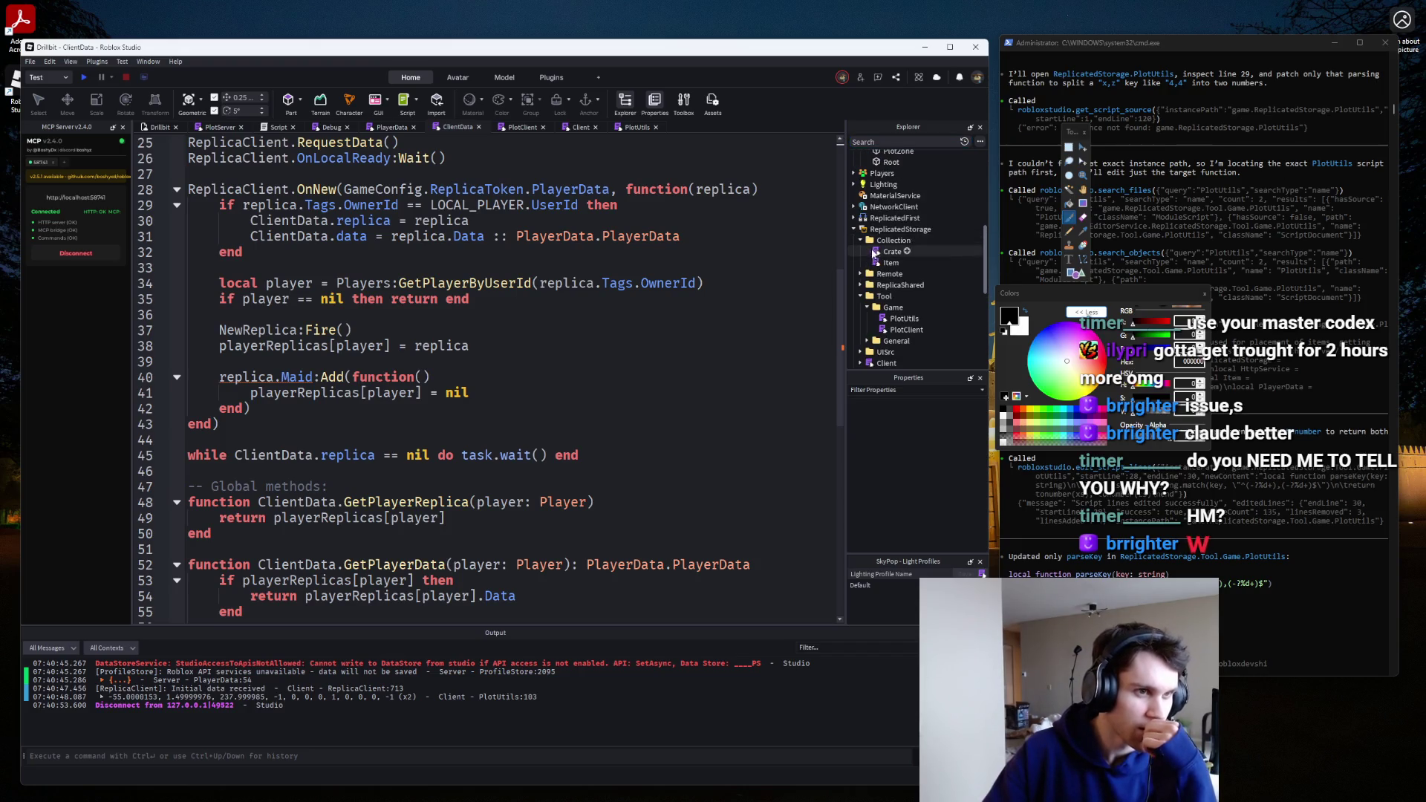
double_click(891, 263)
scroll(558, 335, "down", 20)
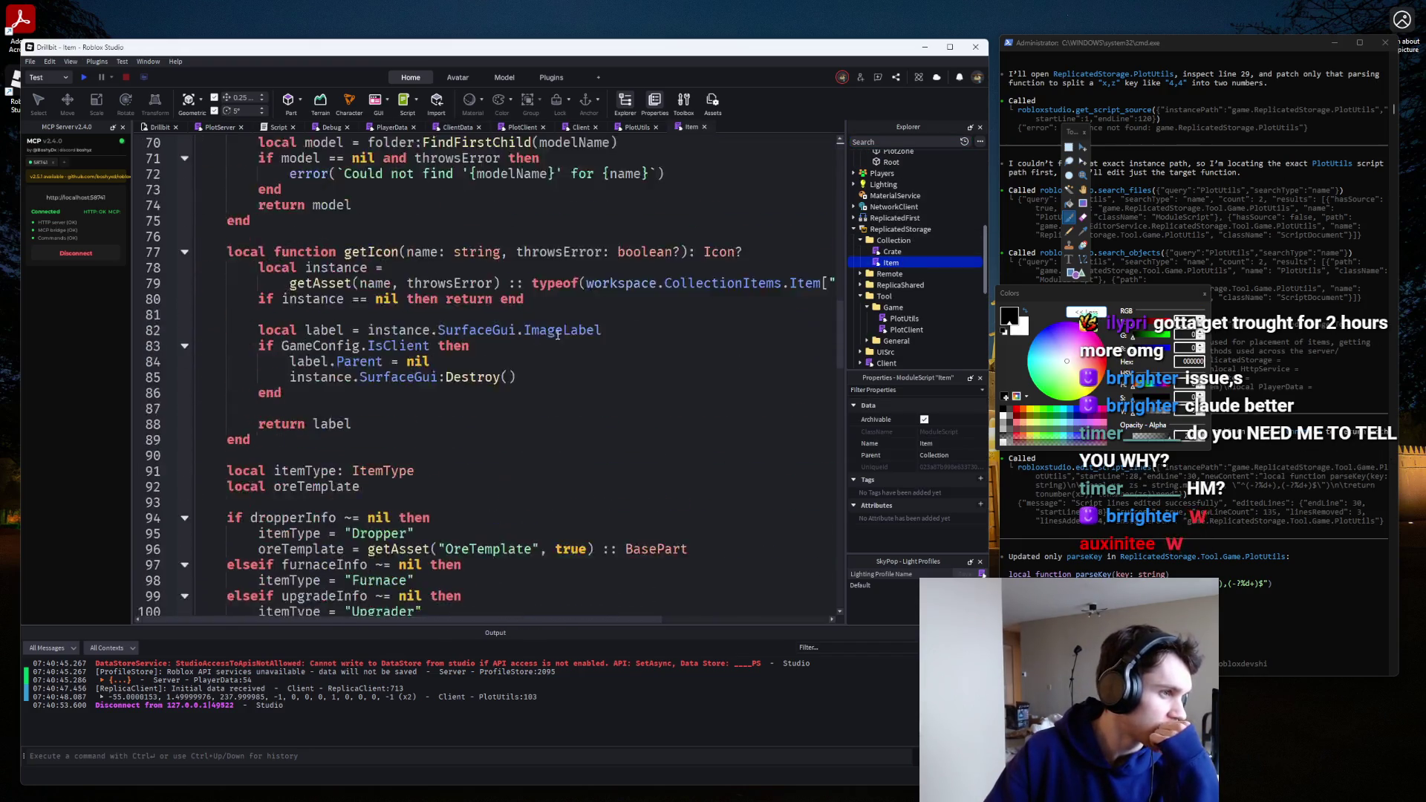
scroll(557, 335, "down", 18)
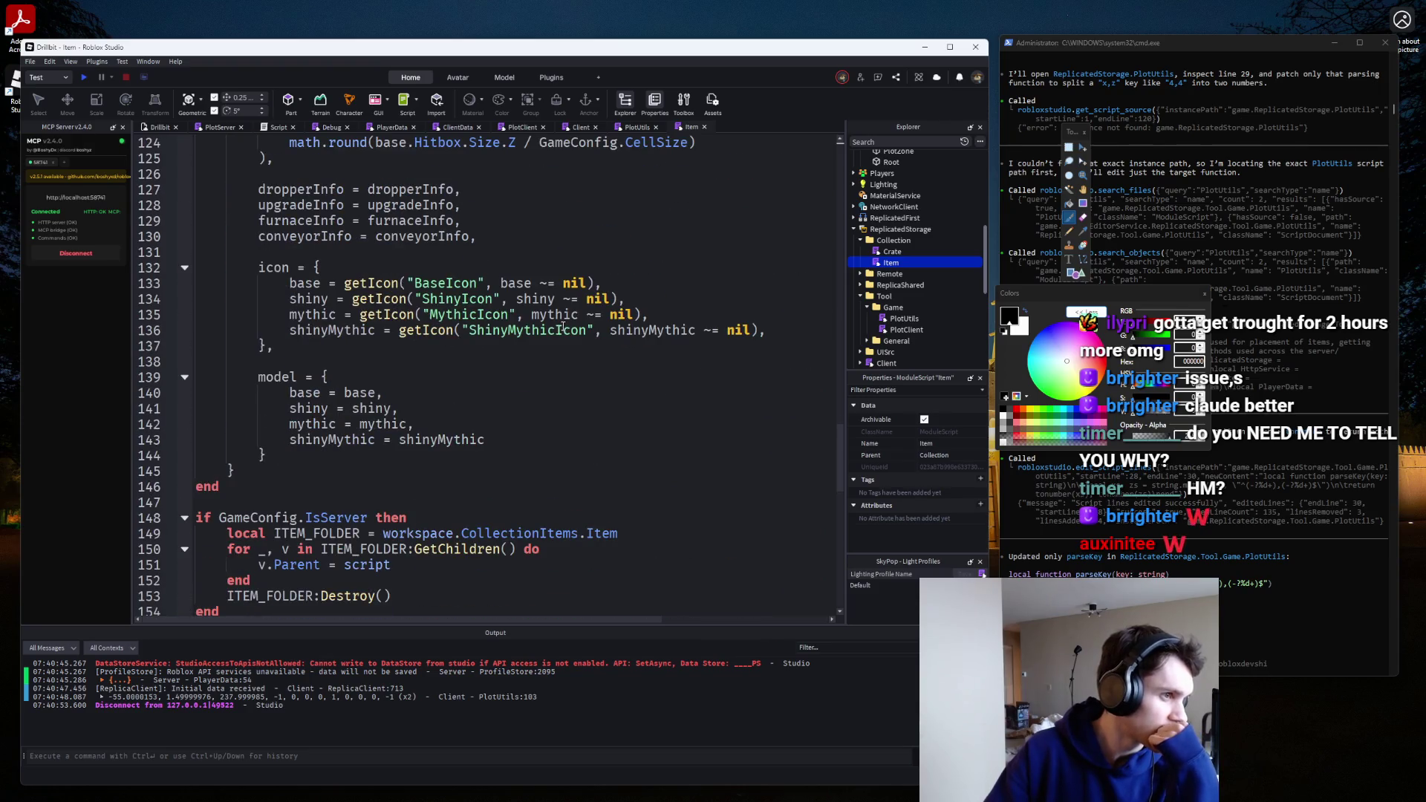
scroll(563, 327, "down", 1)
scroll(563, 325, "up", 10)
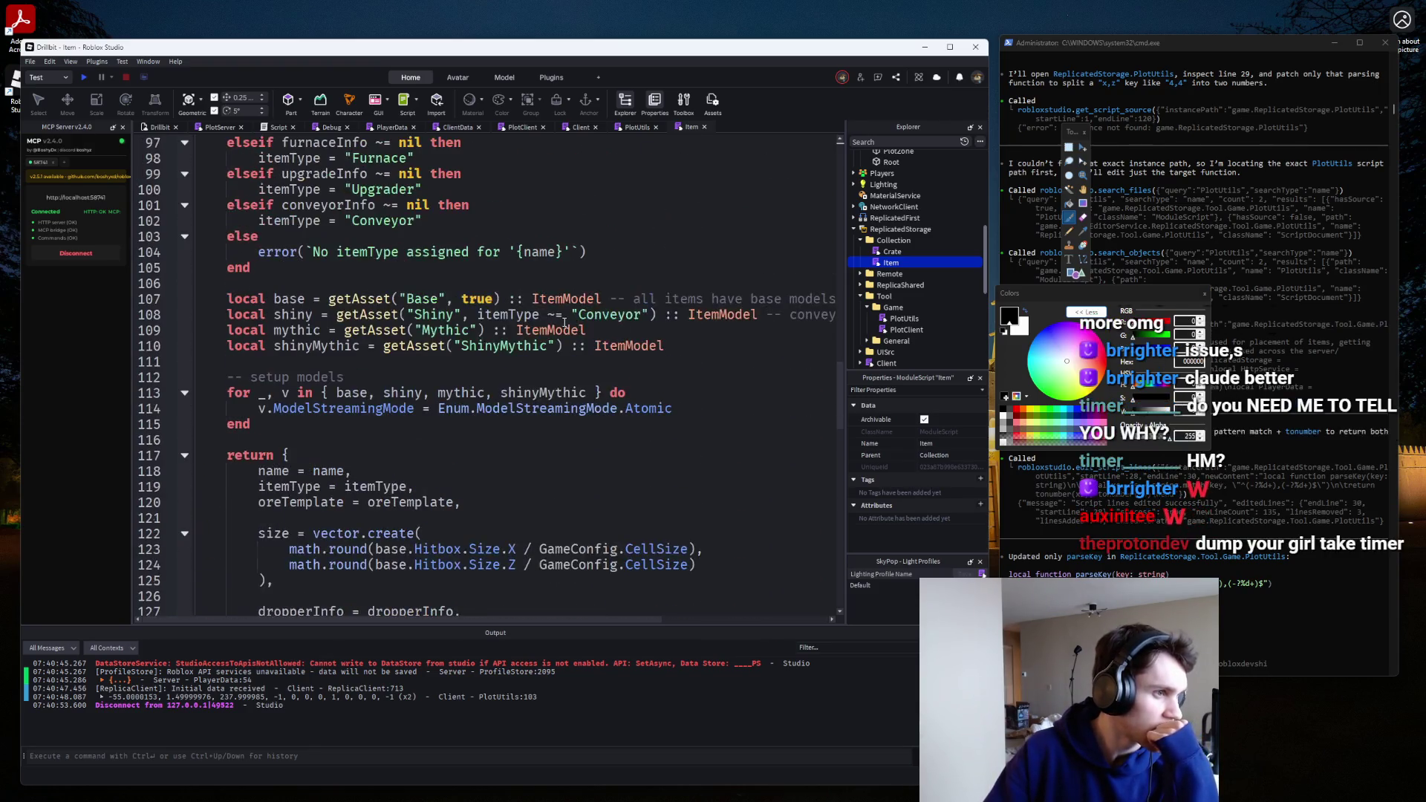
scroll(565, 322, "up", 2)
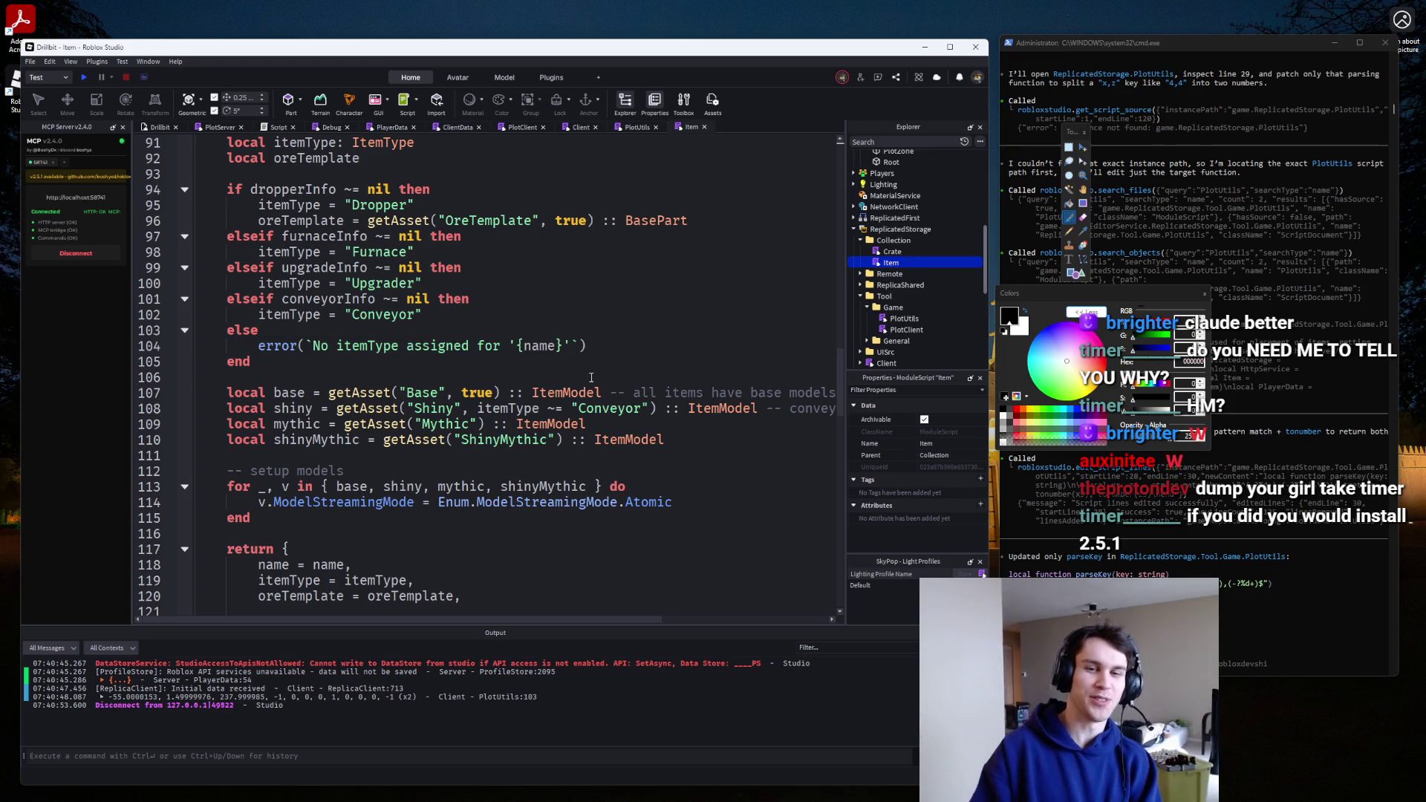
left_click(676, 429)
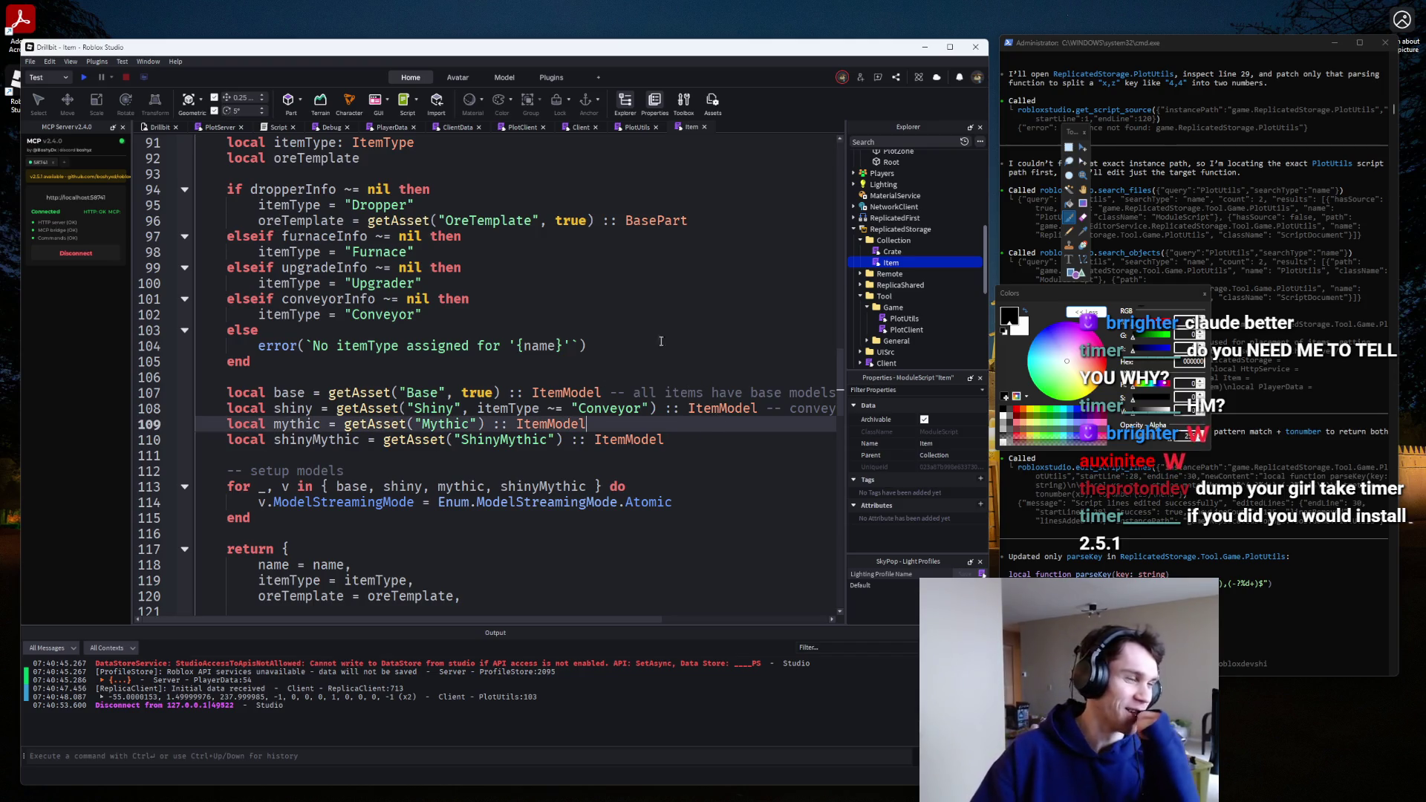
left_click(157, 127)
scroll(497, 318, "up", 3)
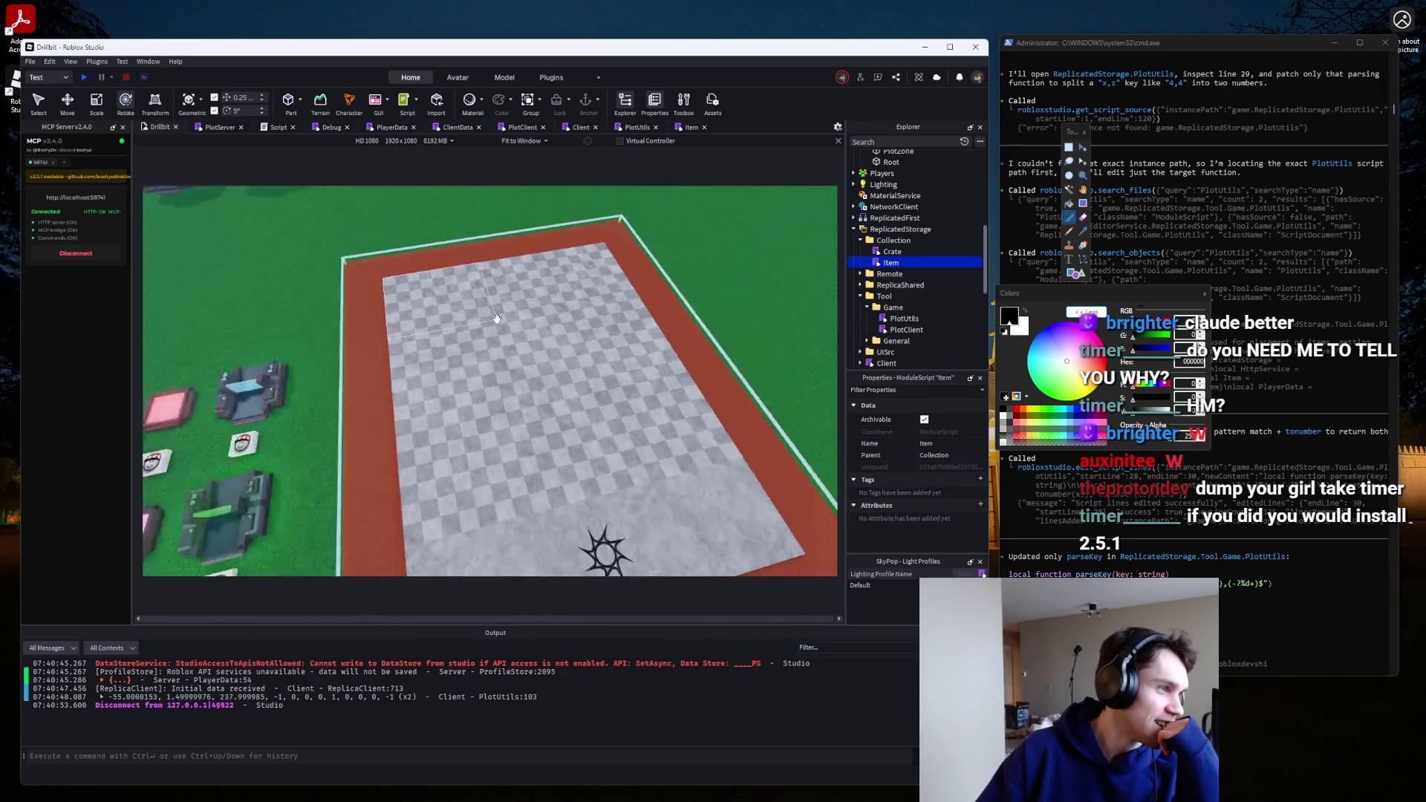
Delete the print(frontCF) line 103 in PlotUtils, then go back to PlotClient.
scroll(497, 319, "down", 2)
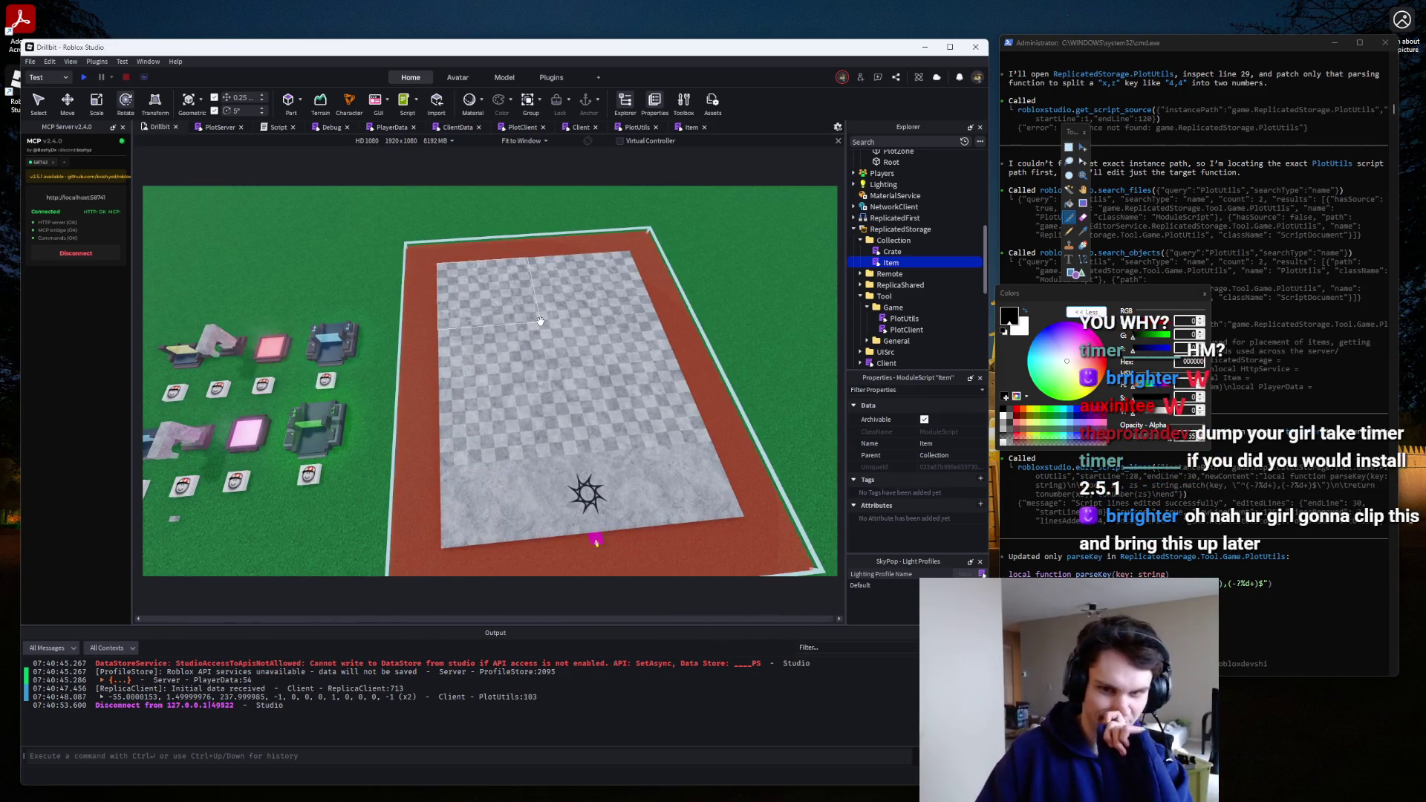
scroll(505, 320, "up", 3)
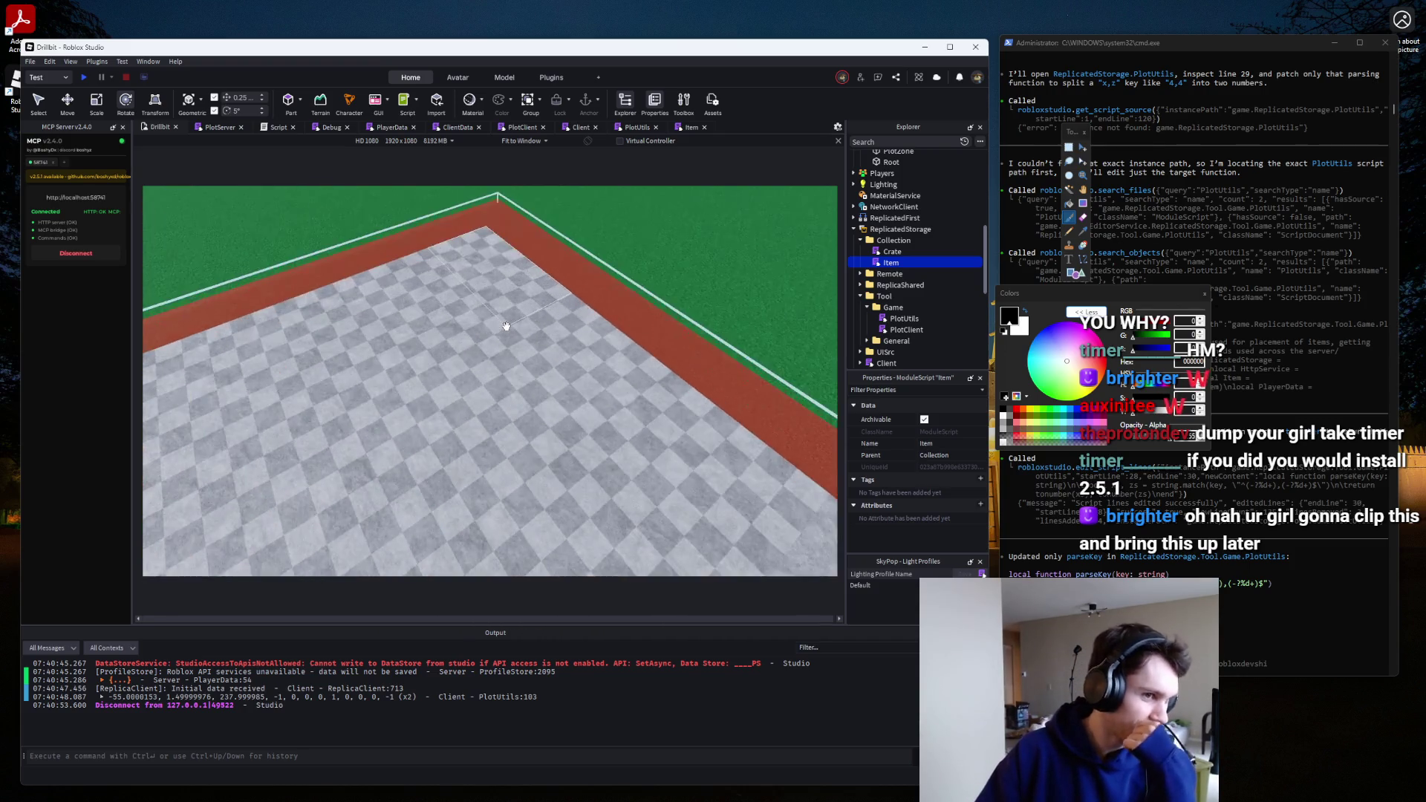
scroll(506, 320, "down", 2)
scroll(497, 364, "down", 3)
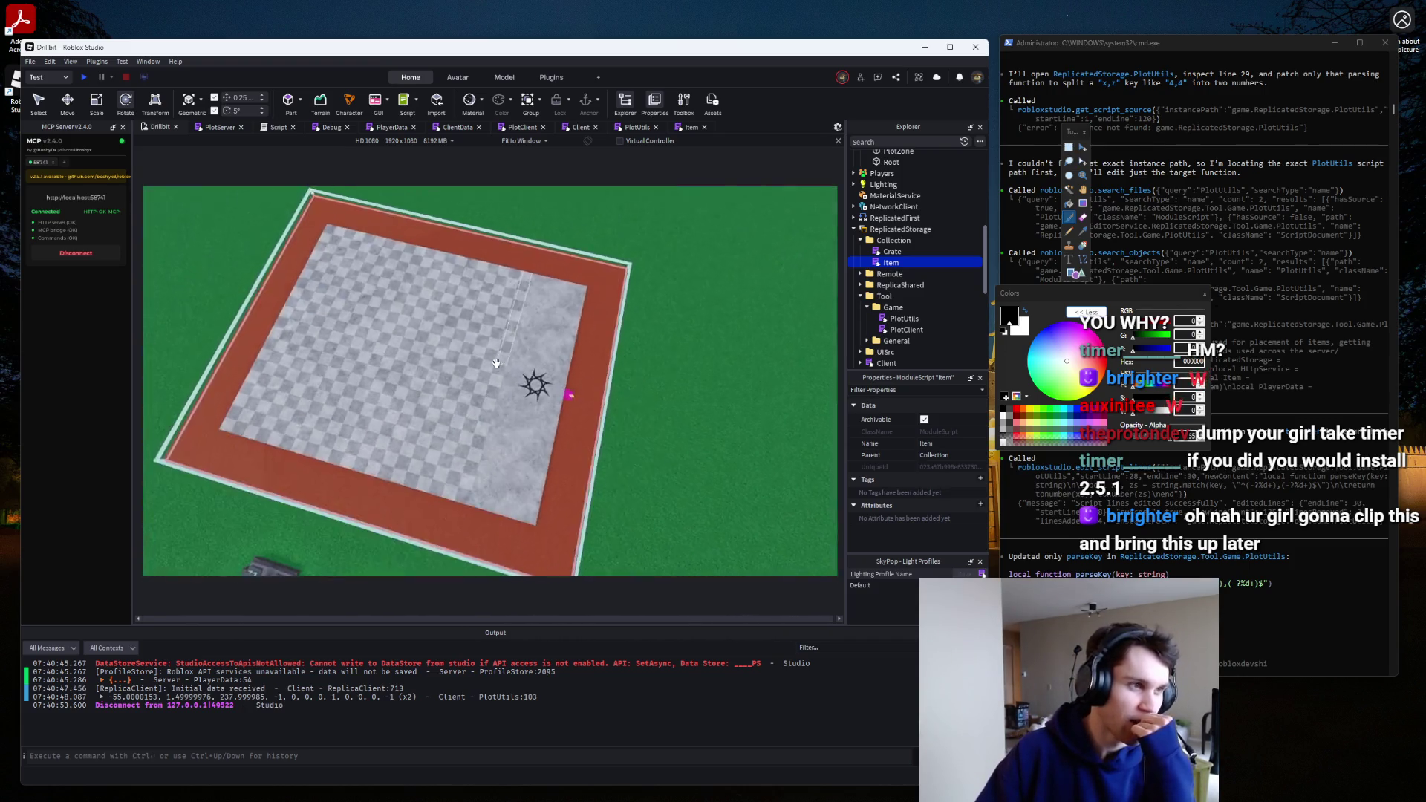
scroll(497, 363, "up", 5)
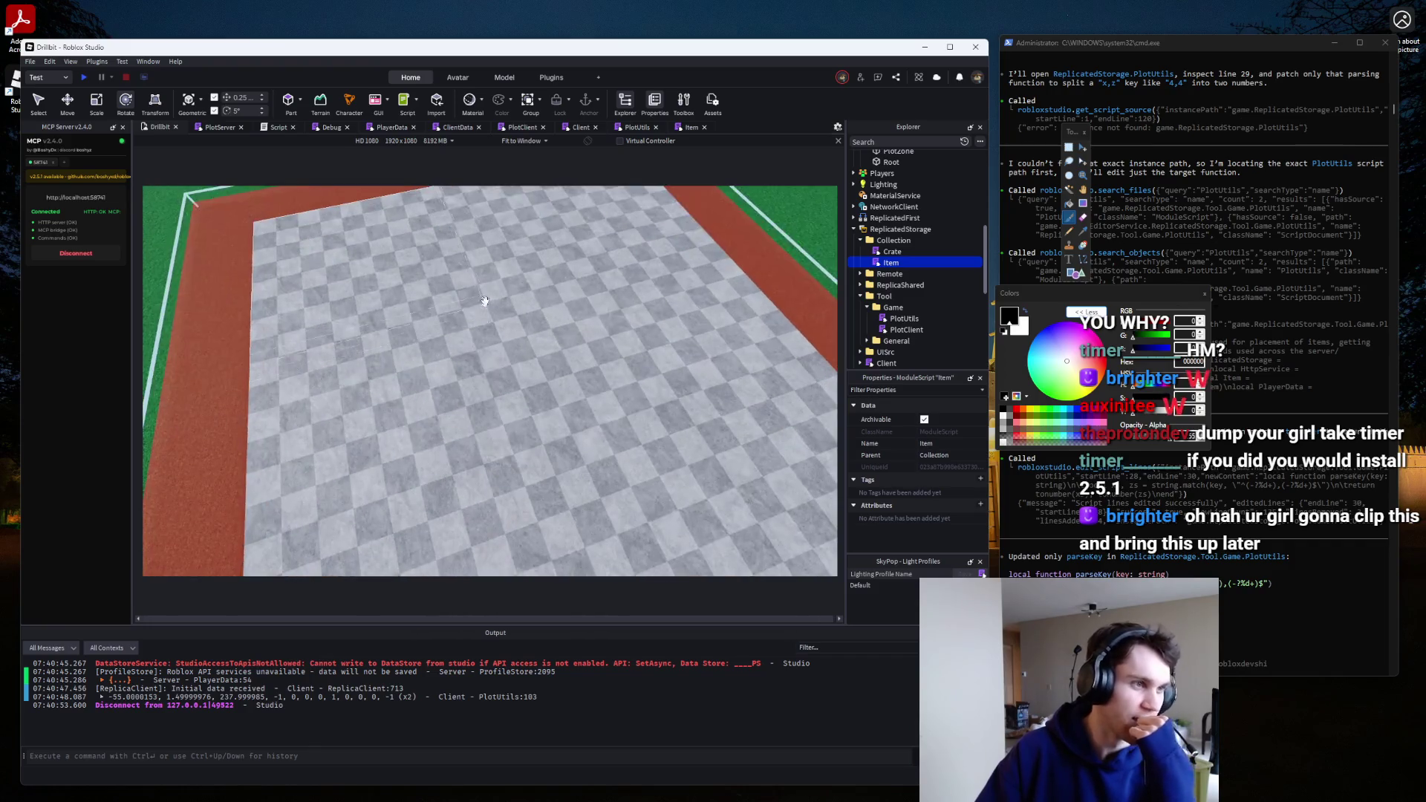
left_click(691, 127)
left_click(637, 127)
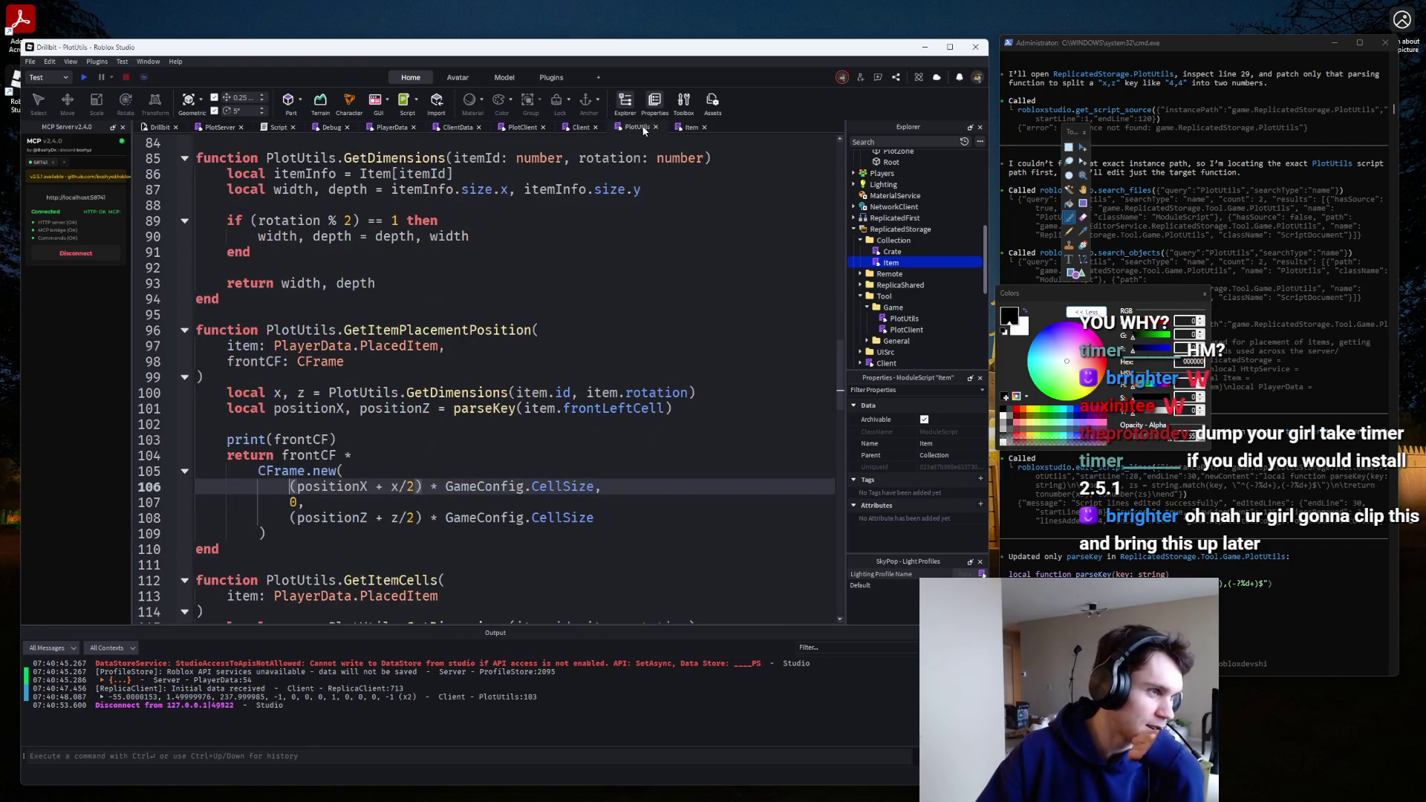
left_click_drag(338, 439, 195, 422)
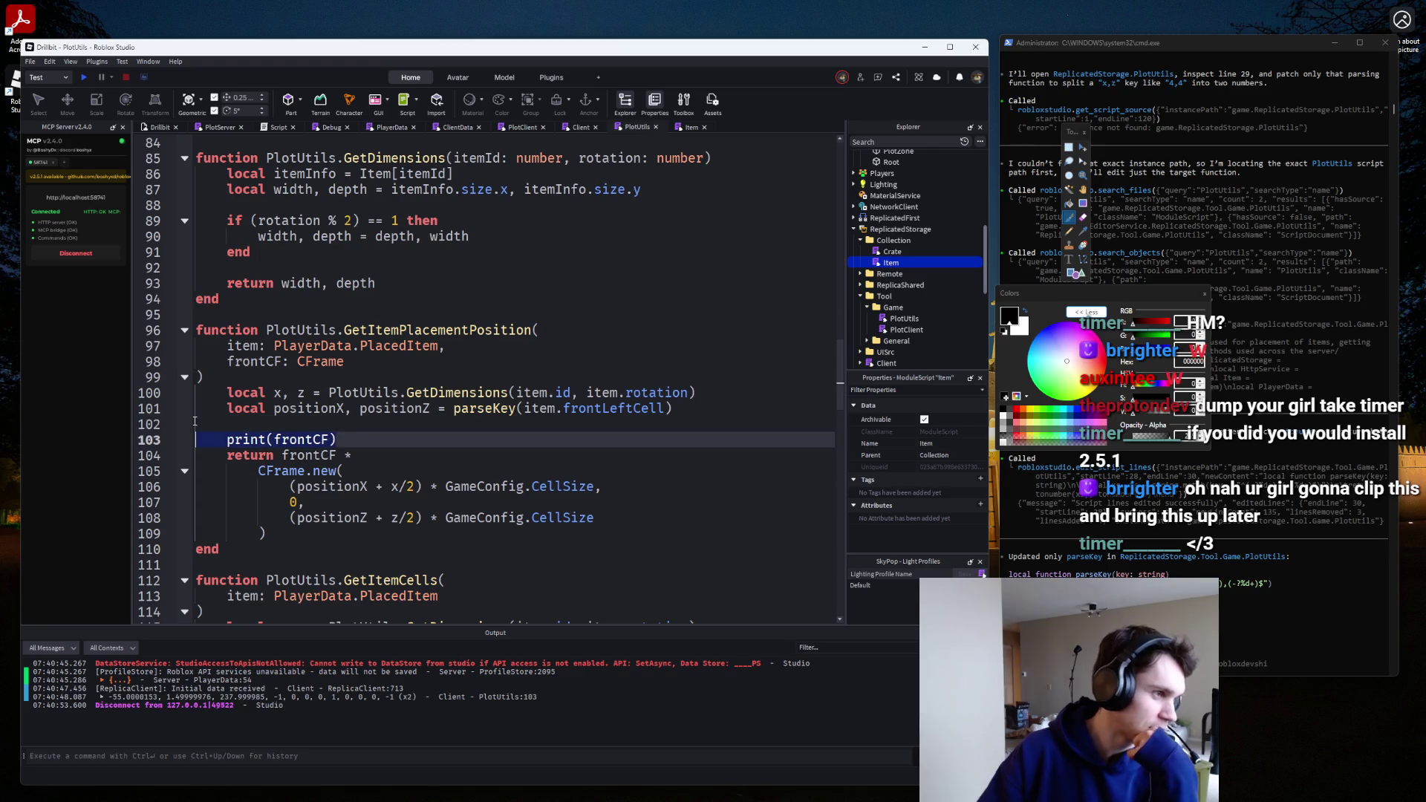
key("BackSpace")
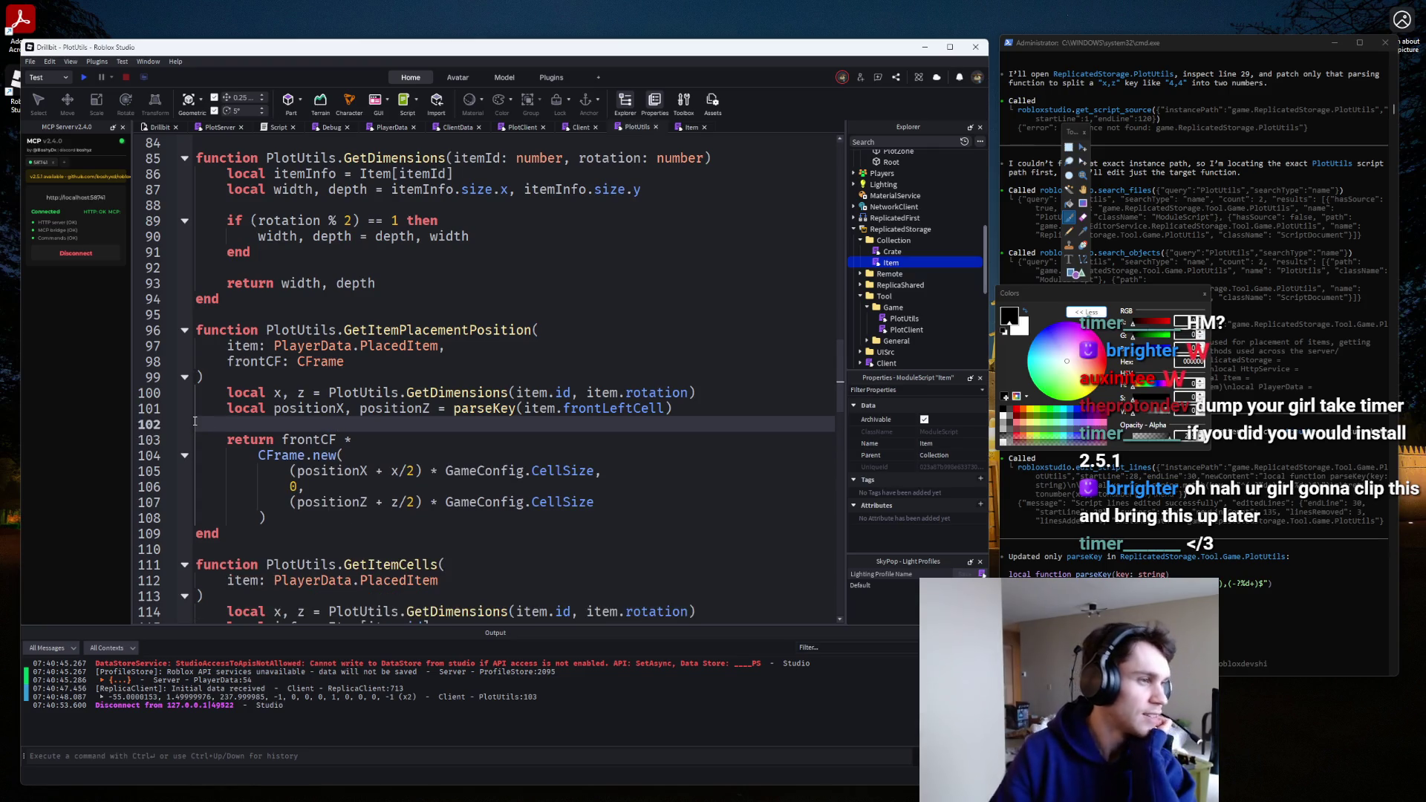
left_click(577, 127)
left_click(502, 128)
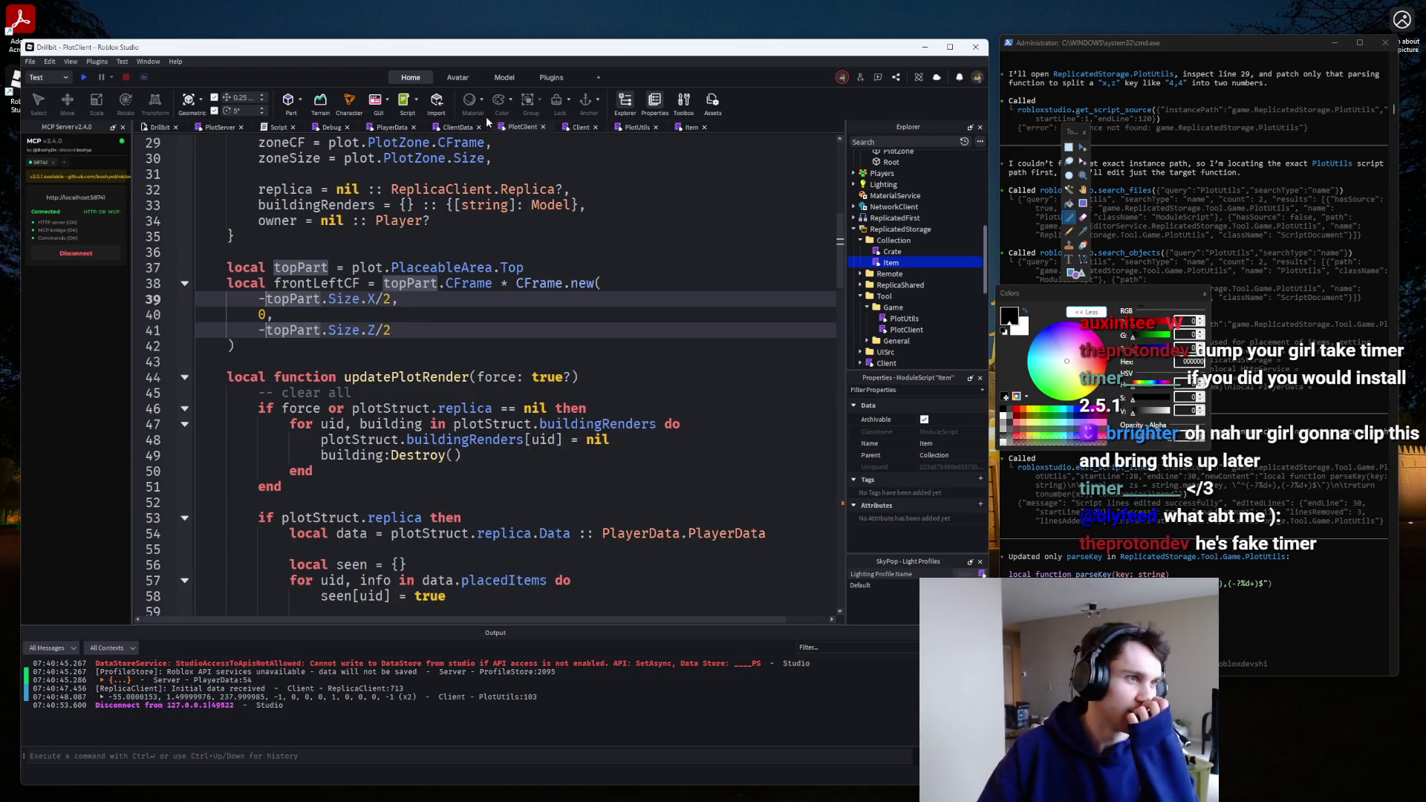
Look over the ClientData, PlayerData, Debug and PlotServer scripts.
left_click(440, 127)
left_click(382, 129)
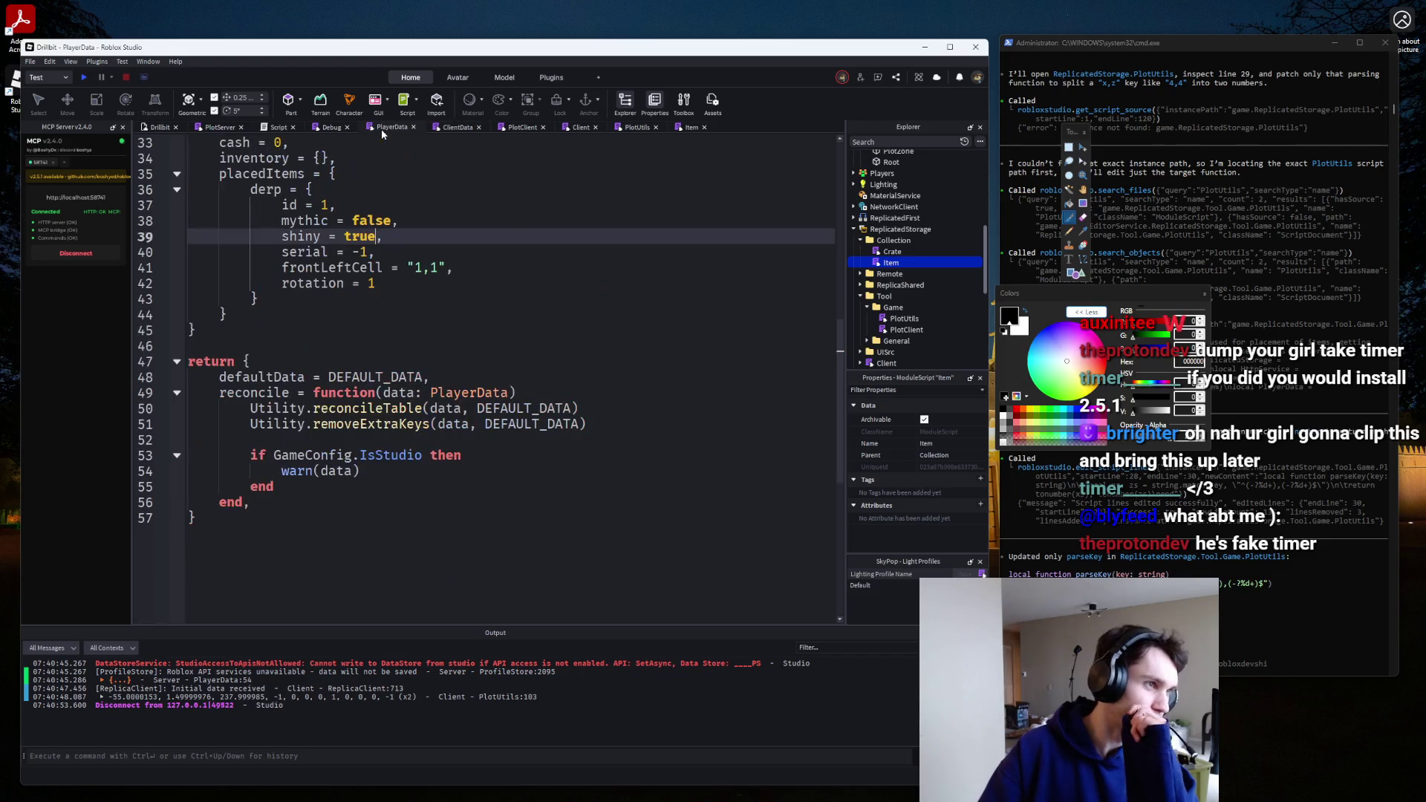
left_click(328, 130)
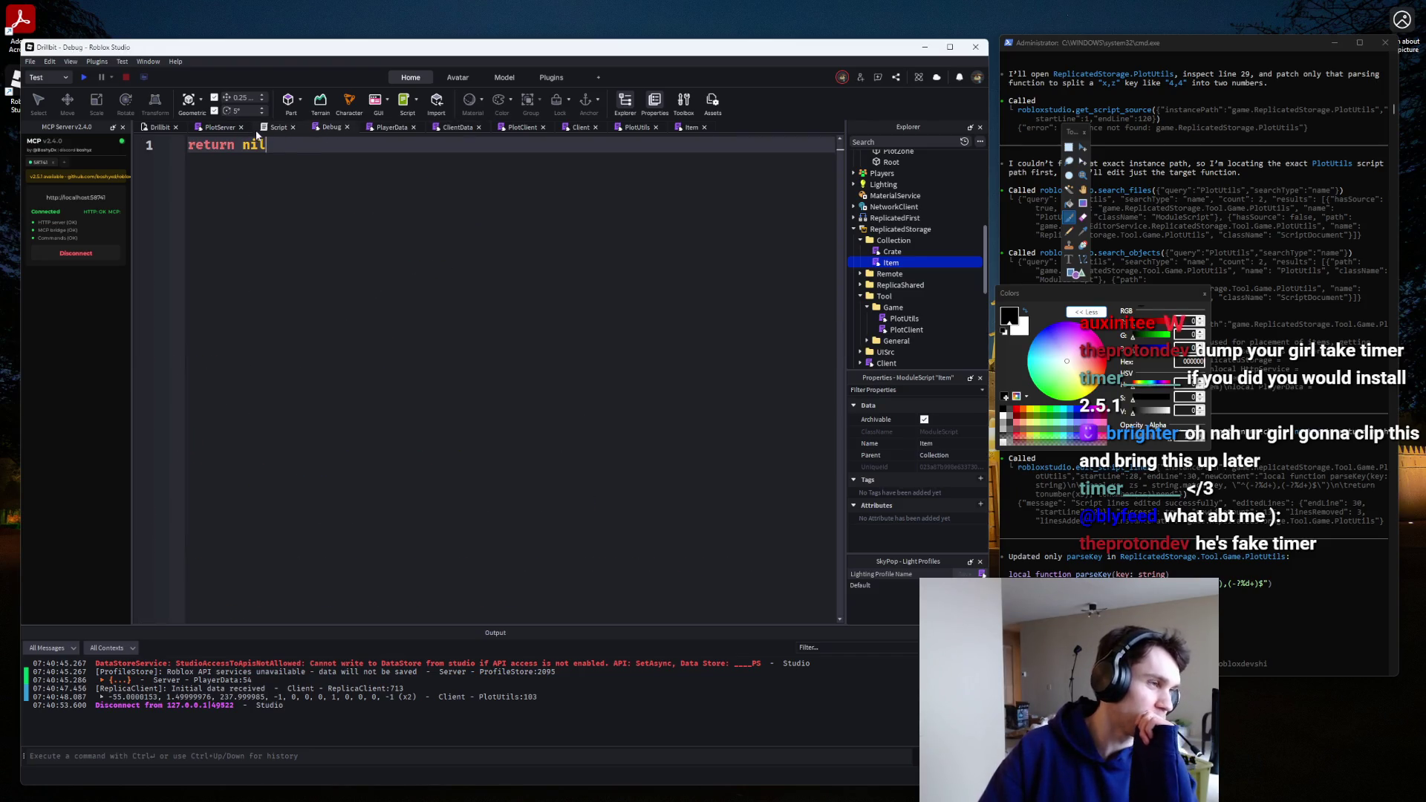
left_click(213, 131)
scroll(290, 229, "down", 3)
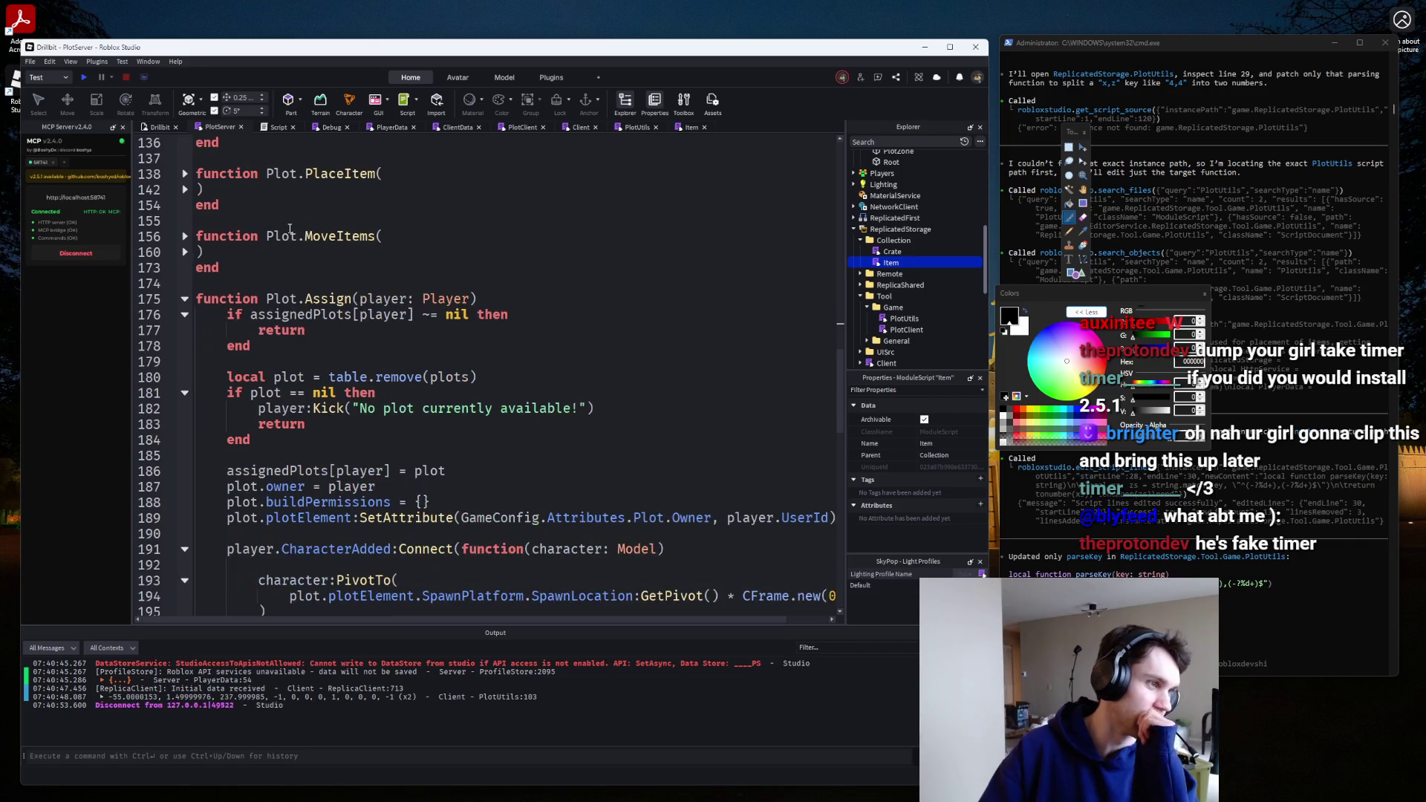
Scroll through PlotClient's setupPlot code, then start a new playtest.
left_click(586, 127)
left_click(522, 127)
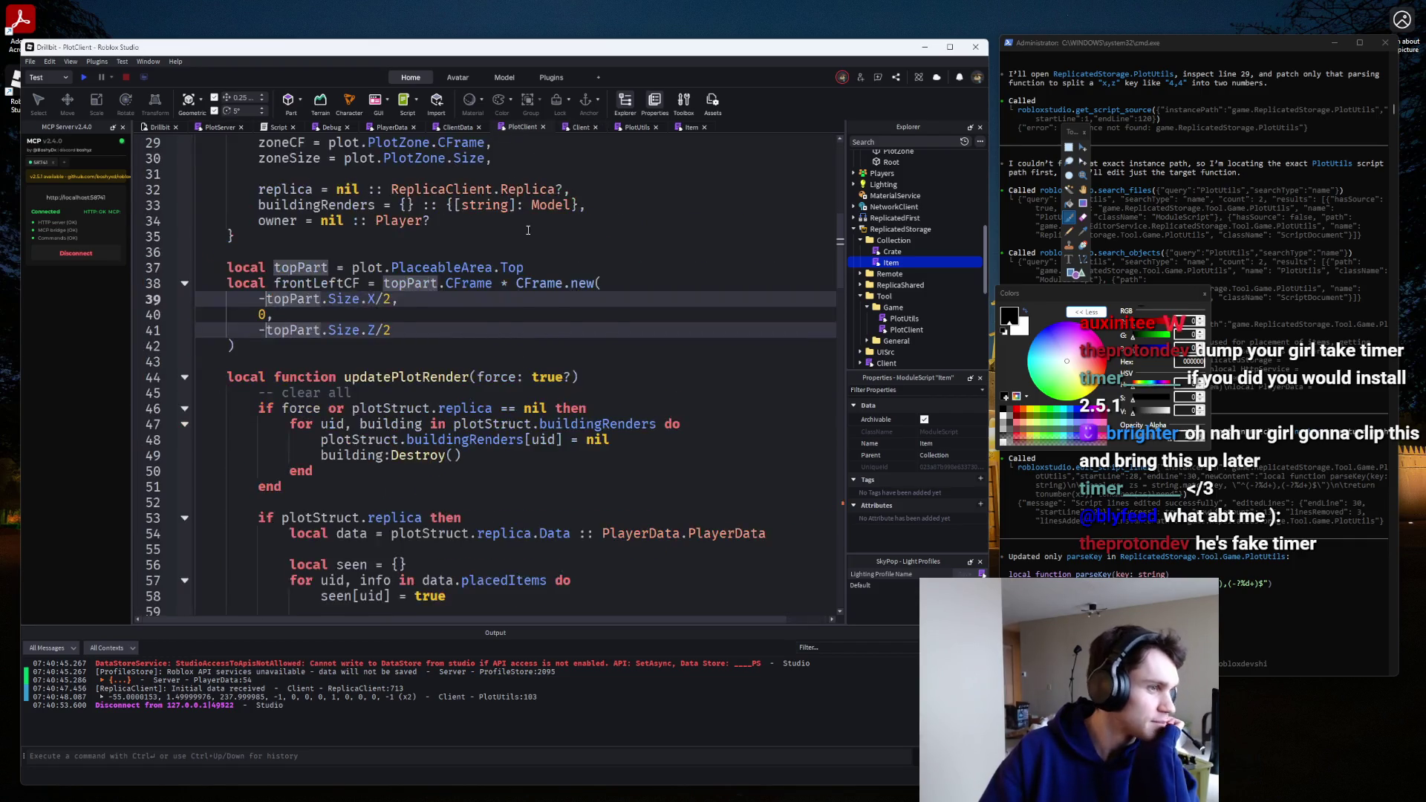
scroll(530, 234, "down", 2)
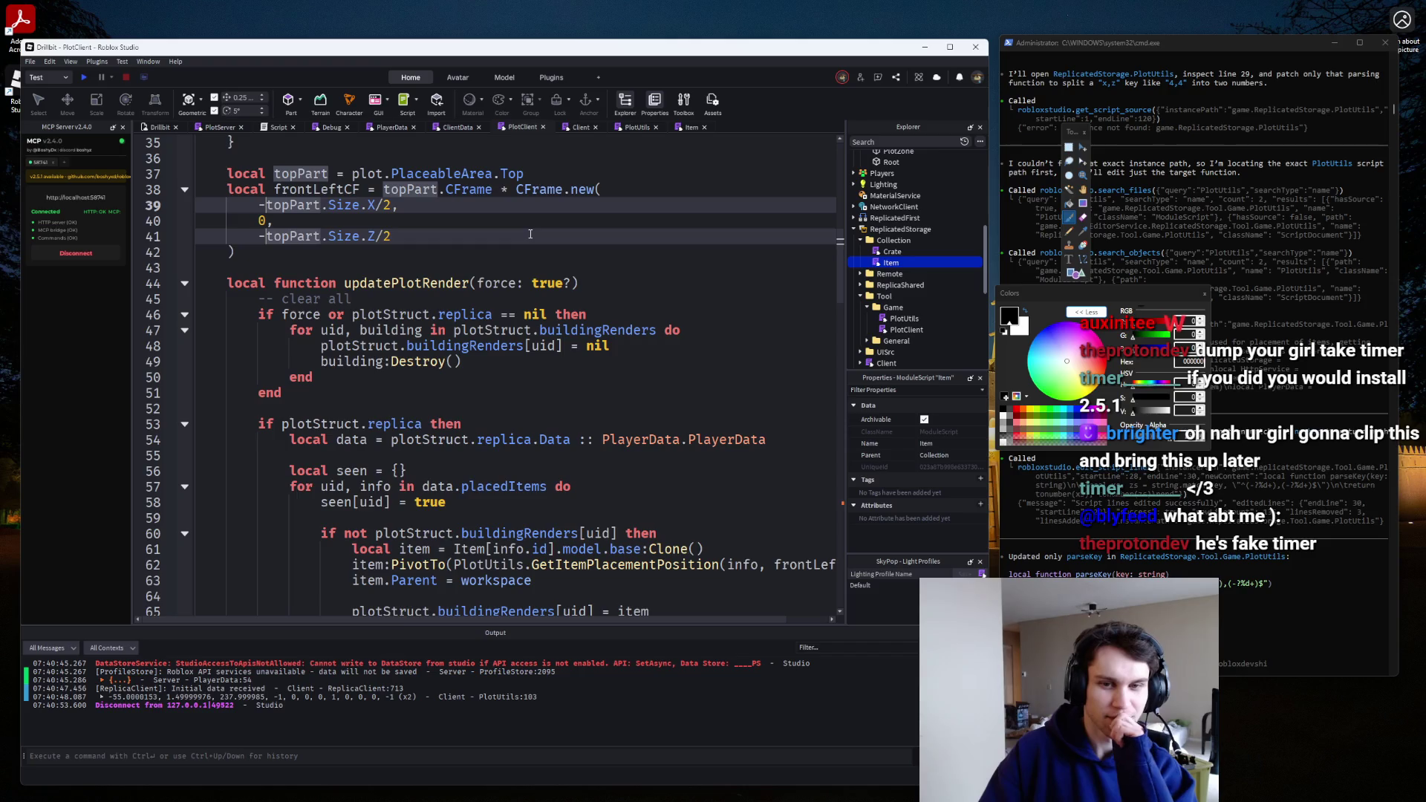
scroll(530, 234, "down", 3)
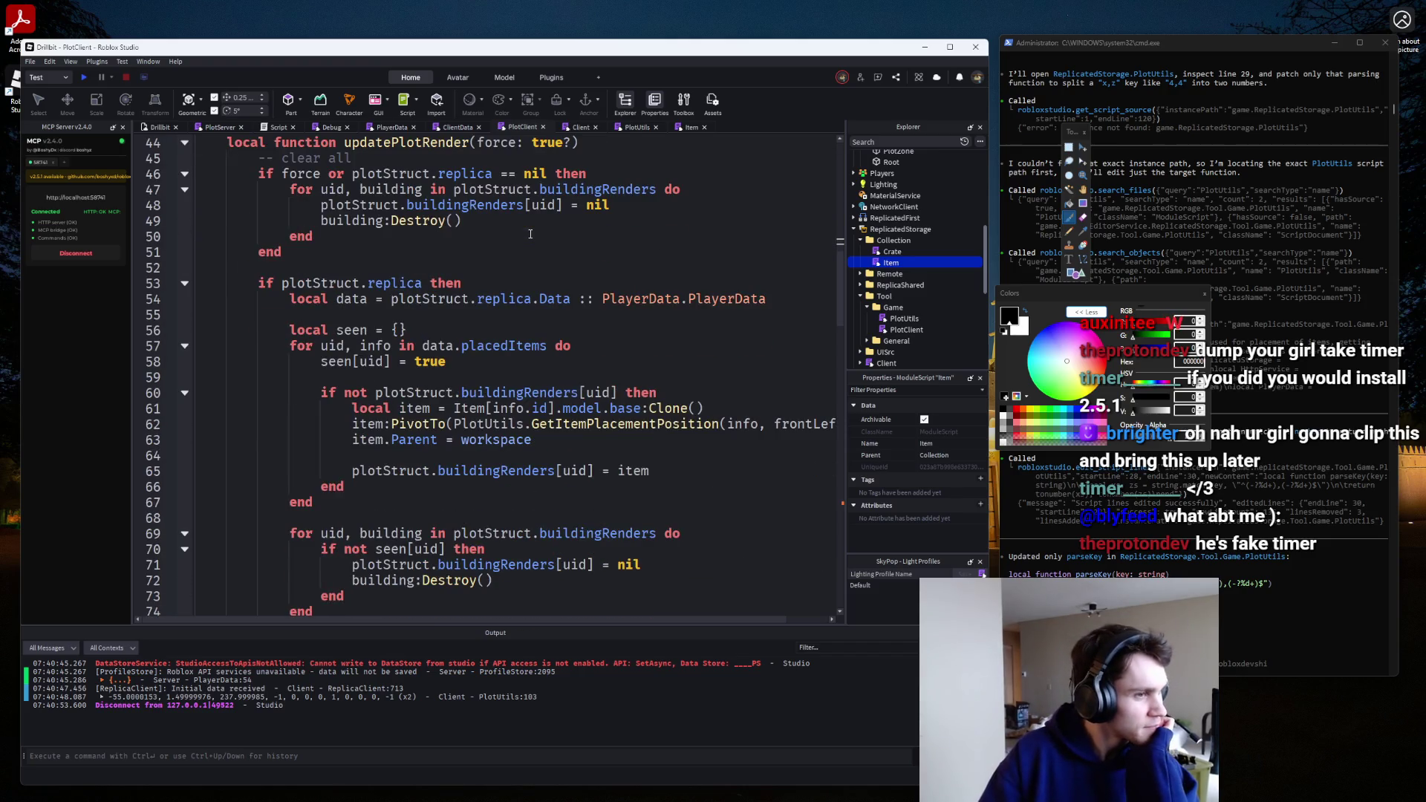
scroll(530, 234, "up", 7)
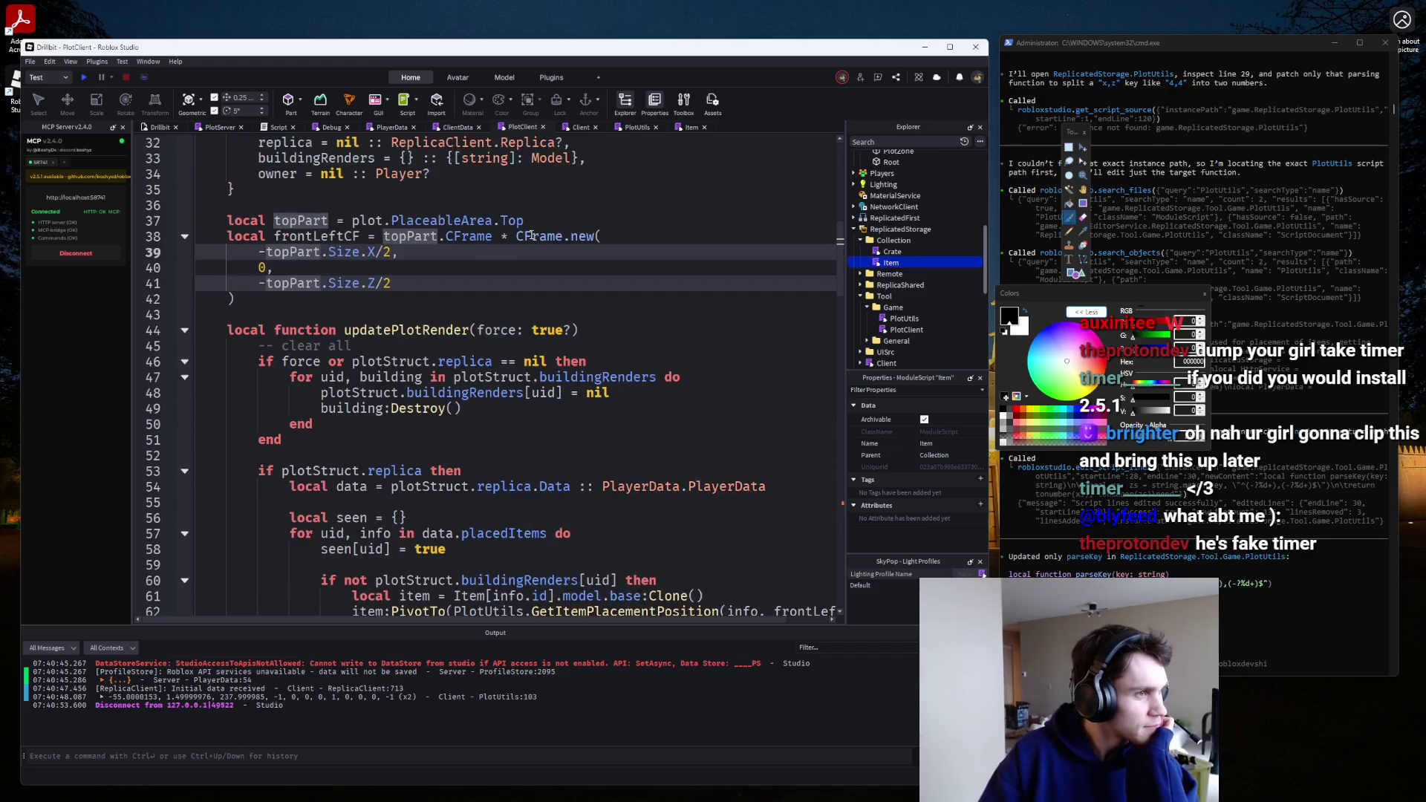
left_click(85, 76)
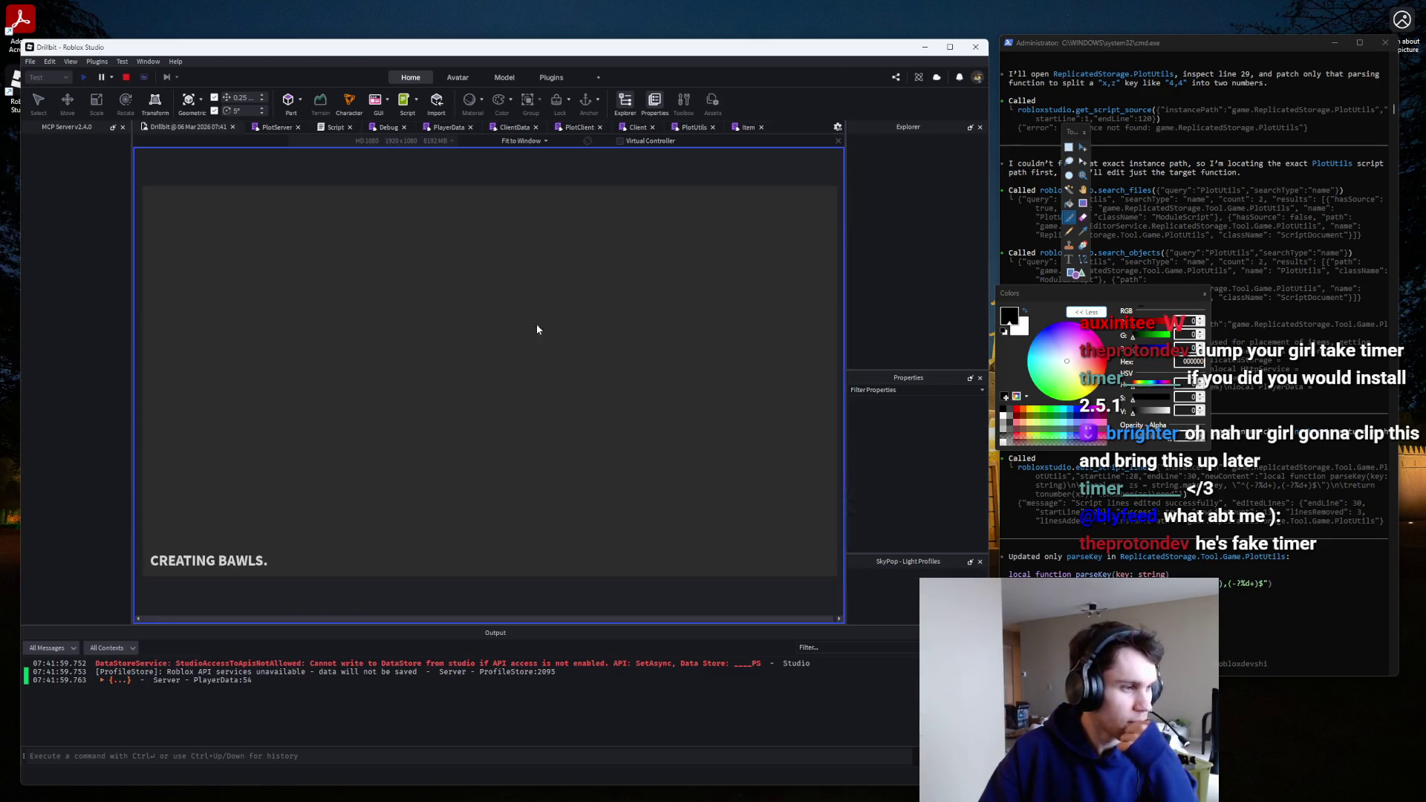
Stop the playtest and bring up the PlotUtils script.
left_click(125, 78)
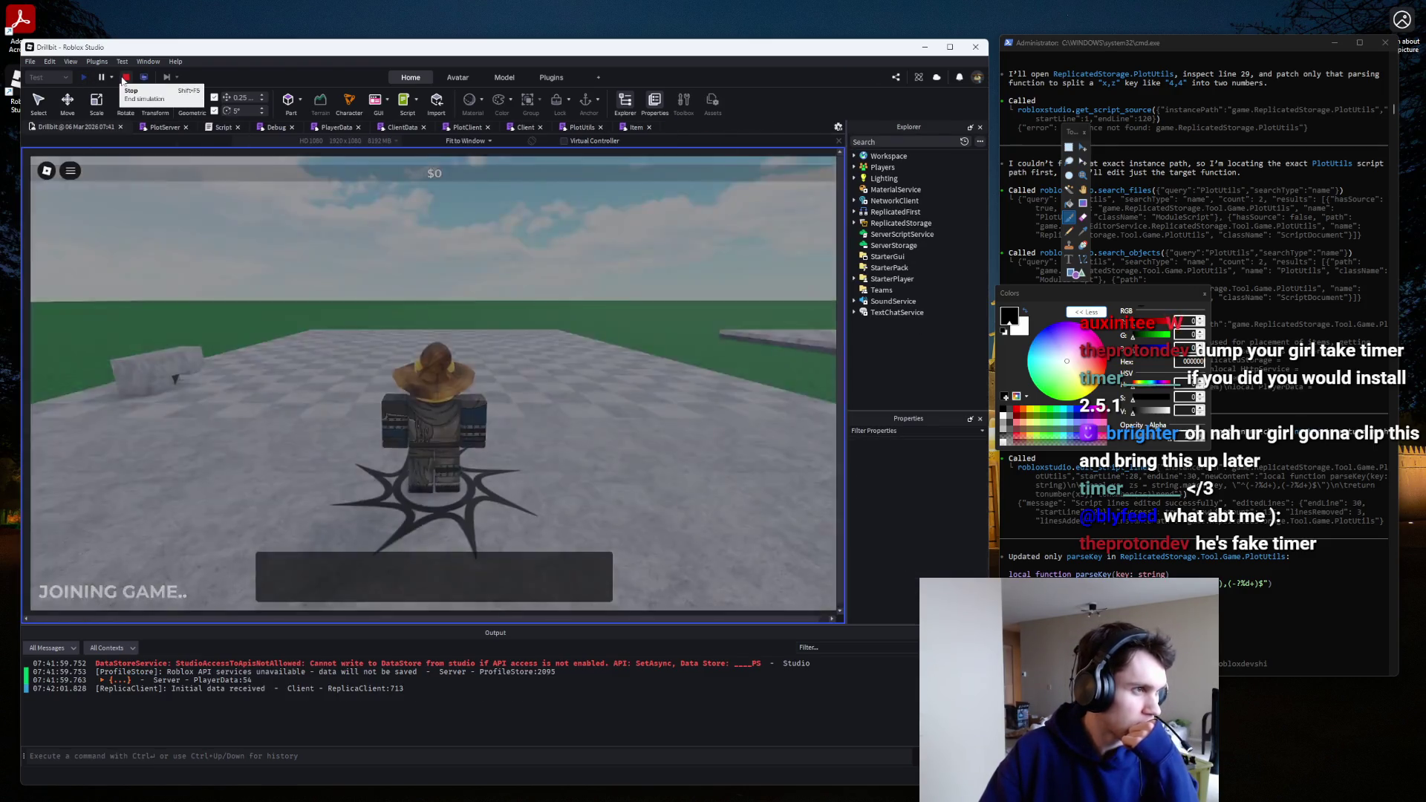
left_click(626, 128)
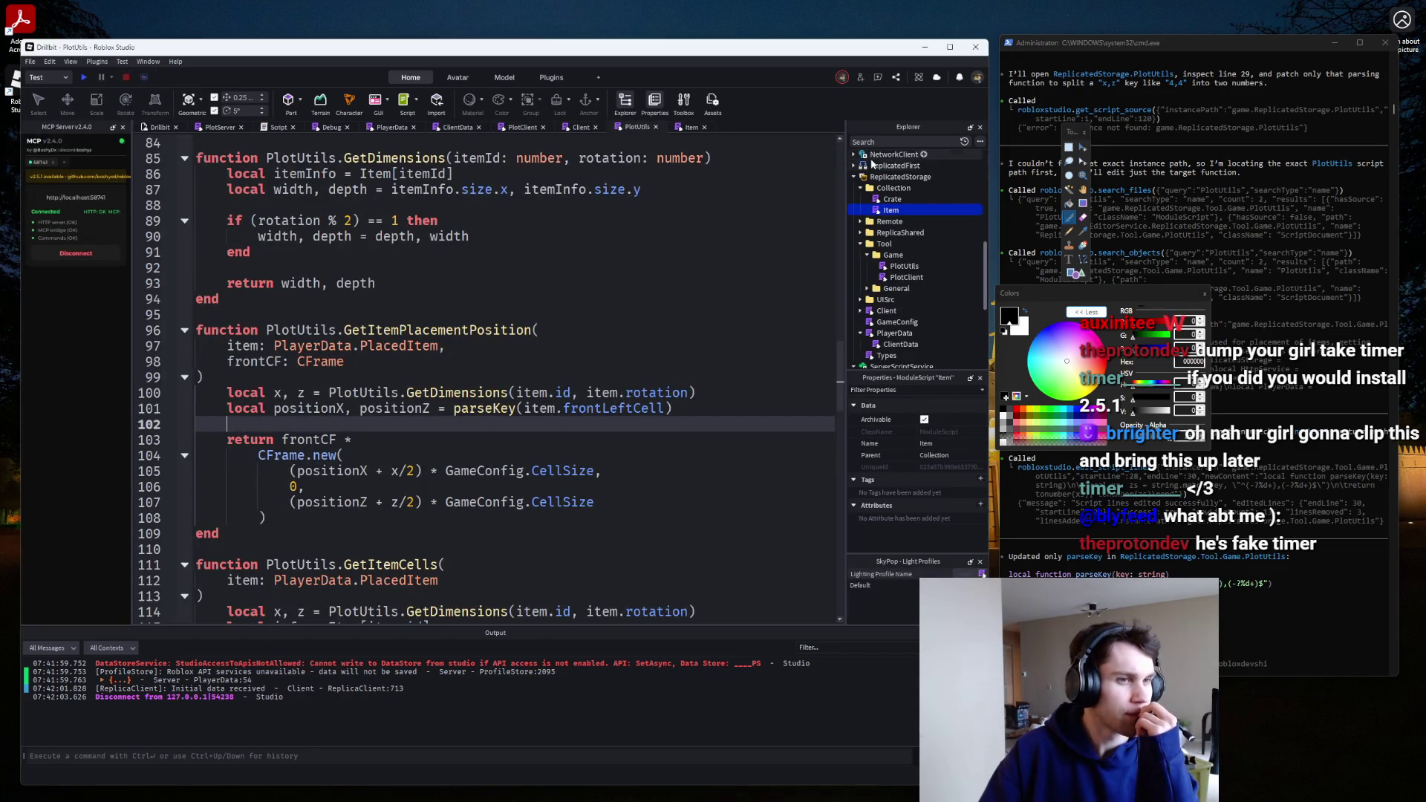
scroll(817, 256, "down", 4)
Open the Item module and place the cursor in its model setup loop at line 114.
double_click(892, 211)
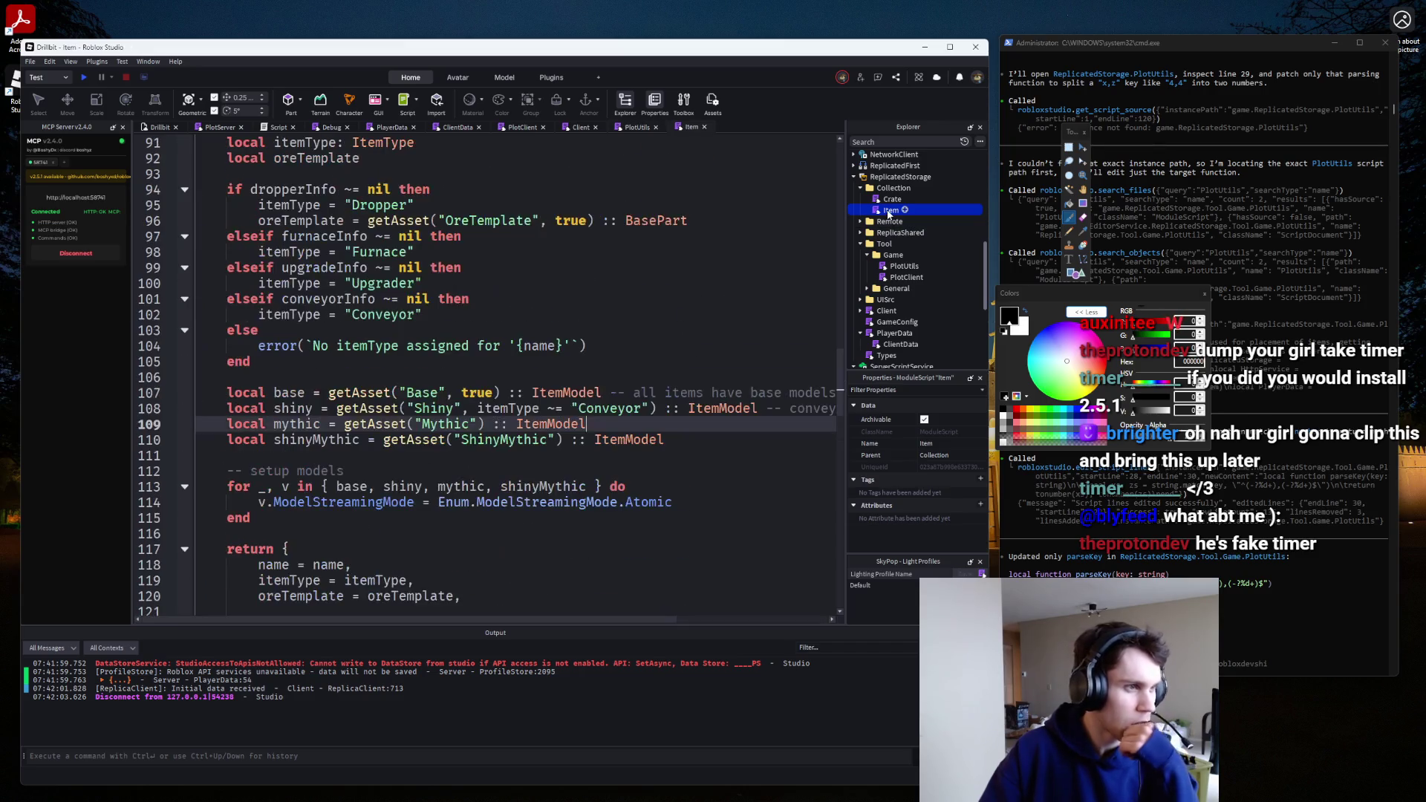
scroll(524, 357, "down", 4)
scroll(524, 357, "up", 3)
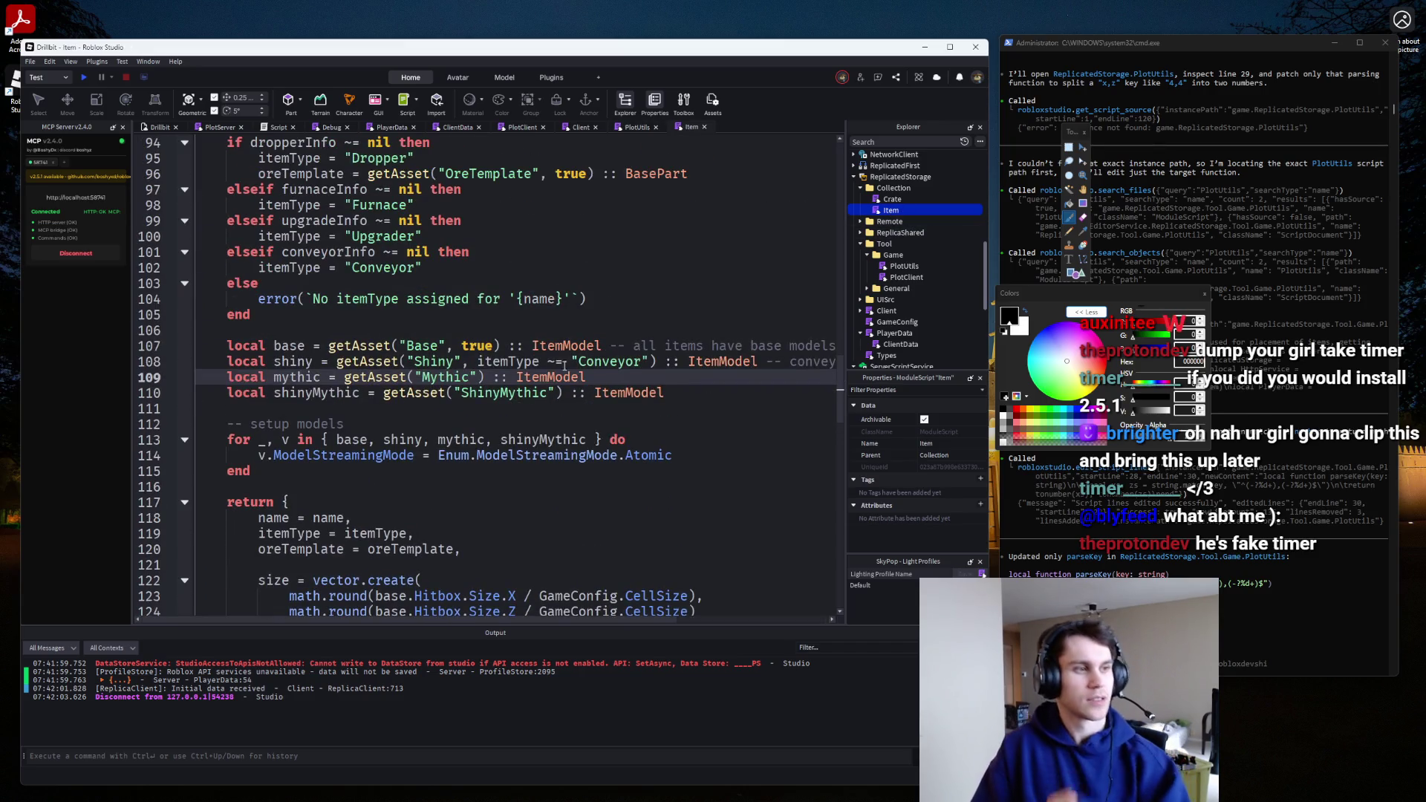
left_click(681, 393)
scroll(687, 397, "down", 1)
left_click(696, 406)
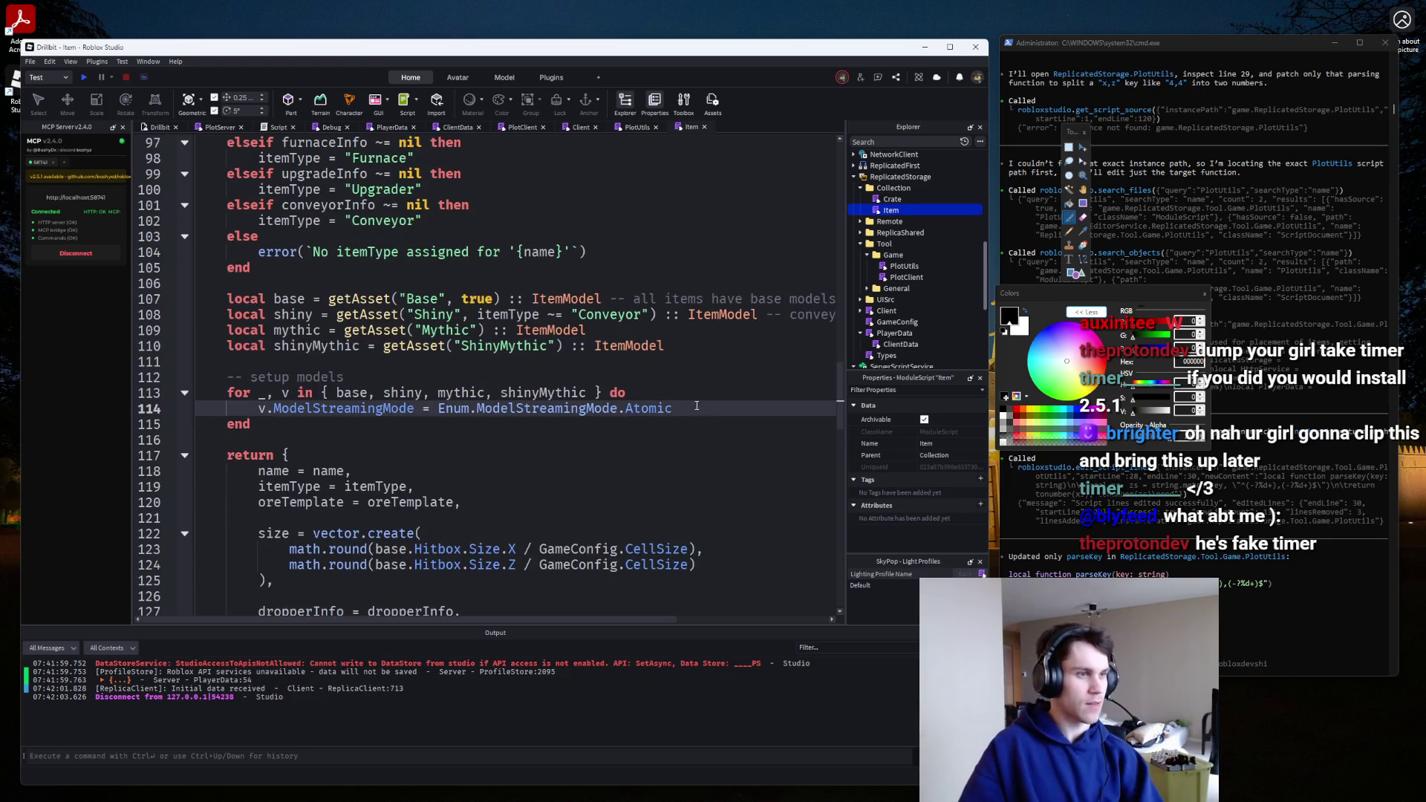
Add 'local v = v :: Model' at the start of the setup loop body.
key("Return")
type("v.")
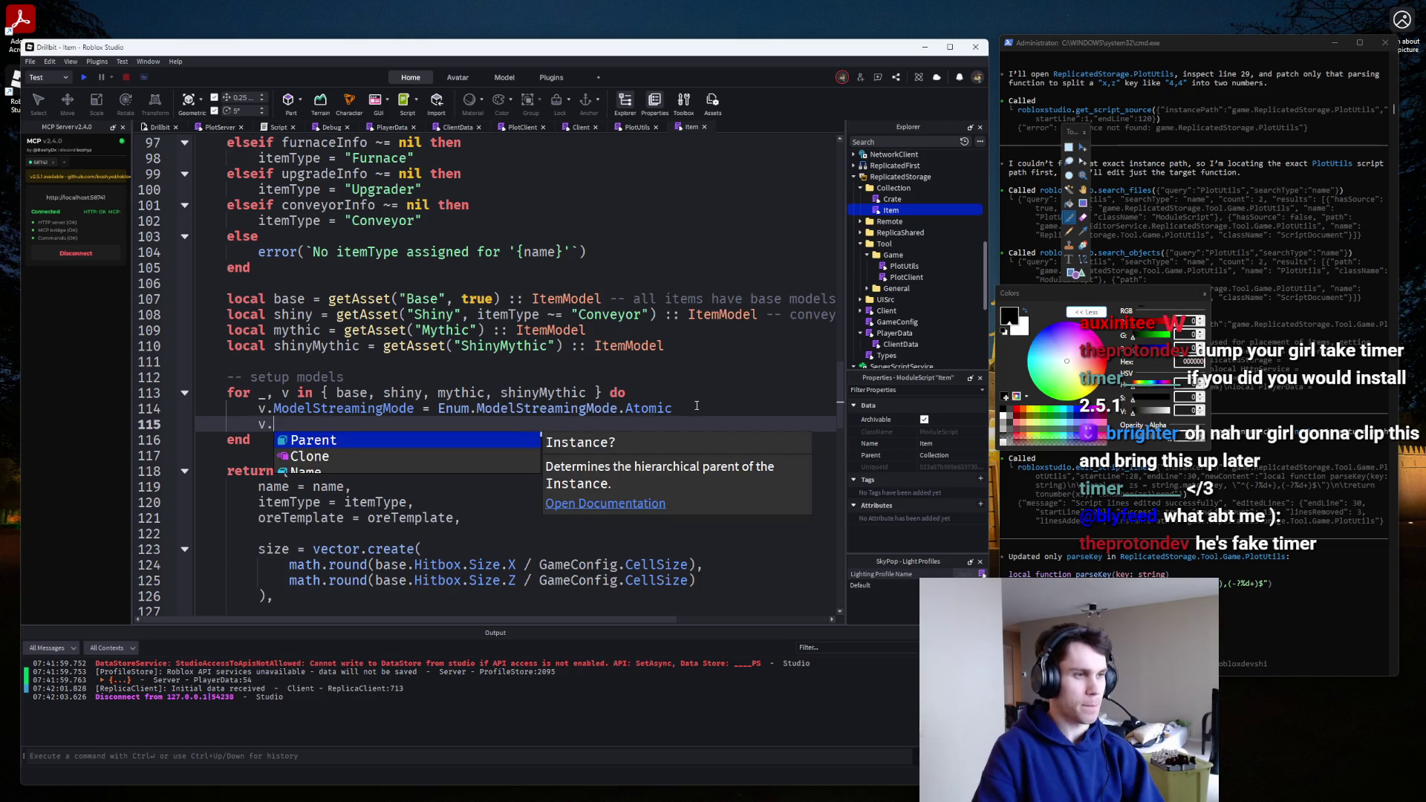
type("Piv")
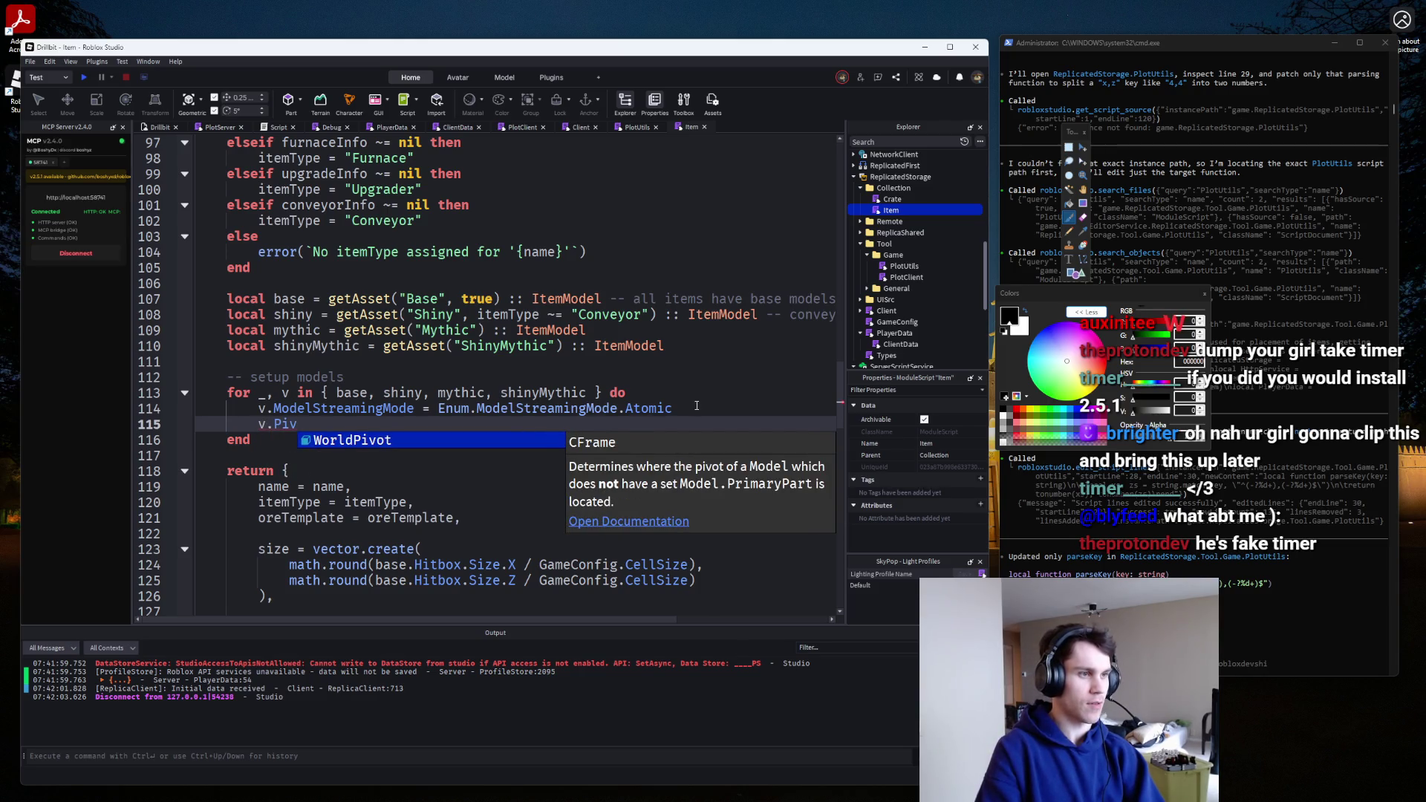
key("BackSpace")
key("BackSpace")
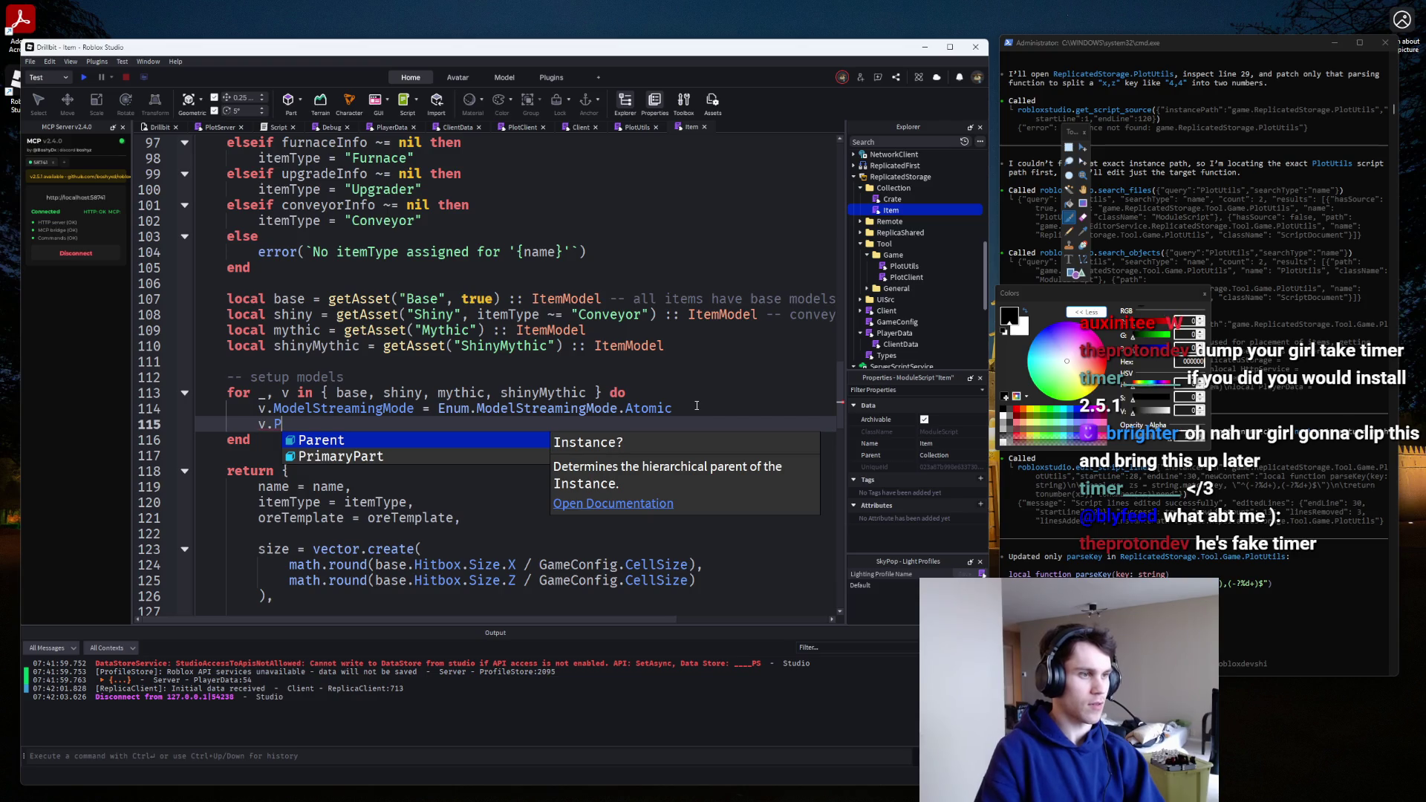
key("BackSpace")
key("ctrl+space")
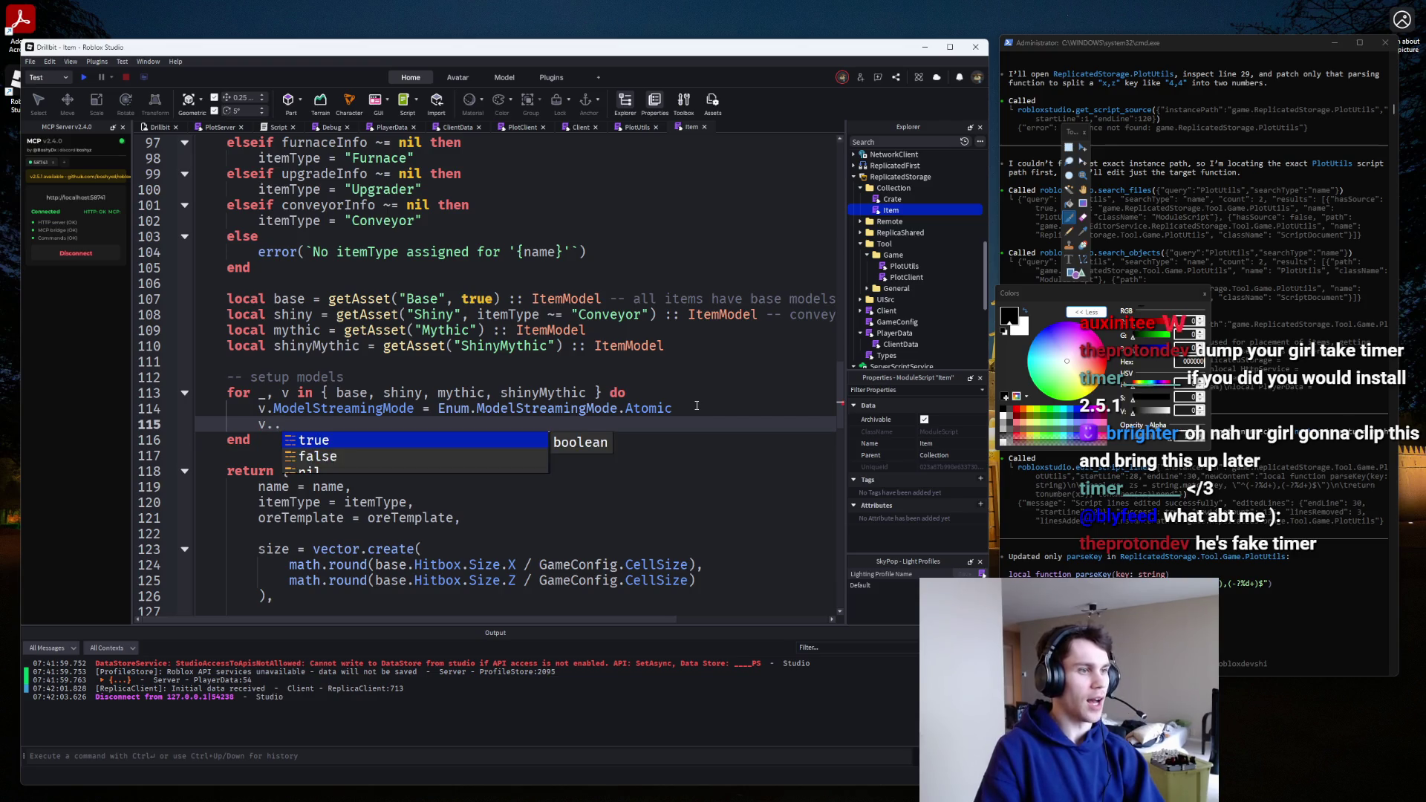
key("Escape")
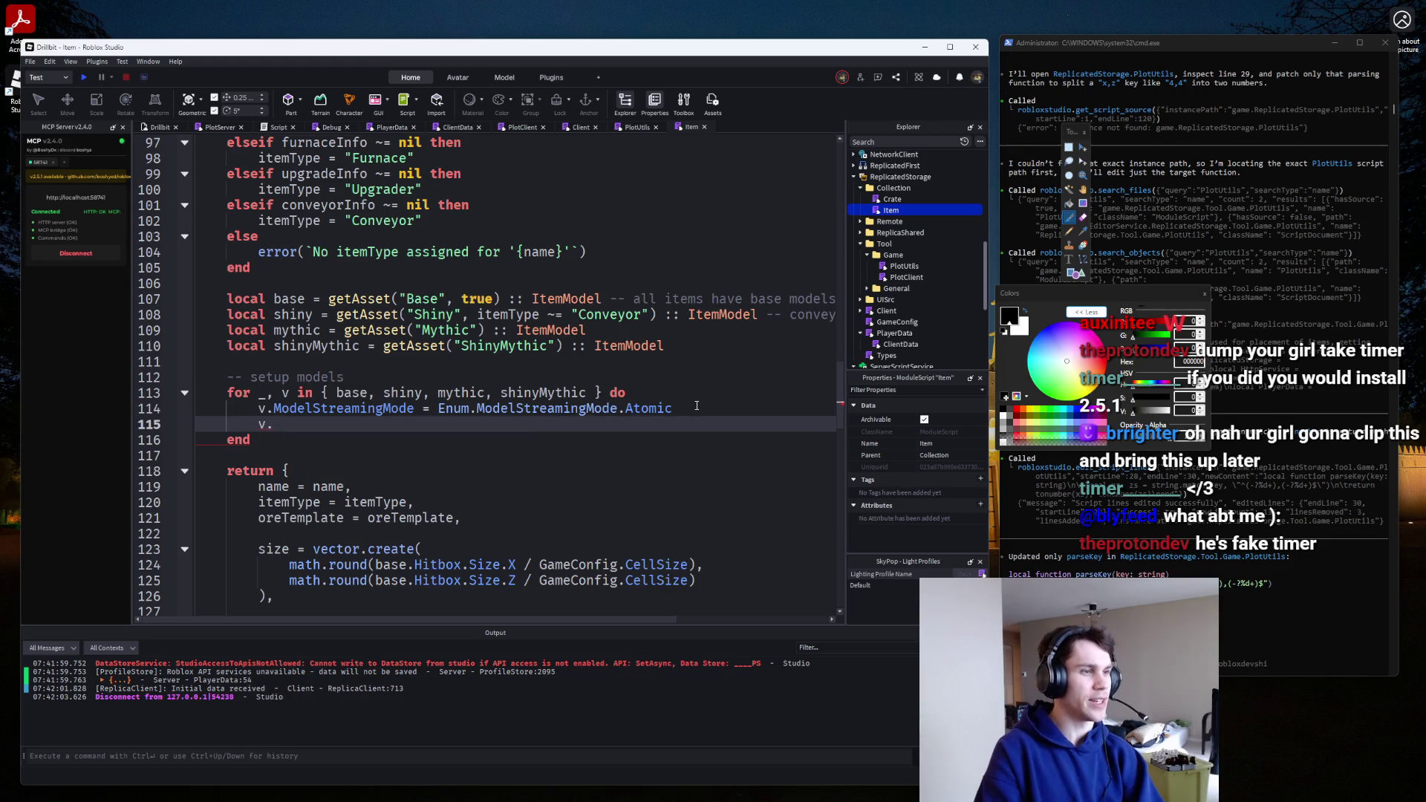
key("Up")
key("Home")
key("Return")
key("Up")
type("local v ")
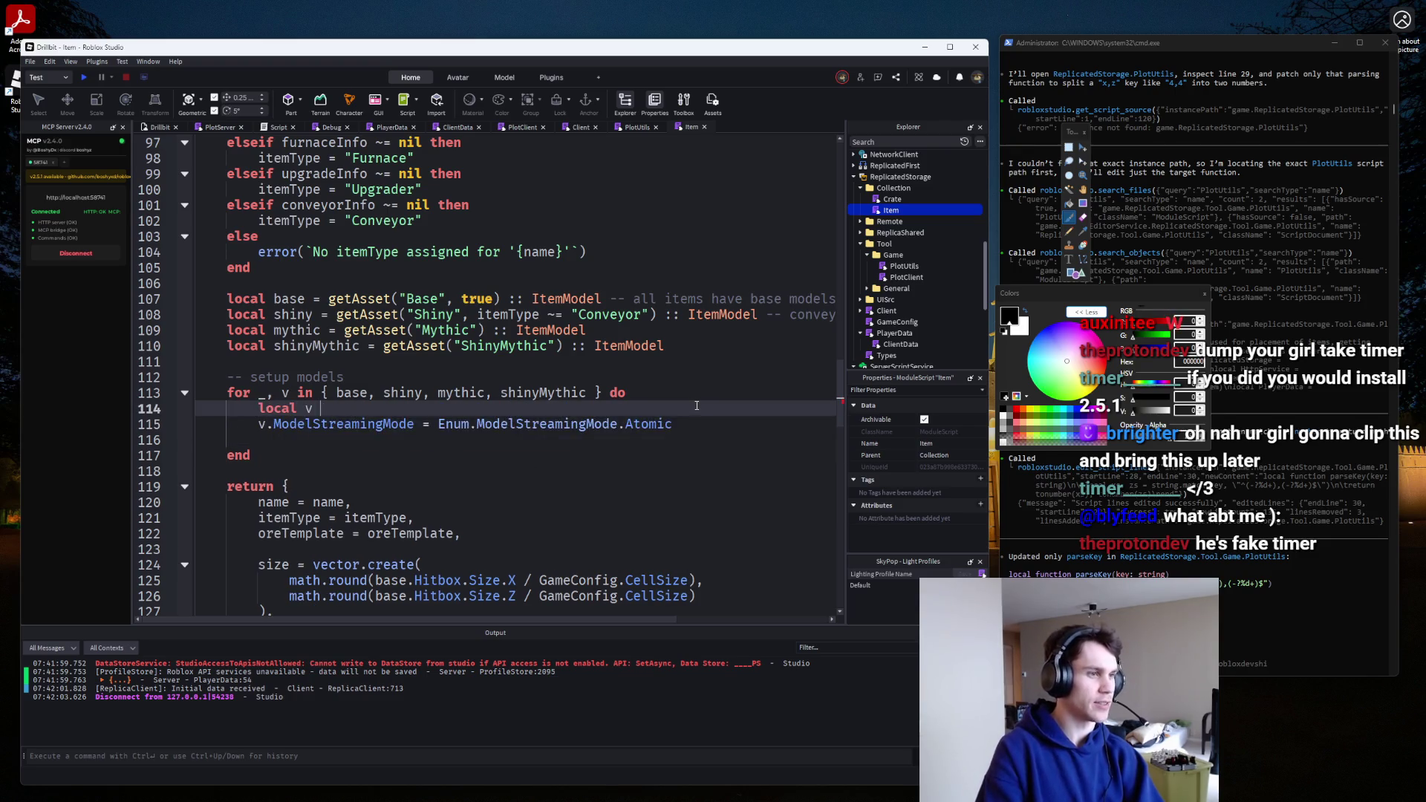
type("= v :: Mod")
key("Tab")
Add 'v.PrimaryPart.PivotOffset = CFrame.new(0,-v.PrimaryPart.Size.Y/2,0)' and a blank line below line 115.
key("Down")
key("Down")
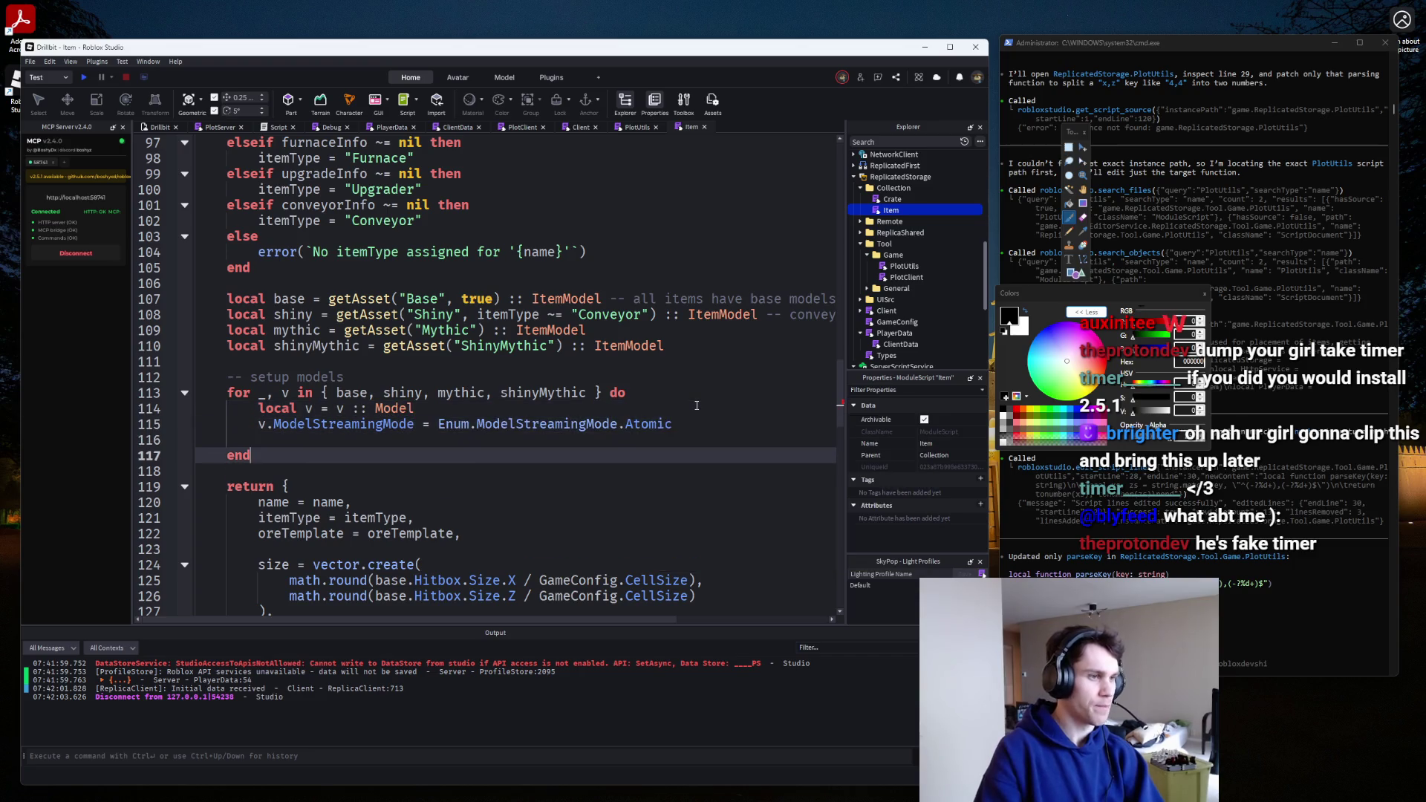
type("v.Pr")
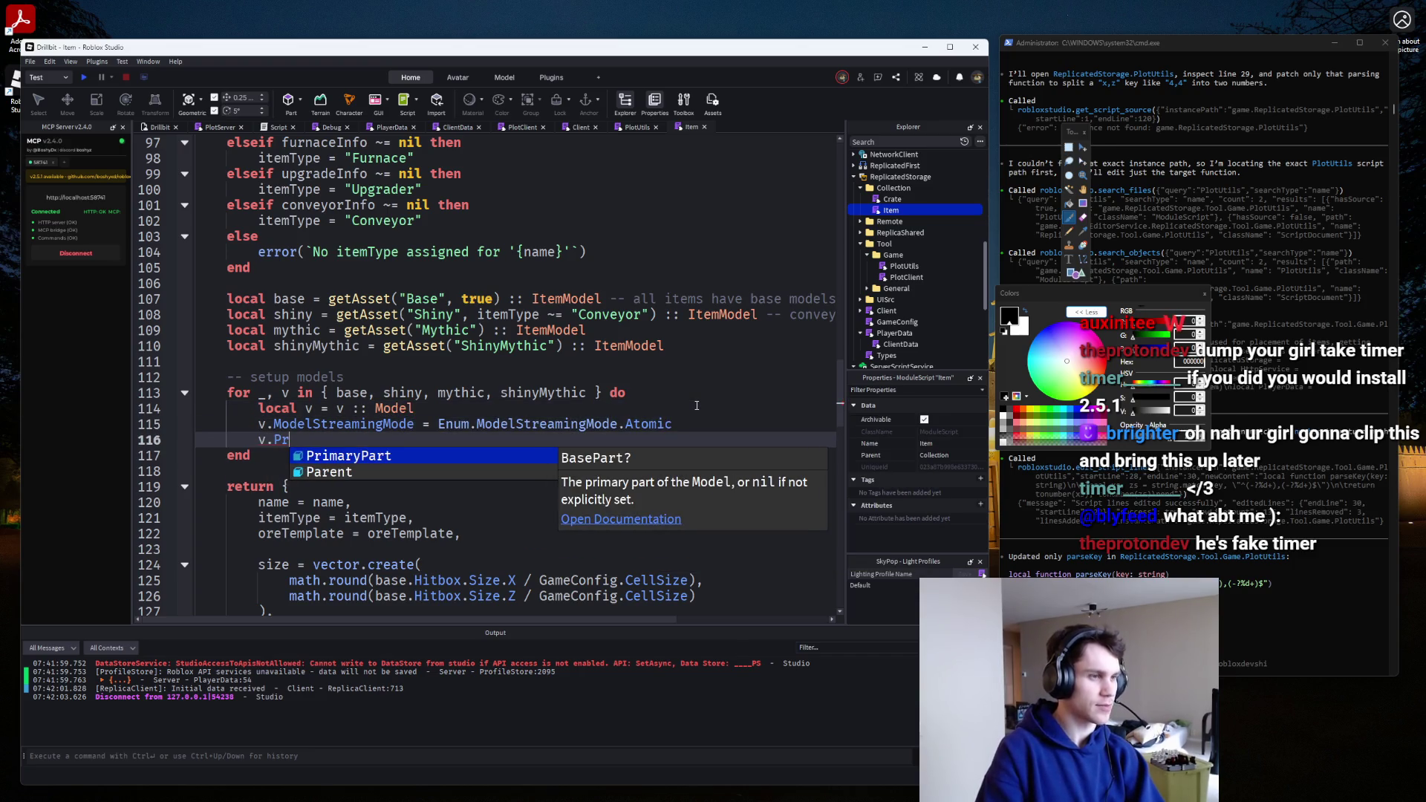
key("BackSpace")
type("iv")
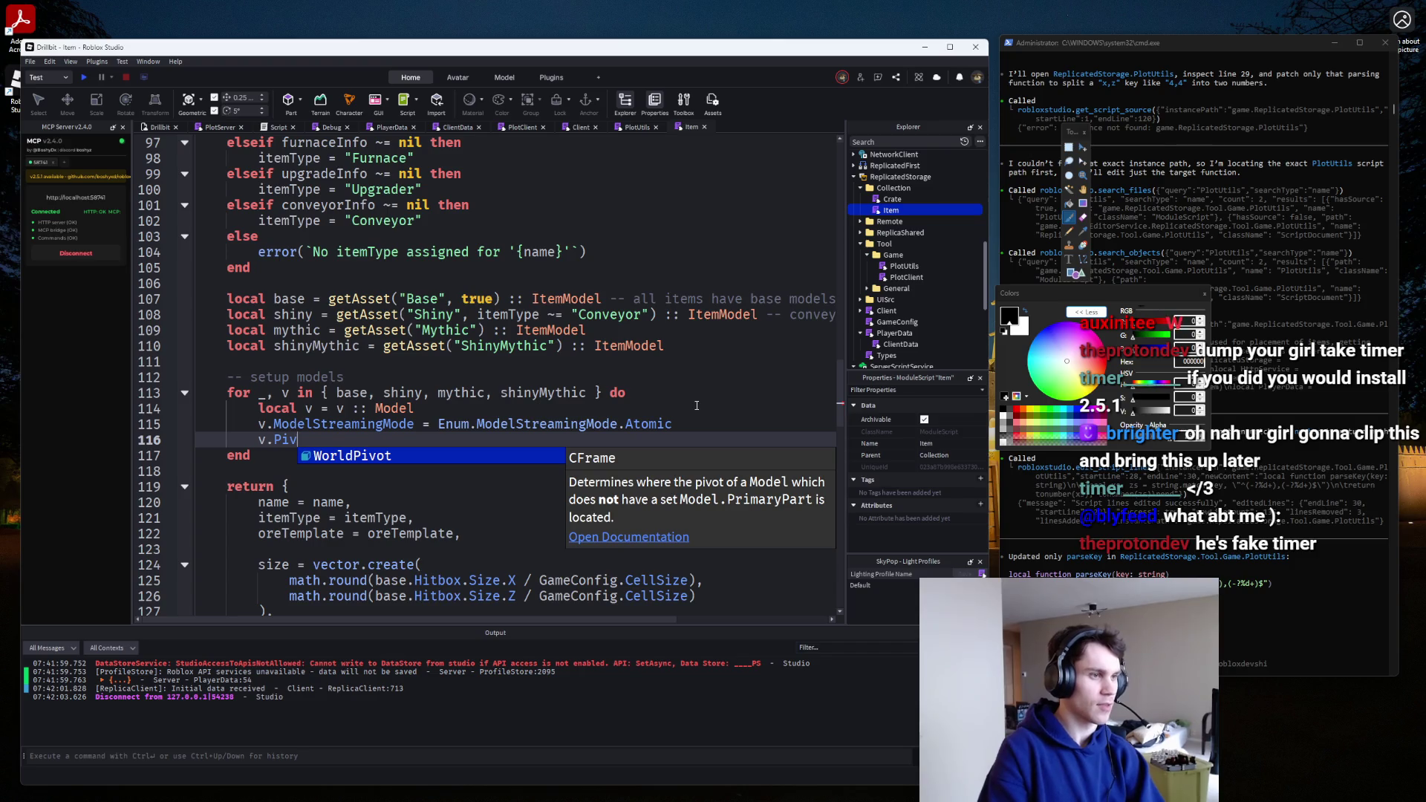
key("BackSpace")
key("BackSpace")
key("BackSpace")
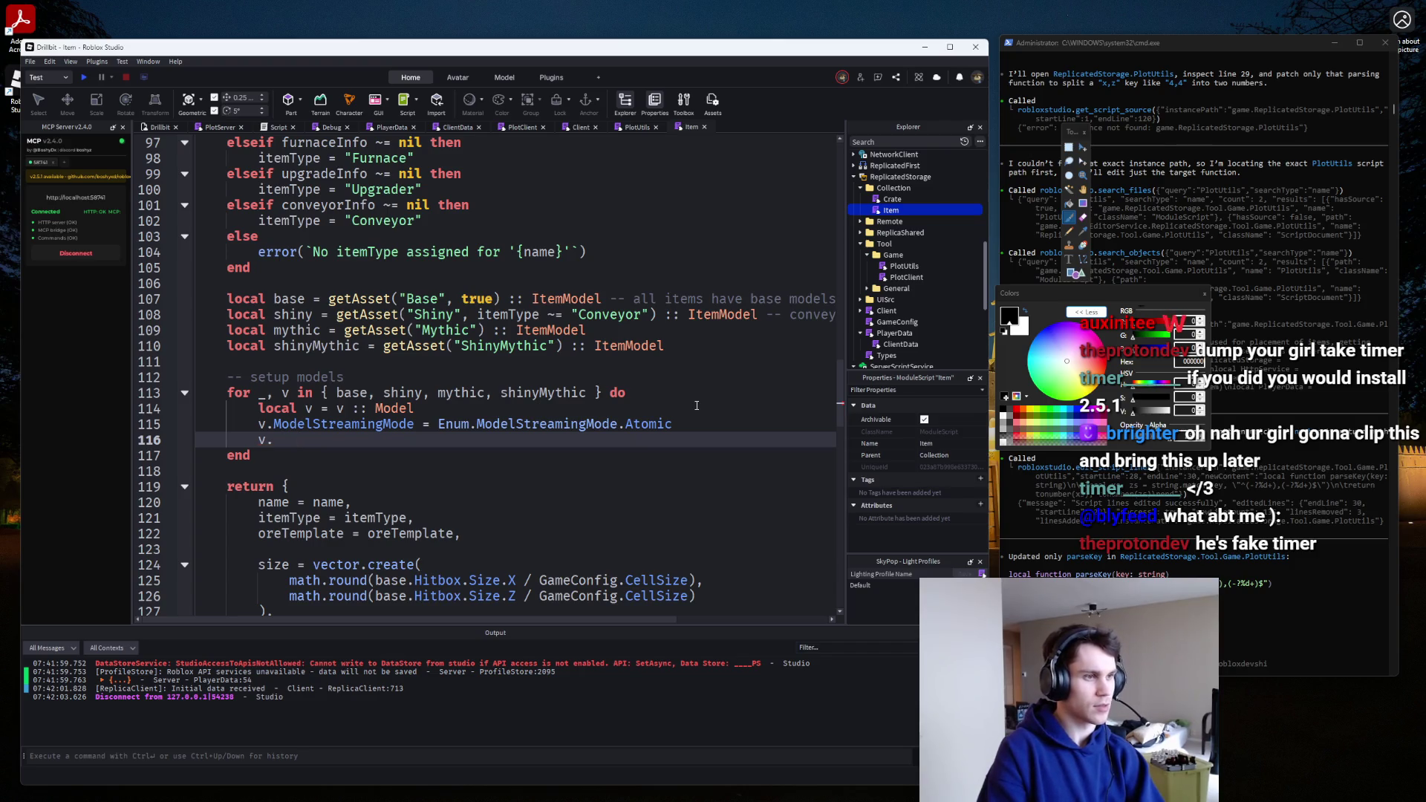
type(".Pr")
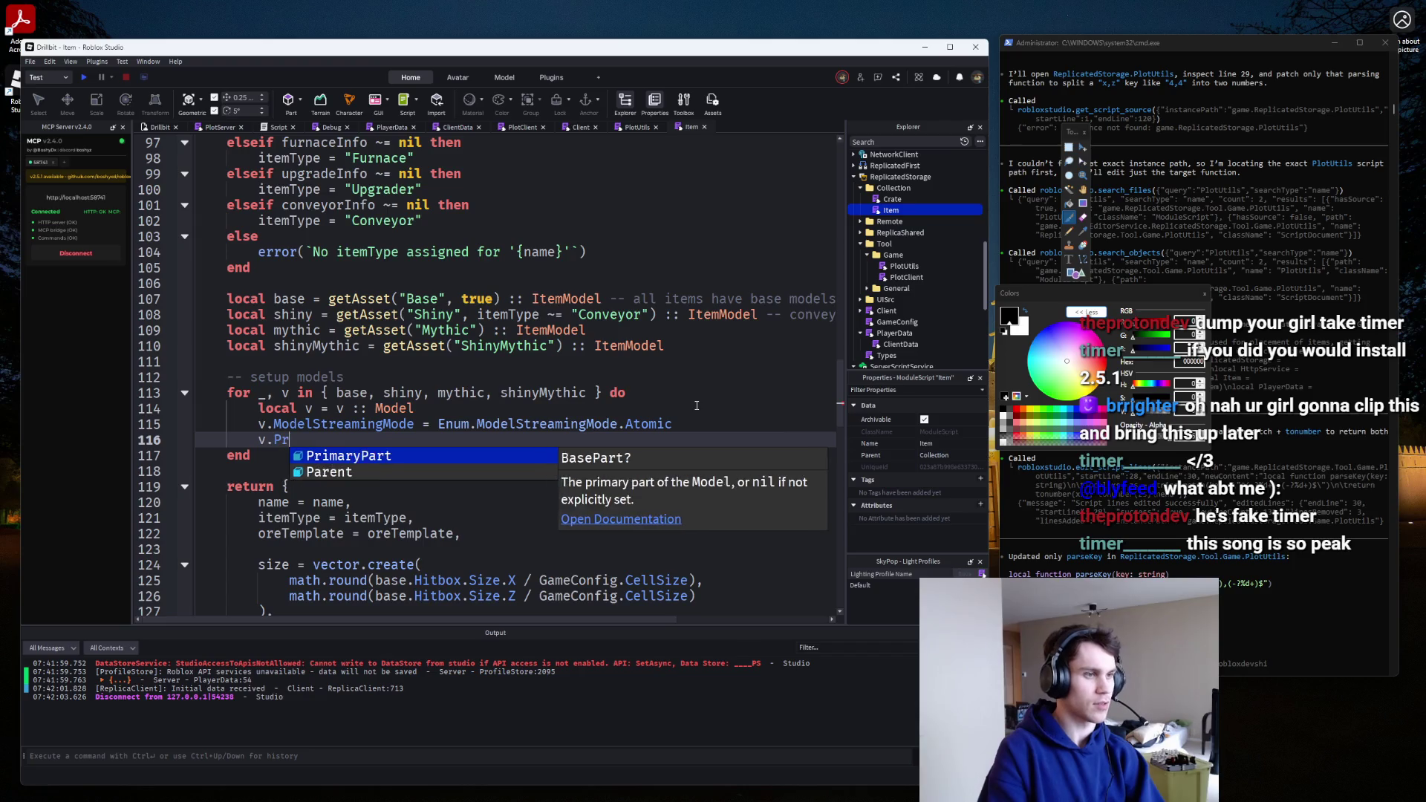
type("imaryPart.Piv")
key("Down")
key("Tab")
type("= ")
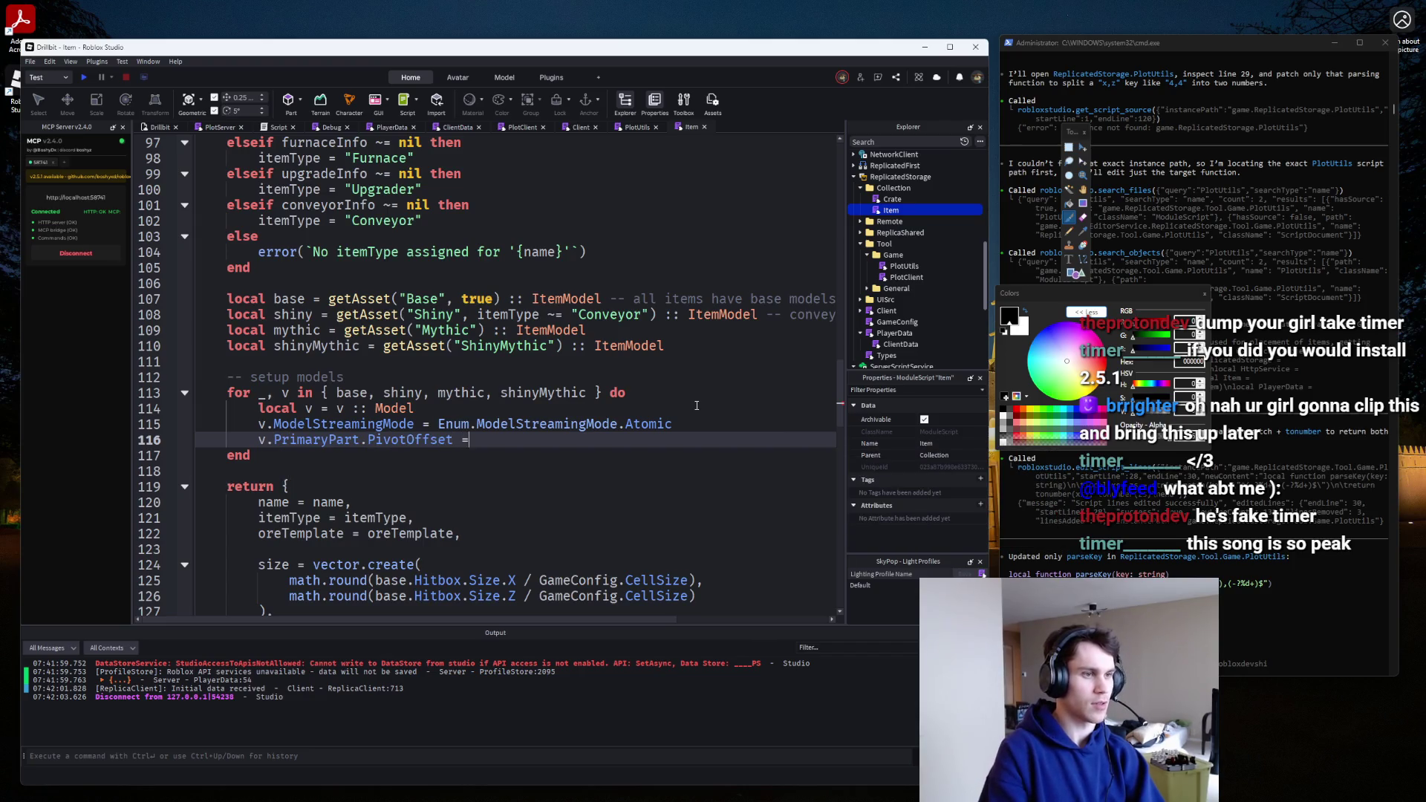
type("CFrame.new(0,-")
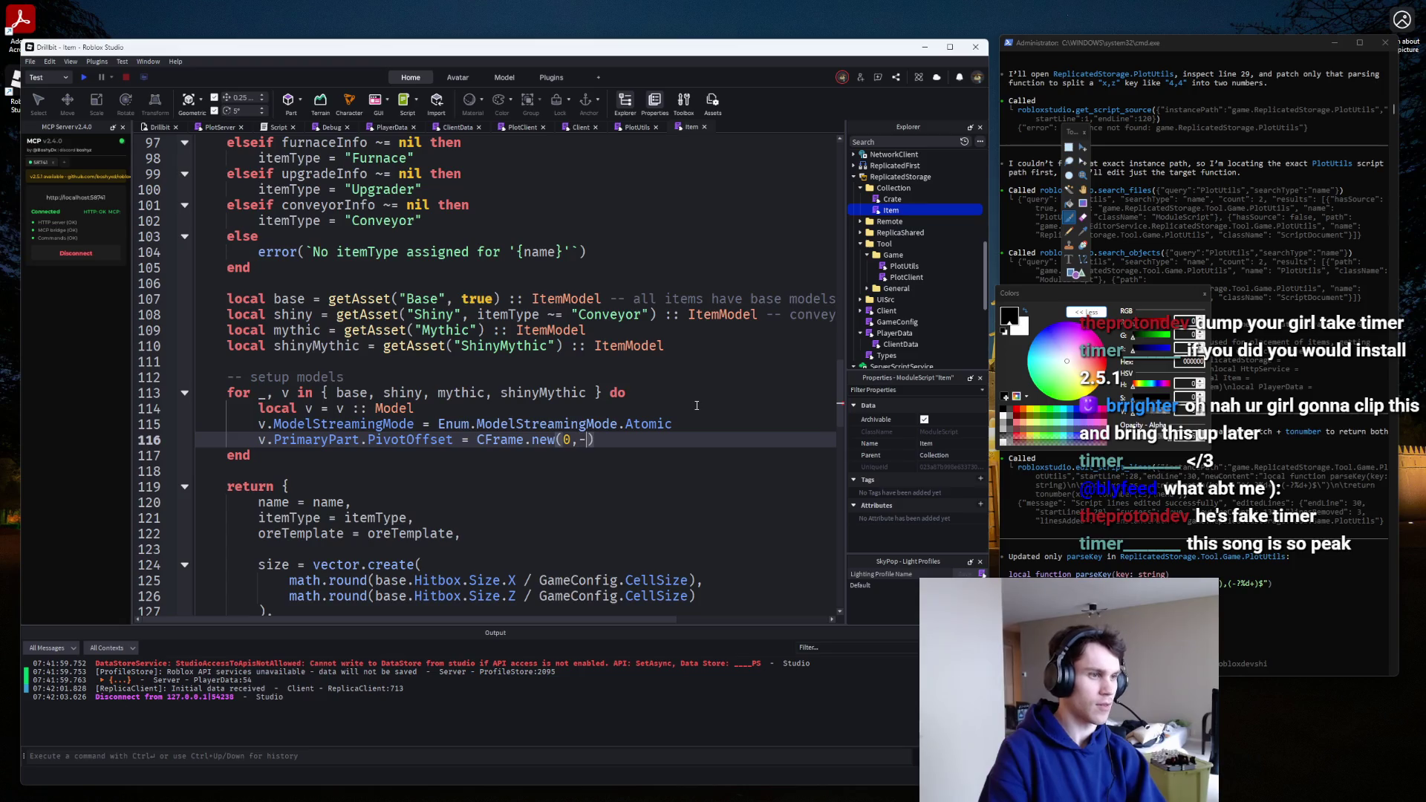
type("v.PrimaryPart.Si")
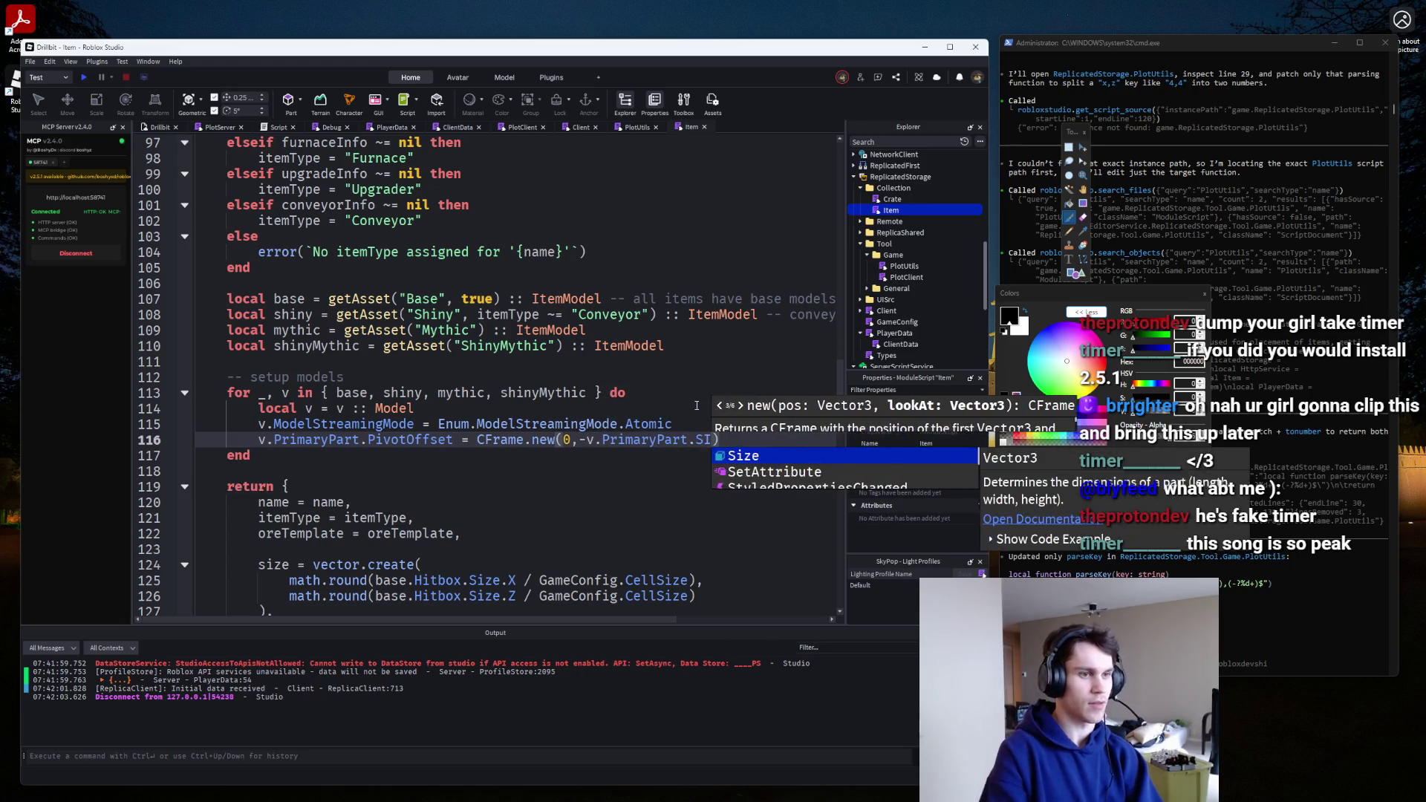
type("ze.Y/2,0")
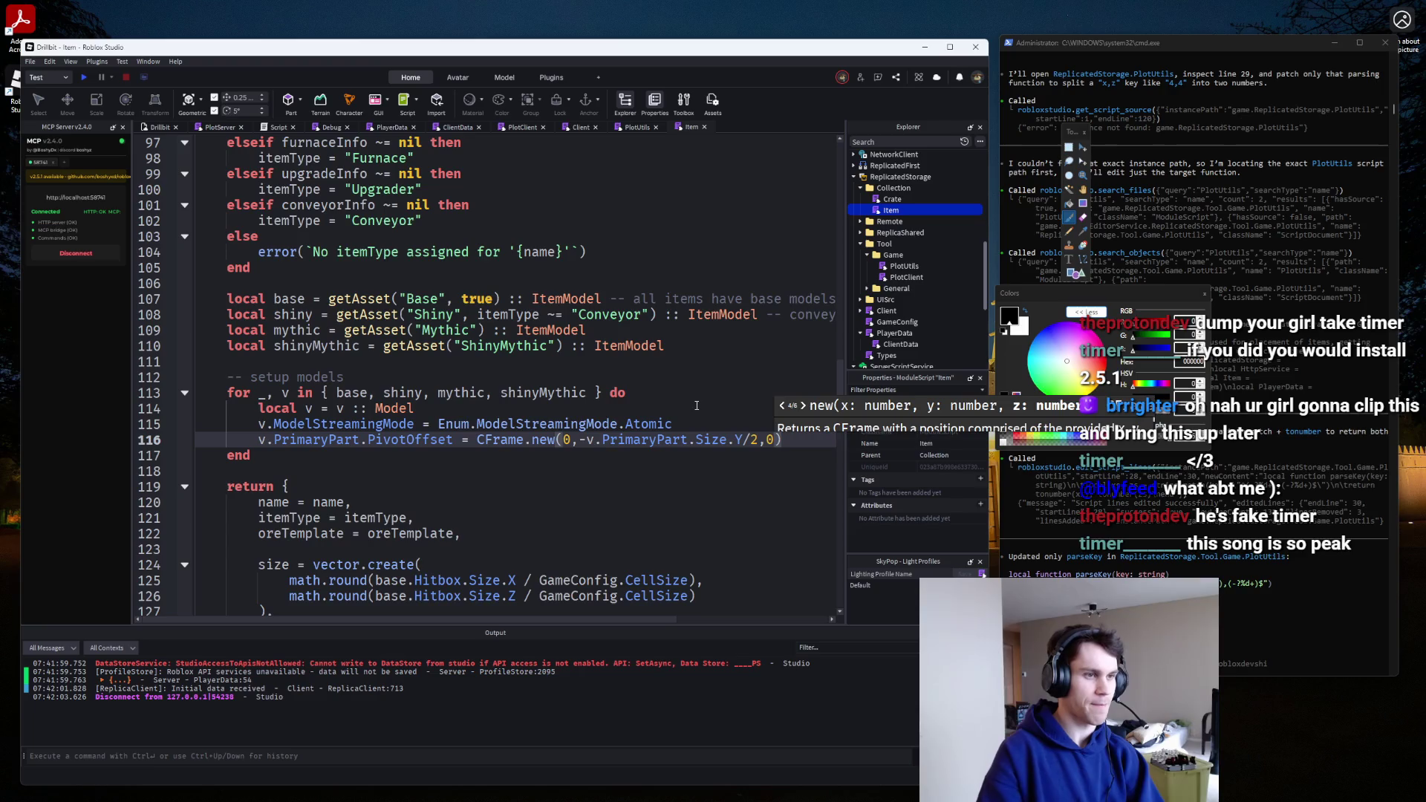
left_click(707, 419)
key("Return")
key("Return")
key("Return")
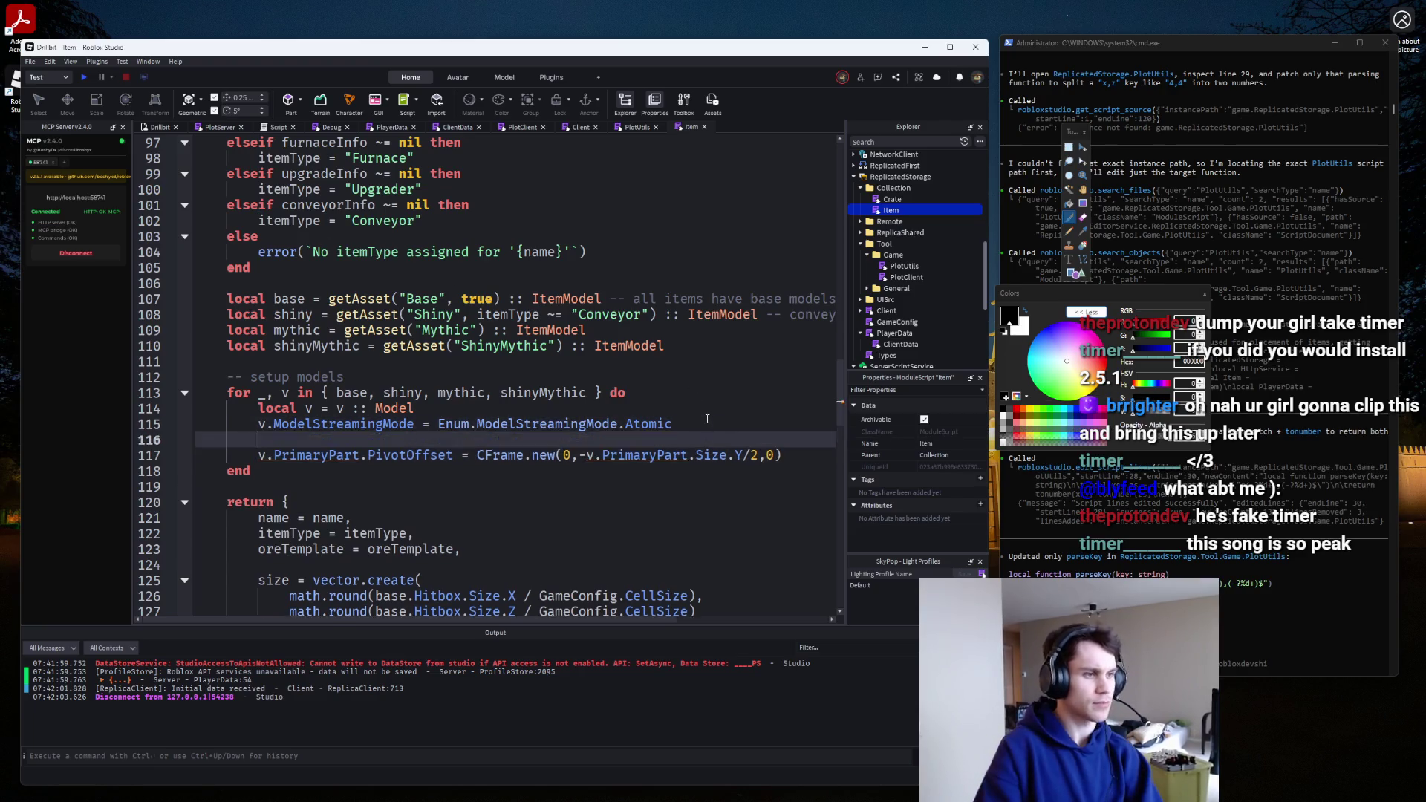
Add 'local hitbox = v.PrimaryPart' followed by an 'if hitbox == nil then' check.
key("Up")
type("local ")
type("priamryP")
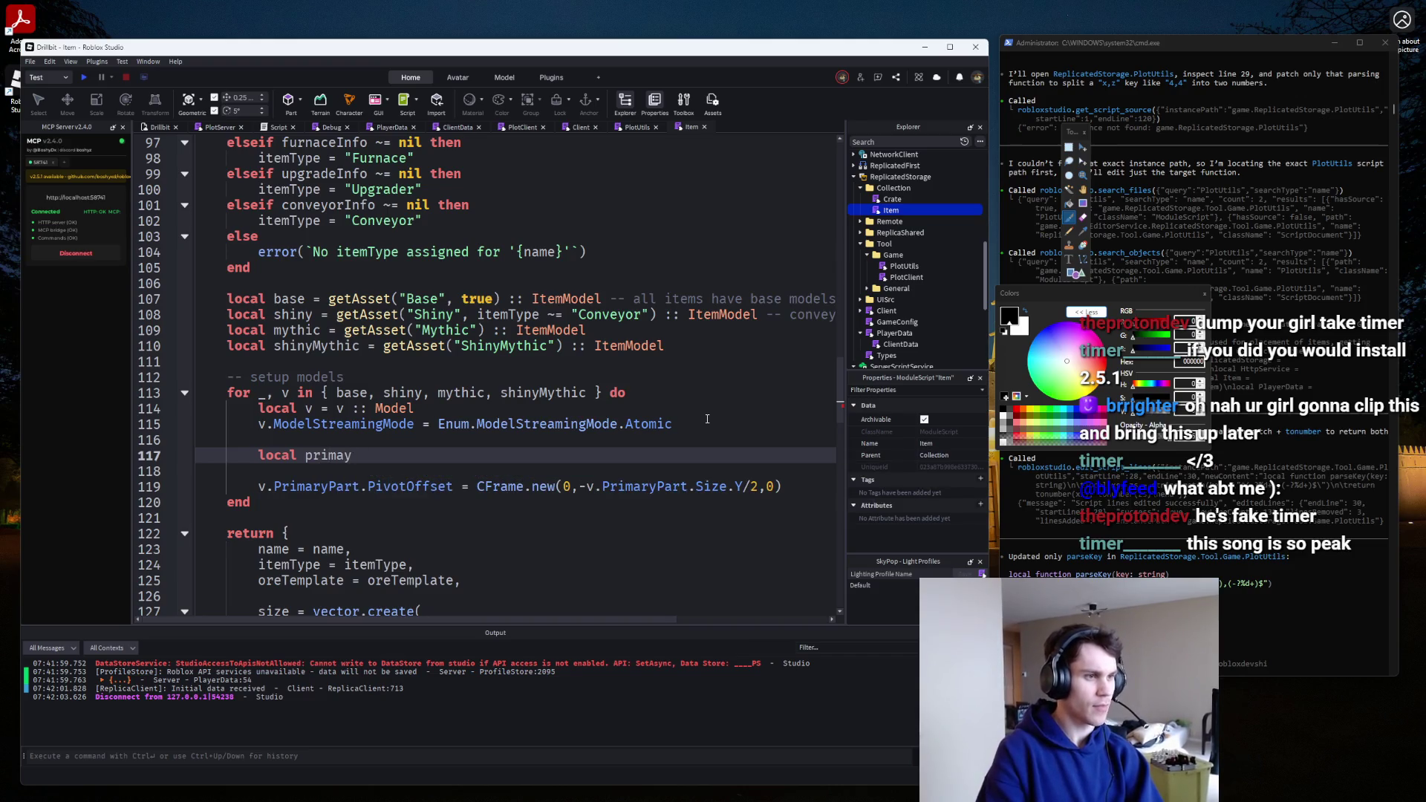
key("ctrl+BackSpace")
type("hitbox = v.")
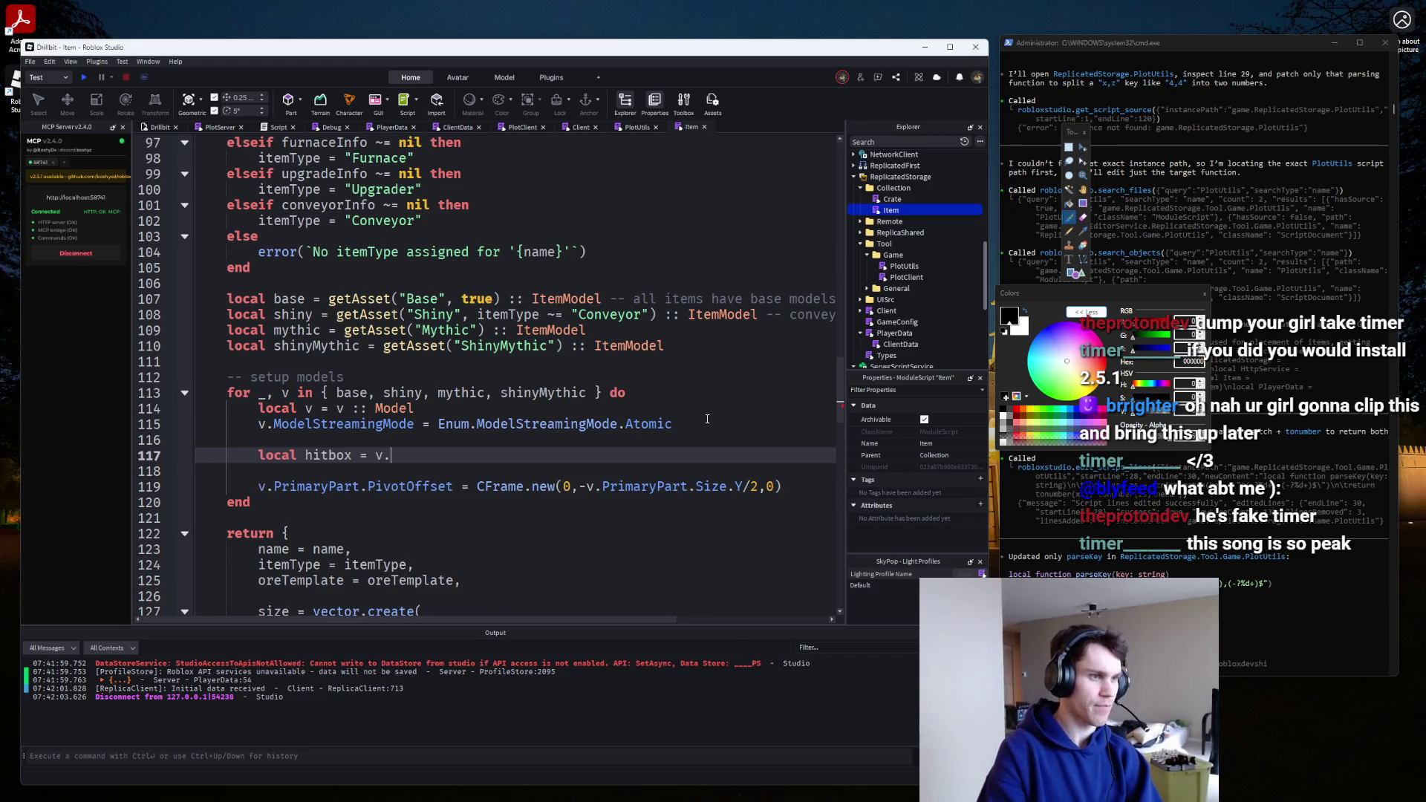
type("Pr")
key("Tab")
key("Return")
type("if hitbox == ")
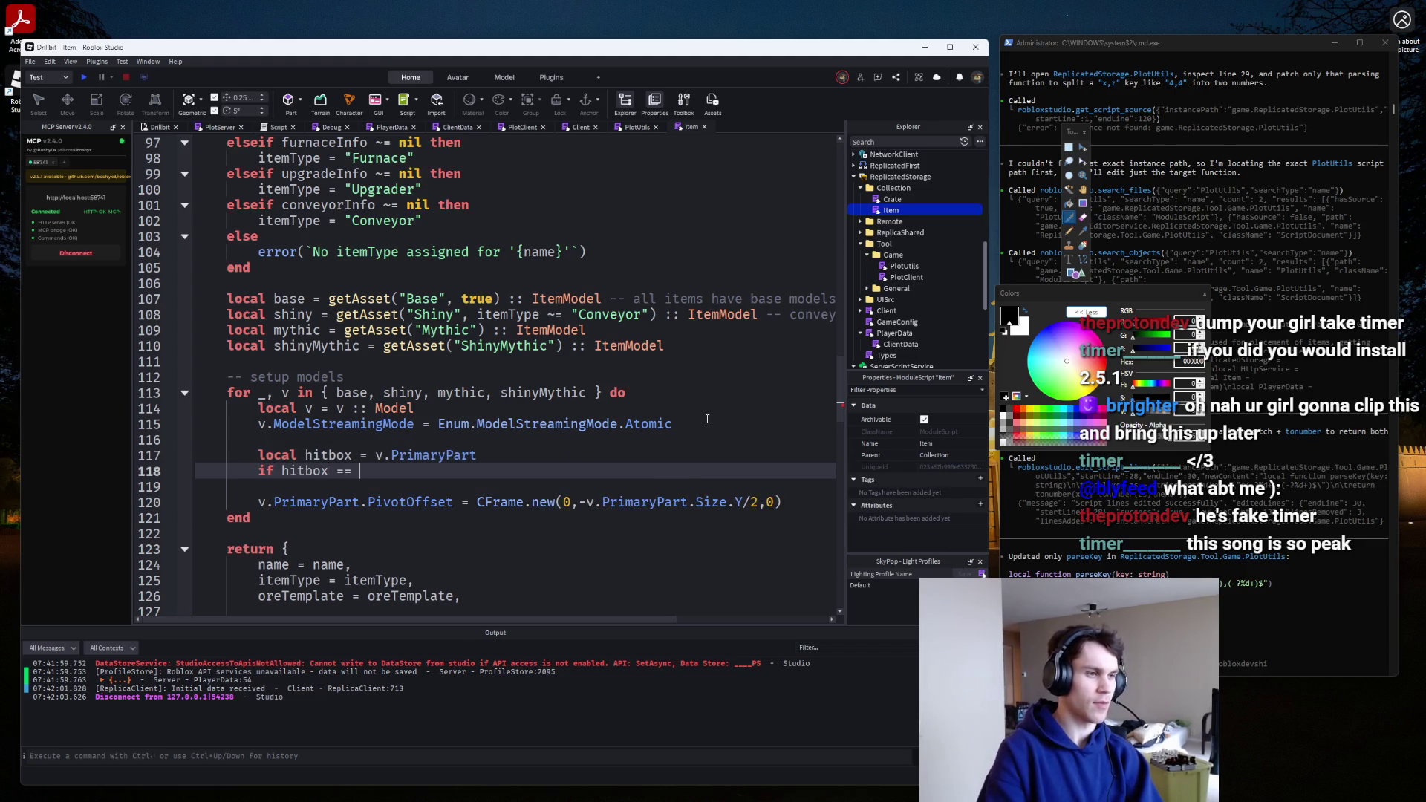
type("nil then")
key("Return")
Make the nil check call error with a message ending 'found in {name}'.
type("error(`No hitbox found")
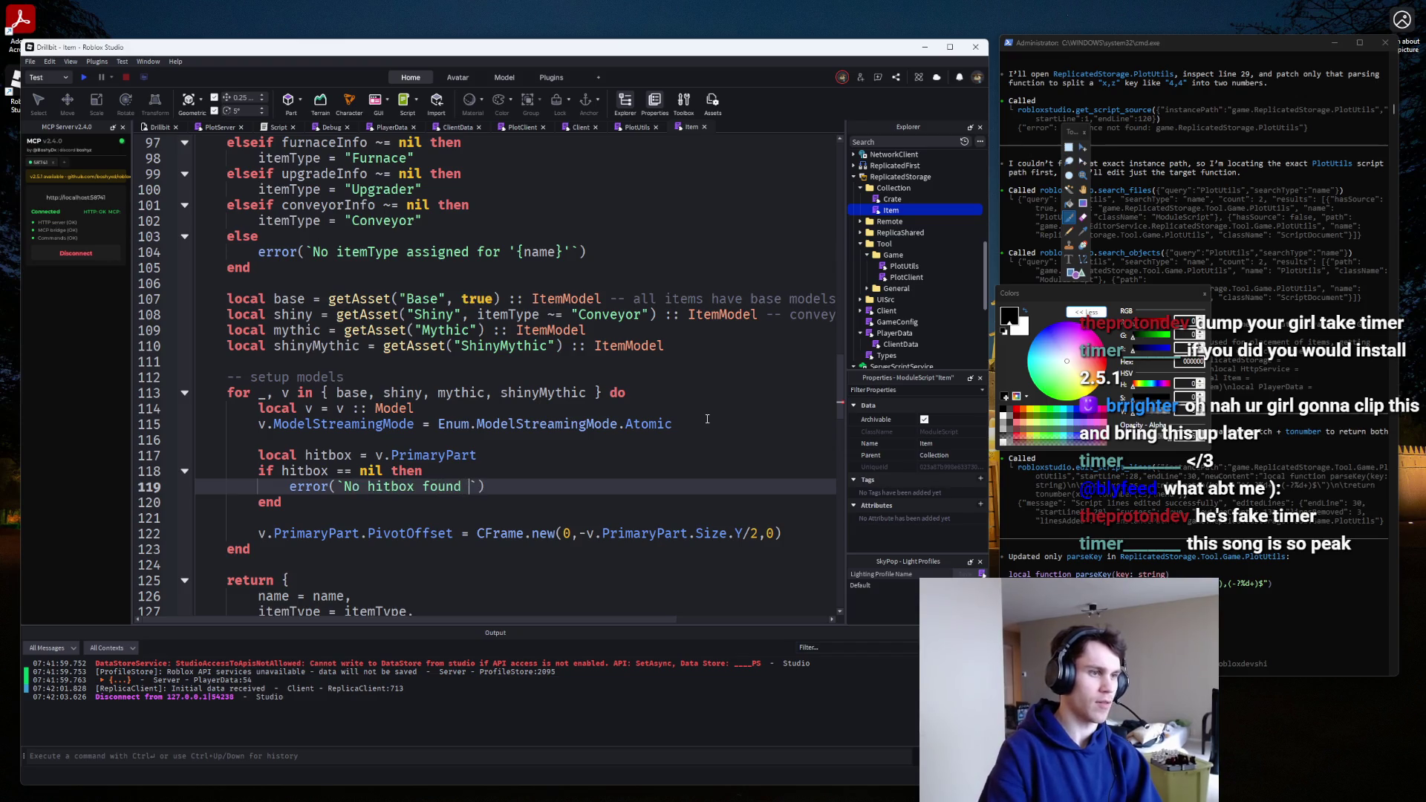
type(".")
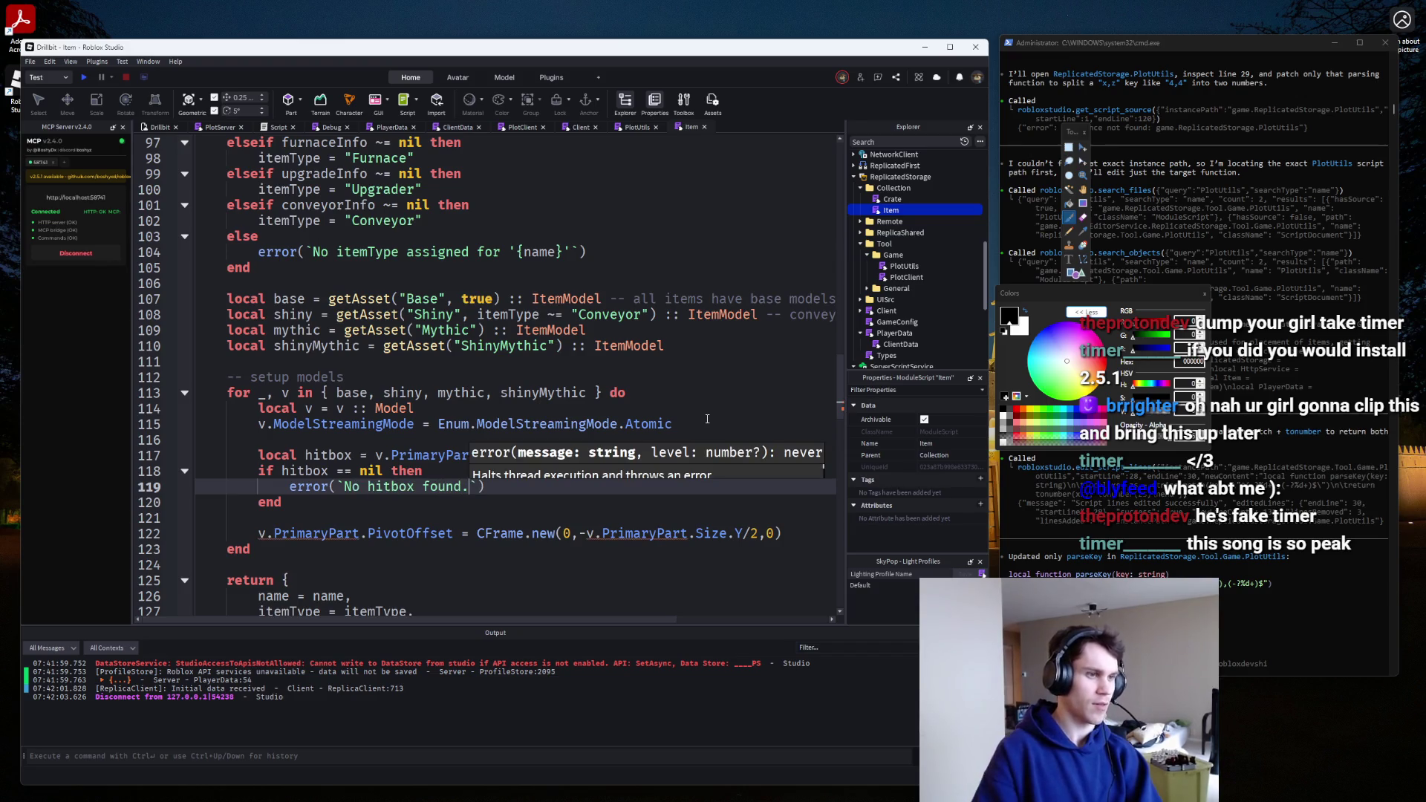
key("BackSpace")
type("found in")
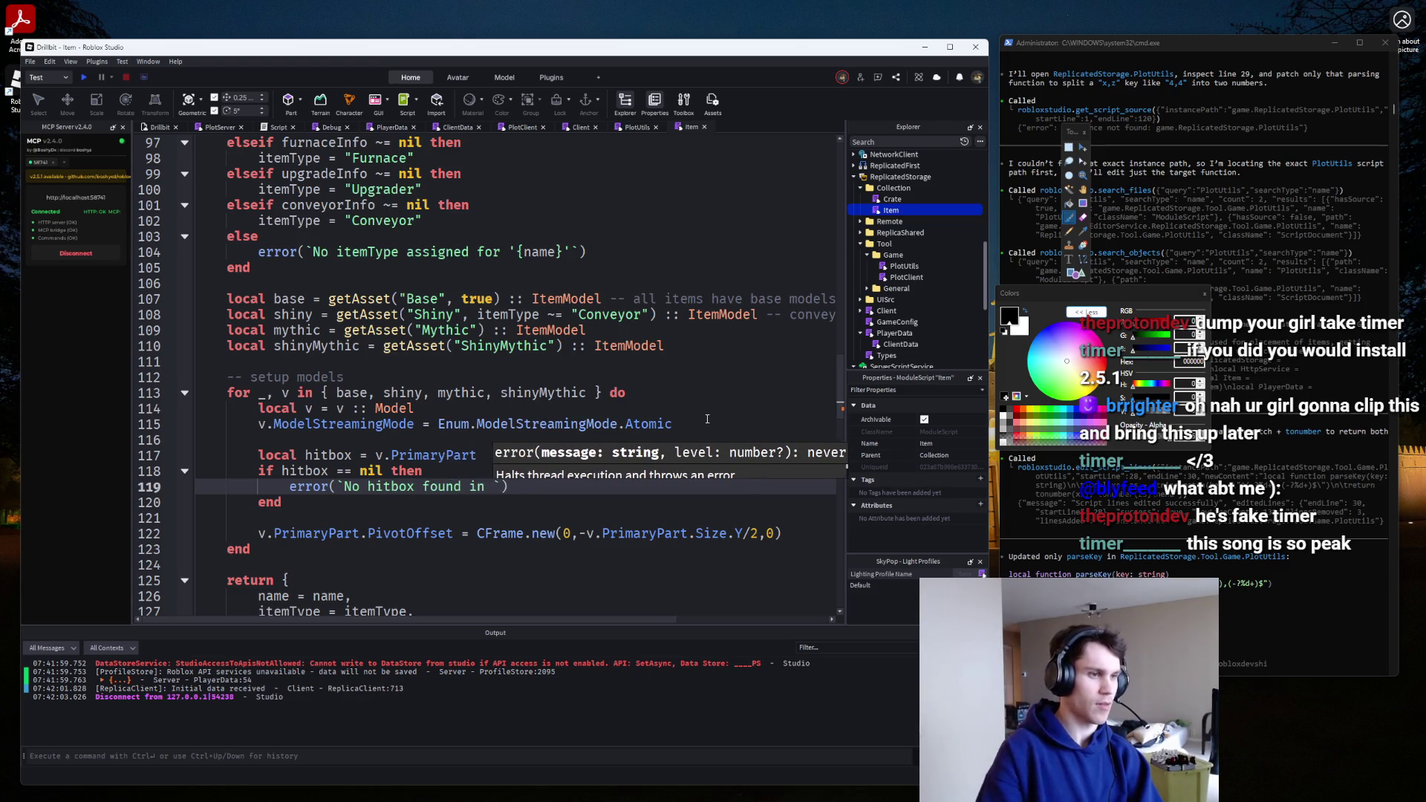
scroll(708, 418, "up", 13)
scroll(595, 348, "down", 2)
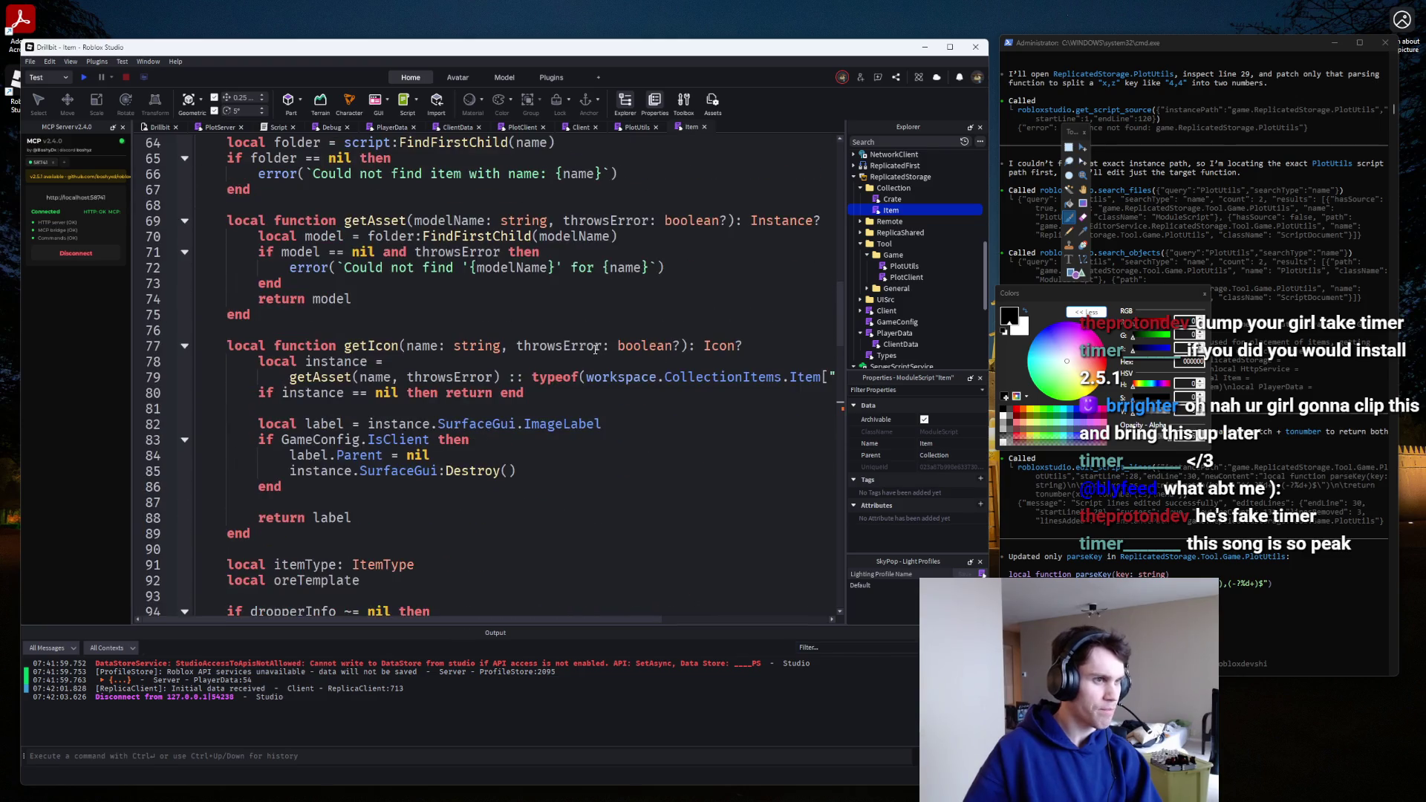
scroll(595, 349, "up", 2)
scroll(595, 348, "up", 3)
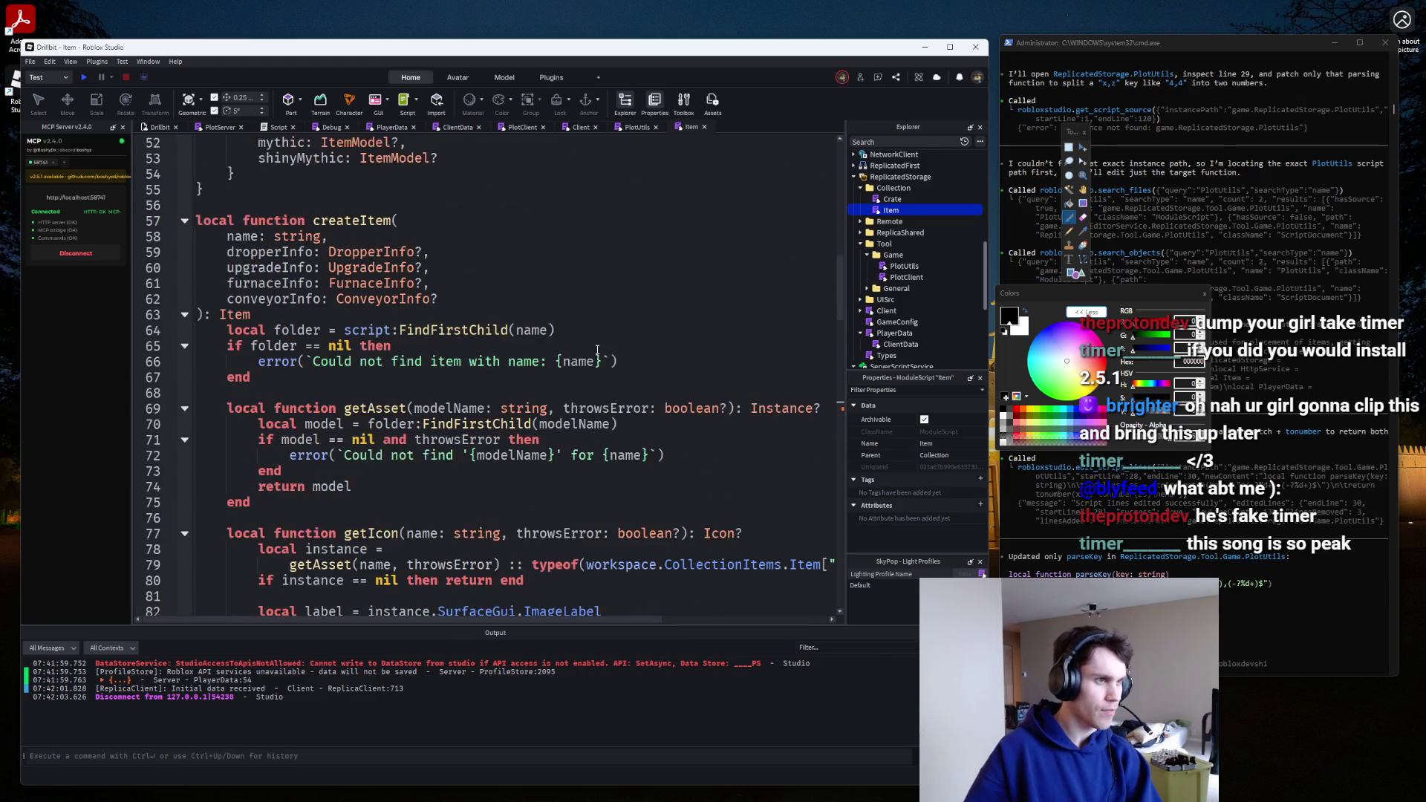
scroll(595, 348, "down", 16)
type("name}")
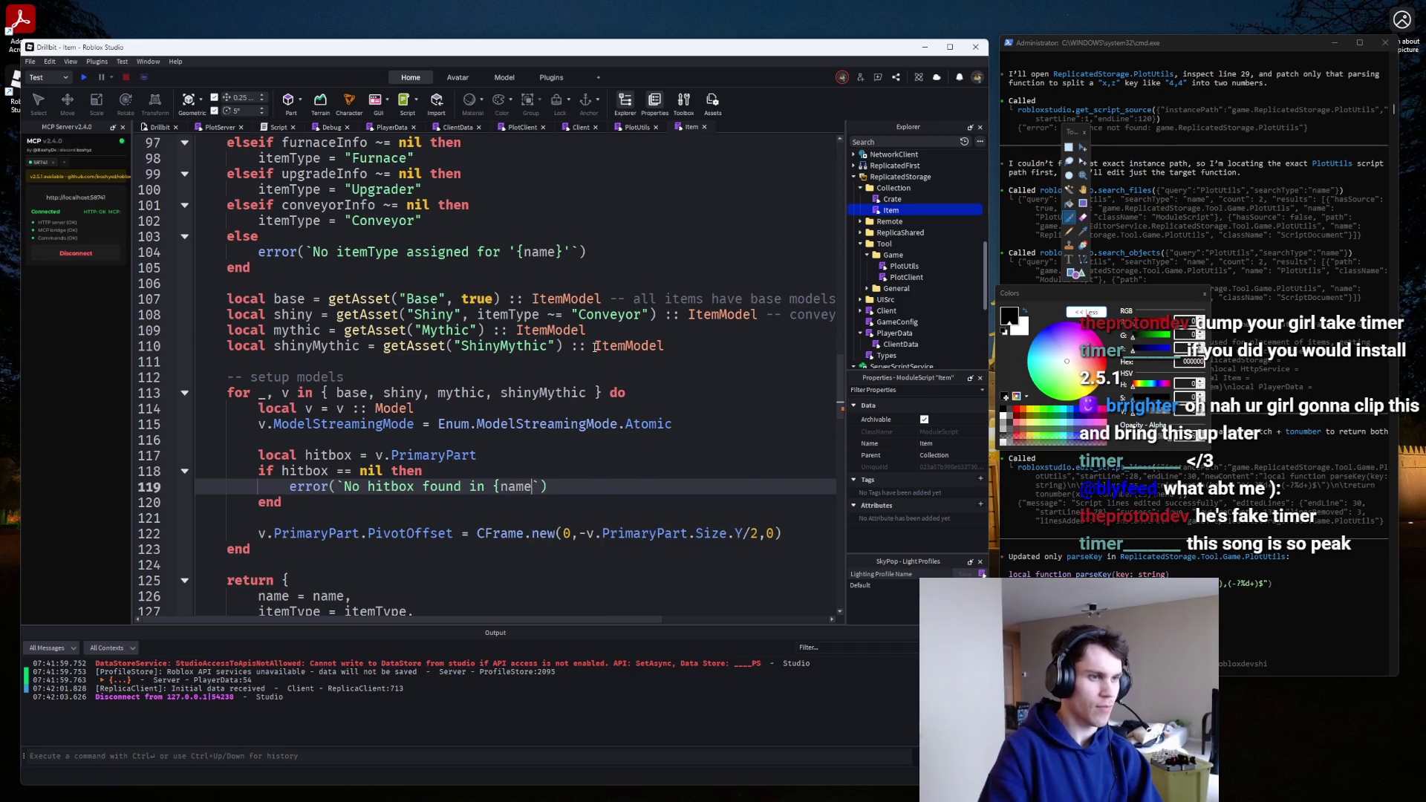
key("Return")
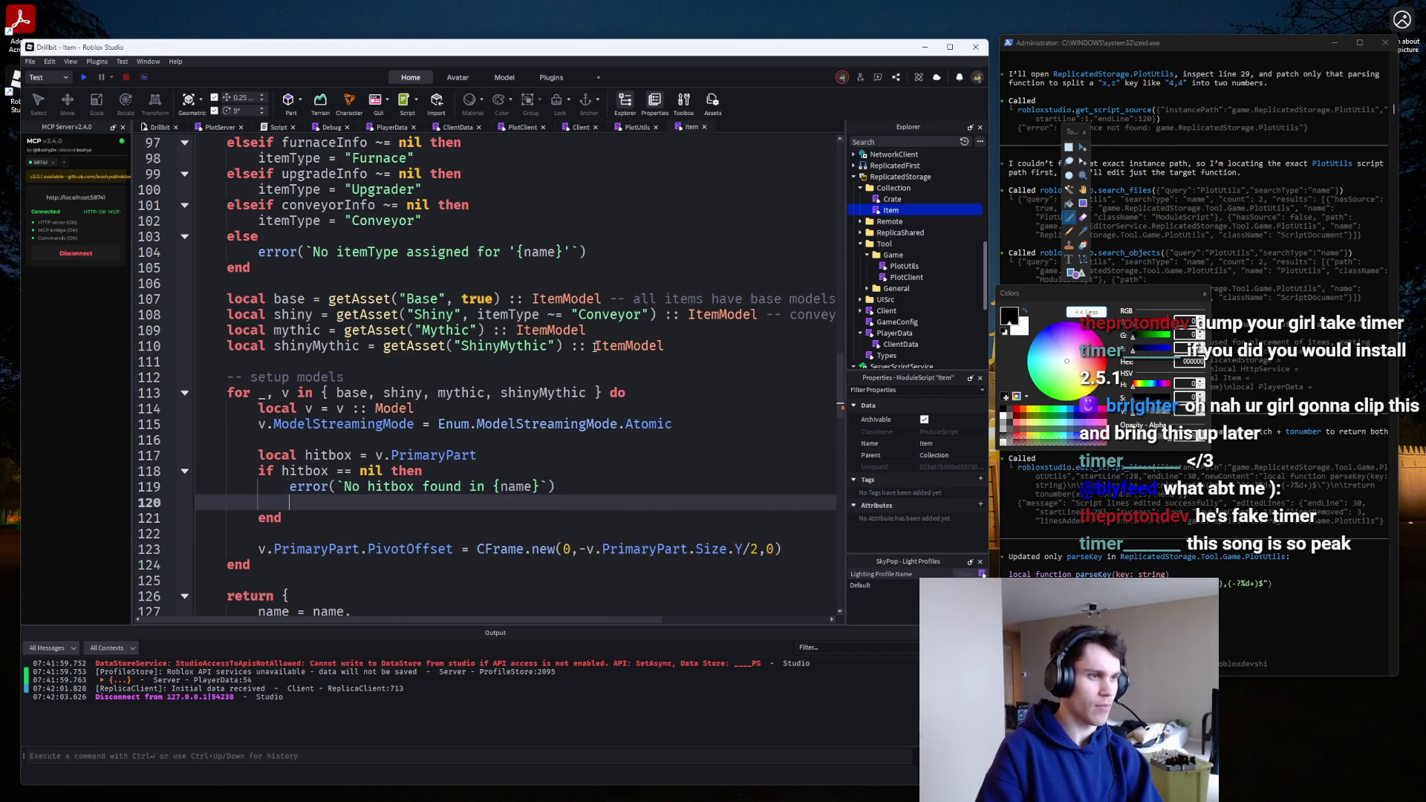
key("BackSpace")
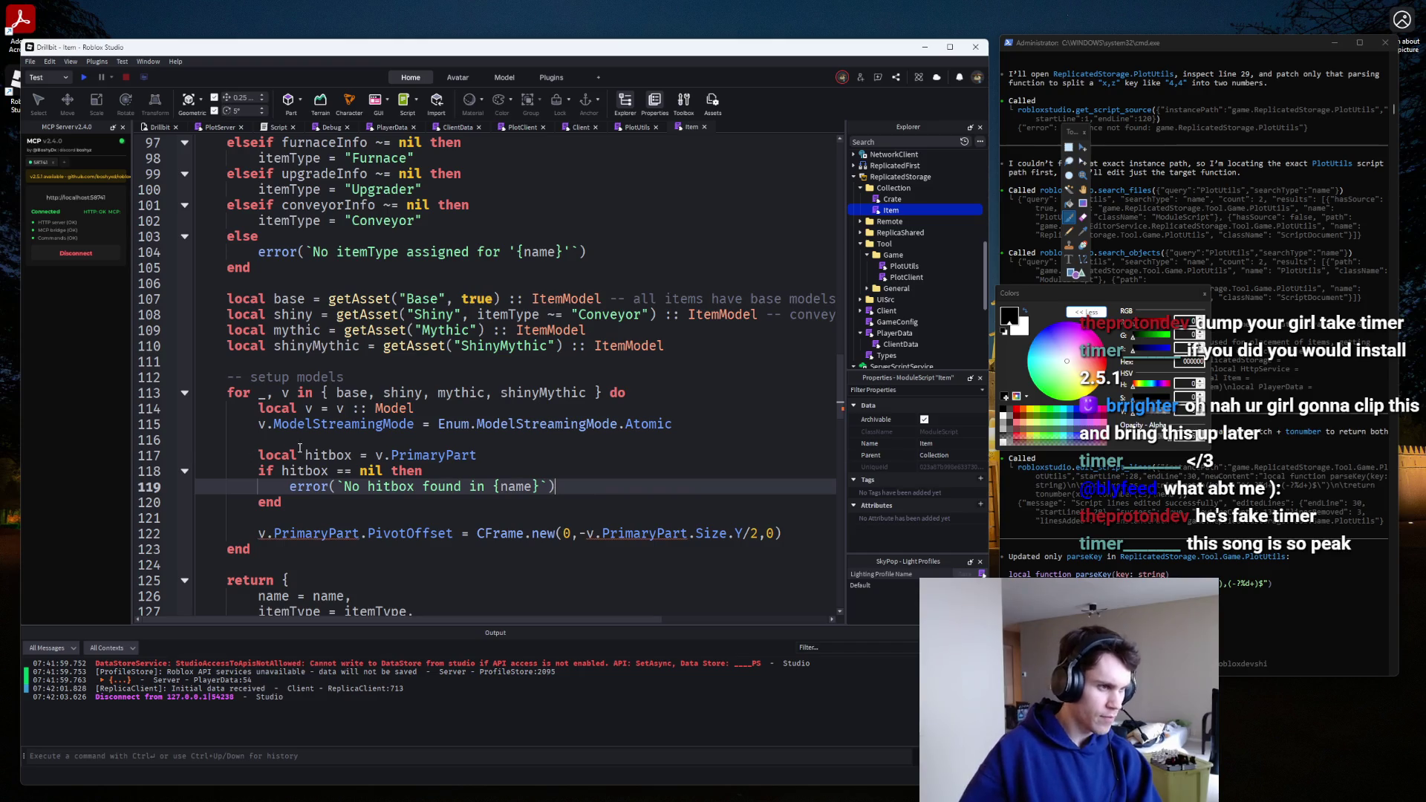
Replace v.PrimaryPart with hitbox in the PivotOffset line and its Size term, then playtest.
left_click(352, 455)
left_click_drag(259, 534, 359, 534)
type("hitbox")
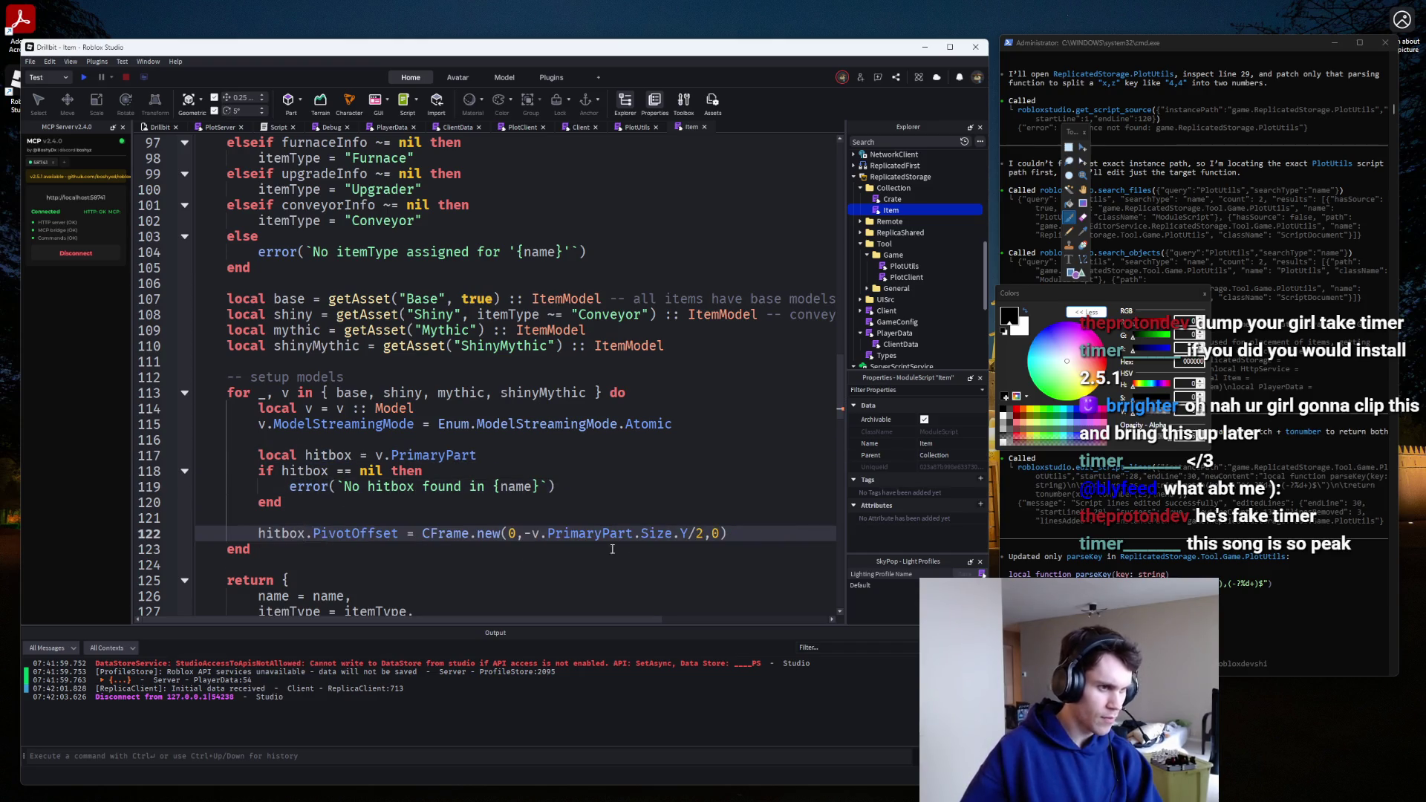
left_click_drag(638, 533, 534, 534)
type("hitbox")
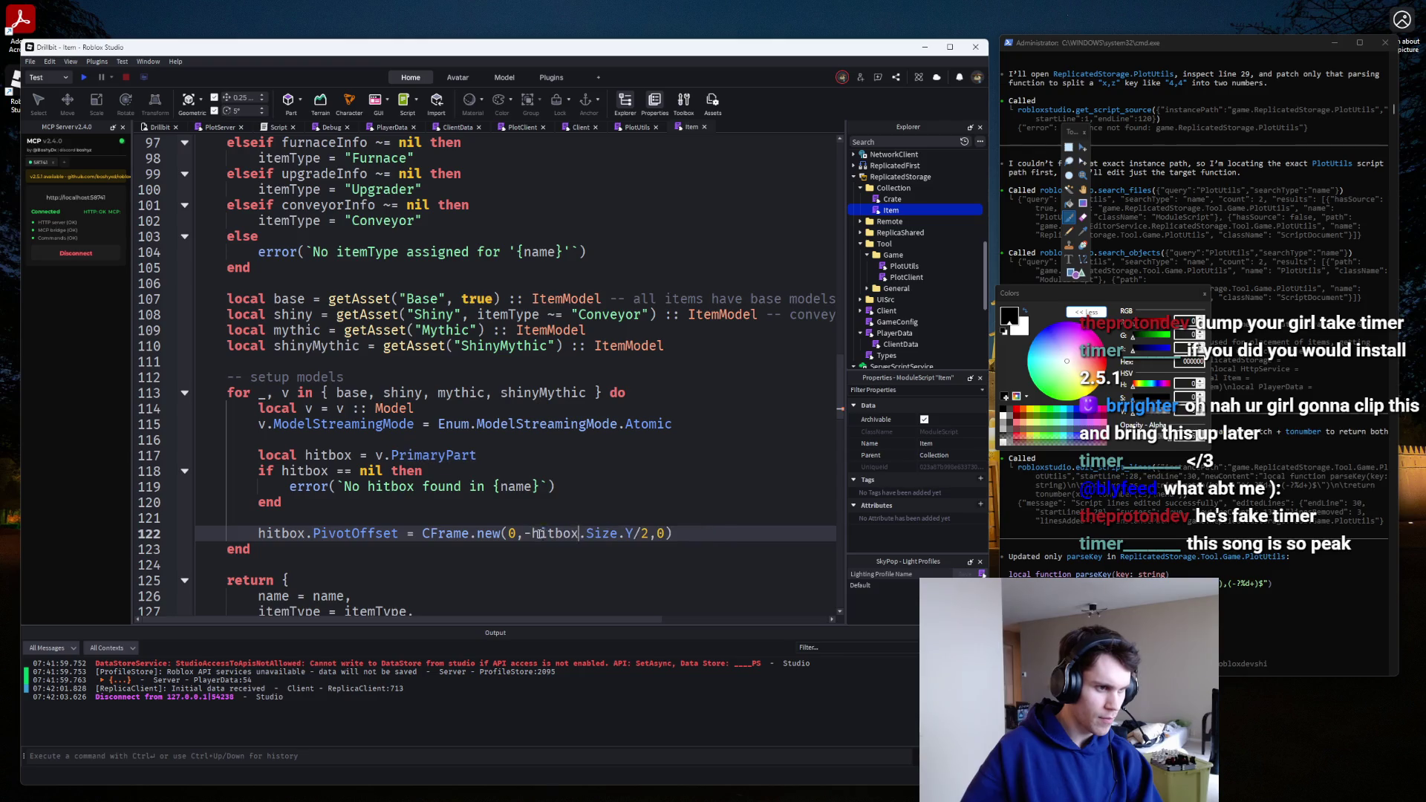
left_click(86, 77)
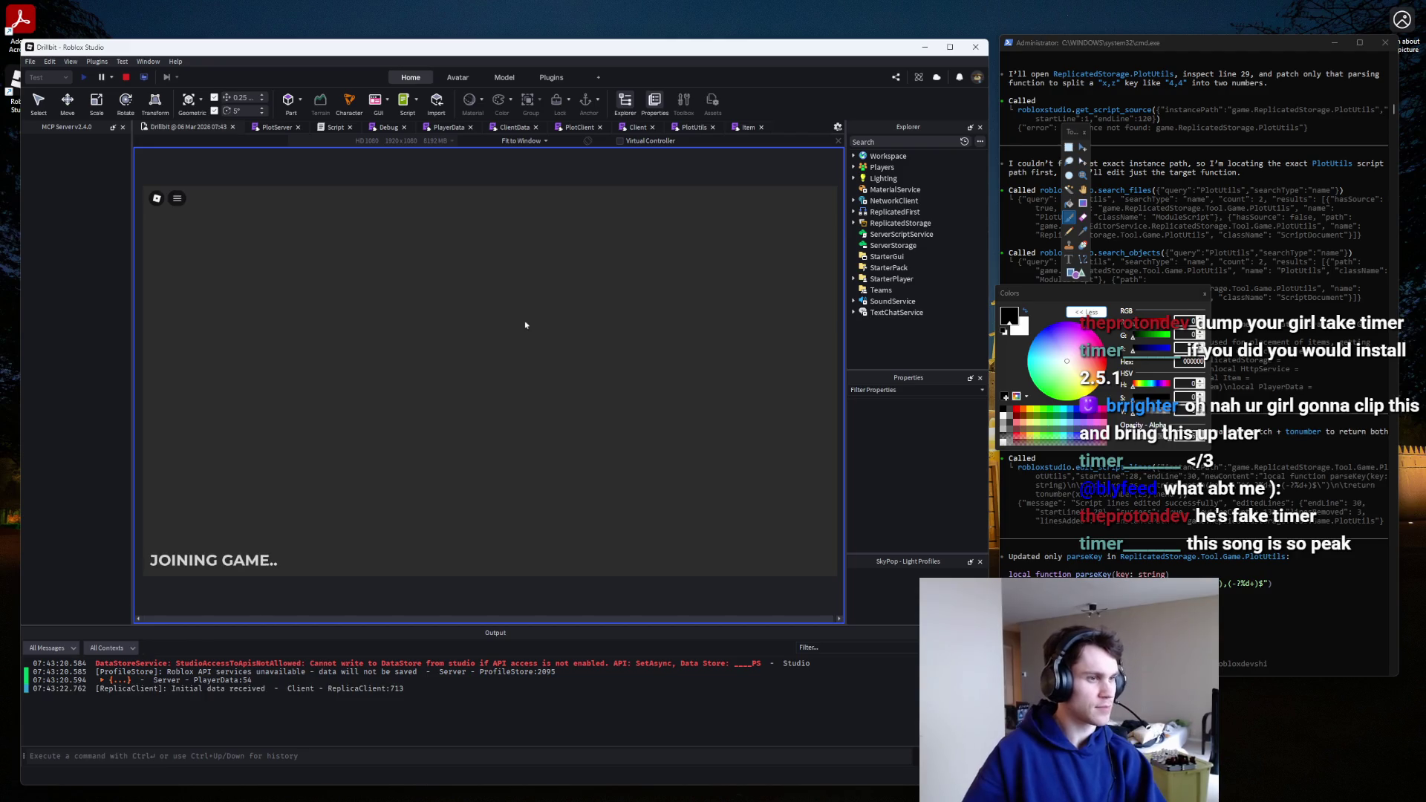
Walk the avatar with A and W onto the stone structure's base, then stop the playtest.
key("a")
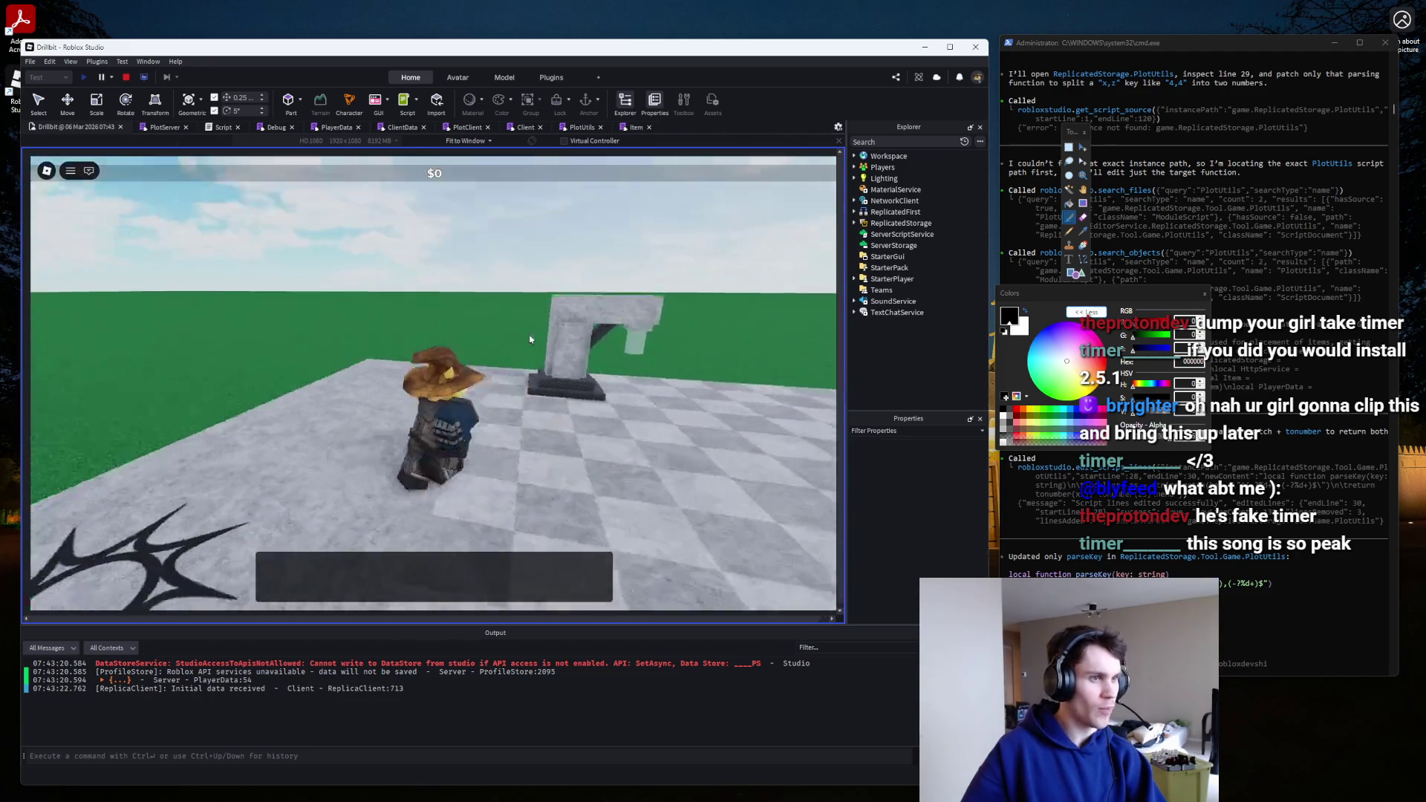
key("w")
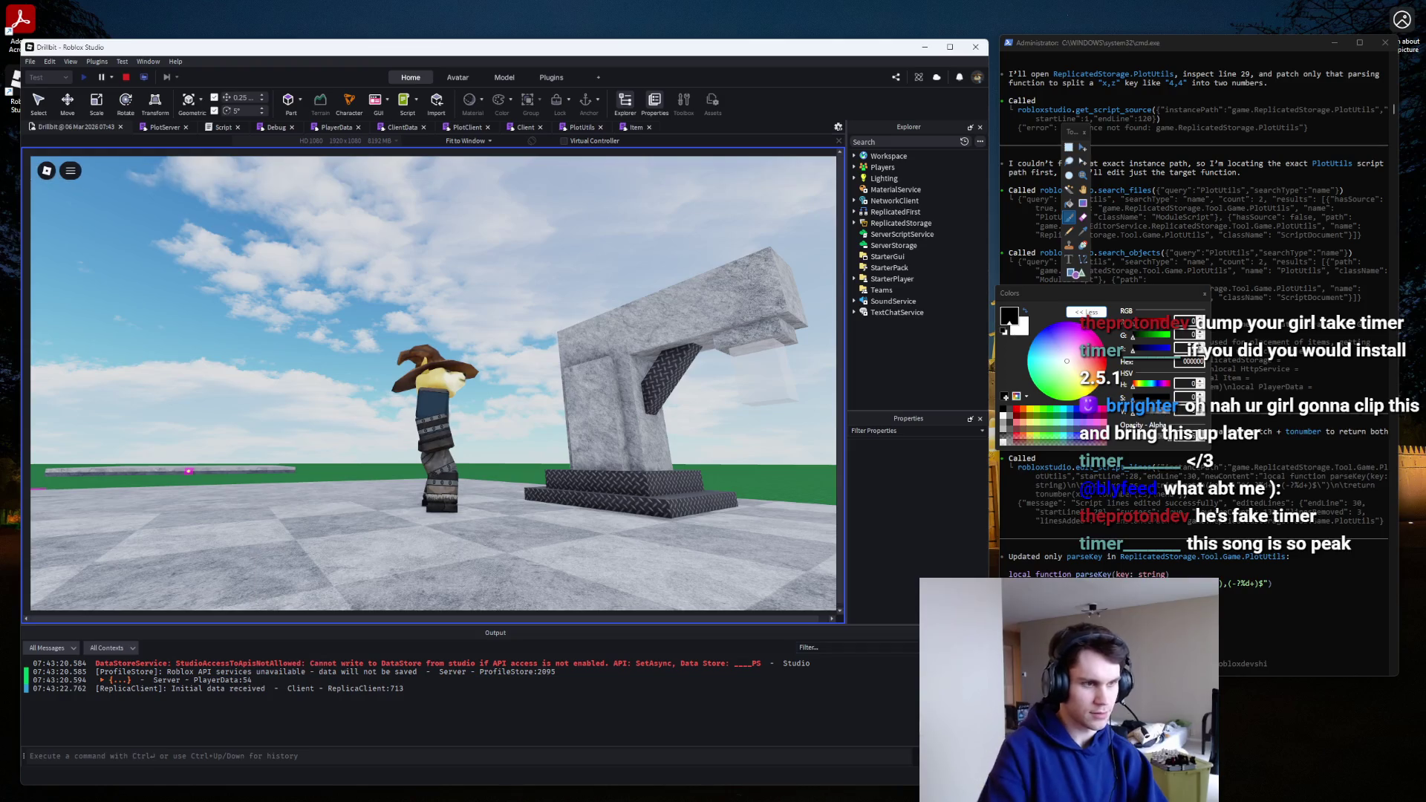
key("w")
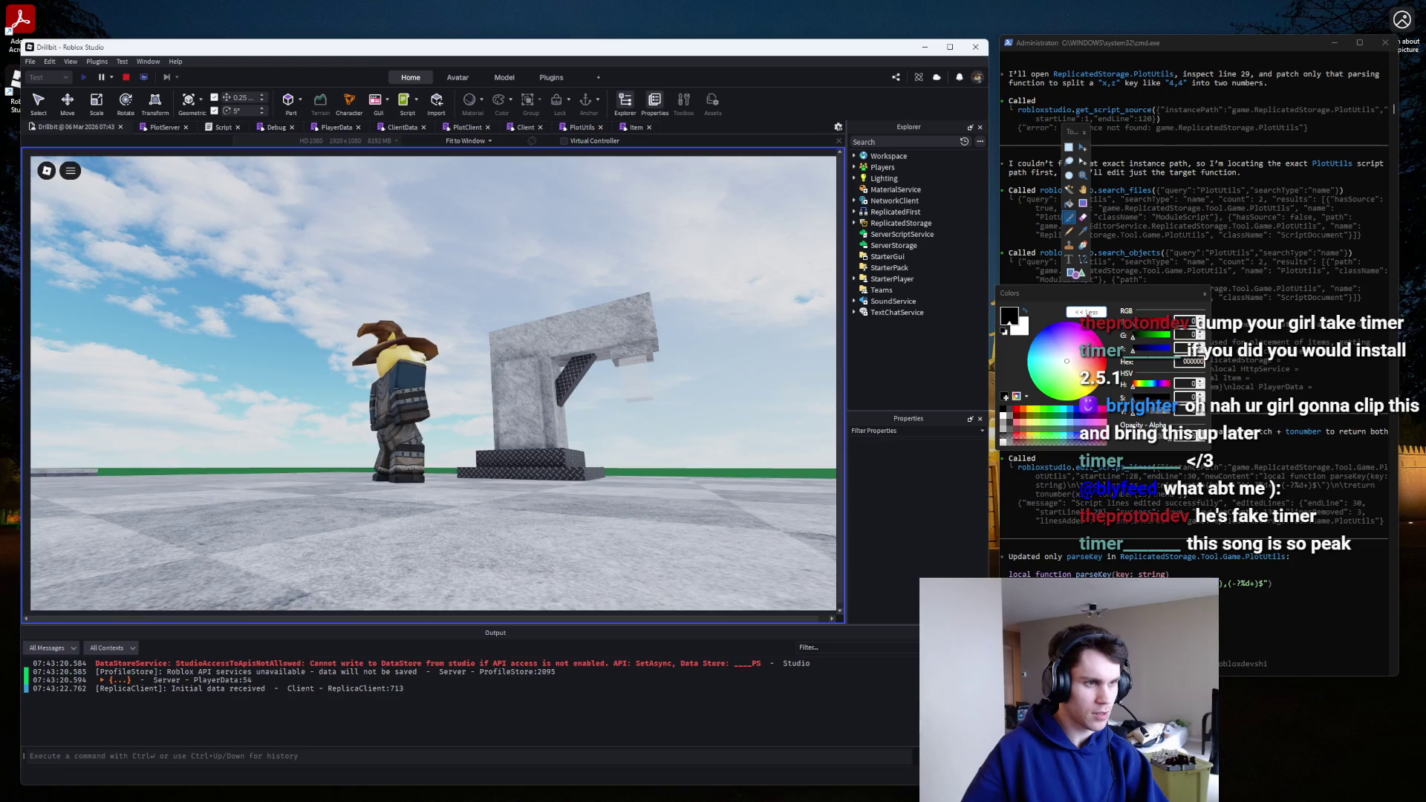
key("w")
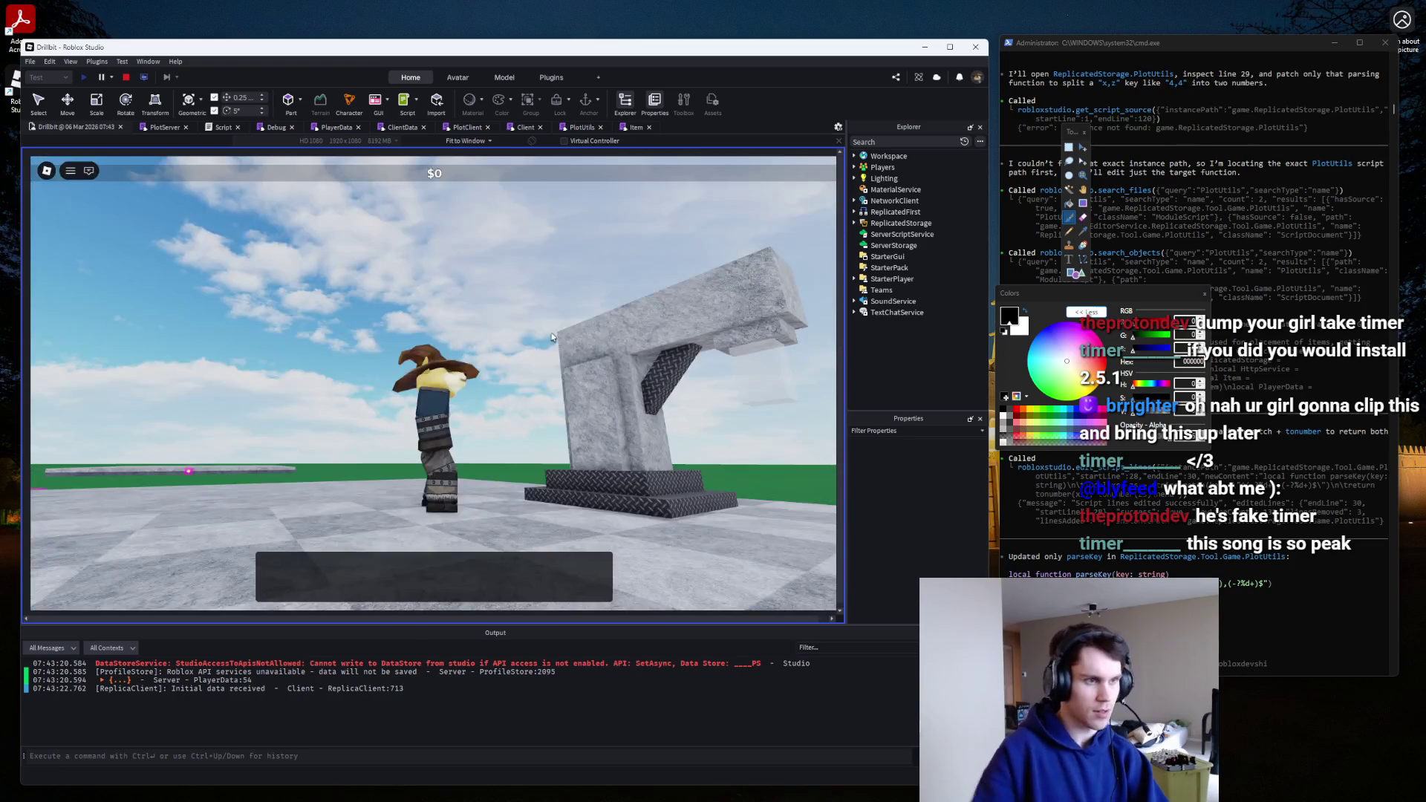
key("w")
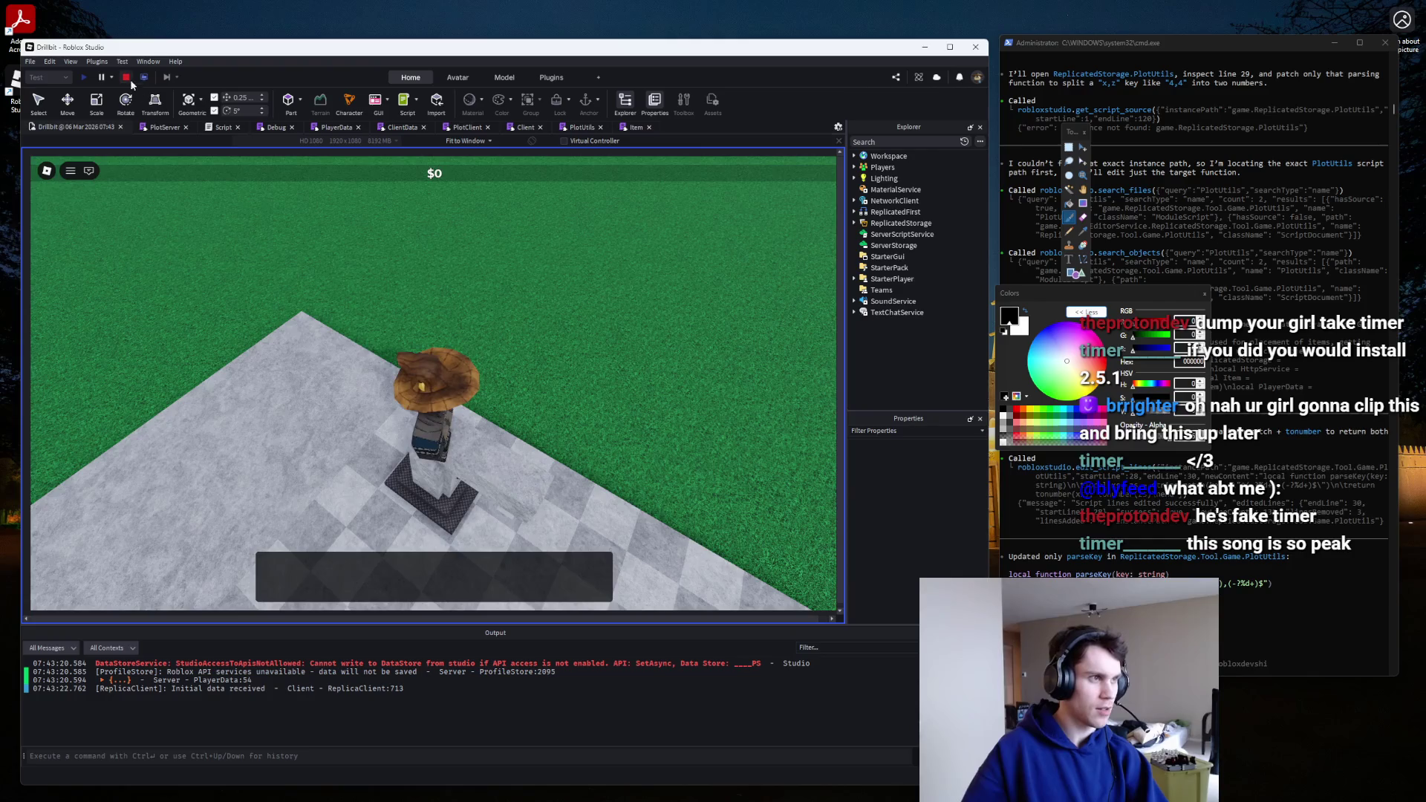
left_click(126, 77)
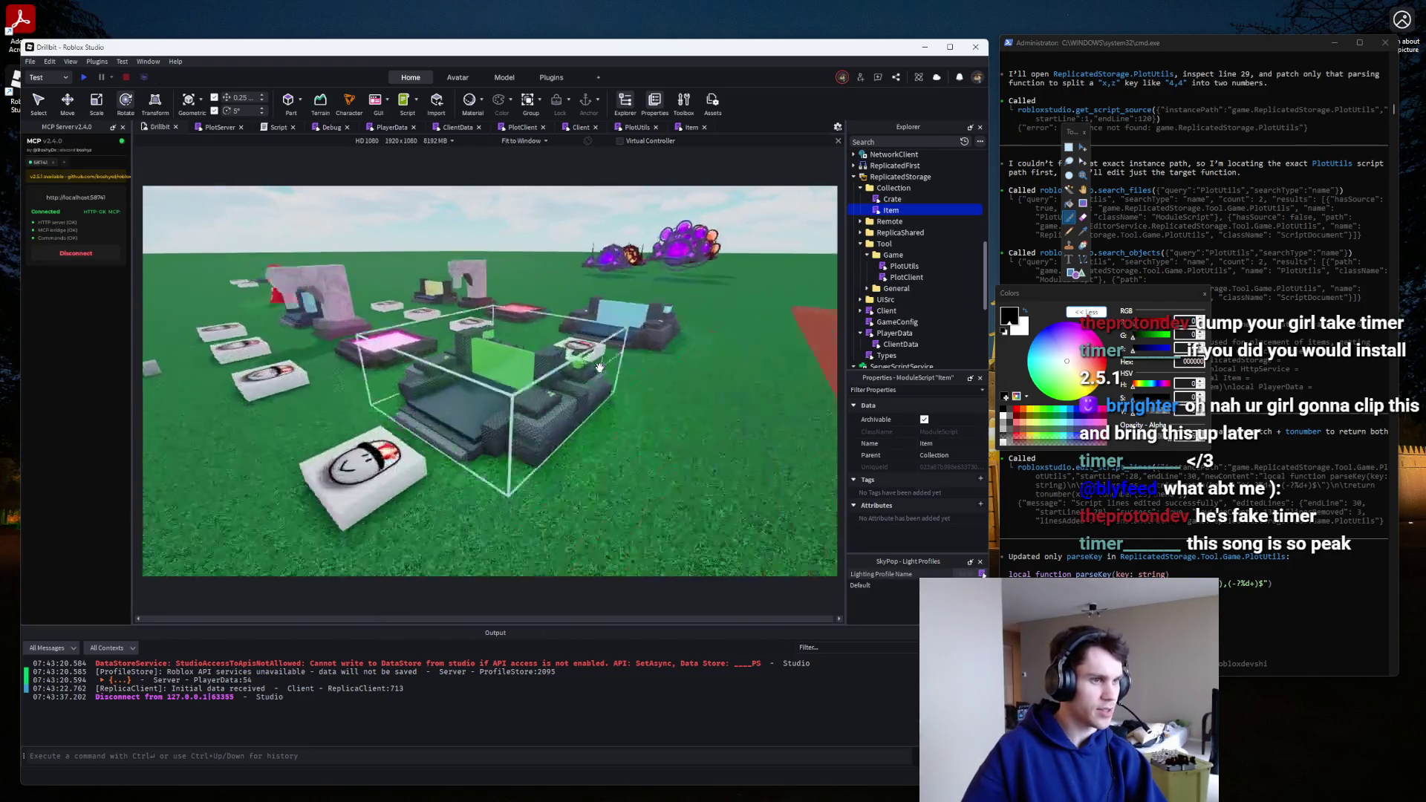
Fly over the plots to inspect the Shiny model's Hitbox, then bring up PlotUtils.
key("w")
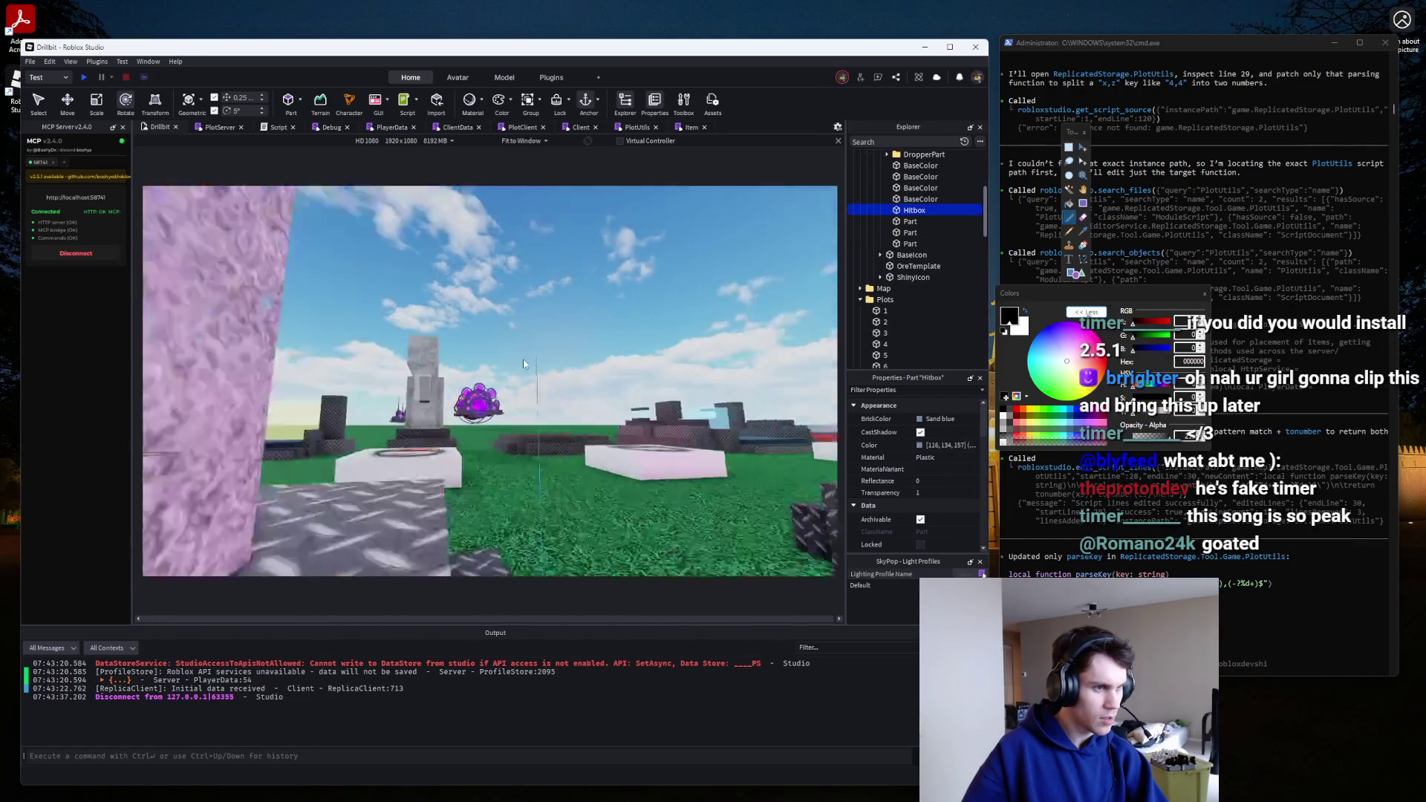
left_click(575, 361)
key("s")
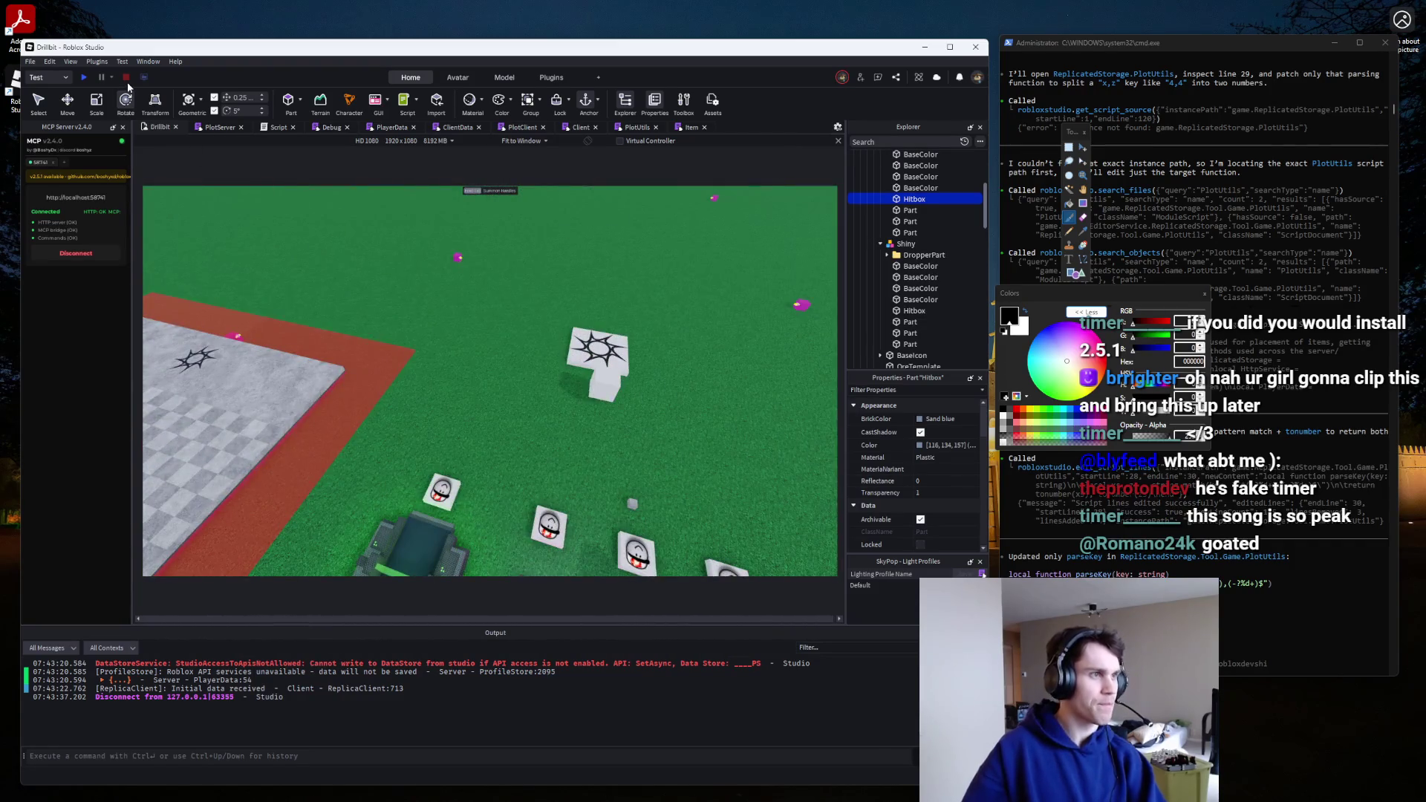
left_click(615, 128)
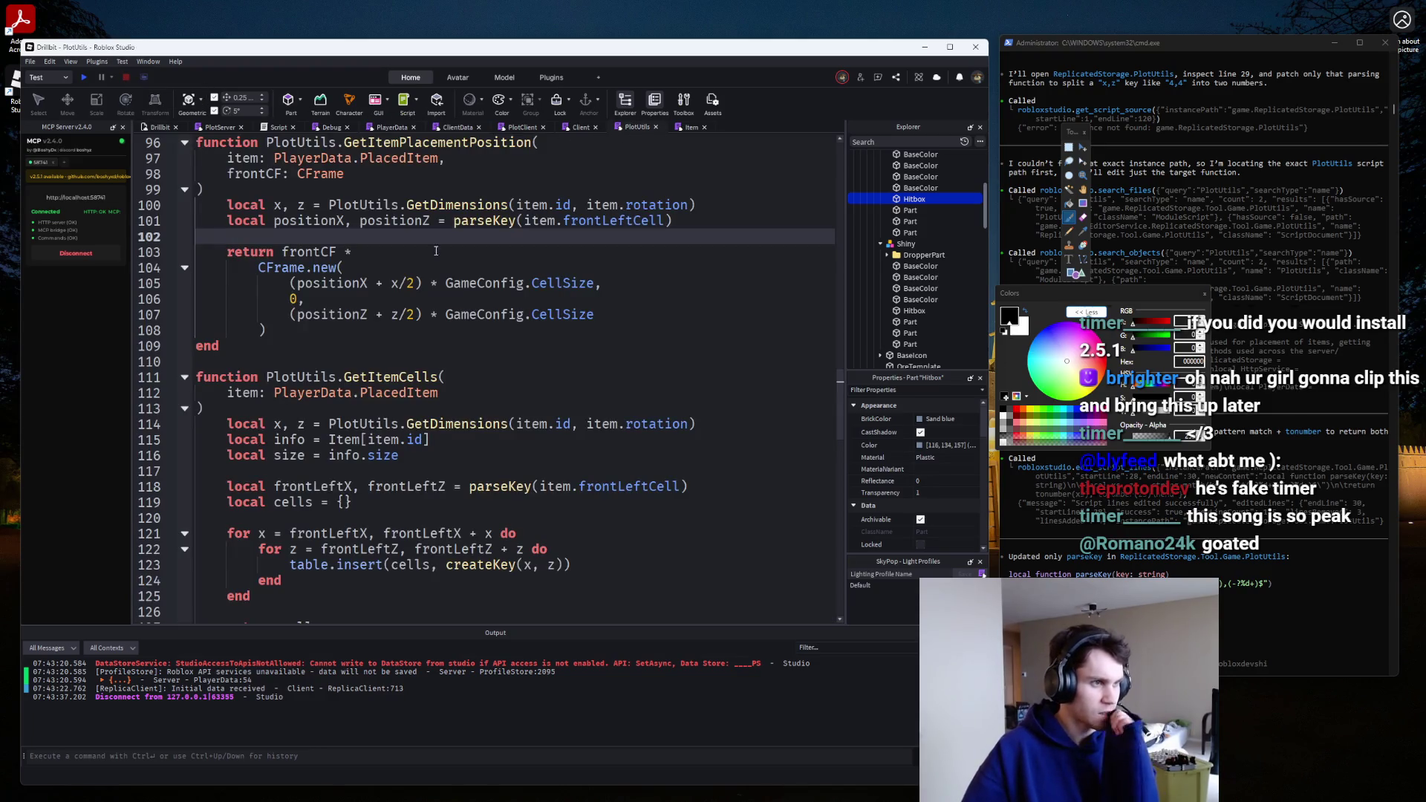
In PlotClient line 40, replace the 0 Y offset with topPart.Size.Y/2.
scroll(456, 300, "up", 1)
left_click(581, 127)
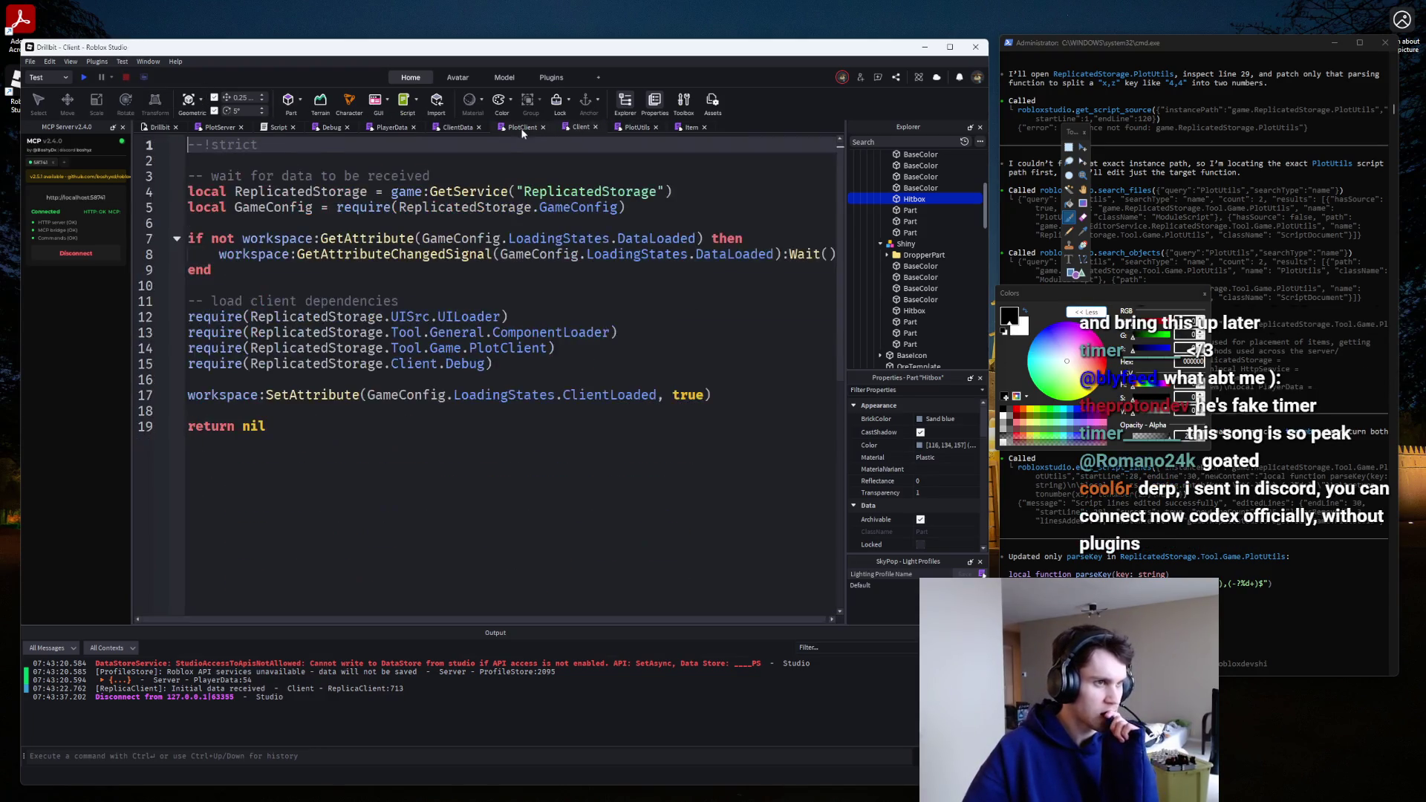
left_click(520, 127)
left_click(385, 405)
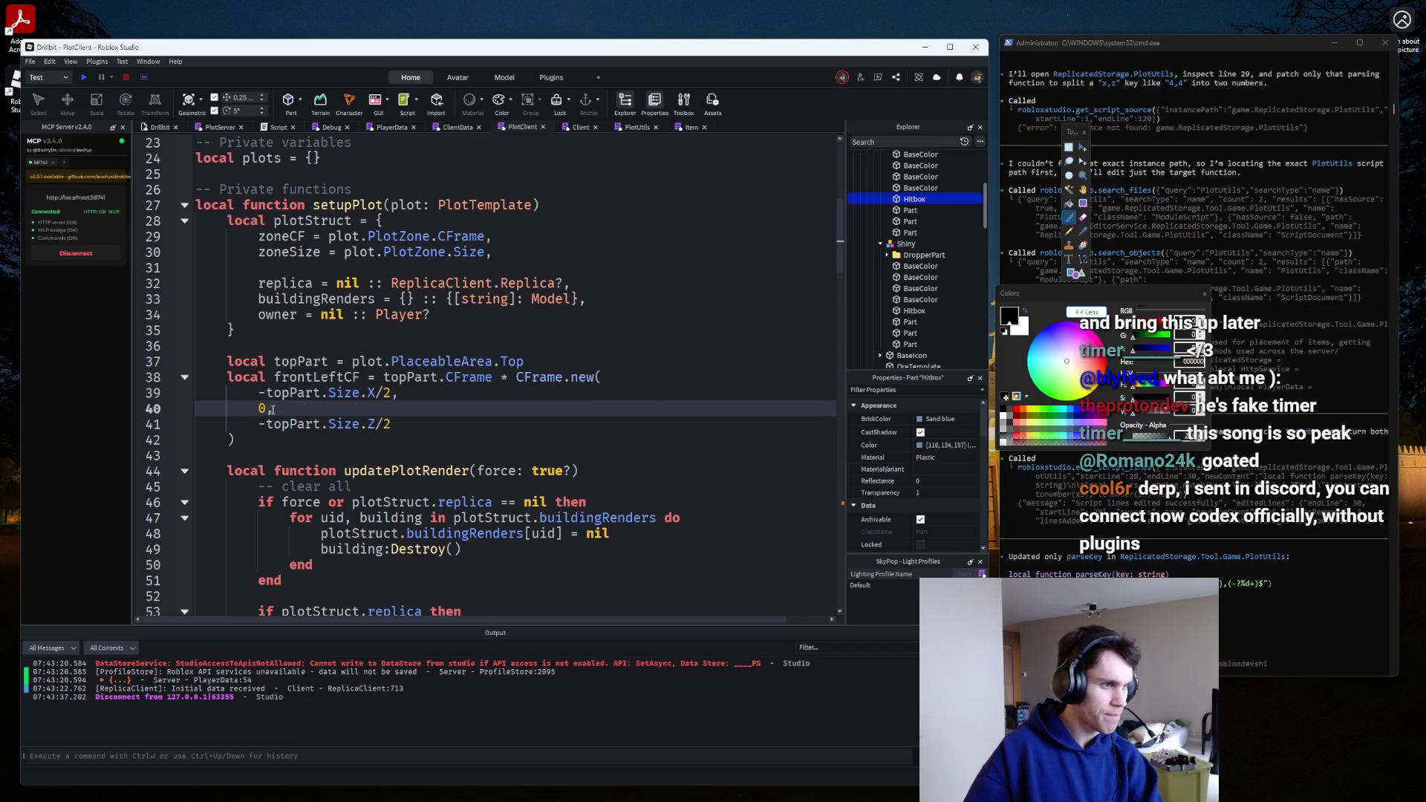
key("Left")
key("BackSpace")
type("topPart.Si")
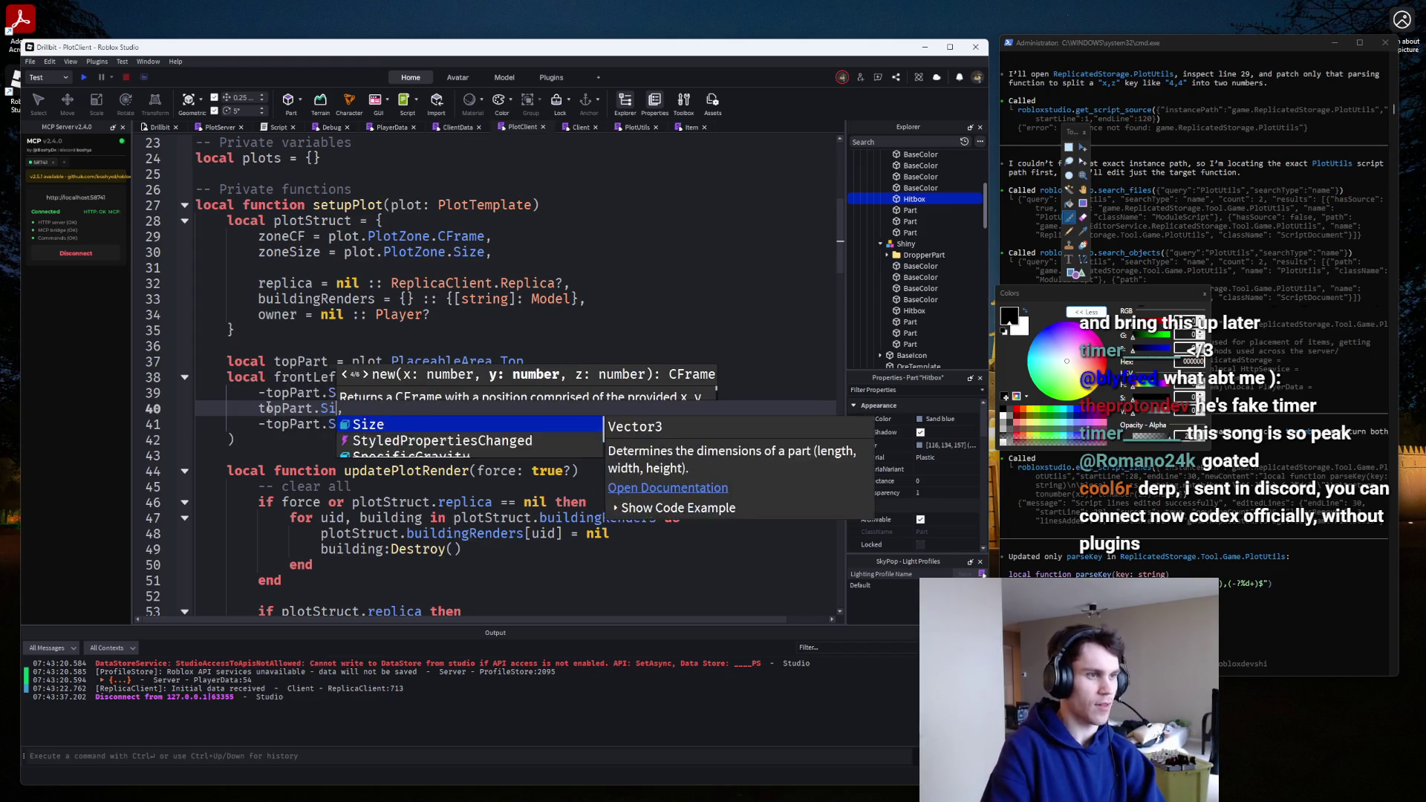
type("ze.Y/")
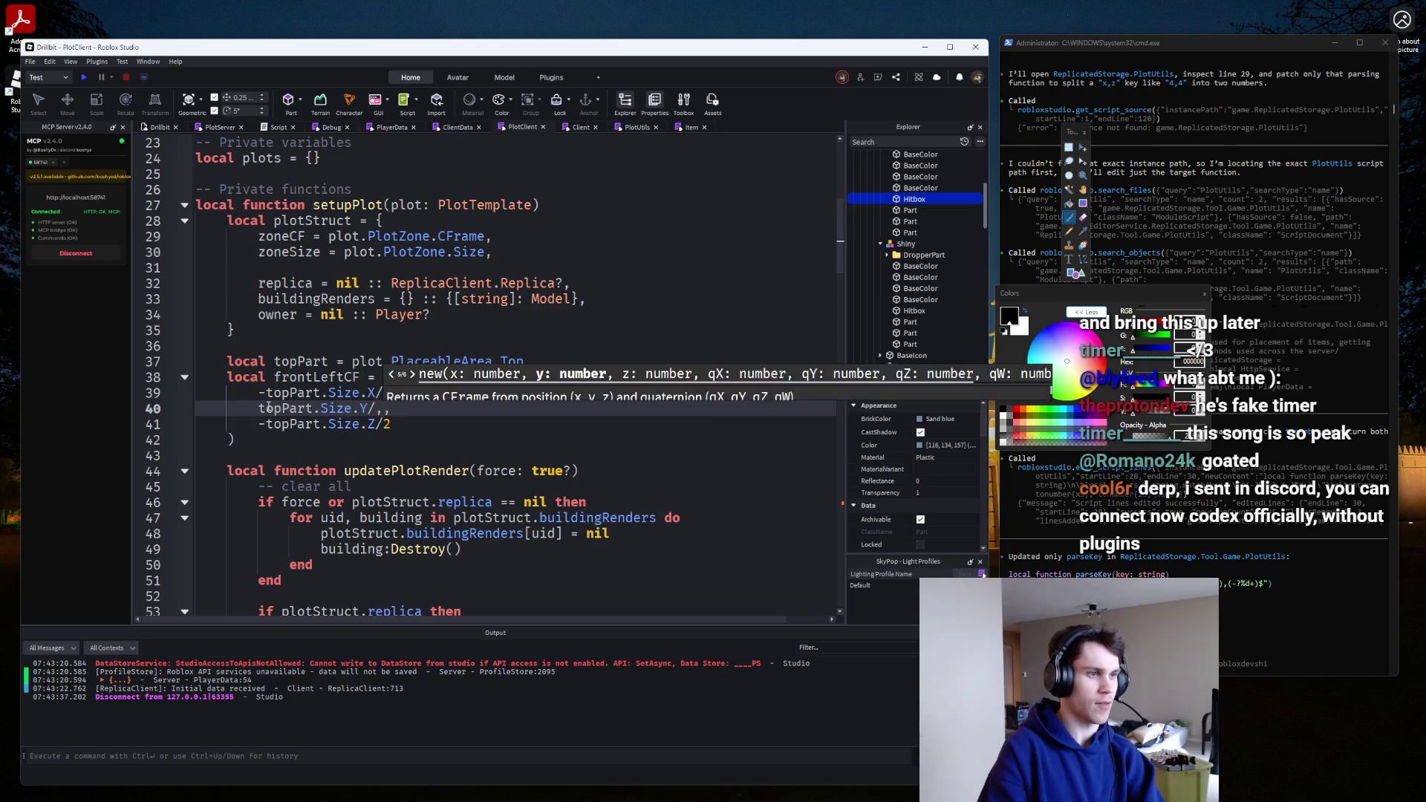
type("2")
Playtest and walk the avatar toward the stone structure, then switch to the browser's DevForum post.
left_click(84, 78)
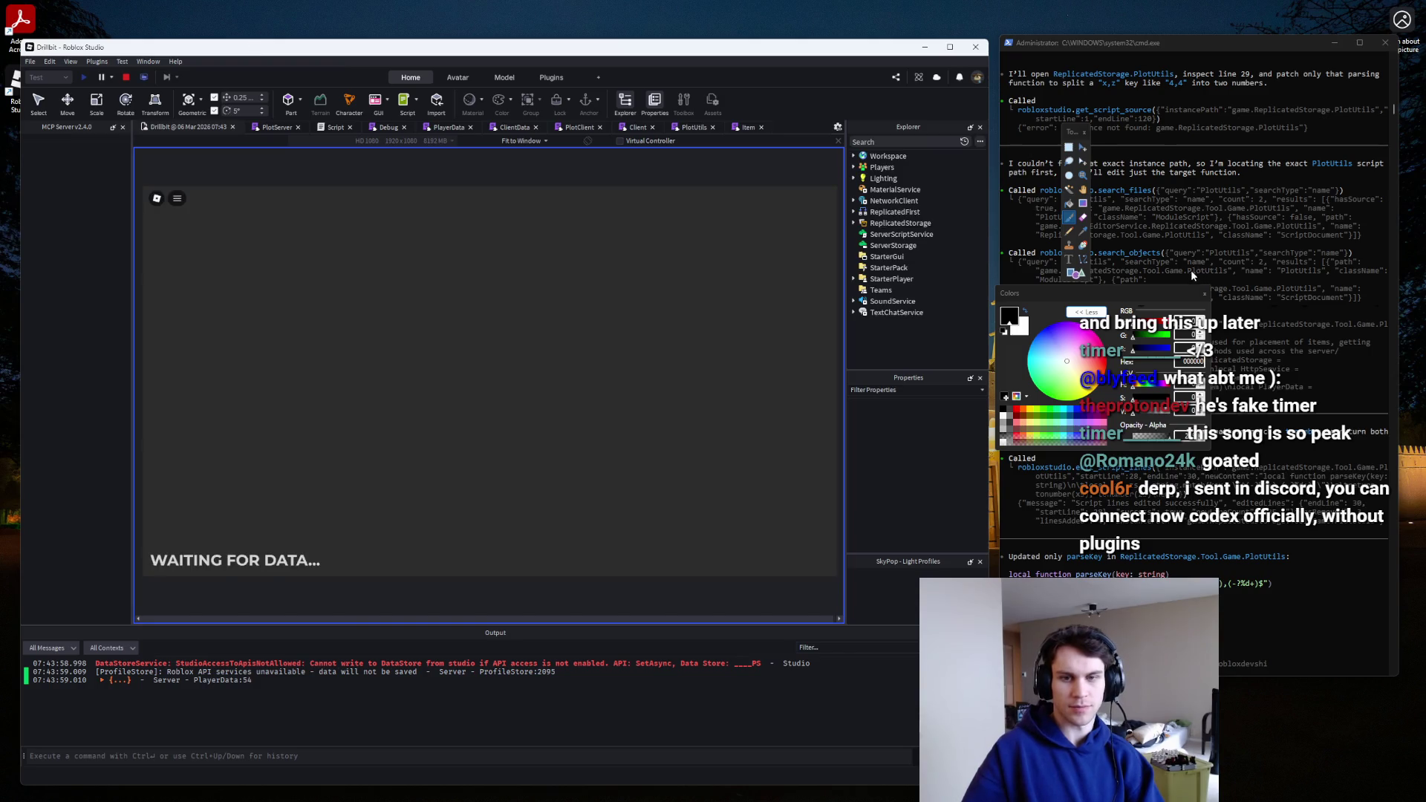
key("a")
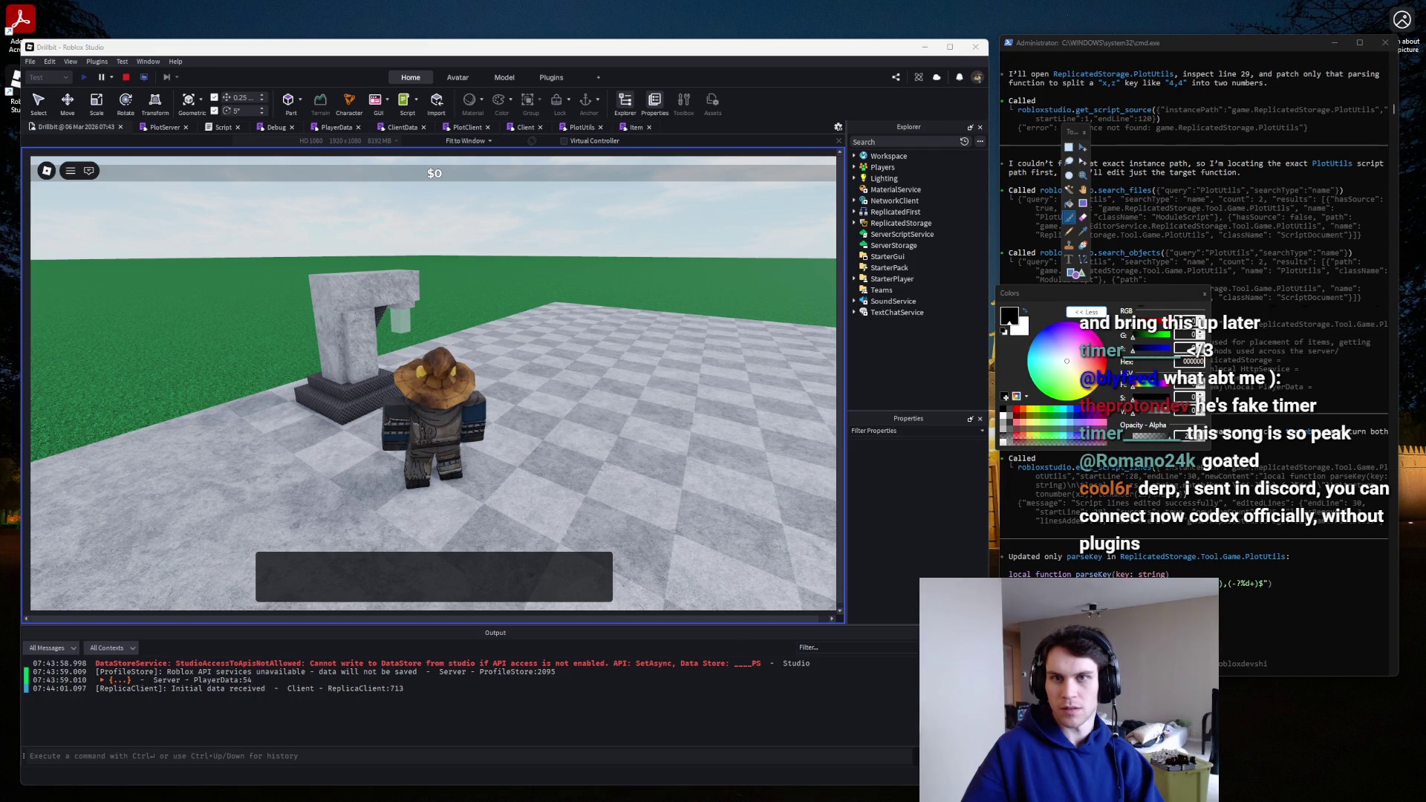
key("alt+Tab")
scroll(757, 99, "down", 5)
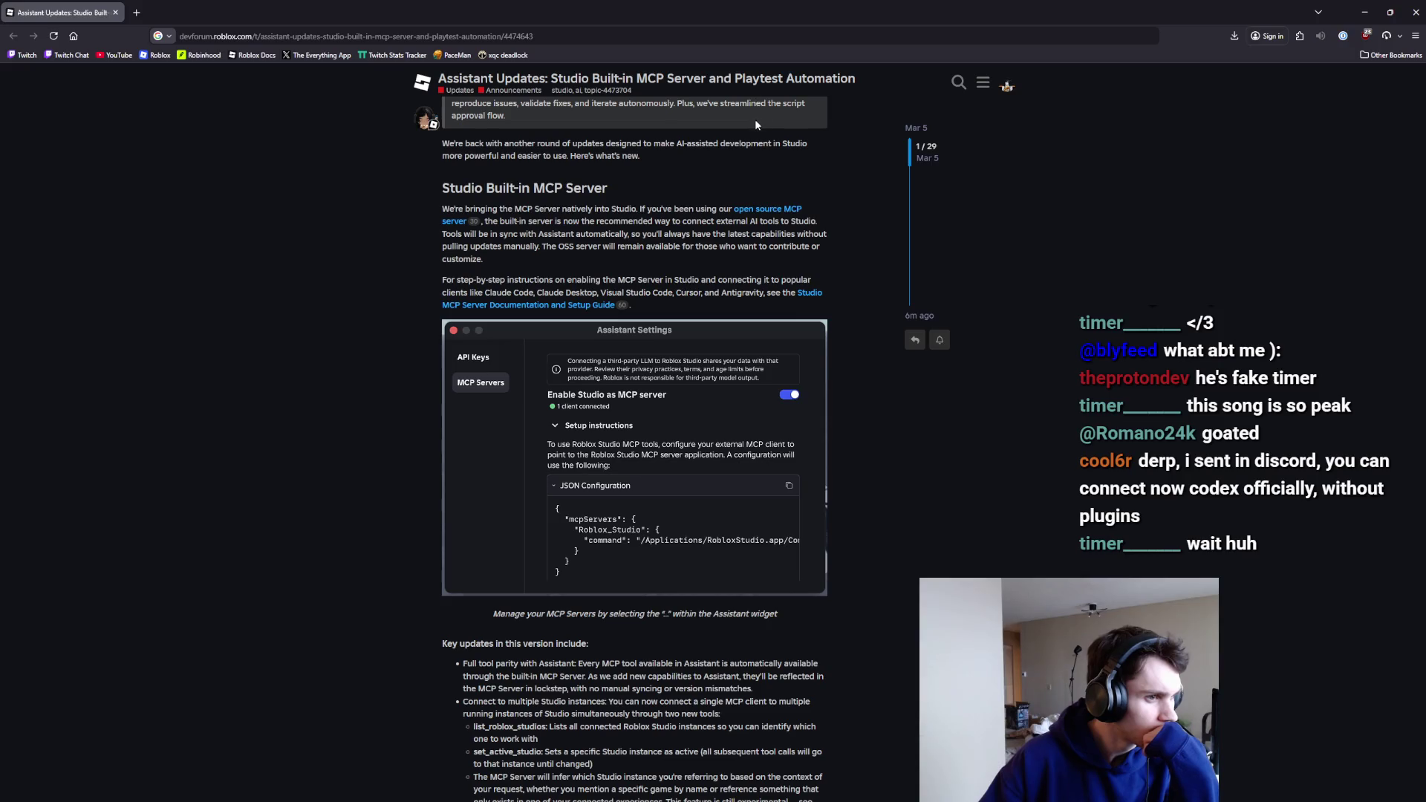
Read through the Assistant Updates post, highlighting the playtest automation and mouse/keyboard input passages.
scroll(757, 125, "down", 8)
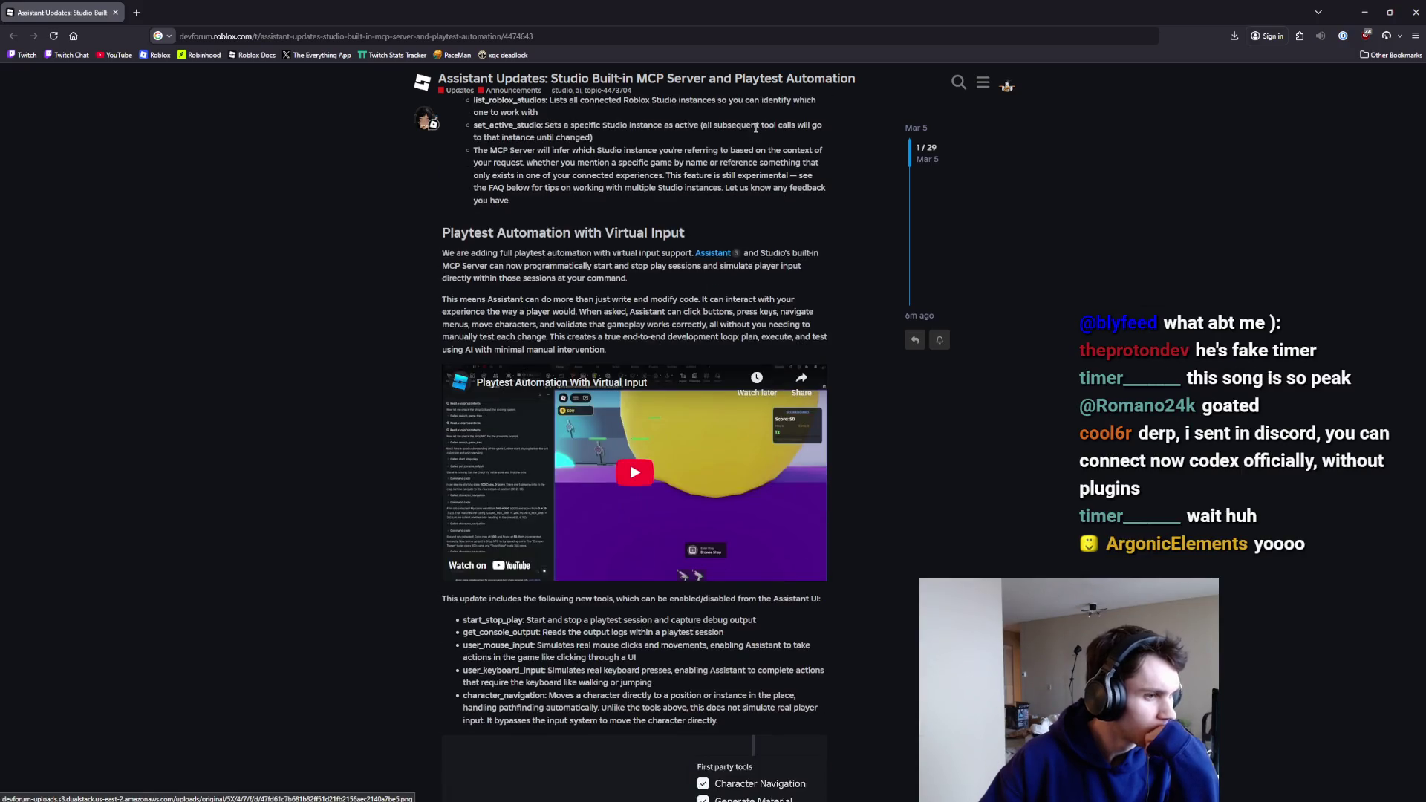
scroll(755, 130, "down", 7)
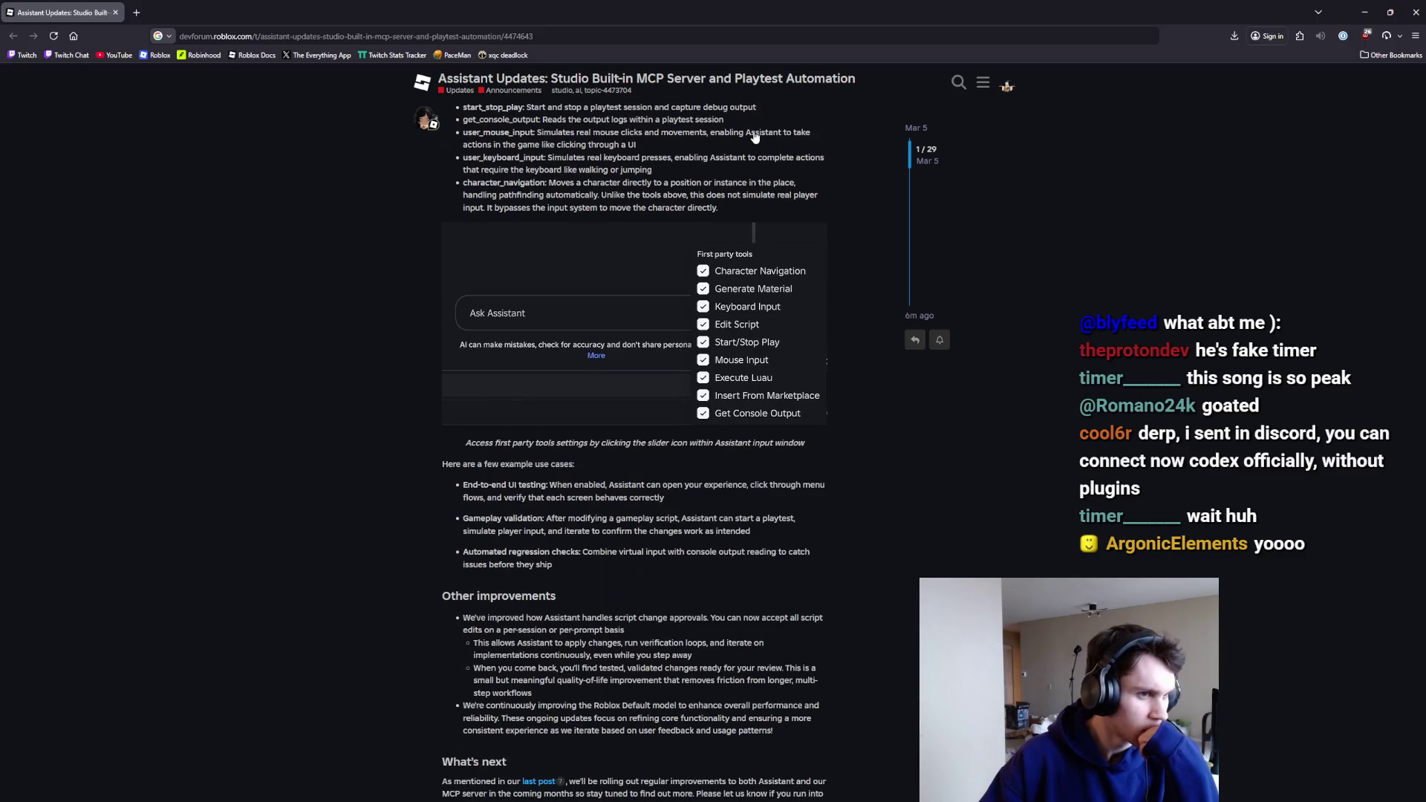
scroll(755, 136, "down", 3)
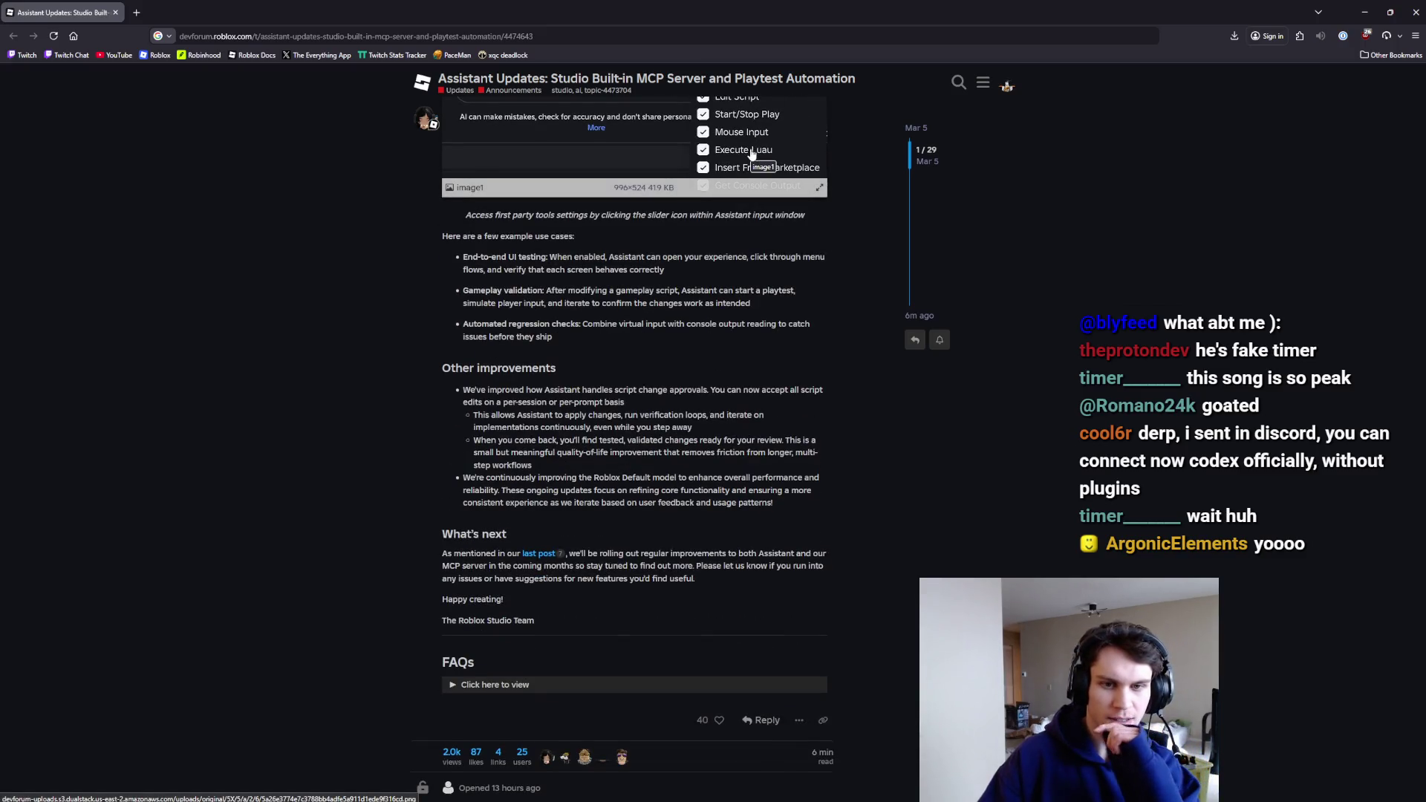
scroll(752, 154, "down", 3)
scroll(749, 153, "up", 2)
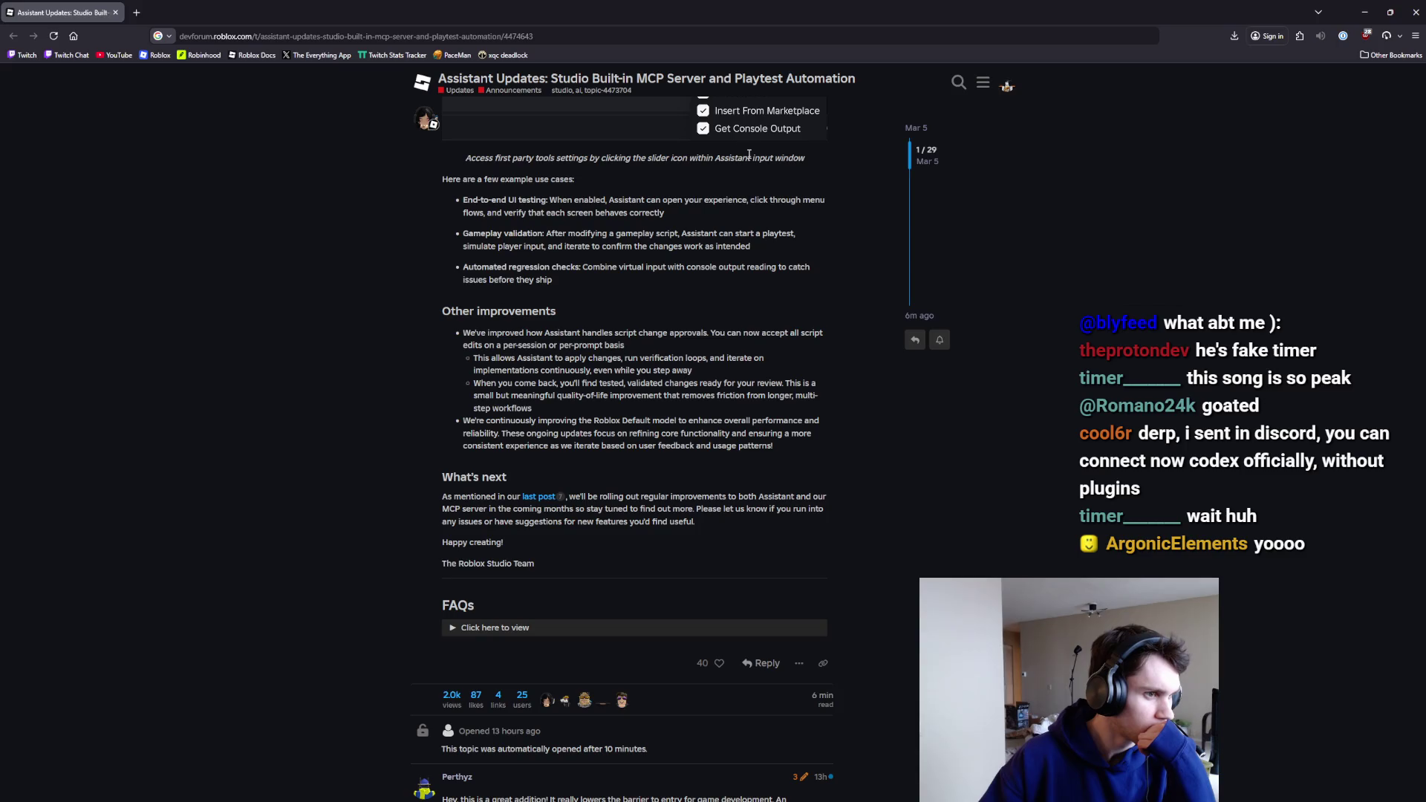
scroll(651, 509, "up", 8)
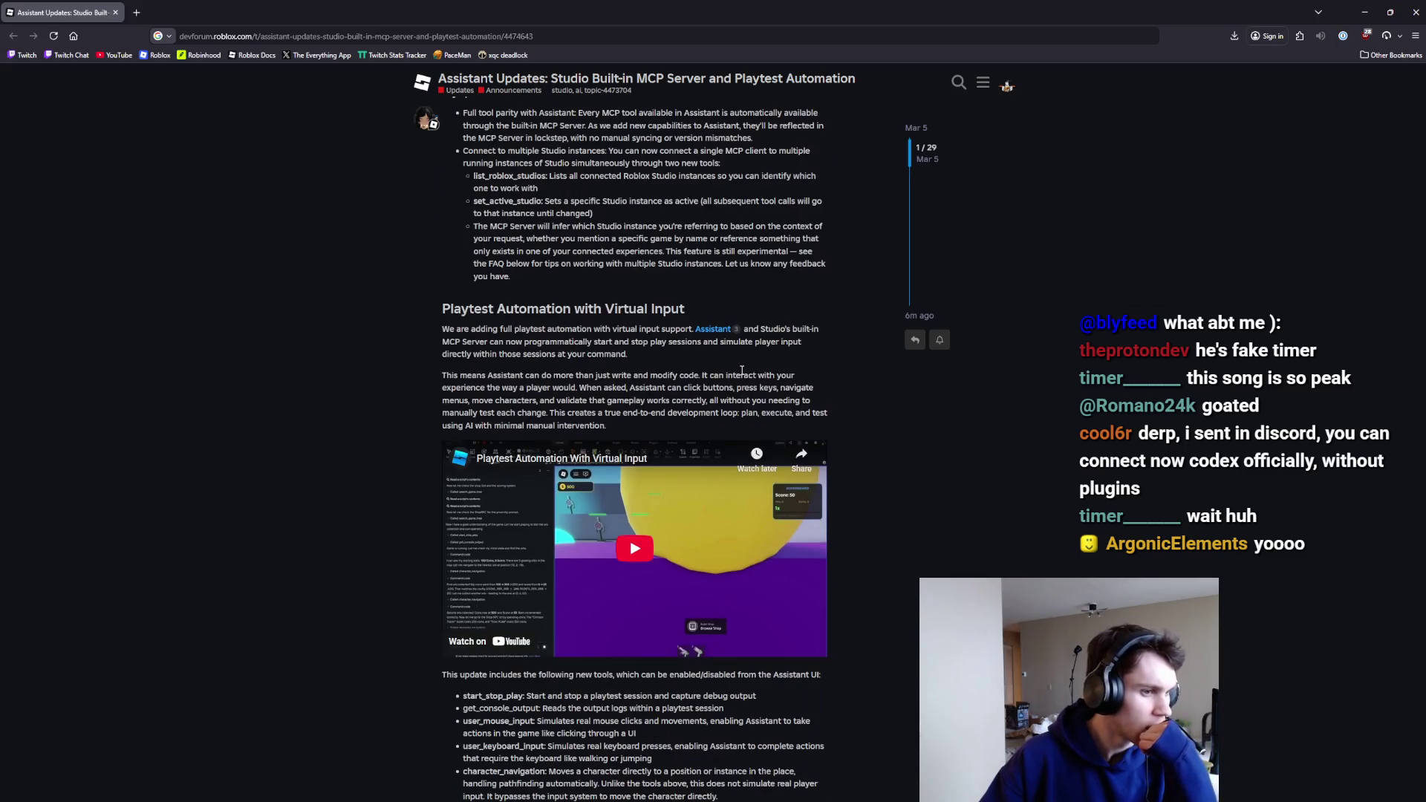
scroll(741, 370, "down", 2)
scroll(741, 370, "down", 2)
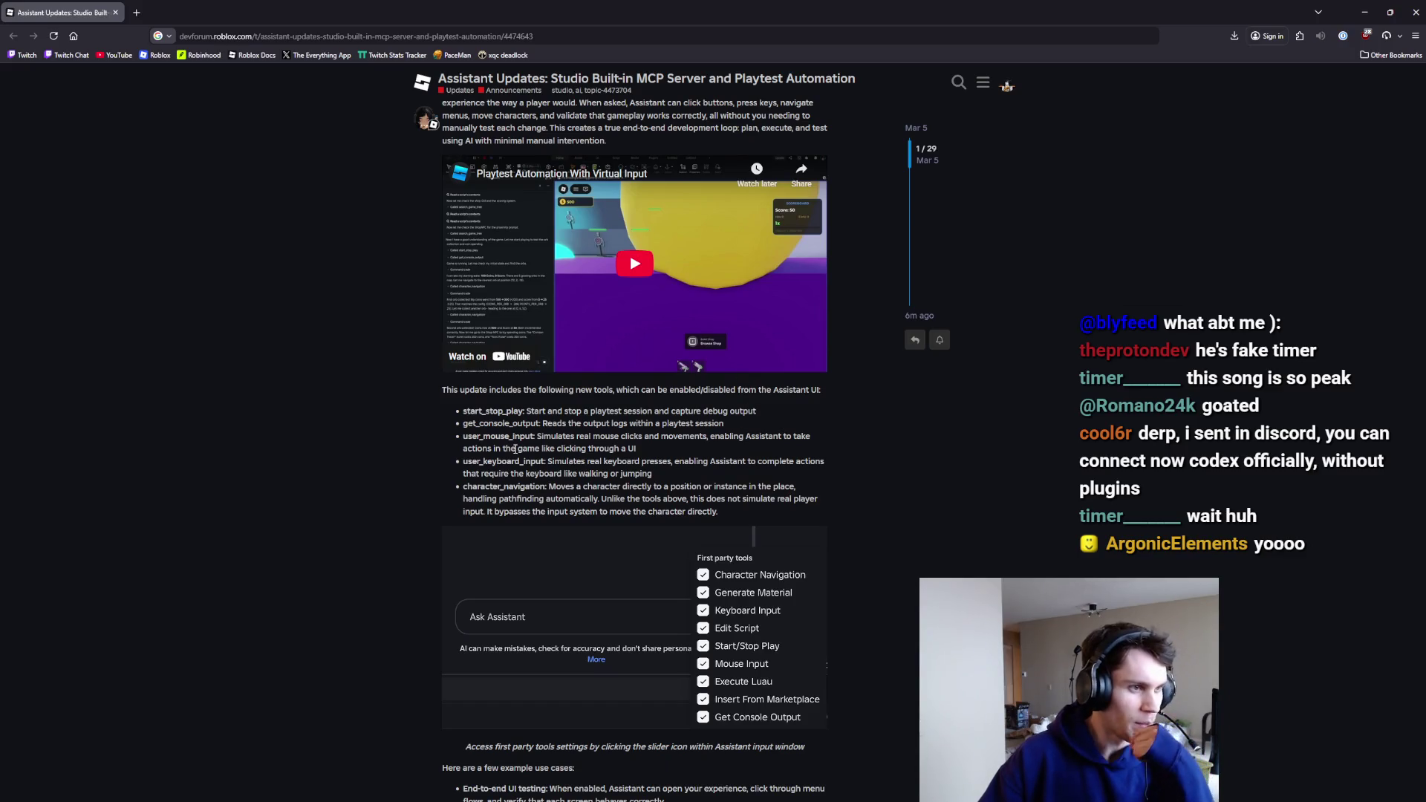
mouse_move(438, 403)
left_mouse_down()
mouse_move(508, 390)
mouse_move(646, 410)
left_mouse_up()
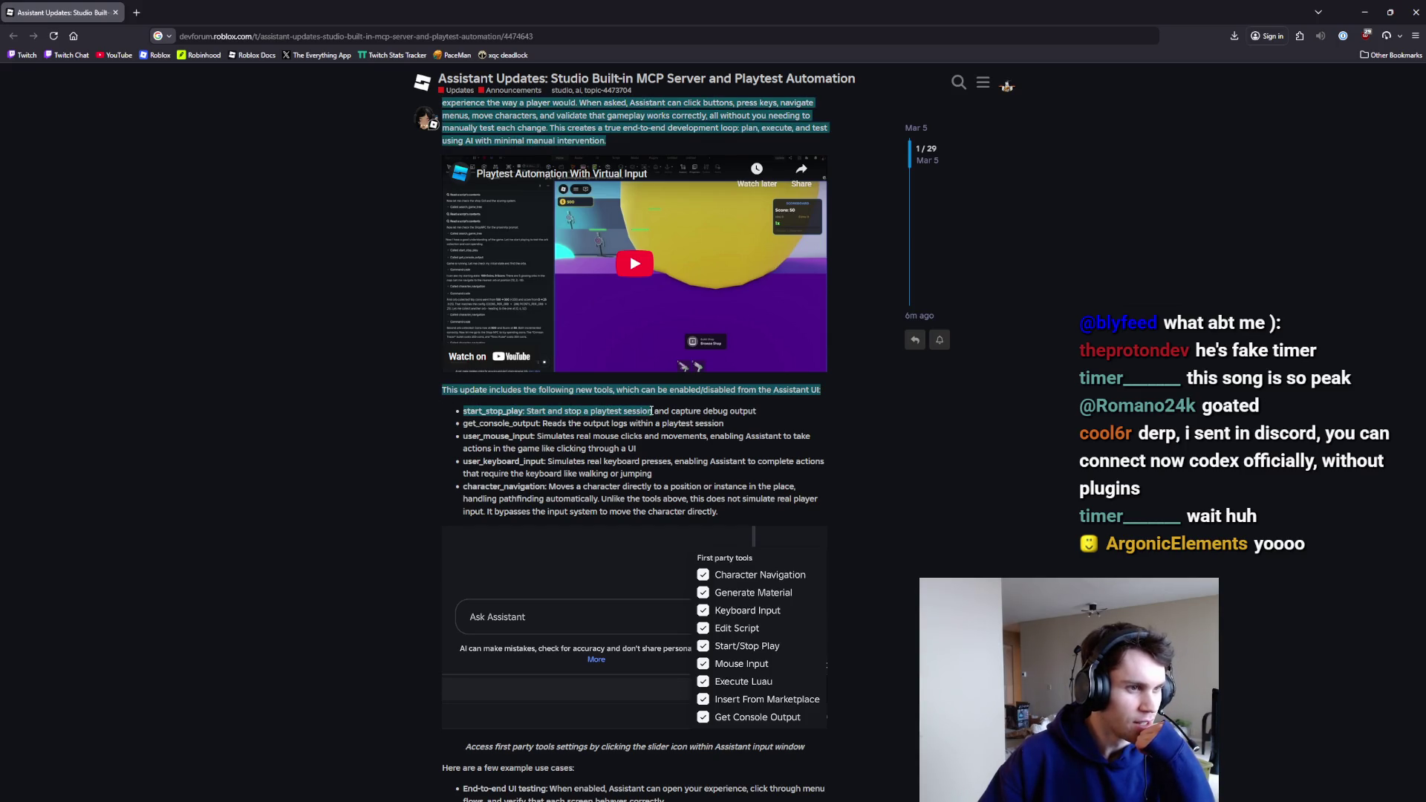
left_click(646, 410)
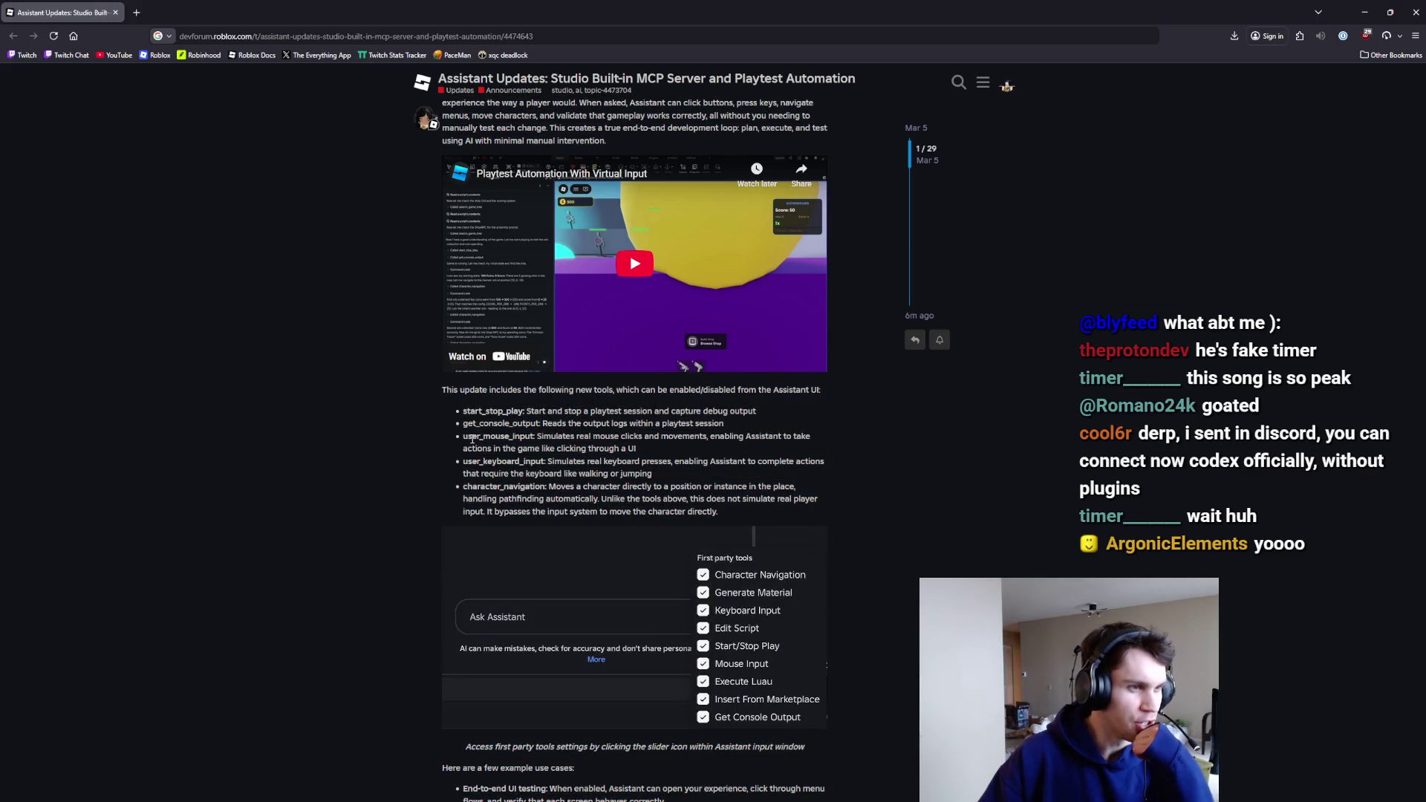
mouse_move(471, 461)
left_mouse_down()
mouse_move(516, 463)
mouse_move(533, 473)
mouse_move(526, 490)
left_mouse_up()
scroll(576, 486, "down", 4)
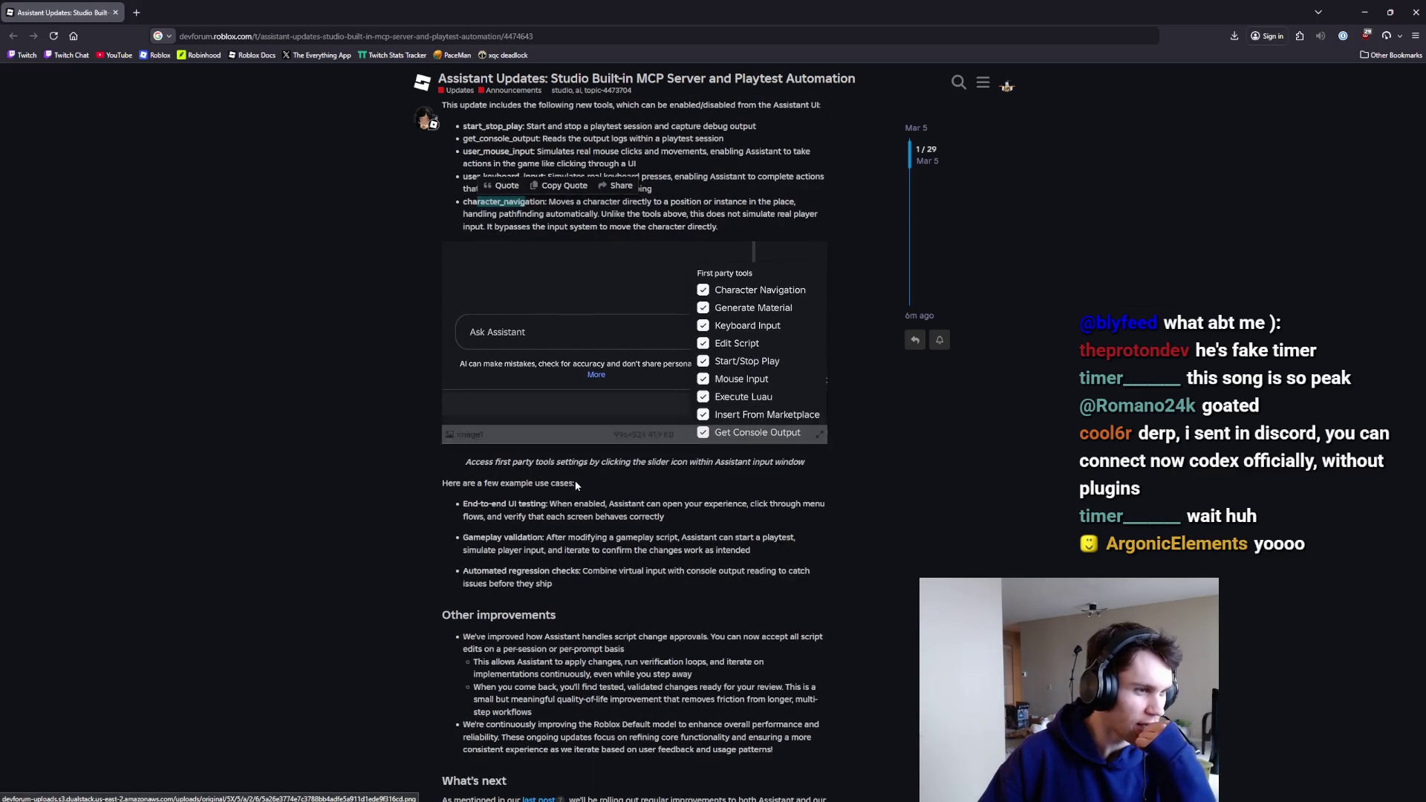
scroll(576, 486, "up", 15)
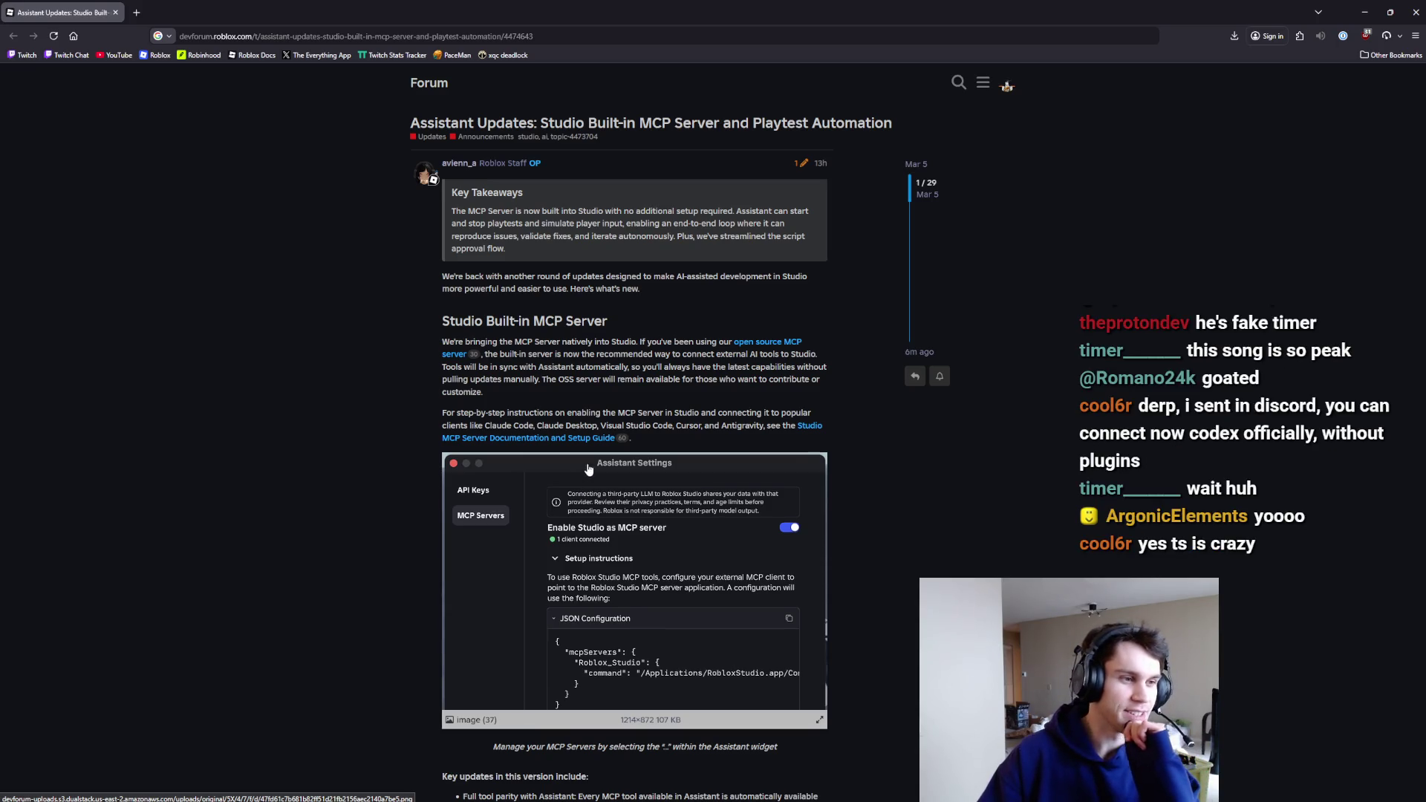
scroll(583, 475, "down", 12)
scroll(588, 467, "down", 8)
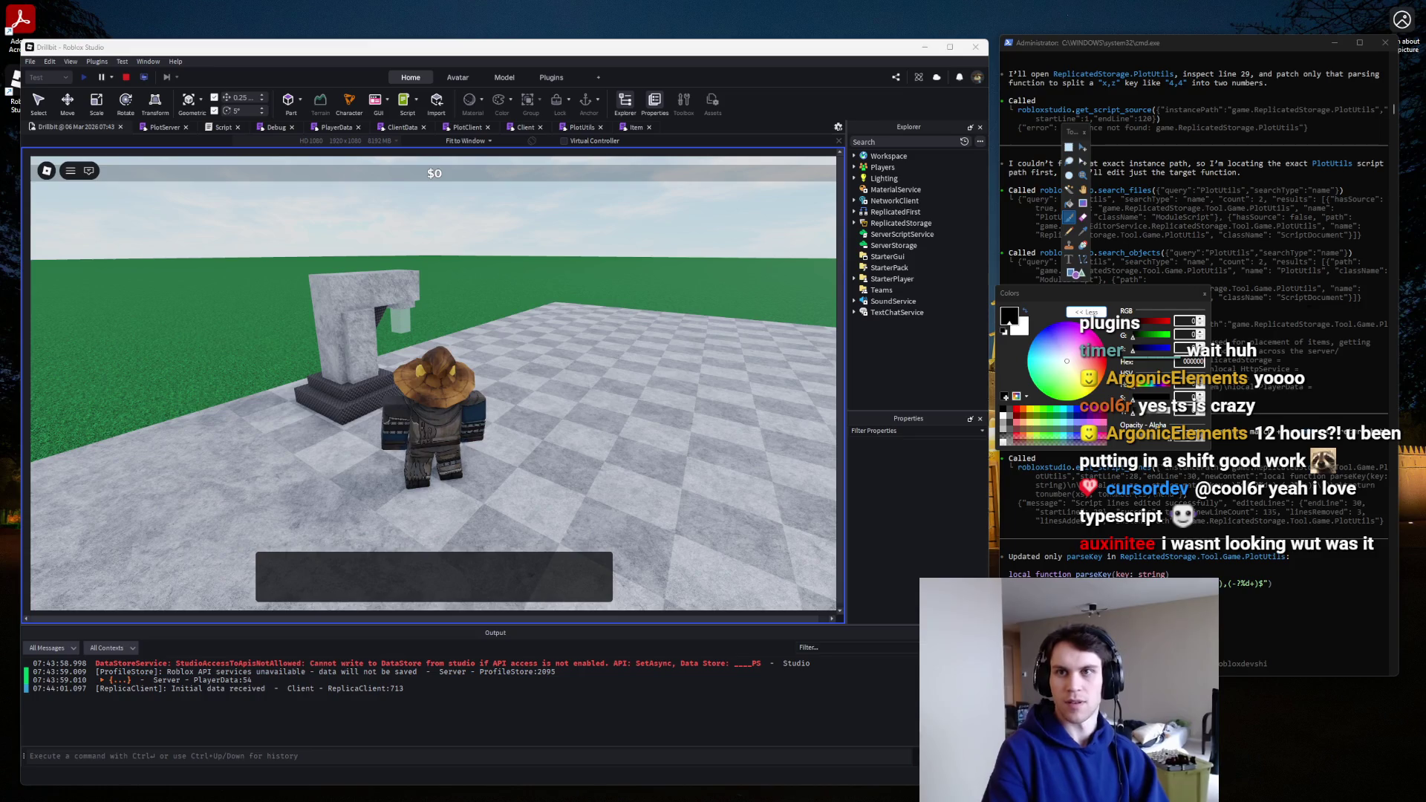
Switch from Roblox Studio to the browser showing the dlv.cloud Icon Generator page.
key("alt+Tab")
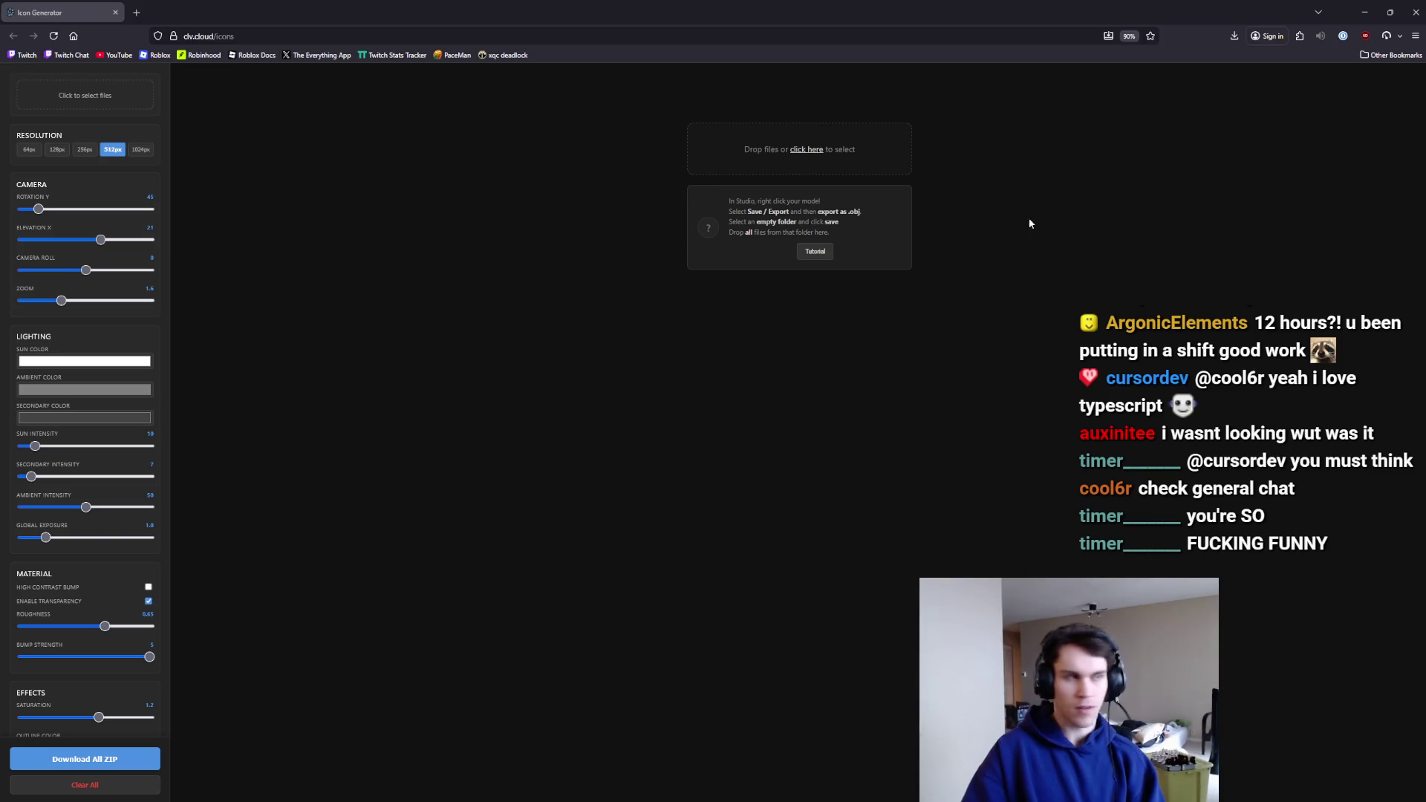
Drop the exported item model files onto the Icon Generator, dismissing the rbxm save prompt, to render Items_1–Items_8.
mouse_move(1030, 223)
left_mouse_down()
mouse_move(95, 144)
mouse_move(89, 111)
left_mouse_up()
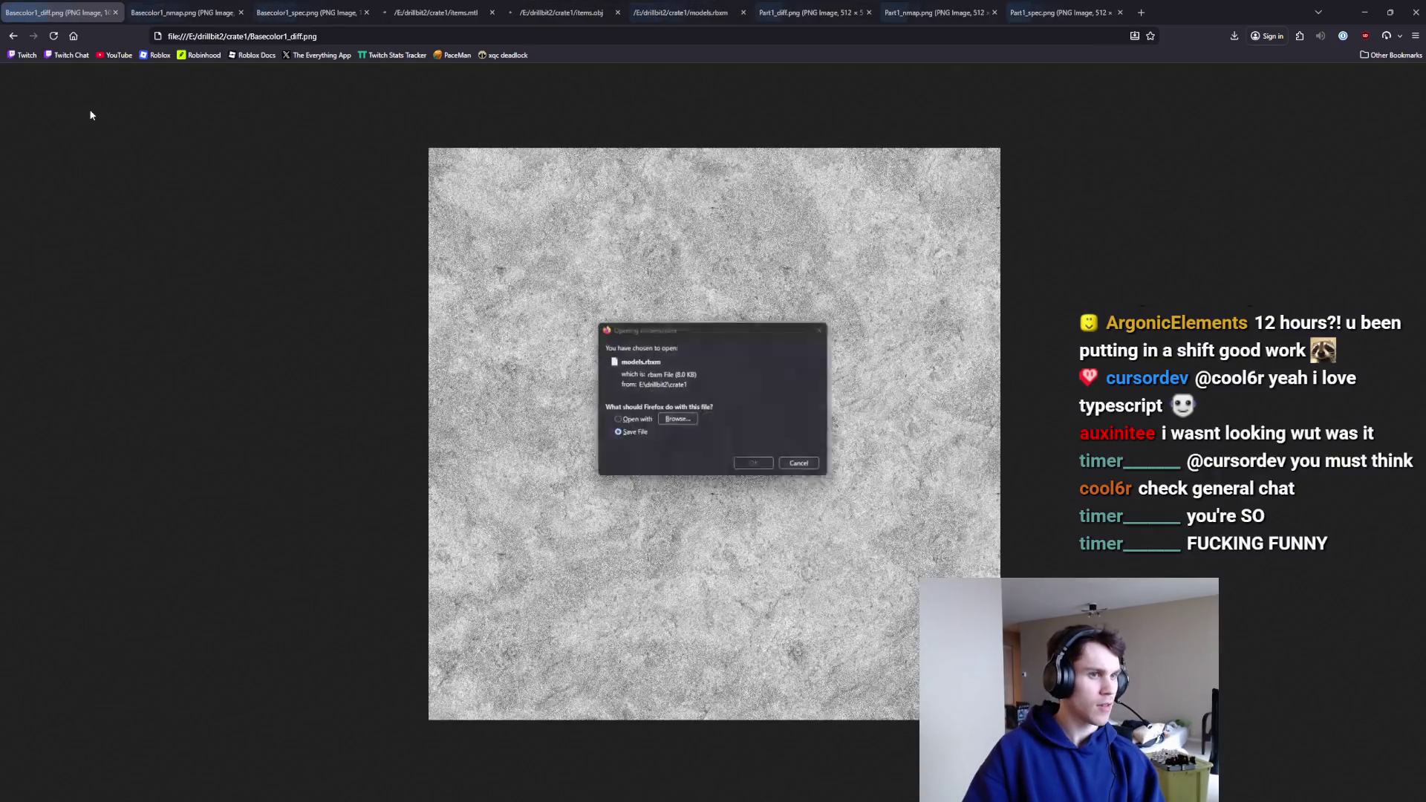
left_click(828, 328)
mouse_move(1294, 5)
left_mouse_down()
mouse_move(1248, 37)
mouse_move(1054, 82)
mouse_move(929, 0)
left_mouse_up()
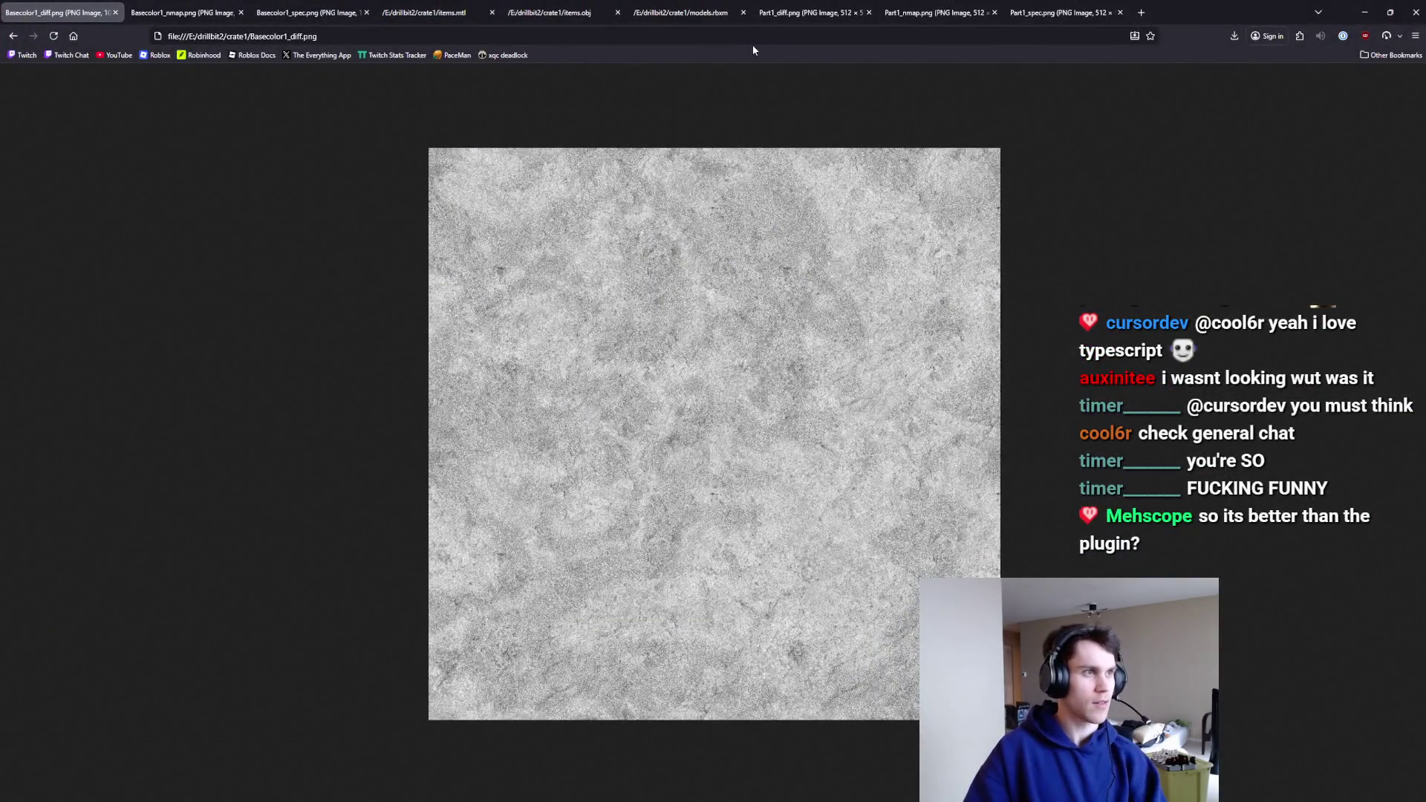
key("alt+Left")
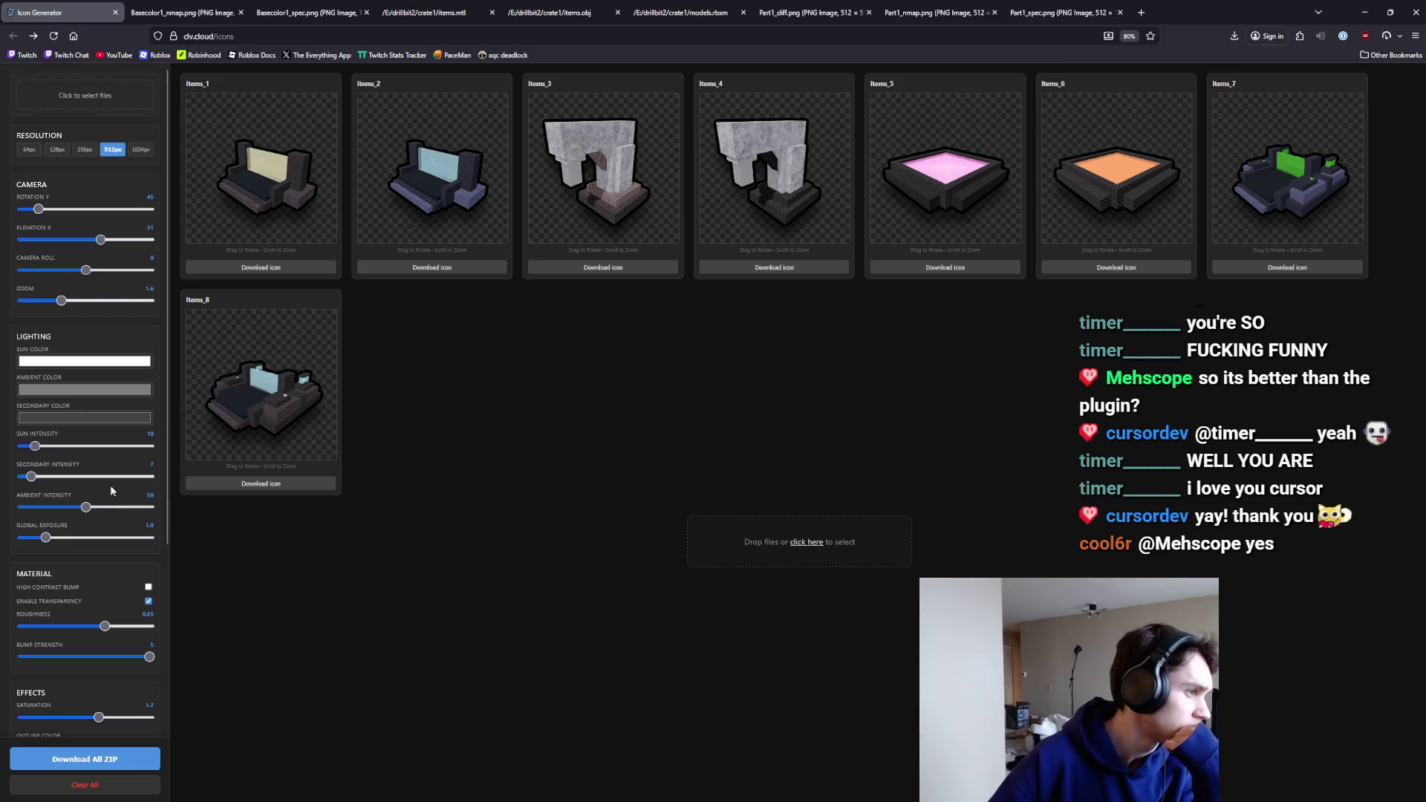
Raise the Sun and Secondary light intensities and increase Zoom to enlarge the models.
left_click_drag(39, 446, 41, 448)
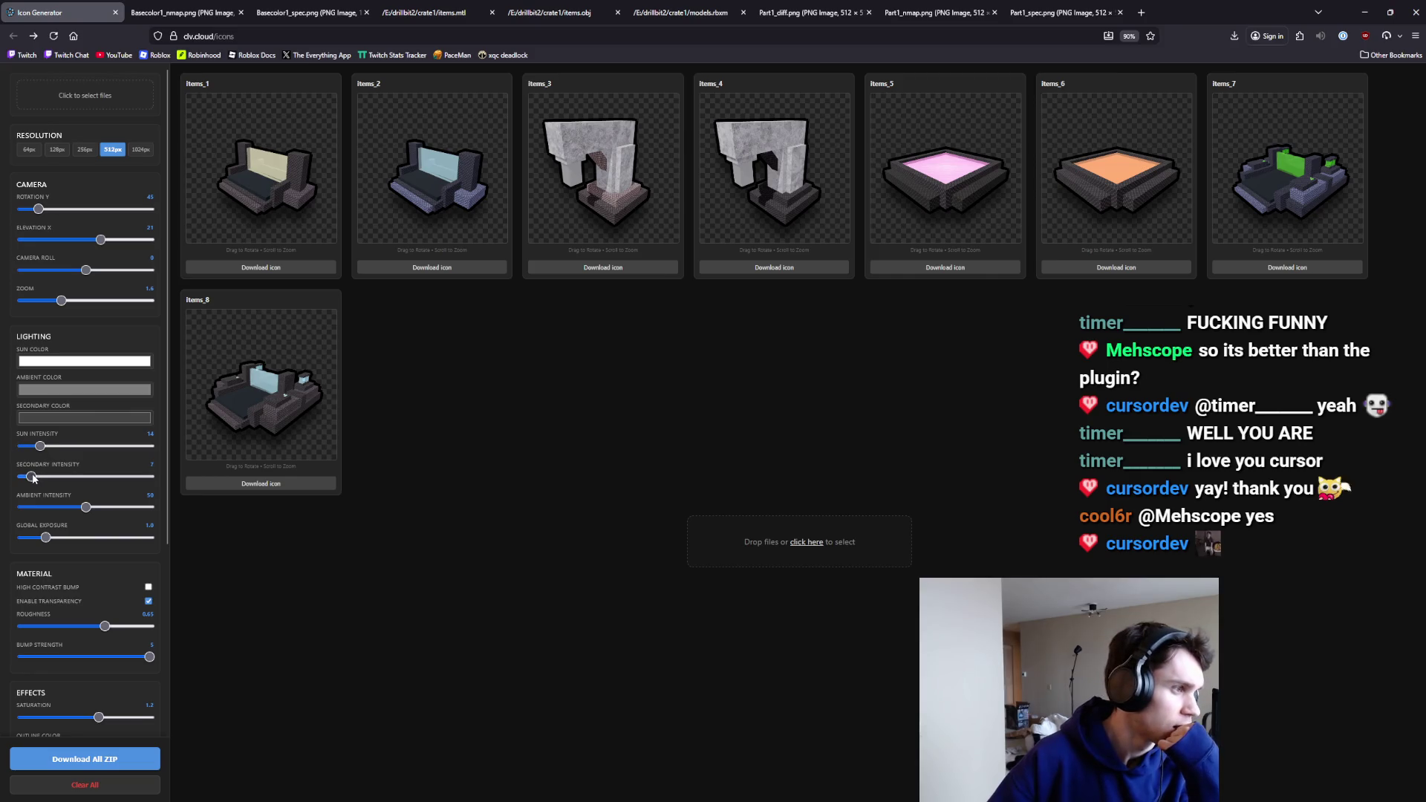
mouse_move(44, 477)
left_mouse_down()
mouse_move(117, 490)
mouse_move(81, 508)
left_mouse_up()
mouse_move(62, 301)
left_mouse_down()
mouse_move(52, 306)
mouse_move(81, 281)
left_mouse_up()
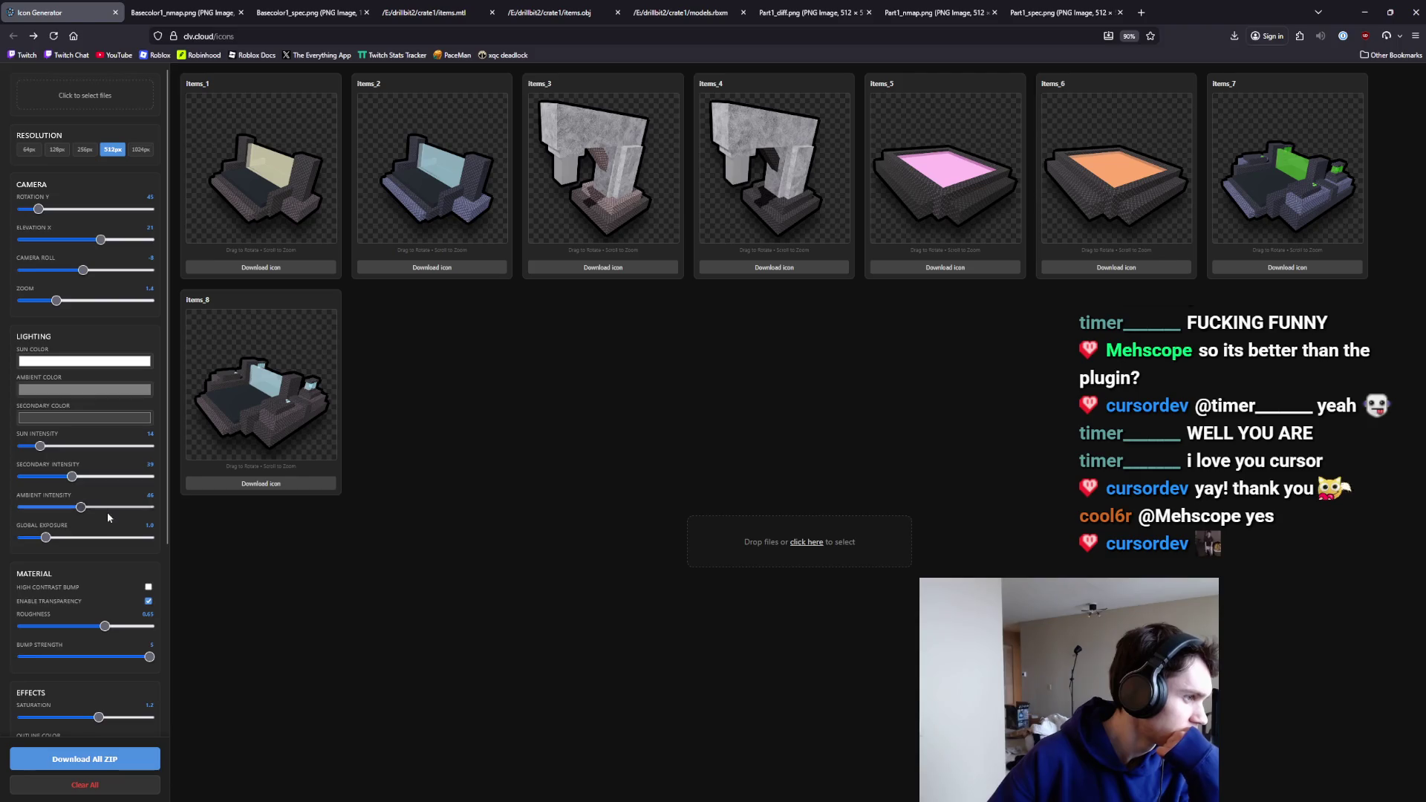
scroll(108, 523, "down", 3)
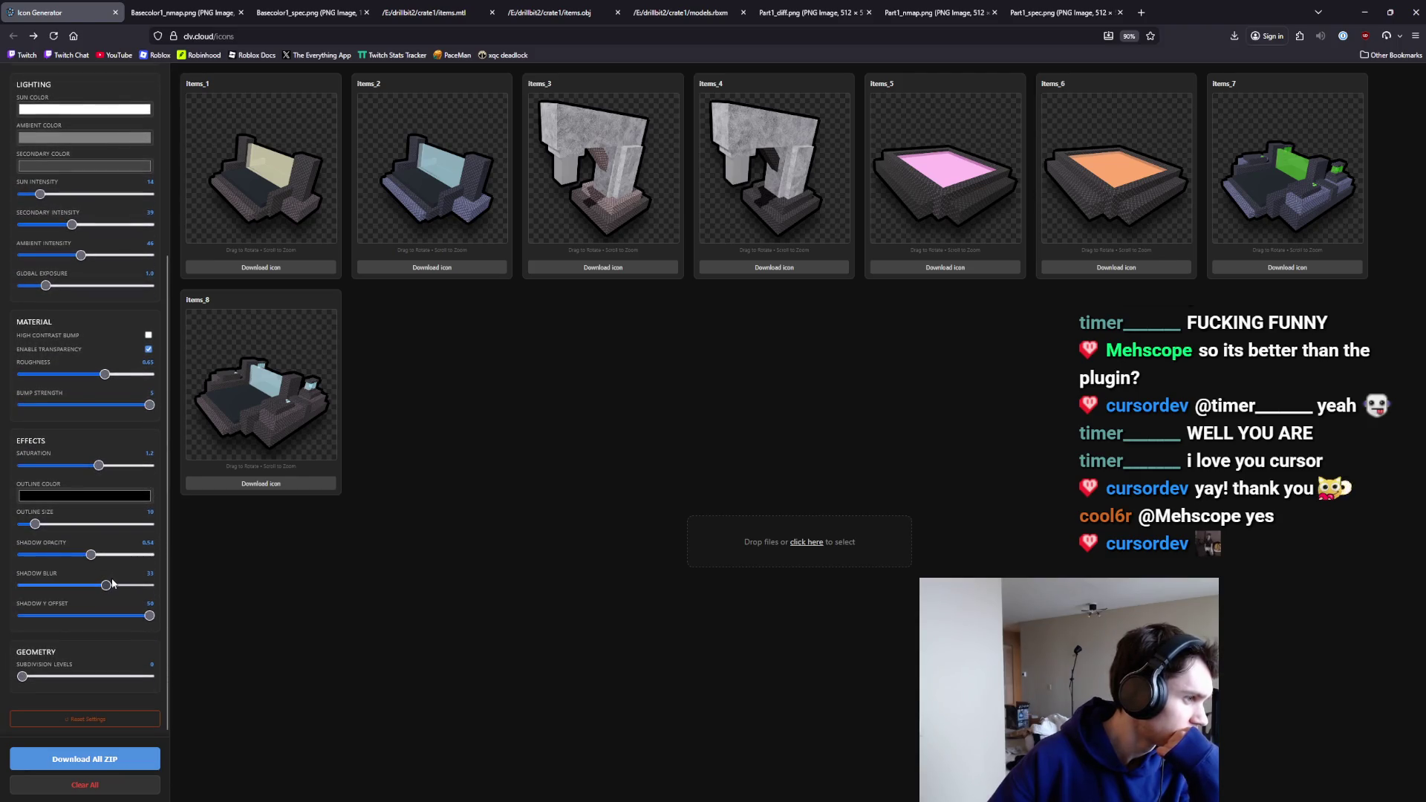
scroll(111, 584, "up", 3)
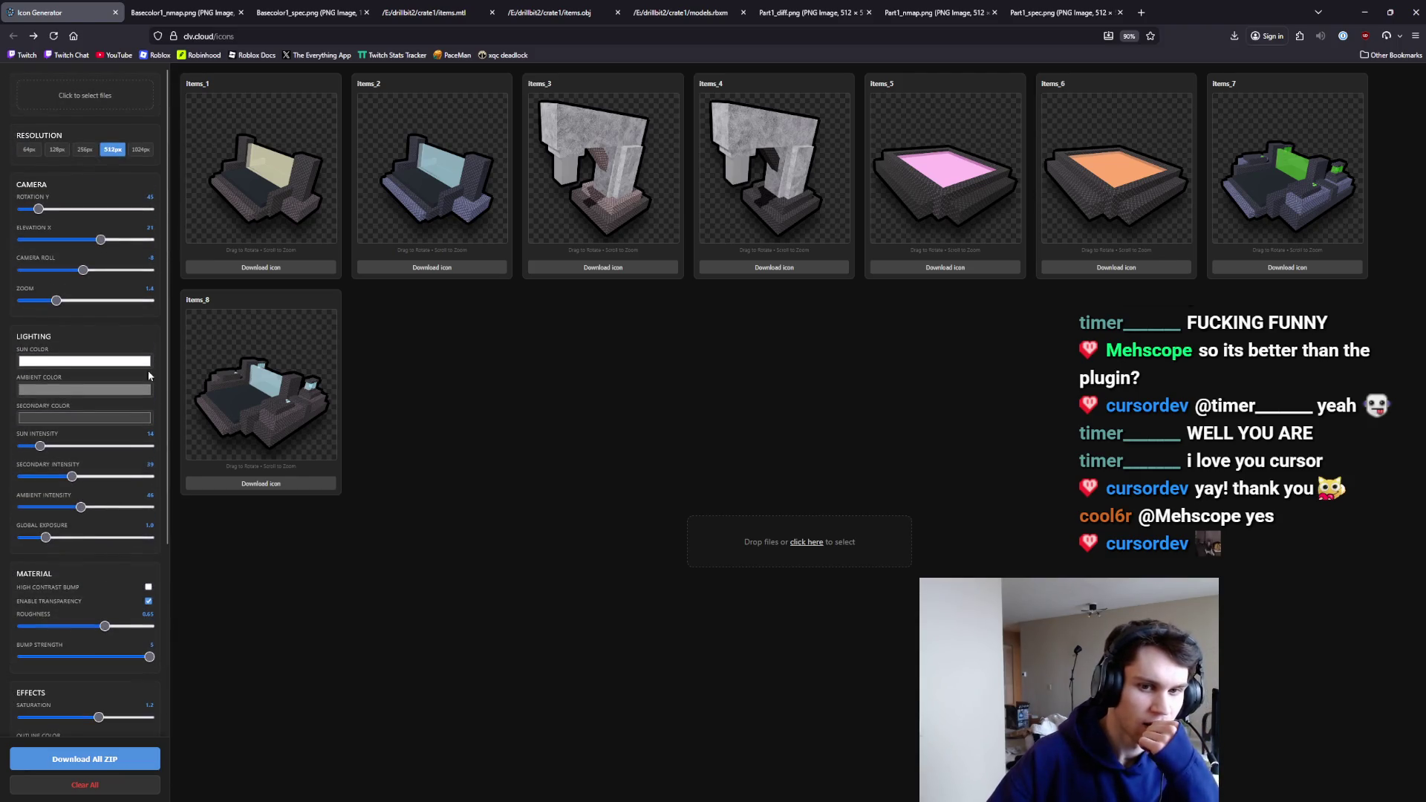
Set camera elevation to about 16, shrink the models, rotate them slightly, and set sun intensity to 17.
mouse_move(100, 240)
left_mouse_down()
mouse_move(71, 241)
mouse_move(110, 239)
mouse_move(86, 270)
mouse_move(105, 240)
left_mouse_up()
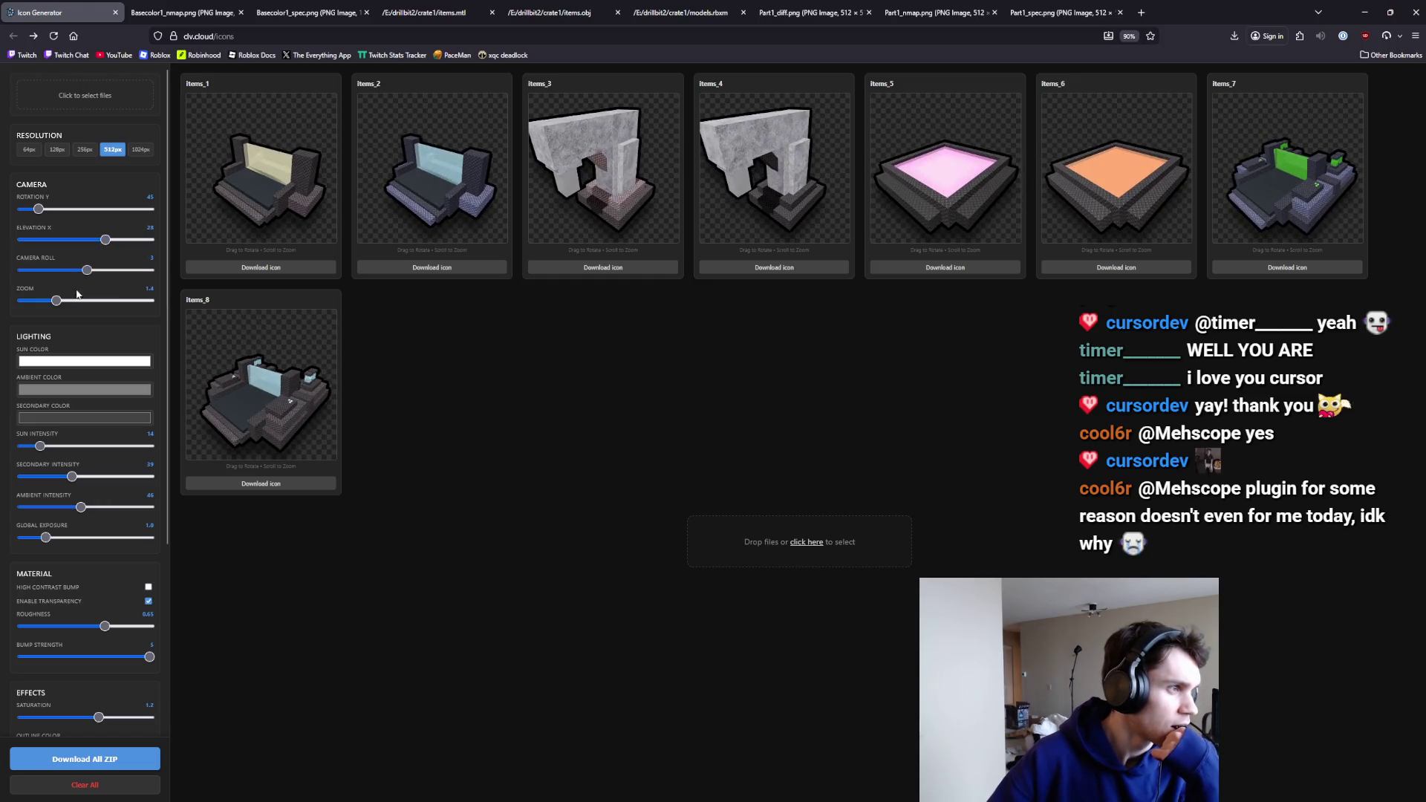
mouse_move(56, 300)
left_mouse_down()
mouse_move(78, 301)
mouse_move(66, 304)
left_mouse_up()
left_click_drag(105, 240, 139, 248)
left_click_drag(113, 248, 98, 251)
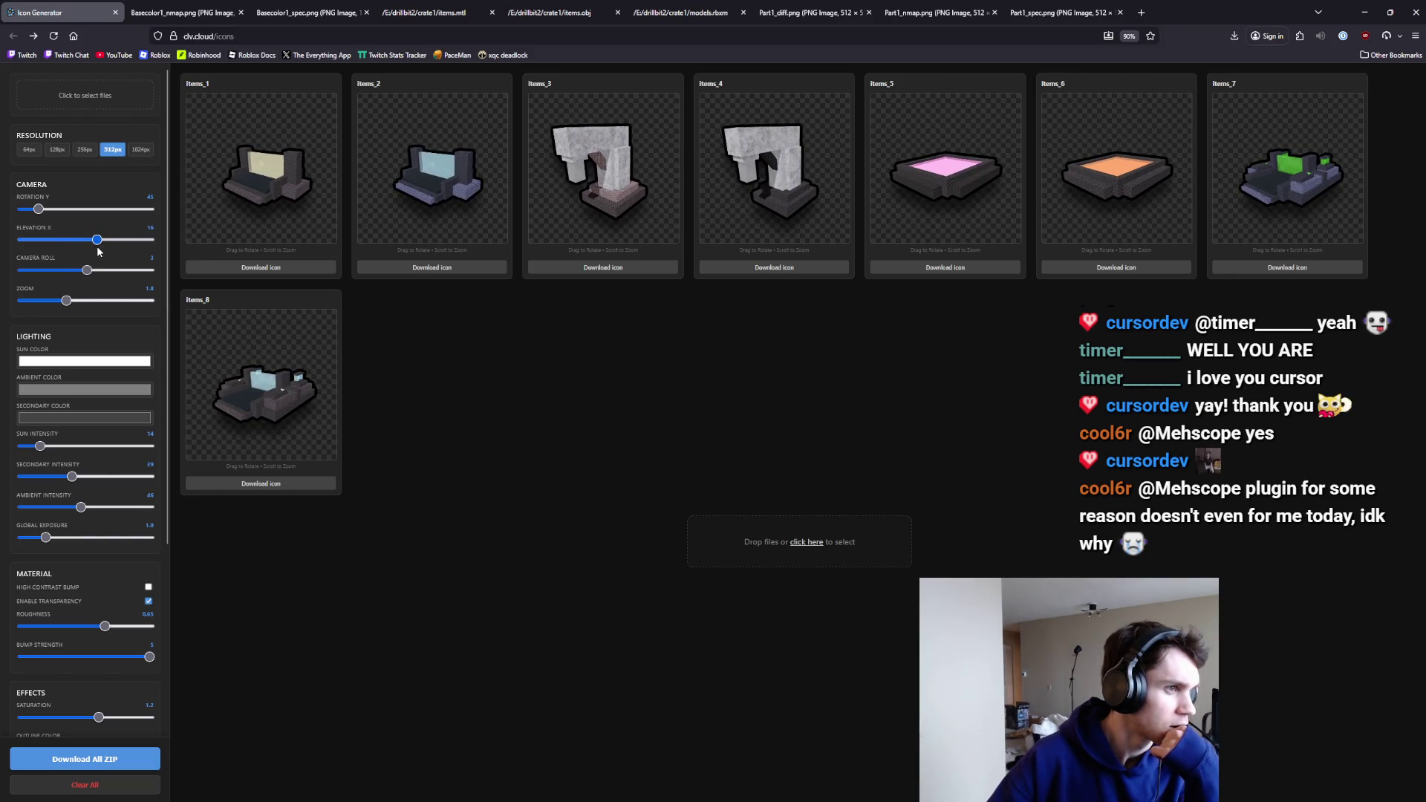
mouse_move(38, 209)
left_mouse_down()
mouse_move(23, 222)
mouse_move(35, 217)
left_mouse_up()
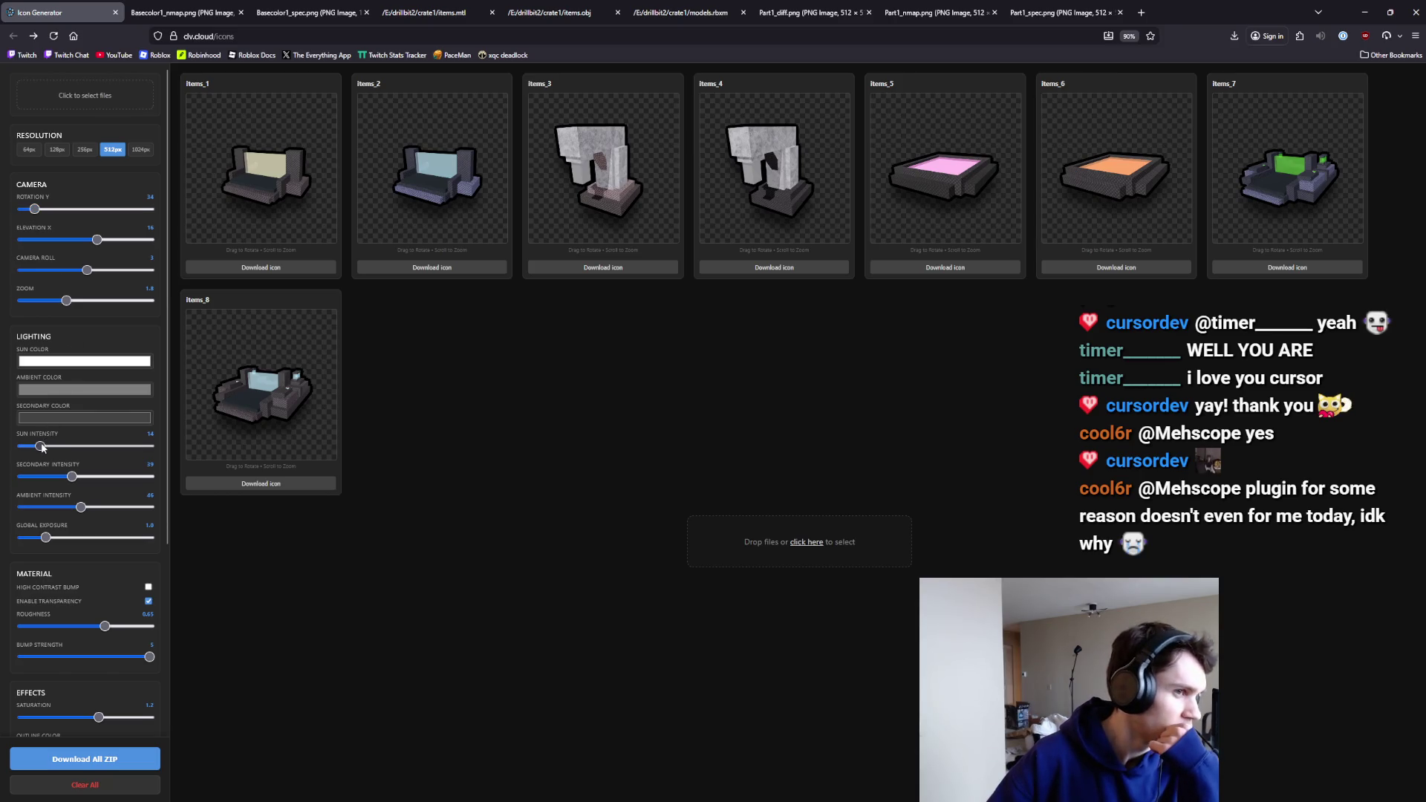
mouse_move(40, 445)
left_mouse_down()
mouse_move(59, 446)
mouse_move(20, 446)
left_mouse_up()
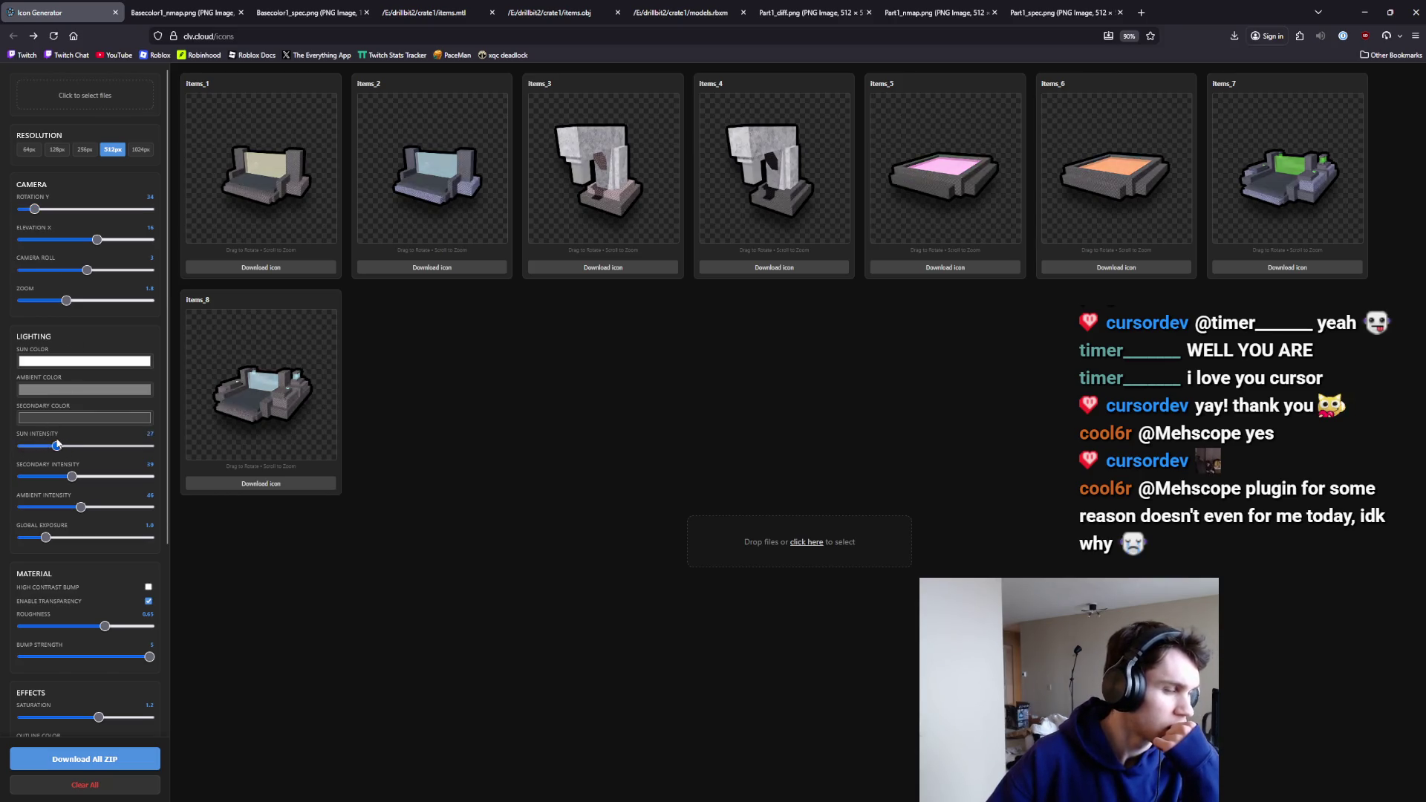
left_click(44, 446)
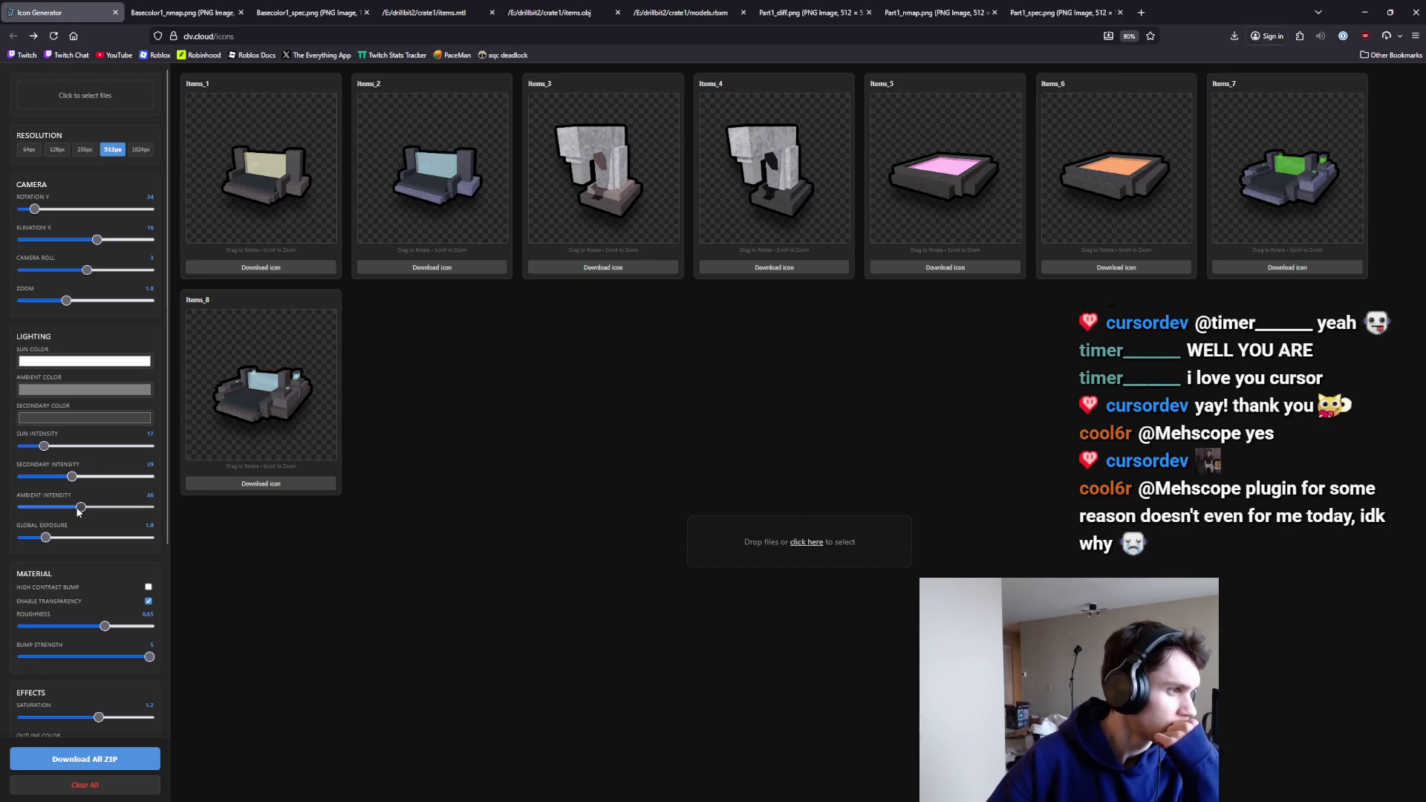
Lower exposure and ambient light and set material roughness to 0.5, keeping high-contrast bump off and transparency on.
left_click(111, 537)
mouse_move(113, 539)
left_mouse_down()
mouse_move(59, 537)
mouse_move(31, 508)
mouse_move(77, 507)
left_mouse_up()
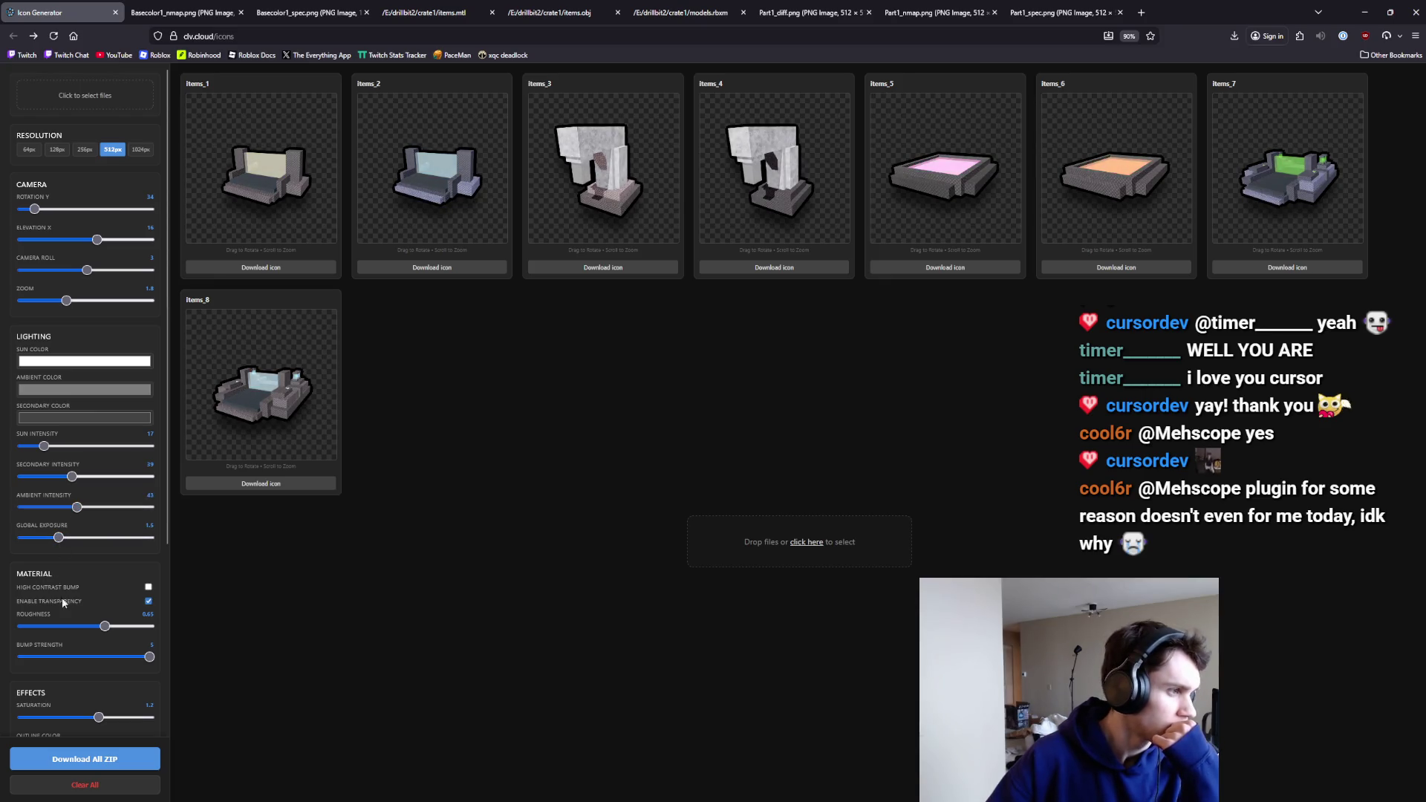
left_click(149, 587)
left_click(148, 586)
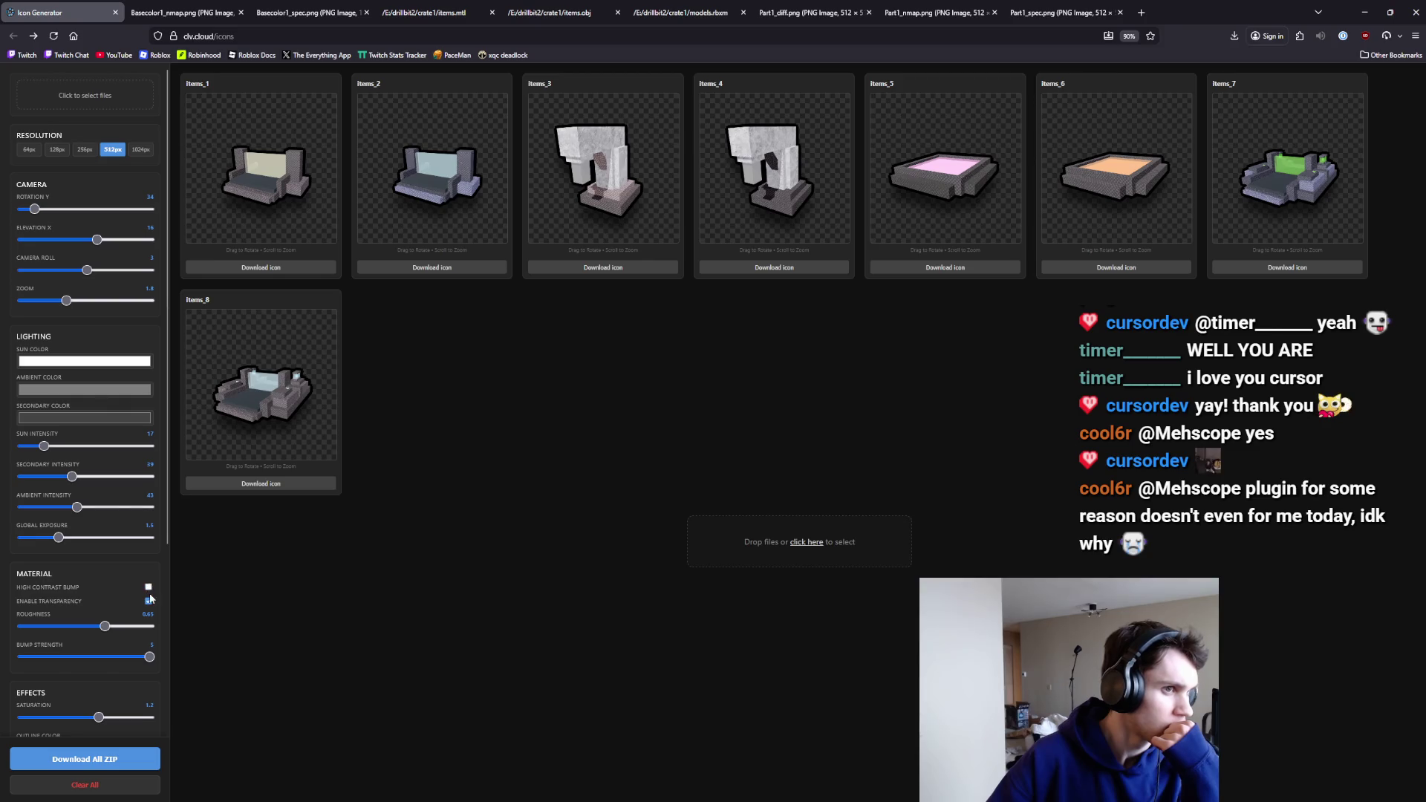
left_click(149, 600)
left_click(150, 601)
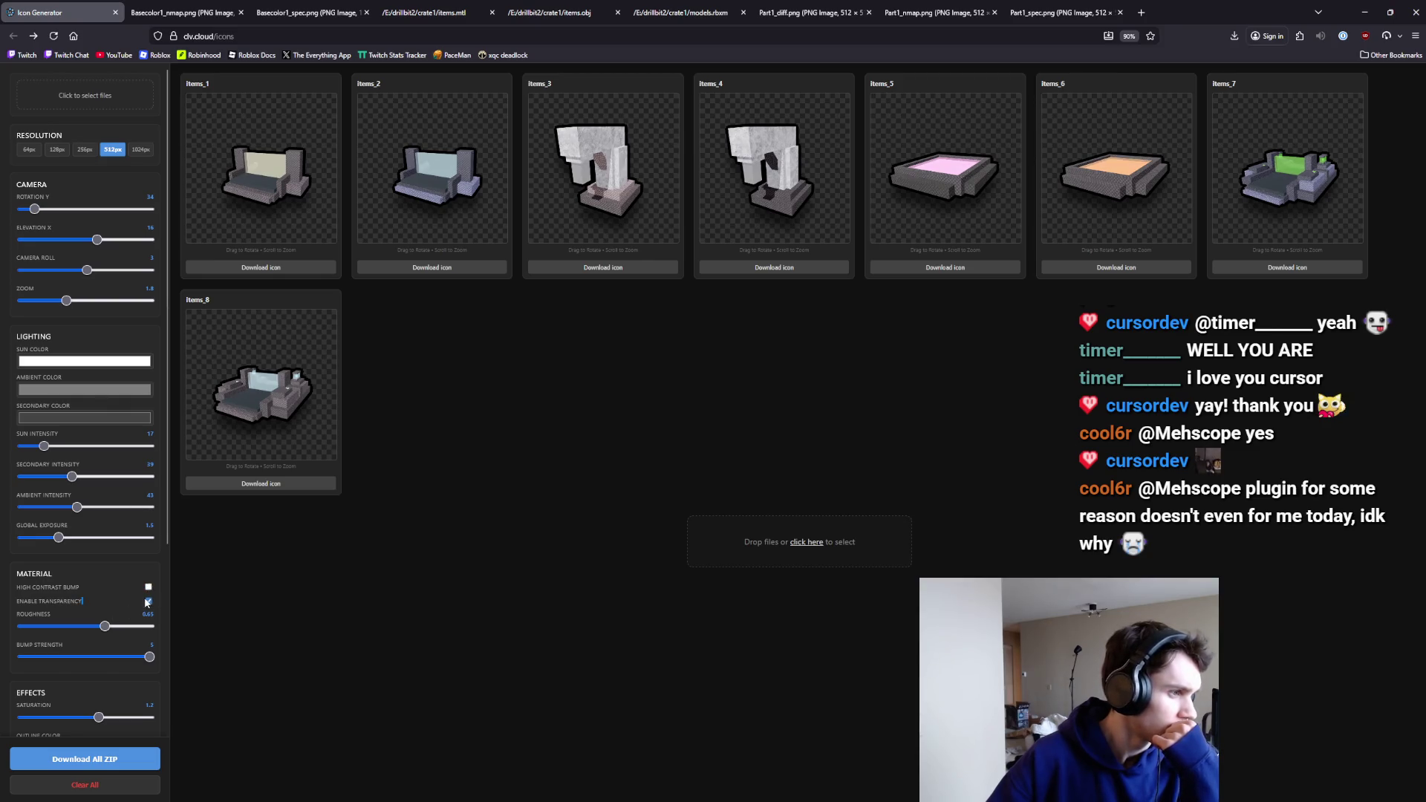
mouse_move(109, 626)
left_mouse_down()
mouse_move(86, 628)
mouse_move(125, 657)
mouse_move(101, 658)
mouse_move(152, 658)
left_mouse_up()
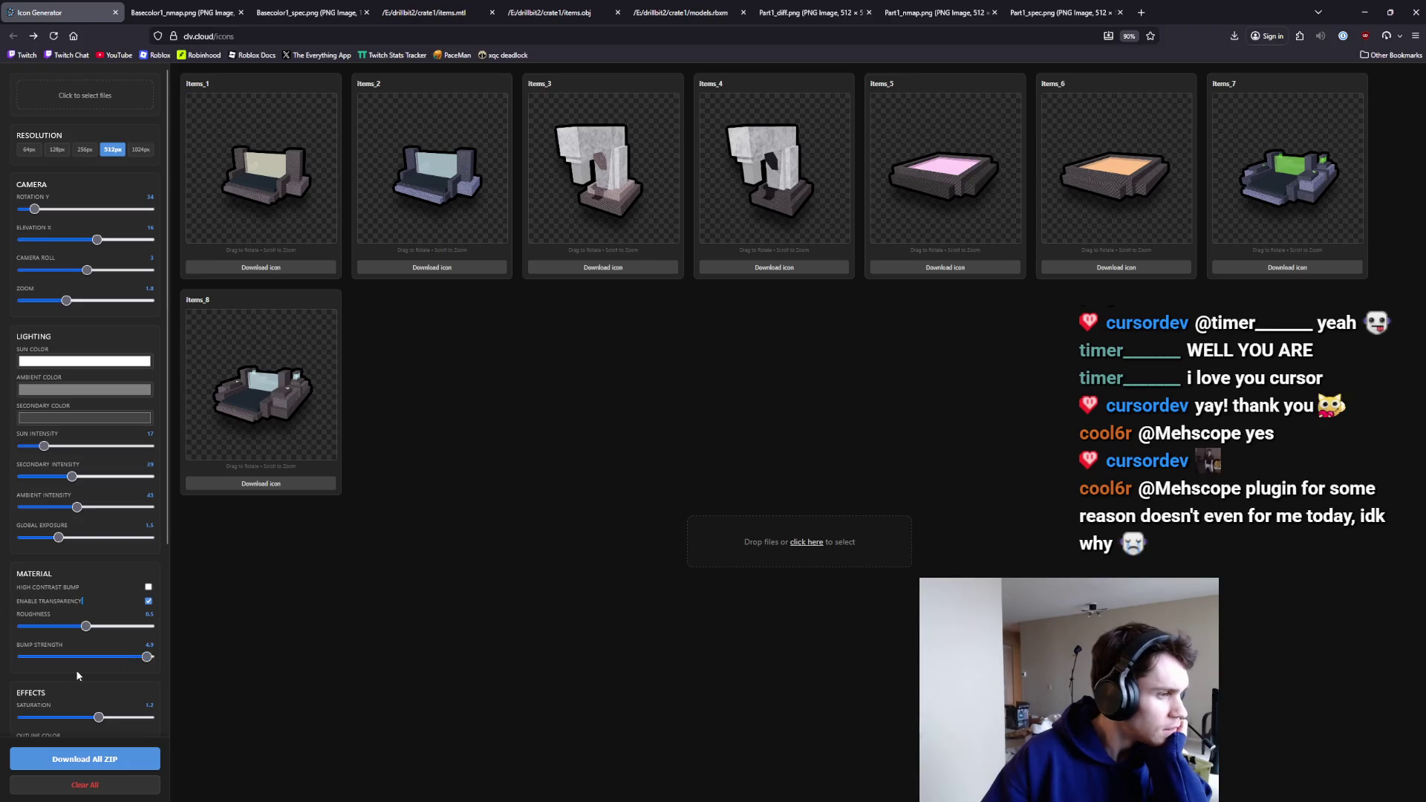
Adjust bump and saturation, raise subdivision level, set camera roll to 0 and elevation to 32.
scroll(149, 653, "down", 2)
mouse_move(99, 591)
left_mouse_down()
mouse_move(115, 591)
mouse_move(66, 594)
mouse_move(136, 592)
mouse_move(106, 556)
mouse_move(104, 586)
mouse_move(78, 555)
left_mouse_up()
scroll(137, 592, "down", 2)
left_click(22, 676)
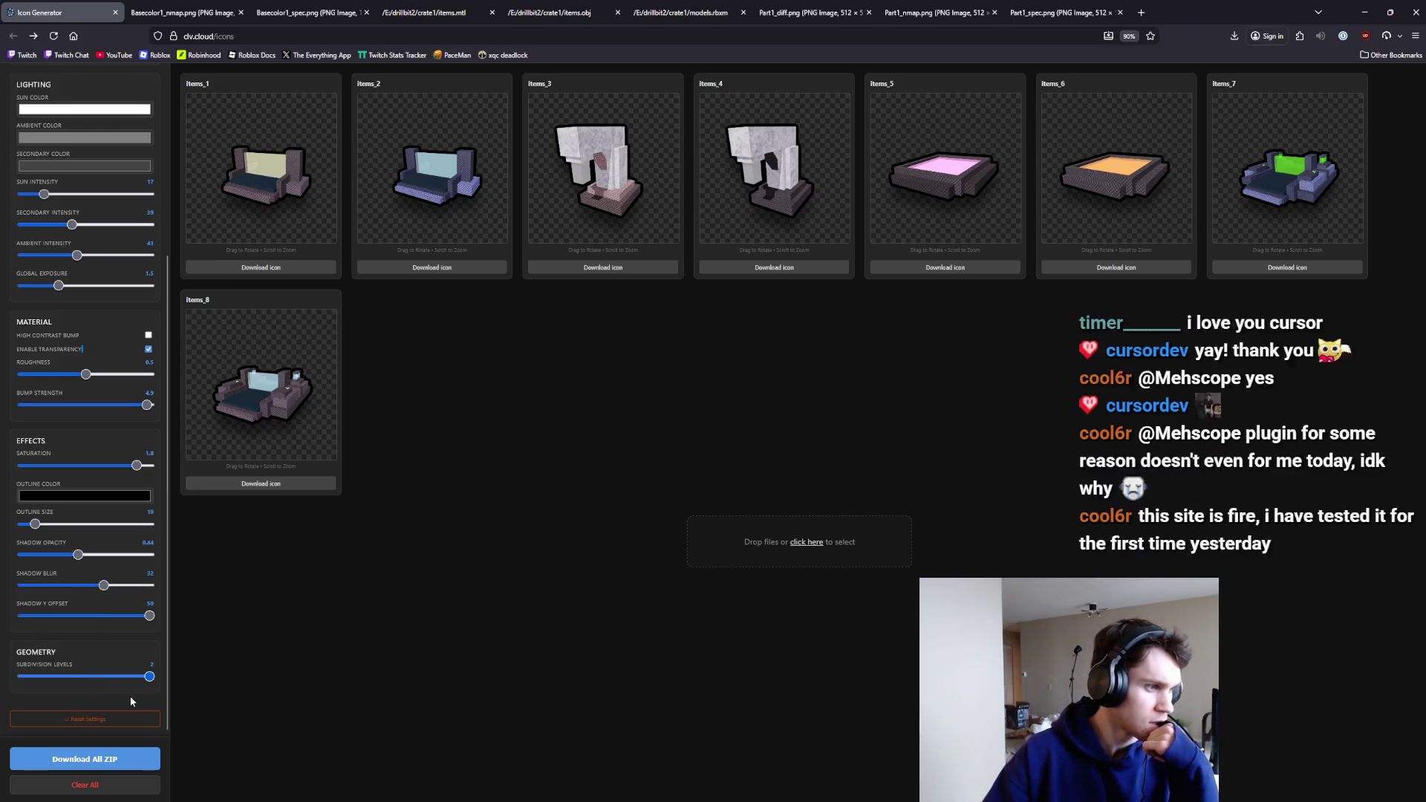
key("Right")
scroll(101, 626, "up", 4)
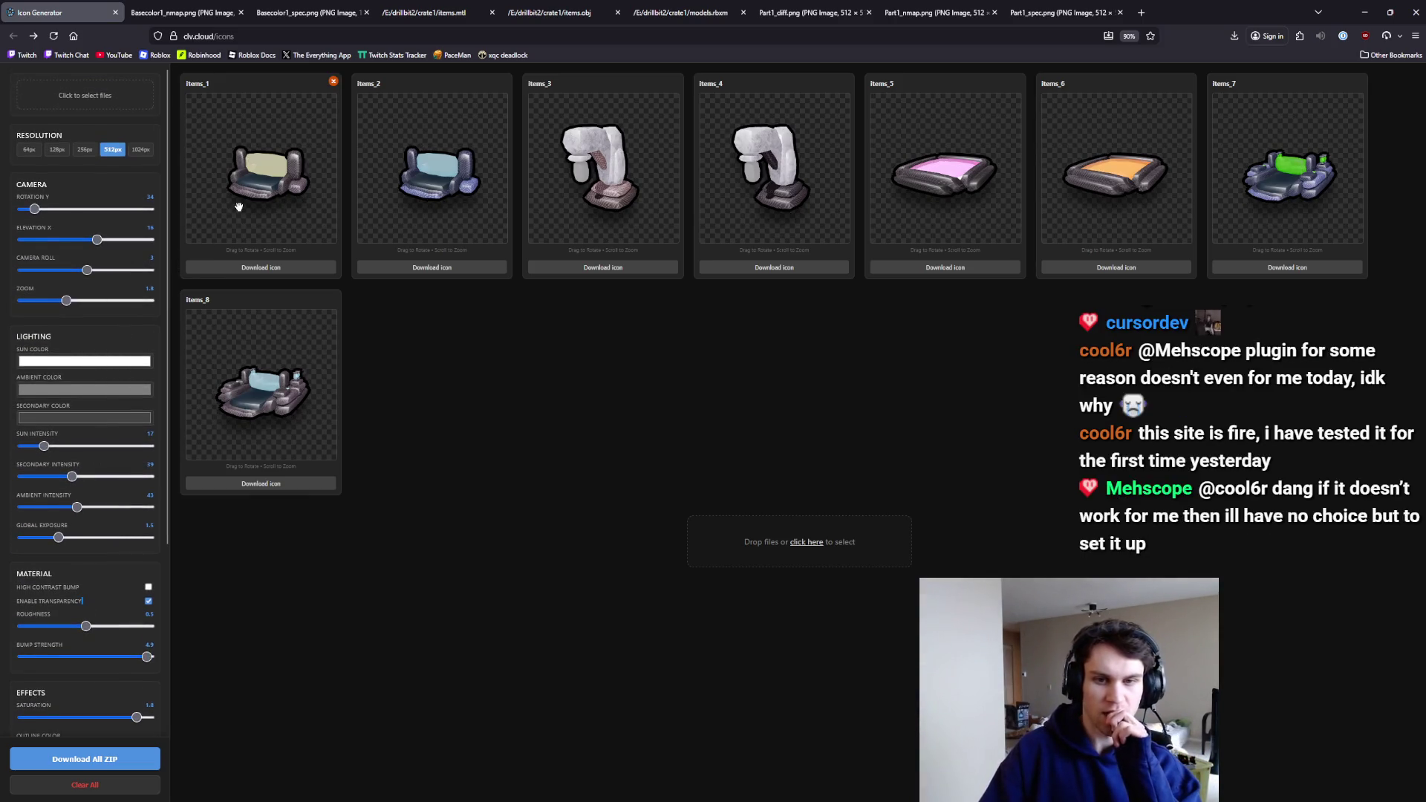
left_click(87, 272)
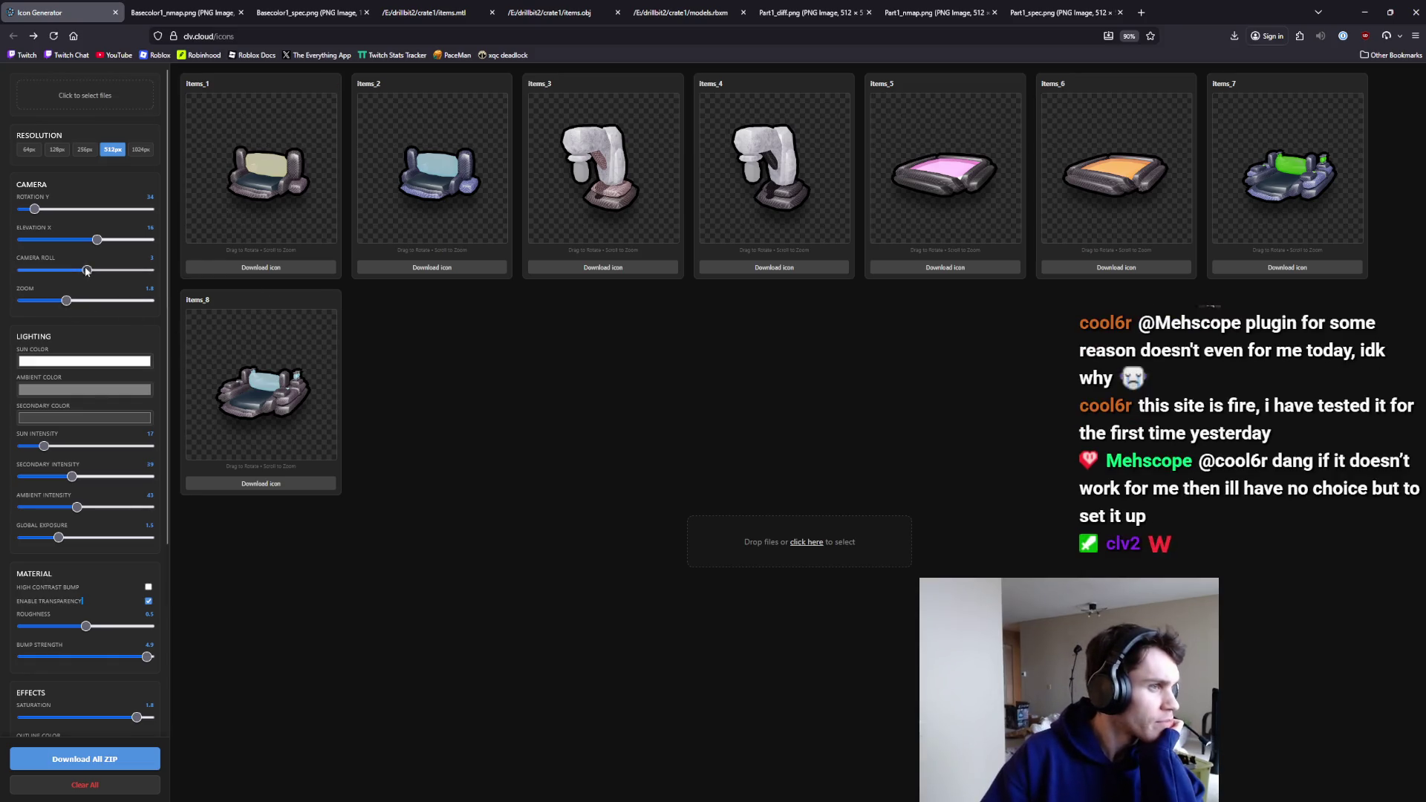
key("Left")
key("Left")
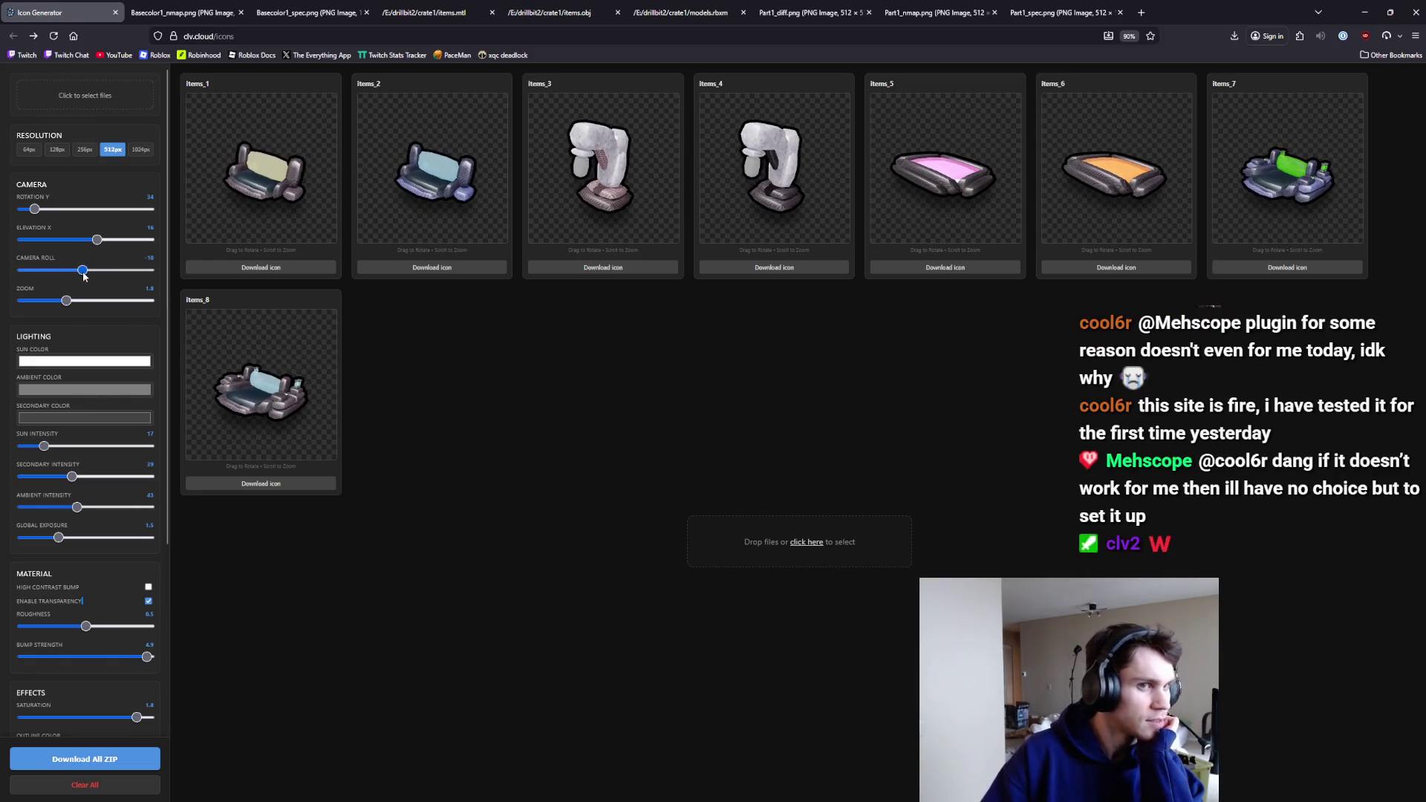
left_click(107, 240)
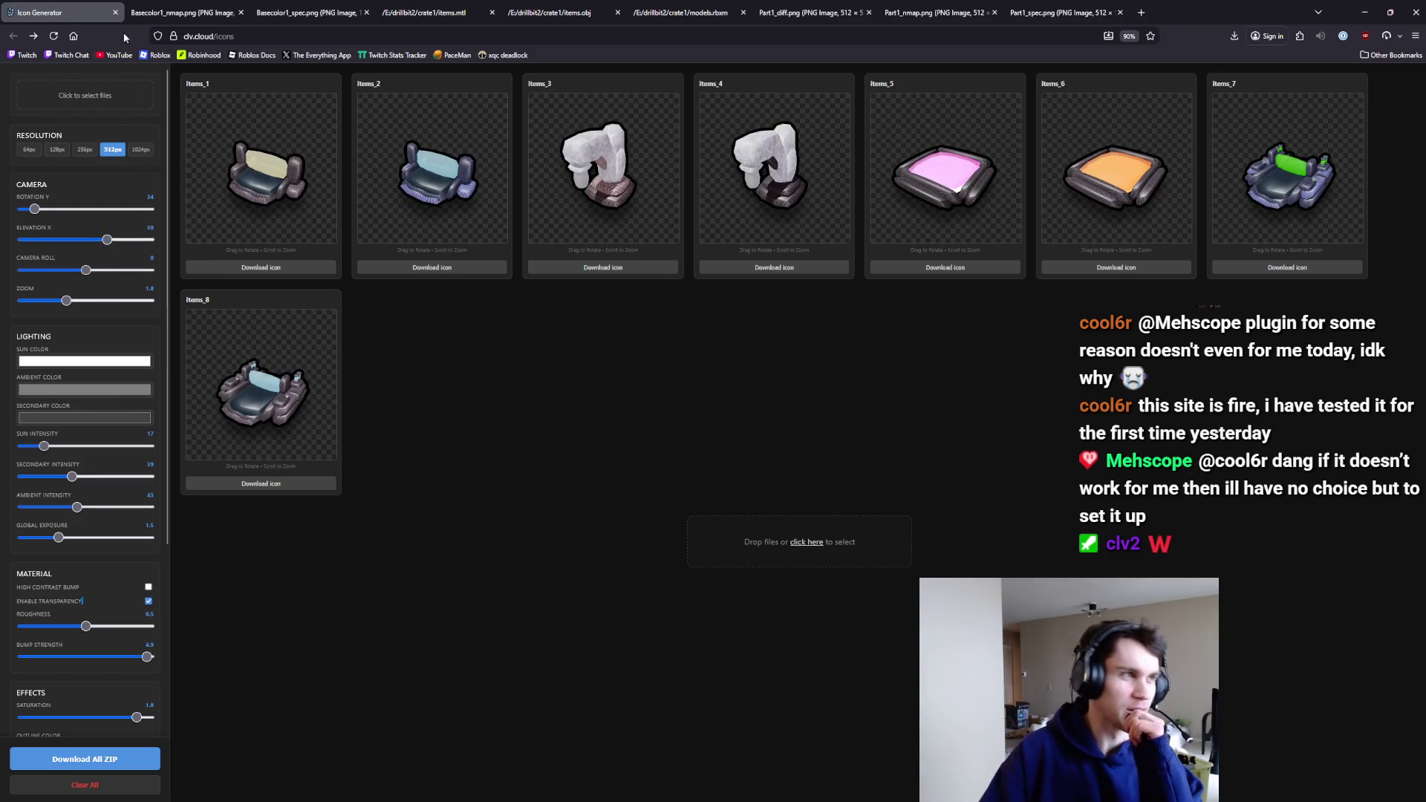
Close the Icon Generator page and the remaining texture tabs.
left_click(115, 13)
left_click(115, 13)
left_click(115, 13)
left_click(115, 13)
left_click(115, 13)
left_click(115, 13)
left_click(116, 12)
left_click(115, 12)
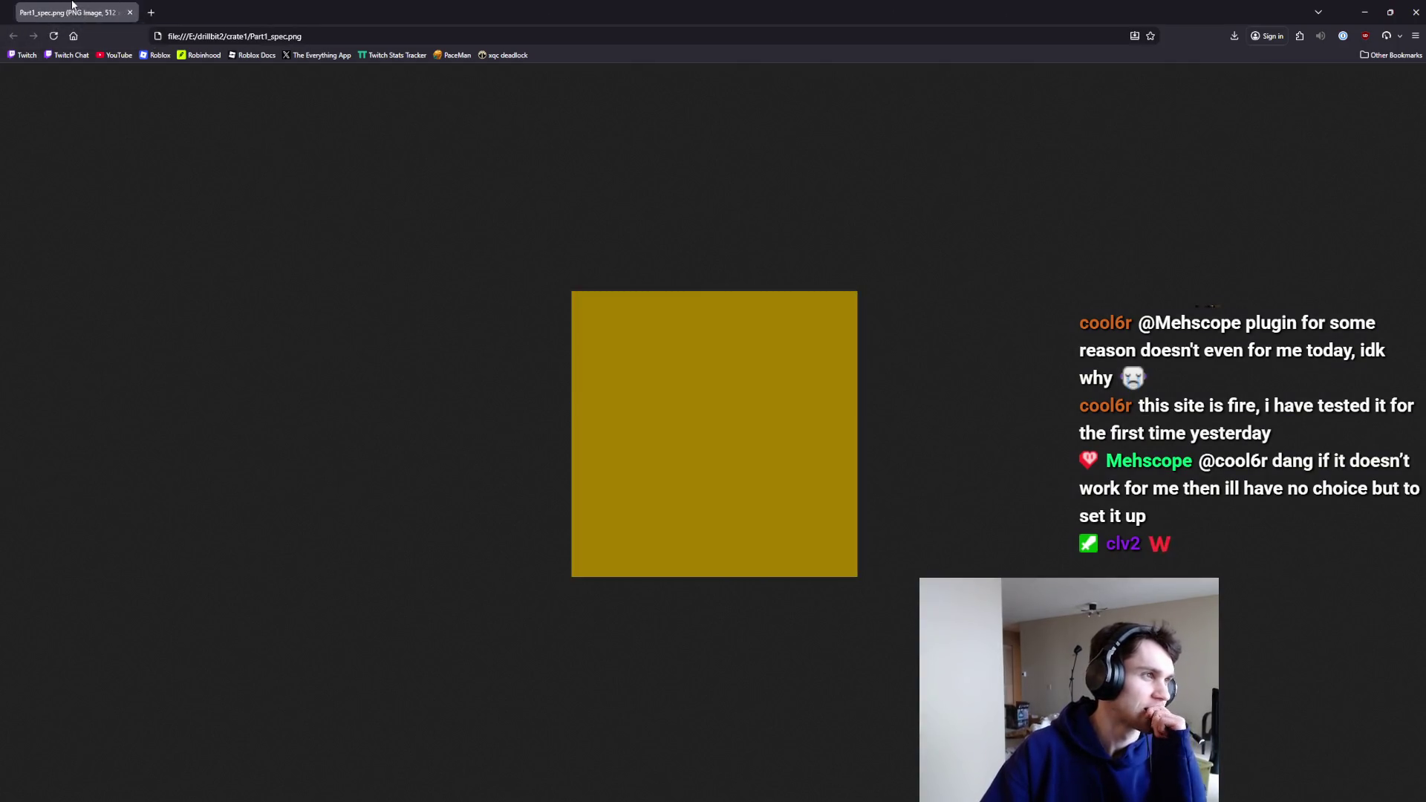
left_click(115, 13)
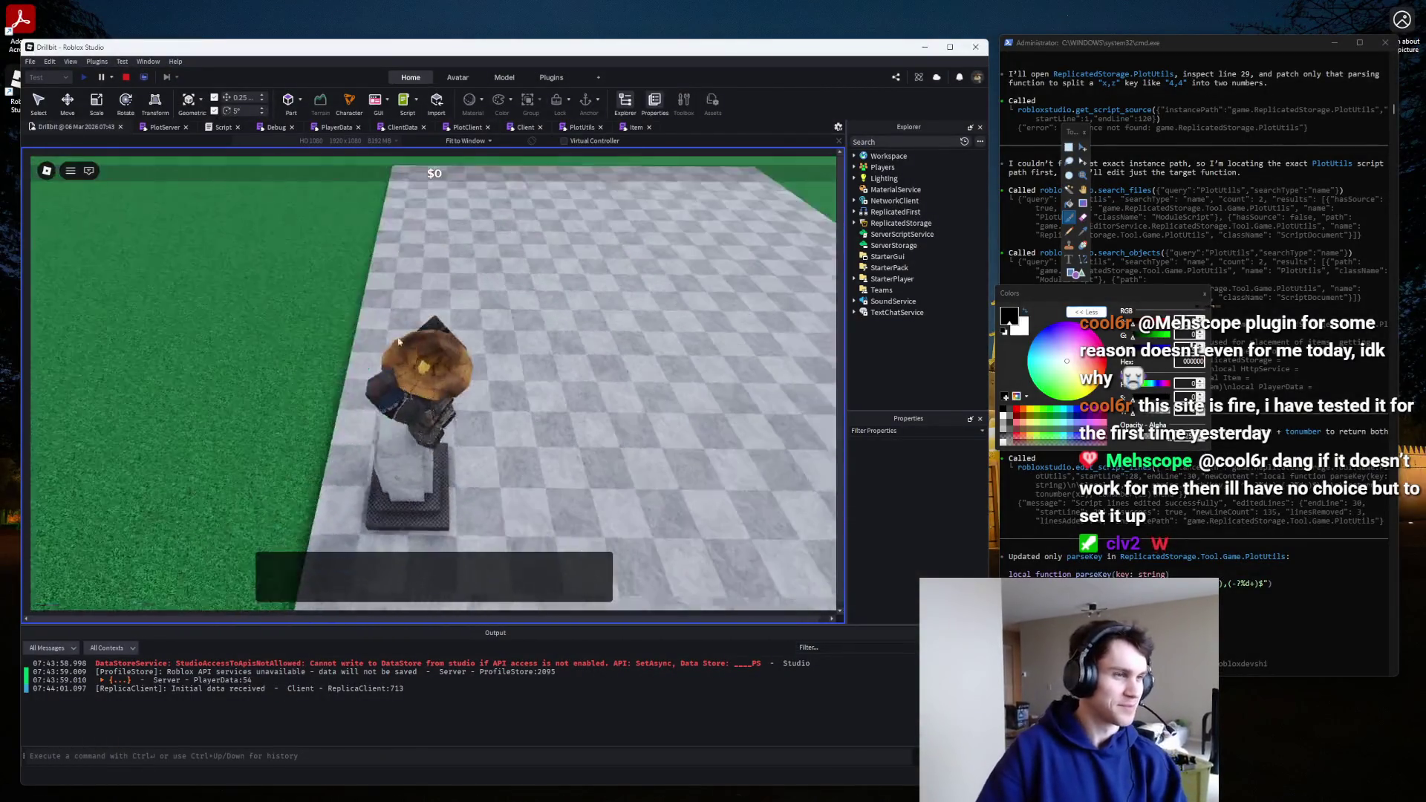
Stop the playtest and scroll through the PlotUtils script to its GetItemCells function.
key("shift+F5")
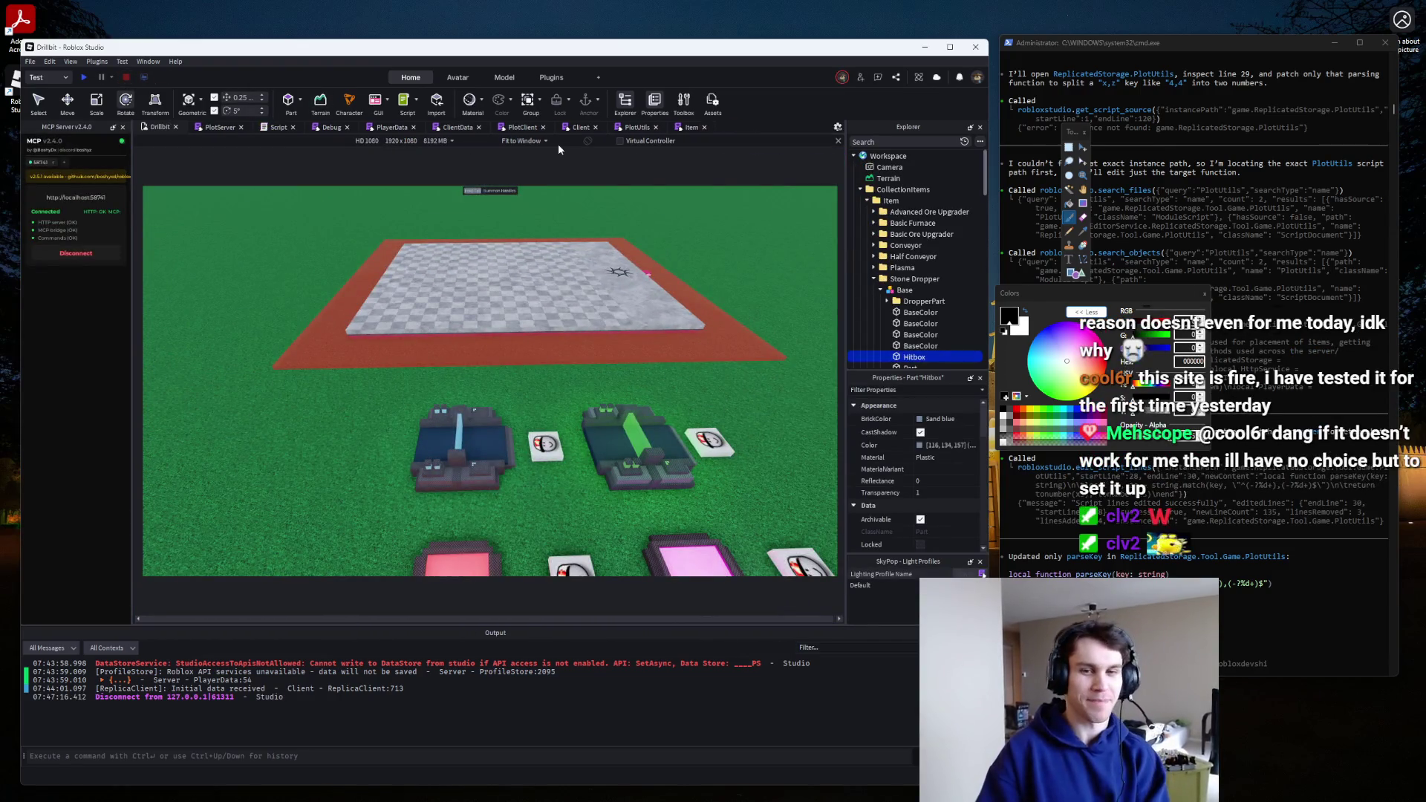
left_click(639, 128)
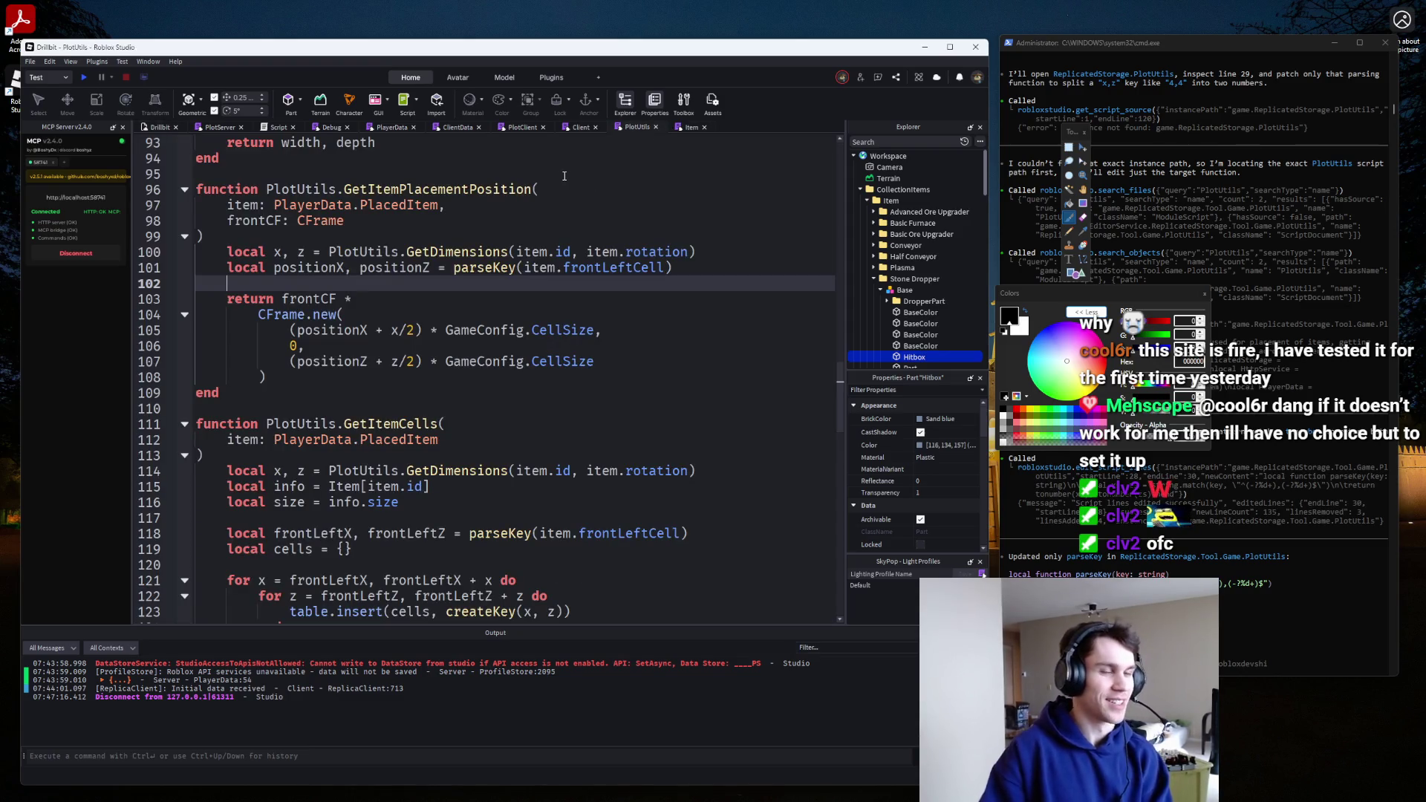
scroll(624, 375, "down", 6)
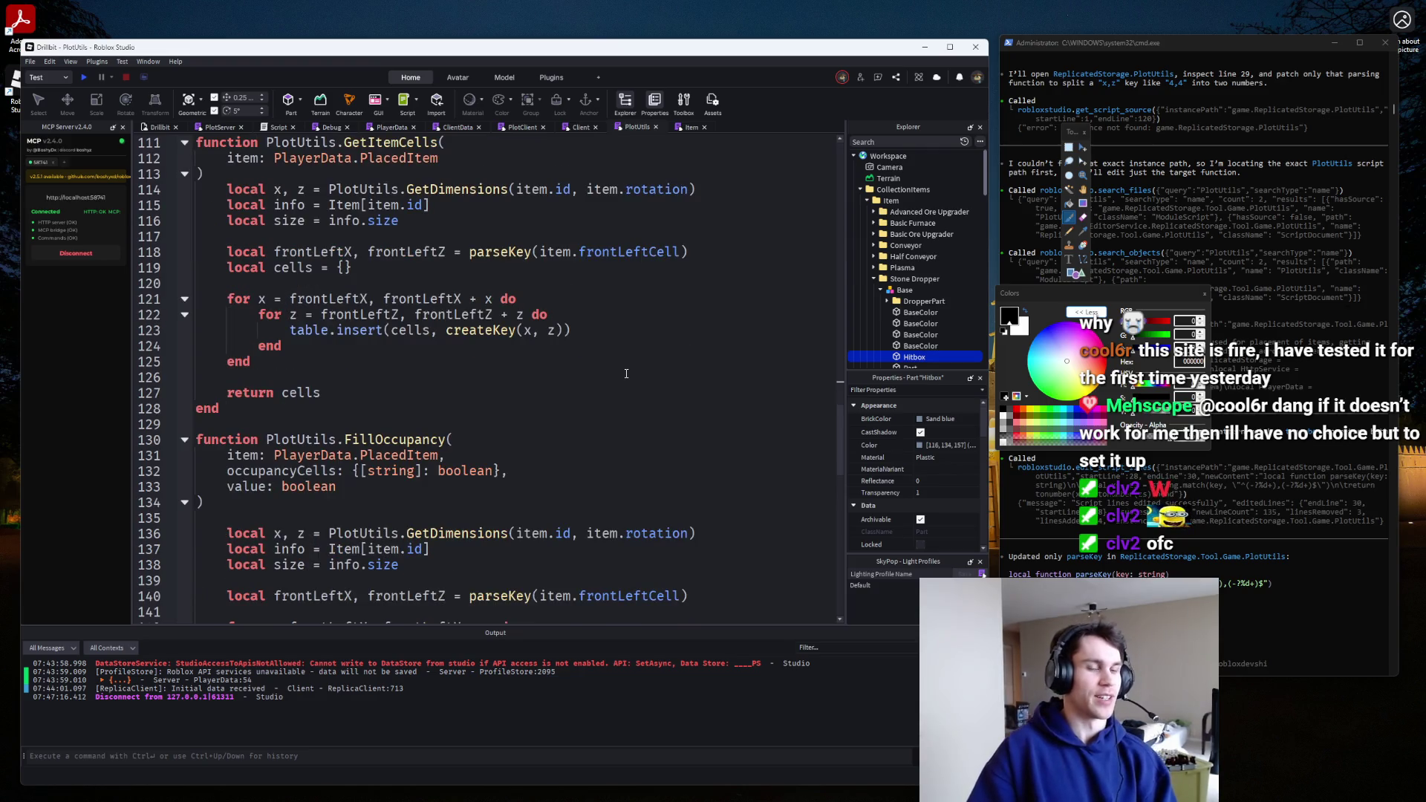
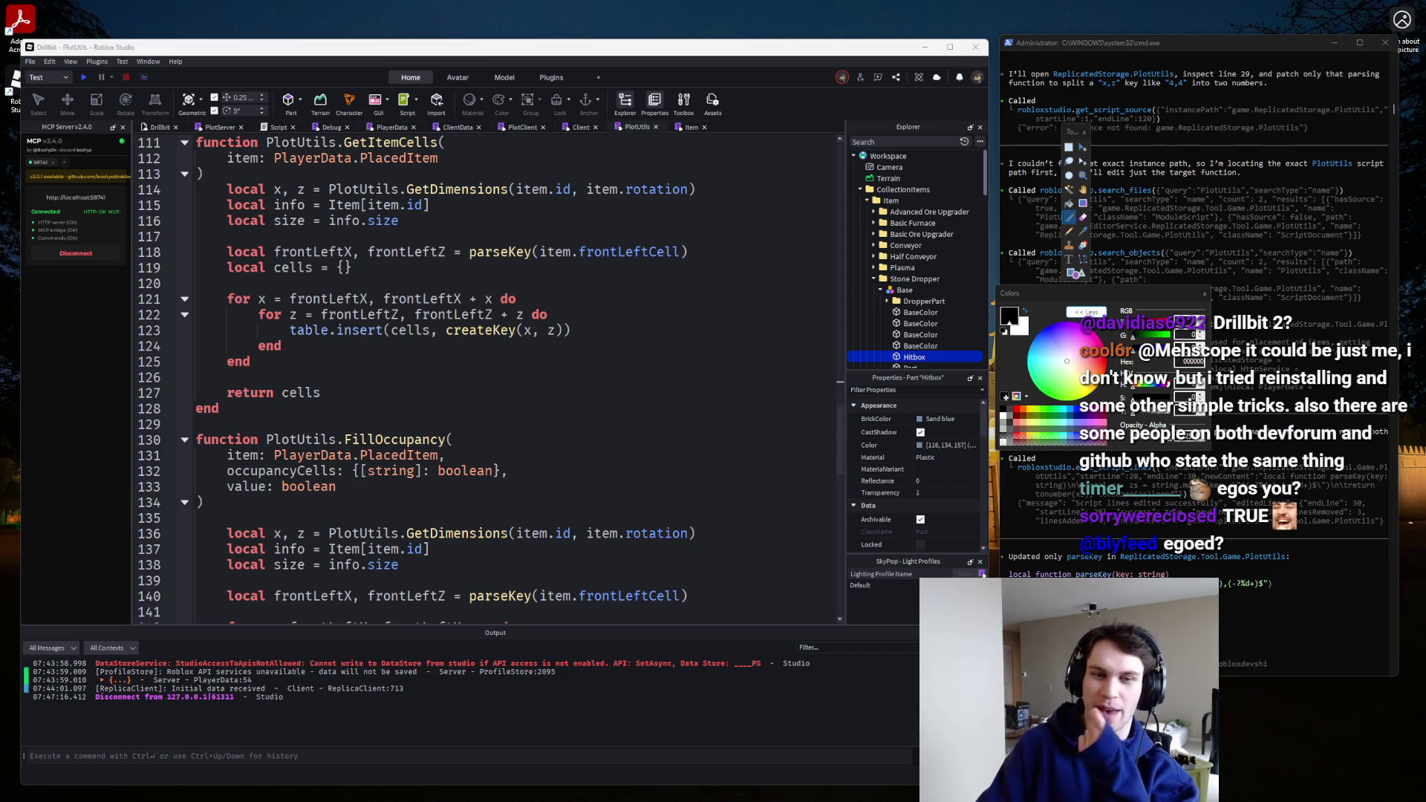
Scroll up and down through the PlotUtils code to review it.
scroll(210, 369, "down", 8)
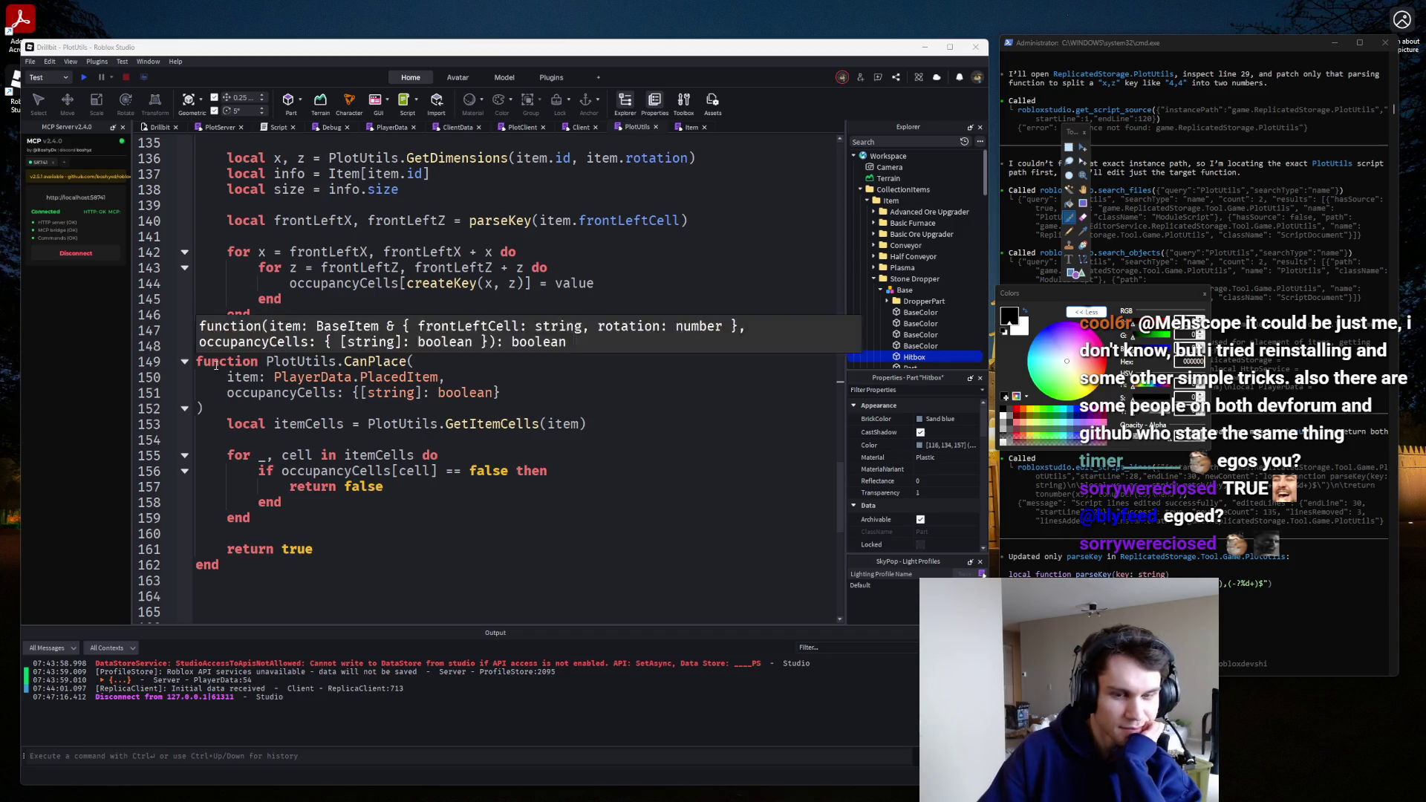
scroll(215, 366, "down", 3)
scroll(216, 365, "up", 3)
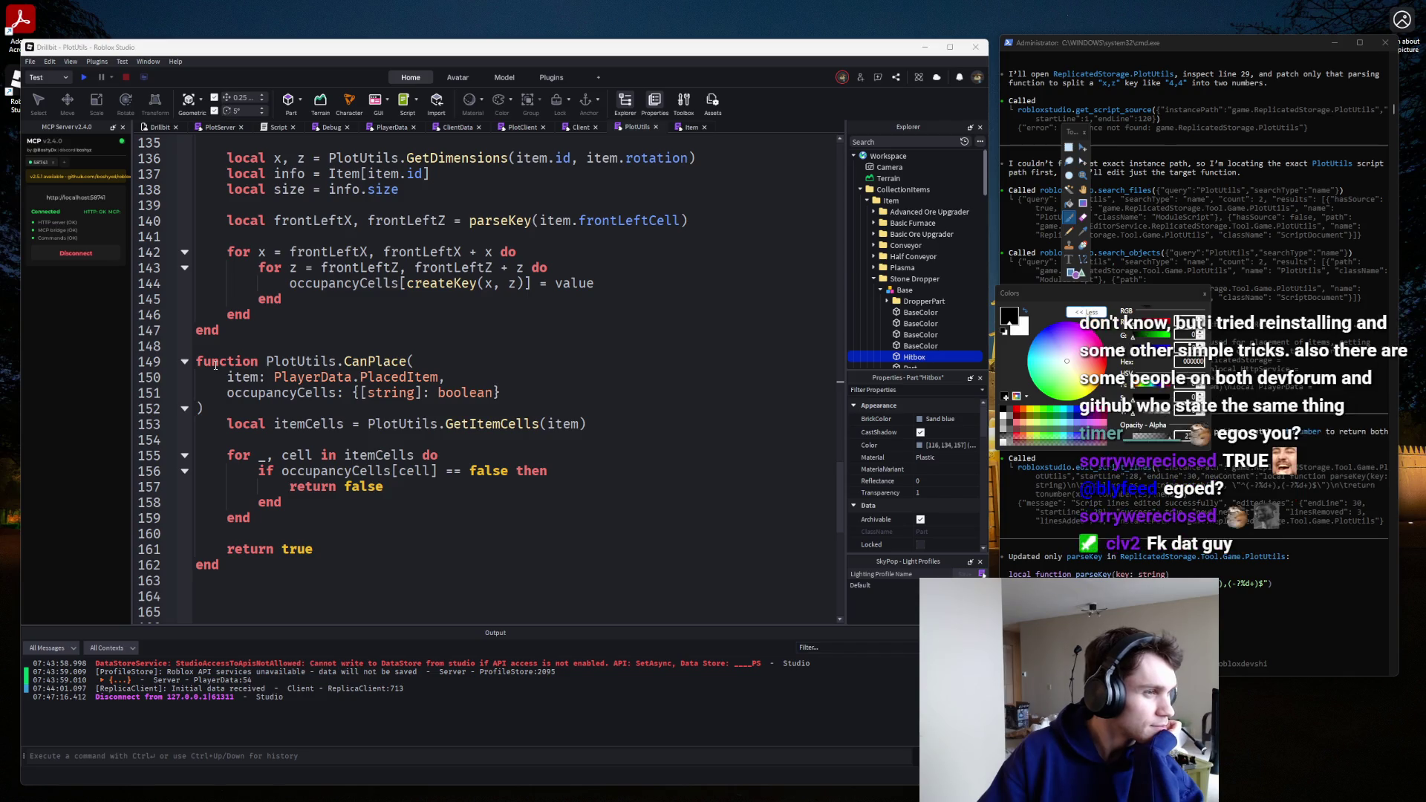
mouse_move(215, 364)
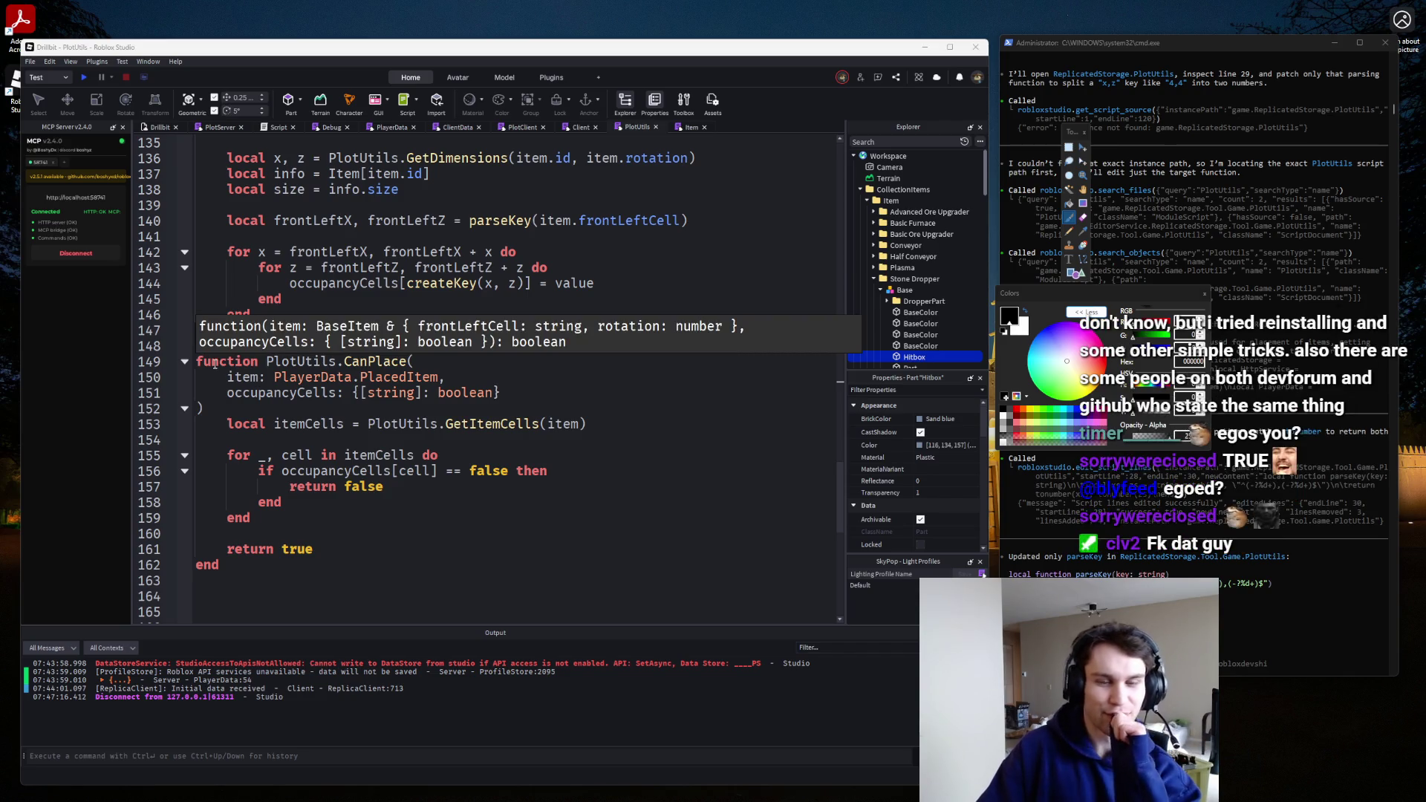
scroll(215, 364, "up", 3)
scroll(213, 364, "down", 3)
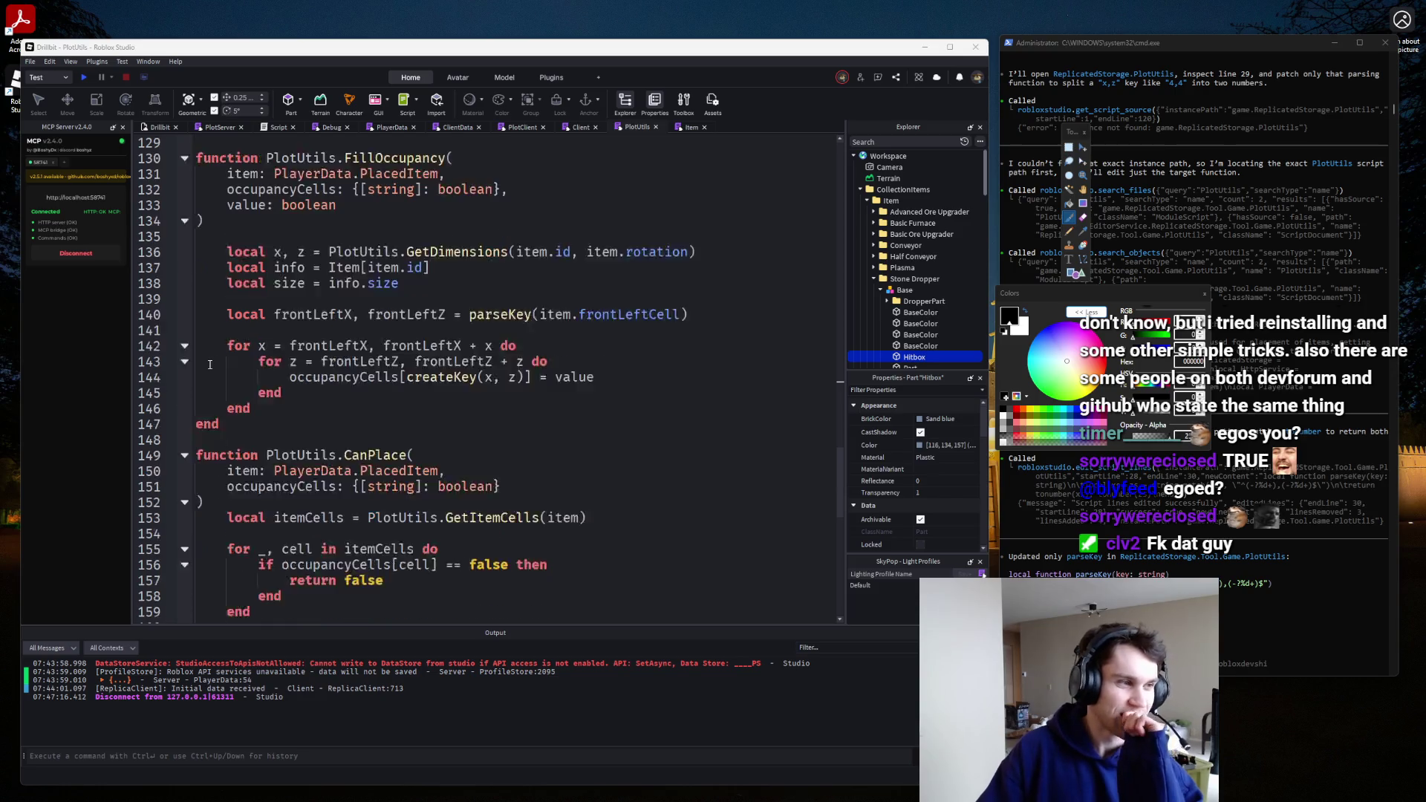
scroll(275, 158, "up", 3)
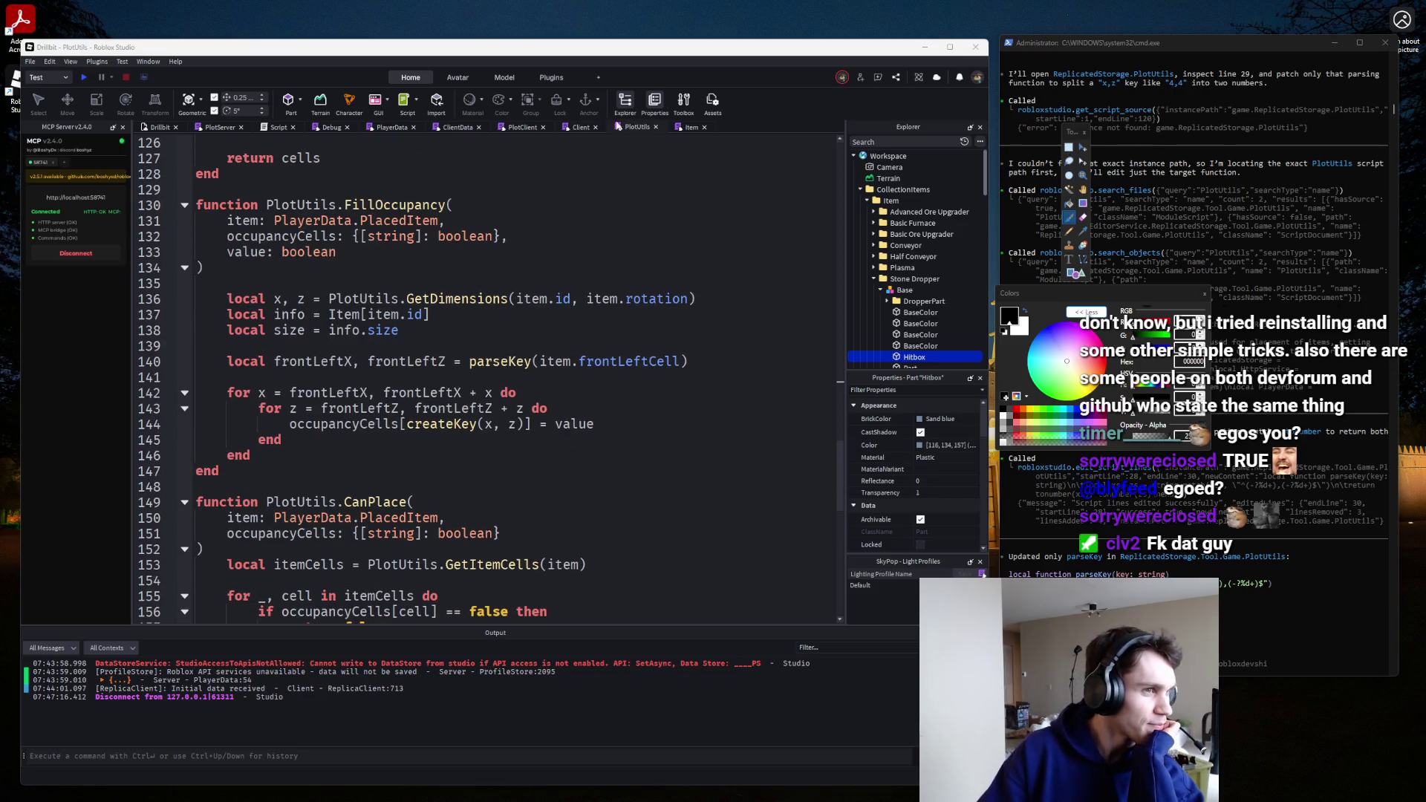
Cycle through the PlotClient, ClientData and Client scripts, ending on PlayerData's default derp item.
left_click(159, 128)
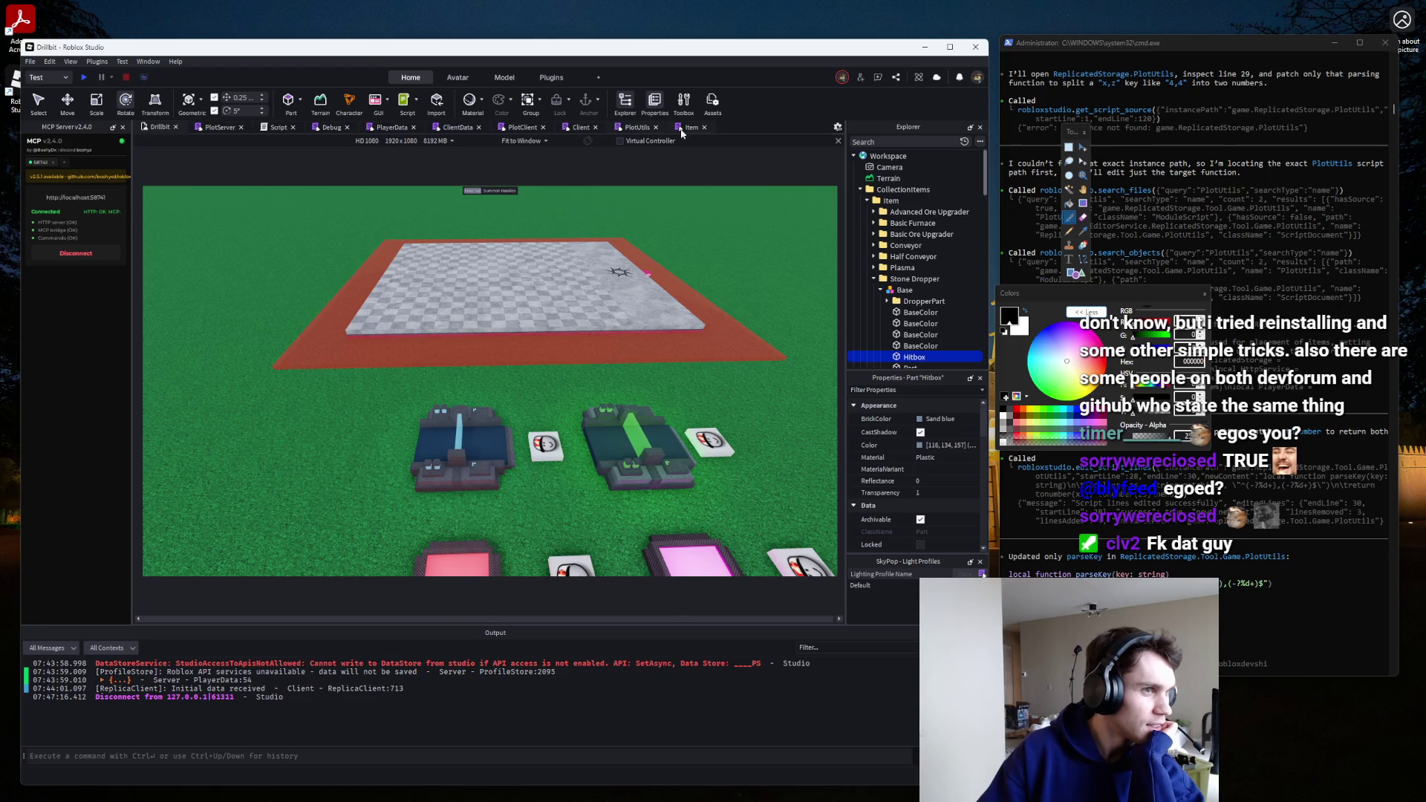
left_click(682, 131)
left_click(571, 131)
left_click(636, 128)
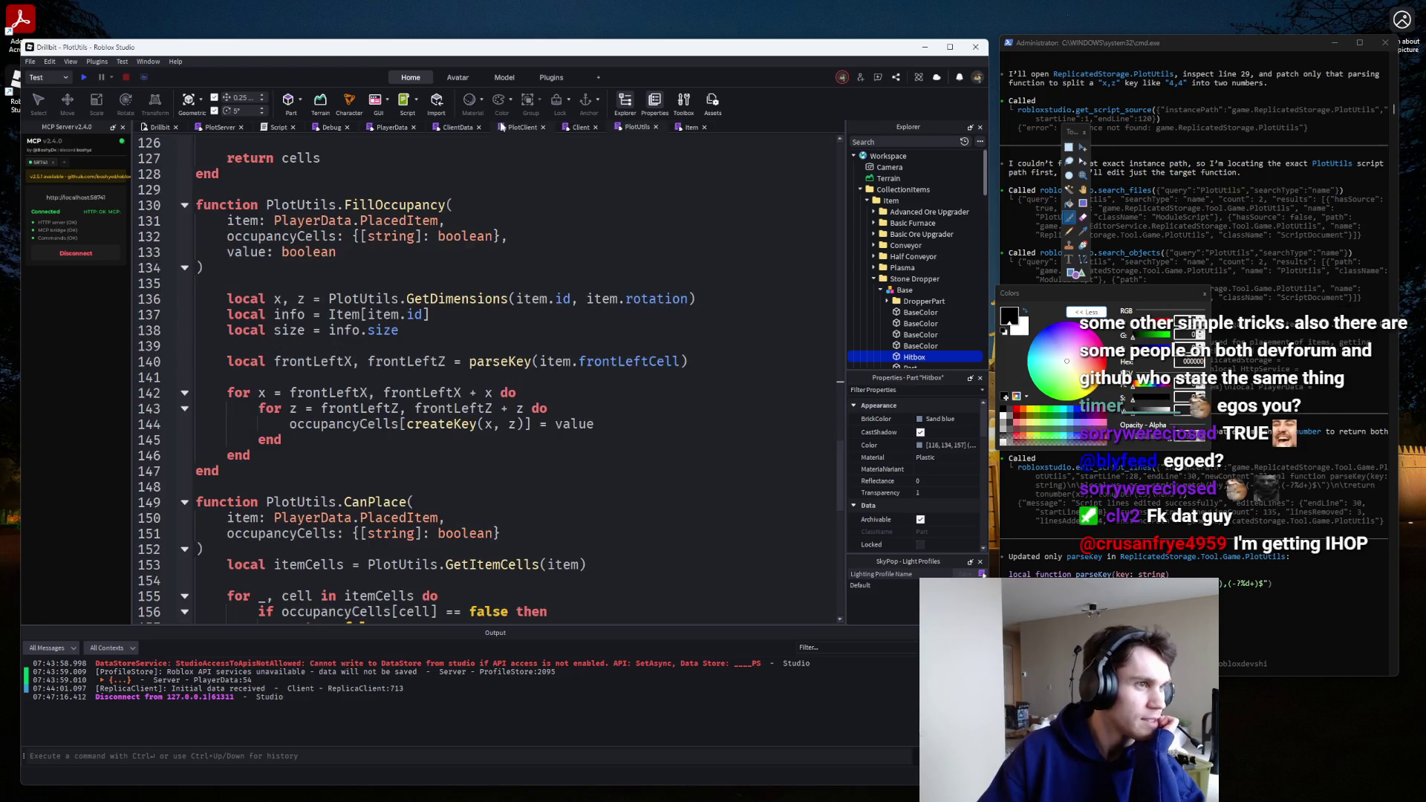
left_click(512, 128)
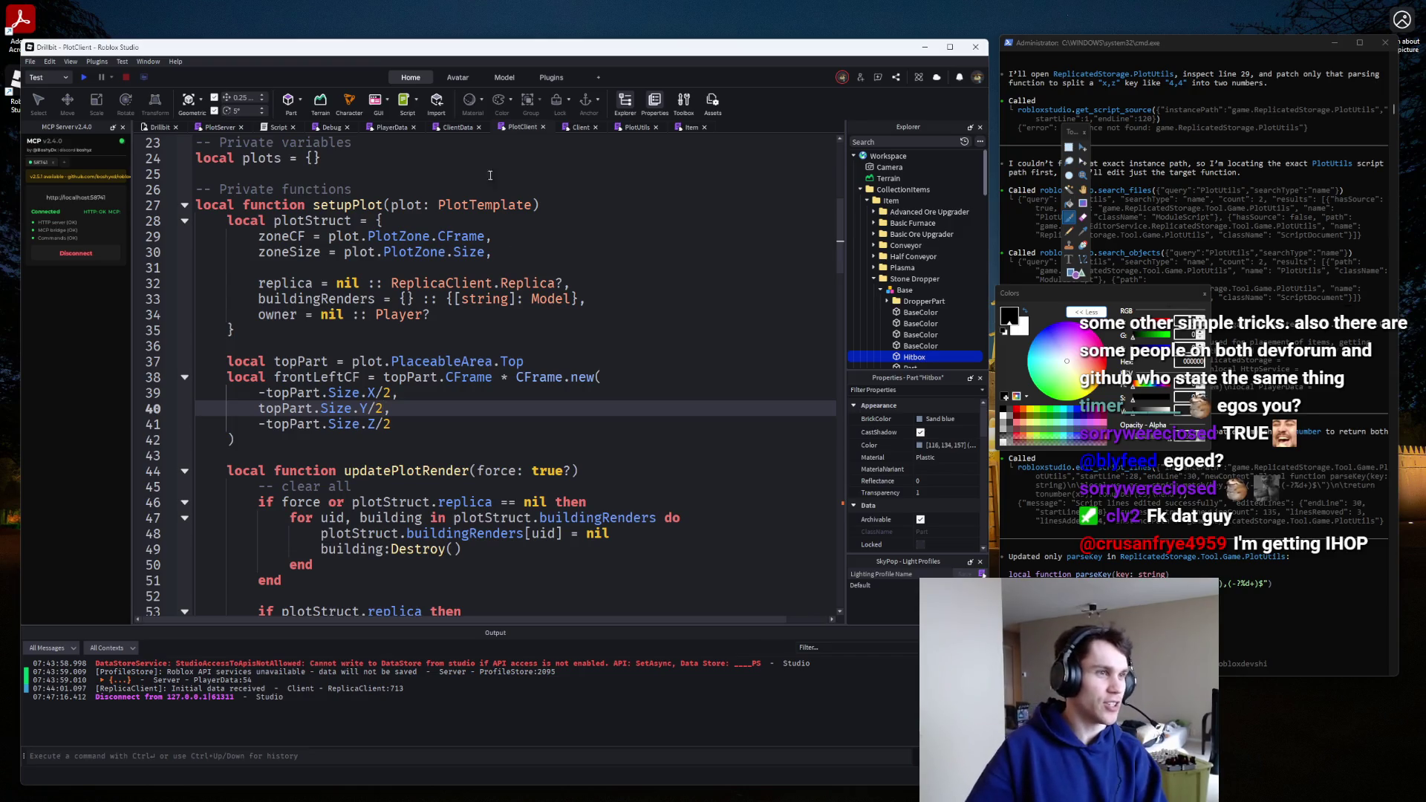
left_click(456, 126)
scroll(569, 266, "down", 2)
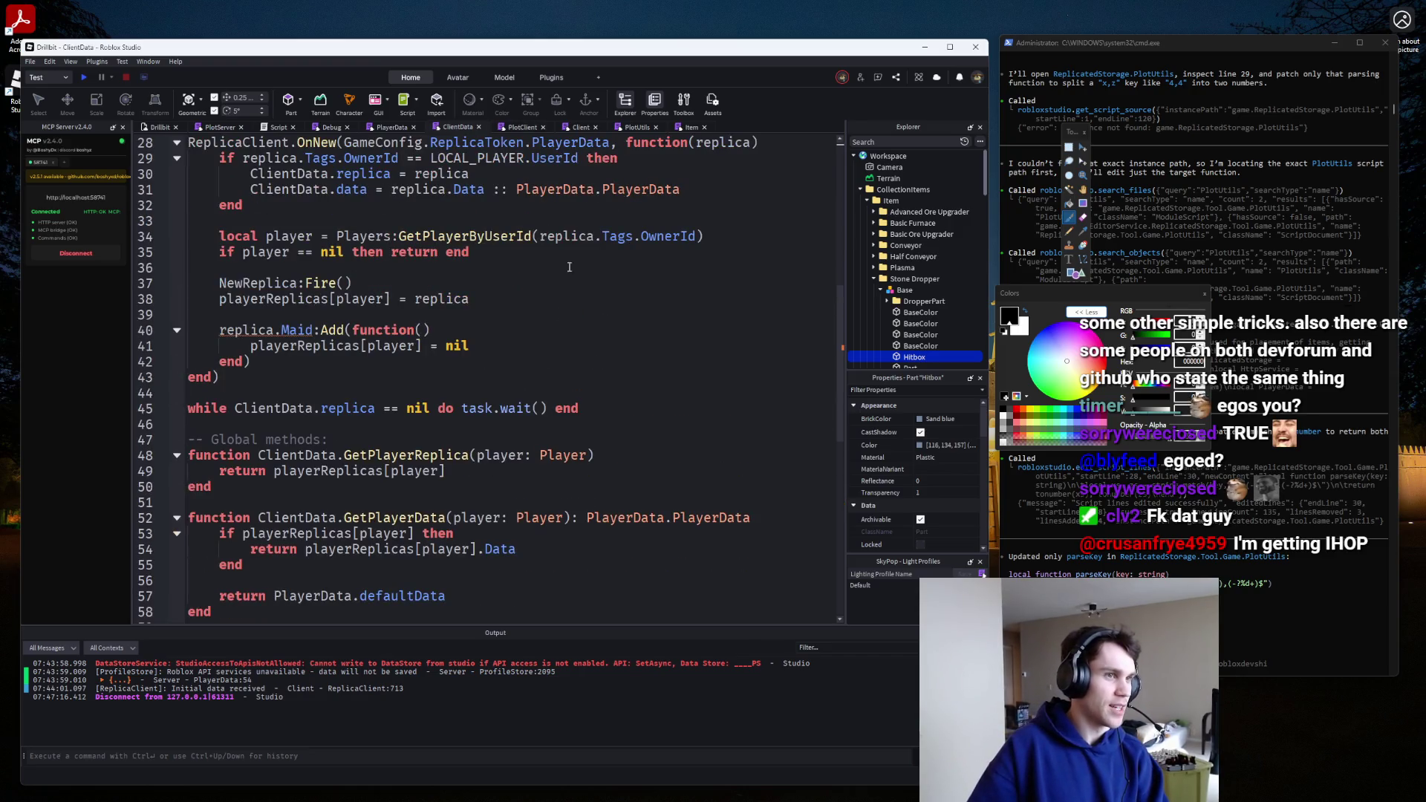
left_click(626, 127)
left_click(570, 129)
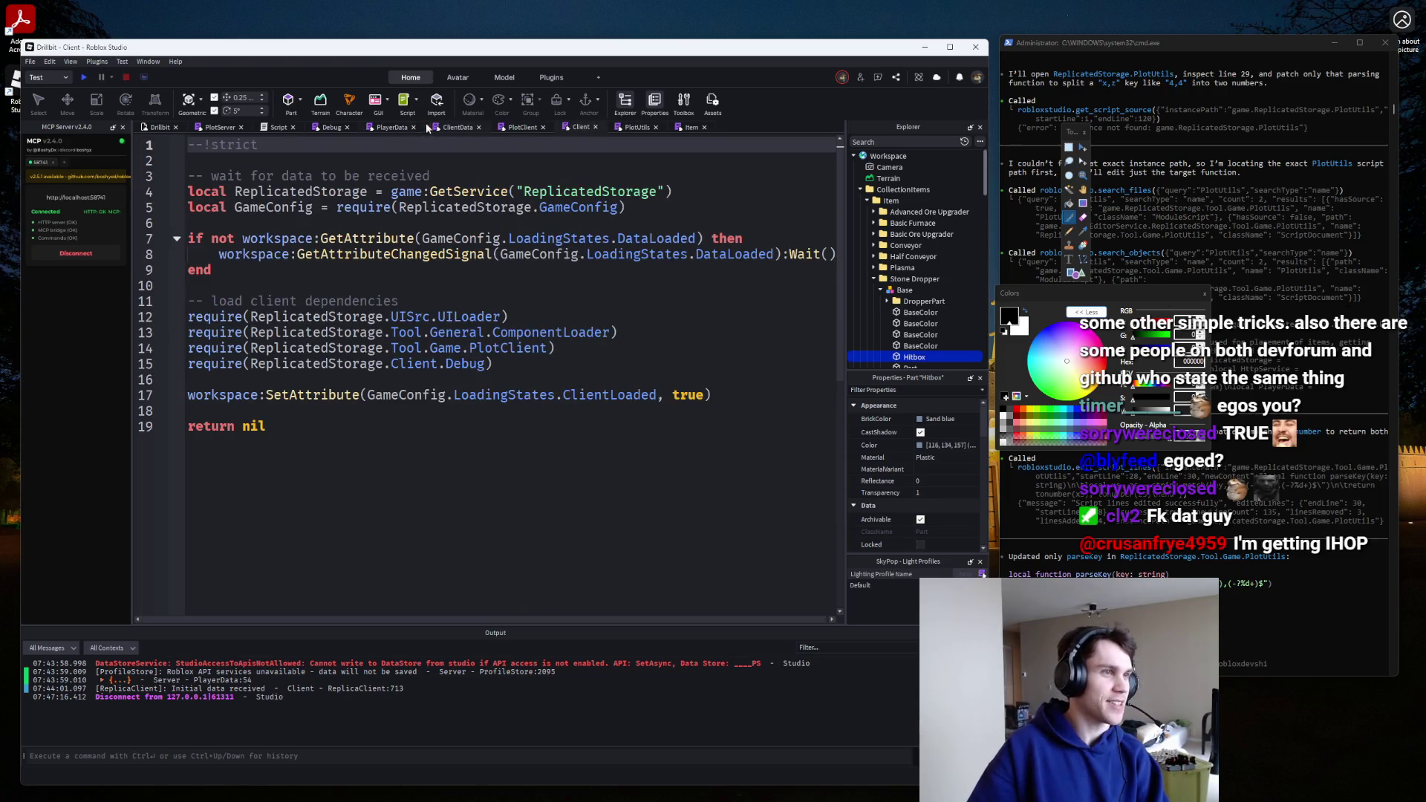
left_click(389, 128)
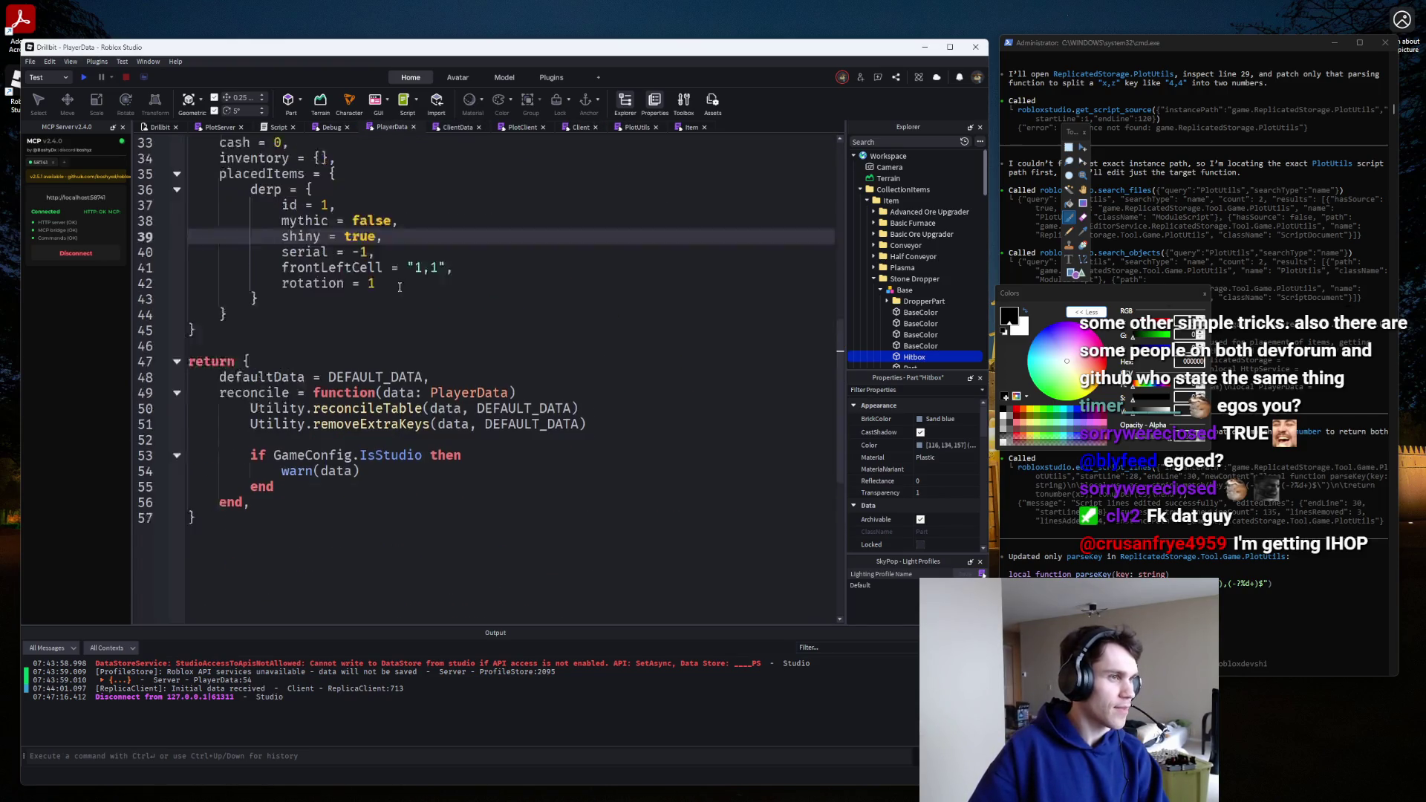
Duplicate the derp placed-item table directly below the original in PlayerData's defaults.
scroll(392, 201, "up", 1)
left_click_drag(258, 345, 255, 235)
key("ctrl+c")
left_click(269, 341)
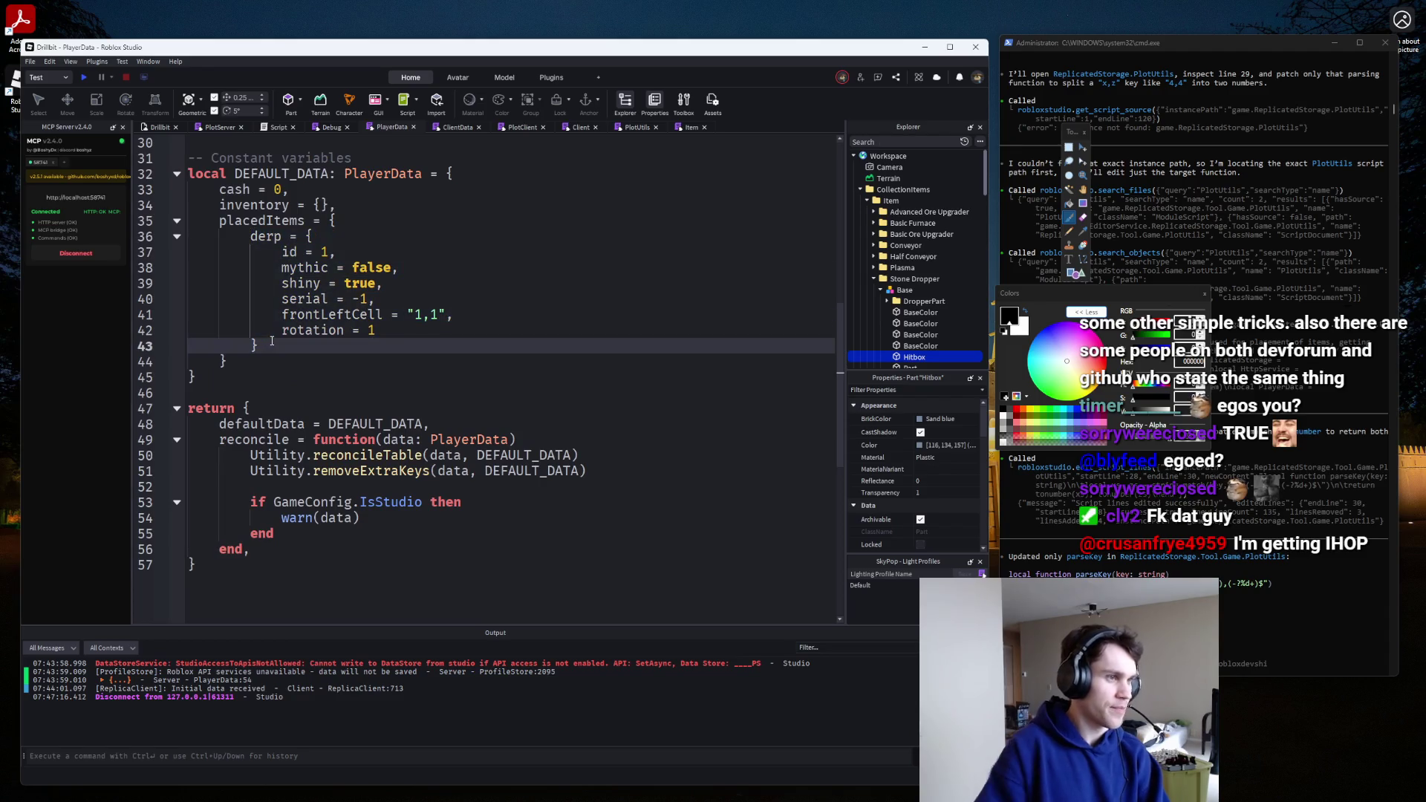
type(",")
key("Return")
key("ctrl+v")
Rename the duplicate to clv with id 2, then run a quick playtest.
double_click(261, 363)
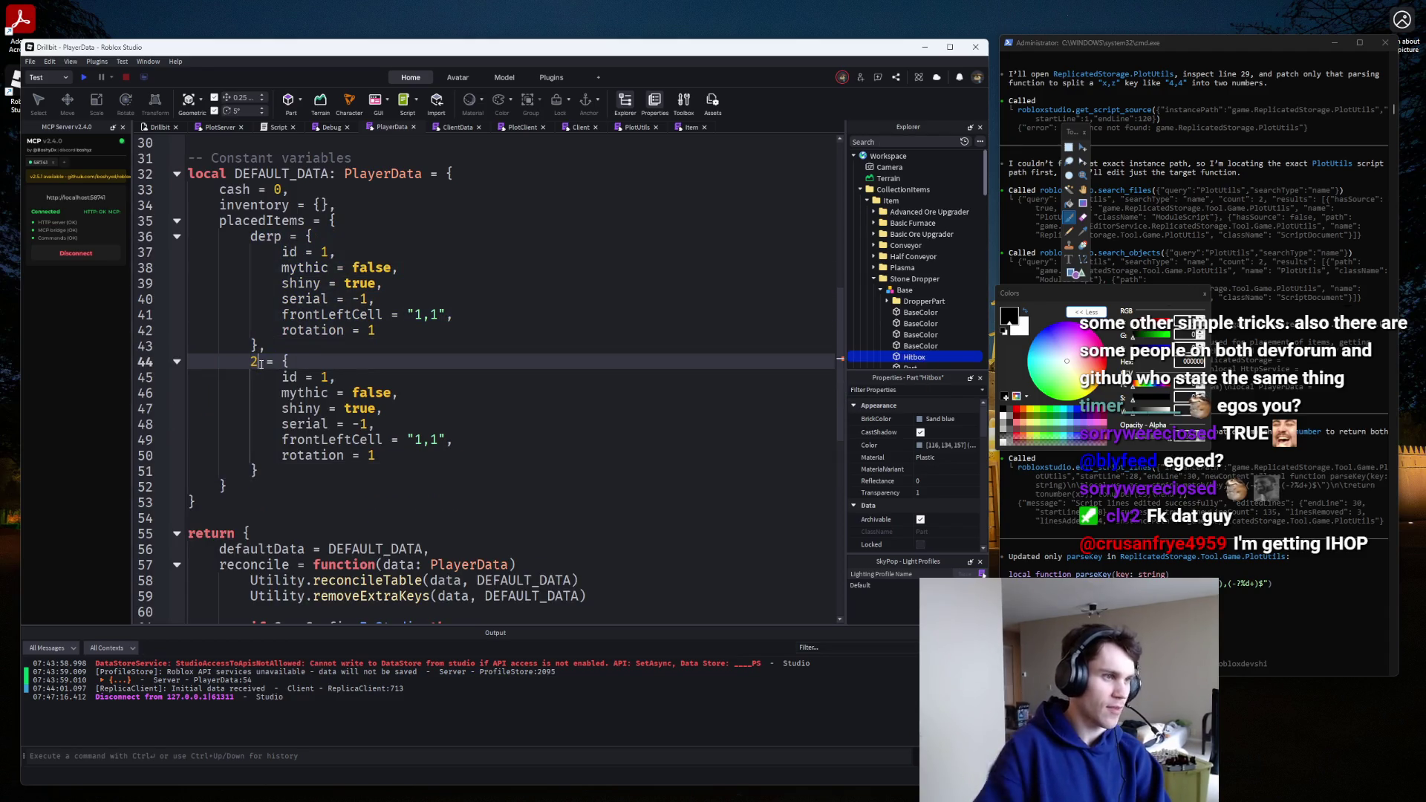
type("clv")
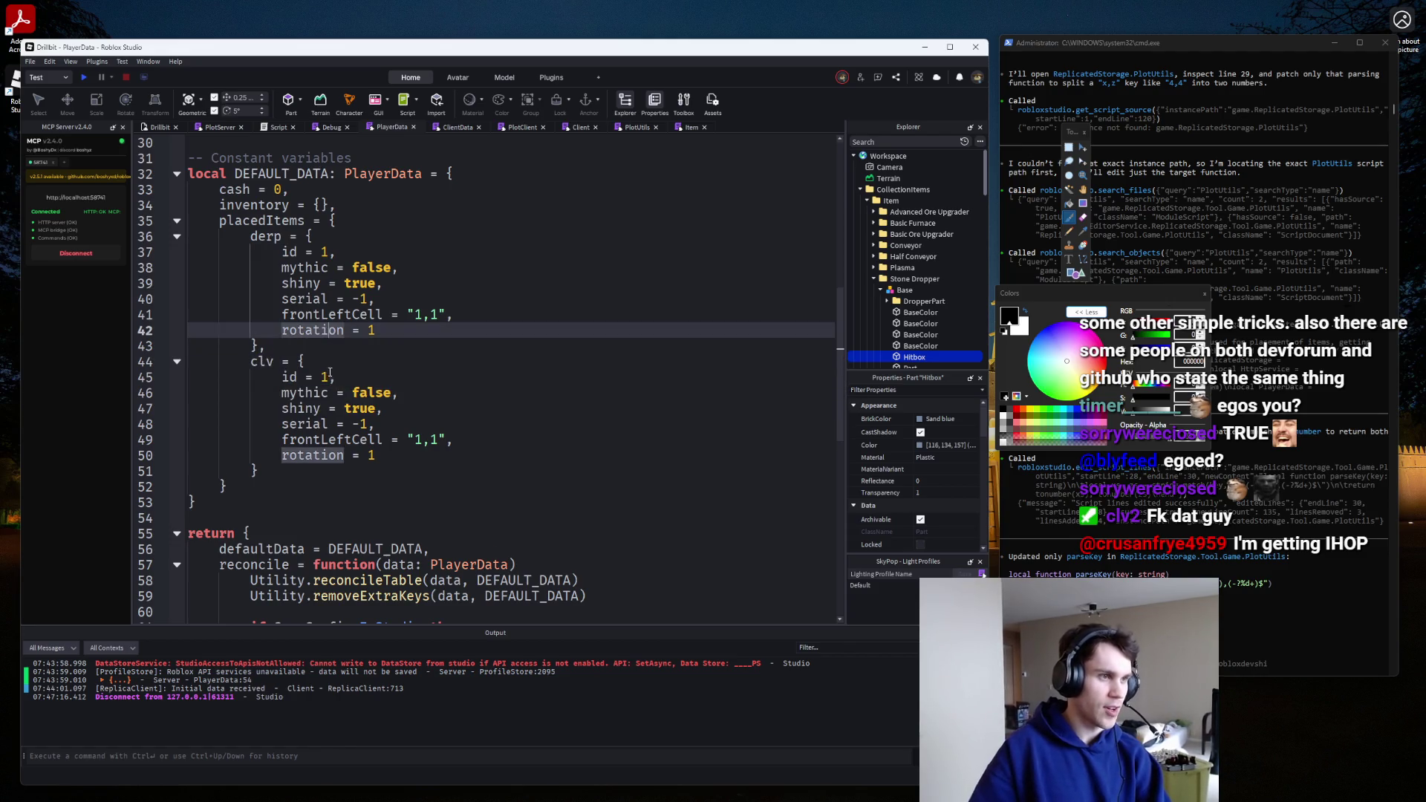
double_click(327, 376)
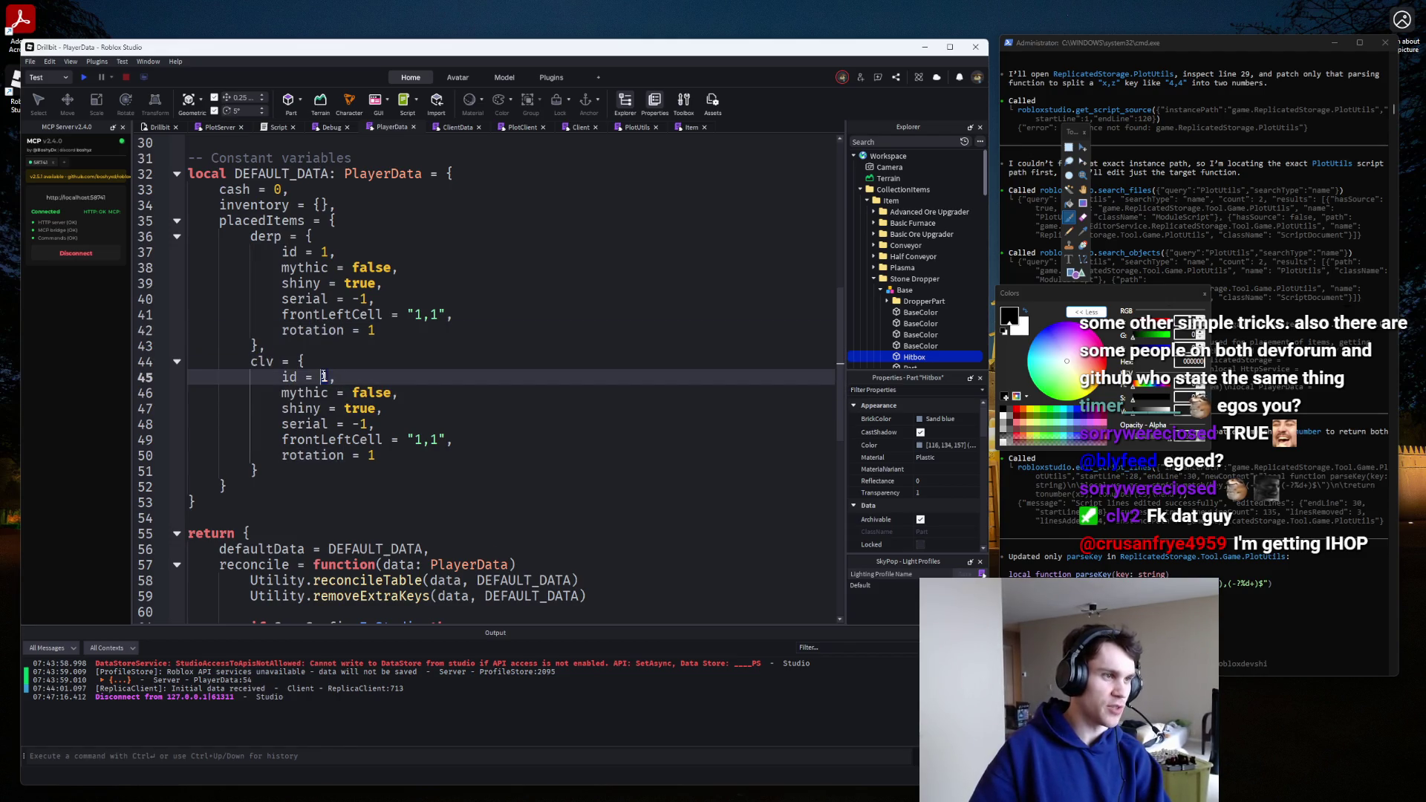
type("2")
left_click(84, 78)
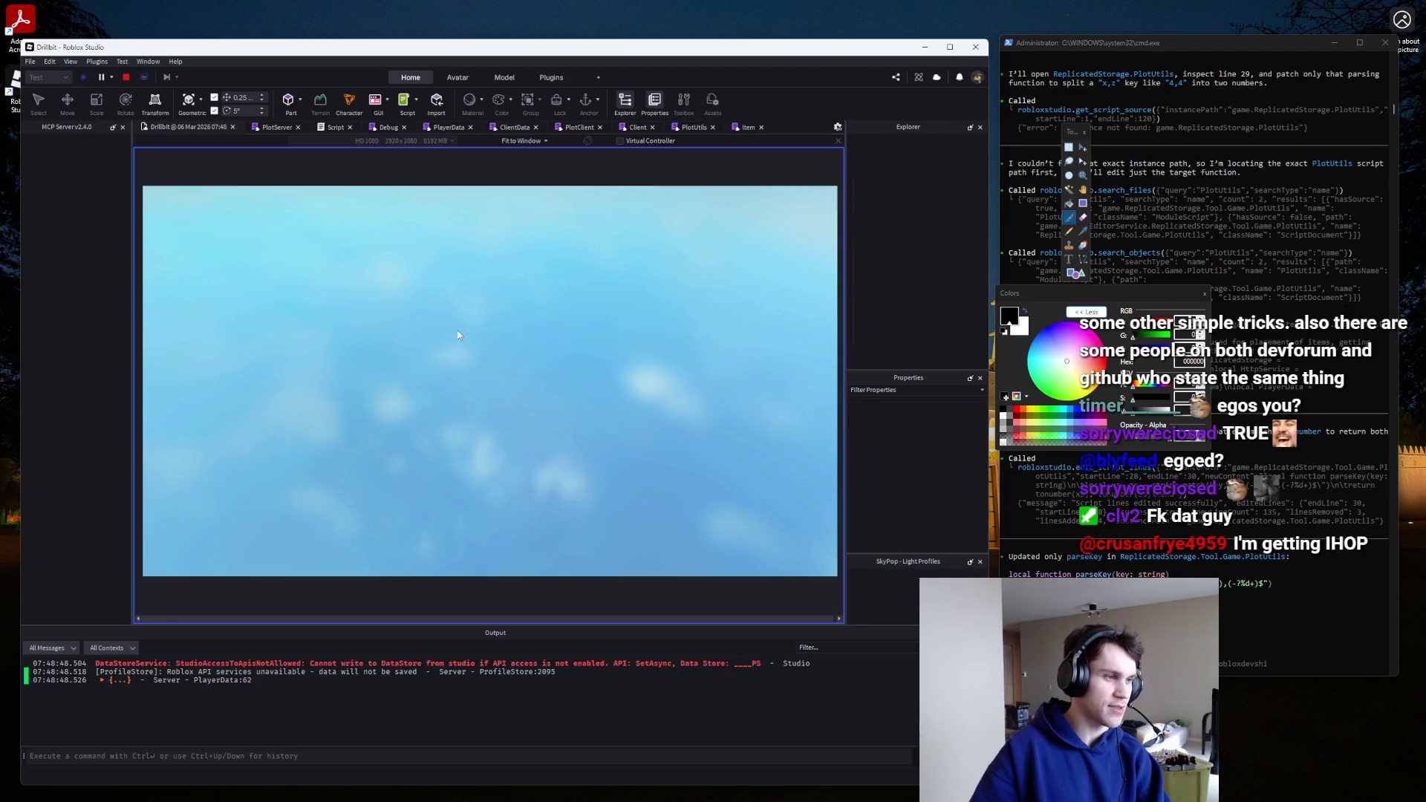
left_click(125, 76)
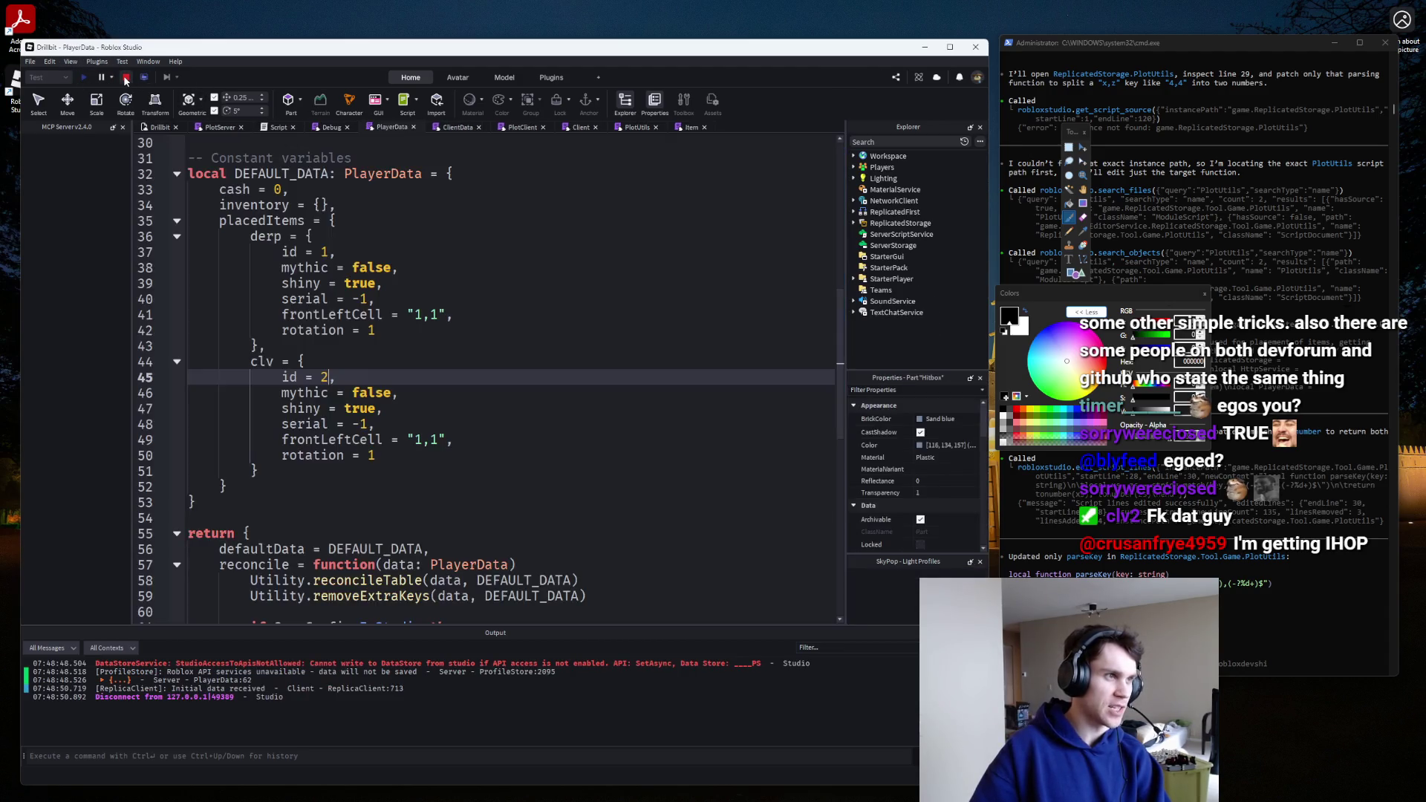
Set clv's frontLeftCell to "2,2" and playtest to check both items load.
left_click(430, 443)
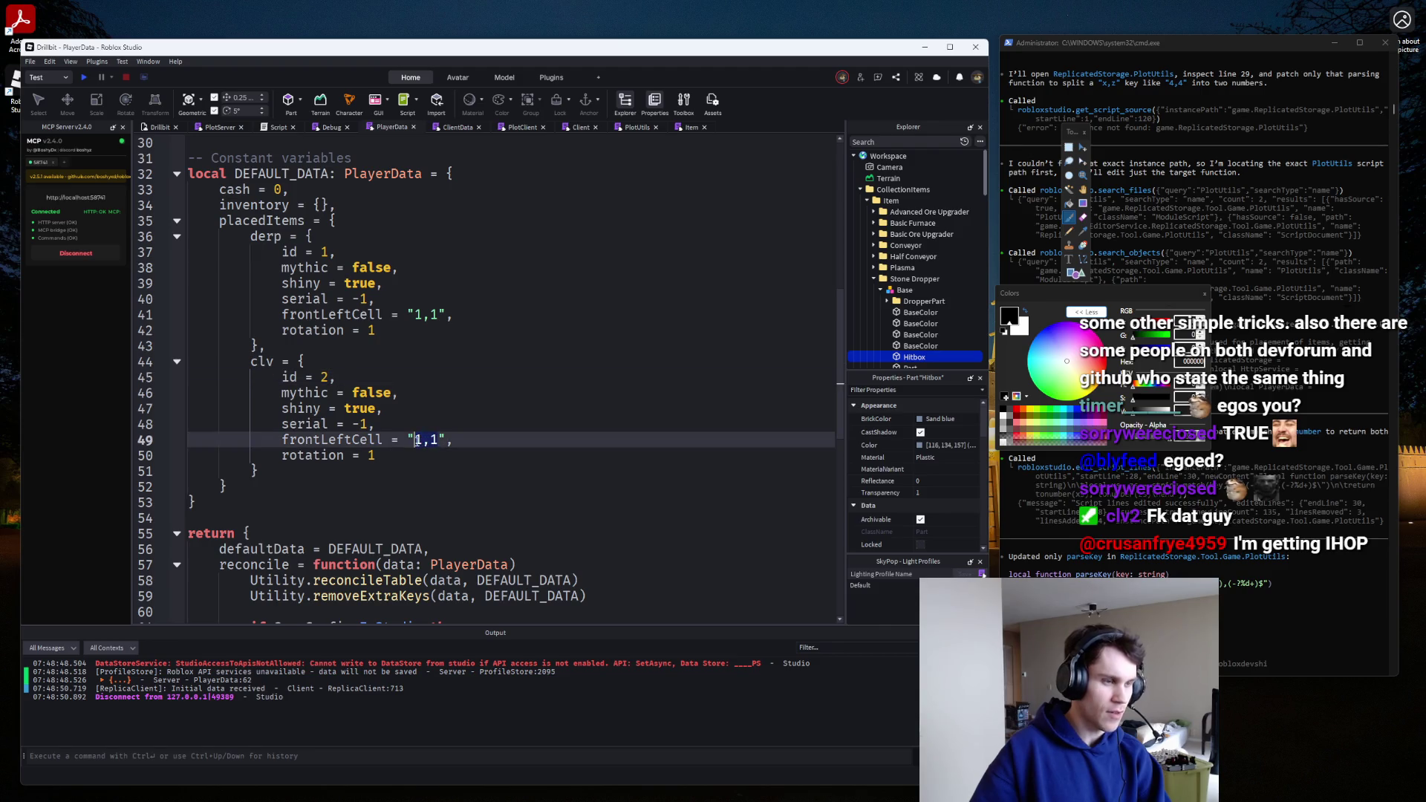
key("Delete")
key("Delete")
key("Delete")
type("2,2")
left_click(86, 78)
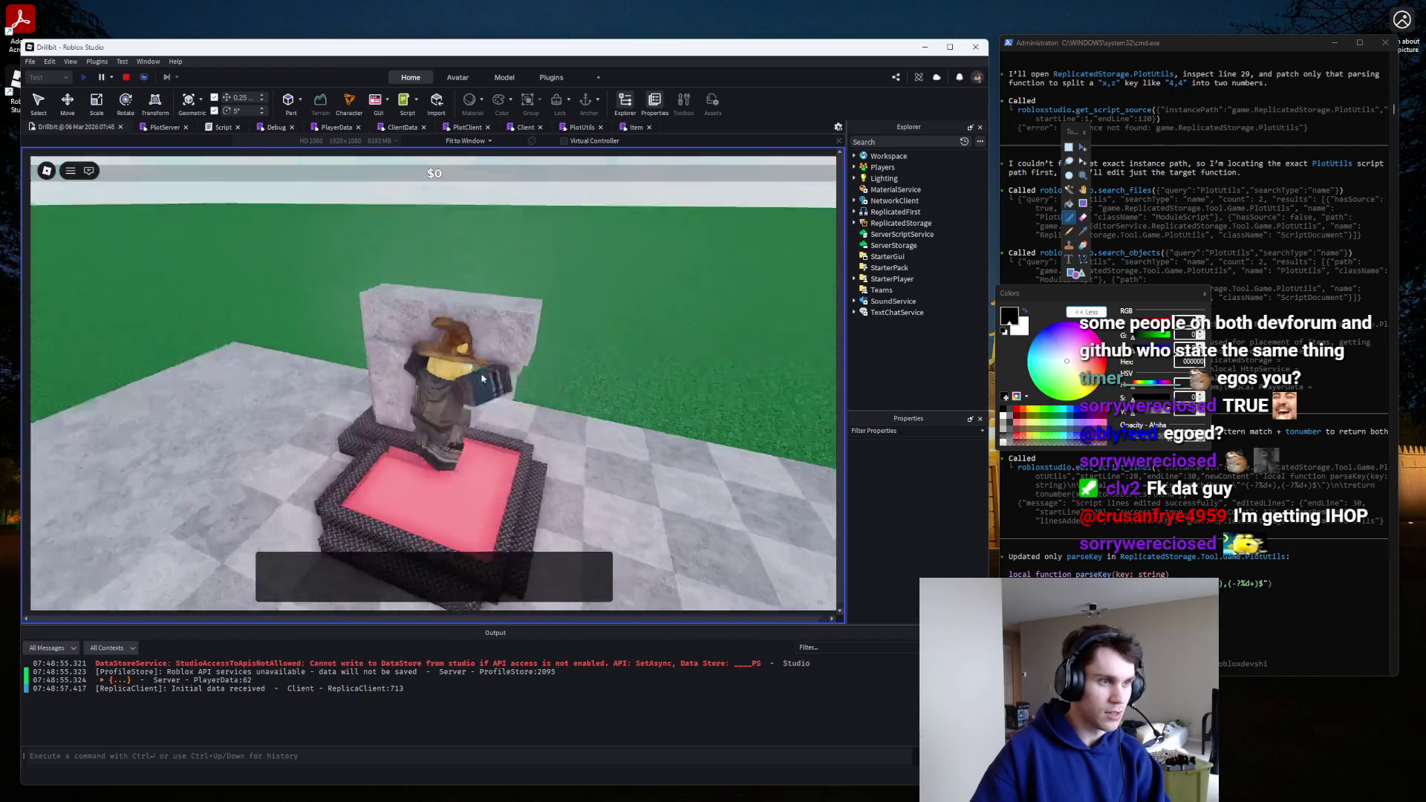
key("shift+F5")
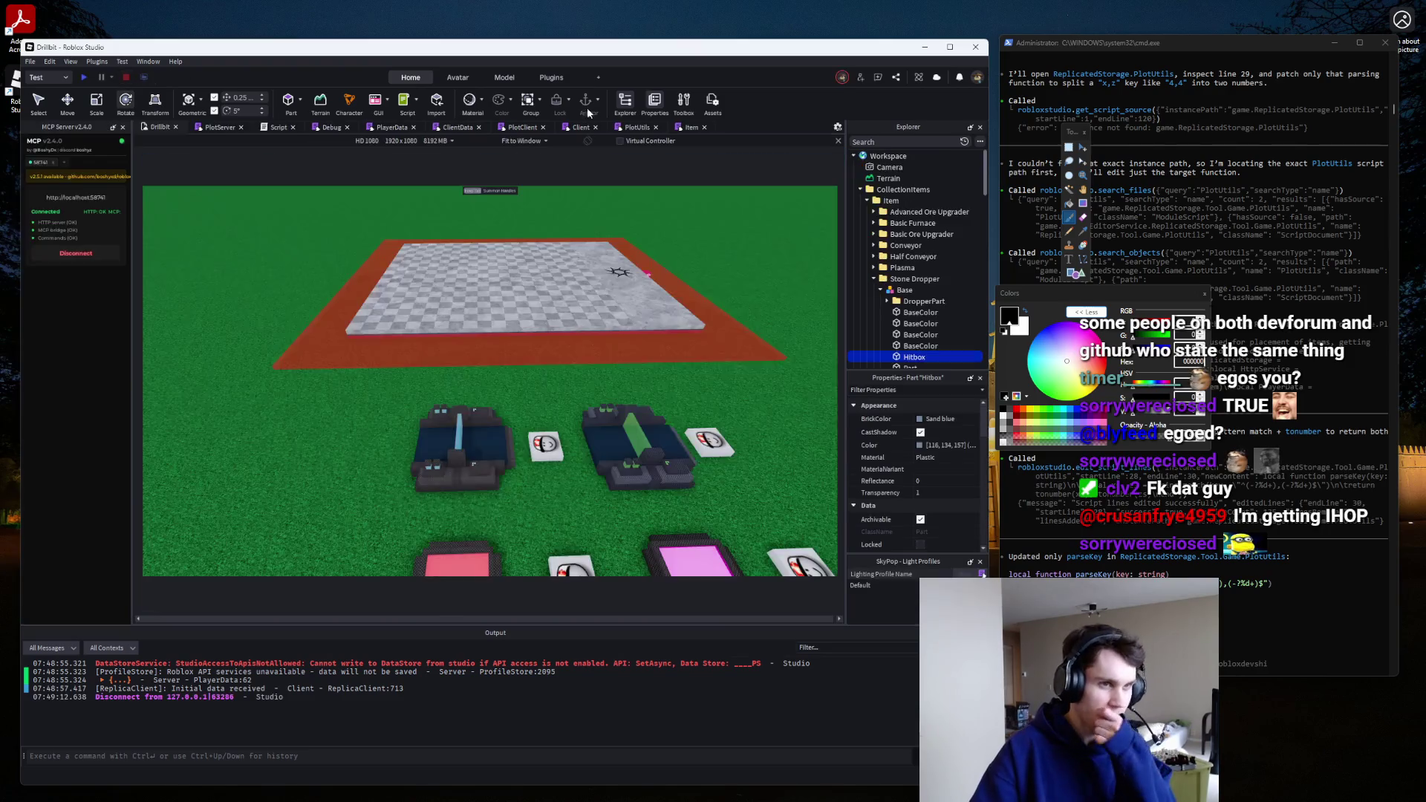
Open the PlotServer script and find the remapPlacedItemsForPlayer call on line 202.
scroll(865, 253, "down", 10)
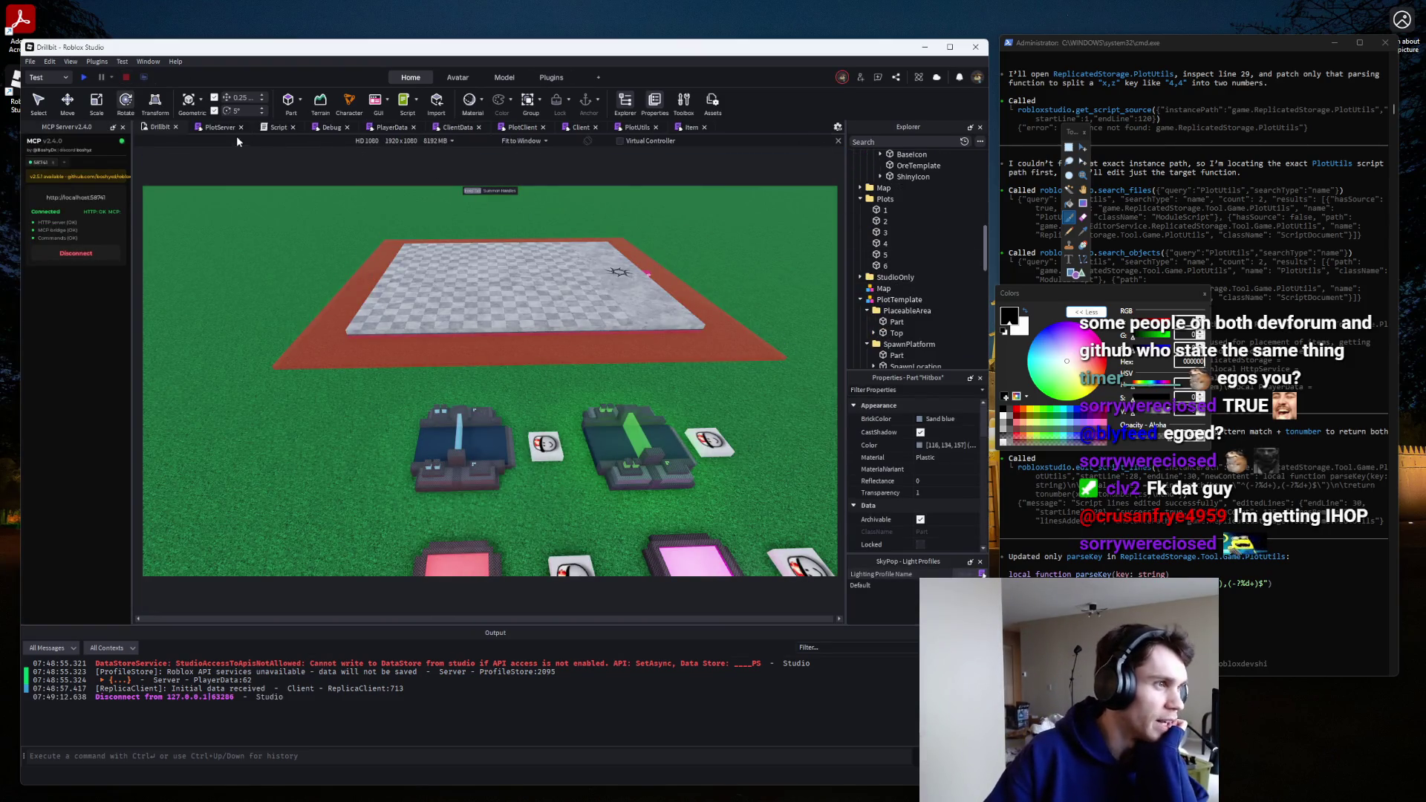
left_click(223, 128)
left_click(524, 128)
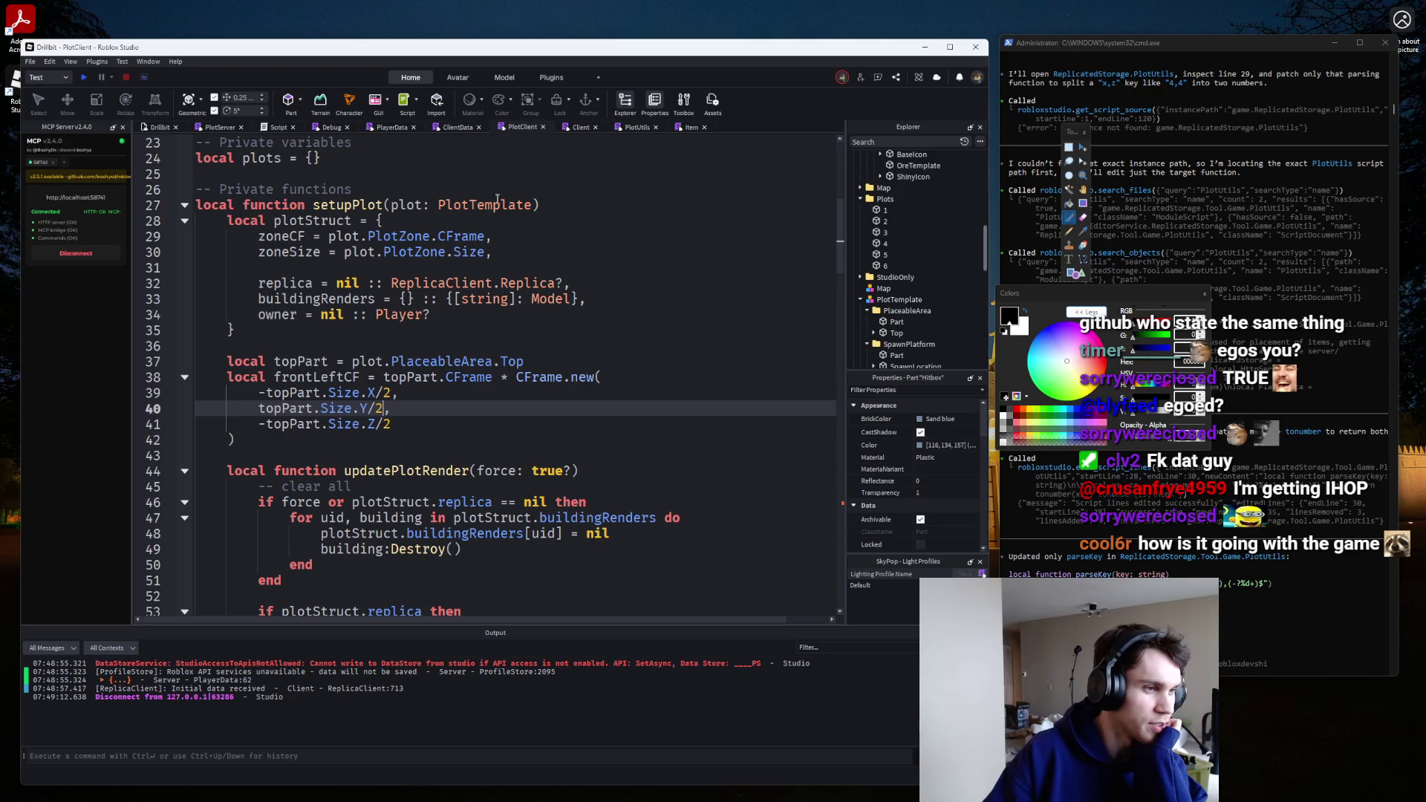
scroll(497, 200, "down", 8)
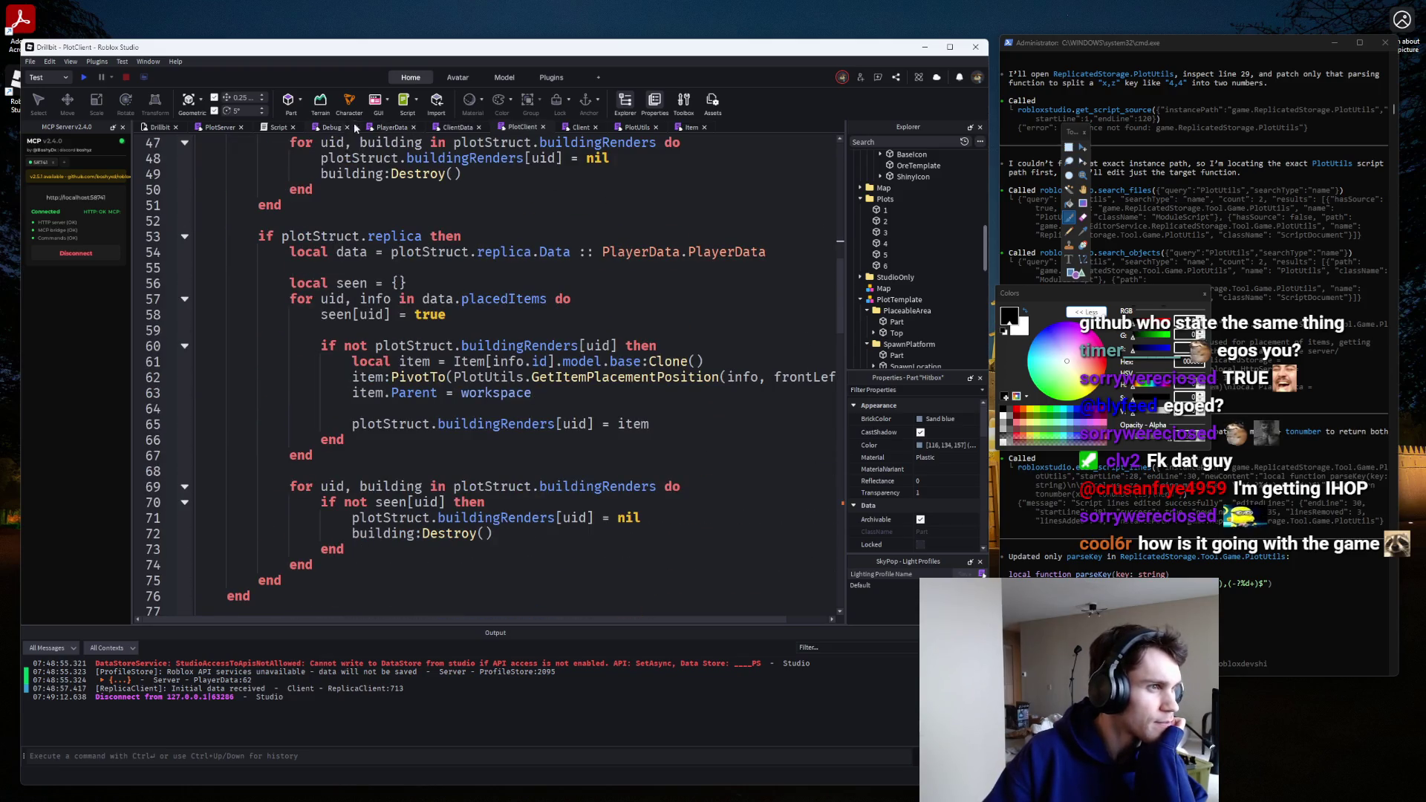
left_click(225, 127)
scroll(231, 359, "up", 8)
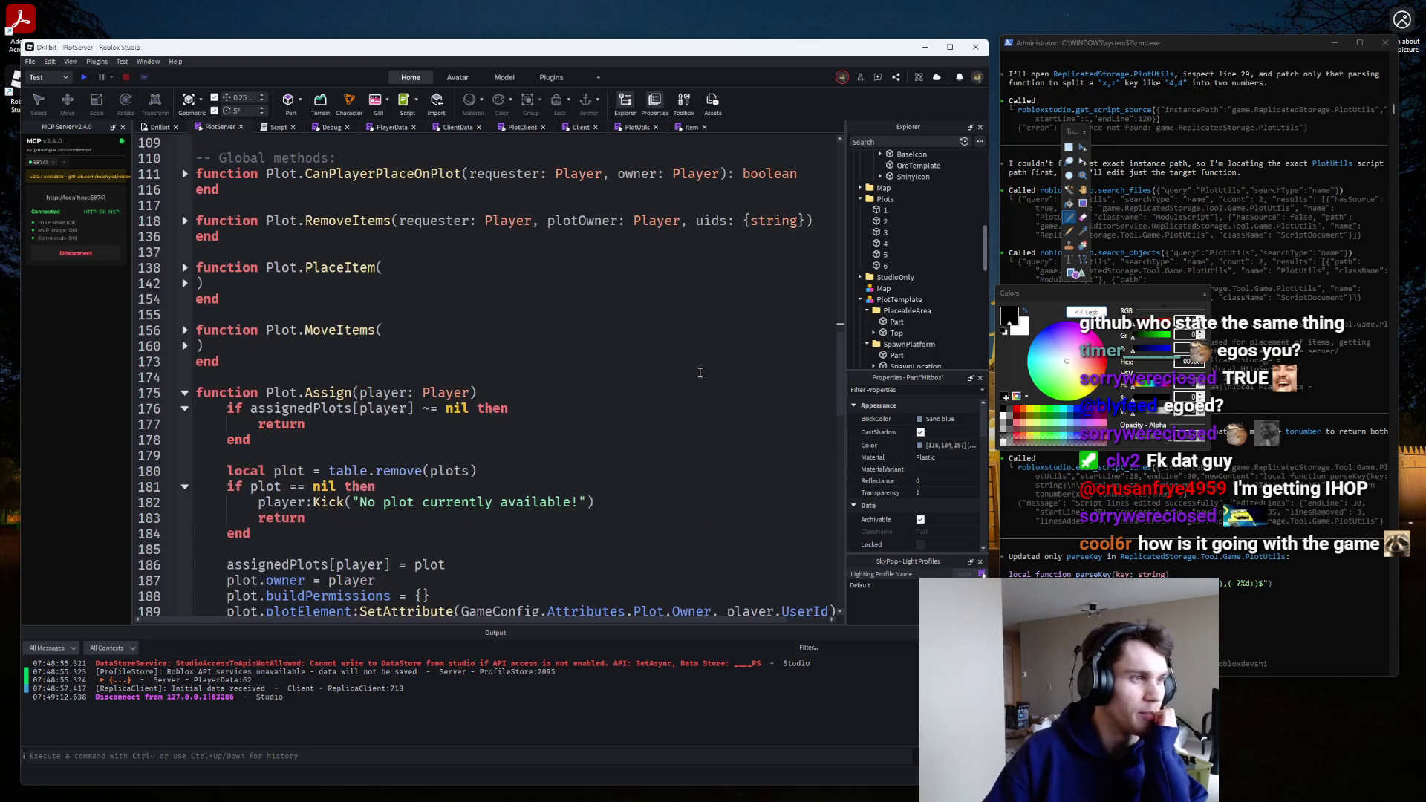
scroll(254, 351, "up", 2)
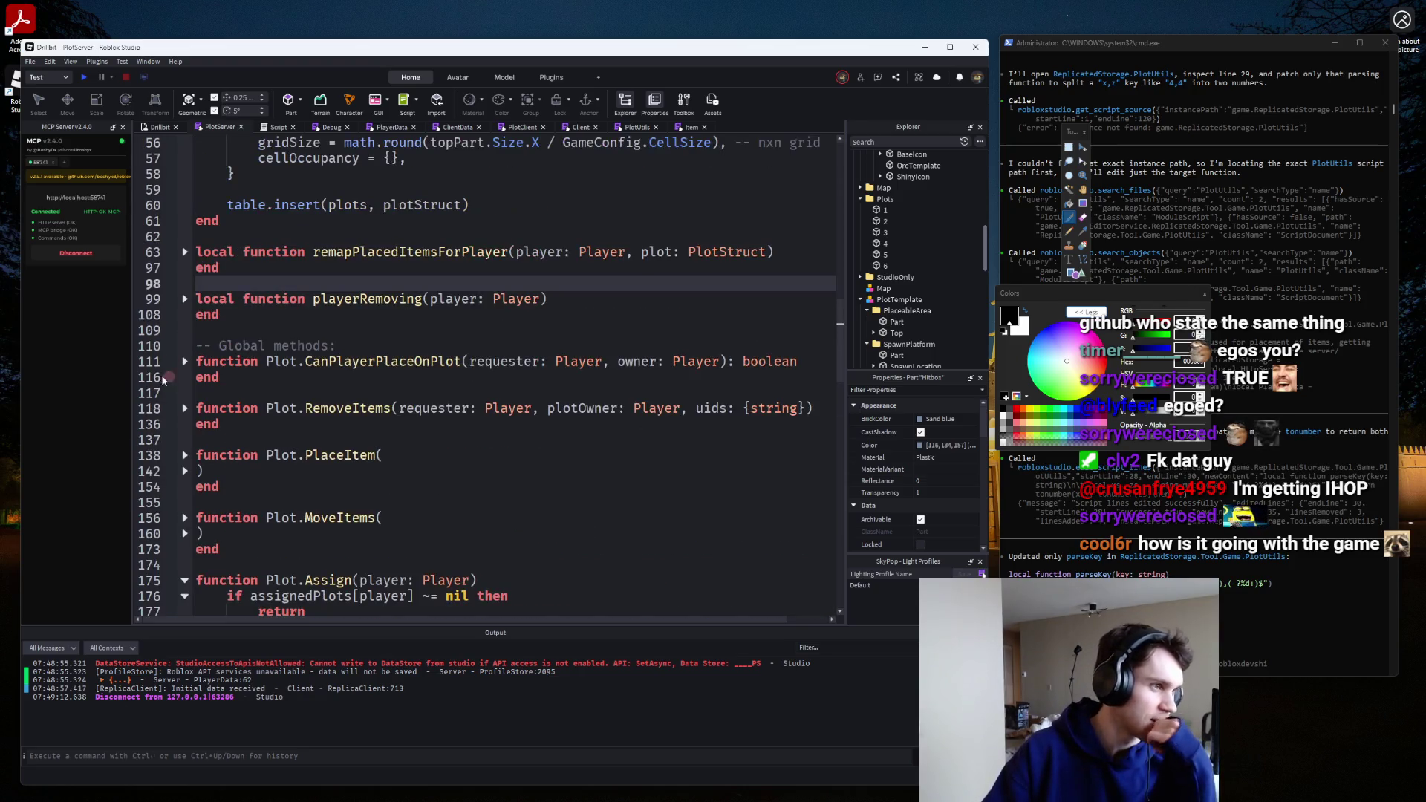
scroll(200, 334, "down", 10)
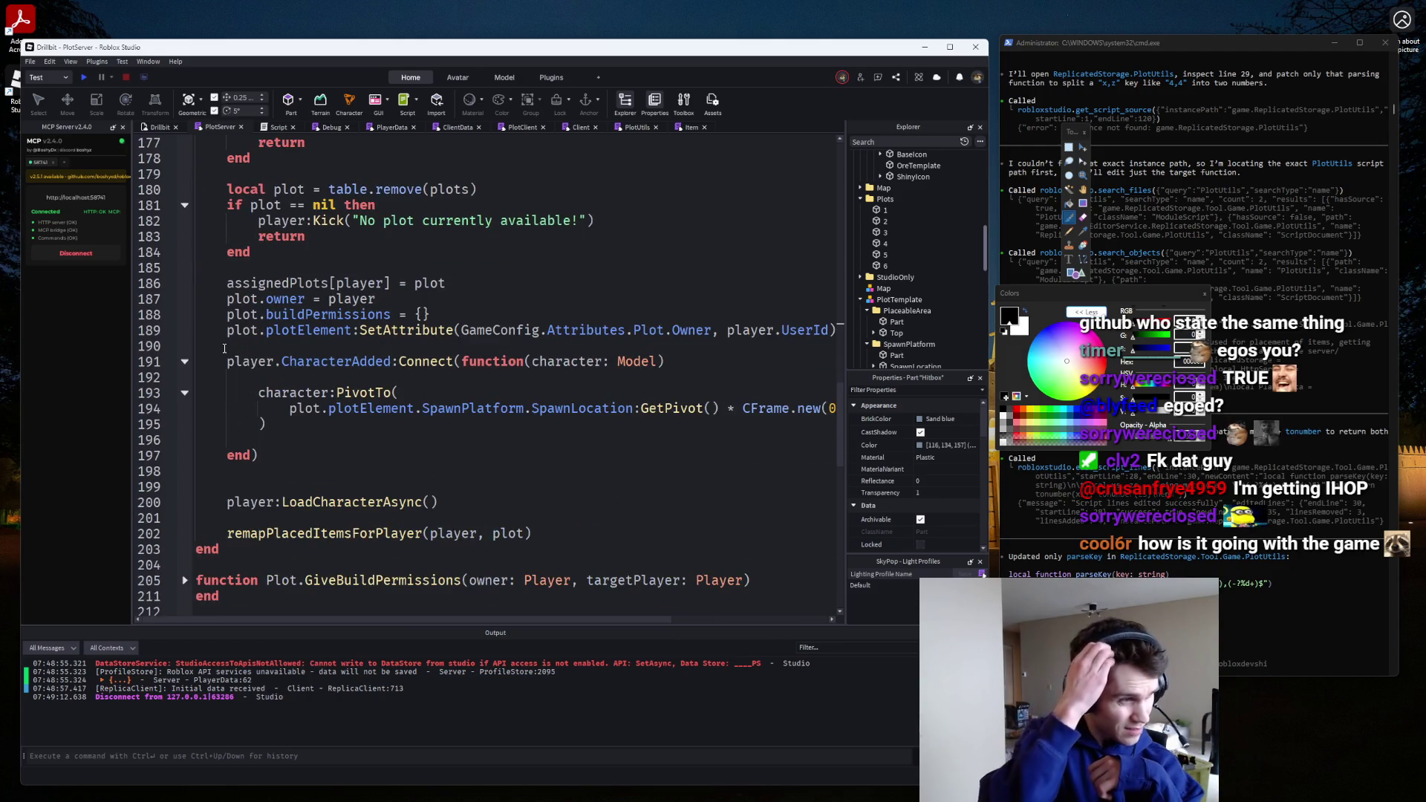
Jump to remapPlacedItemsForPlayer's definition, unfold it, and inspect its occupied and CanPlace logic.
left_click(358, 535)
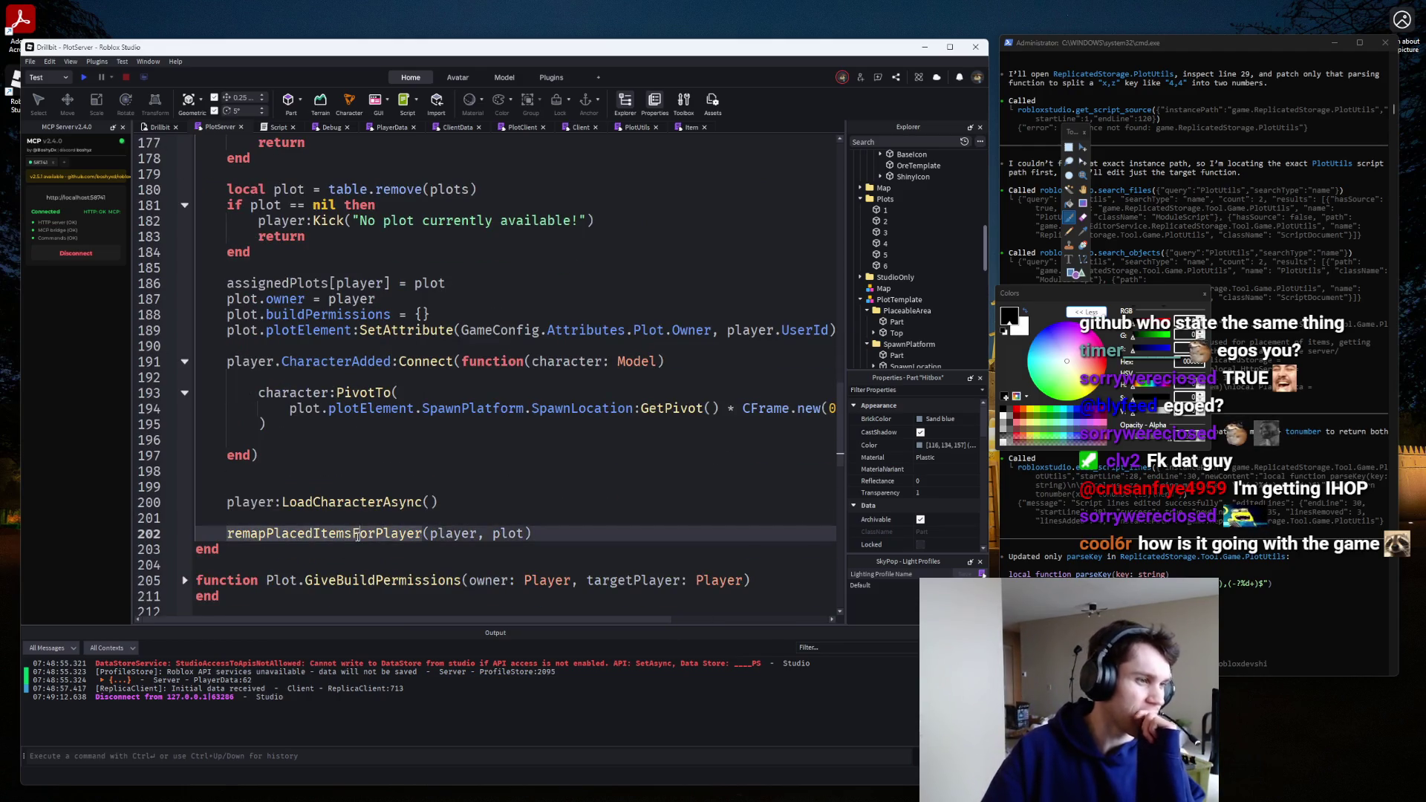
left_click(359, 535, "ctrl")
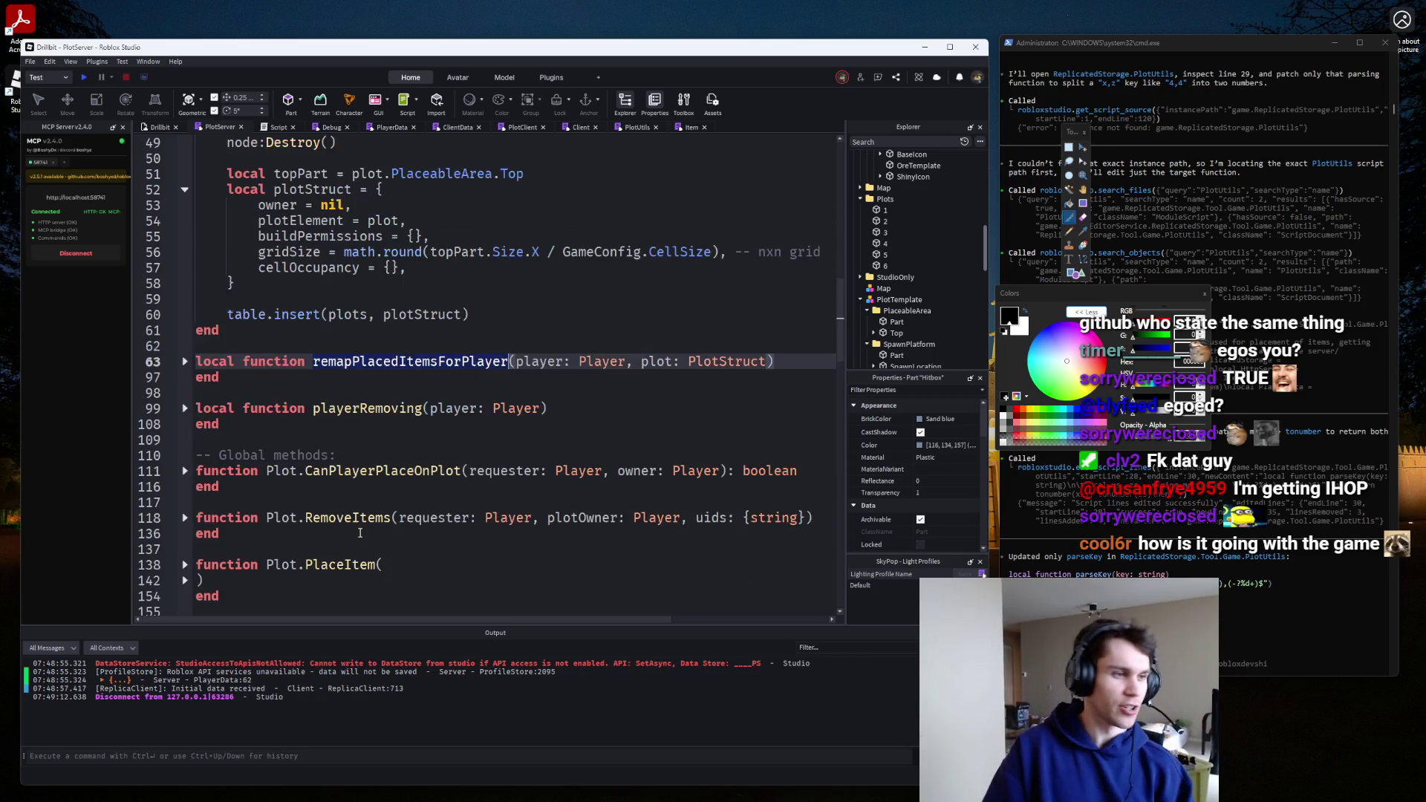
left_click(185, 361)
scroll(317, 410, "down", 5)
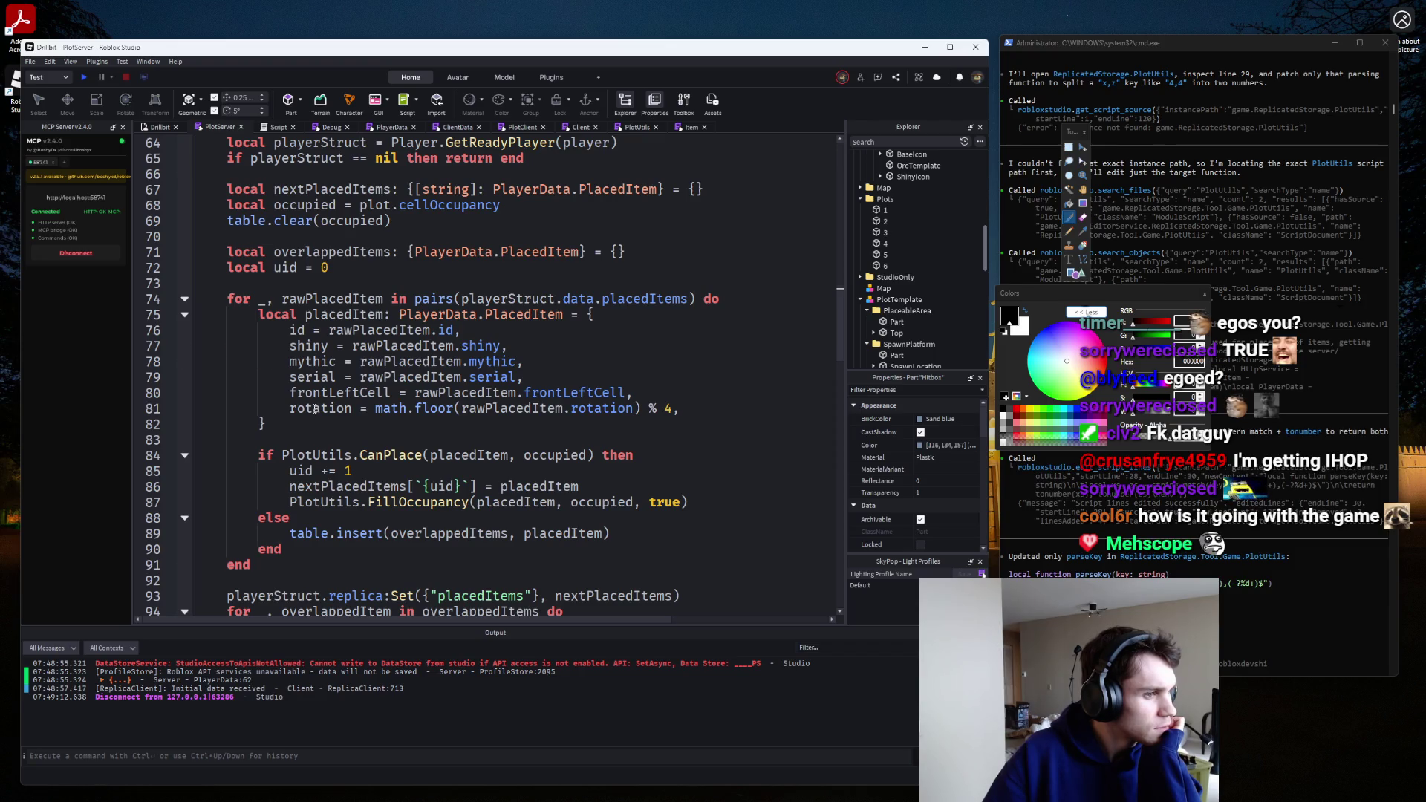
scroll(316, 409, "up", 1)
left_click(558, 503)
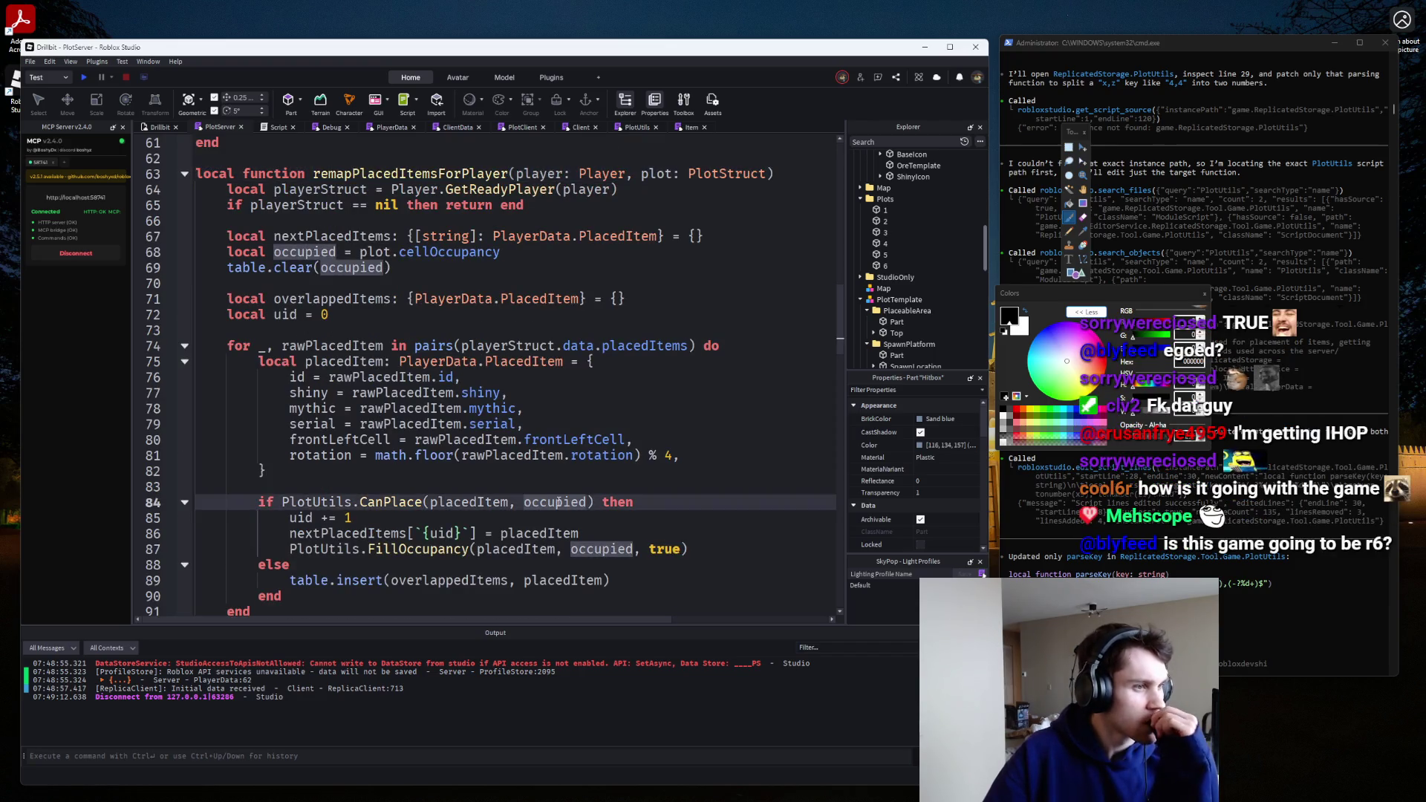
left_click(505, 475)
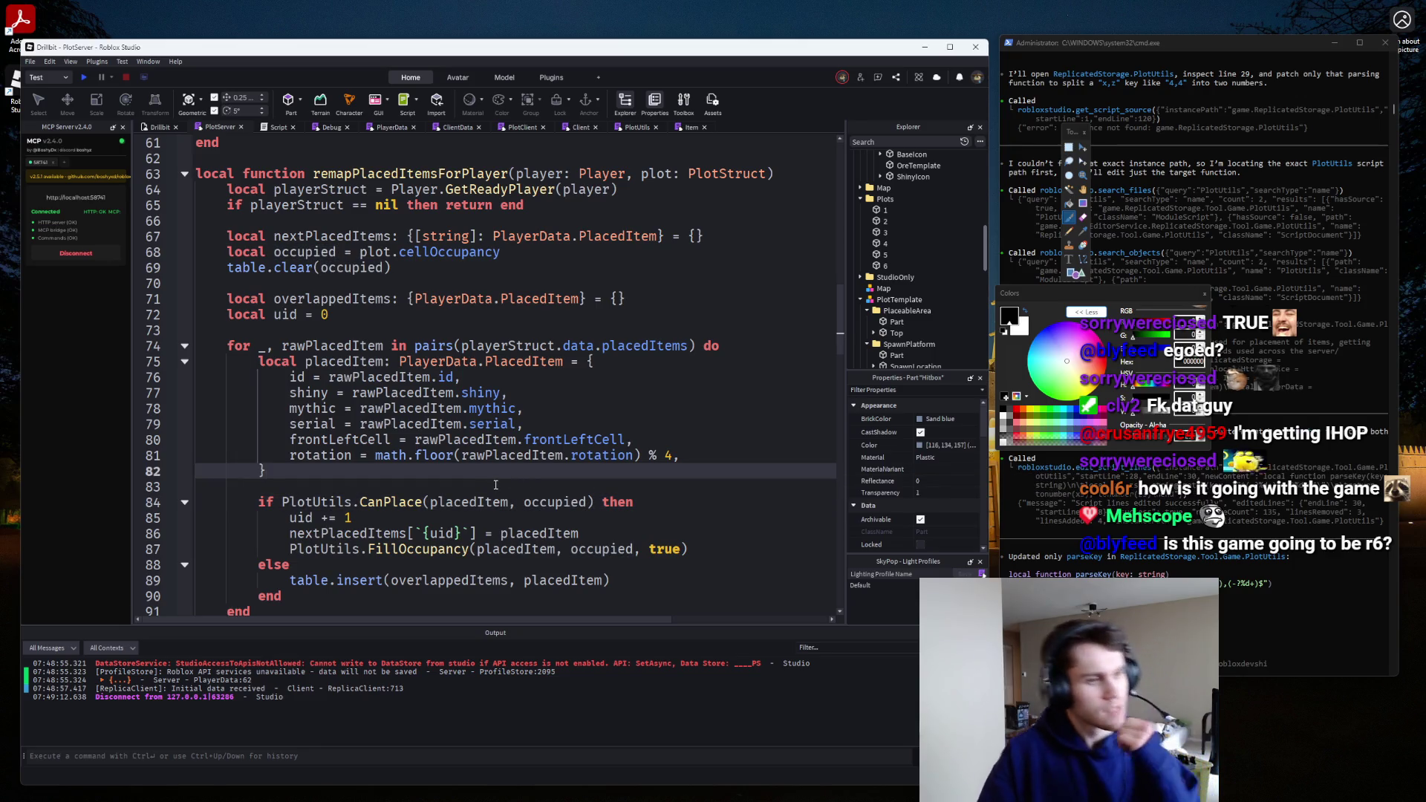
left_click(677, 503)
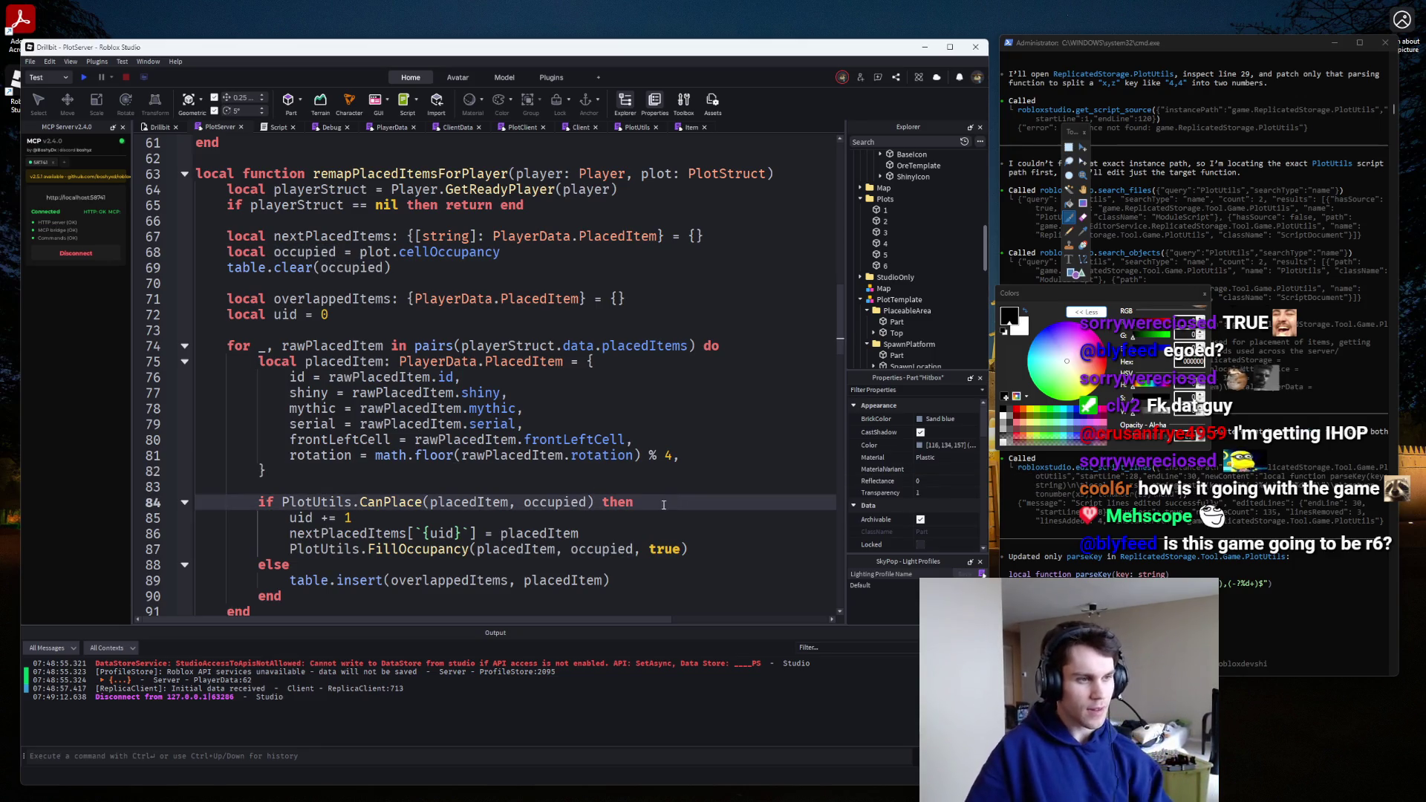
Start a print line under the CanPlace check and run a quick playtest.
key("Return")
type("print(")
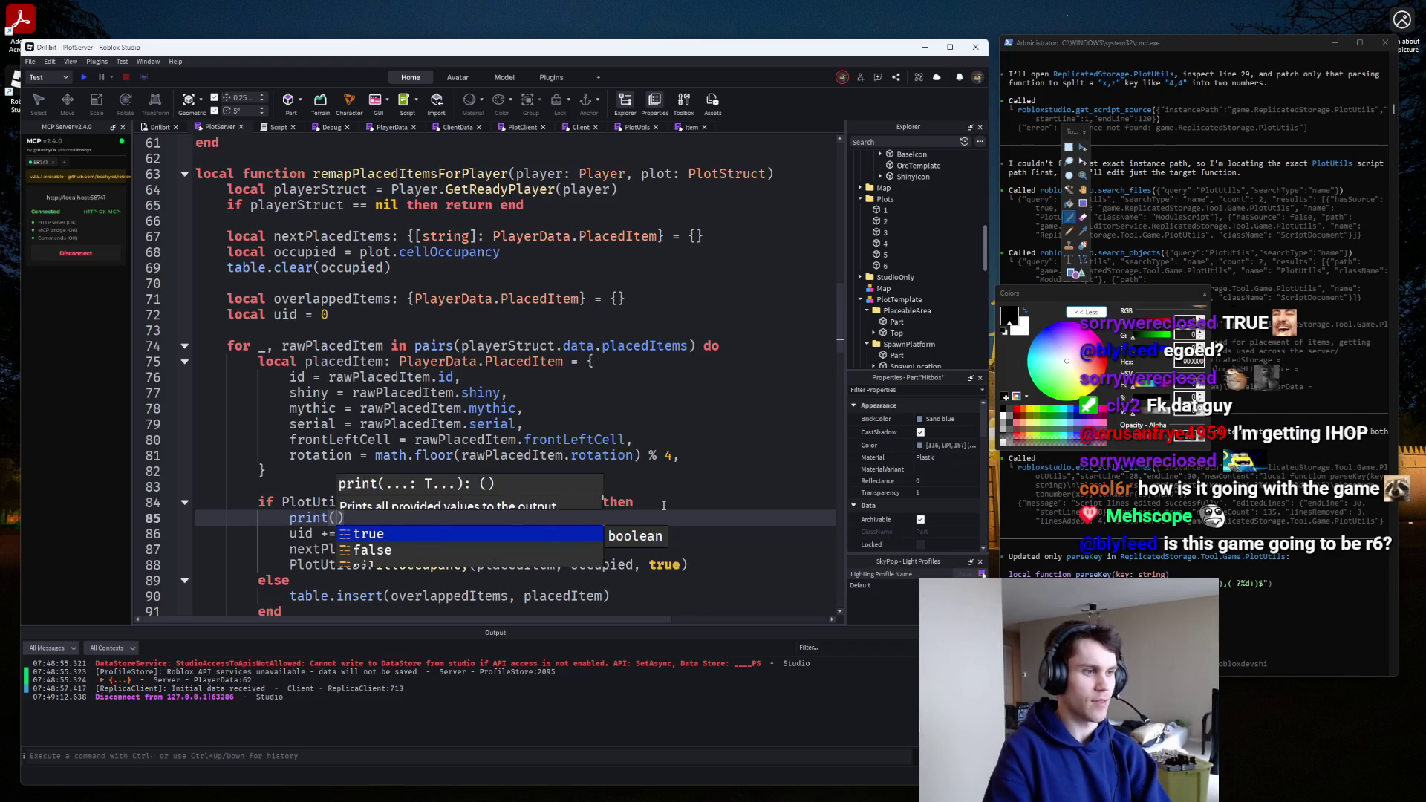
type("uid")
left_click(80, 78)
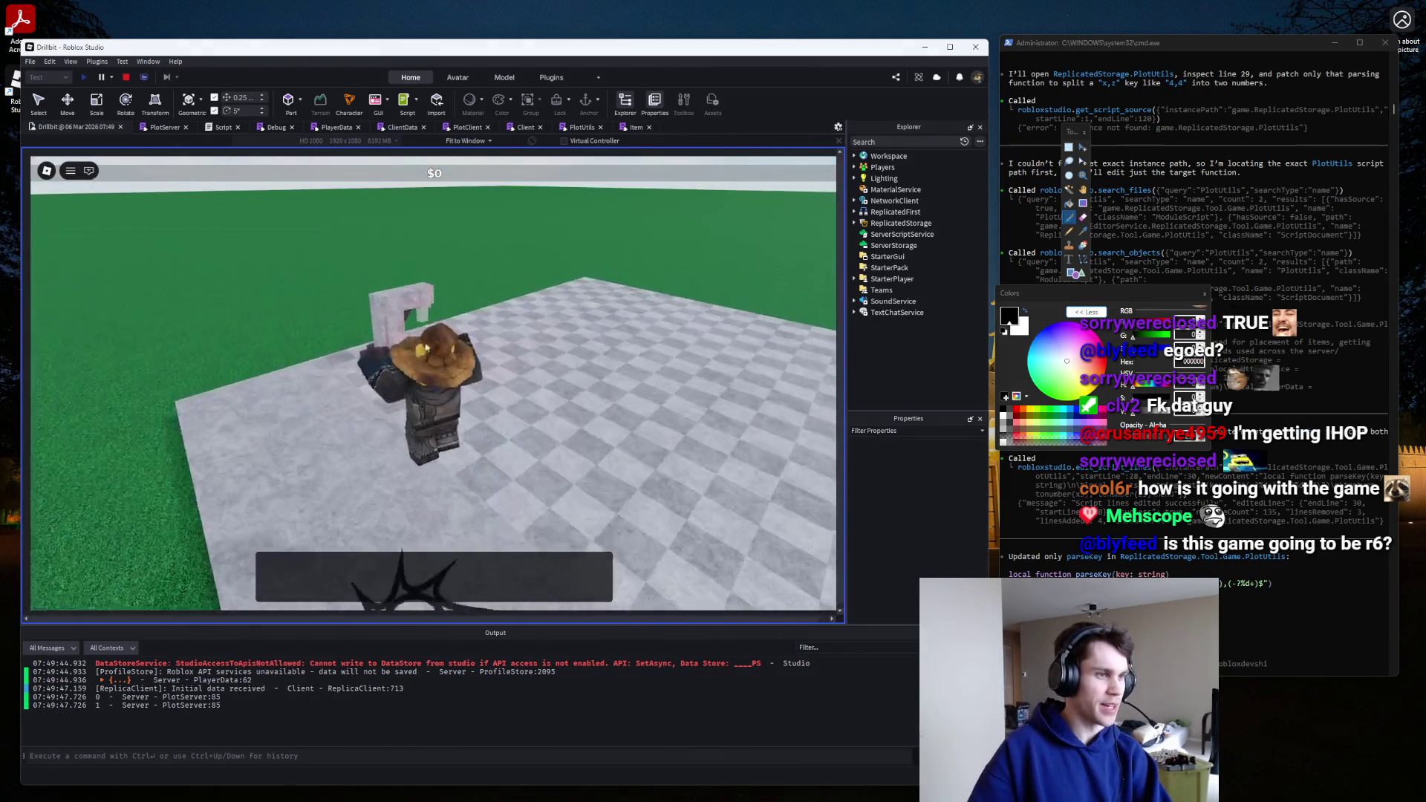
left_click(127, 77)
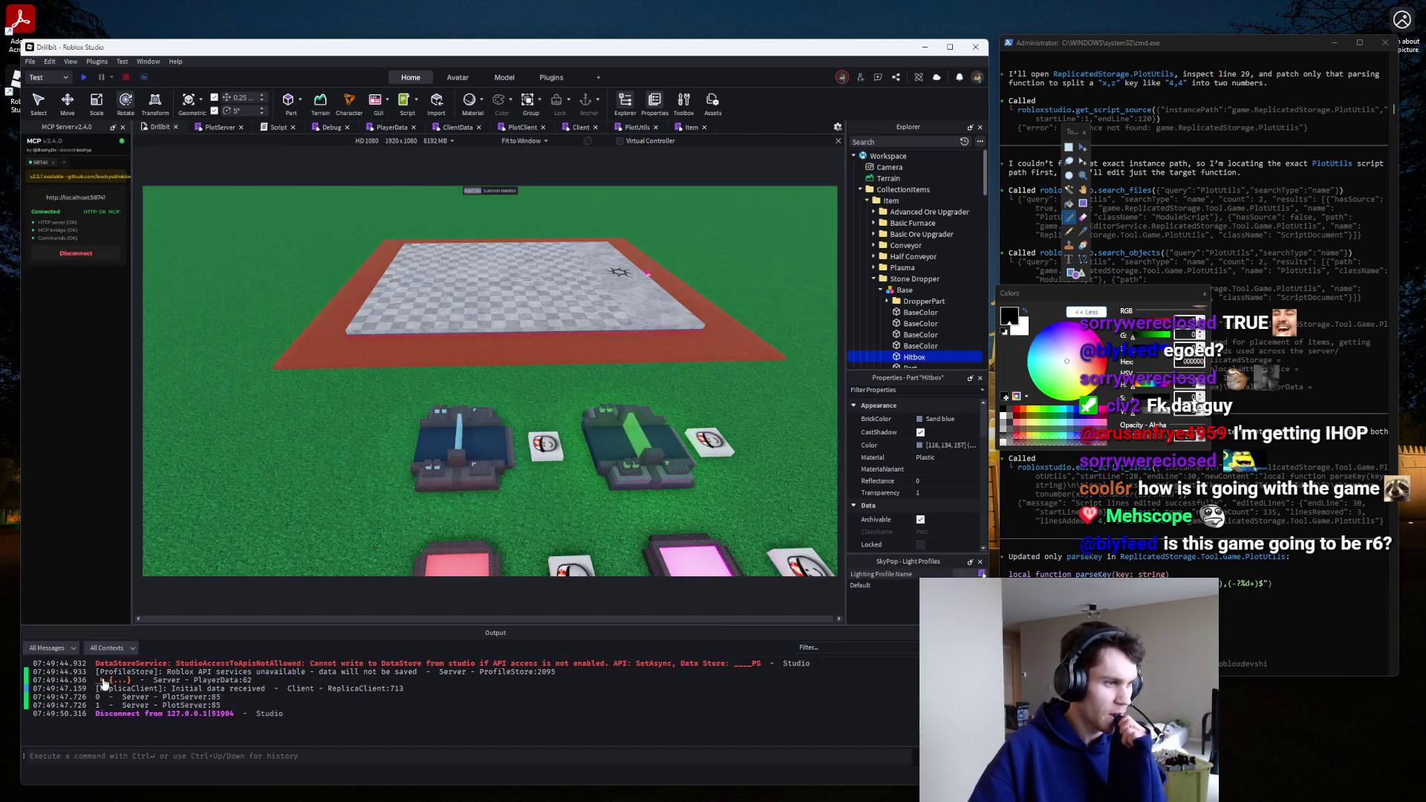
Try a print(occupied) line under PlotServer's CanPlace check on line 84, then undo it.
left_click(98, 697)
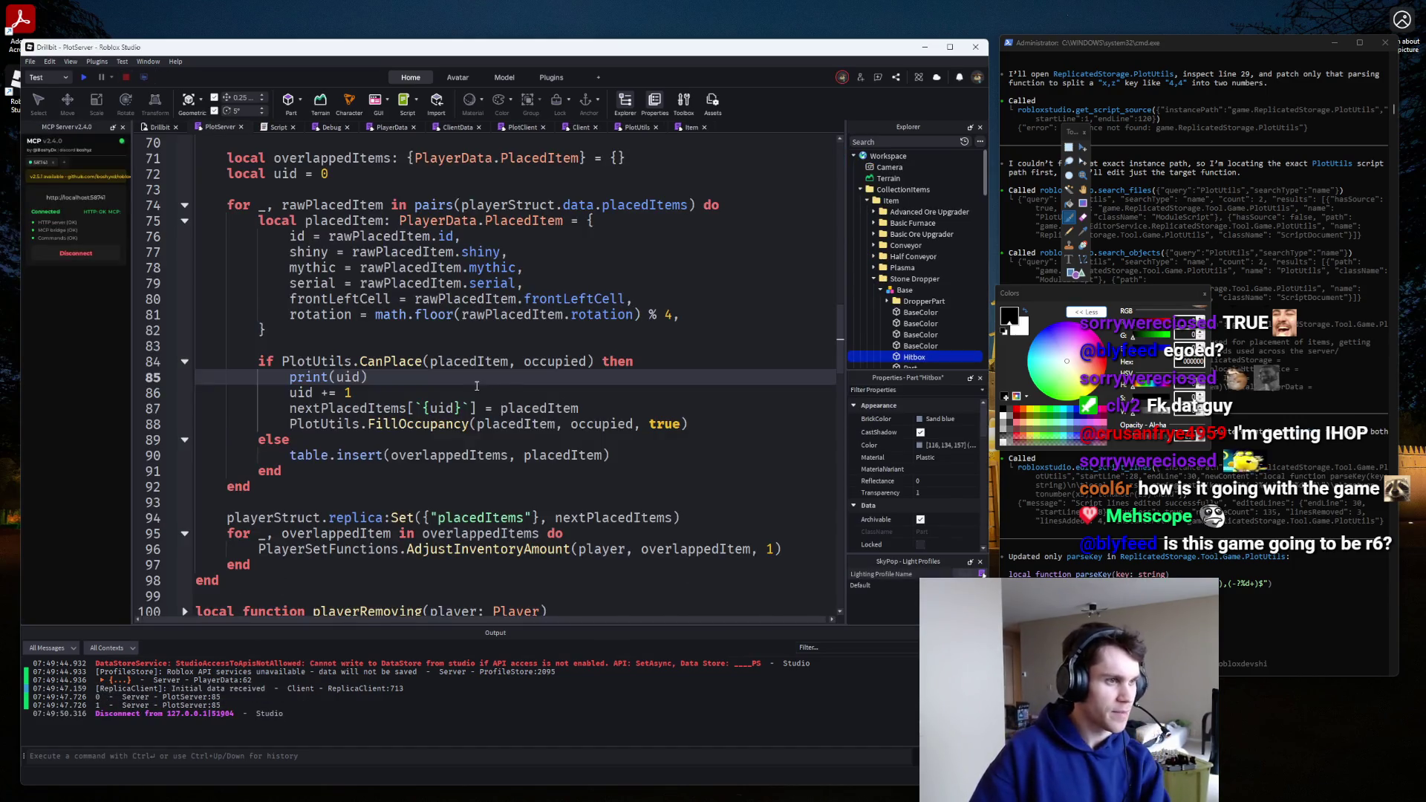
left_click(553, 360)
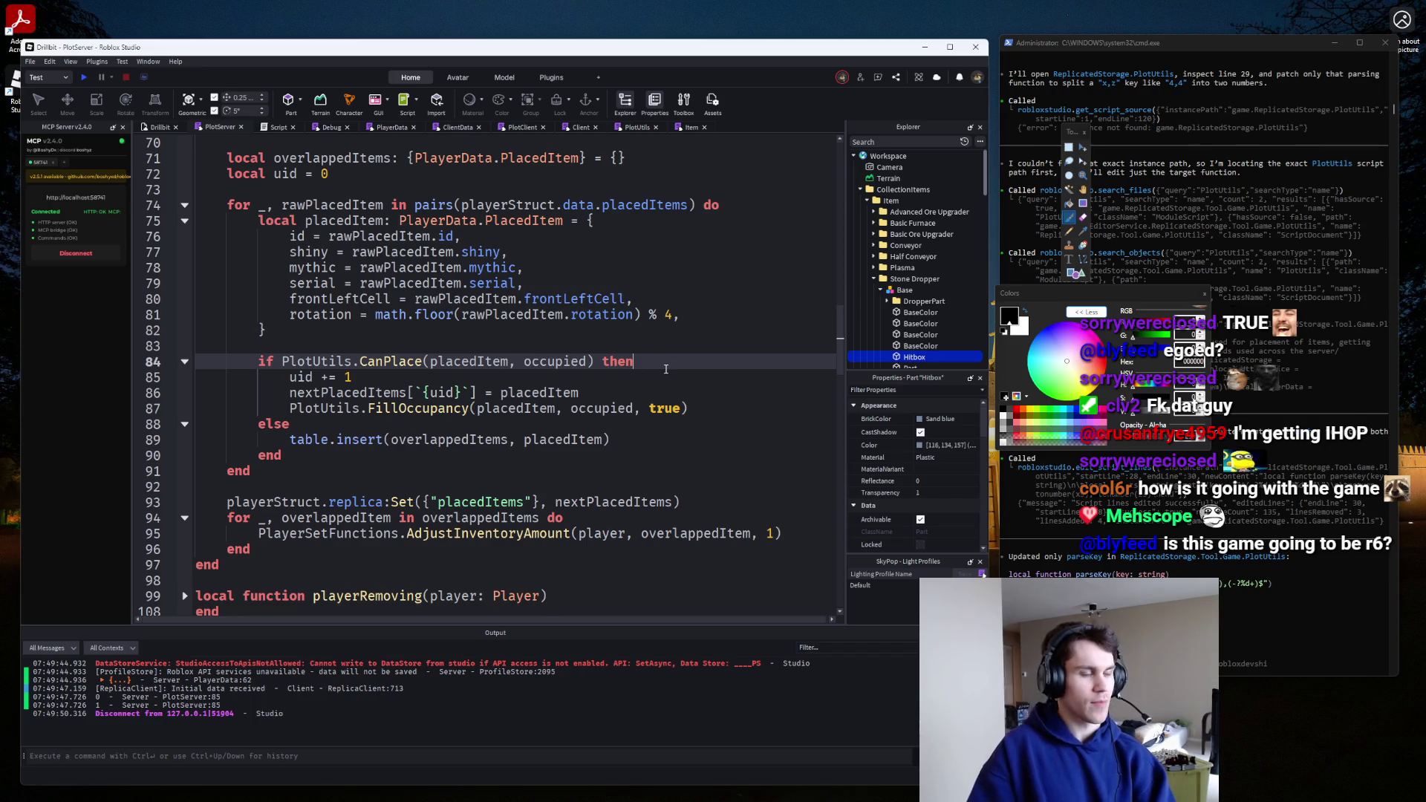
key("Return")
type("print(occ")
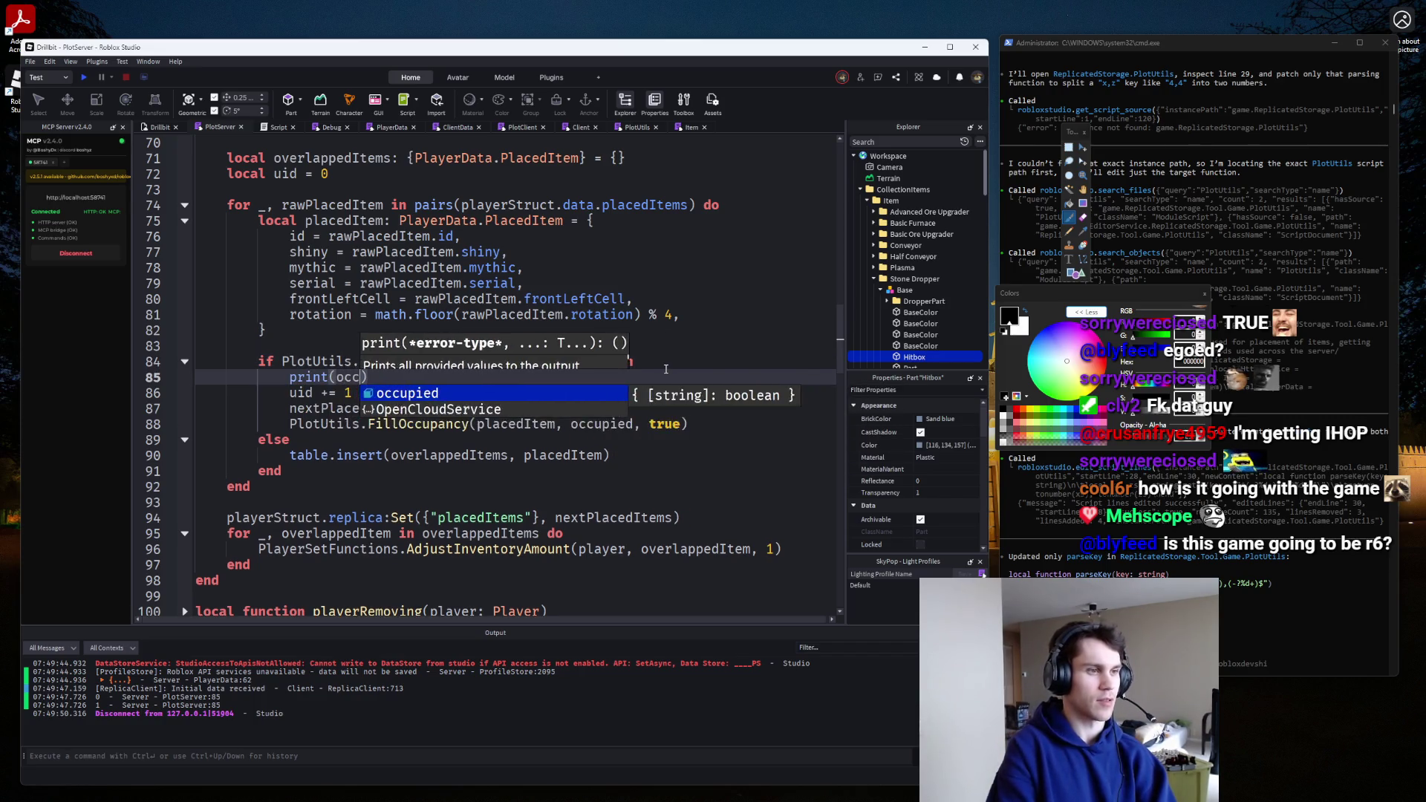
key("Tab")
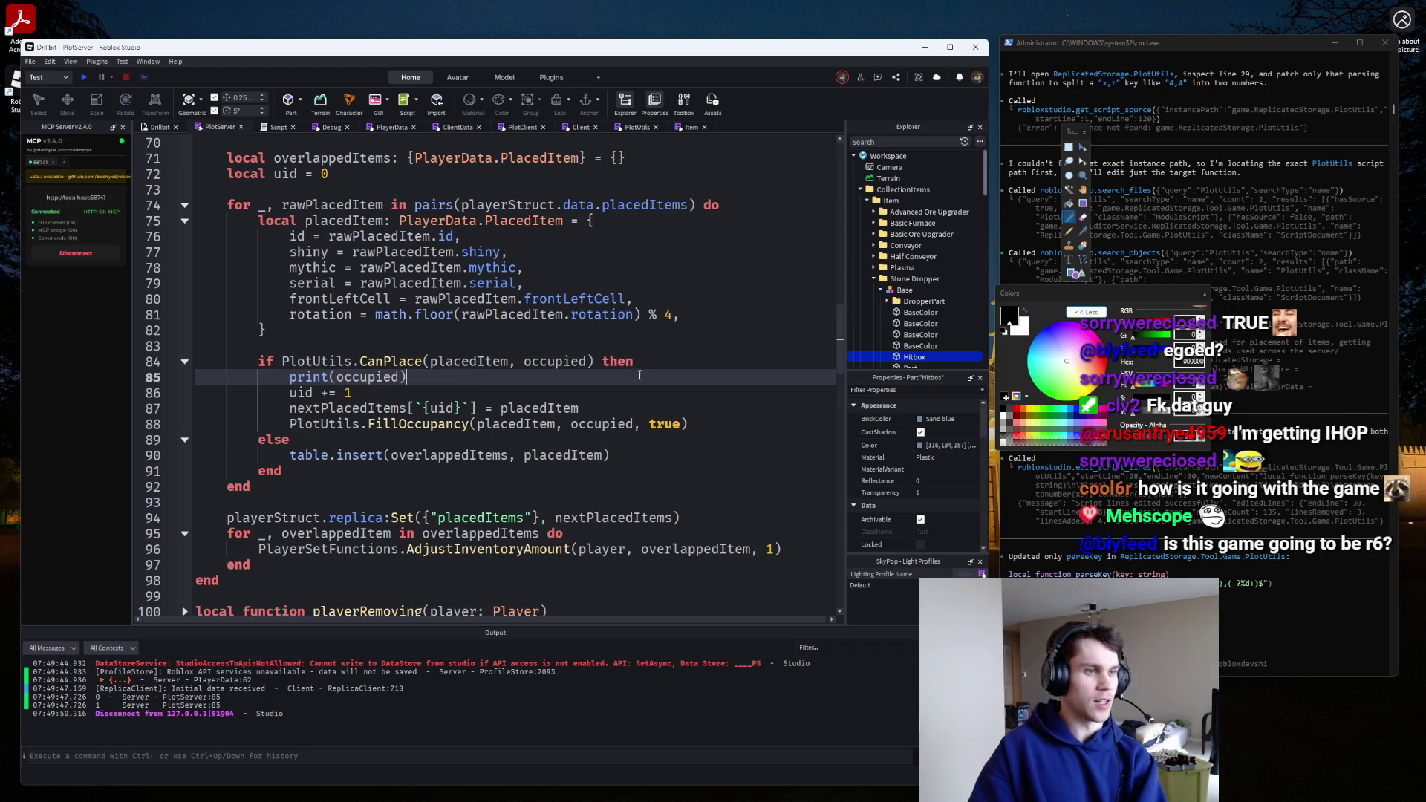
key("ctrl+z")
Delete '== false' from CanPlace's condition on line 156 and playtest, walking past the pink pad.
left_click(409, 364, "ctrl")
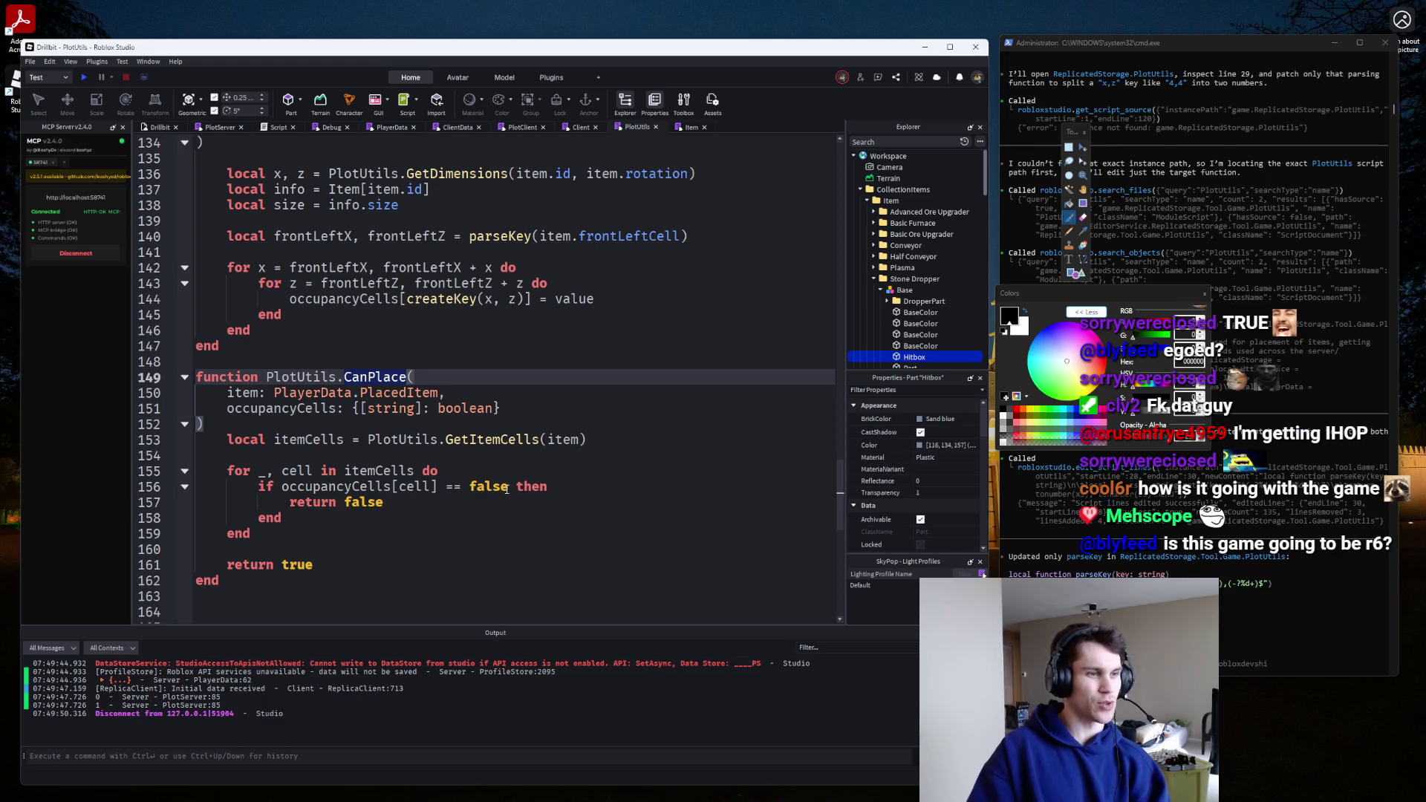
left_click_drag(506, 488, 440, 488)
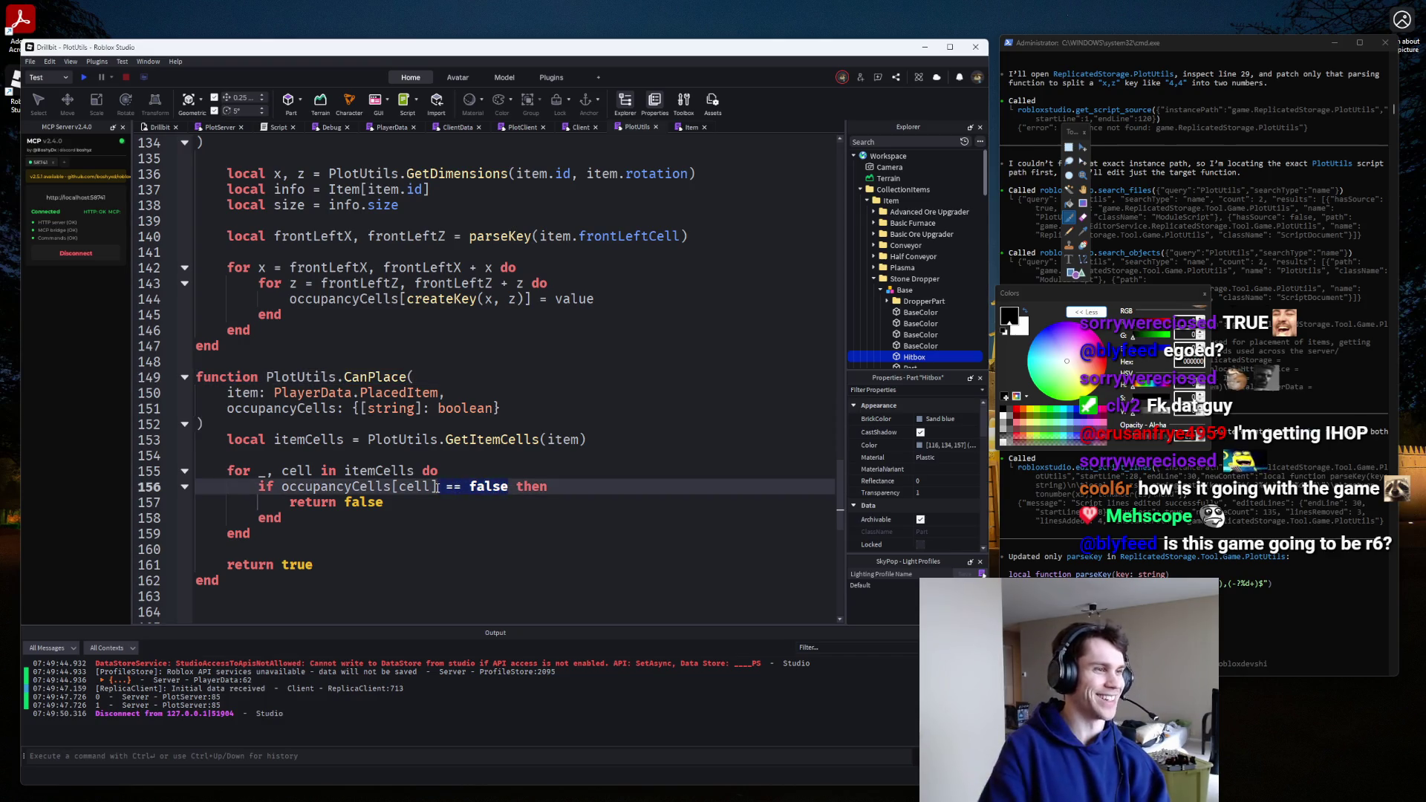
key("BackSpace")
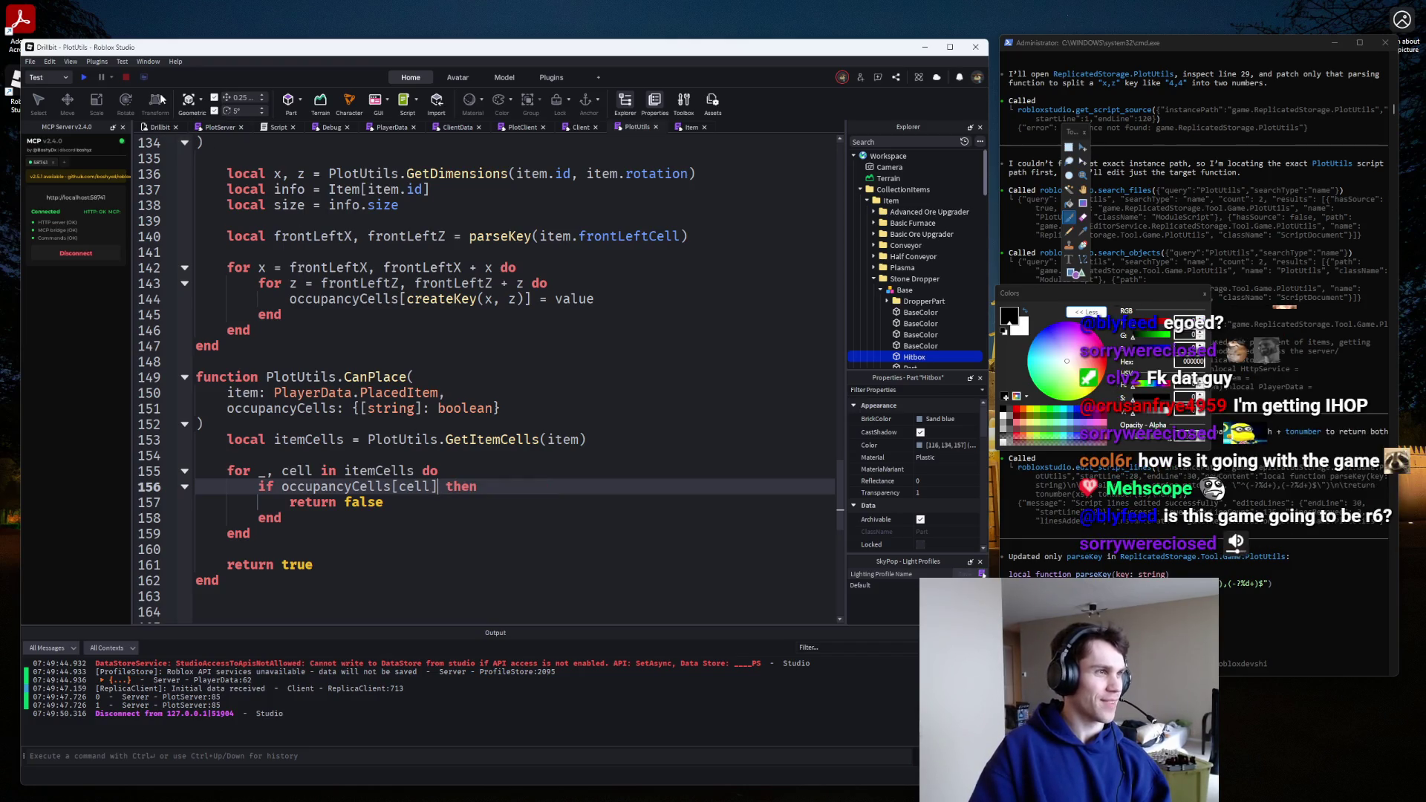
left_click(86, 77)
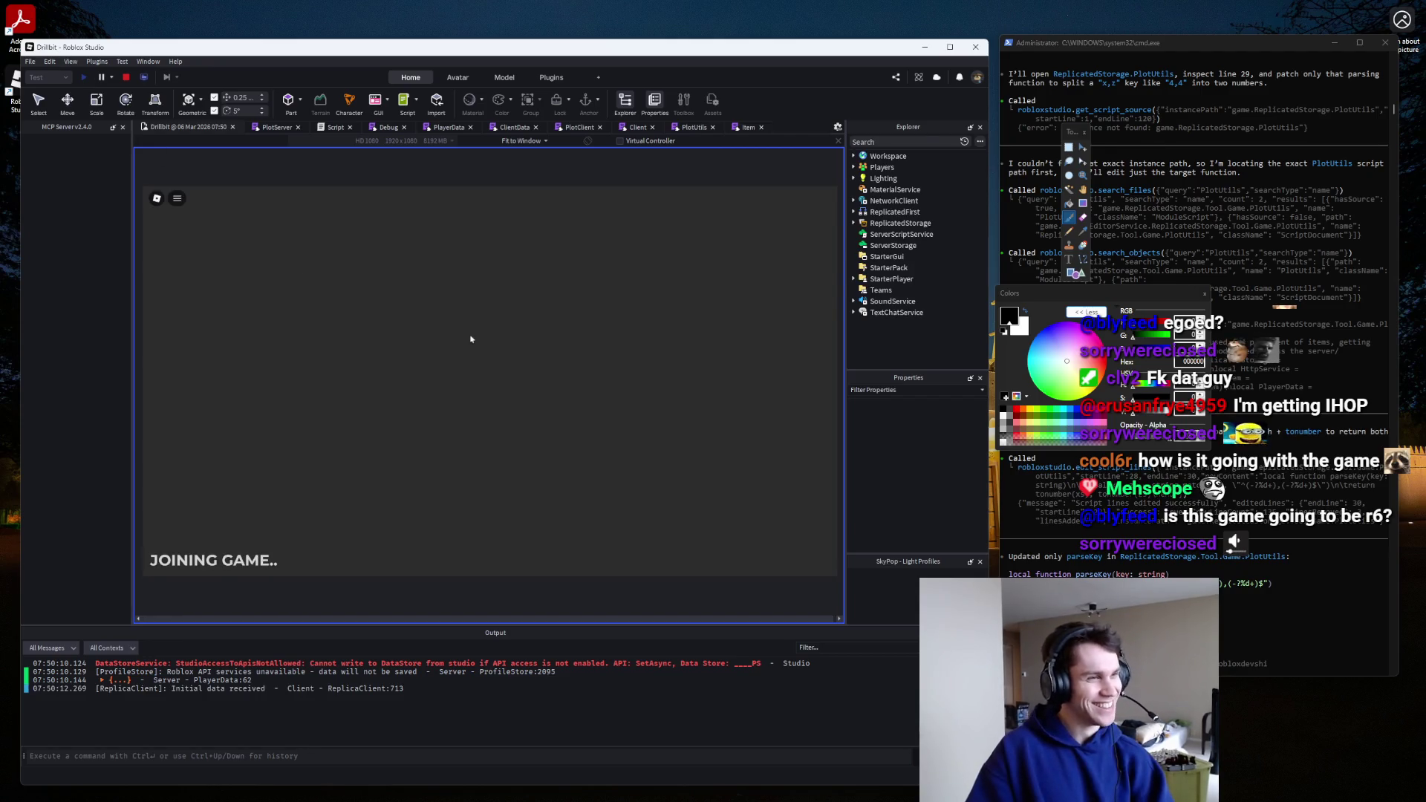
key("w")
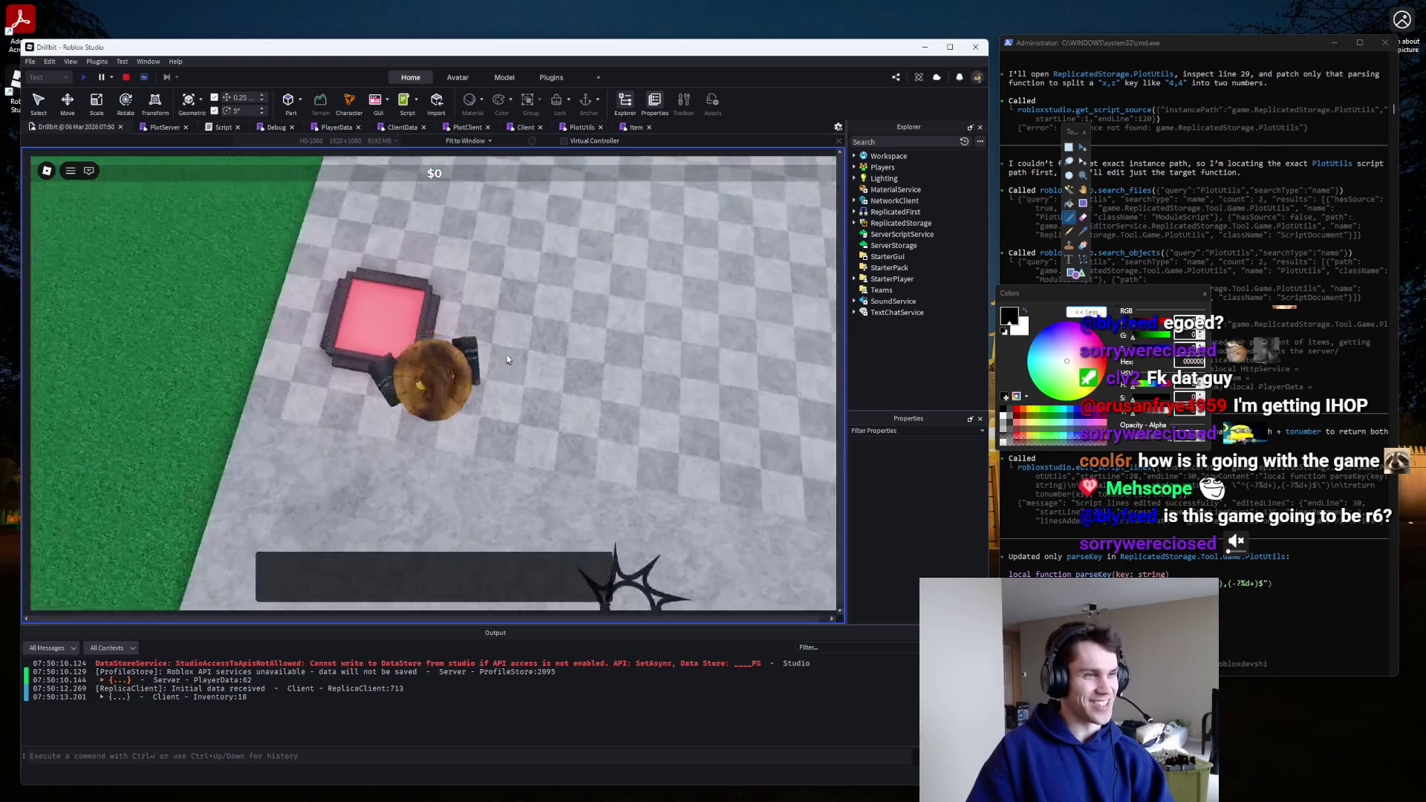
key("w")
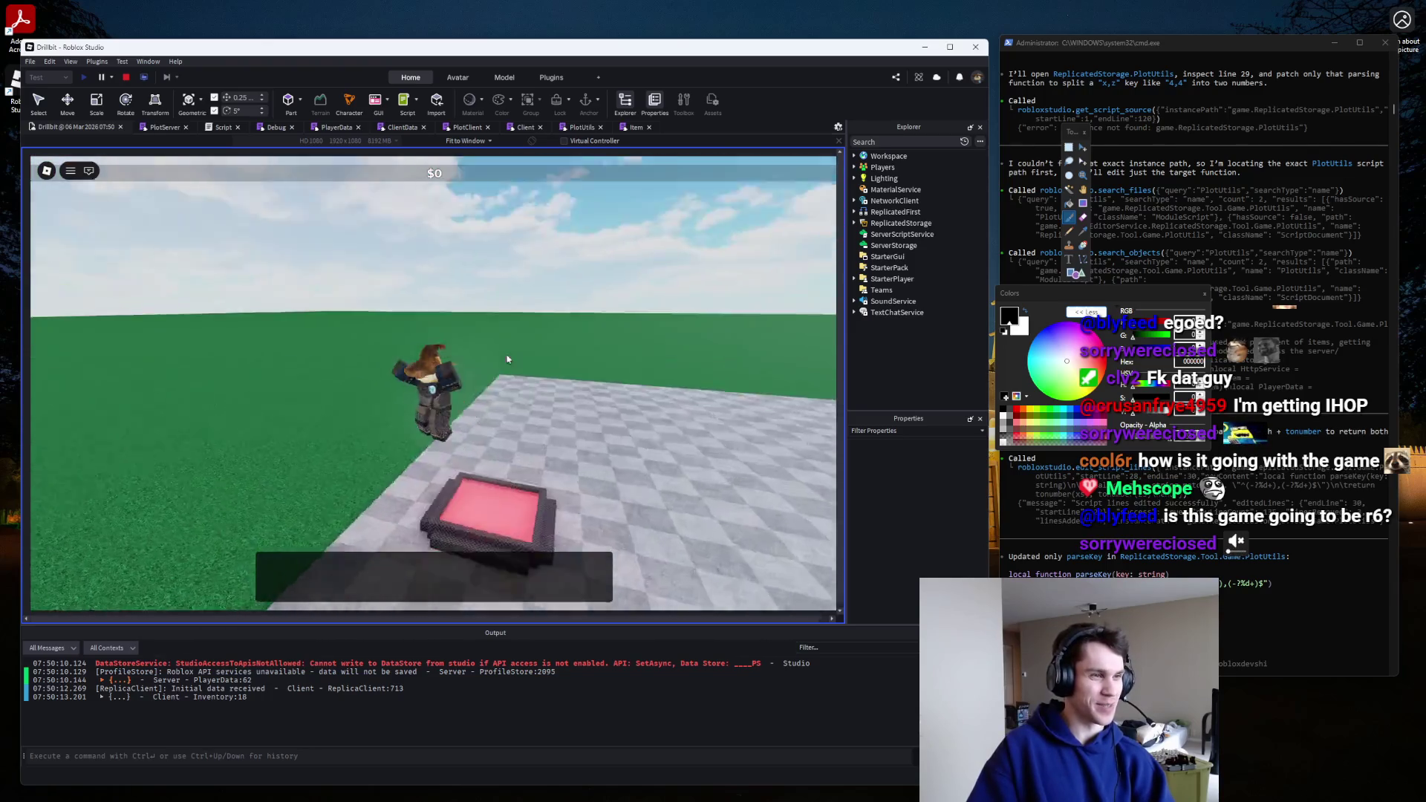
Stop the playtest and cycle the script tabs, ending on PlayerData showing derp at "1,1" and clv at "2,2".
left_click(125, 79)
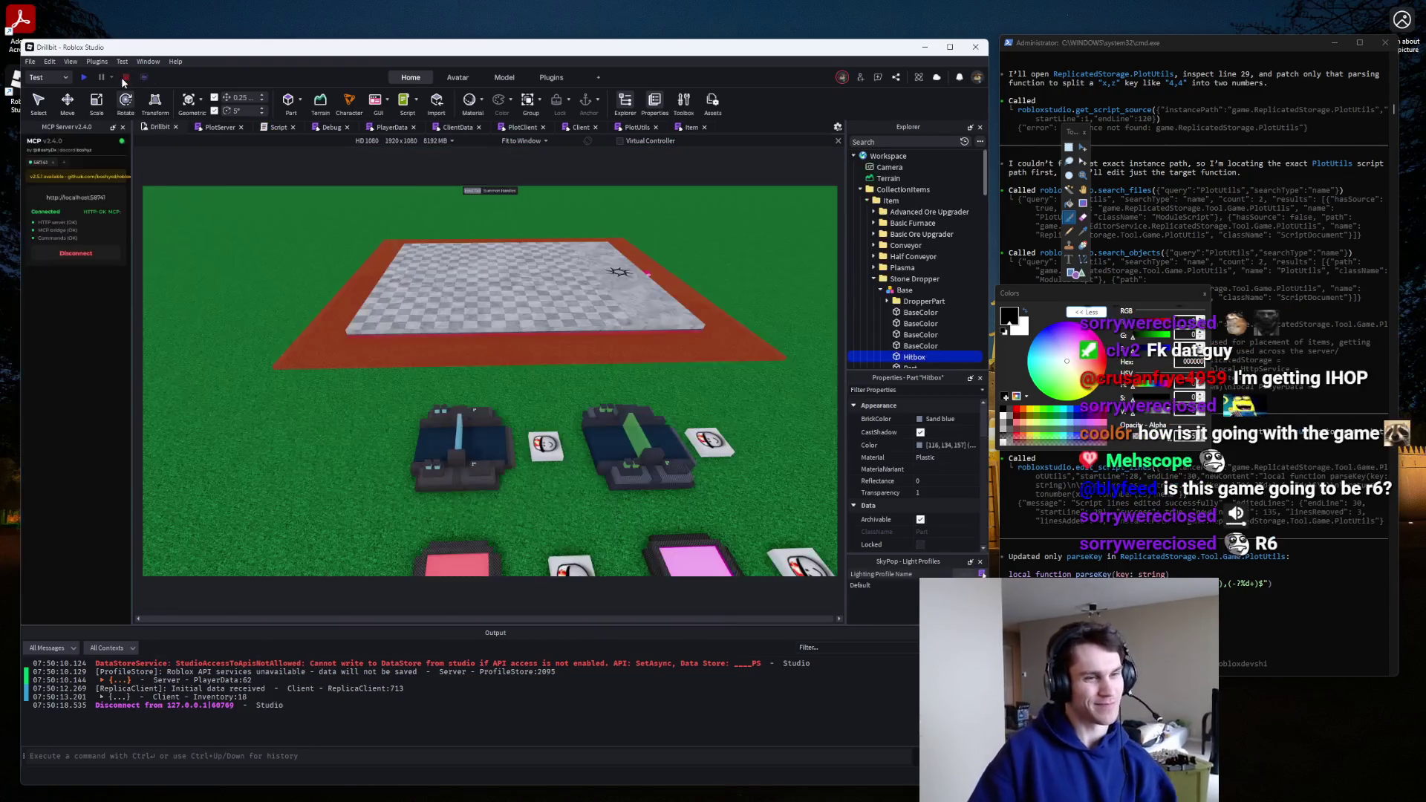
left_click(632, 130)
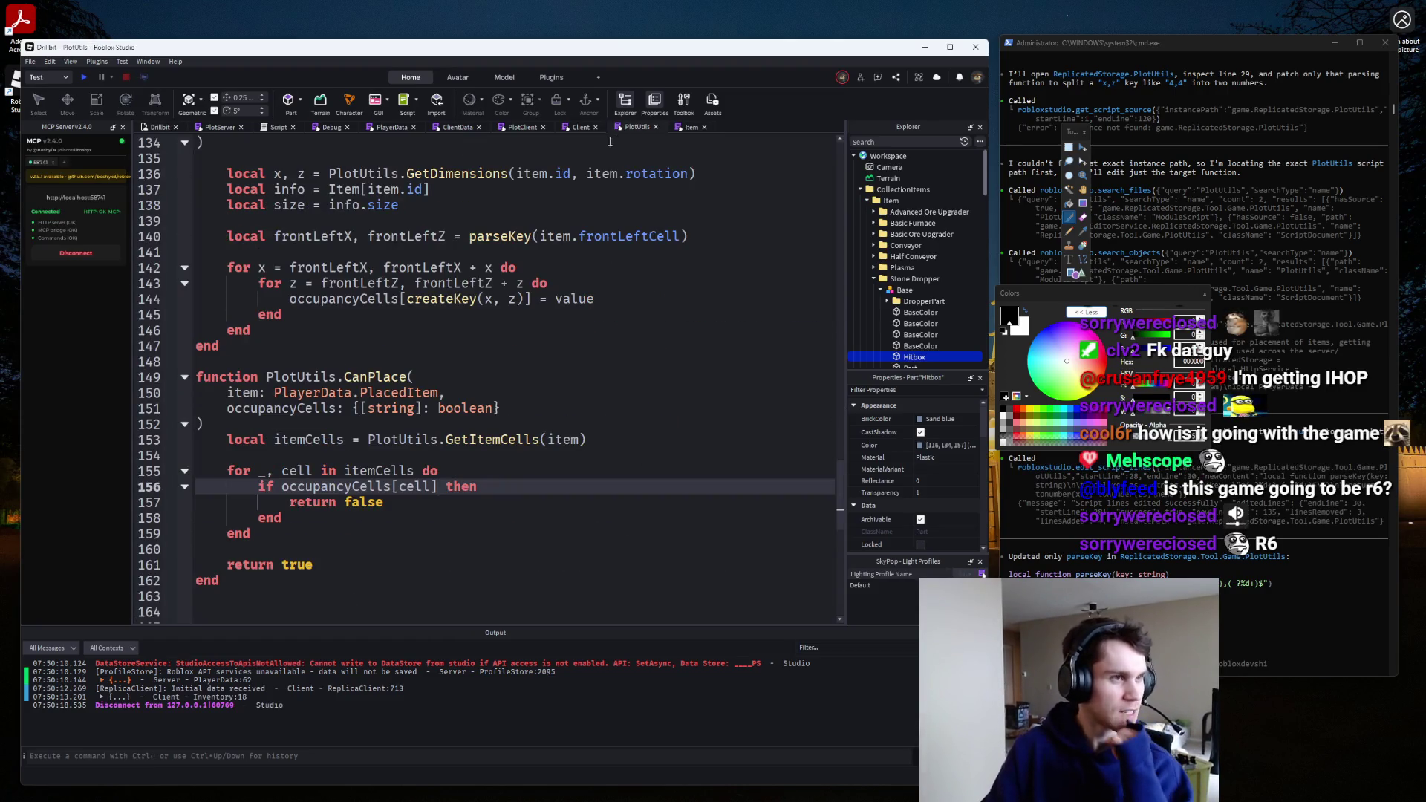
left_click(578, 128)
left_click(520, 129)
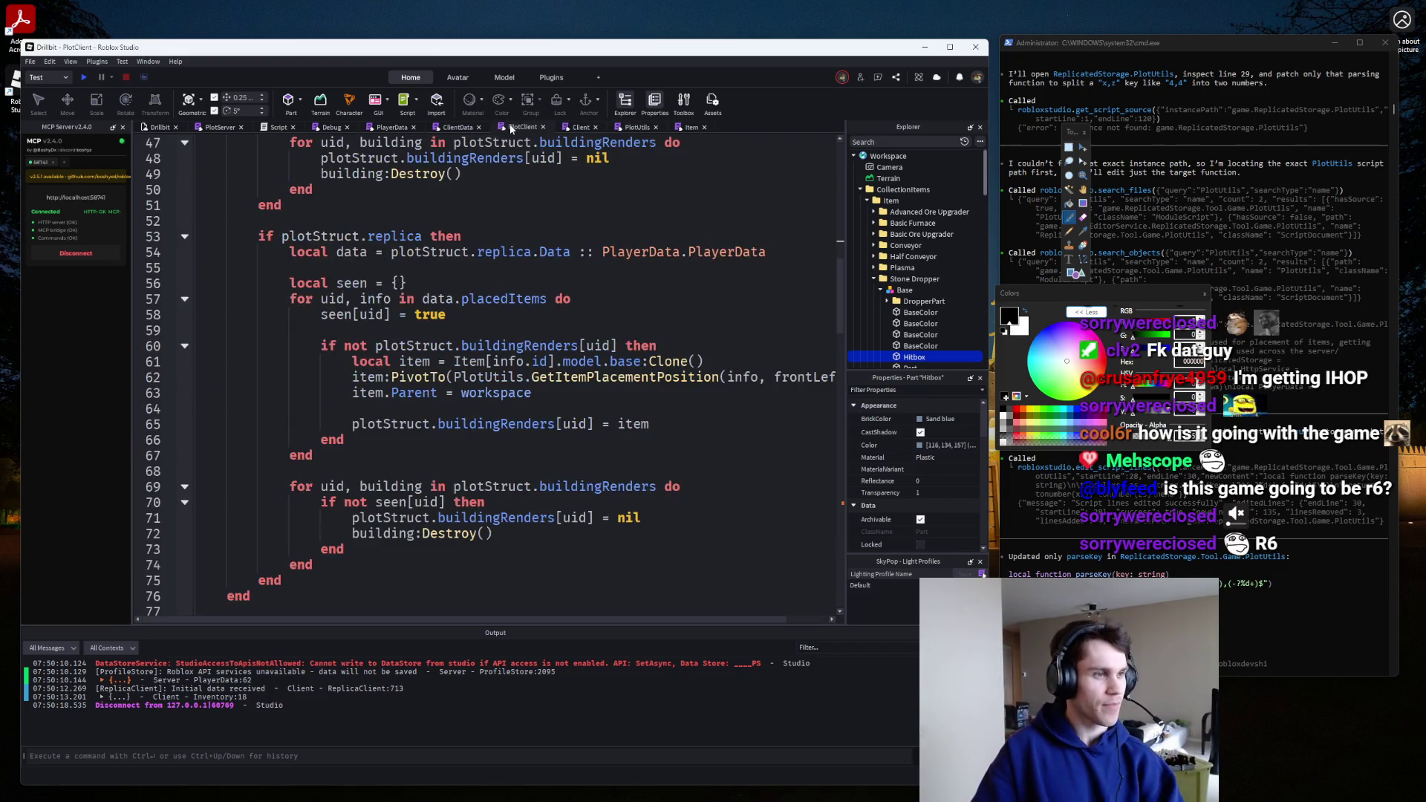
left_click(454, 128)
left_click(390, 126)
left_click(332, 127)
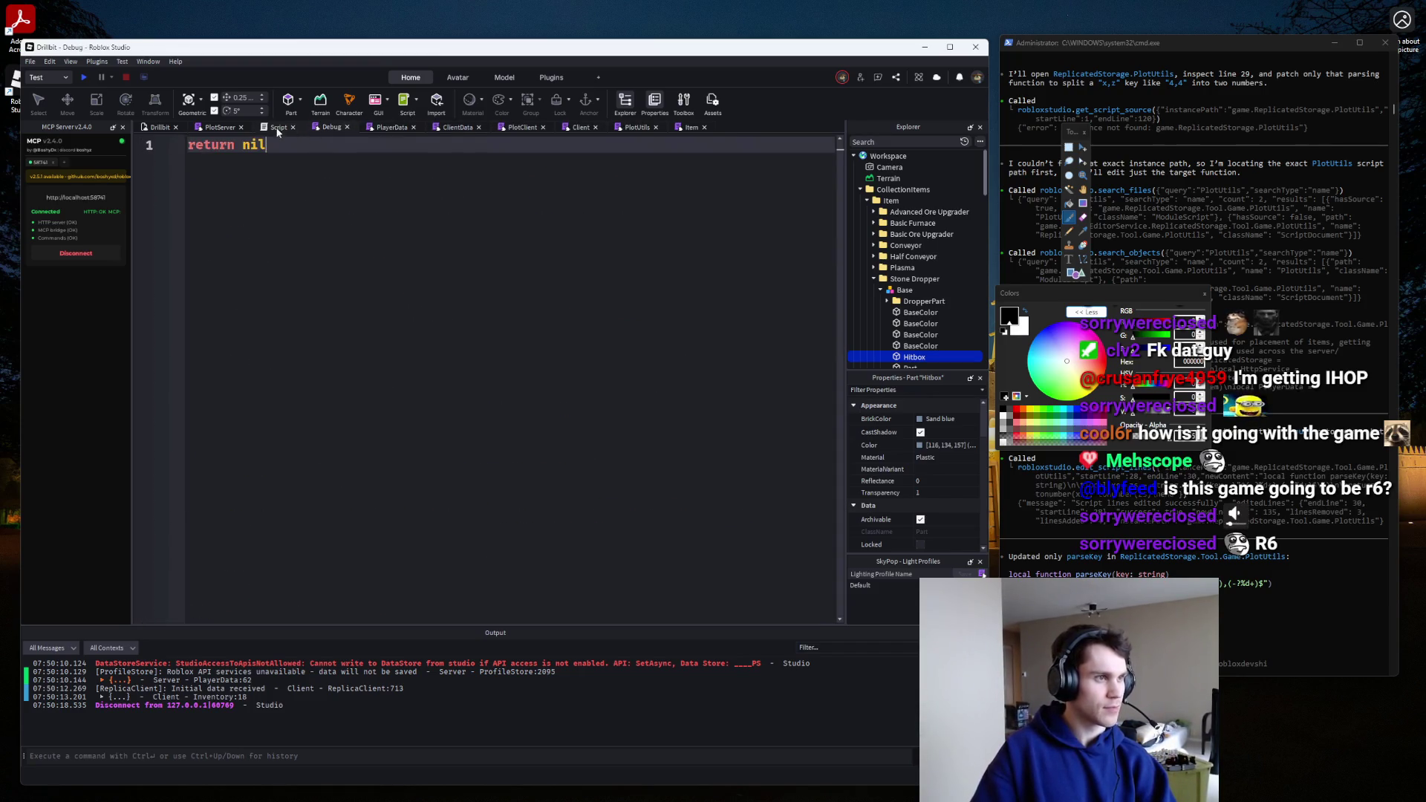
left_click(219, 127)
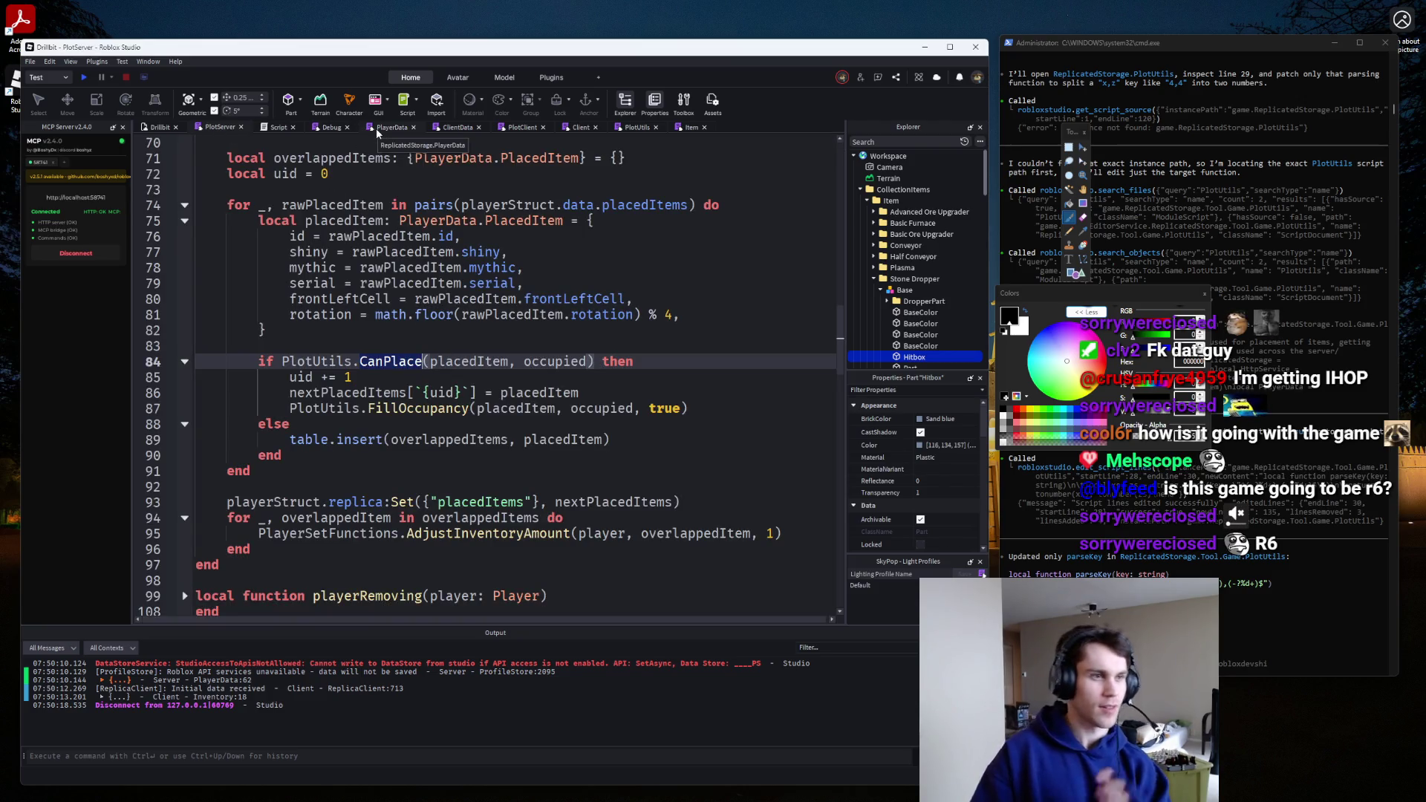
left_click(572, 131)
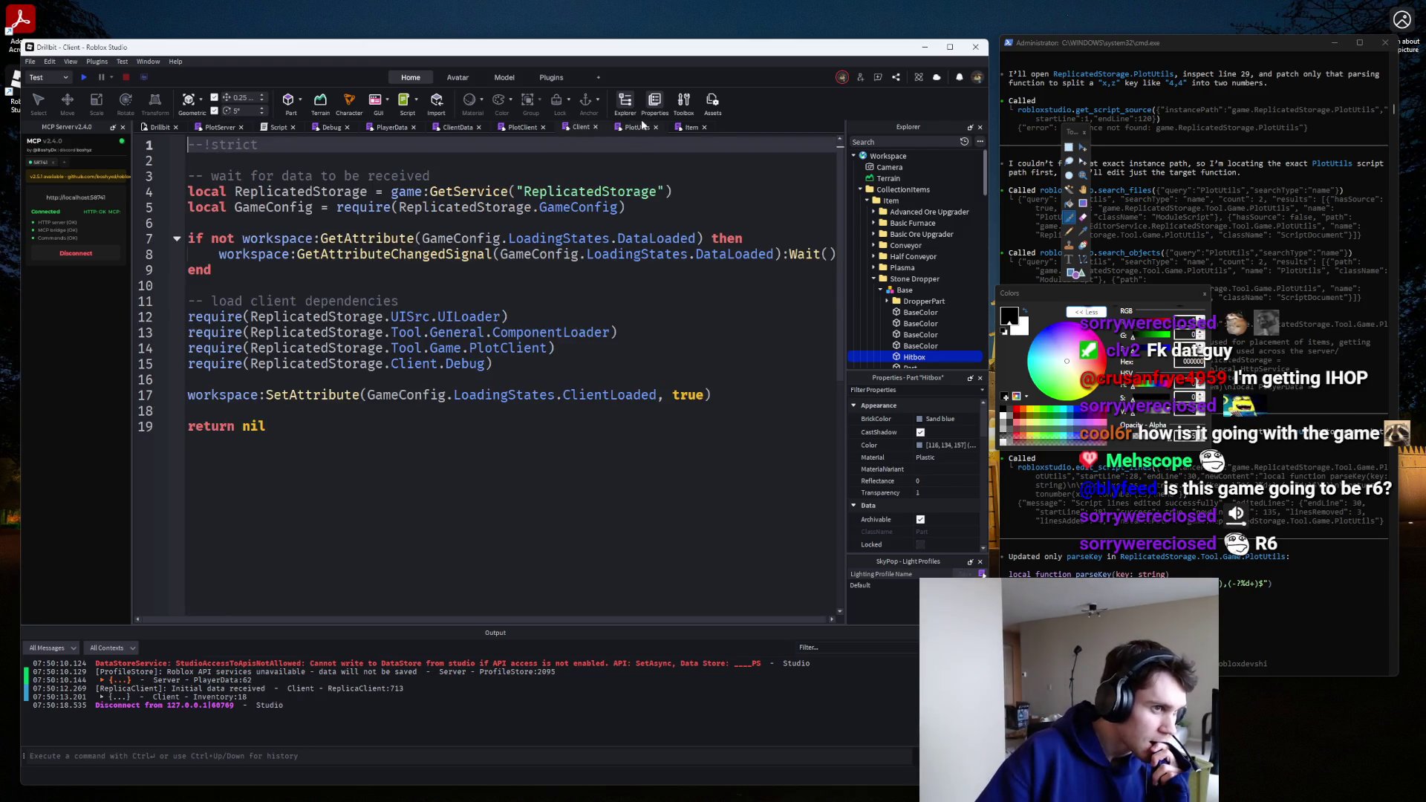
left_click(511, 130)
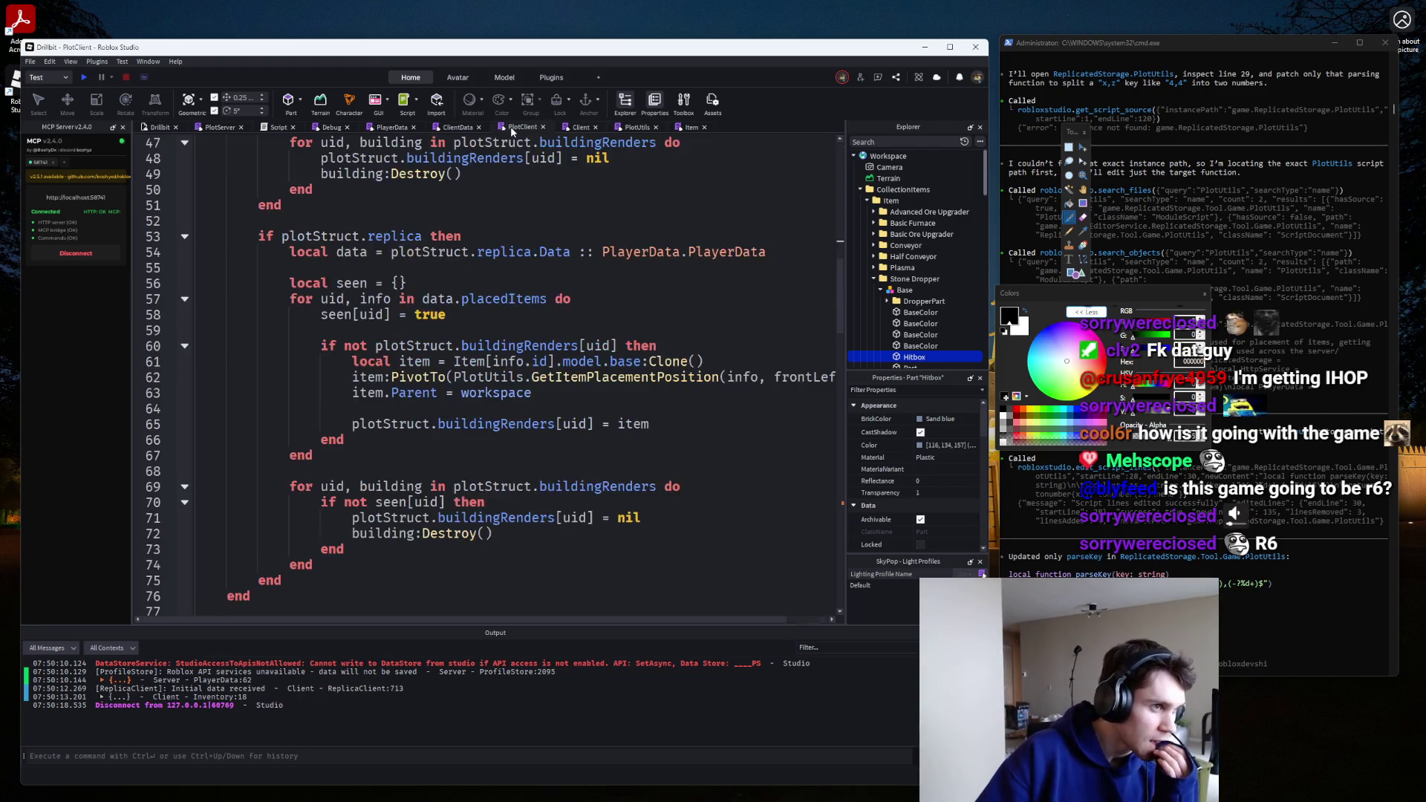
left_click(440, 130)
left_click(392, 130)
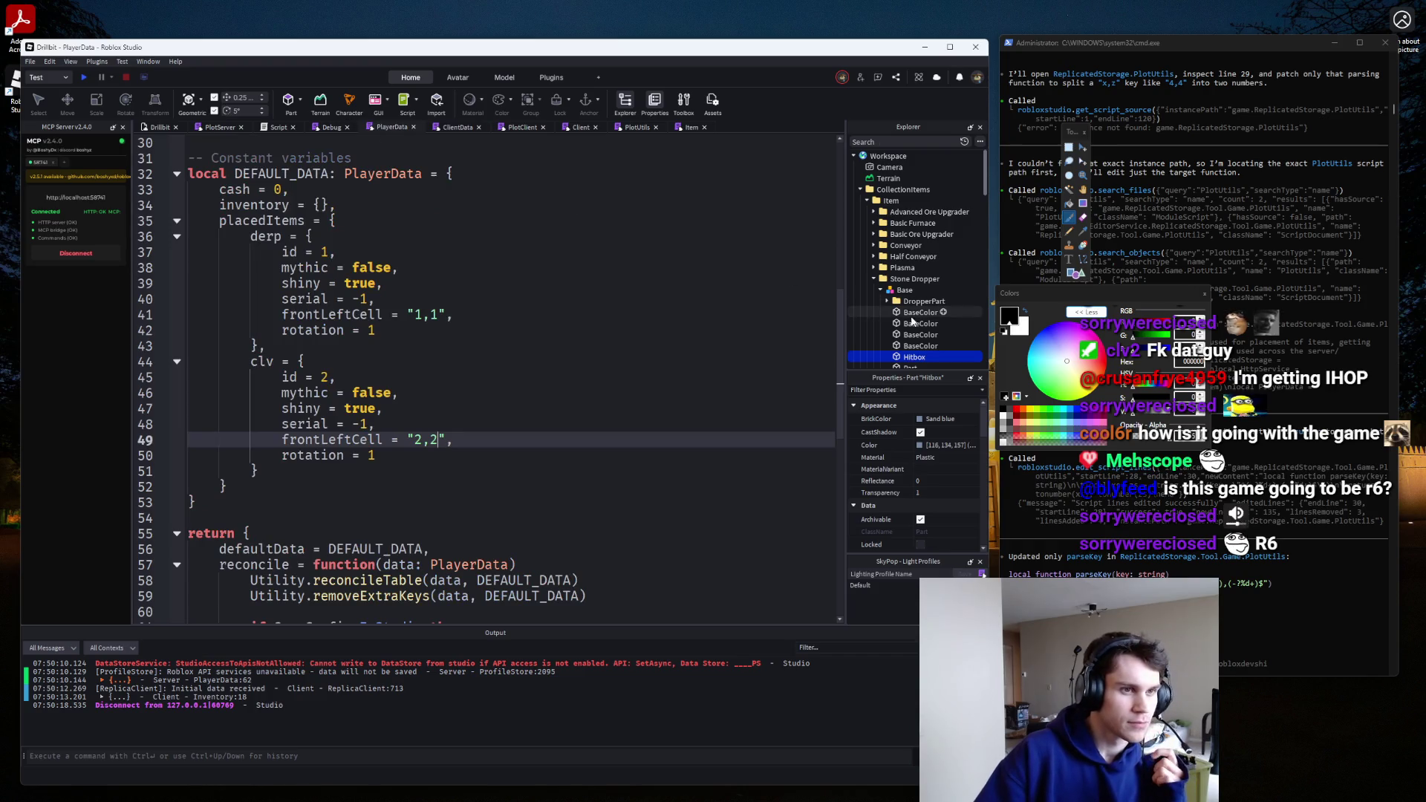
Expand the Plots folder and collapse CollectionItems in the Explorer.
left_click(873, 279)
left_click(860, 301)
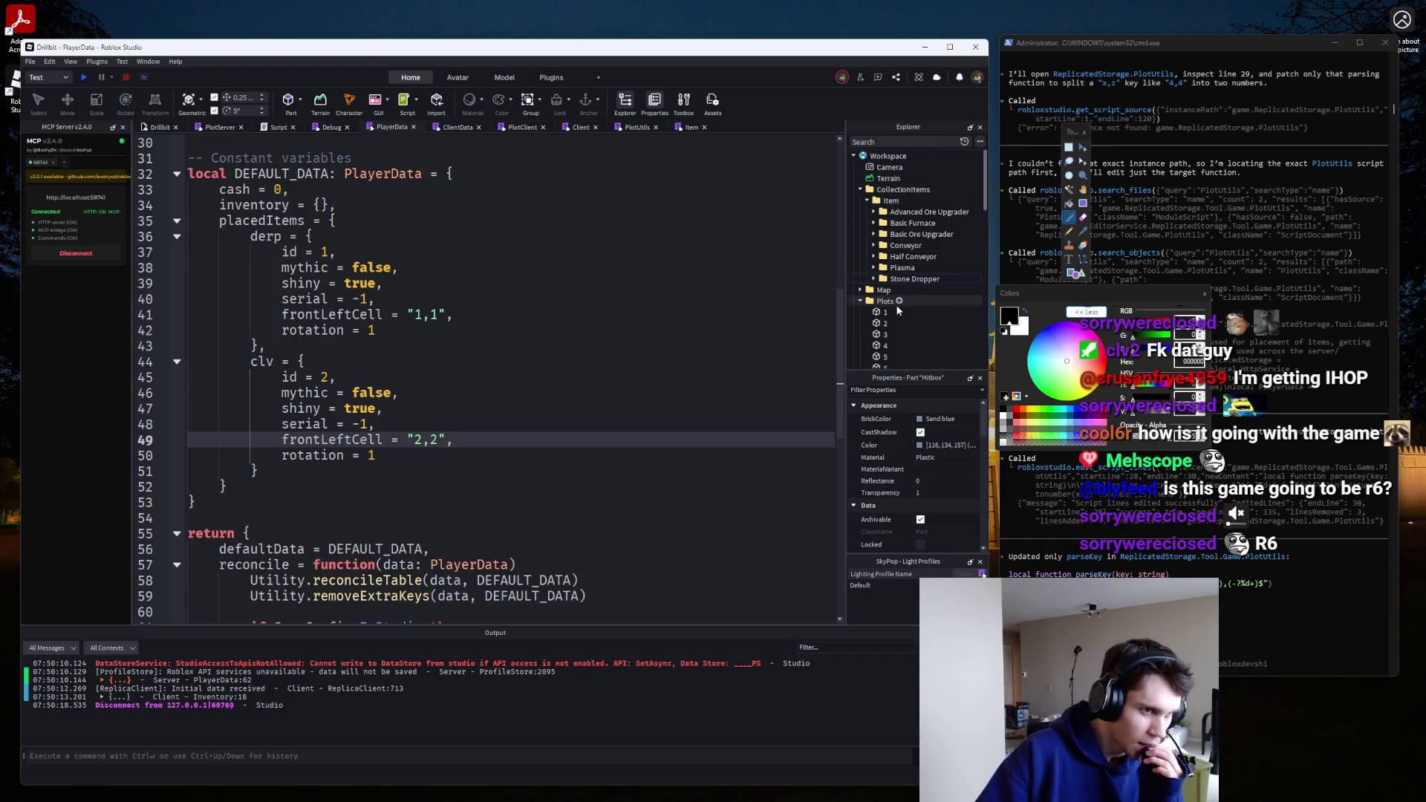
left_click(860, 190)
scroll(561, 283, "down", 2)
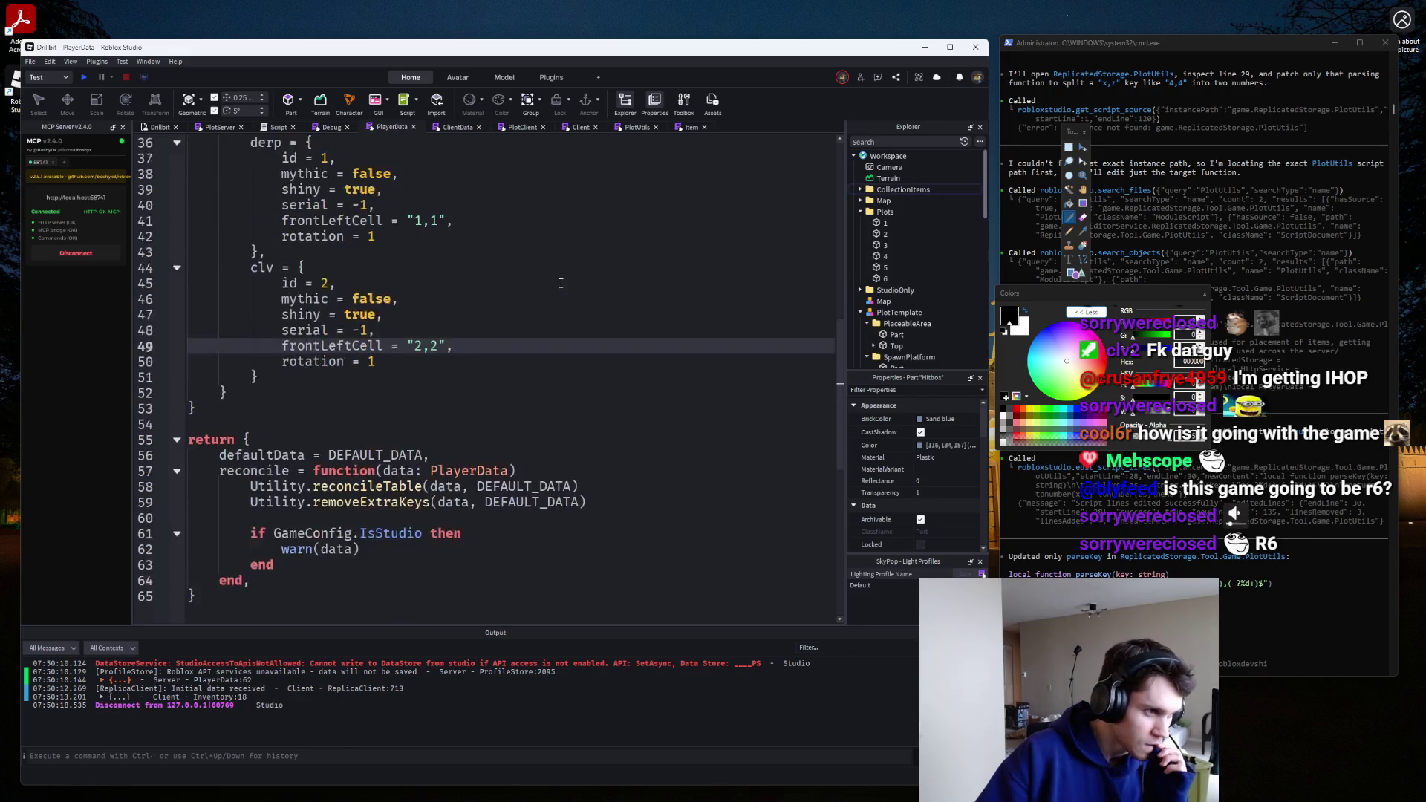
scroll(561, 283, "up", 1)
Change clv's frontLeftCell to "1,3", then playtest walking onto the pink pad.
double_click(418, 392)
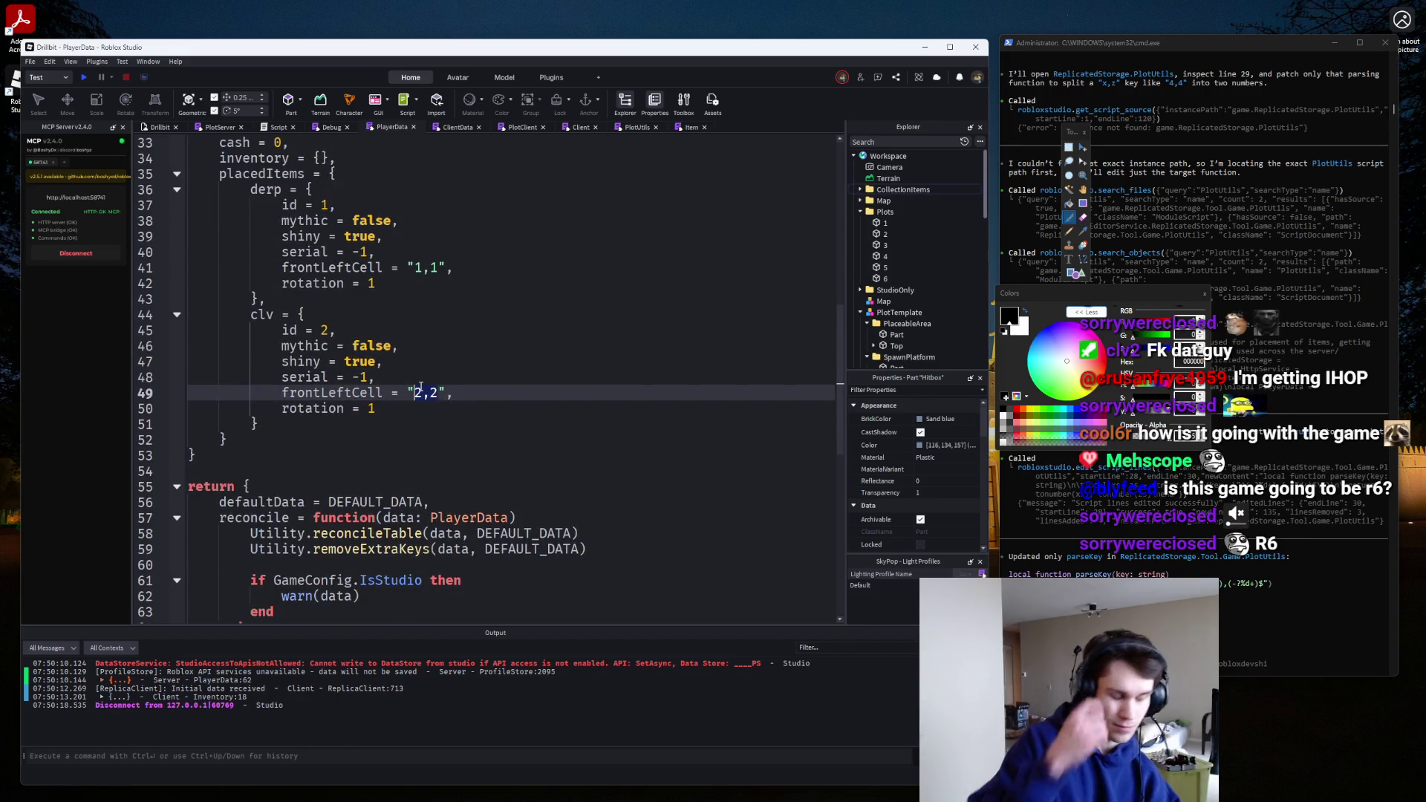
type("1")
double_click(434, 392)
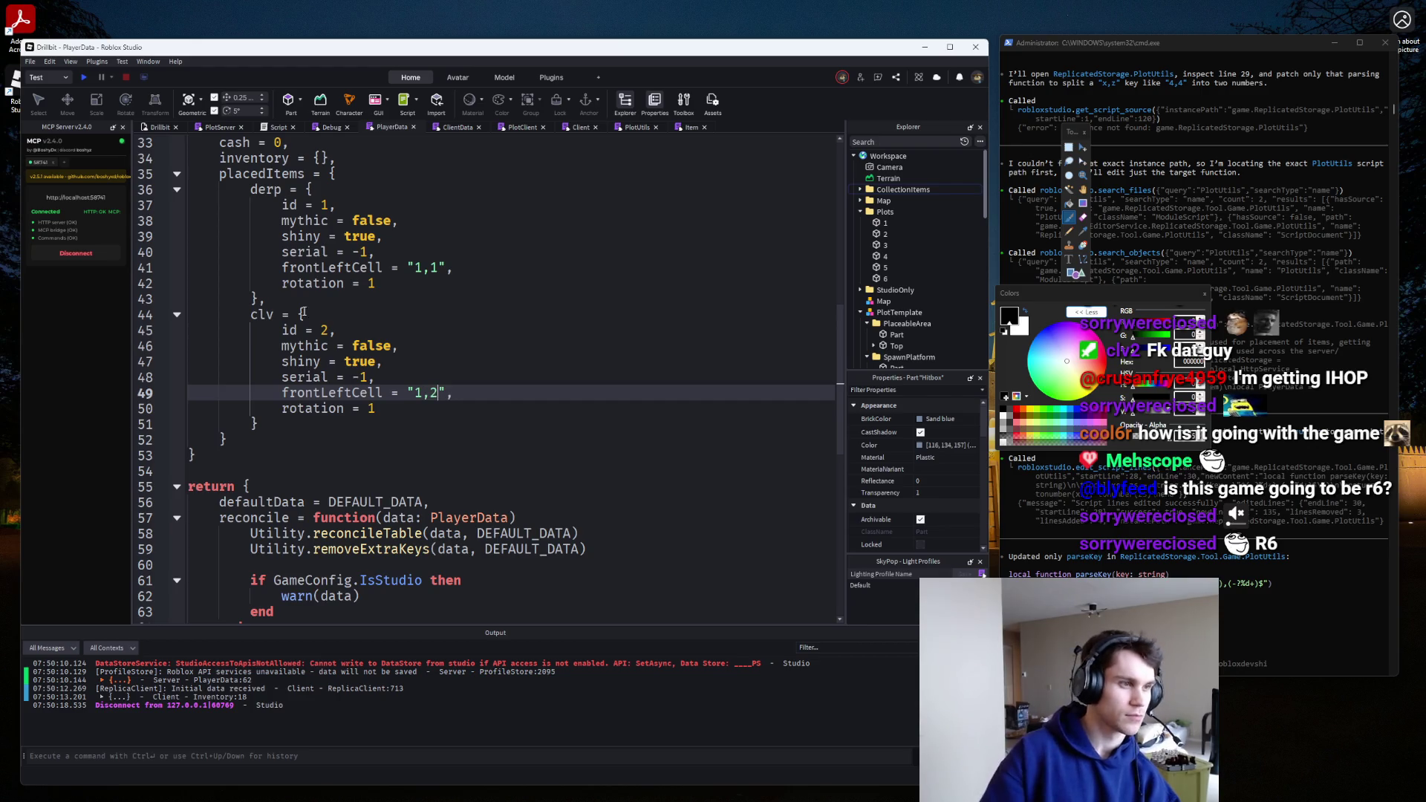
type("3")
left_click(83, 79)
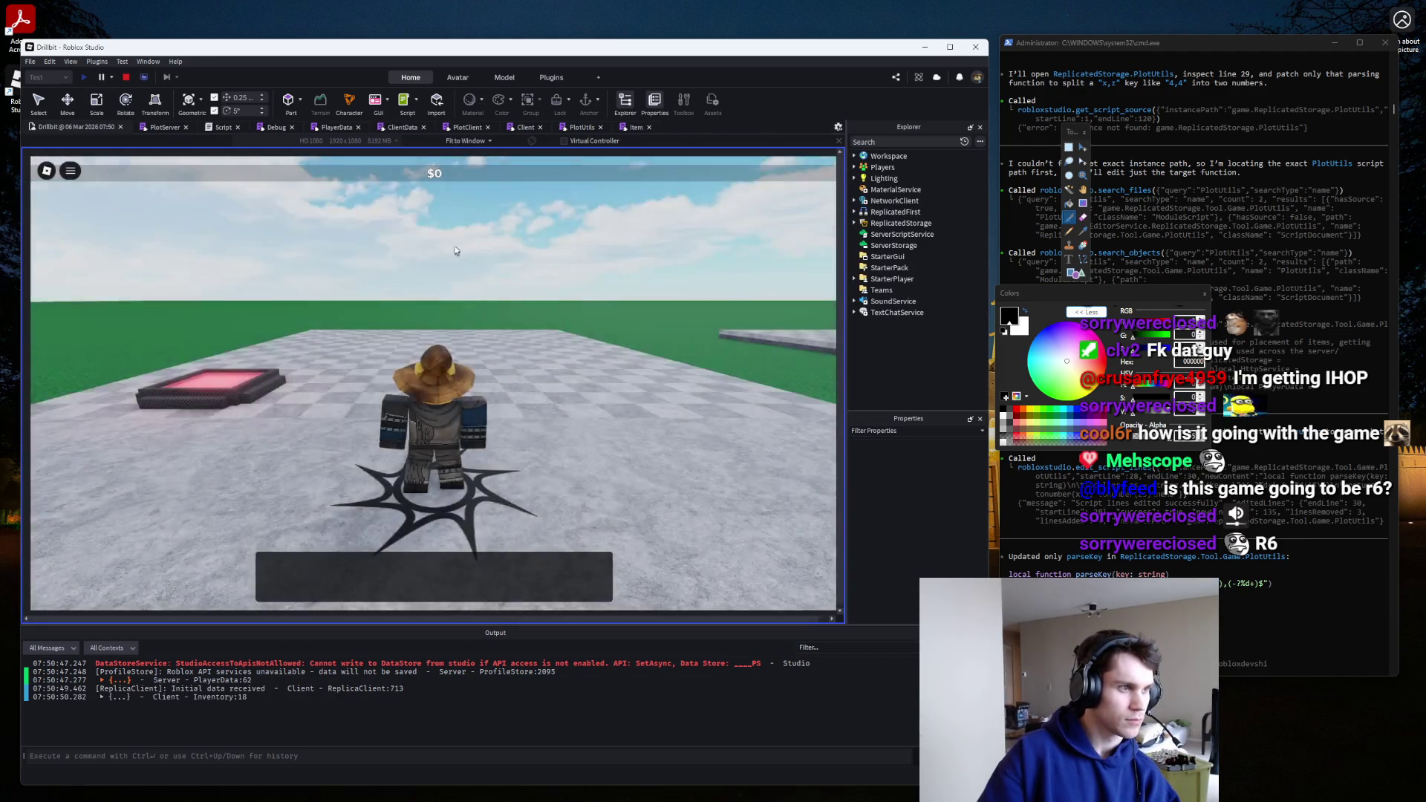
key("w")
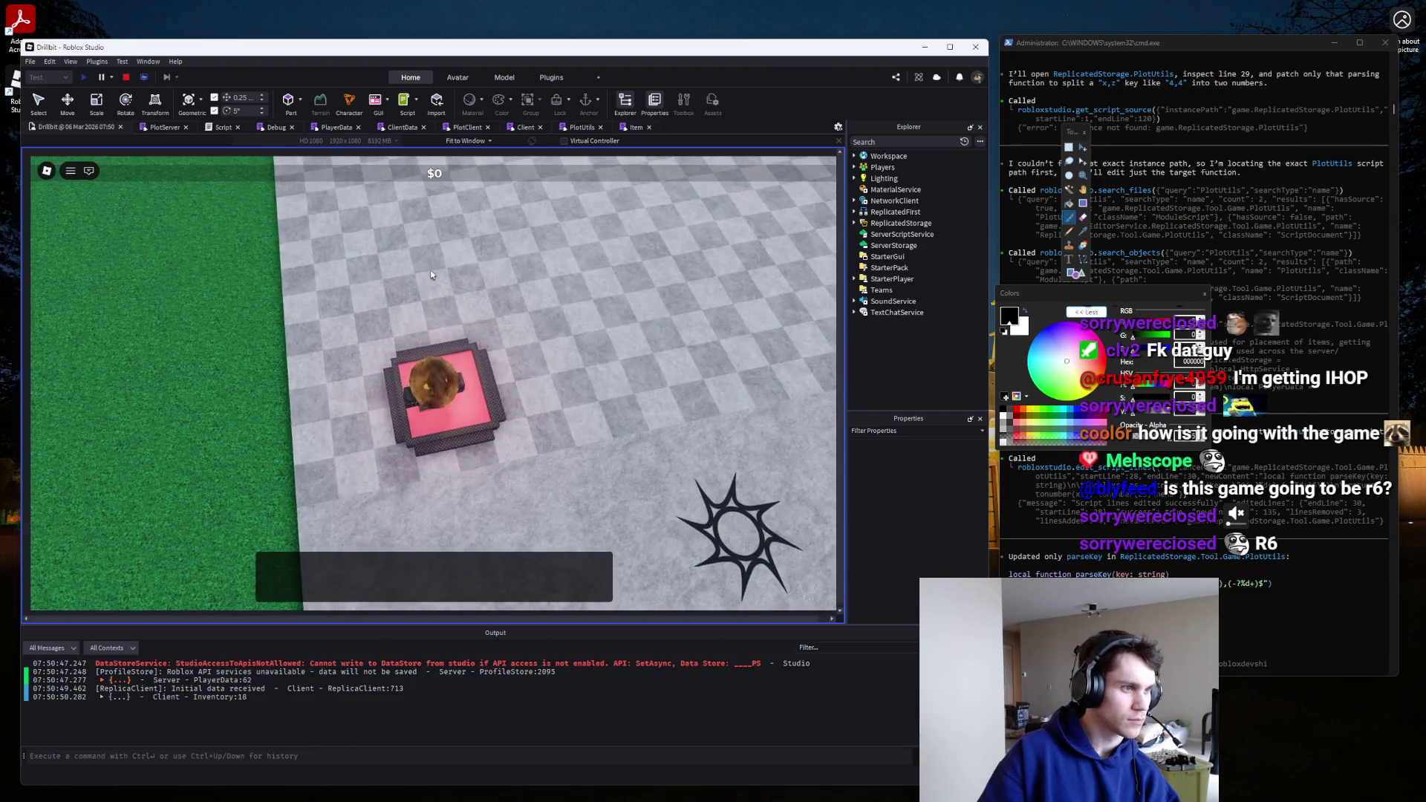
left_click(127, 77)
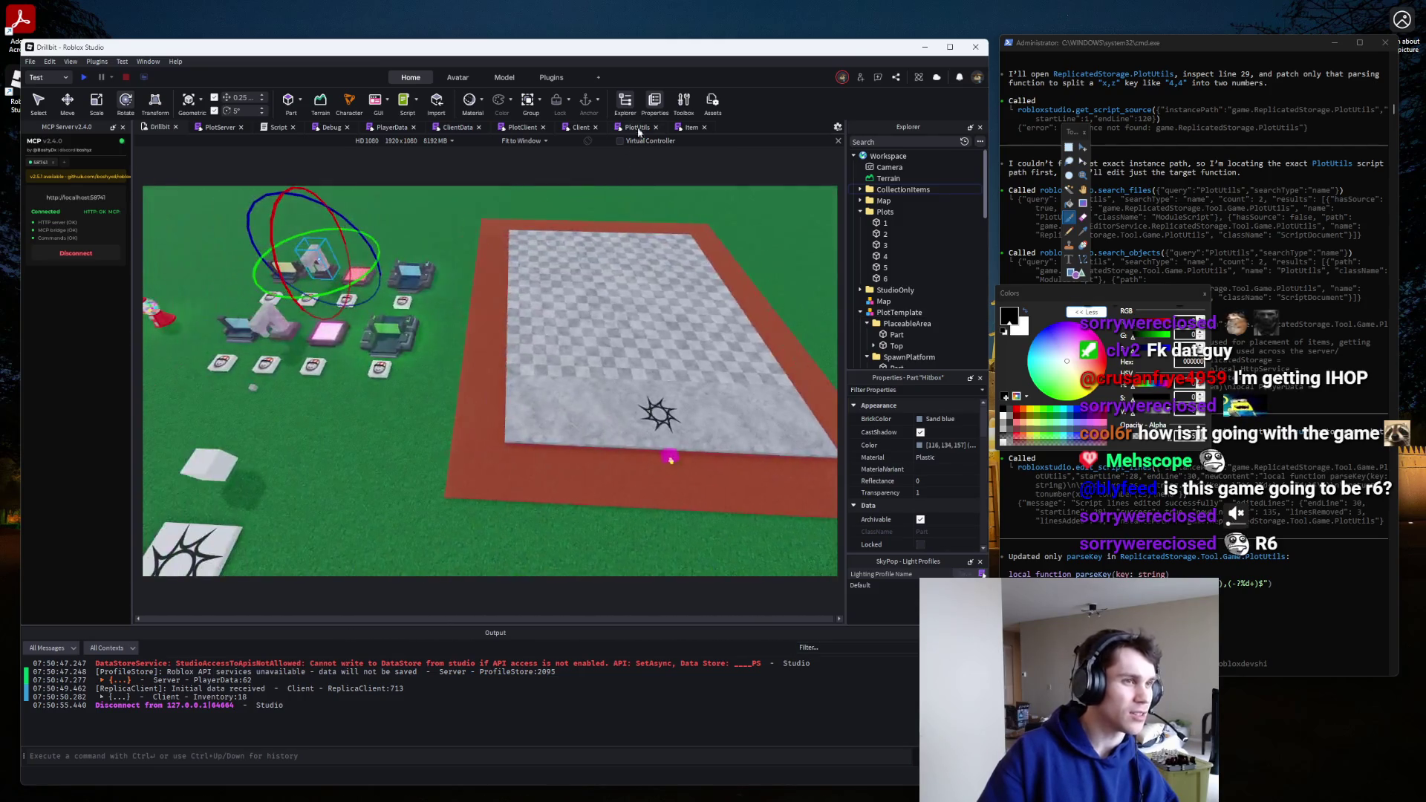
left_click(676, 128)
left_click(635, 130)
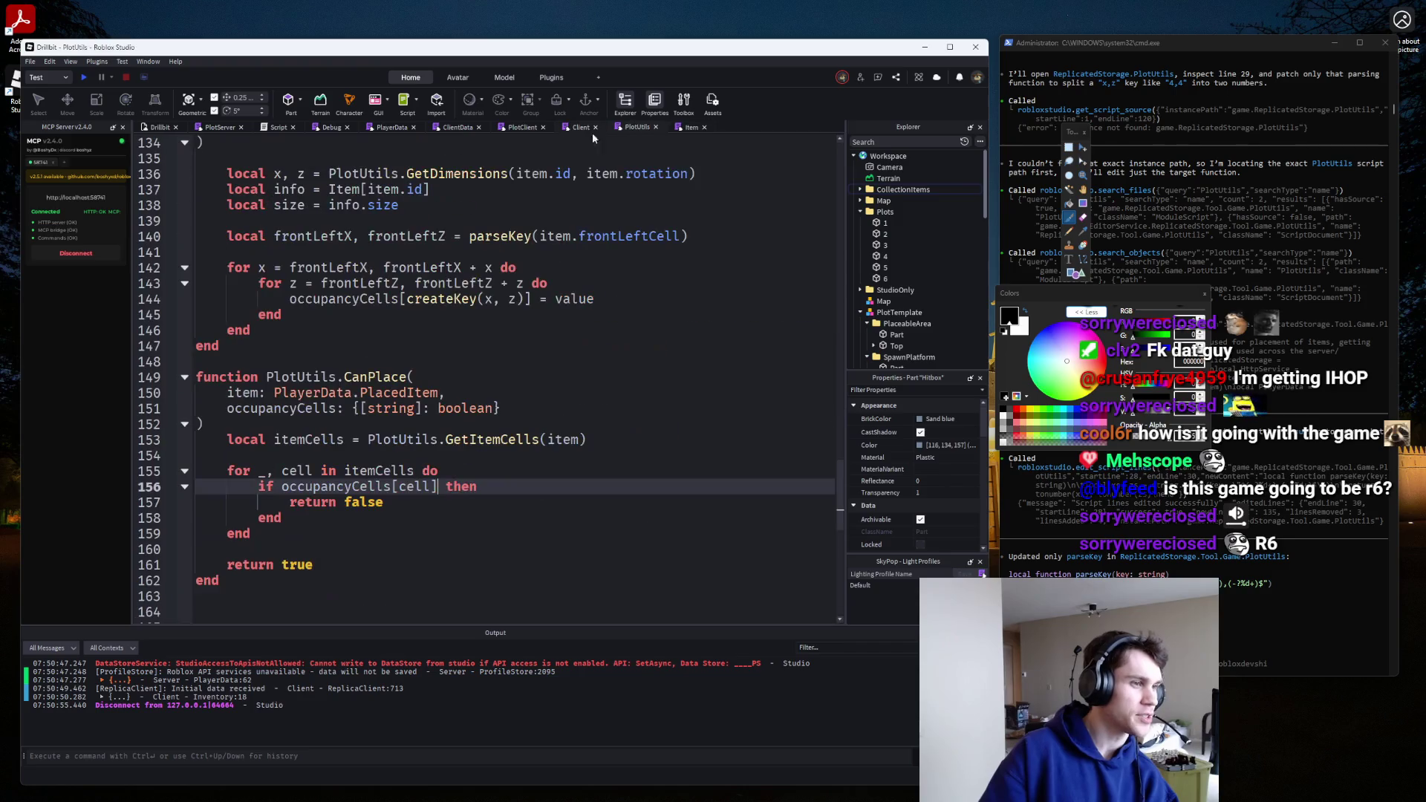
Review the Client, PlotClient, ClientData, PlotServer and PlayerData scripts, ending on PlayerData.
left_click(571, 127)
left_click(520, 128)
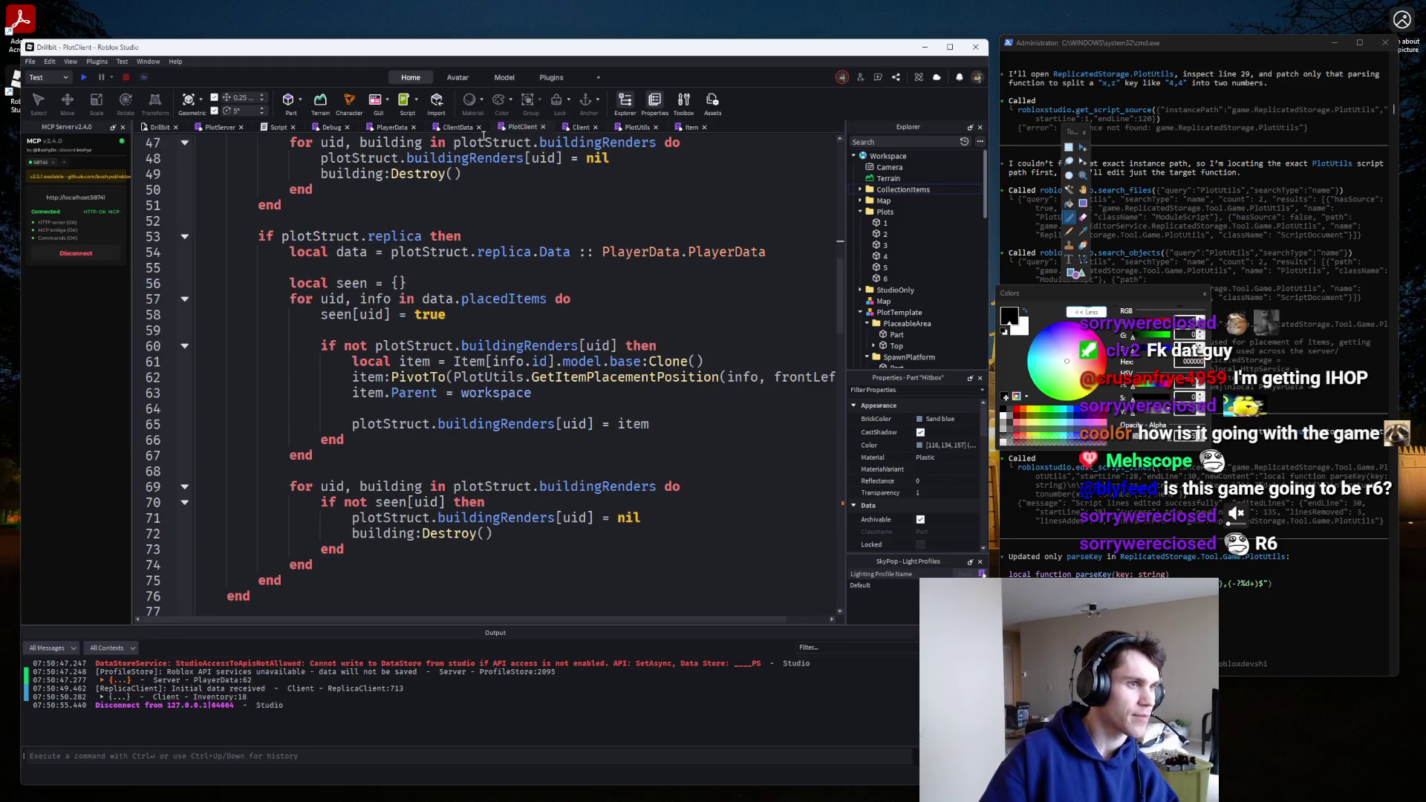
left_click(460, 132)
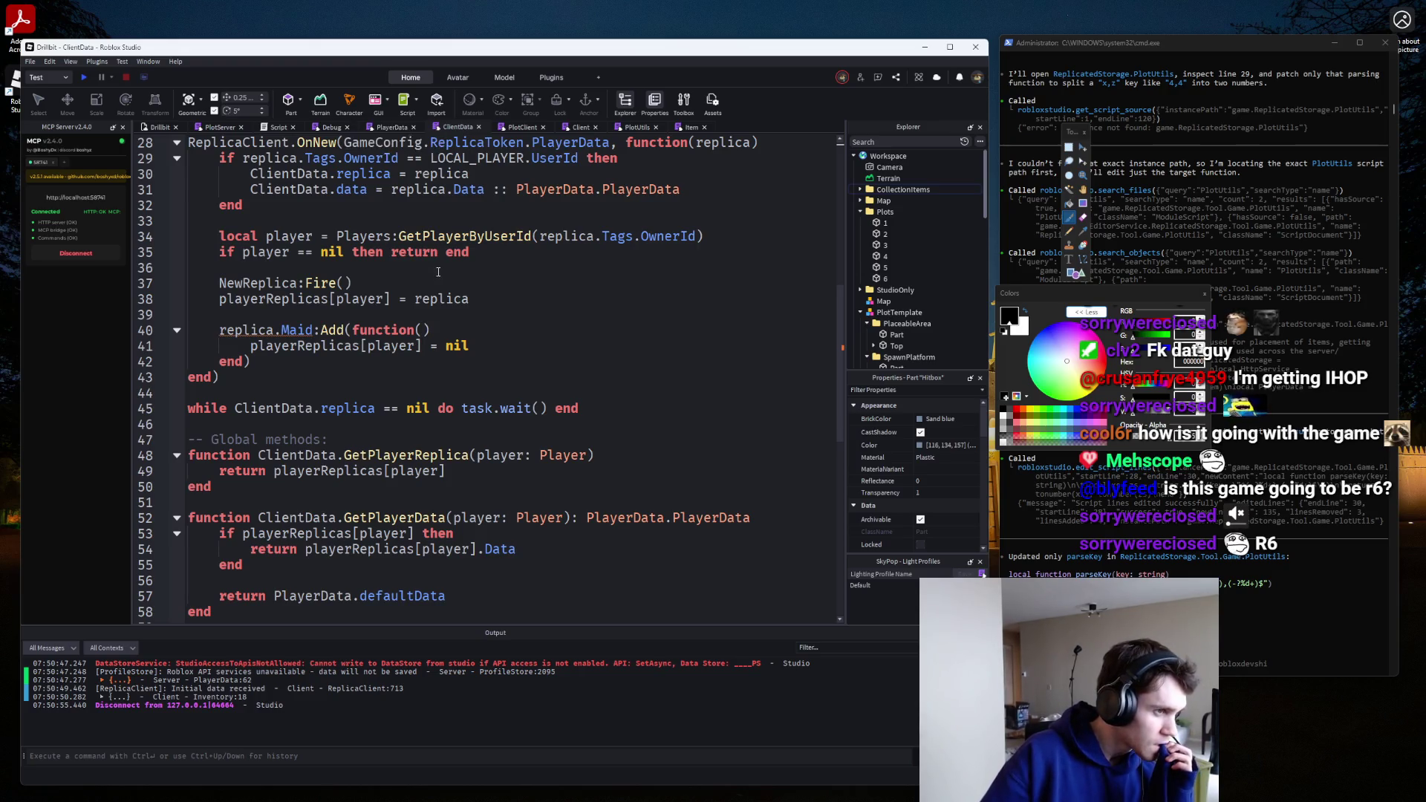
scroll(386, 151, "up", 2)
left_click(393, 128)
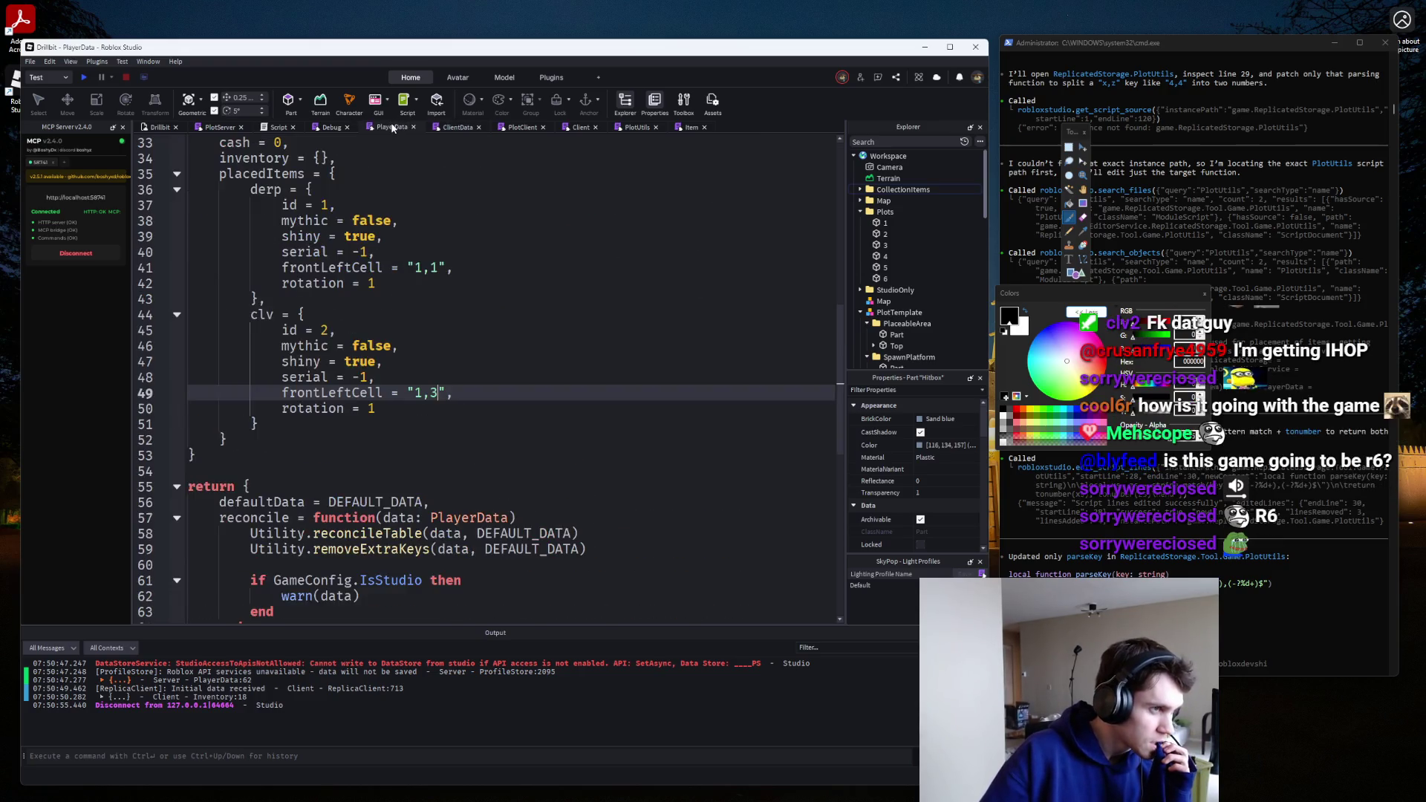
left_click(523, 129)
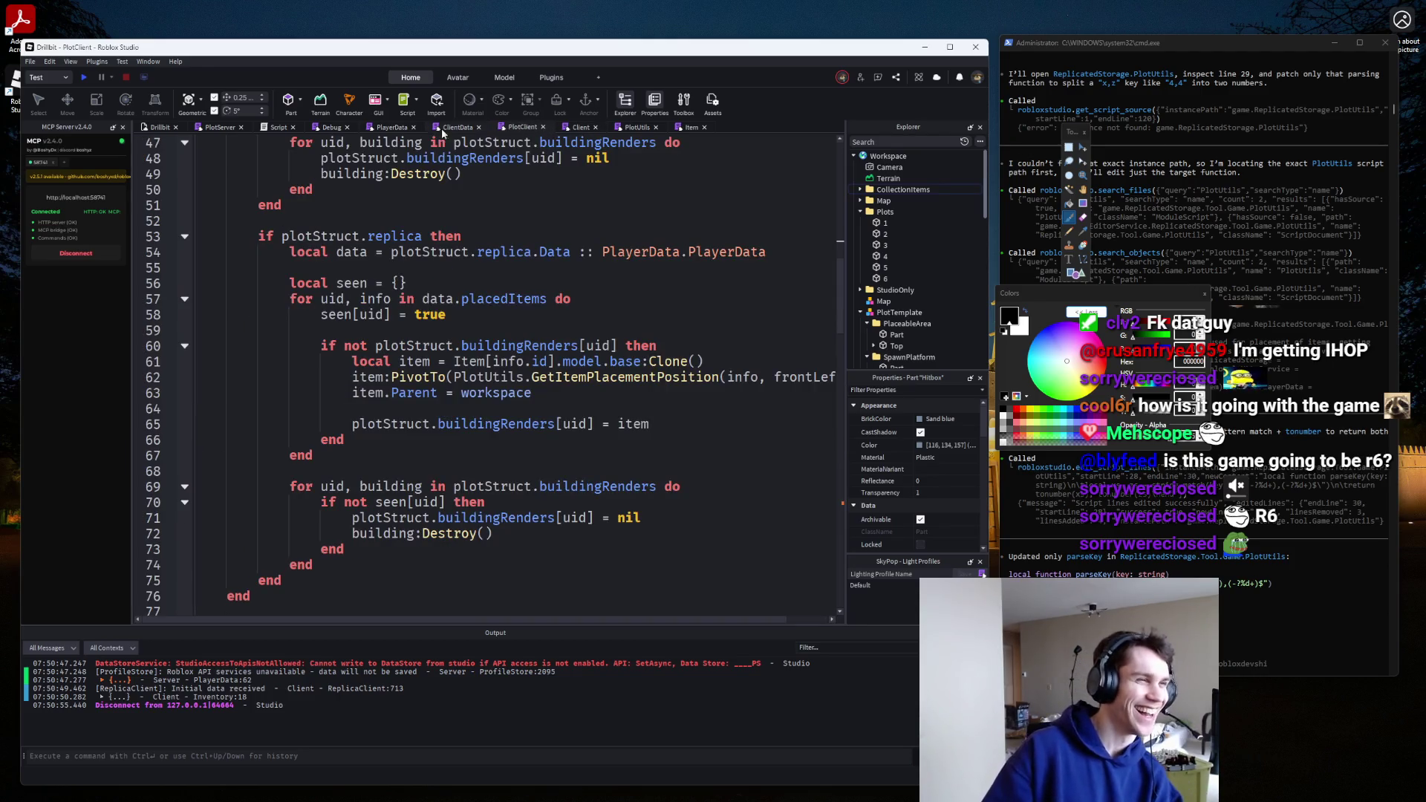
left_click(392, 129)
left_click(210, 129)
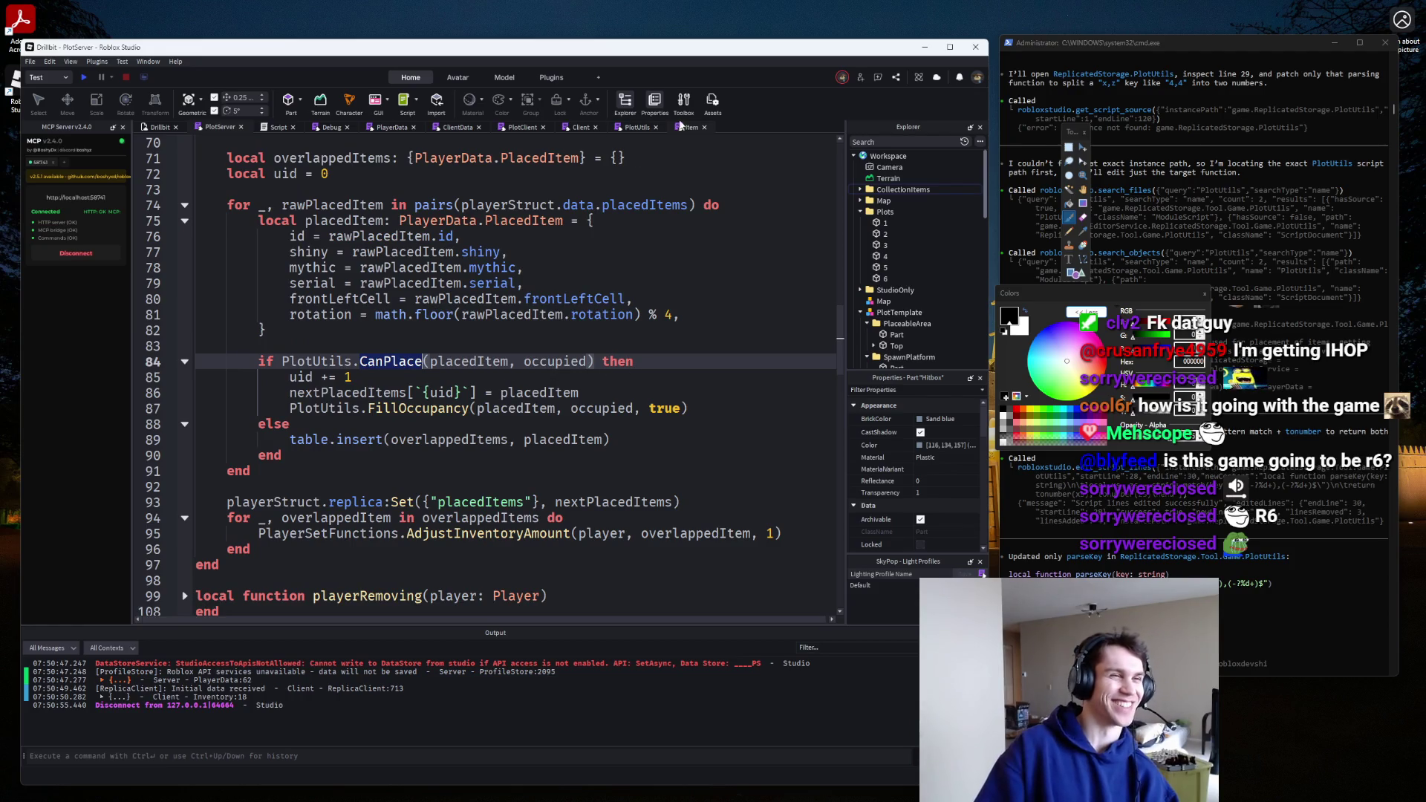
left_click(522, 127)
left_click(462, 127)
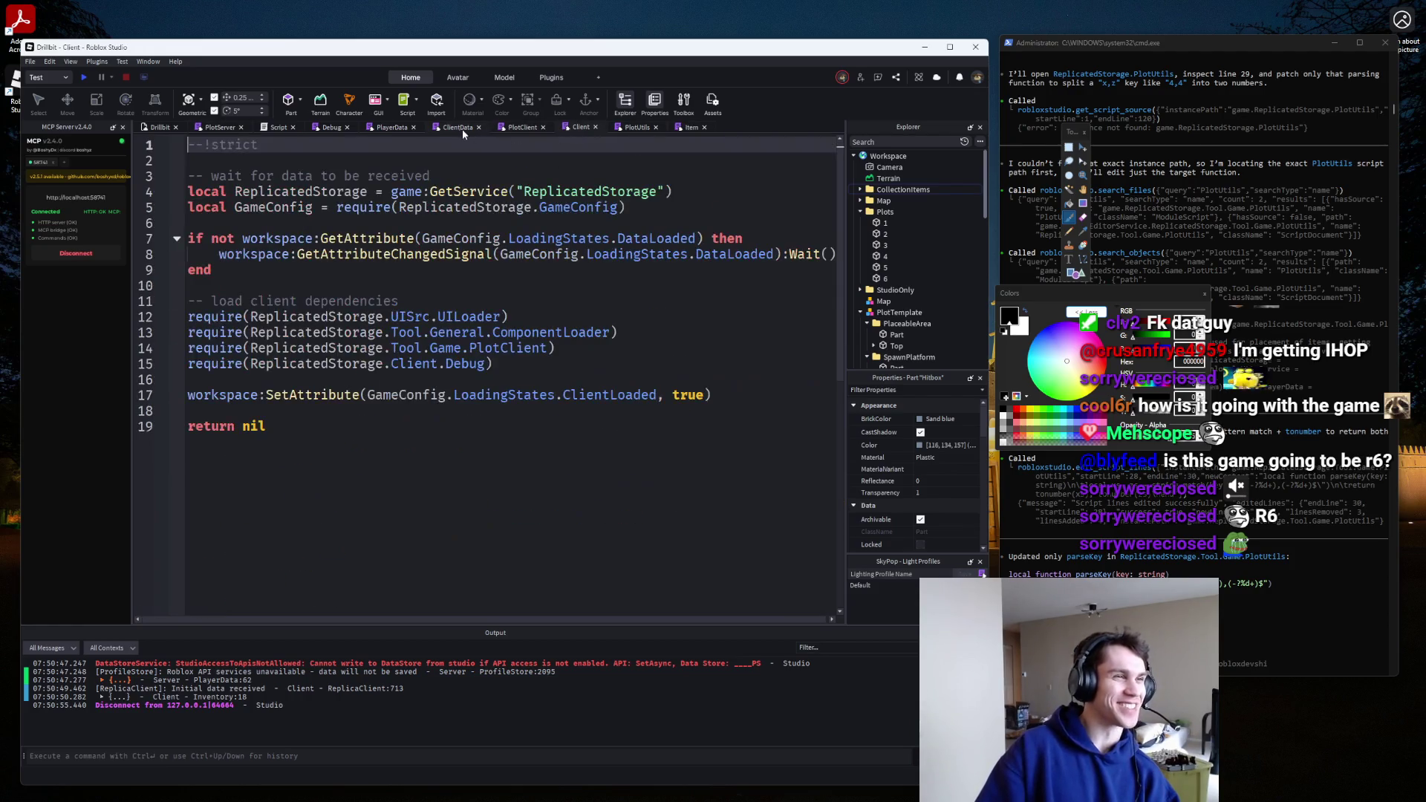
left_click(459, 127)
left_click(380, 130)
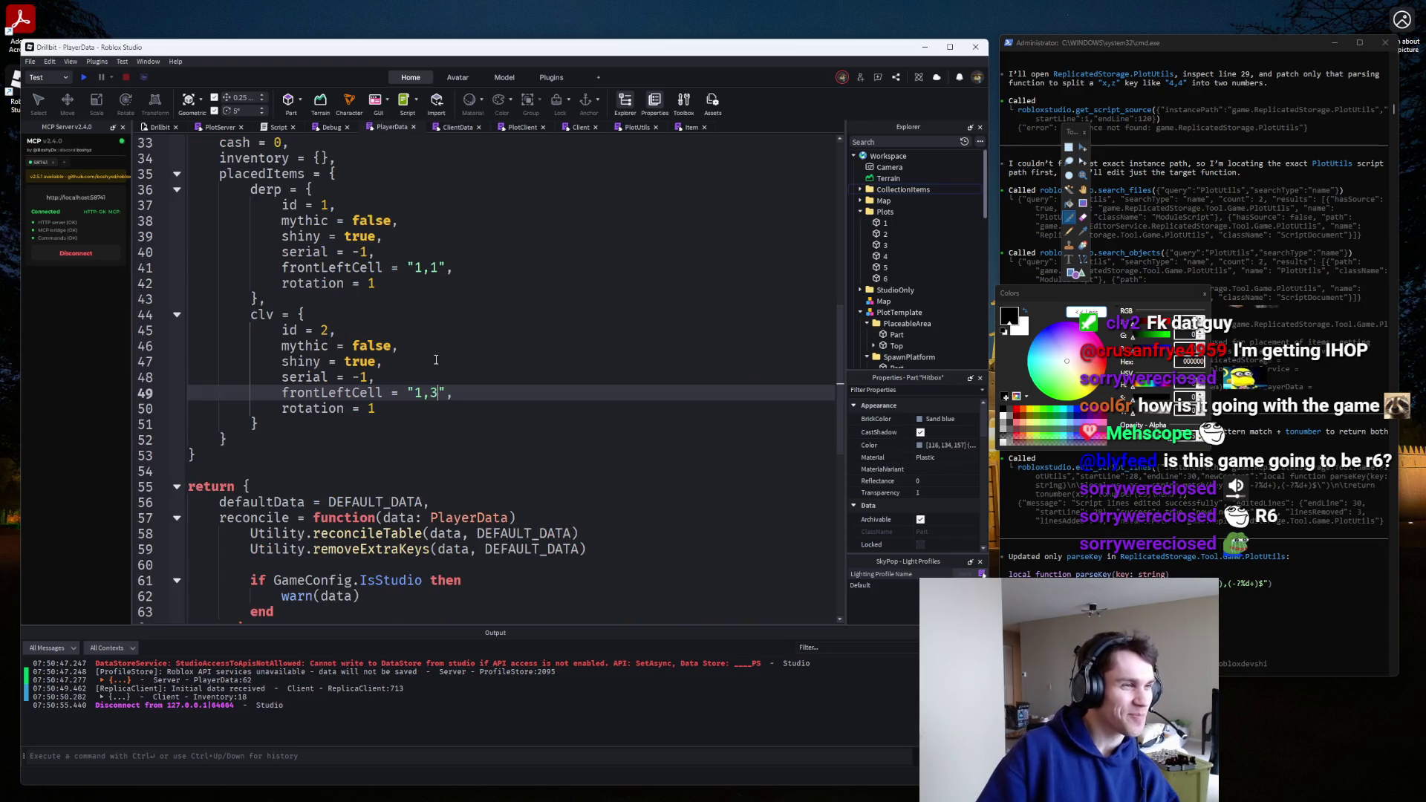
Toggle comments on the clv entry, leaving it active, then view the Debug and main server Script.
mouse_move(318, 422)
left_mouse_down()
mouse_move(265, 299)
mouse_move(269, 311)
left_mouse_up()
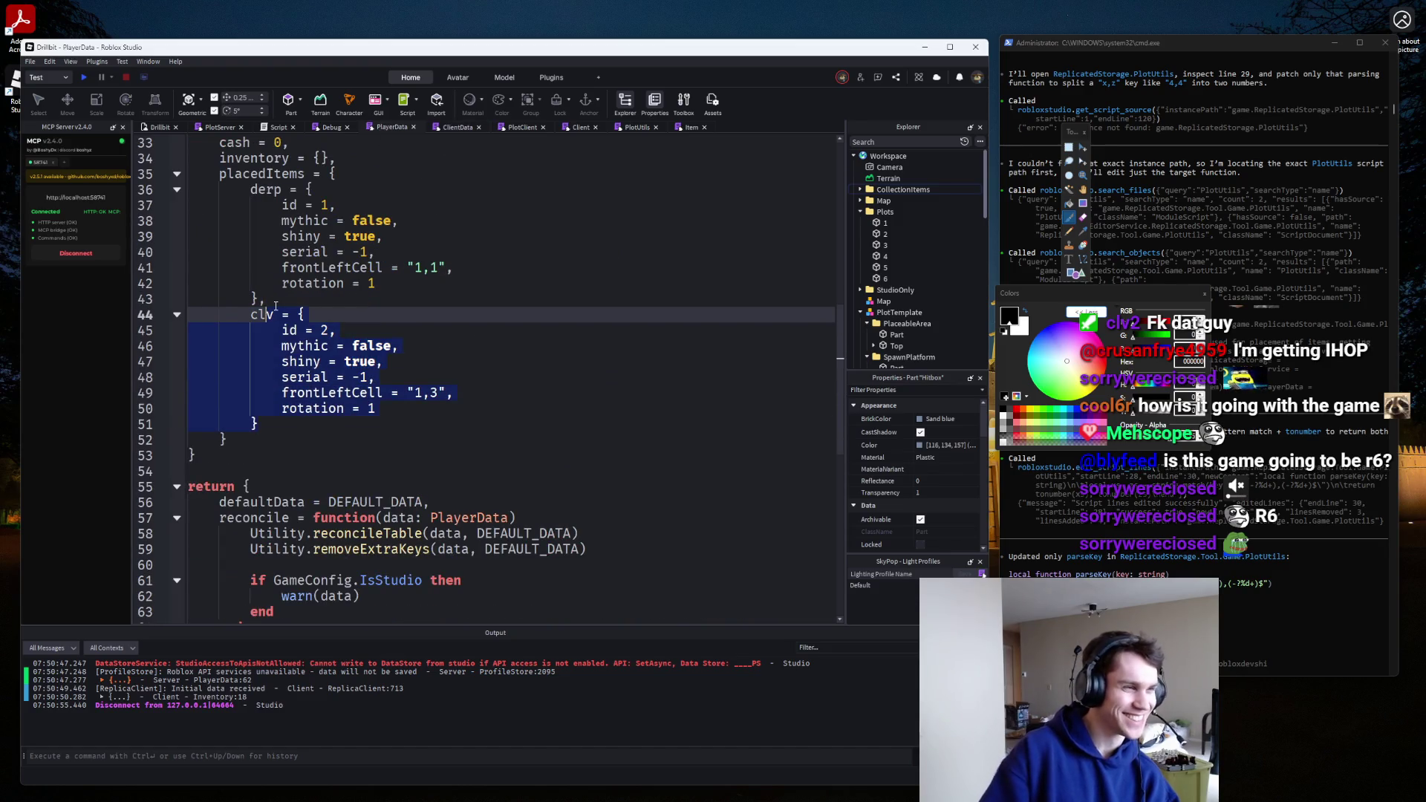
key("ctrl+shift+c")
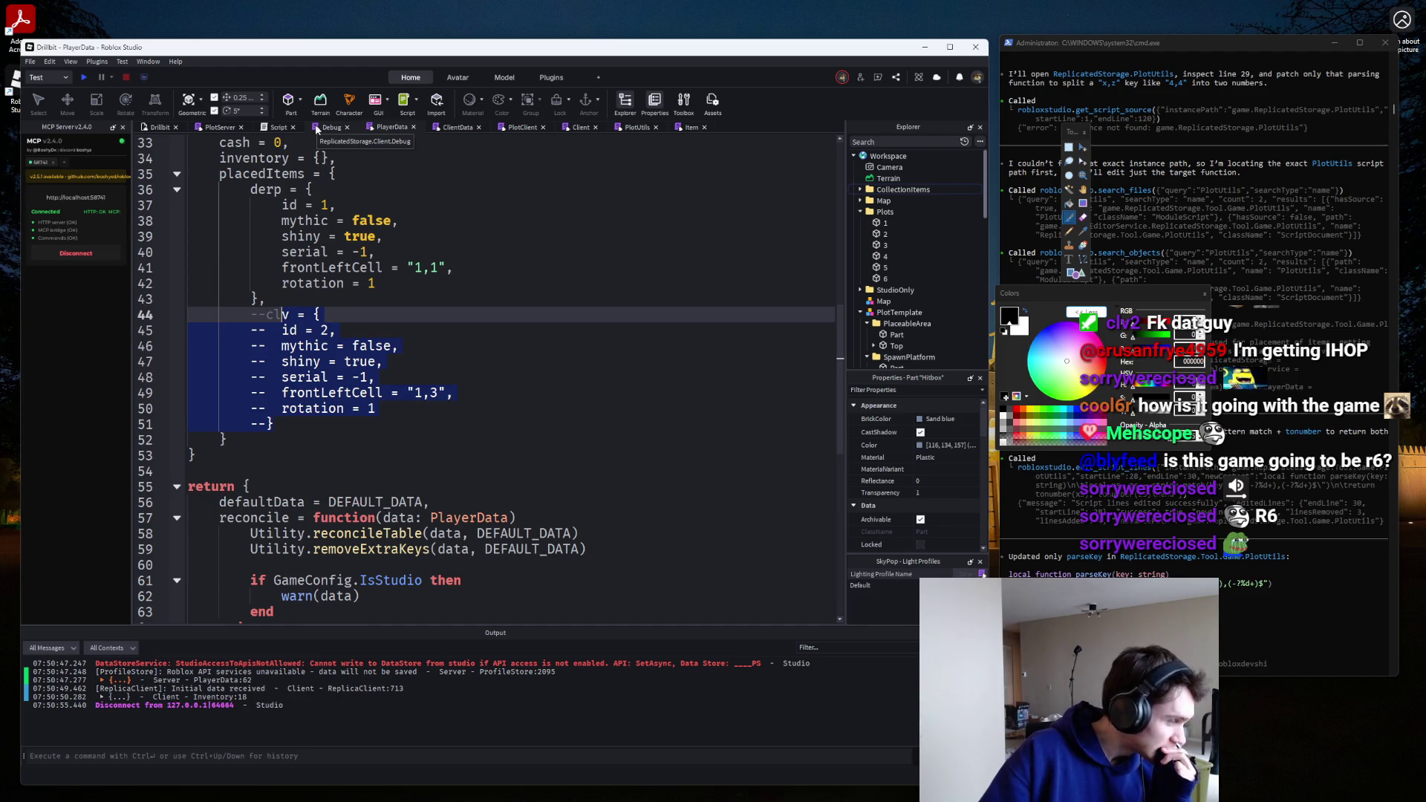
key("ctrl+slash")
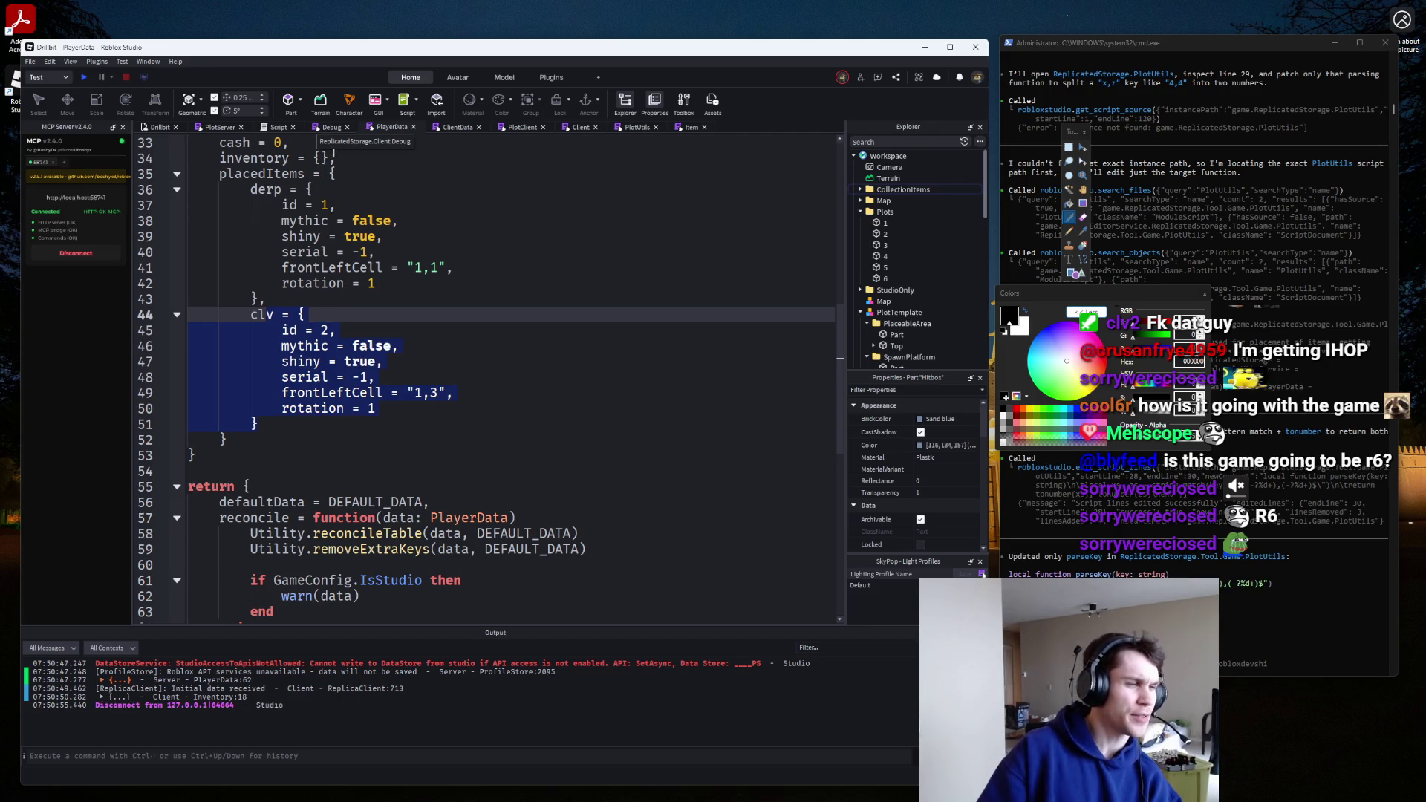
key("ctrl+slash")
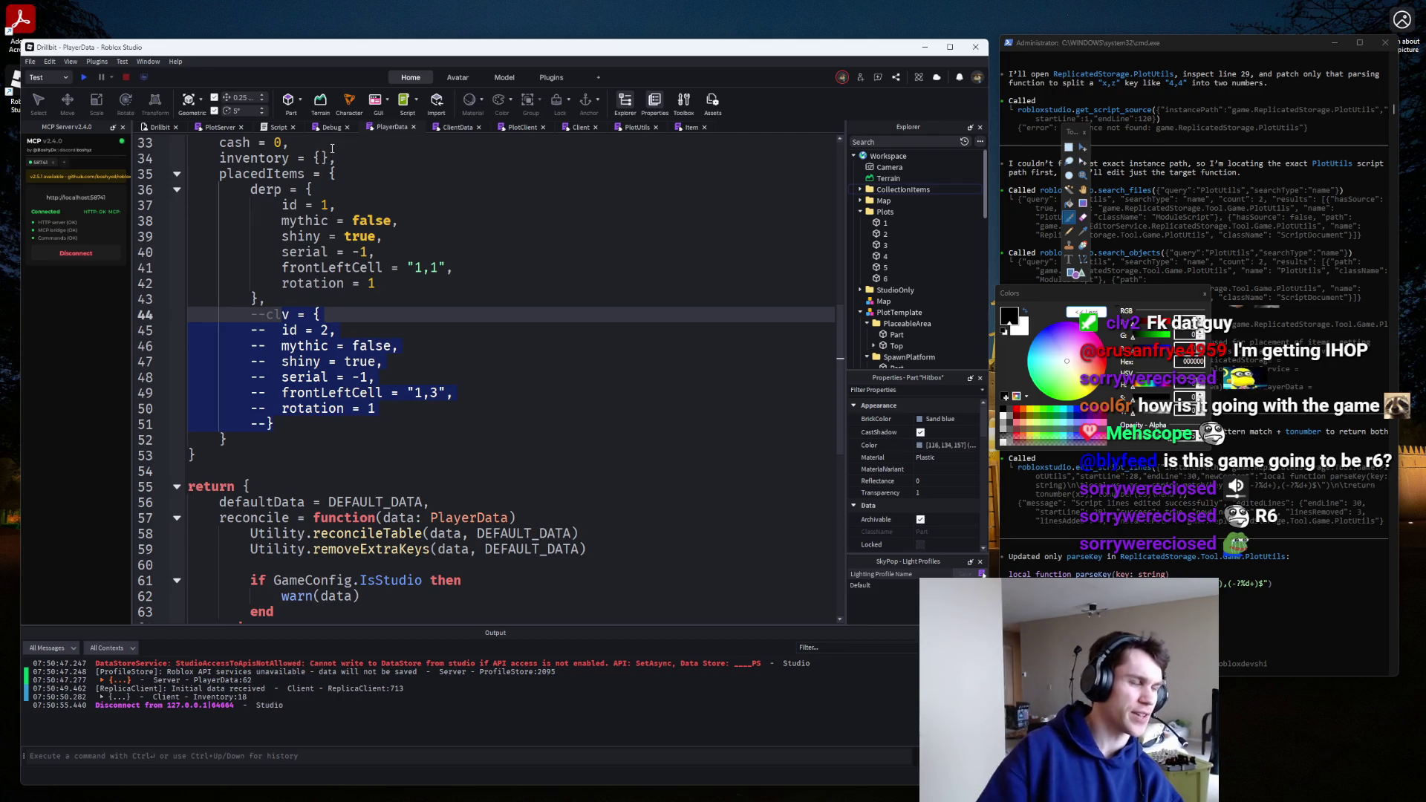
key("ctrl+slash")
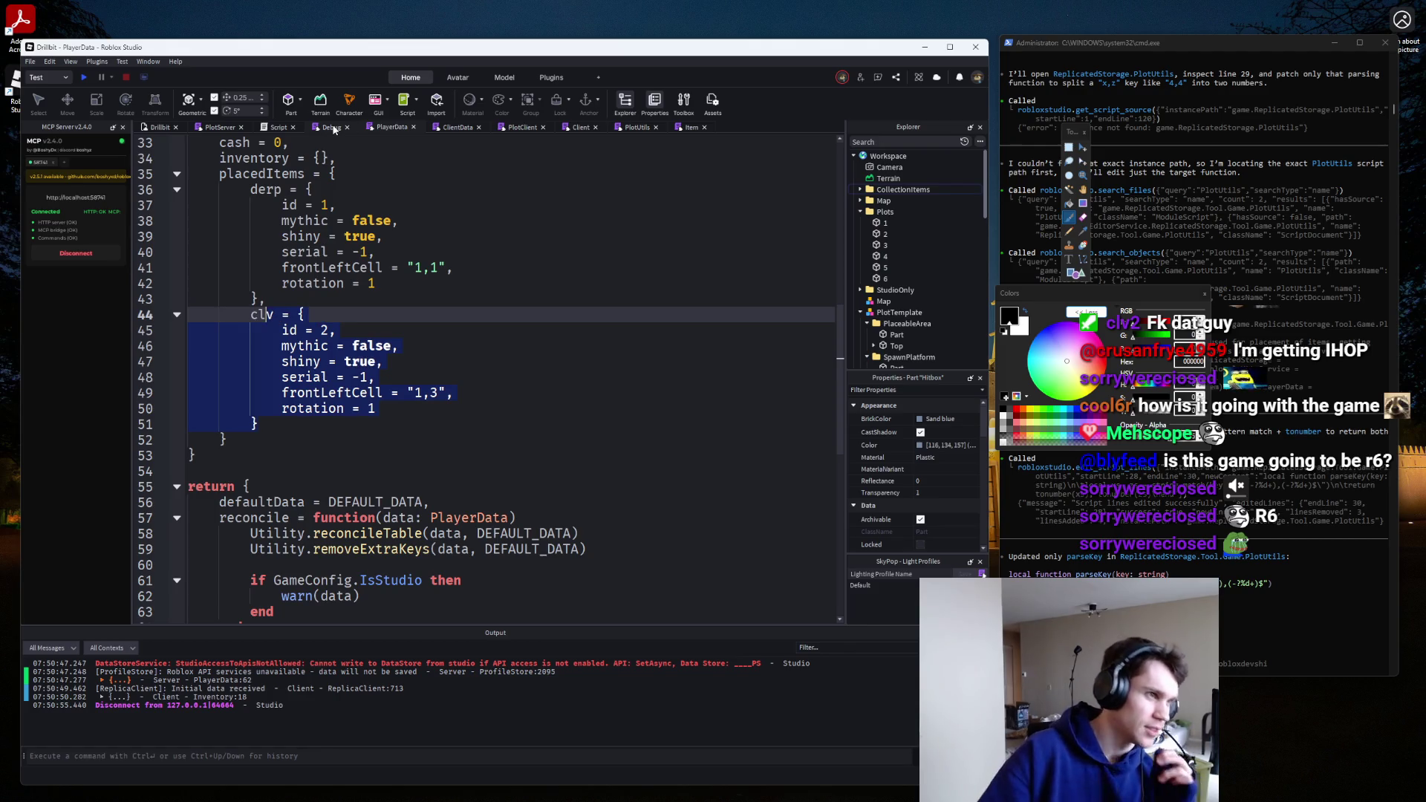
left_click(331, 128)
left_click(275, 128)
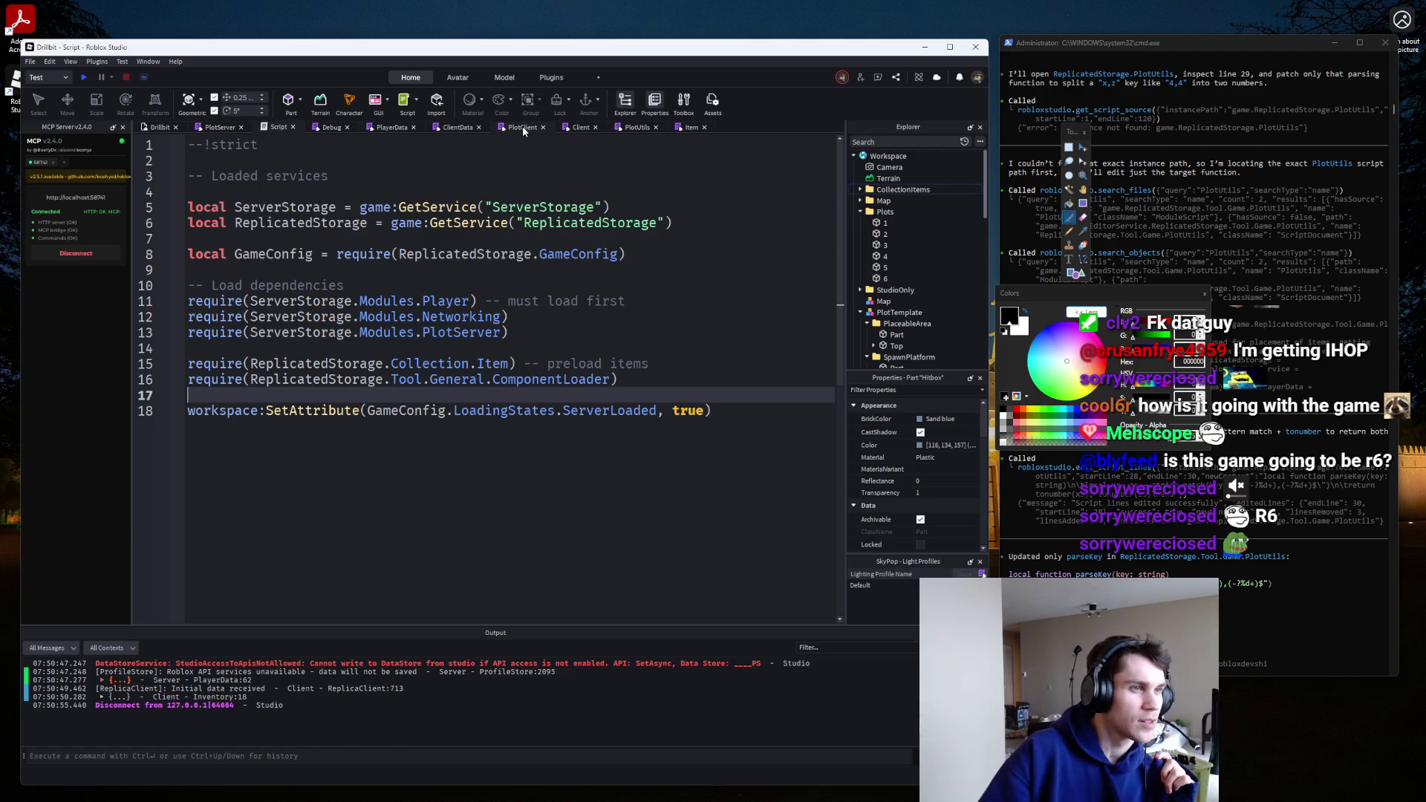
Append ' - 1' to the x and z end bounds of FillOccupancy's loops on lines 142–143.
left_click(388, 128)
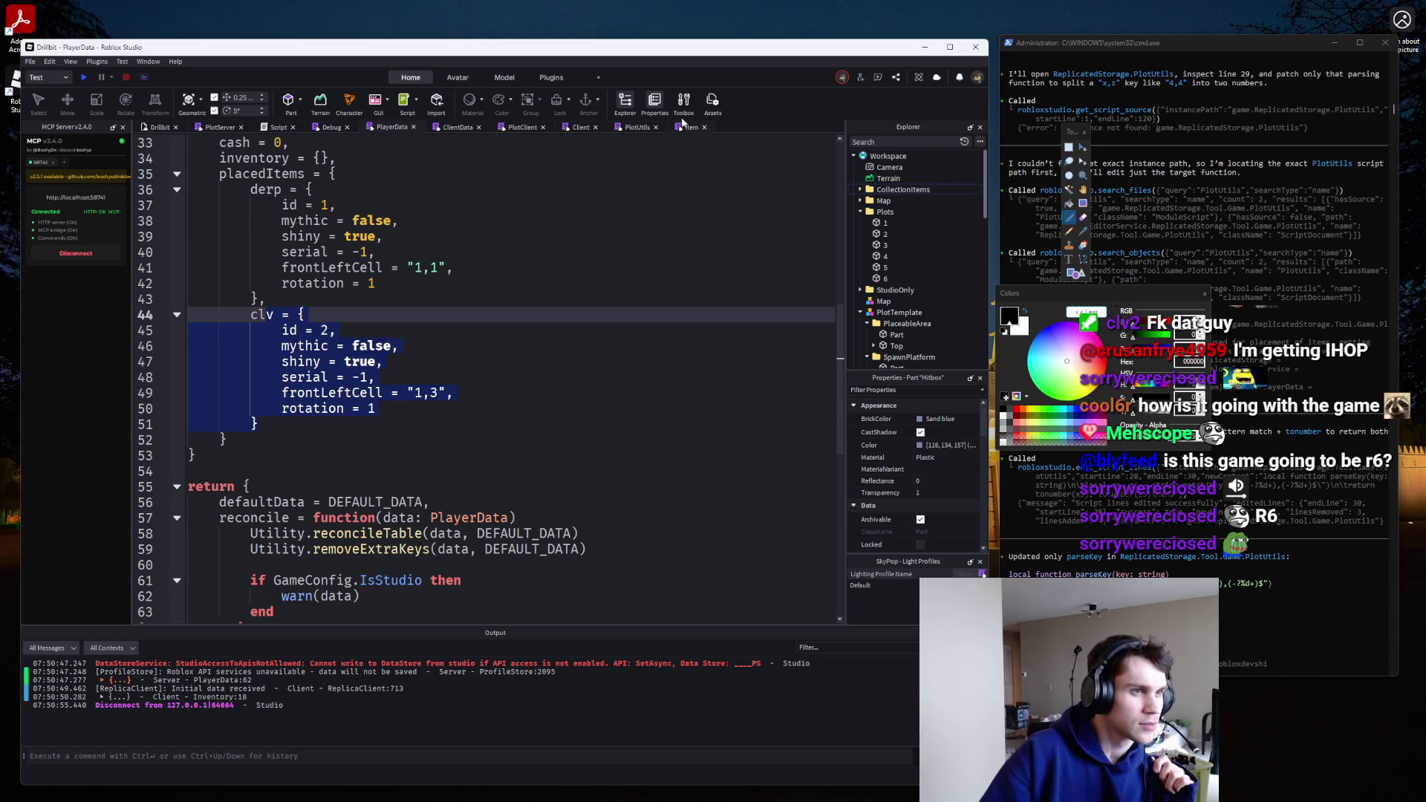
left_click(637, 128)
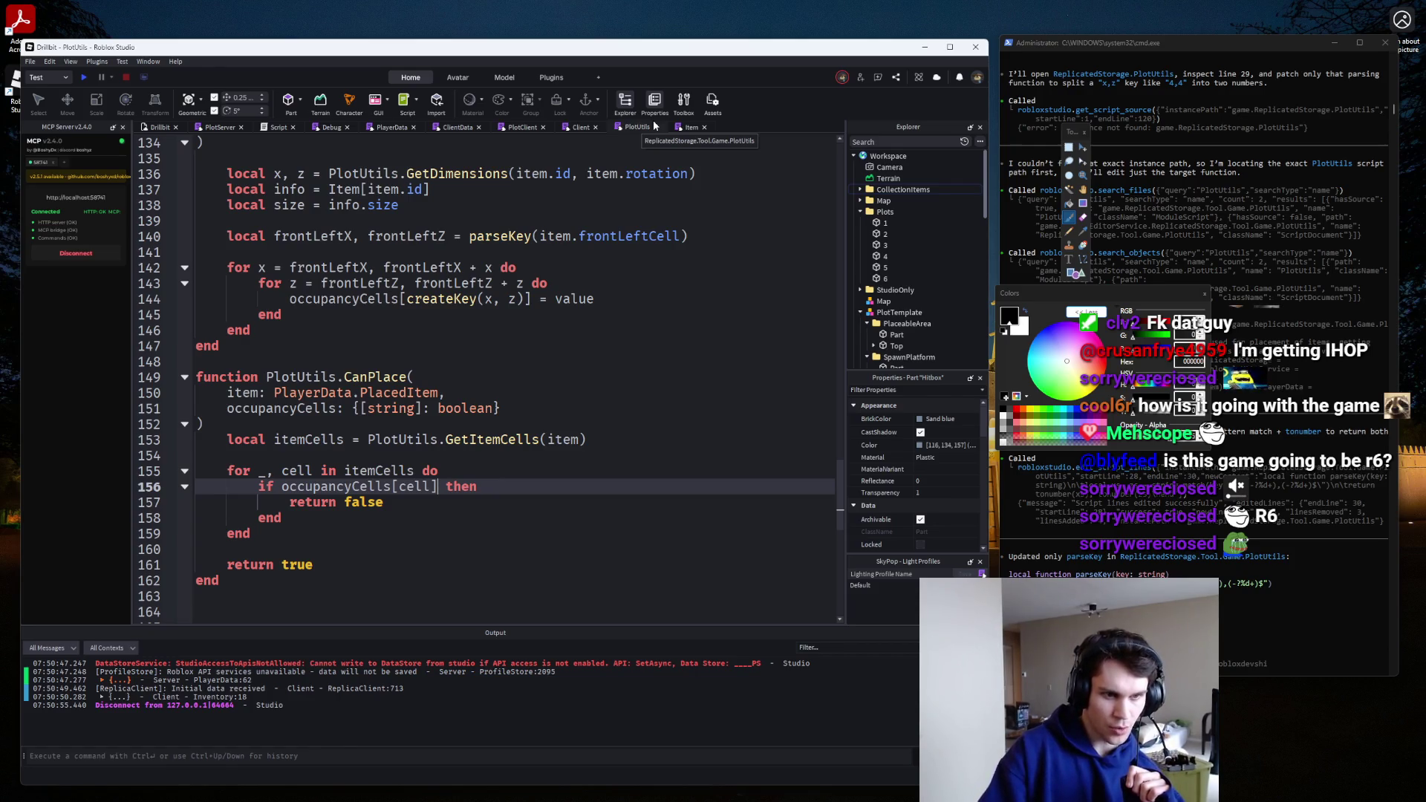
left_click(510, 128)
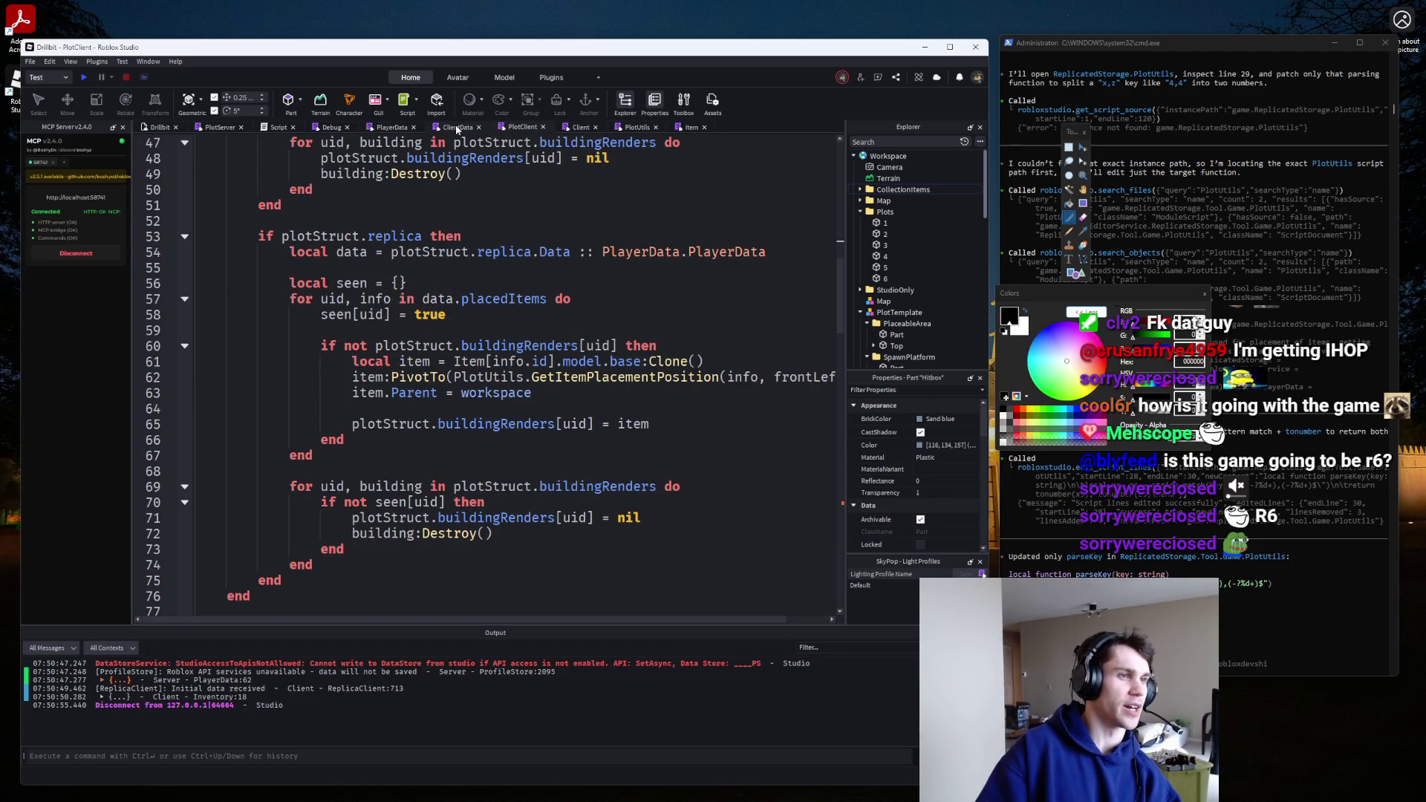
left_click(636, 127)
scroll(473, 435, "up", 6)
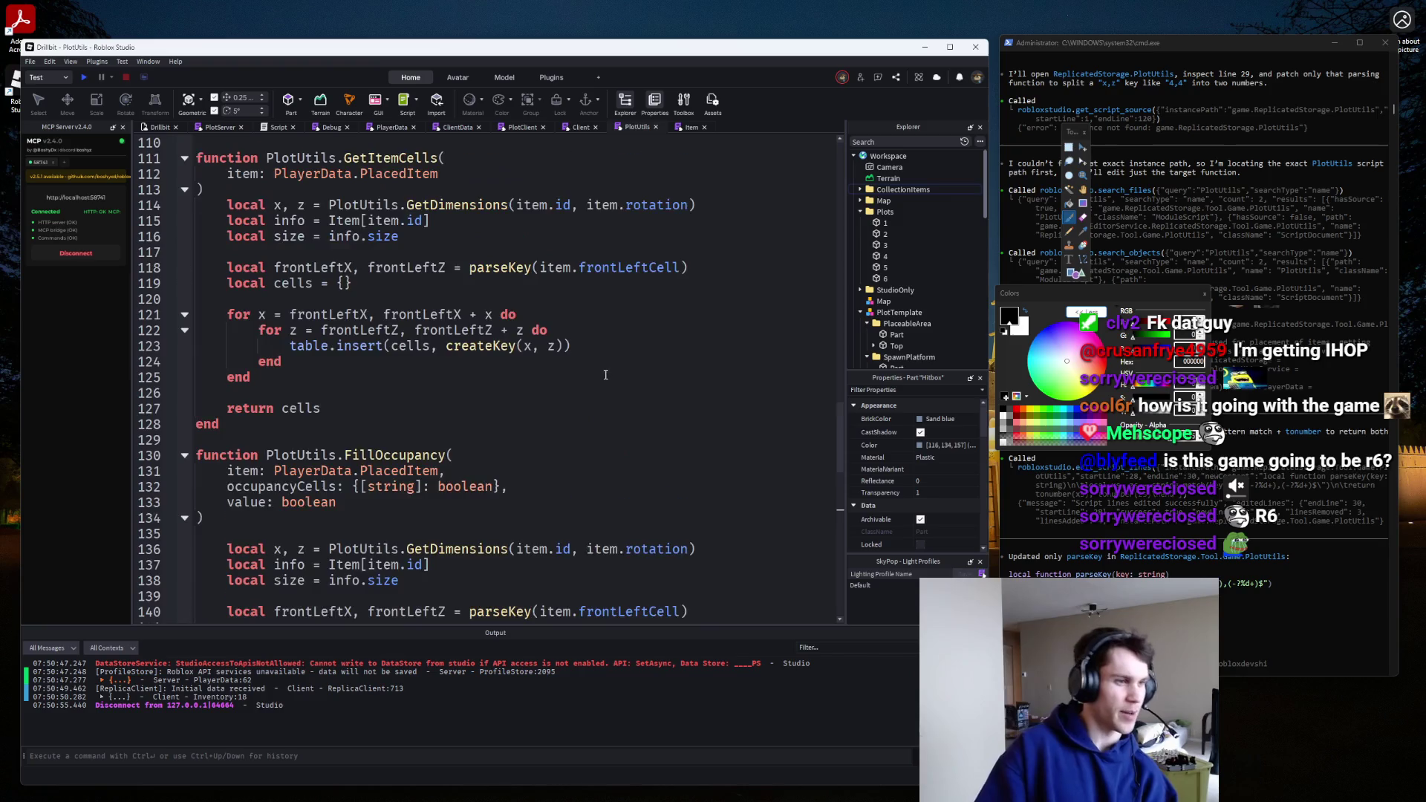
scroll(473, 435, "down", 2)
scroll(473, 435, "down", 3)
left_click(500, 408)
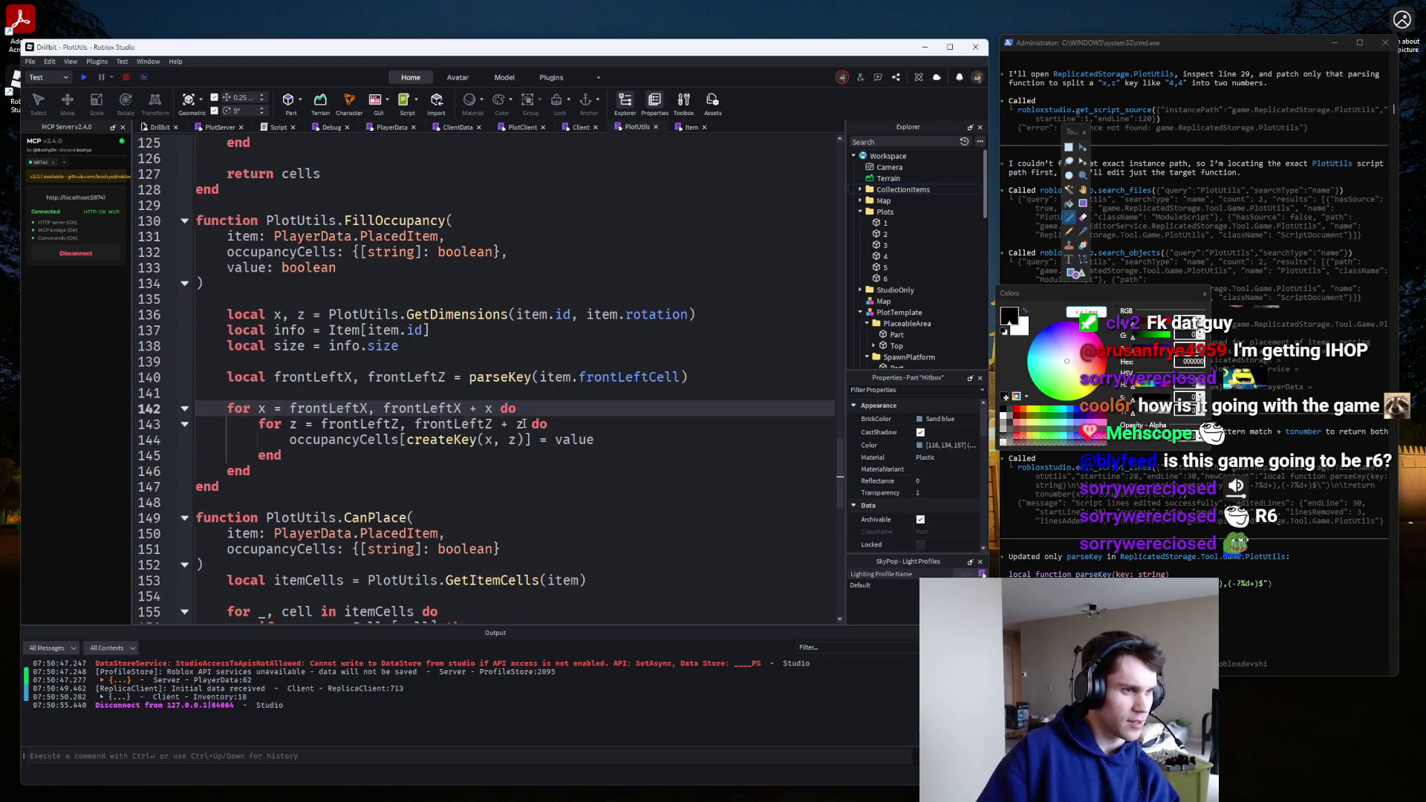
type("- 1")
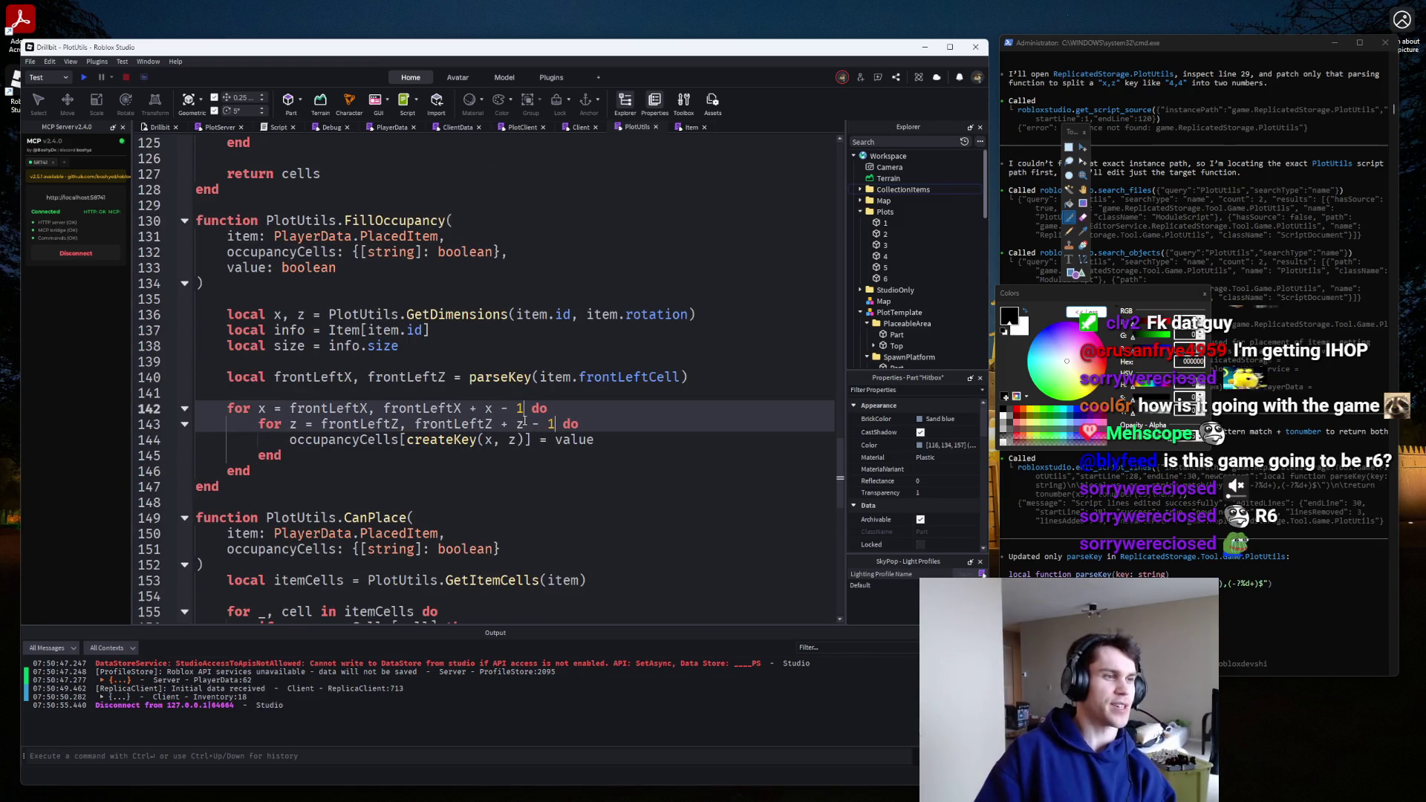
double_click(341, 407)
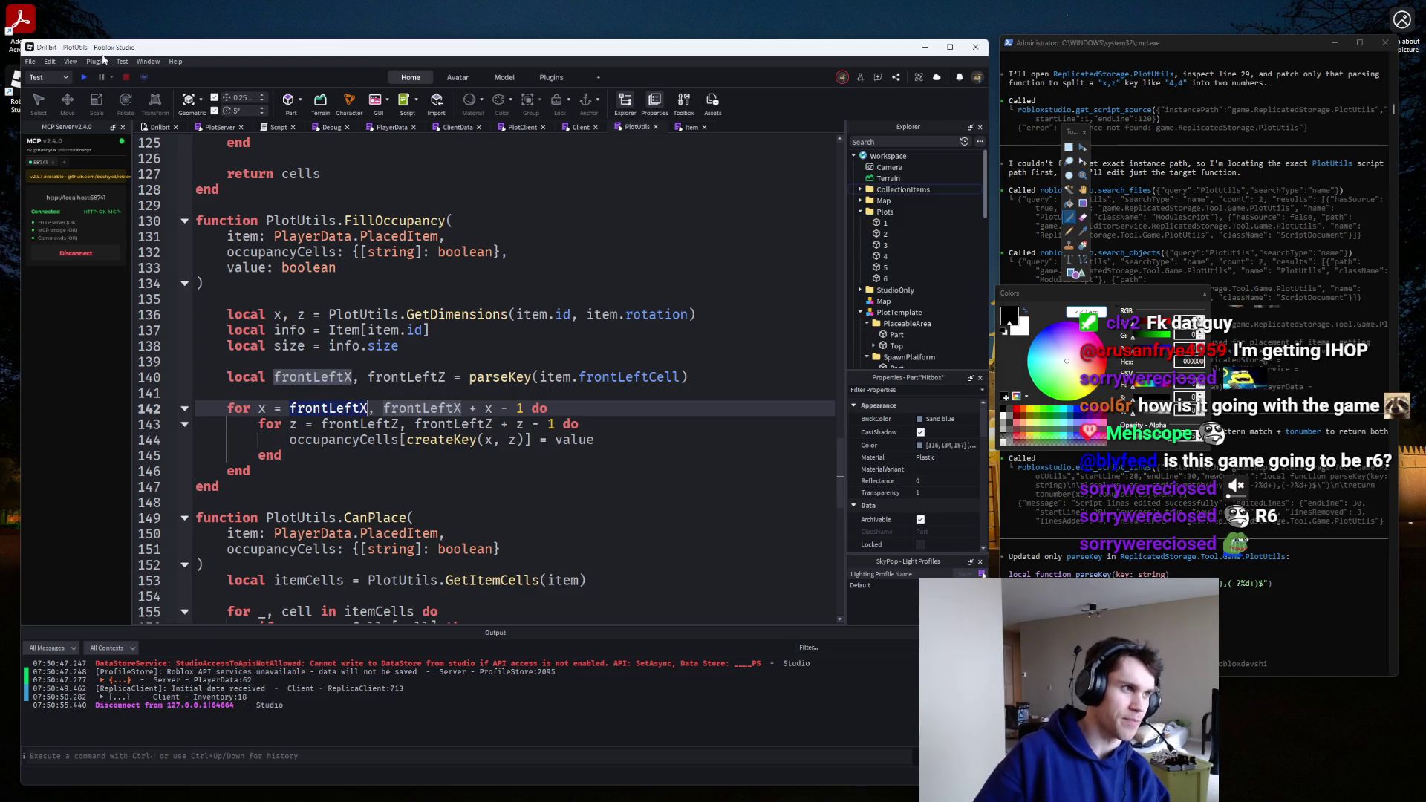
Run a quick playtest, then navigate to the GetItemCells function in PlotUtils.
left_click(85, 78)
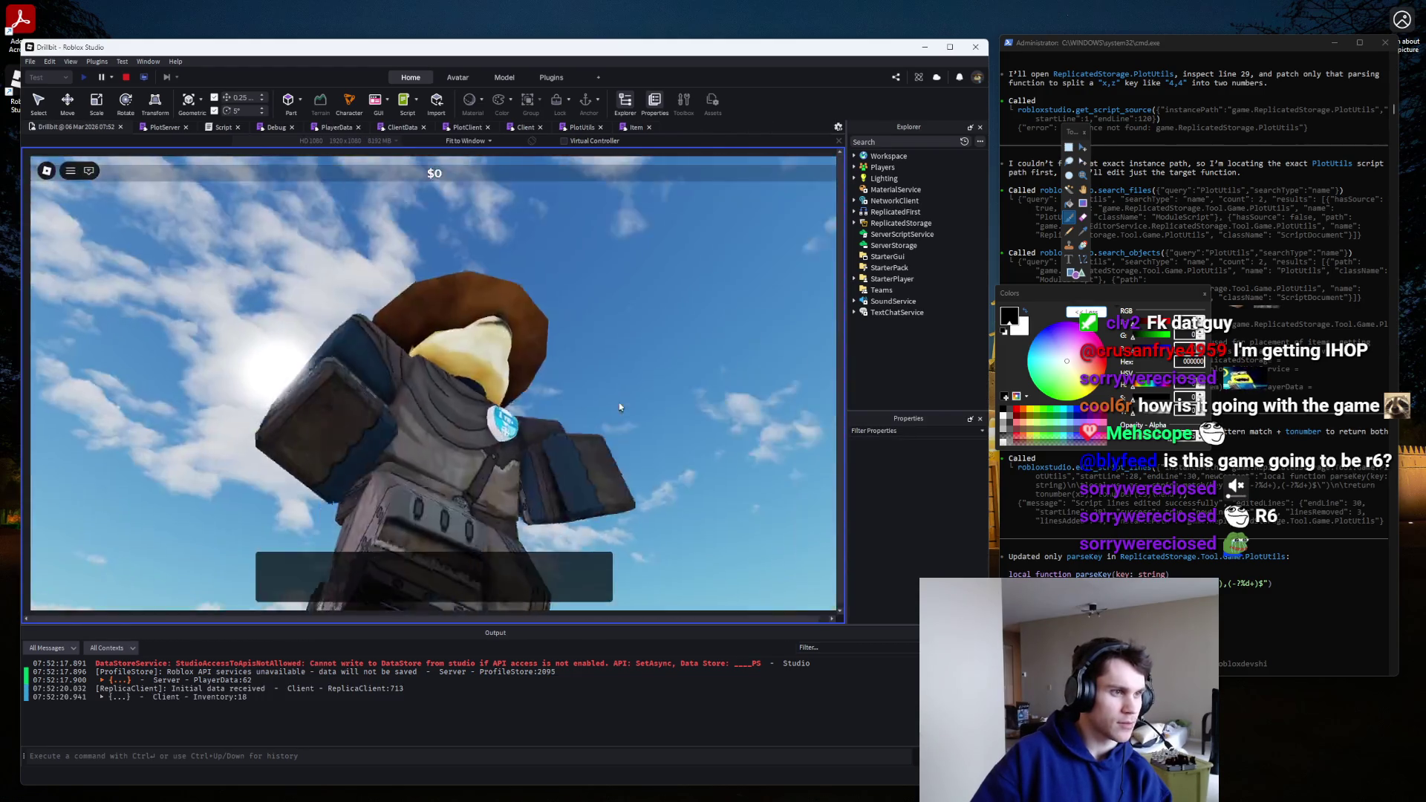
left_click(126, 77)
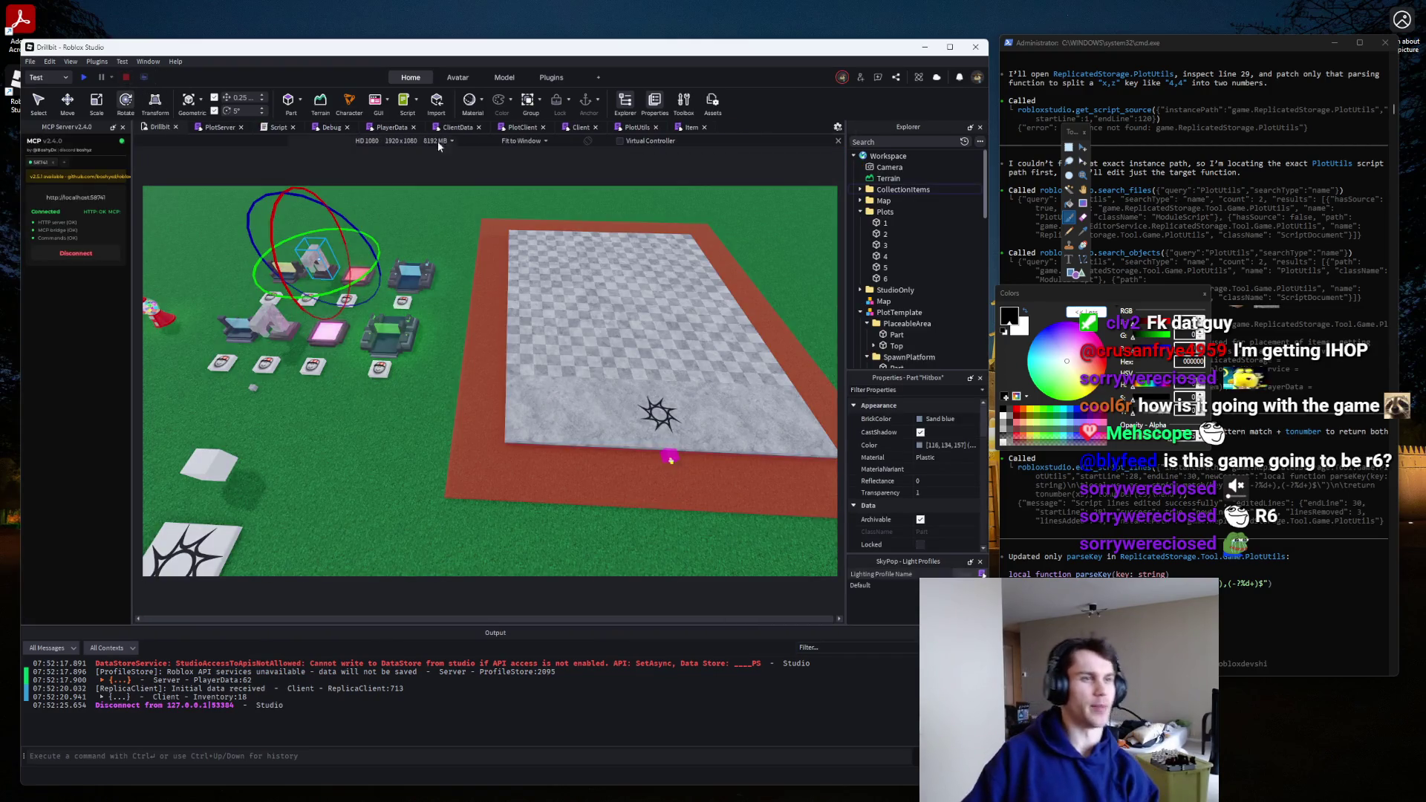
left_click(581, 127)
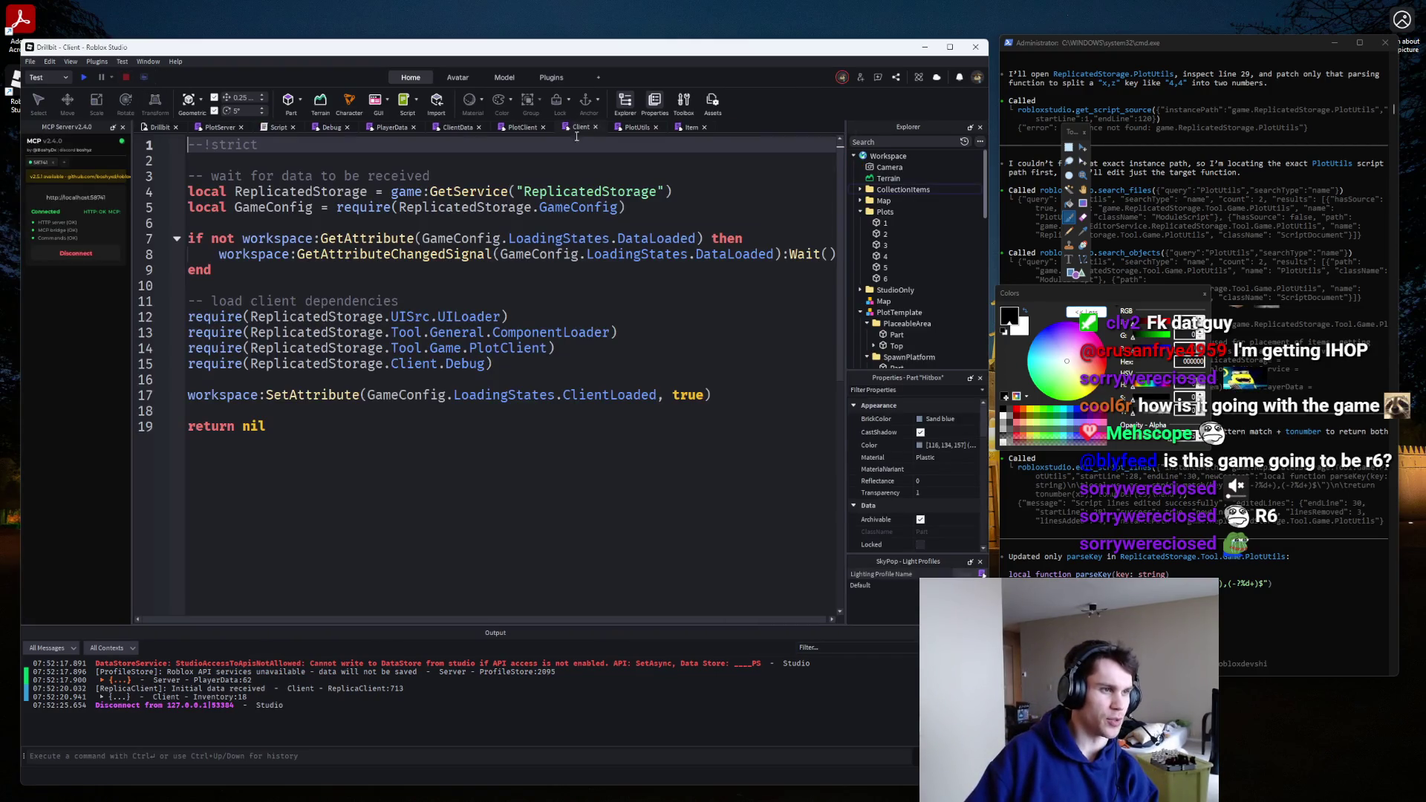
left_click(510, 132)
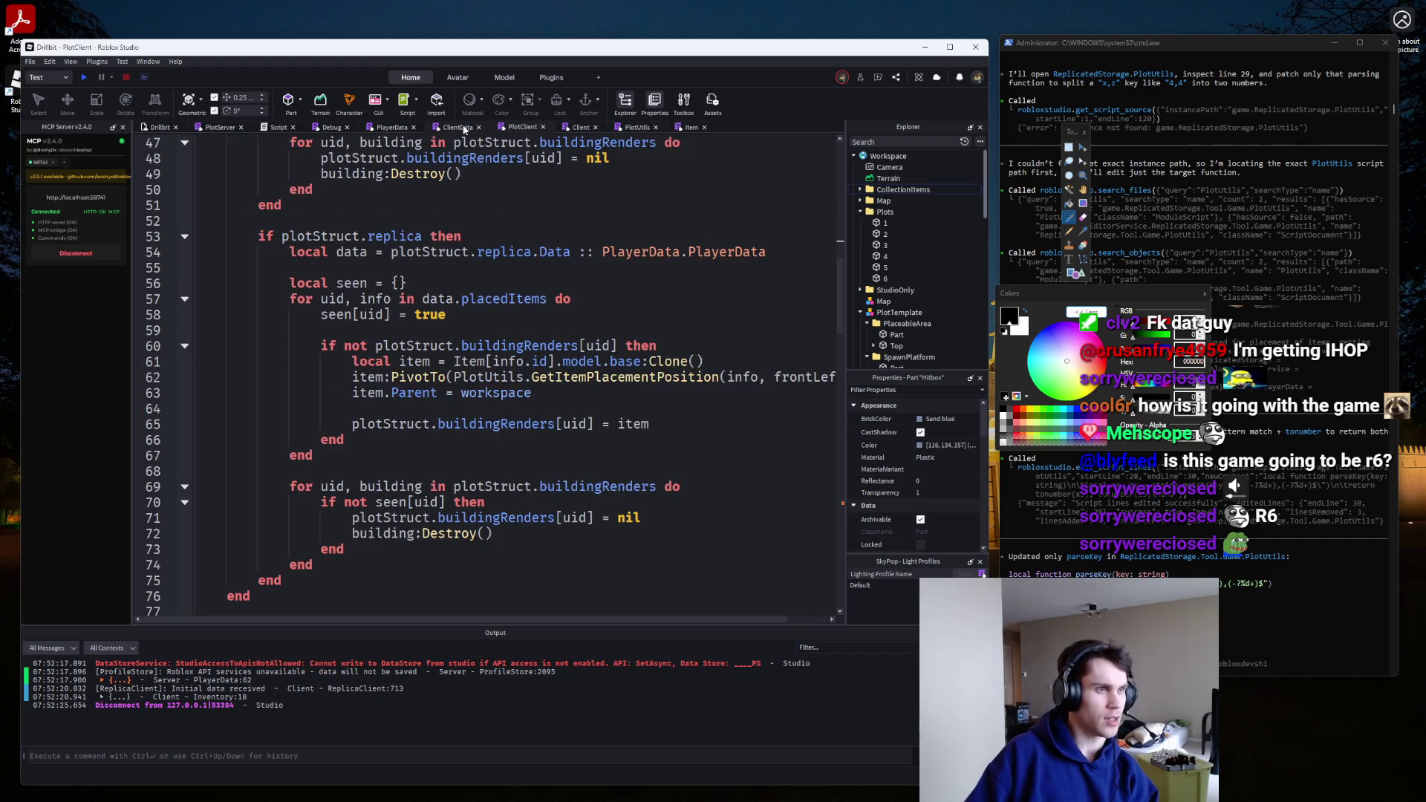
left_click(637, 127)
scroll(416, 378, "down", 1)
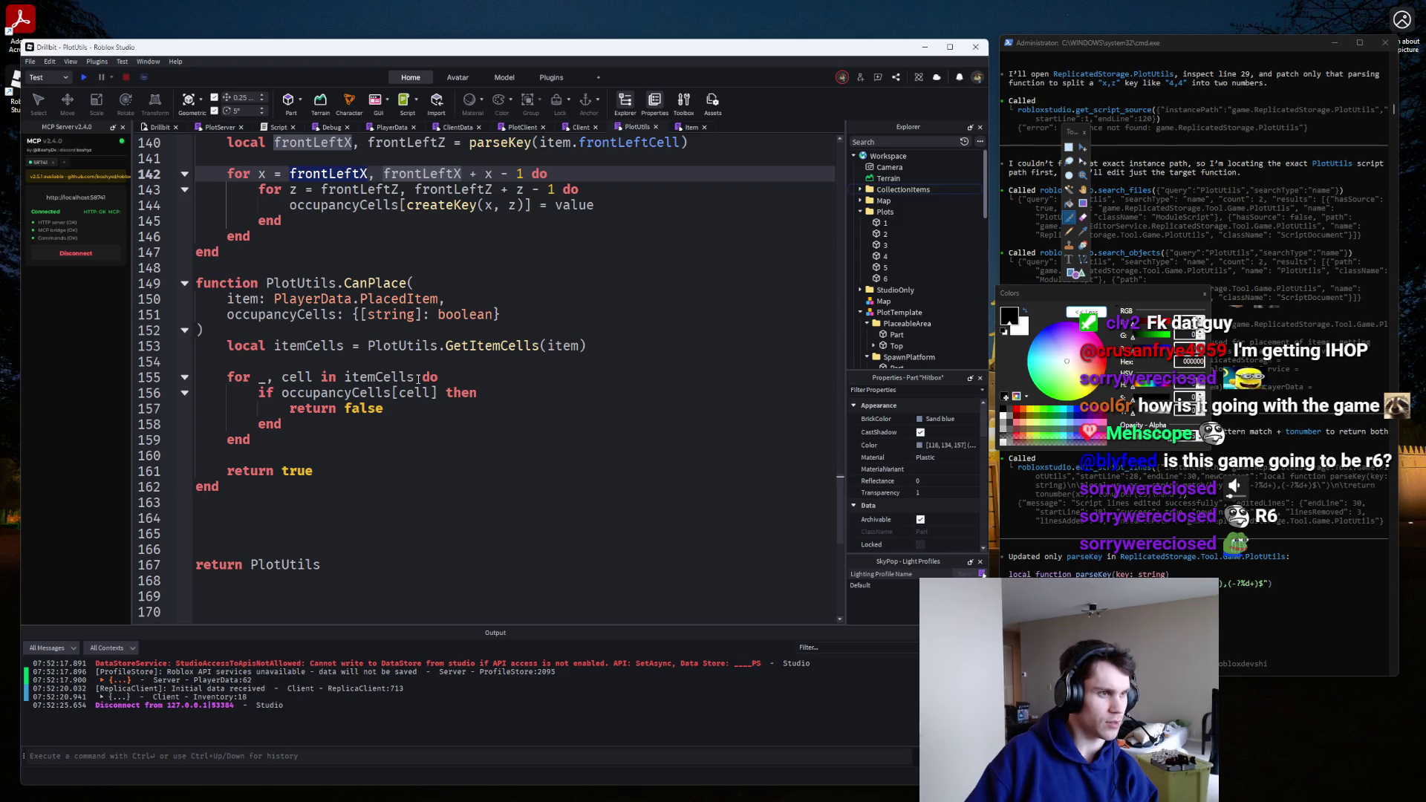
scroll(417, 379, "up", 3)
left_click(494, 445, "ctrl")
scroll(478, 445, "down", 2)
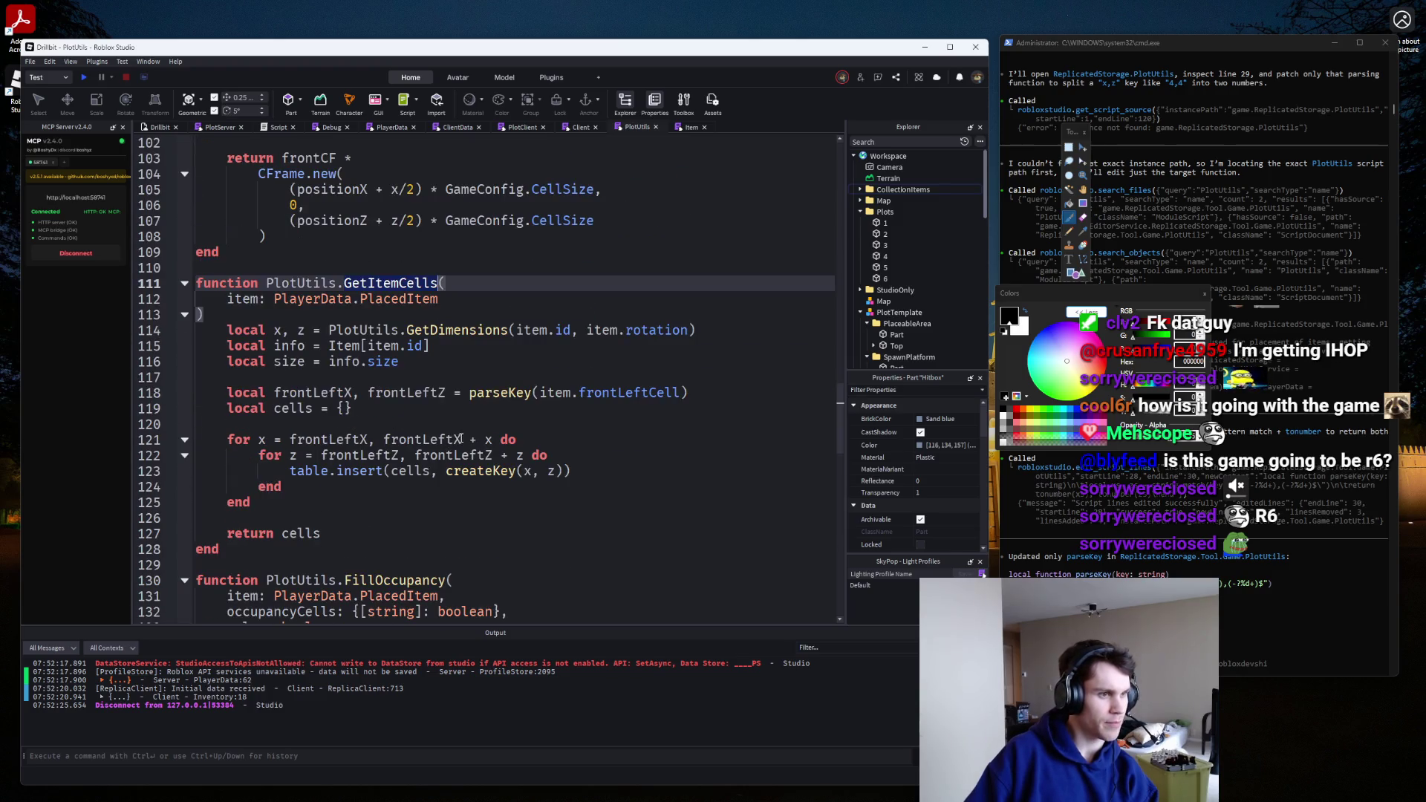
End both GetItemCells loop bounds with ' - 1' and playtest the fix.
left_click(492, 439)
left_click(520, 455, "alt")
type("- 1")
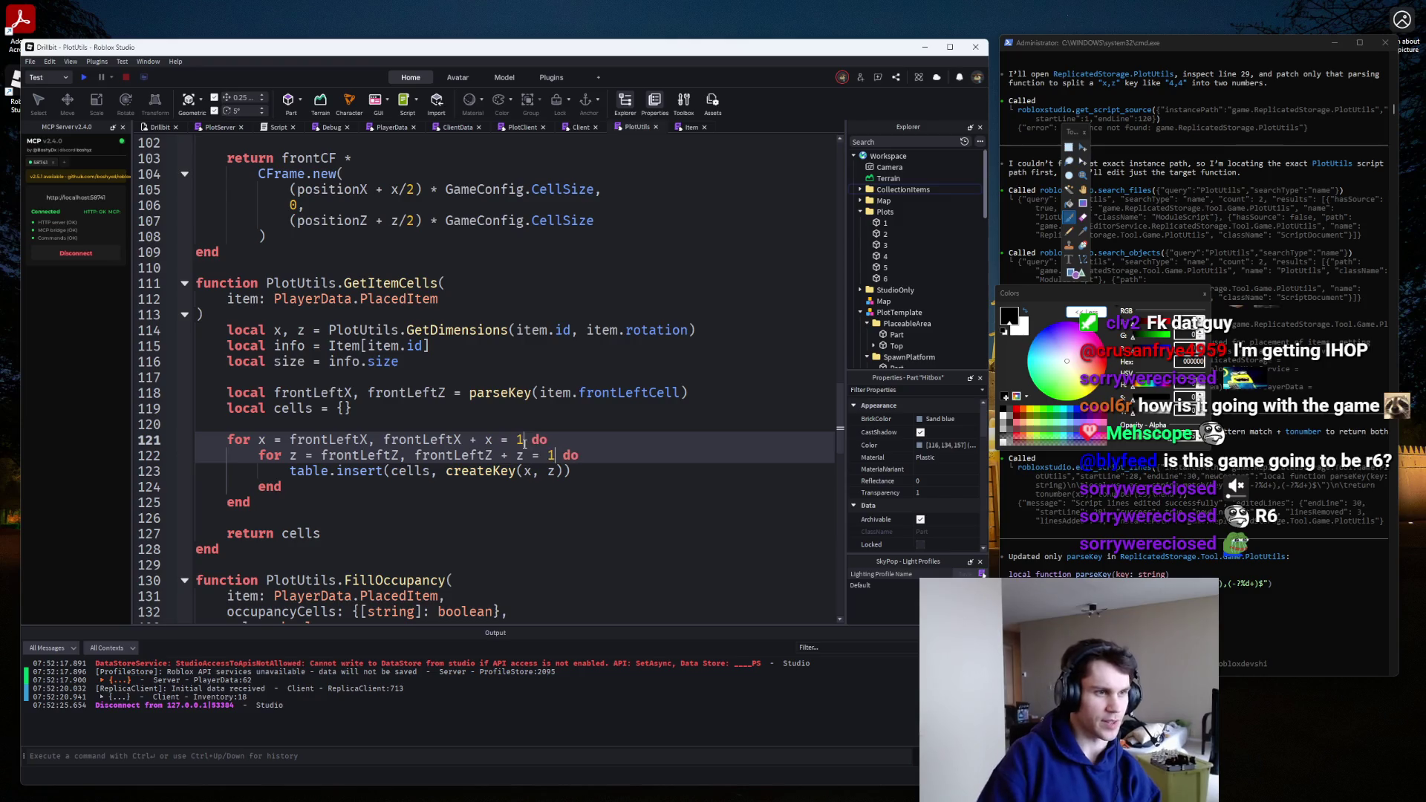
type("=")
key("BackSpace")
type("- 1")
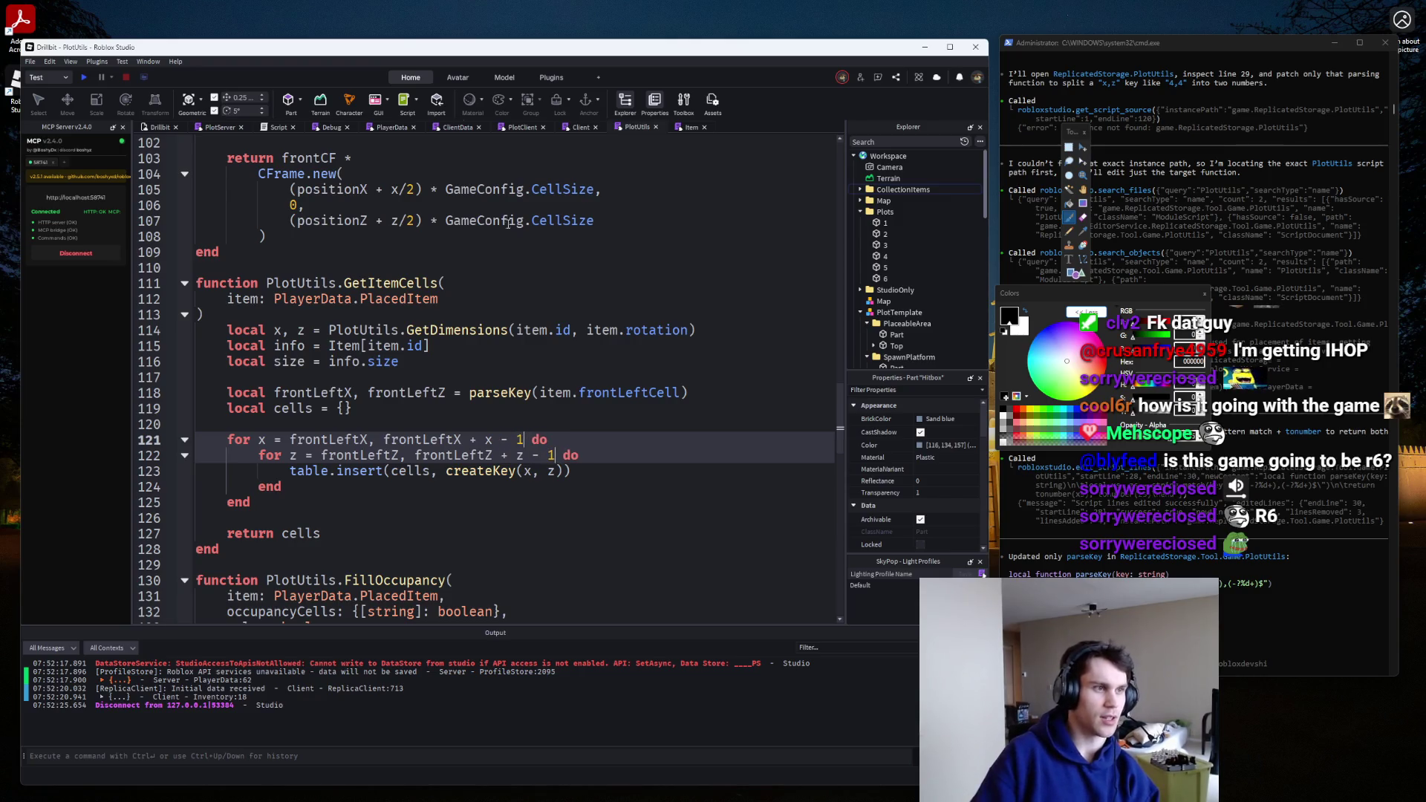
left_click(84, 78)
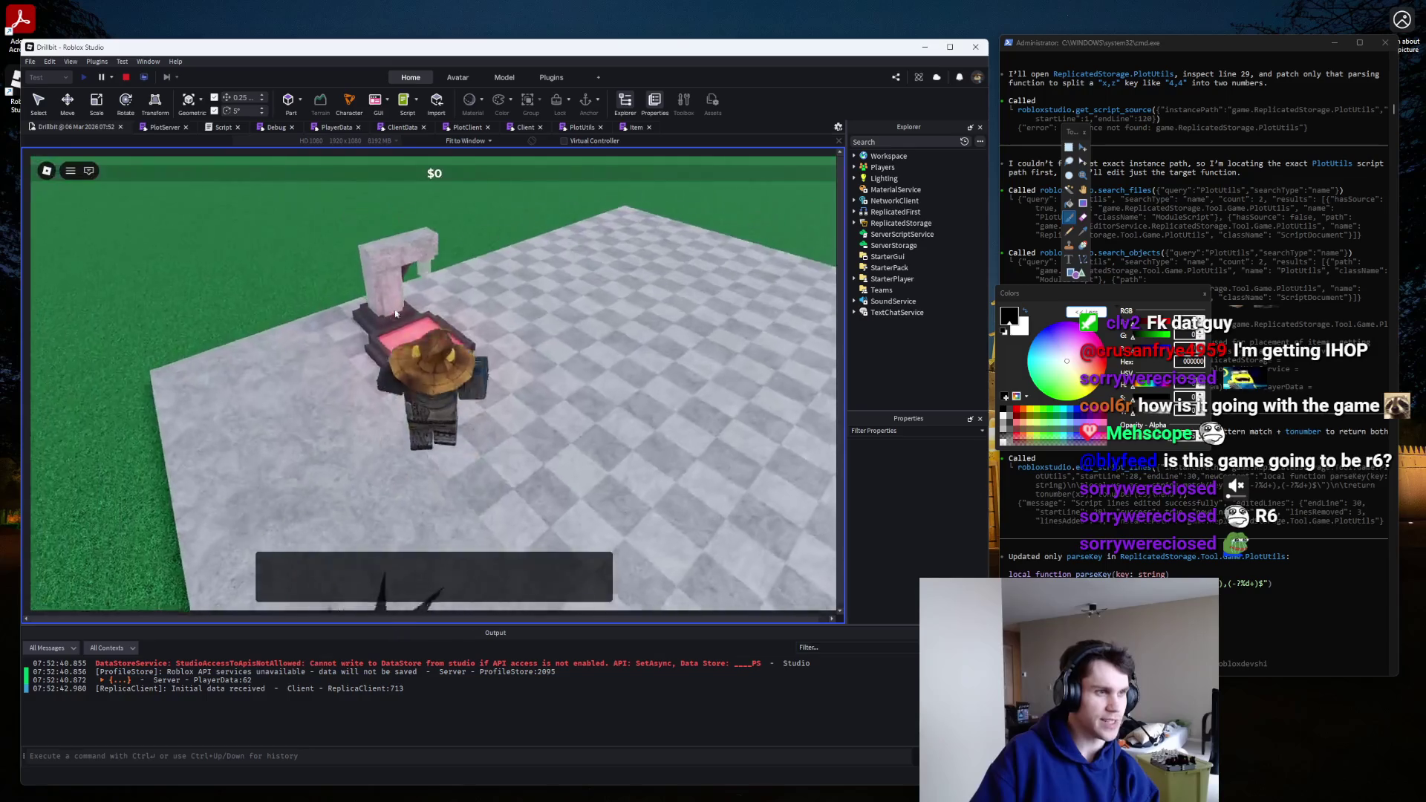
key("s")
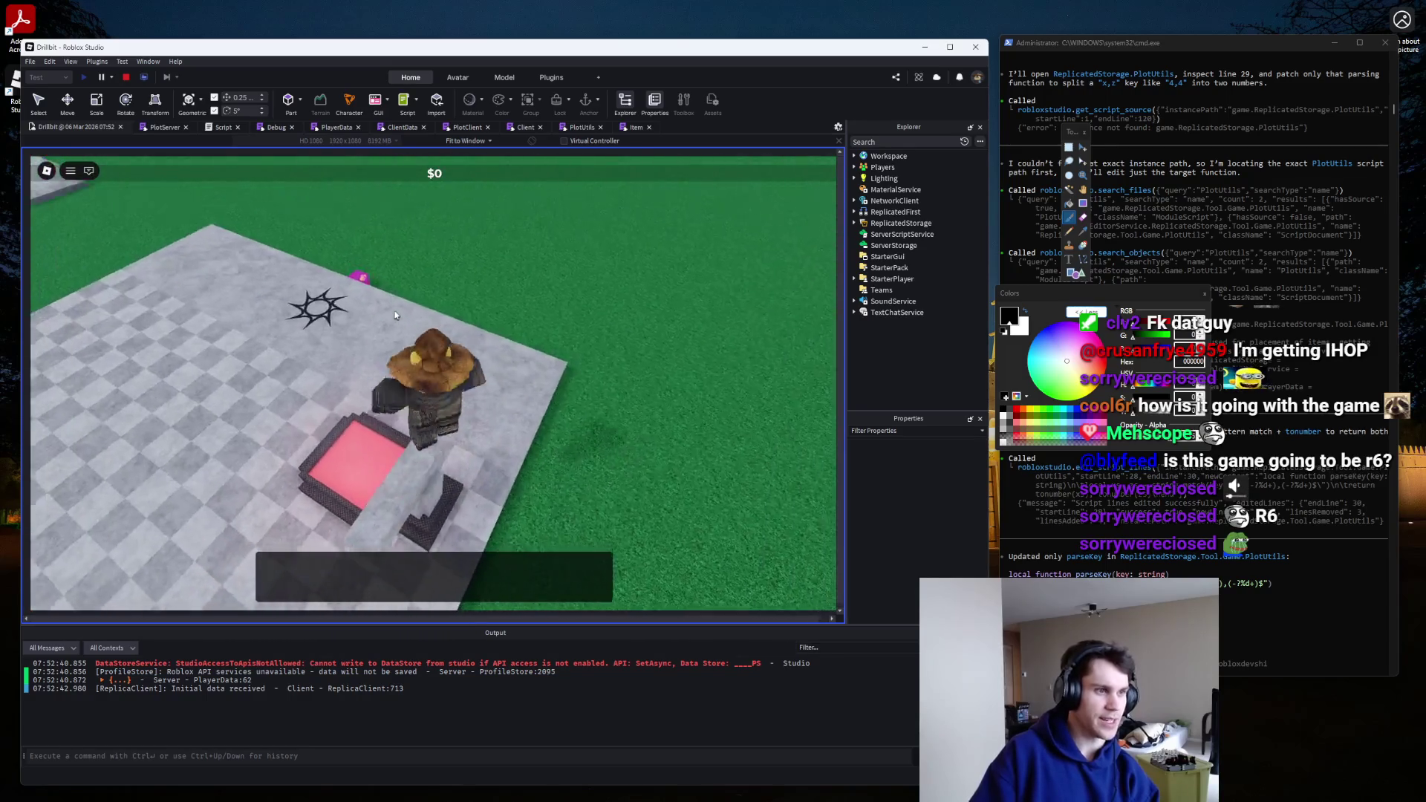
left_click(127, 77)
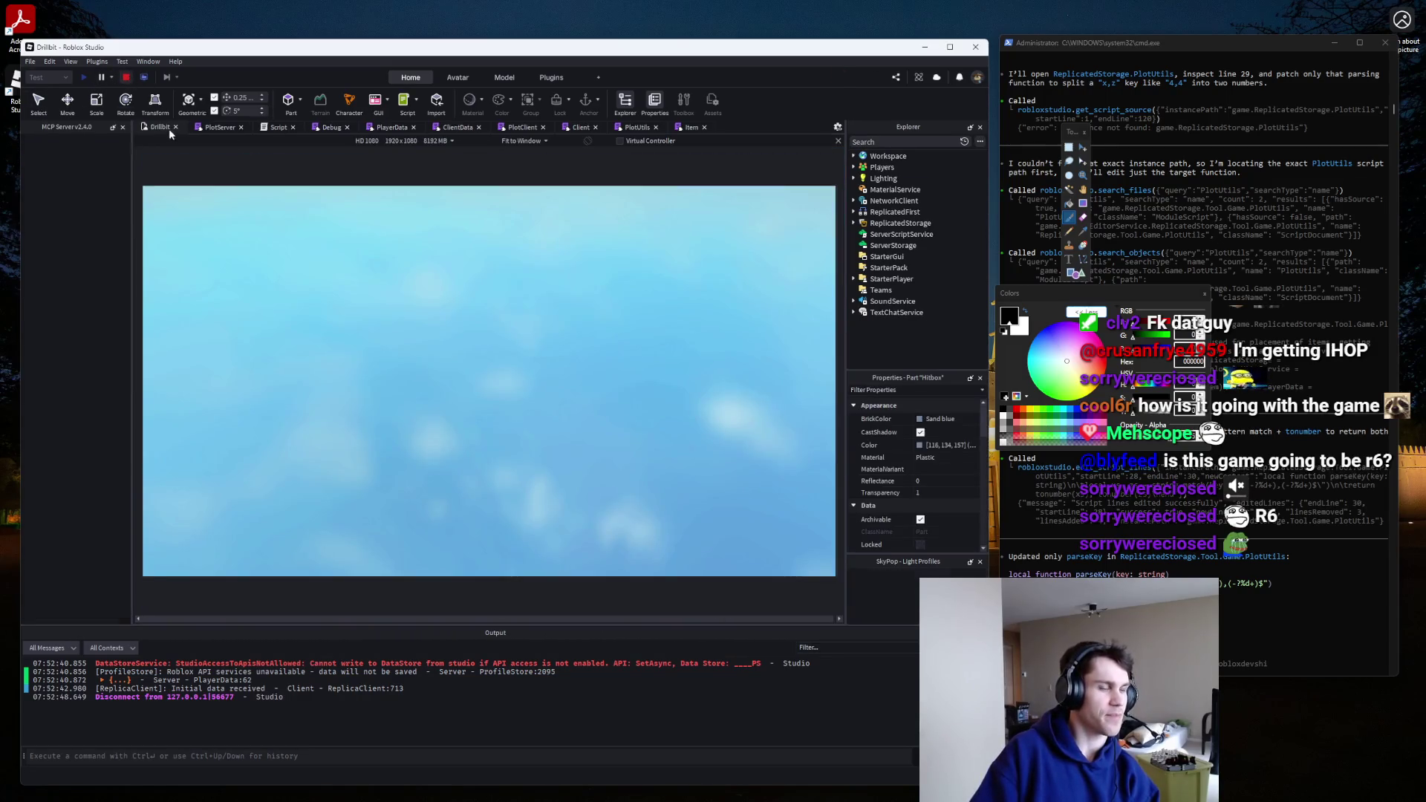
In the PlayerData script, change the clv item's frontLeftCell from 1,3 to 3,1, then start a playtest.
left_click(570, 128)
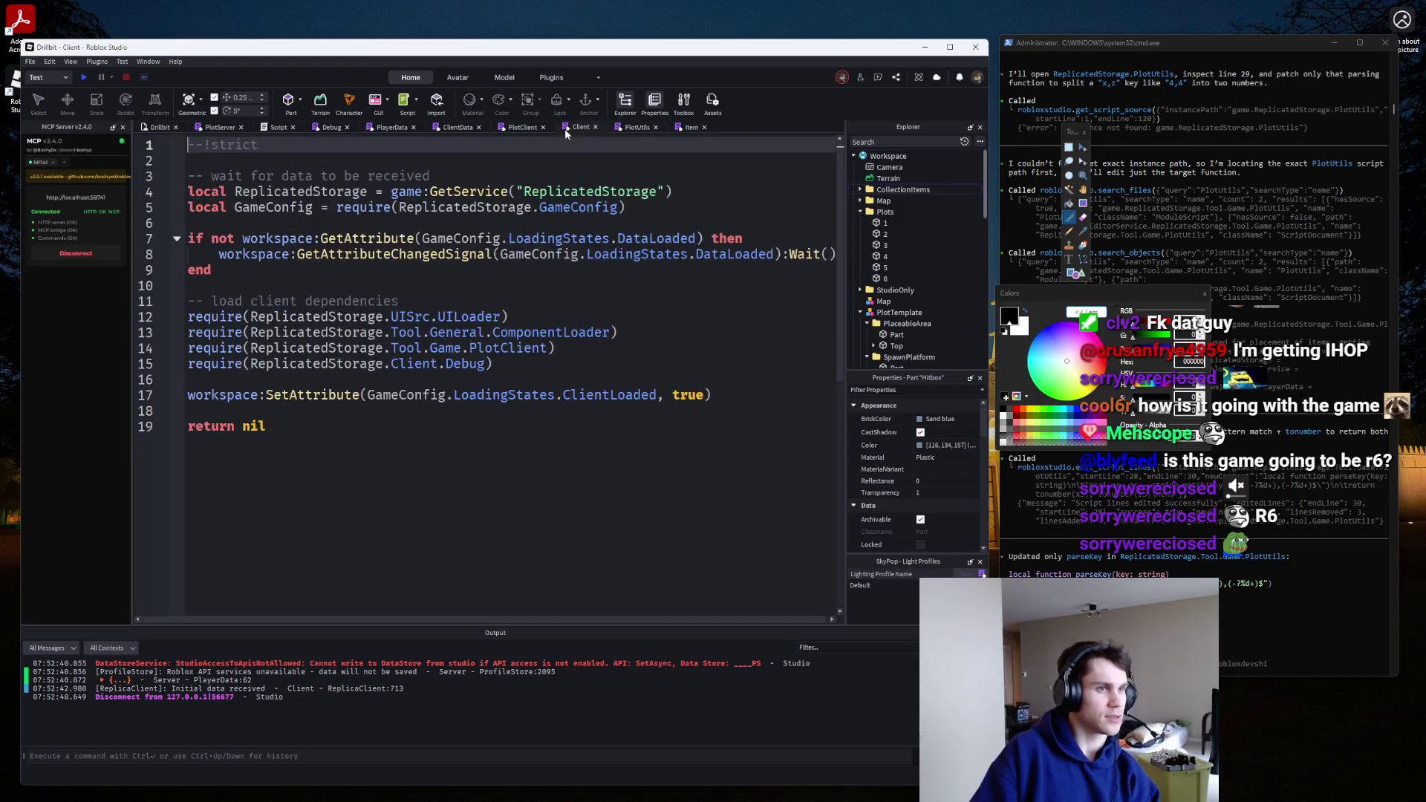
left_click(445, 127)
left_click(393, 127)
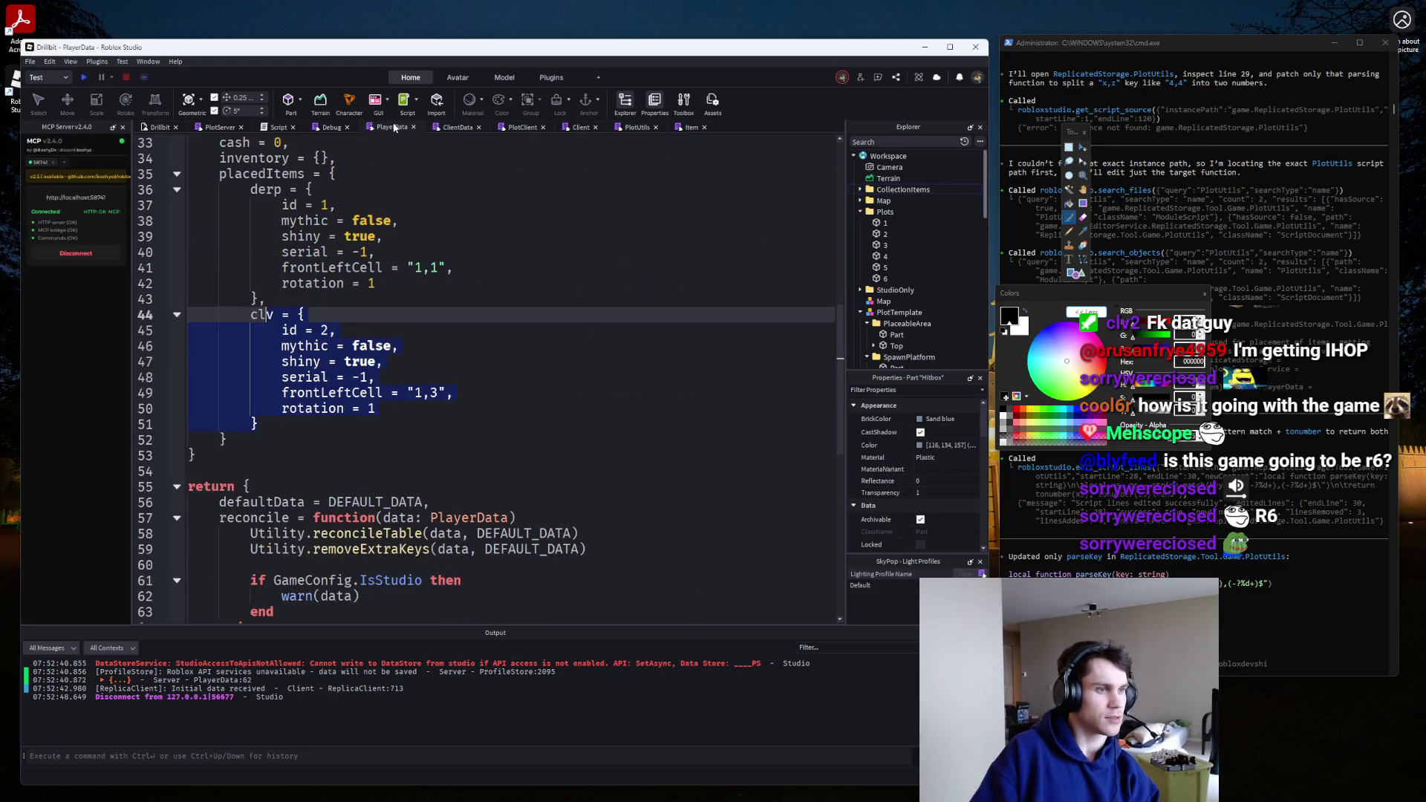
left_click(444, 364)
left_click_drag(439, 393, 407, 394)
type("3,1")
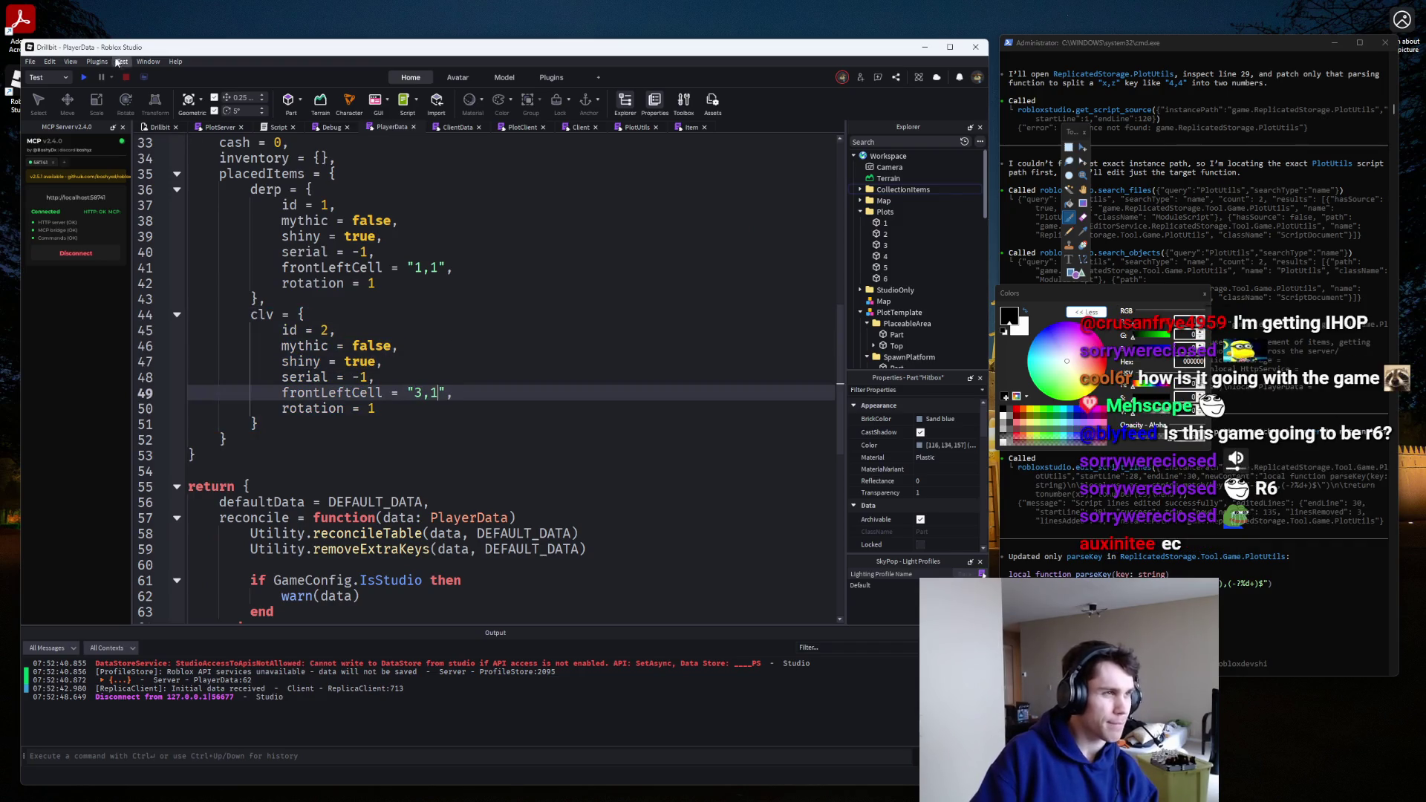
left_click(86, 78)
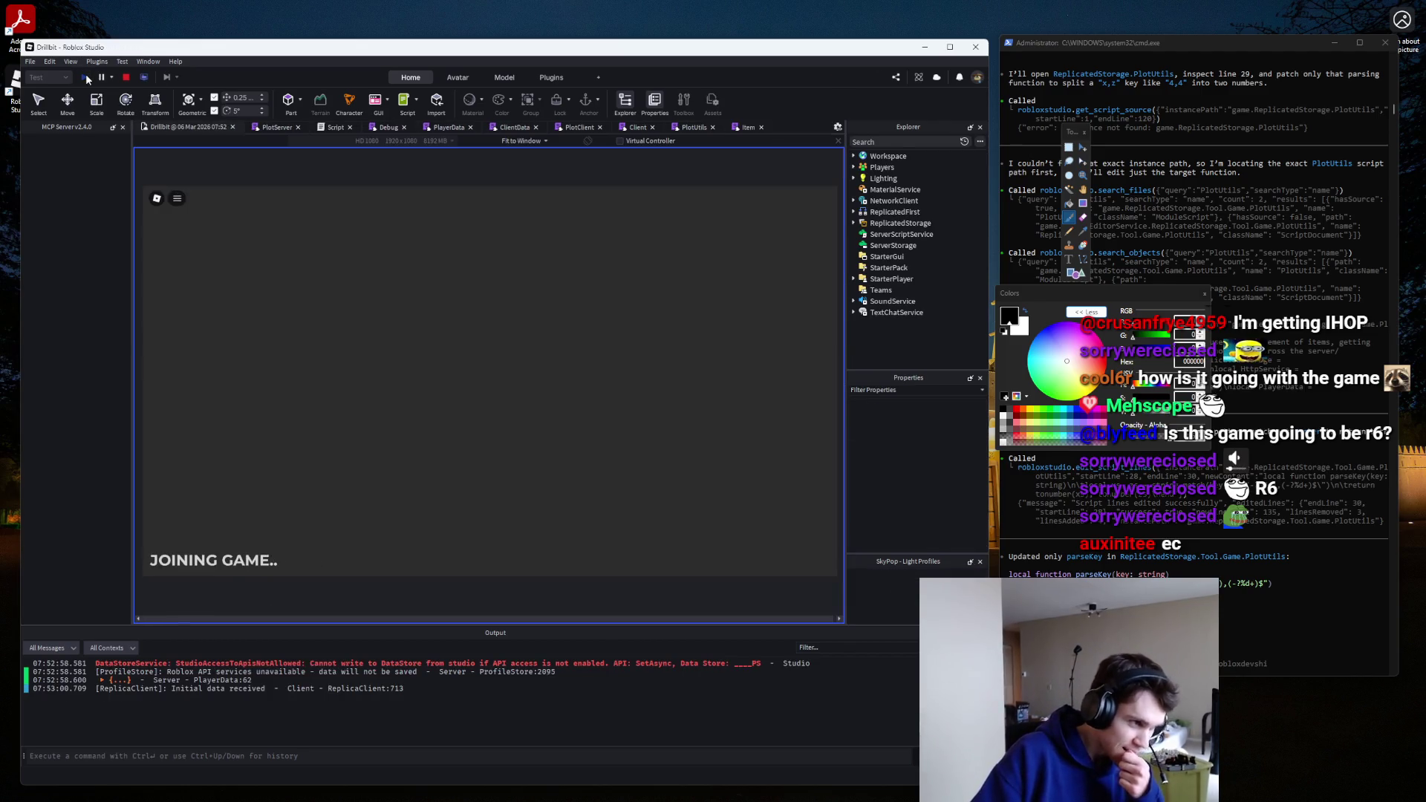
Walk the character around the pink drill pad and stone platform to check the loaded pad.
key("w")
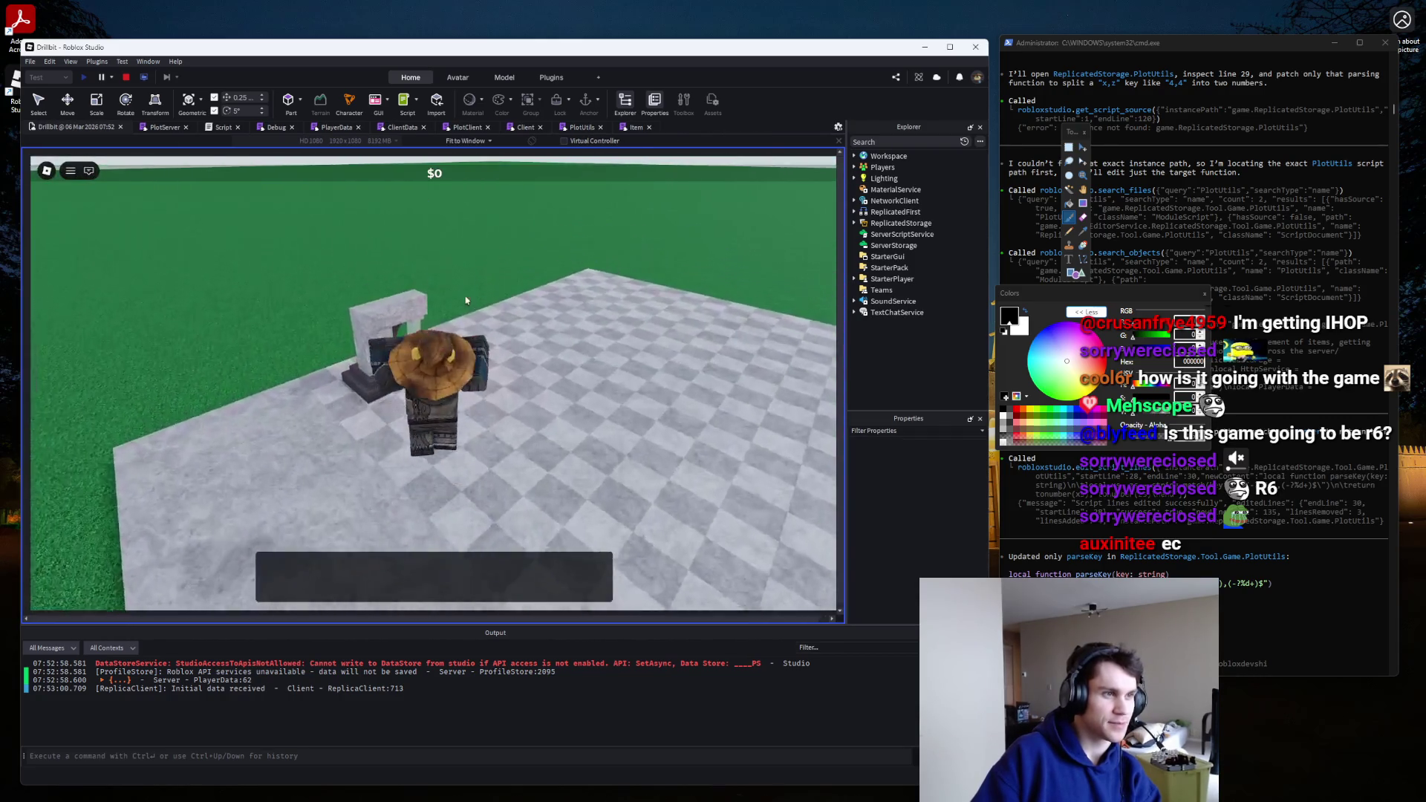
key("s")
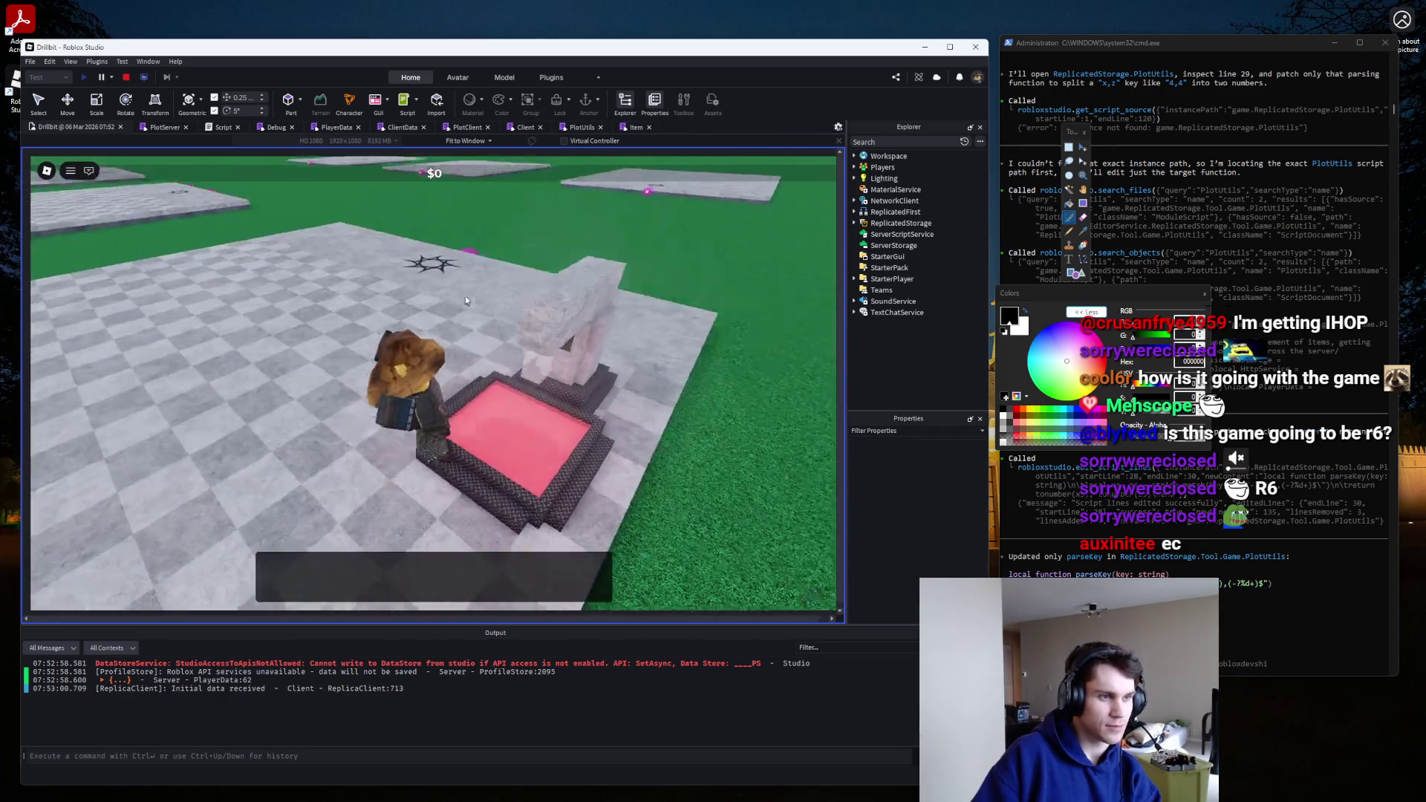
key("w")
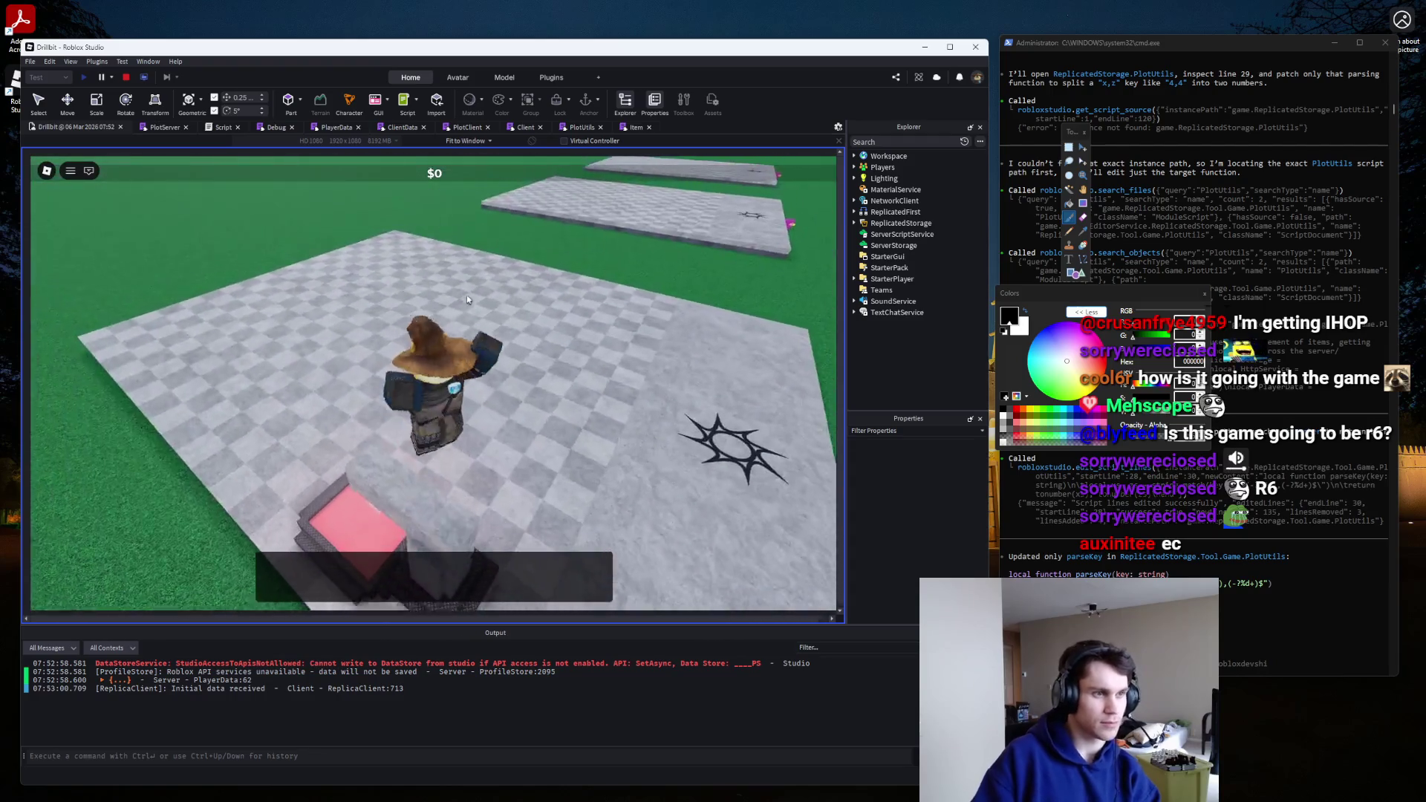
key("w")
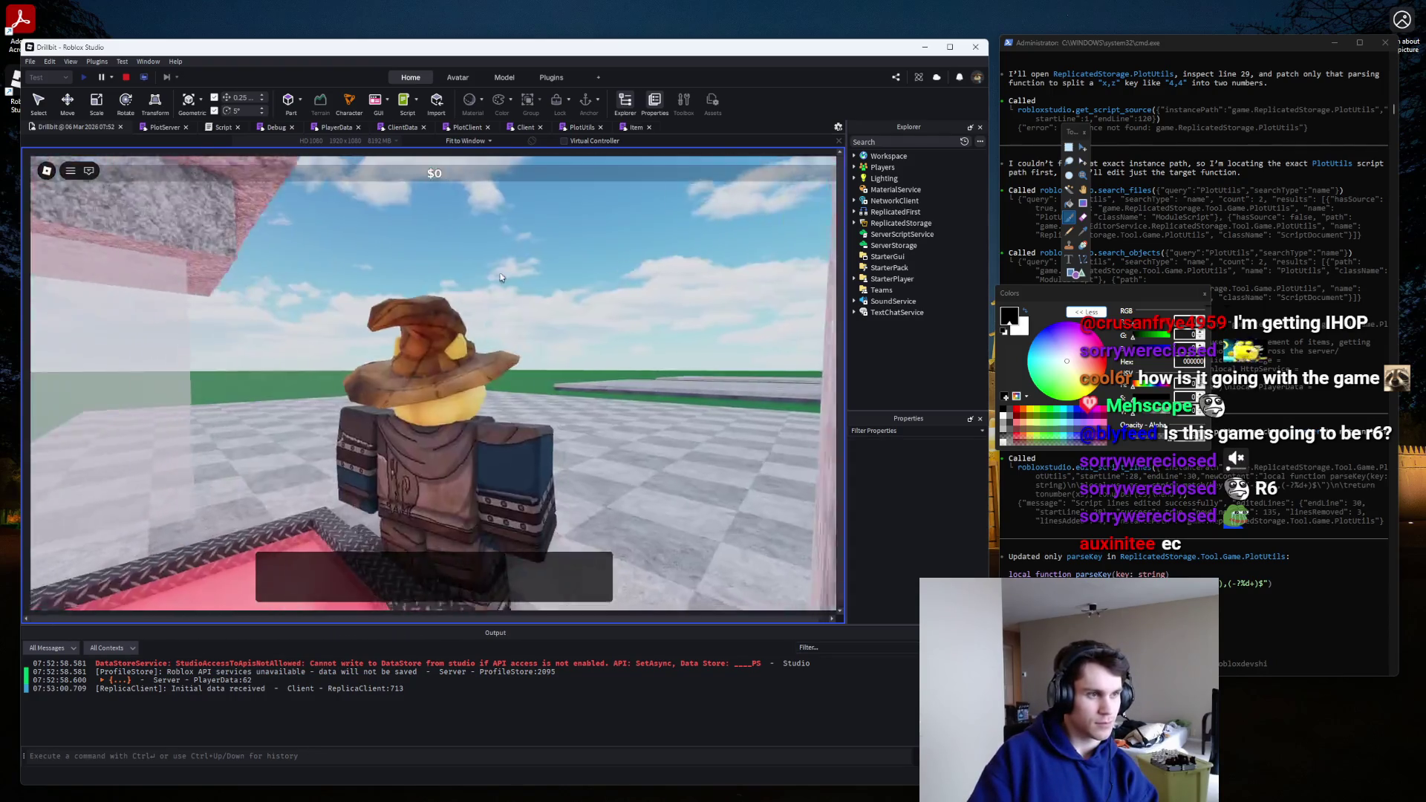
key("w")
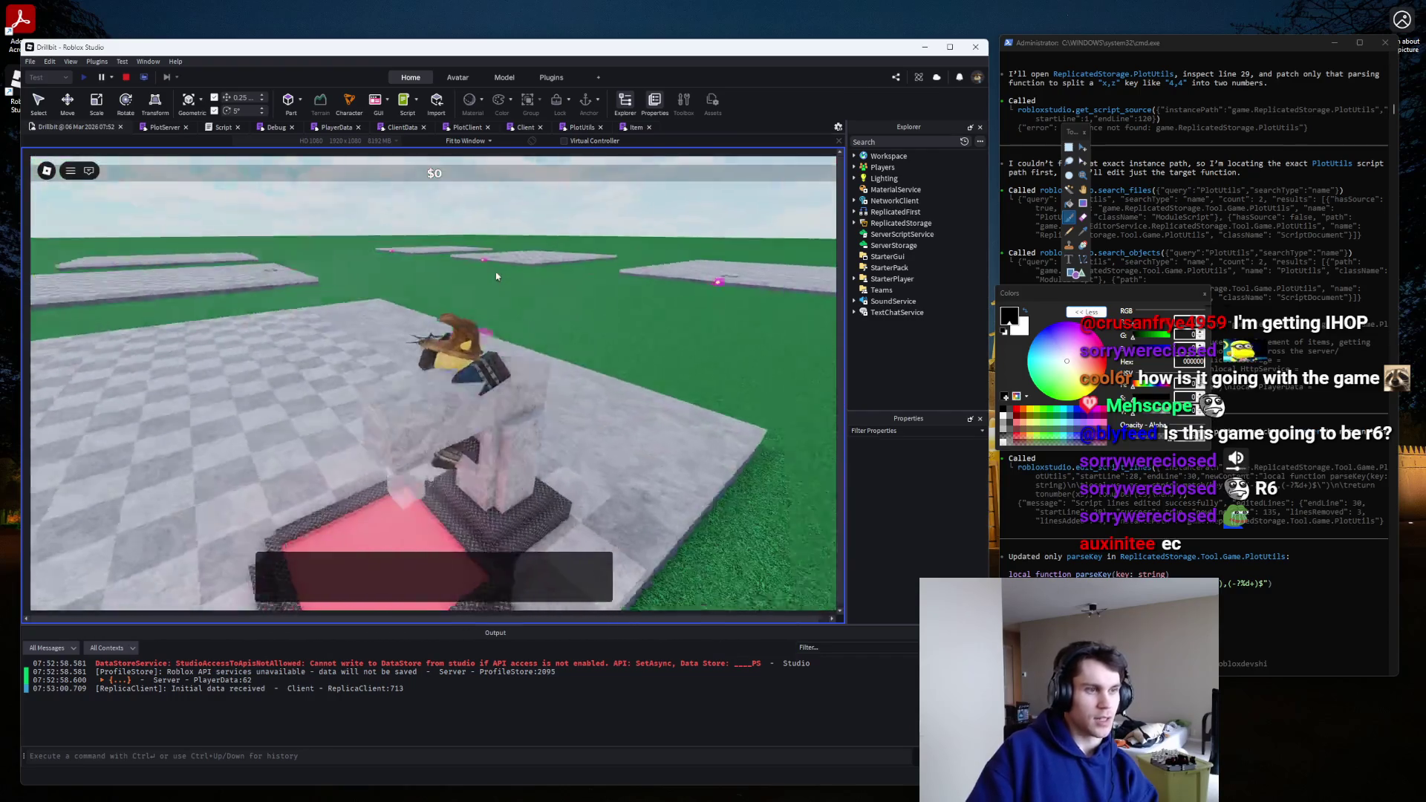
key("w")
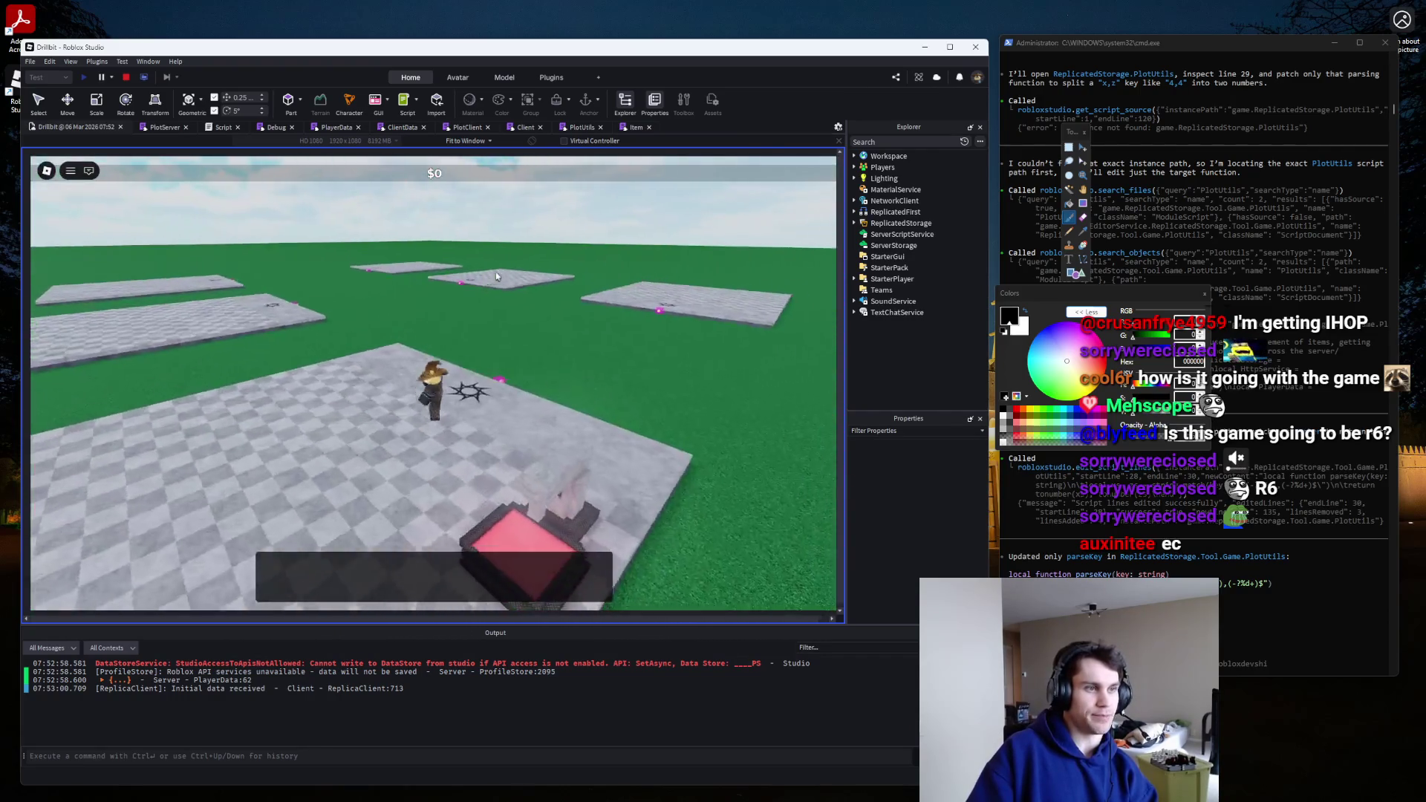
scroll(451, 275, "up", 5)
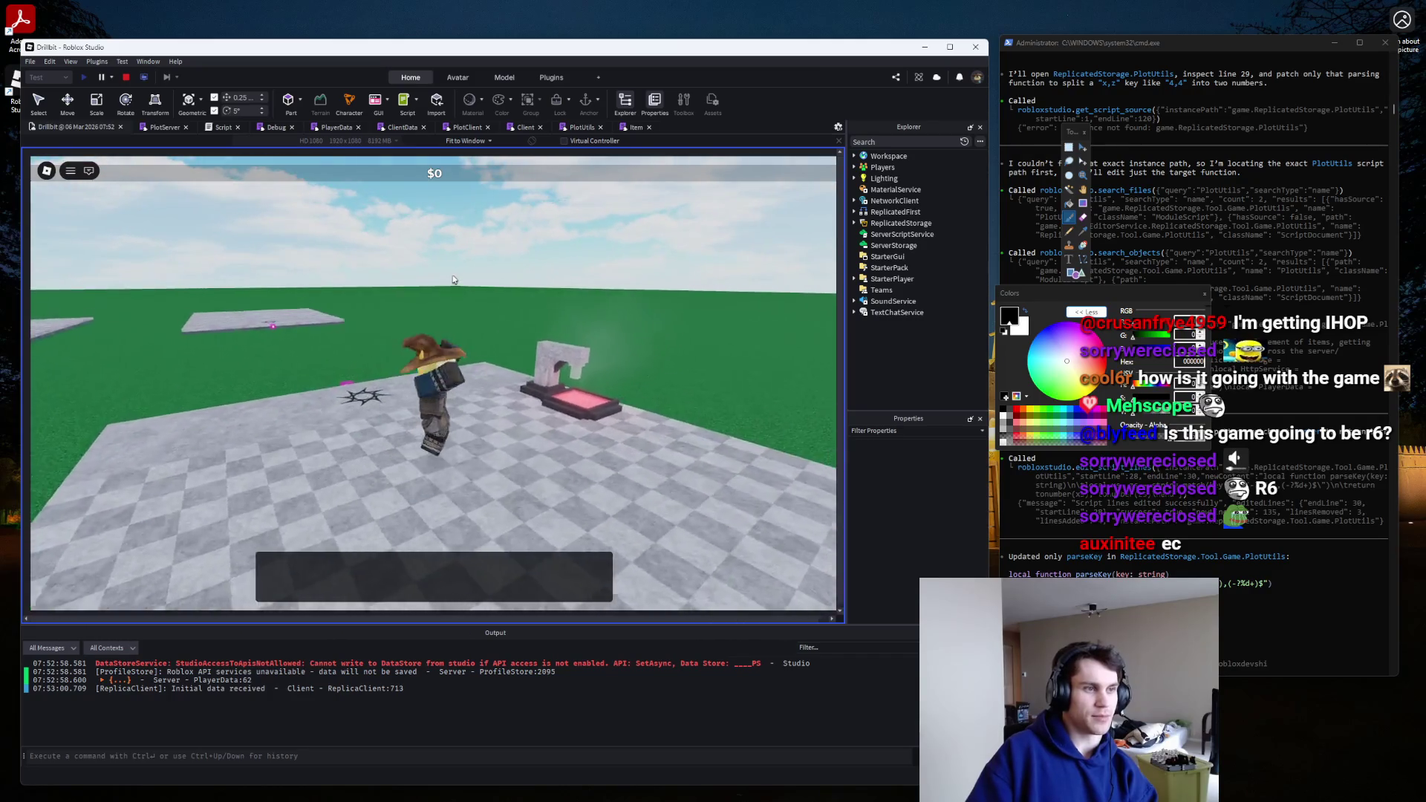
key("w")
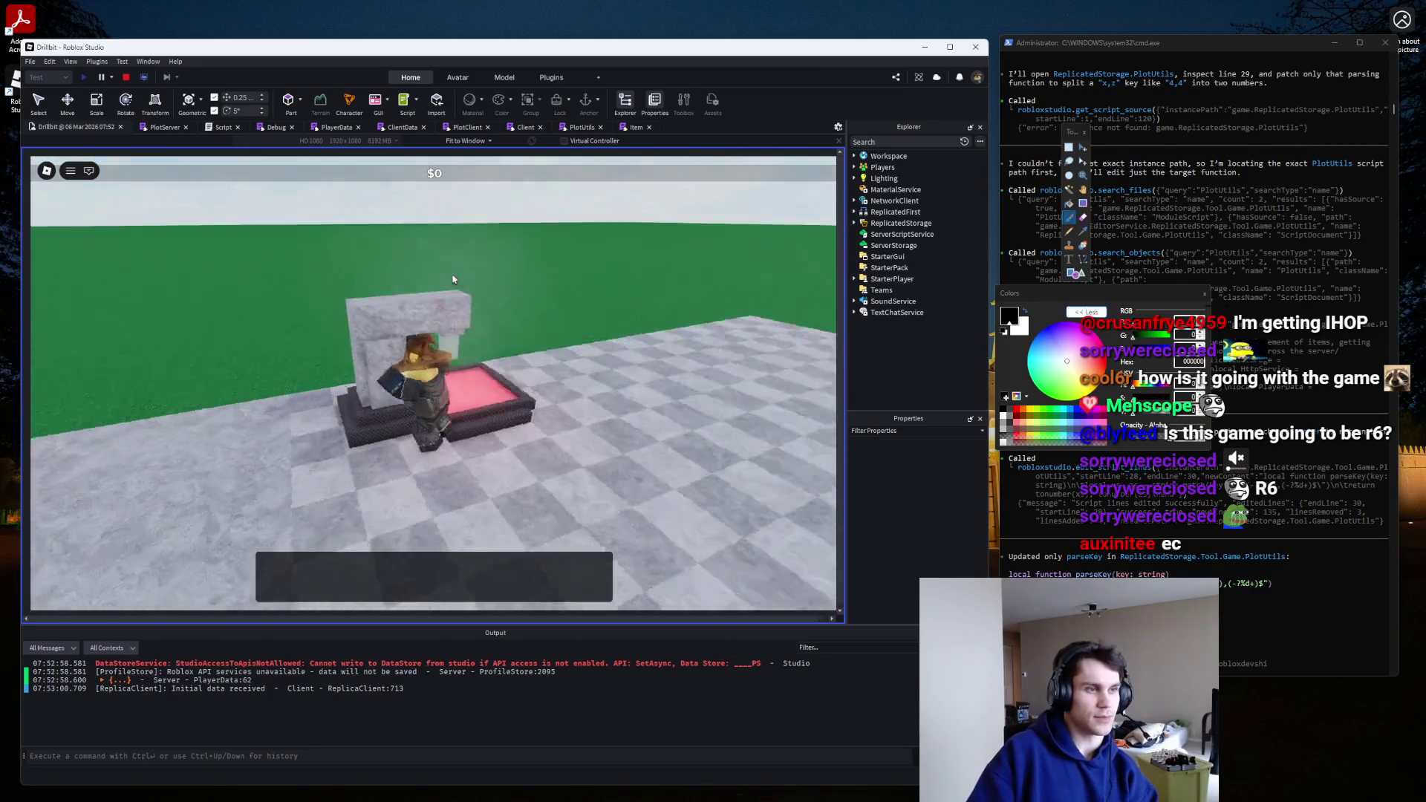
key("s")
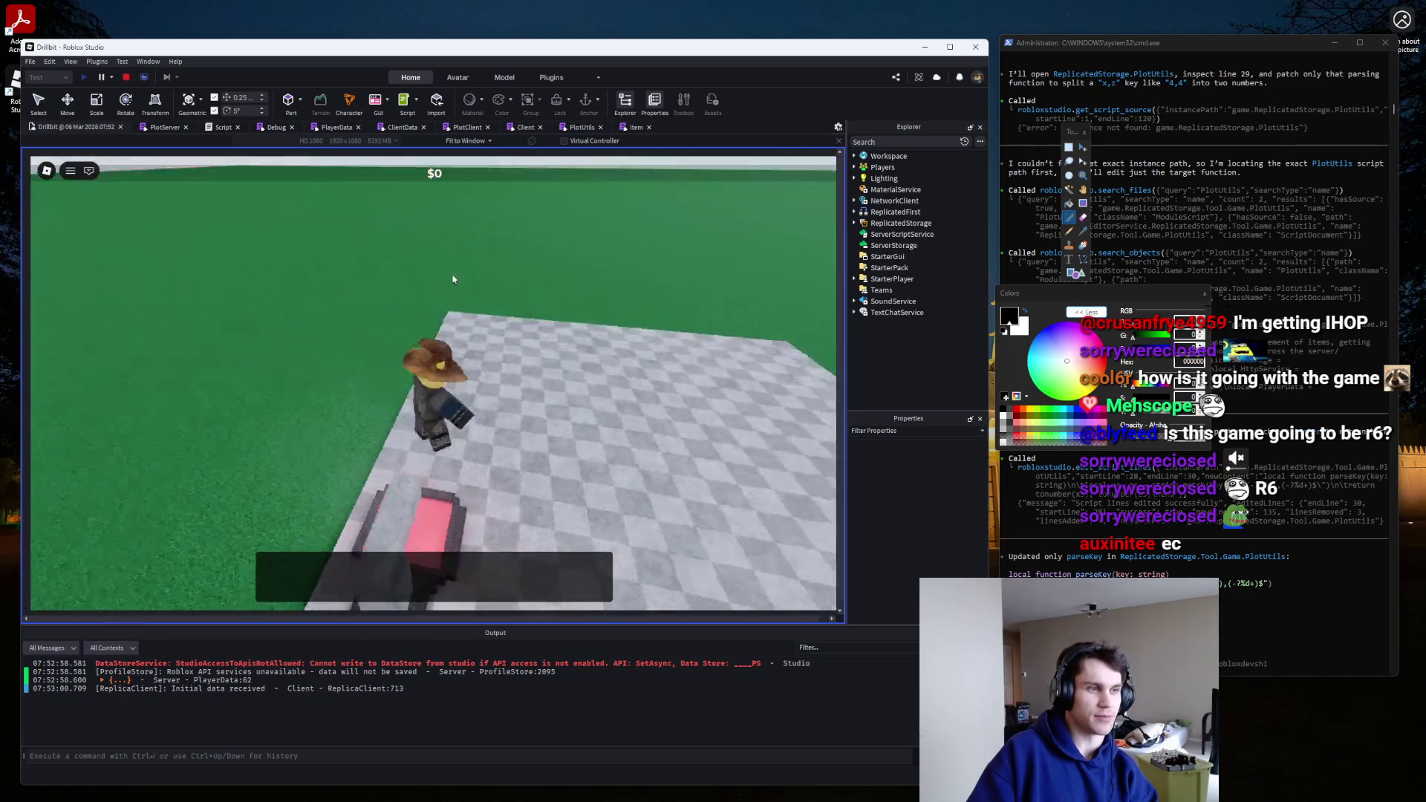
key("w")
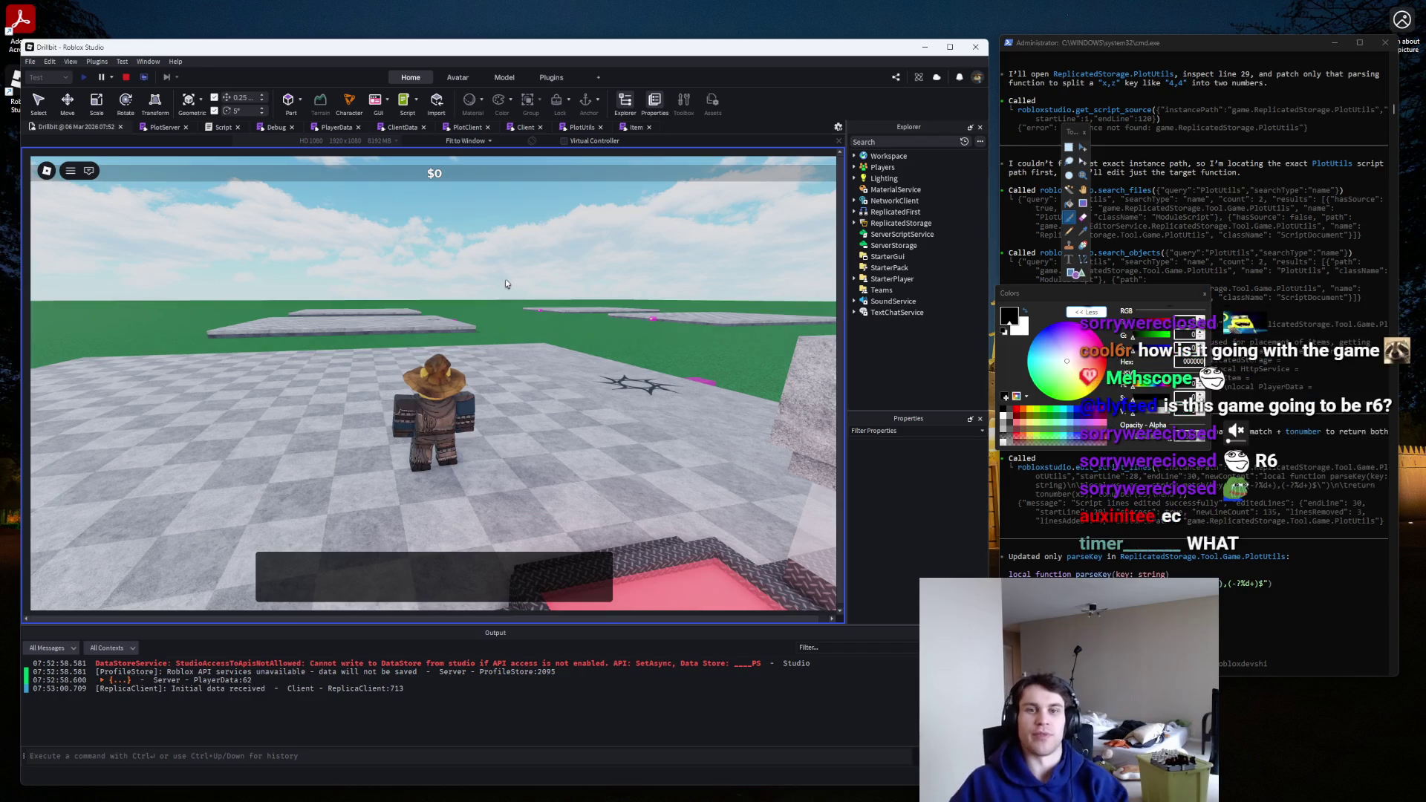
key("a")
key("d")
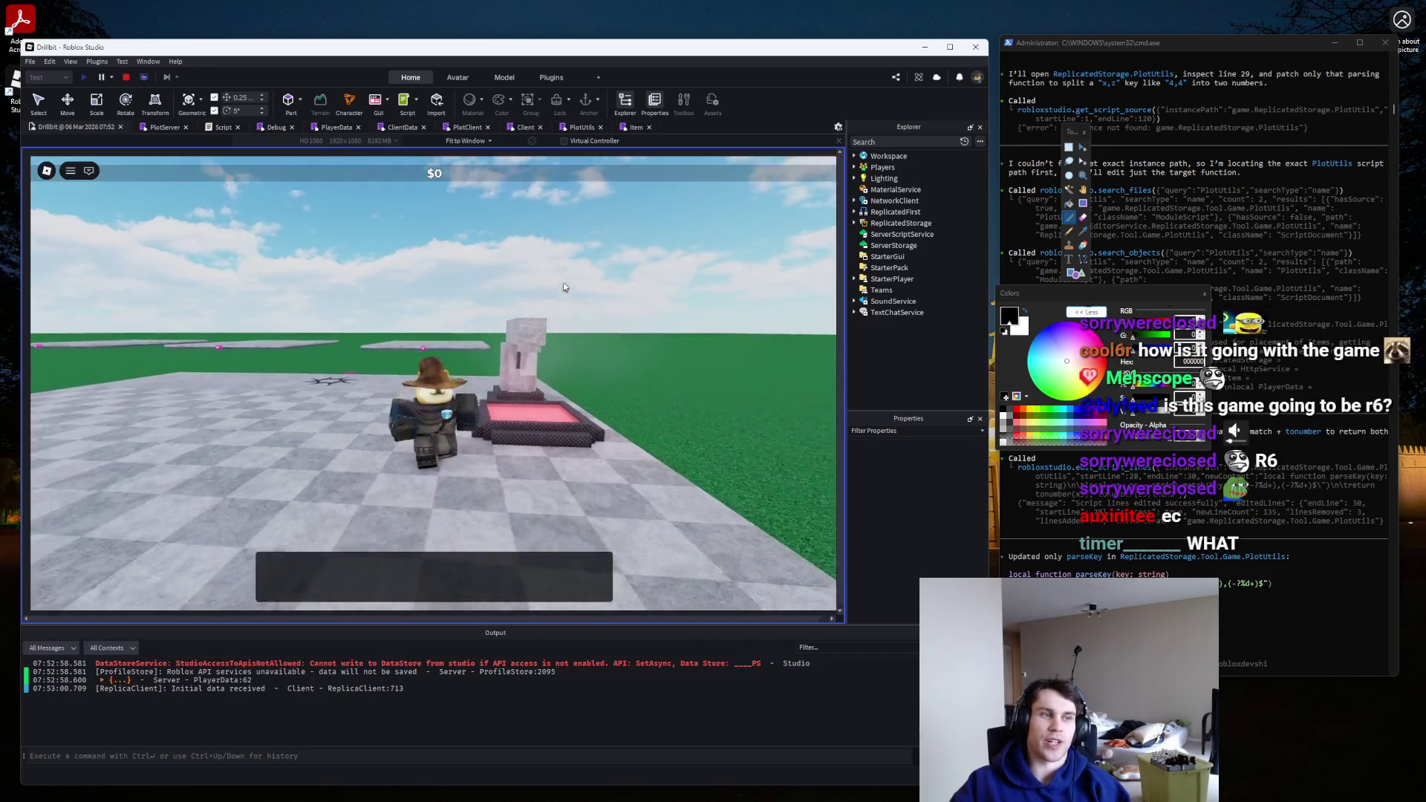
key("w")
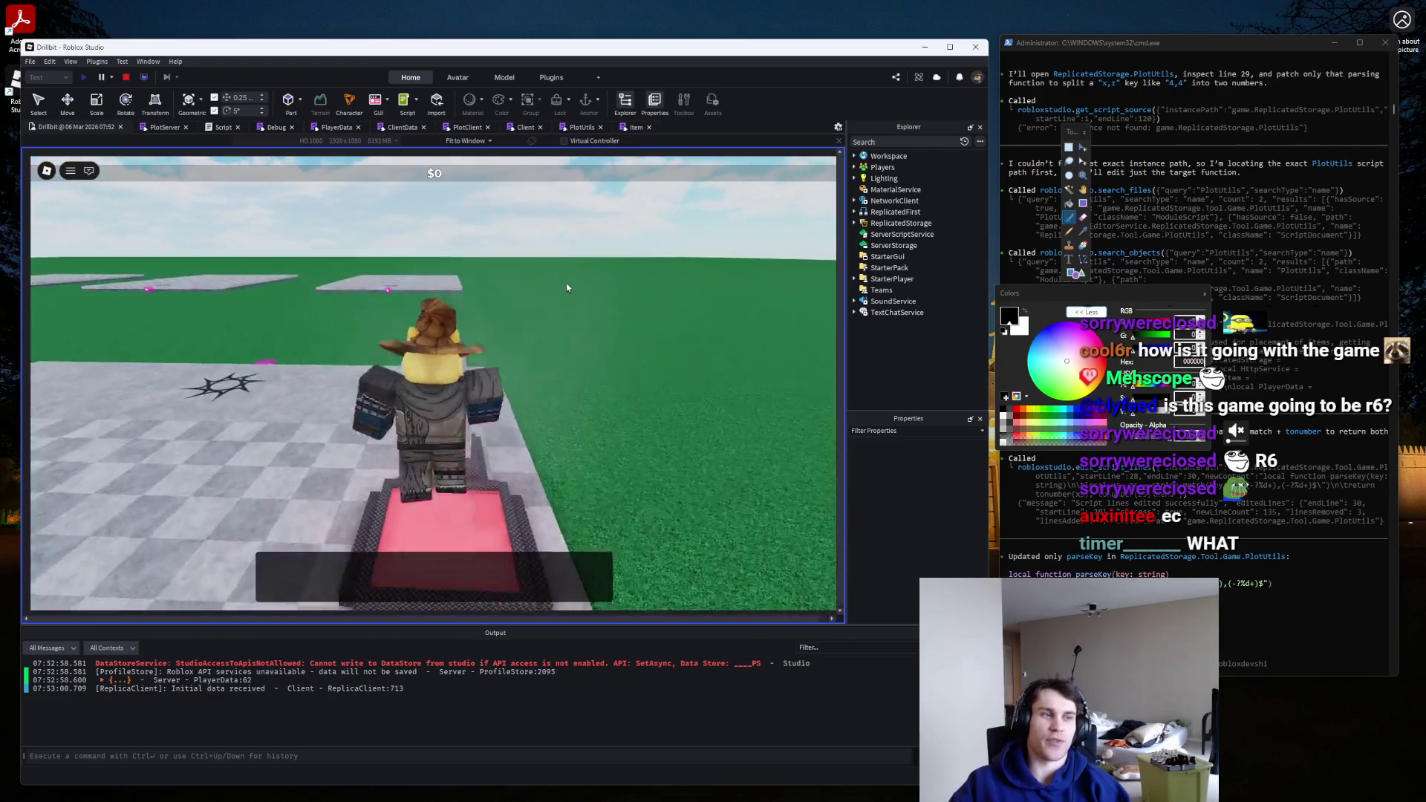
key("a")
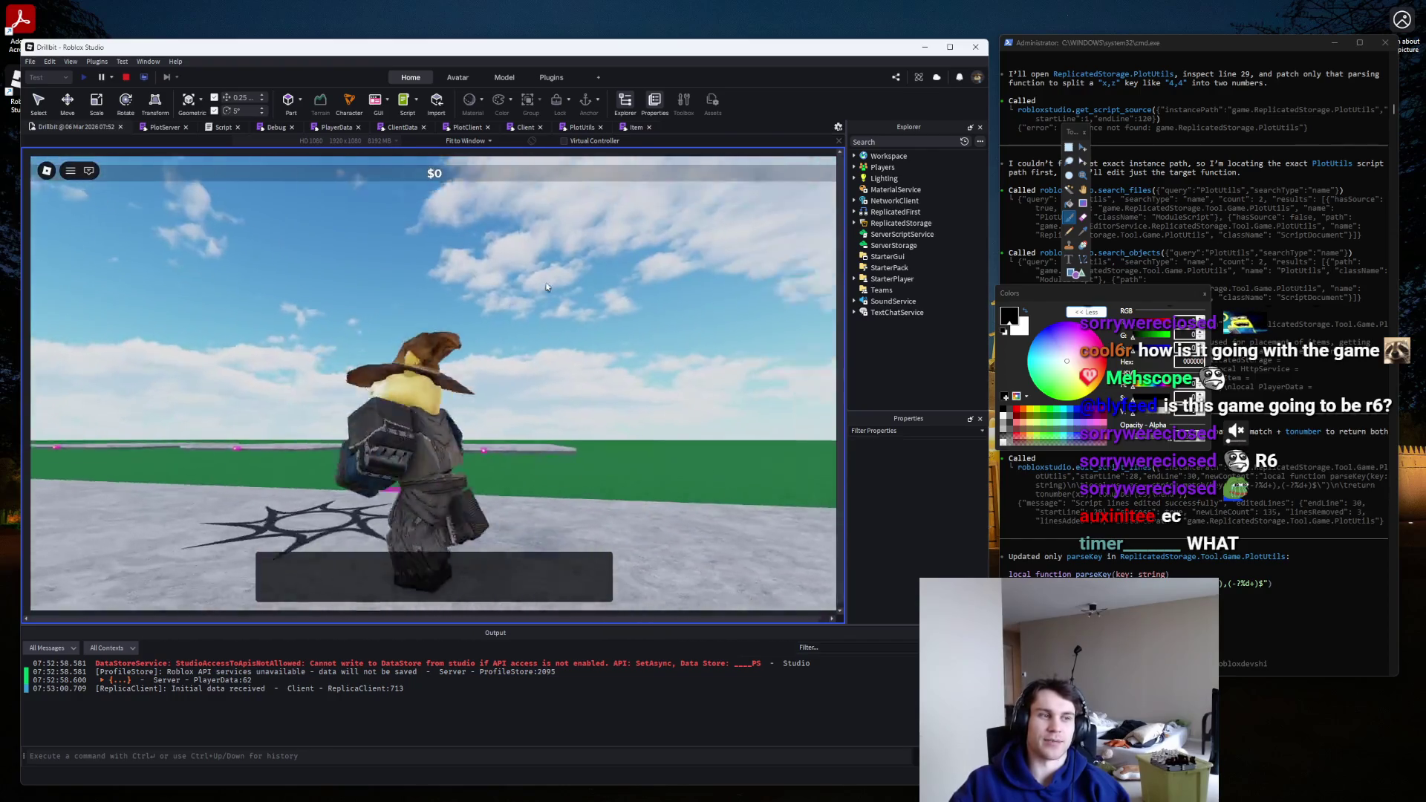
key("d")
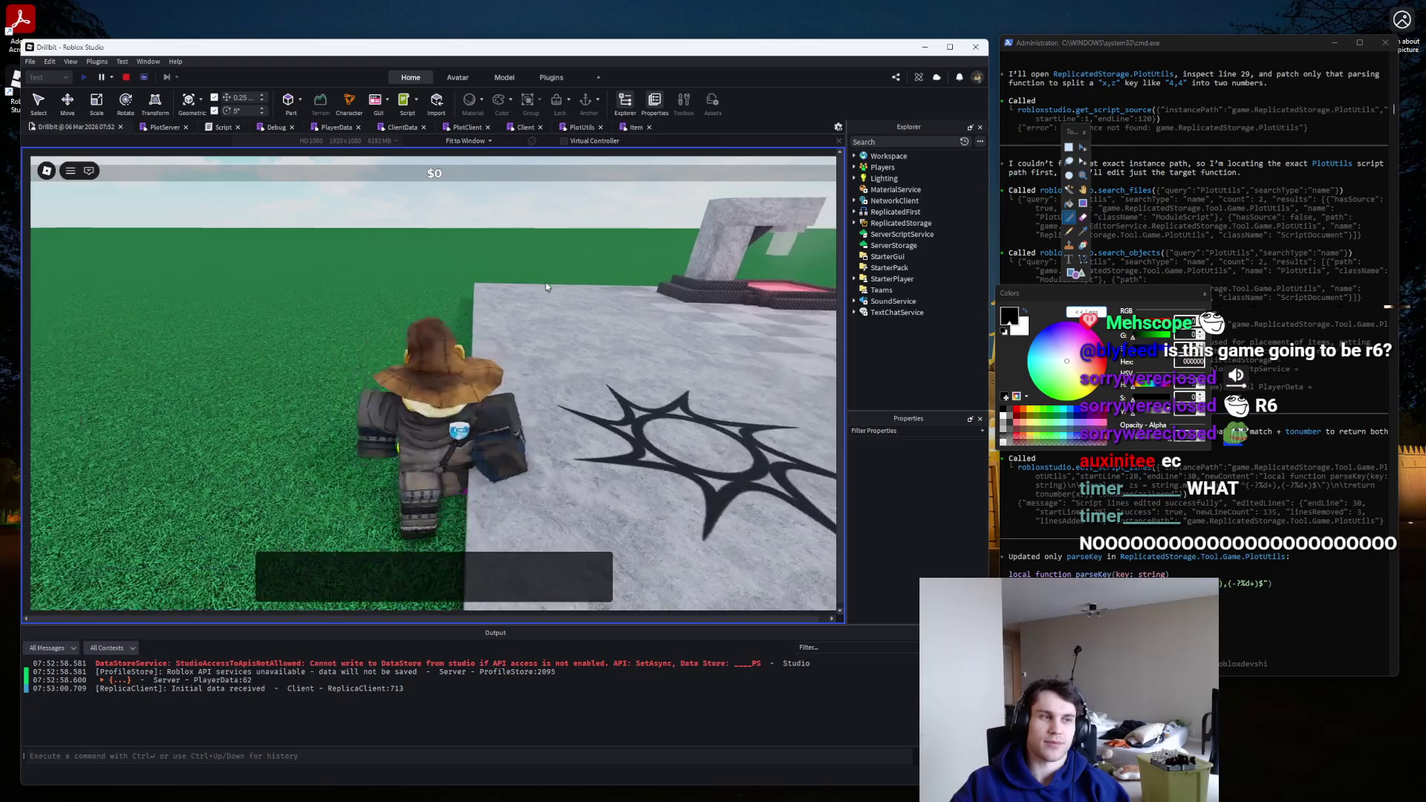
key("w")
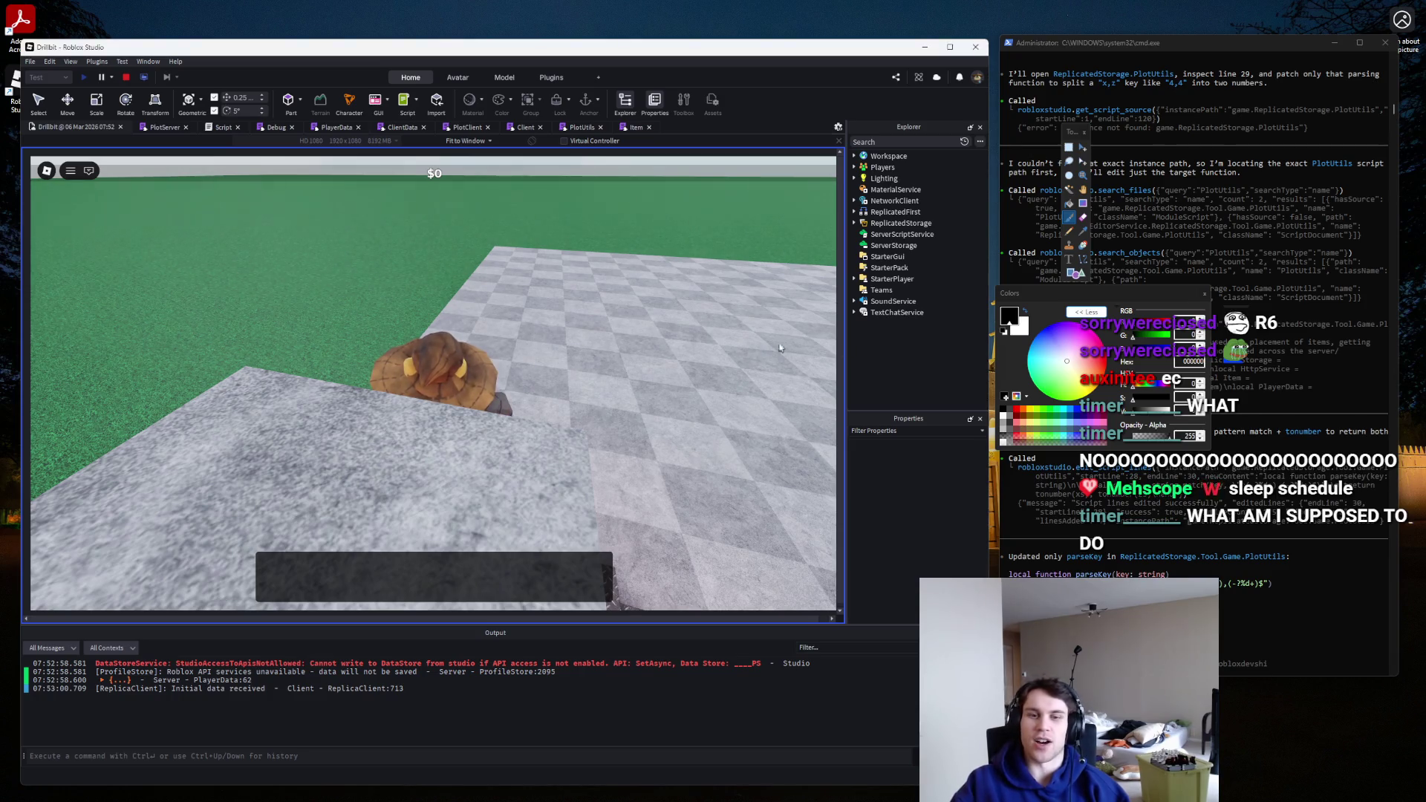
Cross the checkered platform to inspect the red pad and kiosk, then stop the playtest.
key("w")
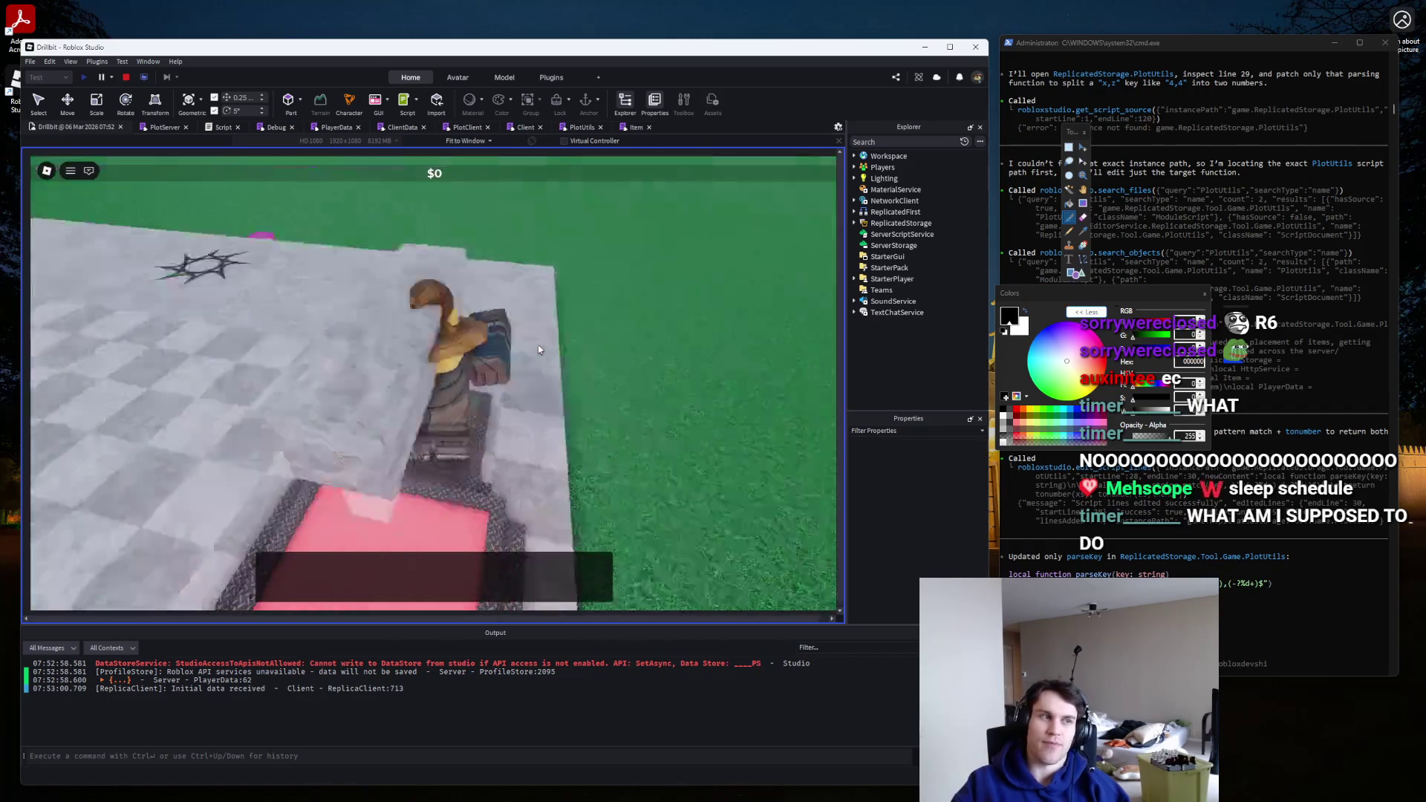
key("w")
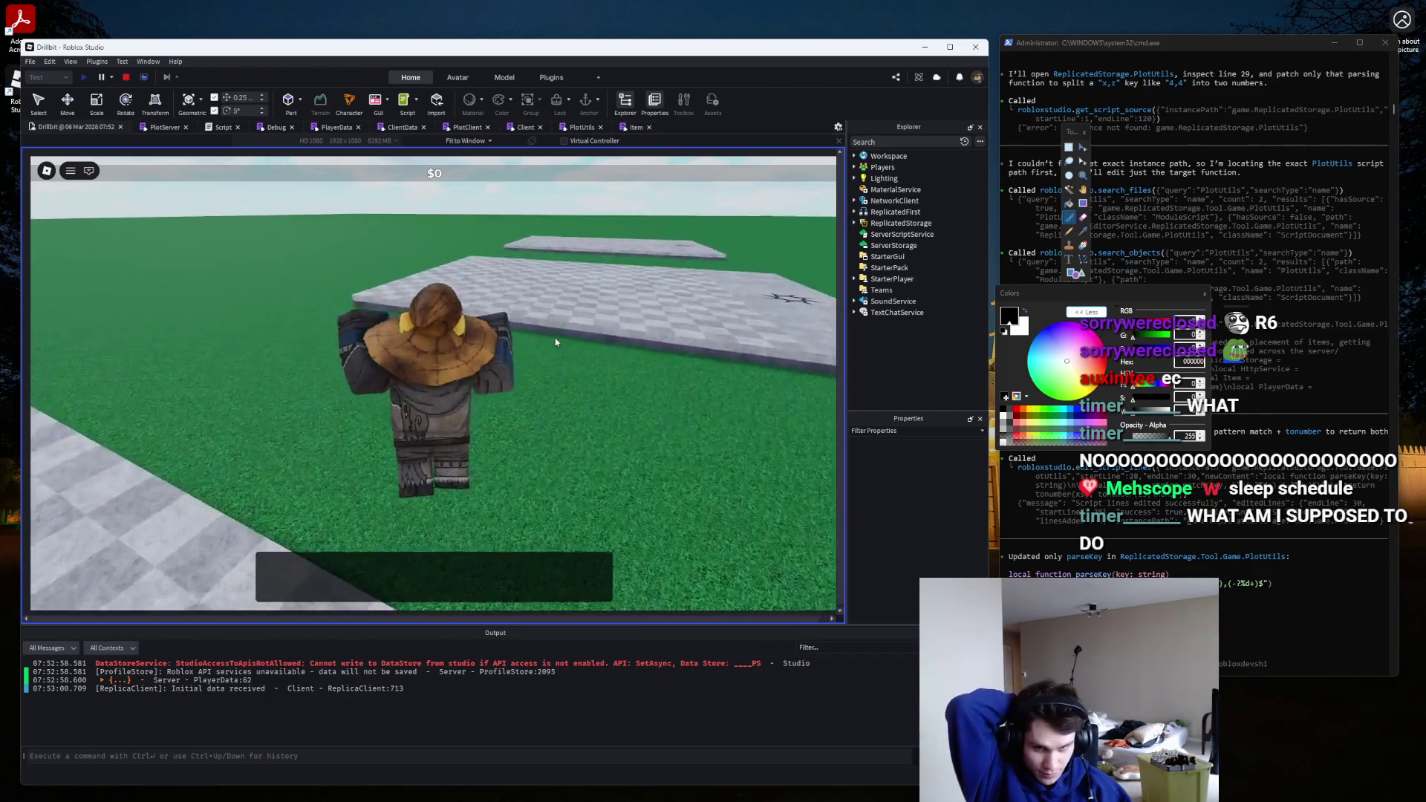
key("w")
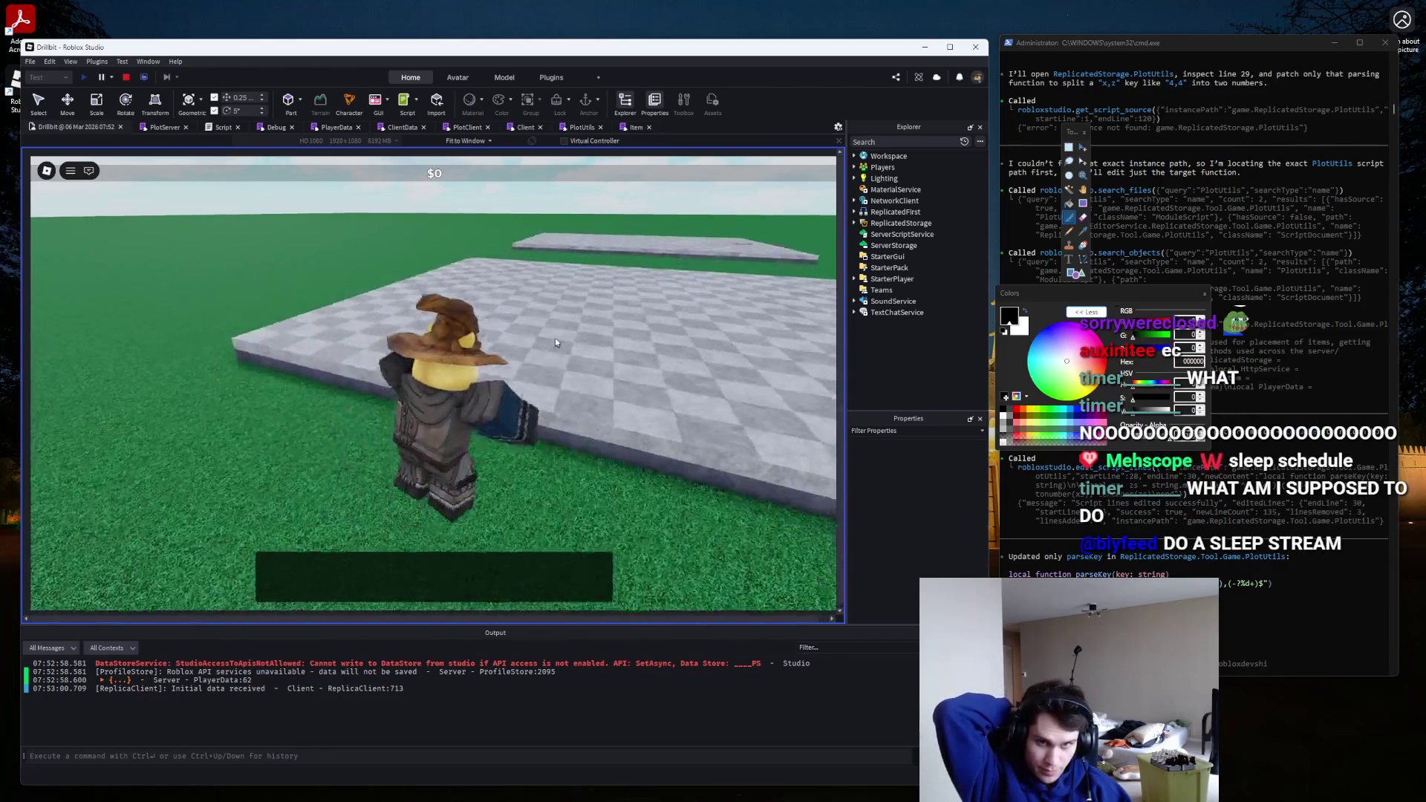
key("w")
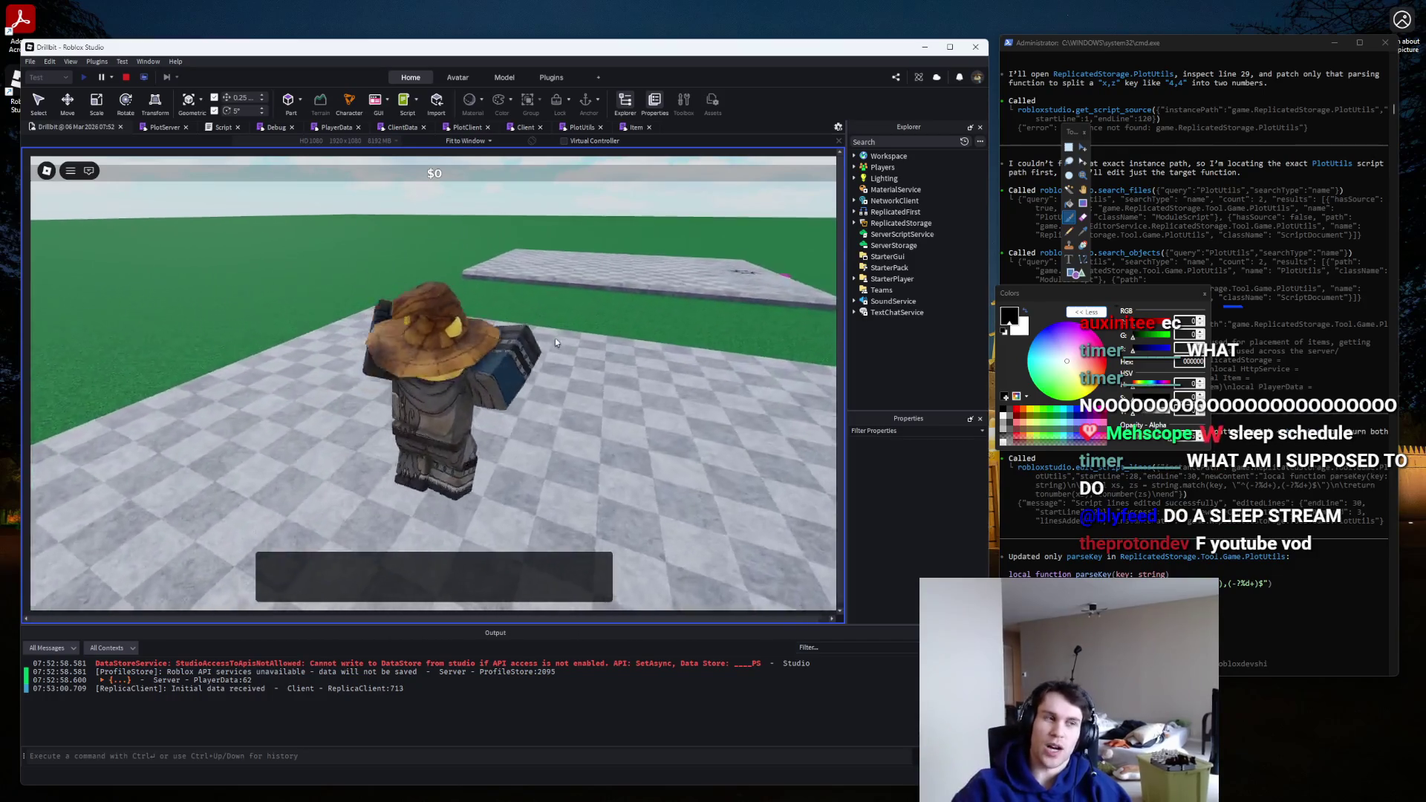
key("w")
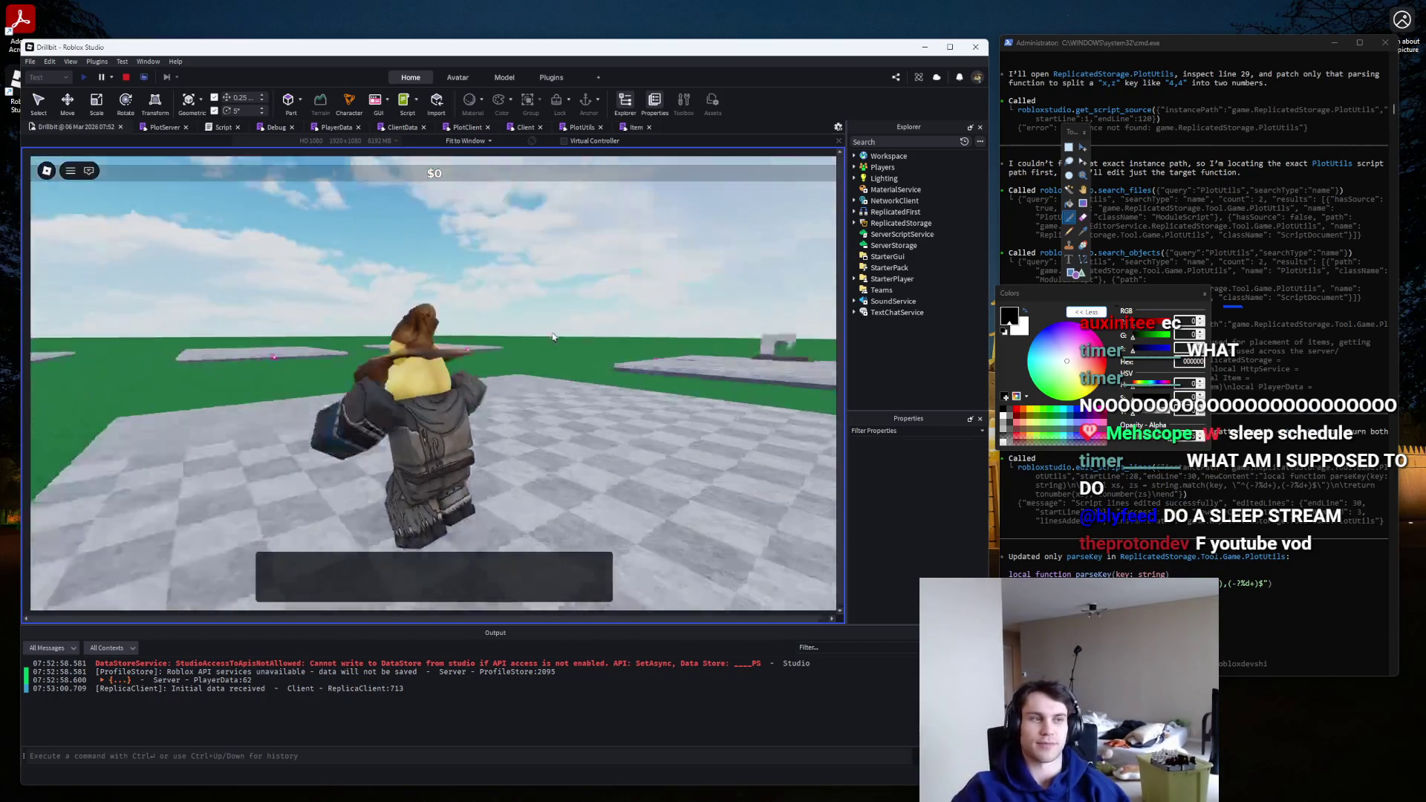
scroll(553, 336, "down", 5)
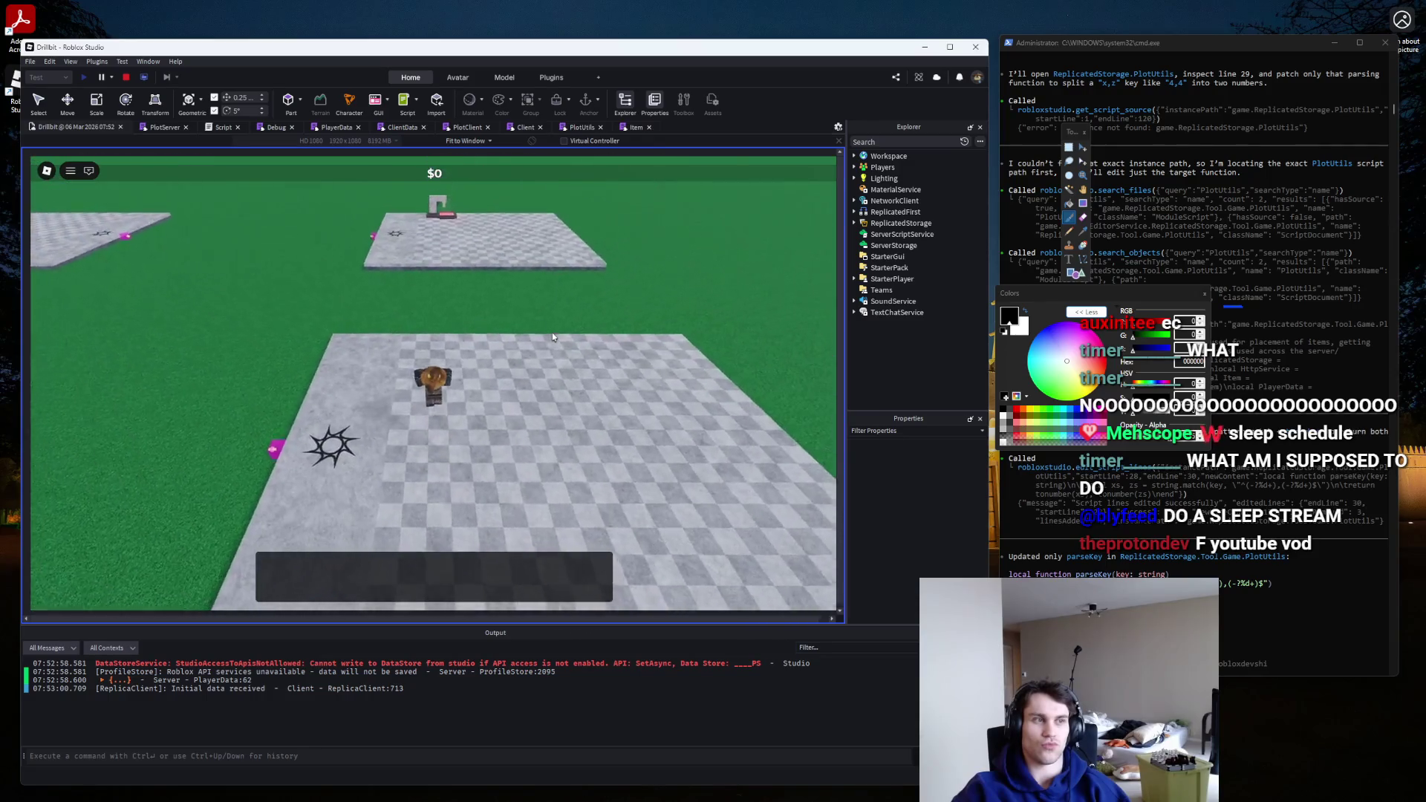
scroll(552, 336, "up", 5)
key("w")
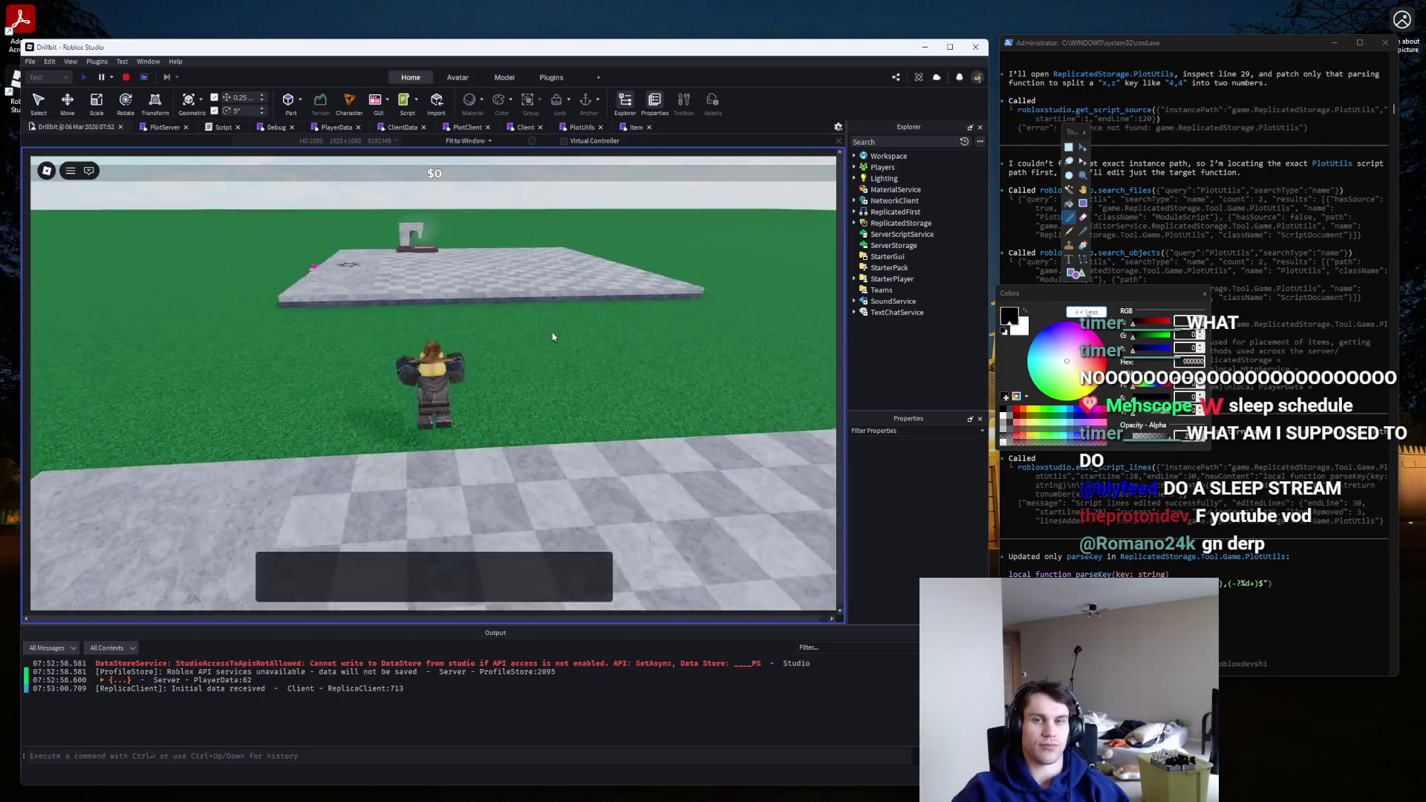
key("w")
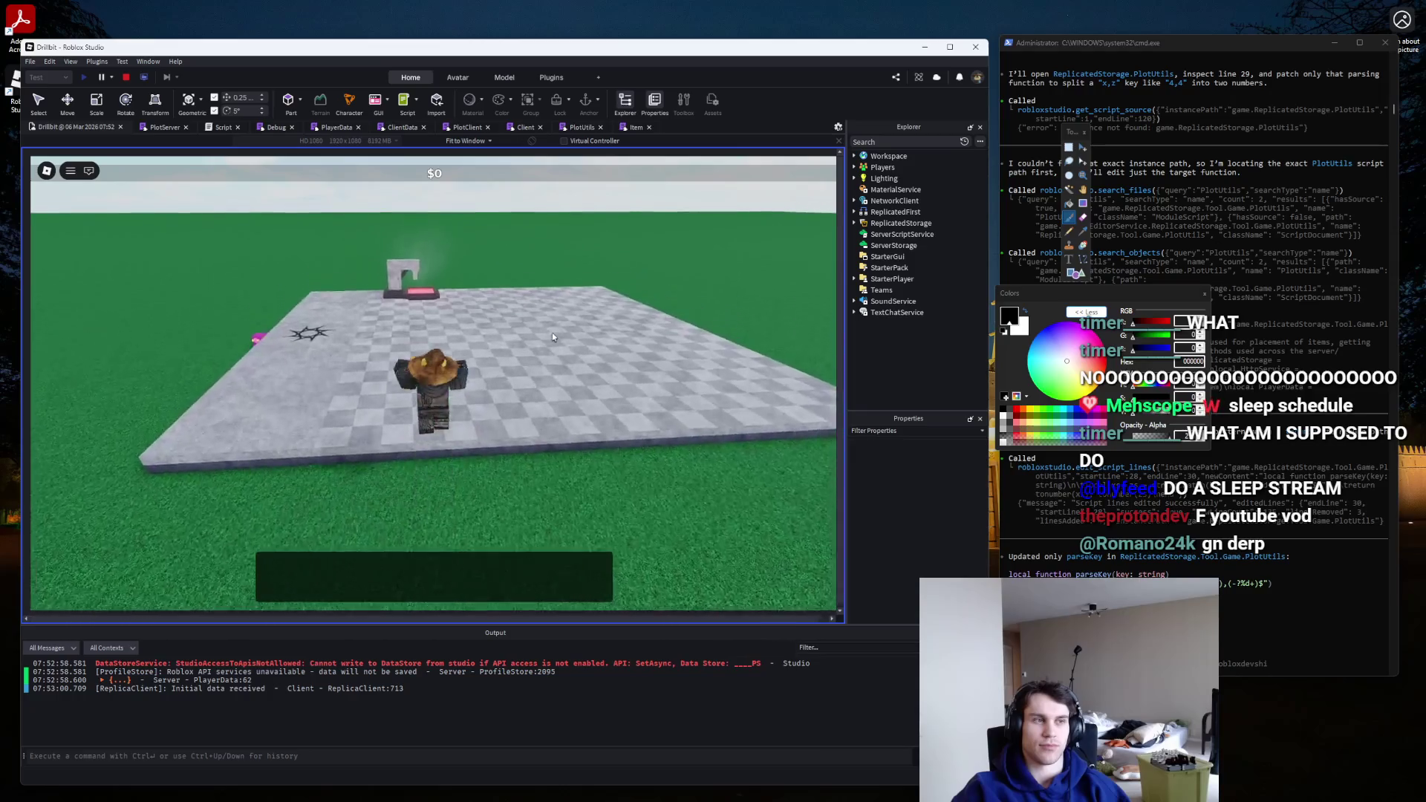
key("w")
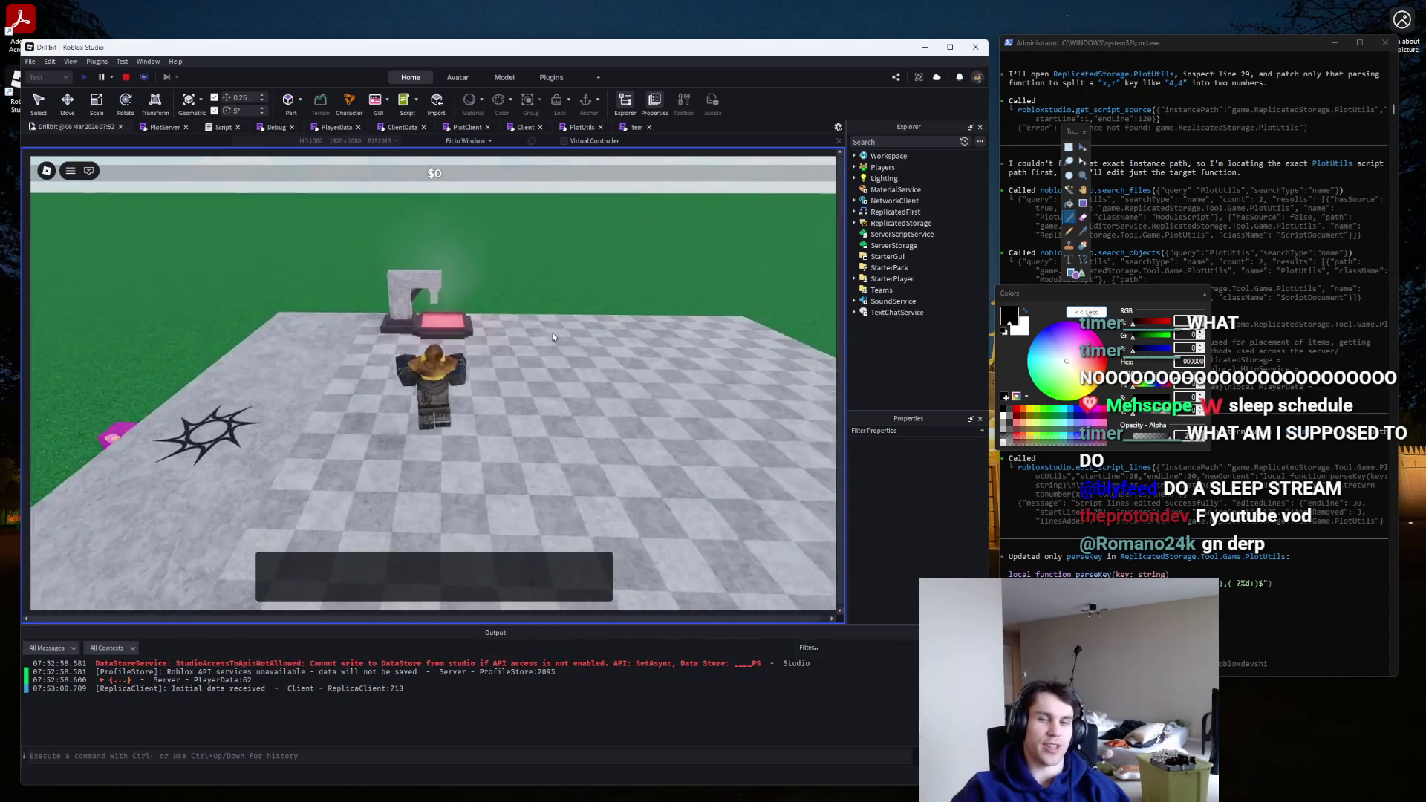
key("w")
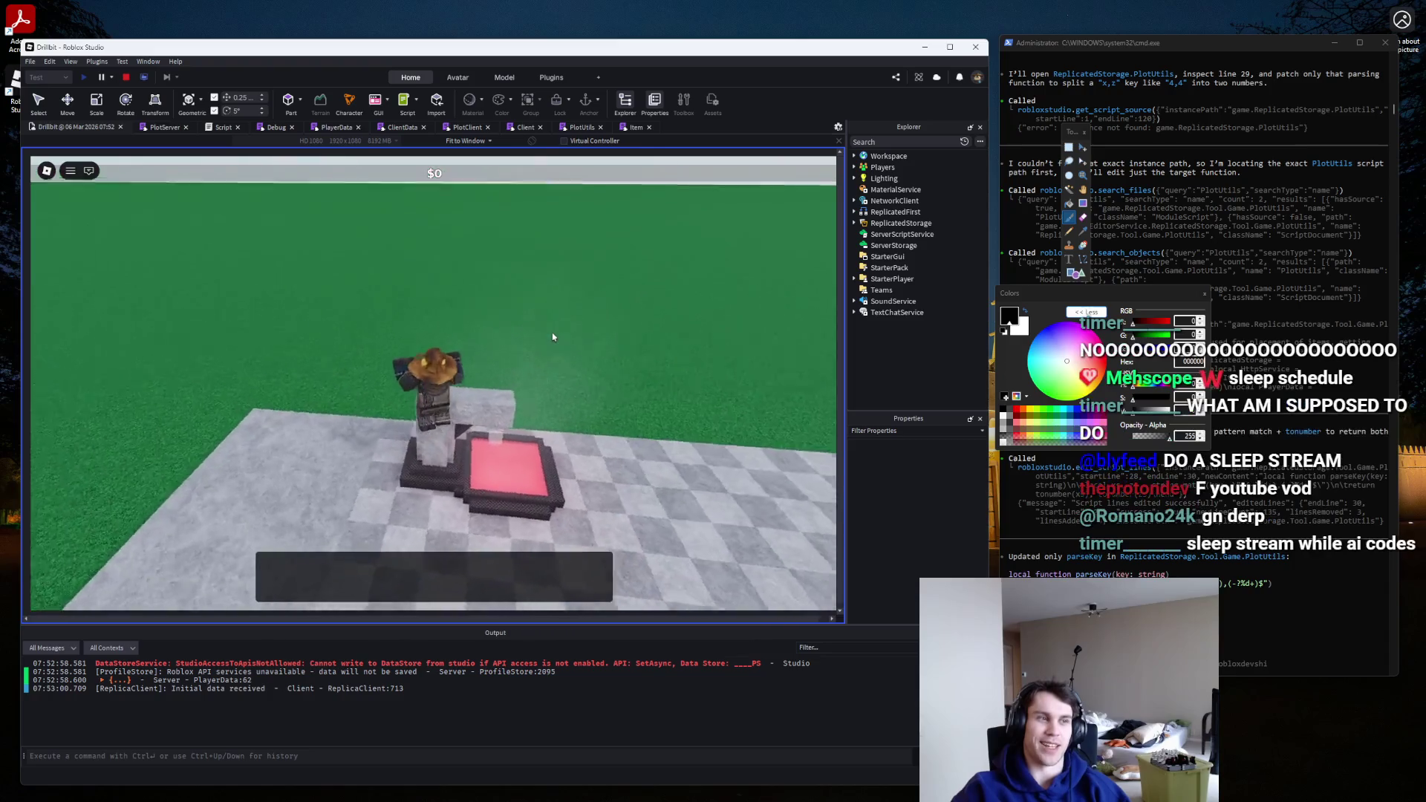
key("w")
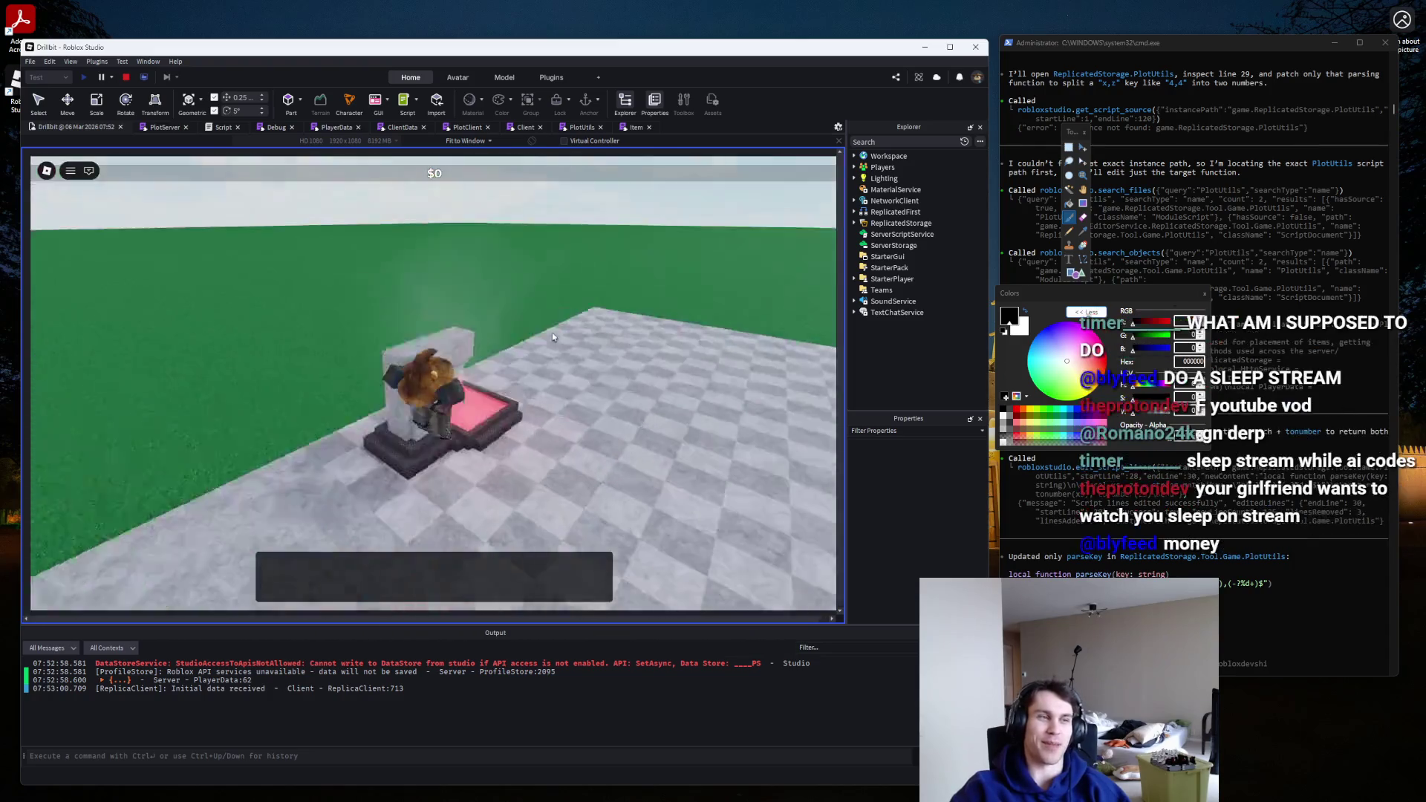
key("w")
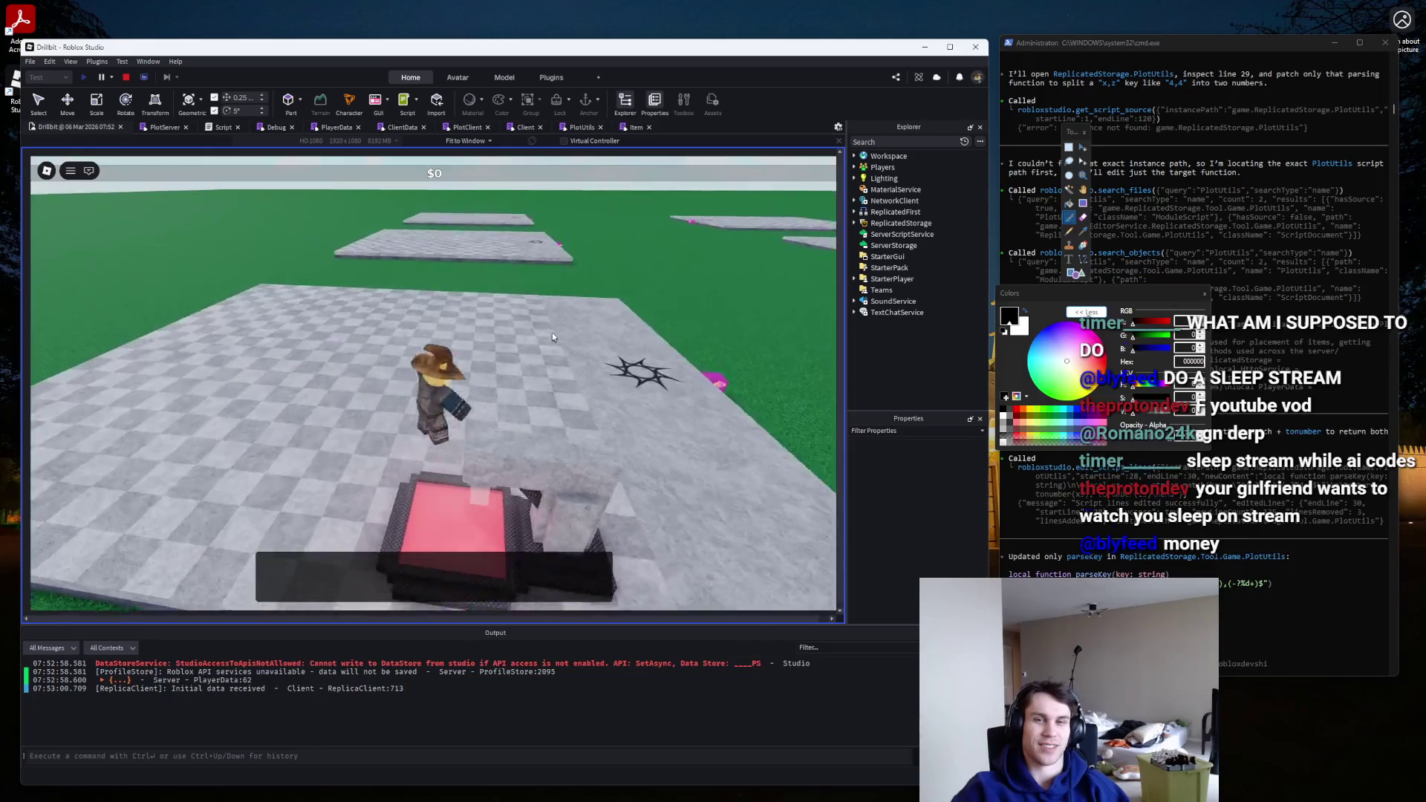
key("w")
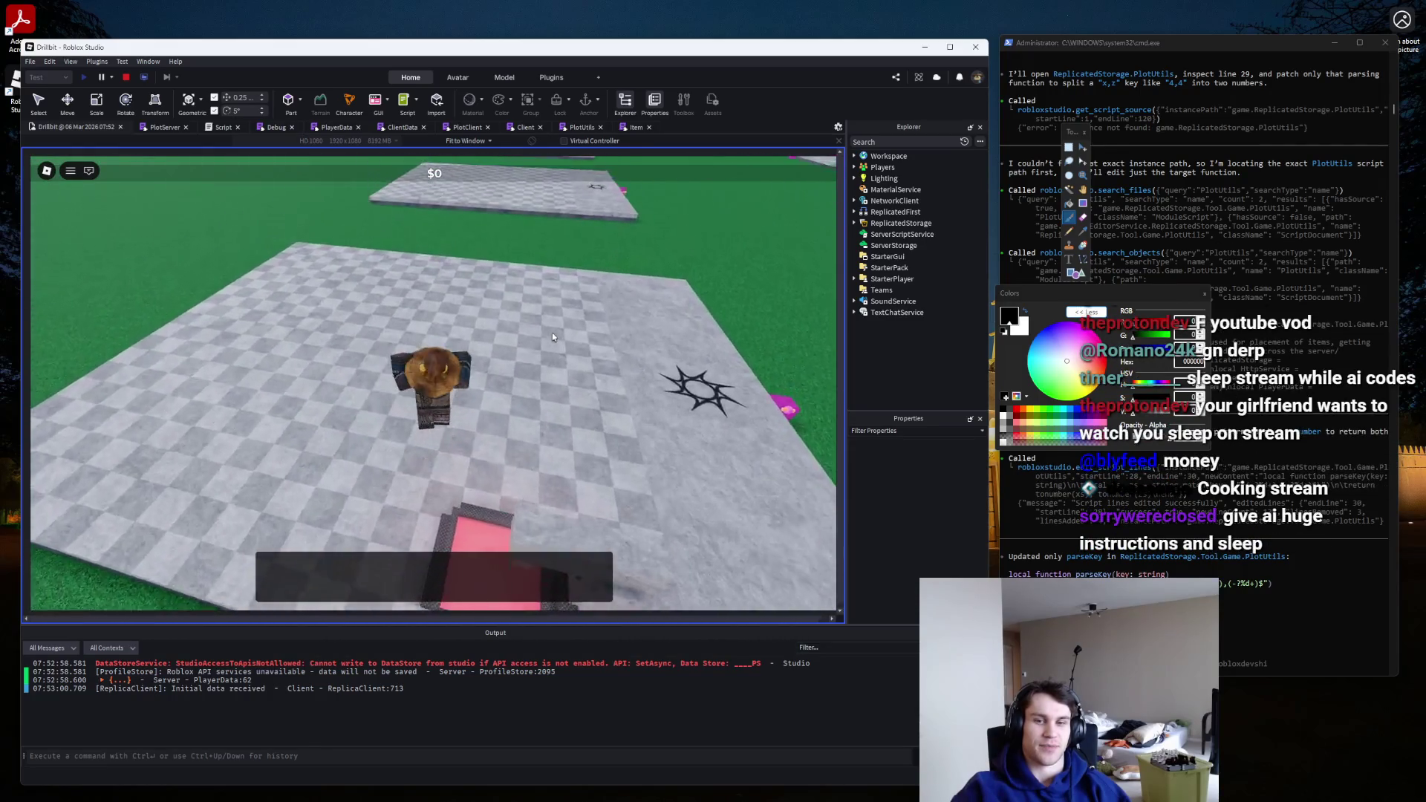
key("s")
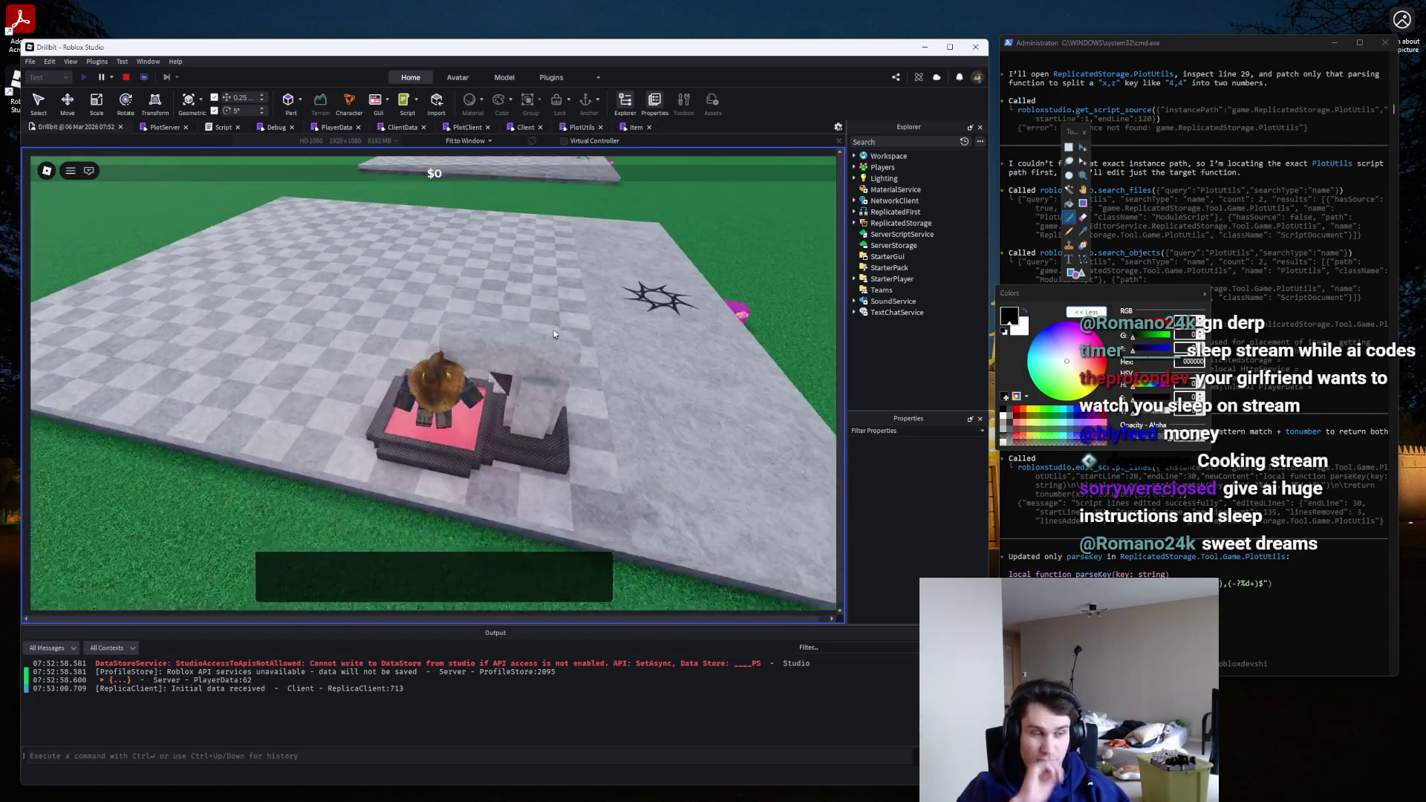
key("w")
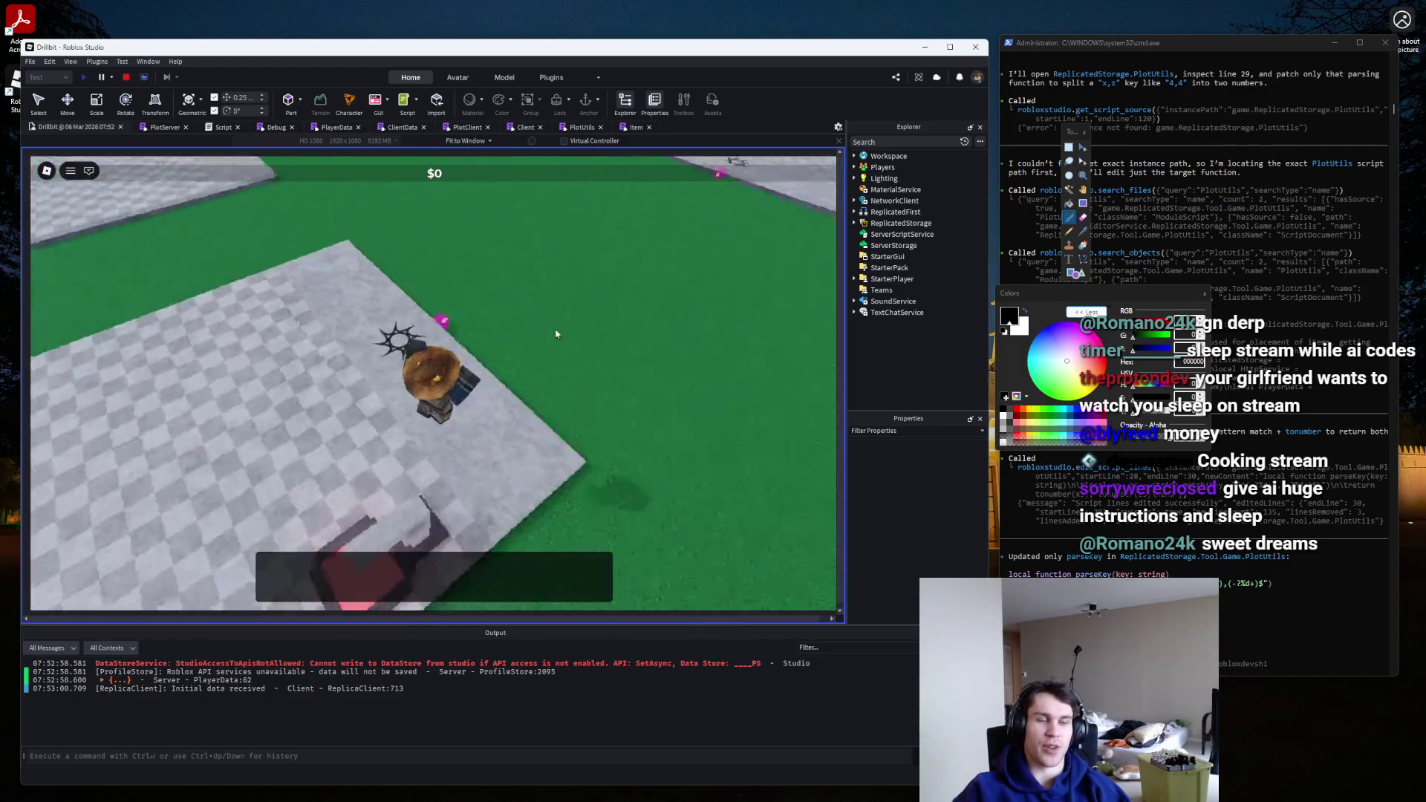
key("w")
key("space")
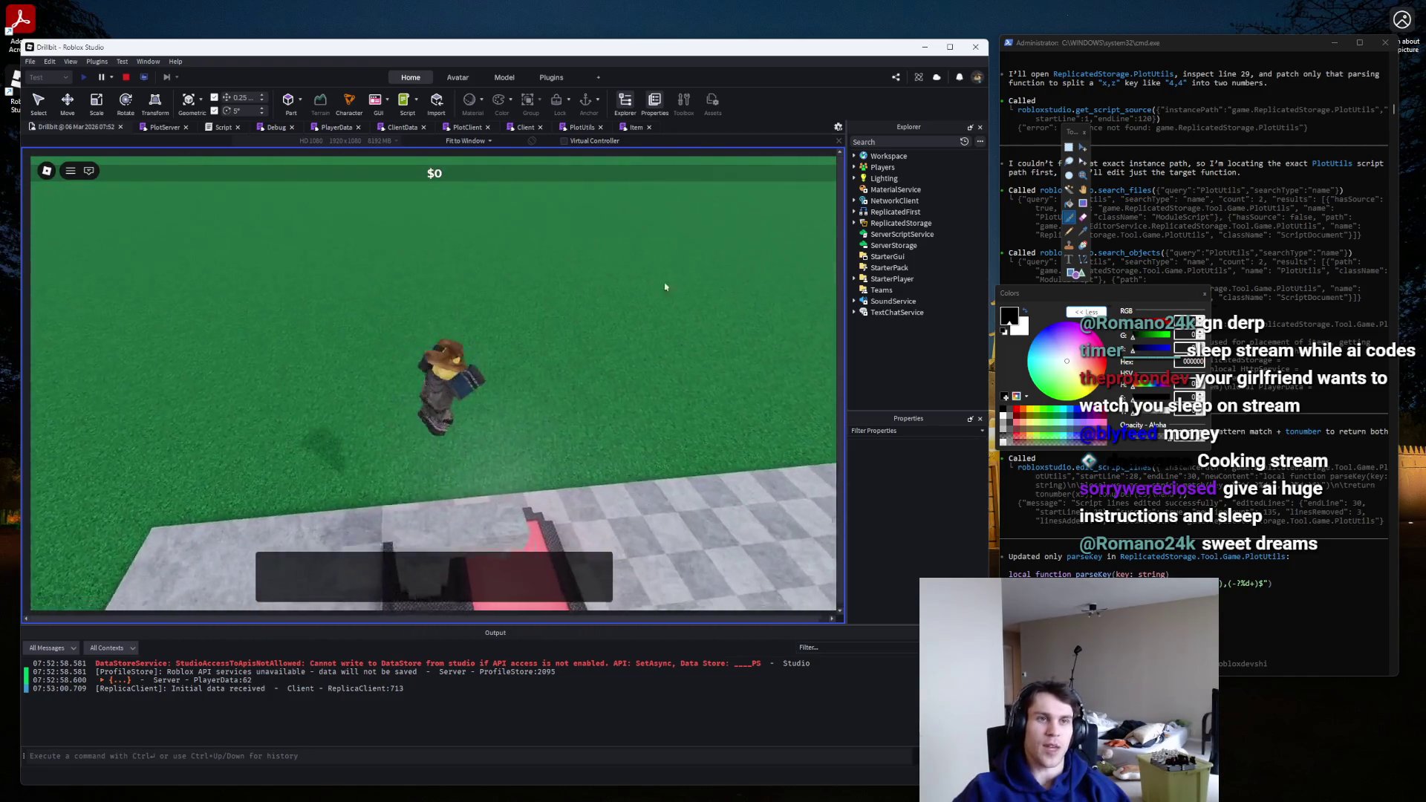
key("w")
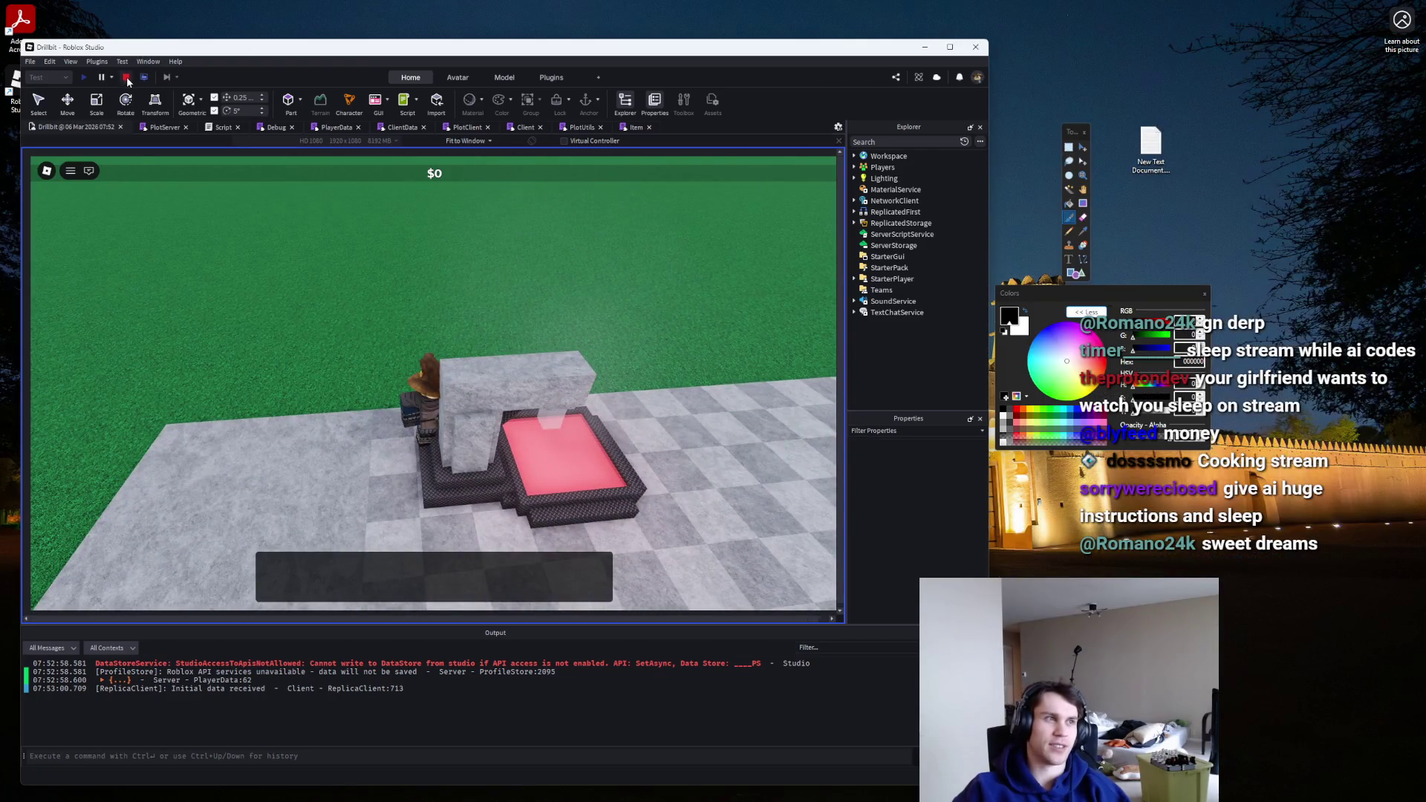
left_click(127, 79)
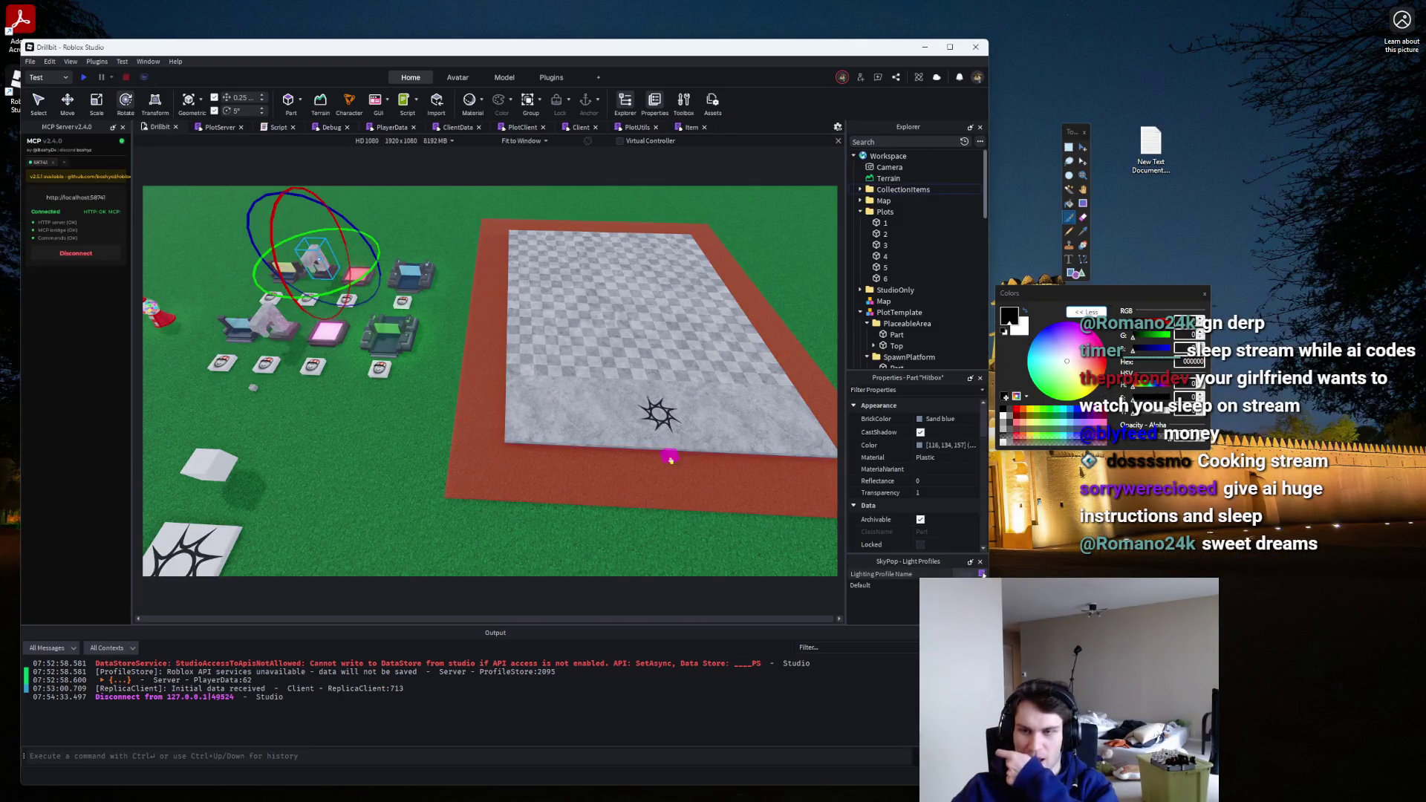
key("alt+Tab")
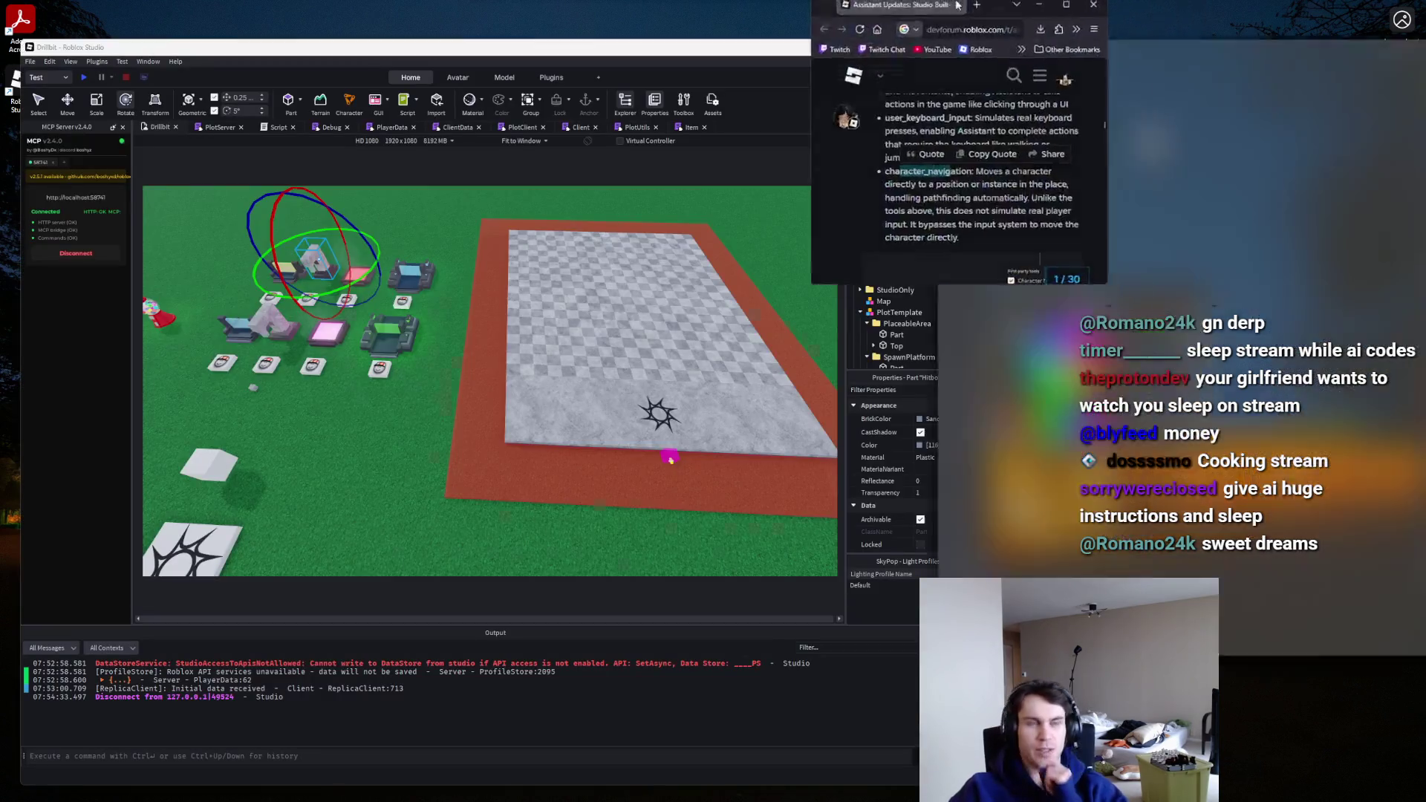
From the DevForum post, open the Studio MCP Server Setup Guide and scroll through the docs page.
scroll(845, 177, "up", 20)
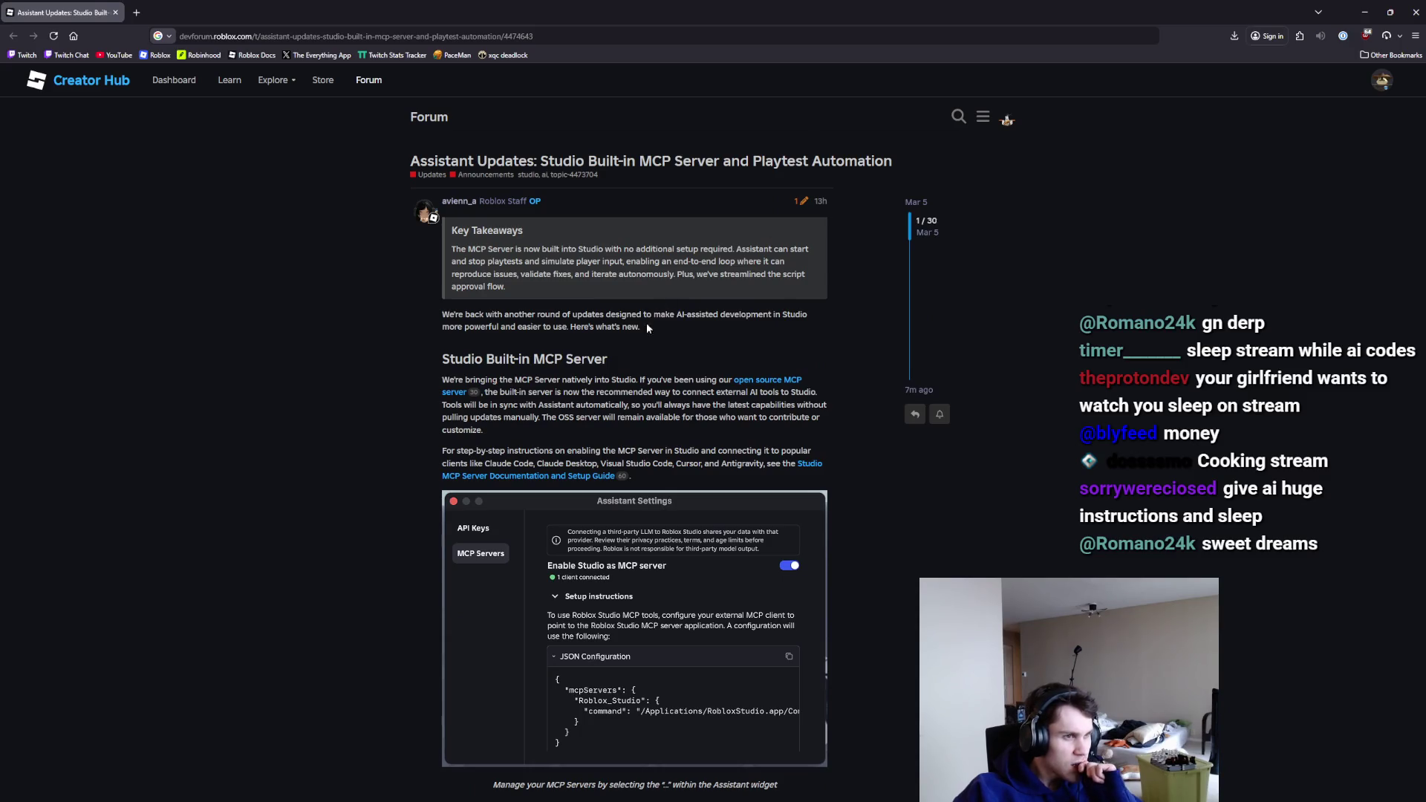
left_click(799, 466)
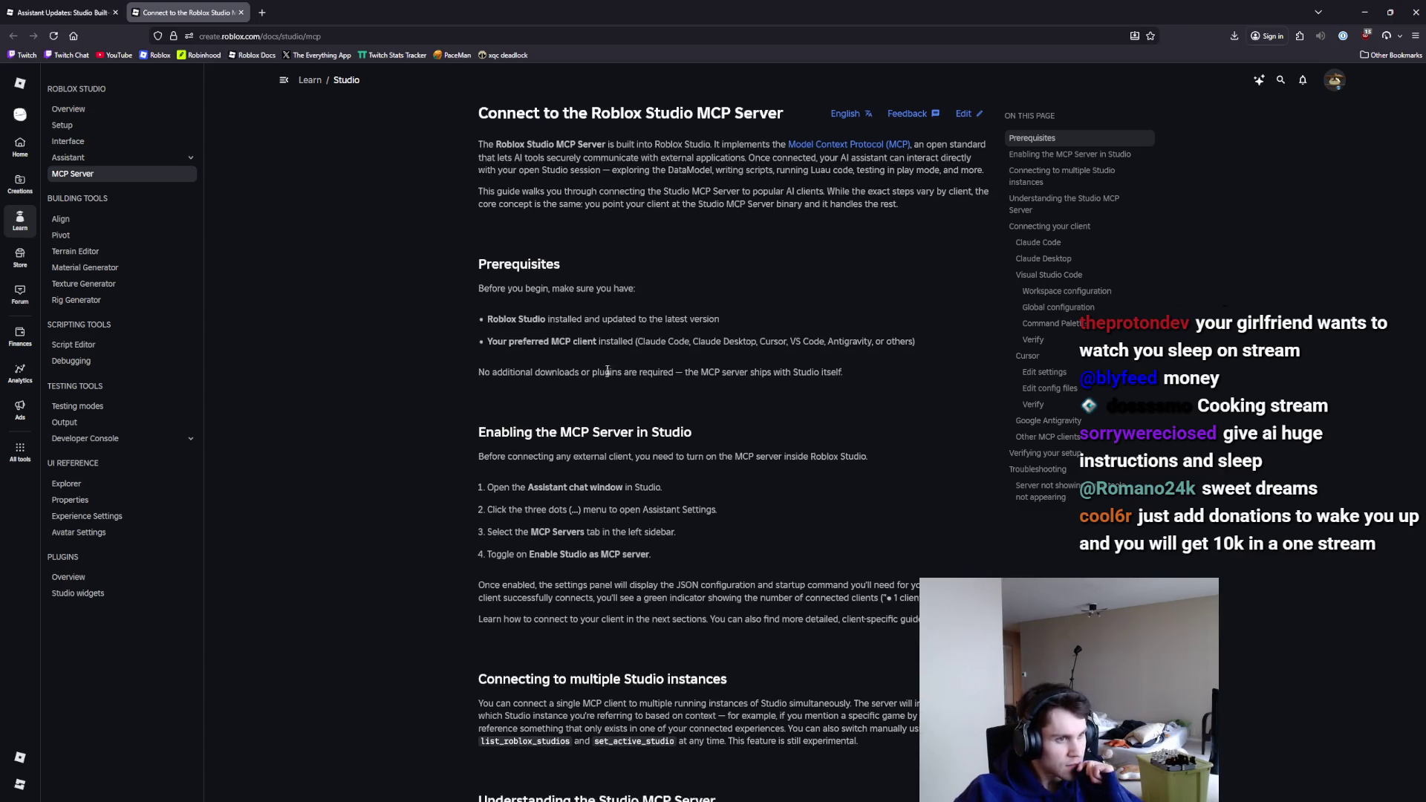
scroll(608, 374, "down", 1)
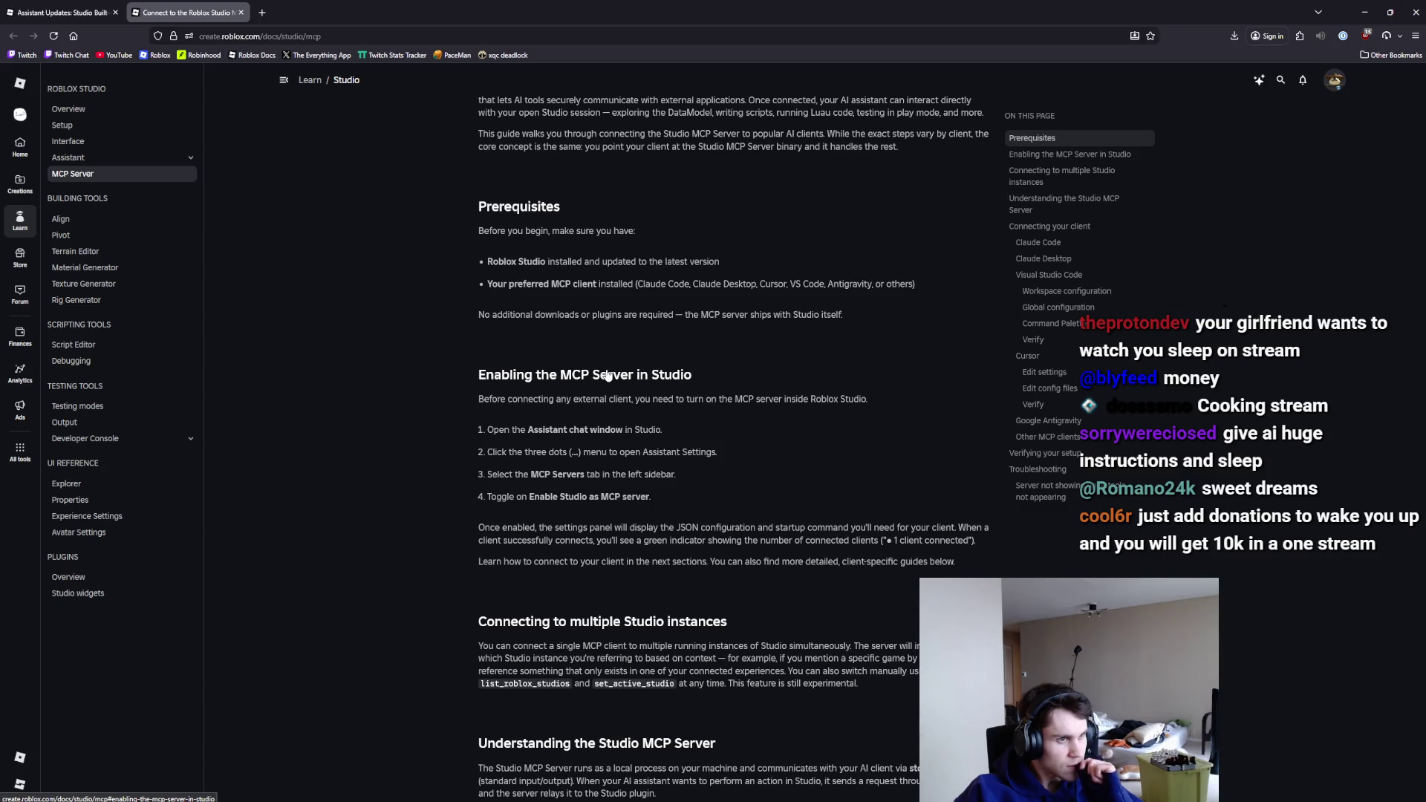